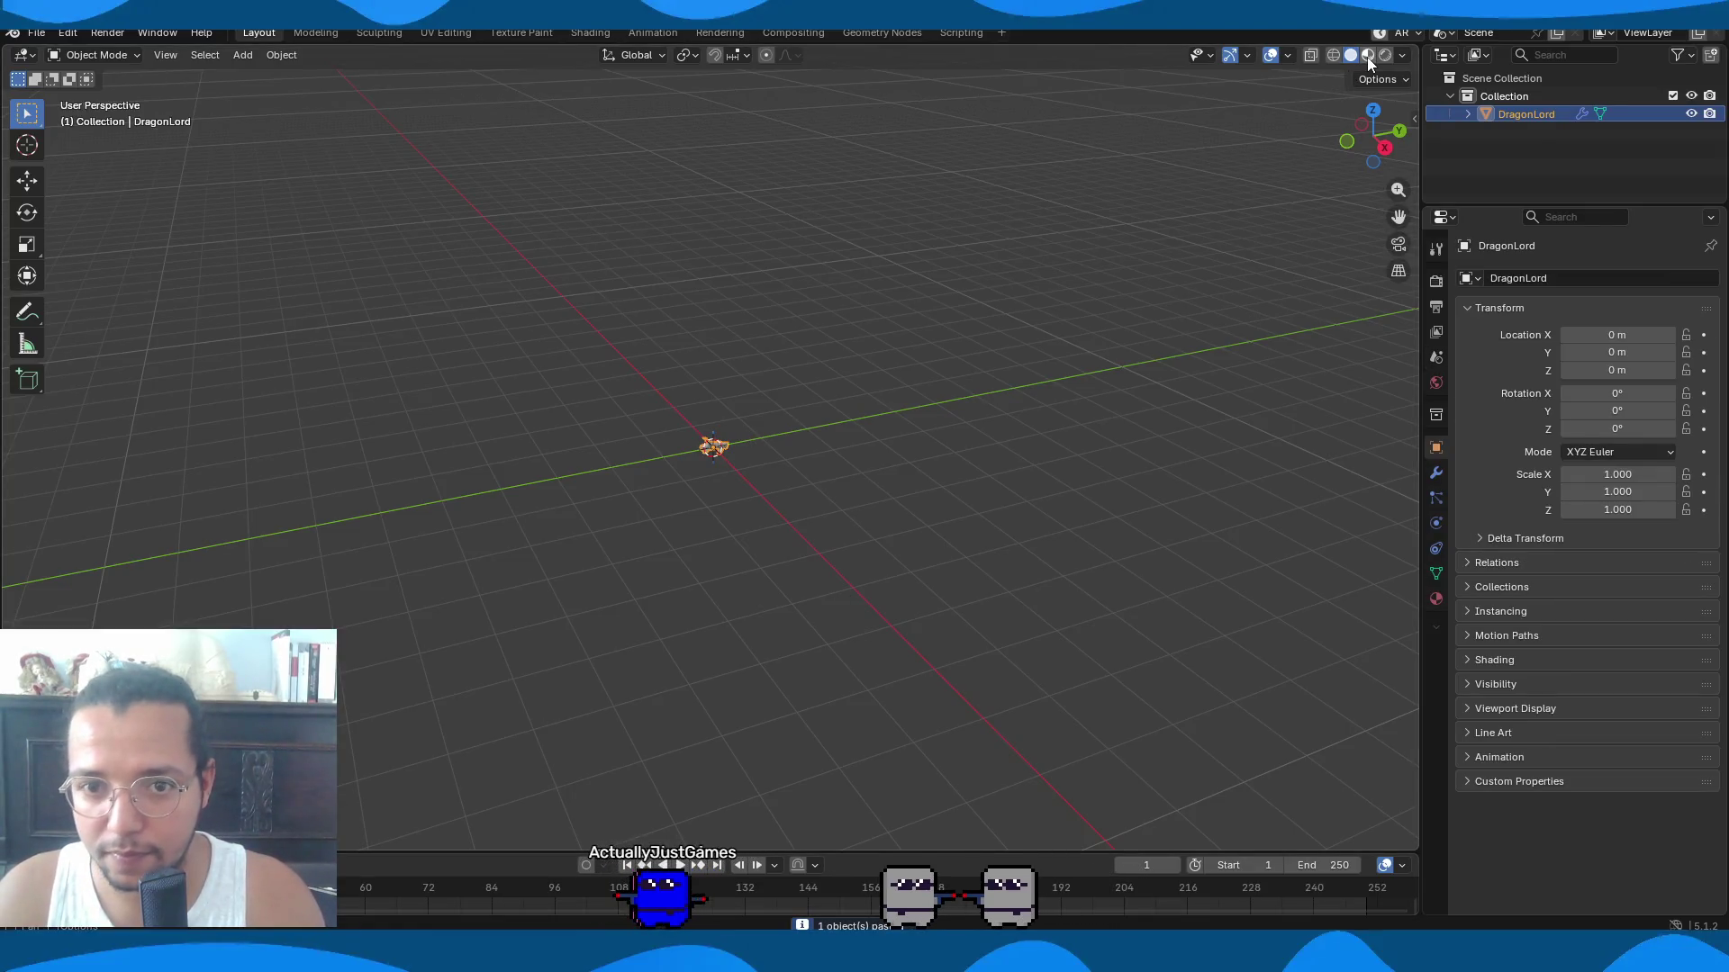
# Copy Armature.001 and the Arm mesh from the arms project and paste them into the DragonLord scene.
pyautogui.scroll(10, 602, 509)
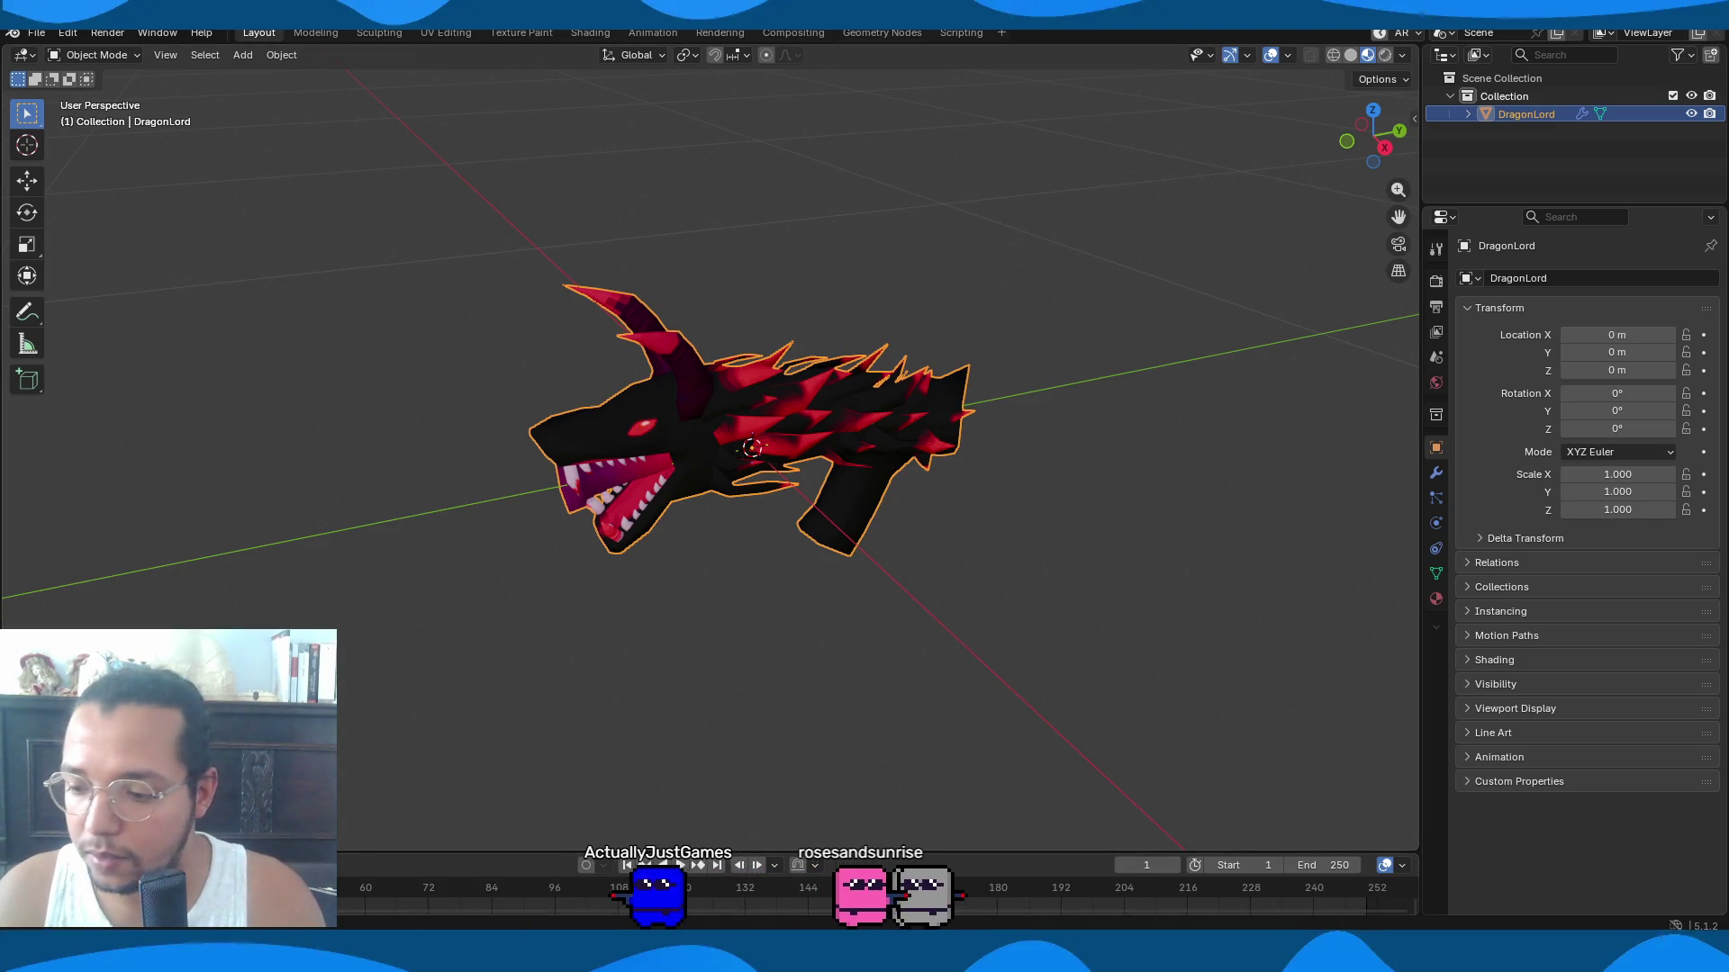
pyautogui.moveTo(480, 955)
pyautogui.click(378, 877)
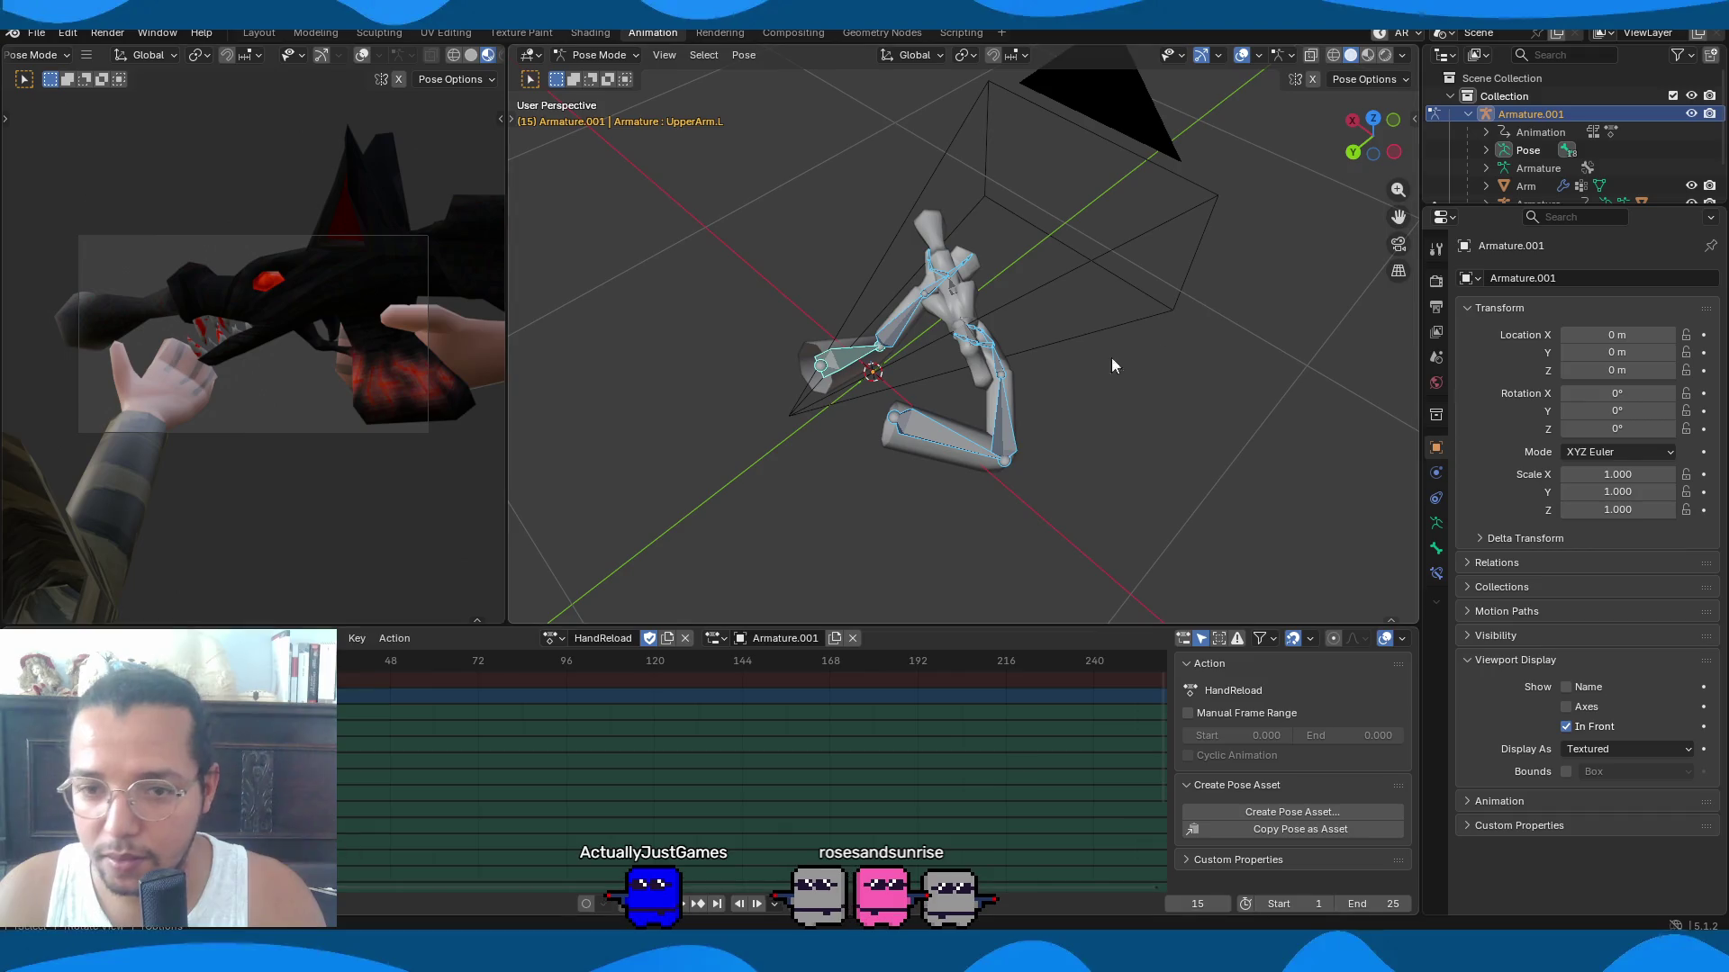
pyautogui.scroll(-2, 1512, 129)
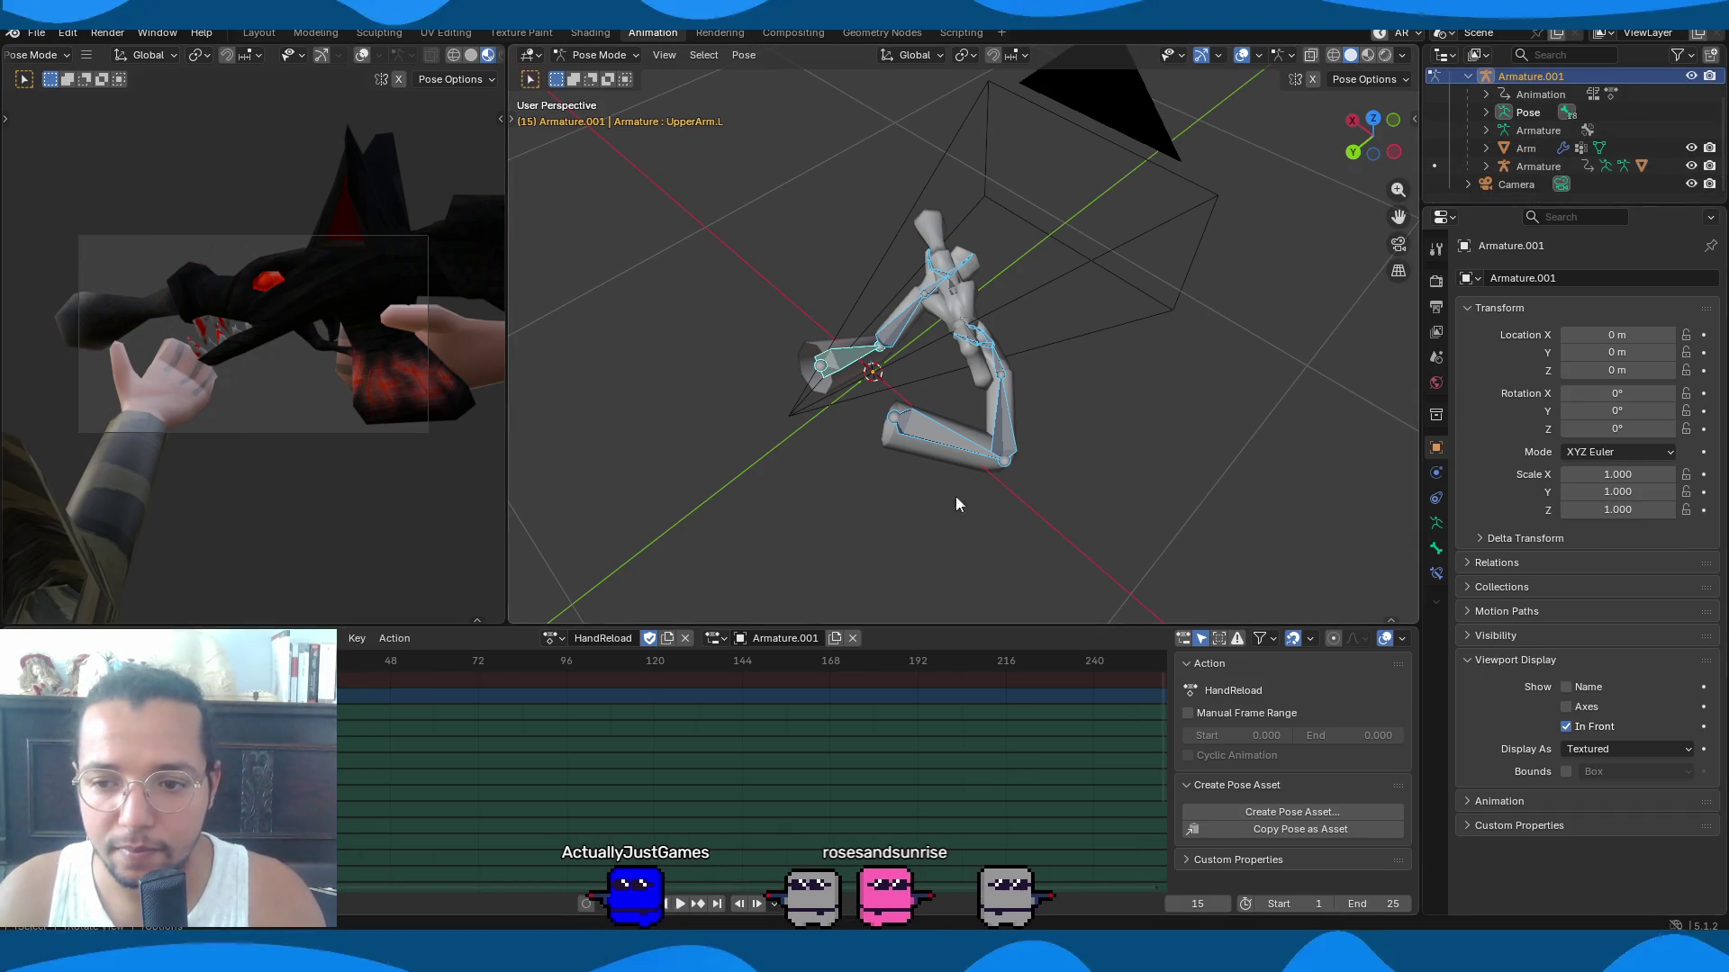
pyautogui.hotkey('ctrl', 'Tab')
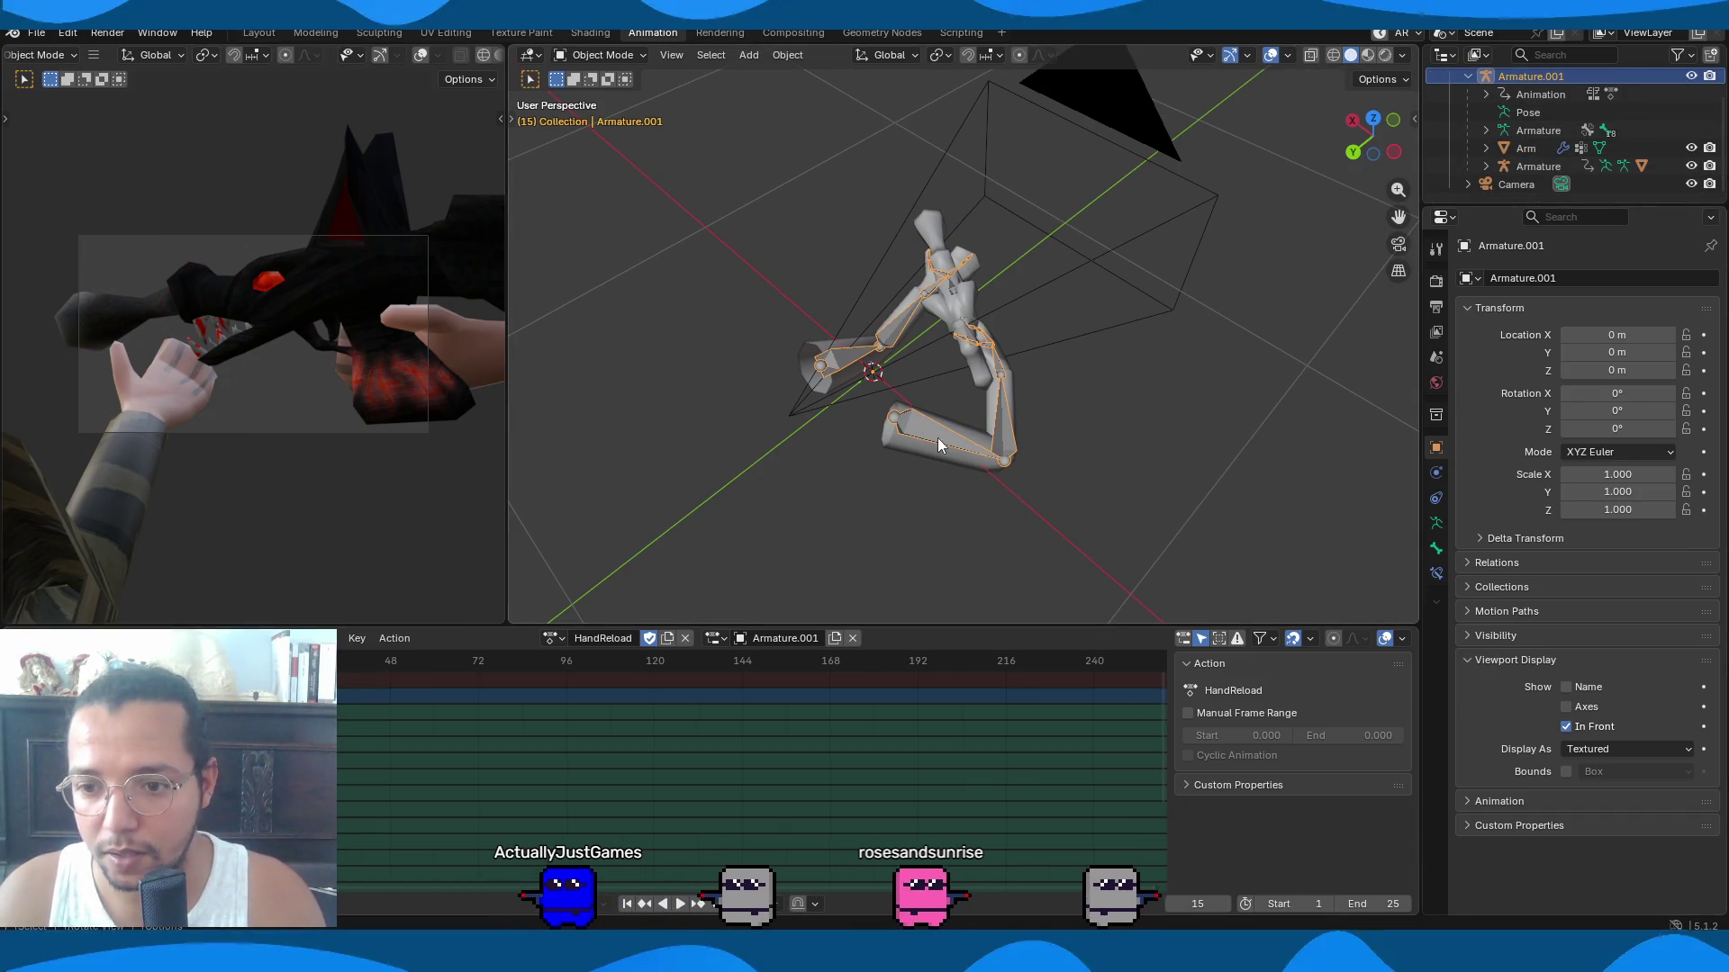
pyautogui.click(924, 463)
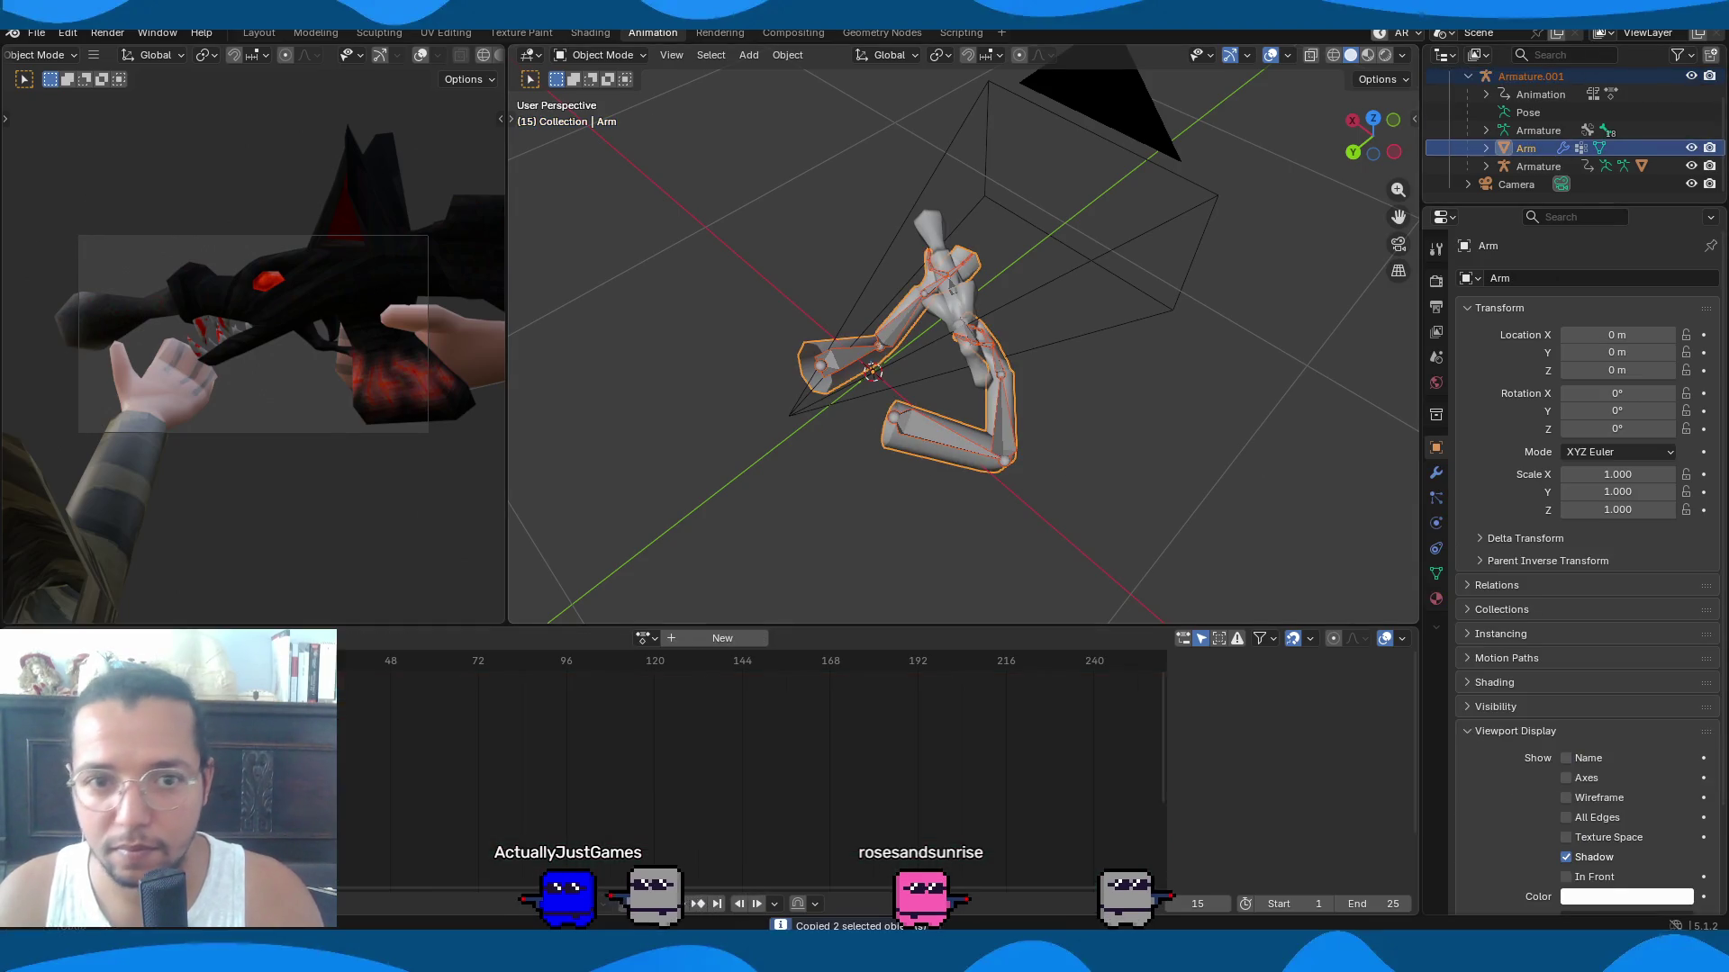
pyautogui.hotkey('alt', 'Tab')
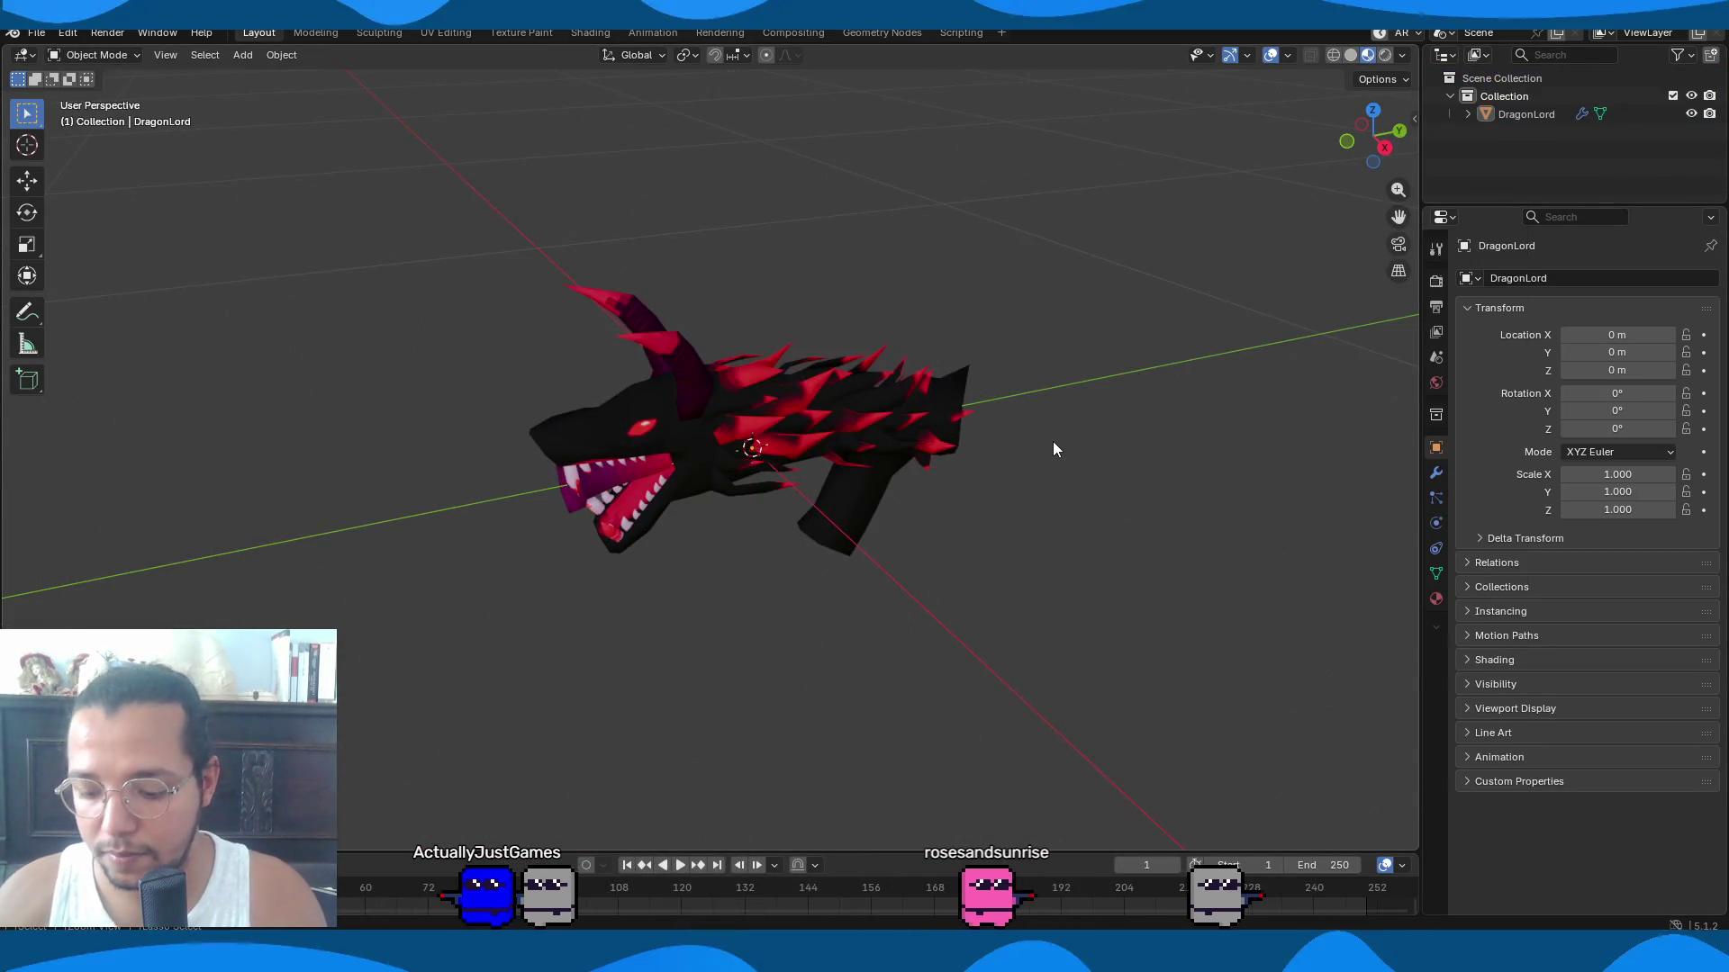
pyautogui.hotkey('ctrl', 'v')
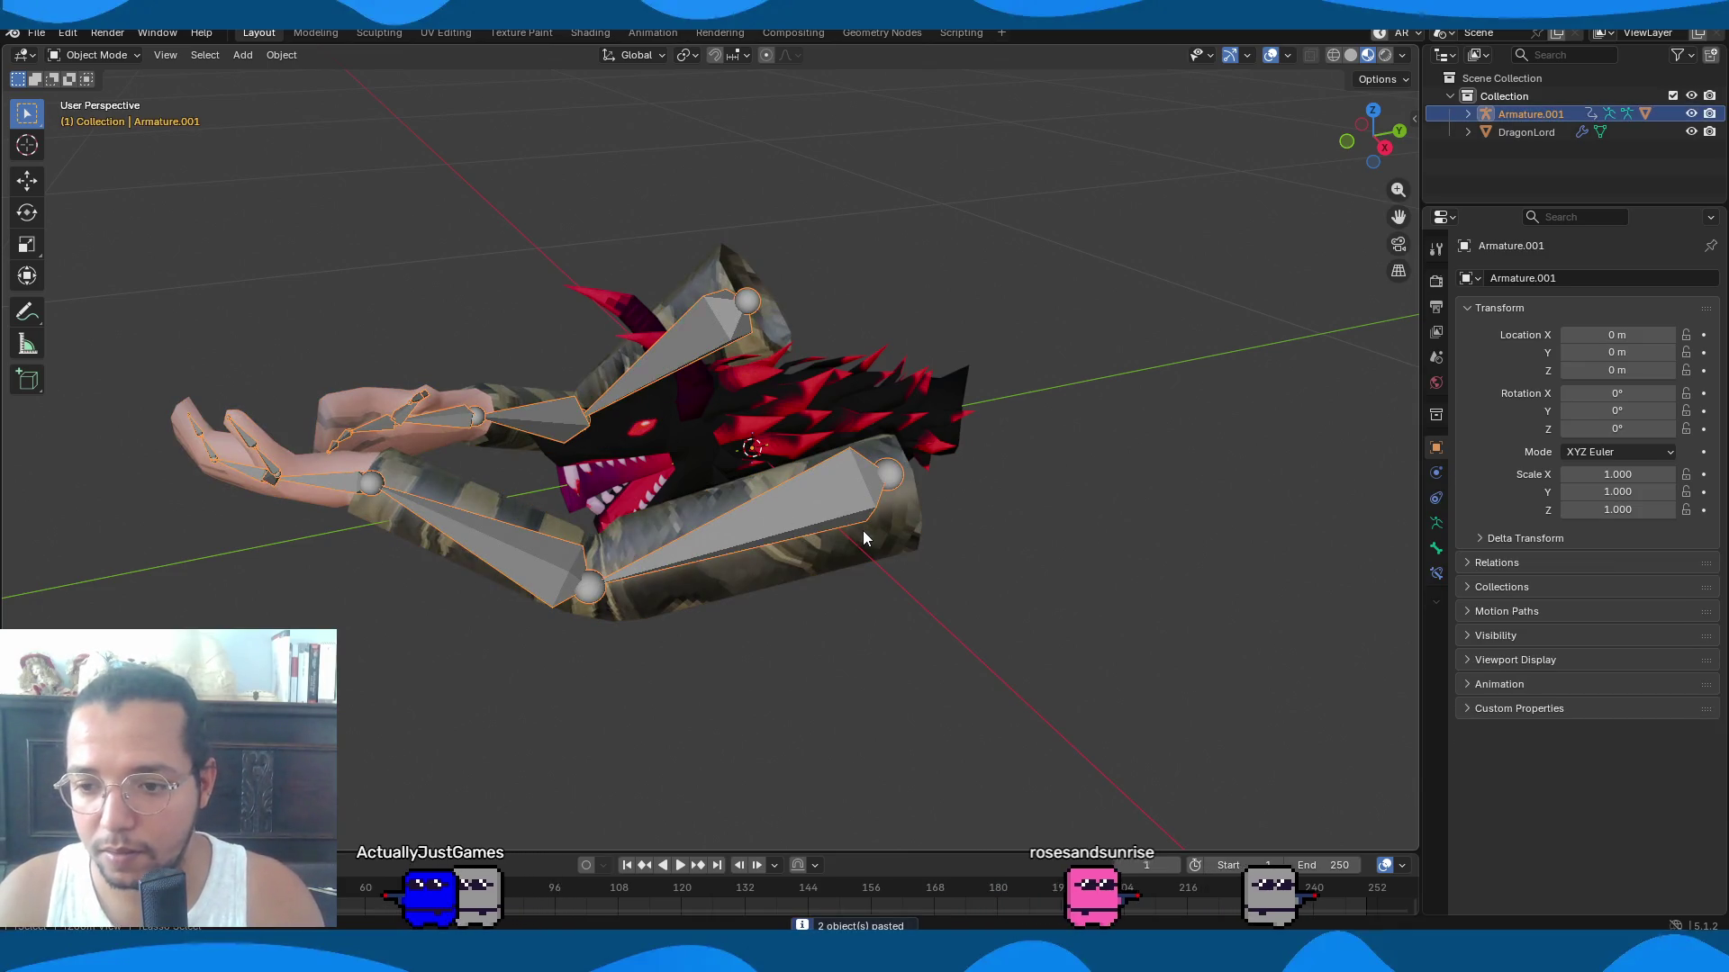
# Select all arm bones in Pose Mode, clear their rotation back to rest pose, and orbit to check.
pyautogui.hotkey('ctrl', 'Tab')
pyautogui.press('a')
pyautogui.hotkey('alt', 'r')
pyautogui.moveTo(582, 580)
pyautogui.mouseDown(button='middle')
pyautogui.moveTo(807, 618)
pyautogui.moveTo(1288, 526)
pyautogui.moveTo(891, 514)
pyautogui.moveTo(924, 529)
pyautogui.mouseUp(button='middle')
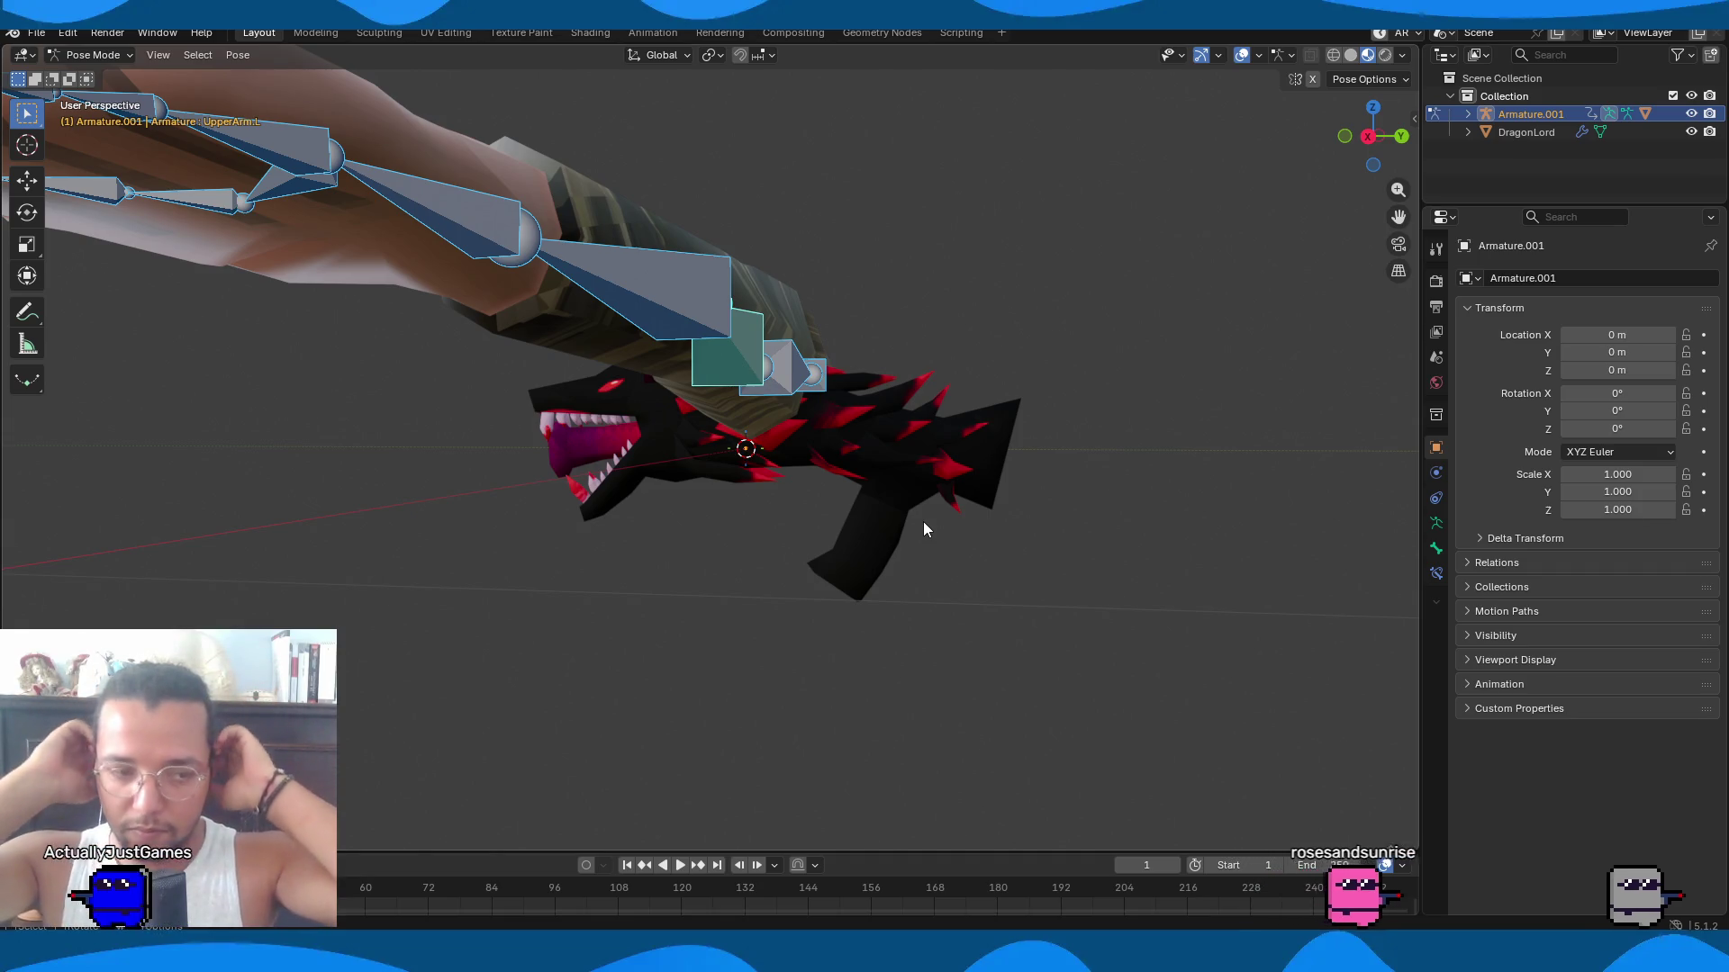
pyautogui.moveTo(924, 530)
pyautogui.mouseDown(button='middle')
pyautogui.moveTo(486, 505)
pyautogui.moveTo(718, 556)
pyautogui.moveTo(1005, 550)
pyautogui.moveTo(729, 485)
pyautogui.moveTo(610, 481)
pyautogui.moveTo(636, 560)
pyautogui.mouseUp(button='middle')
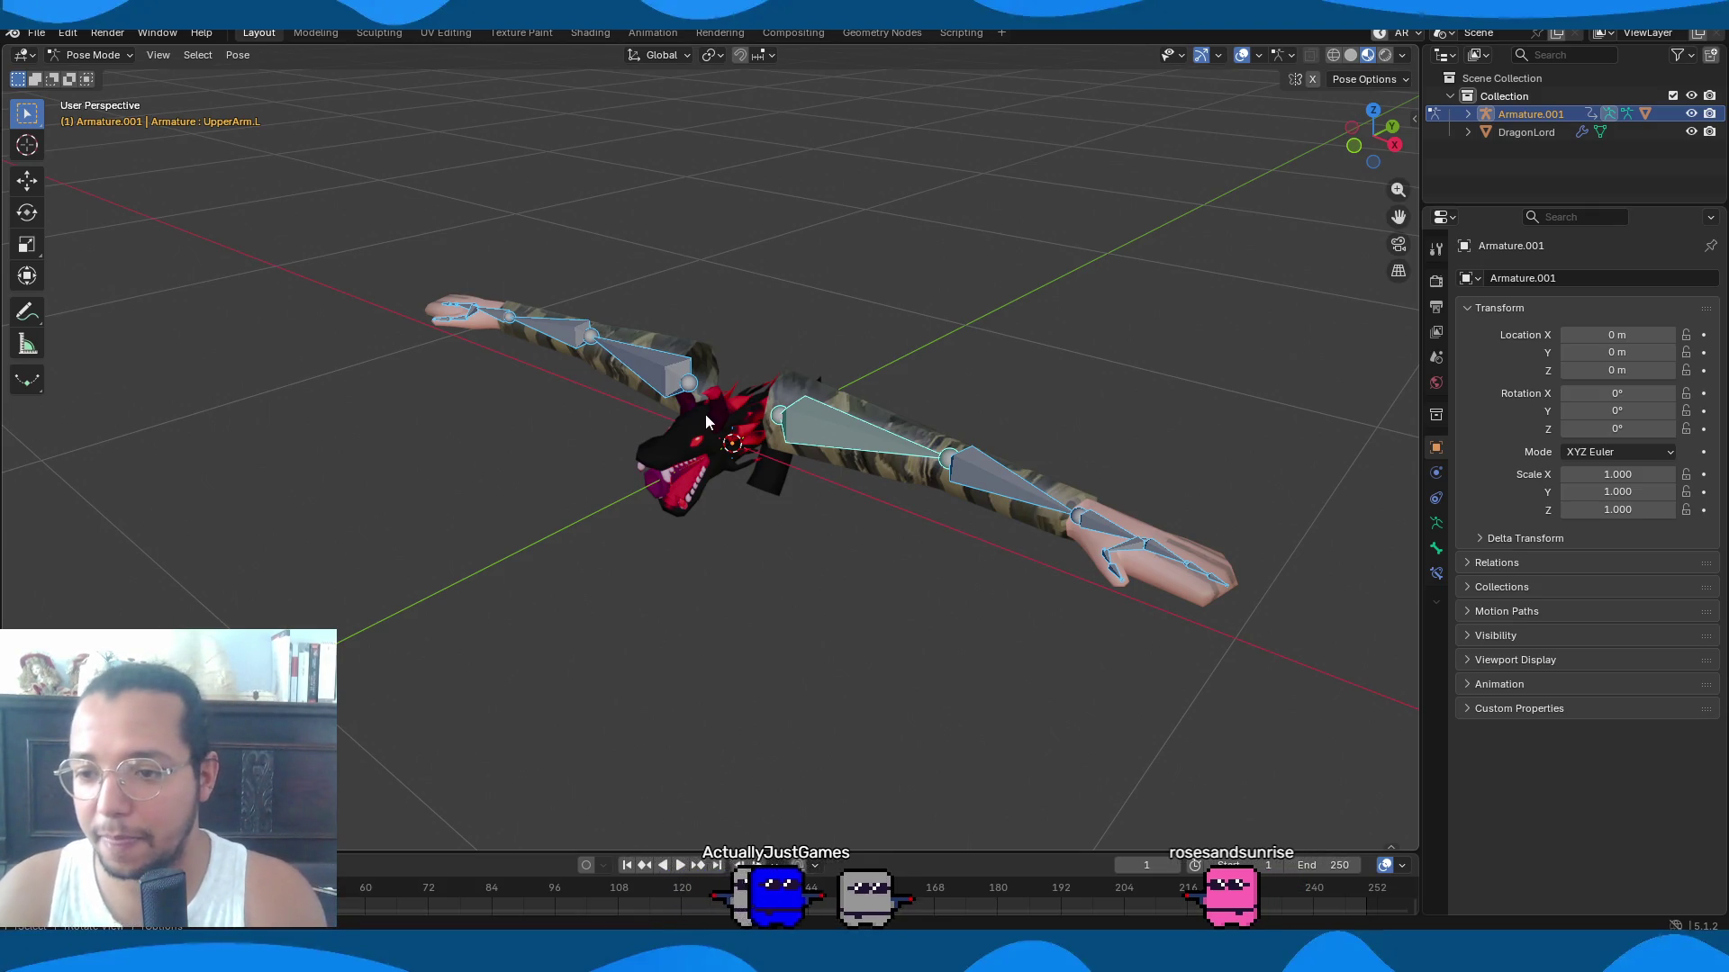
# Deselect the bones, return to Object Mode and select the DragonLord gun mesh.
pyautogui.click(748, 441)
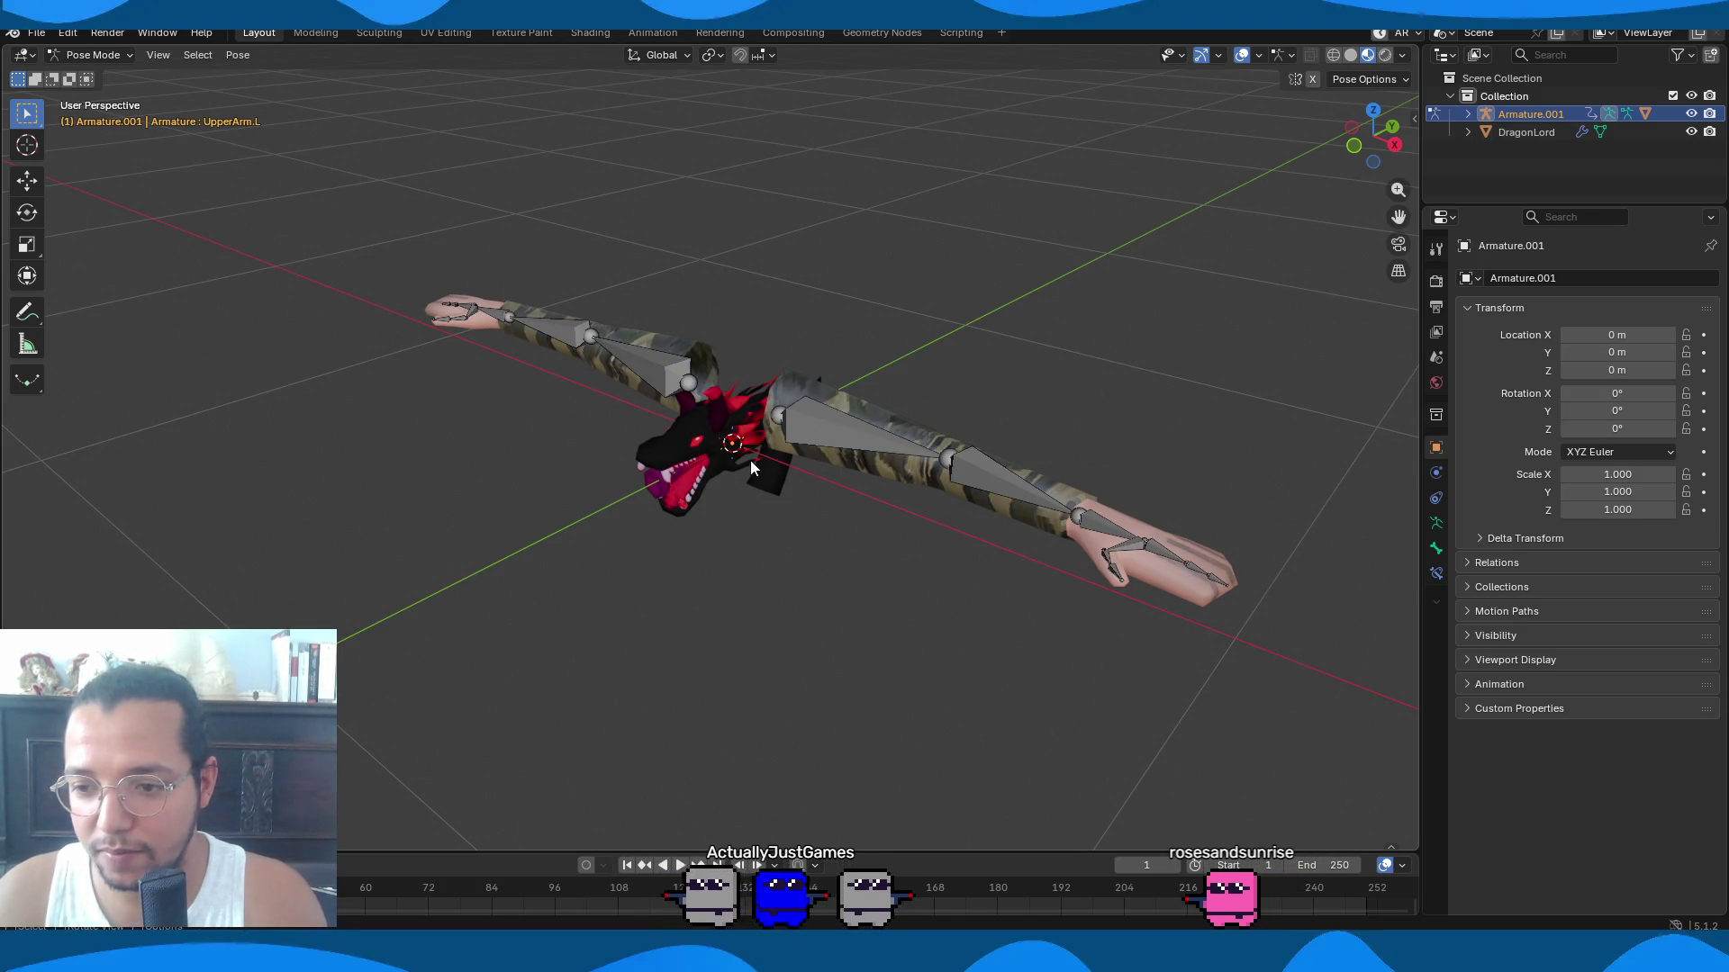
pyautogui.hotkey('ctrl', 'Tab')
pyautogui.click(731, 466)
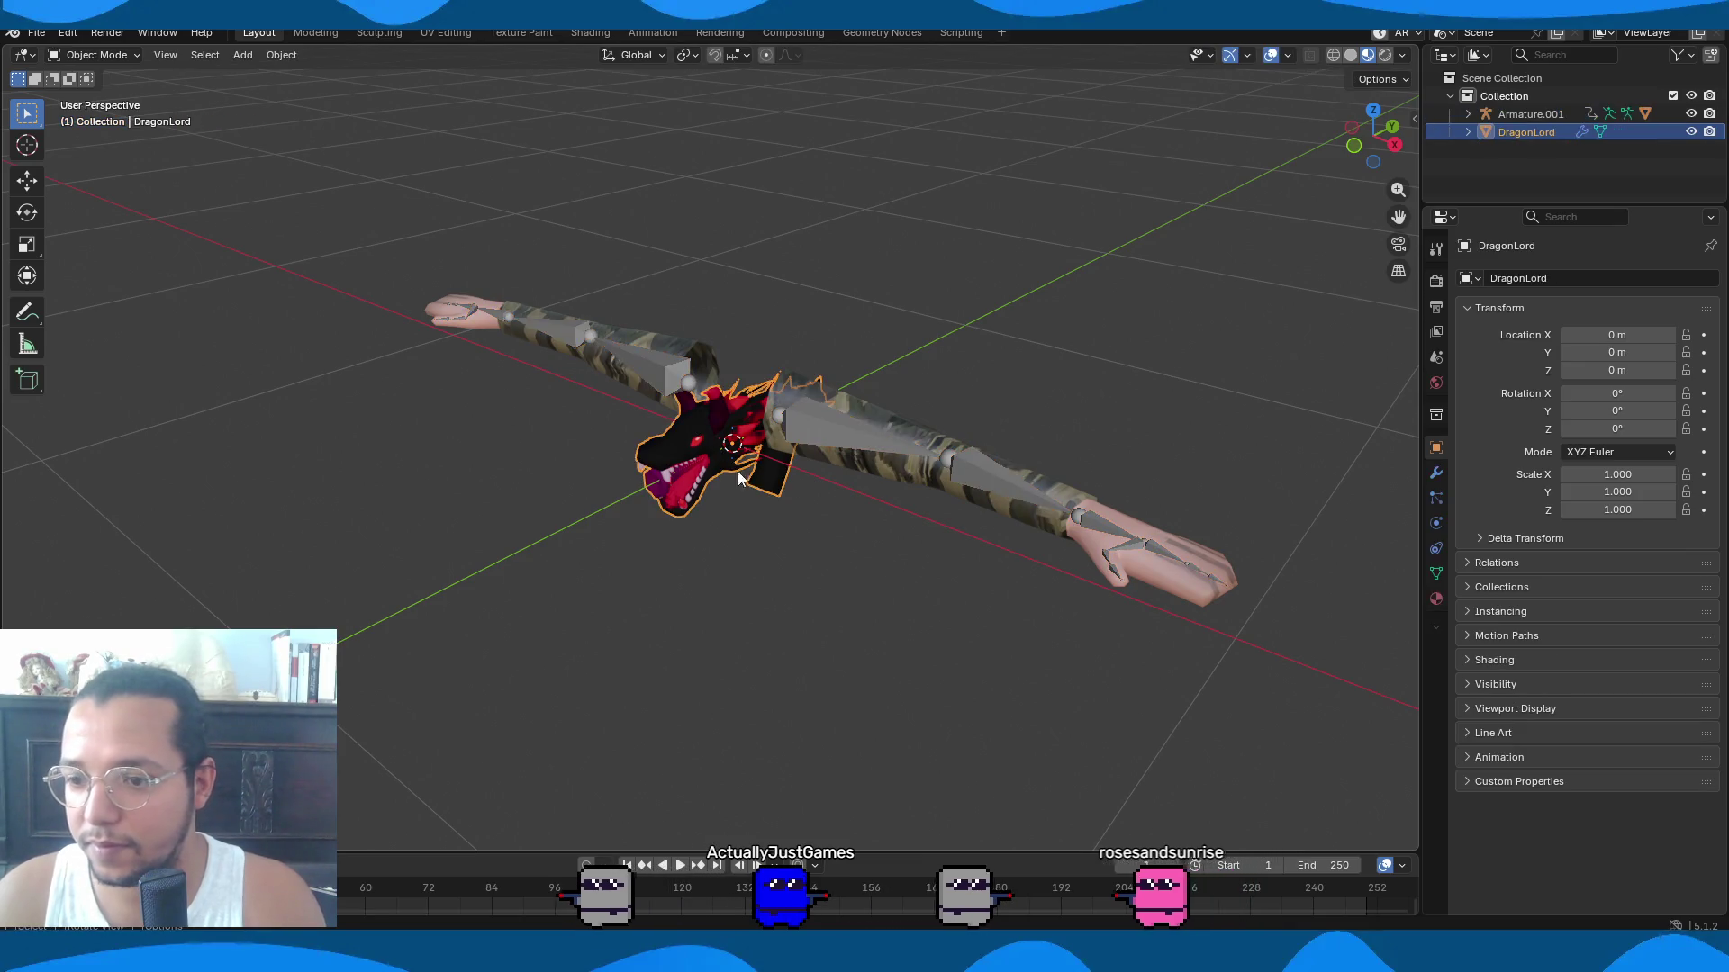
# Hide the arms rig and arm mesh, then frame the dragon gun in side orthographic view.
pyautogui.click(1001, 477)
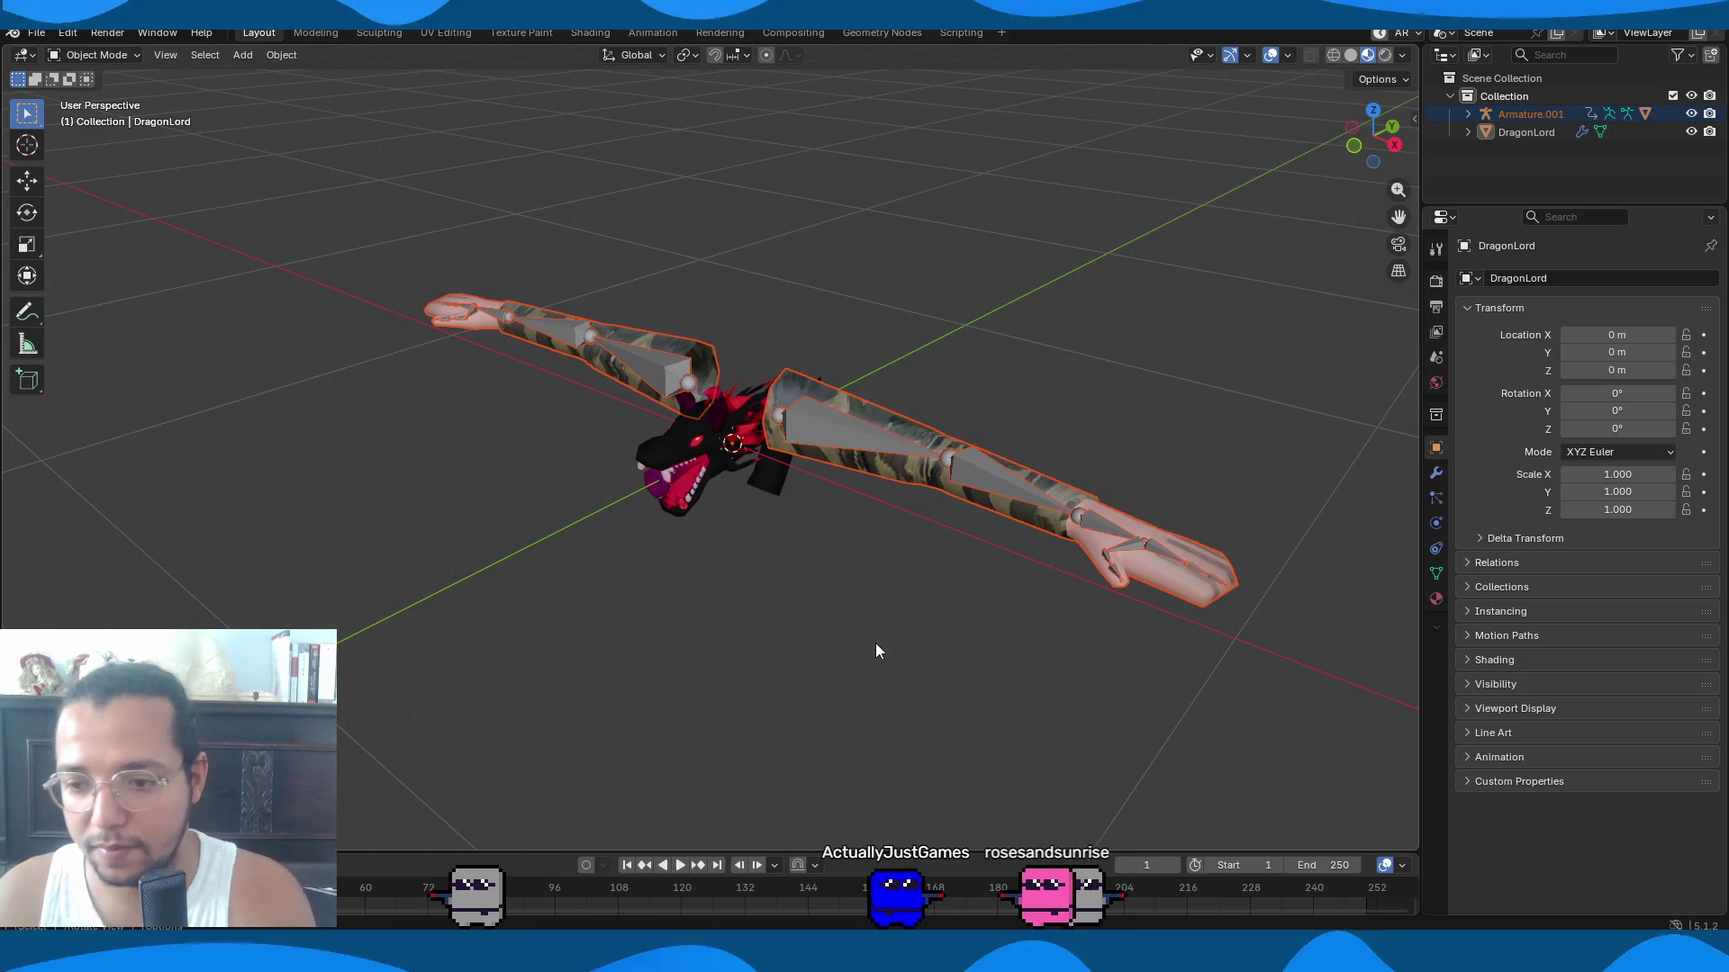
pyautogui.press('h')
pyautogui.moveTo(1086, 243); pyautogui.dragTo(626, 554)
pyautogui.press('KP_3')
pyautogui.scroll(5, 624, 549)
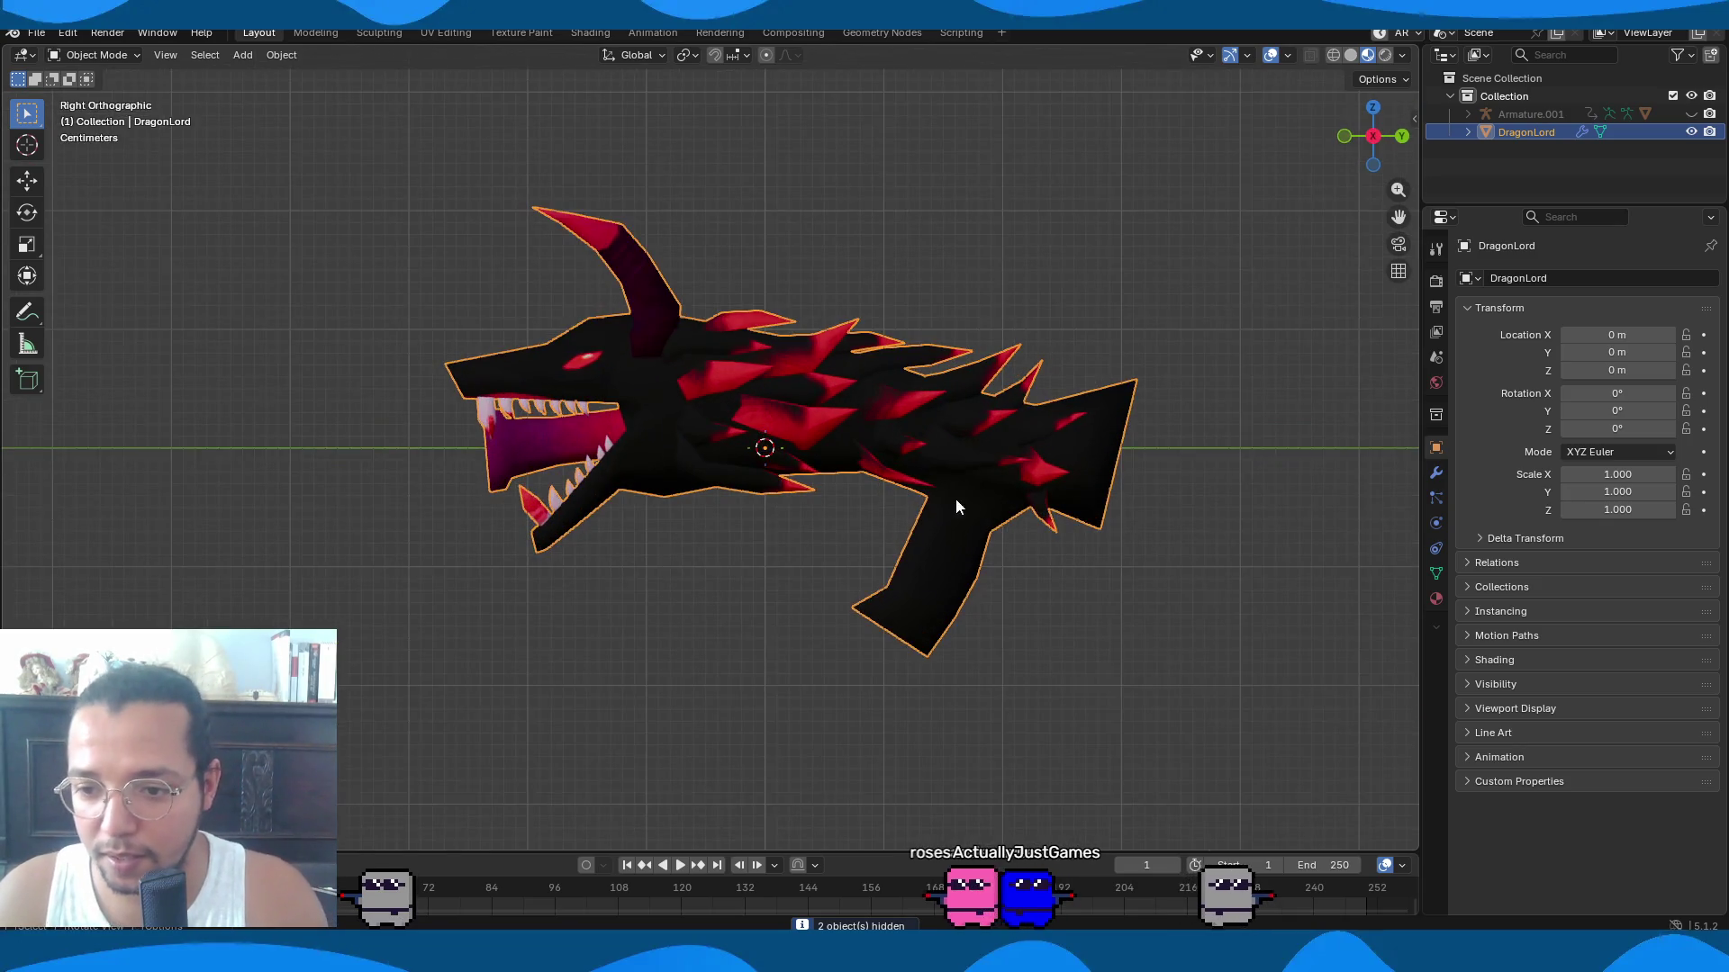
pyautogui.keyDown('shift'); pyautogui.moveTo(954, 499); pyautogui.dragTo(754, 509, button='middle'); pyautogui.keyUp('shift')
# Add a single-bone armature, shrink it, and enable In Front so it draws over the mesh.
pyautogui.hotkey('shift', 'a')
pyautogui.moveTo(810, 716)
pyautogui.click(936, 713)
pyautogui.press('s')
pyautogui.click(783, 480)
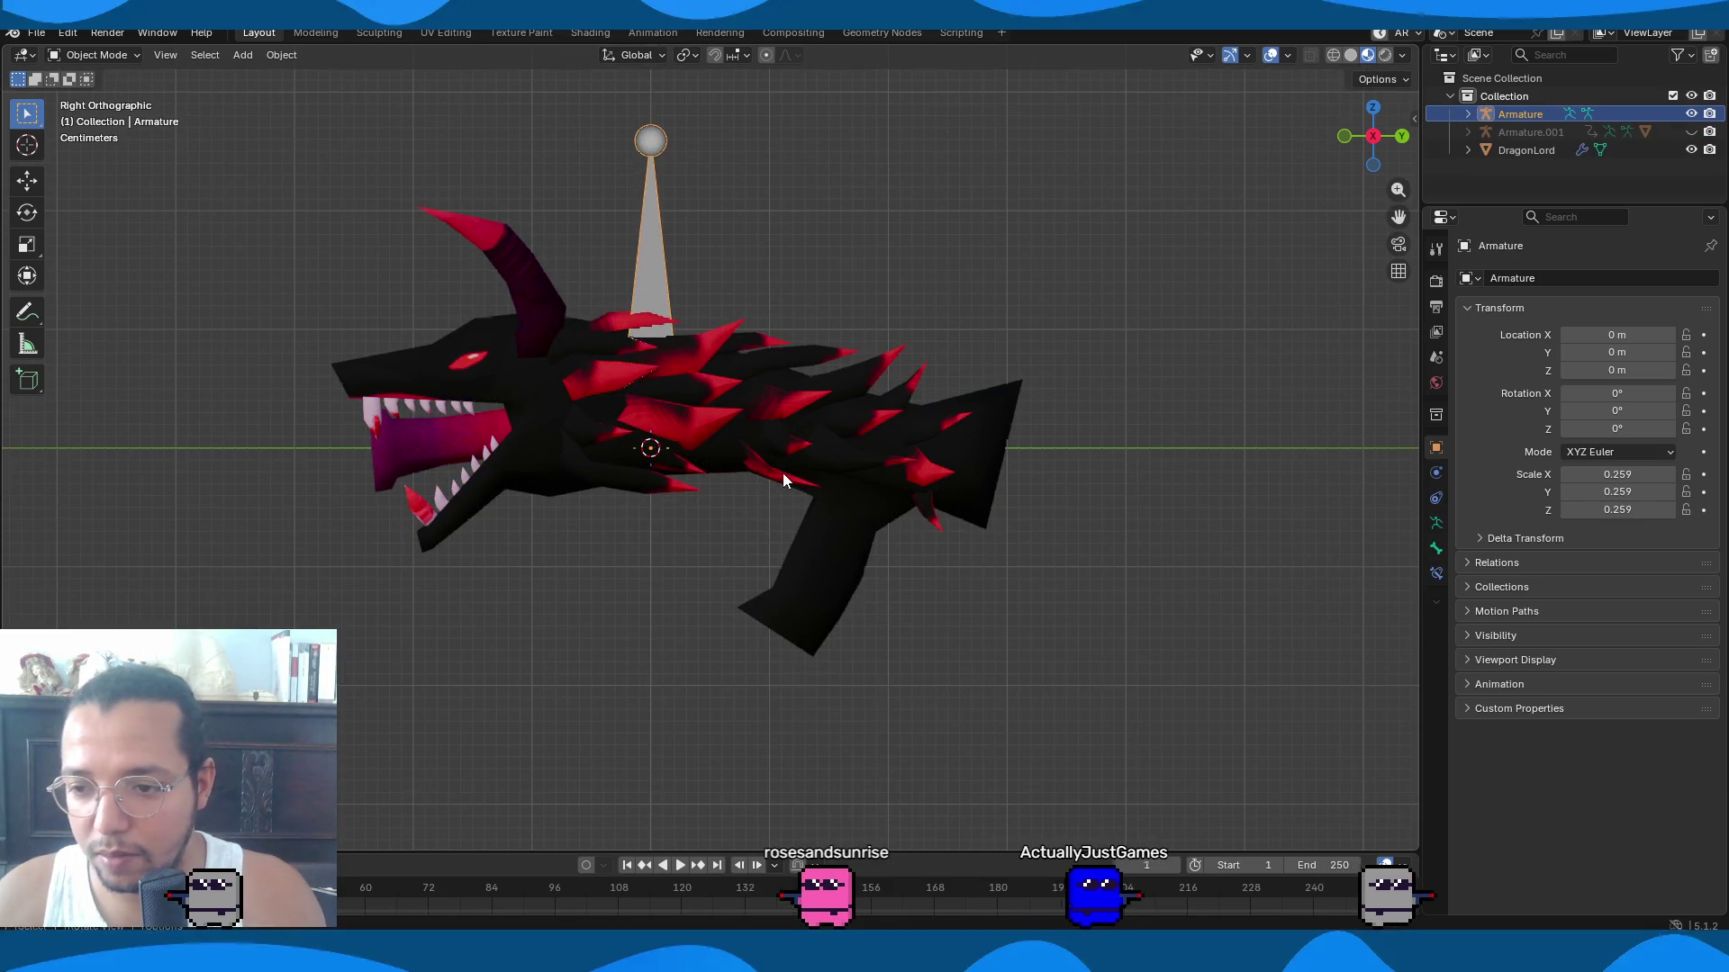
pyautogui.click(1504, 660)
pyautogui.click(1588, 726)
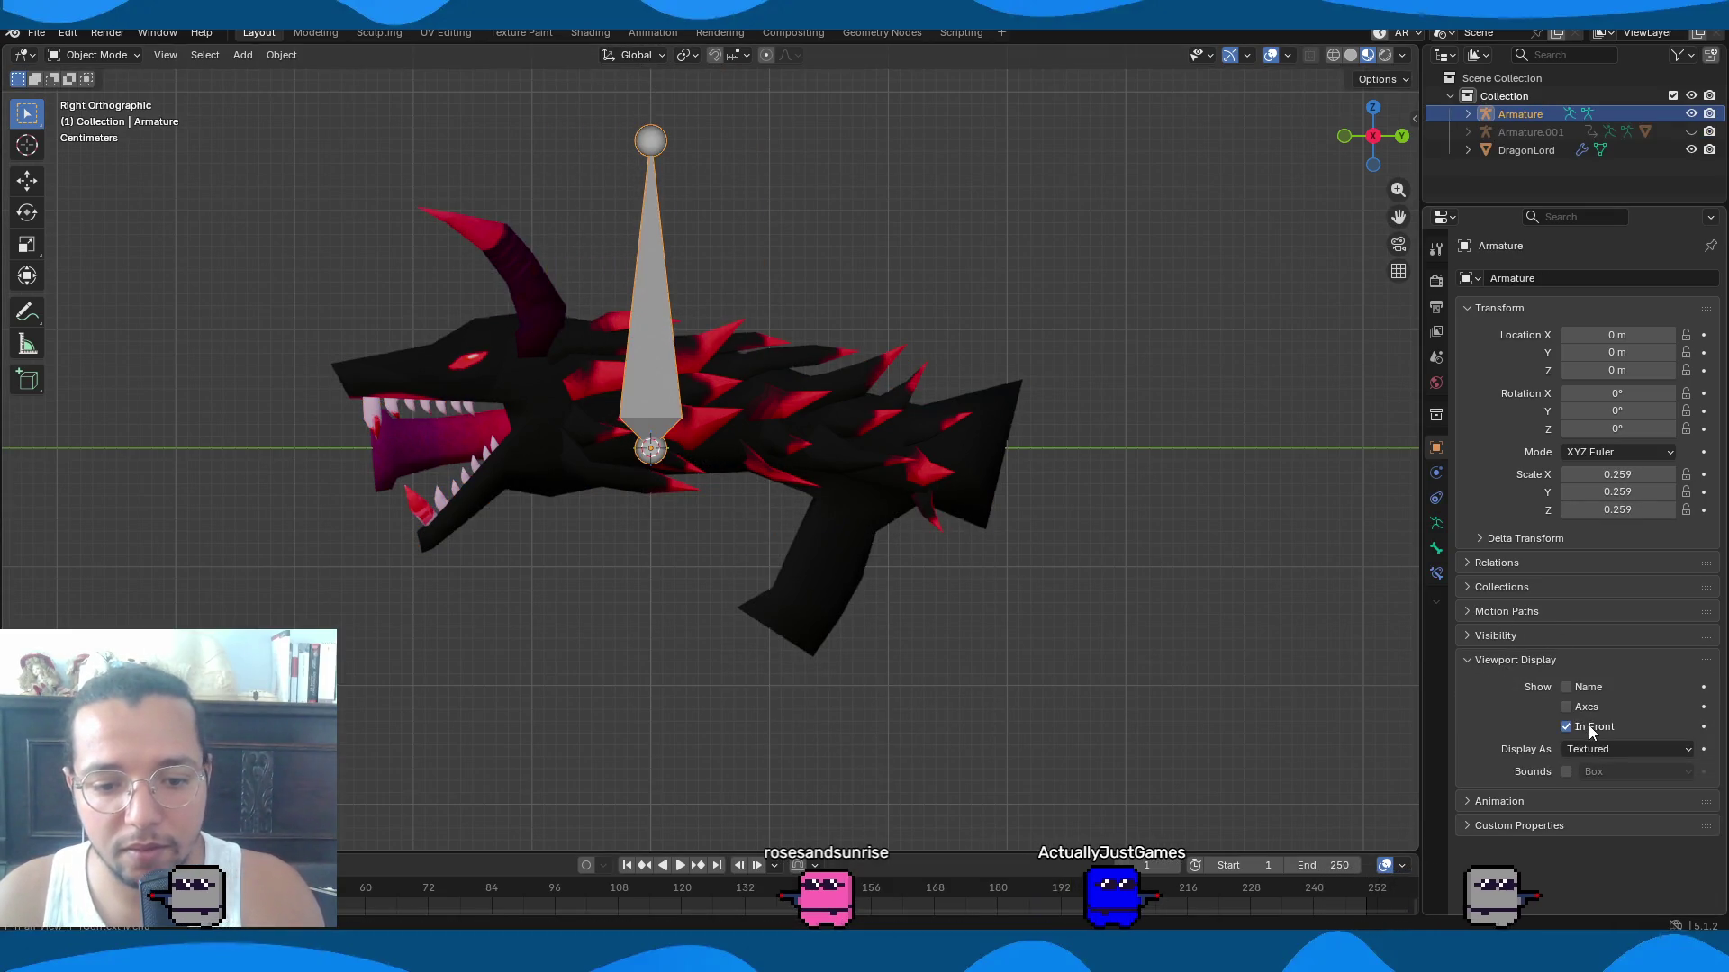
# Move, rotate and scale the bone so it sits inside the gun's grip.
pyautogui.press('g')
pyautogui.click(1031, 579)
pyautogui.press('r')
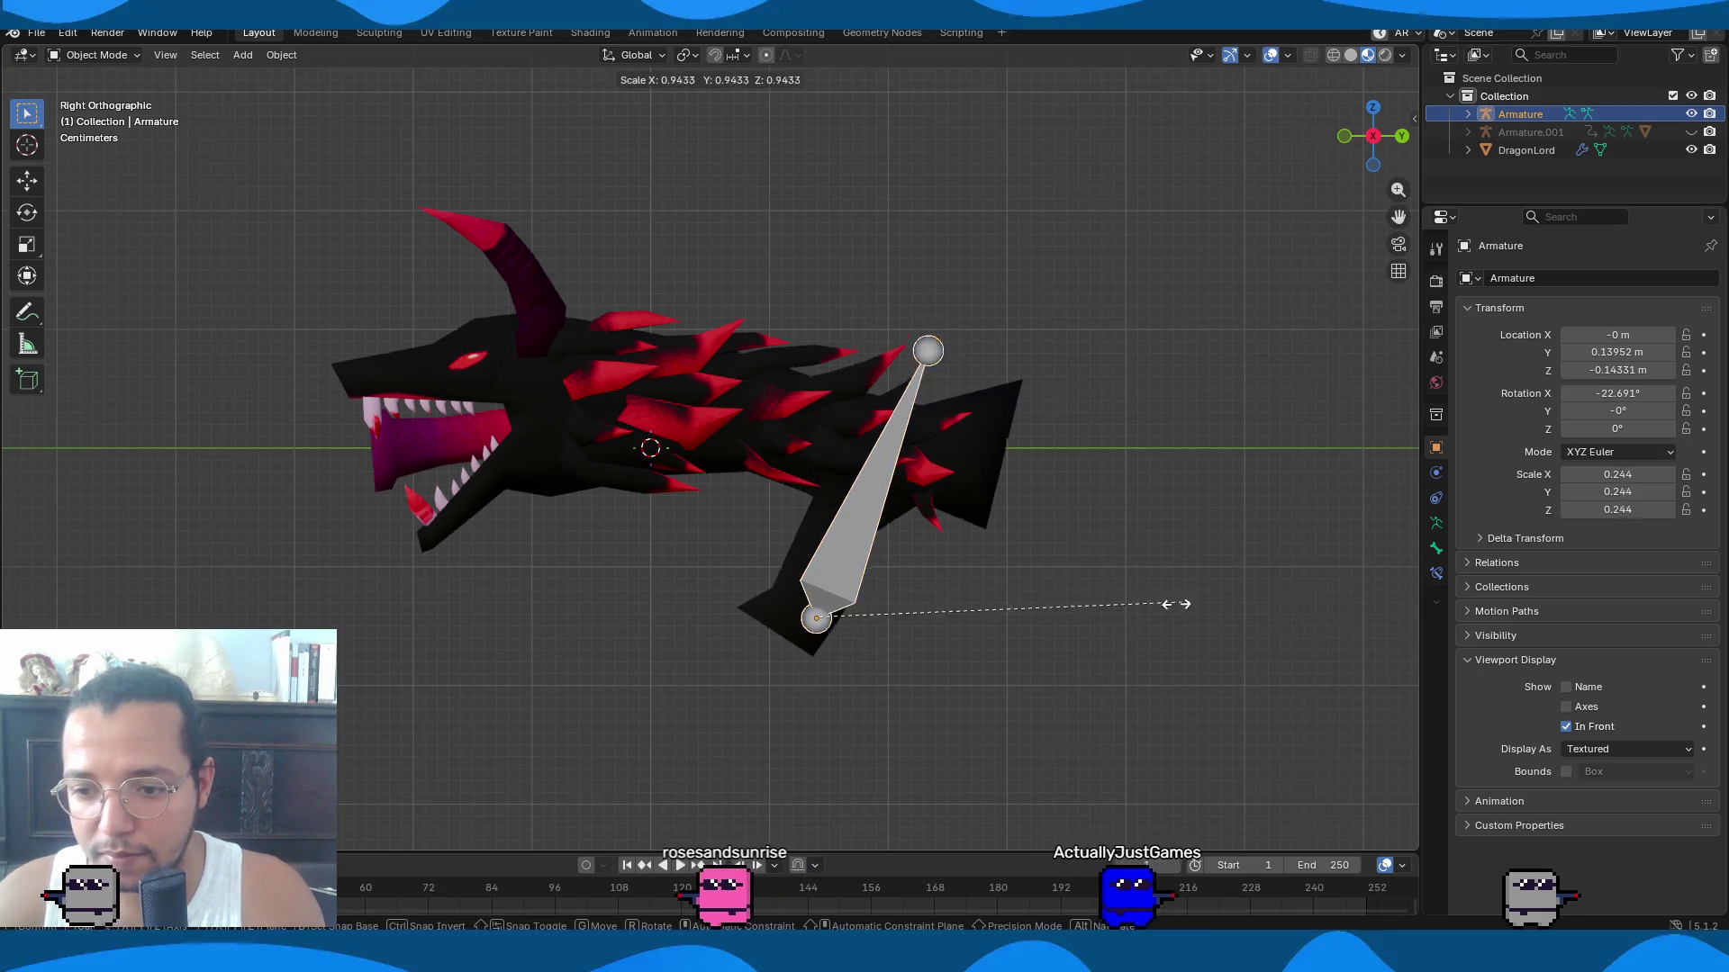
pyautogui.click(1192, 602)
pyautogui.press('s')
pyautogui.click(1036, 675)
pyautogui.press('g')
pyautogui.click(1018, 666)
# In Edit Mode, duplicate the grip bone and rotate, shorten and move it along the lower jaw.
pyautogui.press('Tab')
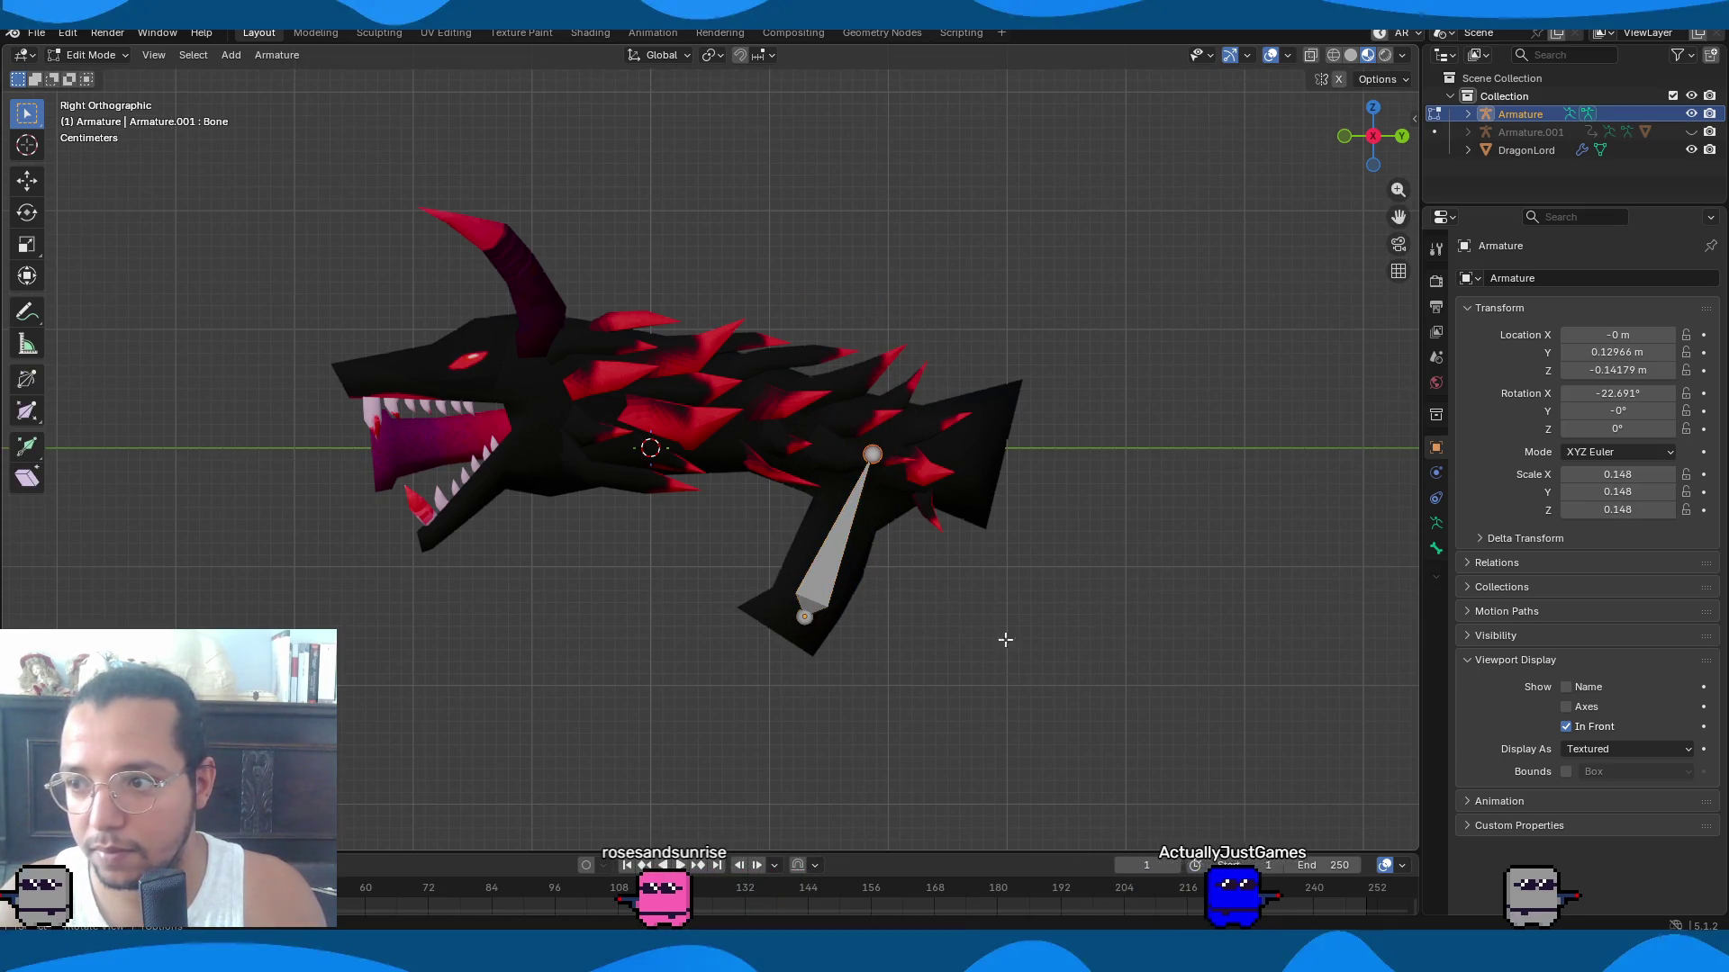
pyautogui.hotkey('shift', 'd')
pyautogui.press('r')
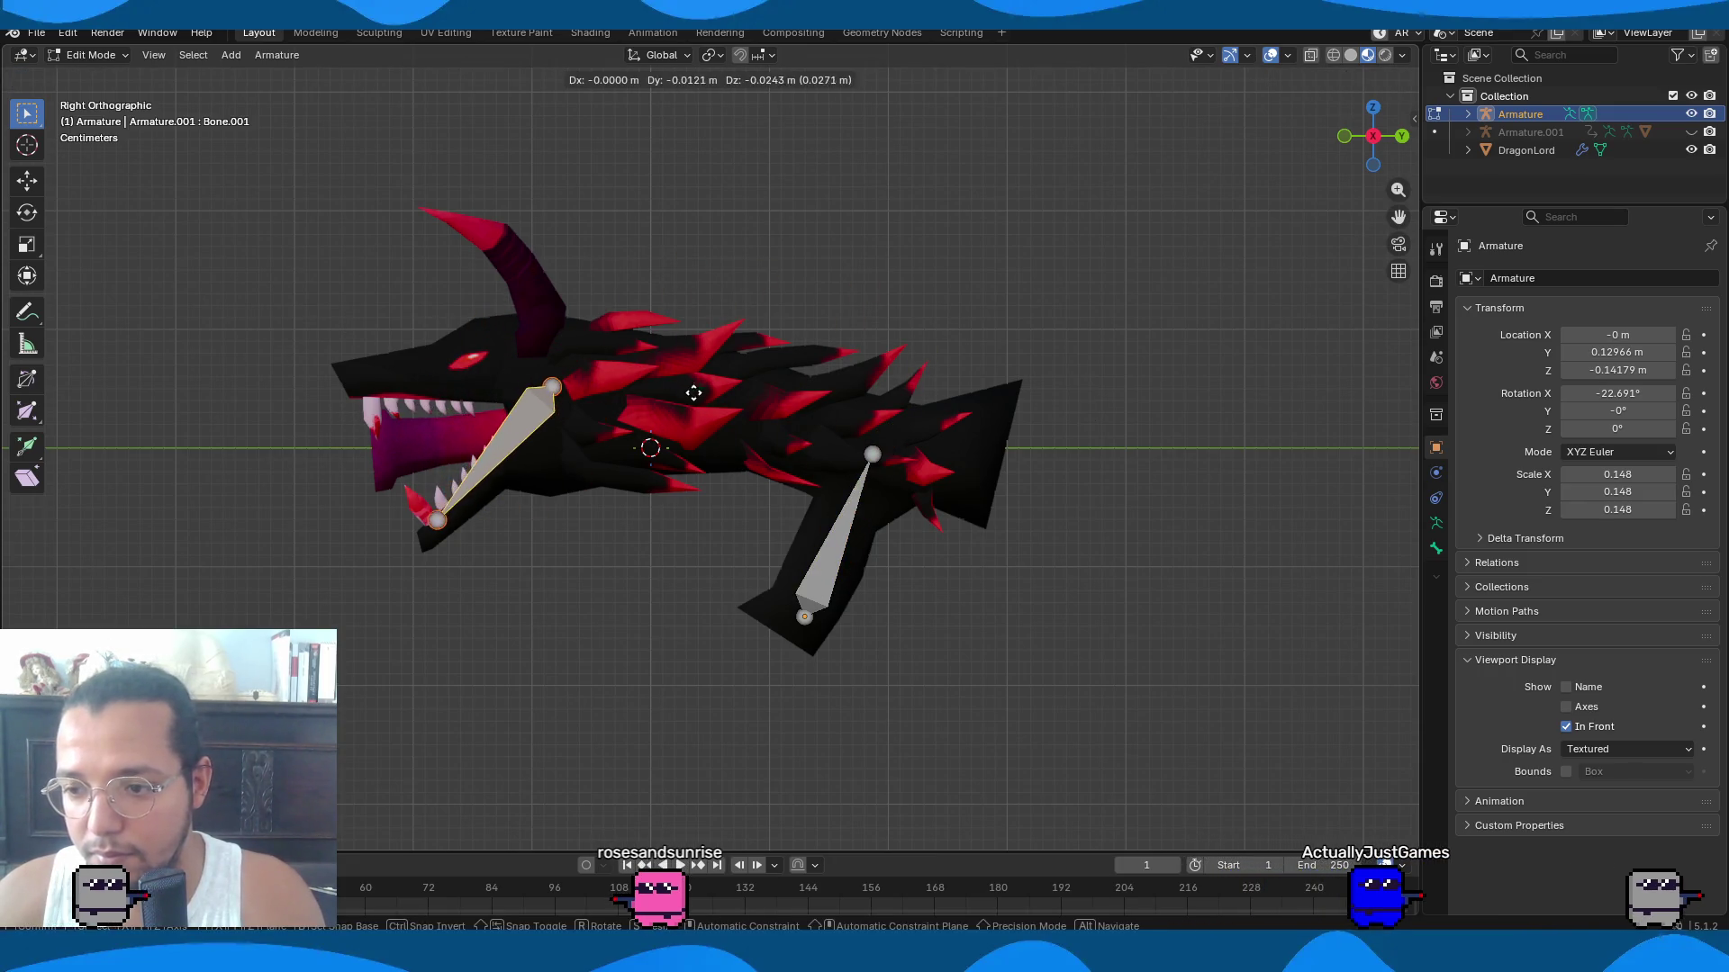
pyautogui.press('s')
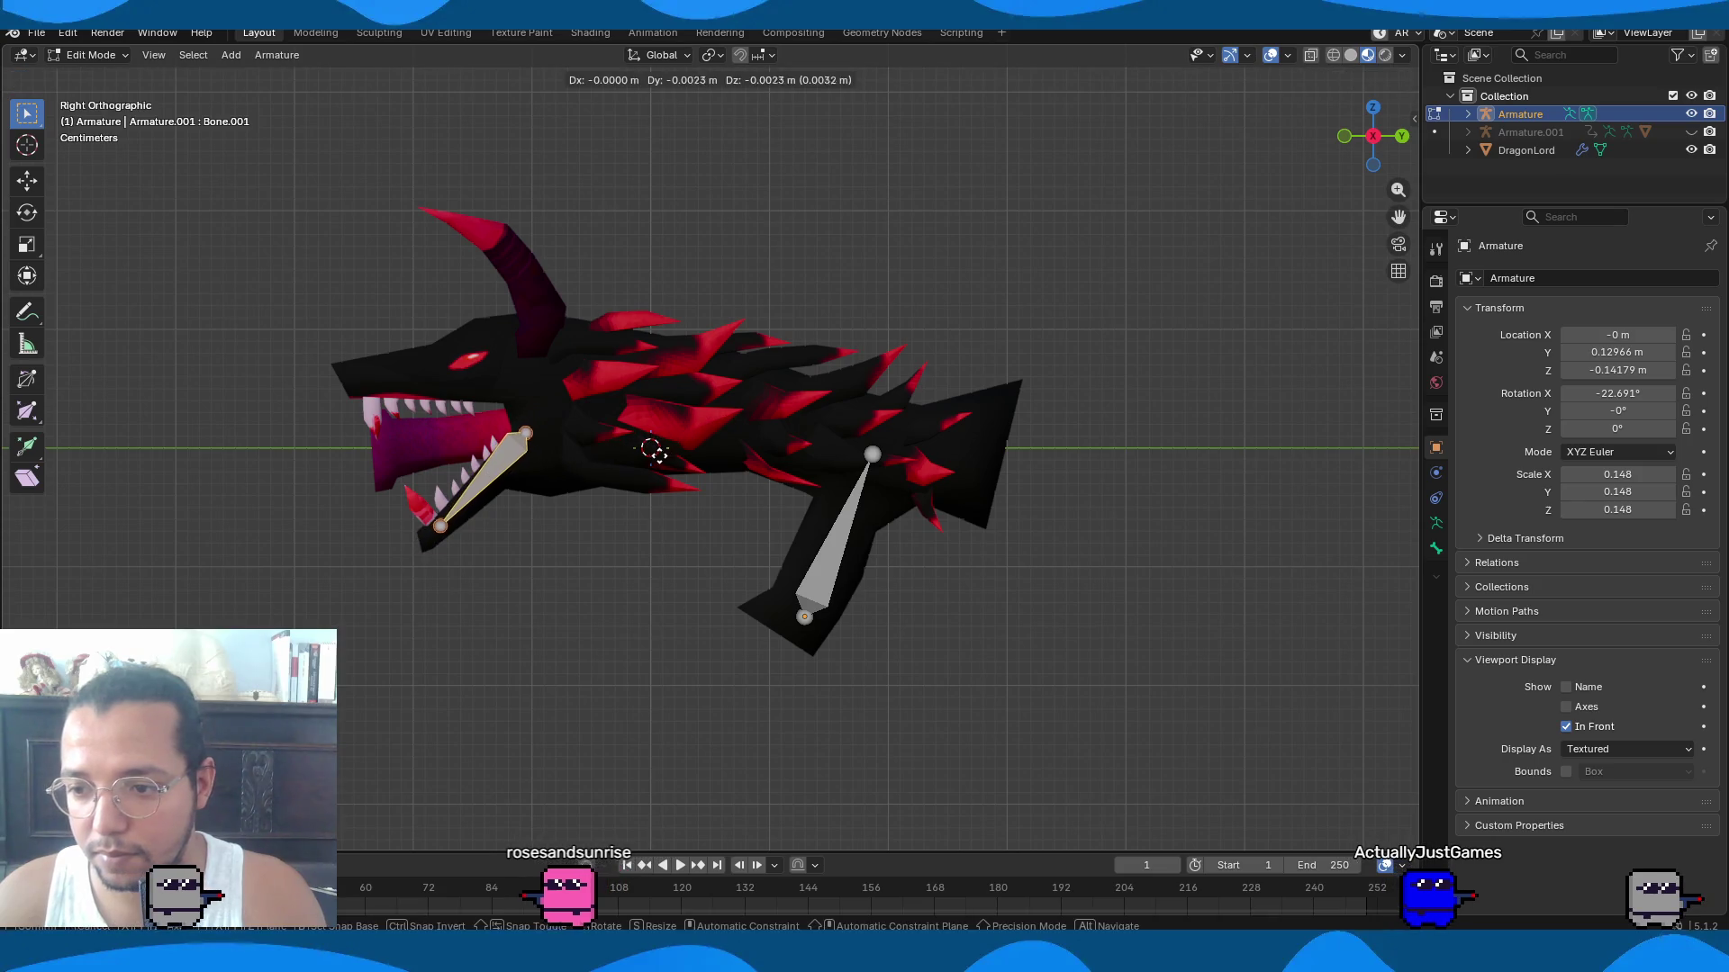
pyautogui.press('g')
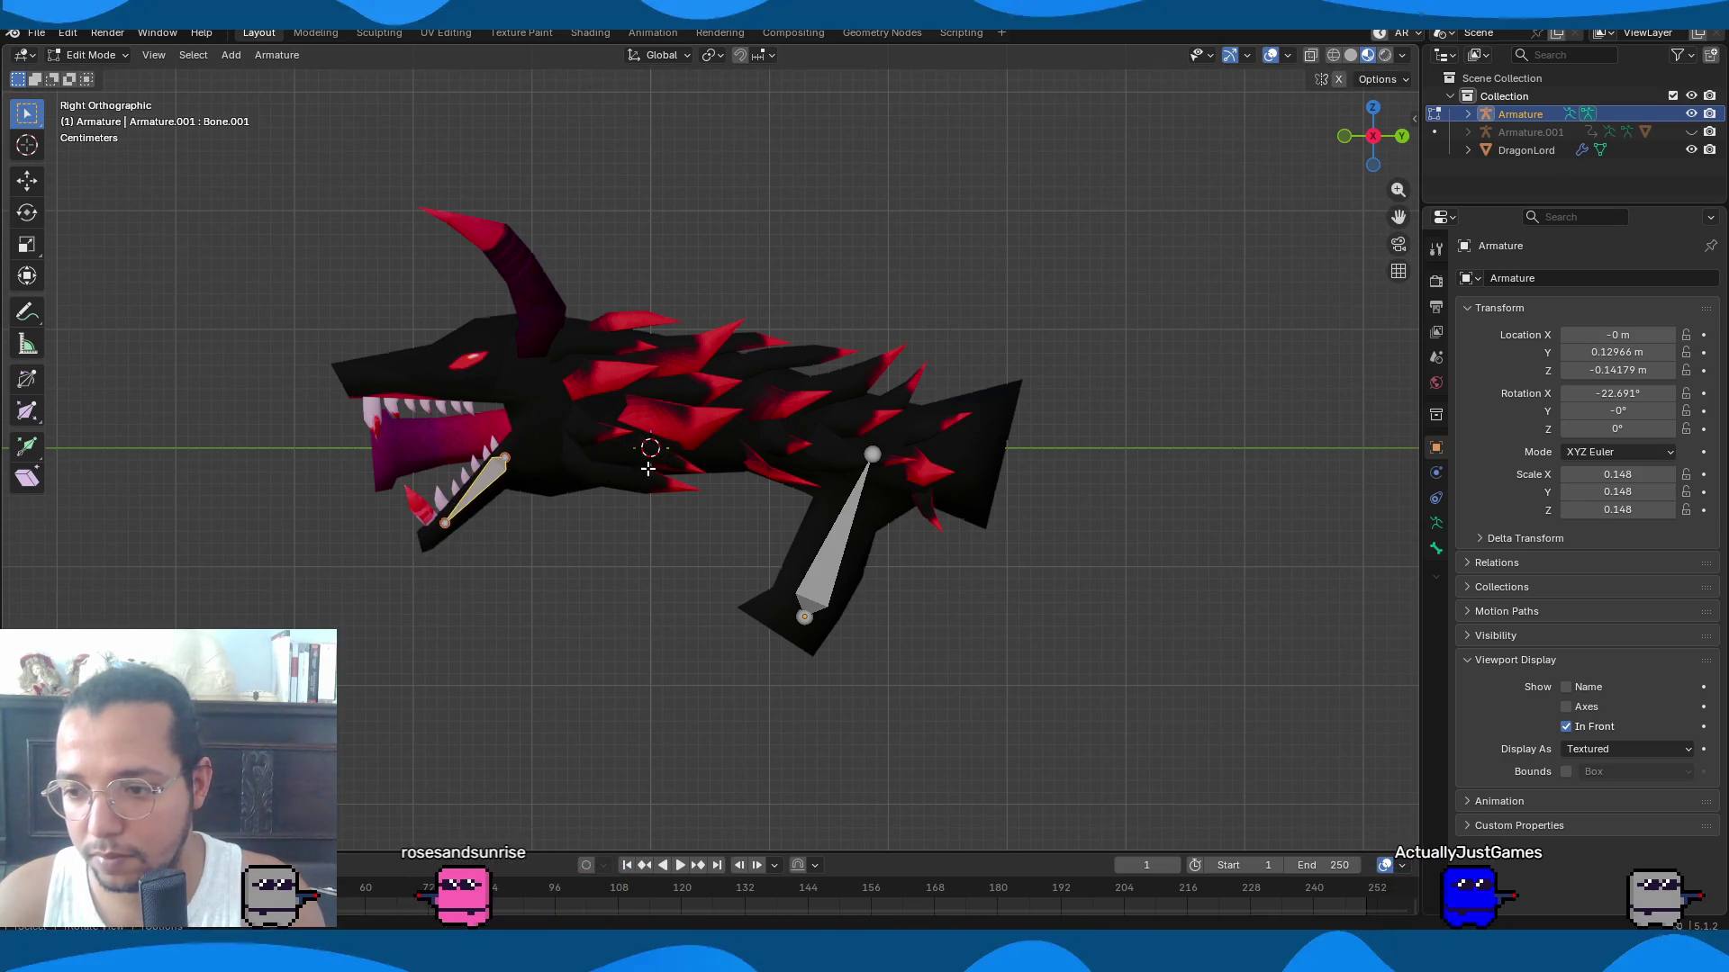
pyautogui.click(689, 452)
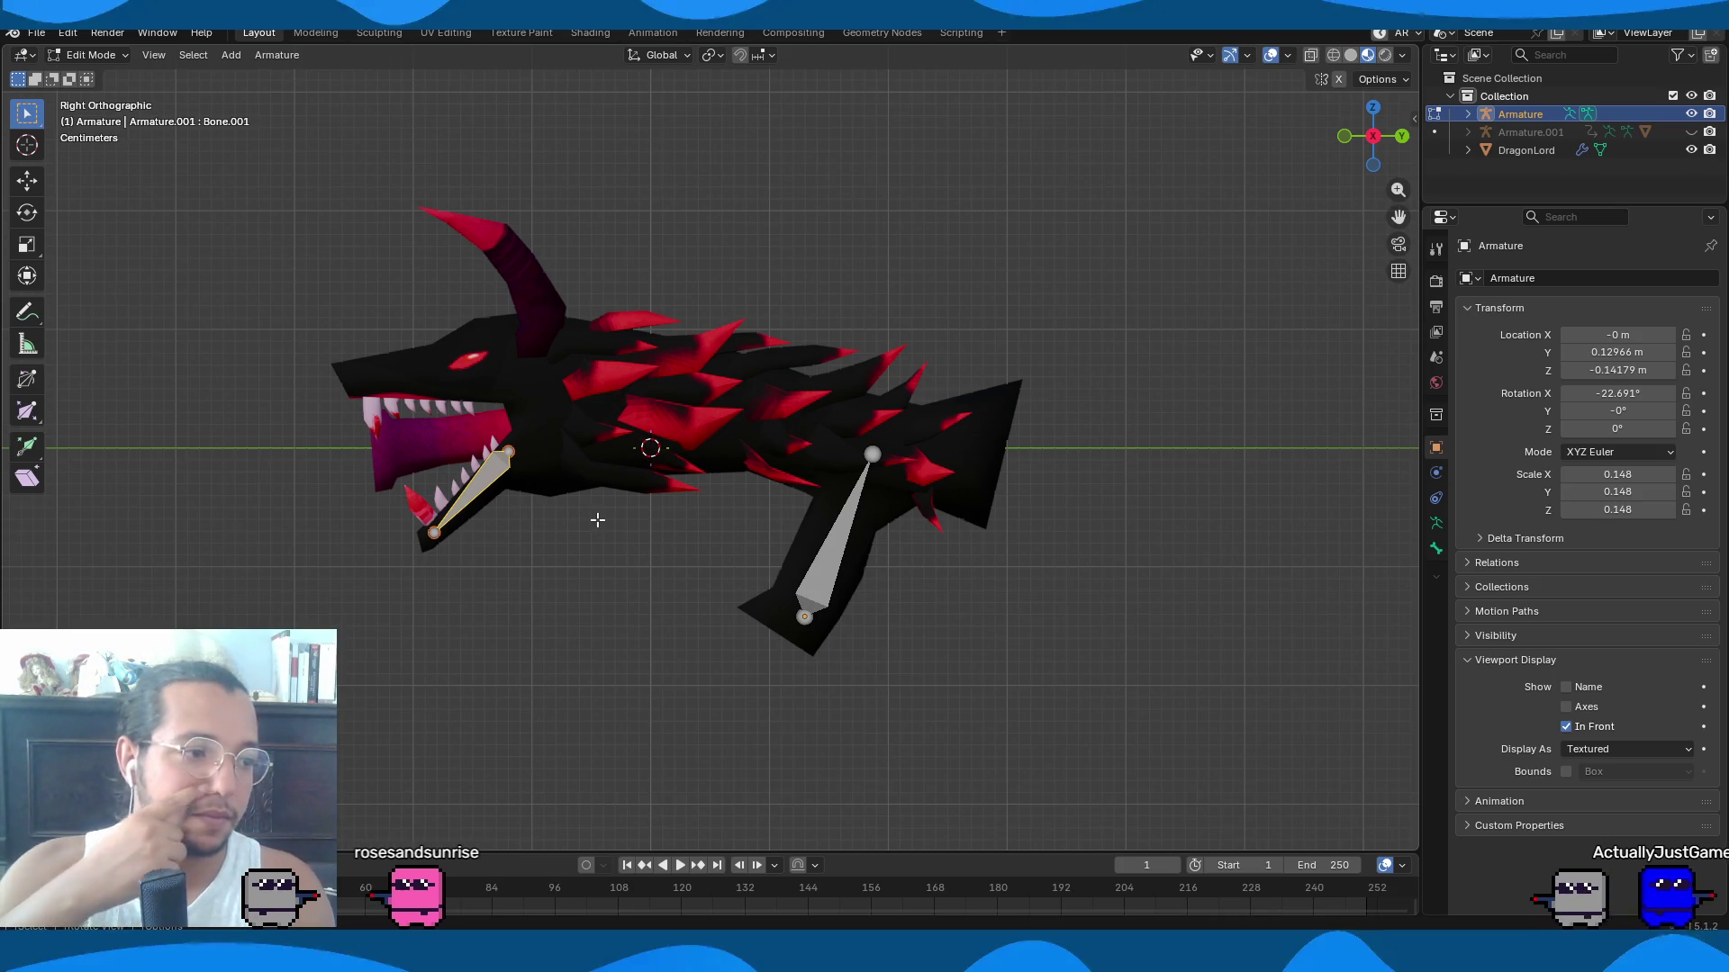
pyautogui.scroll(5, 756, 455)
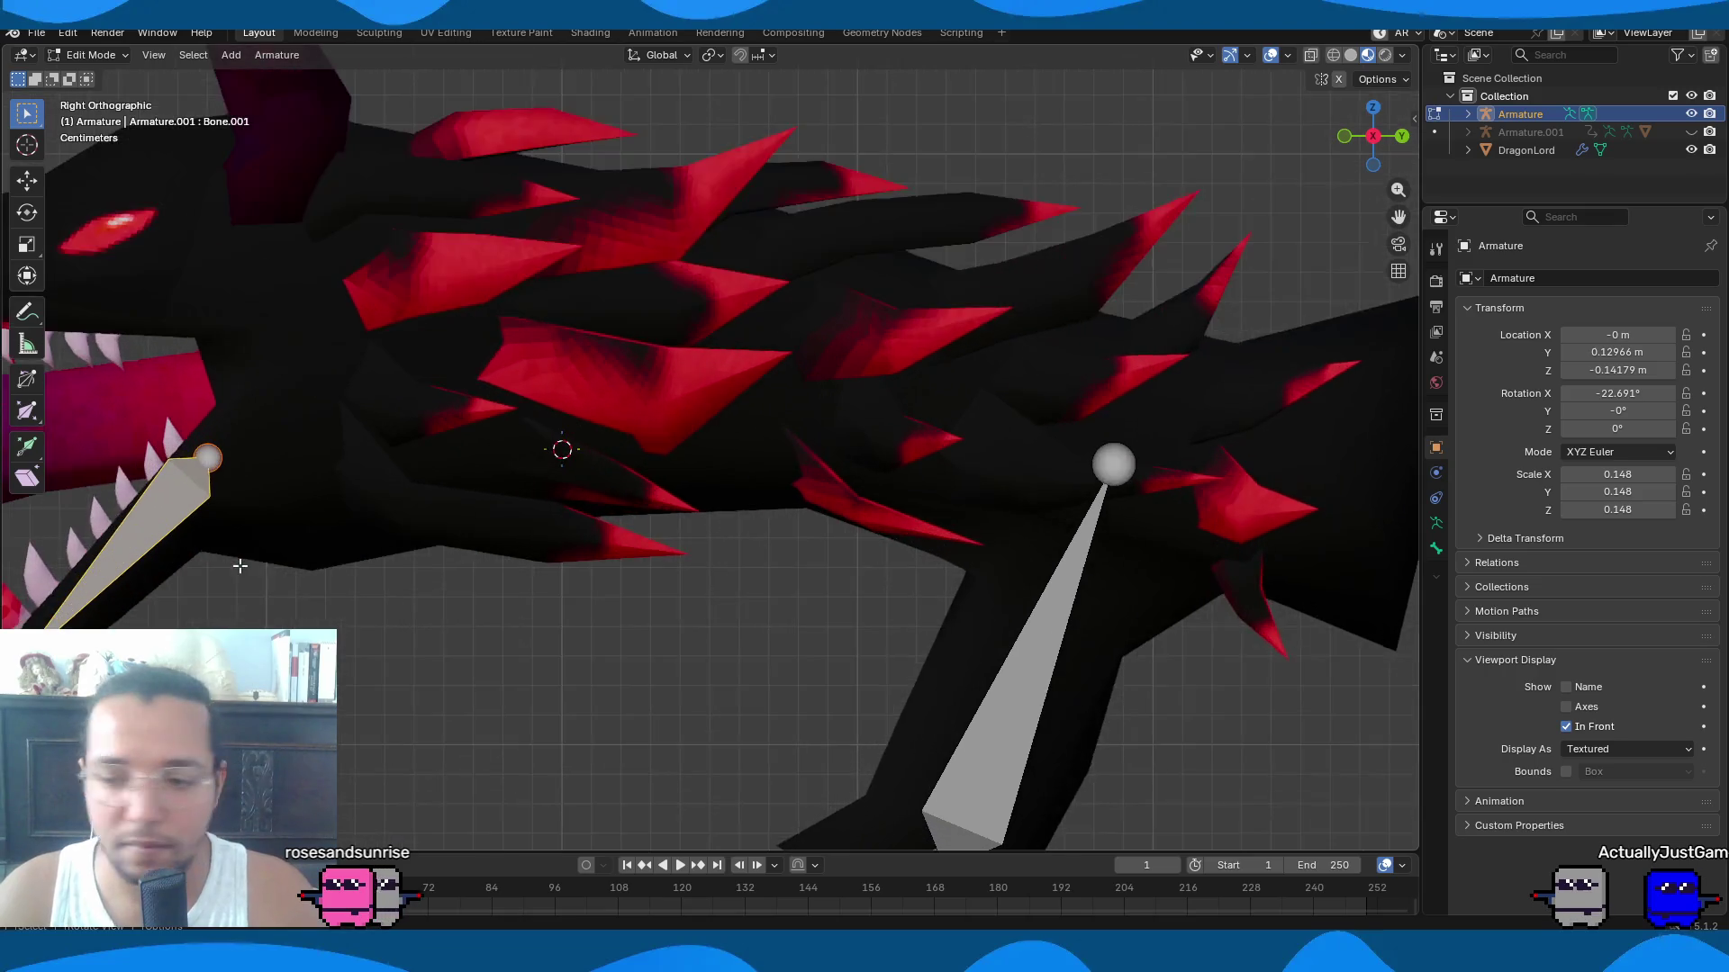
pyautogui.scroll(-5, 747, 486)
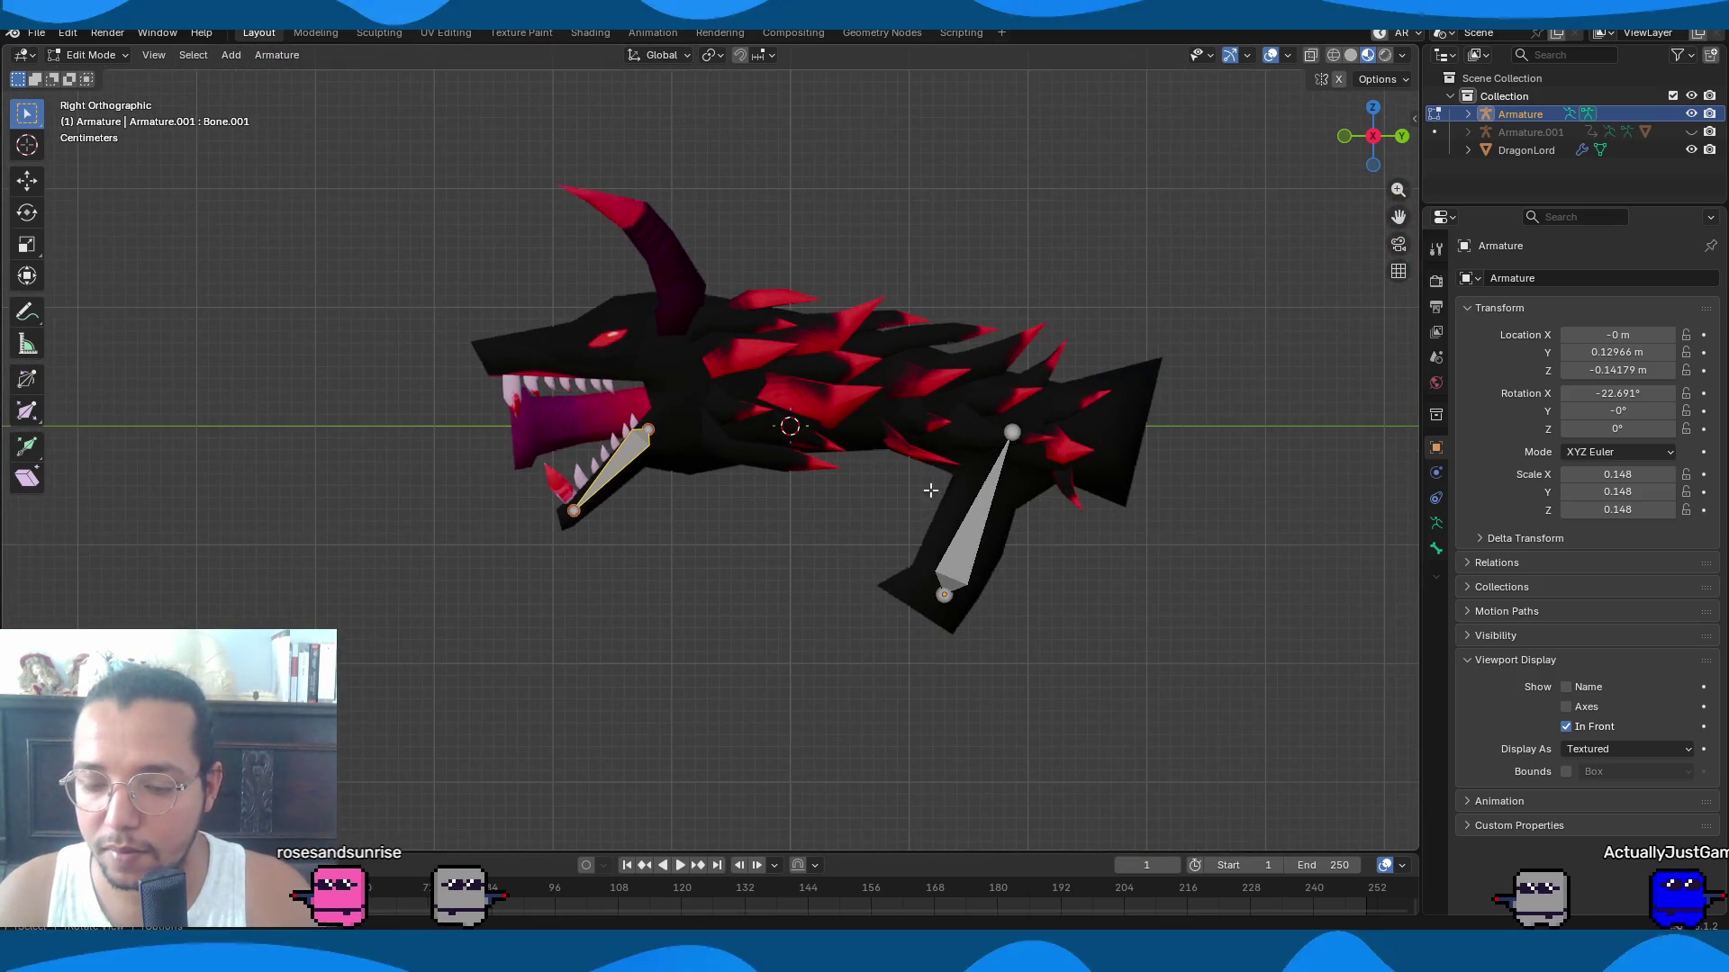
pyautogui.press('Tab')
pyautogui.click(826, 445)
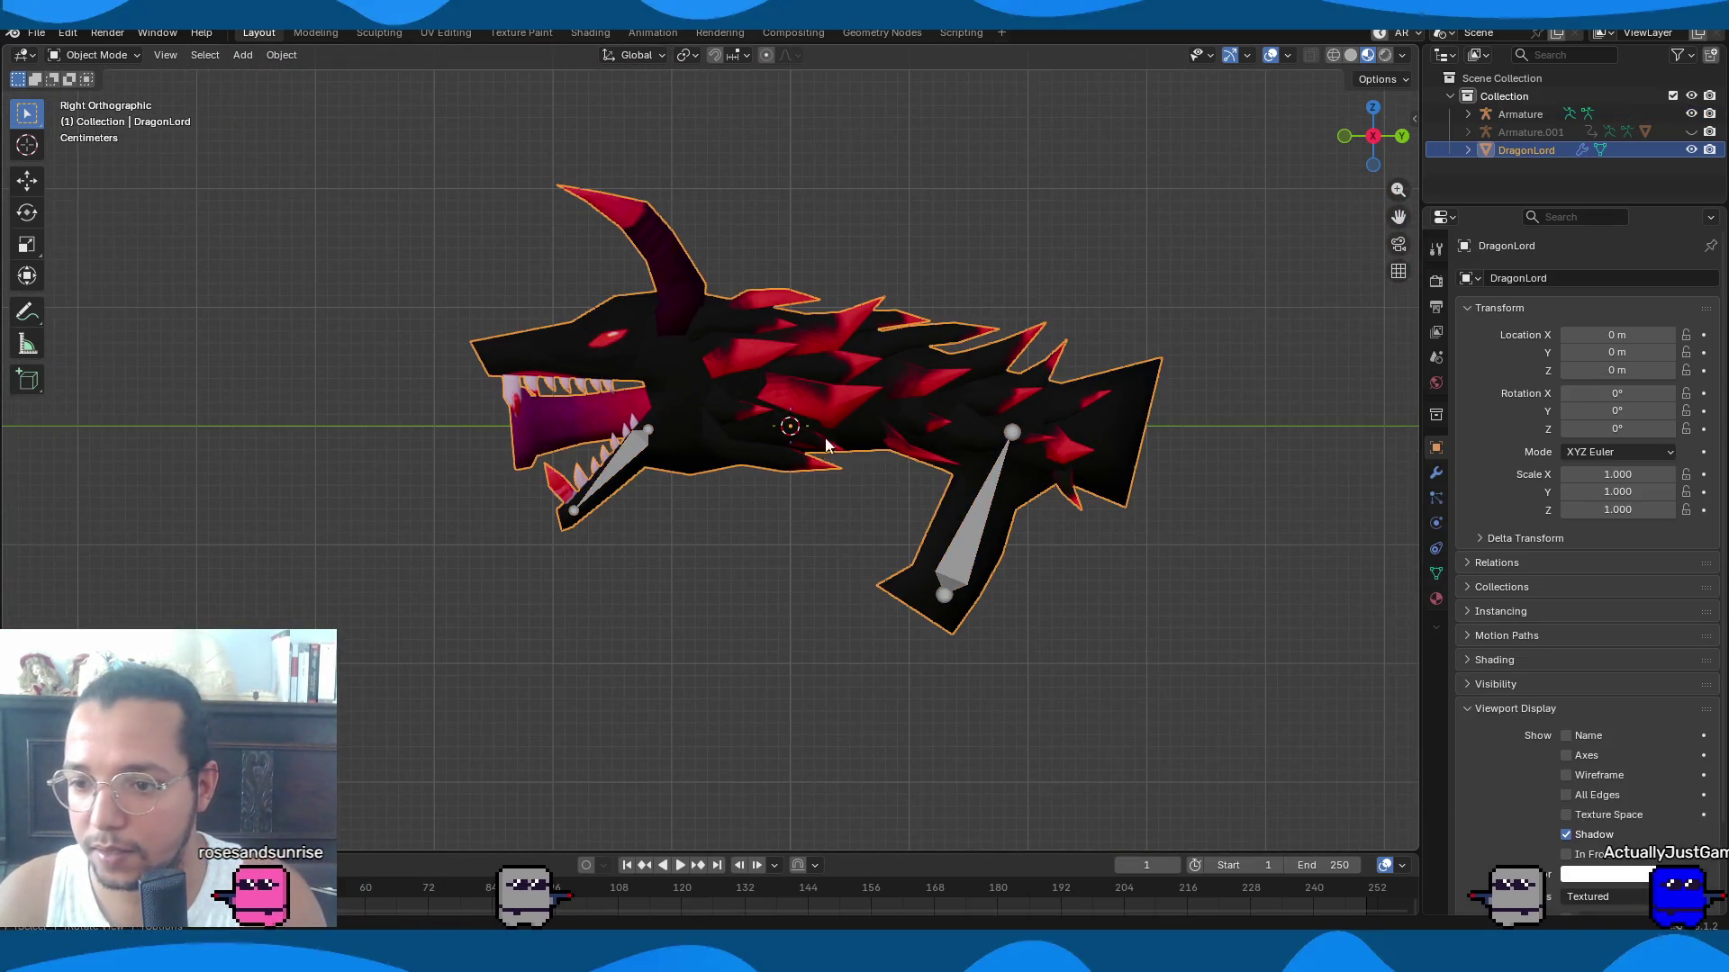
pyautogui.keyDown('shift'); pyautogui.click(972, 524); pyautogui.keyUp('shift')
pyautogui.hotkey('ctrl', 'p')
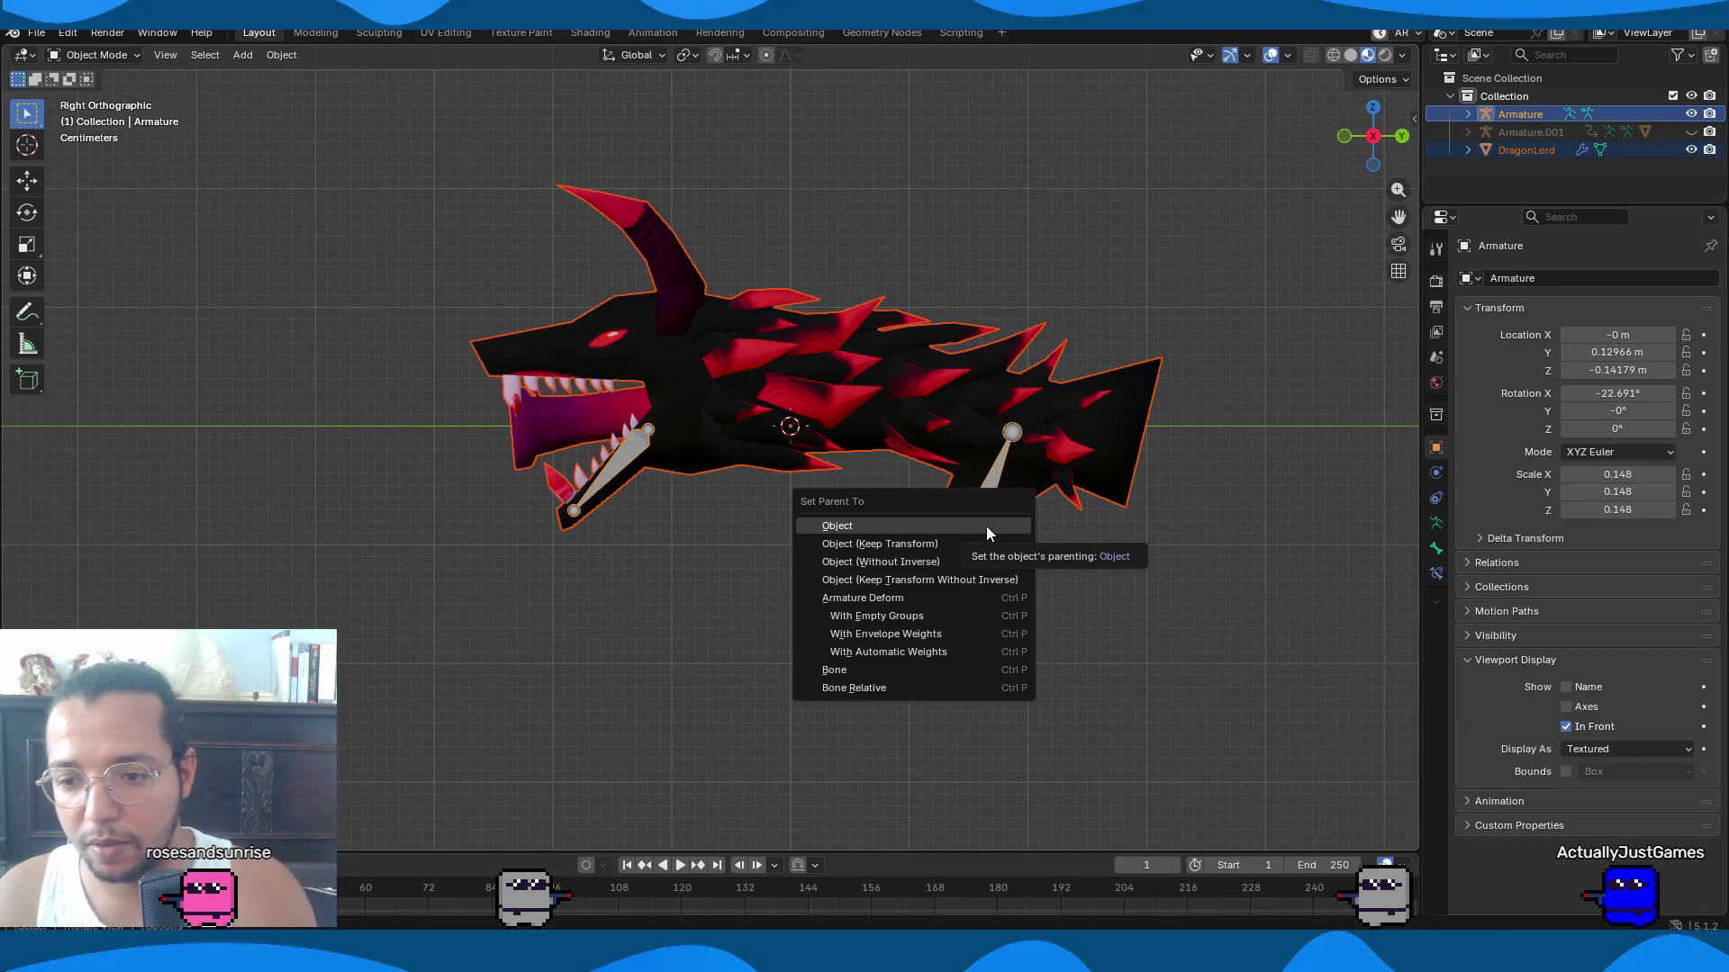
pyautogui.click(903, 653)
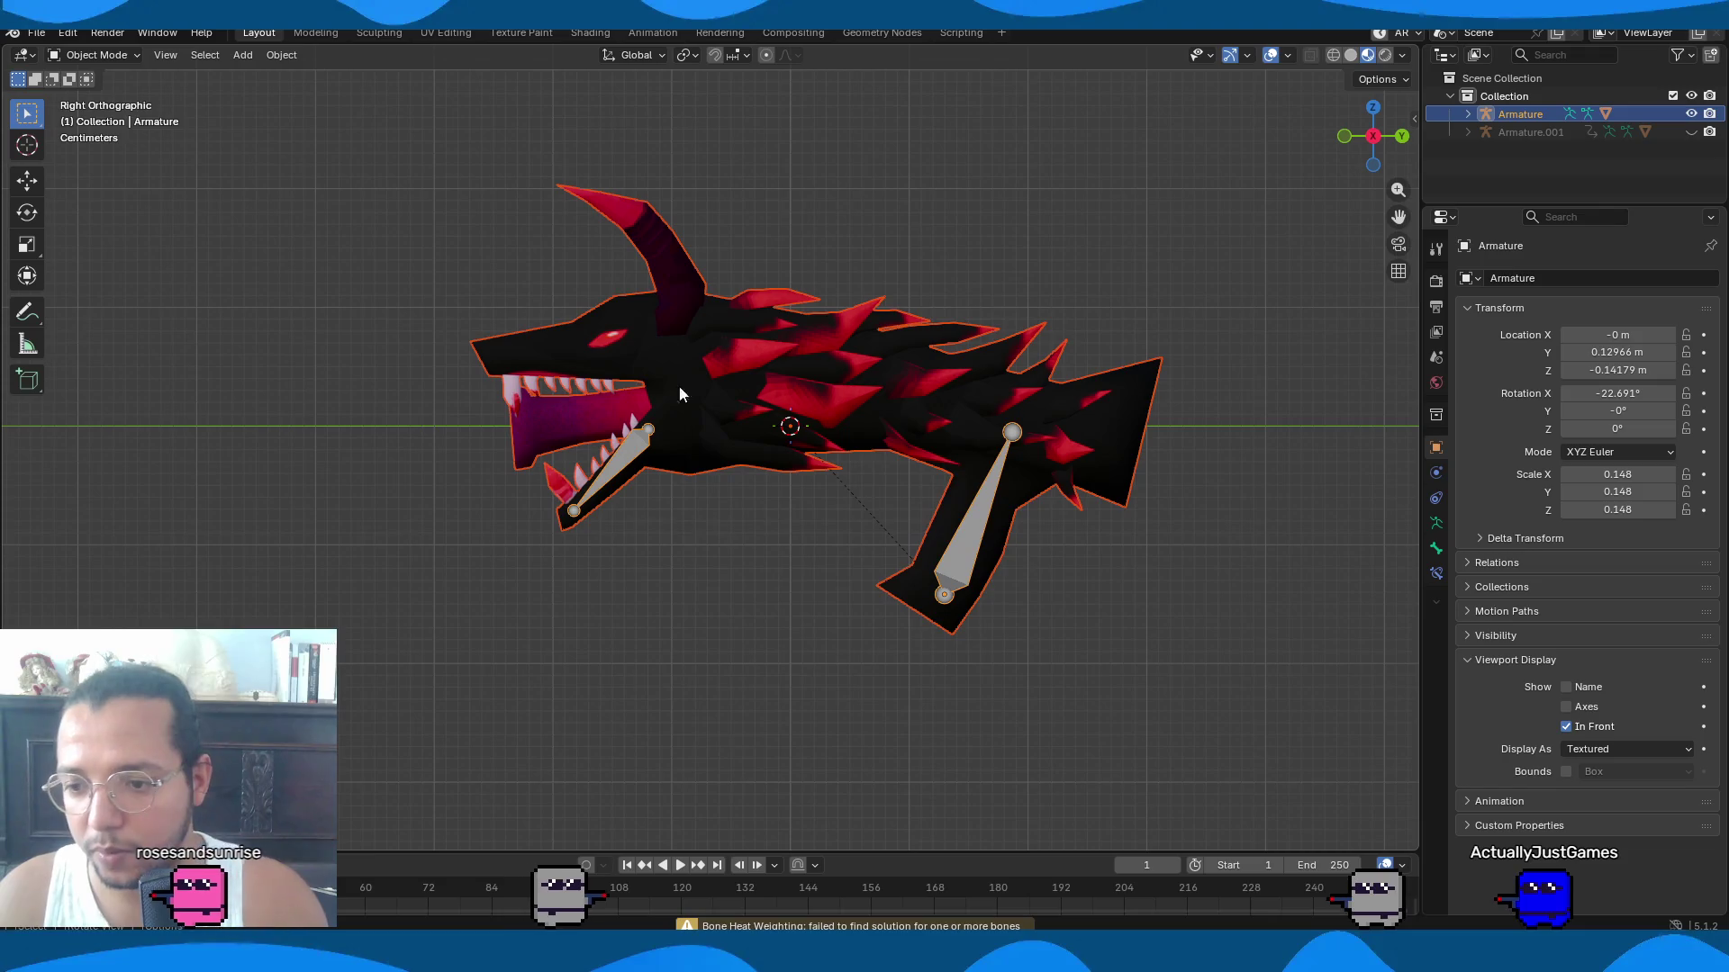
pyautogui.click(95, 55)
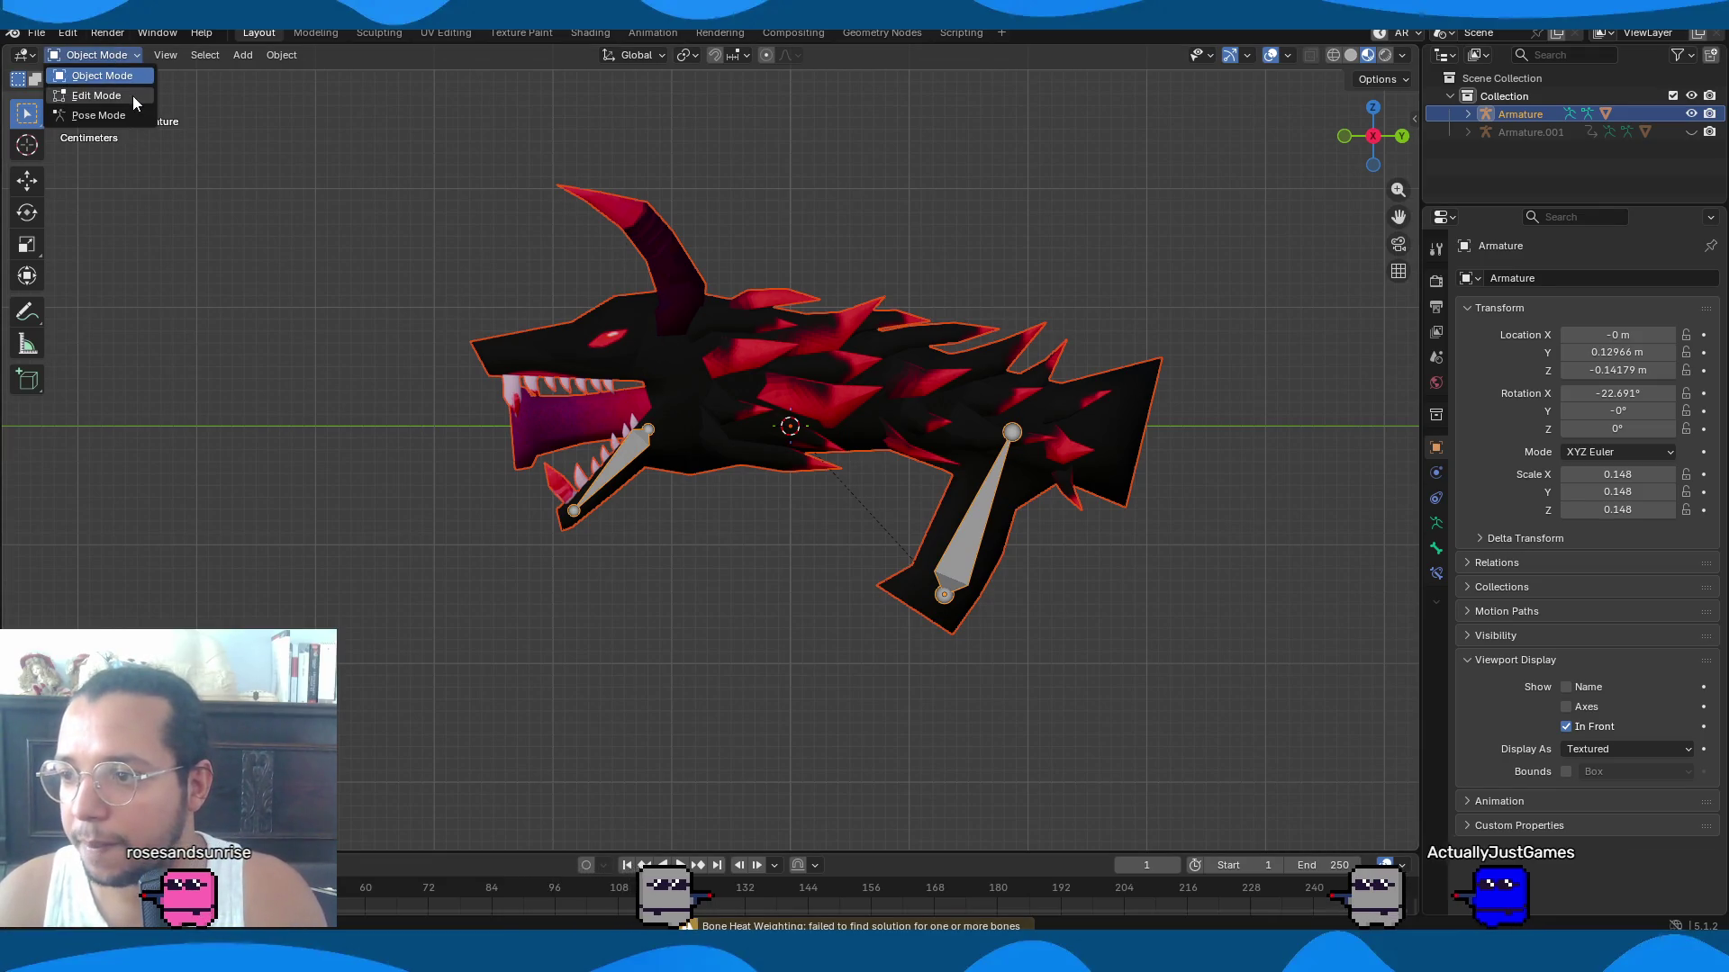
pyautogui.click(770, 330)
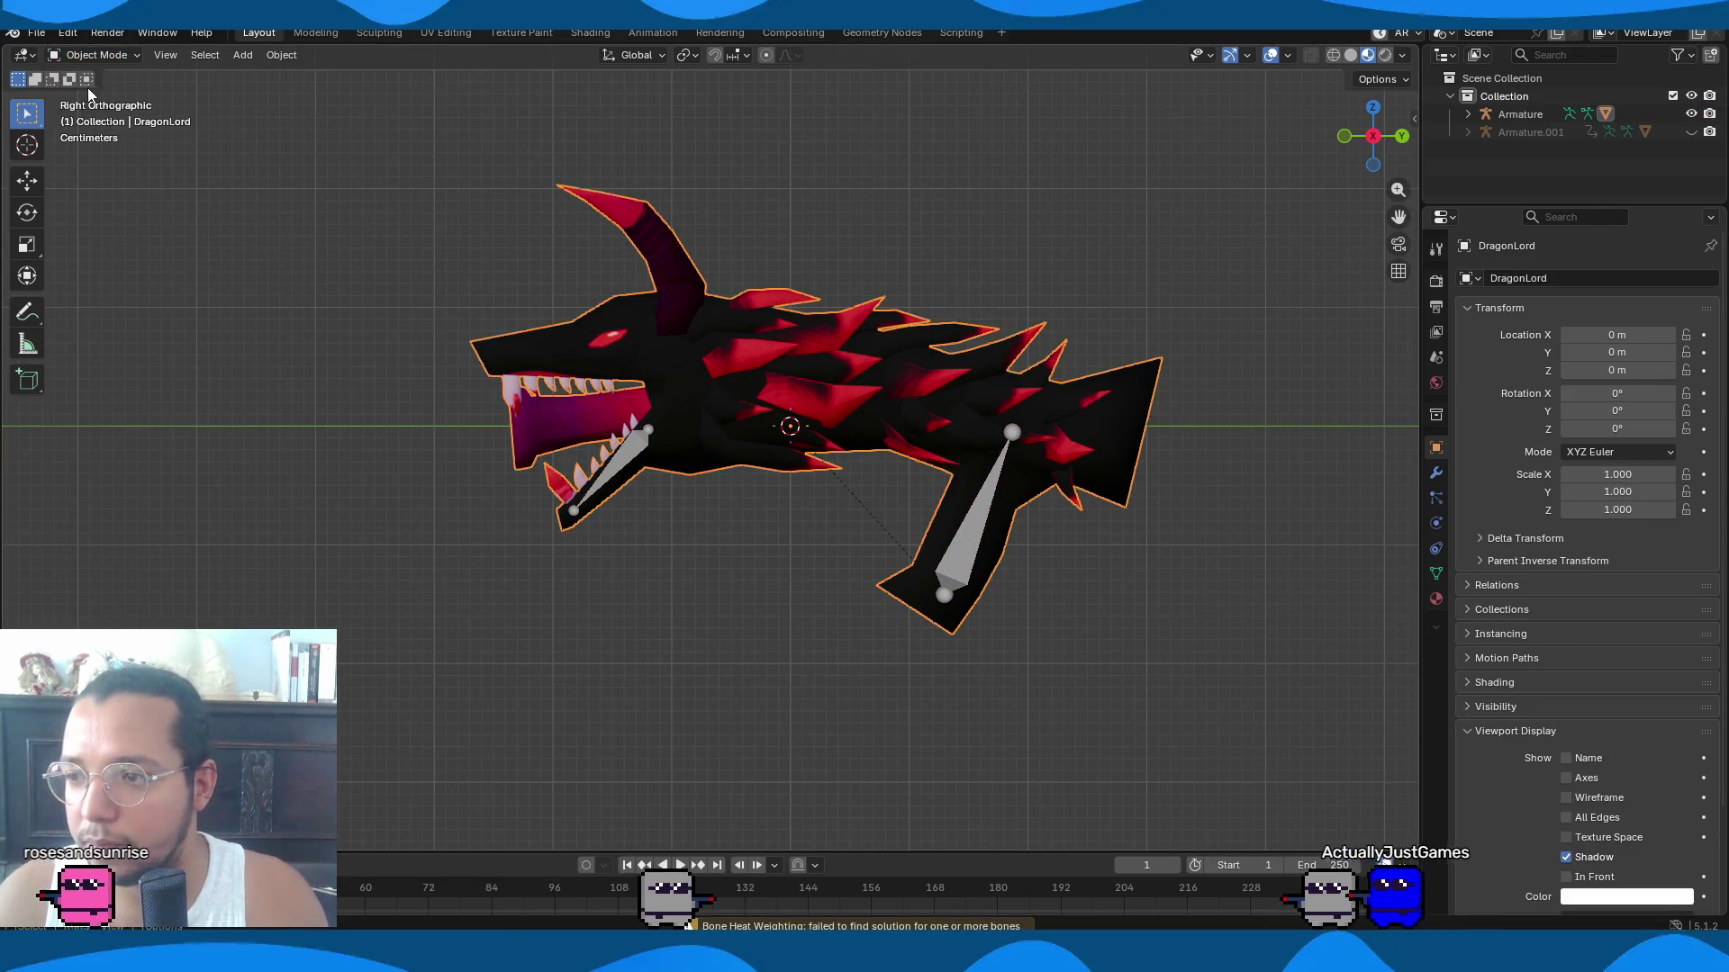
pyautogui.click(94, 55)
pyautogui.click(81, 151)
pyautogui.scroll(4, 536, 500)
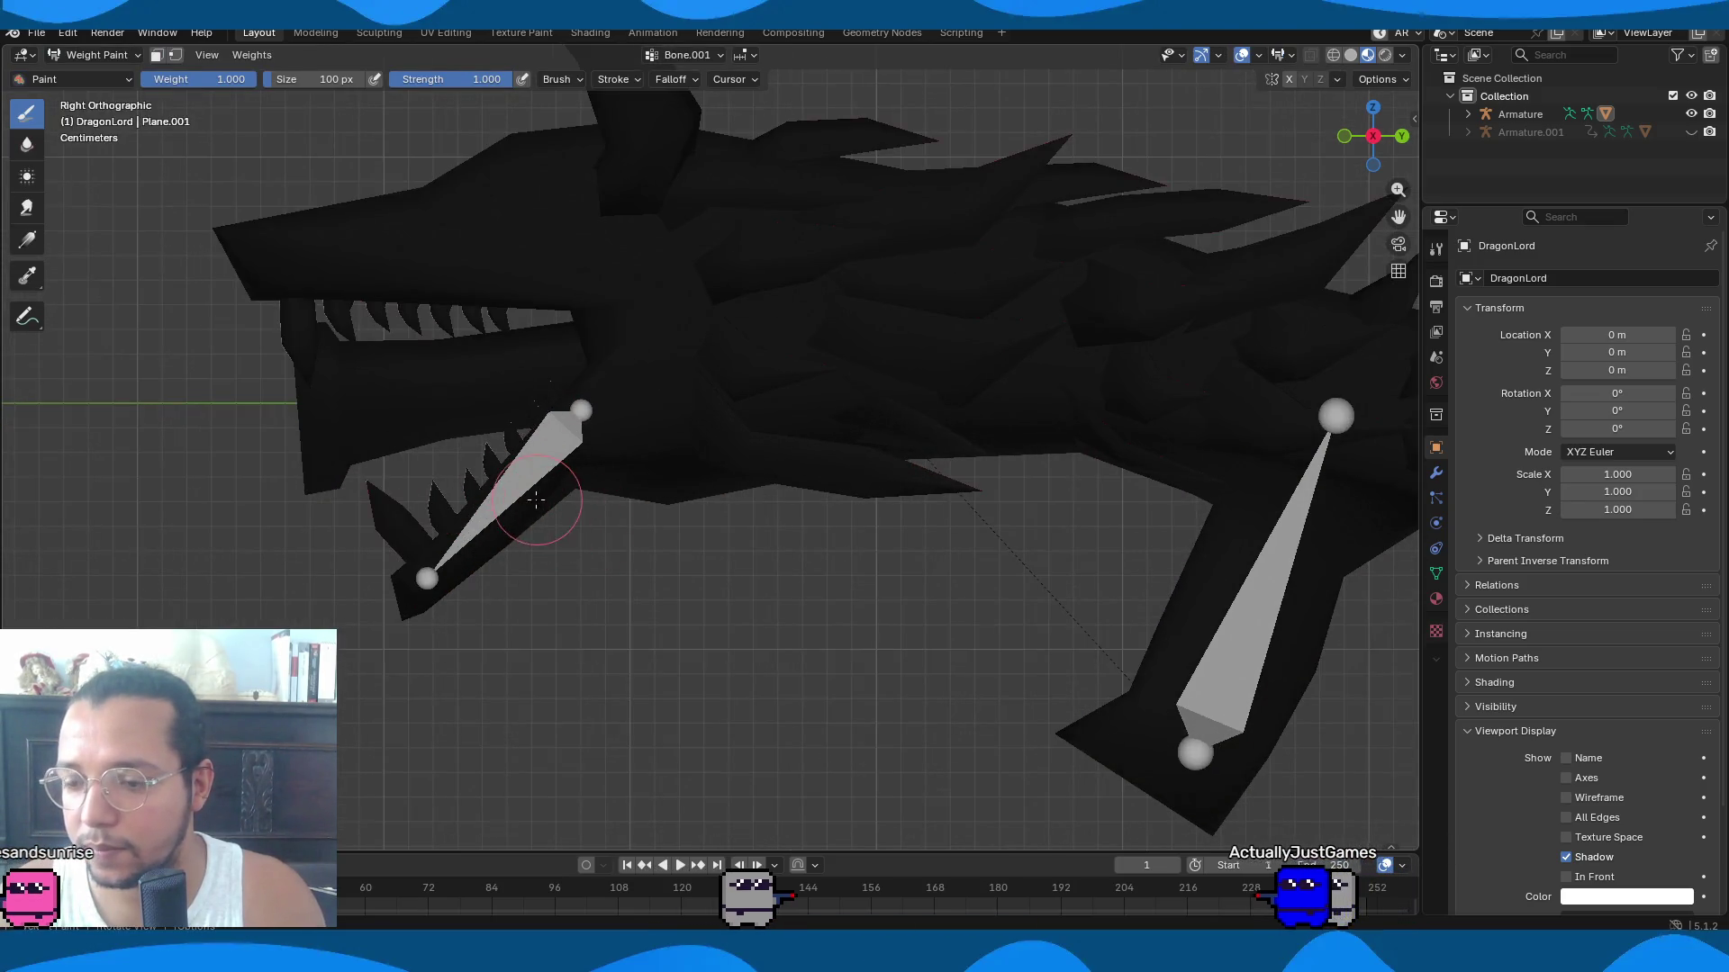
pyautogui.click(704, 56)
pyautogui.click(656, 94)
pyautogui.click(641, 112)
pyautogui.moveTo(443, 397)
pyautogui.mouseDown(button='middle')
pyautogui.moveTo(494, 489)
pyautogui.moveTo(540, 450)
pyautogui.moveTo(585, 270)
pyautogui.mouseUp(button='middle')
pyautogui.click(687, 55)
pyautogui.click(618, 94)
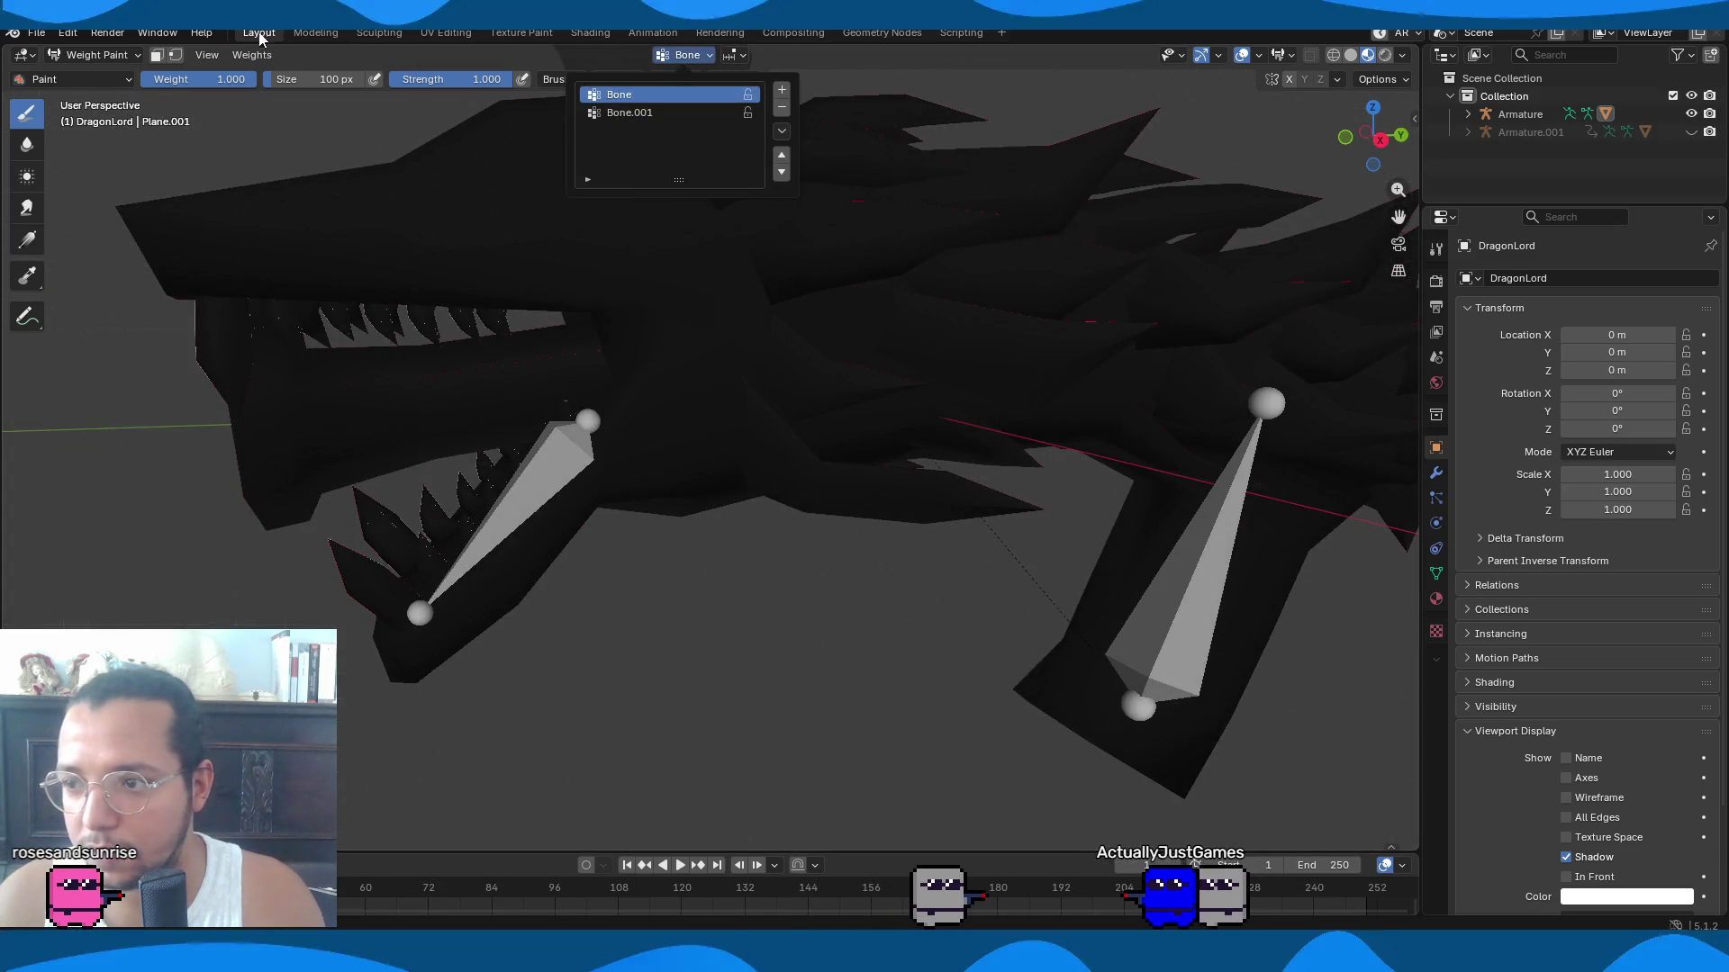
pyautogui.click(95, 55)
pyautogui.click(81, 72)
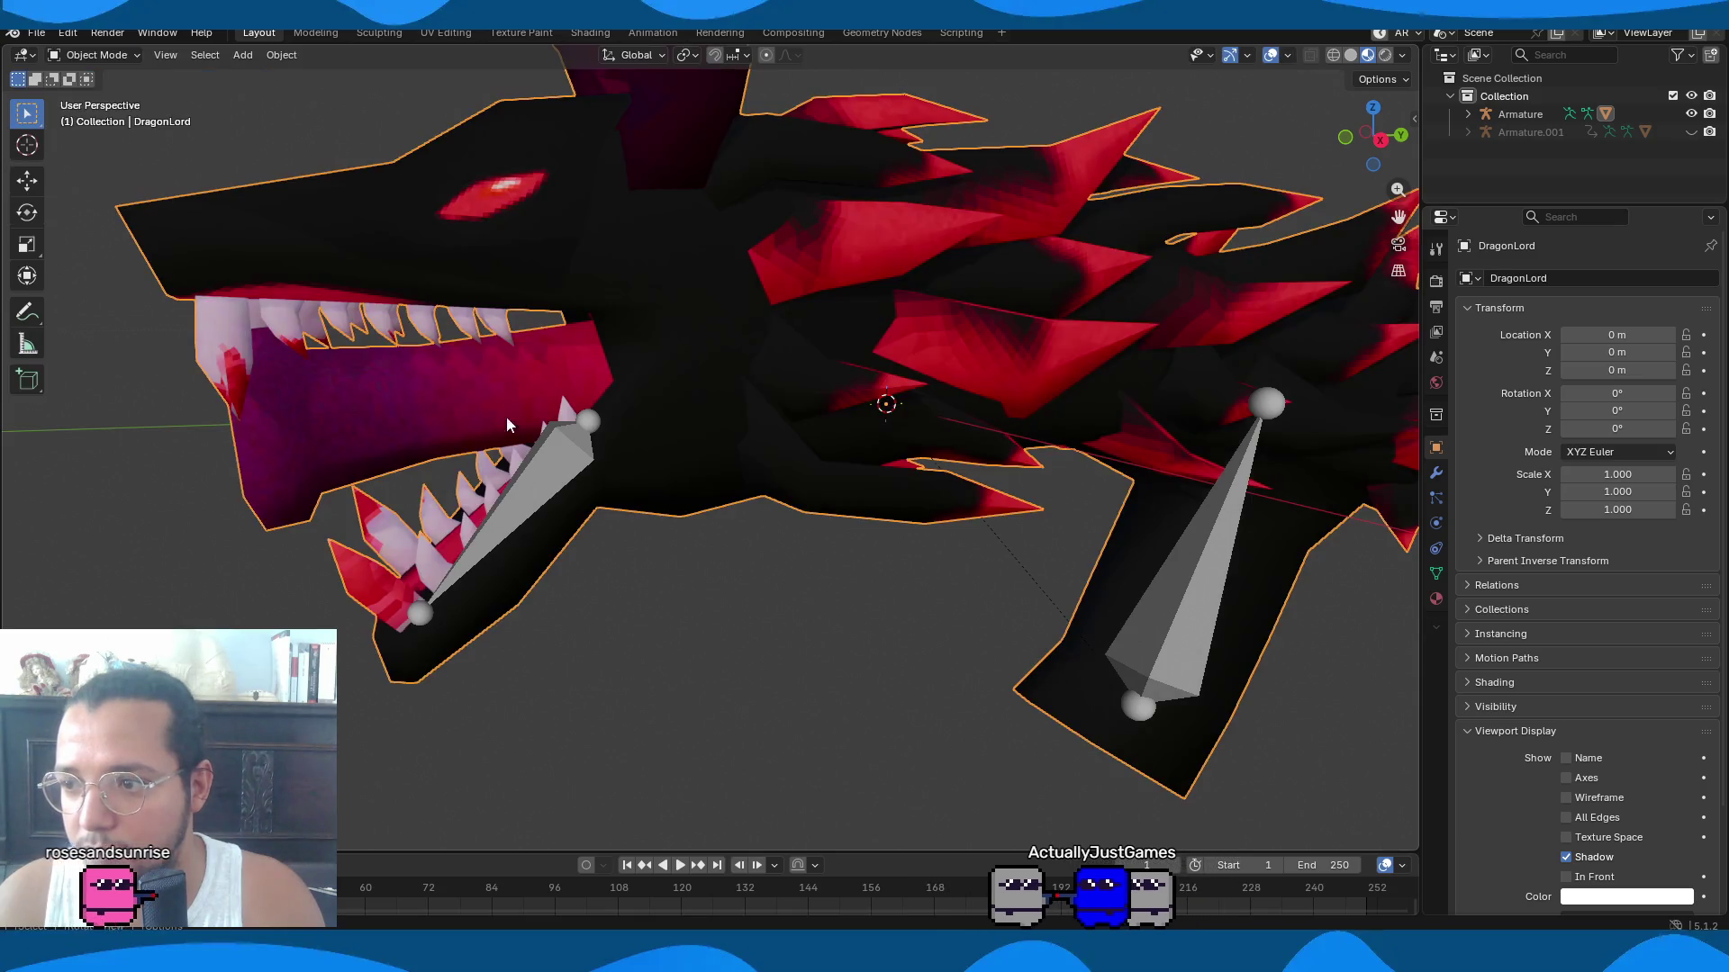
# Test-rotate the jaw bone in Pose Mode, then cancel the rotation.
pyautogui.click(552, 493)
pyautogui.hotkey('ctrl', 'Tab')
pyautogui.press('r')
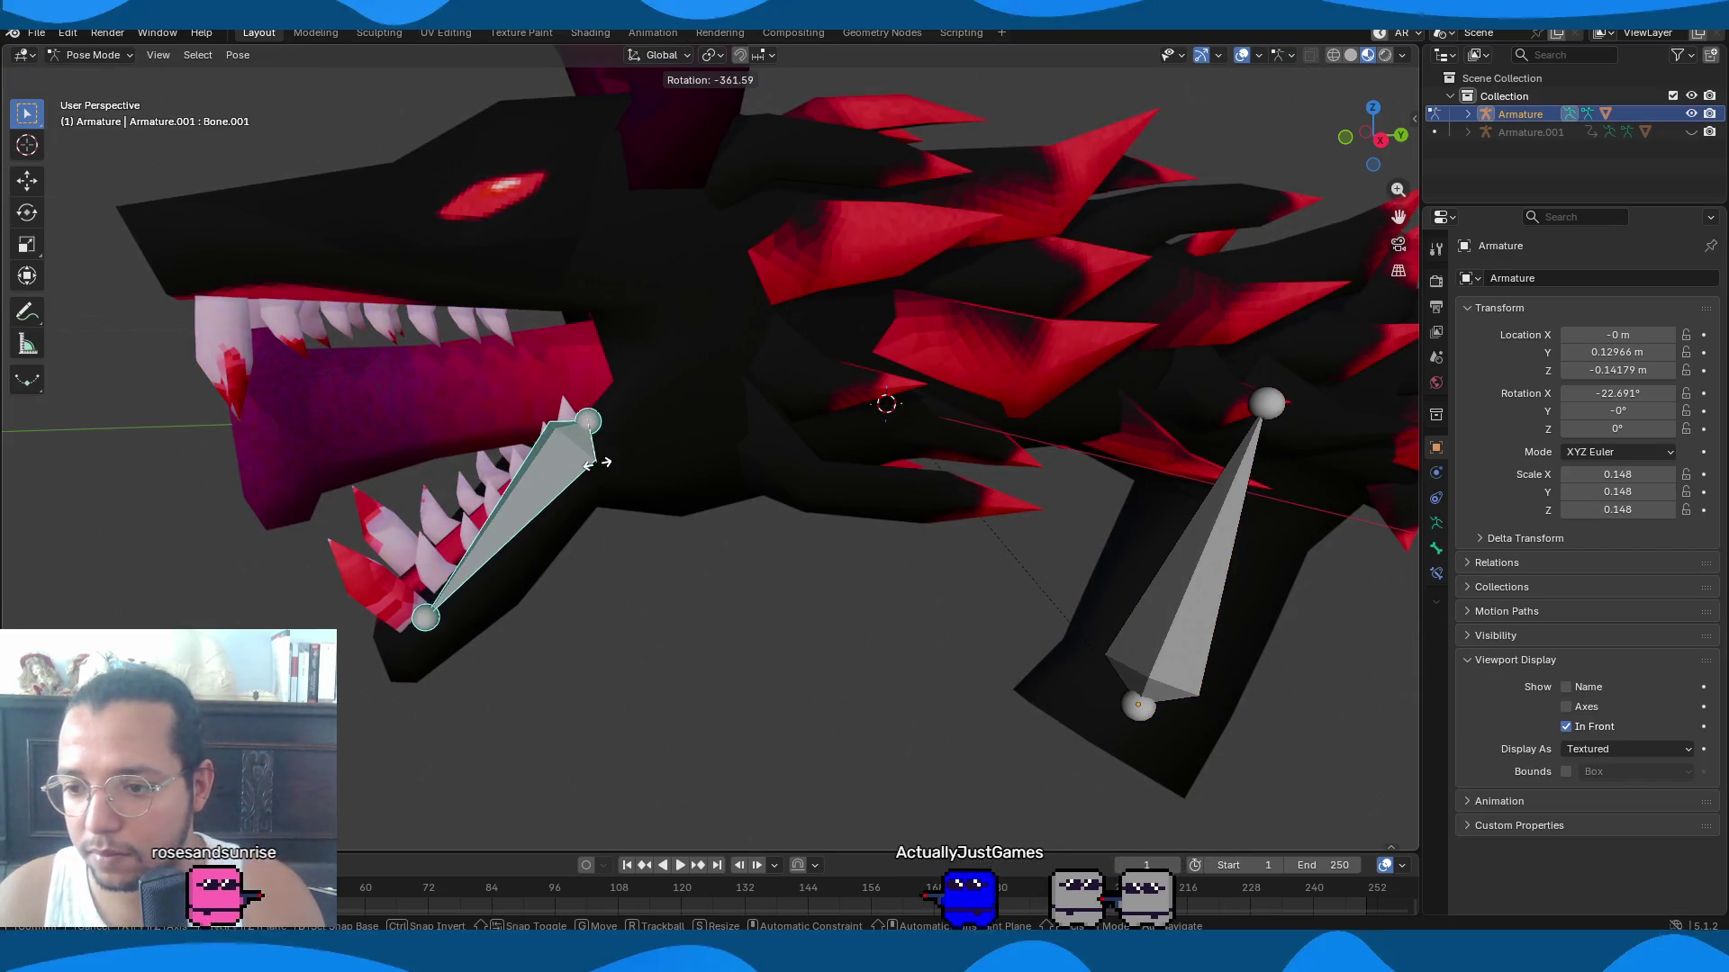
pyautogui.press('Escape')
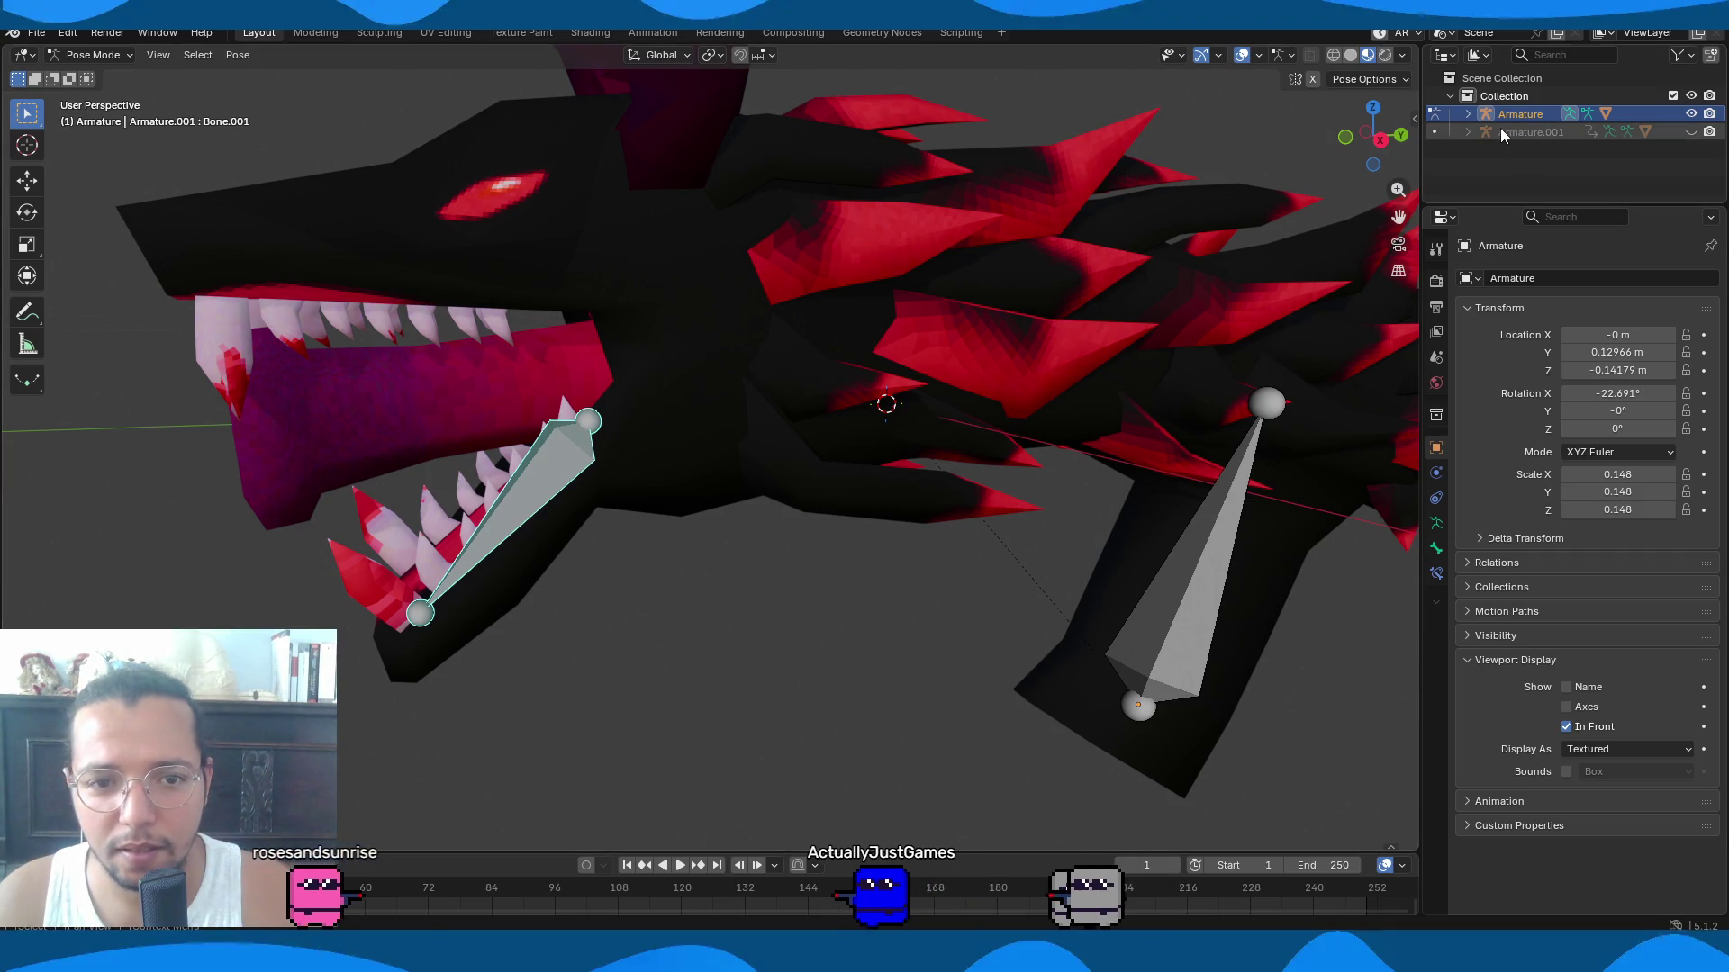
pyautogui.scroll(-4, 1148, 310)
pyautogui.moveTo(1149, 311)
pyautogui.mouseDown(button='middle')
pyautogui.moveTo(1042, 377)
pyautogui.moveTo(923, 398)
pyautogui.moveTo(927, 360)
pyautogui.mouseUp(button='middle')
# Back in Object Mode, select the dragon mesh plus the armature, with the armature active.
pyautogui.hotkey('ctrl', 'Tab')
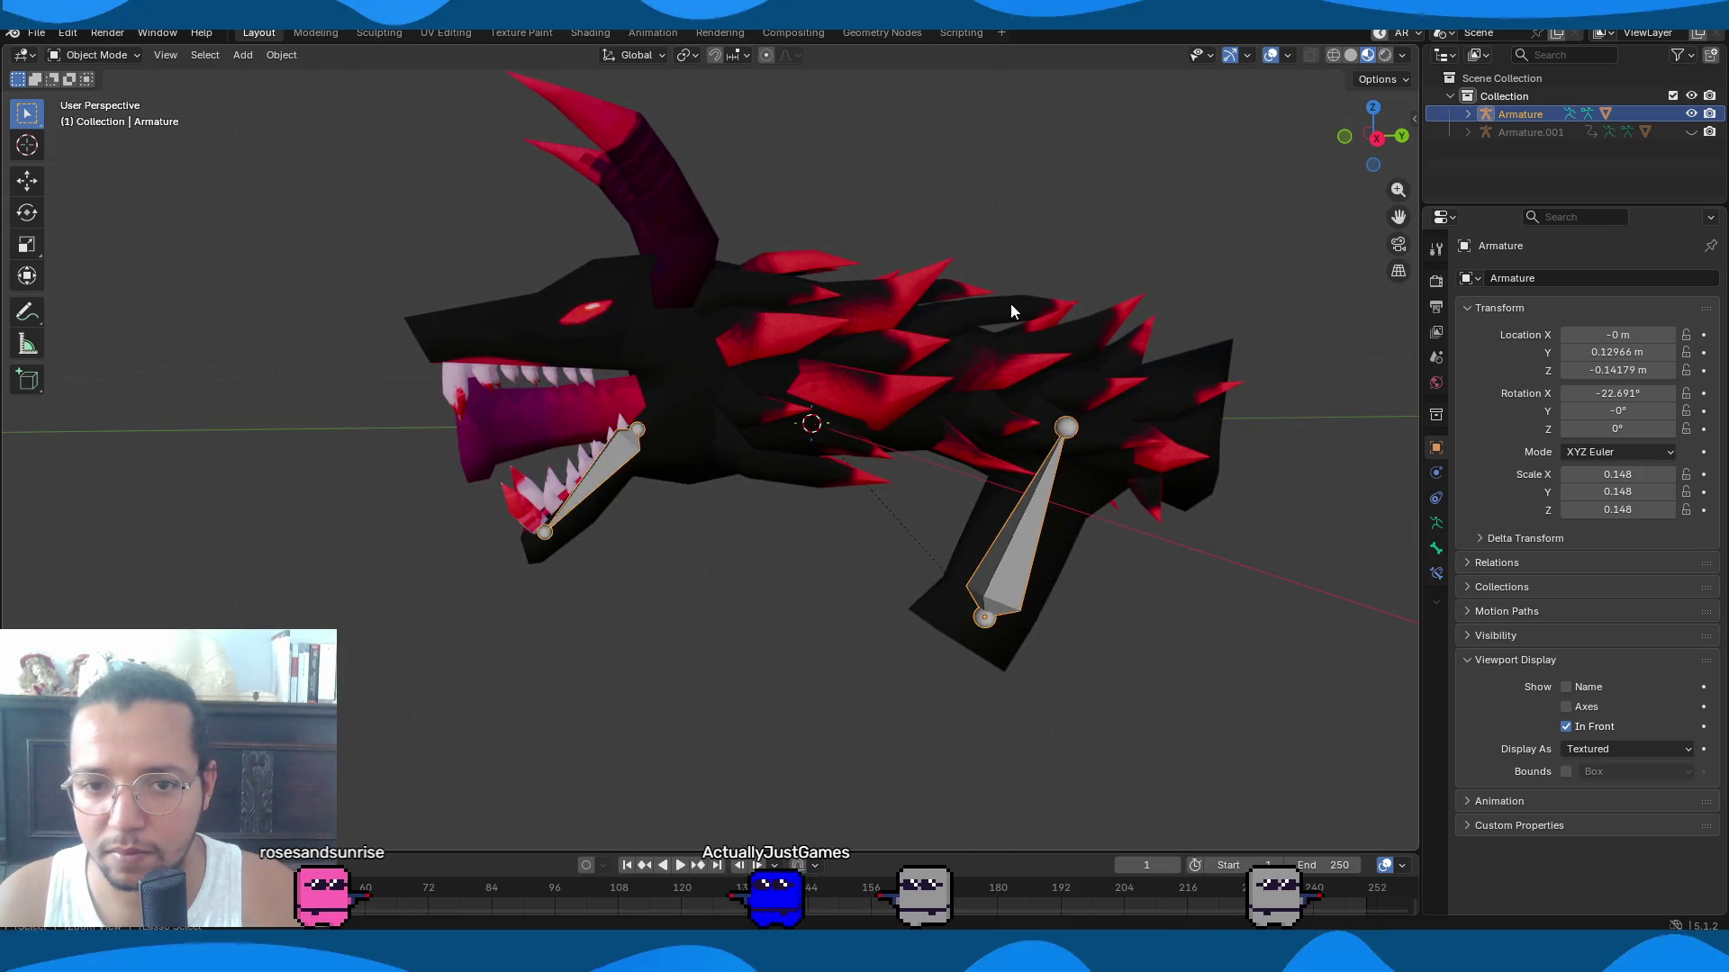
pyautogui.press('c')
pyautogui.click(1010, 310)
pyautogui.press('Escape')
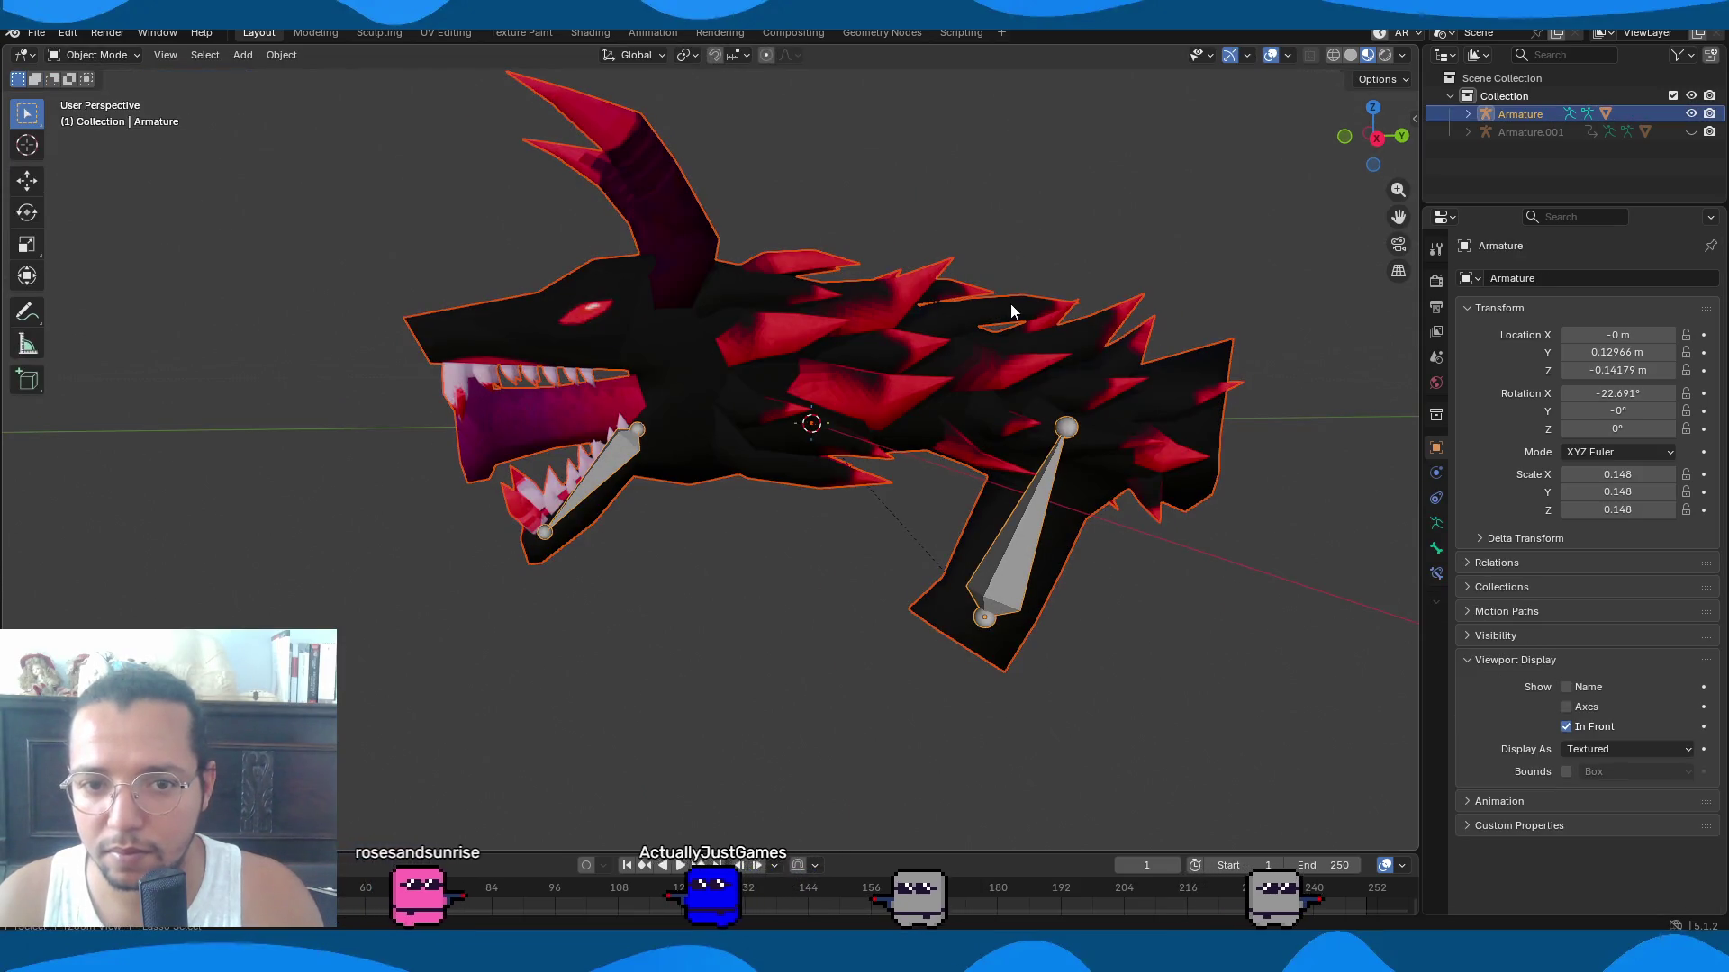
pyautogui.click(1010, 310)
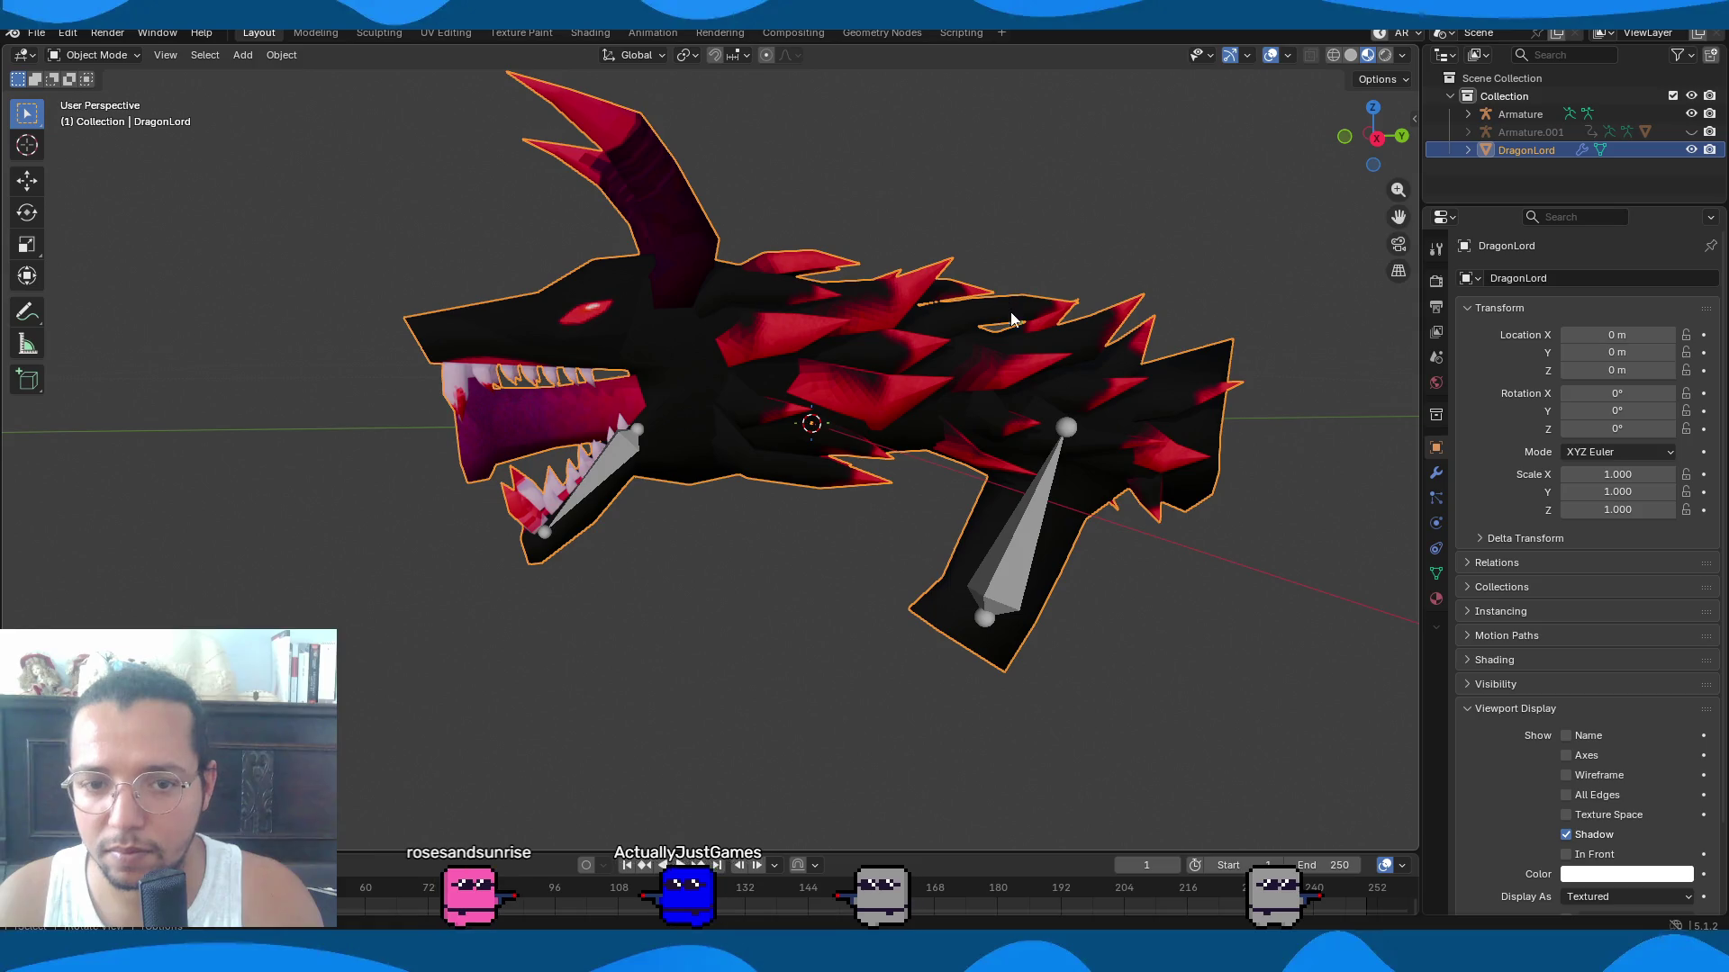
pyautogui.click(604, 464)
pyautogui.keyDown('shift'); pyautogui.click(739, 363); pyautogui.keyUp('shift')
pyautogui.keyDown('shift'); pyautogui.click(609, 455); pyautogui.keyUp('shift')
# Parent the dragon mesh to the armature With Automatic Weights, keeping the armature named Armature.
pyautogui.hotkey('ctrl', 'p')
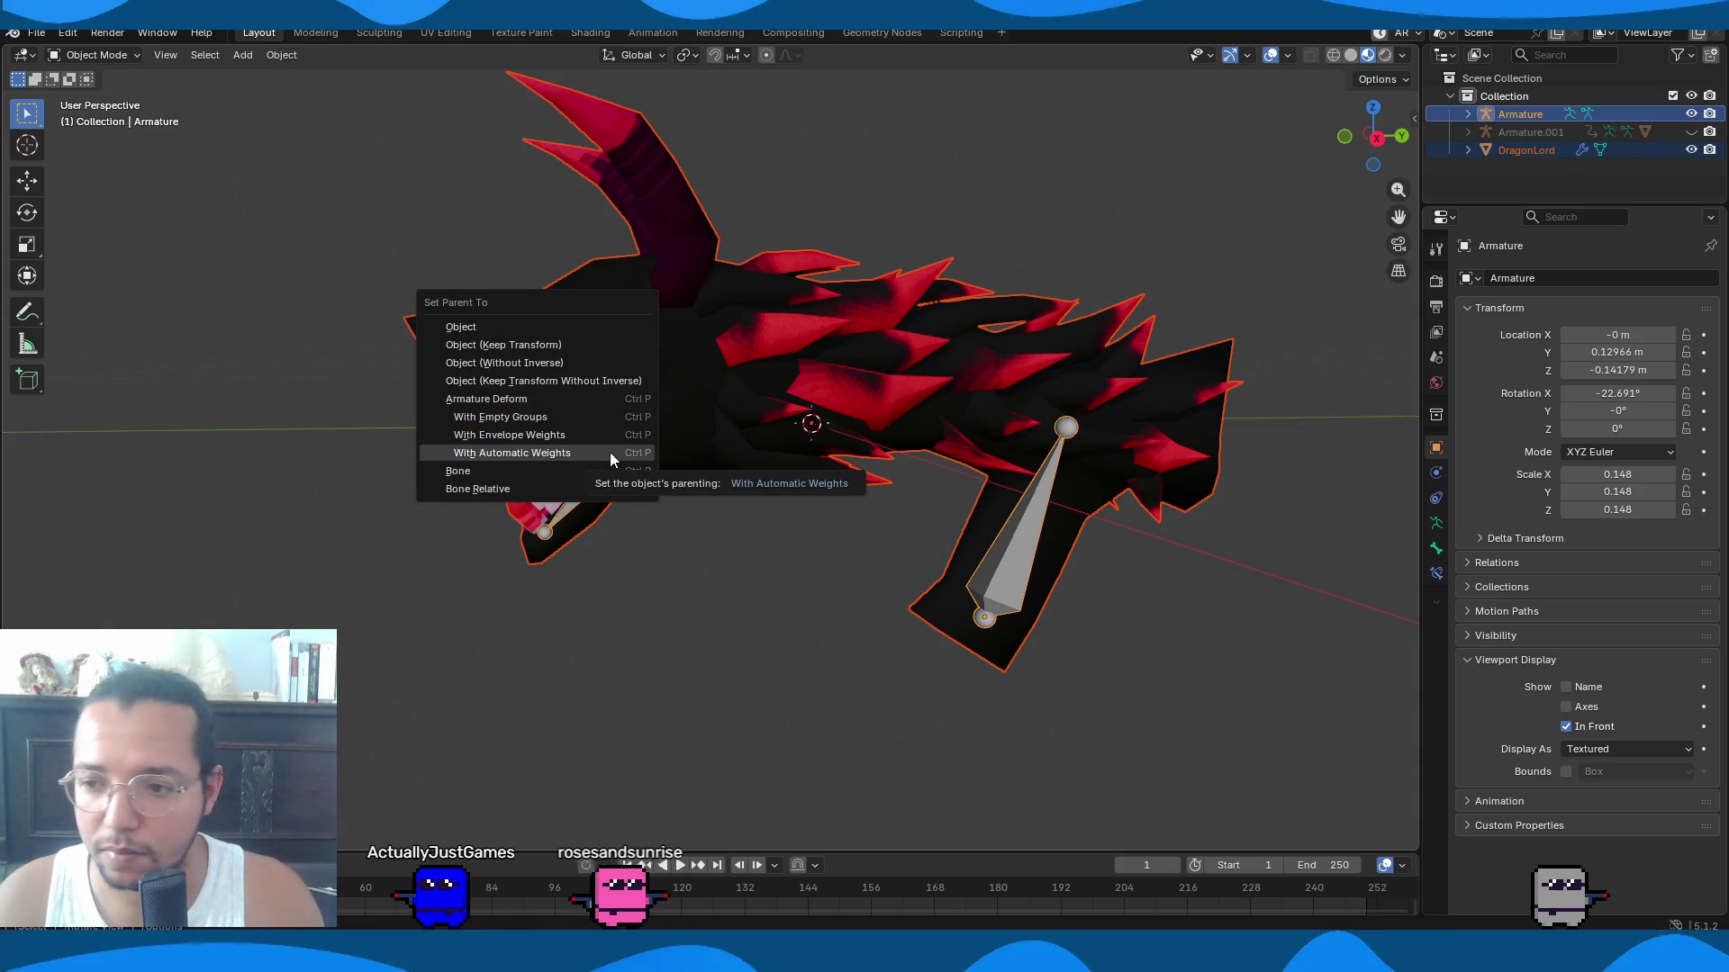
pyautogui.click(609, 452)
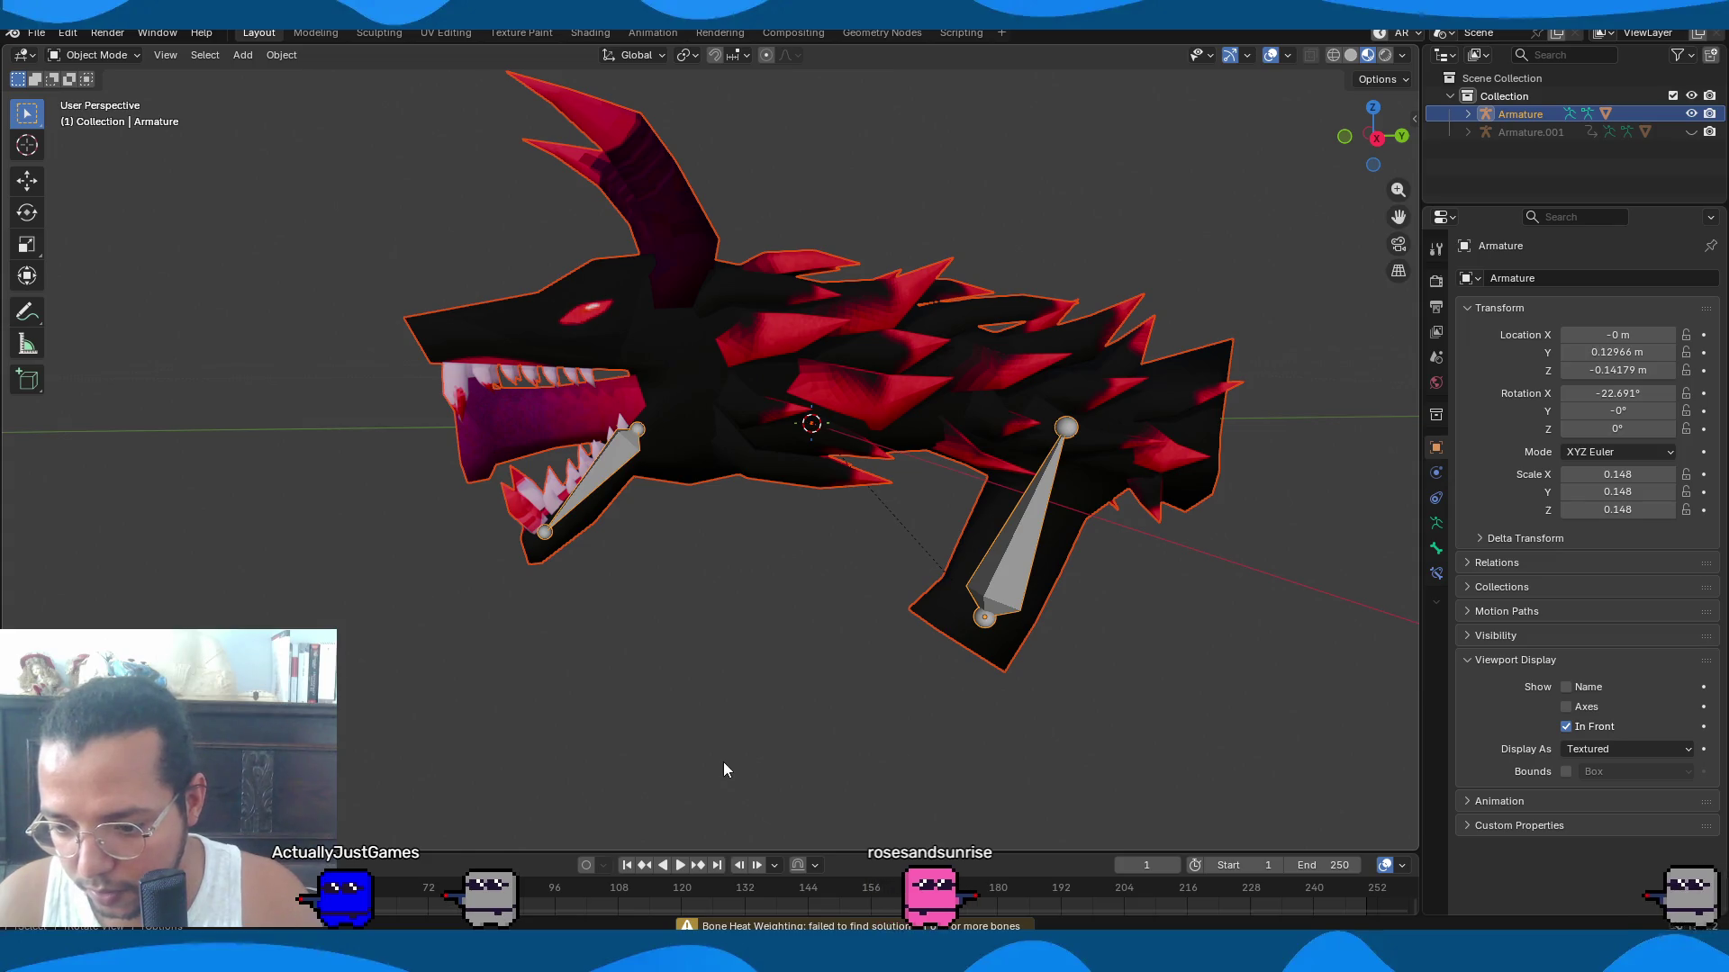
pyautogui.click(1013, 545)
pyautogui.press('F2')
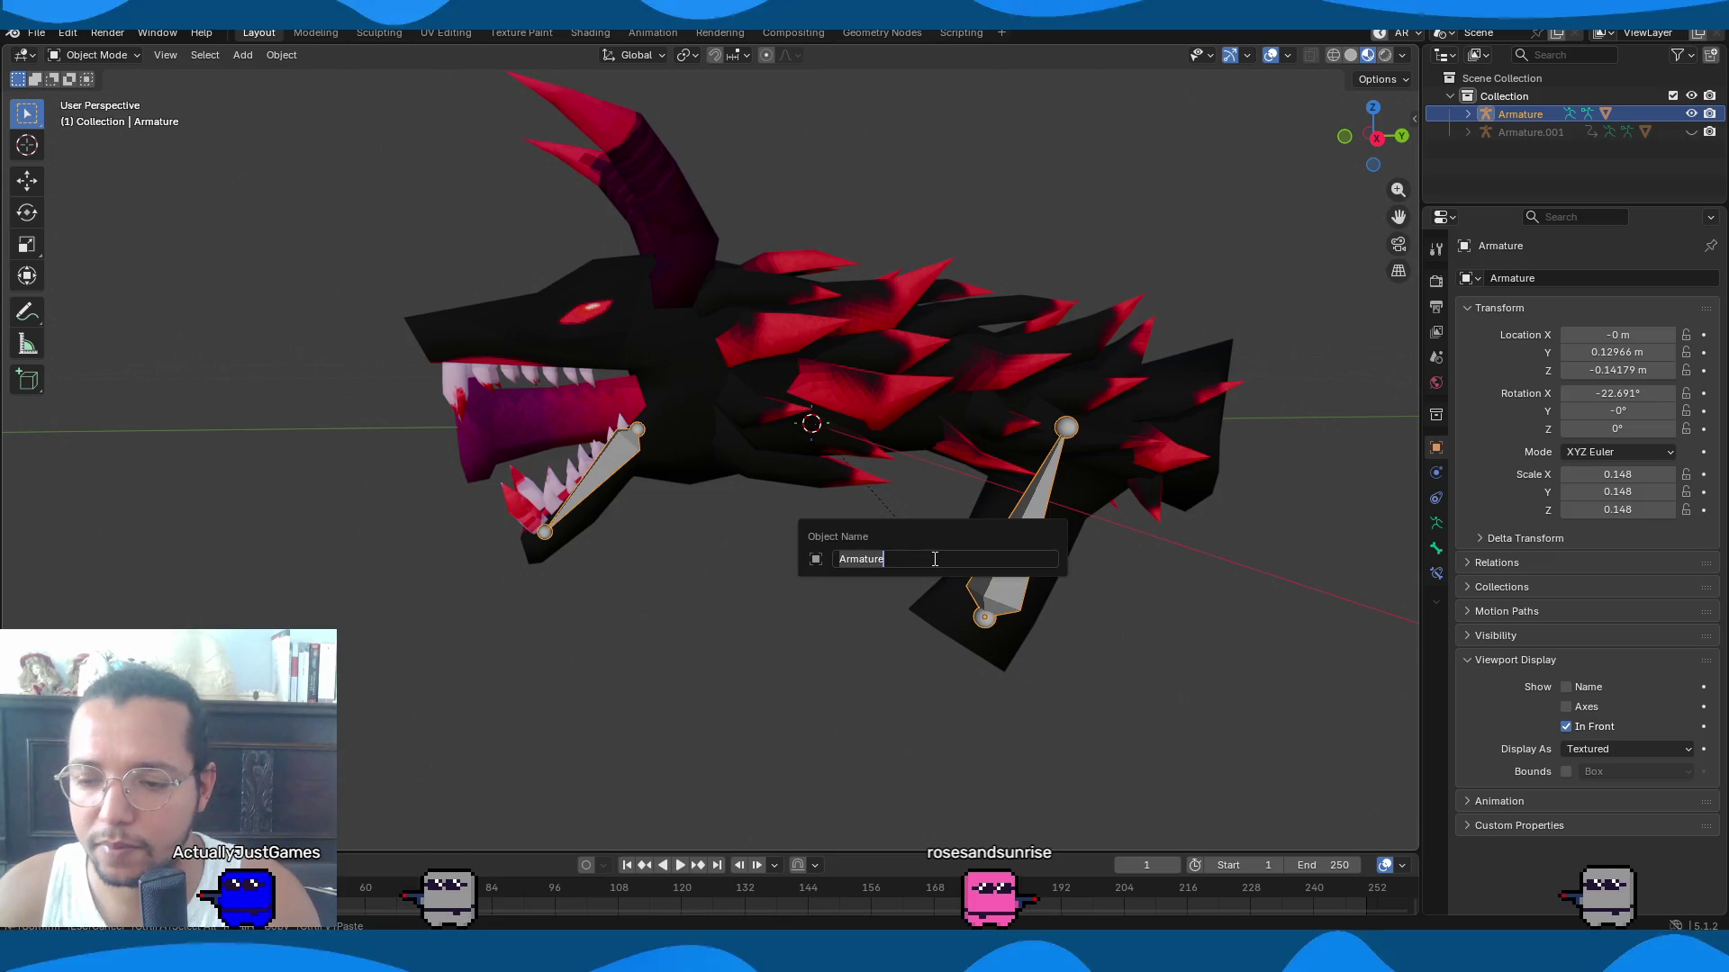
pyautogui.press('Escape')
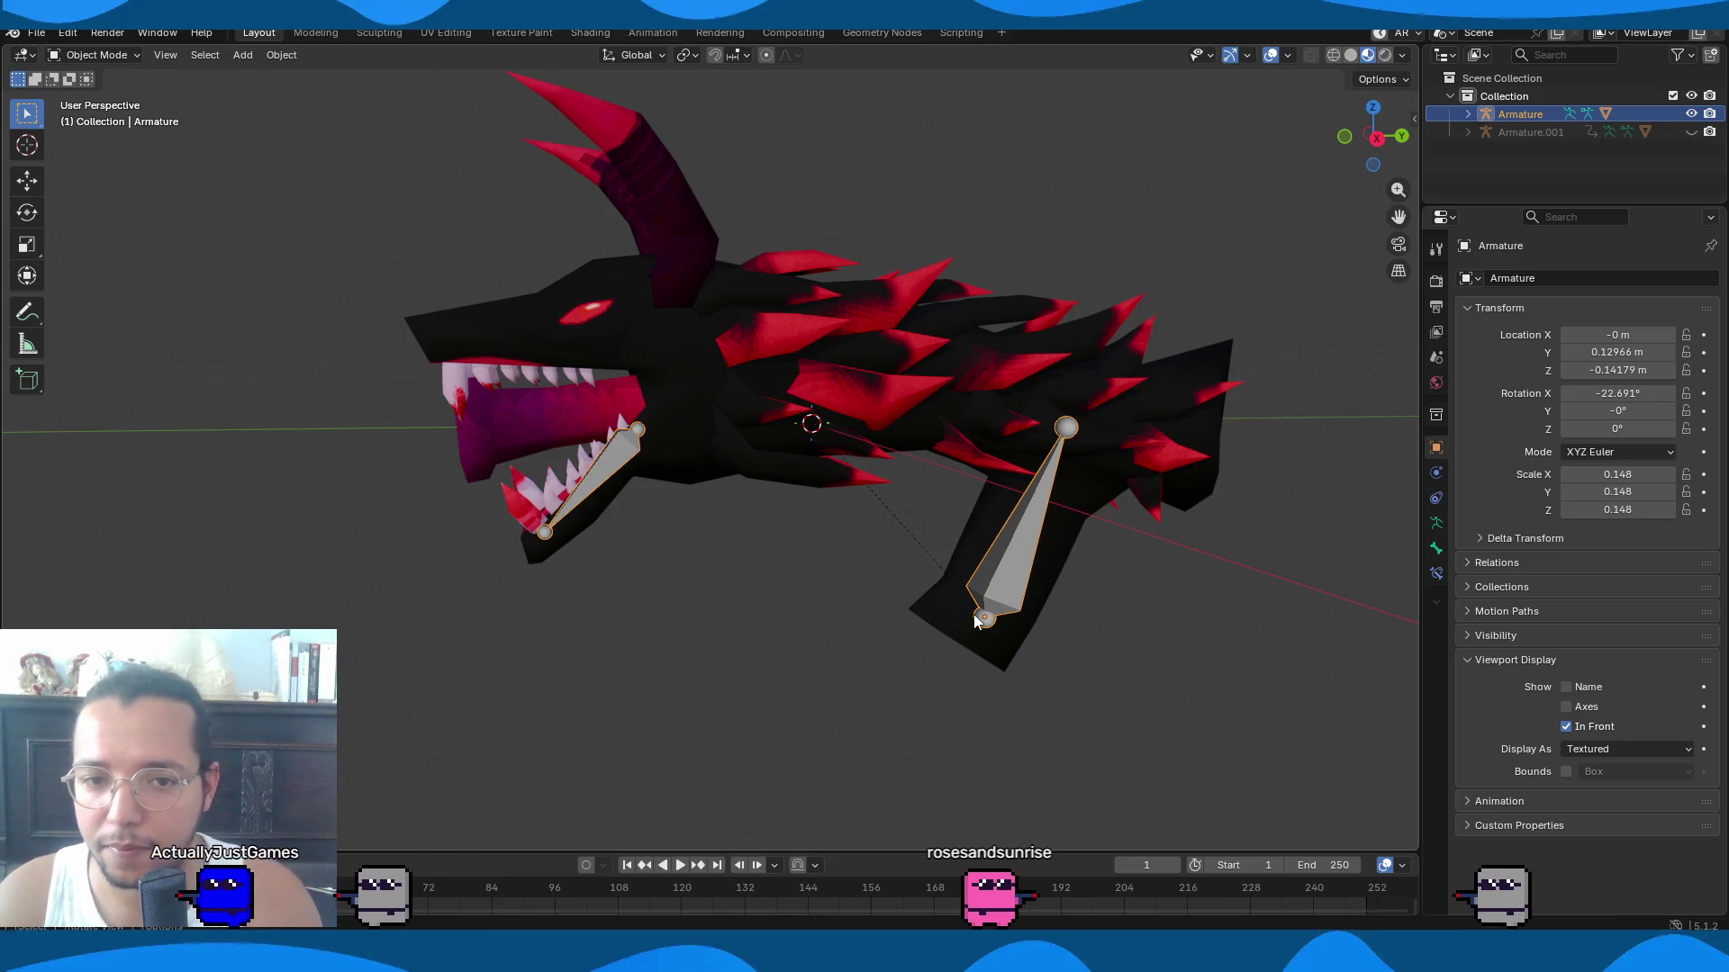
# In Edit Mode, rename the grip bone to Root and the jaw bone to Jaw.
pyautogui.press('Tab')
pyautogui.click(1013, 576)
pyautogui.press('F2')
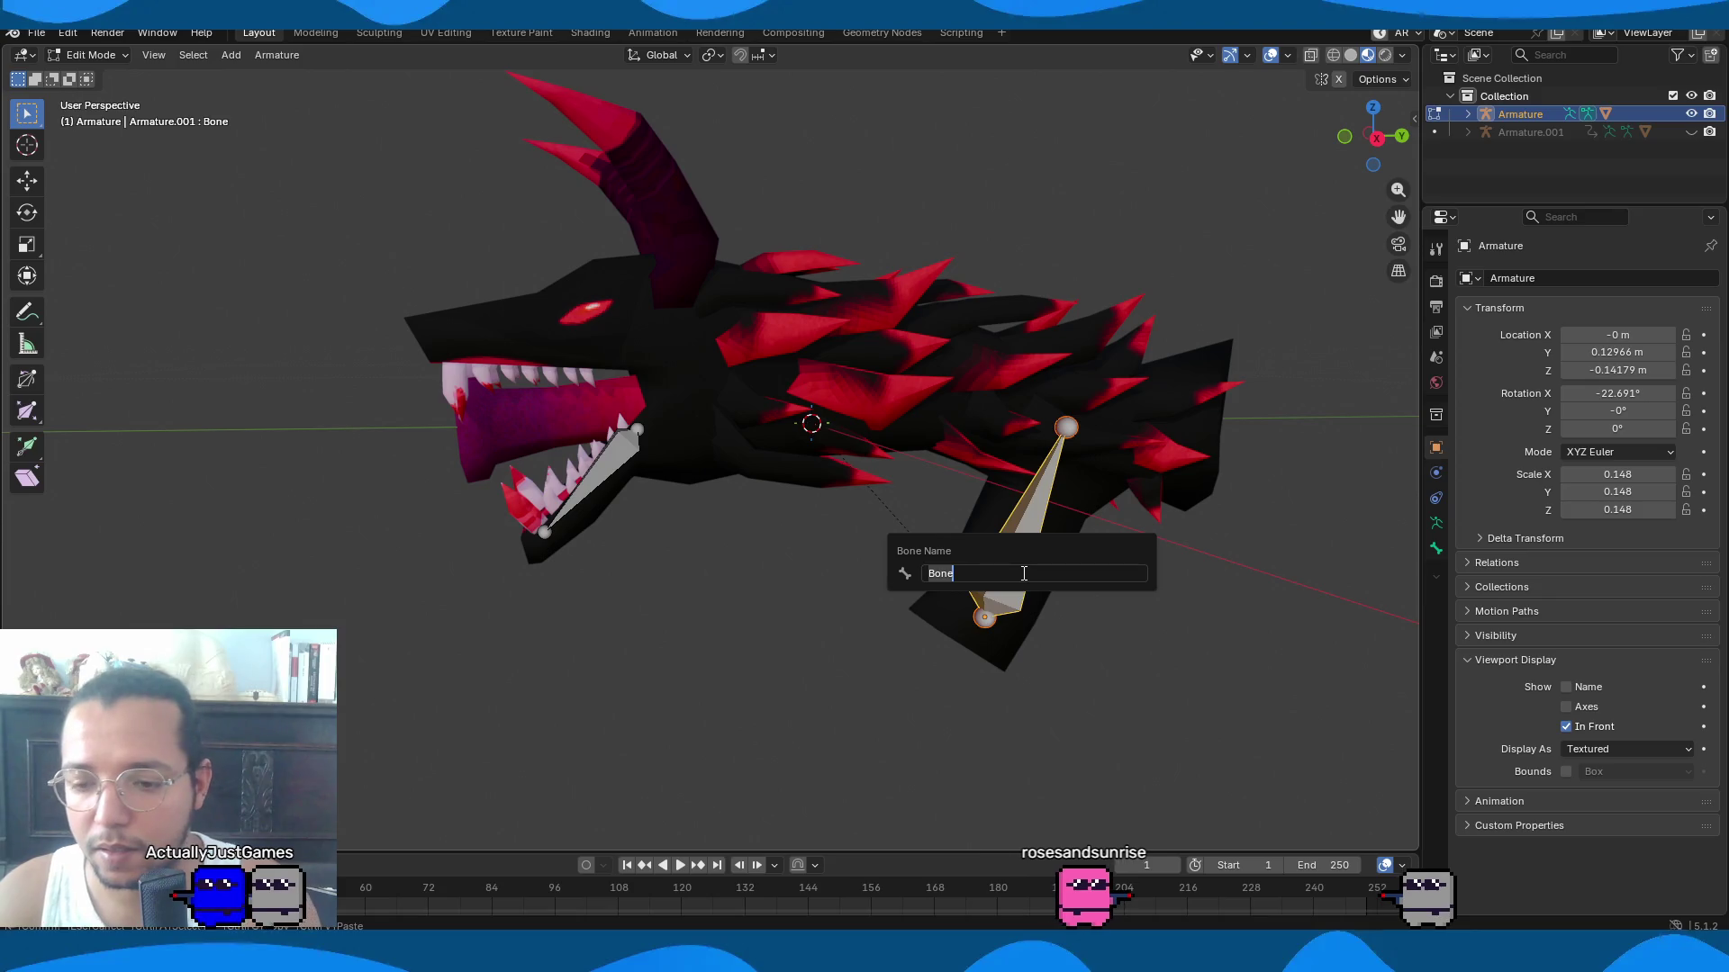
pyautogui.write('Root')
pyautogui.press('Return')
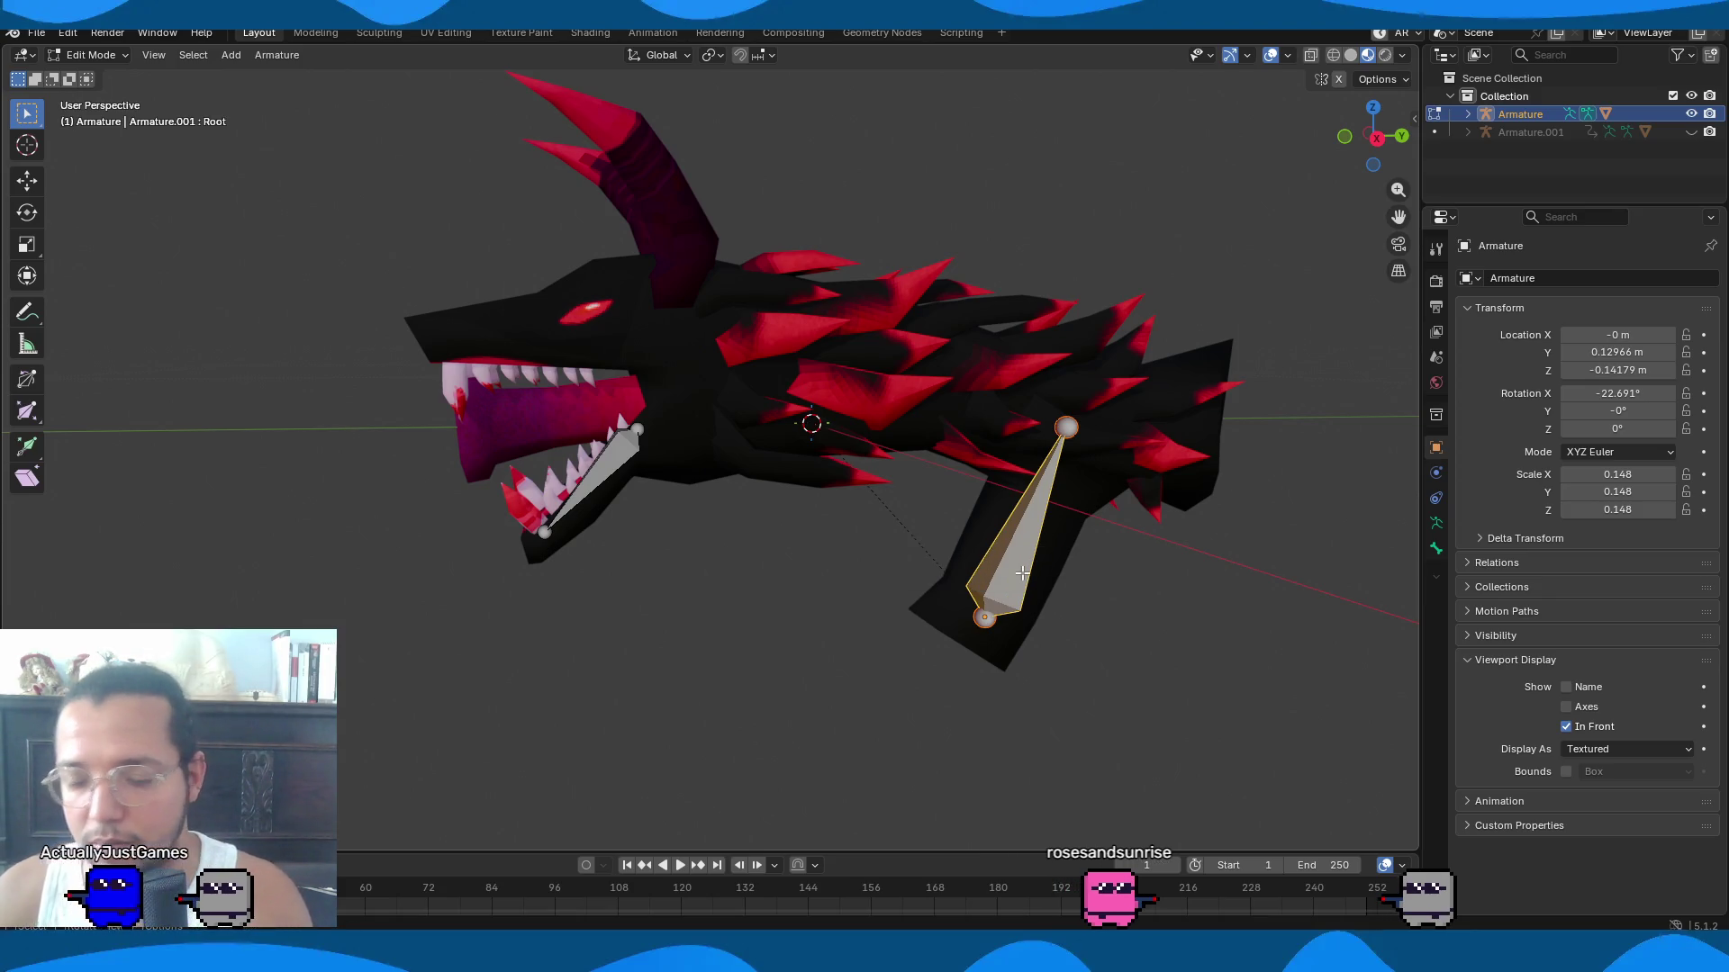
pyautogui.press('F2')
pyautogui.press('Escape')
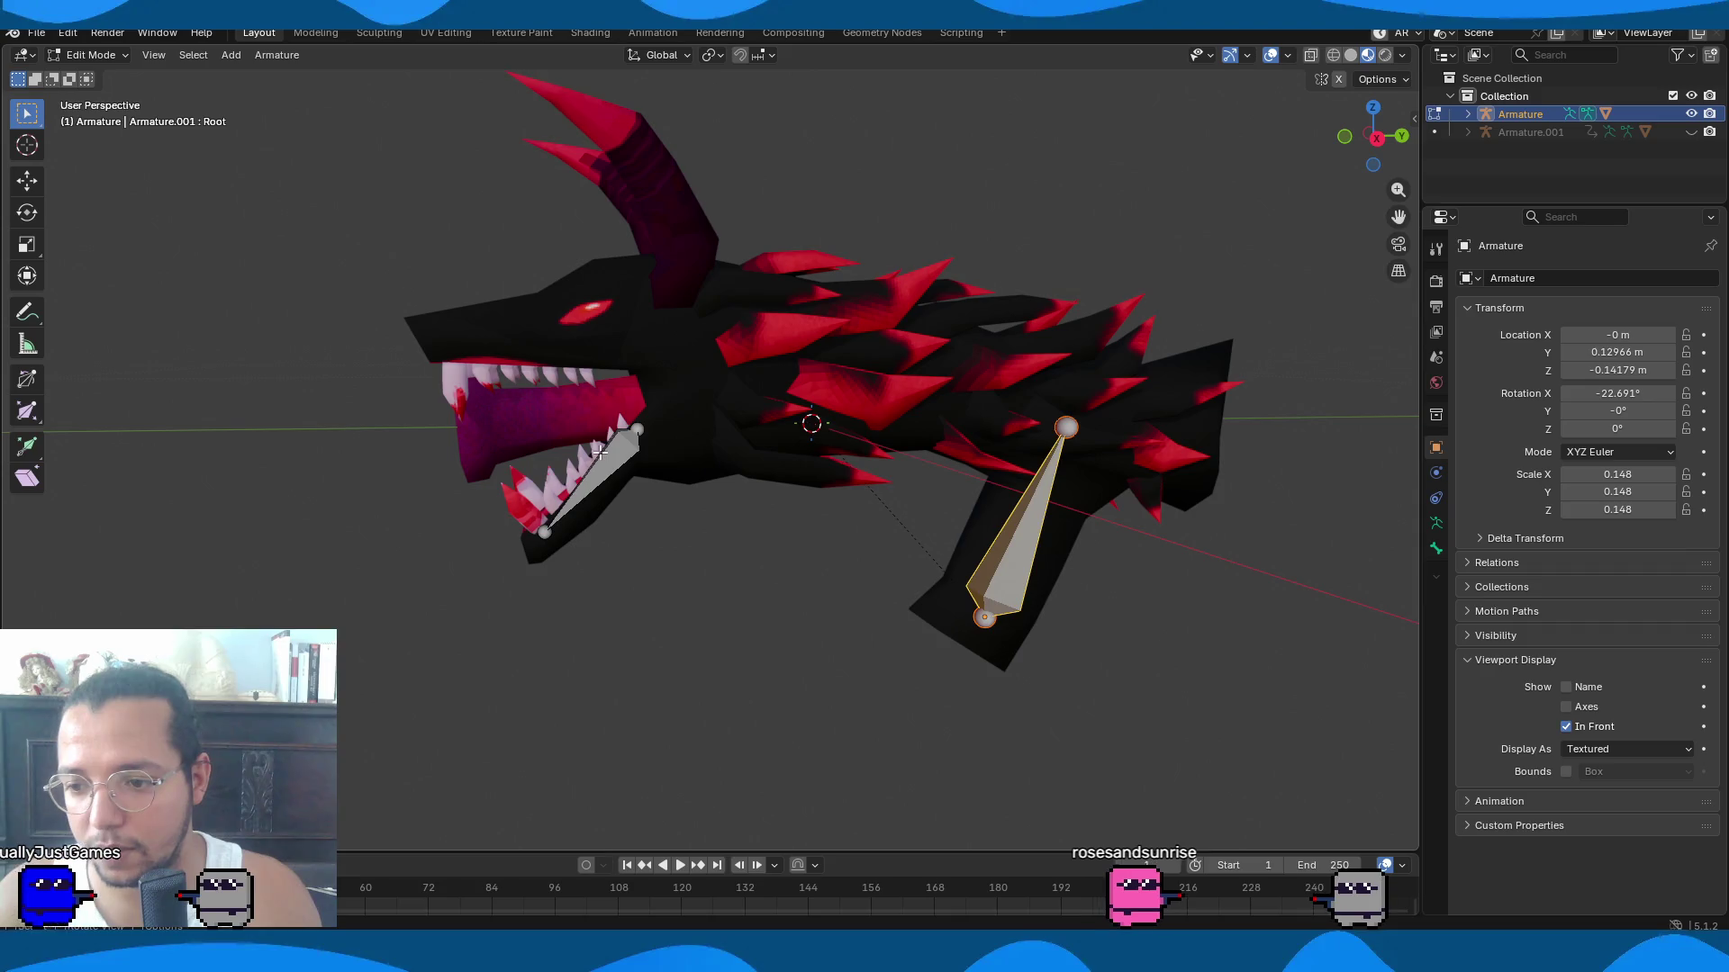
pyautogui.click(613, 459)
pyautogui.press('F2')
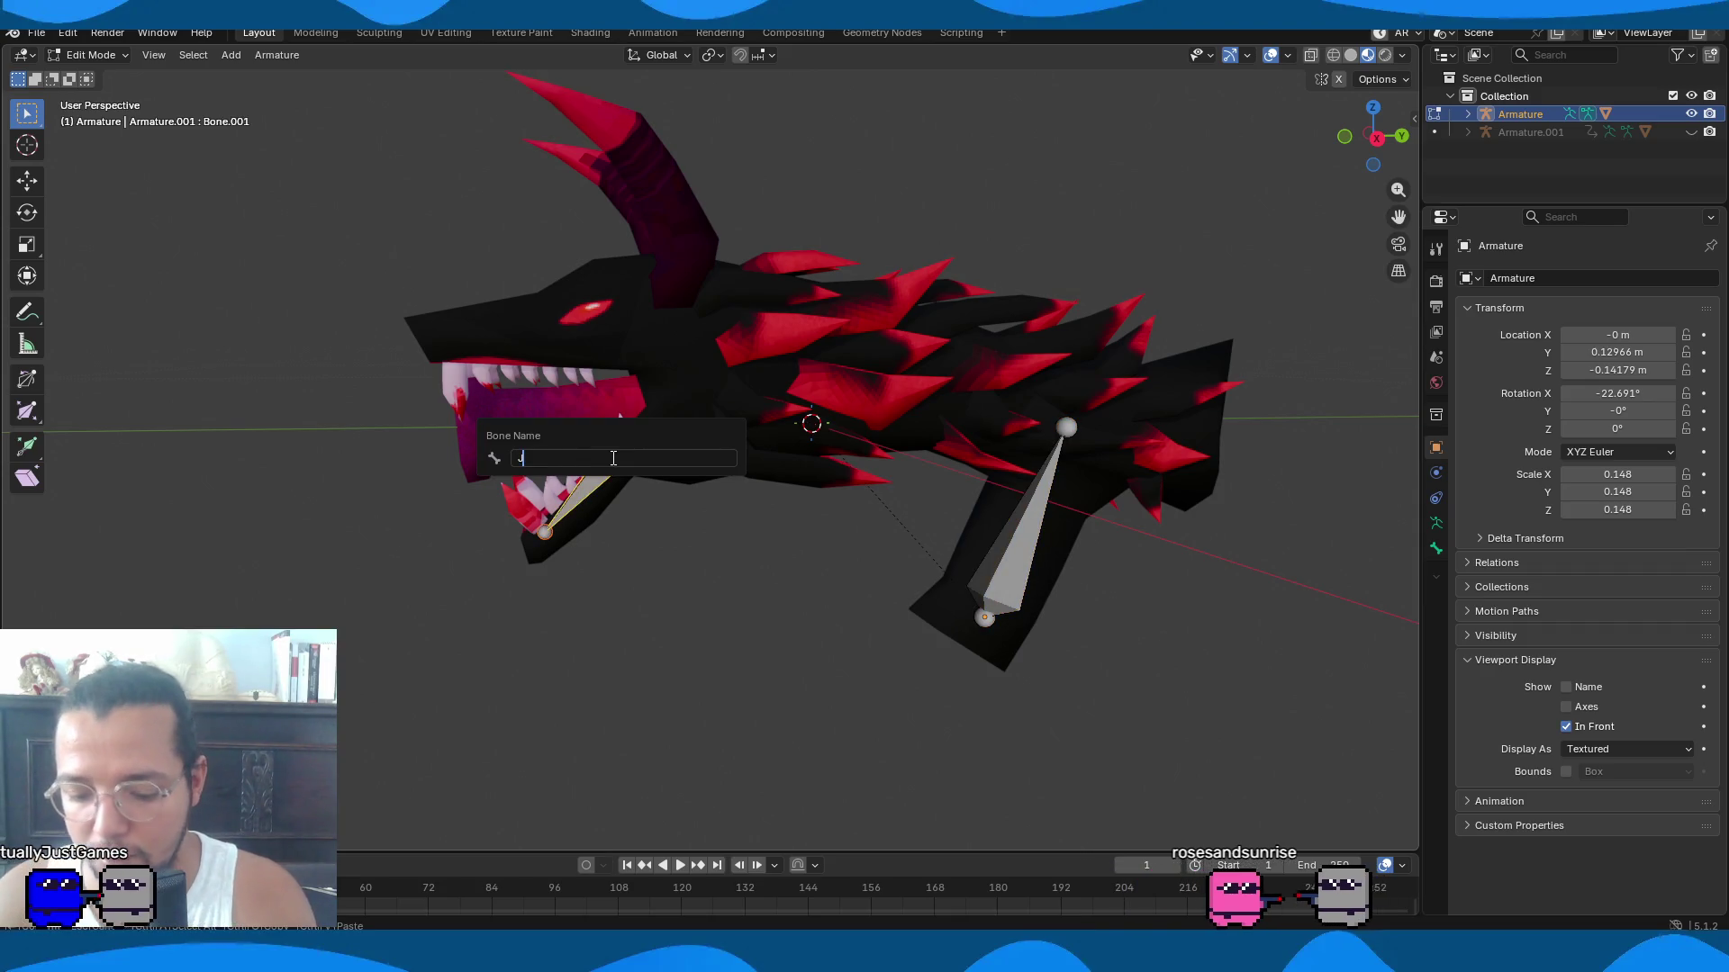
pyautogui.write('Jaw')
pyautogui.press('Return')
# Return to Object Mode and reparent the dragon mesh to the armature With Automatic Weights.
pyautogui.hotkey('ctrl', 'Tab')
pyautogui.rightClick(714, 390)
pyautogui.hotkey('ctrl', 'Tab')
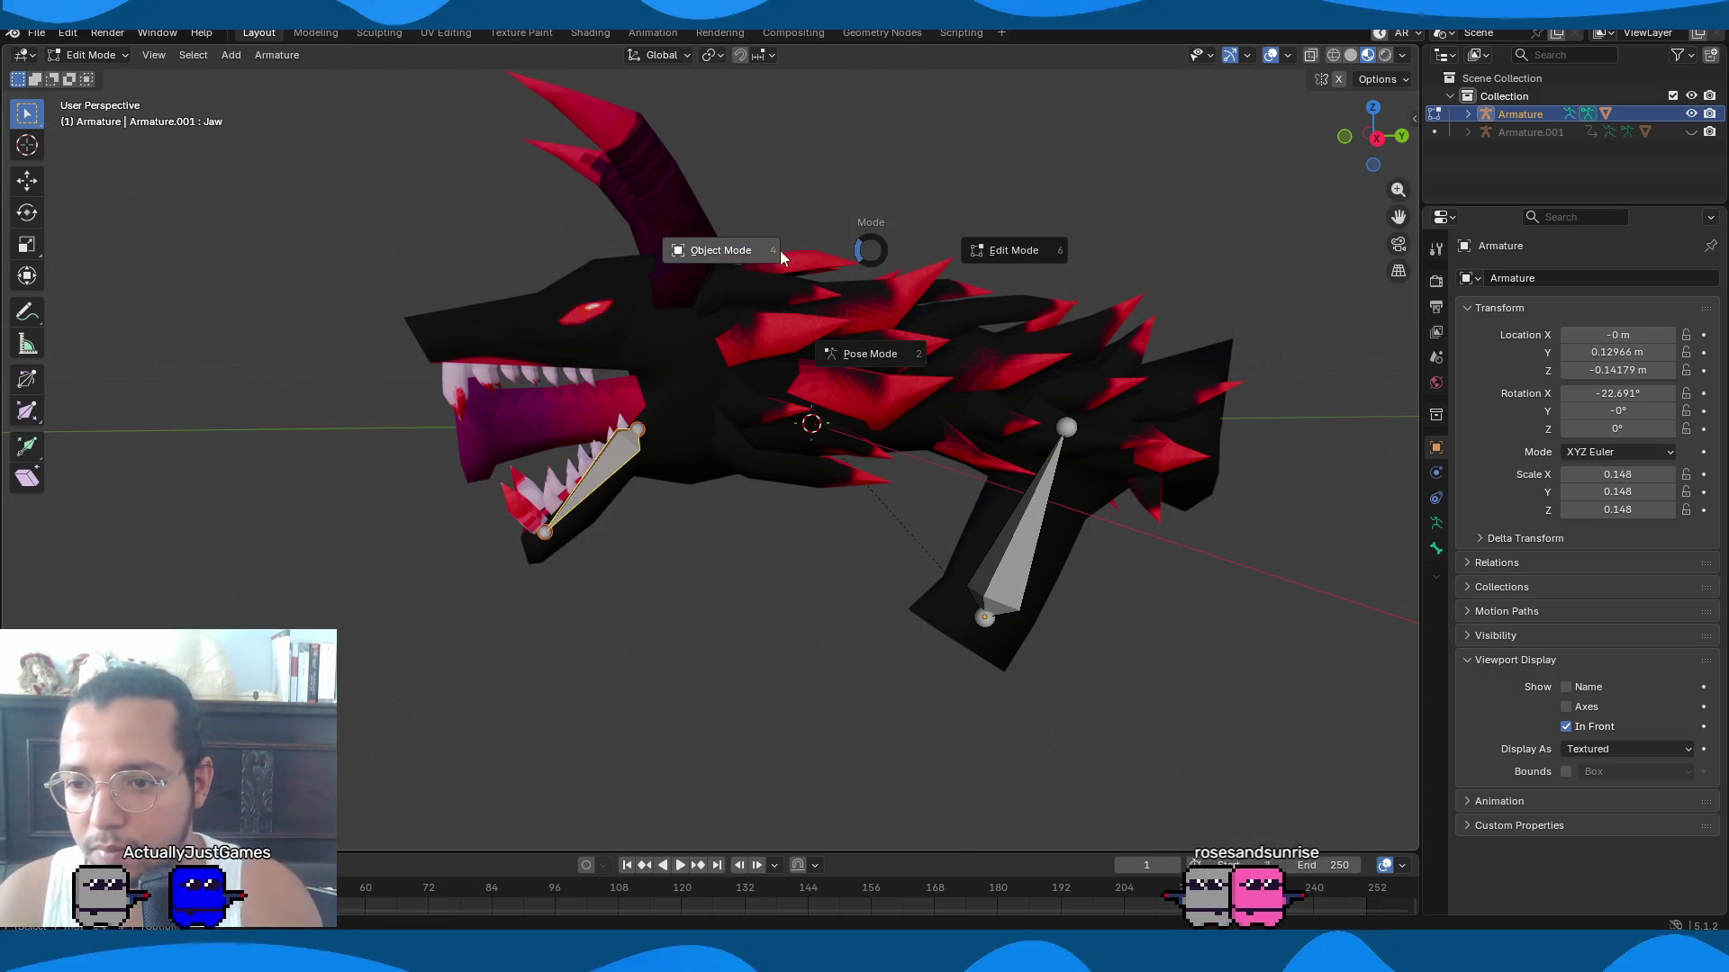
pyautogui.click(729, 255)
pyautogui.click(752, 414)
pyautogui.keyDown('shift'); pyautogui.click(612, 477); pyautogui.keyUp('shift')
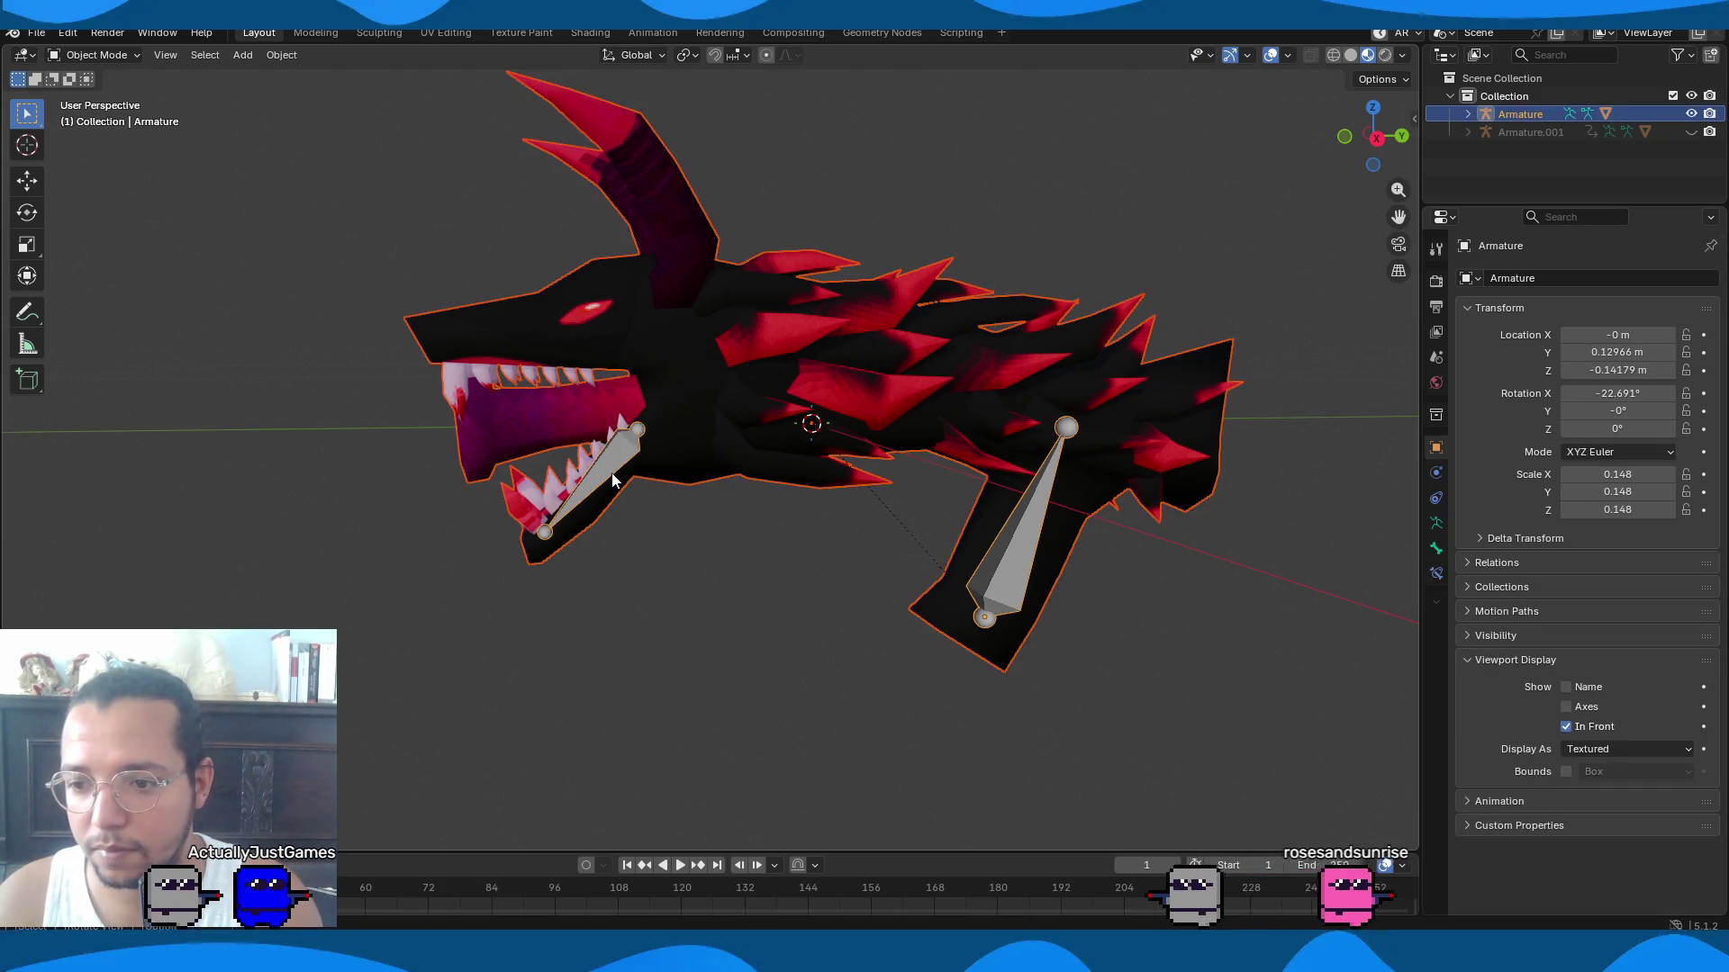
pyautogui.hotkey('ctrl', 'p')
pyautogui.click(612, 475)
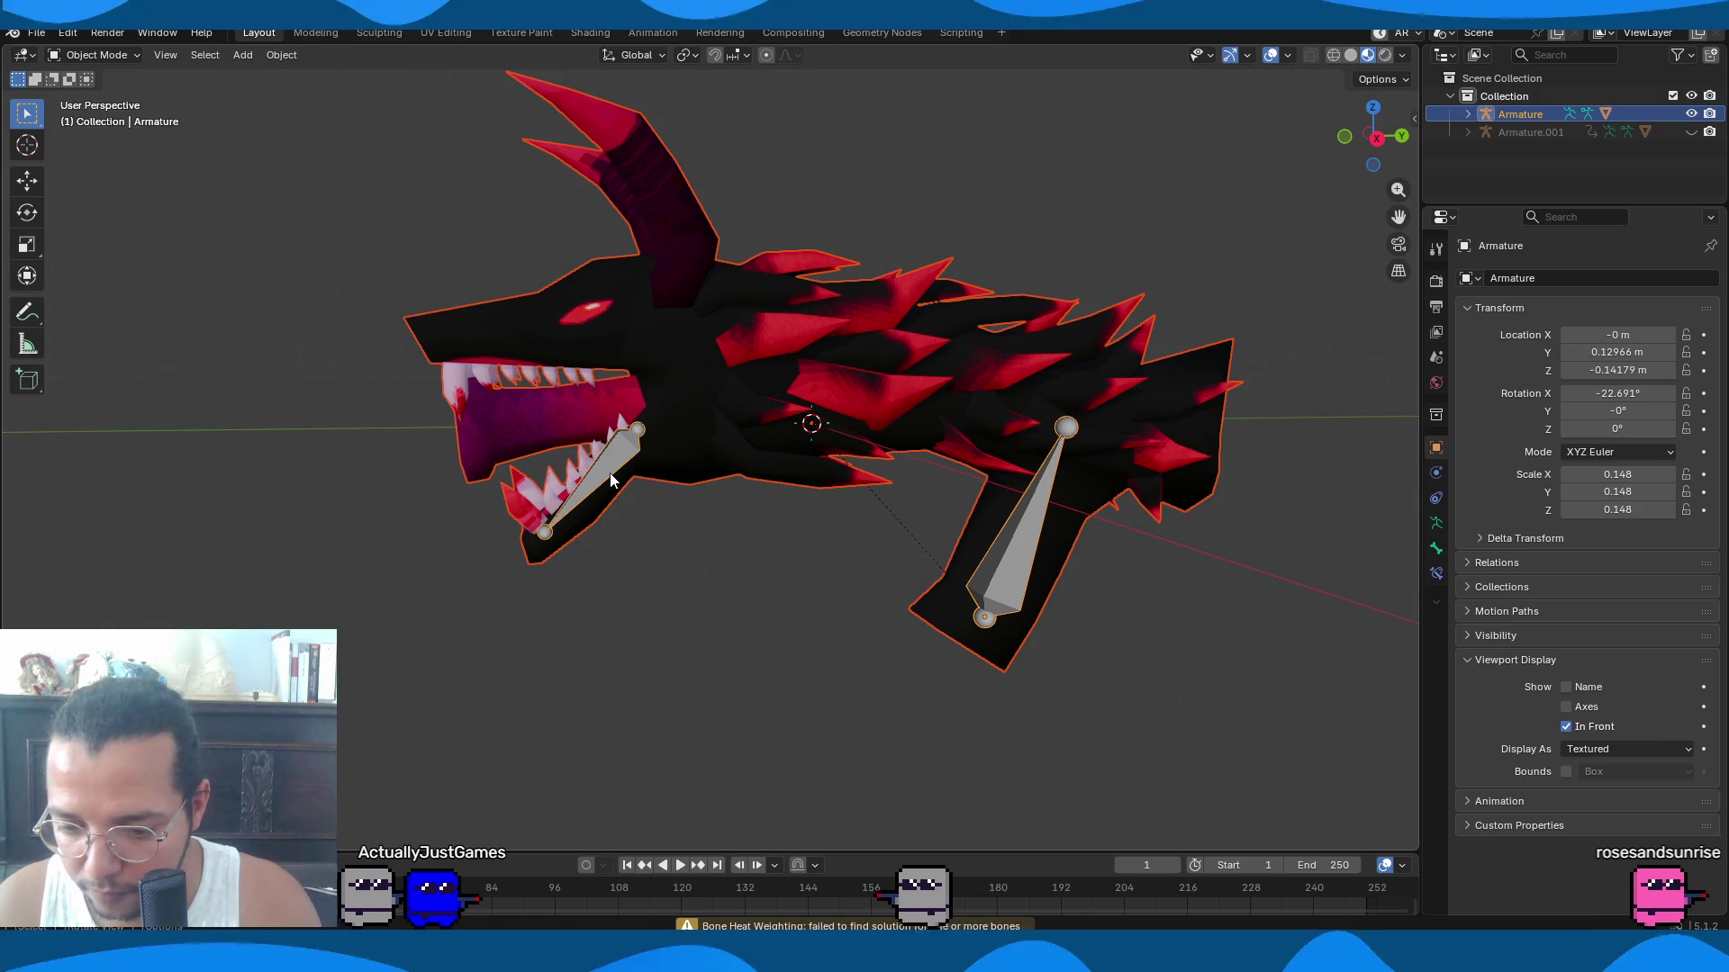
# Orbit around the dragon head to inspect the Root and Jaw bones in armature Edit Mode.
pyautogui.moveTo(844, 480)
pyautogui.mouseDown(button='middle')
pyautogui.moveTo(1099, 501)
pyautogui.moveTo(651, 491)
pyautogui.moveTo(662, 517)
pyautogui.moveTo(843, 512)
pyautogui.mouseUp(button='middle')
pyautogui.scroll(3, 843, 511)
pyautogui.scroll(-4, 833, 540)
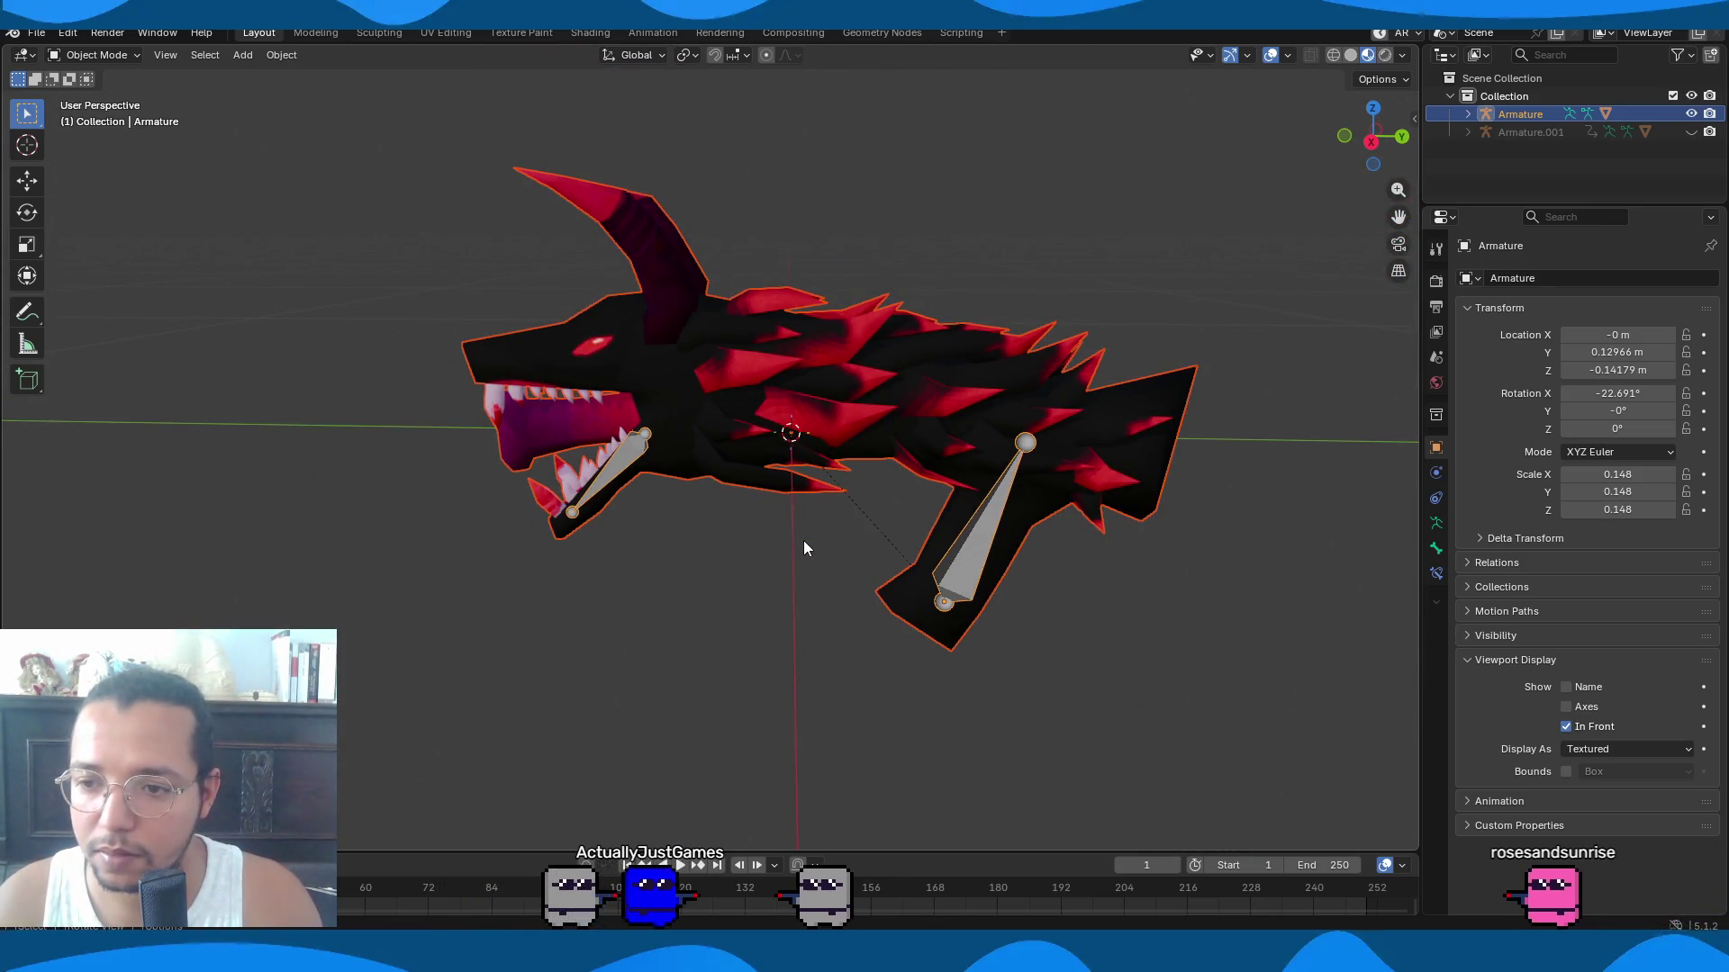
pyautogui.moveTo(655, 506)
pyautogui.mouseDown(button='middle')
pyautogui.moveTo(841, 530)
pyautogui.moveTo(946, 513)
pyautogui.moveTo(503, 463)
pyautogui.mouseUp(button='middle')
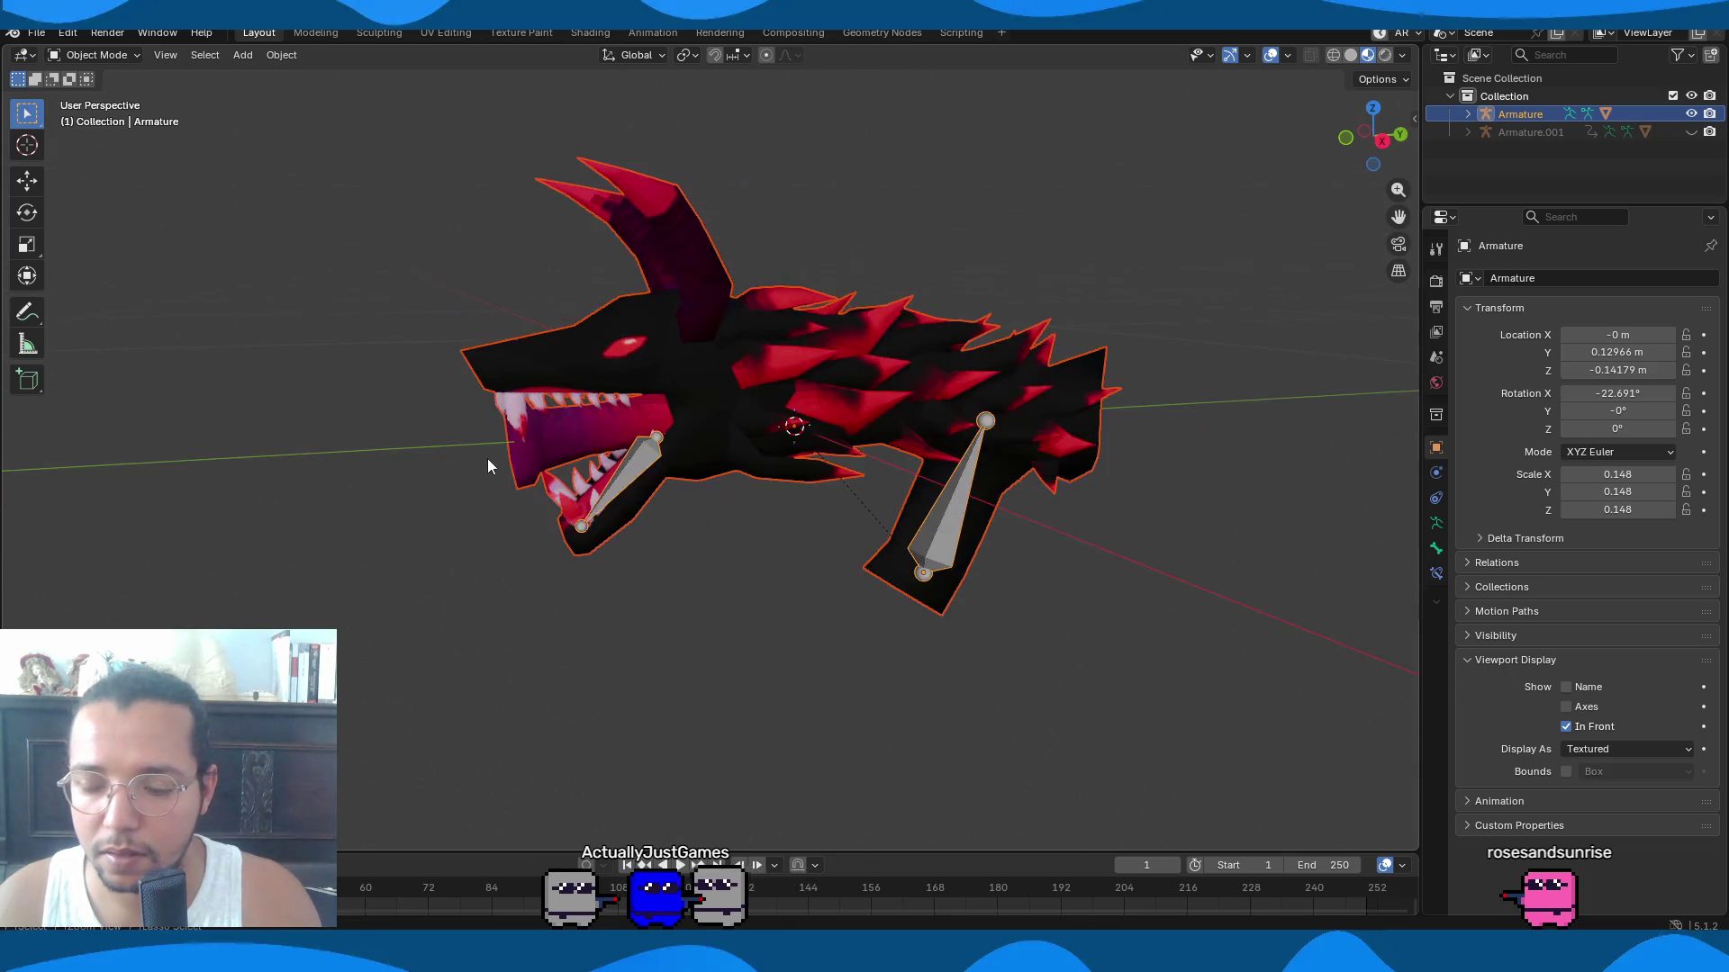
pyautogui.moveTo(708, 510)
pyautogui.mouseDown(button='middle')
pyautogui.moveTo(776, 500)
pyautogui.moveTo(711, 510)
pyautogui.mouseUp(button='middle')
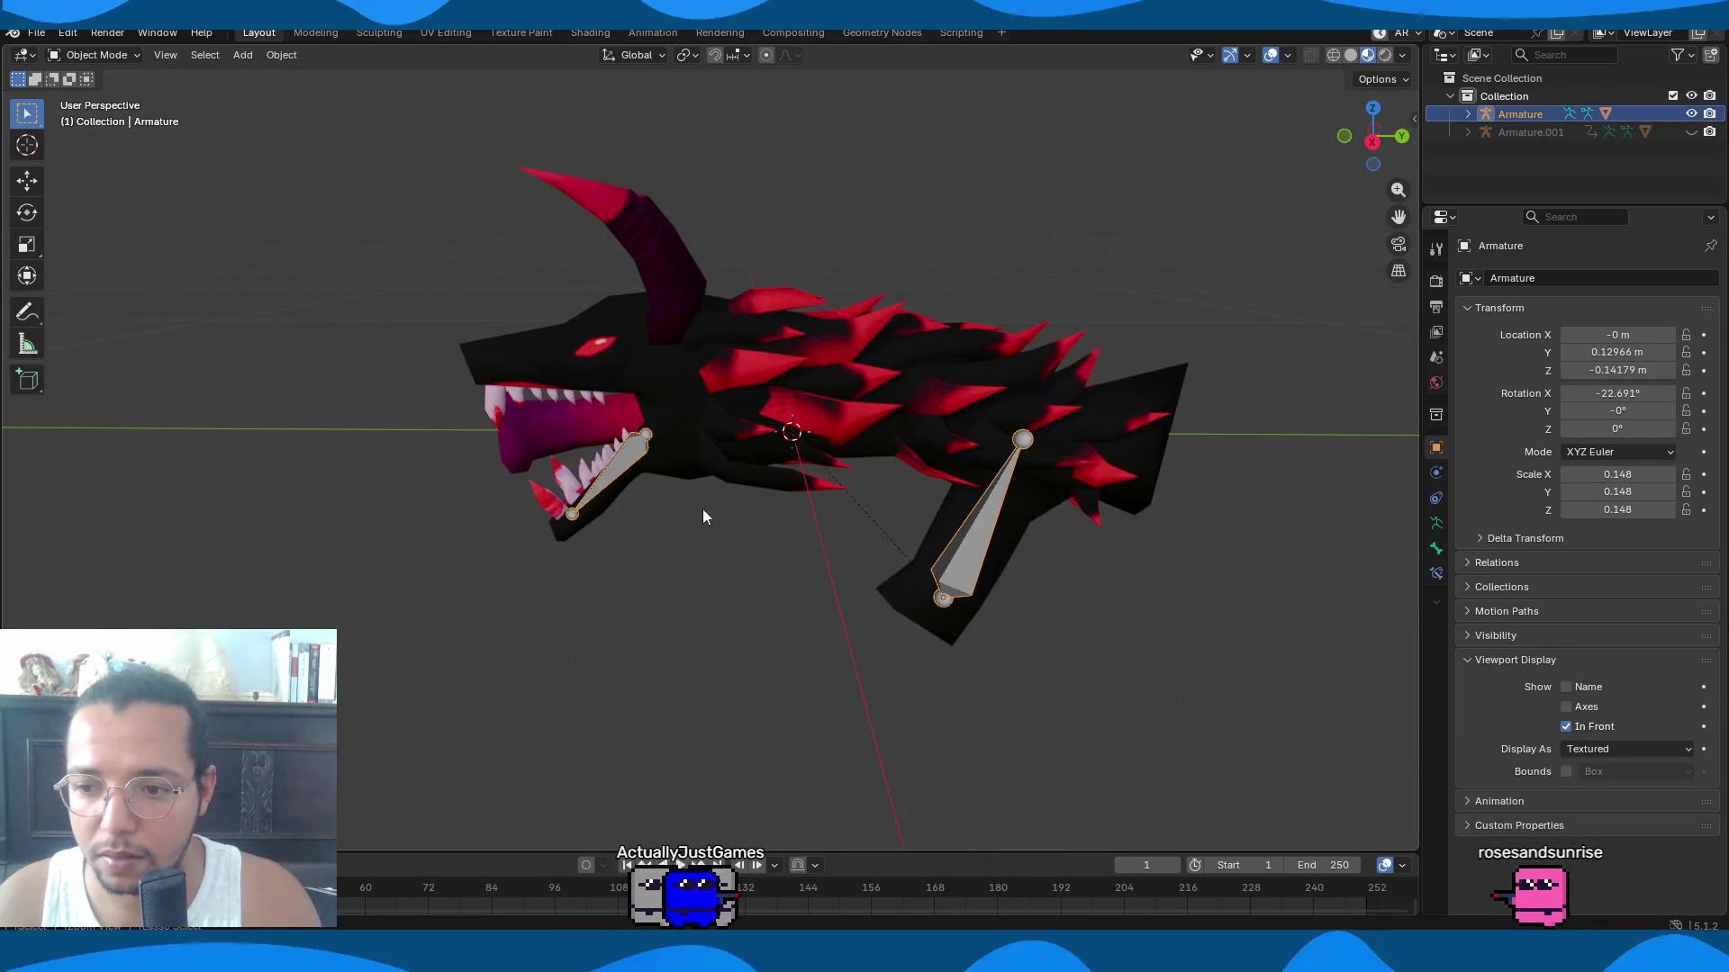
pyautogui.moveTo(585, 497)
pyautogui.mouseDown(button='middle')
pyautogui.moveTo(837, 586)
pyautogui.moveTo(1034, 576)
pyautogui.moveTo(820, 553)
pyautogui.mouseUp(button='middle')
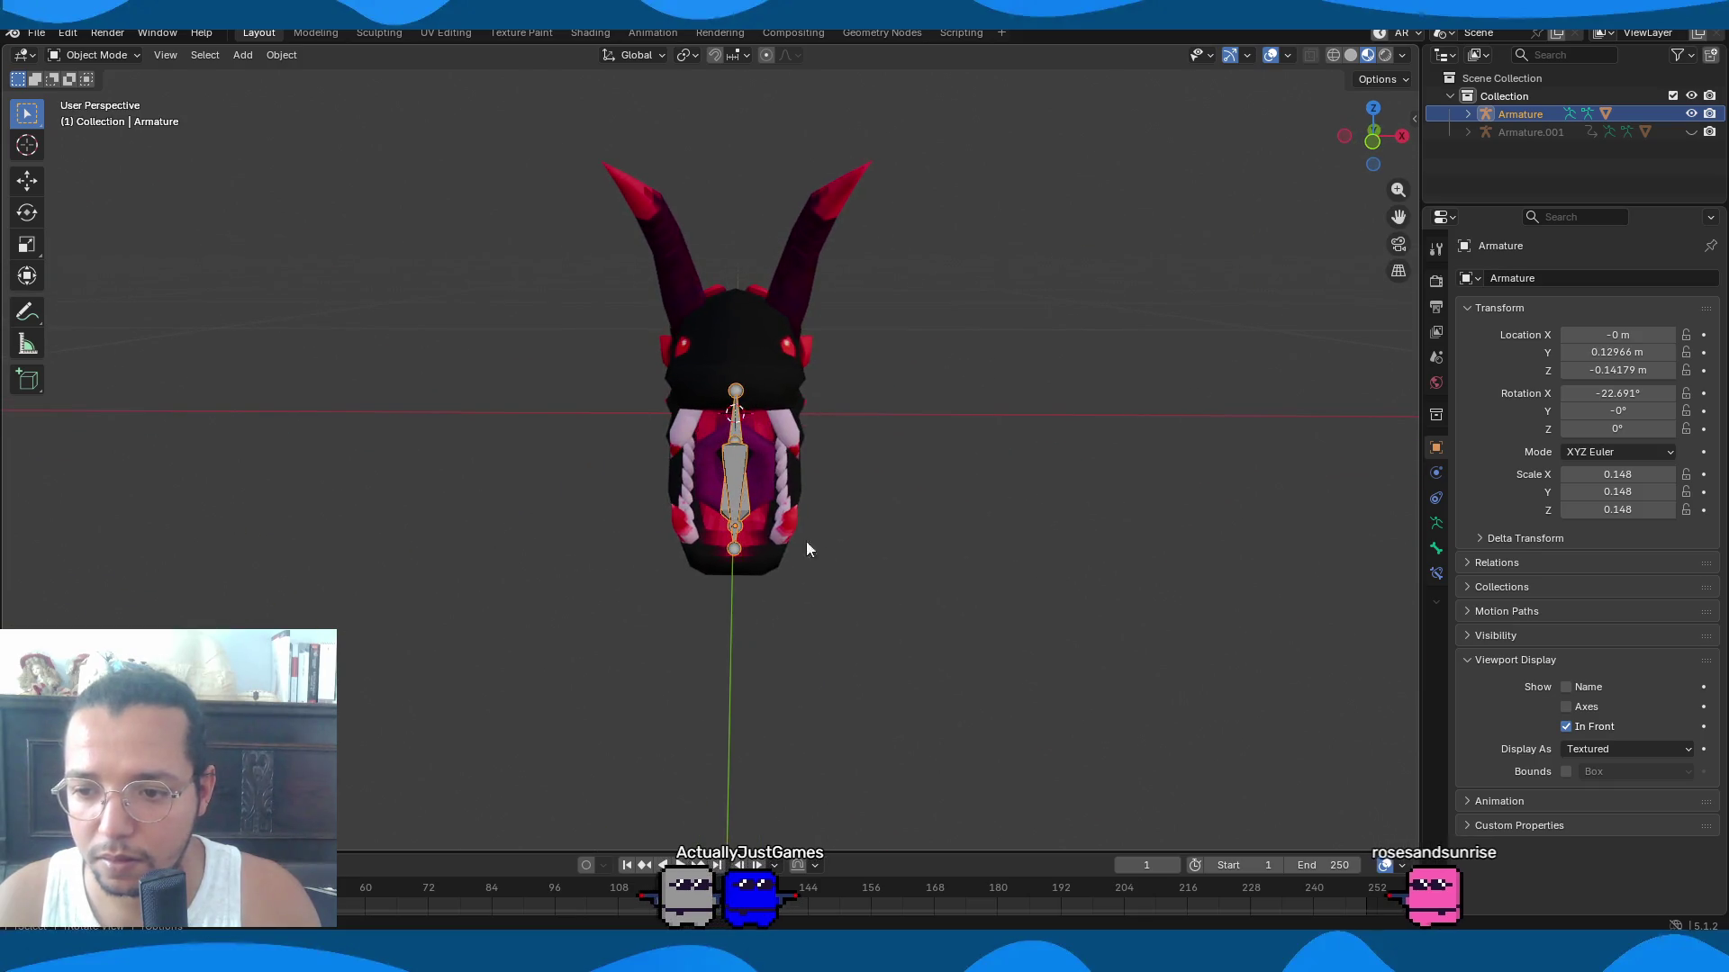
pyautogui.press('Tab')
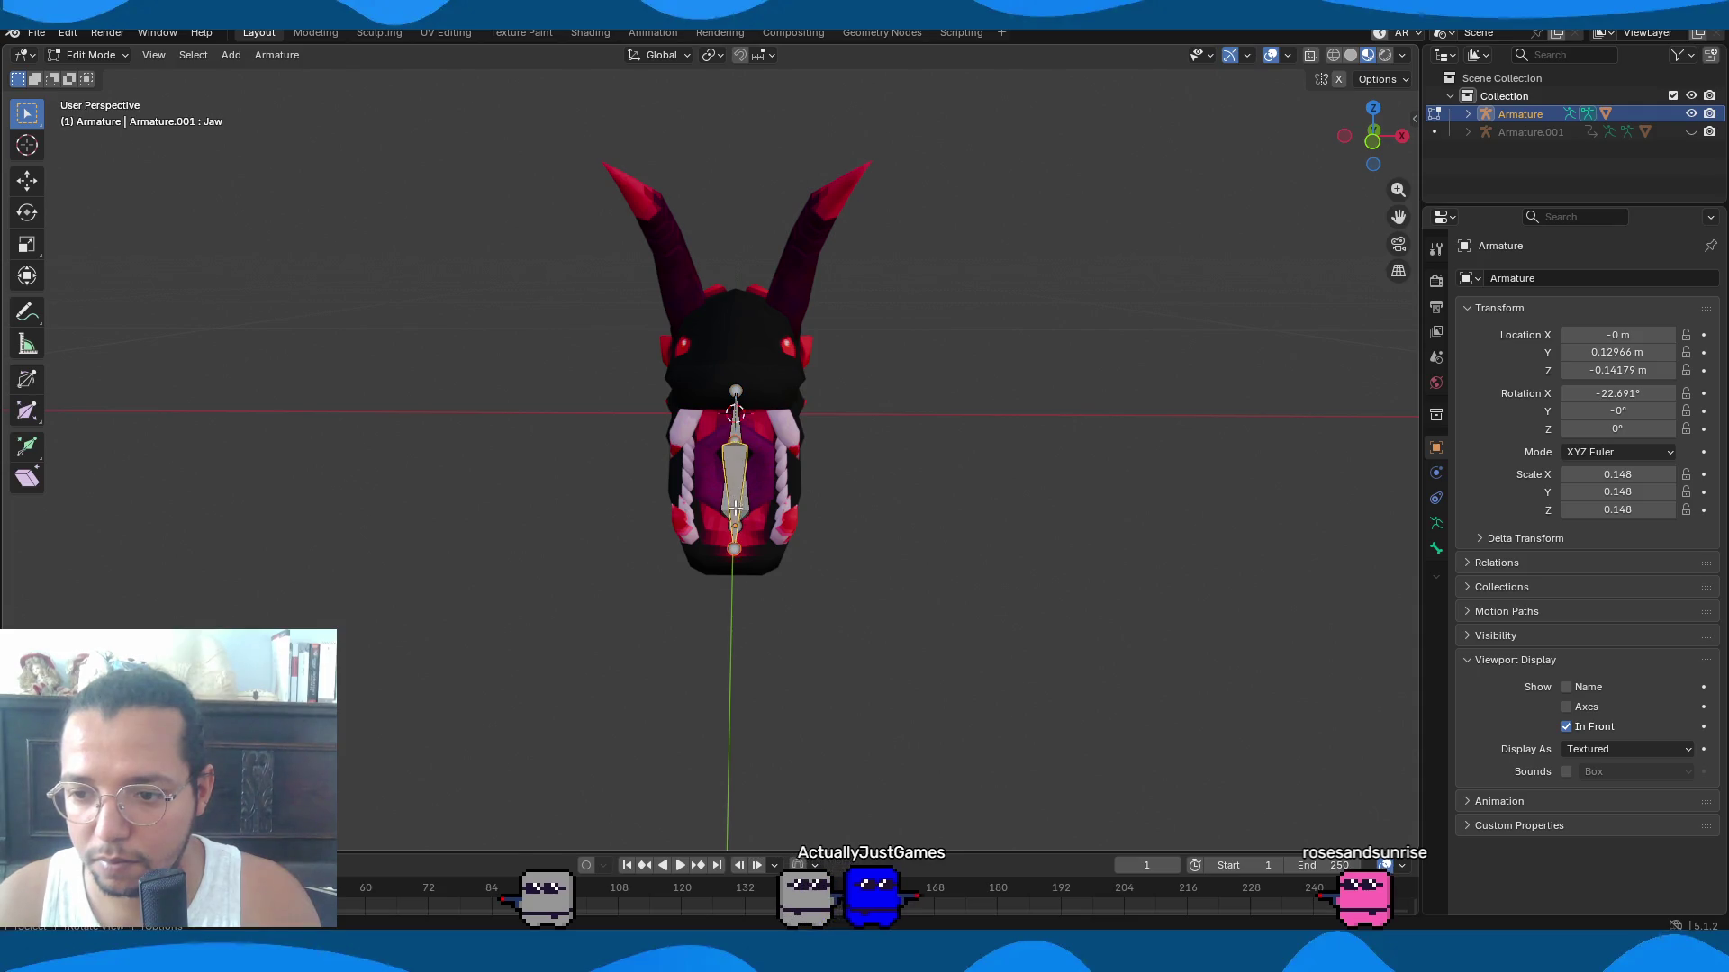
pyautogui.moveTo(770, 532)
pyautogui.mouseDown(button='middle')
pyautogui.moveTo(532, 540)
pyautogui.moveTo(684, 538)
pyautogui.mouseUp(button='middle')
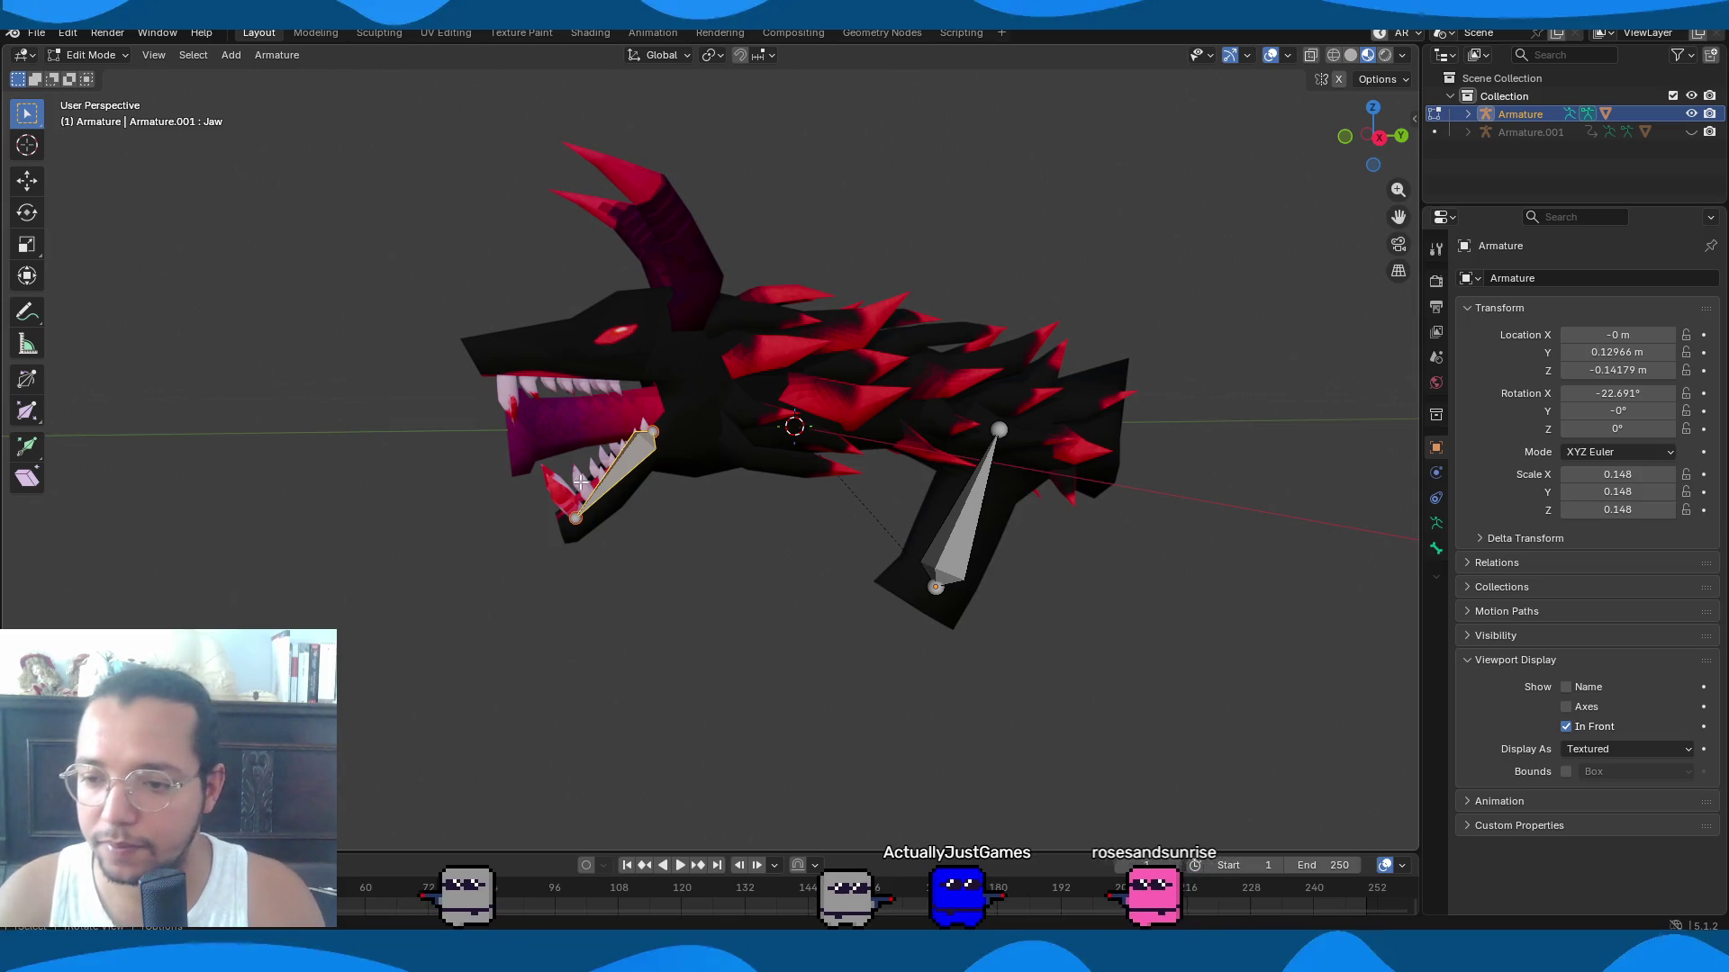
# Parent the dragon mesh to the armature again With Automatic Weights.
pyautogui.press('Tab')
pyautogui.click(675, 455)
pyautogui.keyDown('shift'); pyautogui.click(632, 475); pyautogui.keyUp('shift')
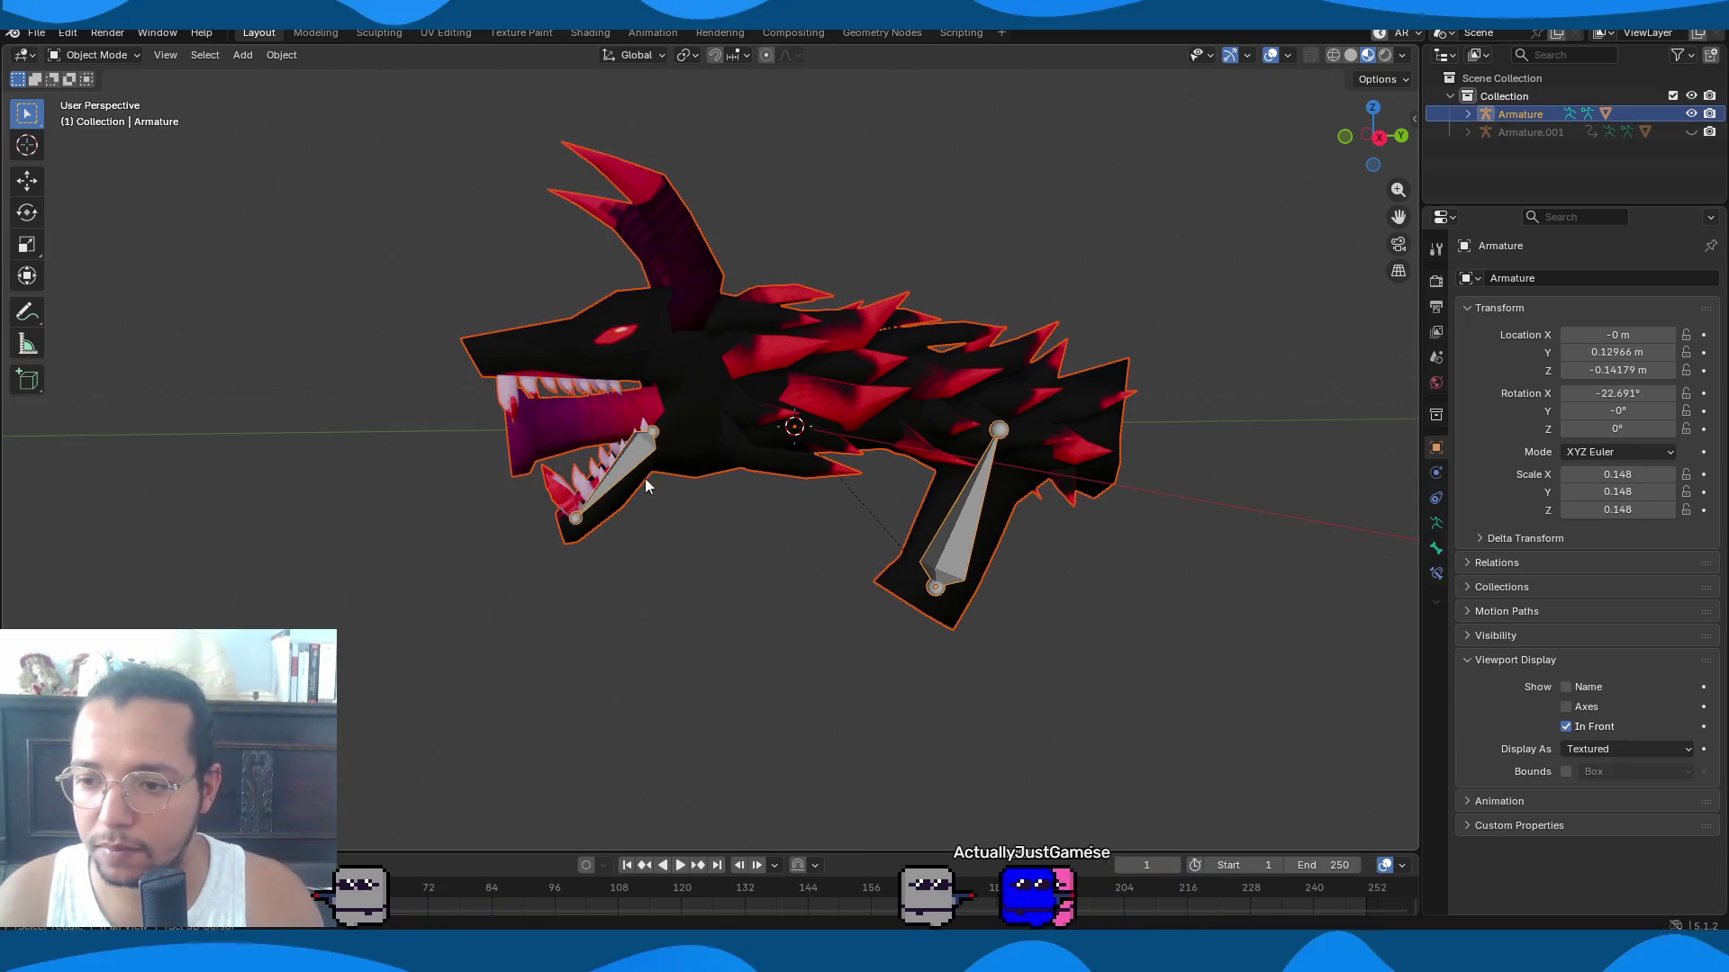
pyautogui.hotkey('ctrl', 'p')
pyautogui.click(720, 534)
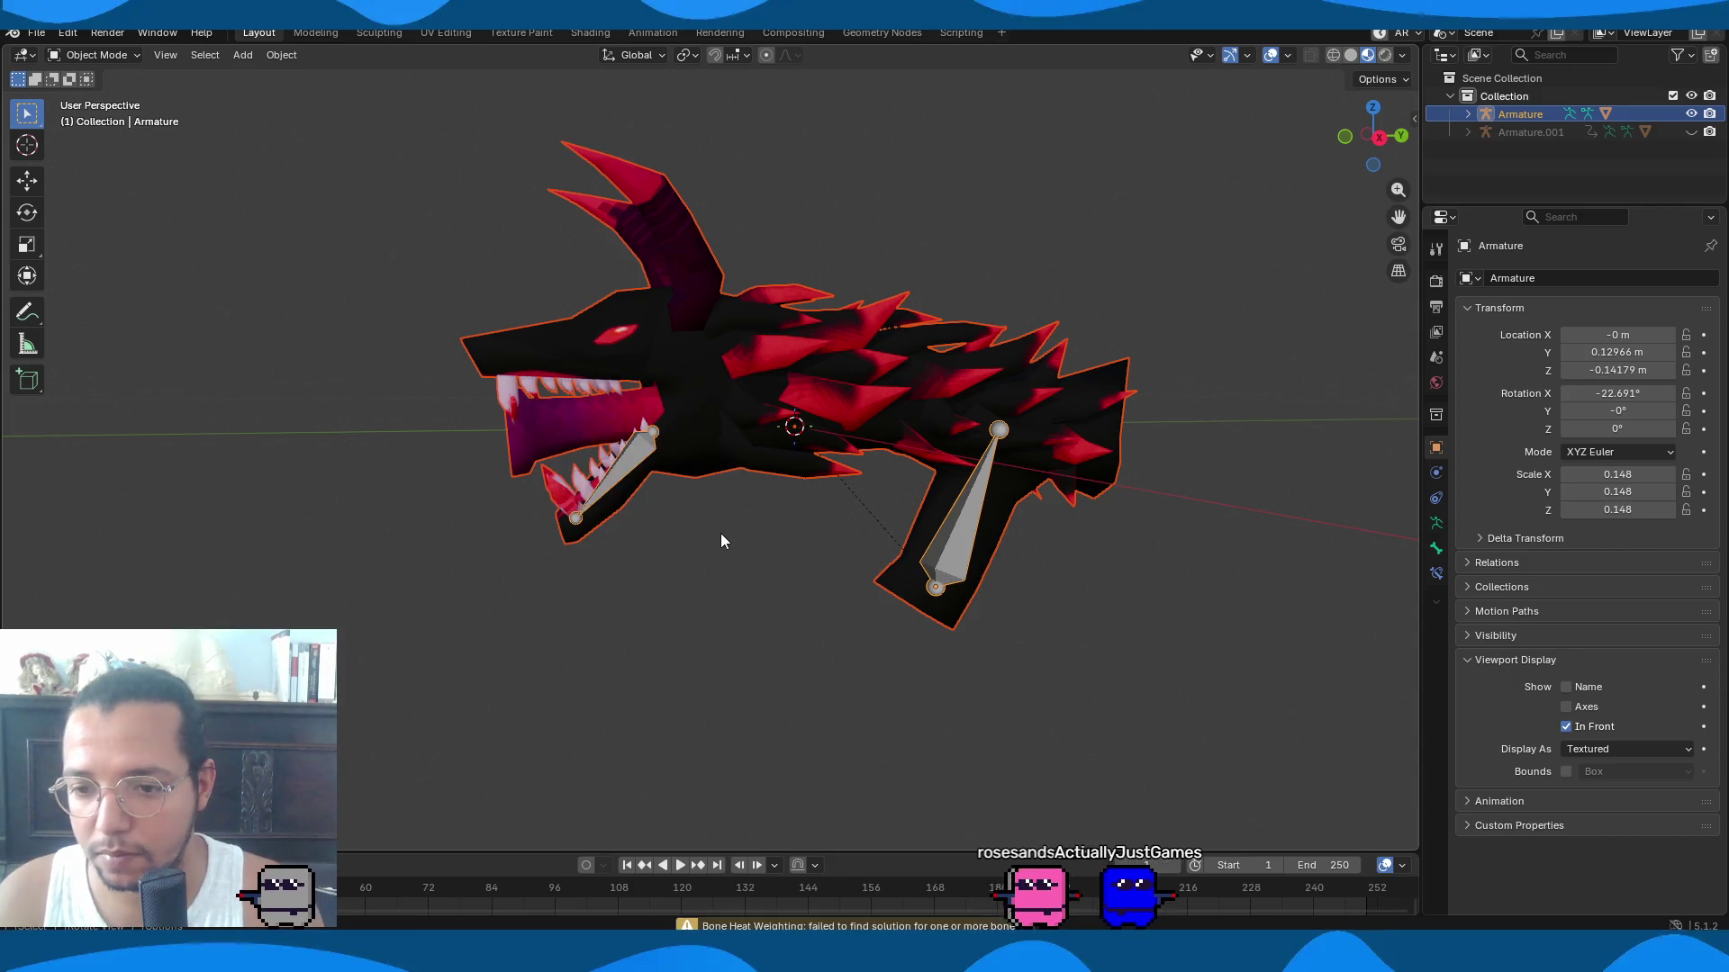
# Select the DragonLord mesh and enter its Edit Mode, viewing the head from the side.
pyautogui.moveTo(721, 541)
pyautogui.mouseDown(button='middle')
pyautogui.moveTo(737, 575)
pyautogui.moveTo(810, 570)
pyautogui.moveTo(666, 582)
pyautogui.moveTo(894, 507)
pyautogui.mouseUp(button='middle')
pyautogui.scroll(3, 894, 507)
pyautogui.press('Tab')
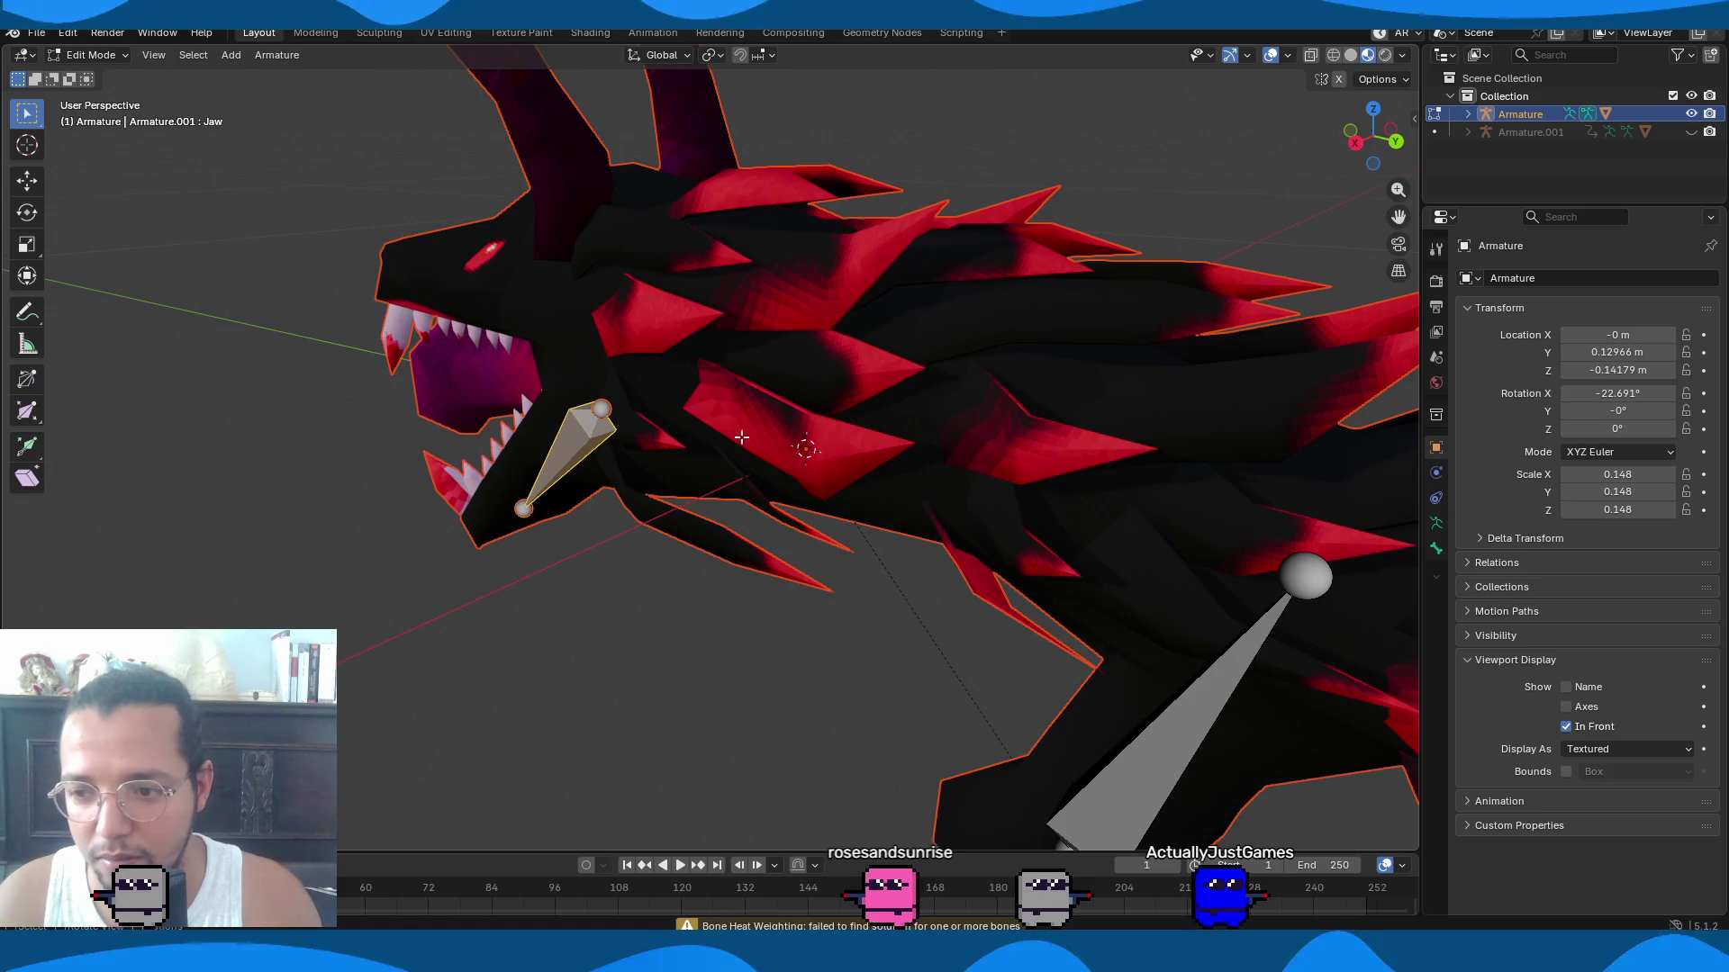
pyautogui.press('Tab')
pyautogui.click(720, 337)
pyautogui.moveTo(720, 336)
pyautogui.mouseDown(button='middle')
pyautogui.moveTo(810, 548)
pyautogui.moveTo(881, 520)
pyautogui.moveTo(864, 471)
pyautogui.moveTo(810, 441)
pyautogui.moveTo(783, 470)
pyautogui.moveTo(850, 549)
pyautogui.moveTo(1153, 216)
pyautogui.mouseUp(button='middle')
pyautogui.press('Tab')
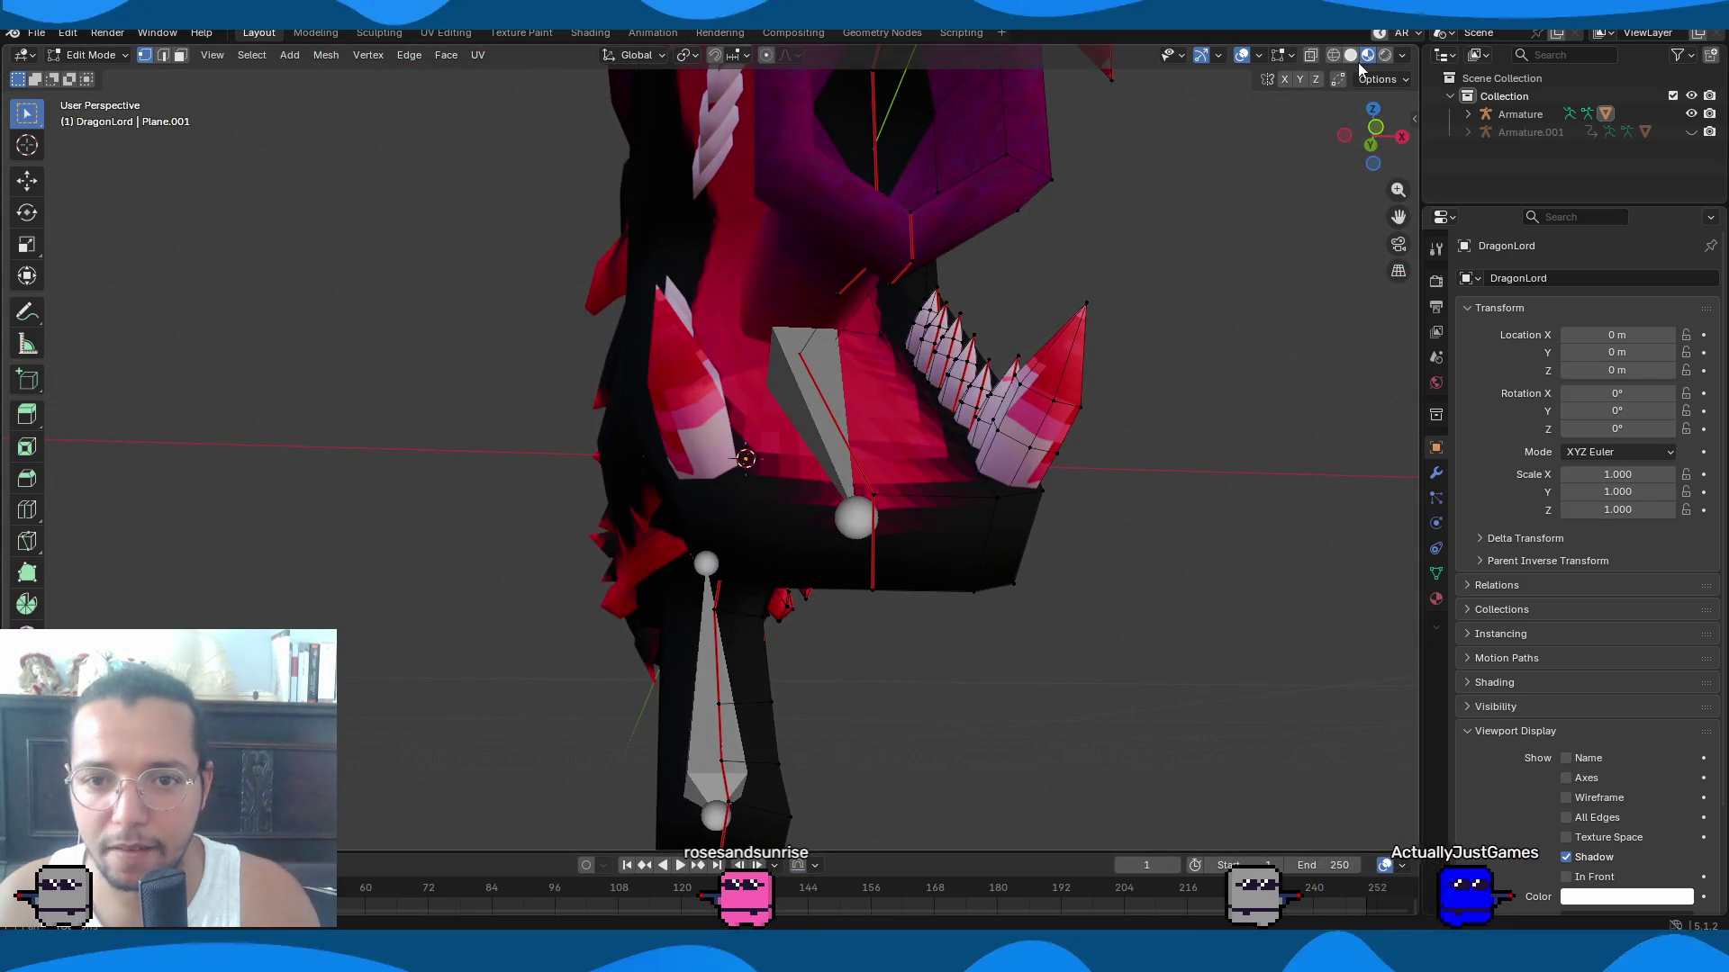
# Switch to Solid shading and hide the muzzle piece inside the dragon's mouth.
pyautogui.click(1350, 56)
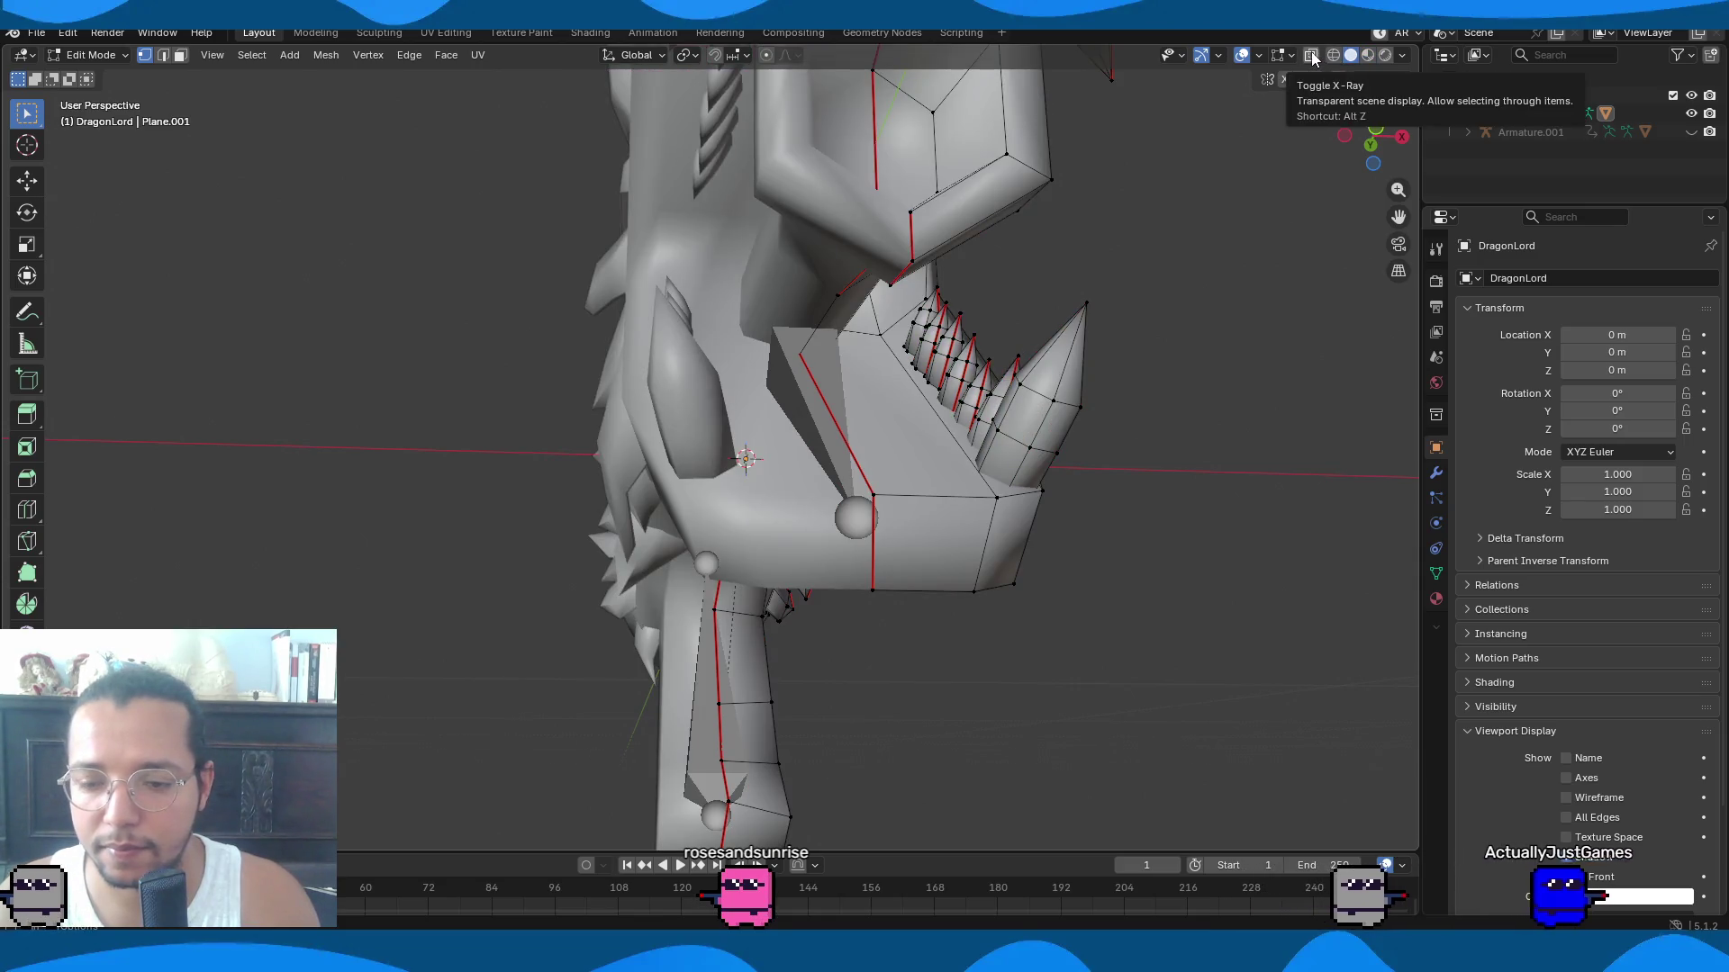
pyautogui.click(1311, 56)
pyautogui.click(1312, 56)
pyautogui.moveTo(1131, 309)
pyautogui.mouseDown(button='middle')
pyautogui.moveTo(1096, 354)
pyautogui.moveTo(797, 415)
pyautogui.mouseUp(button='middle')
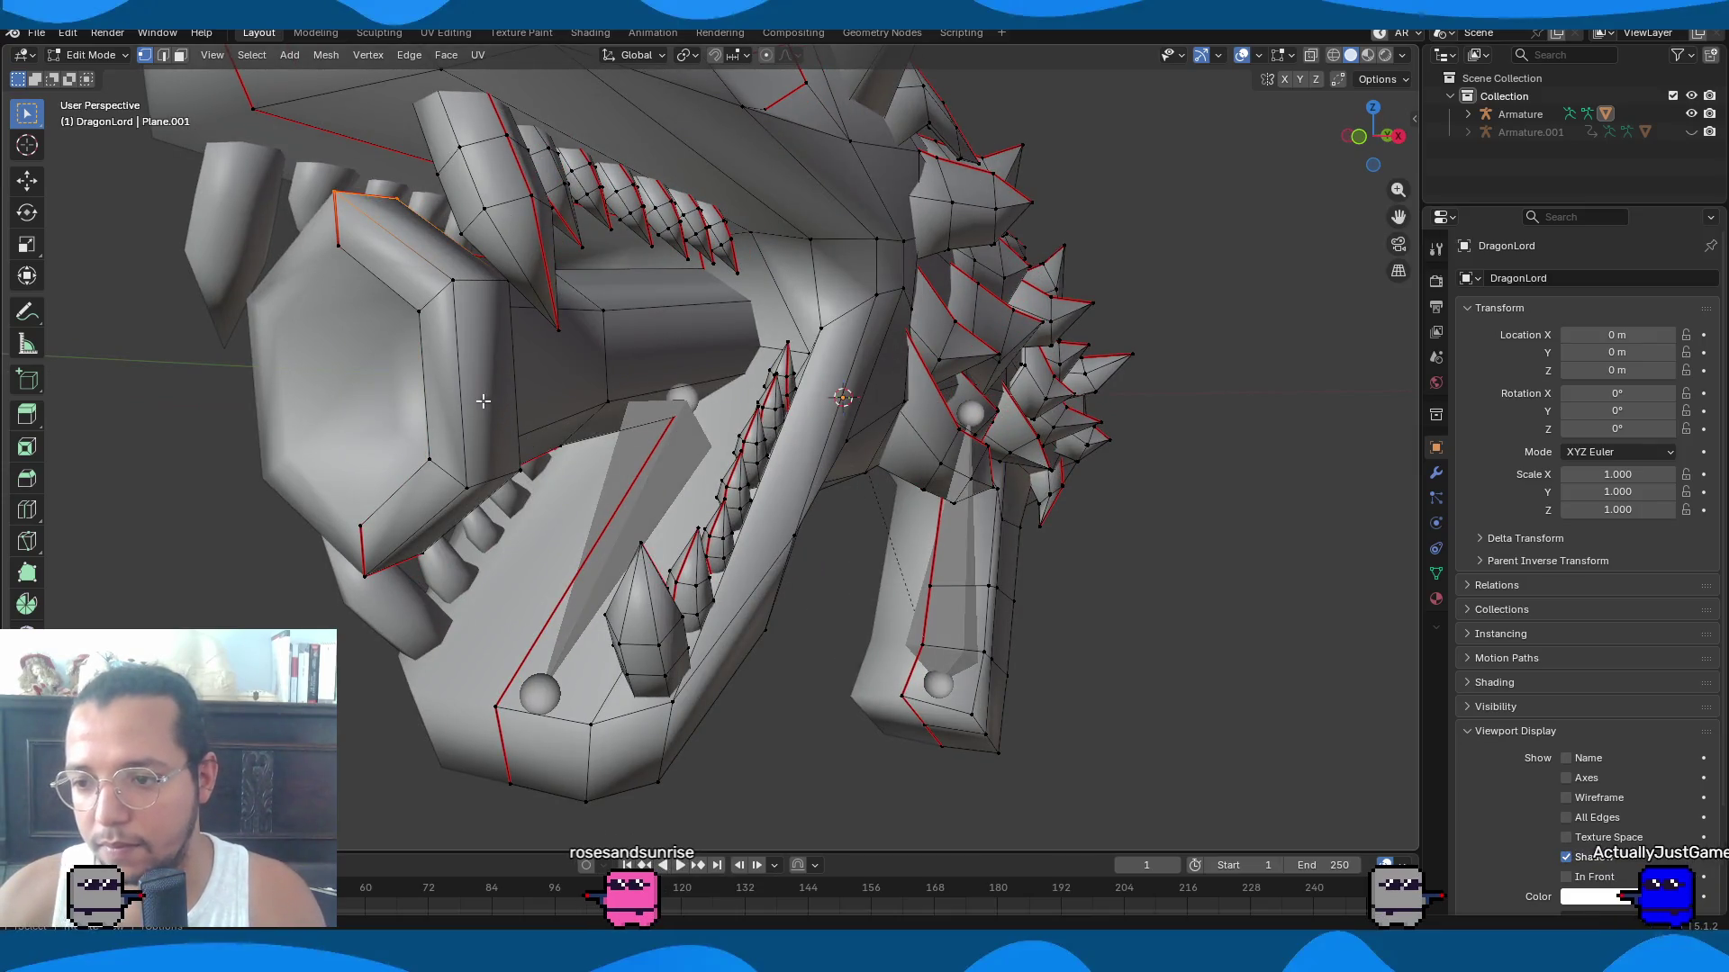
pyautogui.press('l')
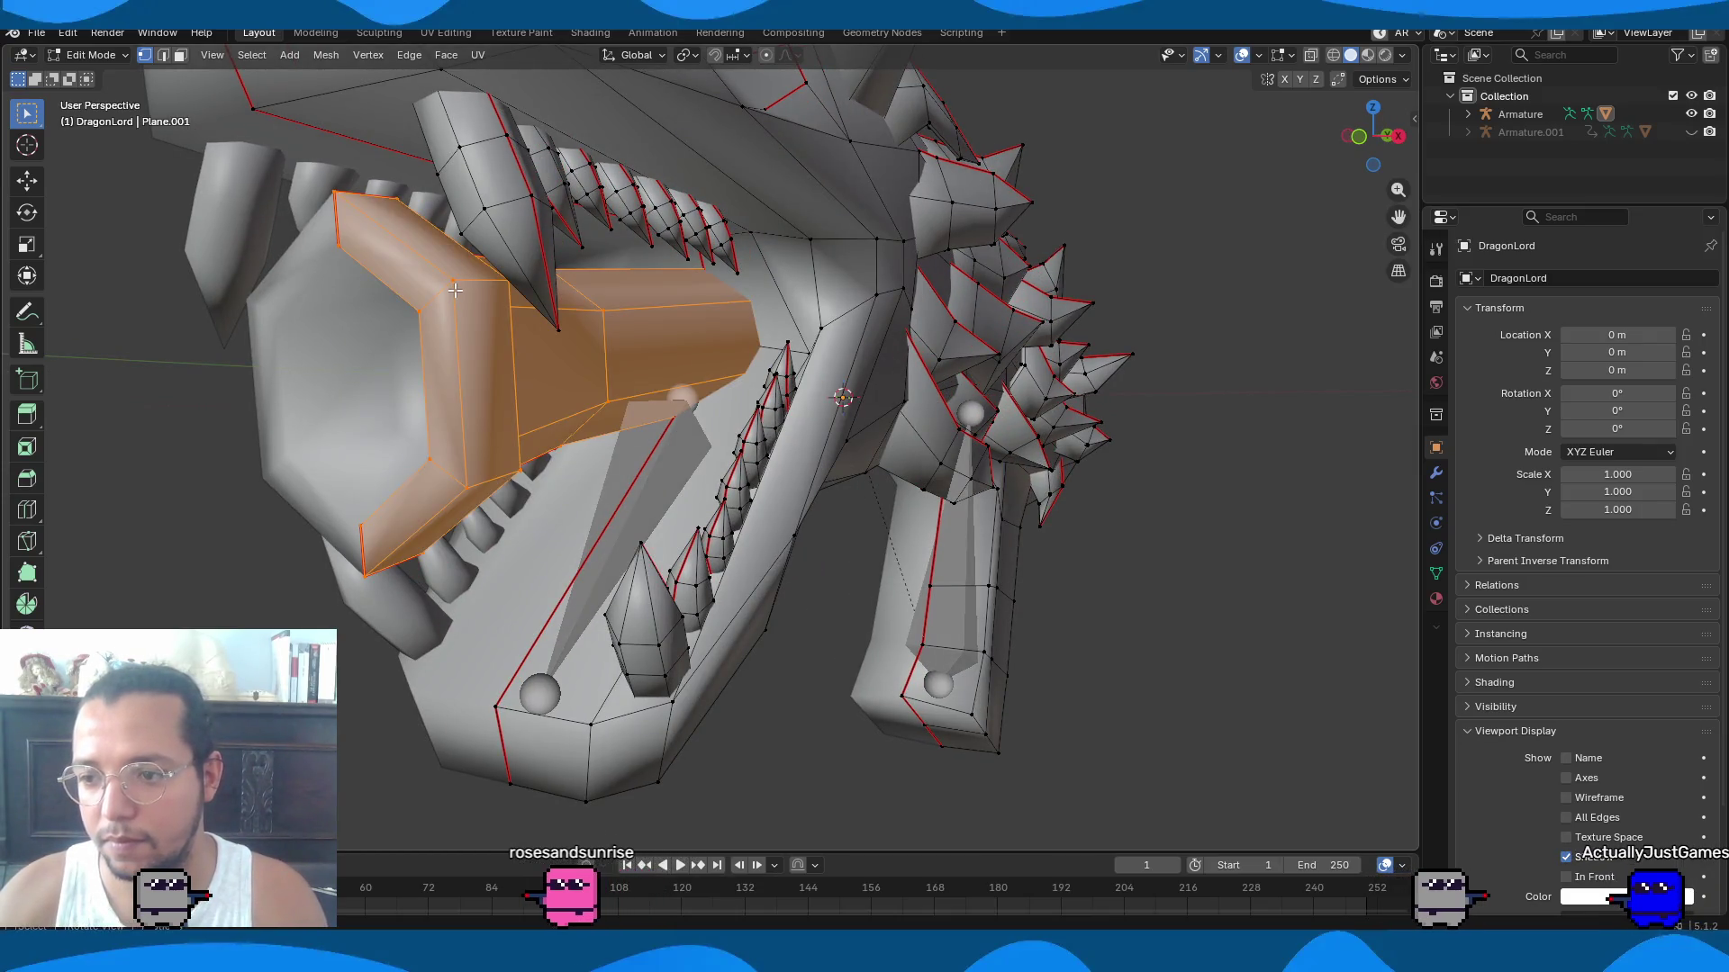
pyautogui.press('h')
# Orbit around the head to inspect the jaw, then leave mesh Edit Mode and select the armature.
pyautogui.moveTo(456, 290)
pyautogui.mouseDown(button='middle')
pyautogui.moveTo(565, 333)
pyautogui.moveTo(472, 341)
pyautogui.moveTo(288, 295)
pyautogui.moveTo(306, 273)
pyautogui.moveTo(374, 366)
pyautogui.moveTo(196, 53)
pyautogui.moveTo(726, 613)
pyautogui.moveTo(721, 378)
pyautogui.moveTo(583, 392)
pyautogui.moveTo(872, 450)
pyautogui.moveTo(623, 316)
pyautogui.mouseUp(button='middle')
pyautogui.moveTo(662, 490)
pyautogui.mouseDown(button='middle')
pyautogui.moveTo(807, 540)
pyautogui.moveTo(647, 518)
pyautogui.moveTo(685, 505)
pyautogui.mouseUp(button='middle')
pyautogui.hotkey('ctrl', 'r')
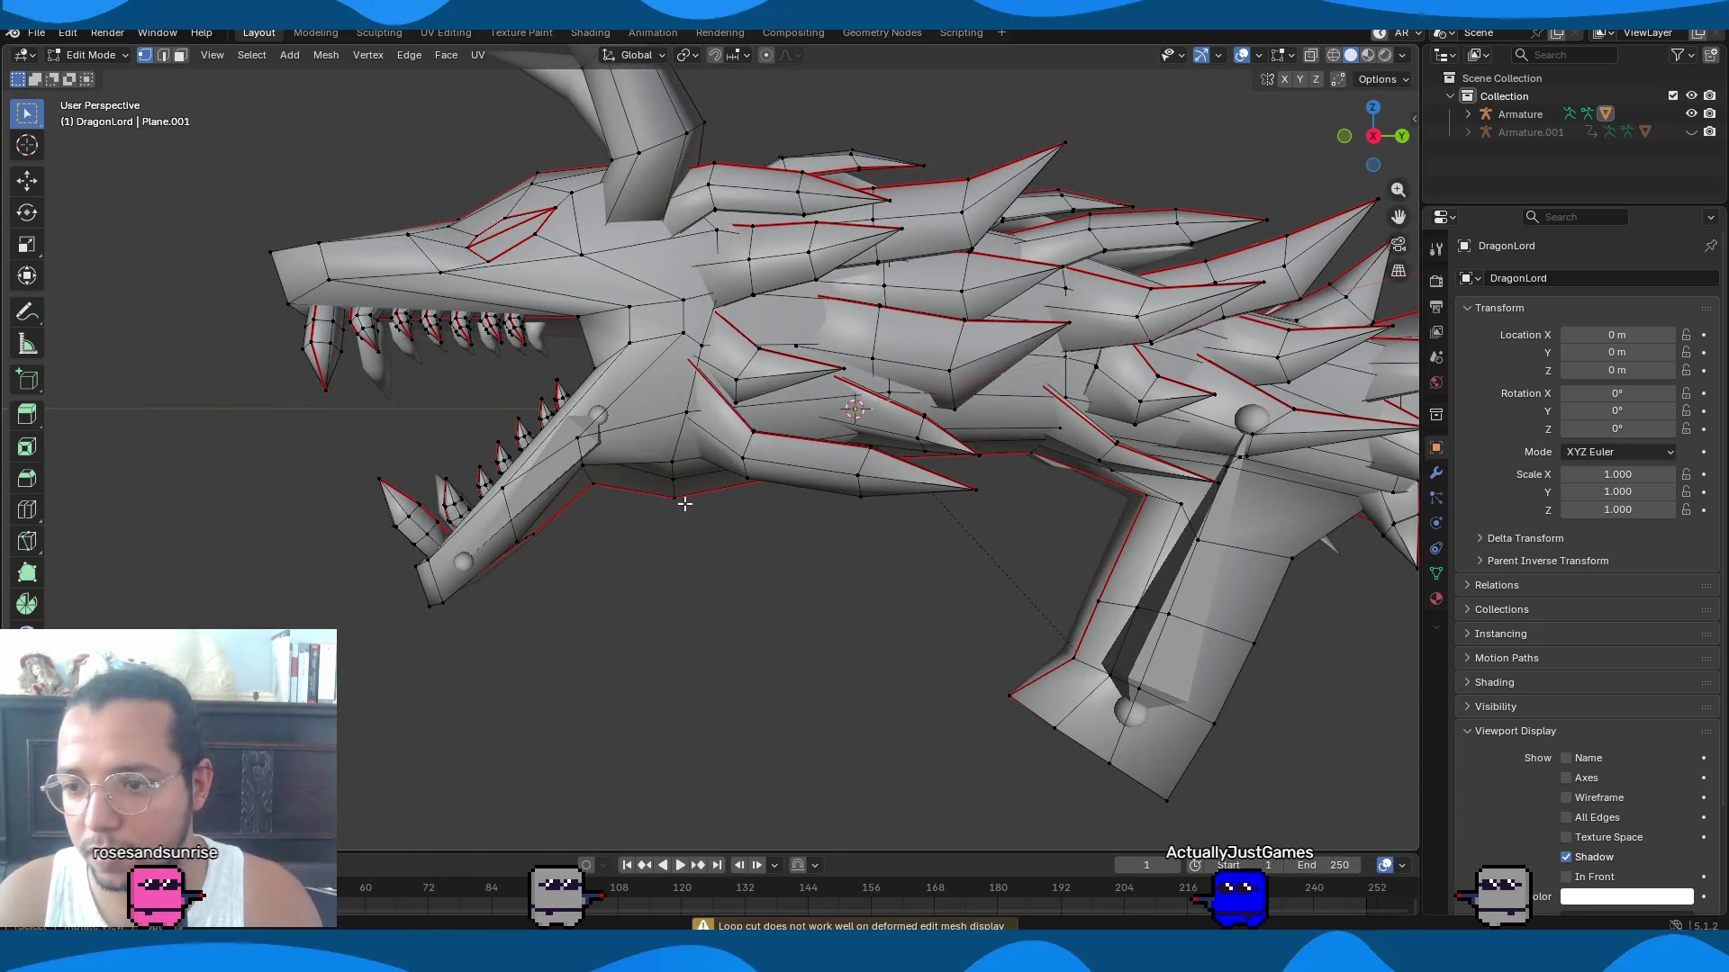
pyautogui.scroll(-1, 849, 572)
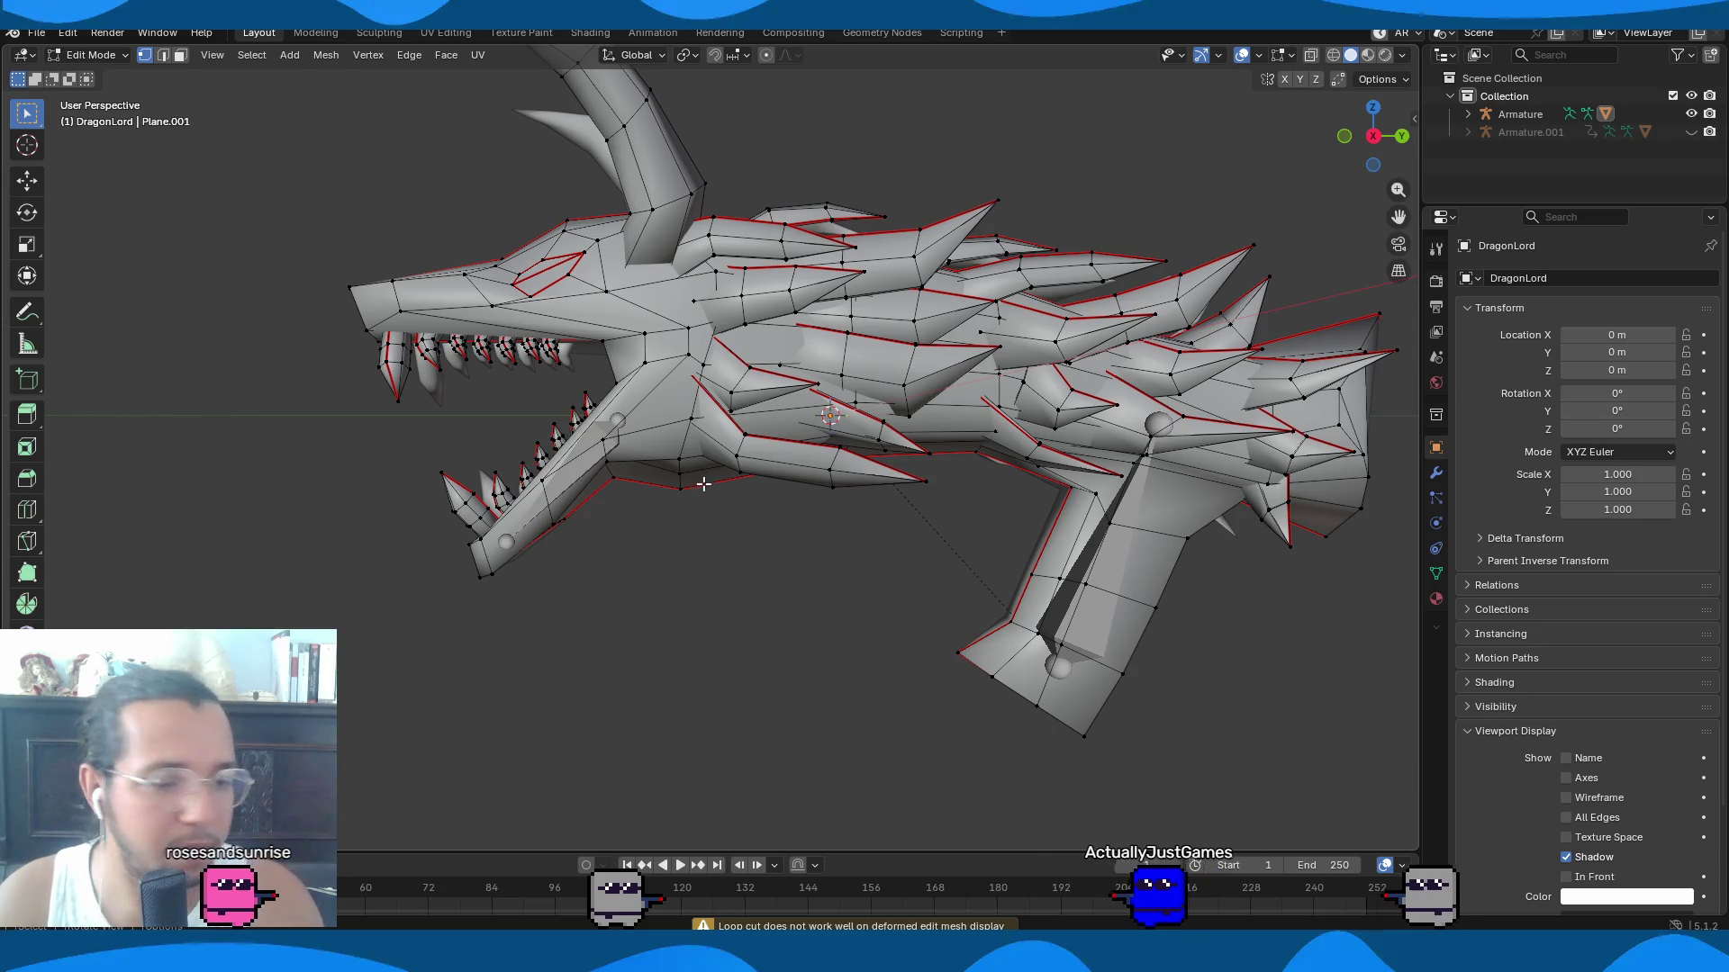
pyautogui.keyDown('shift'); pyautogui.moveTo(705, 538); pyautogui.dragTo(676, 488, button='middle'); pyautogui.keyUp('shift')
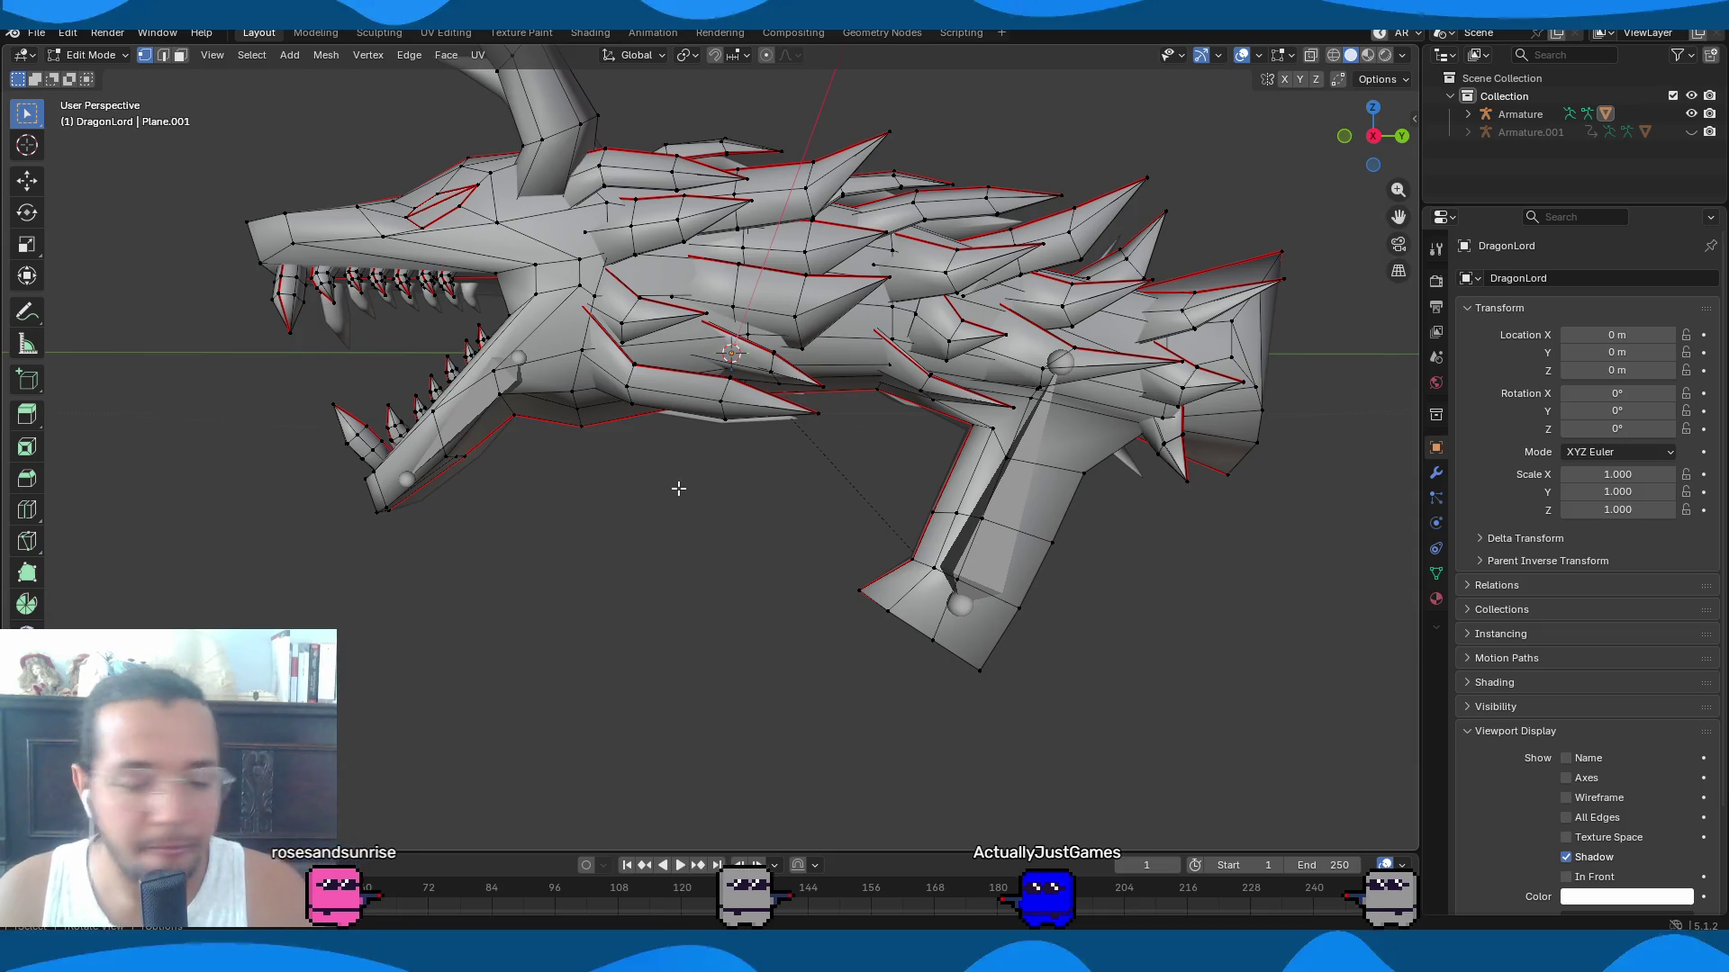
pyautogui.moveTo(677, 488); pyautogui.dragTo(834, 505, button='middle')
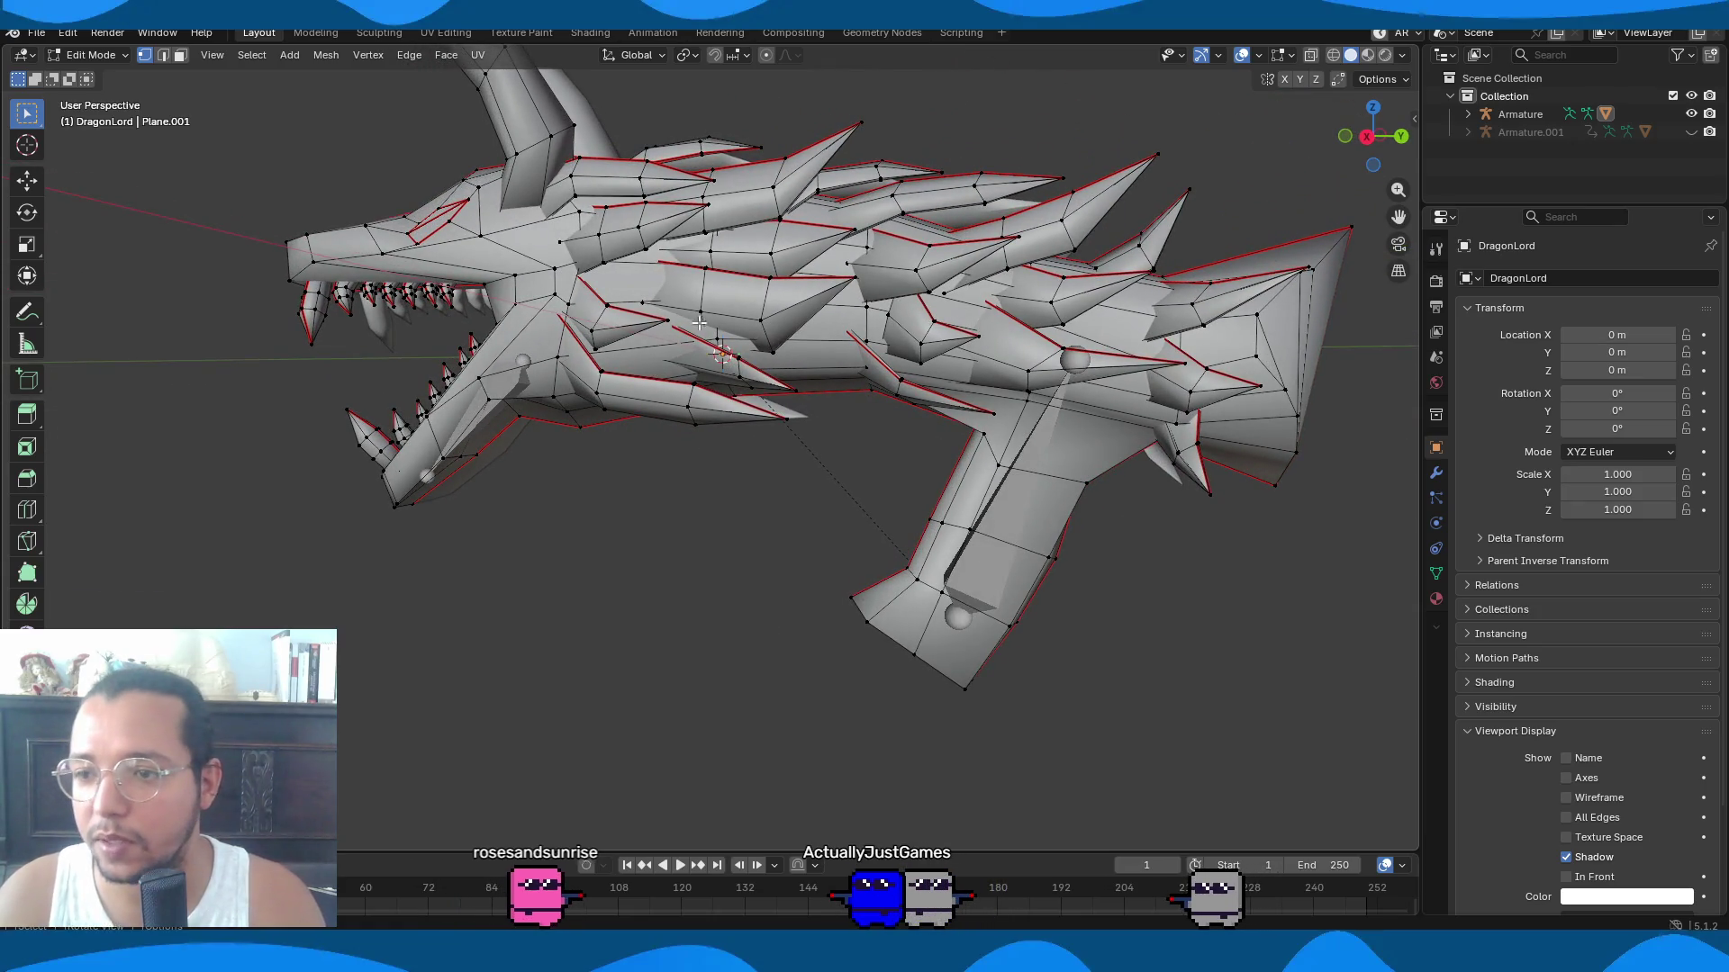
pyautogui.press('Tab')
pyautogui.click(1003, 550)
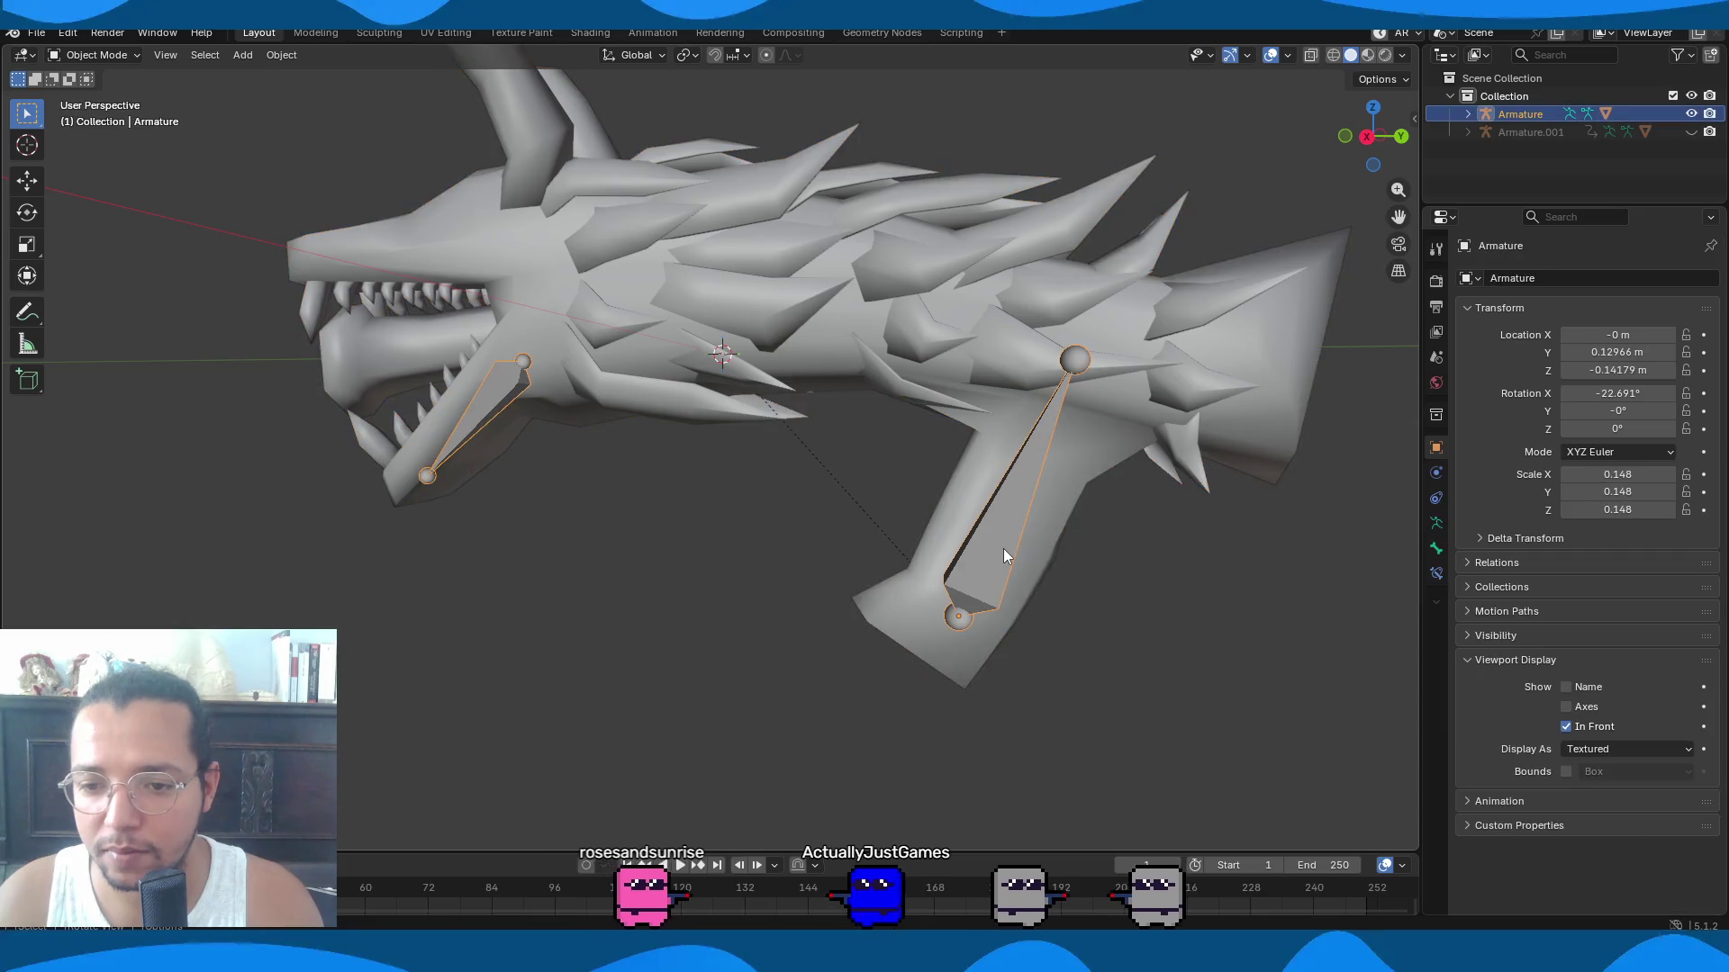
# Shrink the Root bone, lower it inside the gun's handle in side view, and save DragonGun.blend.
pyautogui.hotkey('ctrl', 'Tab')
pyautogui.click(1003, 549)
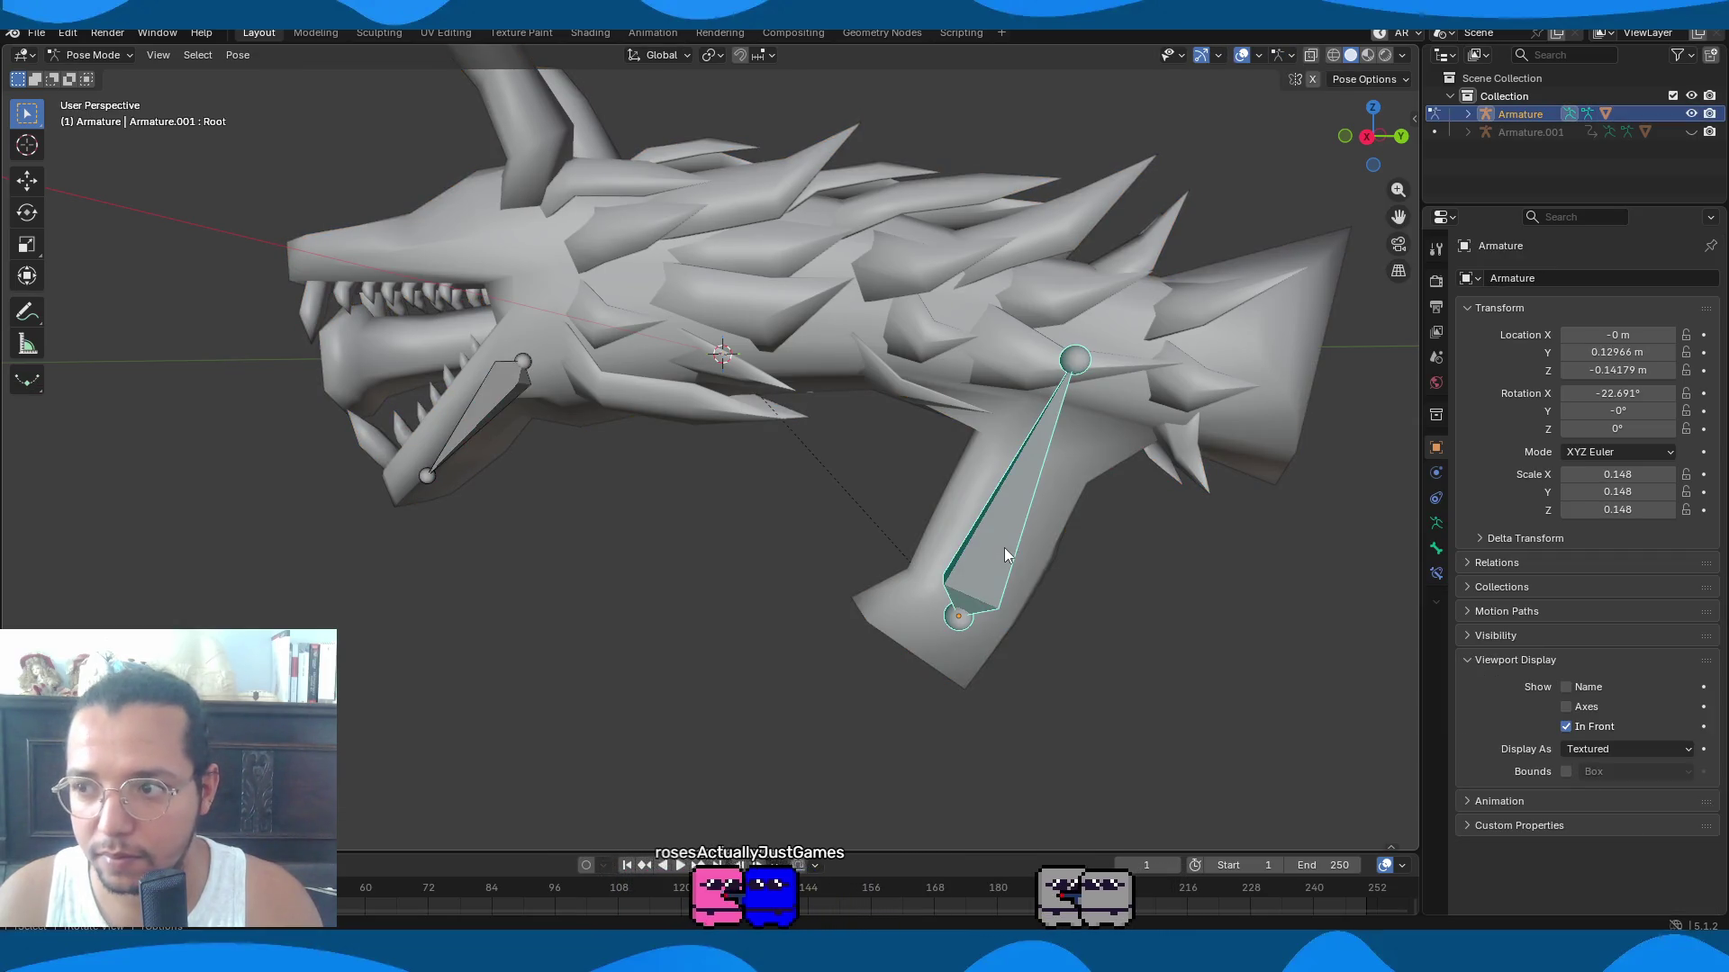
pyautogui.hotkey('ctrl', 'Tab')
pyautogui.press('Tab')
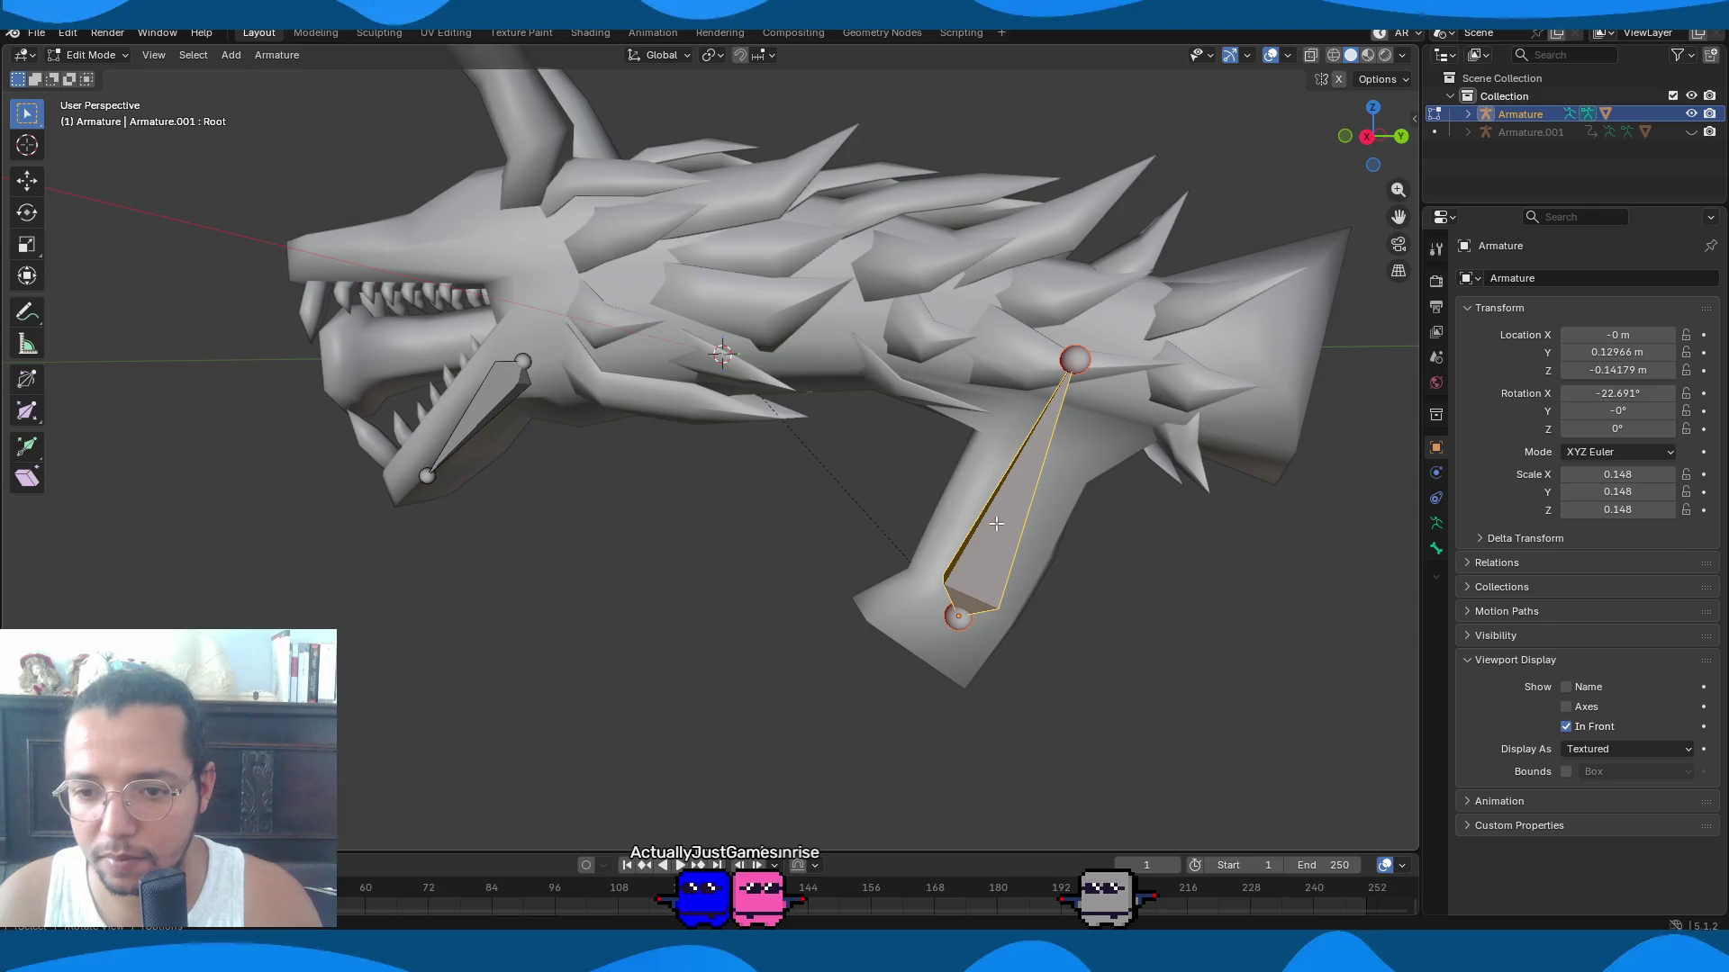
pyautogui.press('KP_3')
pyautogui.press('s')
pyautogui.press('g')
pyautogui.click(1142, 579)
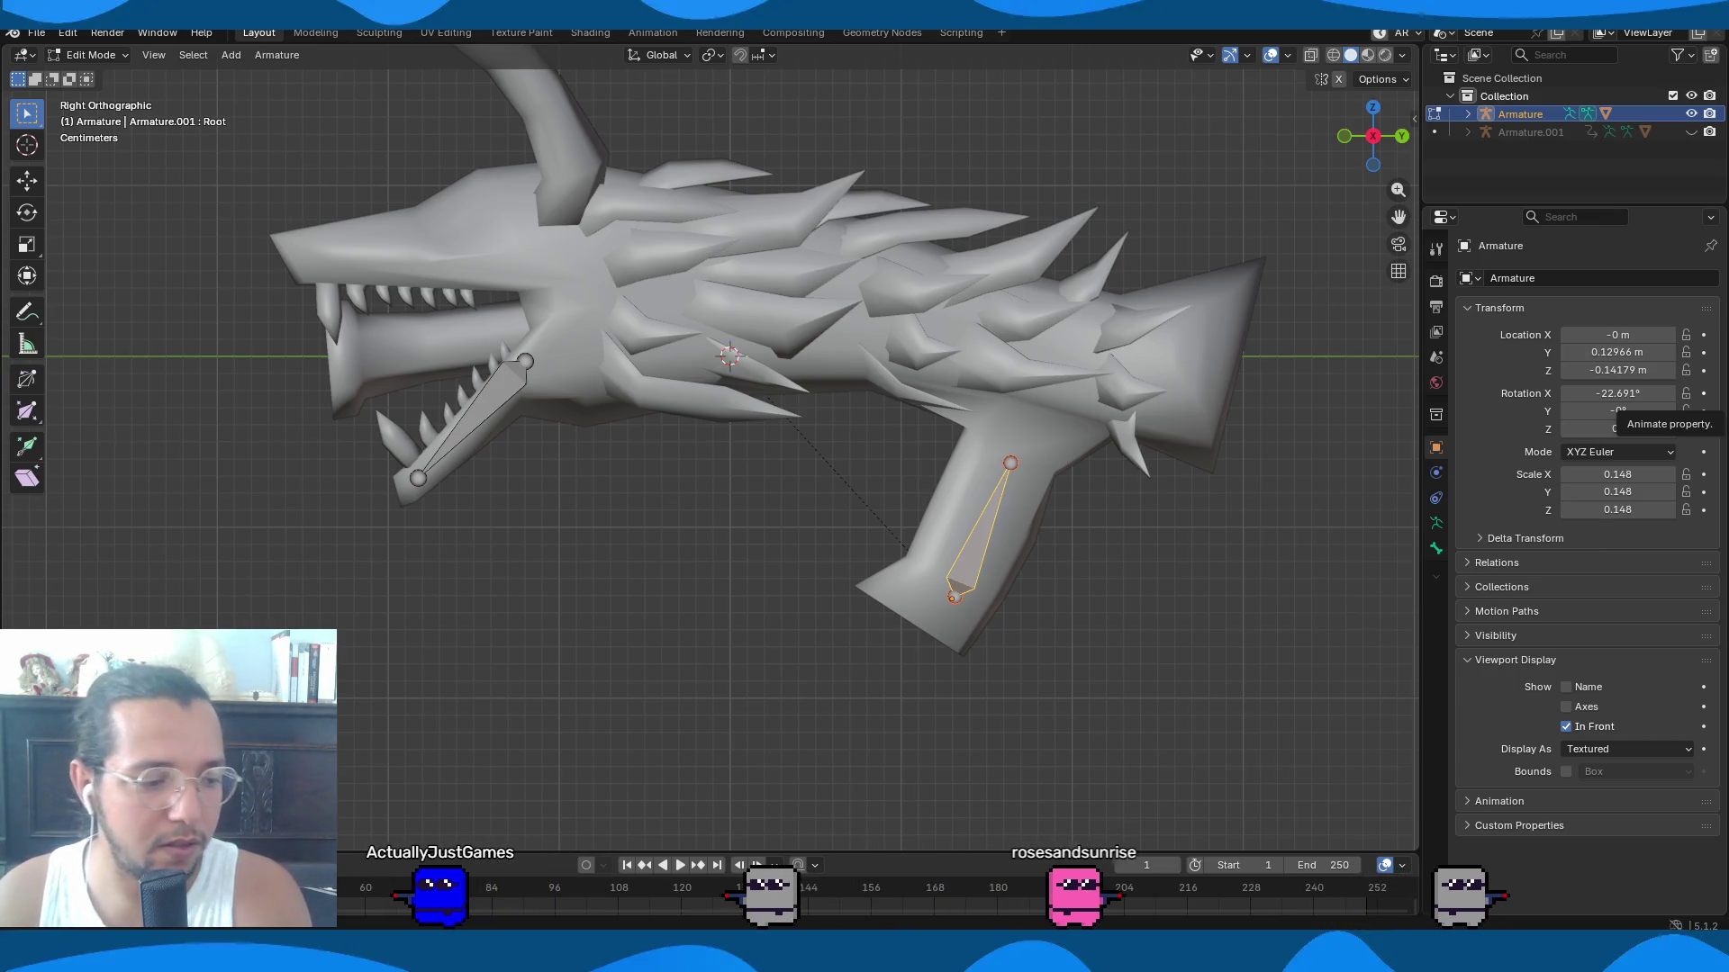
pyautogui.hotkey('ctrl', 's')
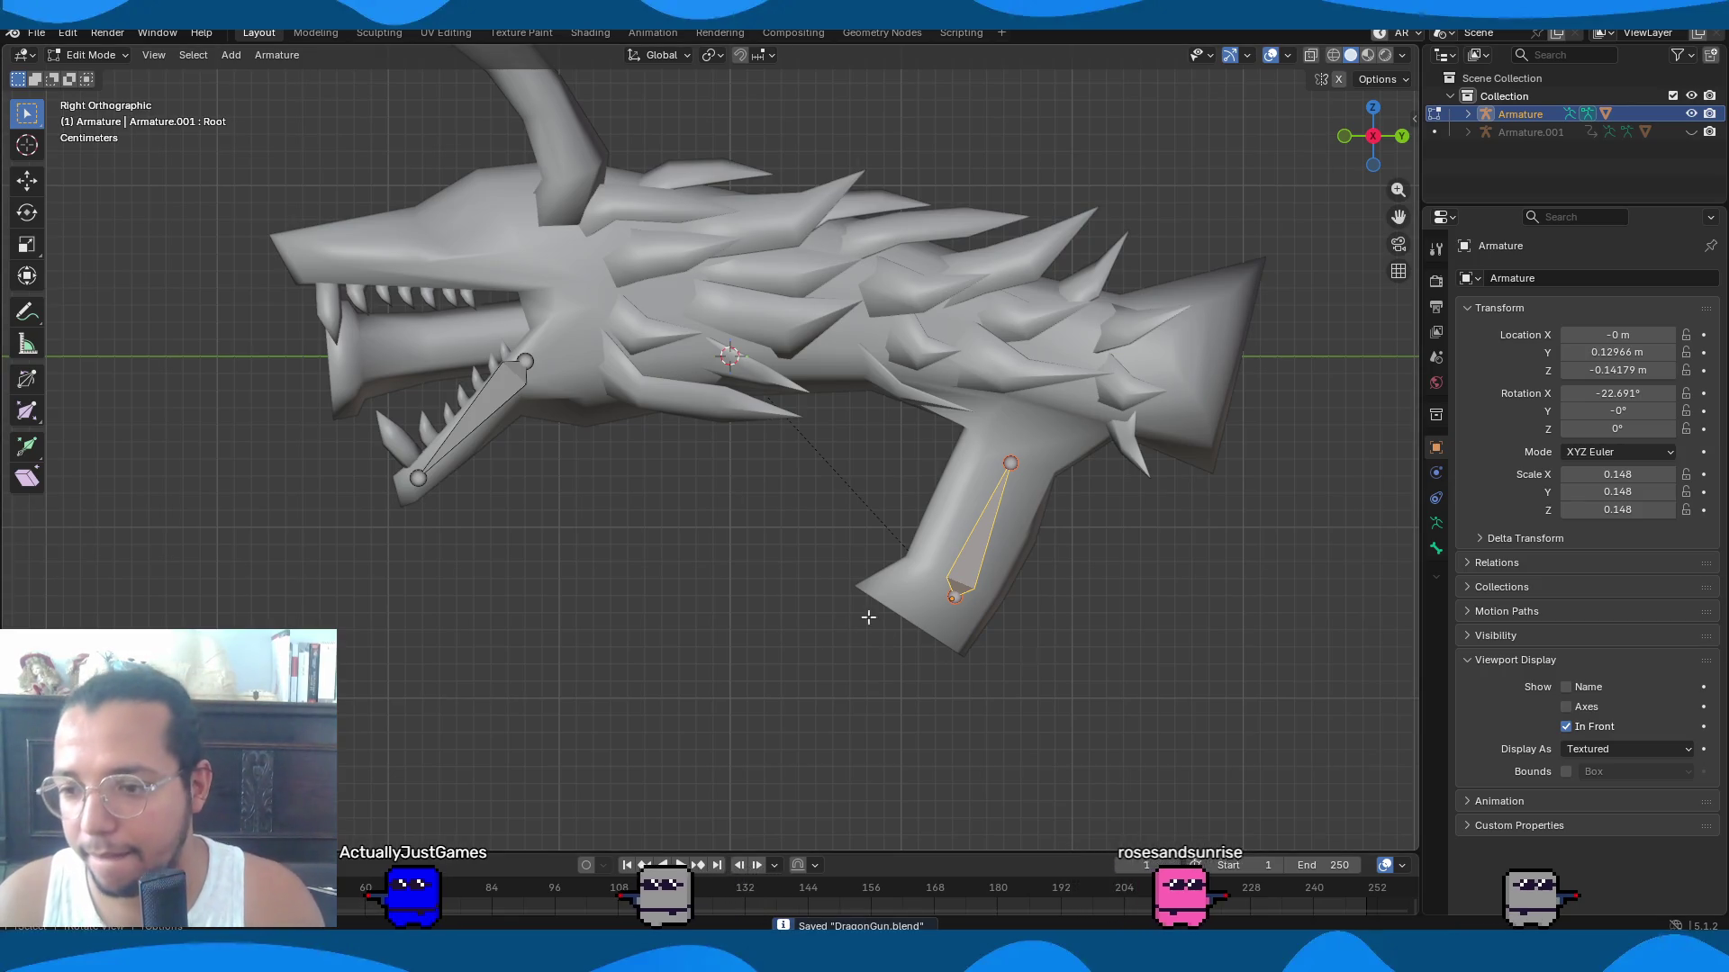
pyautogui.press('Tab')
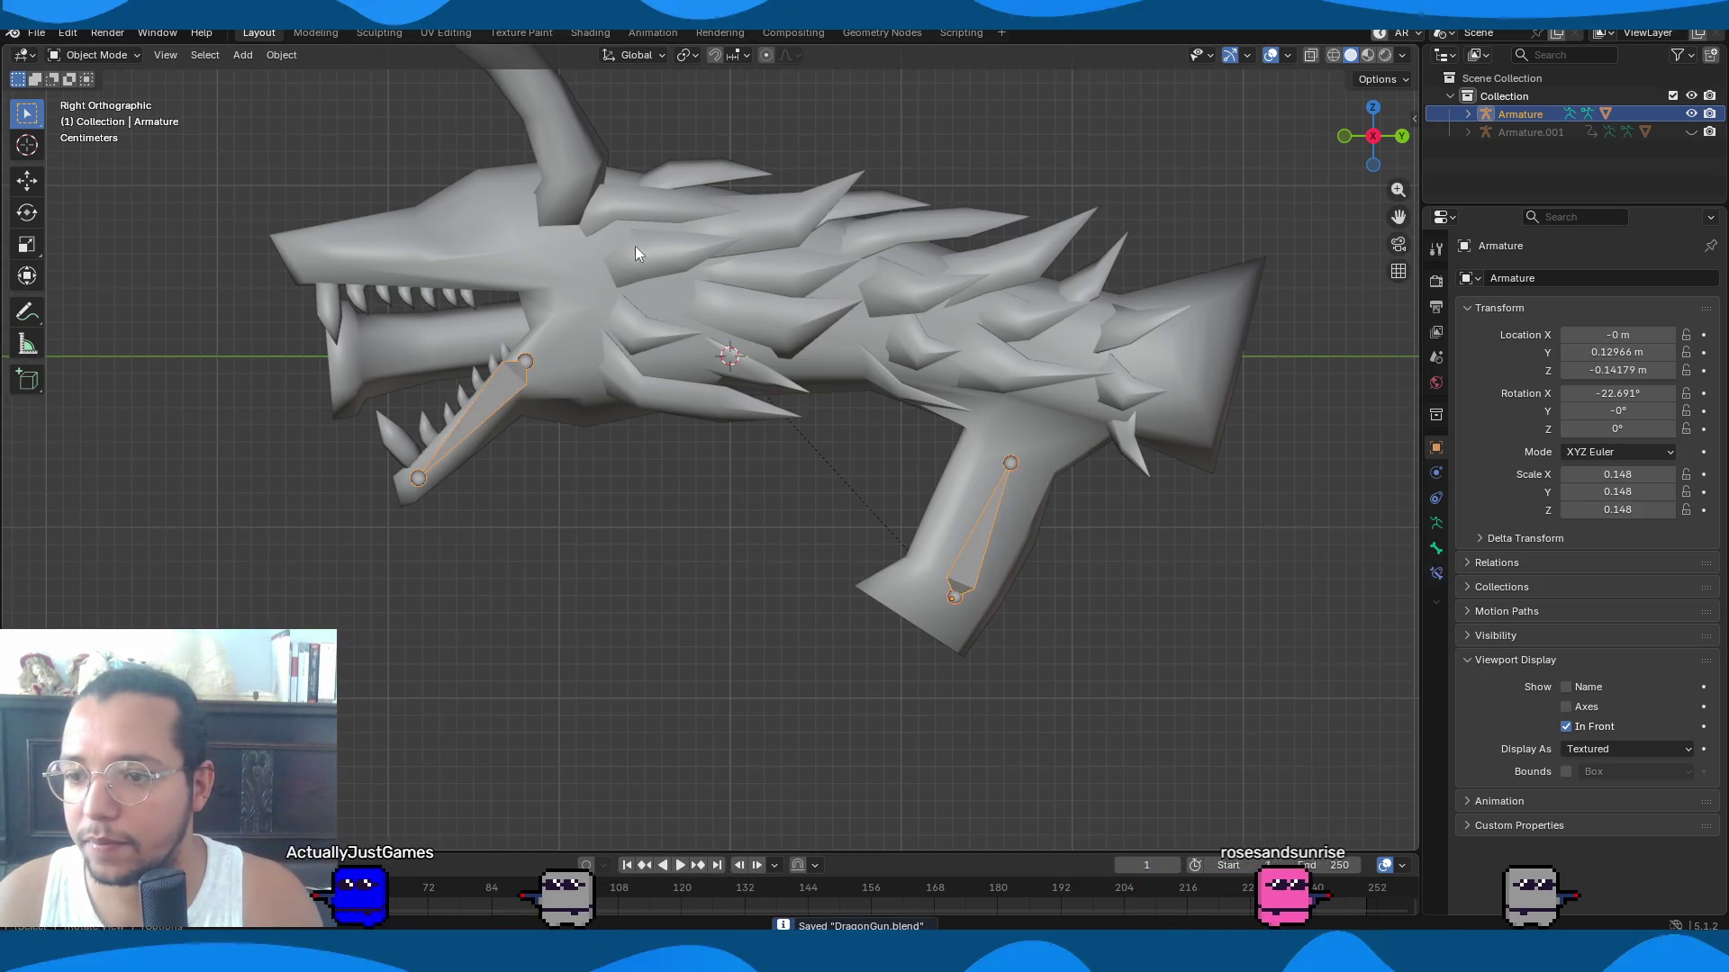
# Parent the DragonLord mesh to the armature With Automatic Weights.
pyautogui.click(558, 353)
pyautogui.keyDown('shift'); pyautogui.click(512, 387); pyautogui.keyUp('shift')
pyautogui.hotkey('ctrl', 'p')
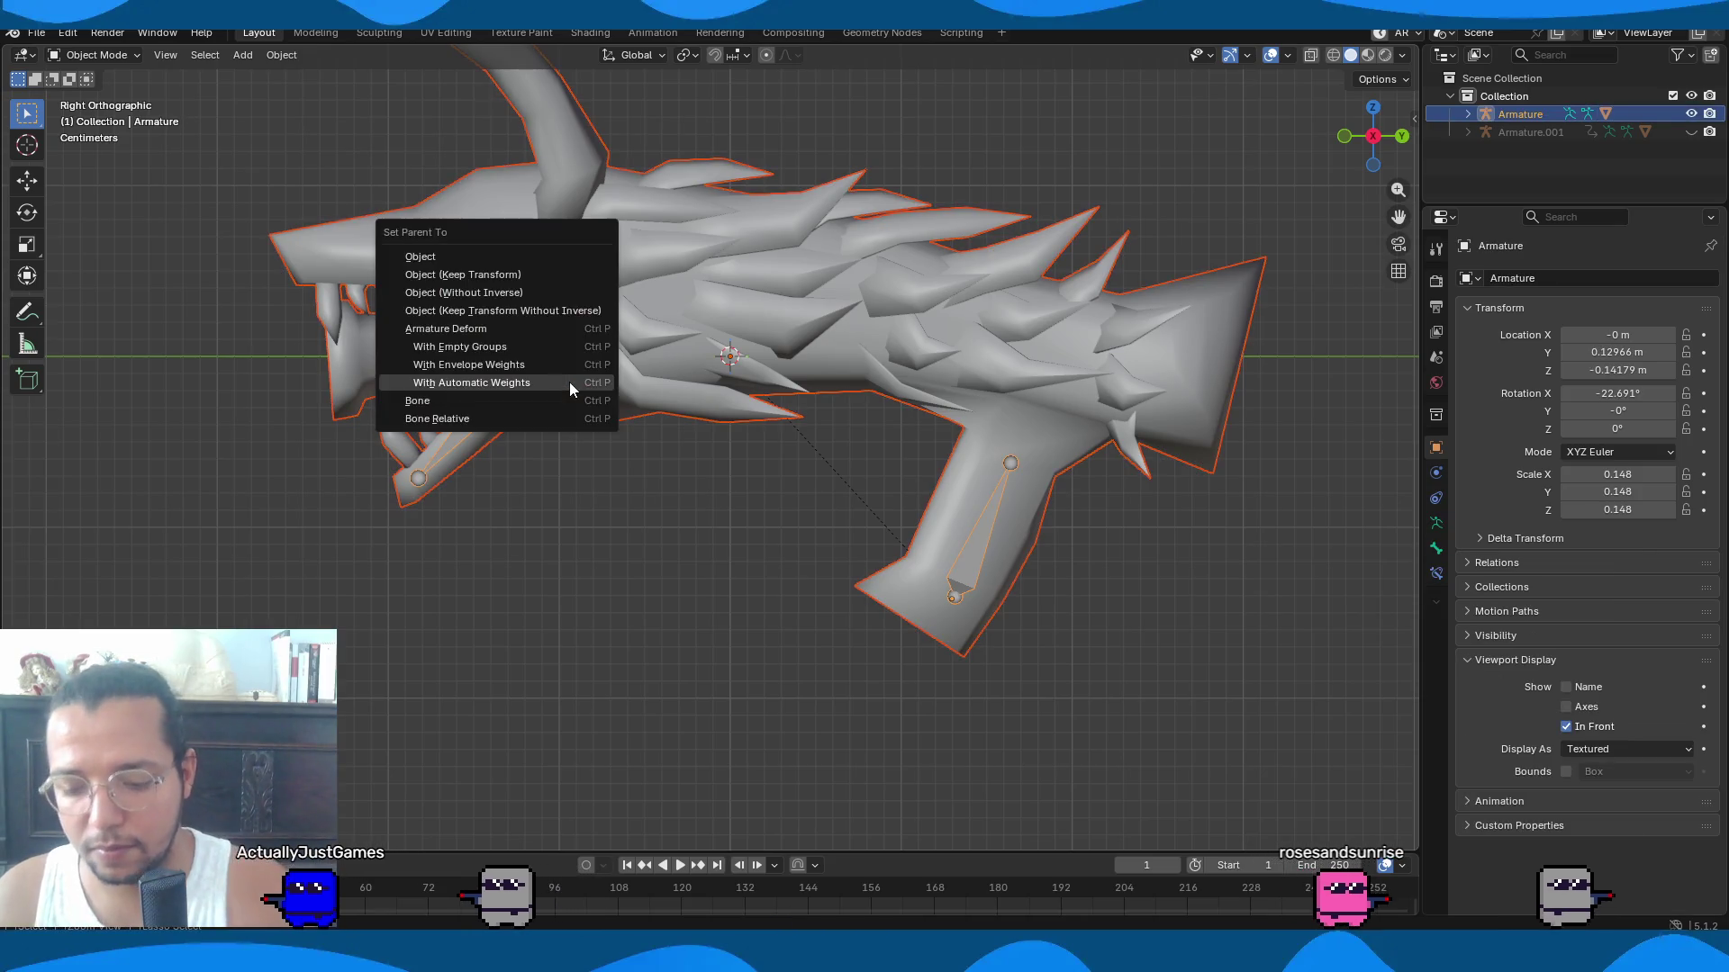
pyautogui.click(569, 382)
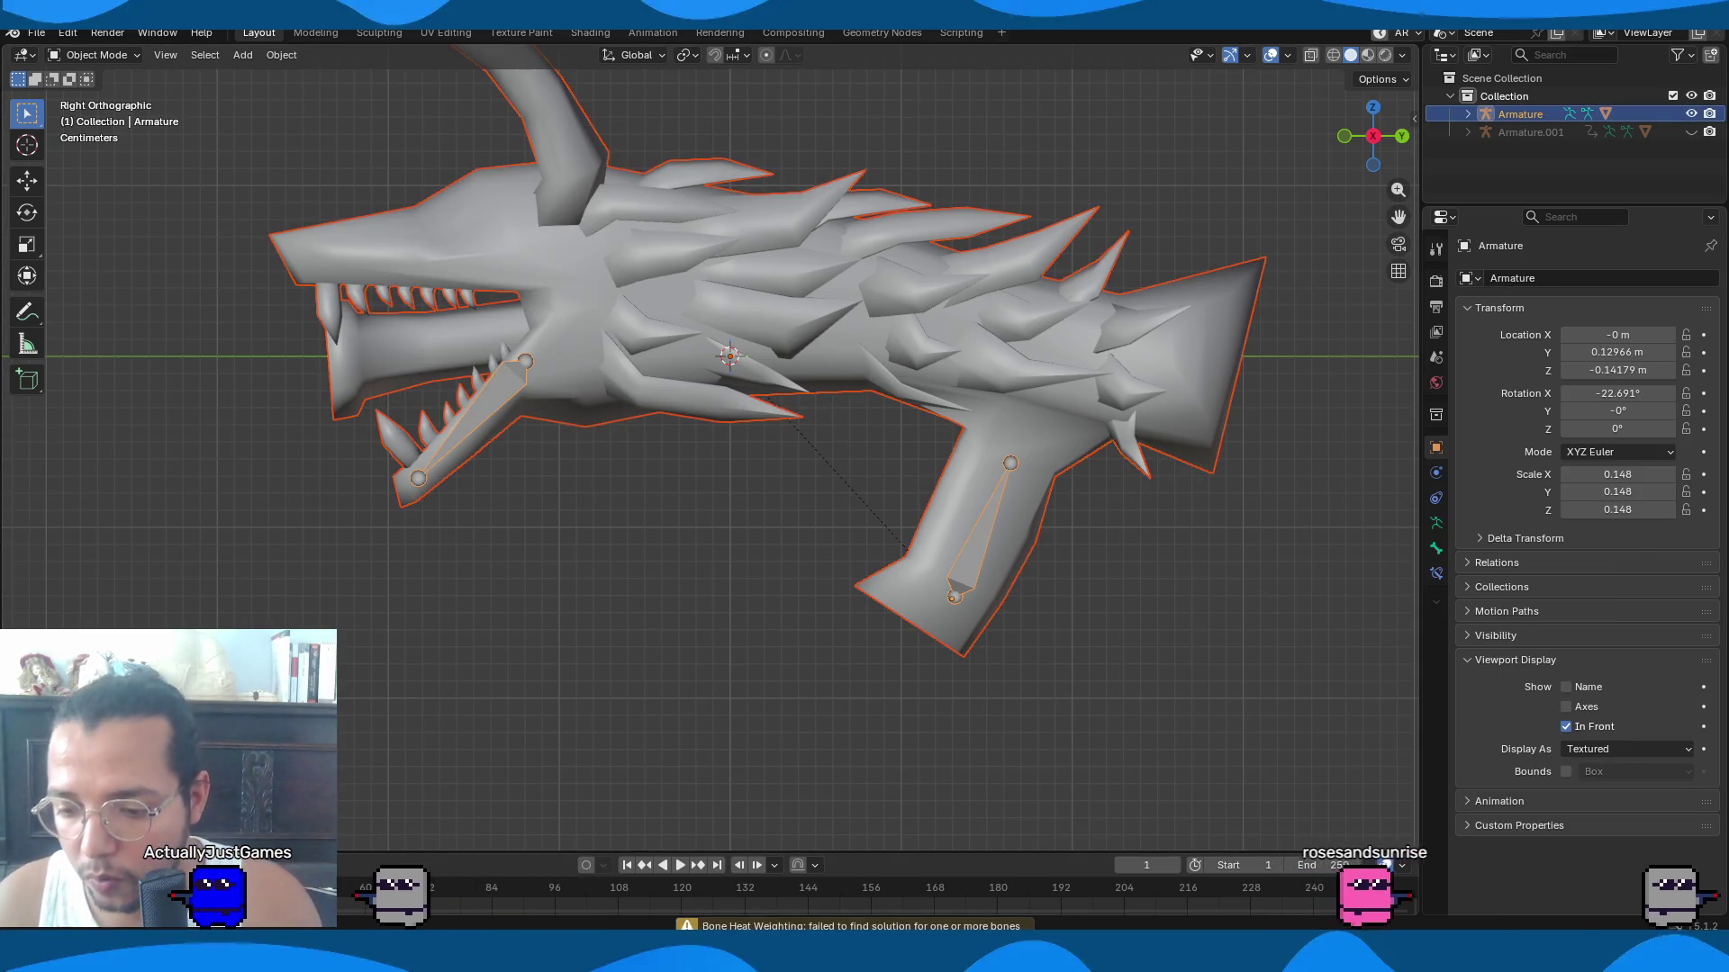
# Read the bone heat weighting warning in the Info Log, then close it.
pyautogui.click(855, 926)
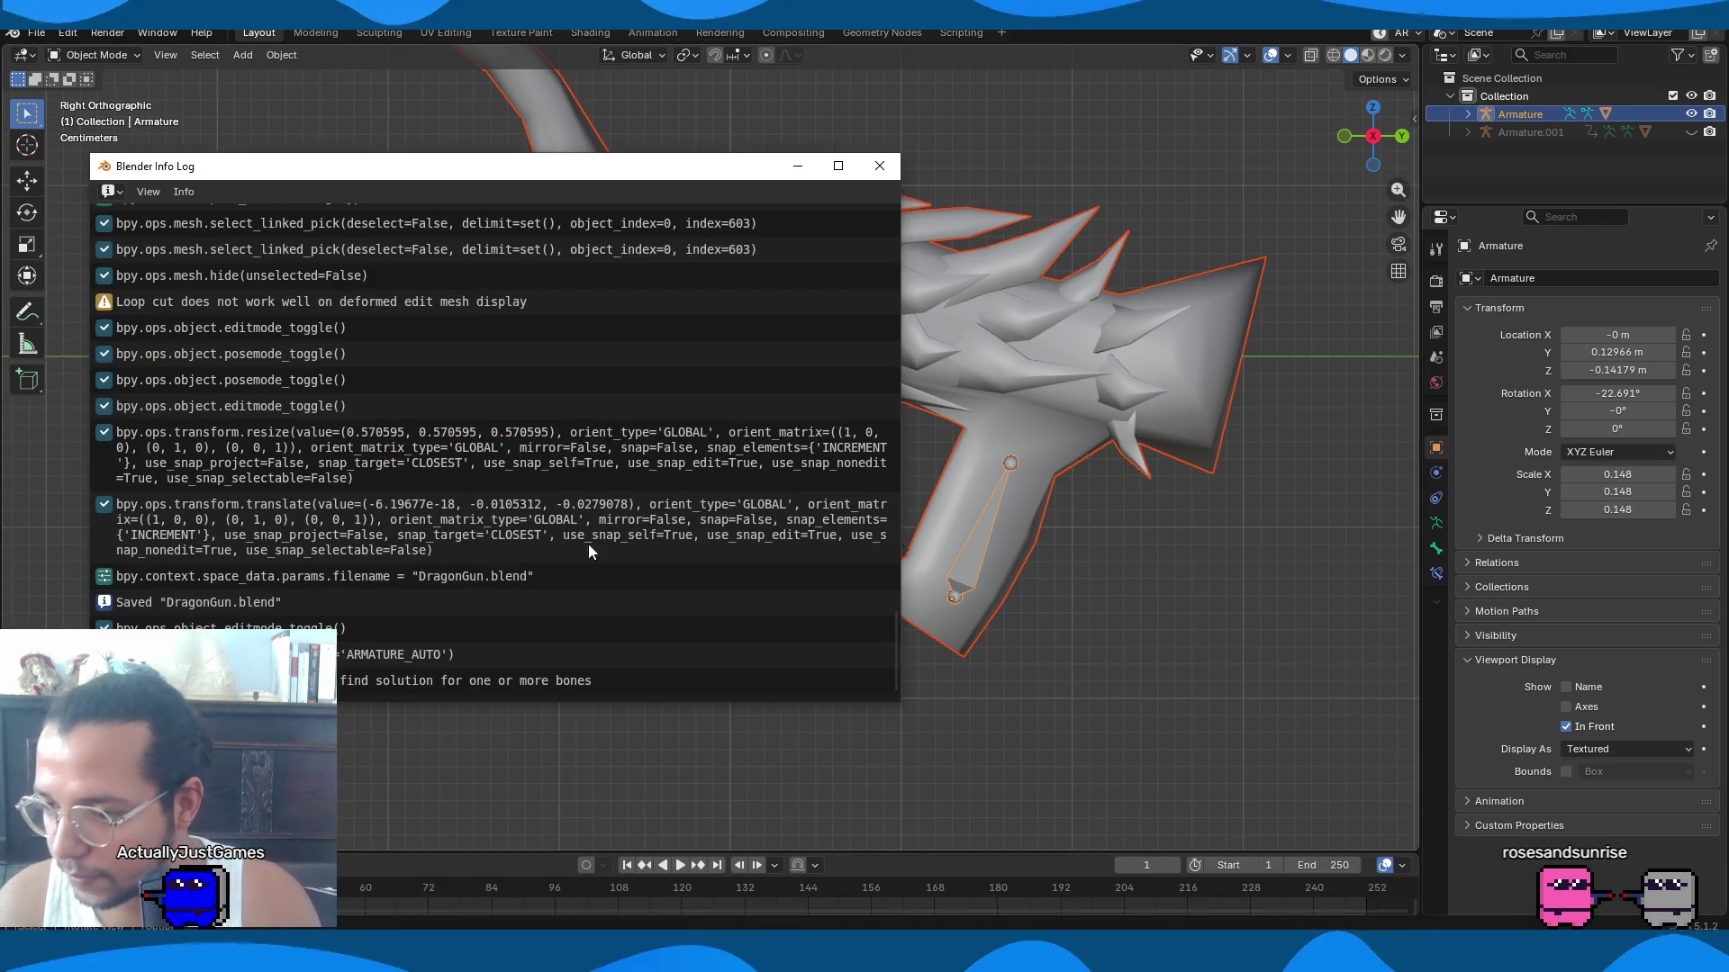
pyautogui.click(476, 685)
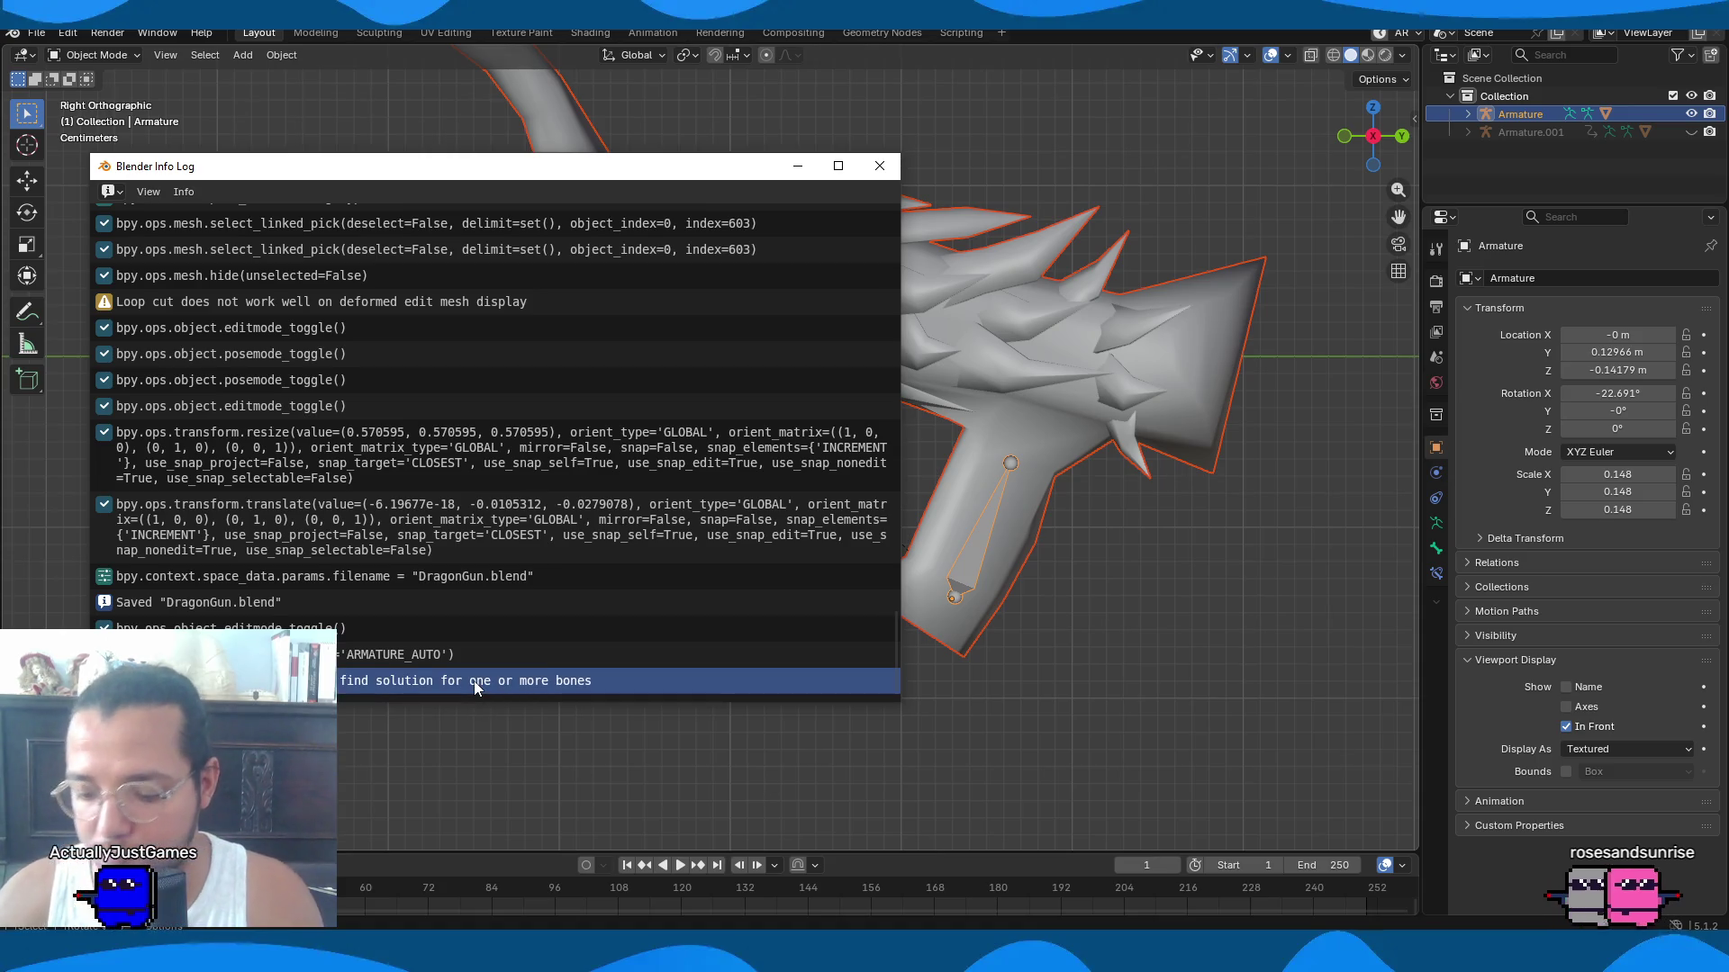
pyautogui.click(879, 167)
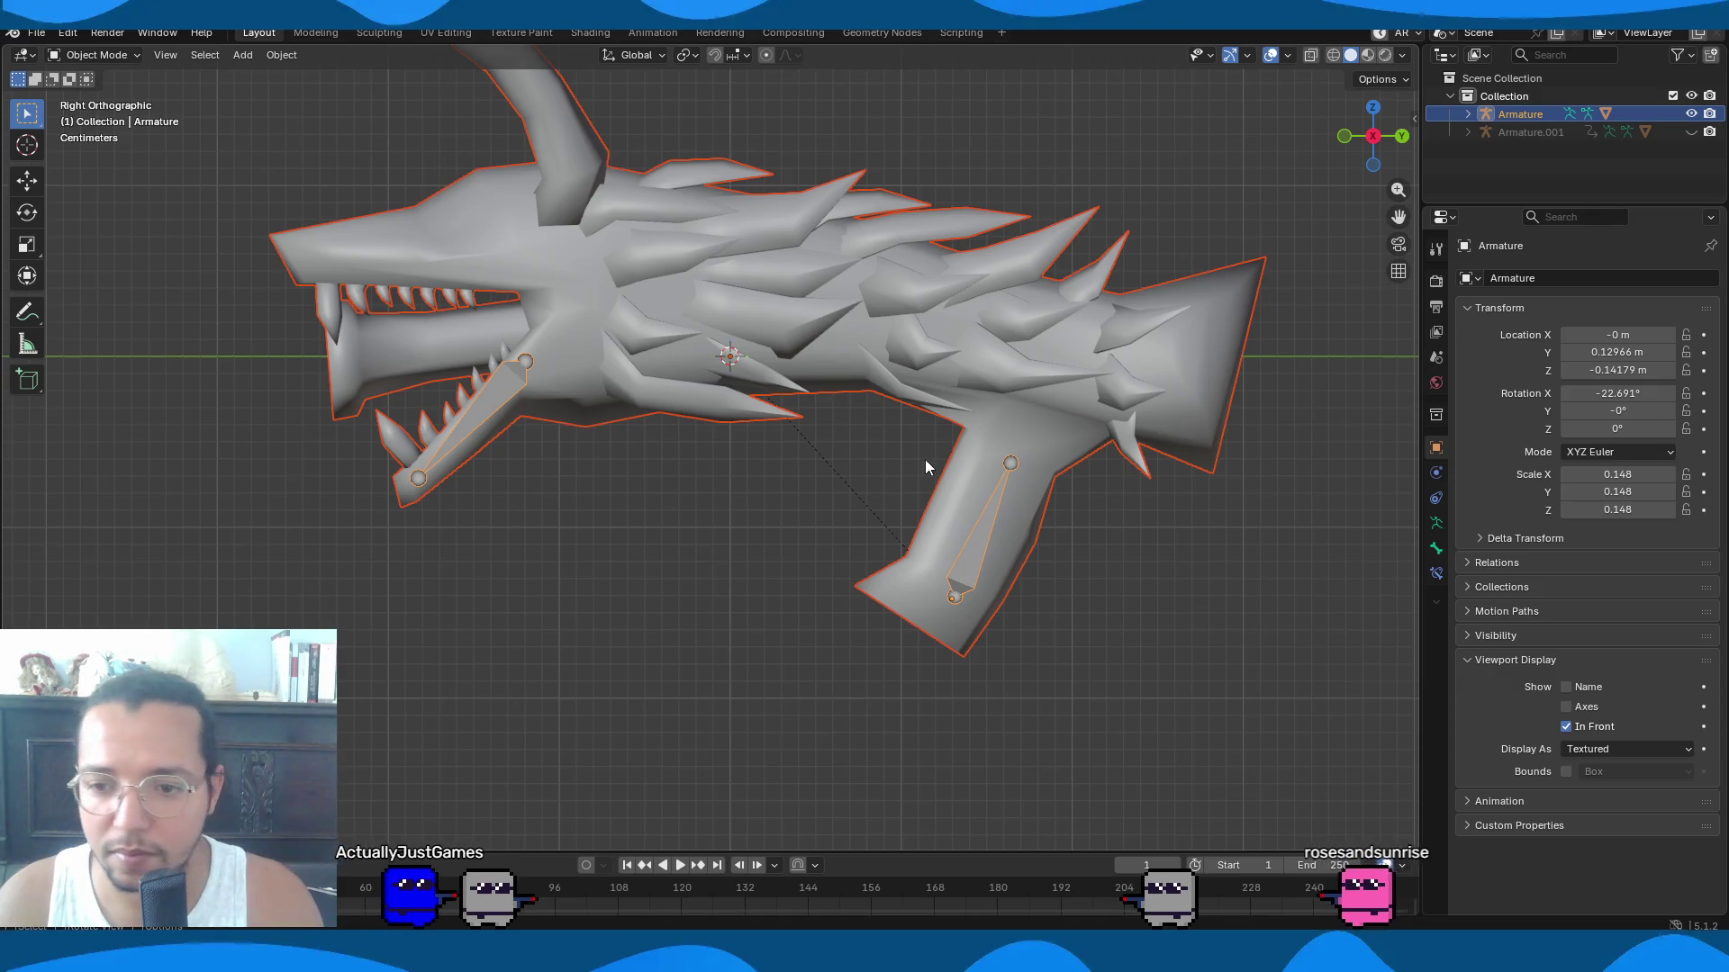
# Select all of the DragonLord mesh in Edit Mode and merge its vertices By Distance.
pyautogui.hotkey('alt', 'a')
pyautogui.click(1024, 326)
pyautogui.press('Tab')
pyautogui.press('a')
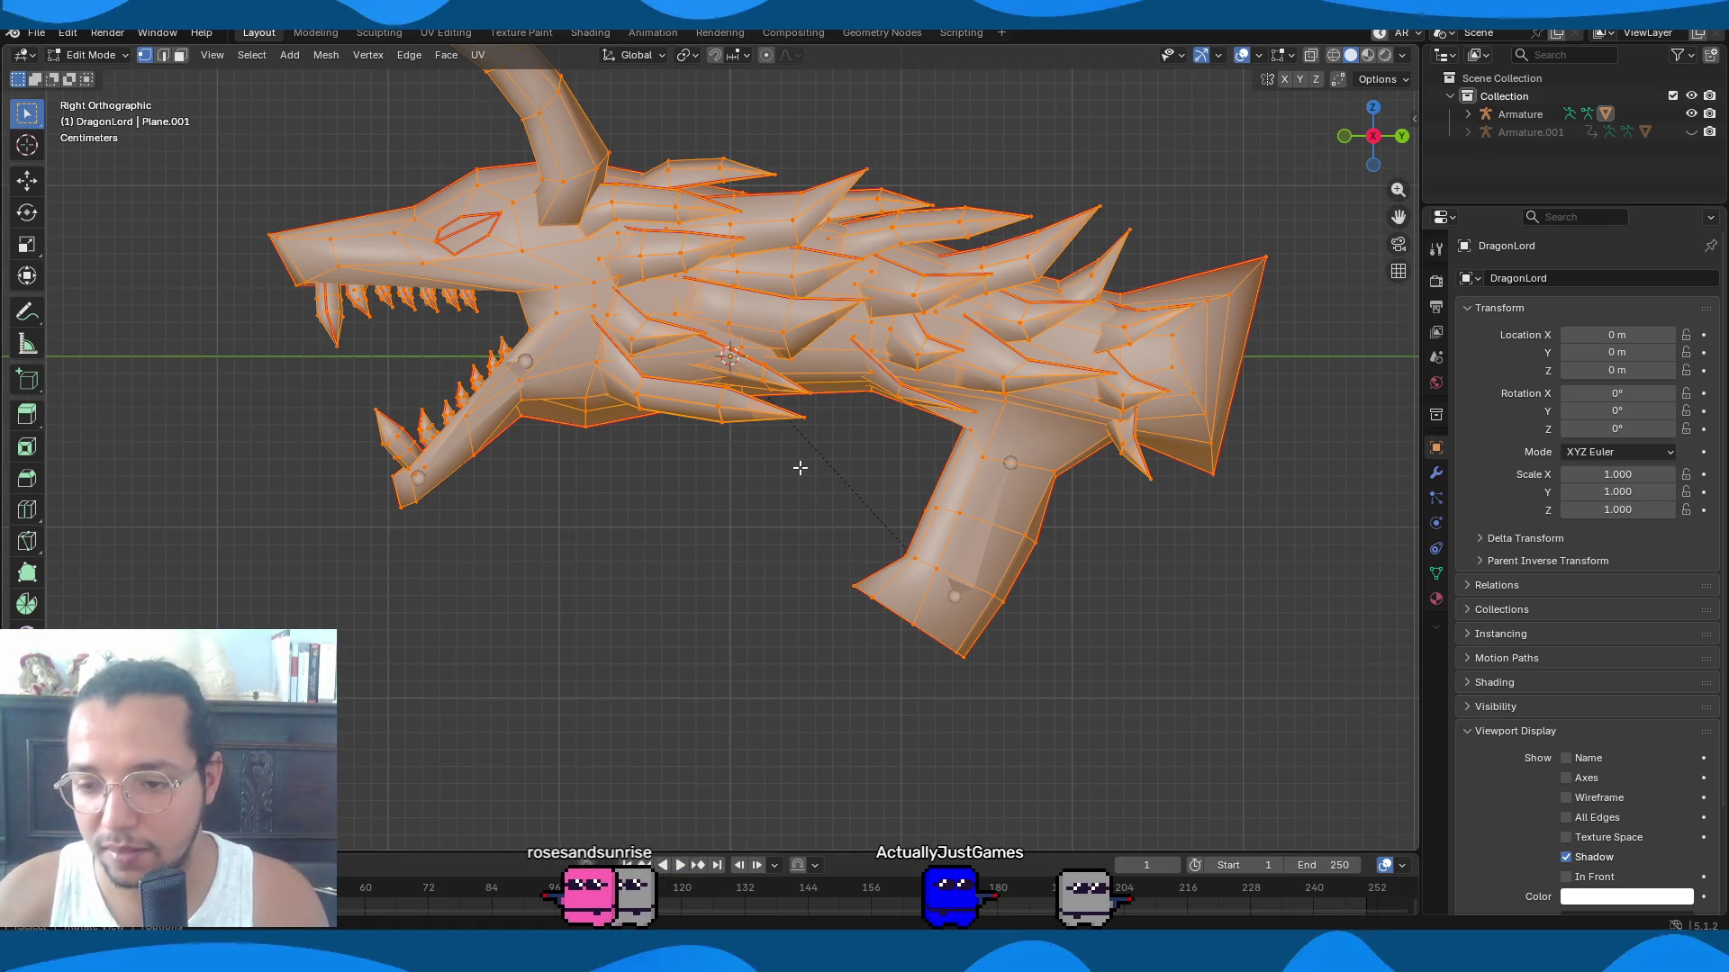
pyautogui.hotkey('alt', 'a')
pyautogui.press('a')
pyautogui.press('m')
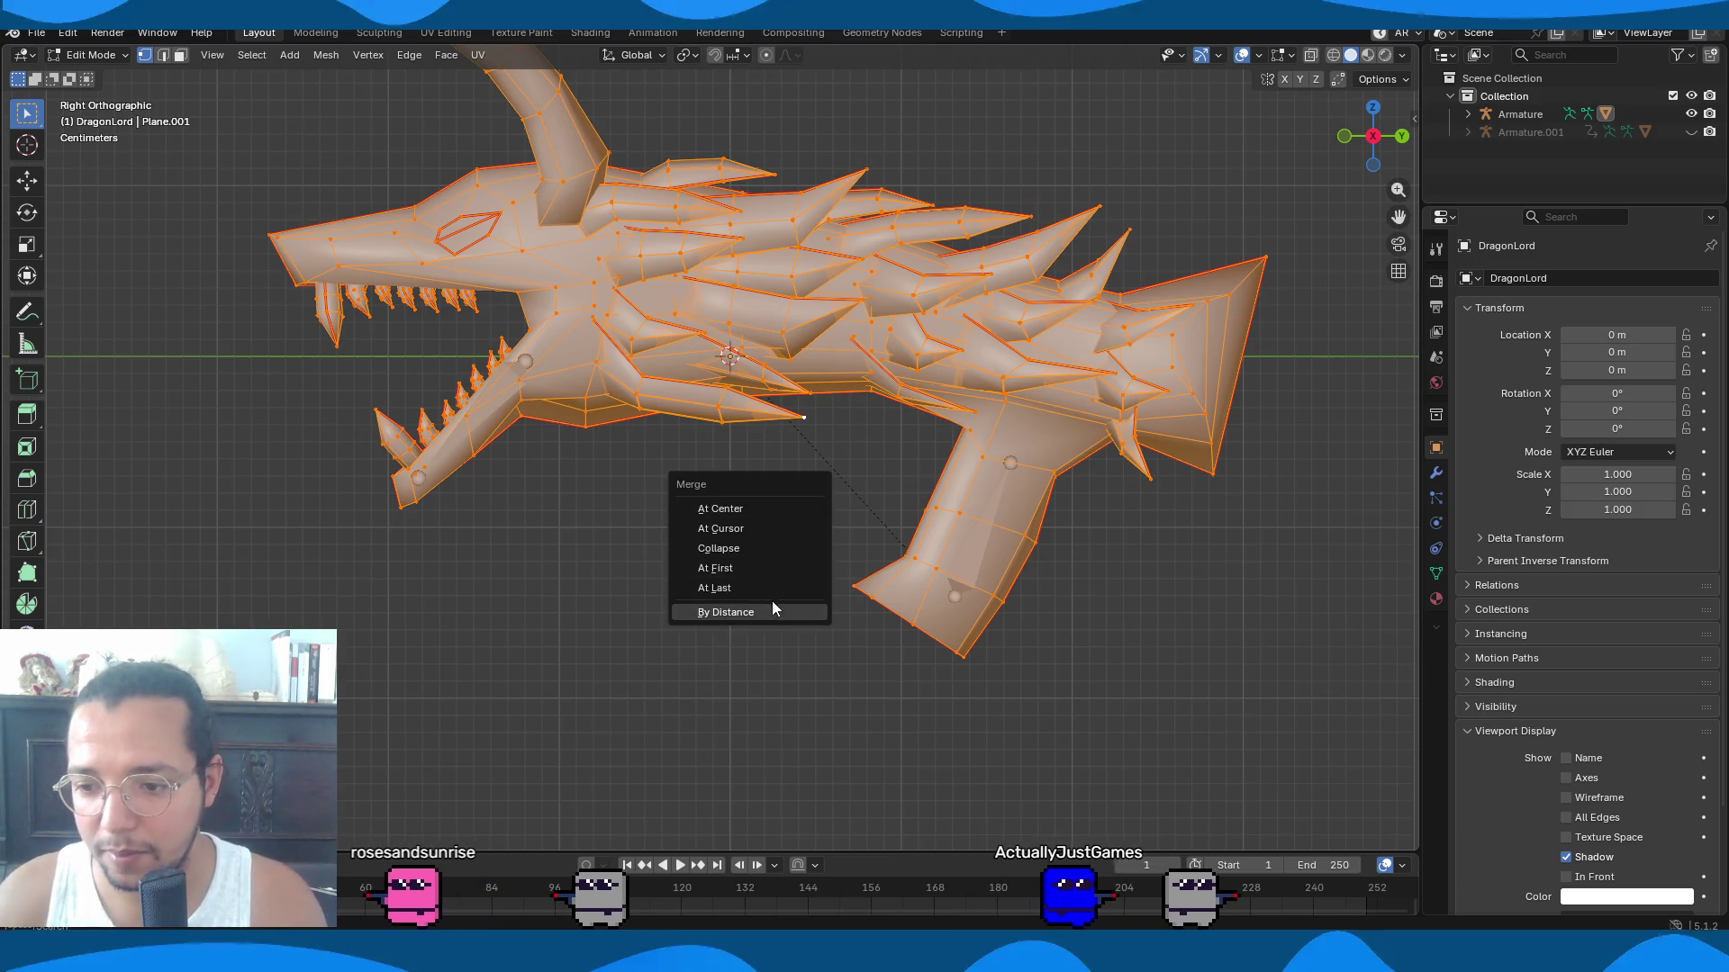
pyautogui.click(769, 609)
# Back in Object Mode, preview material, wireframe and solid shading, then open overlay settings.
pyautogui.moveTo(769, 609); pyautogui.dragTo(1089, 325, button='middle')
pyautogui.press('Tab')
pyautogui.moveTo(1060, 167)
pyautogui.mouseDown(button='middle')
pyautogui.moveTo(918, 205)
pyautogui.moveTo(1016, 167)
pyautogui.mouseUp(button='middle')
pyautogui.press('z')
pyautogui.moveTo(905, 259)
pyautogui.mouseDown(button='middle')
pyautogui.moveTo(1102, 267)
pyautogui.moveTo(888, 282)
pyautogui.moveTo(918, 270)
pyautogui.mouseUp(button='middle')
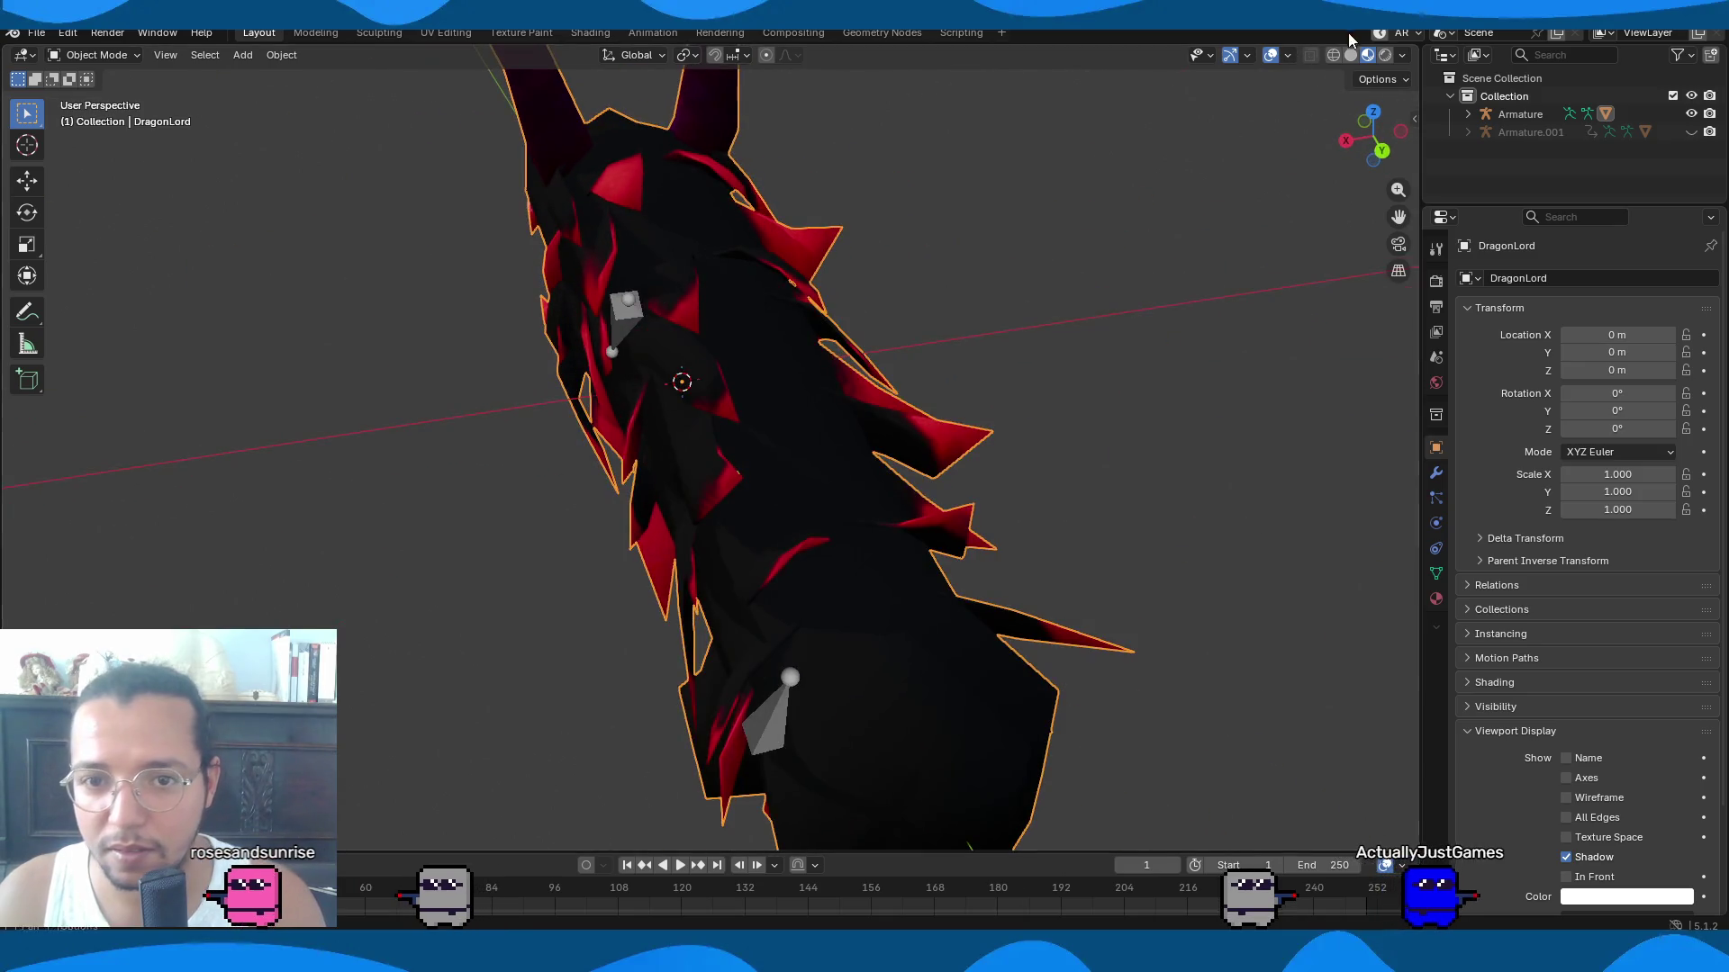
pyautogui.click(1333, 55)
pyautogui.click(1350, 56)
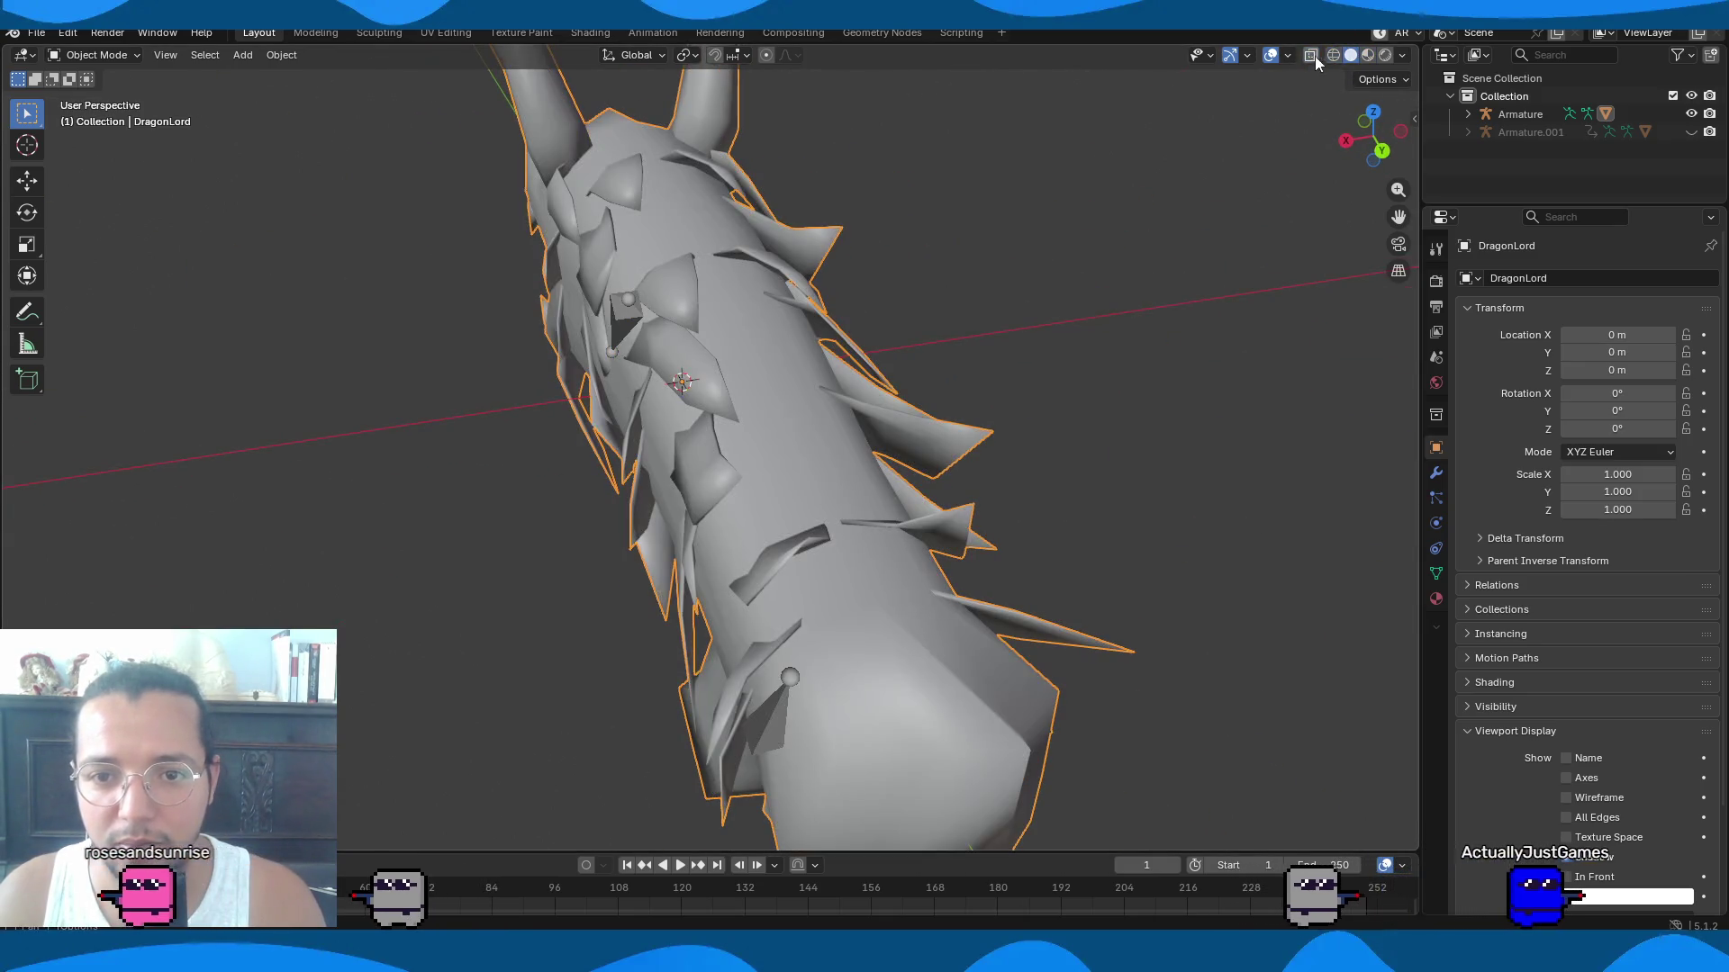
pyautogui.click(1287, 55)
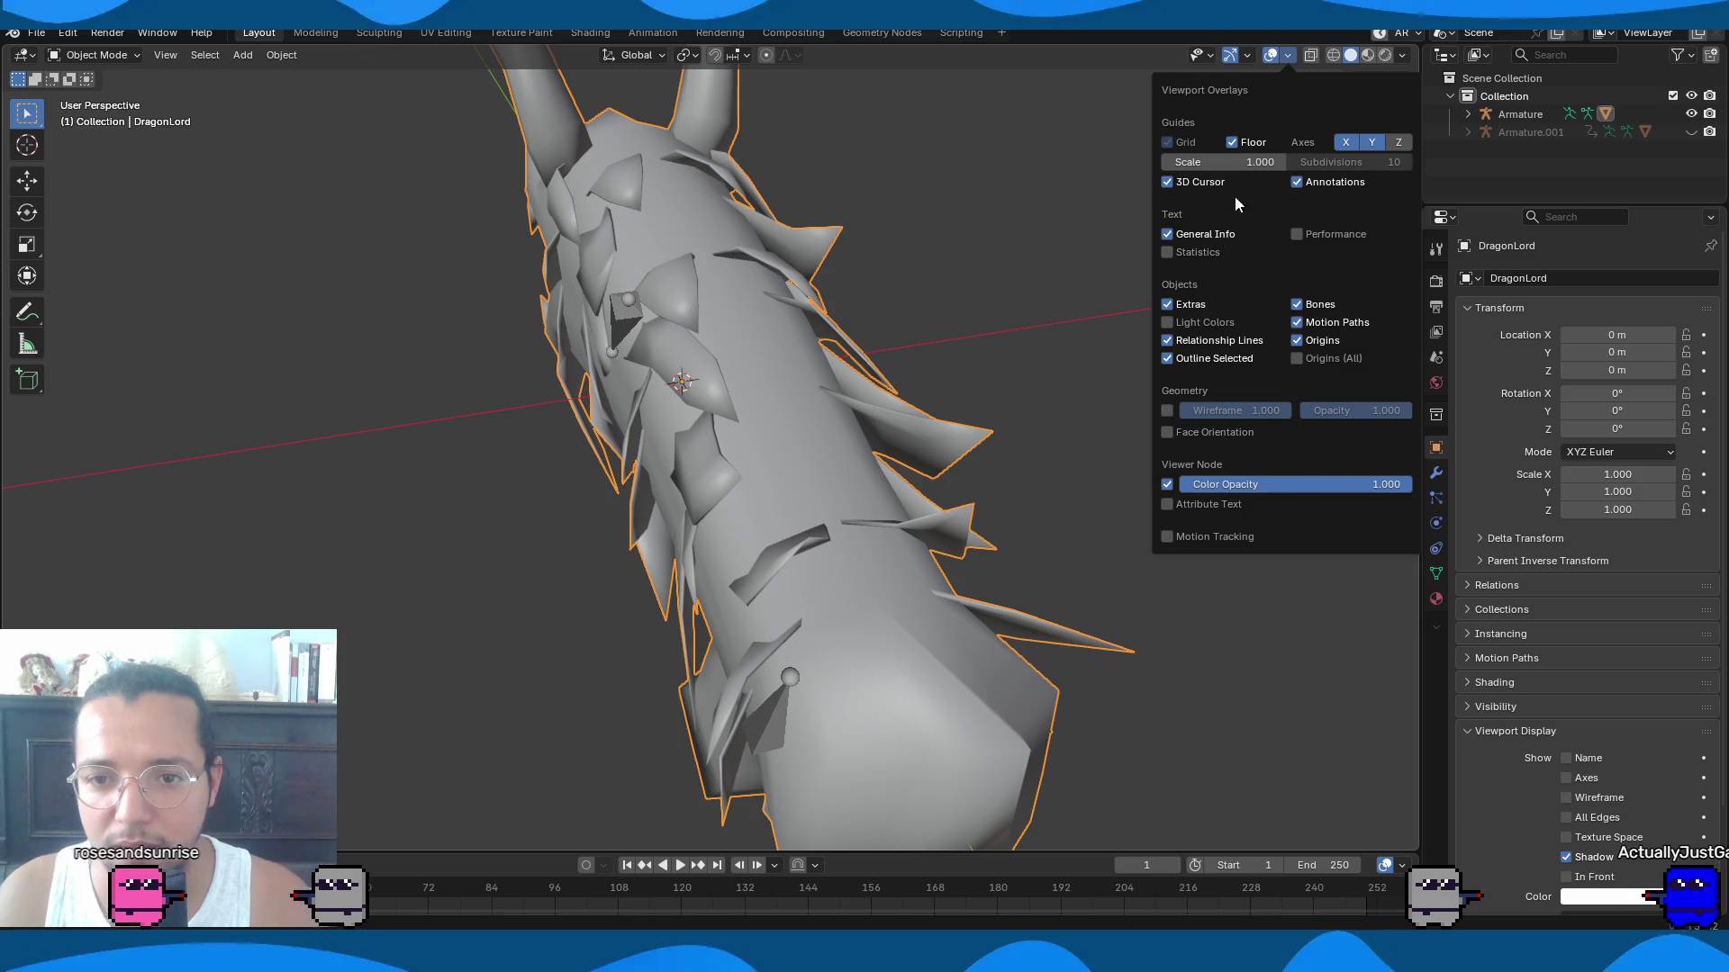
# Check the viewport gizmo settings and the mesh edit overlay settings in Edit Mode.
pyautogui.click(1251, 56)
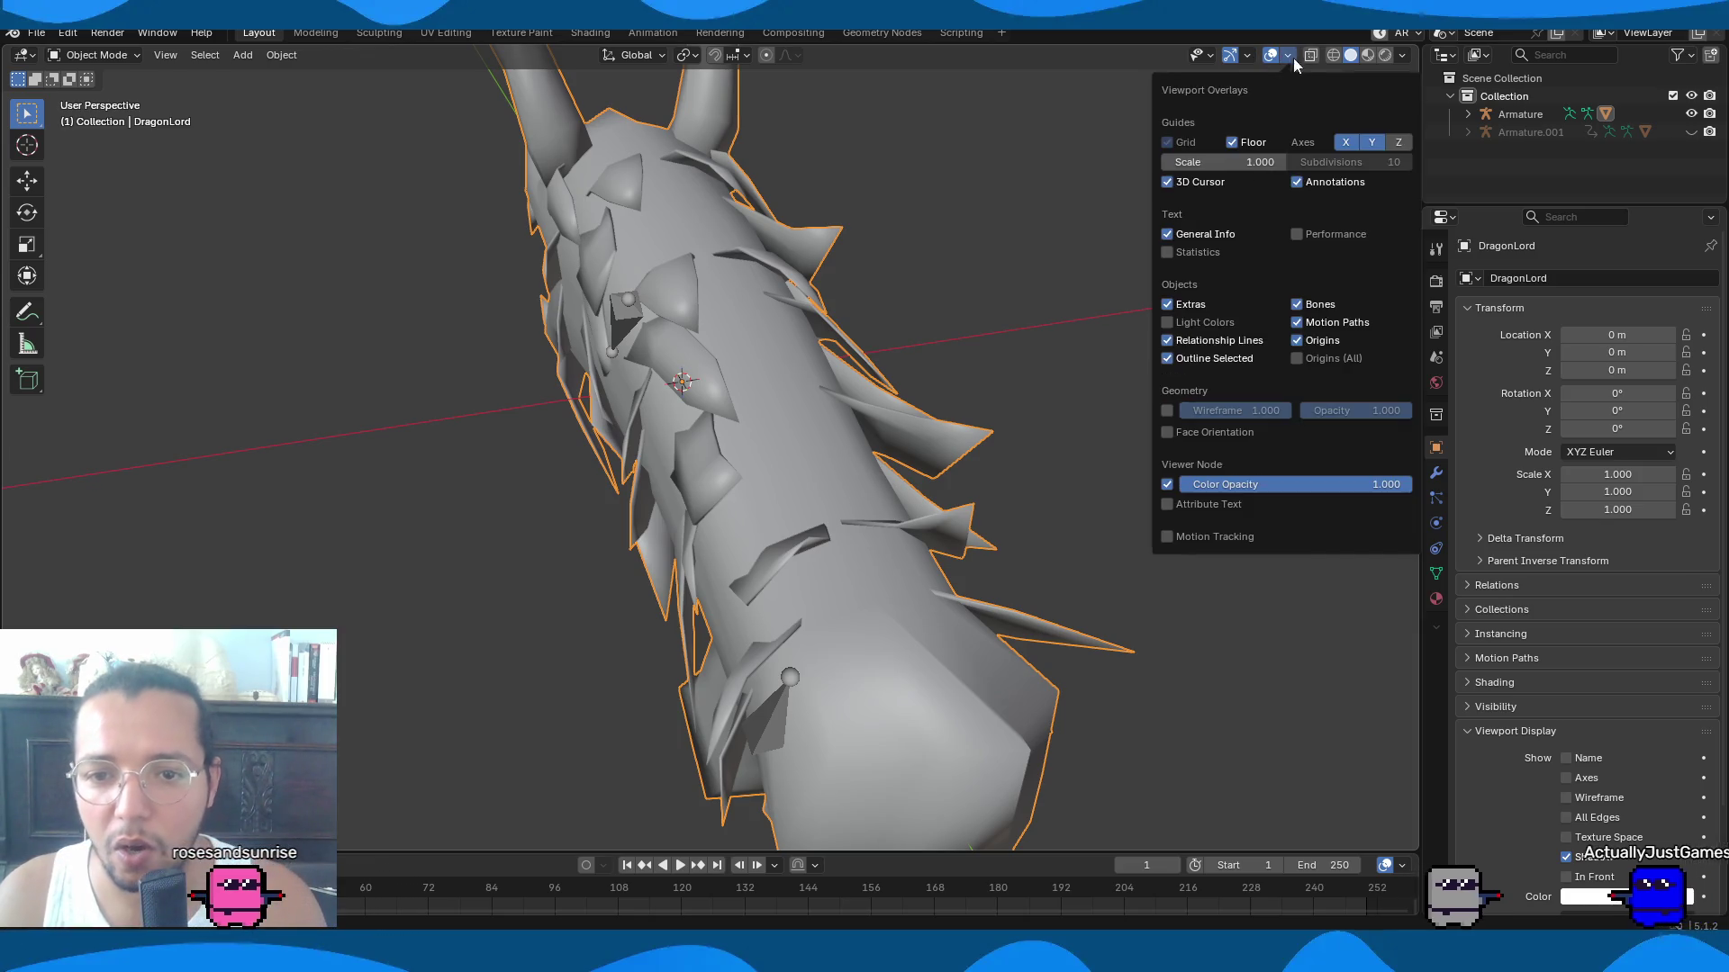
pyautogui.moveTo(1196, 57)
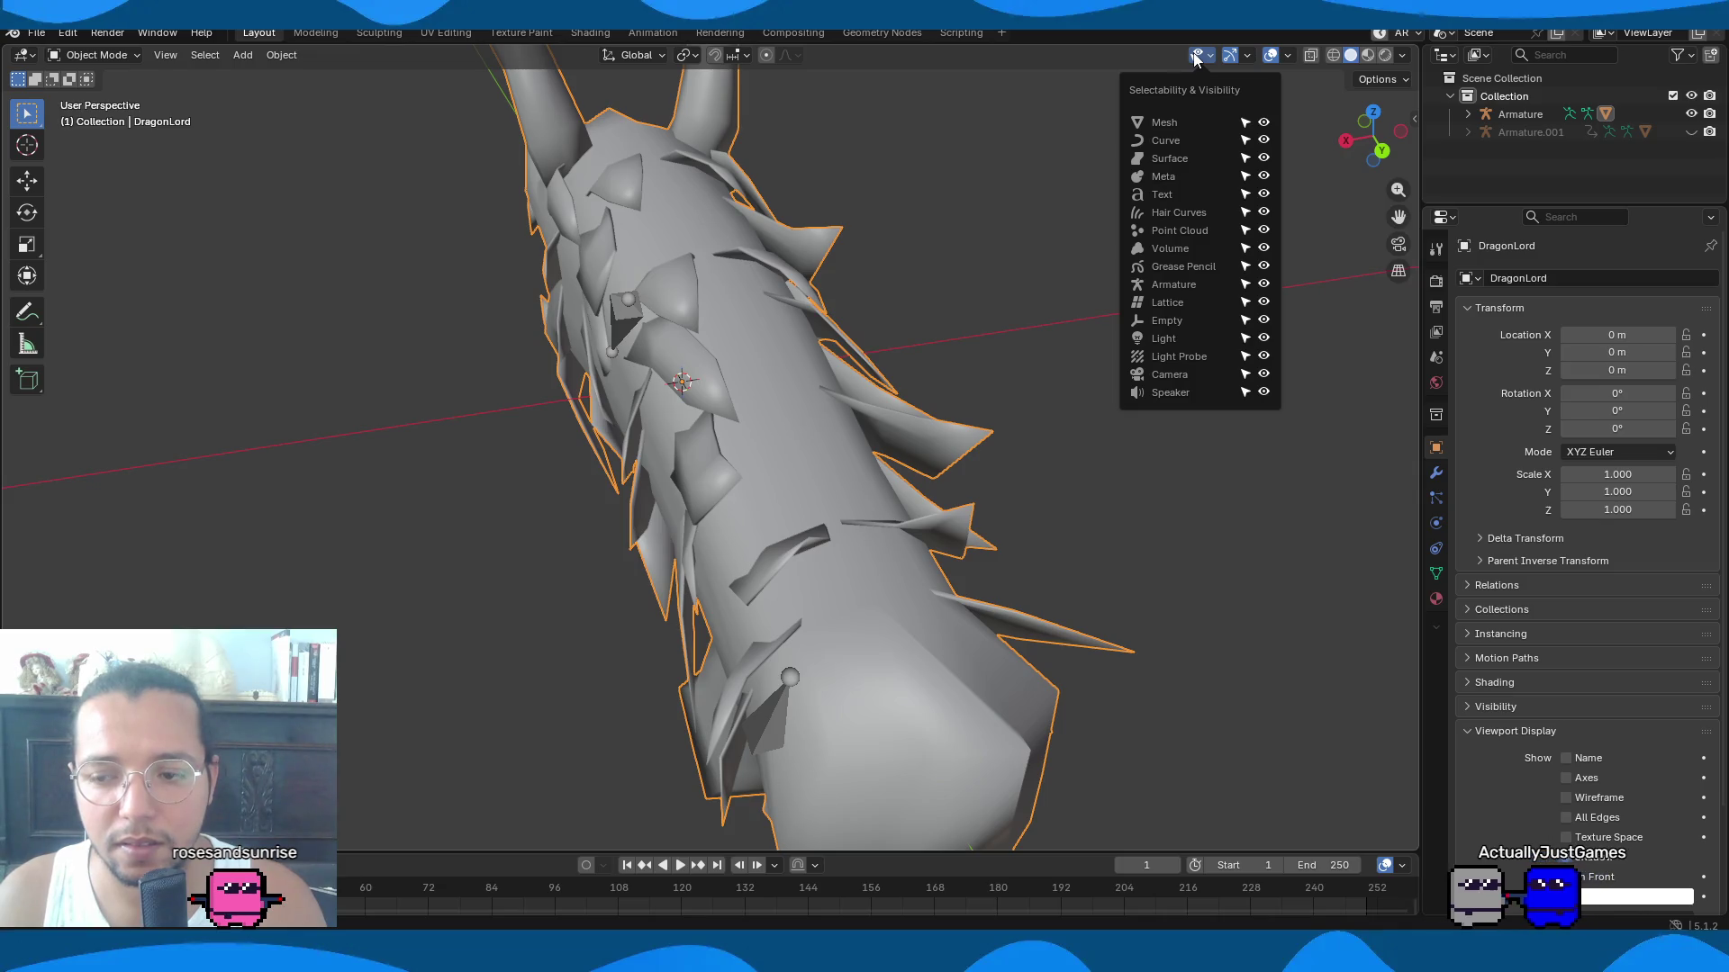
pyautogui.press('Tab')
pyautogui.click(1292, 55)
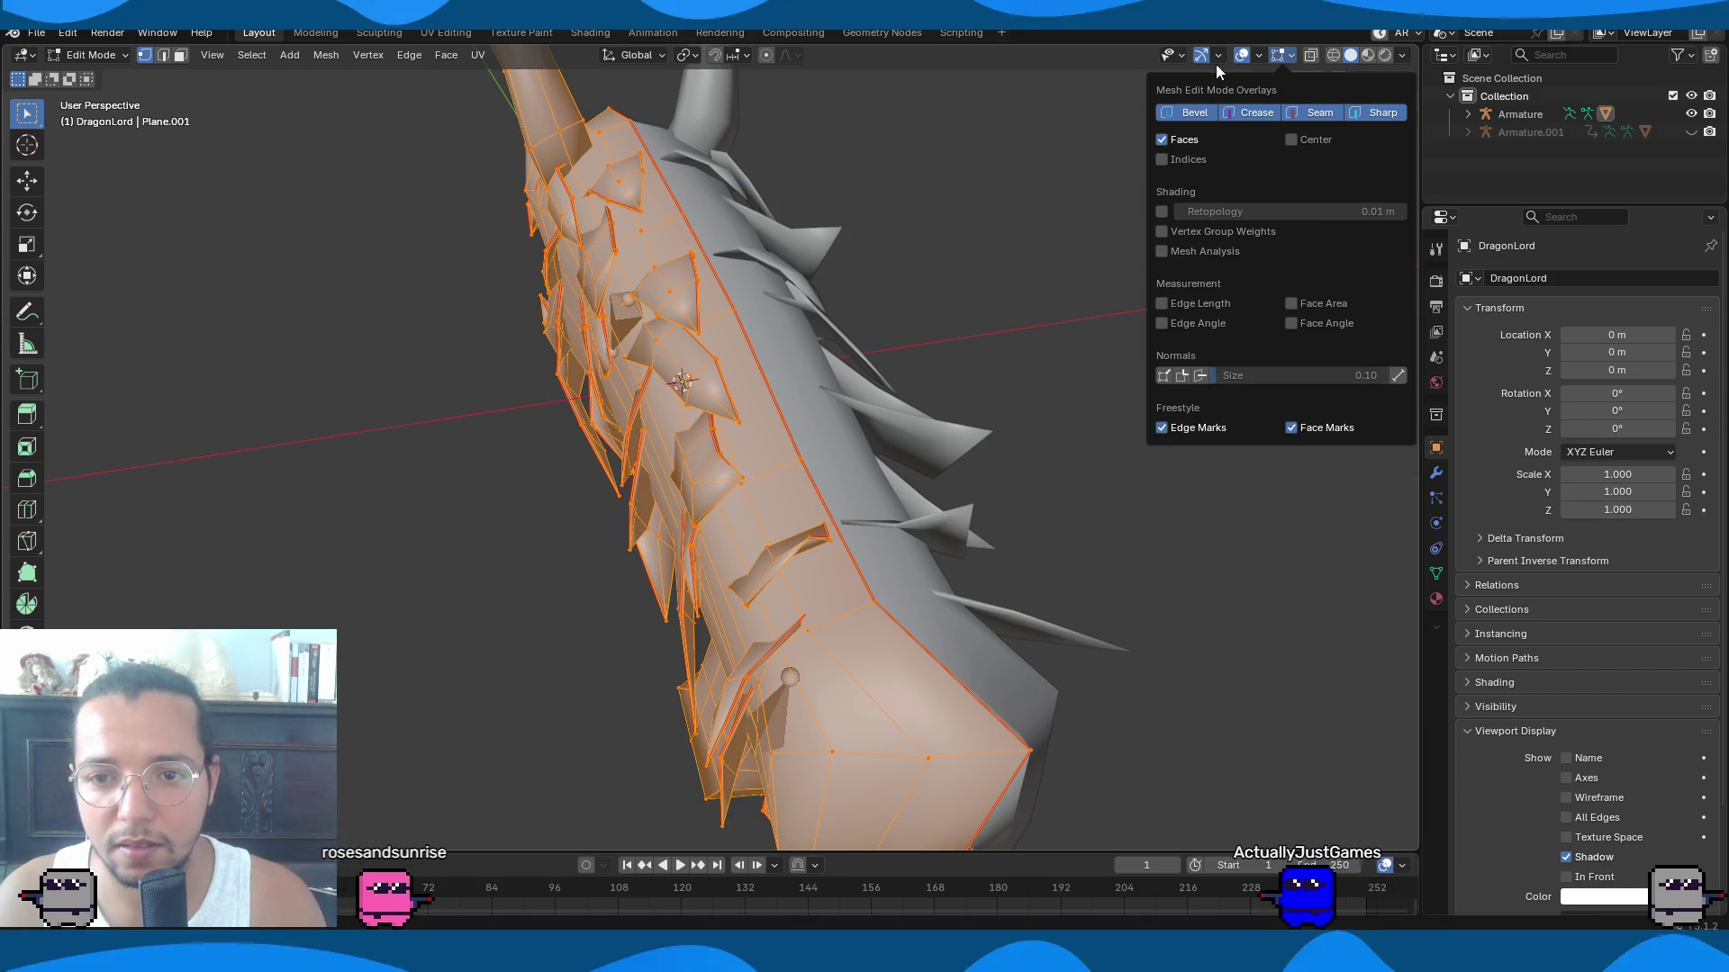
pyautogui.moveTo(1261, 56)
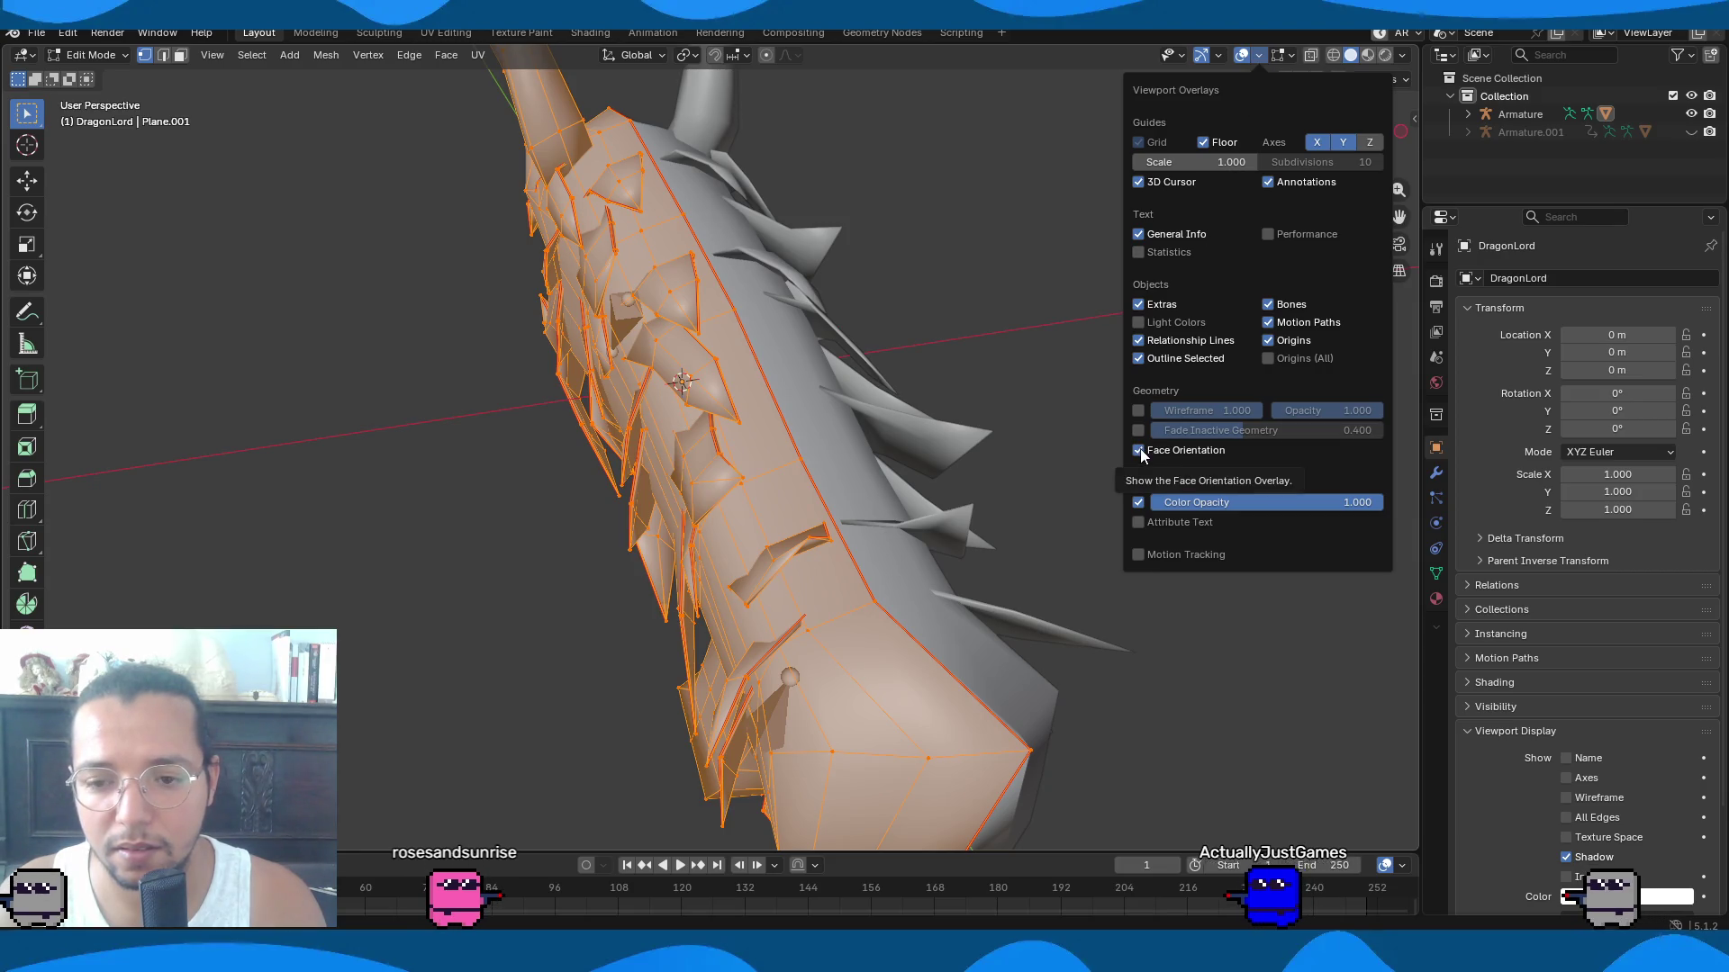
# Inspect the head, deselect all vertices and return DragonLord to Object Mode.
pyautogui.moveTo(798, 154)
pyautogui.mouseDown(button='middle')
pyautogui.moveTo(895, 278)
pyautogui.moveTo(915, 263)
pyautogui.mouseUp(button='middle')
pyautogui.scroll(5, 914, 263)
pyautogui.scroll(-6, 871, 370)
pyautogui.moveTo(871, 370)
pyautogui.mouseDown(button='middle')
pyautogui.moveTo(976, 355)
pyautogui.moveTo(926, 239)
pyautogui.moveTo(1312, 213)
pyautogui.mouseUp(button='middle')
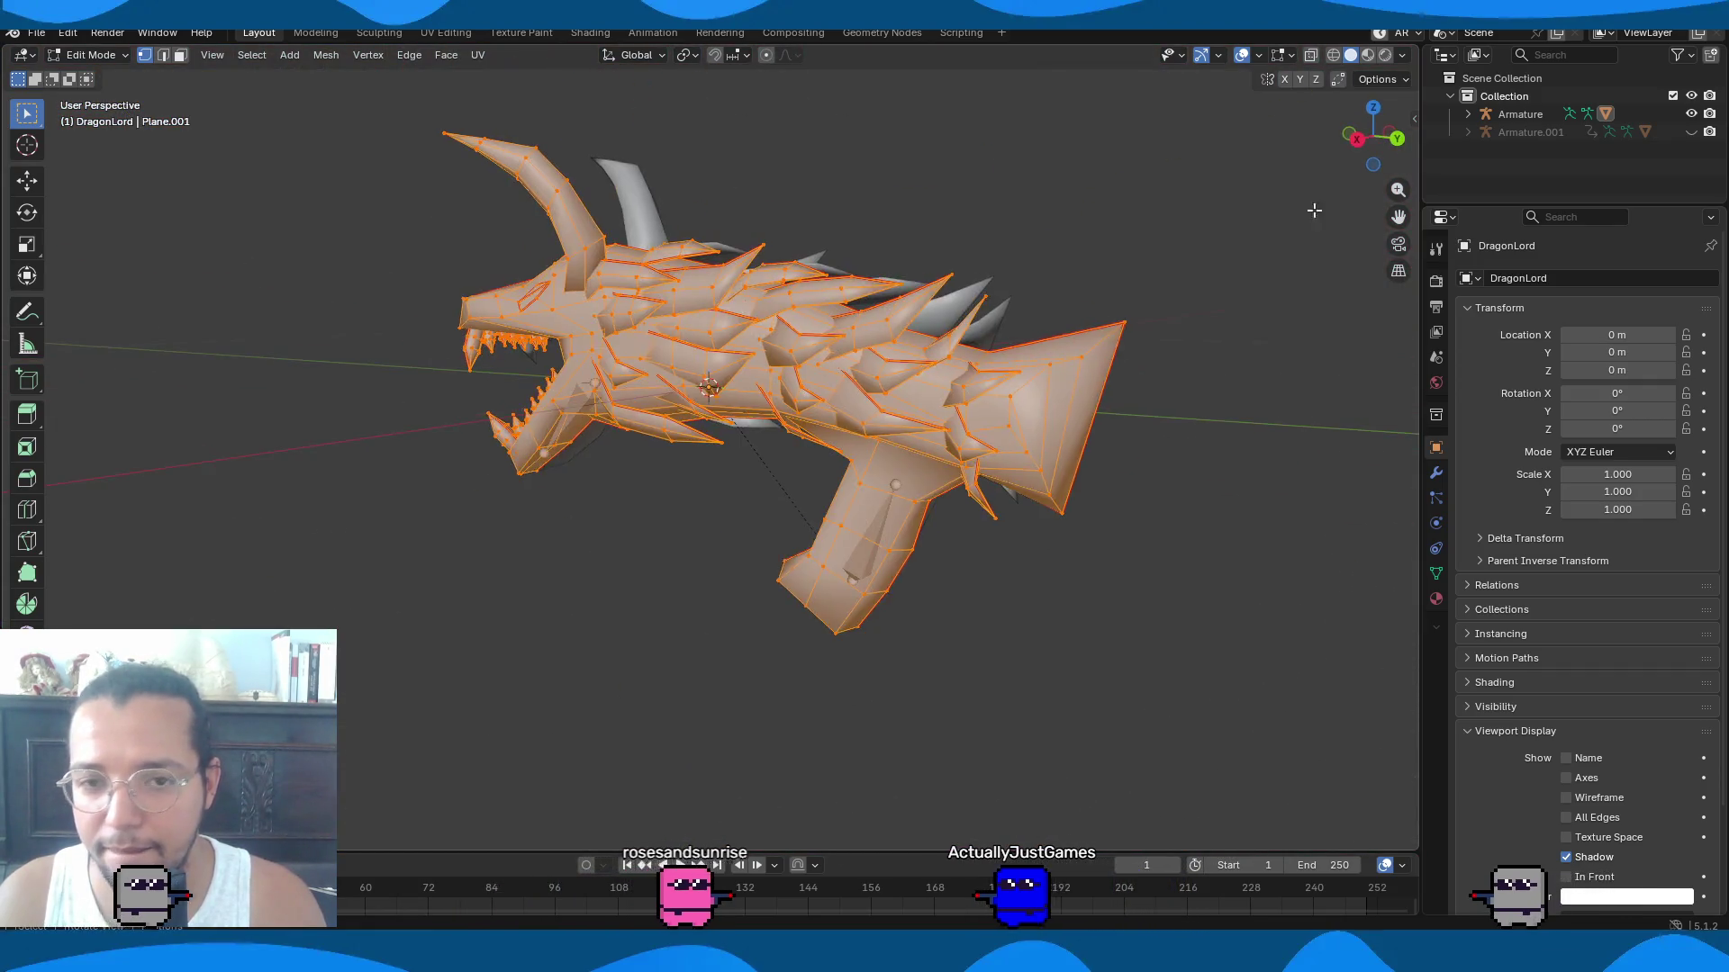
pyautogui.hotkey('alt', 'a')
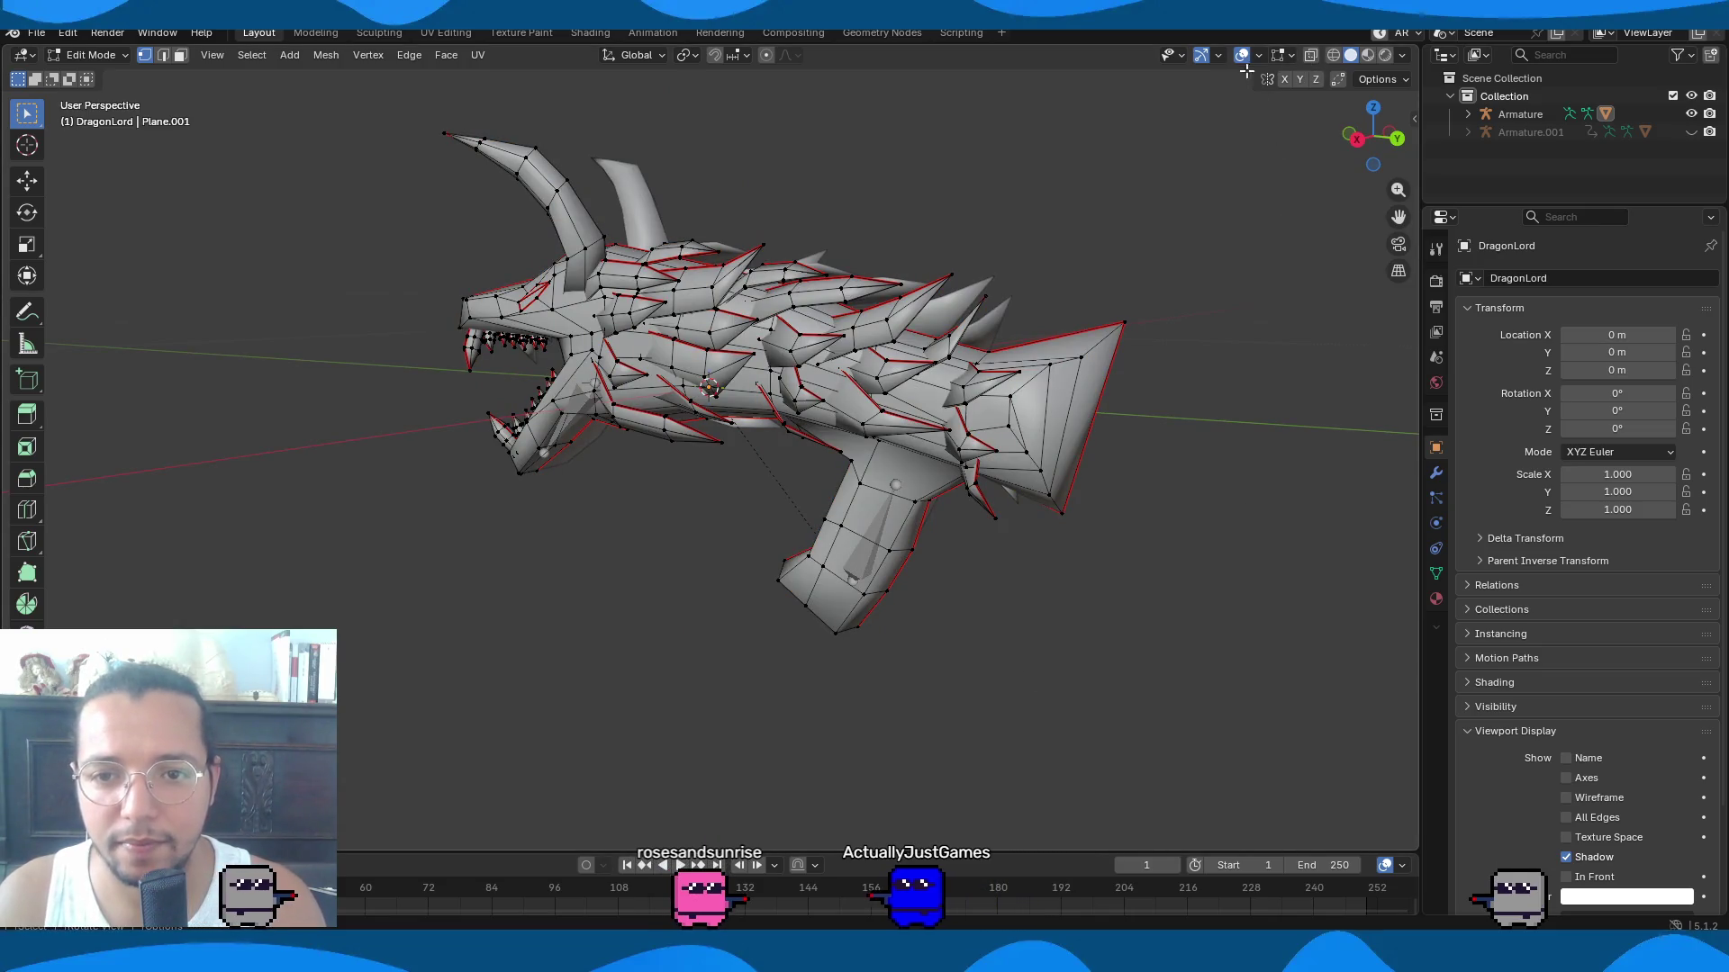
pyautogui.press('Tab')
pyautogui.moveTo(1181, 382); pyautogui.dragTo(1080, 387, button='middle')
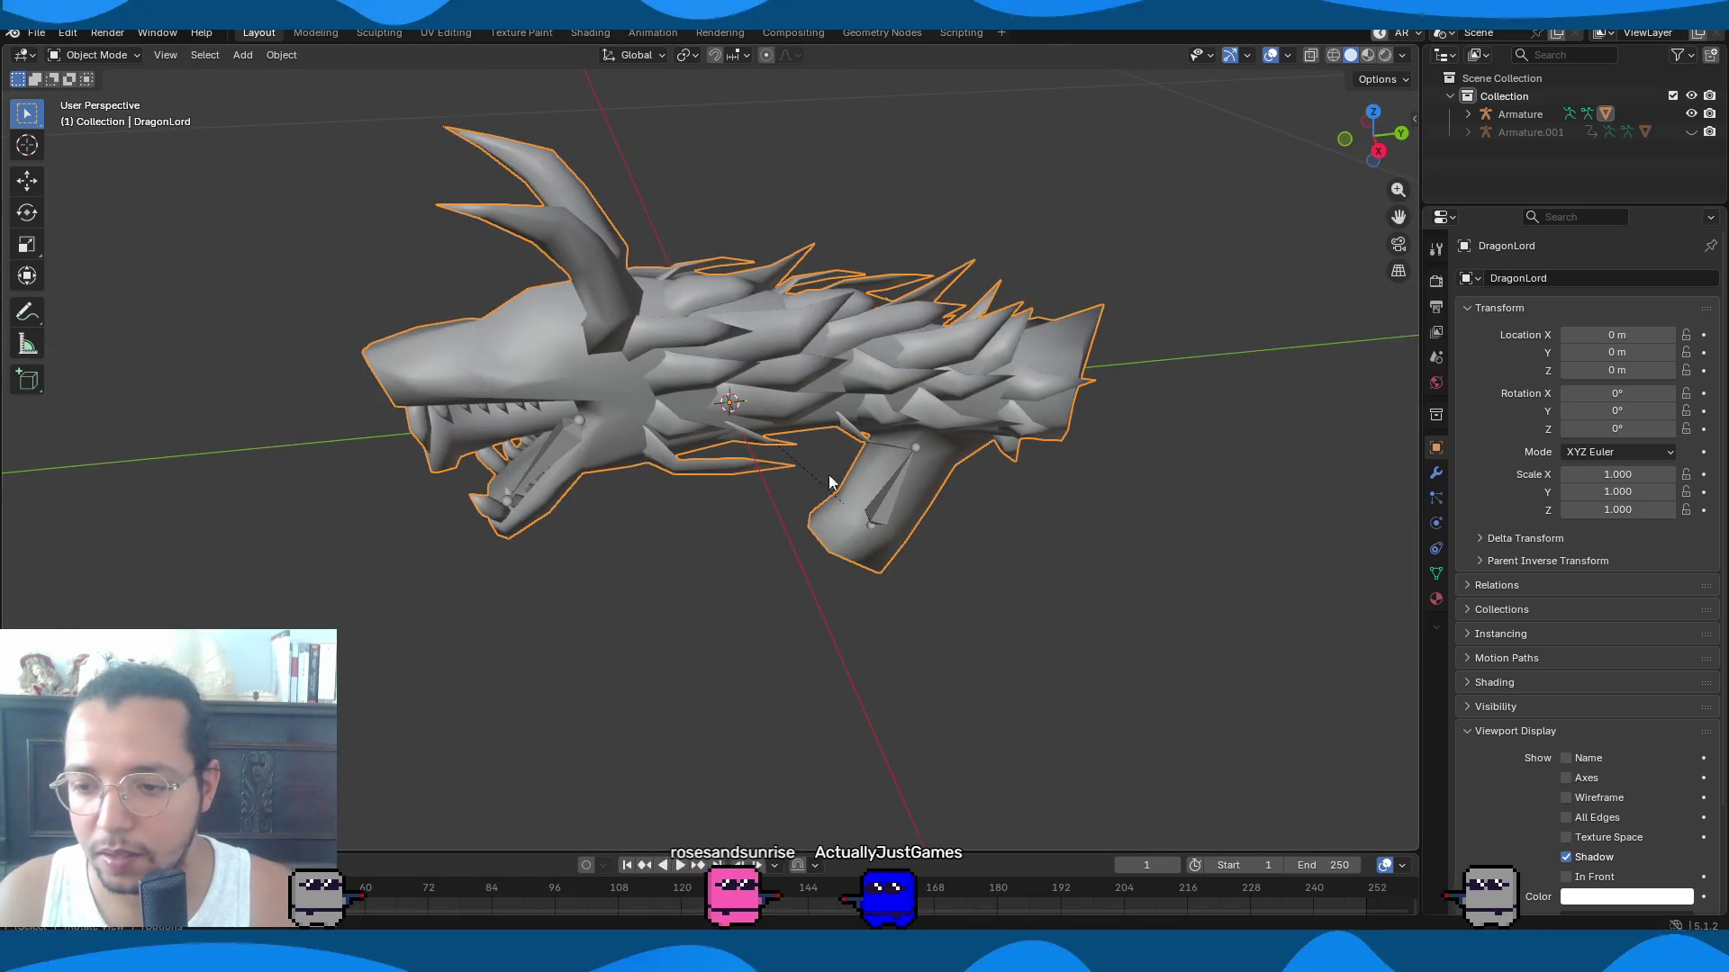
# Parent the DragonLord mesh to the Armature With Automatic Weights.
pyautogui.keyDown('shift'); pyautogui.click(894, 512); pyautogui.keyUp('shift')
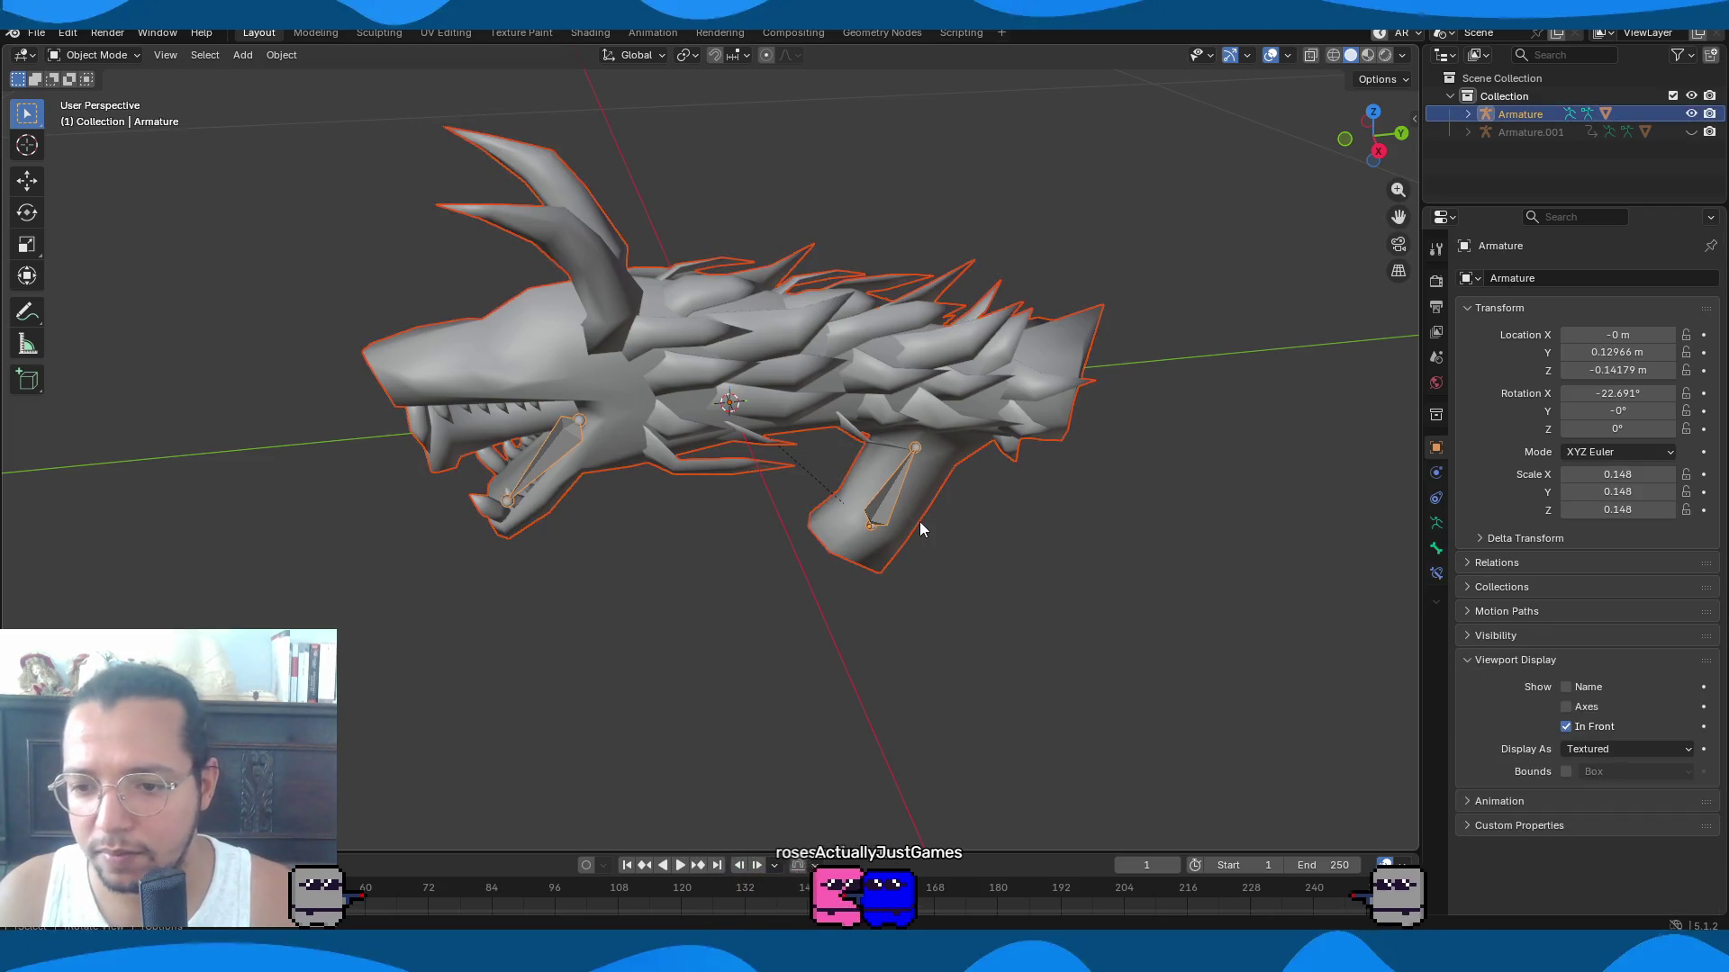
pyautogui.hotkey('ctrl', 'p')
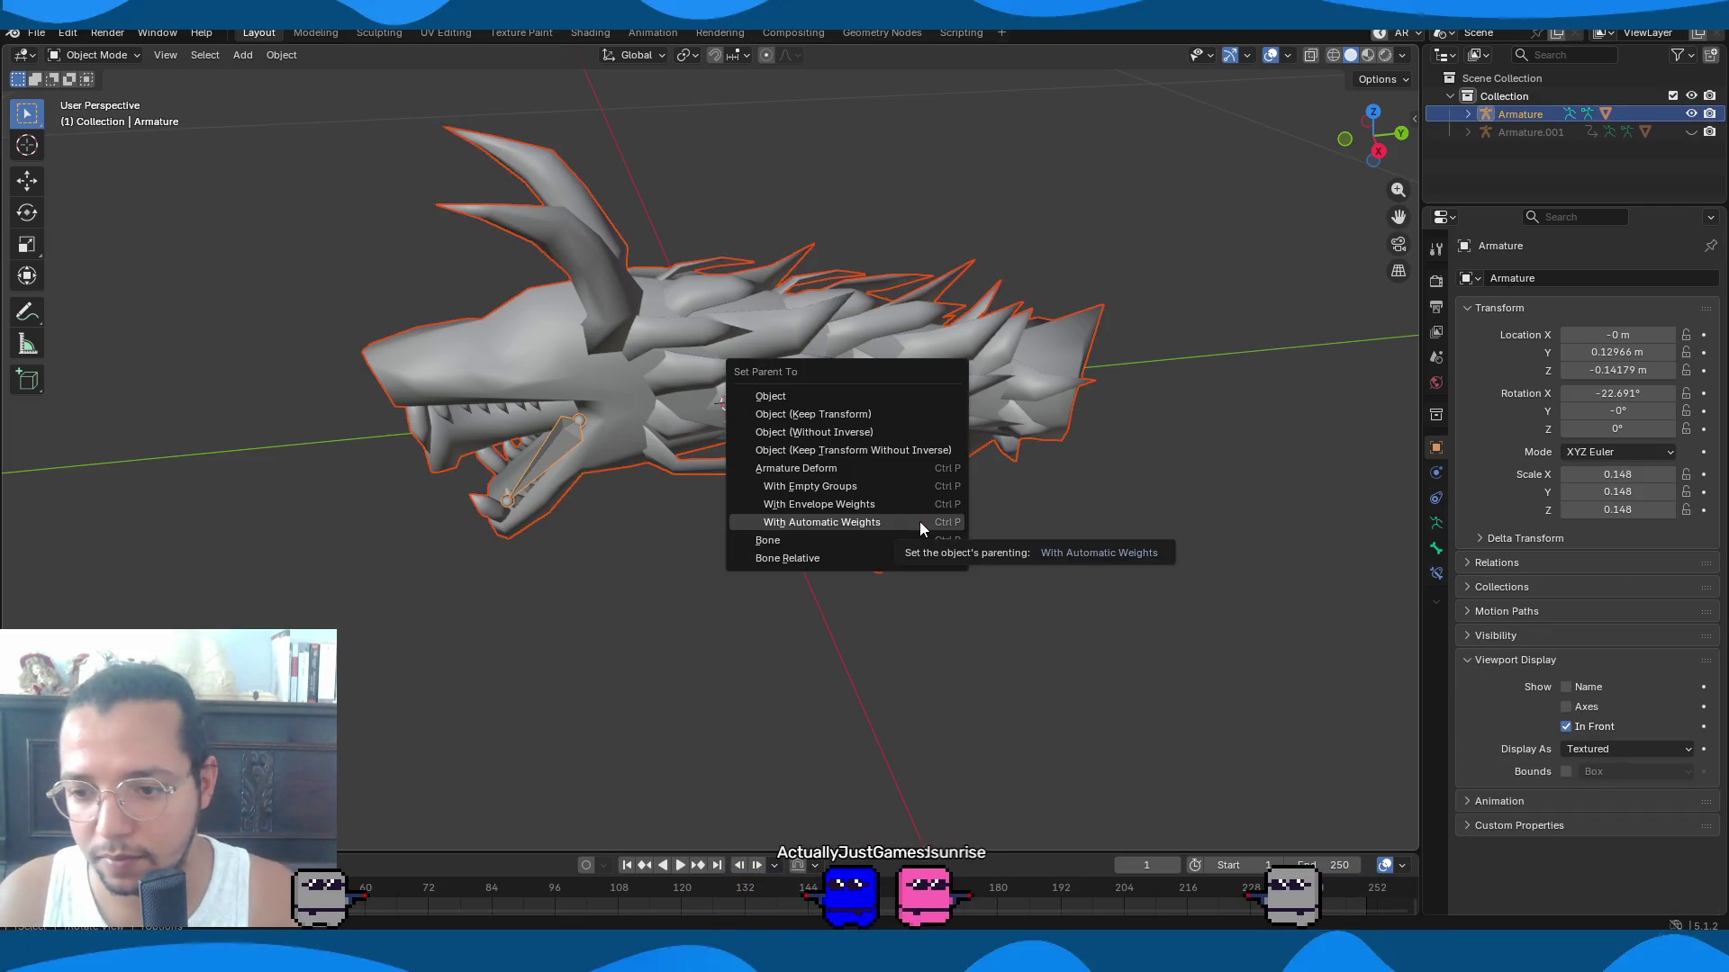
pyautogui.click(920, 522)
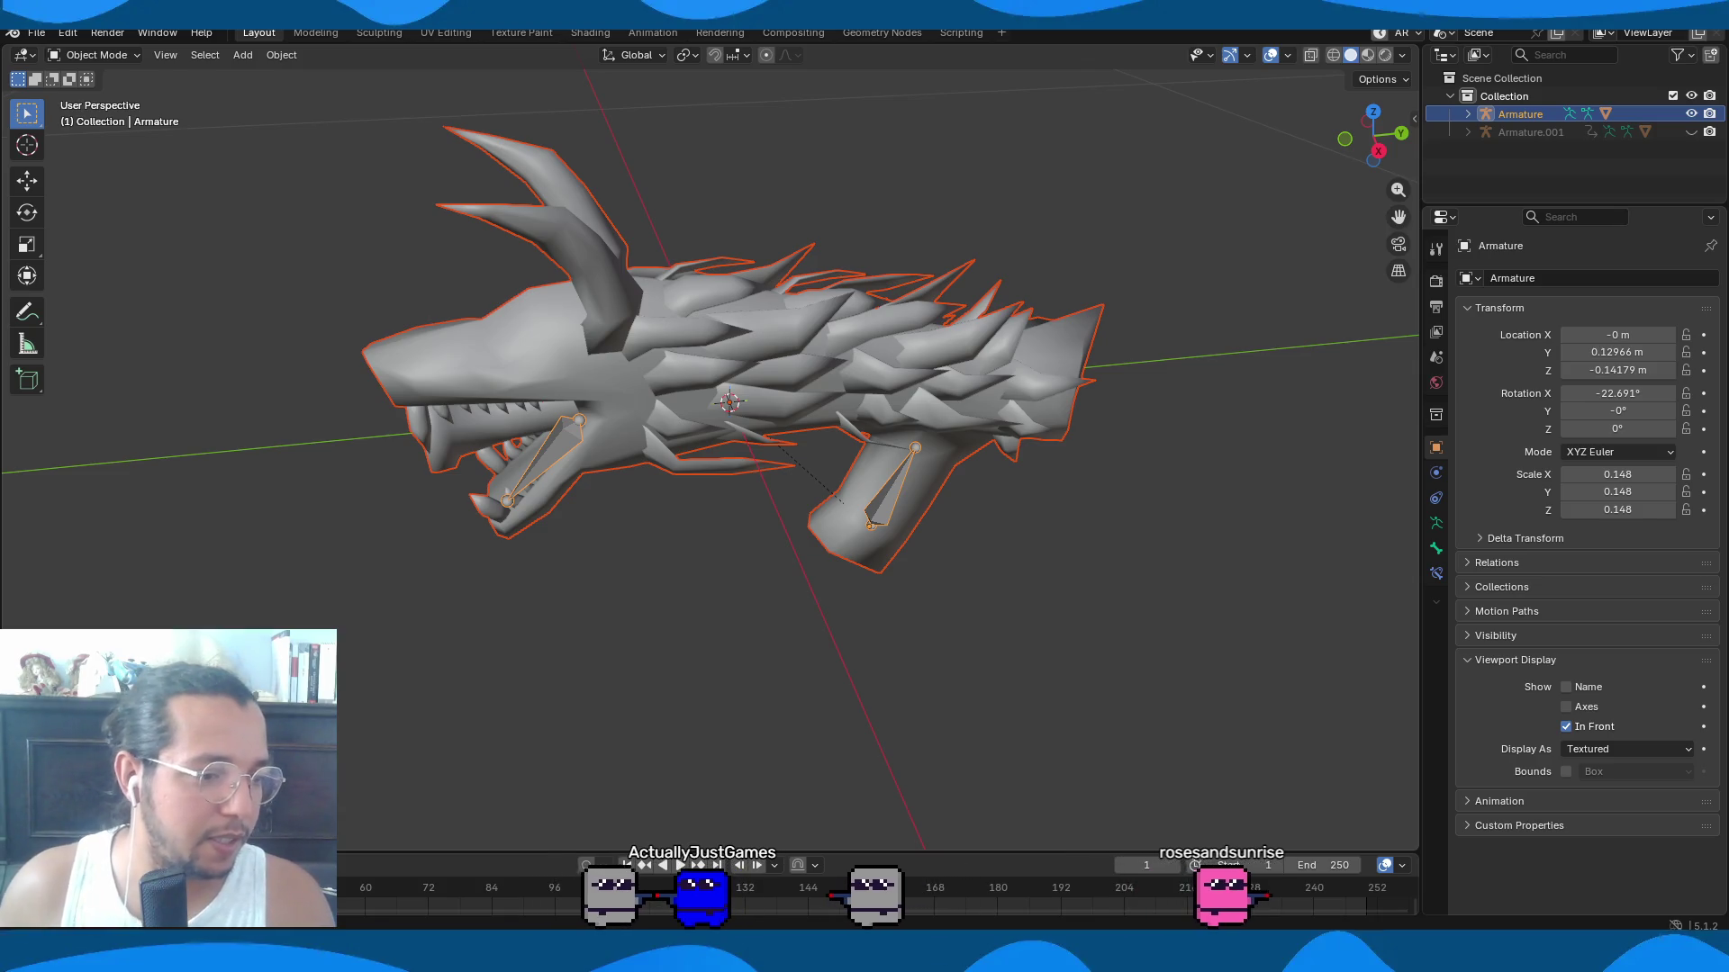
# Switch the Armature into Pose Mode and select the Jaw bone.
pyautogui.moveTo(1147, 419); pyautogui.dragTo(900, 307, button='middle')
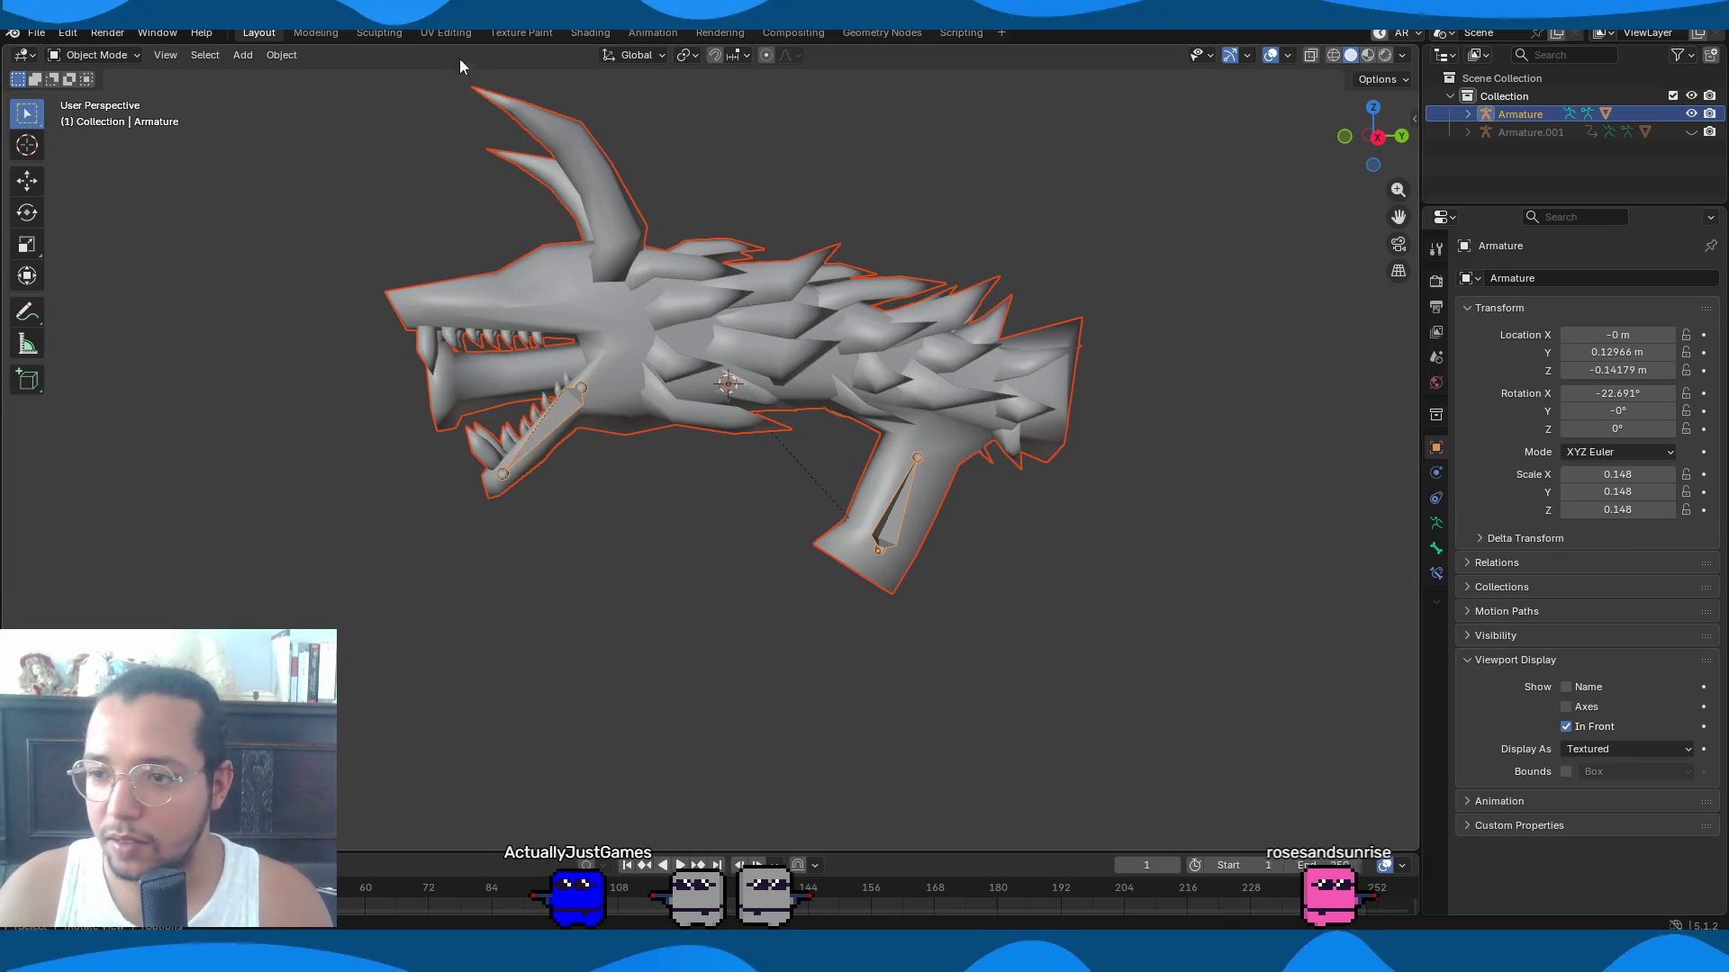
pyautogui.hotkey('ctrl', 'Tab')
pyautogui.click(553, 427)
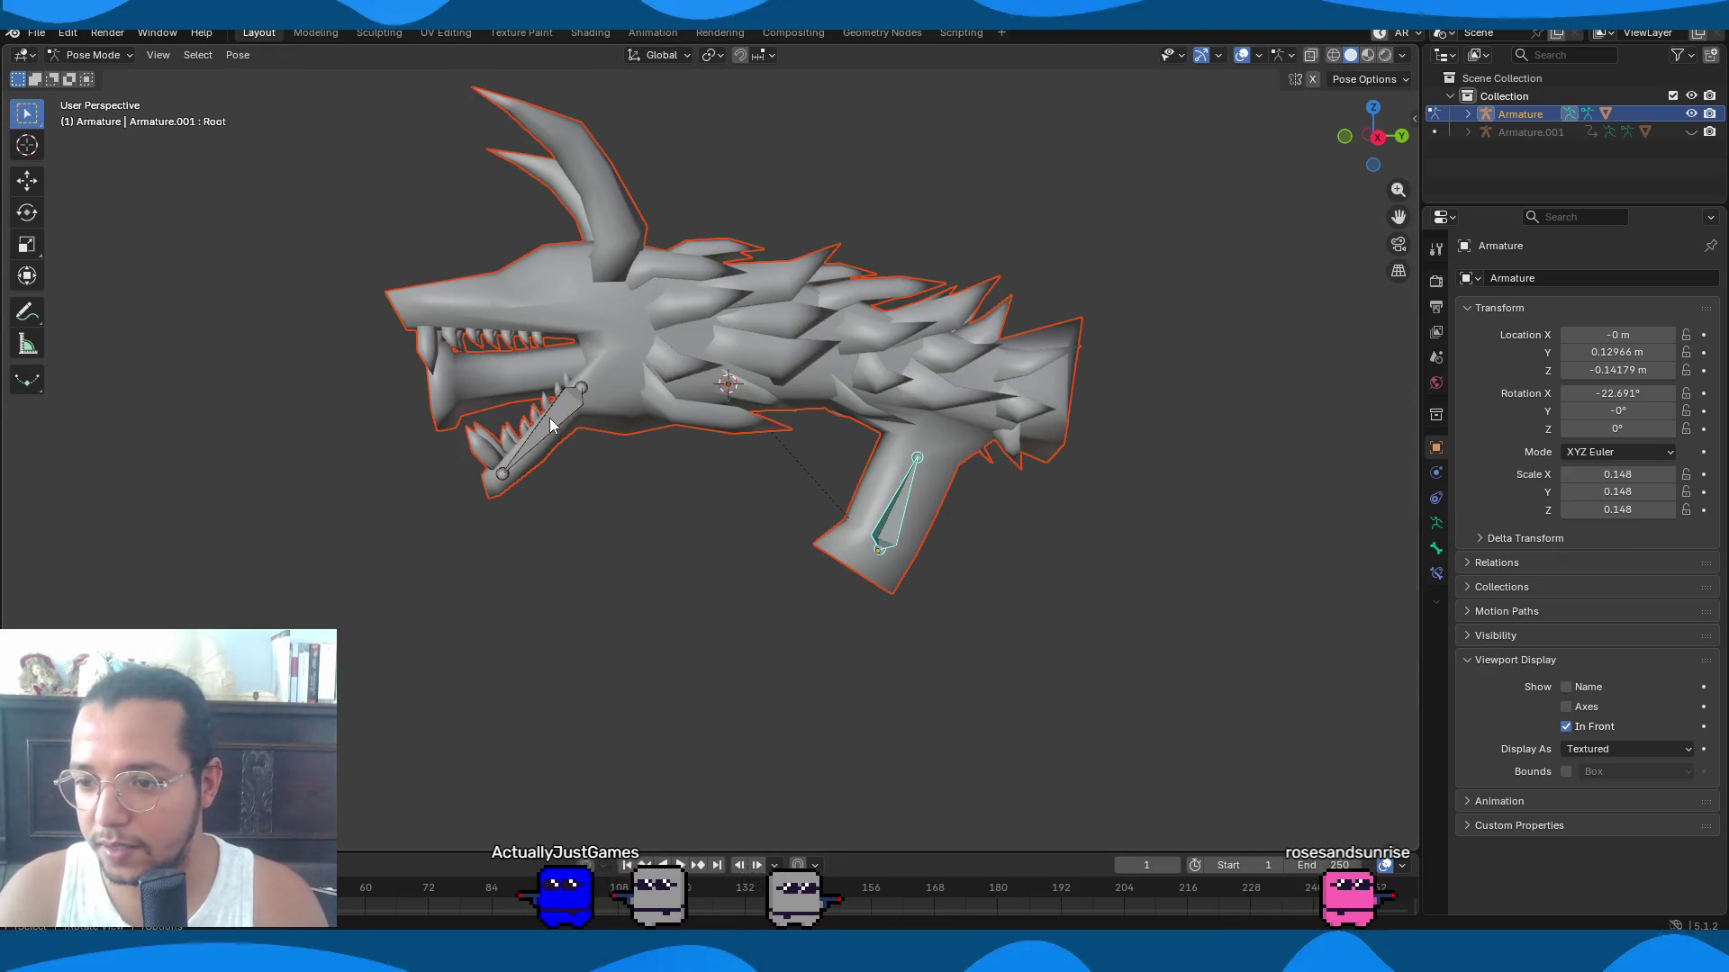
# Rotate the Jaw bone to test how it deforms the dragon mesh.
pyautogui.press('r')
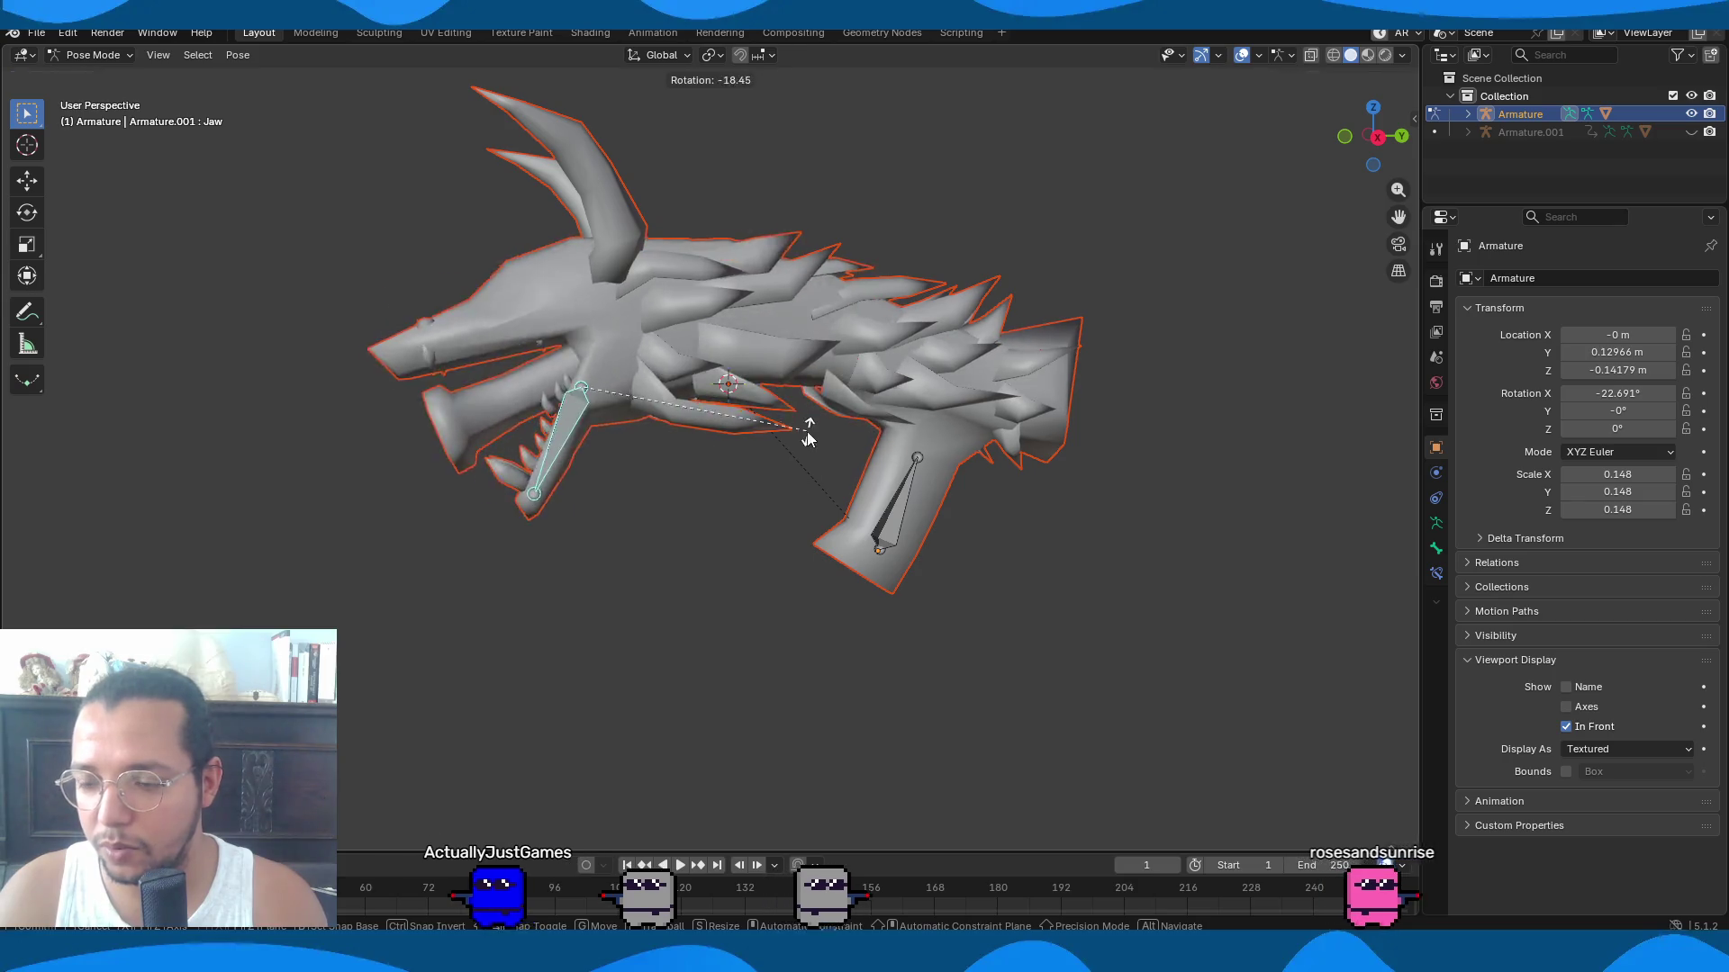
pyautogui.click(504, 366)
pyautogui.moveTo(504, 366)
pyautogui.mouseDown(button='middle')
pyautogui.moveTo(725, 457)
pyautogui.moveTo(326, 95)
pyautogui.mouseUp(button='middle')
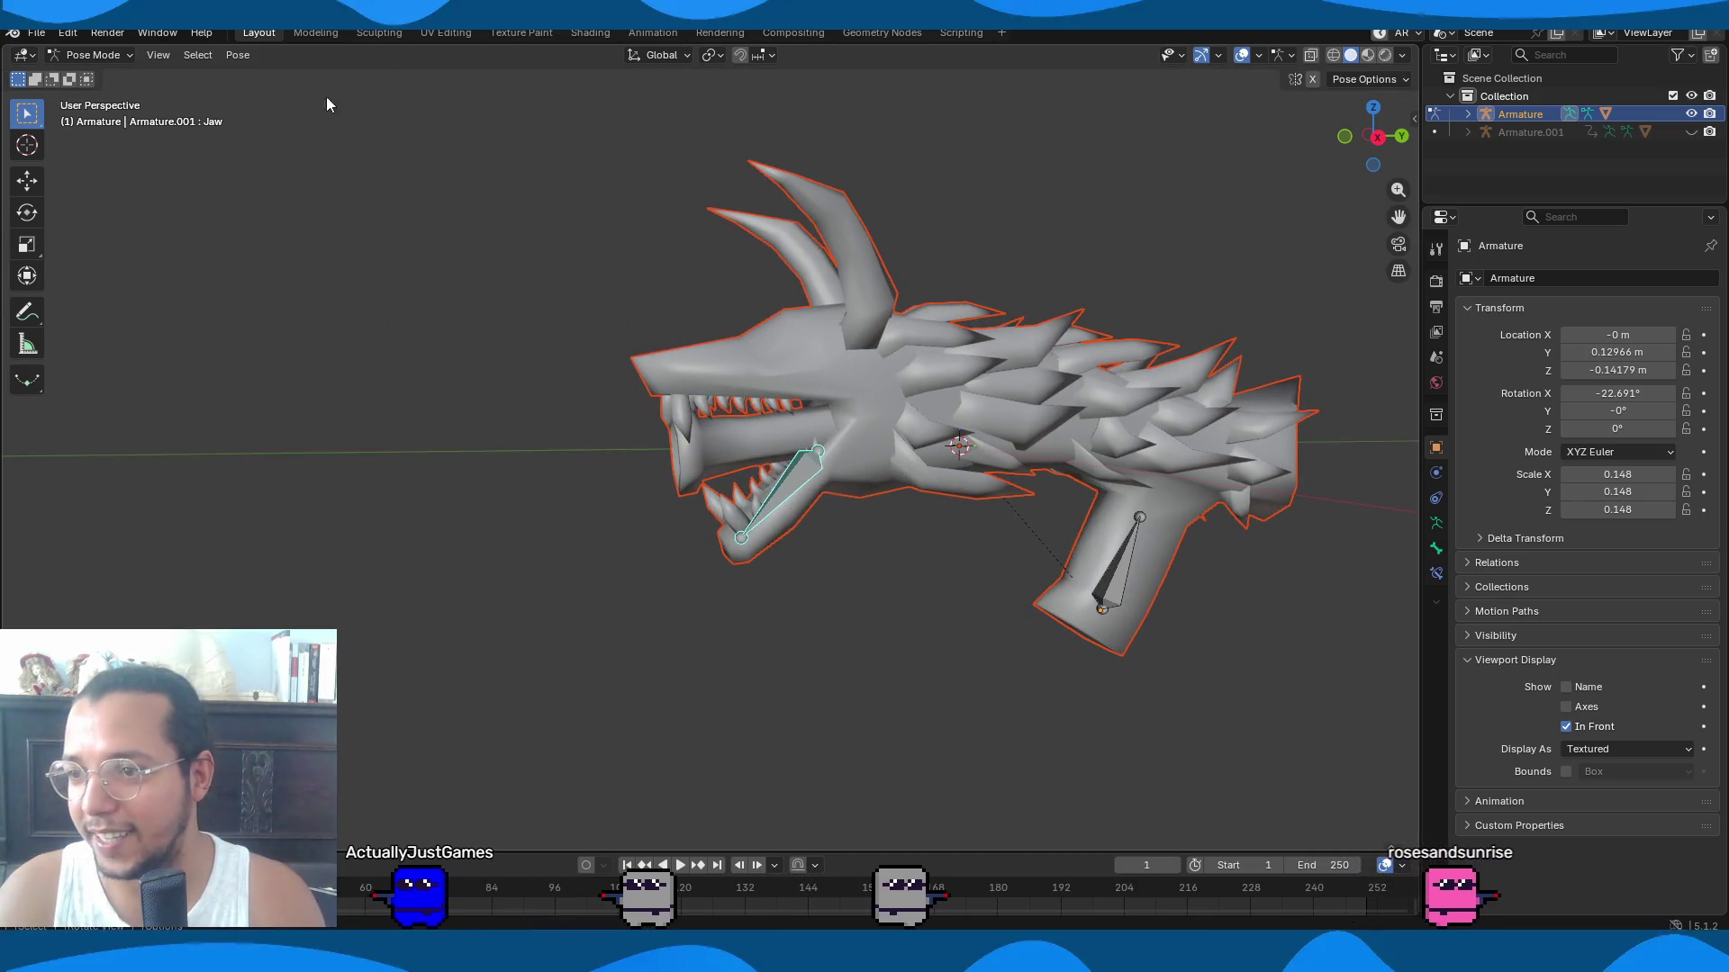
# Make DragonLord active and switch it to Weight Paint mode to view Jaw weights.
pyautogui.click(873, 354)
pyautogui.click(125, 60)
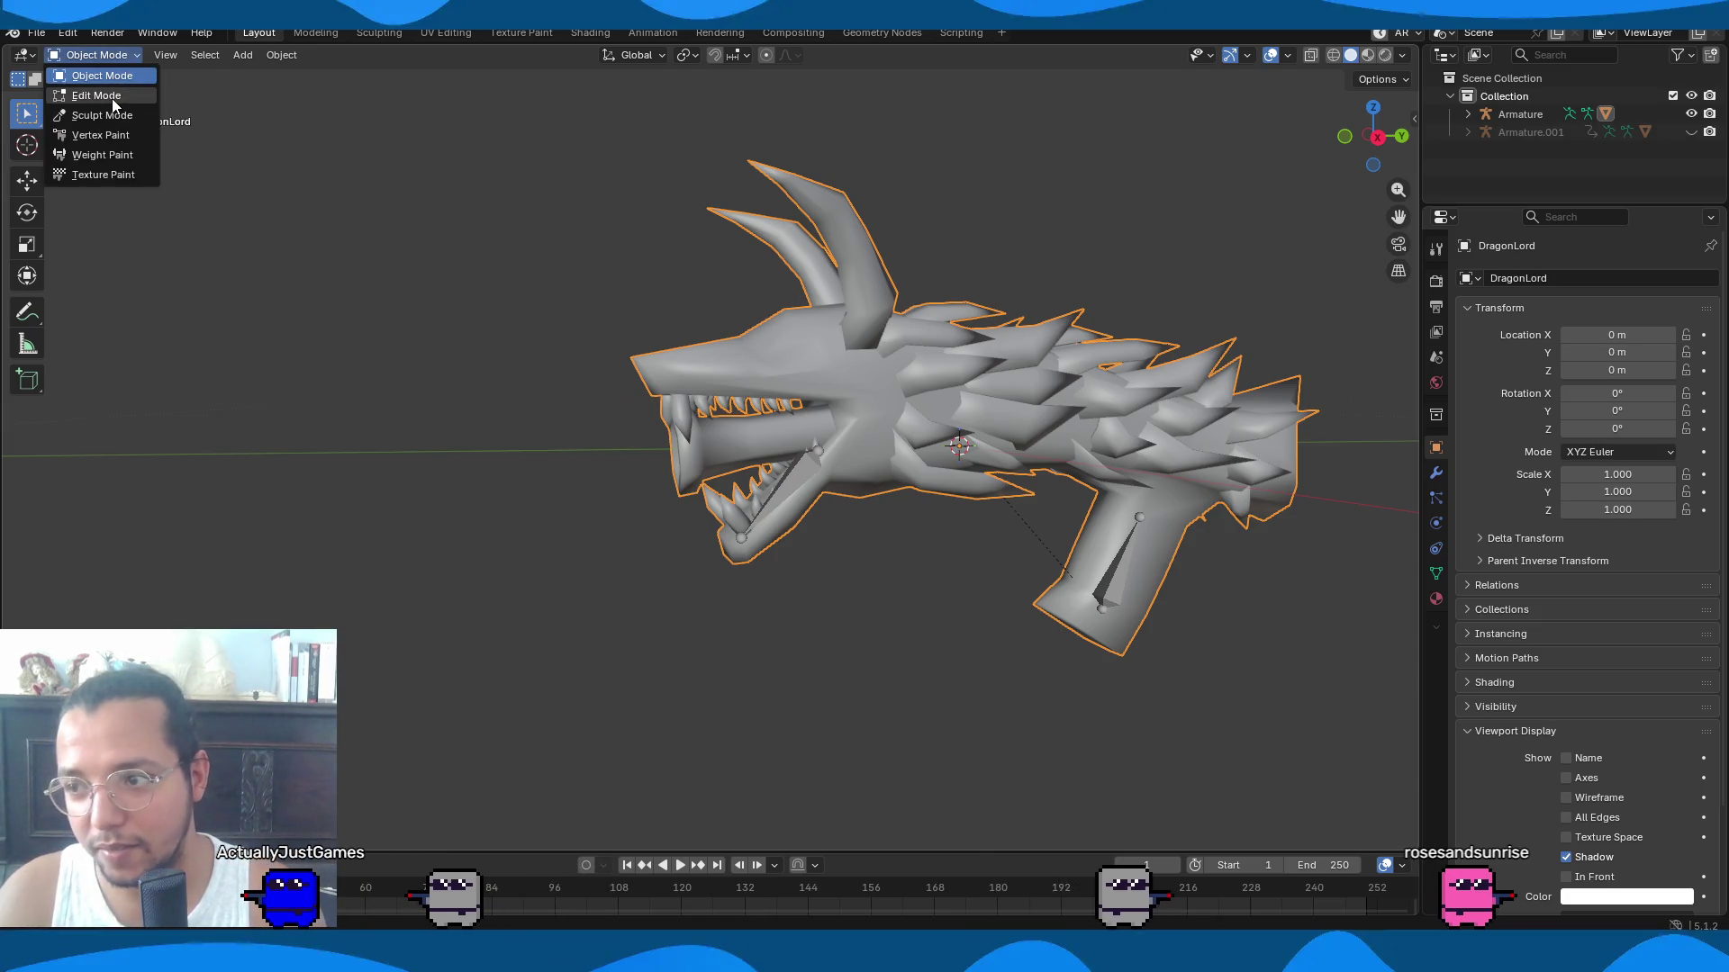
pyautogui.click(102, 155)
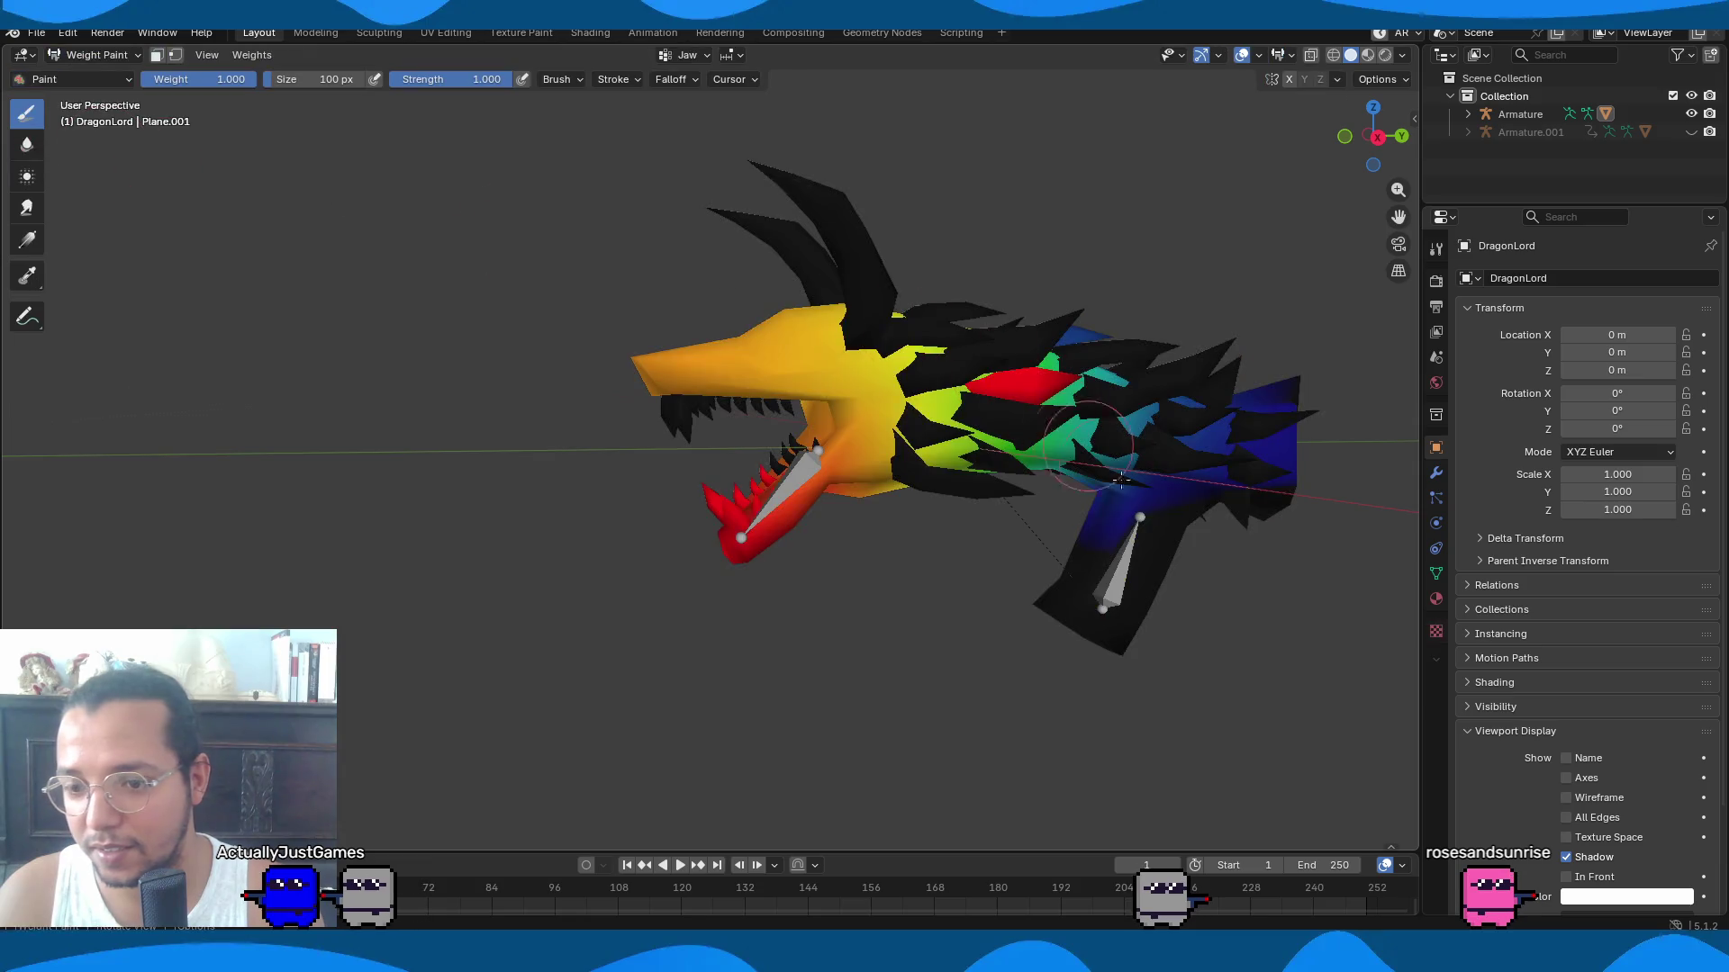
# Set the brush weight to 0.000 and the brush size to 372 px.
pyautogui.scroll(4, 1109, 466)
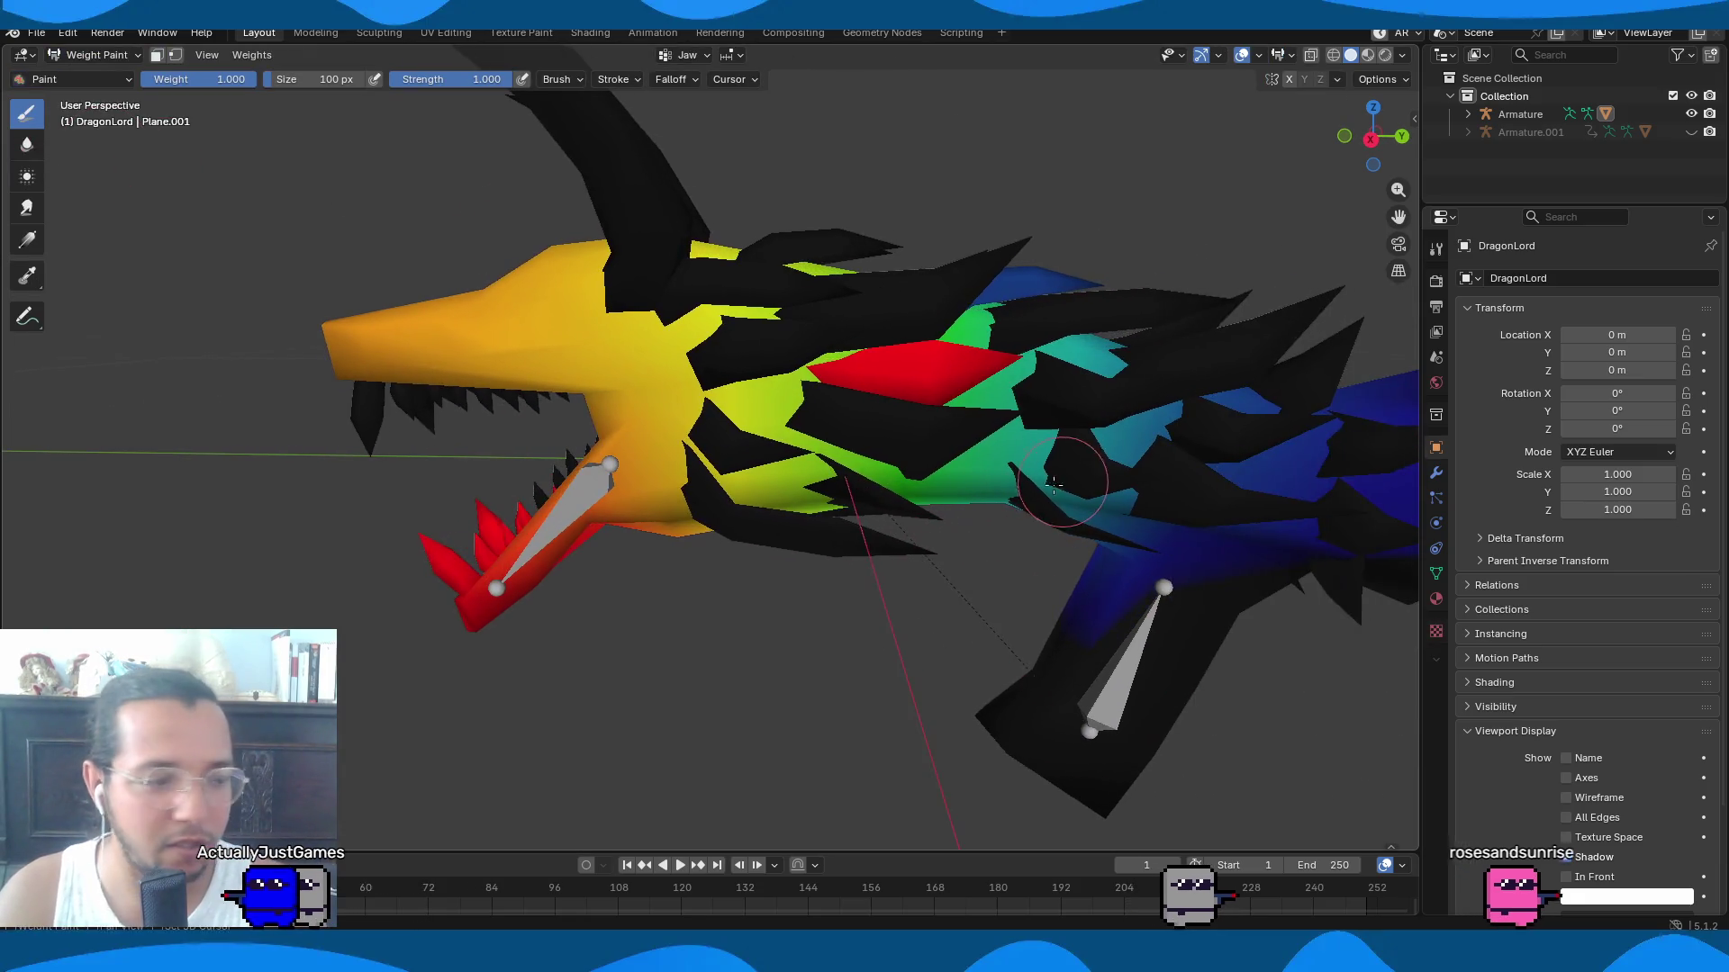
pyautogui.moveTo(1056, 482); pyautogui.dragTo(811, 464, button='middle')
pyautogui.moveTo(1130, 450)
pyautogui.mouseDown(button='middle')
pyautogui.moveTo(1188, 448)
pyautogui.moveTo(1085, 452)
pyautogui.mouseUp(button='middle')
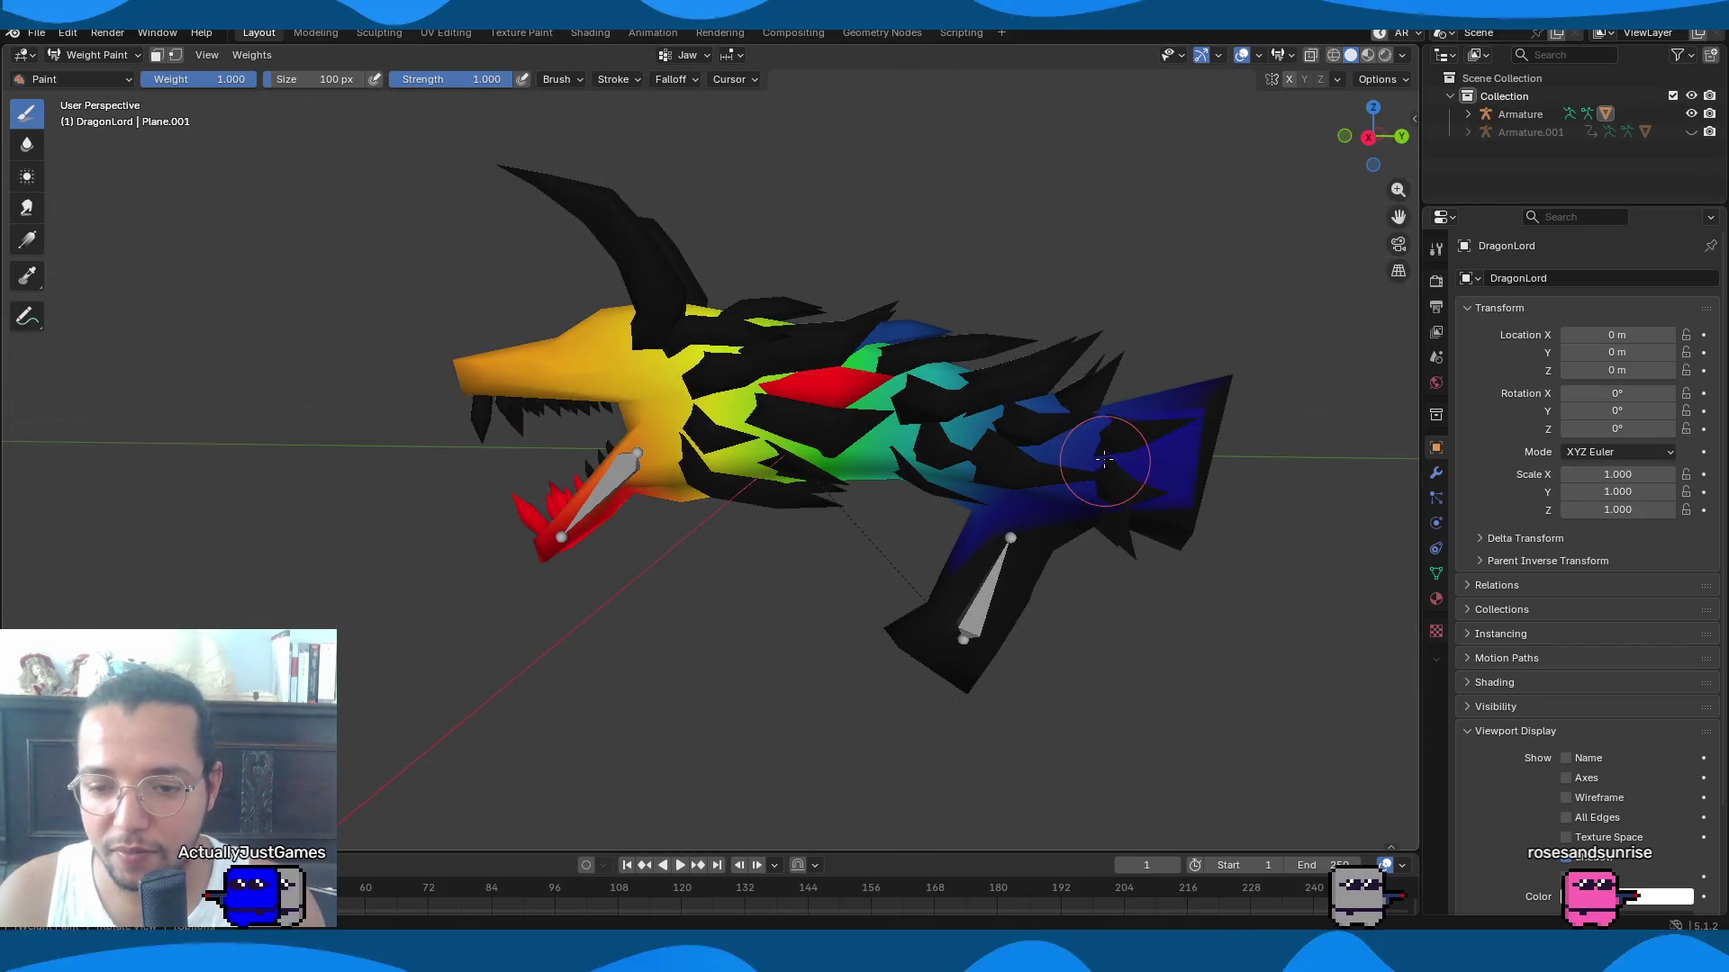
pyautogui.click(127, 79)
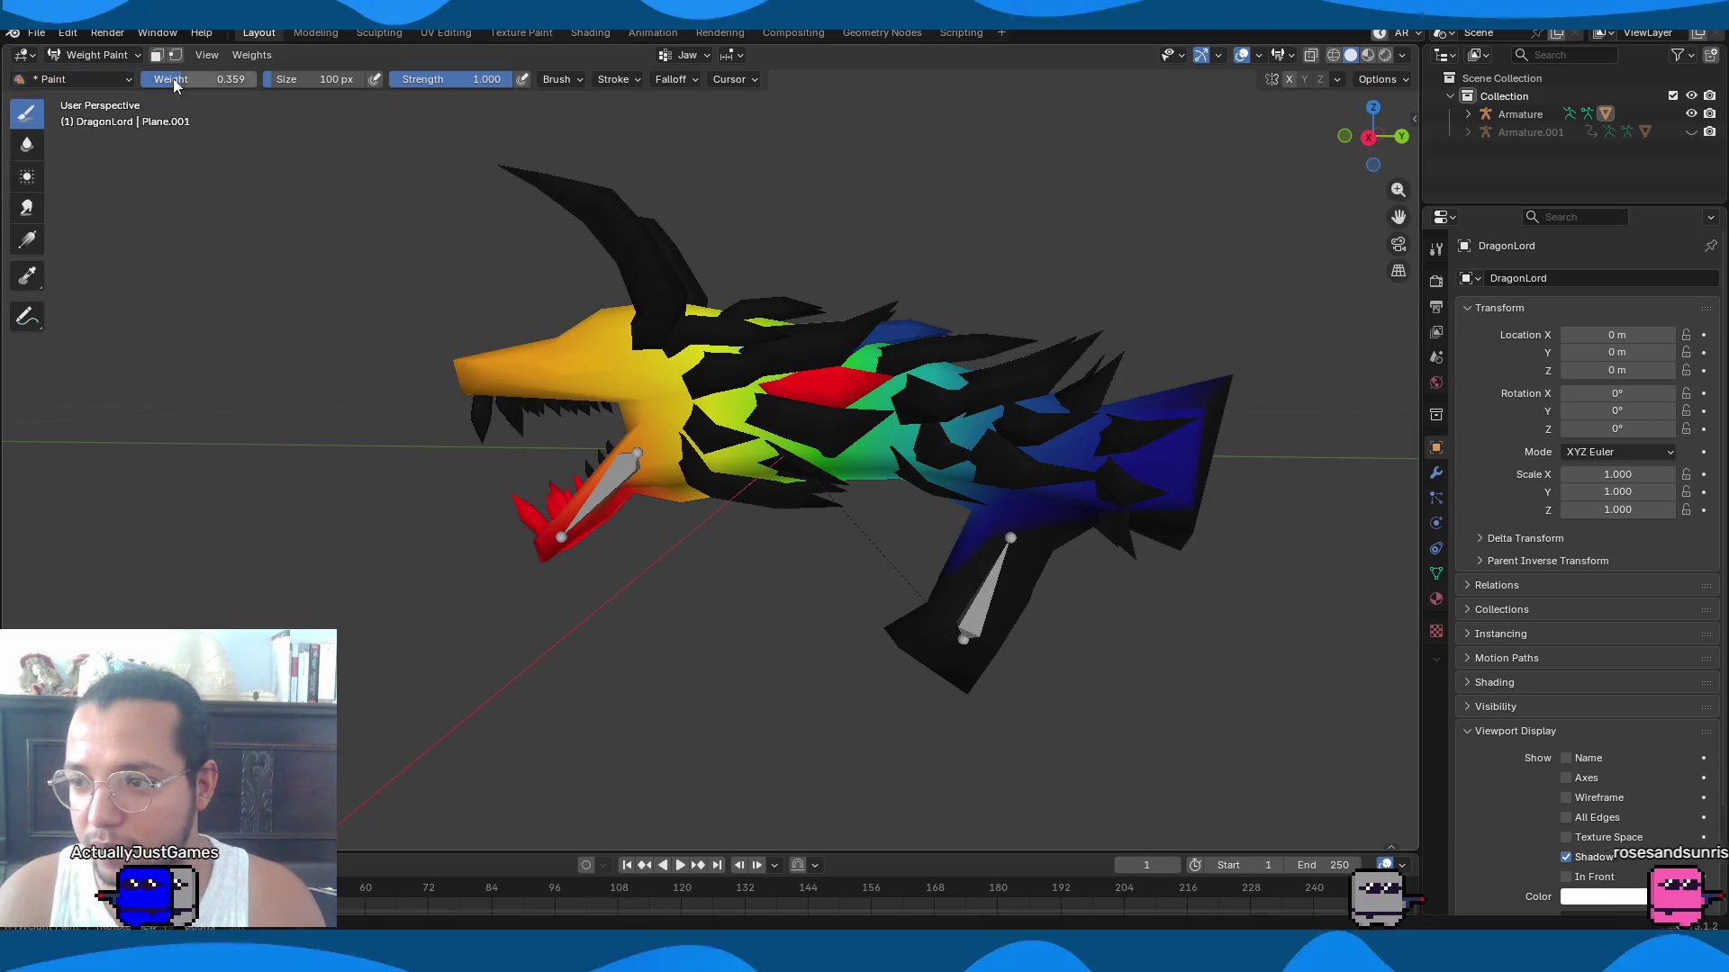
pyautogui.moveTo(155, 84); pyautogui.dragTo(142, 81)
pyautogui.click(130, 79)
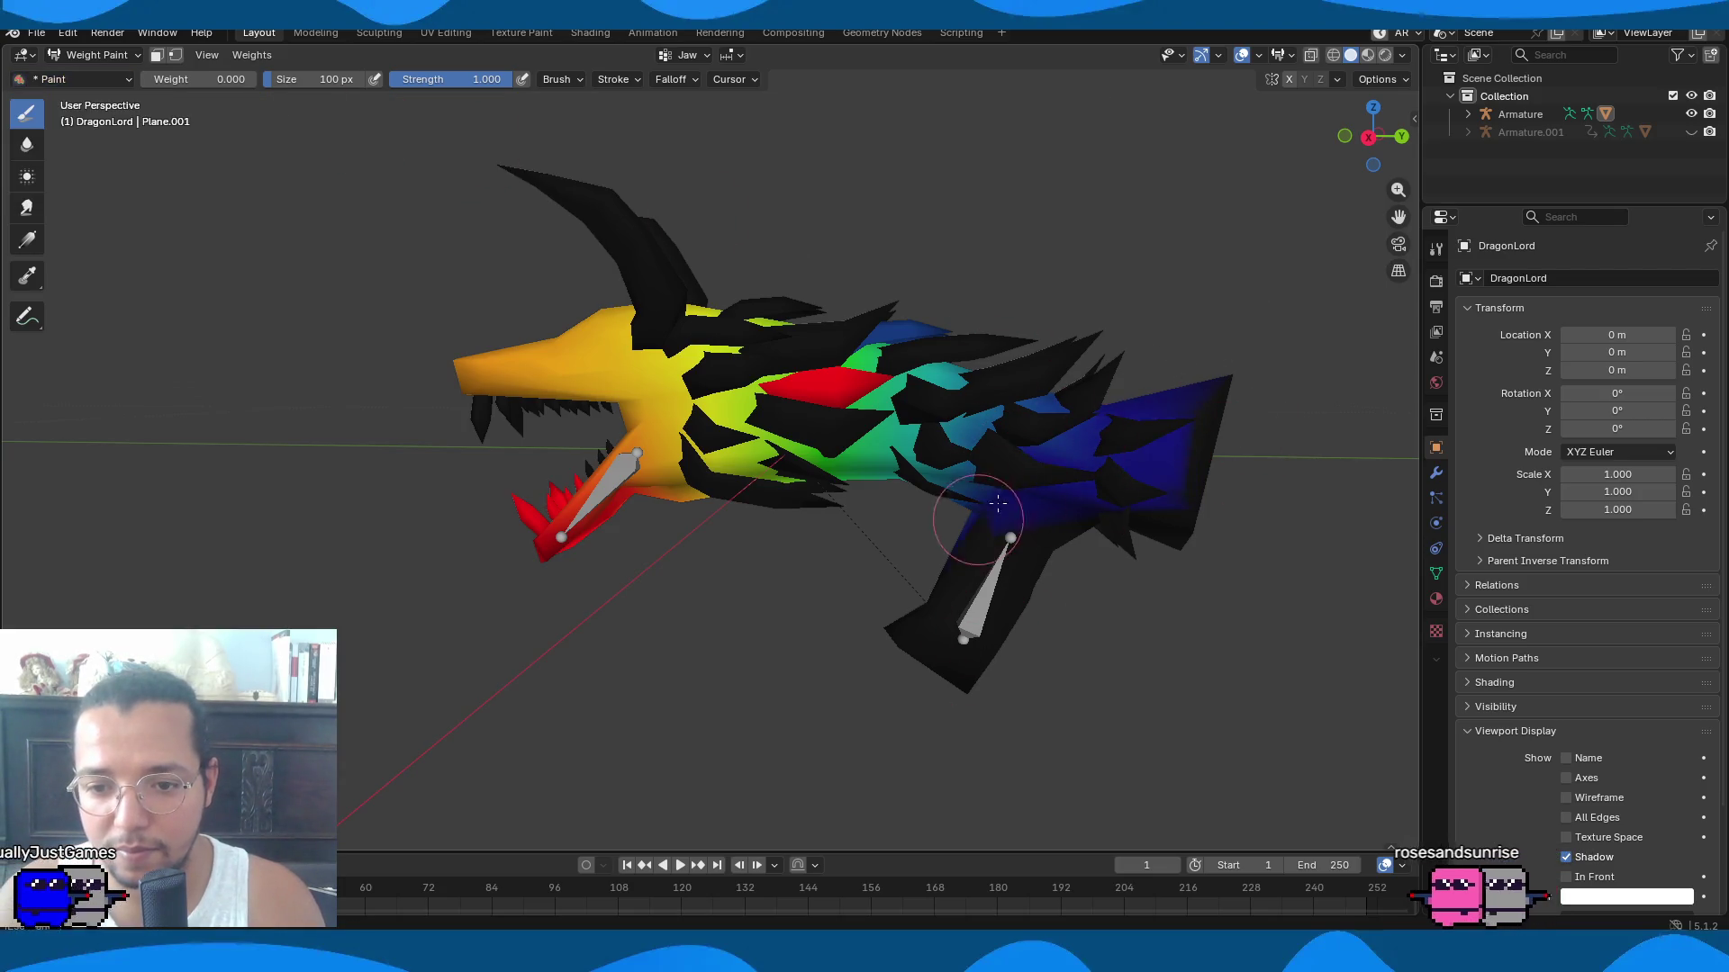
pyautogui.press('f')
pyautogui.click(1108, 405)
# Paint zero Jaw weight over the tail, body and top of the snout.
pyautogui.moveTo(1108, 405)
pyautogui.mouseDown()
pyautogui.moveTo(975, 433)
pyautogui.moveTo(926, 424)
pyautogui.moveTo(803, 260)
pyautogui.mouseUp()
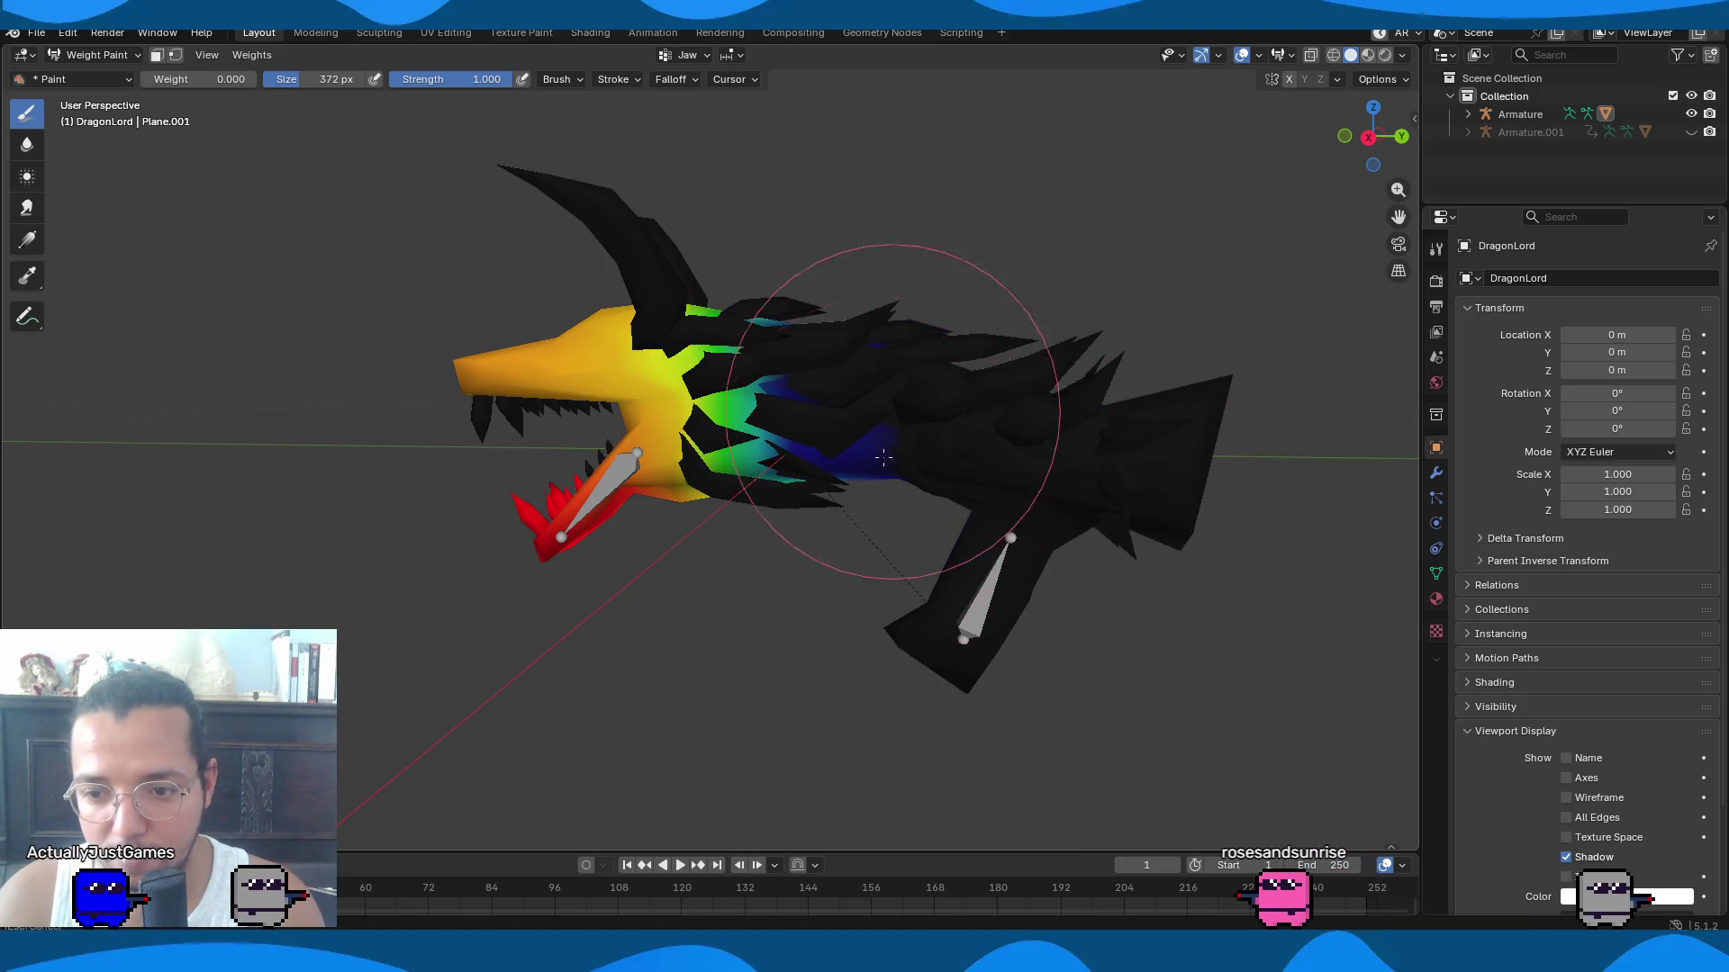
pyautogui.moveTo(970, 560)
pyautogui.mouseDown(button='middle')
pyautogui.moveTo(900, 540)
pyautogui.moveTo(981, 640)
pyautogui.moveTo(864, 405)
pyautogui.mouseUp(button='middle')
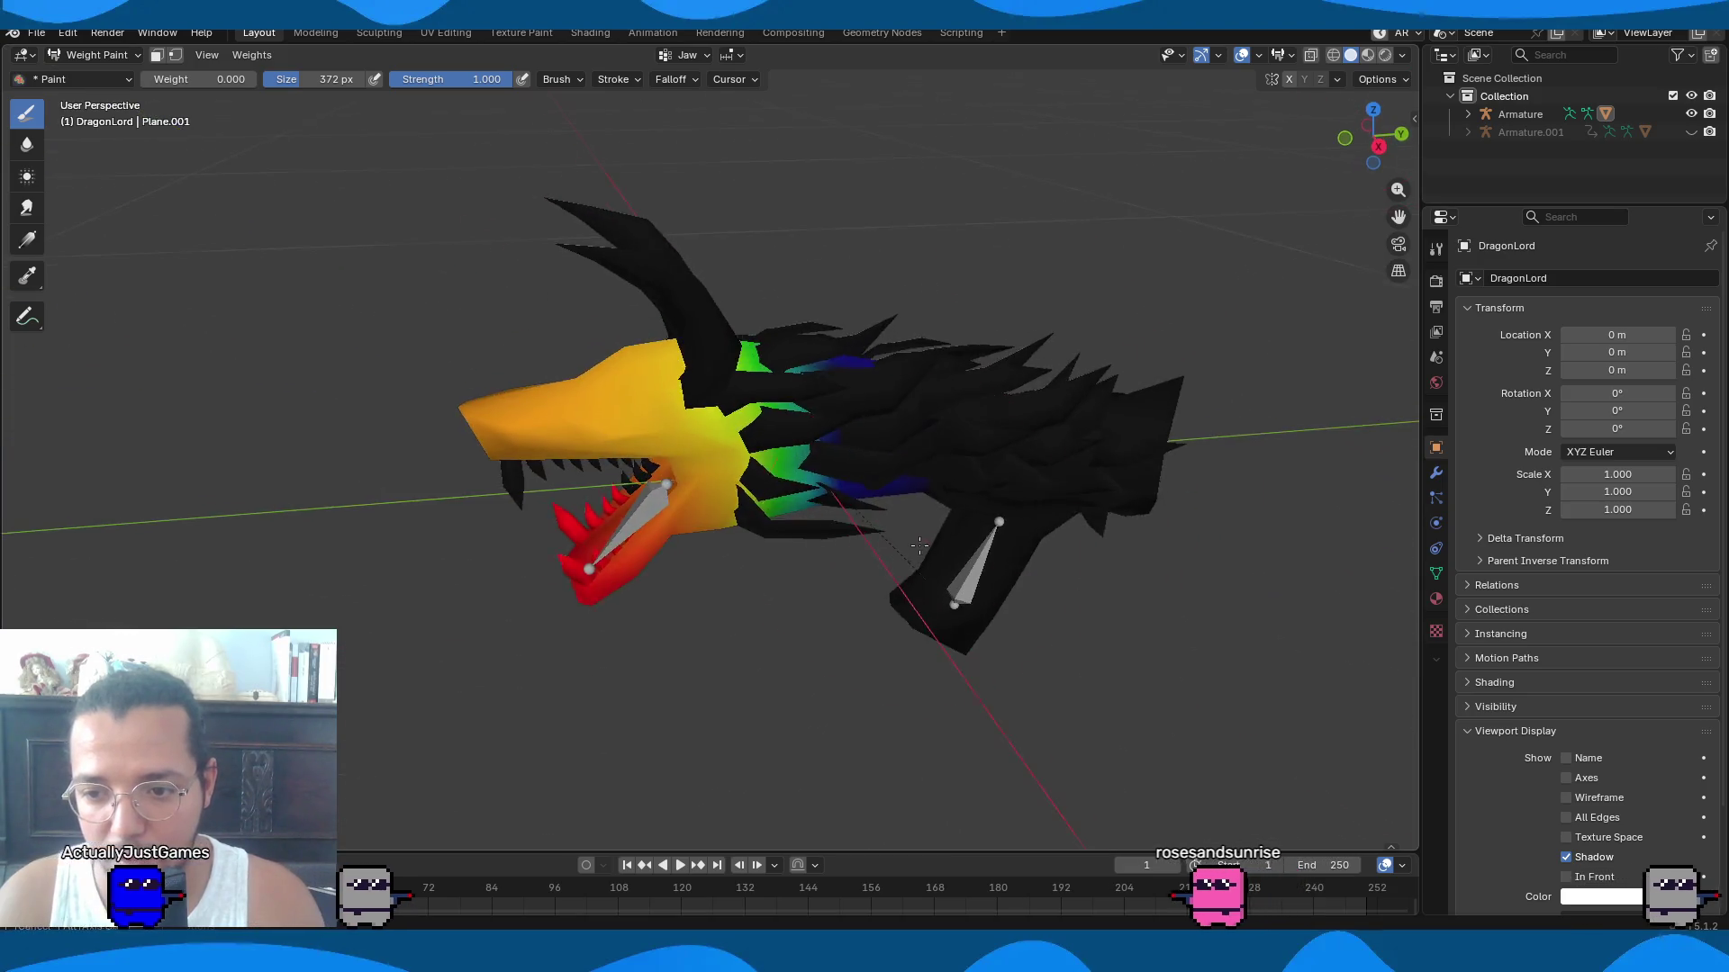
pyautogui.scroll(2, 862, 397)
pyautogui.moveTo(811, 297)
pyautogui.mouseDown()
pyautogui.moveTo(558, 333)
pyautogui.moveTo(688, 327)
pyautogui.moveTo(463, 308)
pyautogui.moveTo(378, 386)
pyautogui.moveTo(927, 338)
pyautogui.moveTo(385, 347)
pyautogui.mouseUp()
pyautogui.moveTo(732, 270); pyautogui.dragTo(753, 443, button='middle')
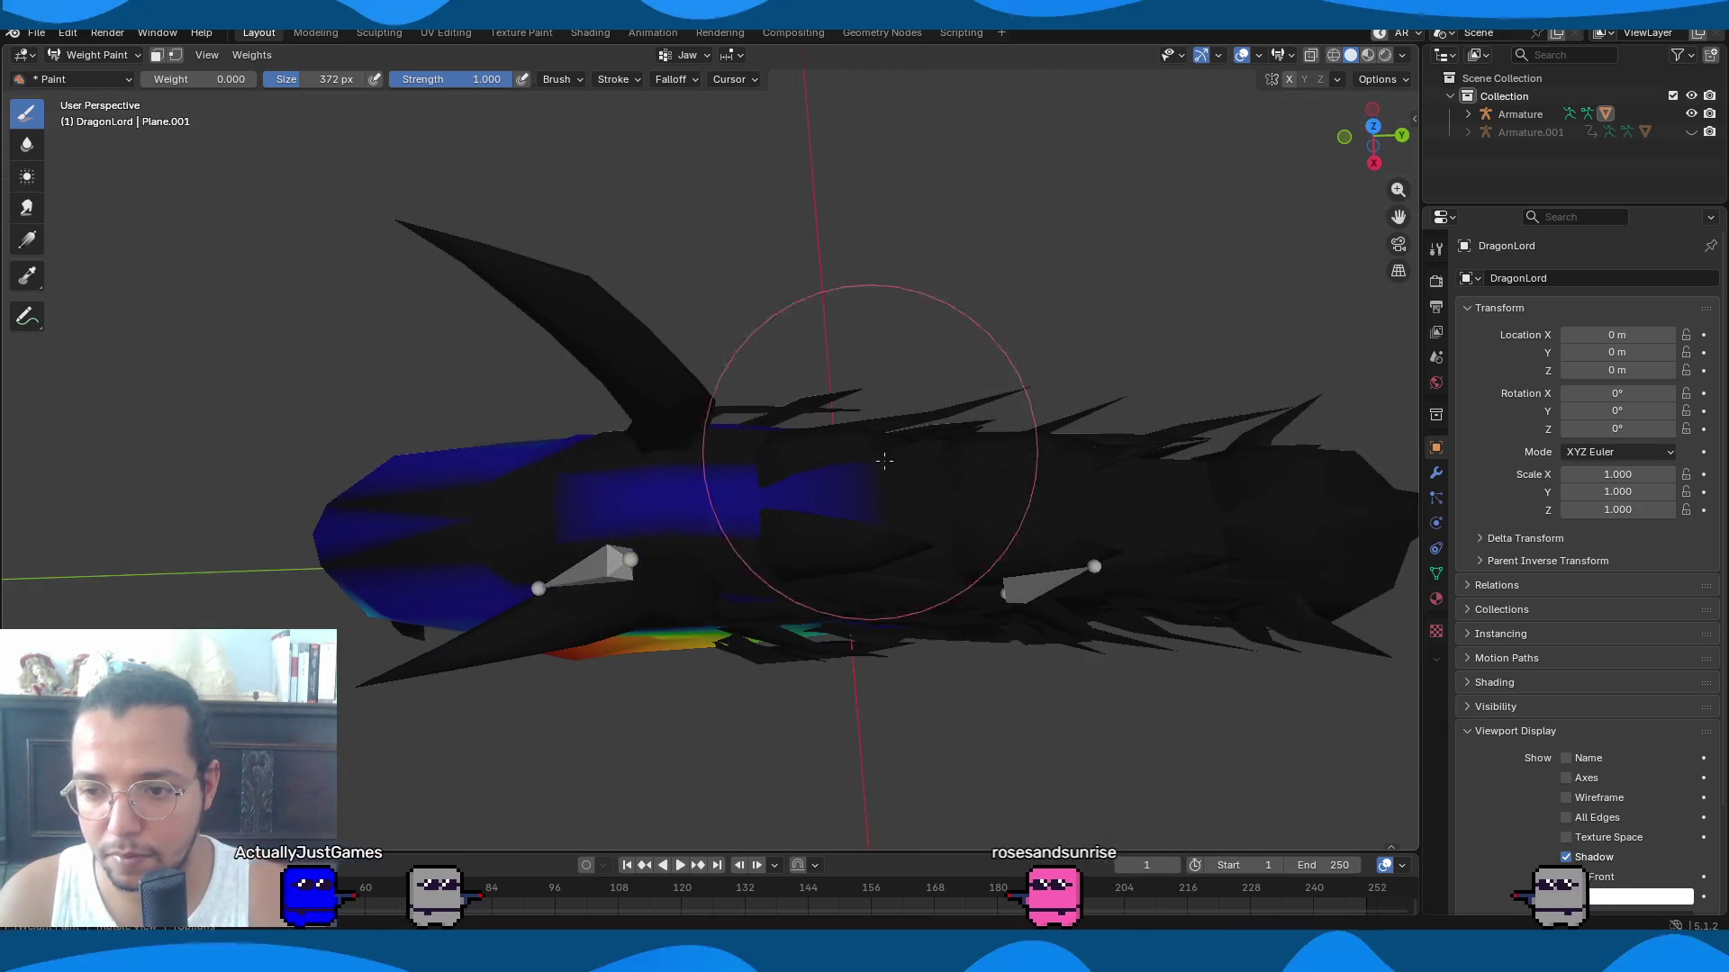
# Paint the snout to zero weight, shrinking the brush to 182 px for the upper snout.
pyautogui.moveTo(583, 564)
pyautogui.mouseDown()
pyautogui.moveTo(532, 579)
pyautogui.moveTo(385, 435)
pyautogui.moveTo(386, 501)
pyautogui.moveTo(396, 480)
pyautogui.mouseUp()
pyautogui.moveTo(598, 328); pyautogui.dragTo(501, 671, button='middle')
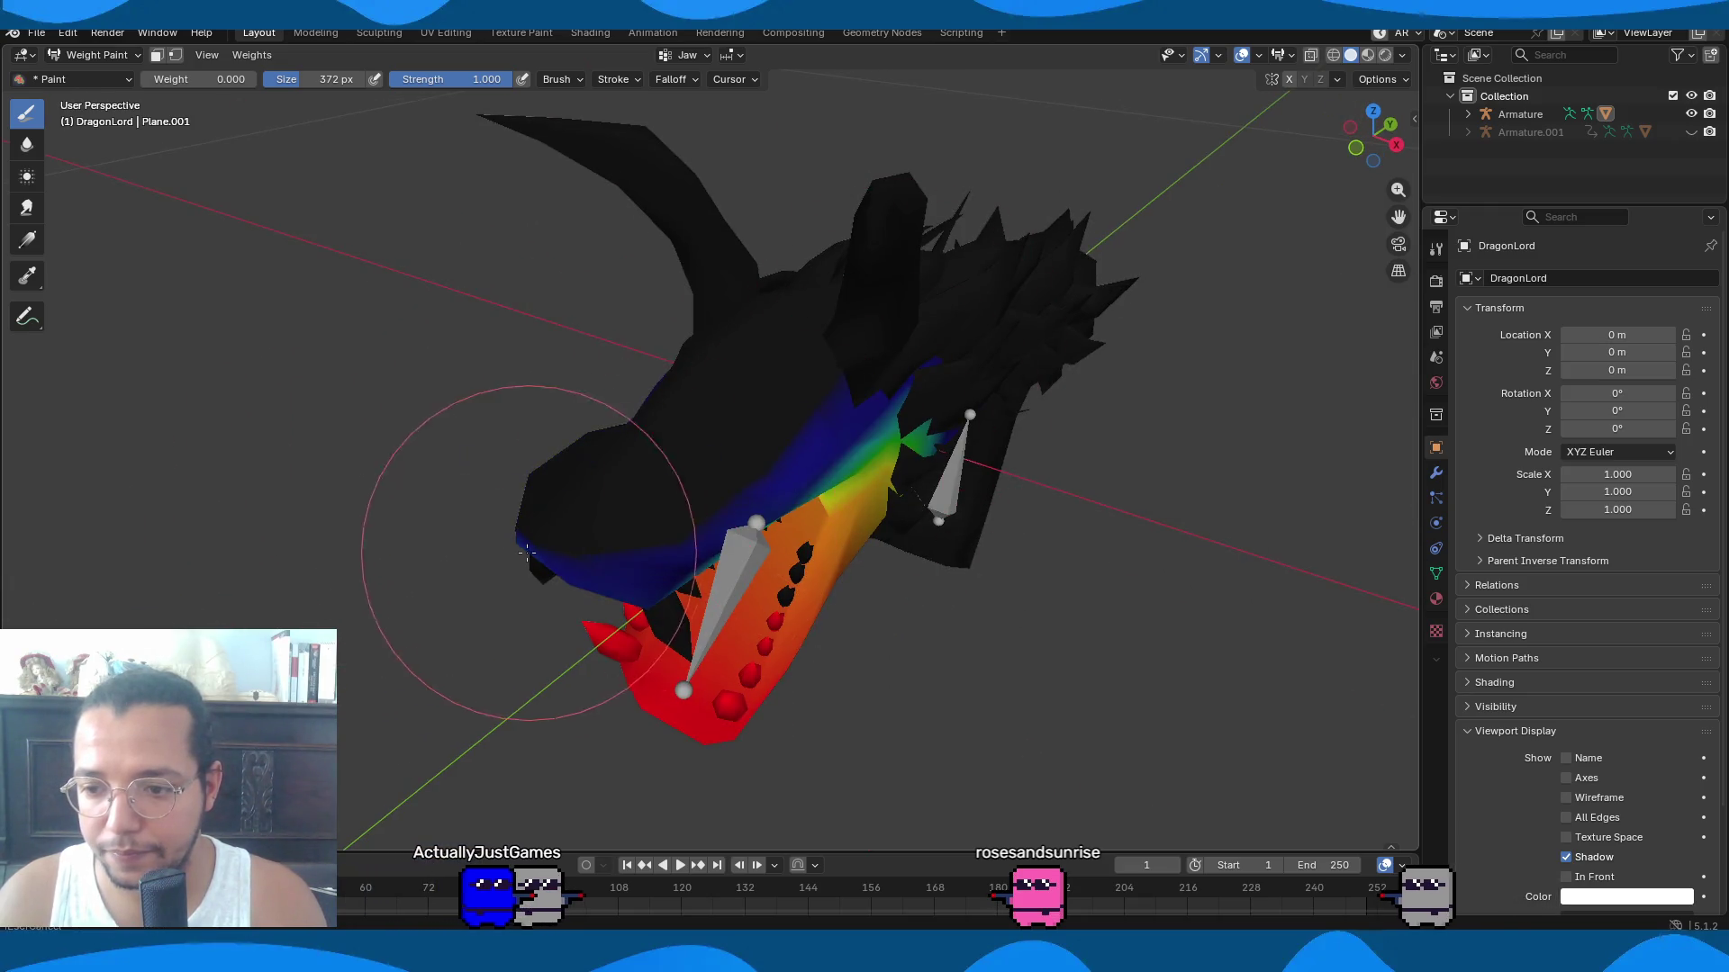
pyautogui.moveTo(767, 440); pyautogui.dragTo(705, 216, button='middle')
pyautogui.press('f')
pyautogui.click(706, 204)
pyautogui.moveTo(706, 203); pyautogui.dragTo(568, 217)
pyautogui.moveTo(376, 280); pyautogui.dragTo(621, 229)
pyautogui.moveTo(621, 229); pyautogui.dragTo(611, 261, button='middle')
pyautogui.moveTo(959, 271)
pyautogui.mouseDown()
pyautogui.moveTo(925, 301)
pyautogui.moveTo(578, 328)
pyautogui.moveTo(540, 309)
pyautogui.mouseUp()
# Clear the remaining Jaw weight from the upper head and upper jaw above the teeth.
pyautogui.moveTo(541, 309); pyautogui.dragTo(665, 256, button='middle')
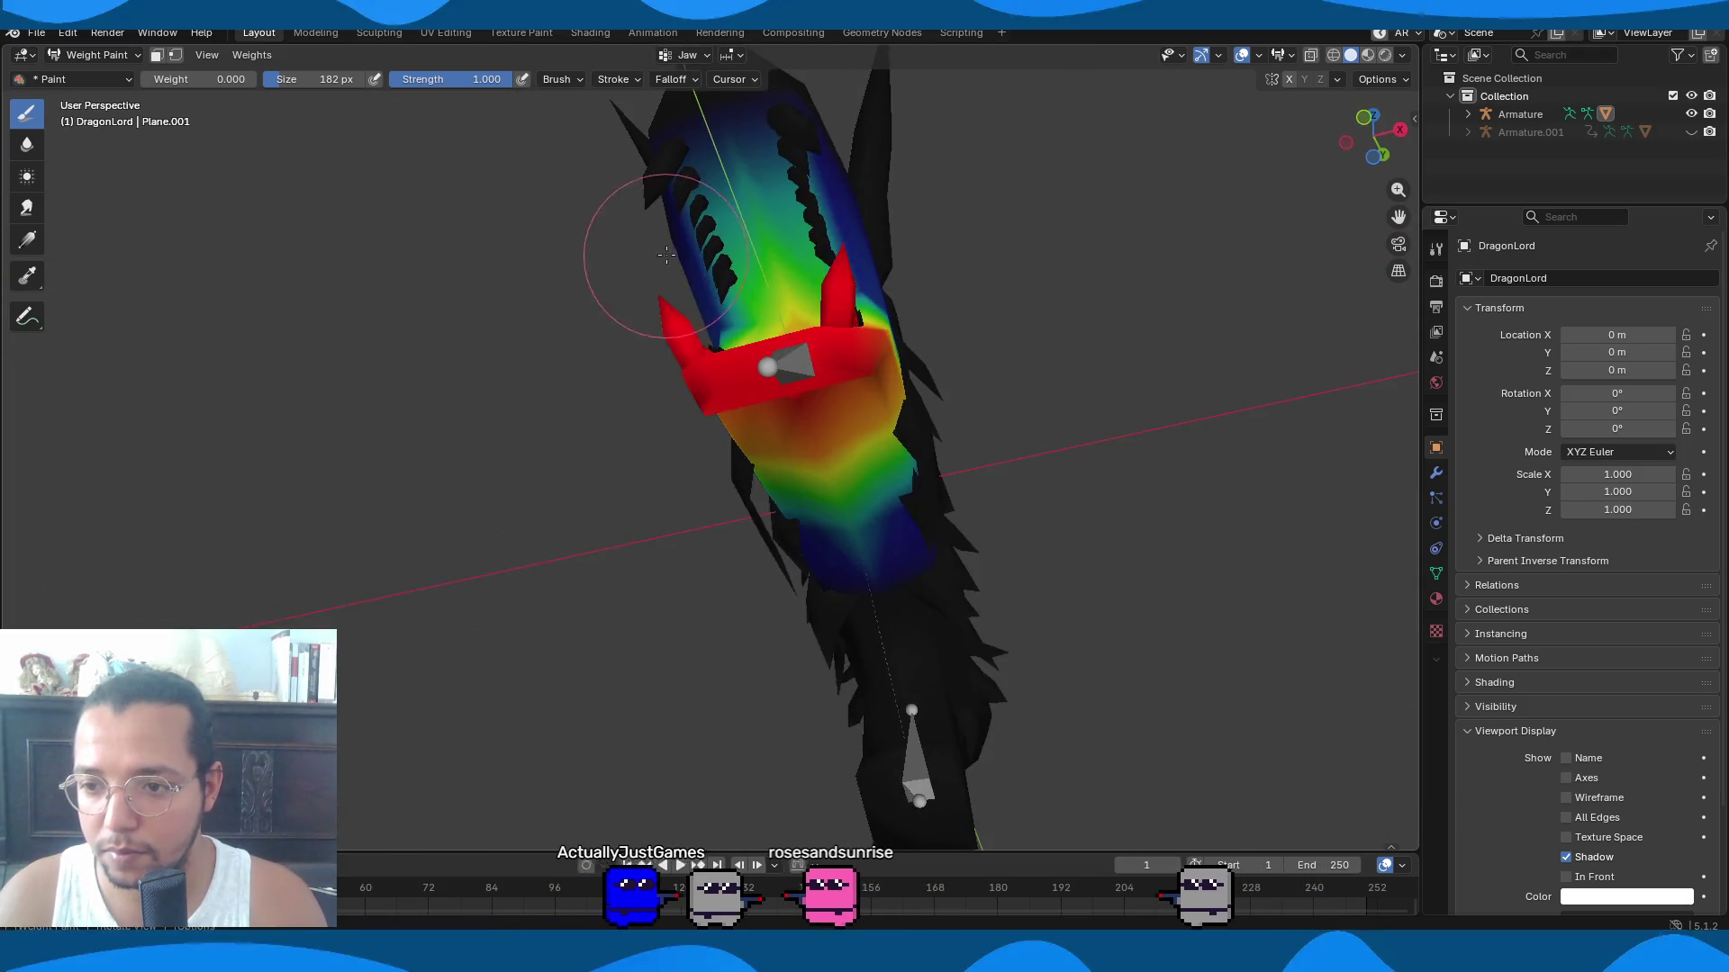
pyautogui.moveTo(1273, 231); pyautogui.dragTo(1018, 356, button='middle')
pyautogui.scroll(3, 872, 463)
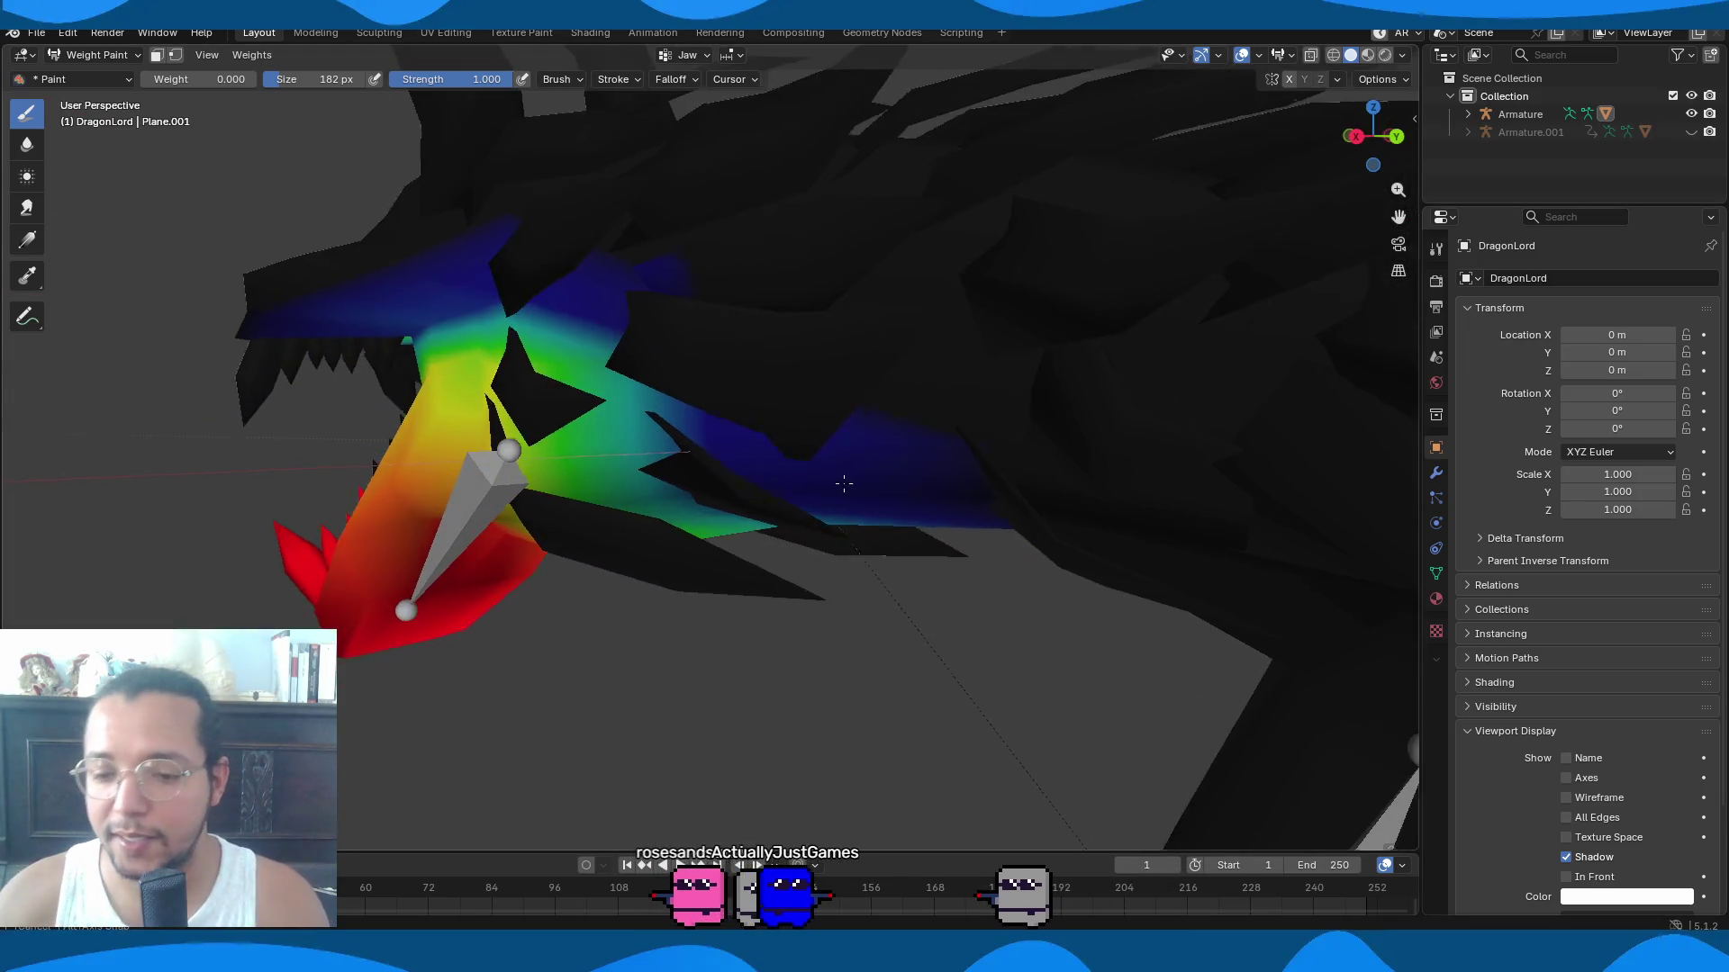
pyautogui.moveTo(841, 475); pyautogui.dragTo(744, 541, button='middle')
pyautogui.moveTo(579, 154)
pyautogui.mouseDown()
pyautogui.moveTo(713, 288)
pyautogui.moveTo(984, 255)
pyautogui.mouseUp()
pyautogui.moveTo(985, 255)
pyautogui.mouseDown(button='middle')
pyautogui.moveTo(1073, 357)
pyautogui.moveTo(899, 327)
pyautogui.moveTo(876, 278)
pyautogui.moveTo(938, 336)
pyautogui.moveTo(893, 270)
pyautogui.mouseUp(button='middle')
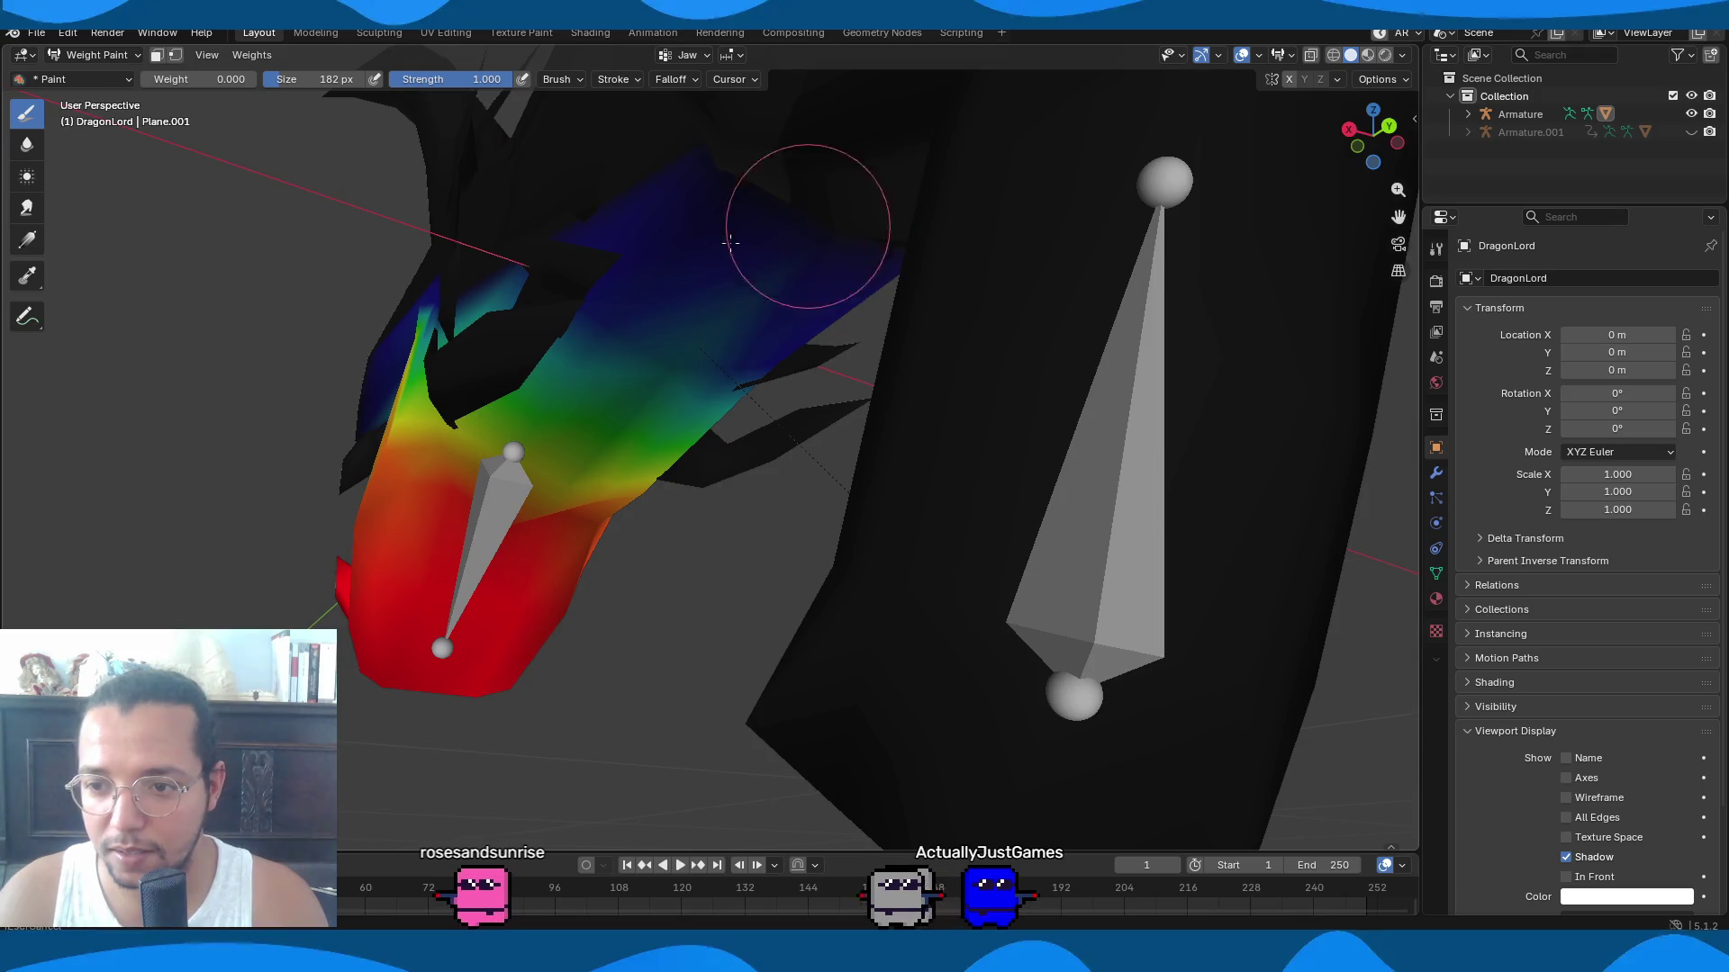
pyautogui.moveTo(789, 230); pyautogui.dragTo(1096, 355, button='middle')
pyautogui.moveTo(933, 359)
pyautogui.mouseDown(button='middle')
pyautogui.moveTo(967, 428)
pyautogui.moveTo(881, 480)
pyautogui.mouseUp(button='middle')
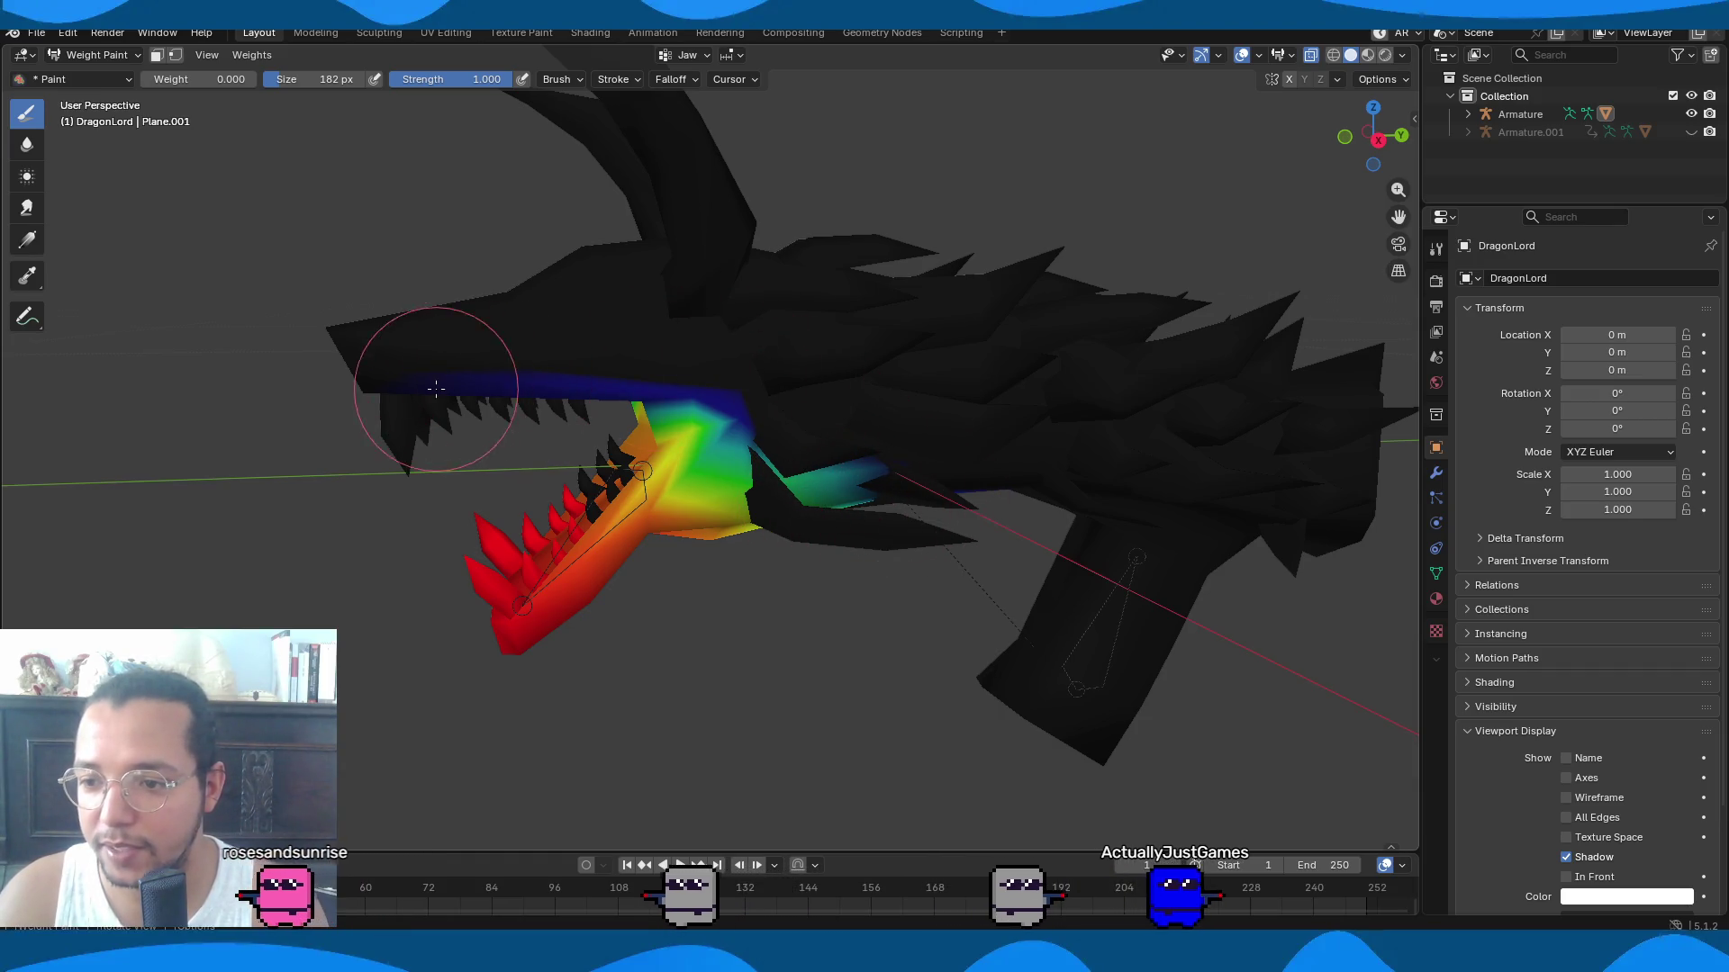
pyautogui.moveTo(714, 459)
pyautogui.mouseDown(button='middle')
pyautogui.moveTo(444, 386)
pyautogui.moveTo(506, 435)
pyautogui.mouseUp(button='middle')
pyautogui.moveTo(363, 419)
pyautogui.mouseDown()
pyautogui.moveTo(895, 328)
pyautogui.moveTo(562, 352)
pyautogui.mouseUp()
pyautogui.moveTo(877, 357)
pyautogui.mouseDown(button='middle')
pyautogui.moveTo(819, 328)
pyautogui.moveTo(892, 451)
pyautogui.moveTo(984, 502)
pyautogui.moveTo(783, 385)
pyautogui.moveTo(706, 678)
pyautogui.moveTo(756, 463)
pyautogui.moveTo(894, 679)
pyautogui.mouseUp(button='middle')
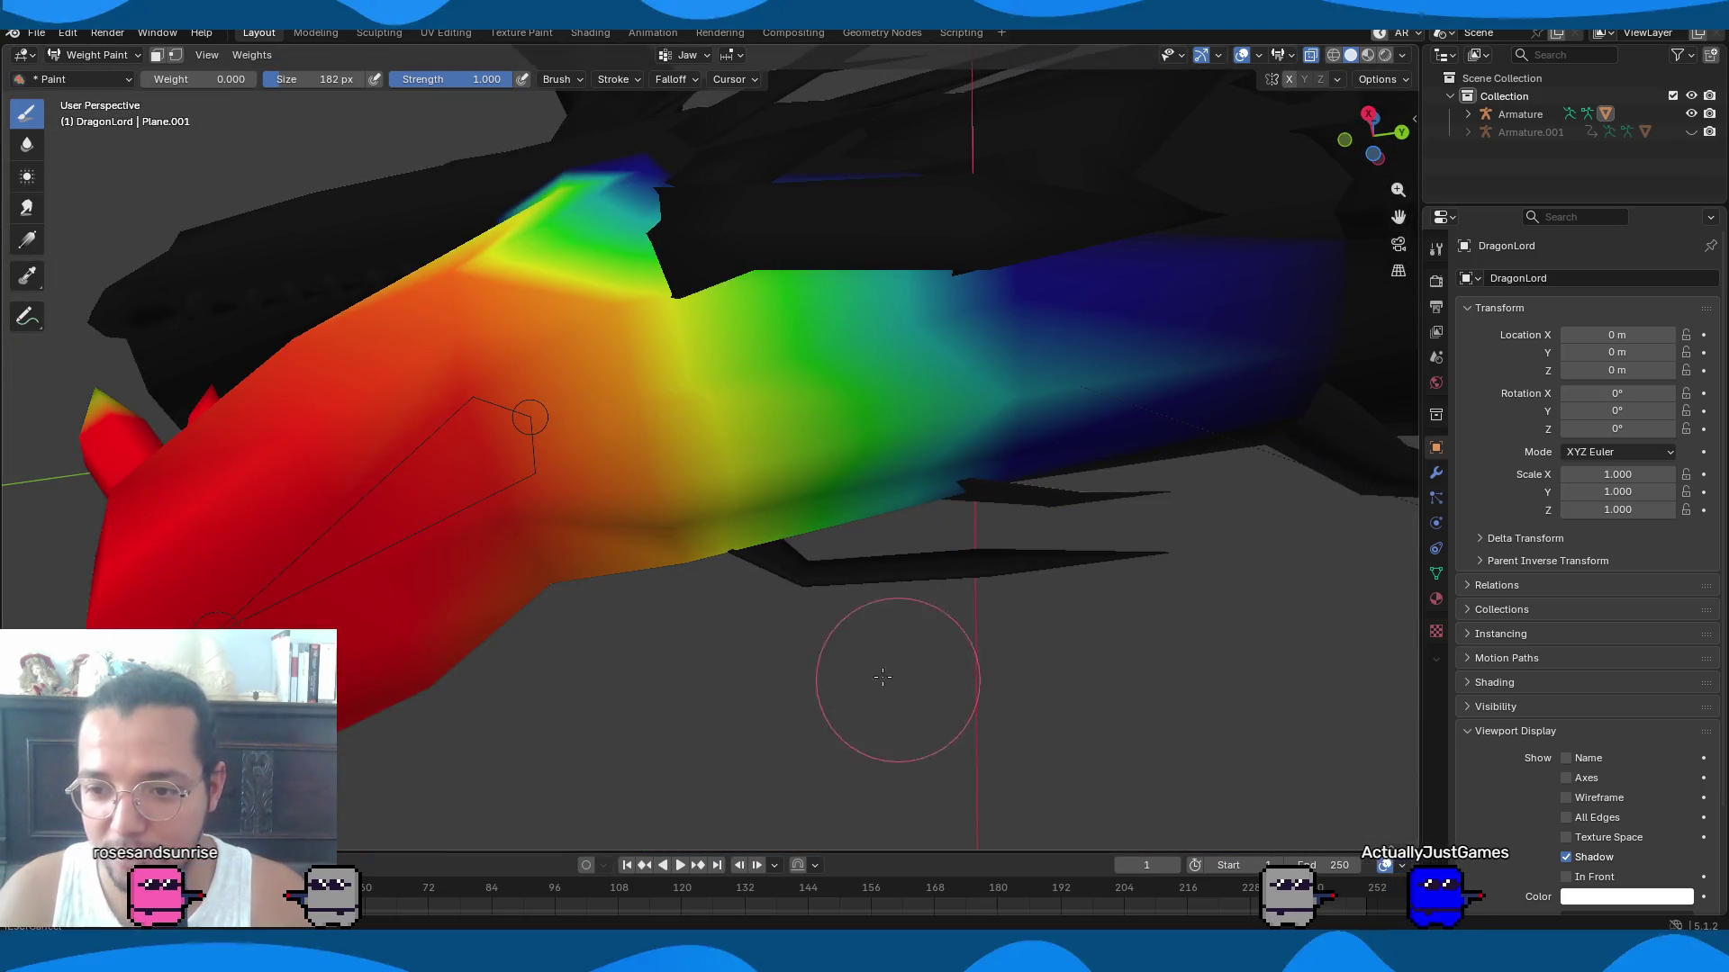
# Paint the blue and teal region and top of the jaw to zero weight.
pyautogui.moveTo(968, 554)
pyautogui.mouseDown()
pyautogui.moveTo(1107, 360)
pyautogui.moveTo(914, 193)
pyautogui.mouseUp()
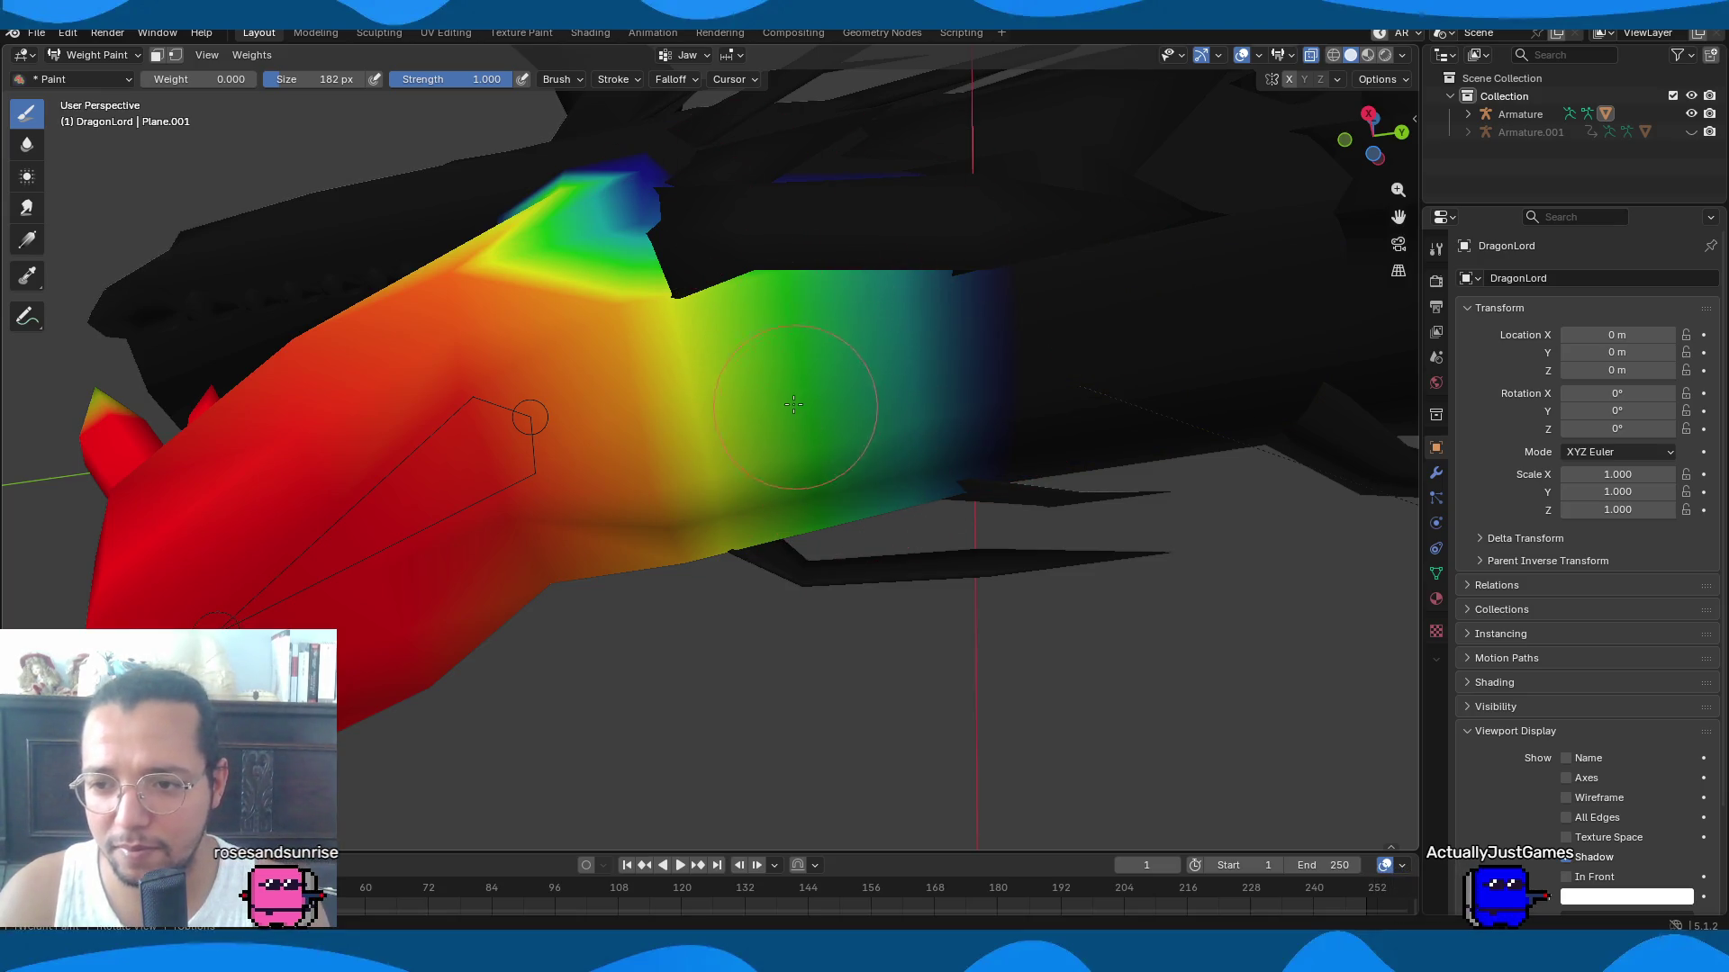
pyautogui.moveTo(793, 404); pyautogui.dragTo(826, 399, button='middle')
pyautogui.moveTo(931, 334); pyautogui.dragTo(786, 374, button='middle')
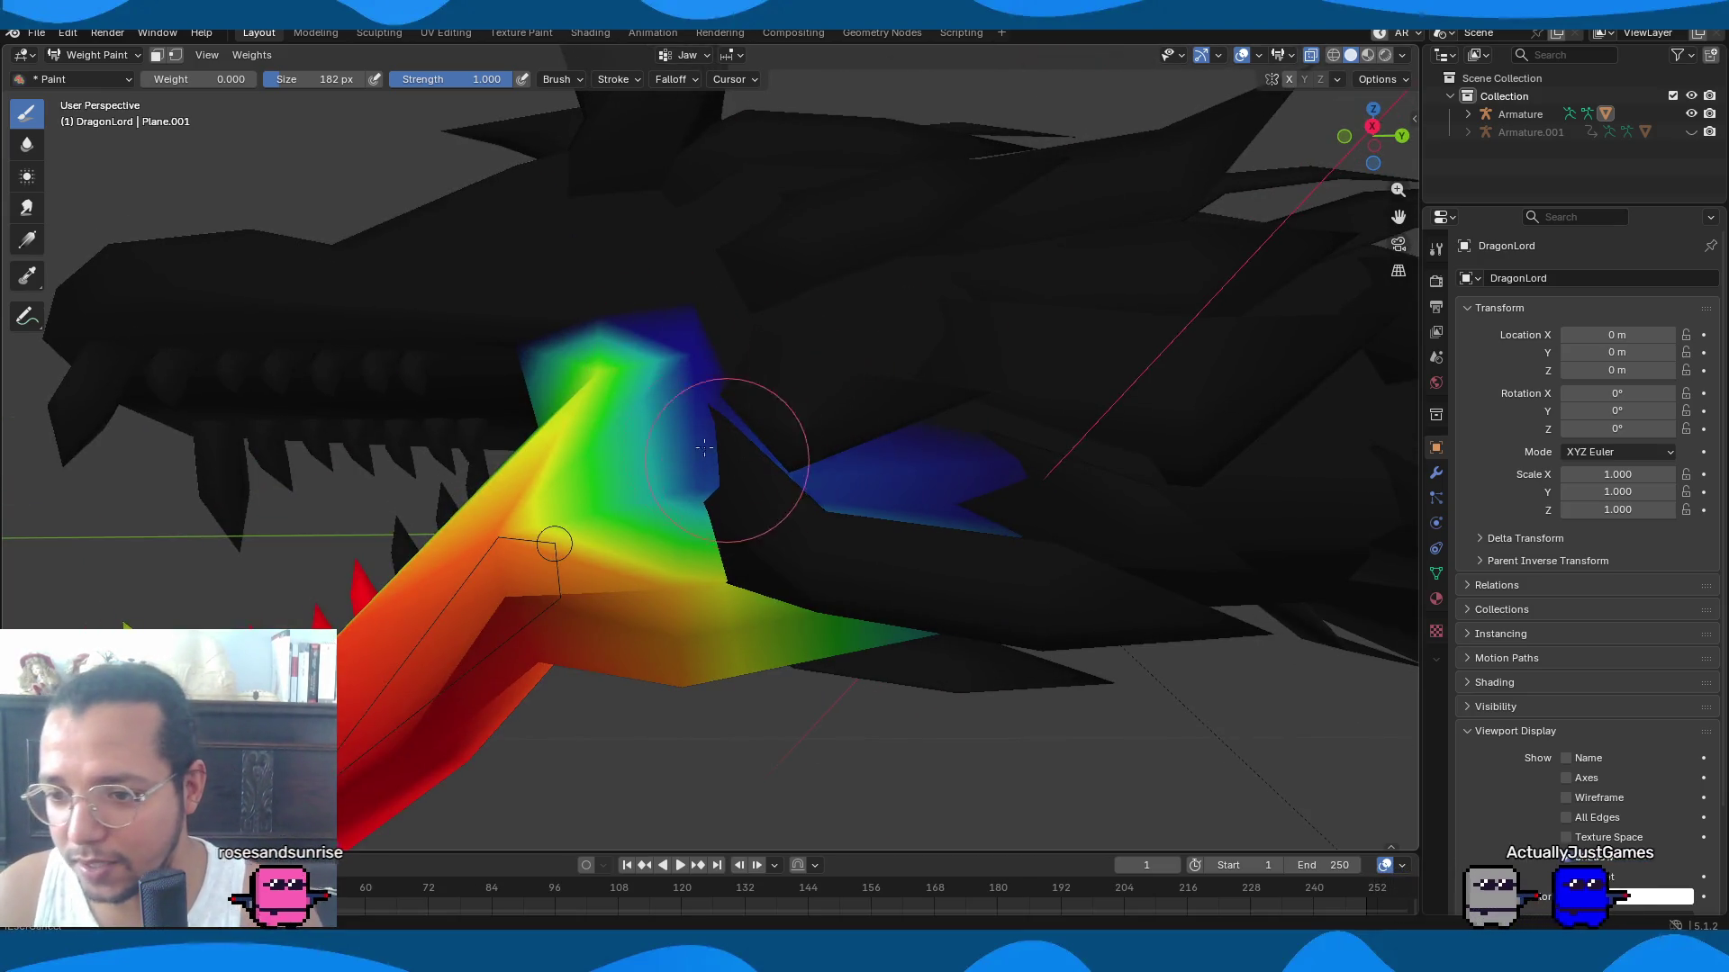
pyautogui.moveTo(727, 460); pyautogui.dragTo(626, 379)
pyautogui.moveTo(922, 566); pyautogui.dragTo(795, 485, button='middle')
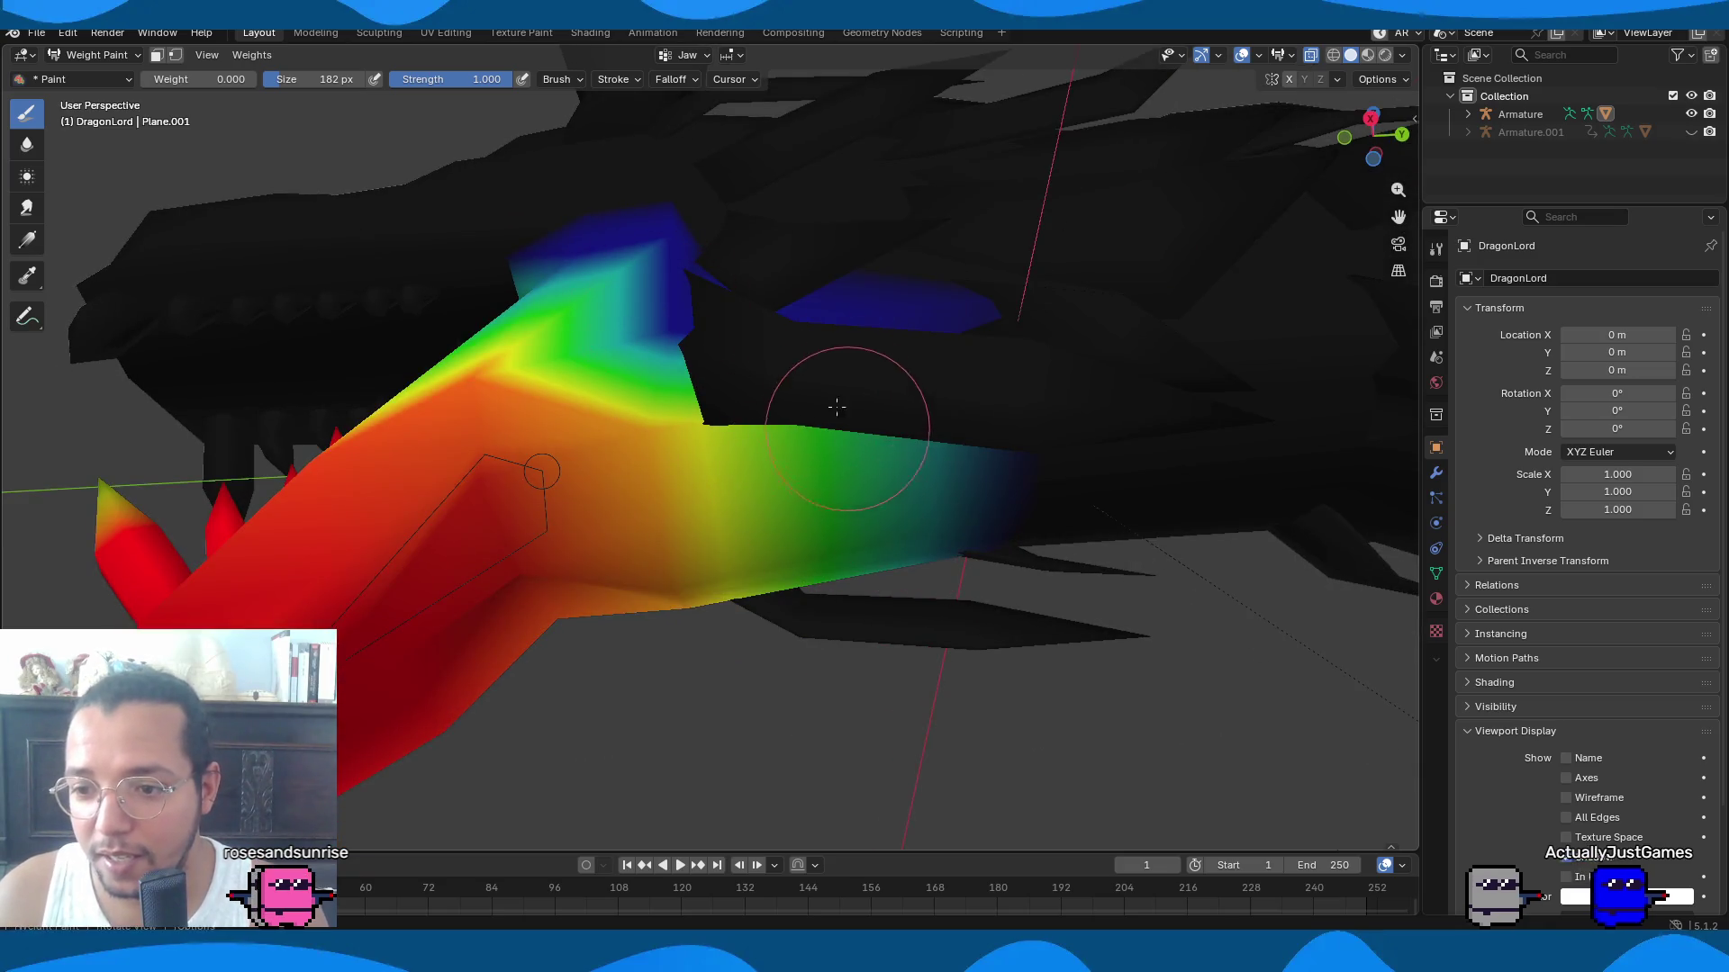
pyautogui.moveTo(896, 498); pyautogui.dragTo(903, 385, button='middle')
pyautogui.moveTo(924, 238)
pyautogui.mouseDown(button='middle')
pyautogui.moveTo(637, 666)
pyautogui.moveTo(597, 432)
pyautogui.mouseUp(button='middle')
pyautogui.moveTo(597, 432)
pyautogui.mouseDown()
pyautogui.moveTo(675, 521)
pyautogui.moveTo(692, 488)
pyautogui.mouseUp()
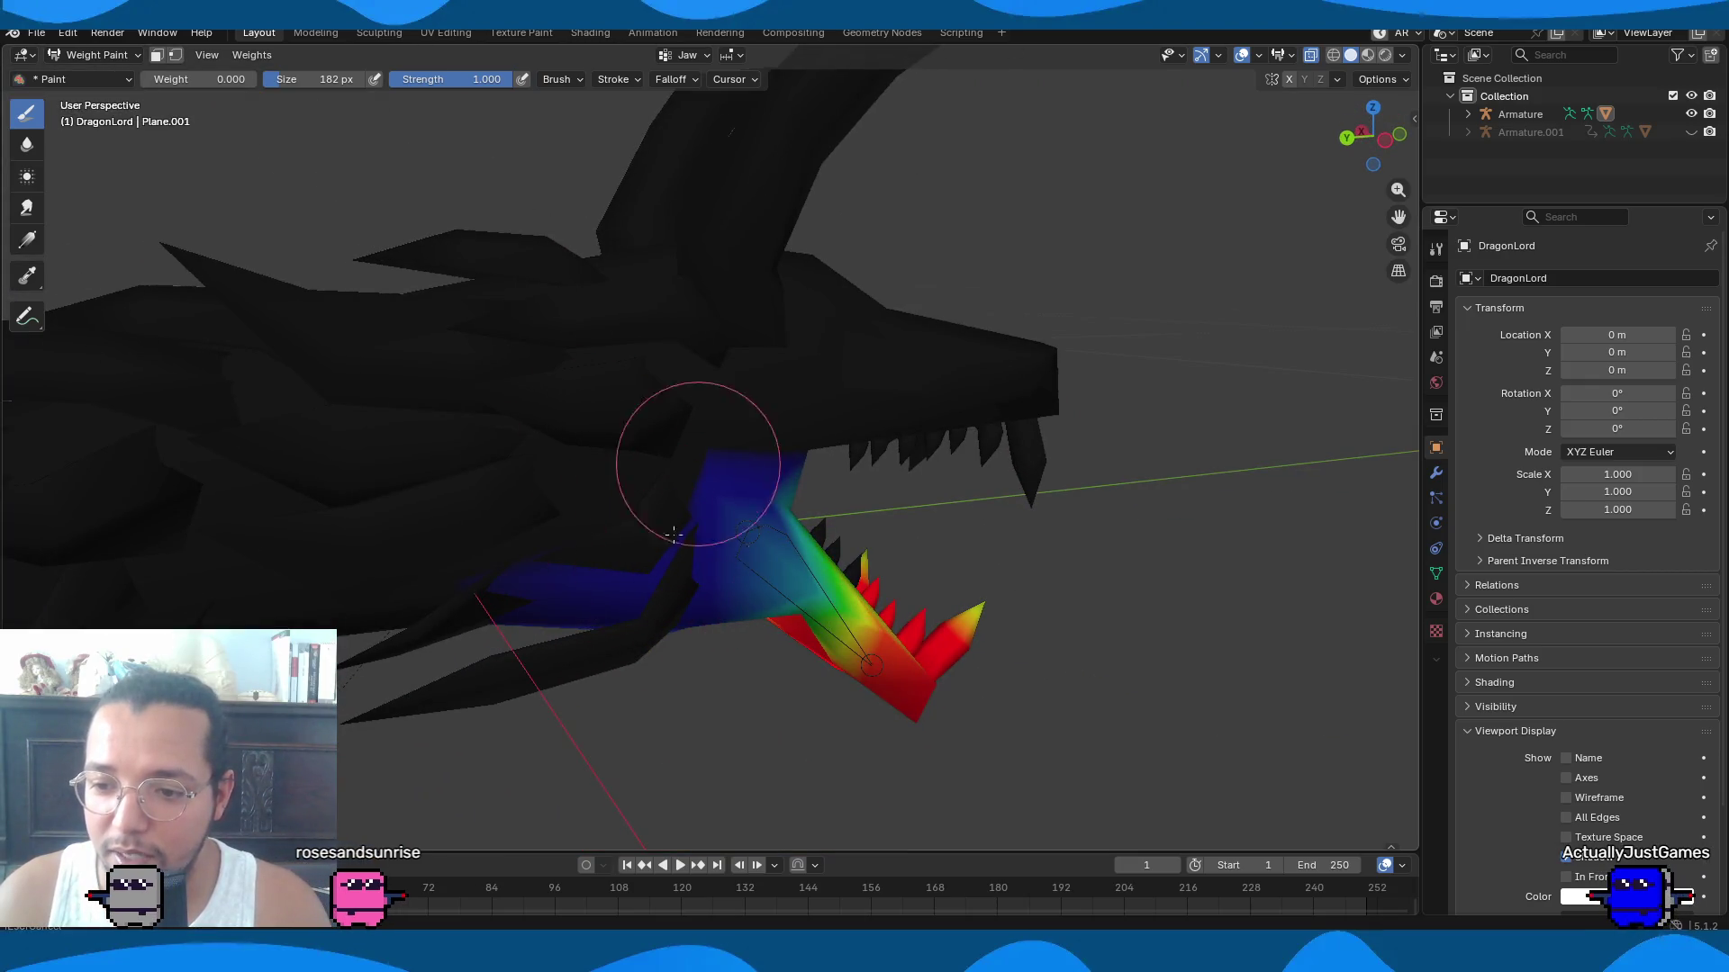
# Paint out the leftover Jaw weight on the upper head and check it from below.
pyautogui.moveTo(577, 652); pyautogui.dragTo(522, 711, button='middle')
pyautogui.moveTo(630, 630); pyautogui.dragTo(785, 702, button='middle')
pyautogui.moveTo(714, 455); pyautogui.dragTo(772, 579)
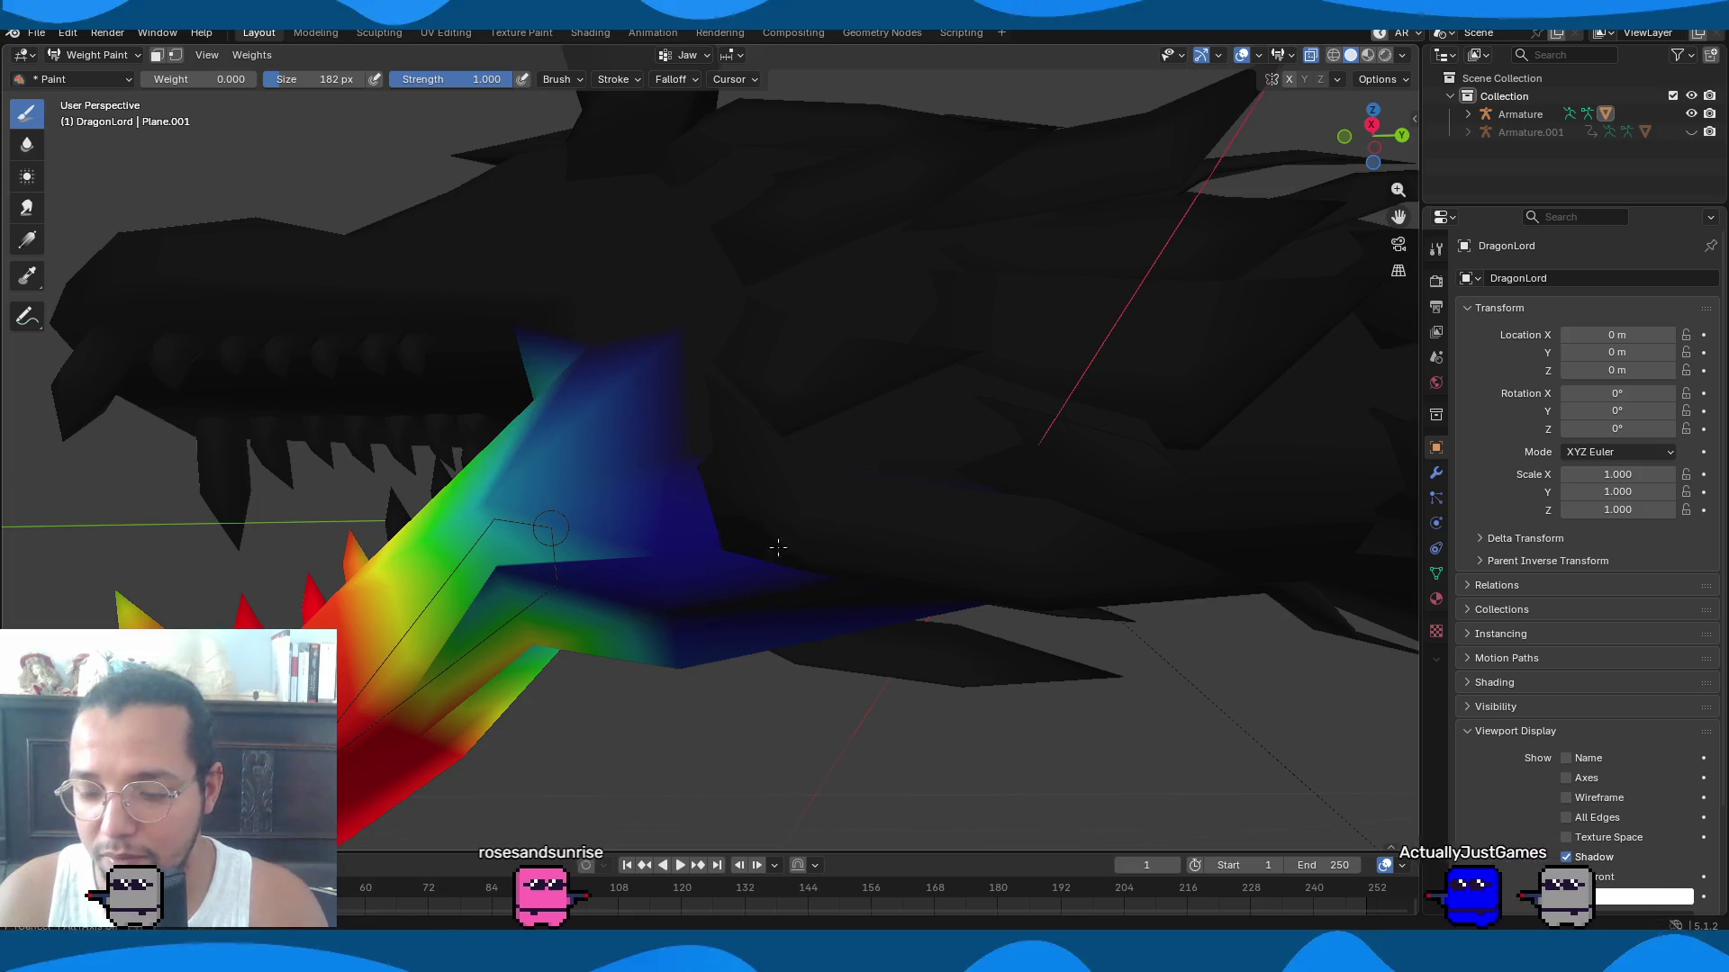
pyautogui.moveTo(772, 579); pyautogui.dragTo(708, 337, button='middle')
pyautogui.moveTo(694, 502)
pyautogui.mouseDown(button='middle')
pyautogui.moveTo(784, 462)
pyautogui.moveTo(712, 309)
pyautogui.mouseUp(button='middle')
pyautogui.moveTo(656, 231)
pyautogui.mouseDown(button='middle')
pyautogui.moveTo(753, 193)
pyautogui.moveTo(756, 514)
pyautogui.moveTo(675, 597)
pyautogui.moveTo(794, 607)
pyautogui.mouseUp(button='middle')
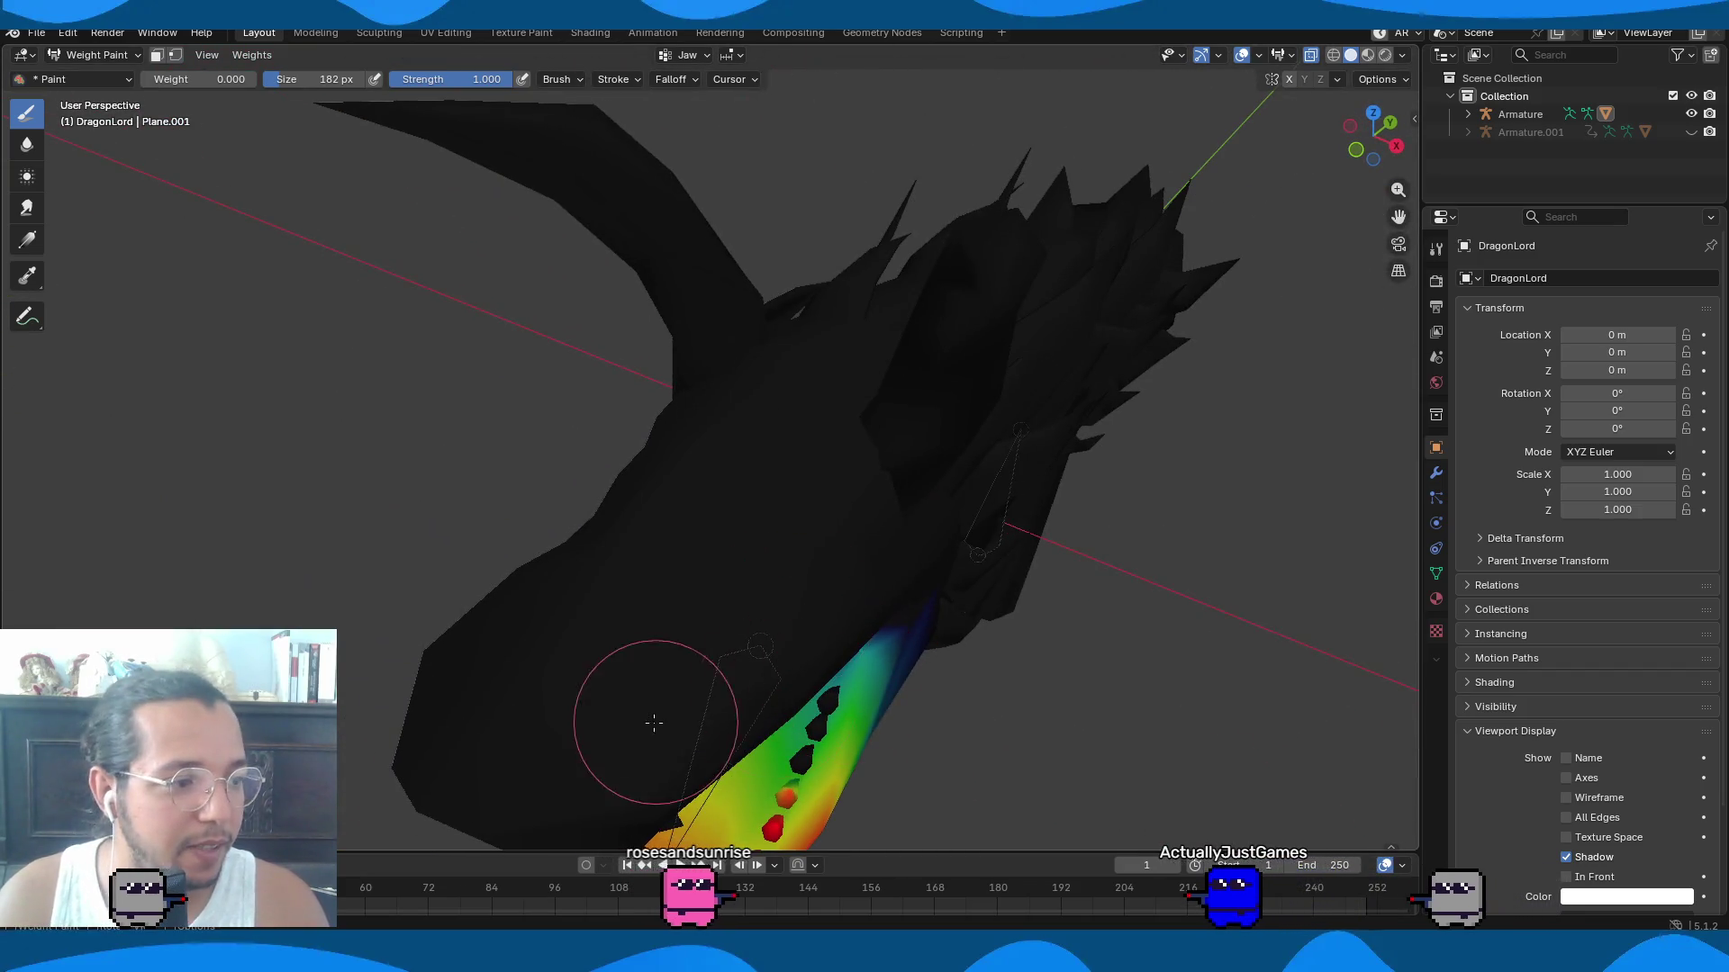
pyautogui.moveTo(1398, 639)
pyautogui.mouseDown(button='middle')
pyautogui.moveTo(1219, 598)
pyautogui.moveTo(1029, 606)
pyautogui.mouseUp(button='middle')
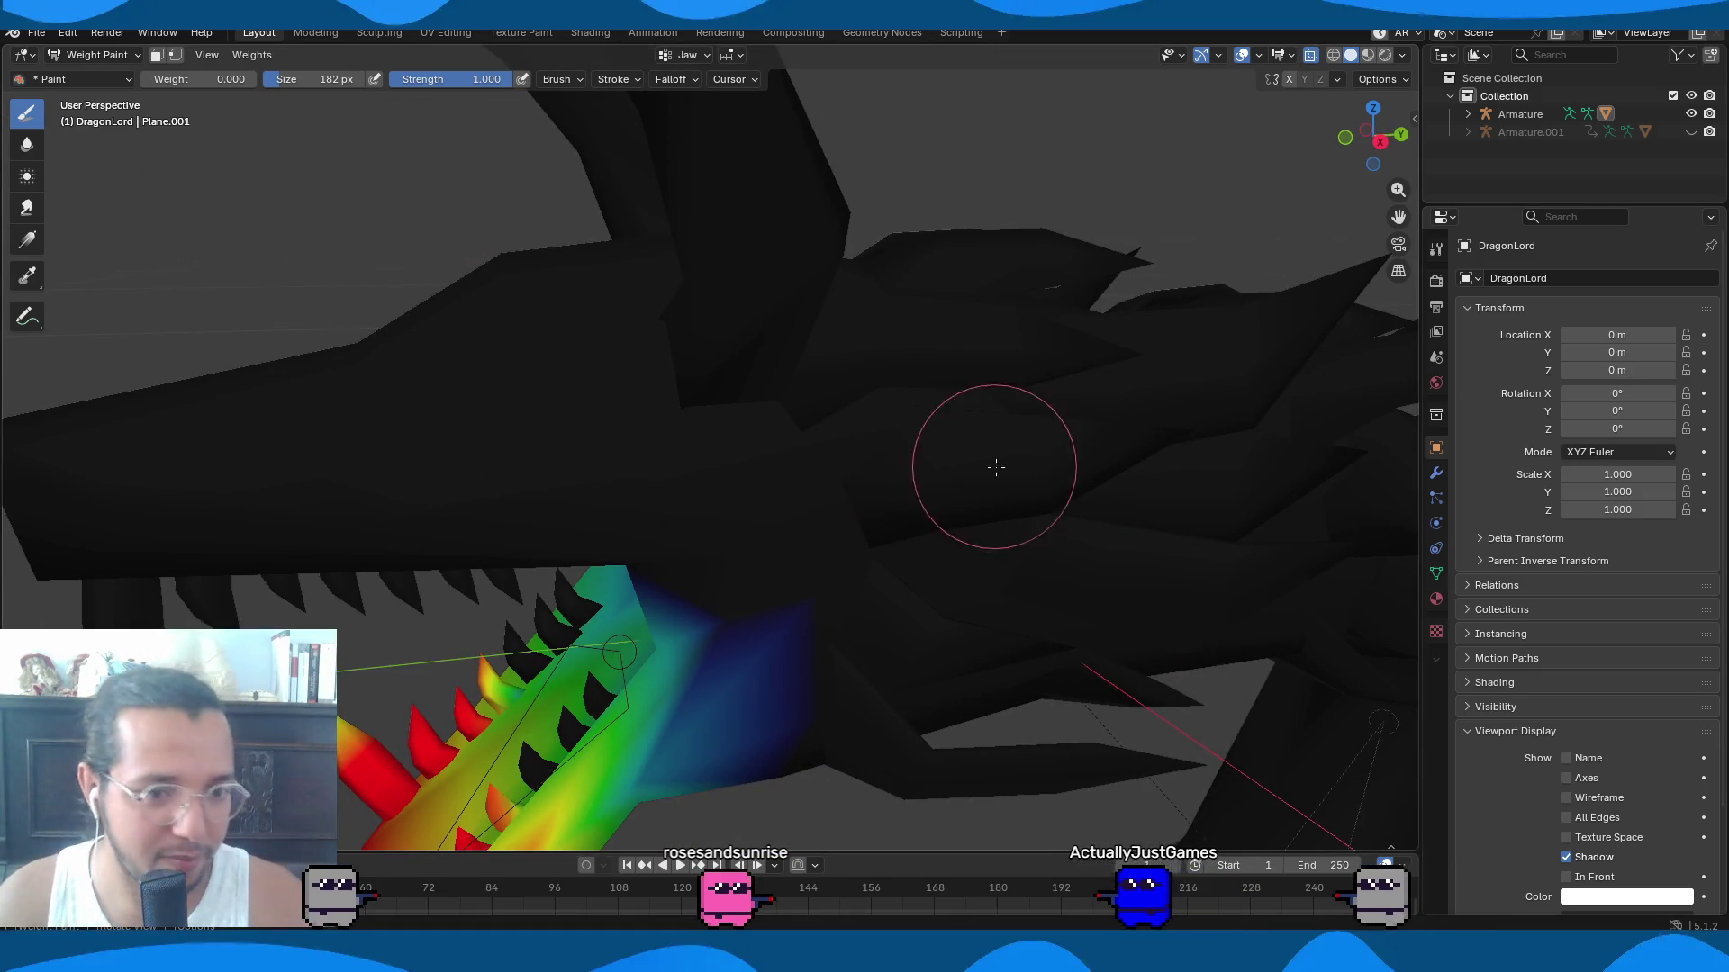
pyautogui.keyDown('shift'); pyautogui.moveTo(714, 568); pyautogui.dragTo(737, 520, button='middle'); pyautogui.keyUp('shift')
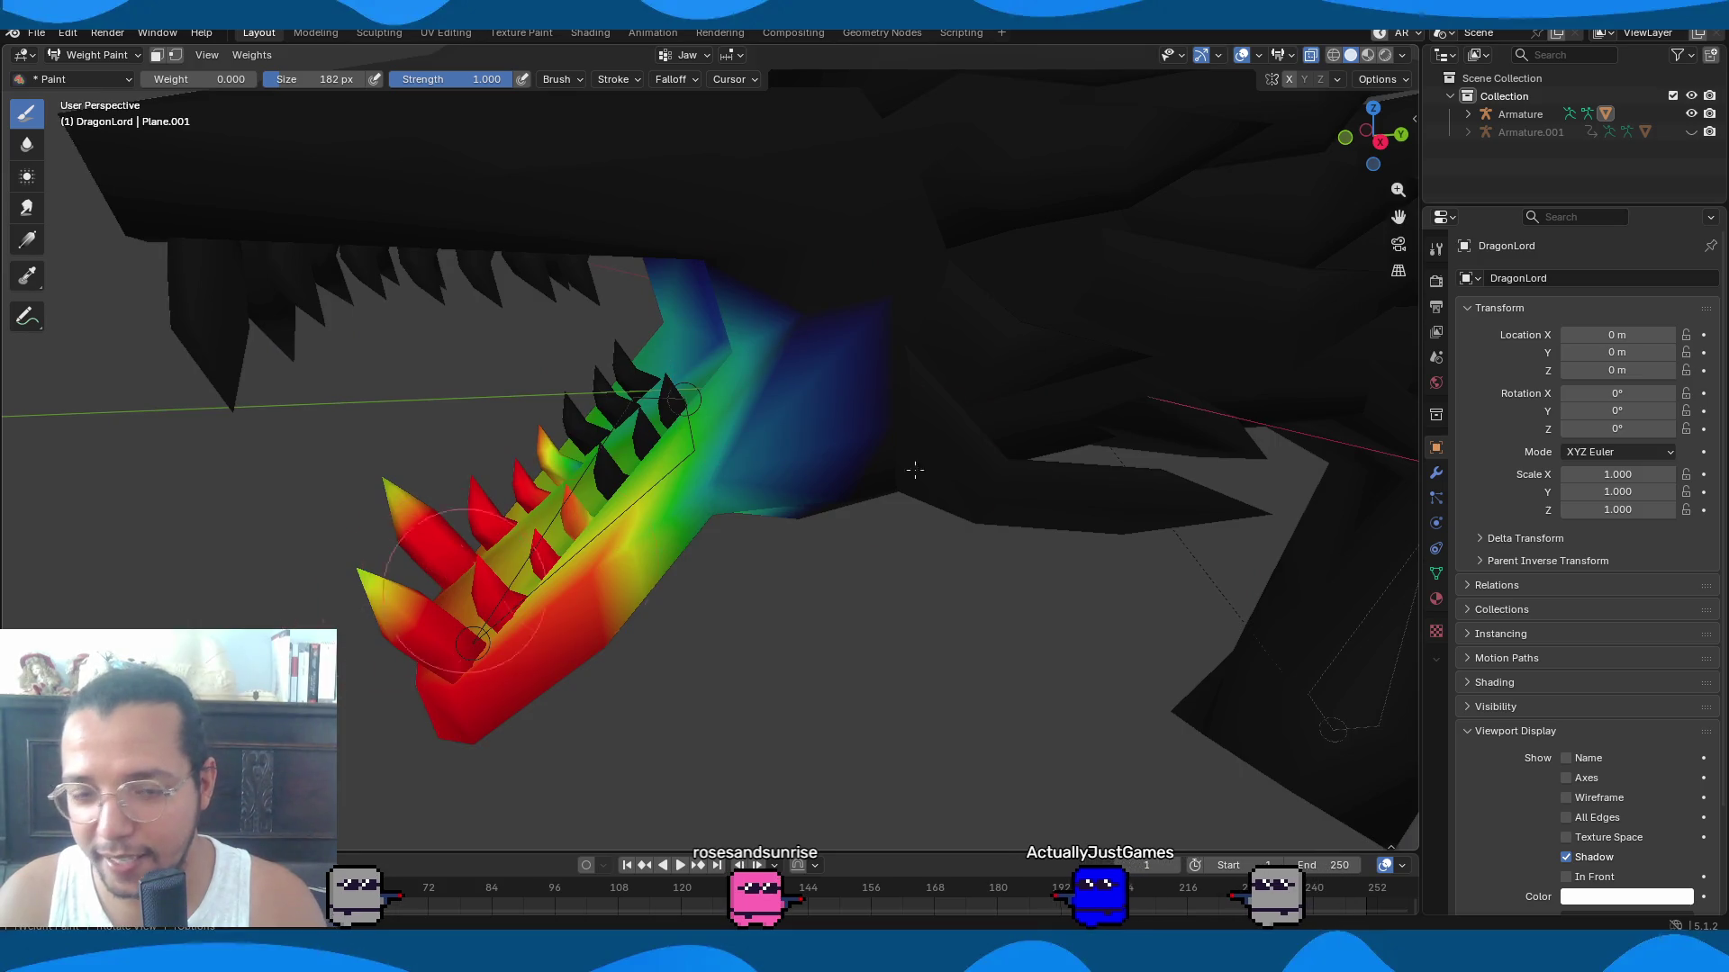
# Set the paint weight to 1.000 and inspect the jaw's underside.
pyautogui.click(197, 83)
pyautogui.write('1')
pyautogui.press('Return')
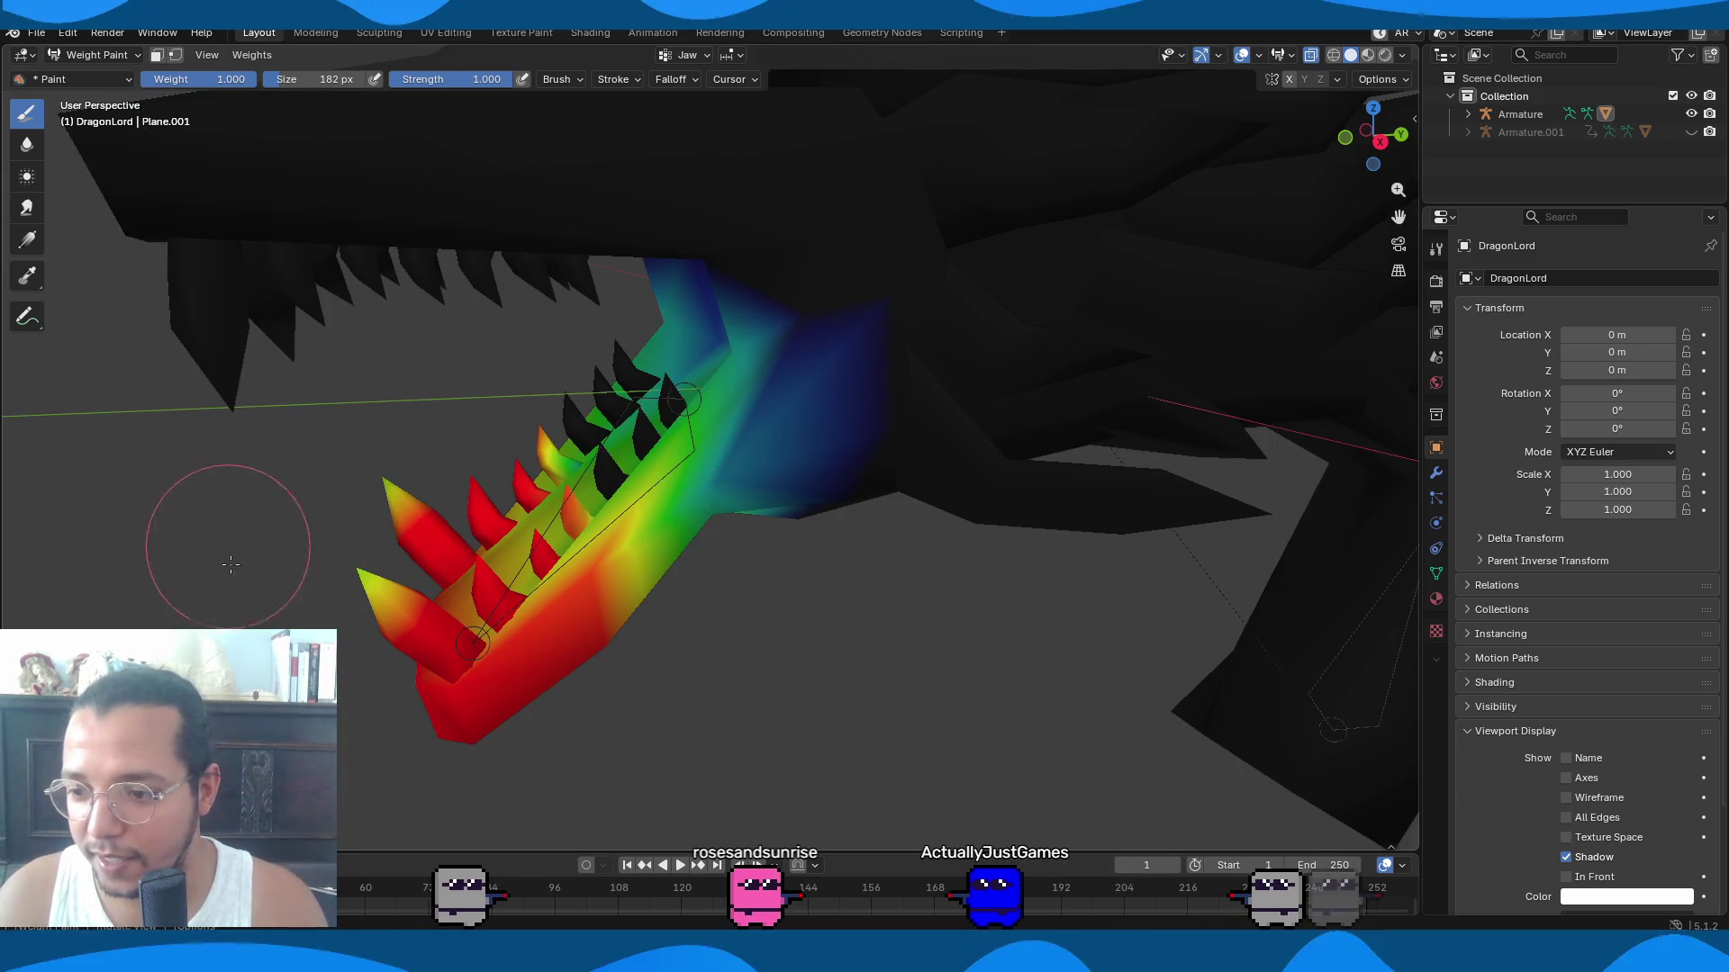
pyautogui.moveTo(328, 617)
pyautogui.mouseDown(button='middle')
pyautogui.moveTo(779, 634)
pyautogui.moveTo(523, 594)
pyautogui.mouseUp(button='middle')
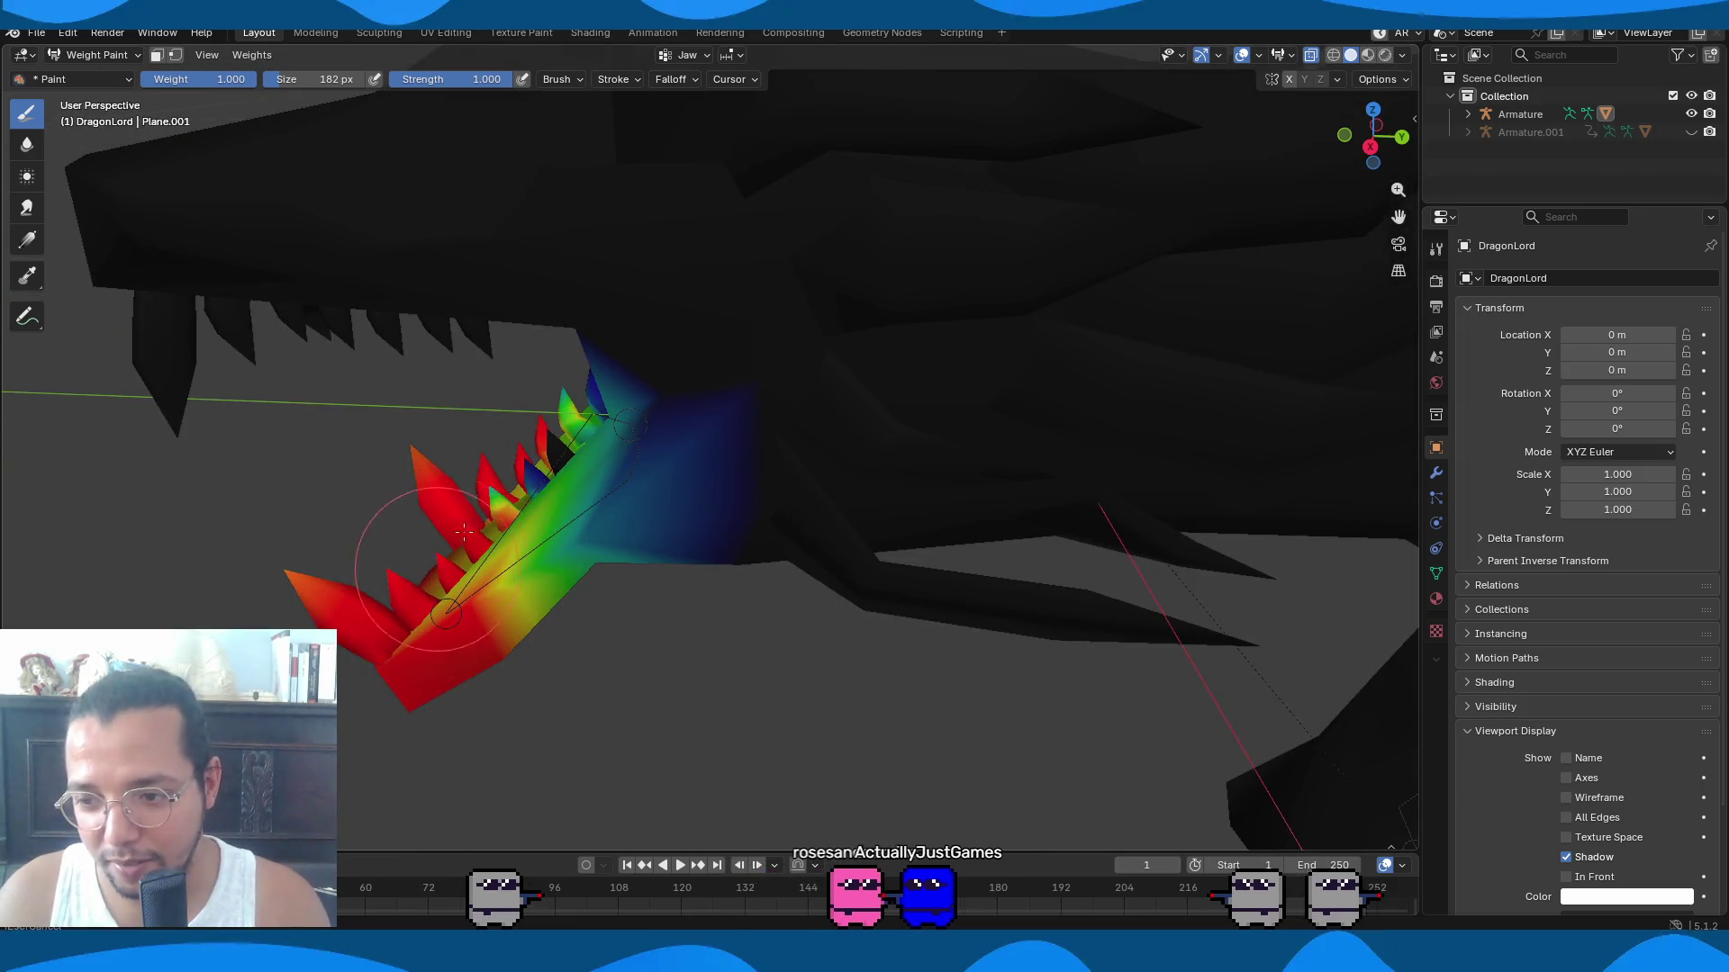
pyautogui.scroll(2, 580, 500)
pyautogui.moveTo(450, 547); pyautogui.dragTo(648, 460, button='middle')
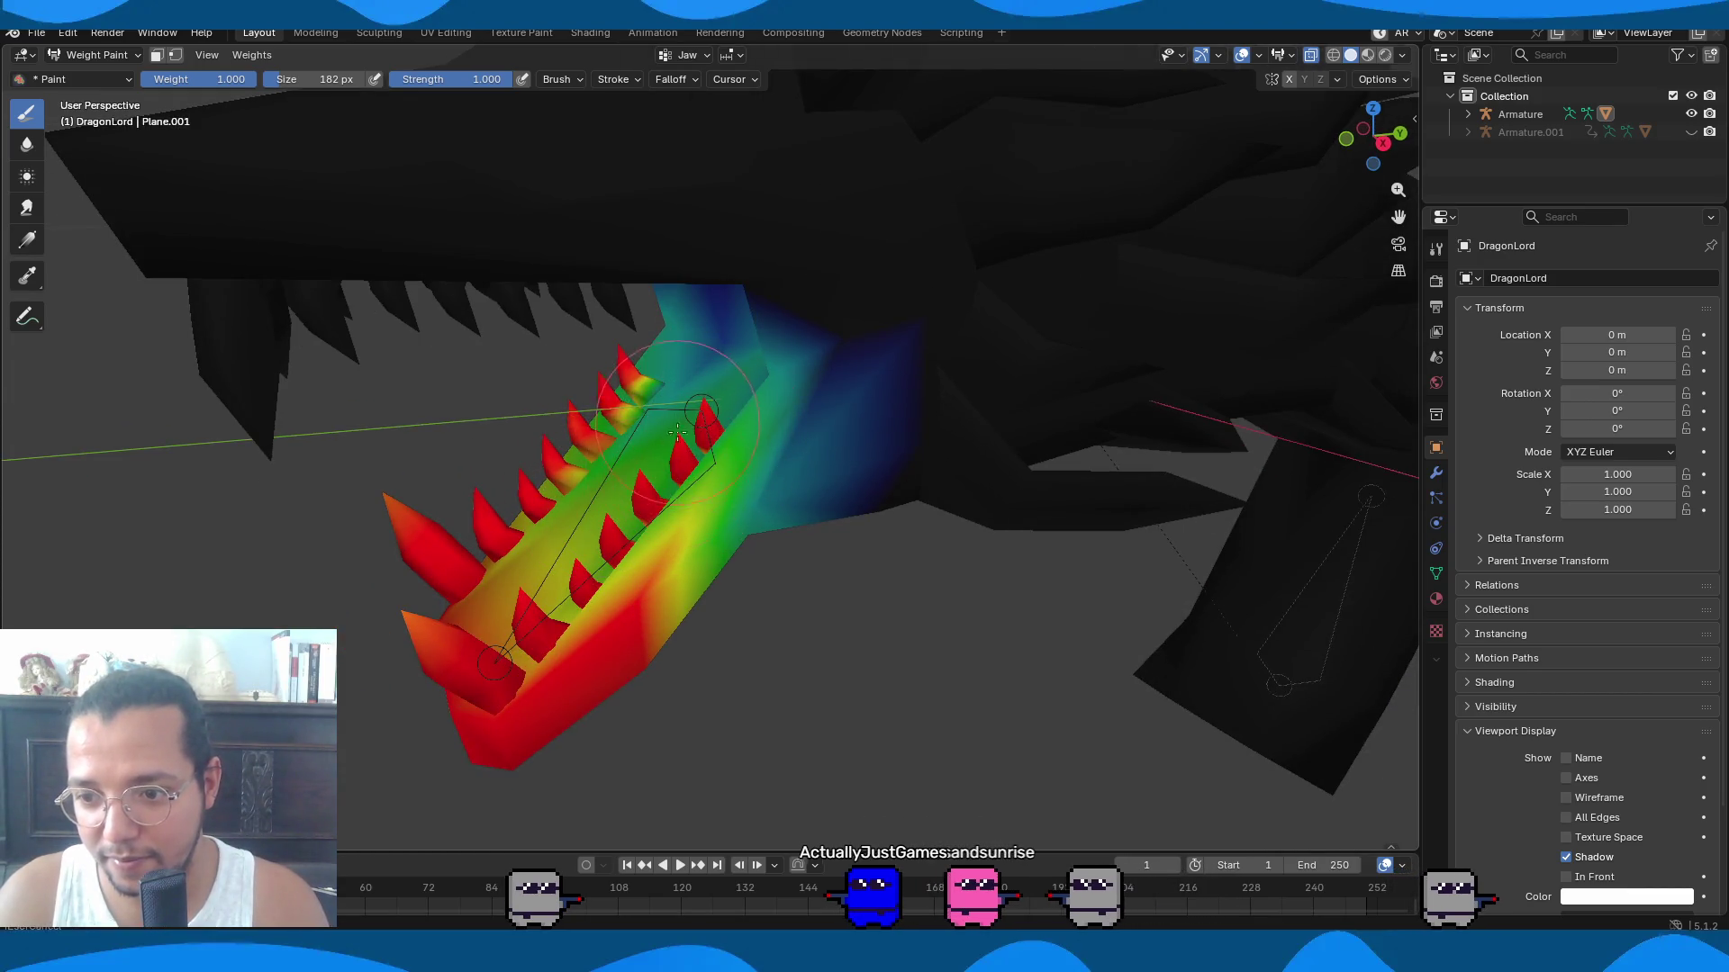
pyautogui.moveTo(632, 389)
pyautogui.mouseDown(button='middle')
pyautogui.moveTo(684, 423)
pyautogui.moveTo(811, 432)
pyautogui.moveTo(984, 366)
pyautogui.moveTo(760, 514)
pyautogui.mouseUp(button='middle')
pyautogui.scroll(2, 754, 648)
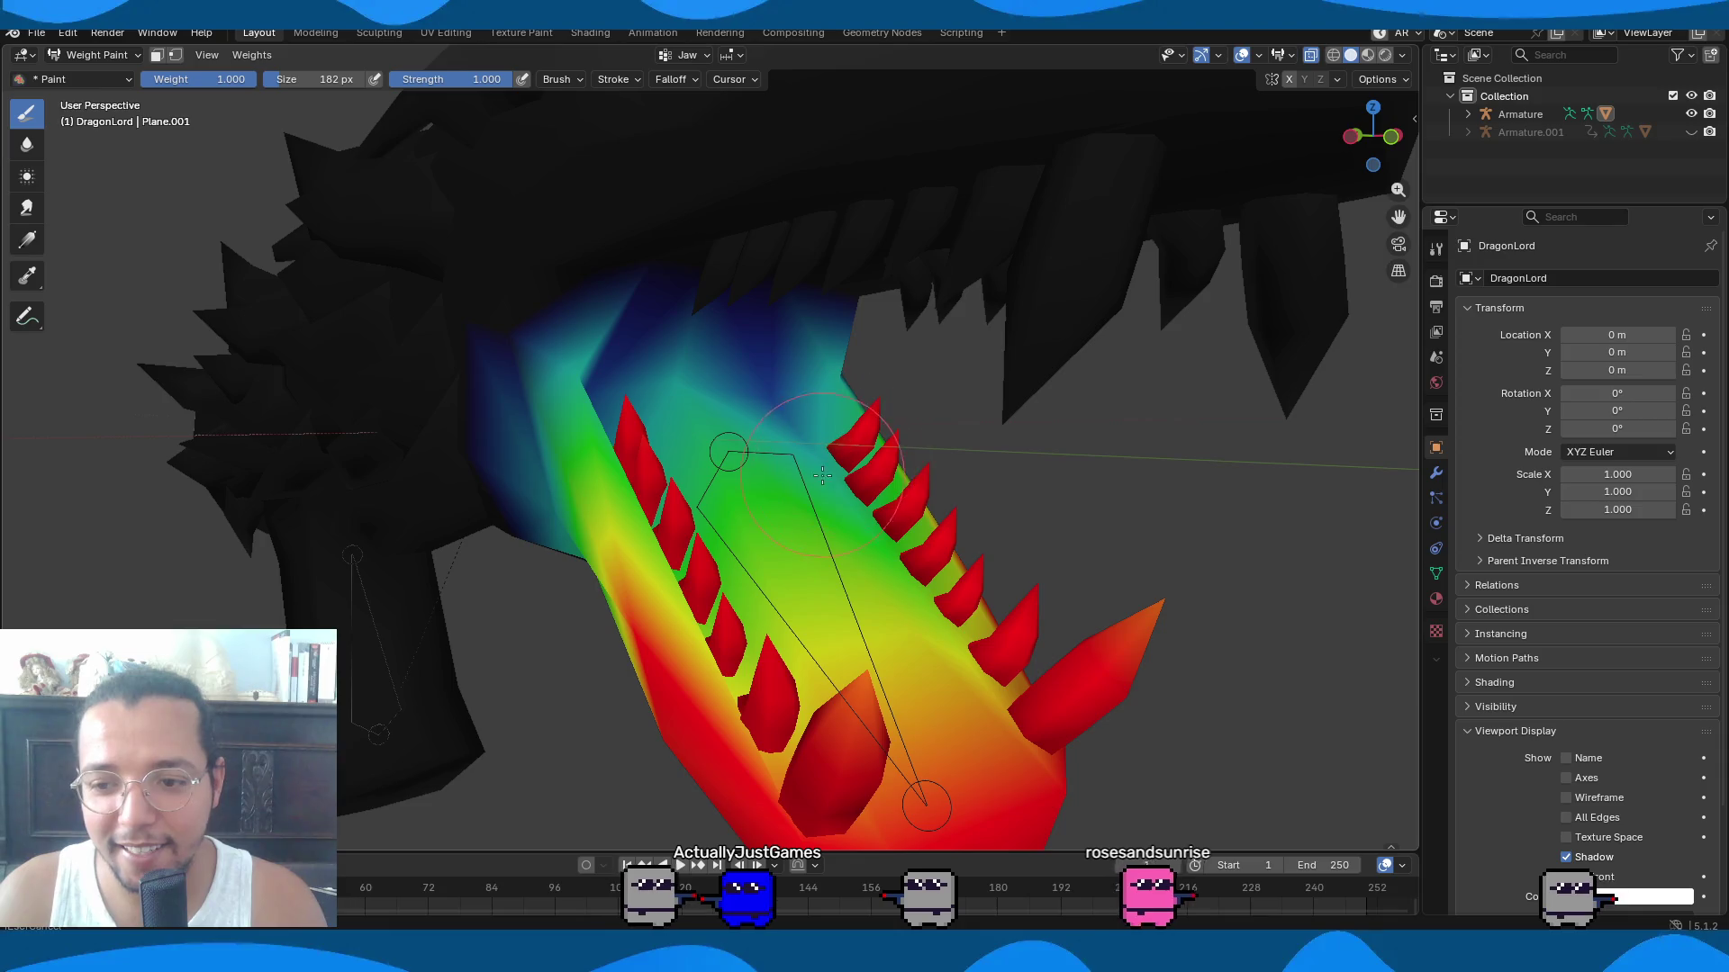
pyautogui.moveTo(822, 476)
pyautogui.mouseDown(button='middle')
pyautogui.moveTo(756, 445)
pyautogui.moveTo(675, 477)
pyautogui.moveTo(532, 645)
pyautogui.moveTo(630, 469)
pyautogui.moveTo(702, 486)
pyautogui.moveTo(736, 543)
pyautogui.moveTo(836, 479)
pyautogui.moveTo(769, 452)
pyautogui.mouseUp(button='middle')
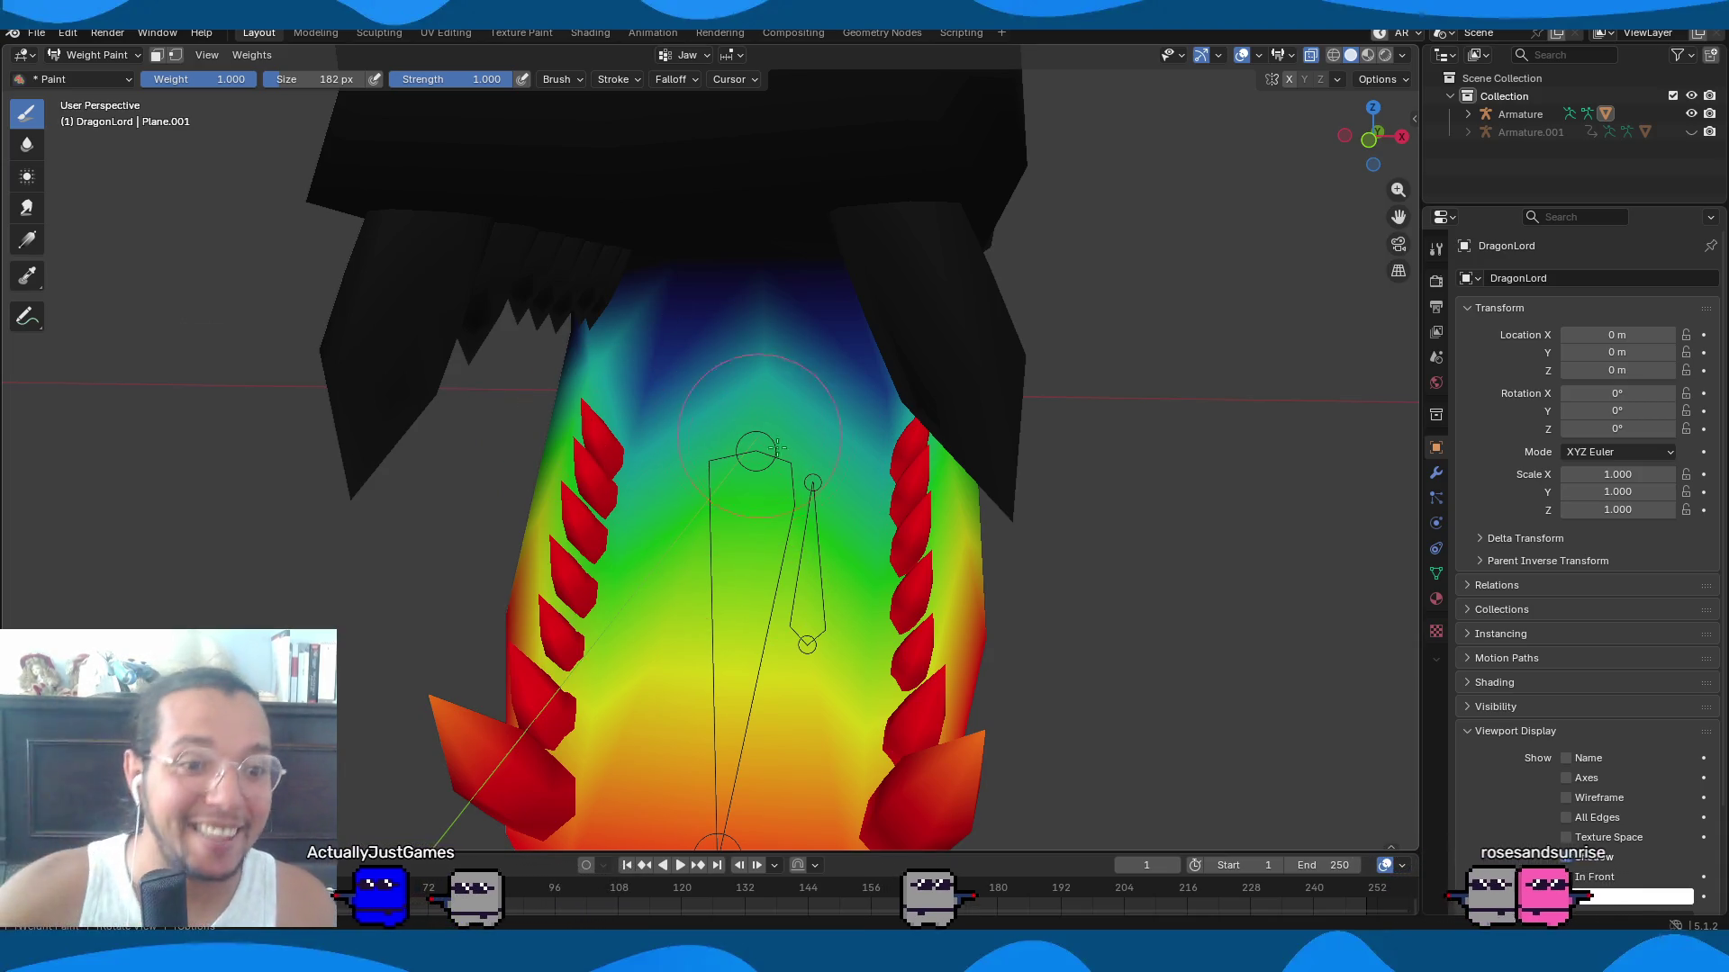
pyautogui.moveTo(742, 503)
pyautogui.mouseDown(button='middle')
pyautogui.moveTo(984, 367)
pyautogui.moveTo(665, 415)
pyautogui.mouseUp(button='middle')
pyautogui.moveTo(699, 584)
pyautogui.mouseDown(button='middle')
pyautogui.moveTo(643, 596)
pyautogui.moveTo(777, 486)
pyautogui.moveTo(1059, 123)
pyautogui.mouseUp(button='middle')
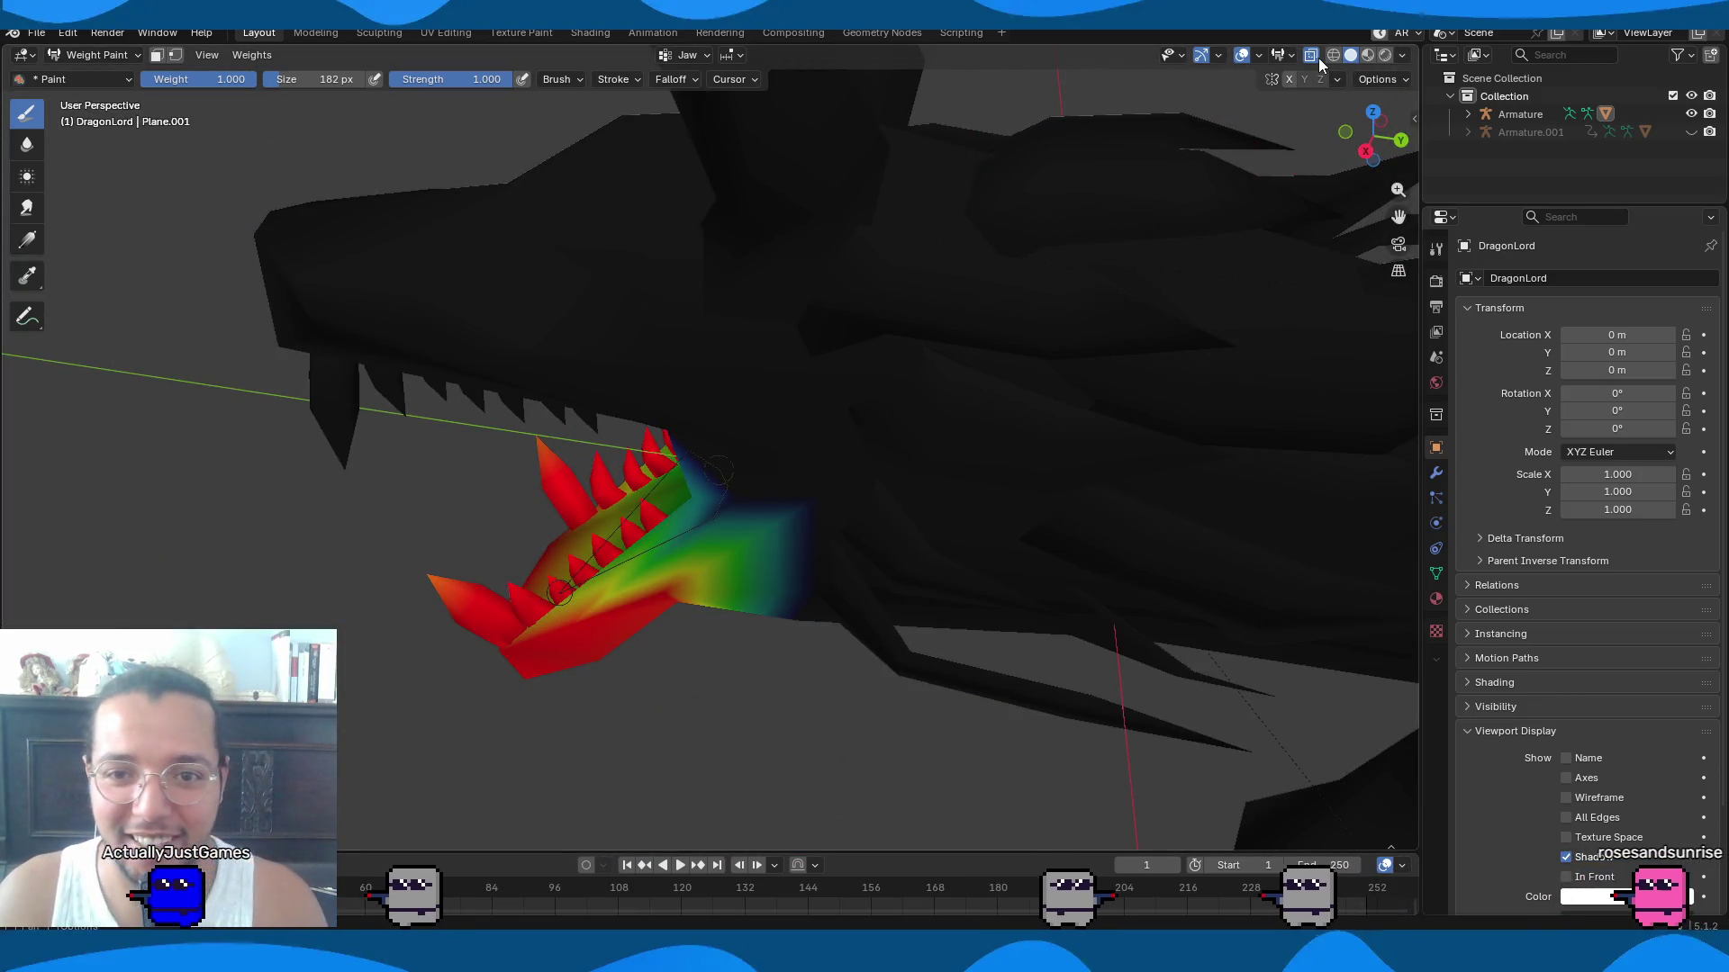
# Toggle X-ray off, inspect jaw and bones, and switch to wireframe shading.
pyautogui.click(1311, 55)
pyautogui.moveTo(1002, 201); pyautogui.dragTo(927, 432, button='middle')
pyautogui.scroll(5, 927, 443)
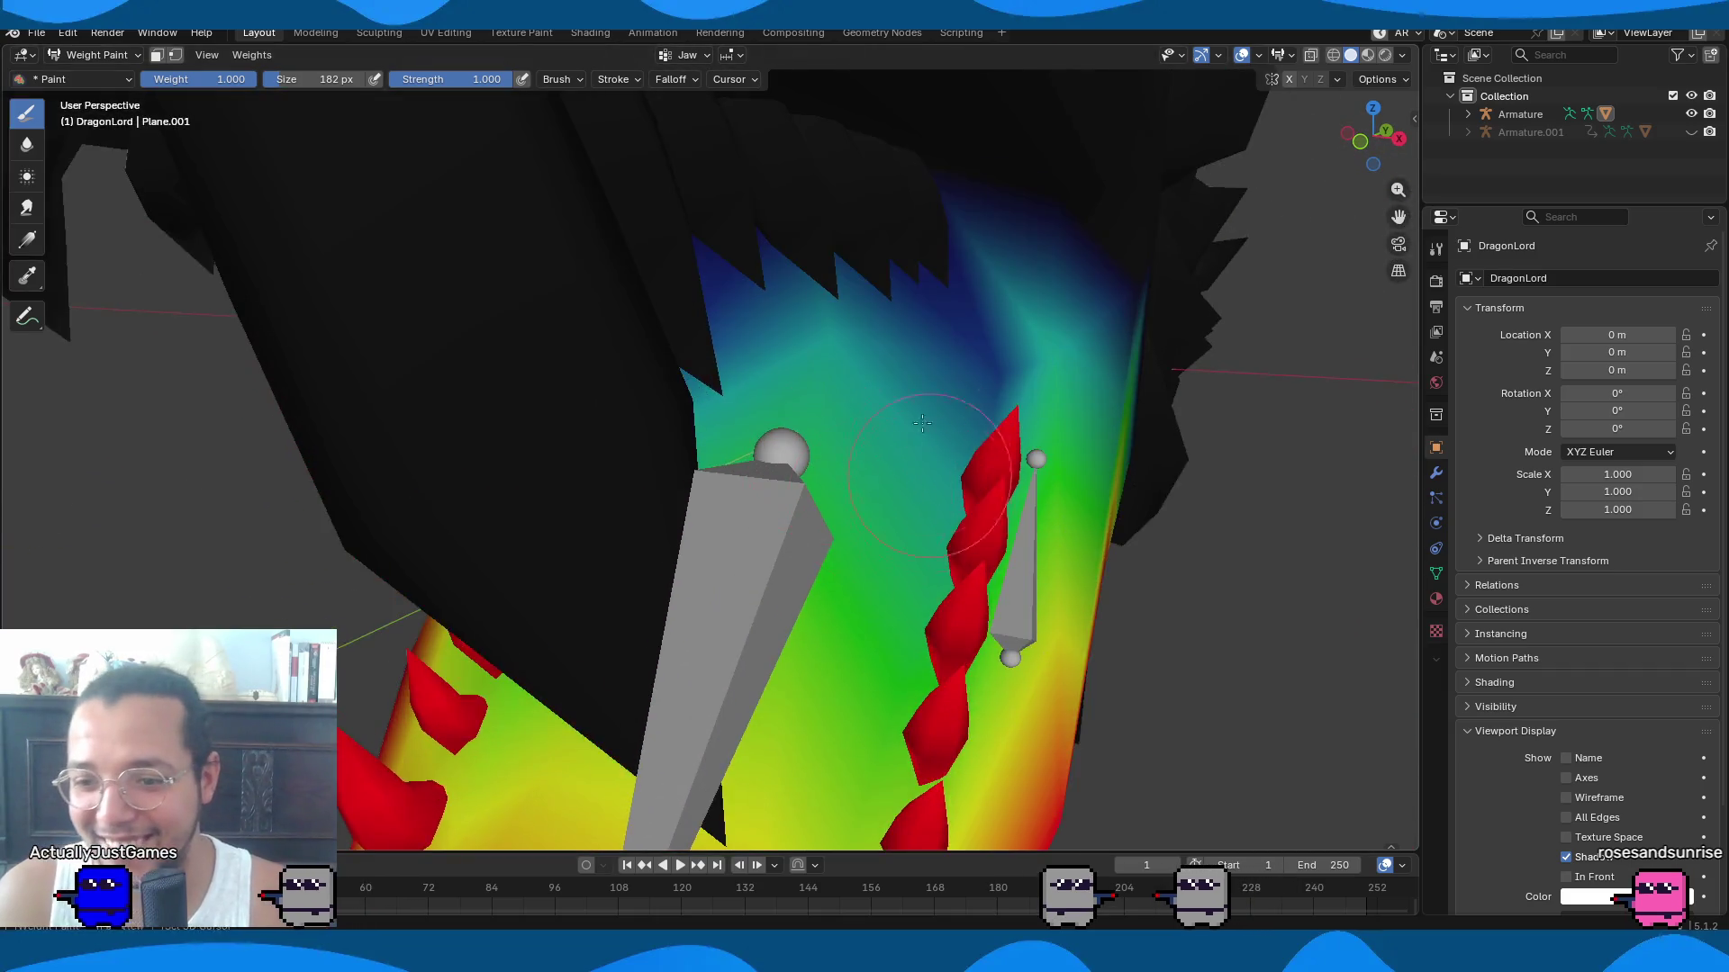
pyautogui.scroll(-5, 927, 442)
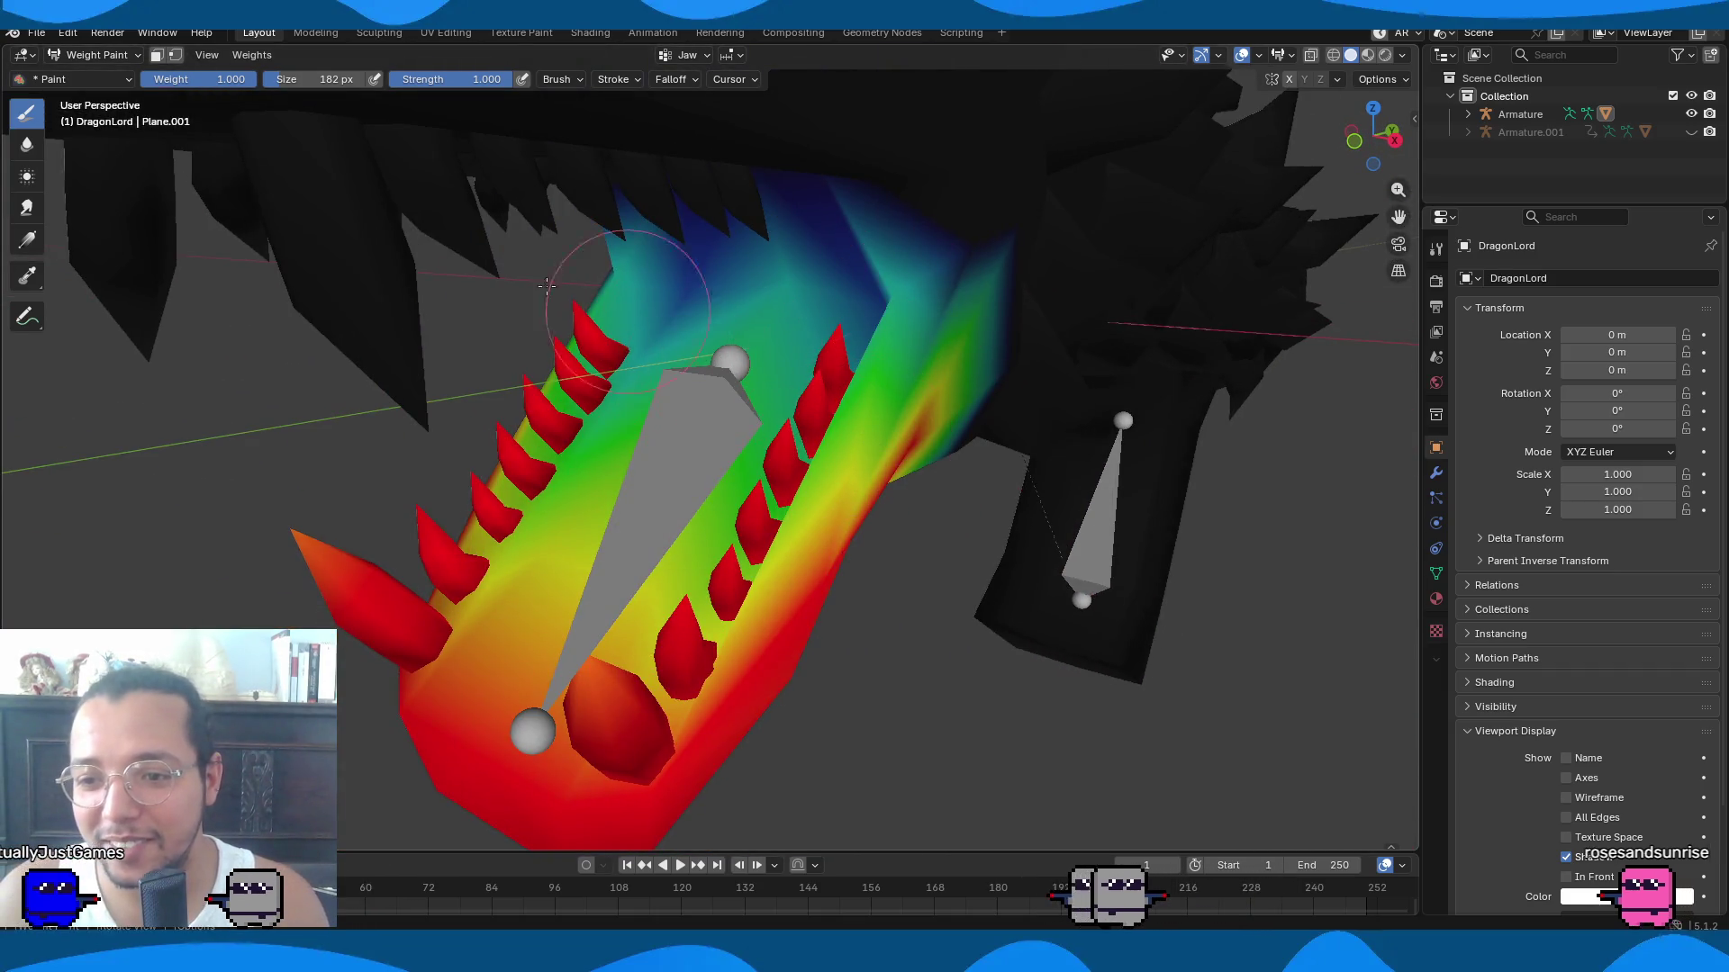
pyautogui.moveTo(772, 345); pyautogui.dragTo(761, 434, button='middle')
pyautogui.moveTo(649, 472); pyautogui.dragTo(762, 489, button='middle')
pyautogui.moveTo(713, 410); pyautogui.dragTo(712, 360, button='middle')
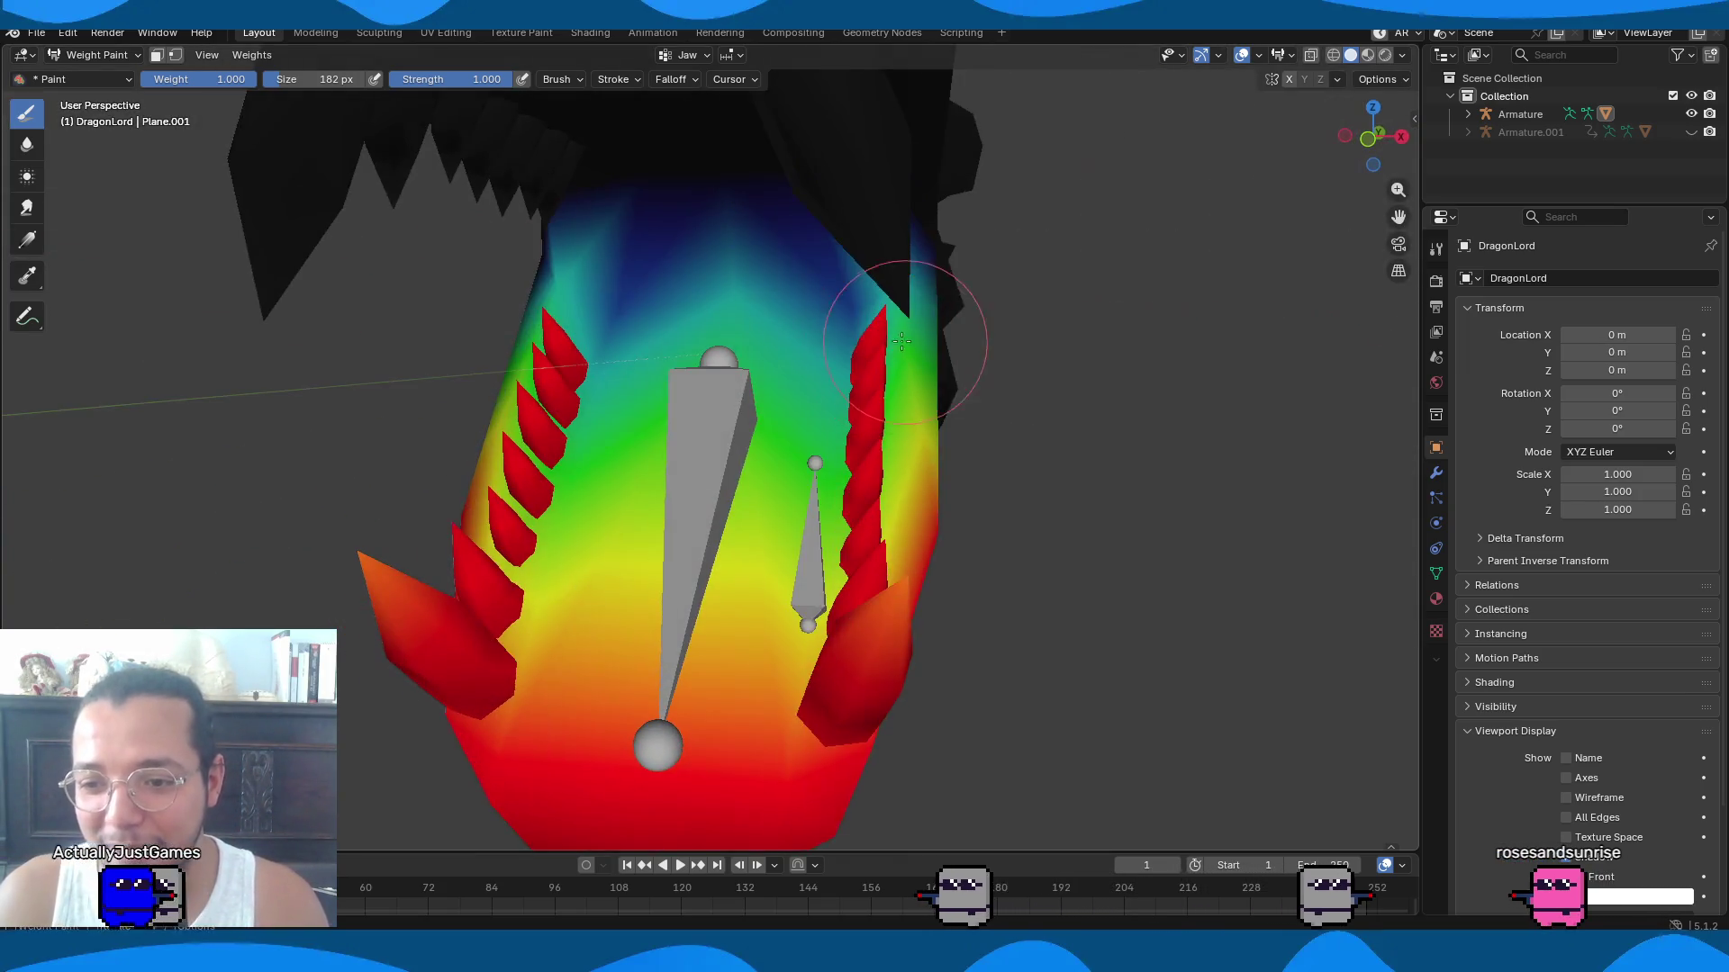
pyautogui.click(1334, 55)
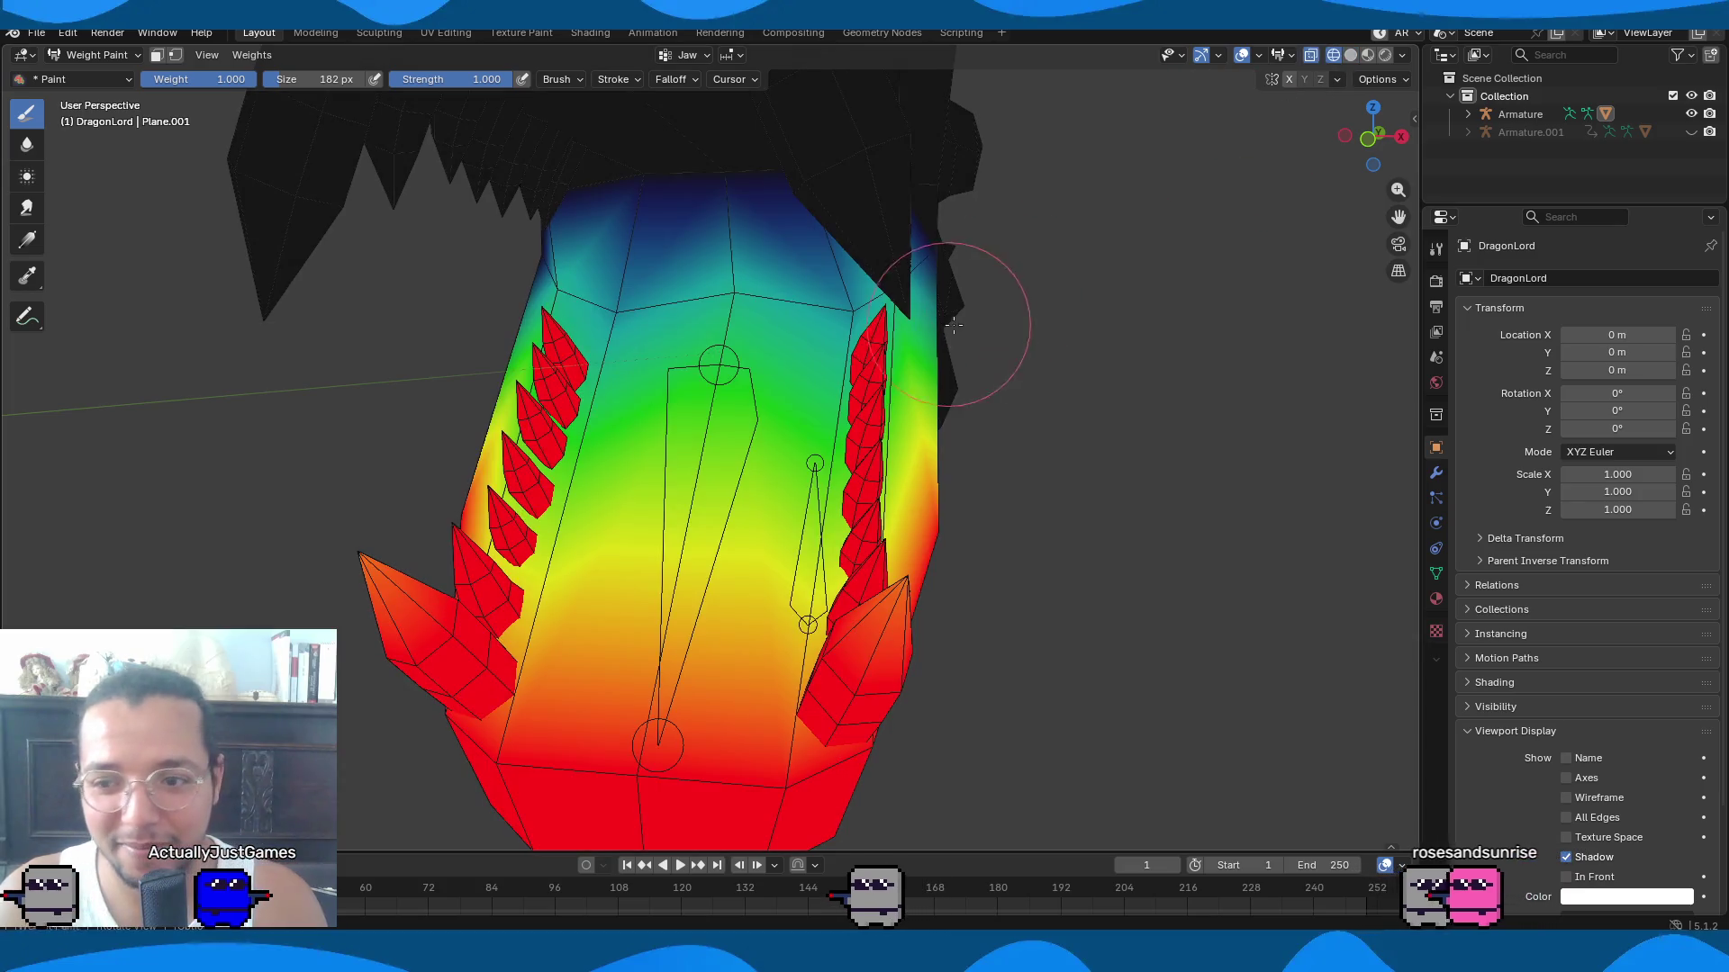
# Paint full Jaw weight across the lower jaw and its inner edge.
pyautogui.moveTo(849, 309)
pyautogui.mouseDown()
pyautogui.moveTo(665, 319)
pyautogui.moveTo(716, 365)
pyautogui.mouseUp()
pyautogui.moveTo(716, 365); pyautogui.dragTo(745, 358, button='middle')
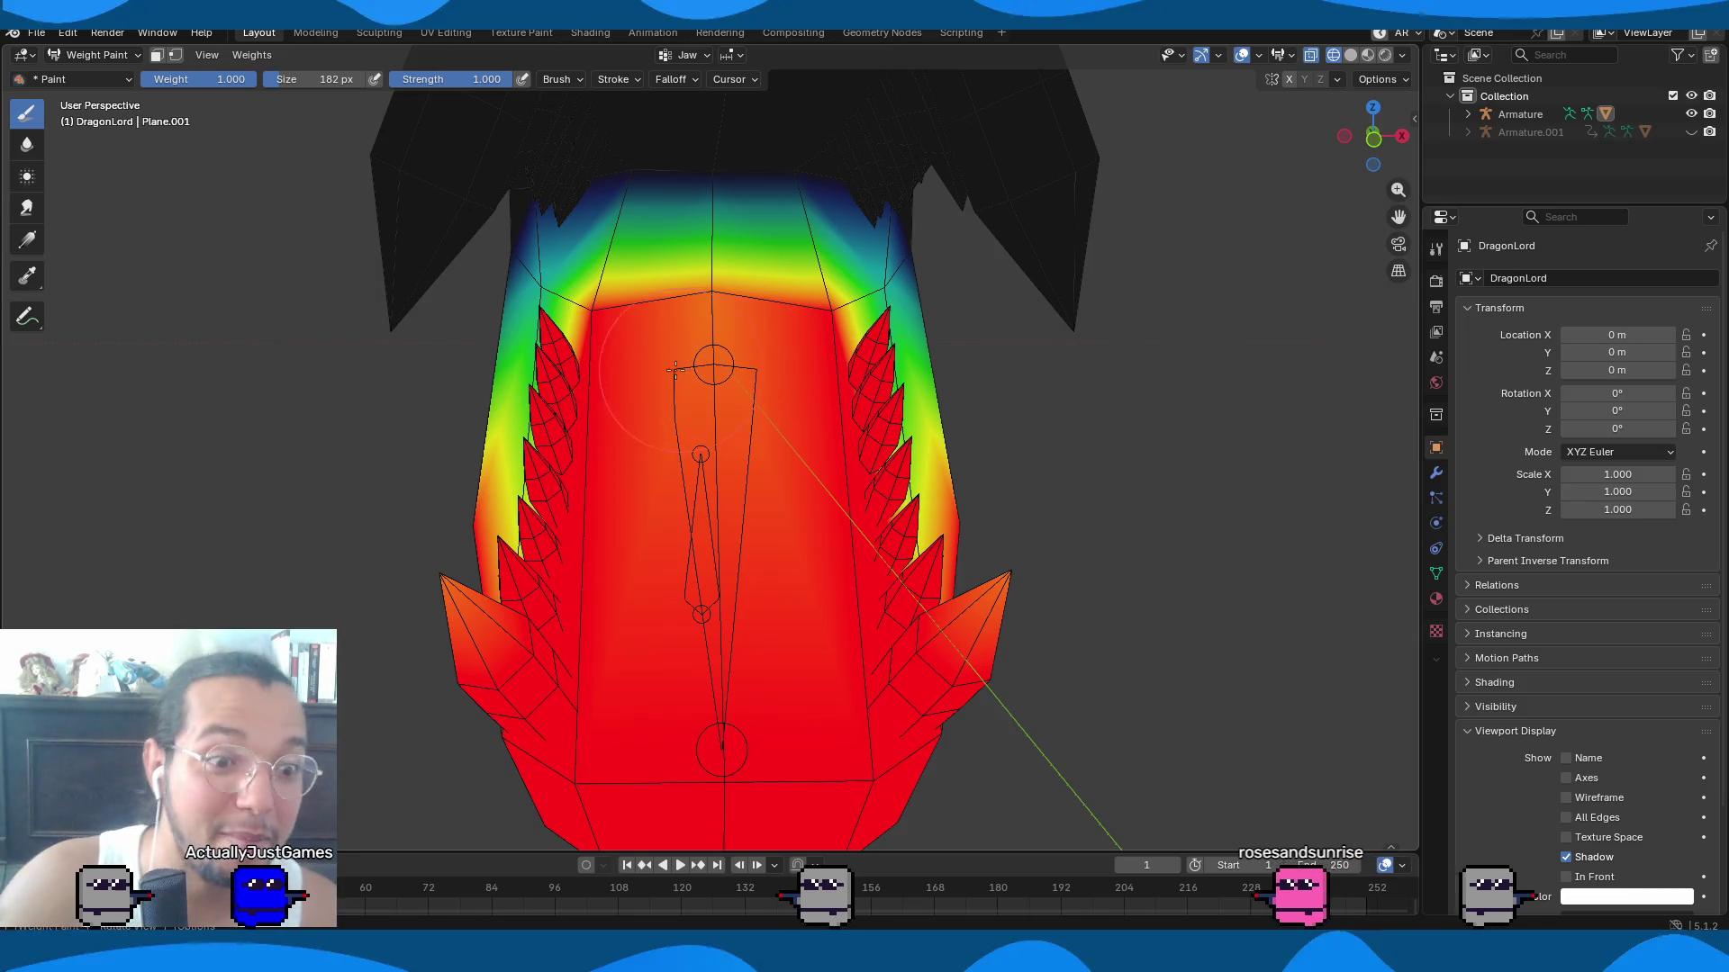
pyautogui.moveTo(494, 377)
pyautogui.mouseDown(button='middle')
pyautogui.moveTo(551, 297)
pyautogui.moveTo(984, 327)
pyautogui.moveTo(854, 335)
pyautogui.moveTo(820, 366)
pyautogui.mouseUp(button='middle')
pyautogui.moveTo(748, 505); pyautogui.dragTo(680, 515, button='middle')
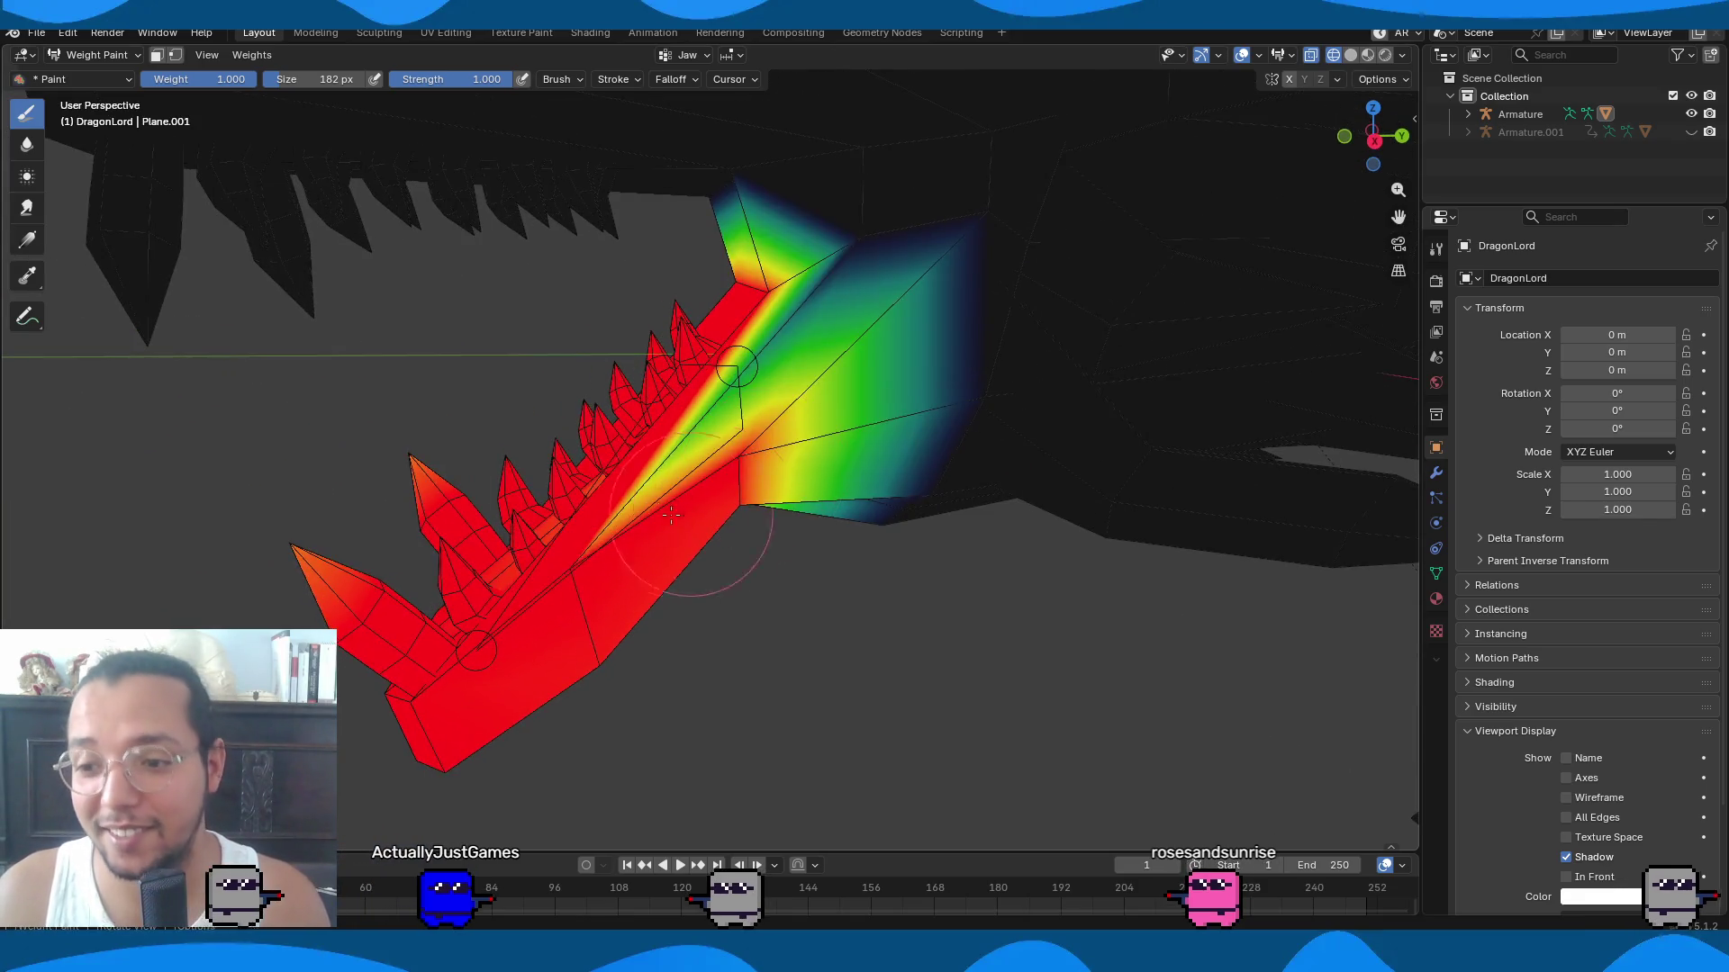
pyautogui.moveTo(752, 468); pyautogui.dragTo(651, 334, button='middle')
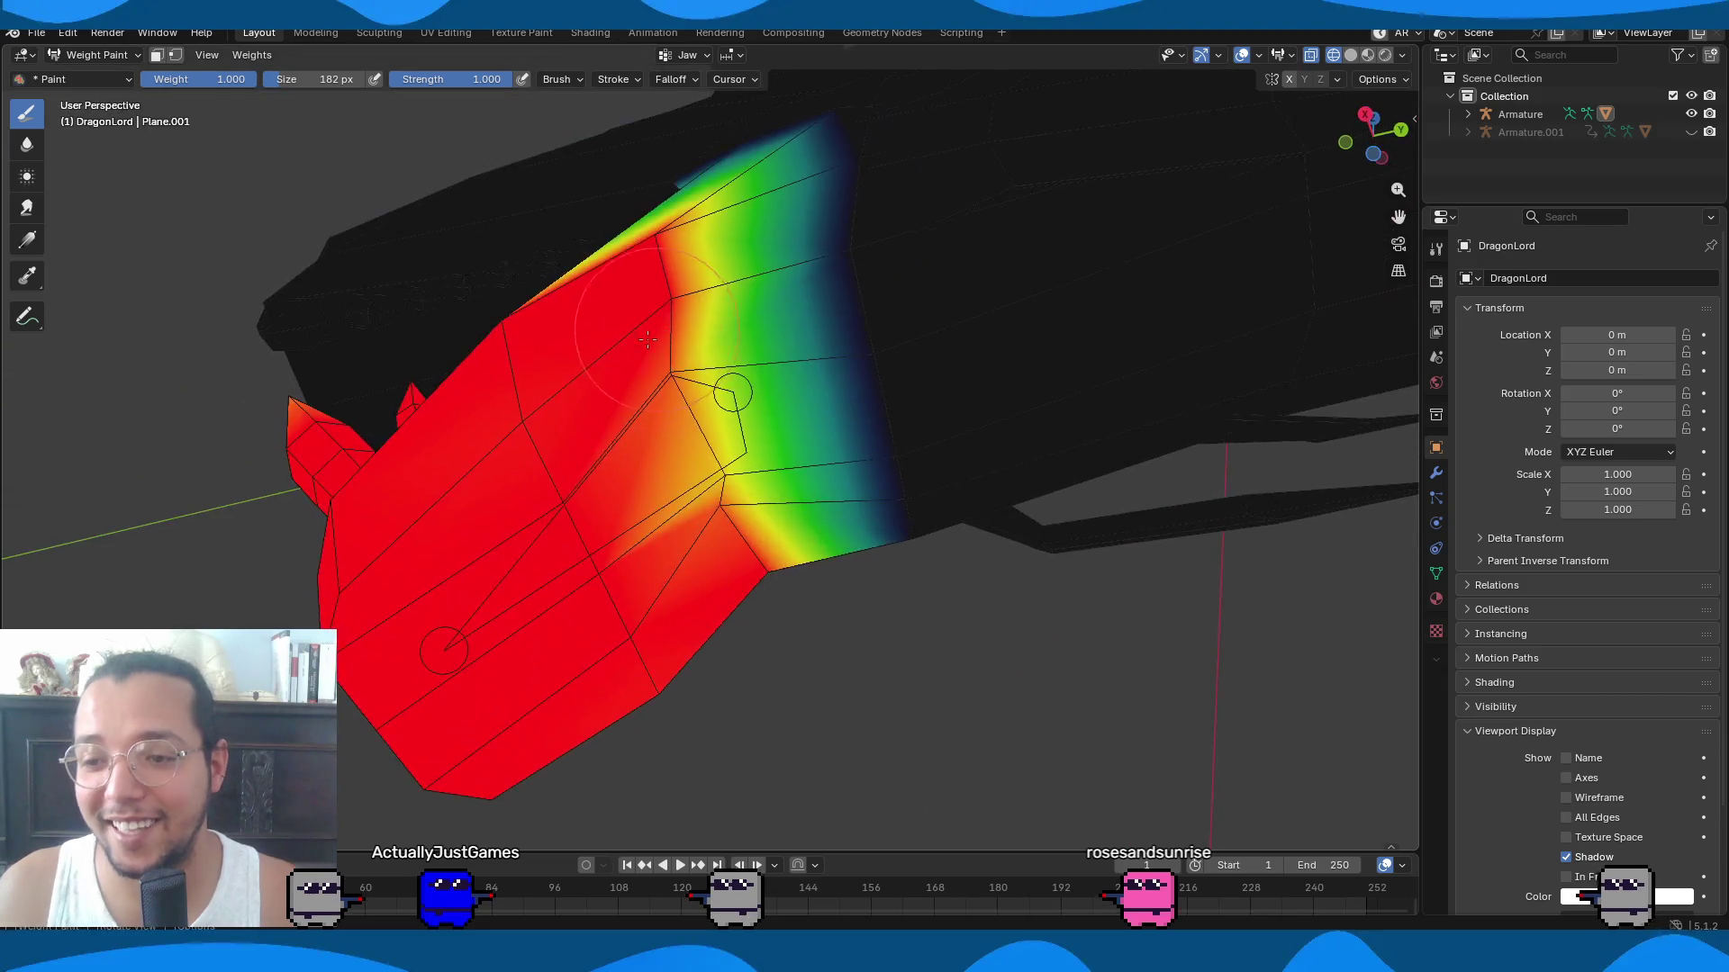
pyautogui.moveTo(678, 398); pyautogui.dragTo(745, 558)
# Extend full weight over the jaw tip and check the red coverage around the head.
pyautogui.moveTo(644, 259)
pyautogui.mouseDown(button='middle')
pyautogui.moveTo(675, 385)
pyautogui.moveTo(645, 507)
pyautogui.mouseUp(button='middle')
pyautogui.moveTo(870, 370); pyautogui.dragTo(824, 396, button='middle')
pyautogui.moveTo(820, 401); pyautogui.dragTo(915, 410)
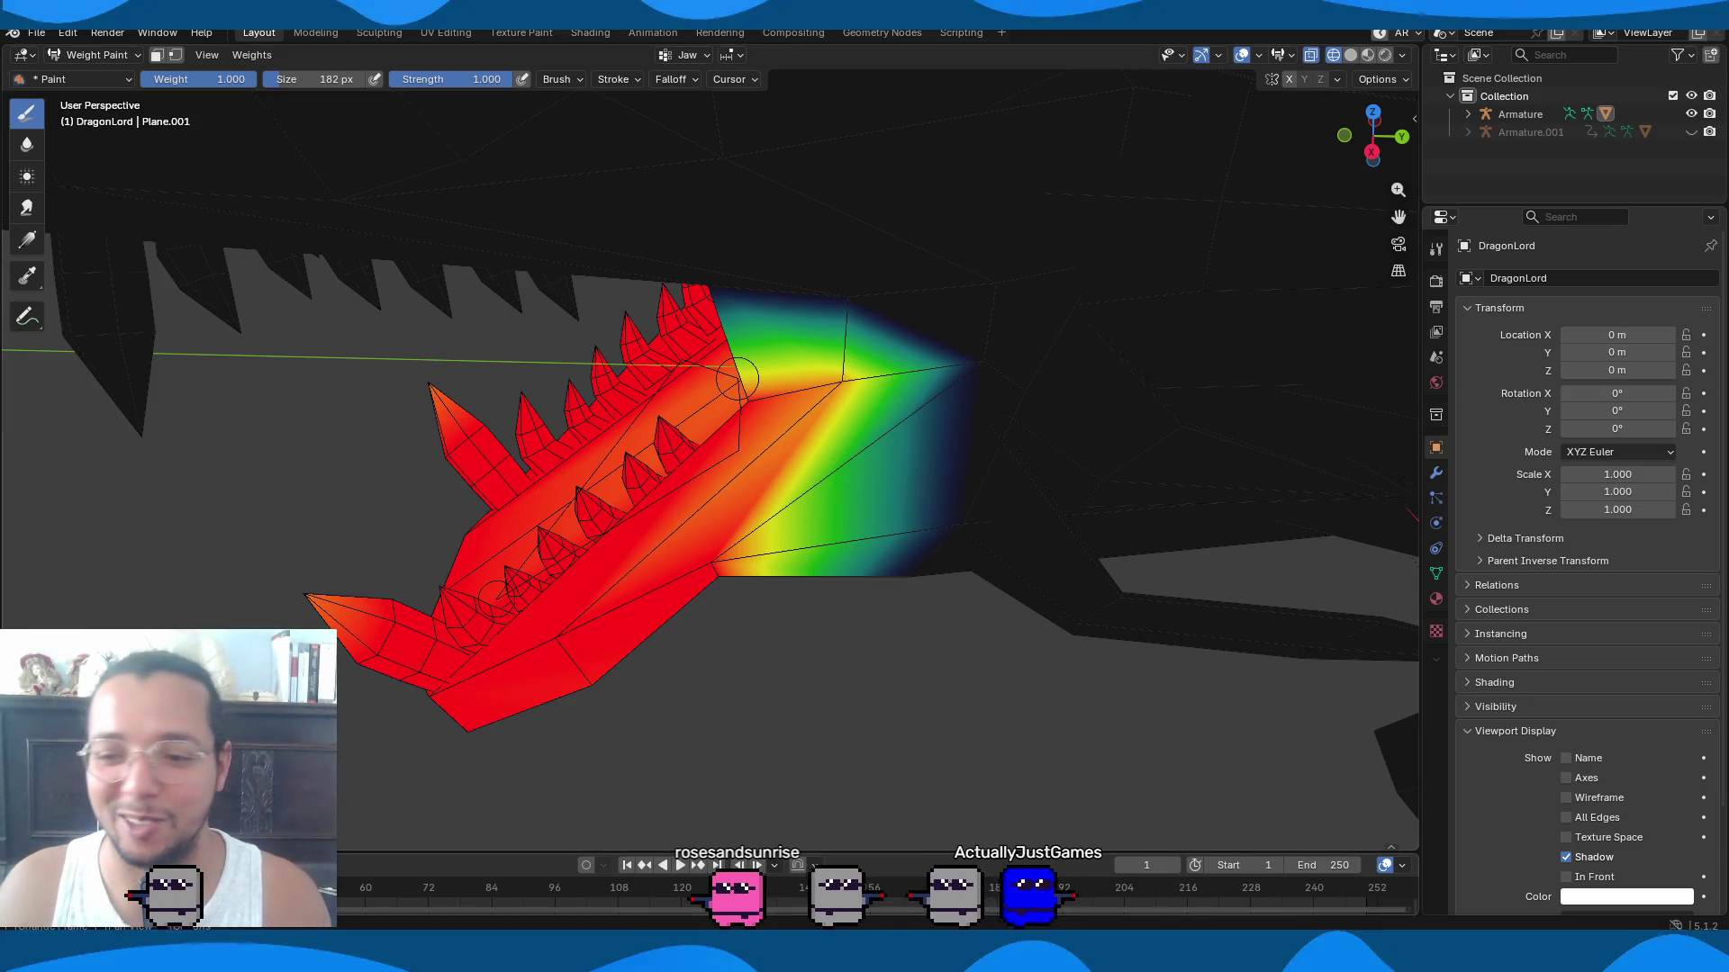
pyautogui.moveTo(406, 560)
pyautogui.mouseDown(button='middle')
pyautogui.moveTo(1037, 574)
pyautogui.moveTo(561, 633)
pyautogui.moveTo(682, 486)
pyautogui.mouseUp(button='middle')
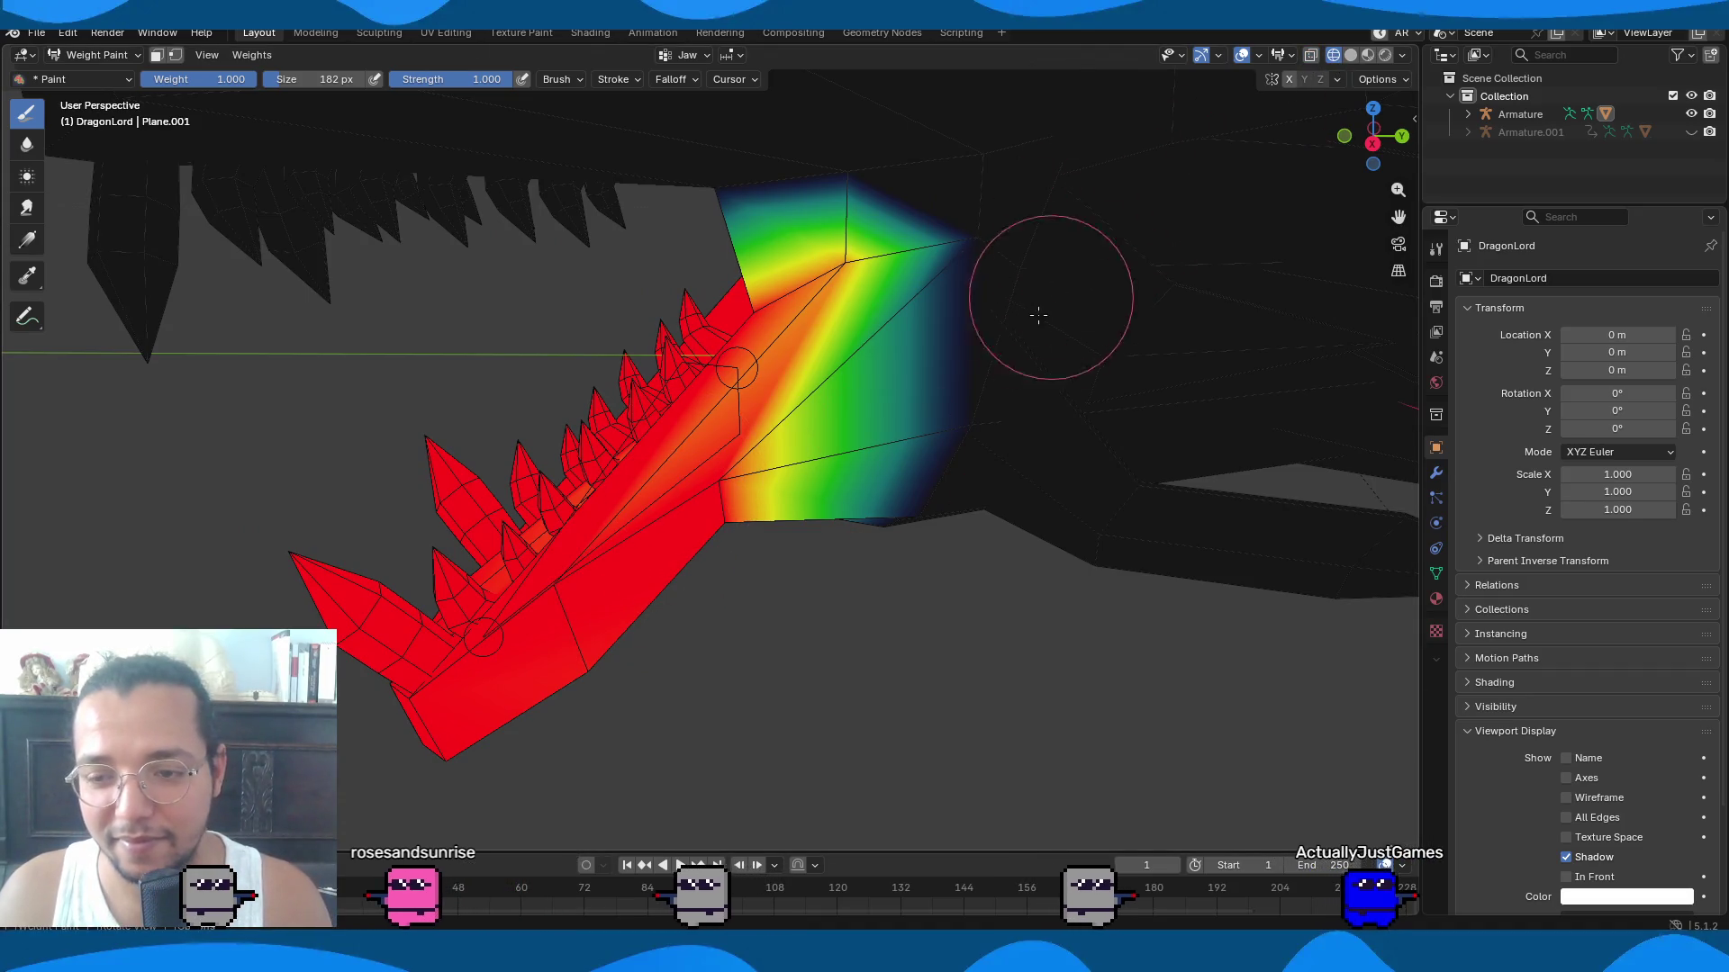
pyautogui.scroll(-5, 992, 358)
pyautogui.moveTo(992, 359)
pyautogui.mouseDown(button='middle')
pyautogui.moveTo(938, 485)
pyautogui.moveTo(824, 501)
pyautogui.mouseUp(button='middle')
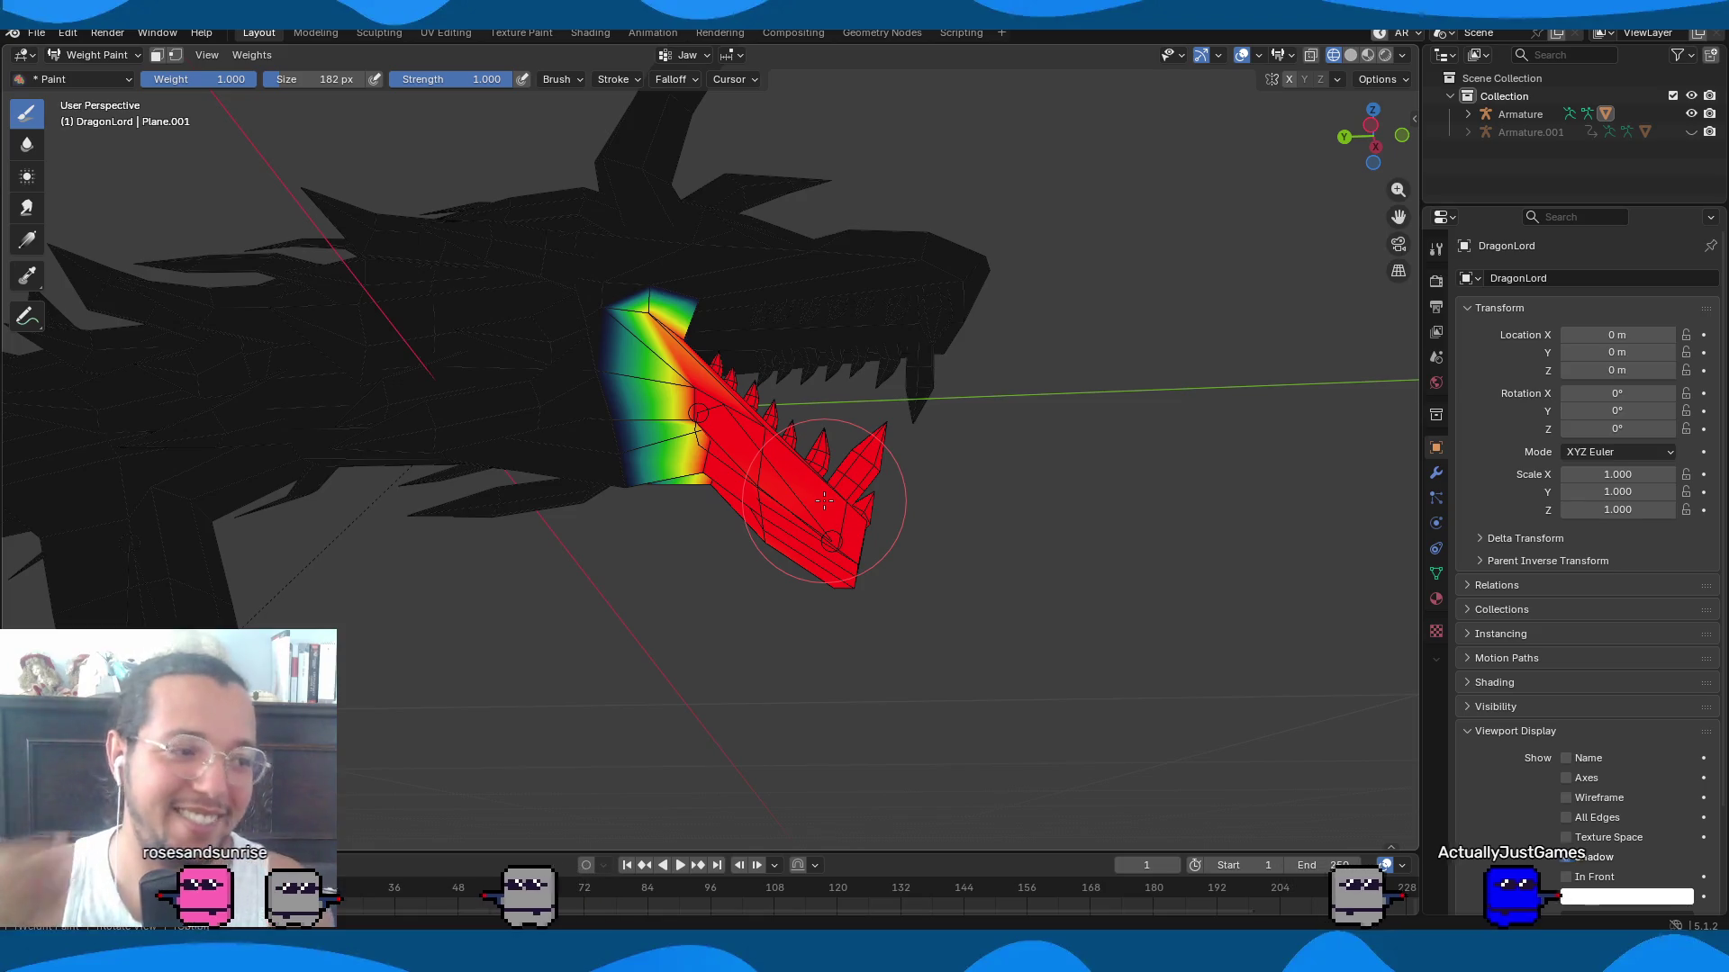
pyautogui.moveTo(799, 567); pyautogui.dragTo(759, 637, button='middle')
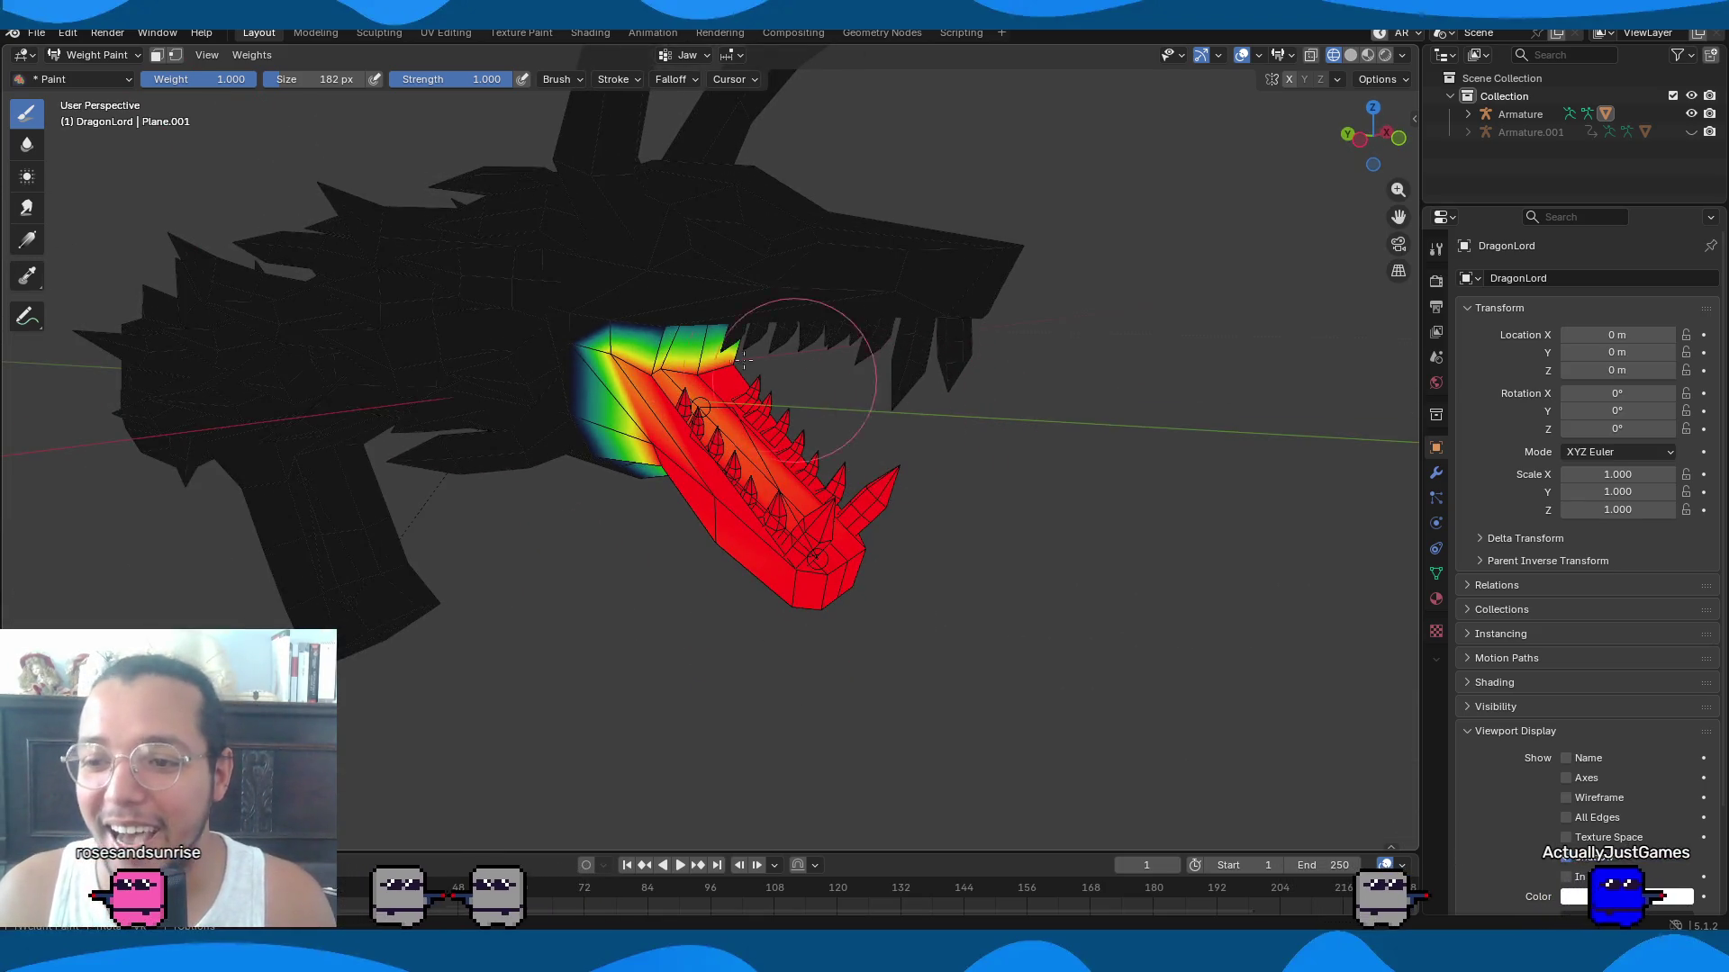
pyautogui.scroll(3, 684, 378)
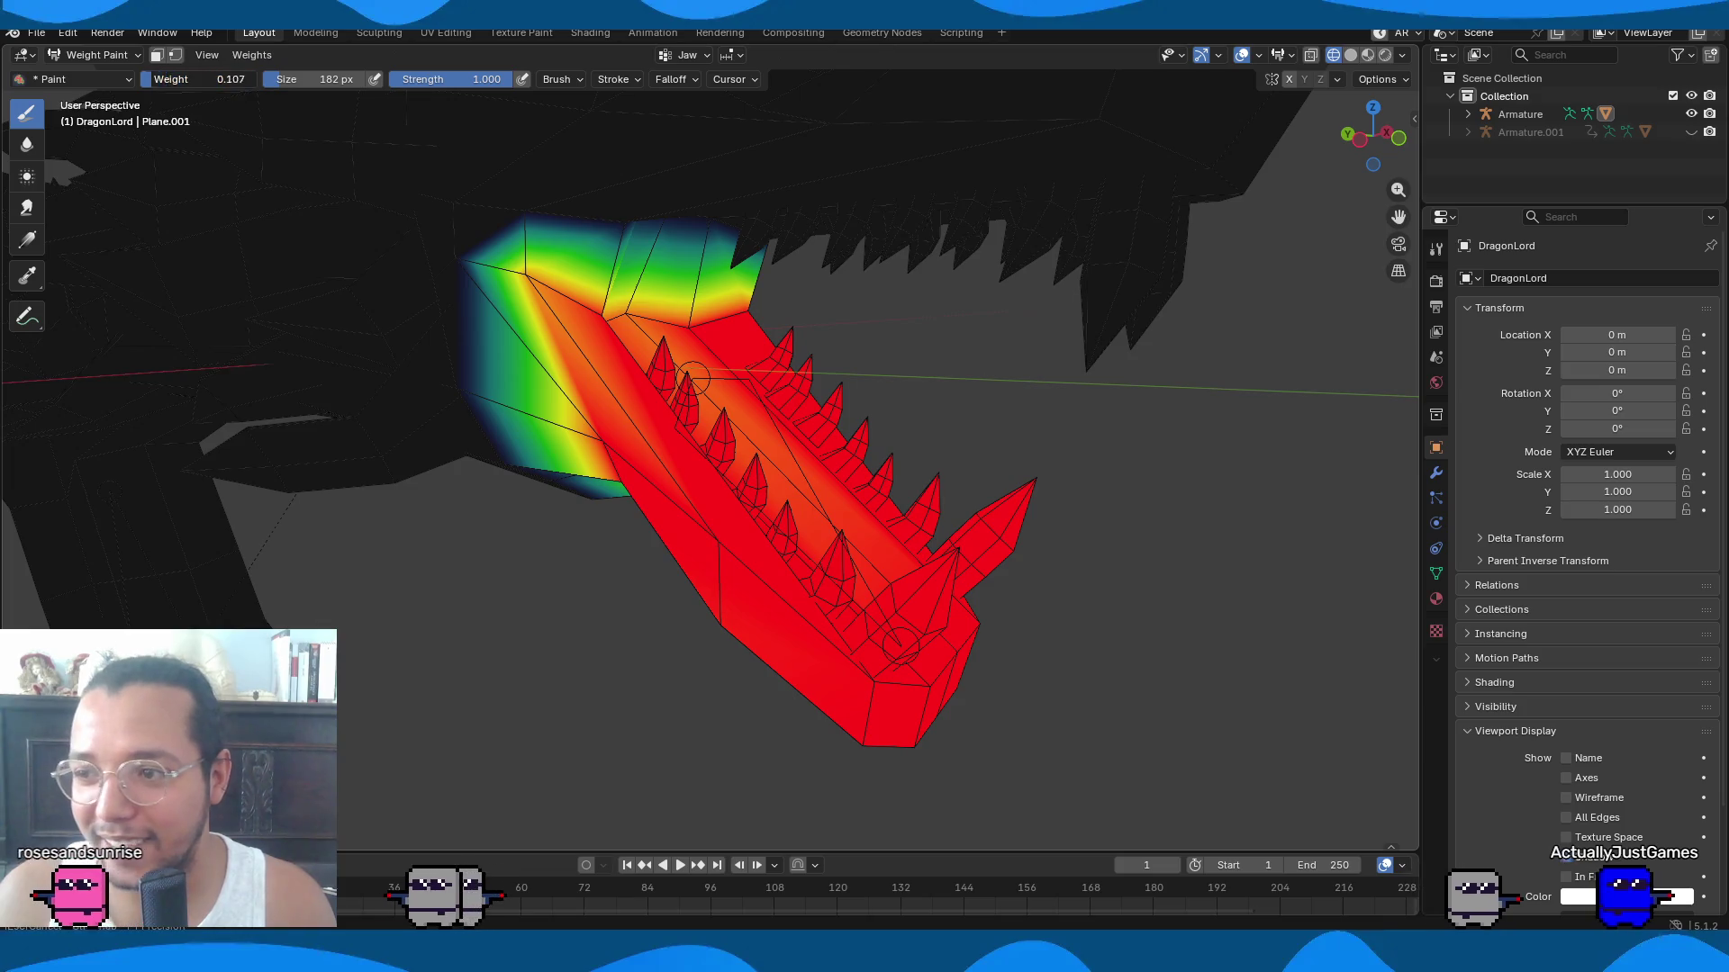
# Orbit and zoom around the head to inspect the jaw's red-to-blue weight fade behind the mouth.
pyautogui.scroll(5, 392, 348)
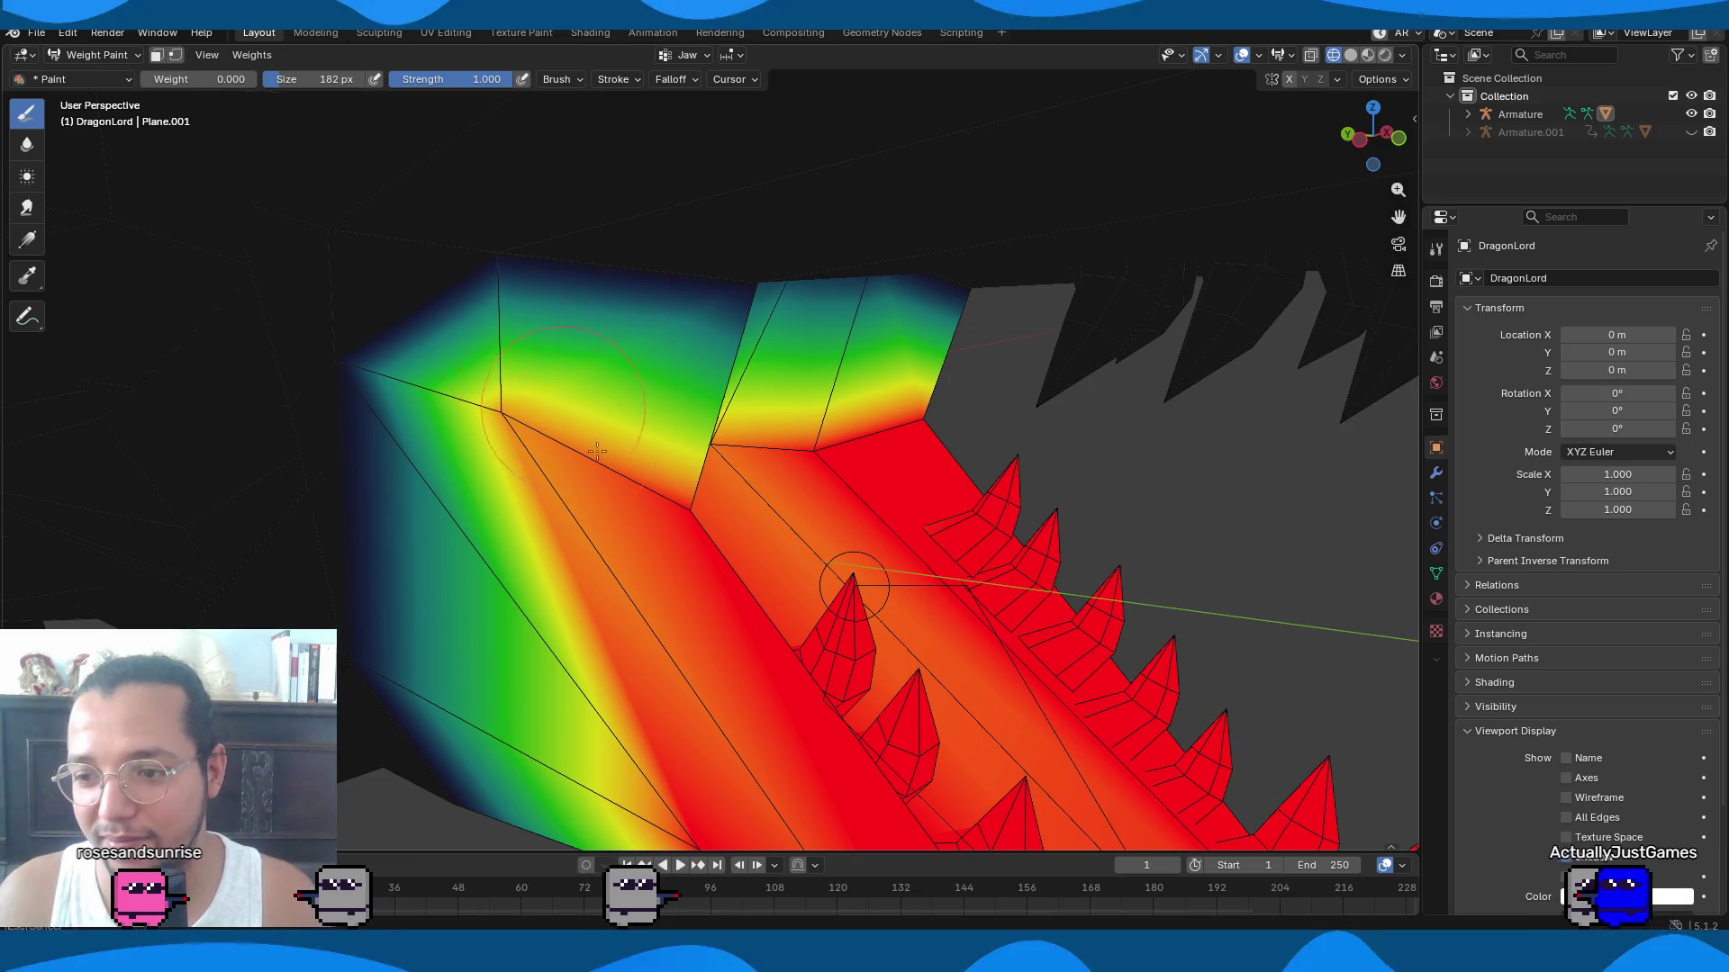
pyautogui.moveTo(636, 471); pyautogui.dragTo(595, 465, button='middle')
pyautogui.moveTo(370, 525); pyautogui.dragTo(644, 580, button='middle')
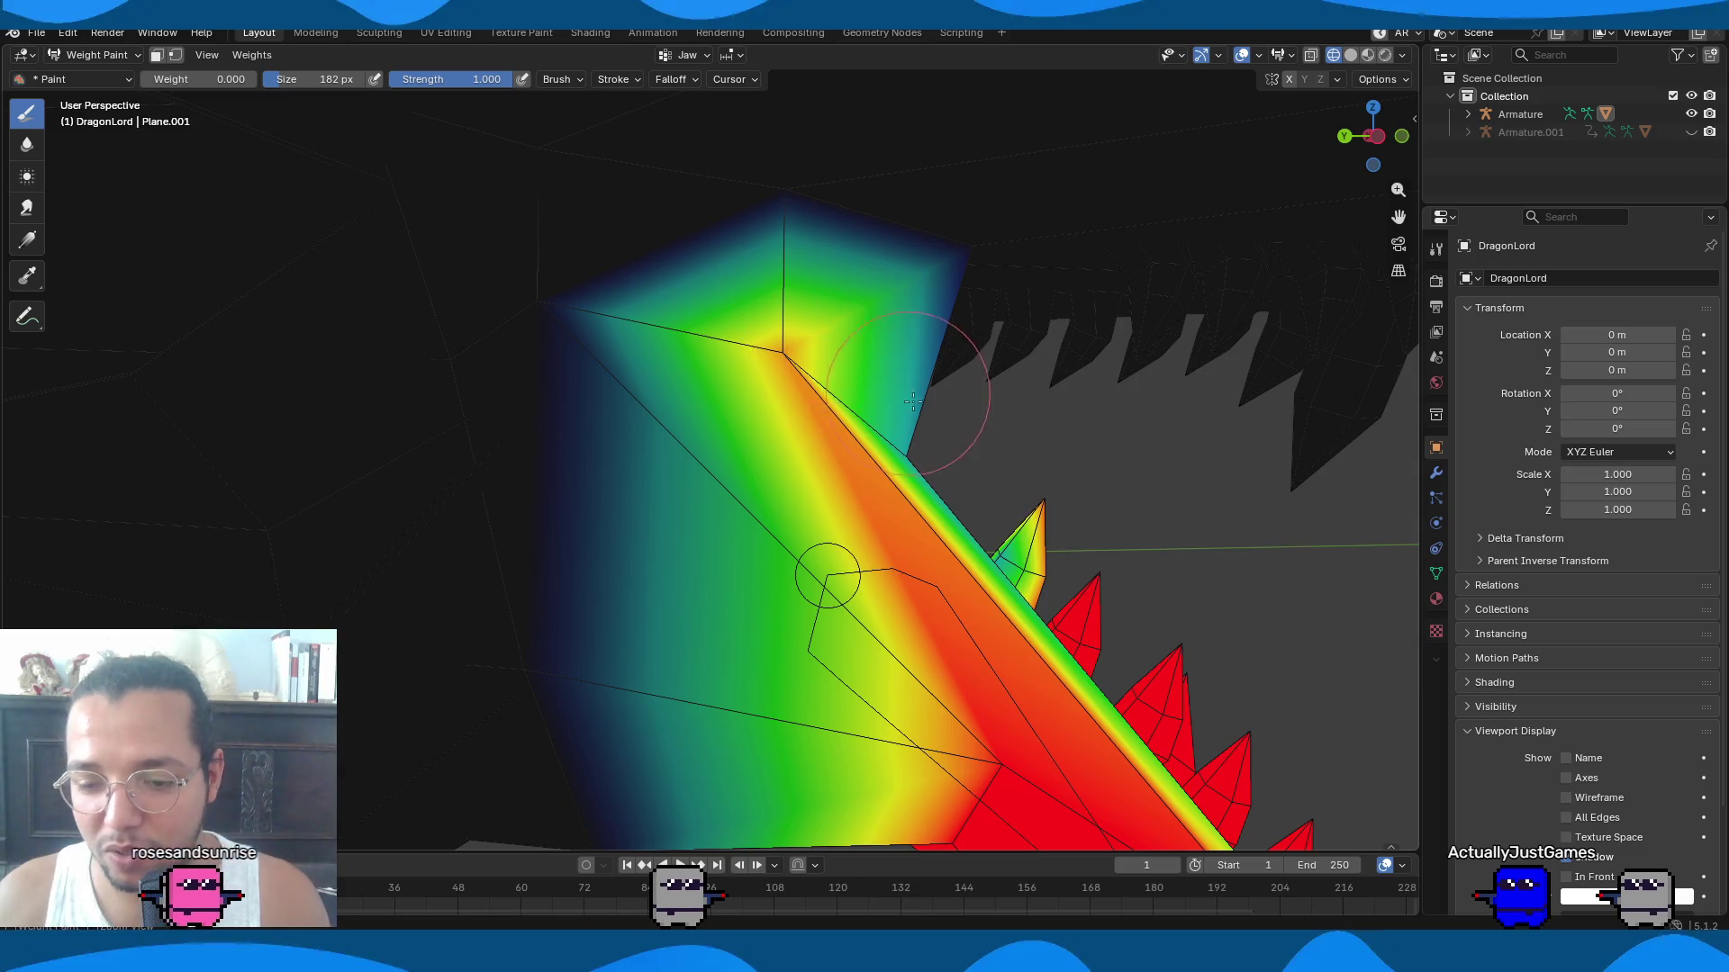
pyautogui.scroll(-10, 909, 397)
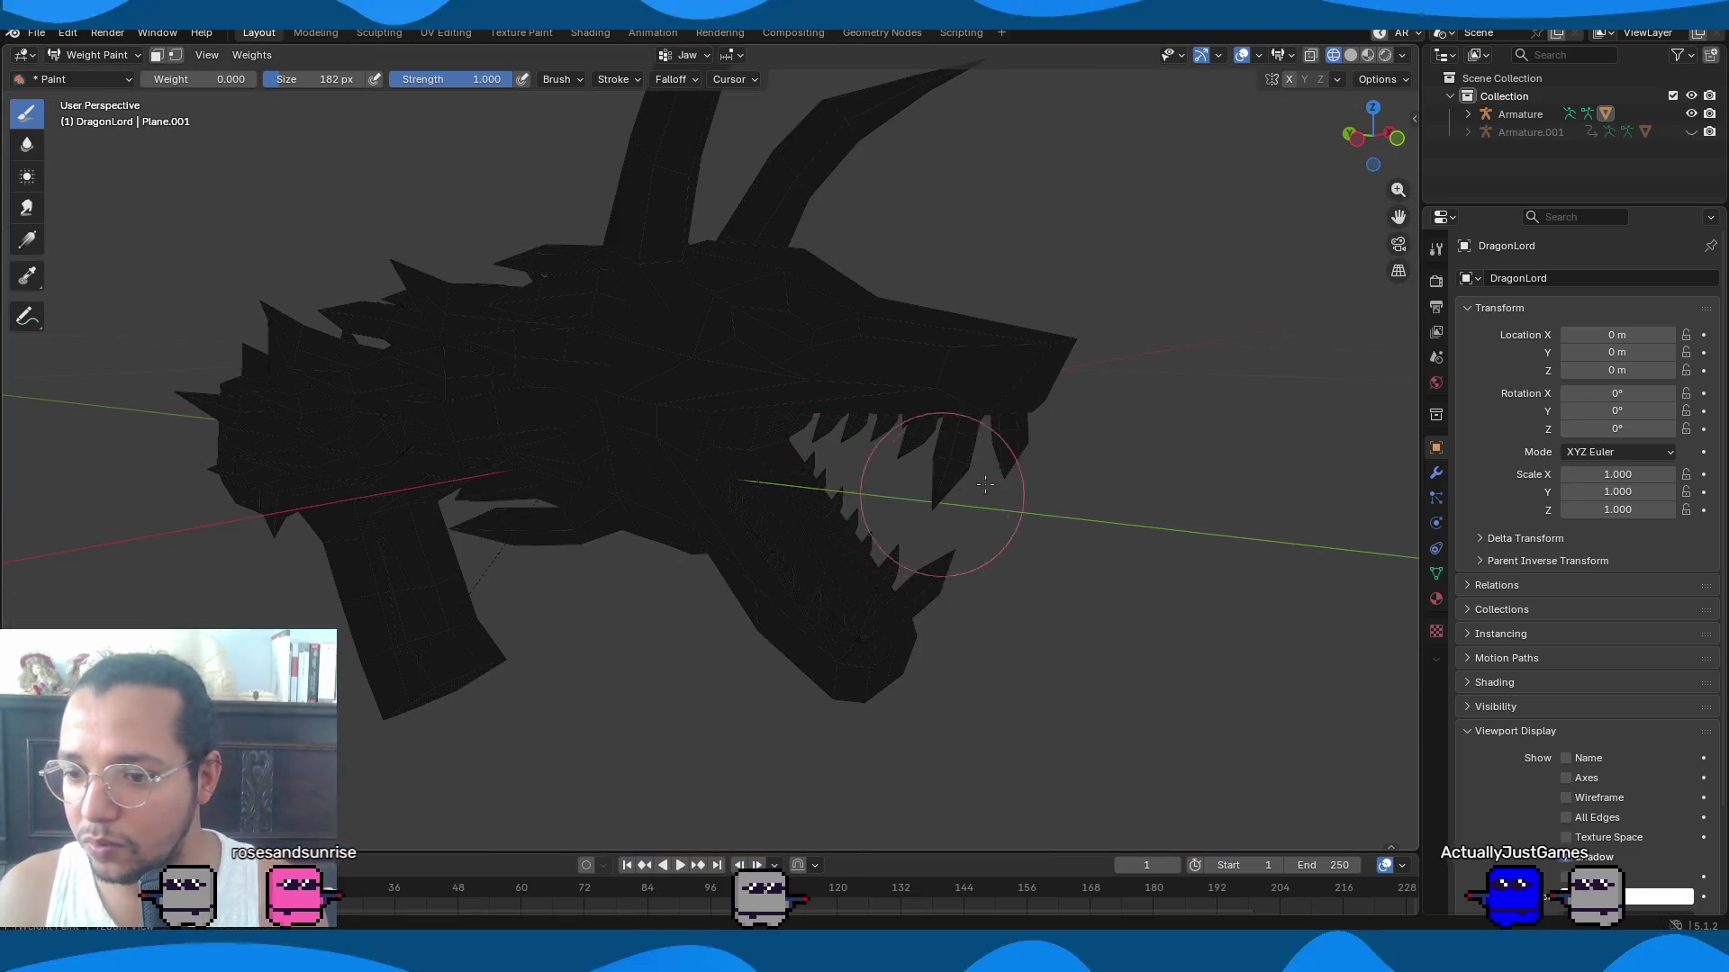
pyautogui.moveTo(1014, 471); pyautogui.dragTo(684, 571, button='middle')
pyautogui.scroll(6, 675, 567)
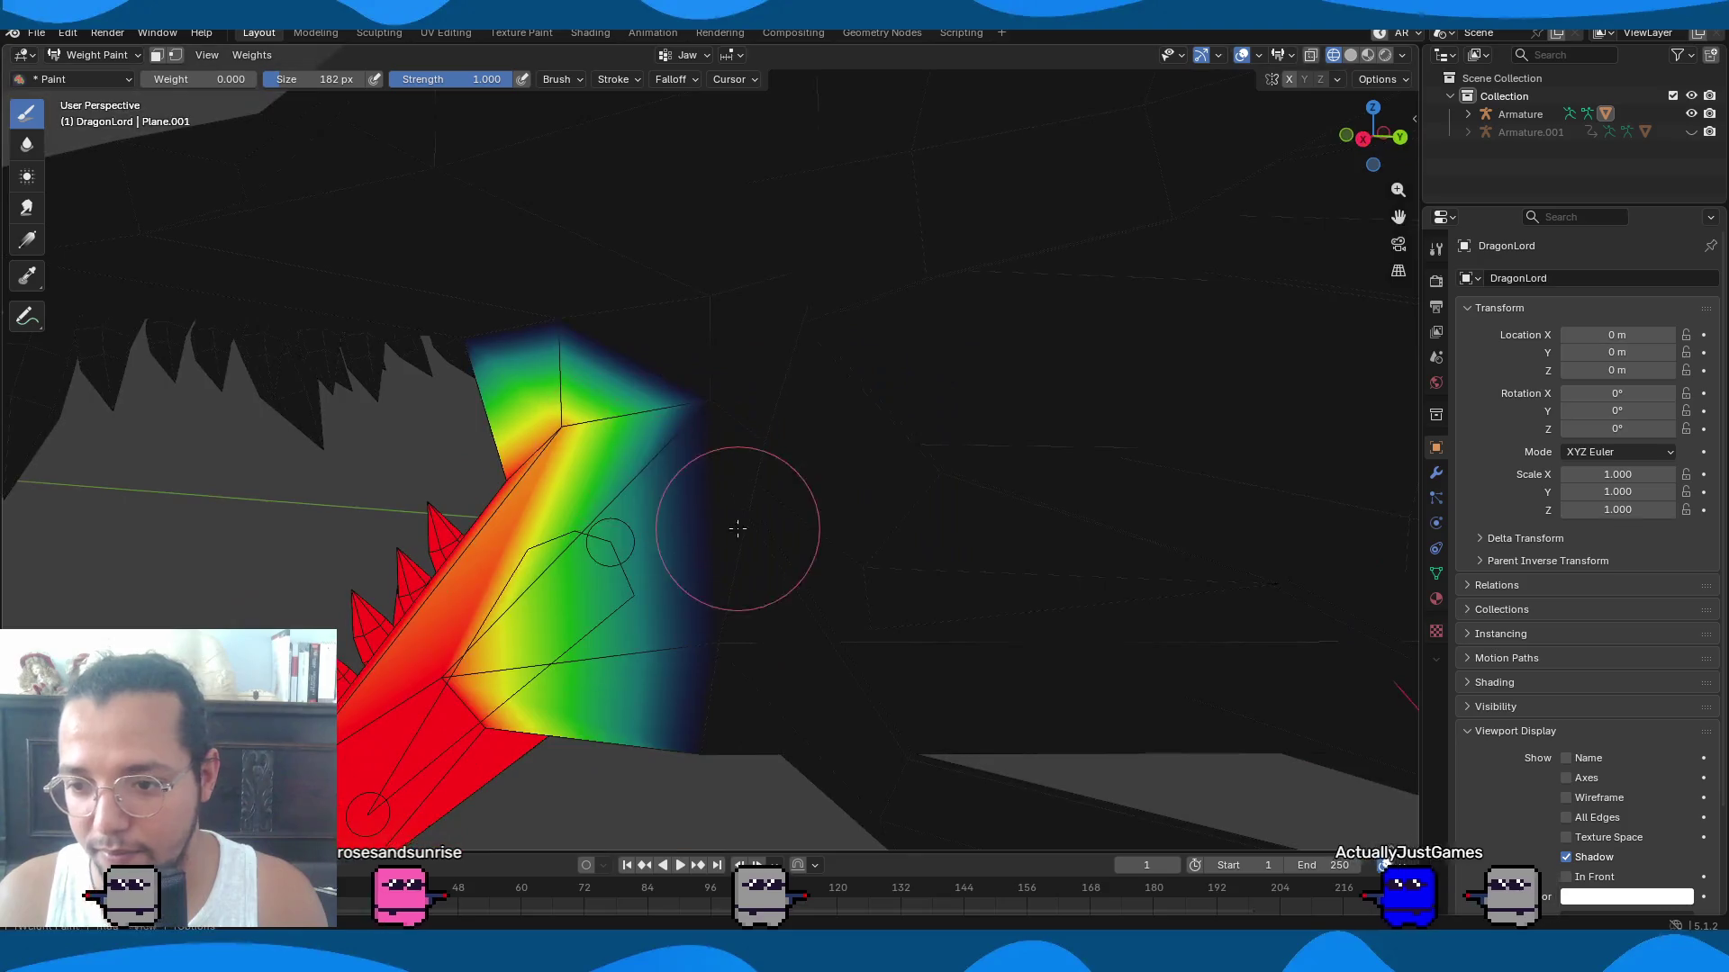
pyautogui.scroll(-5, 737, 528)
pyautogui.scroll(2, 719, 436)
pyautogui.moveTo(721, 437)
pyautogui.mouseDown(button='middle')
pyautogui.moveTo(926, 367)
pyautogui.moveTo(1206, 315)
pyautogui.mouseUp(button='middle')
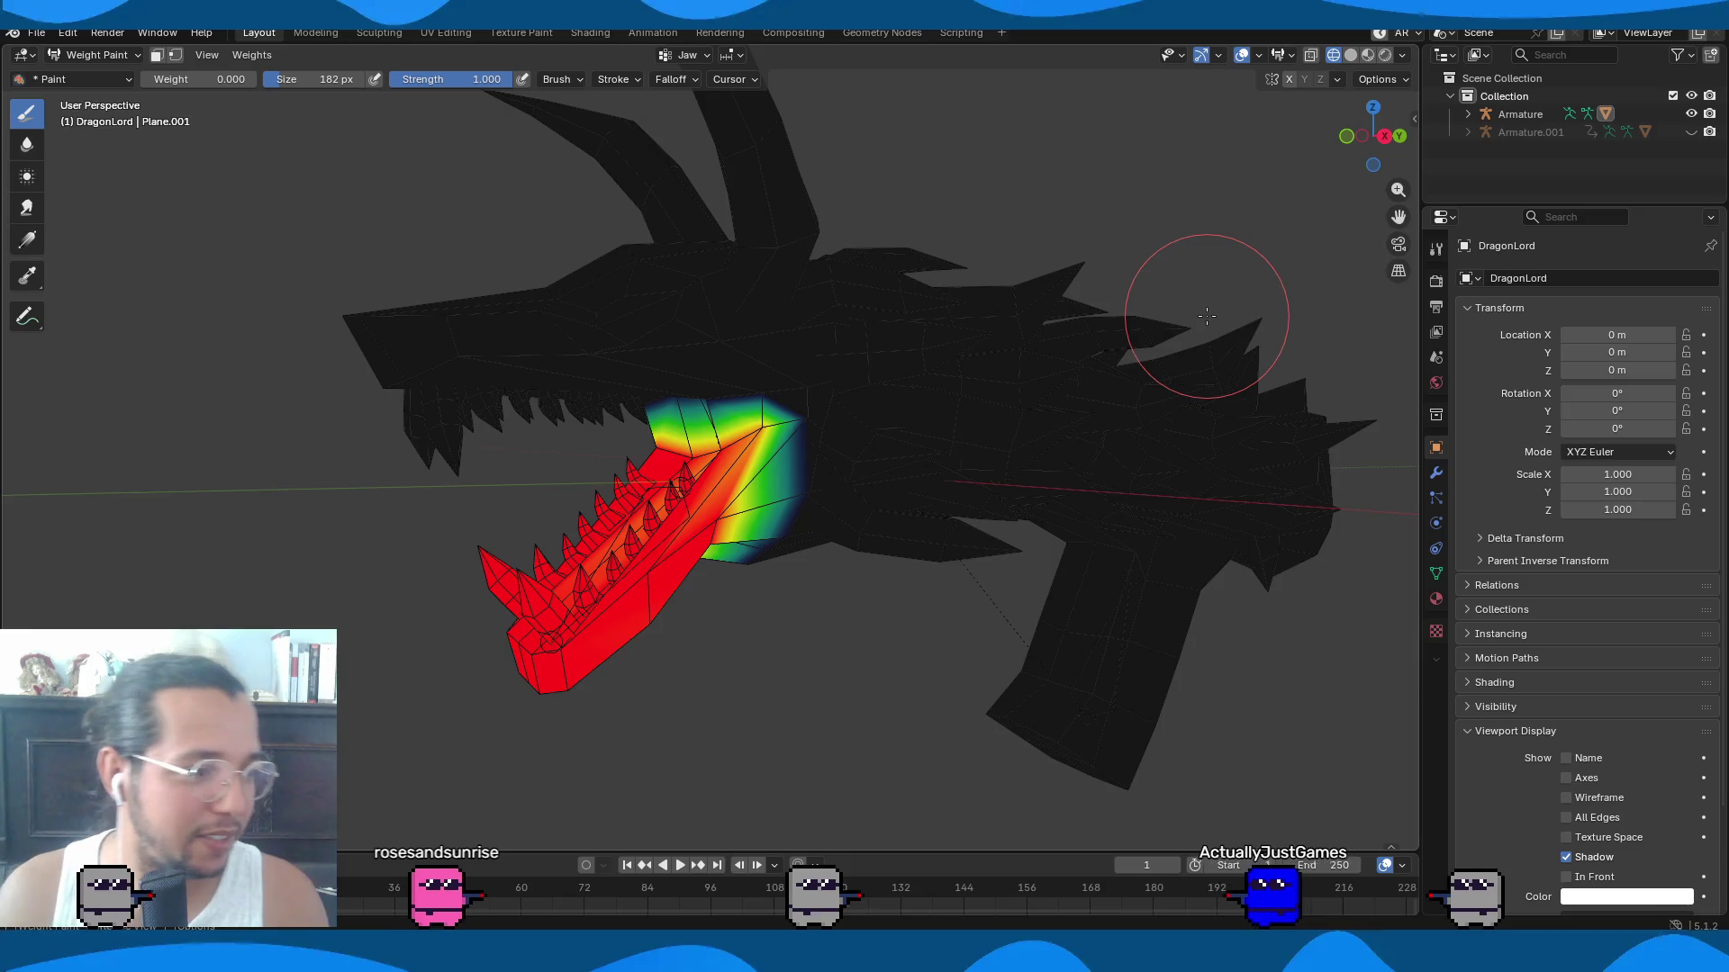
# Save DragonGun.blend and return to Object Mode with Solid viewport shading.
pyautogui.hotkey('ctrl', 's')
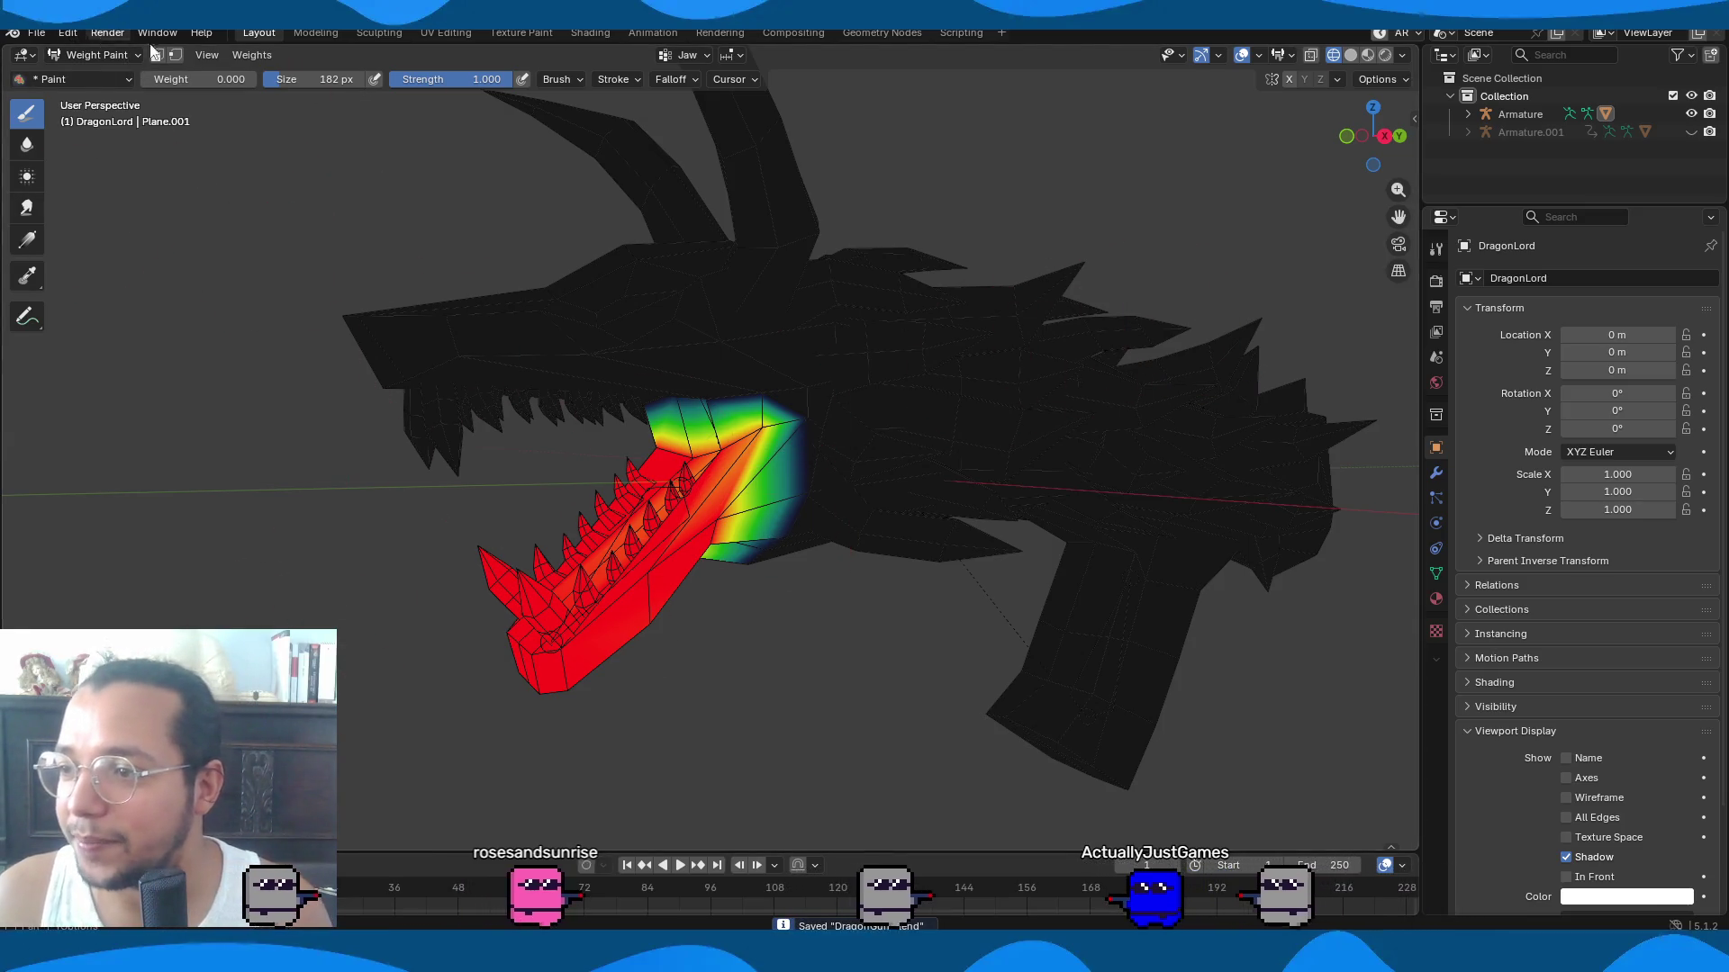
pyautogui.click(129, 56)
pyautogui.click(124, 78)
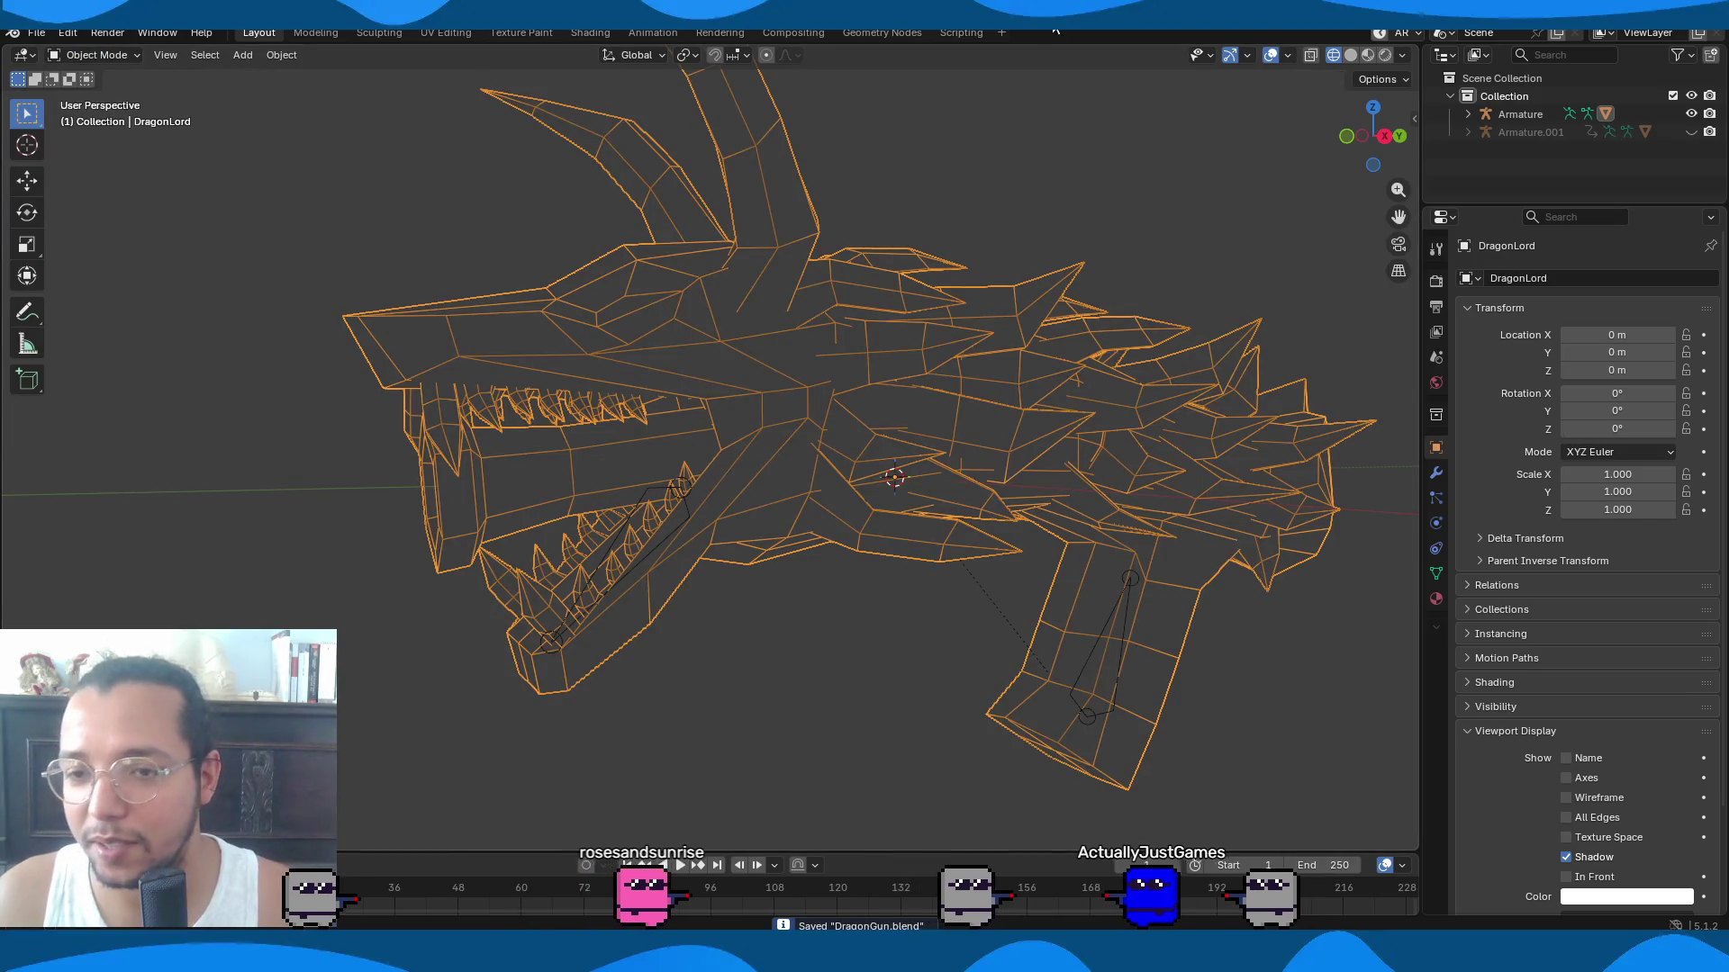
pyautogui.click(1350, 56)
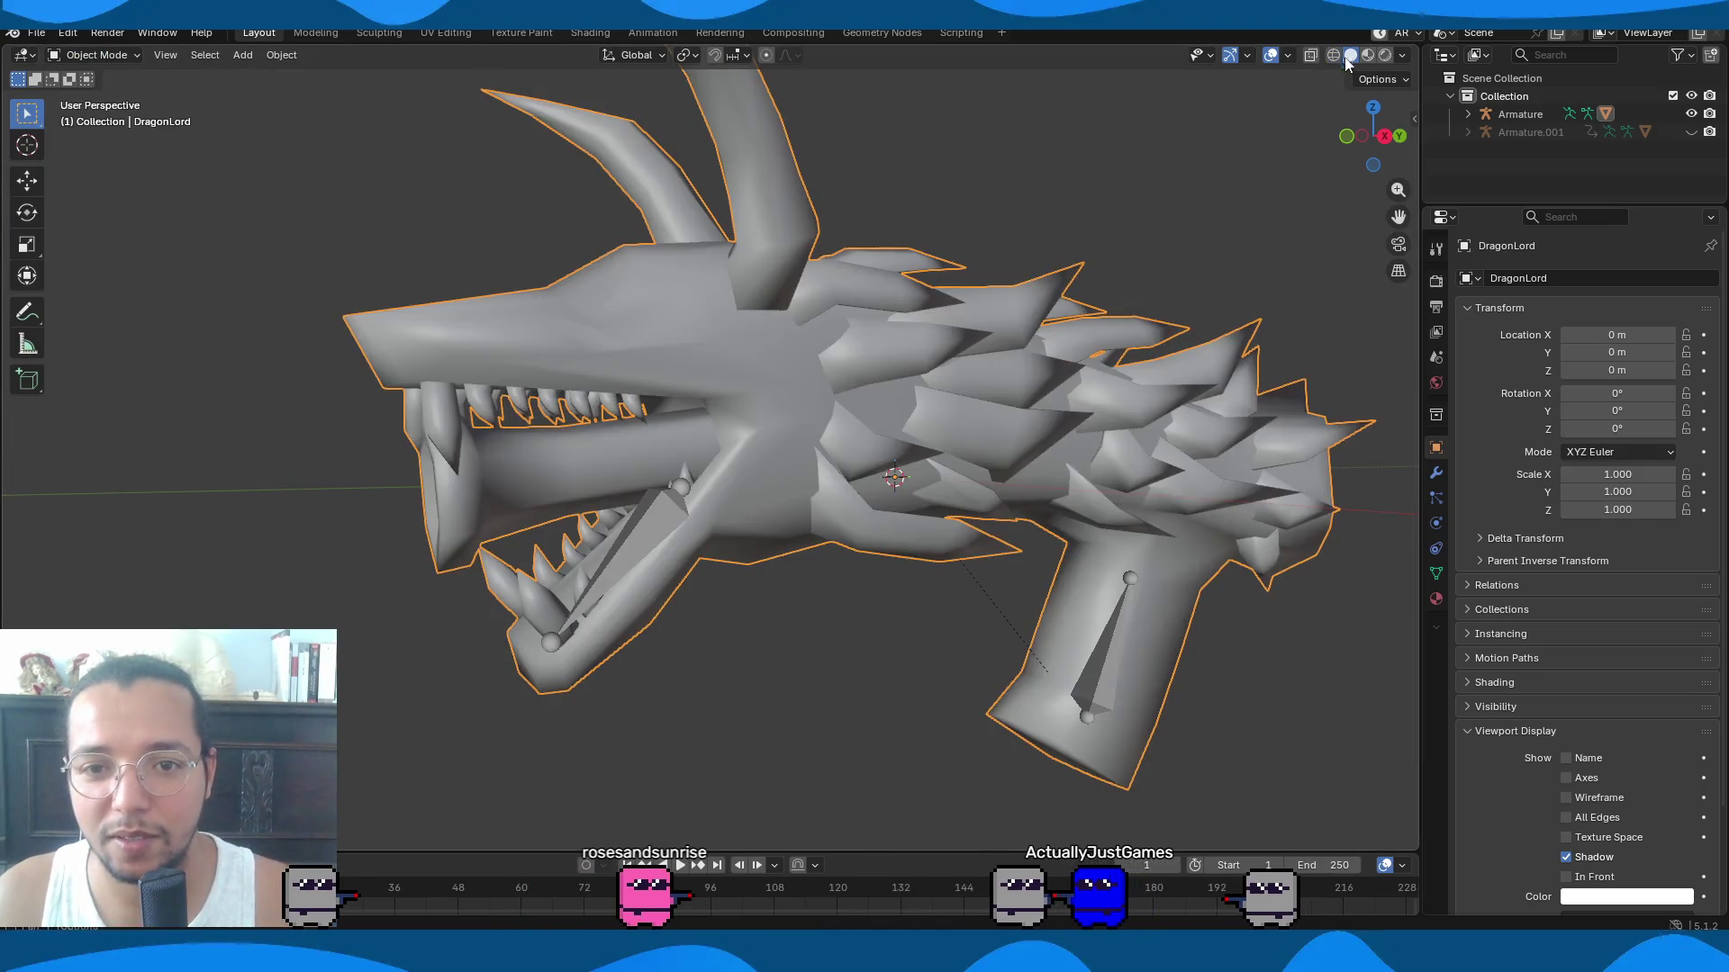
# Test the Jaw bone in Pose Mode by rotating it to open the dragon's mouth.
pyautogui.click(663, 531)
pyautogui.hotkey('ctrl', 'Tab')
pyautogui.click(635, 533)
pyautogui.press('r')
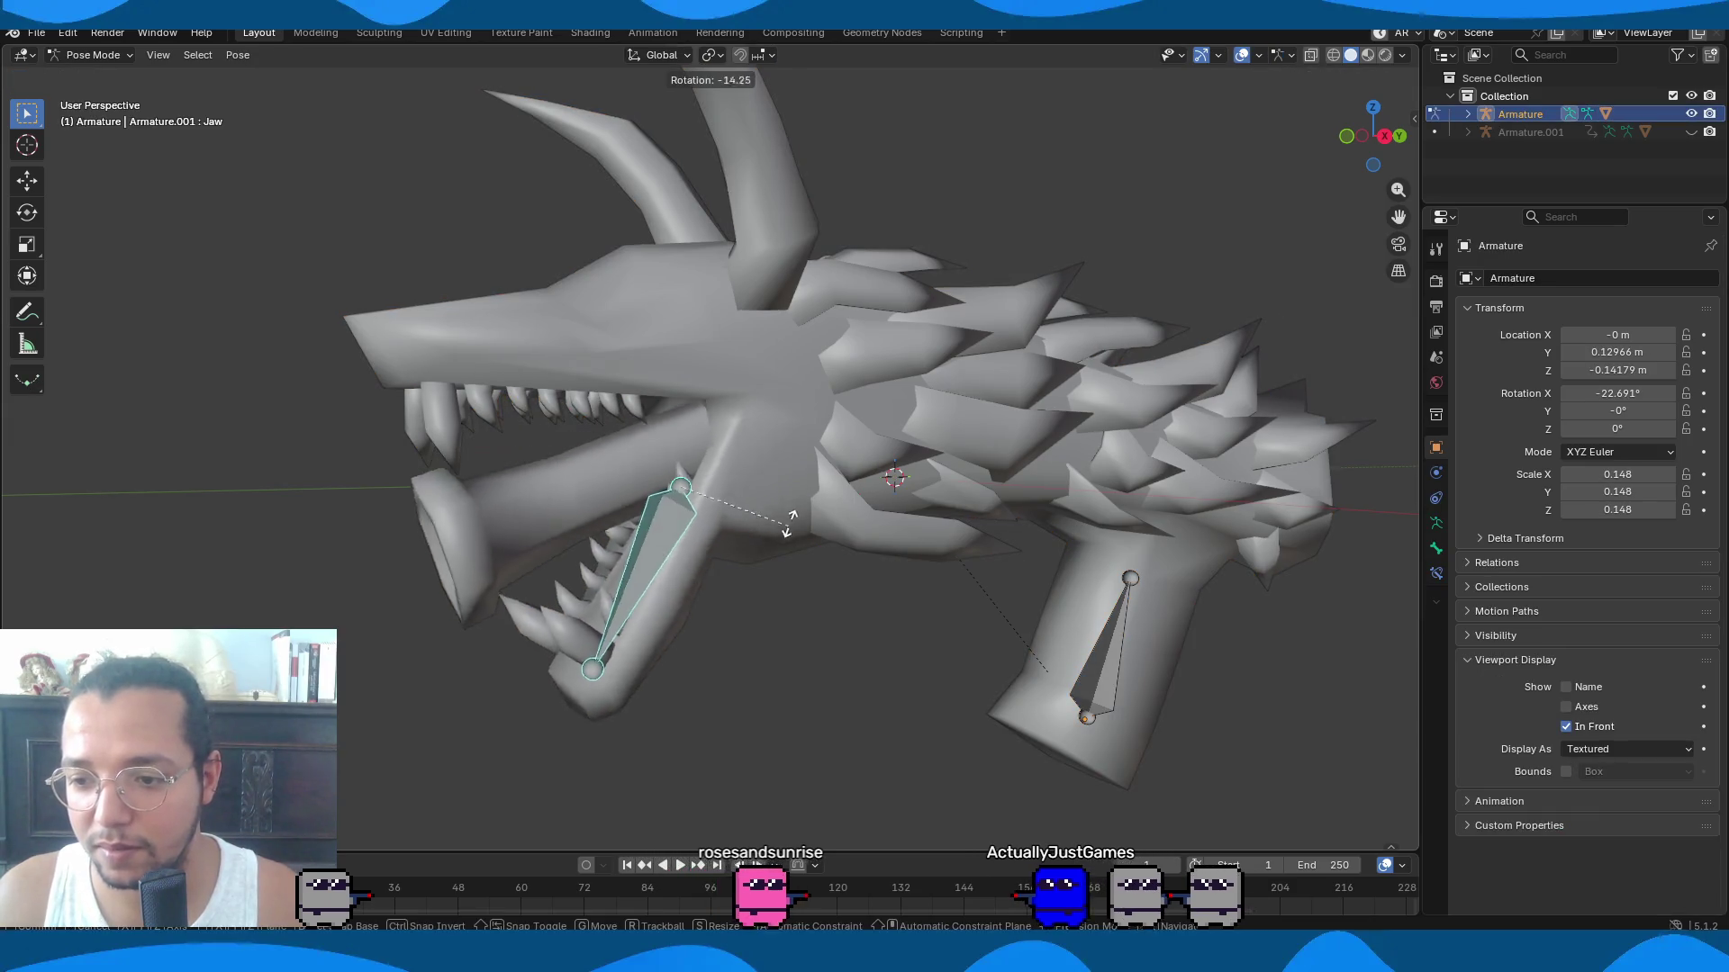
pyautogui.click(783, 506)
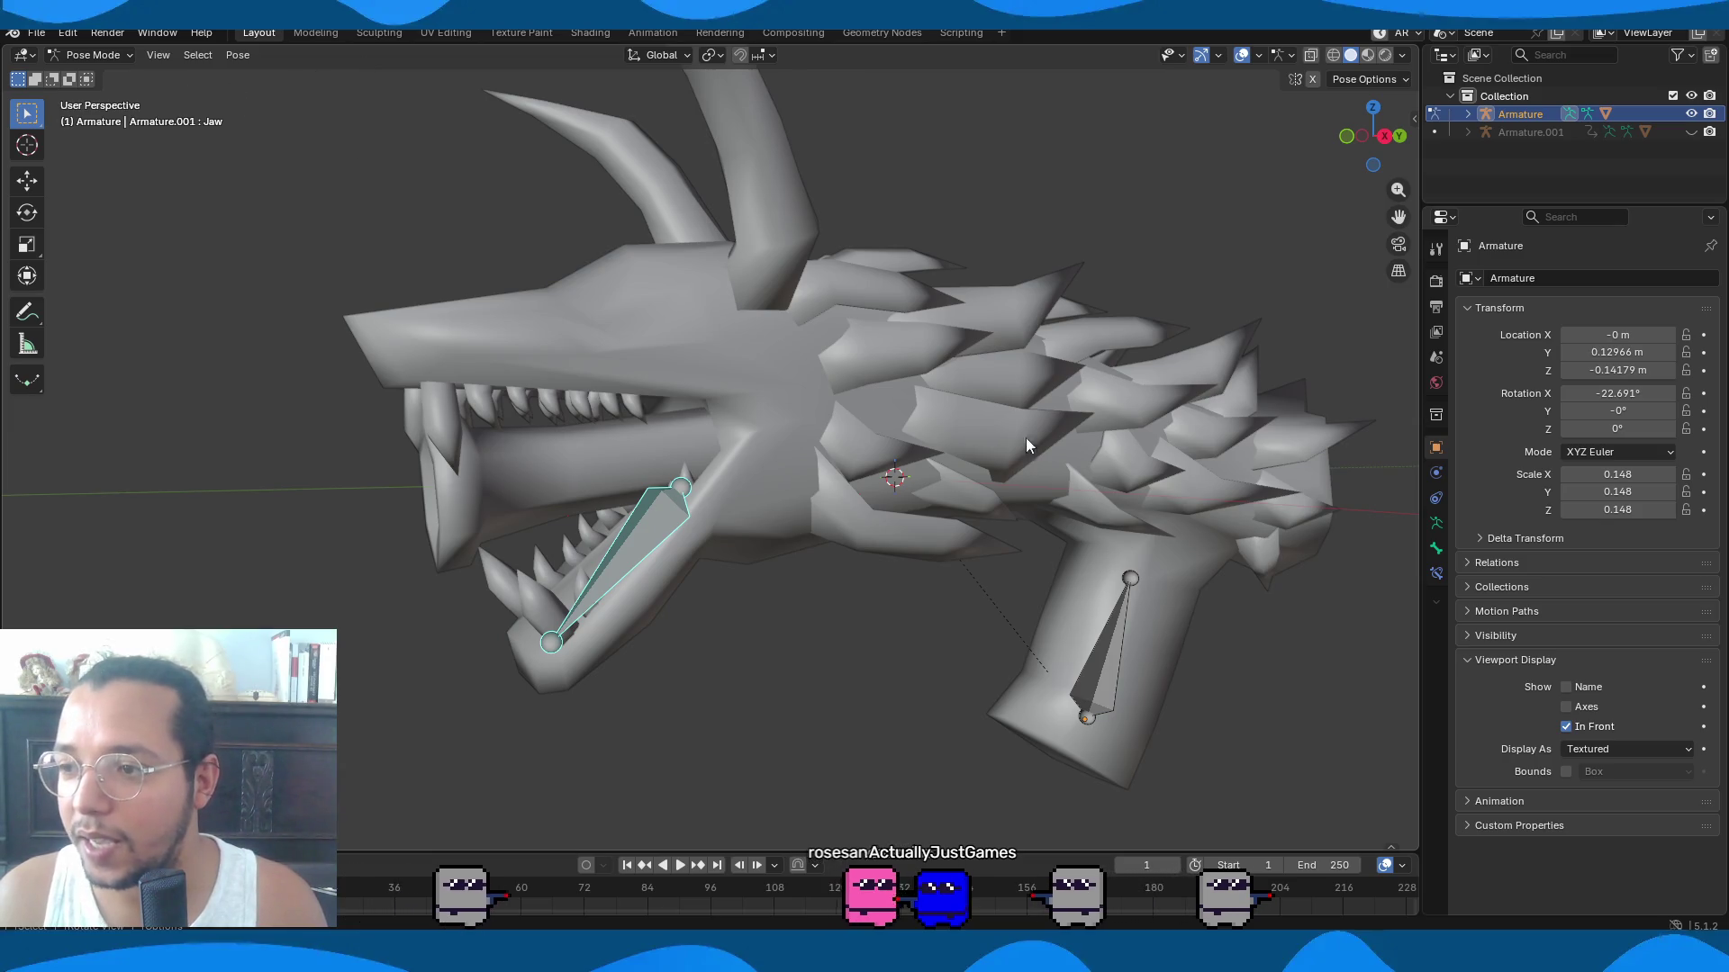
# Back in Object Mode, reveal the hidden tongue piece in the DragonLord mesh's Edit Mode.
pyautogui.click(112, 75)
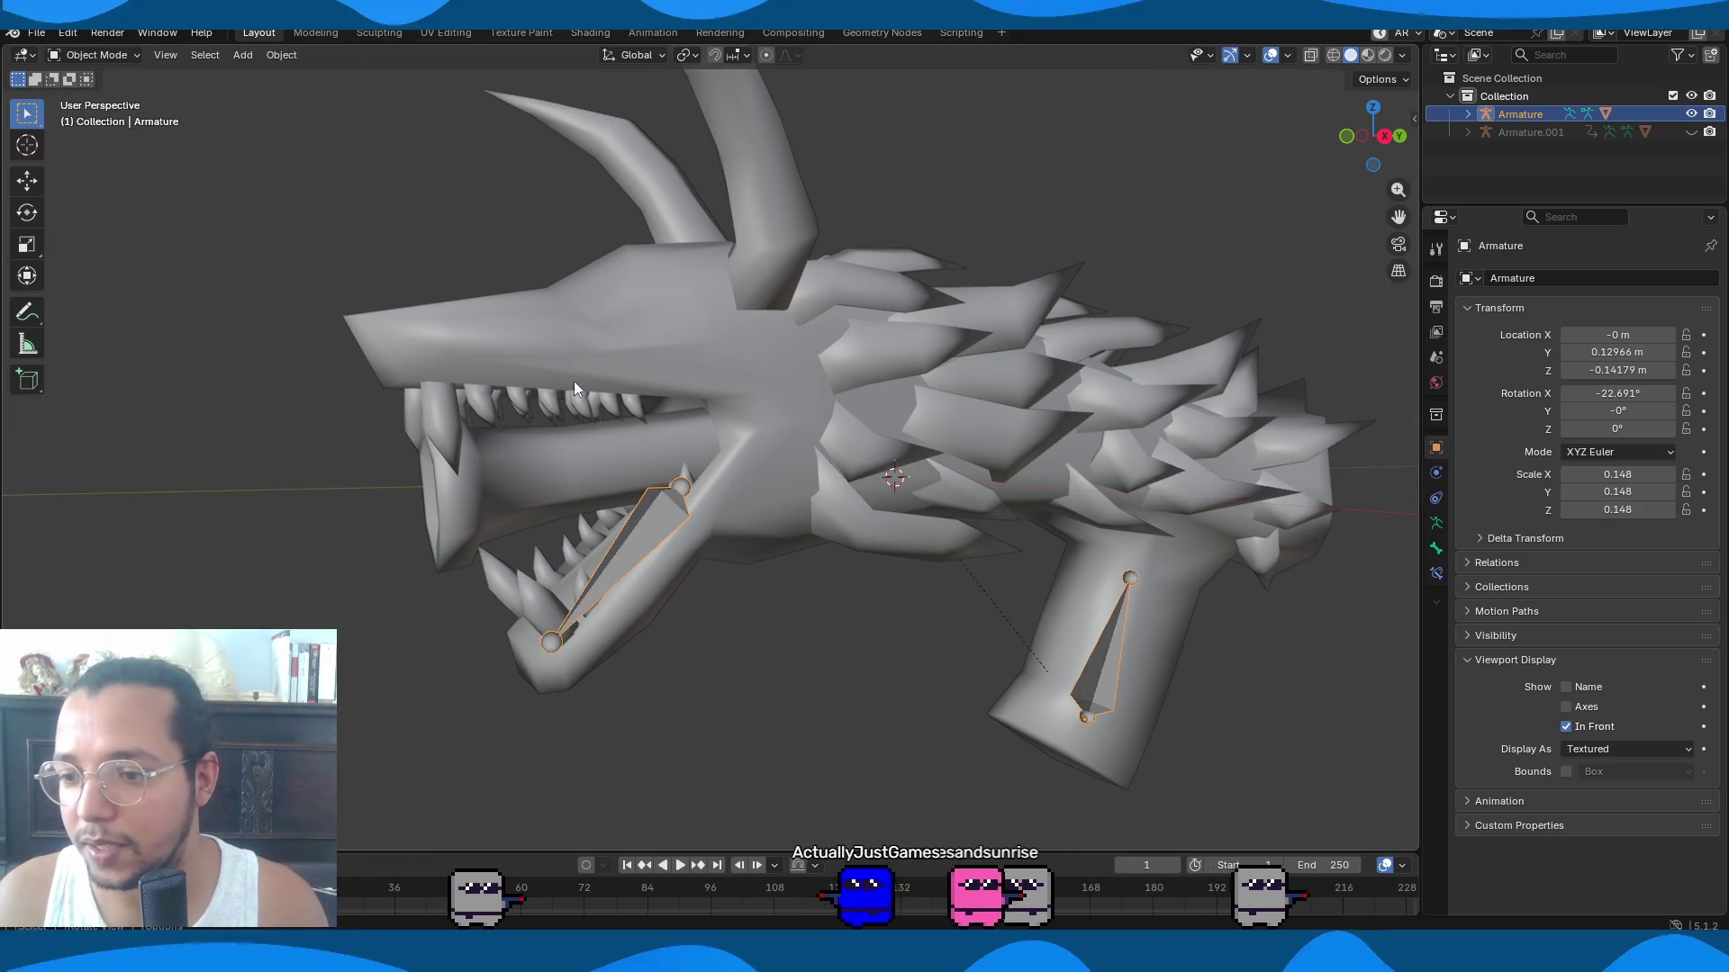
pyautogui.click(567, 394)
pyautogui.press('Tab')
pyautogui.hotkey('alt', 'h')
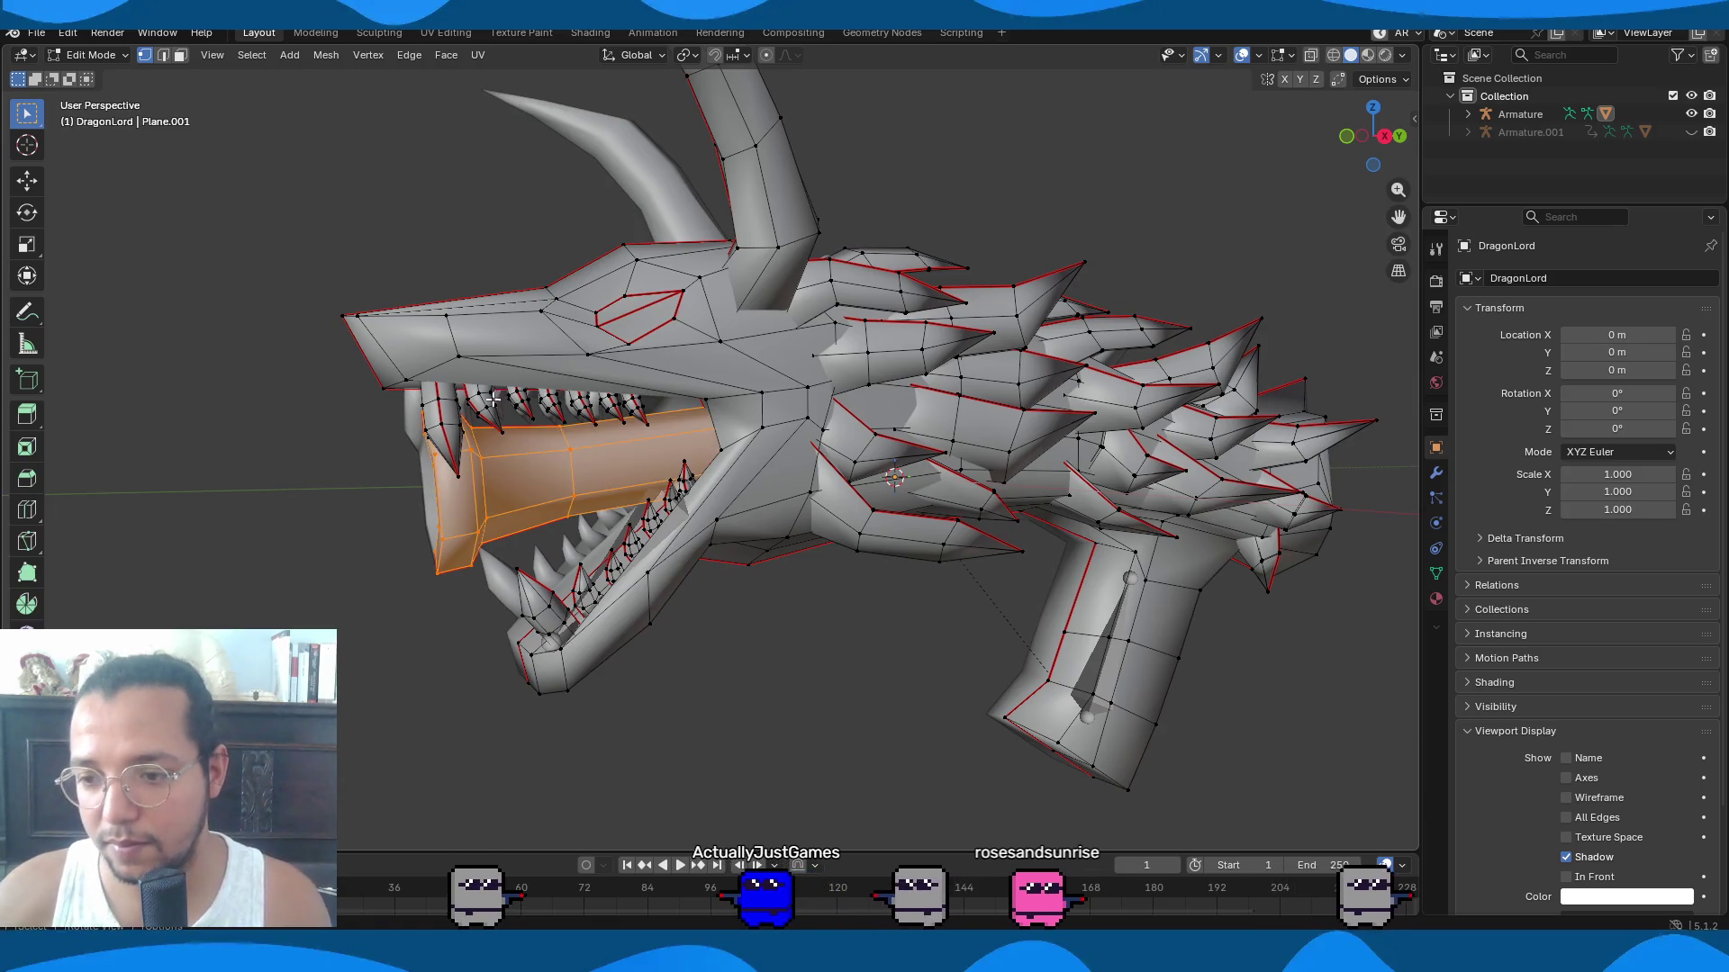
# Look into the dragon's mouth at the tongue in Weight Paint mode.
pyautogui.press('Tab')
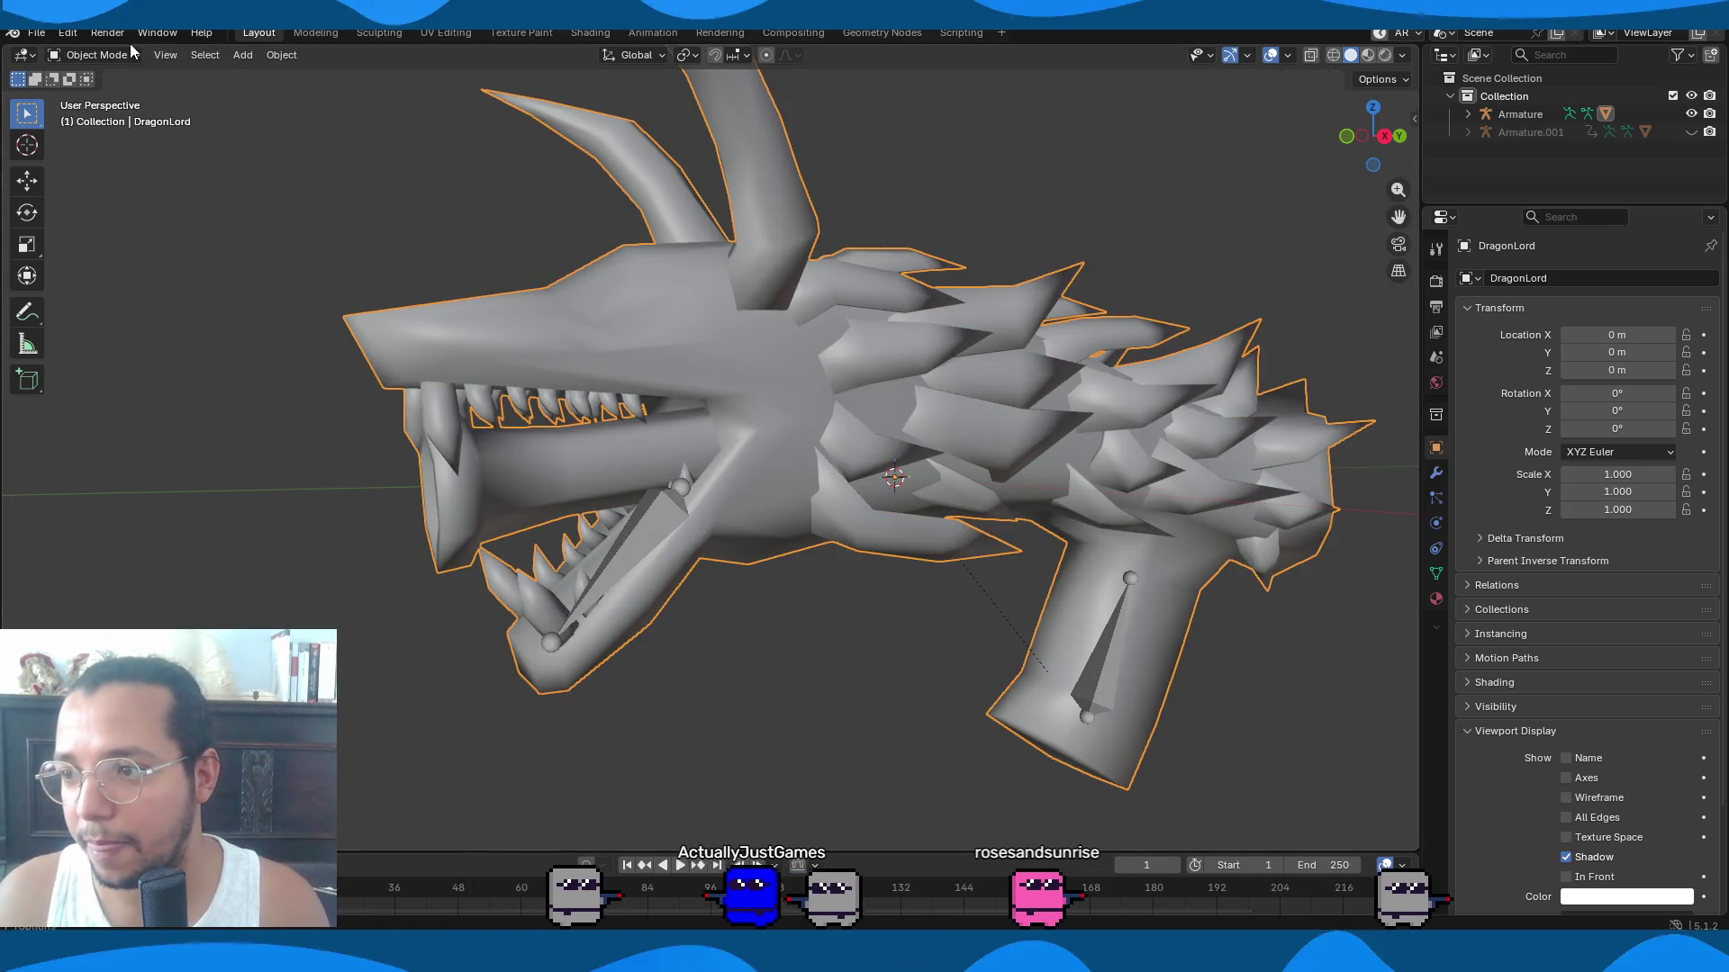
pyautogui.click(130, 46)
pyautogui.click(111, 155)
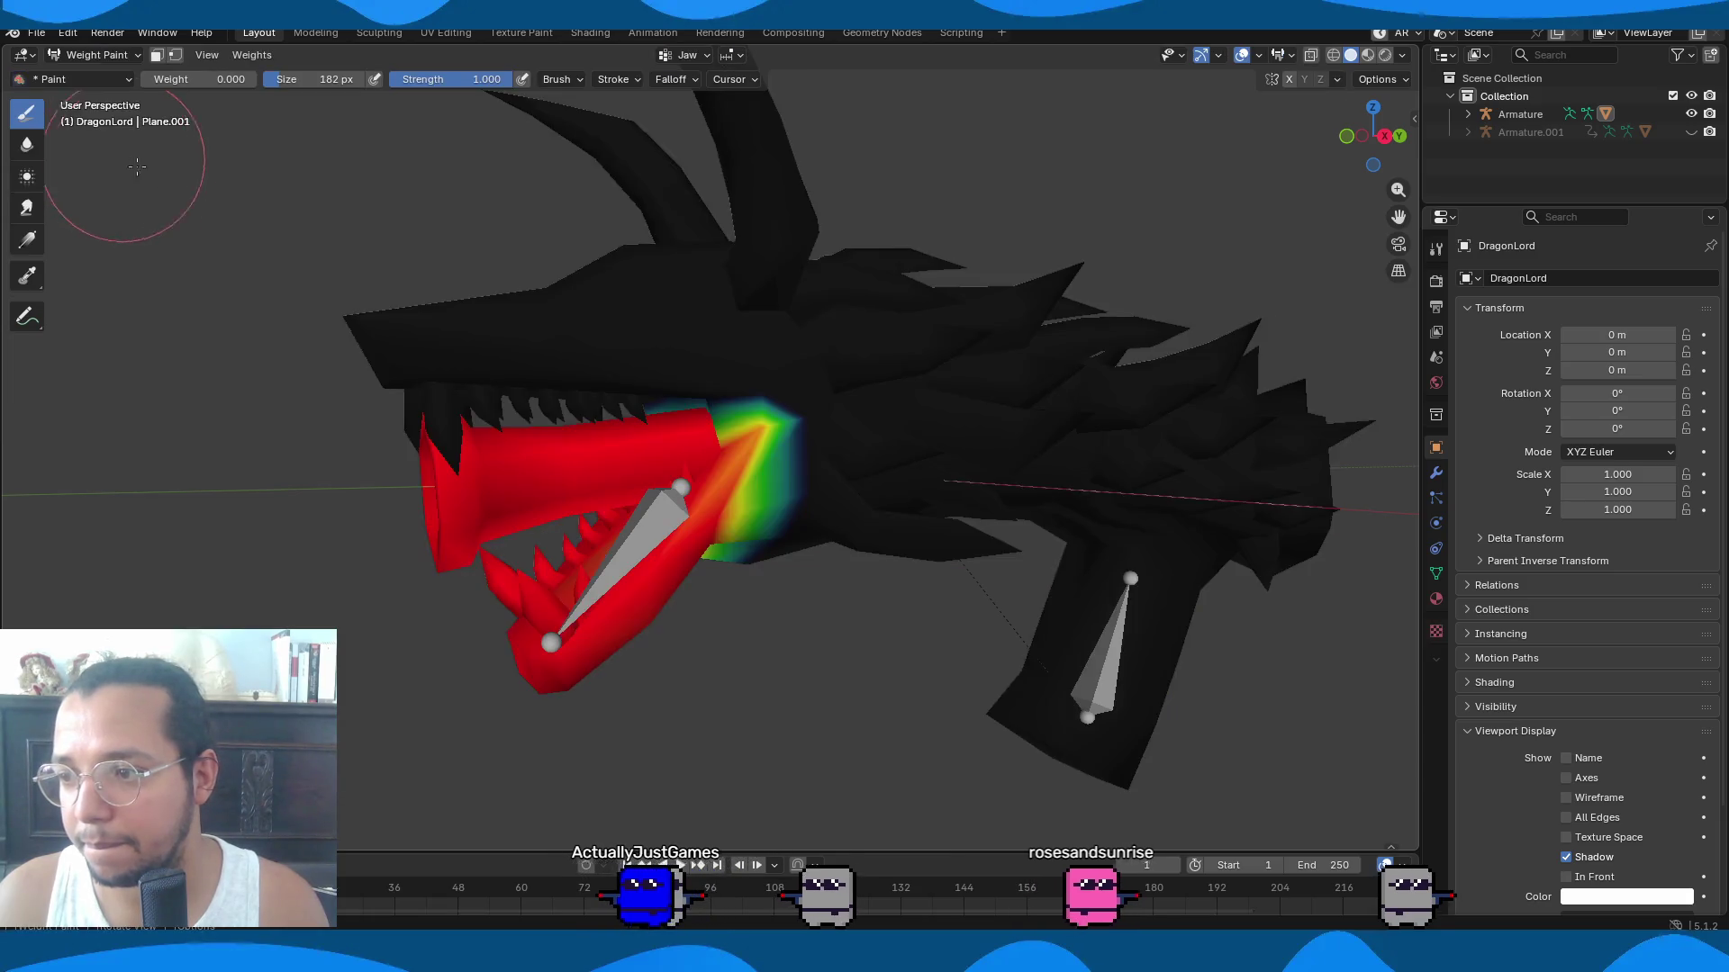
pyautogui.scroll(3, 598, 463)
pyautogui.moveTo(598, 463)
pyautogui.mouseDown(button='middle')
pyautogui.moveTo(771, 460)
pyautogui.moveTo(731, 465)
pyautogui.mouseUp(button='middle')
pyautogui.scroll(-5, 772, 460)
# In Edit Mode, invert the selection and hide everything except the tongue piece.
pyautogui.click(95, 55)
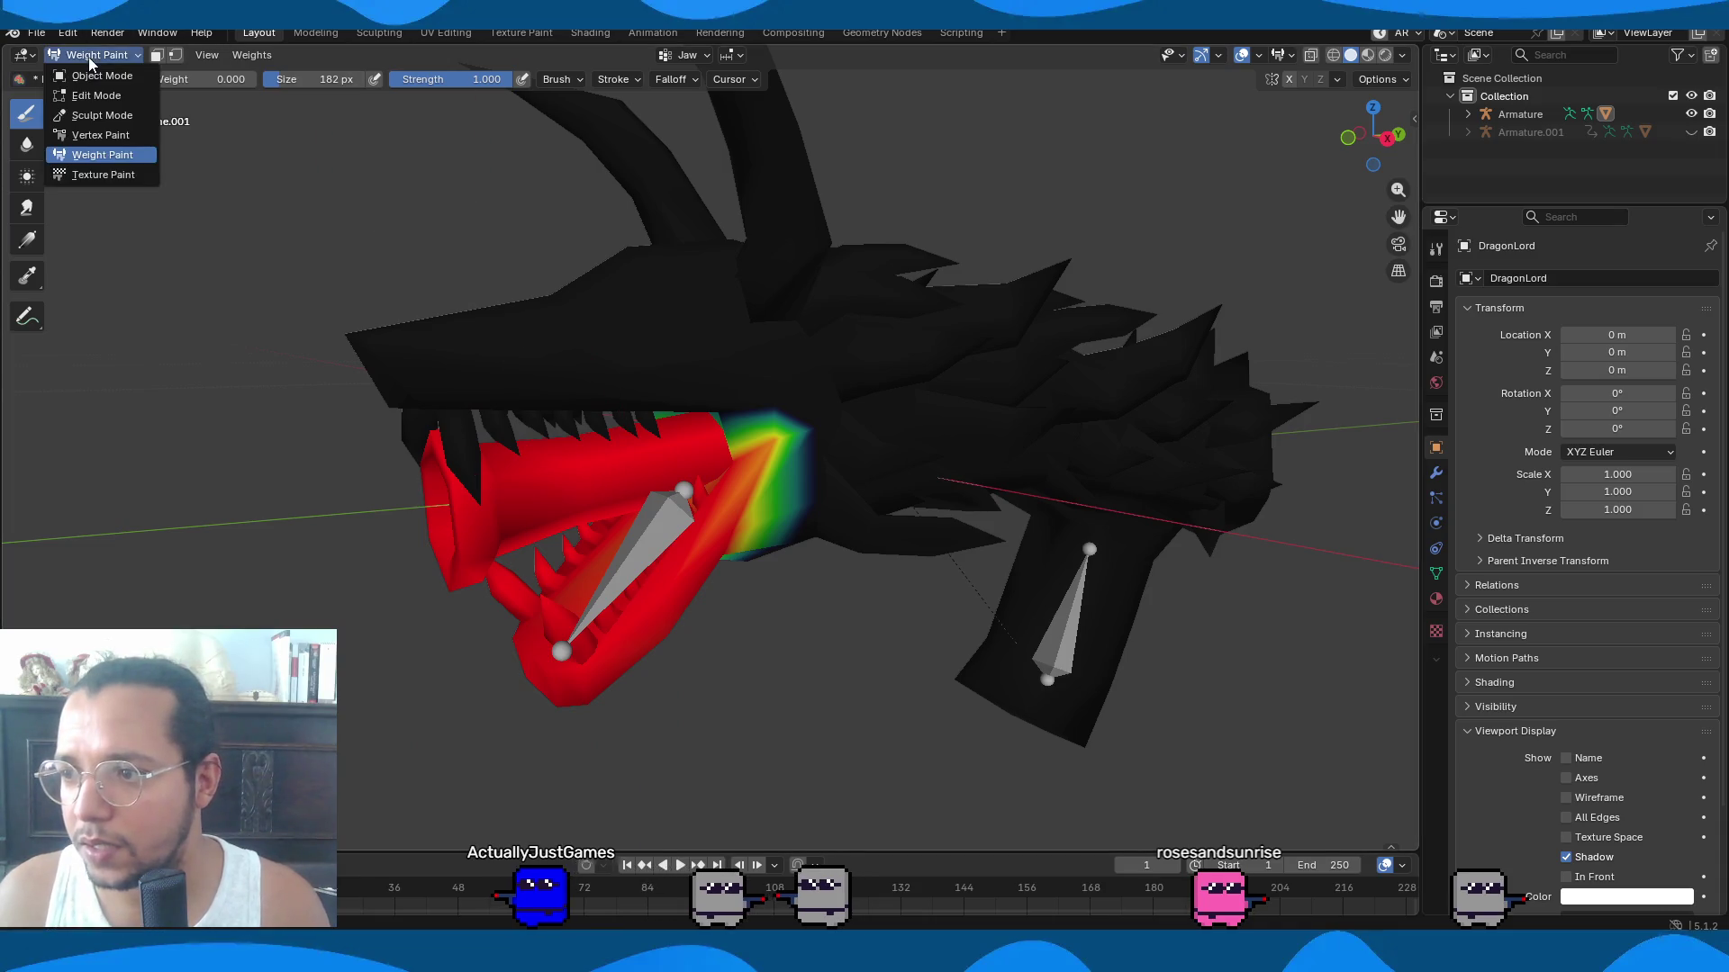
pyautogui.click(100, 79)
pyautogui.press('Tab')
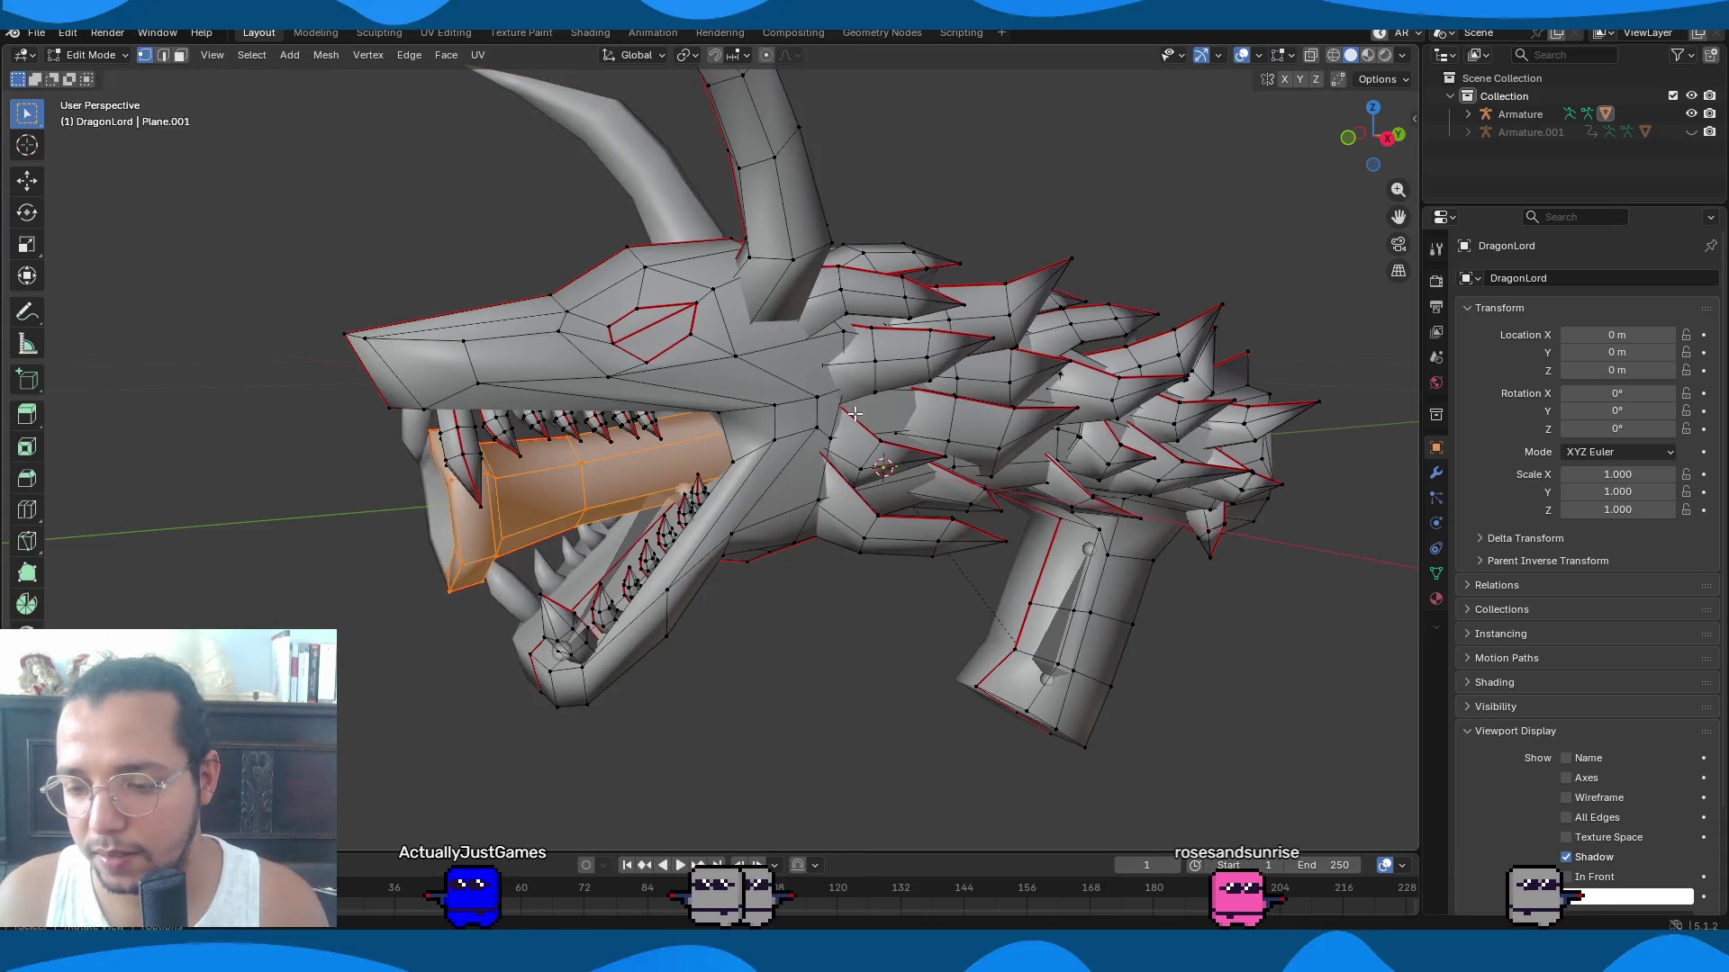
pyautogui.hotkey('ctrl', 'i')
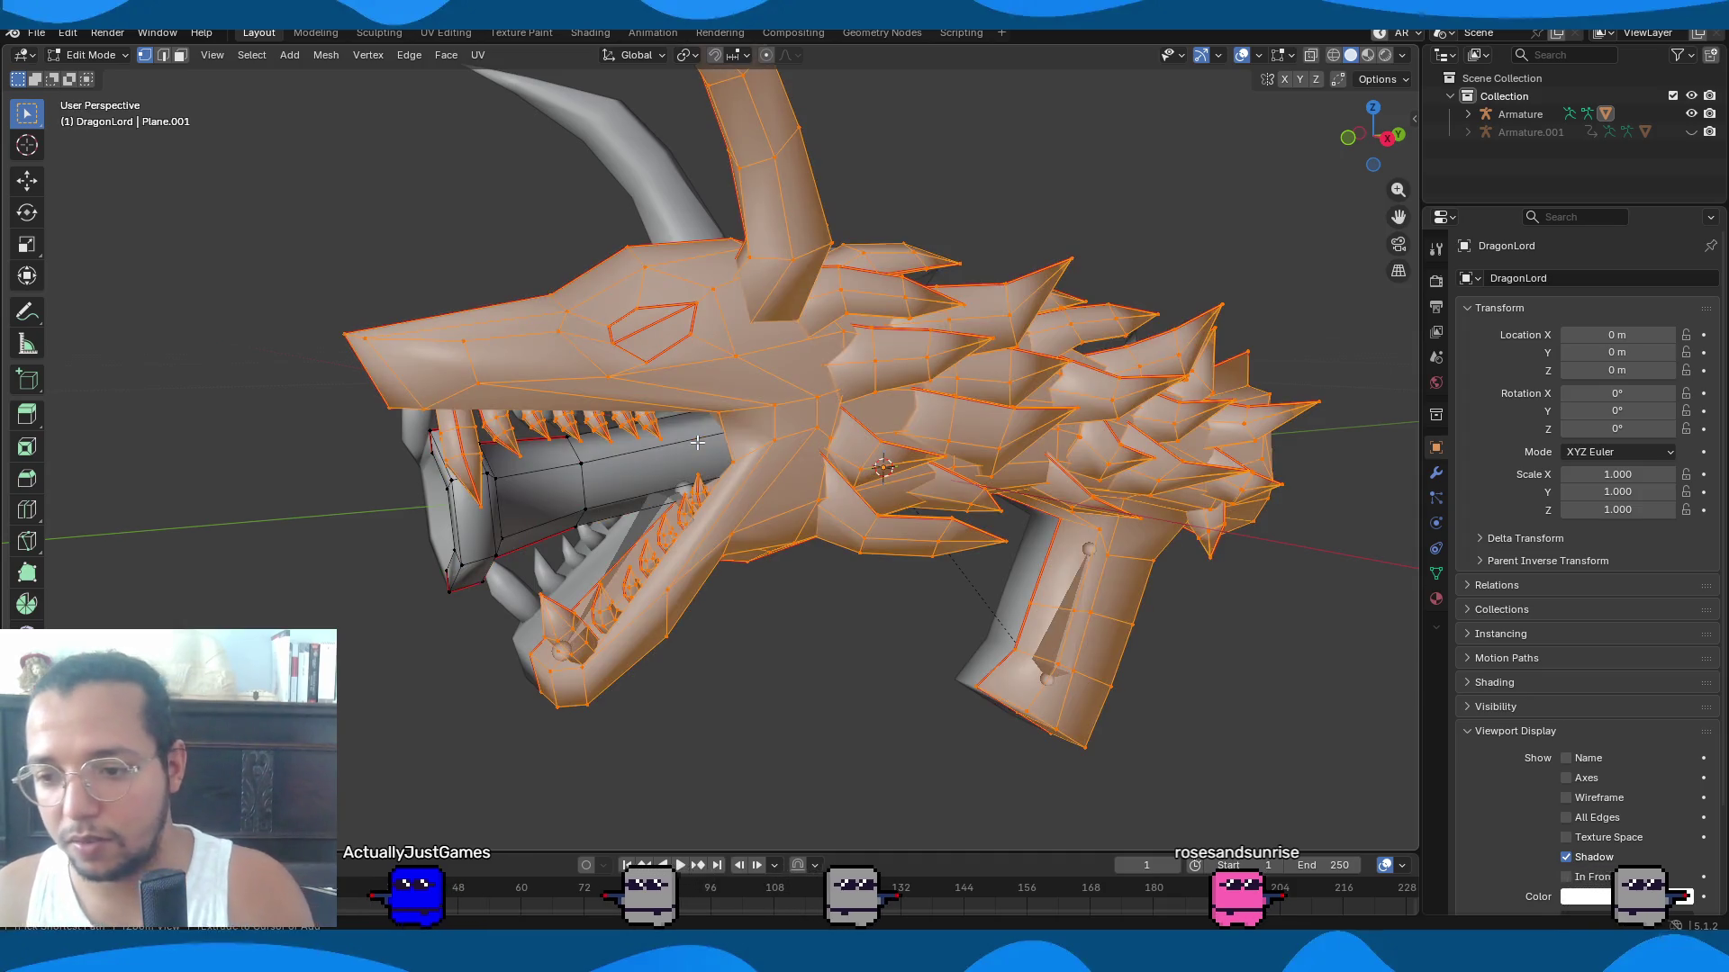
pyautogui.press('h')
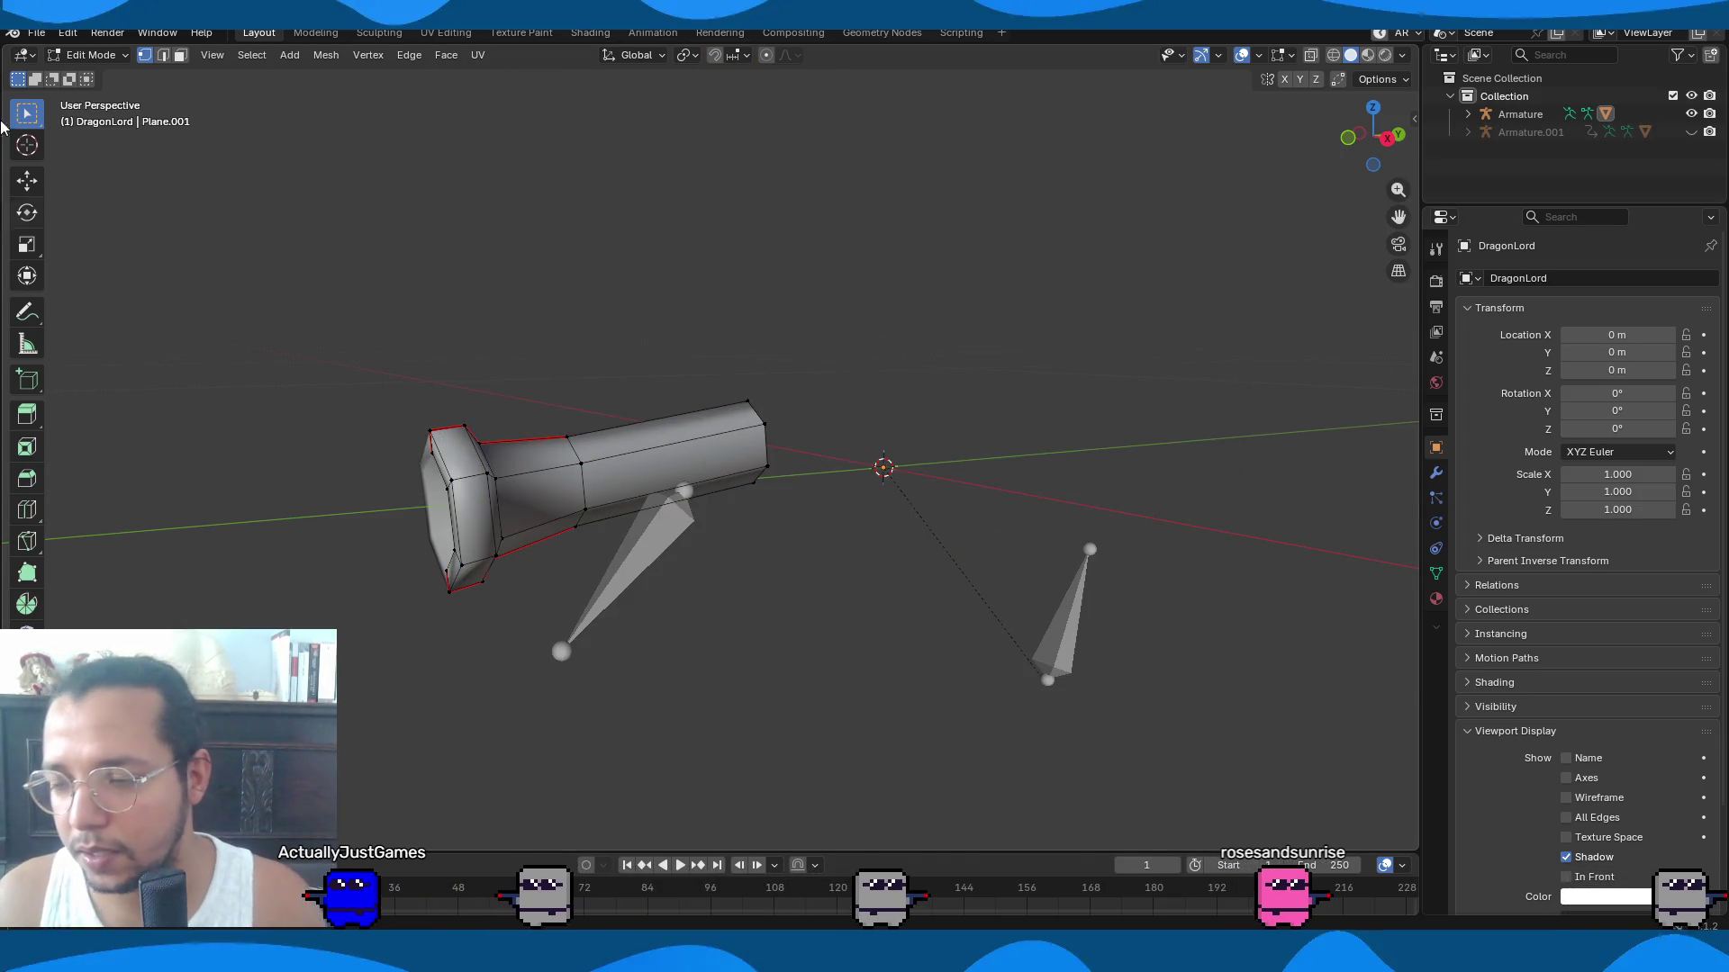
pyautogui.click(67, 58)
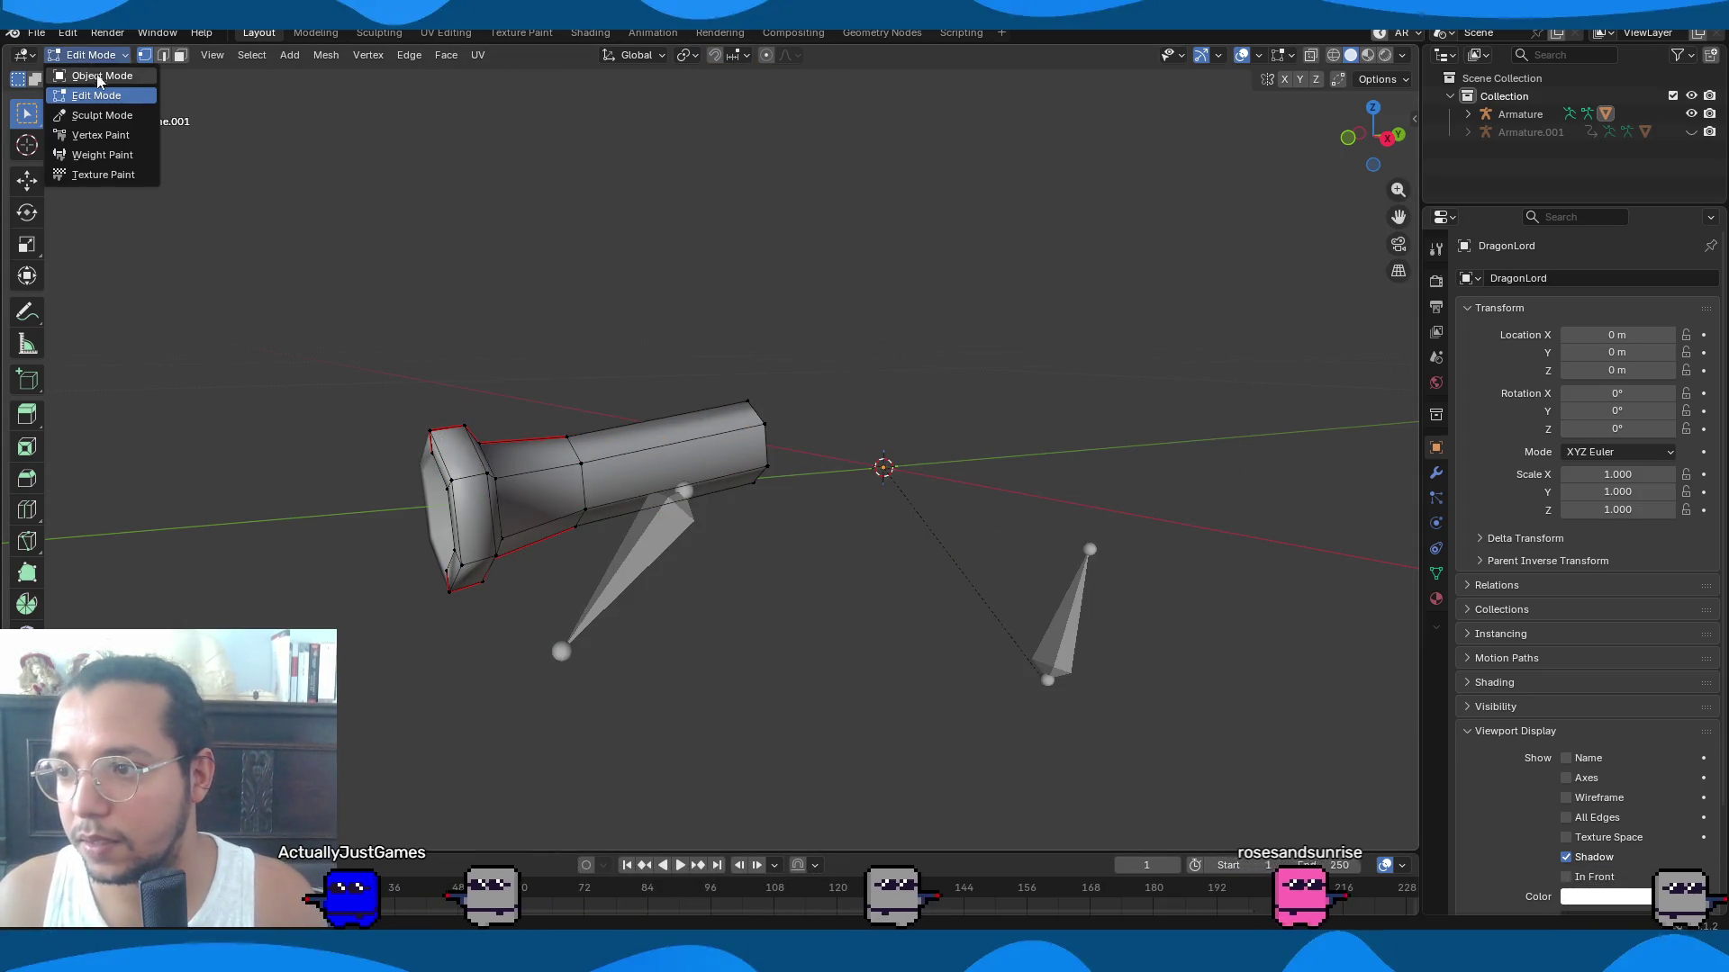
# Paint the tongue's Jaw weight down to 0.000 in Weight Paint mode.
pyautogui.click(111, 156)
pyautogui.moveTo(505, 550)
pyautogui.mouseDown()
pyautogui.moveTo(483, 424)
pyautogui.moveTo(675, 424)
pyautogui.mouseUp()
pyautogui.moveTo(675, 424); pyautogui.dragTo(713, 374, button='middle')
pyautogui.moveTo(714, 375); pyautogui.dragTo(375, 583)
# Orbit around the tongue to check every side has zero Jaw weight.
pyautogui.moveTo(432, 494); pyautogui.dragTo(644, 471, button='middle')
pyautogui.moveTo(772, 347); pyautogui.dragTo(471, 490, button='middle')
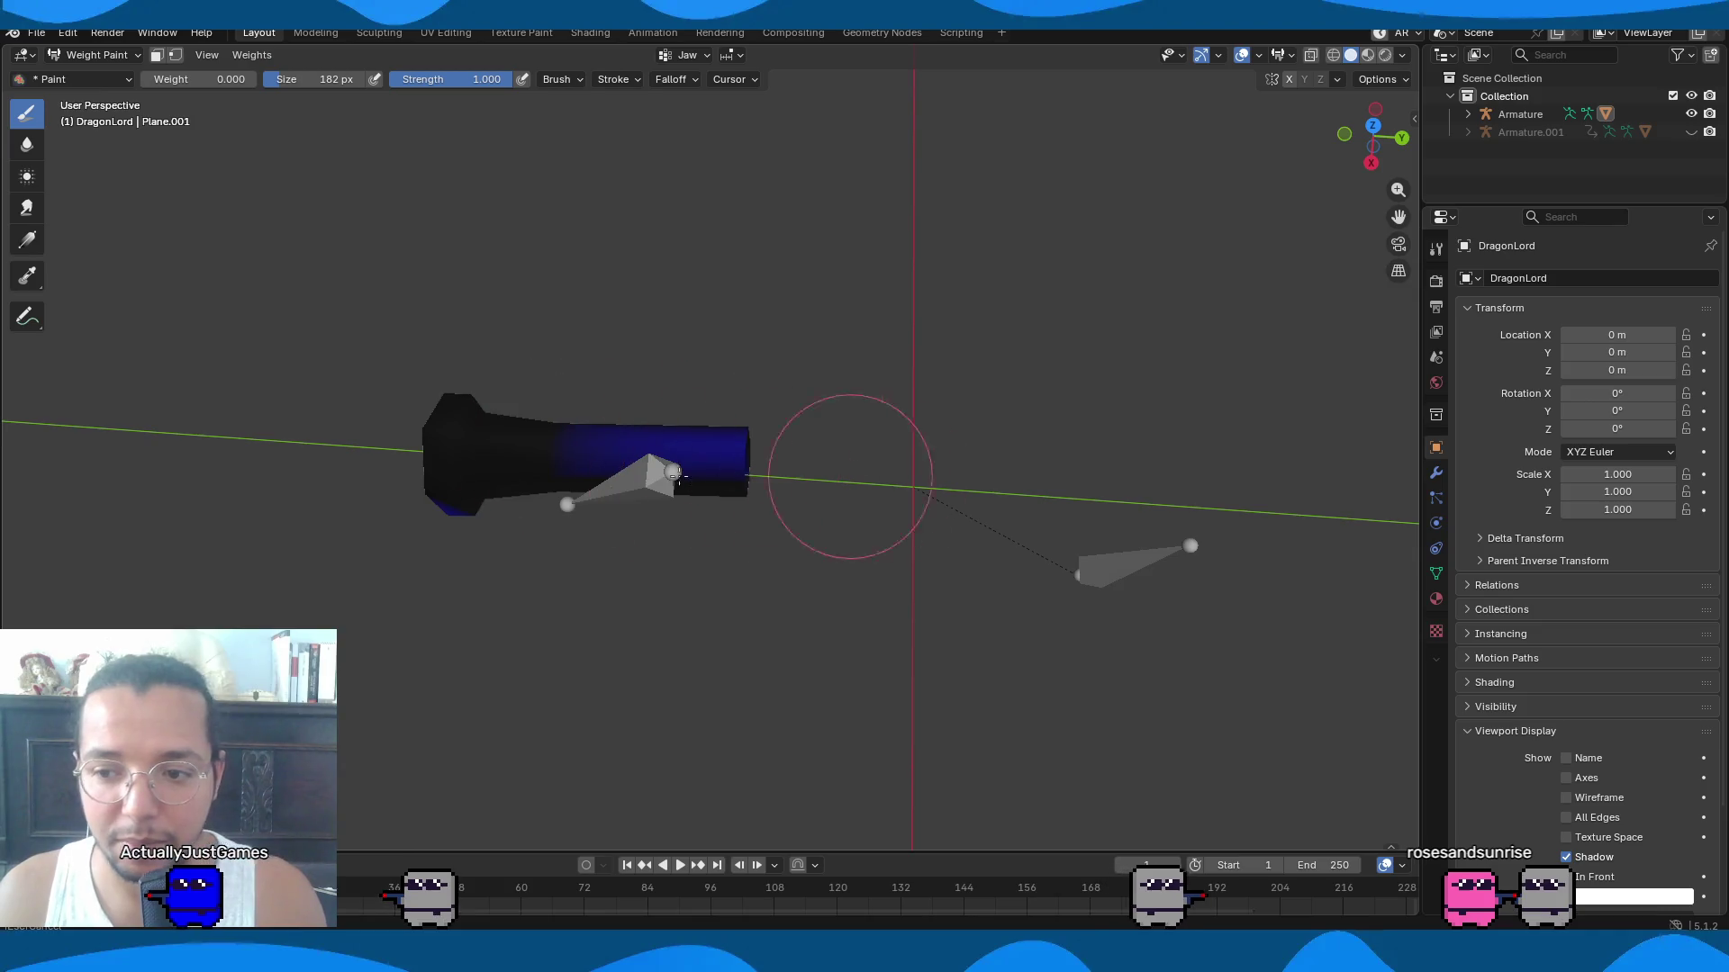
pyautogui.moveTo(822, 489); pyautogui.dragTo(813, 472, button='middle')
pyautogui.moveTo(668, 439); pyautogui.dragTo(861, 504, button='middle')
pyautogui.moveTo(593, 489); pyautogui.dragTo(432, 549, button='middle')
pyautogui.moveTo(668, 432)
pyautogui.mouseDown(button='middle')
pyautogui.moveTo(1035, 432)
pyautogui.moveTo(852, 486)
pyautogui.mouseUp(button='middle')
pyautogui.moveTo(1038, 564); pyautogui.dragTo(606, 565, button='middle')
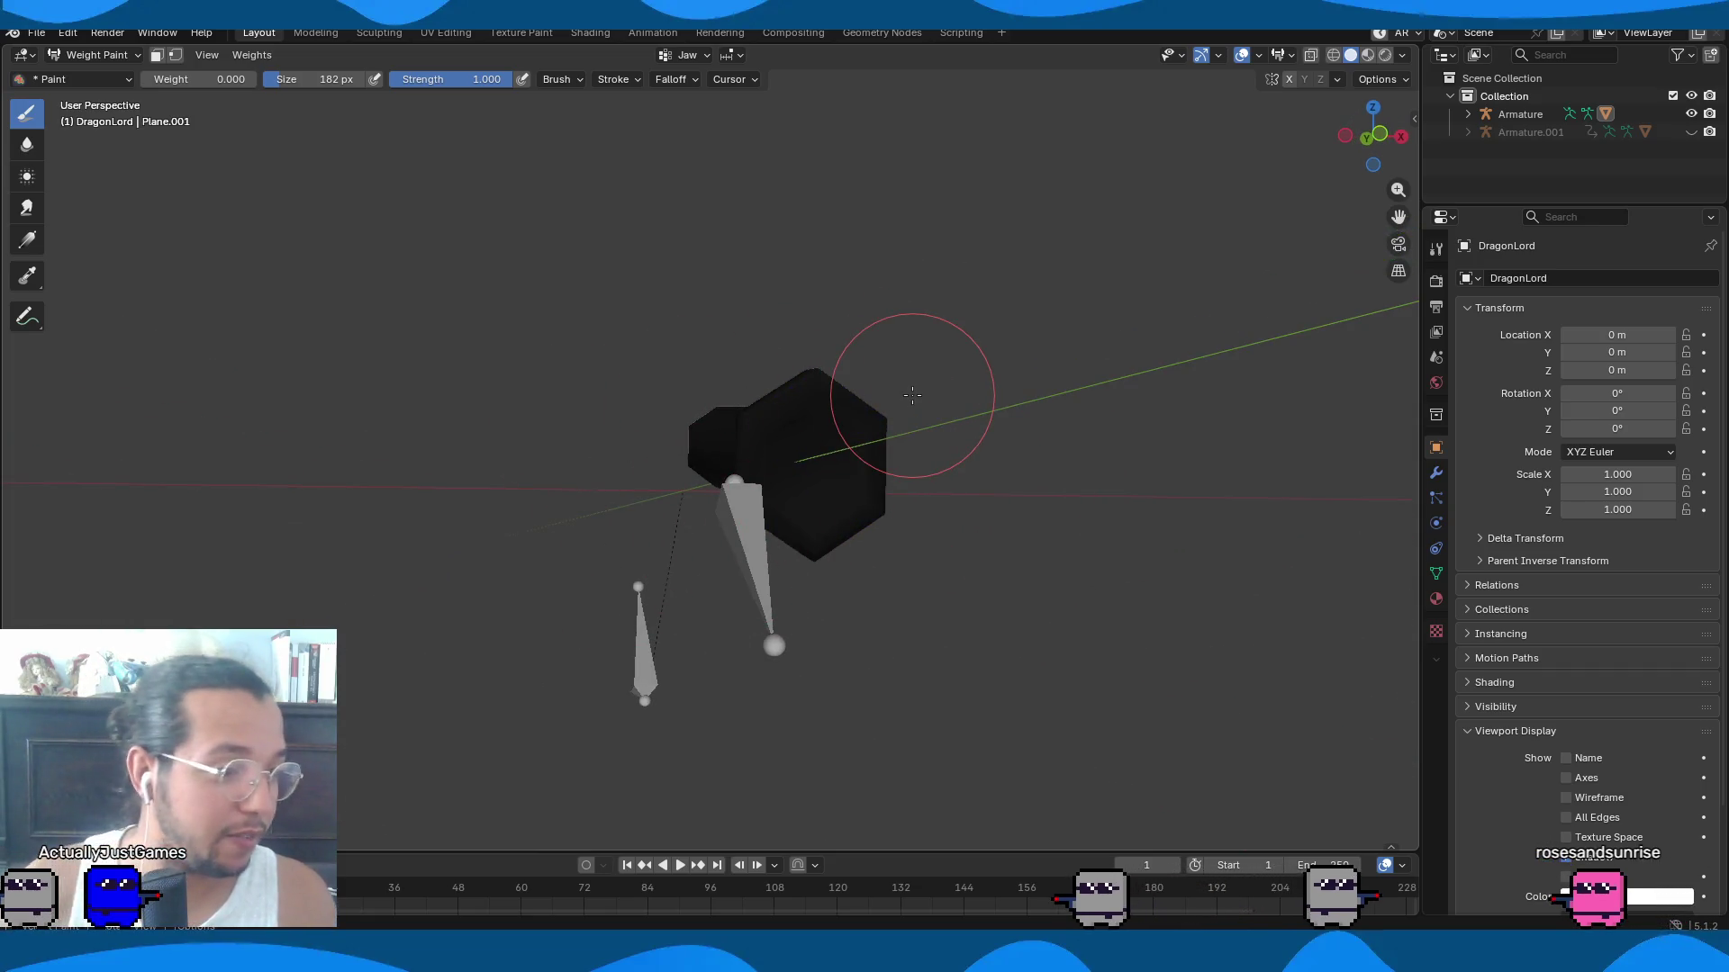
pyautogui.moveTo(875, 399); pyautogui.dragTo(598, 518, button='middle')
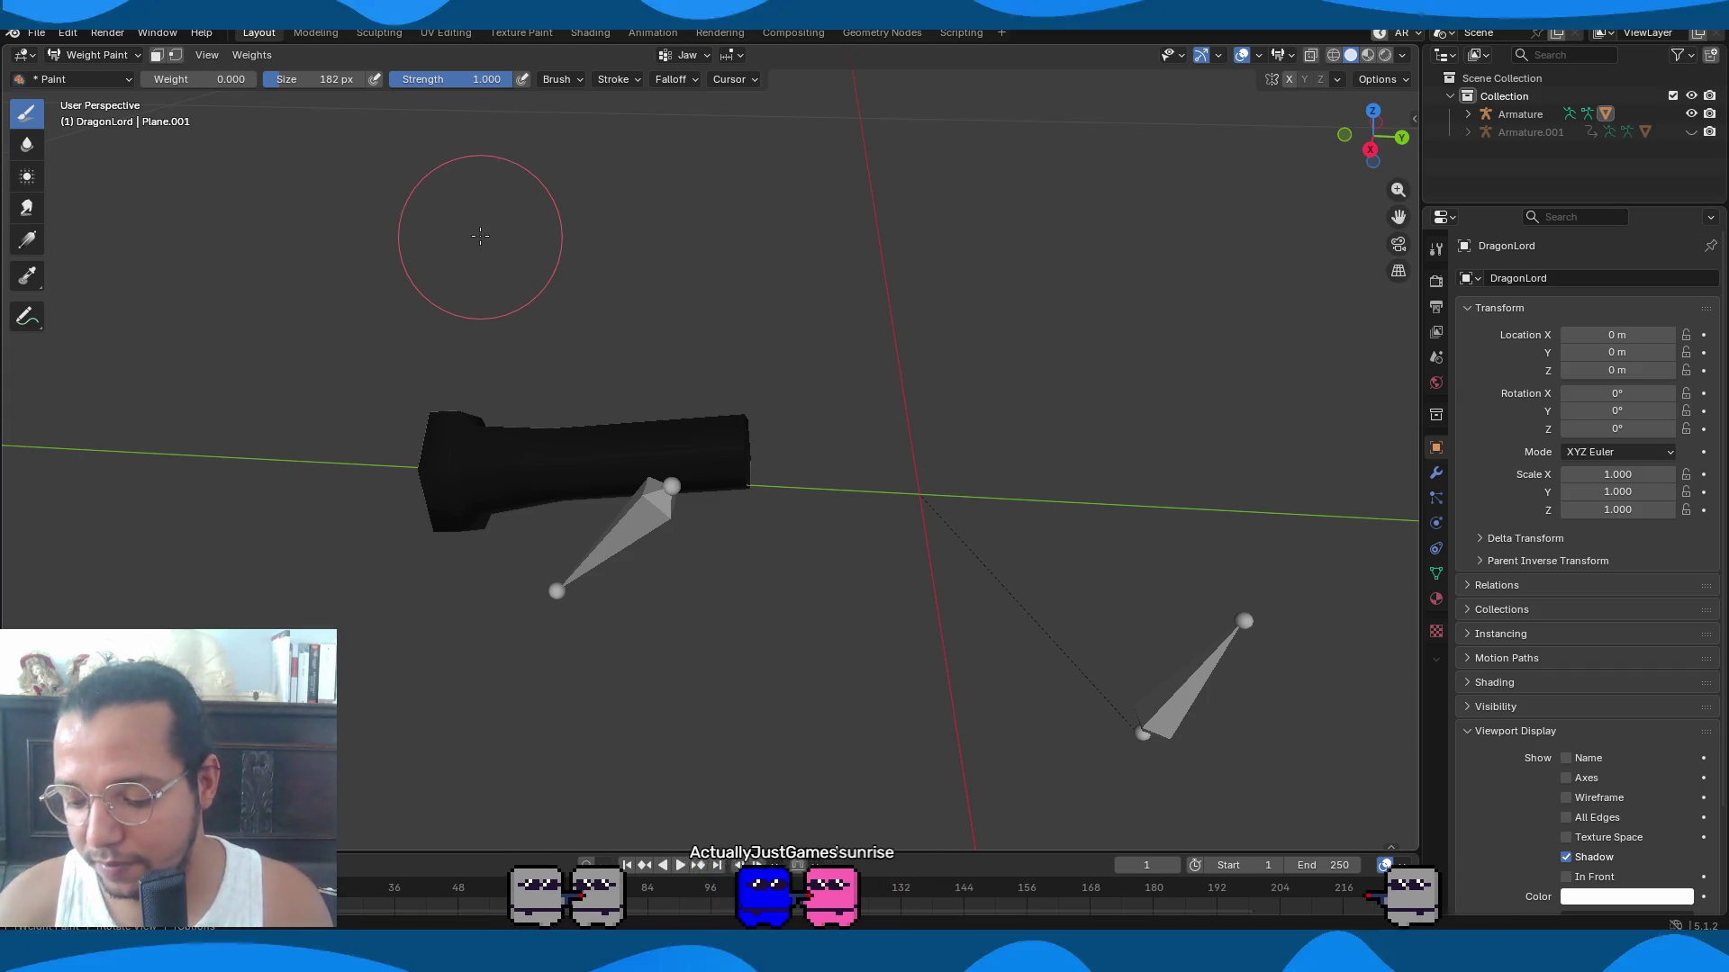
# Unhide the rest of the DragonLord mesh in Edit Mode and deselect all geometry.
pyautogui.click(137, 55)
pyautogui.click(143, 75)
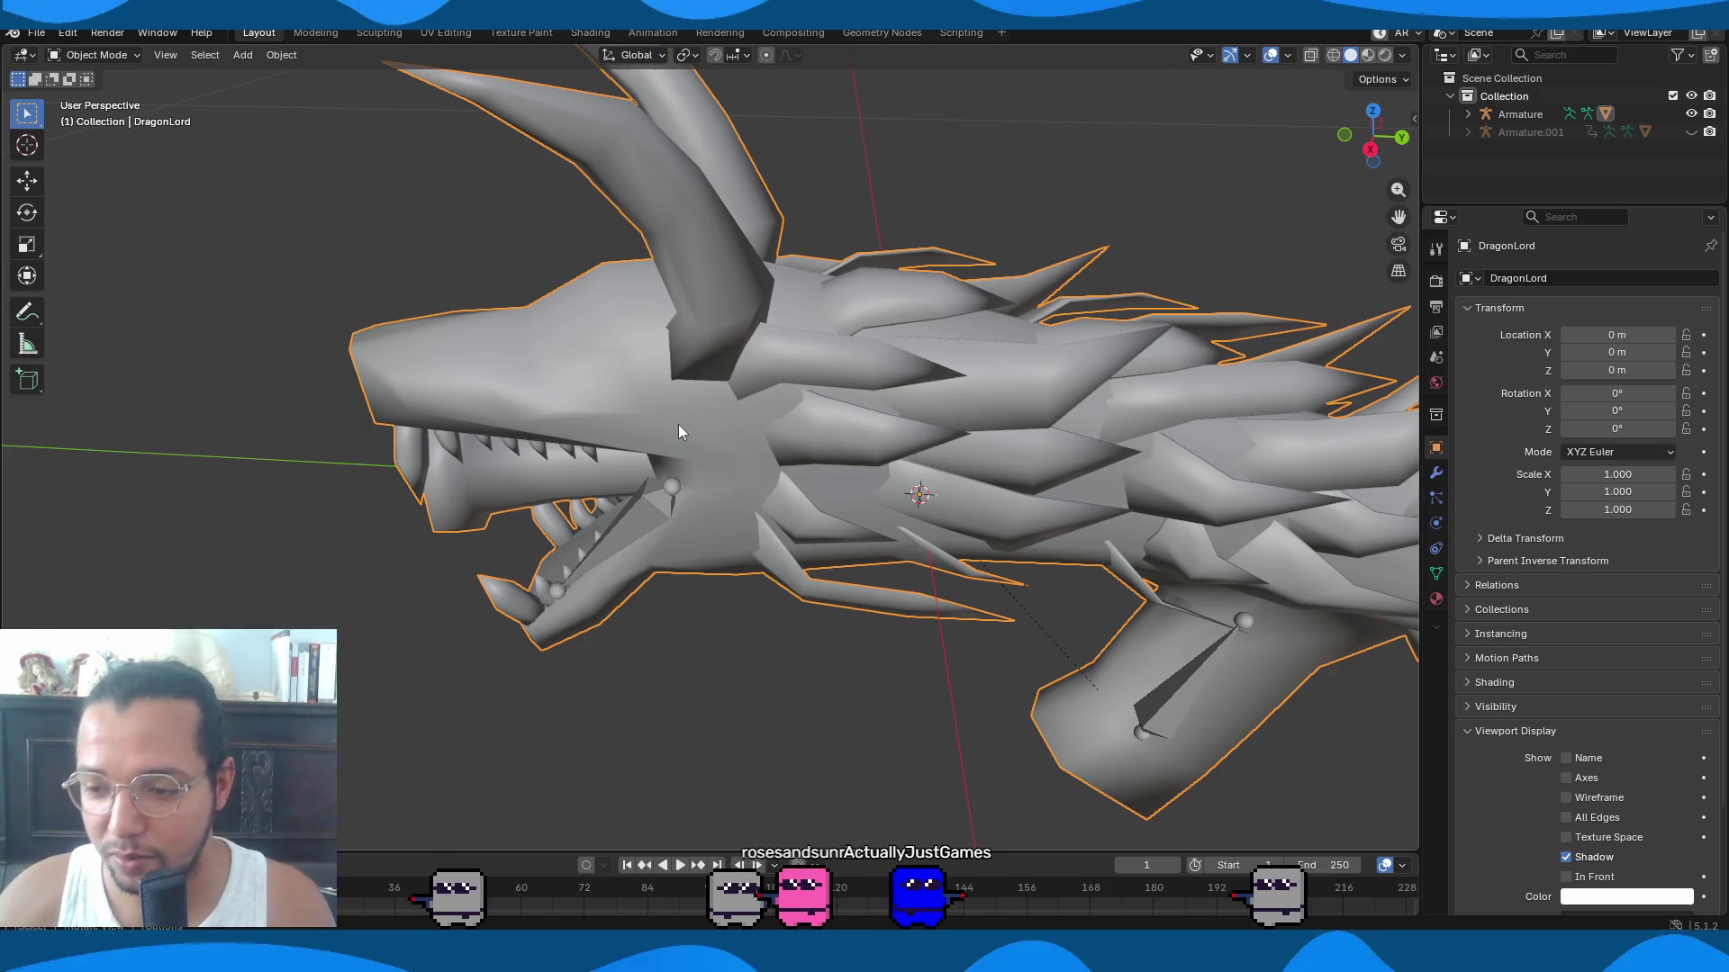
pyautogui.press('Tab')
pyautogui.hotkey('alt', 'h')
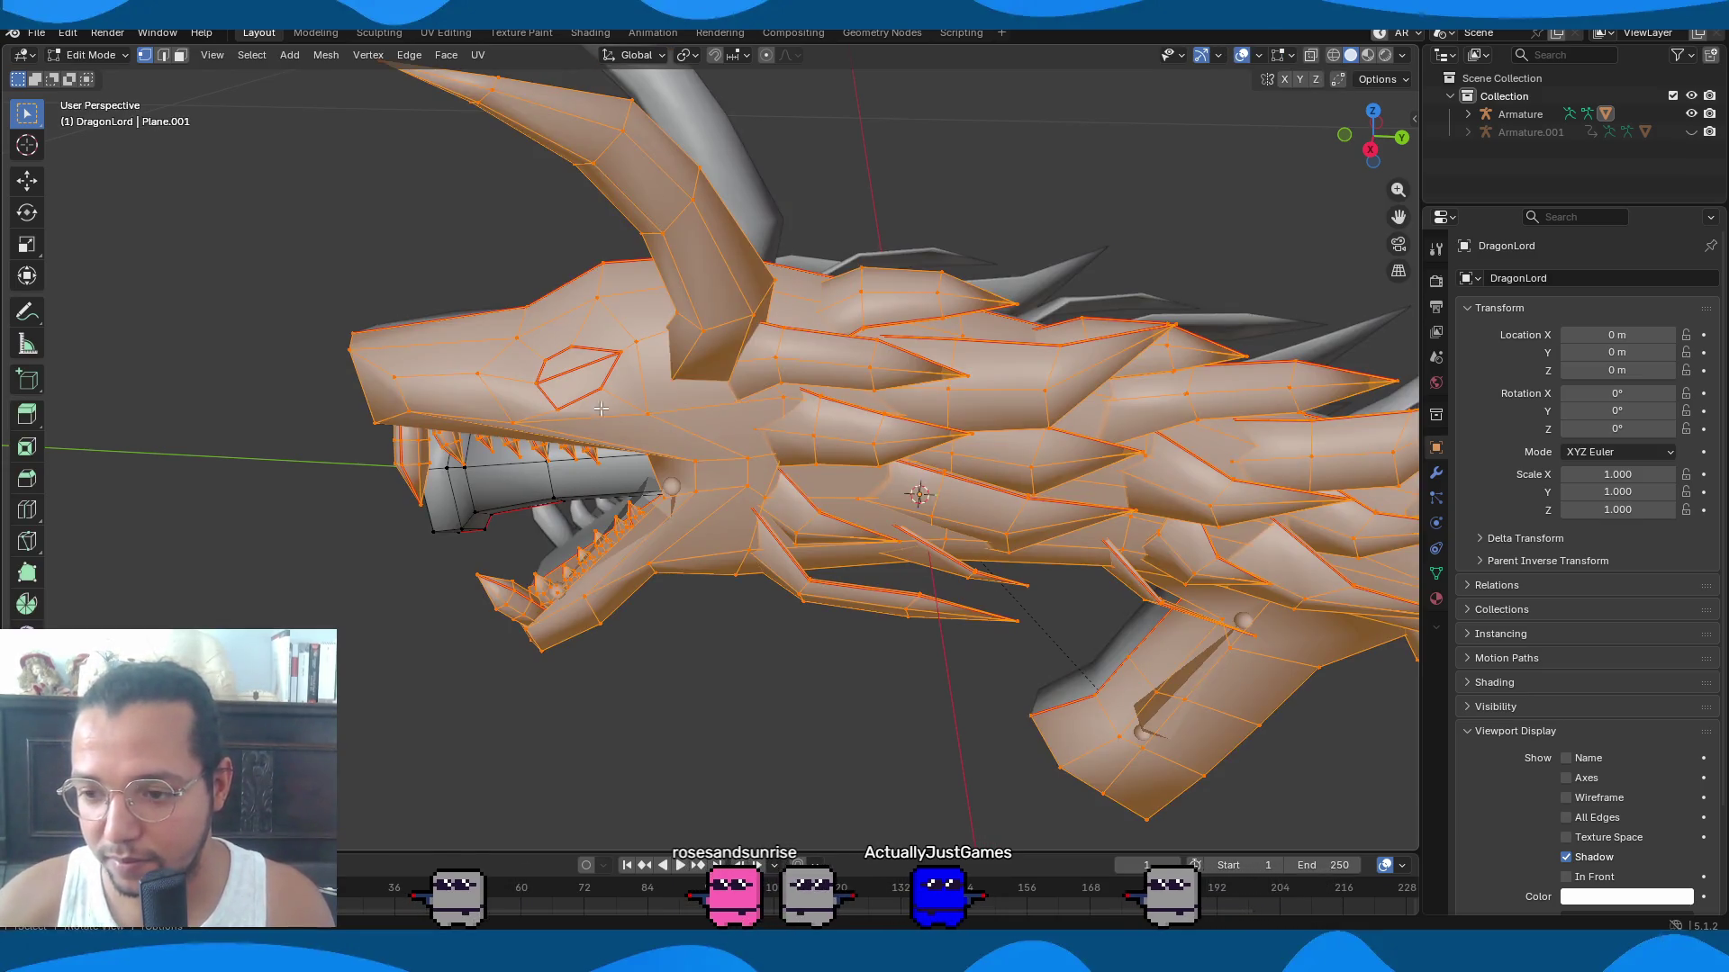
pyautogui.hotkey('alt', 'a')
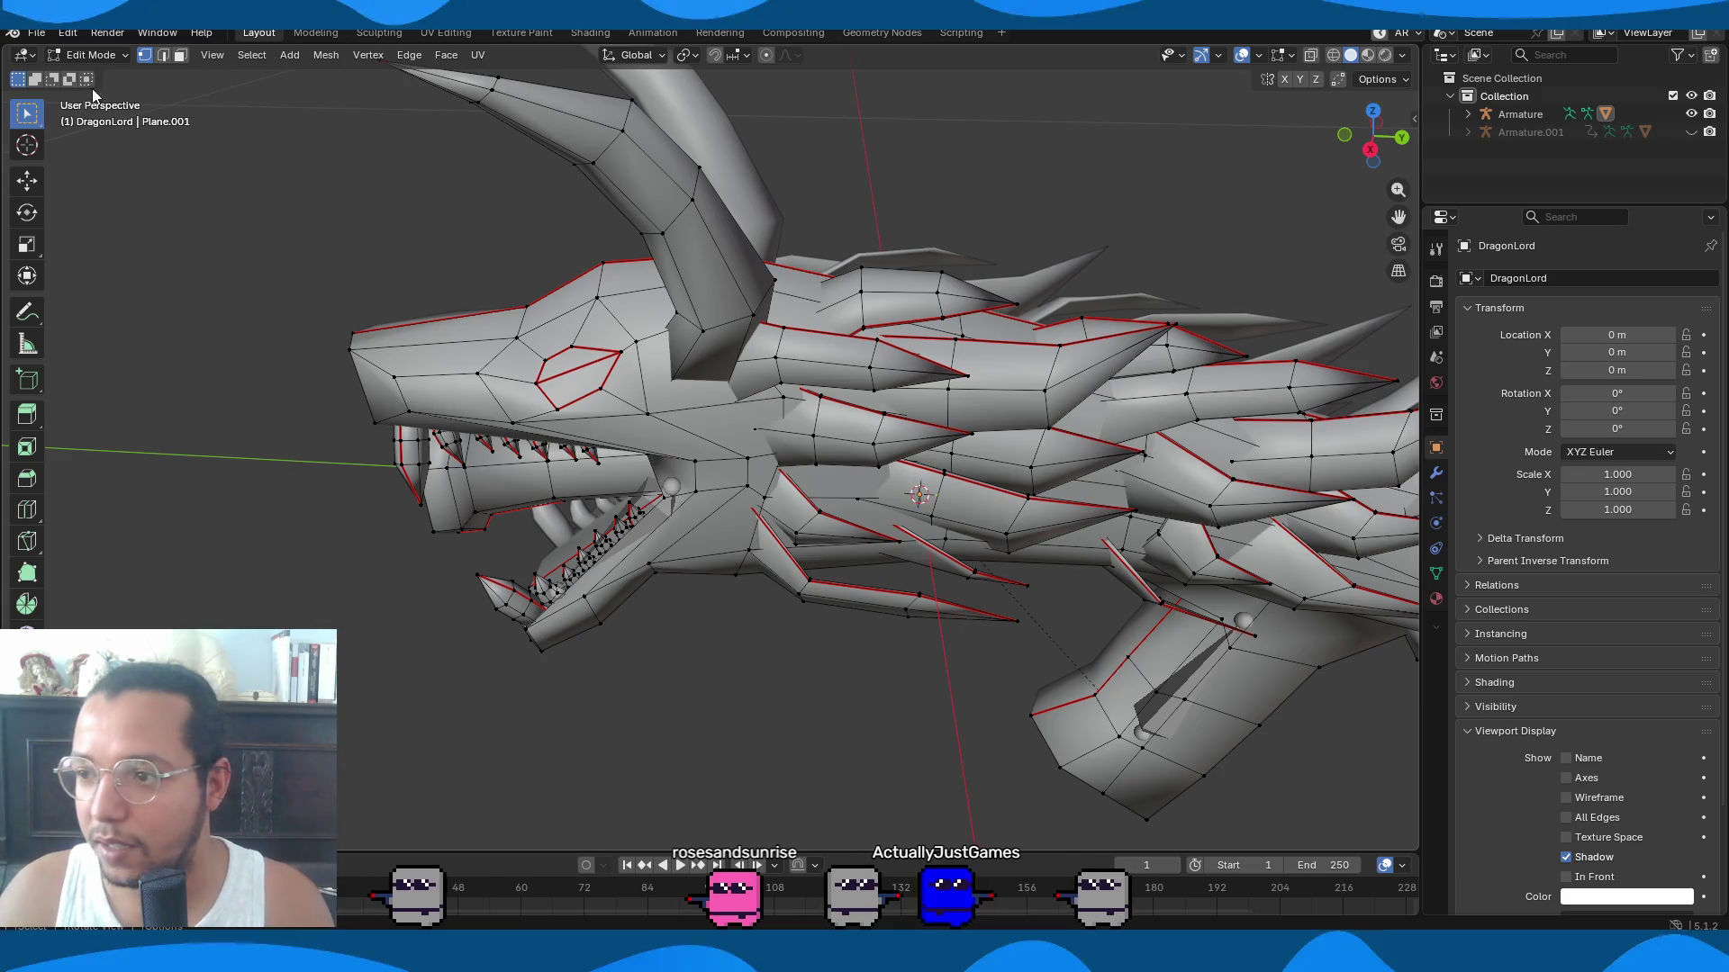
# Check the head's weights in Weight Paint, then put the armature into Pose Mode.
pyautogui.click(90, 55)
pyautogui.click(87, 154)
pyautogui.moveTo(400, 463); pyautogui.dragTo(367, 399, button='middle')
pyautogui.click(95, 55)
pyautogui.click(81, 75)
pyautogui.scroll(-4, 645, 587)
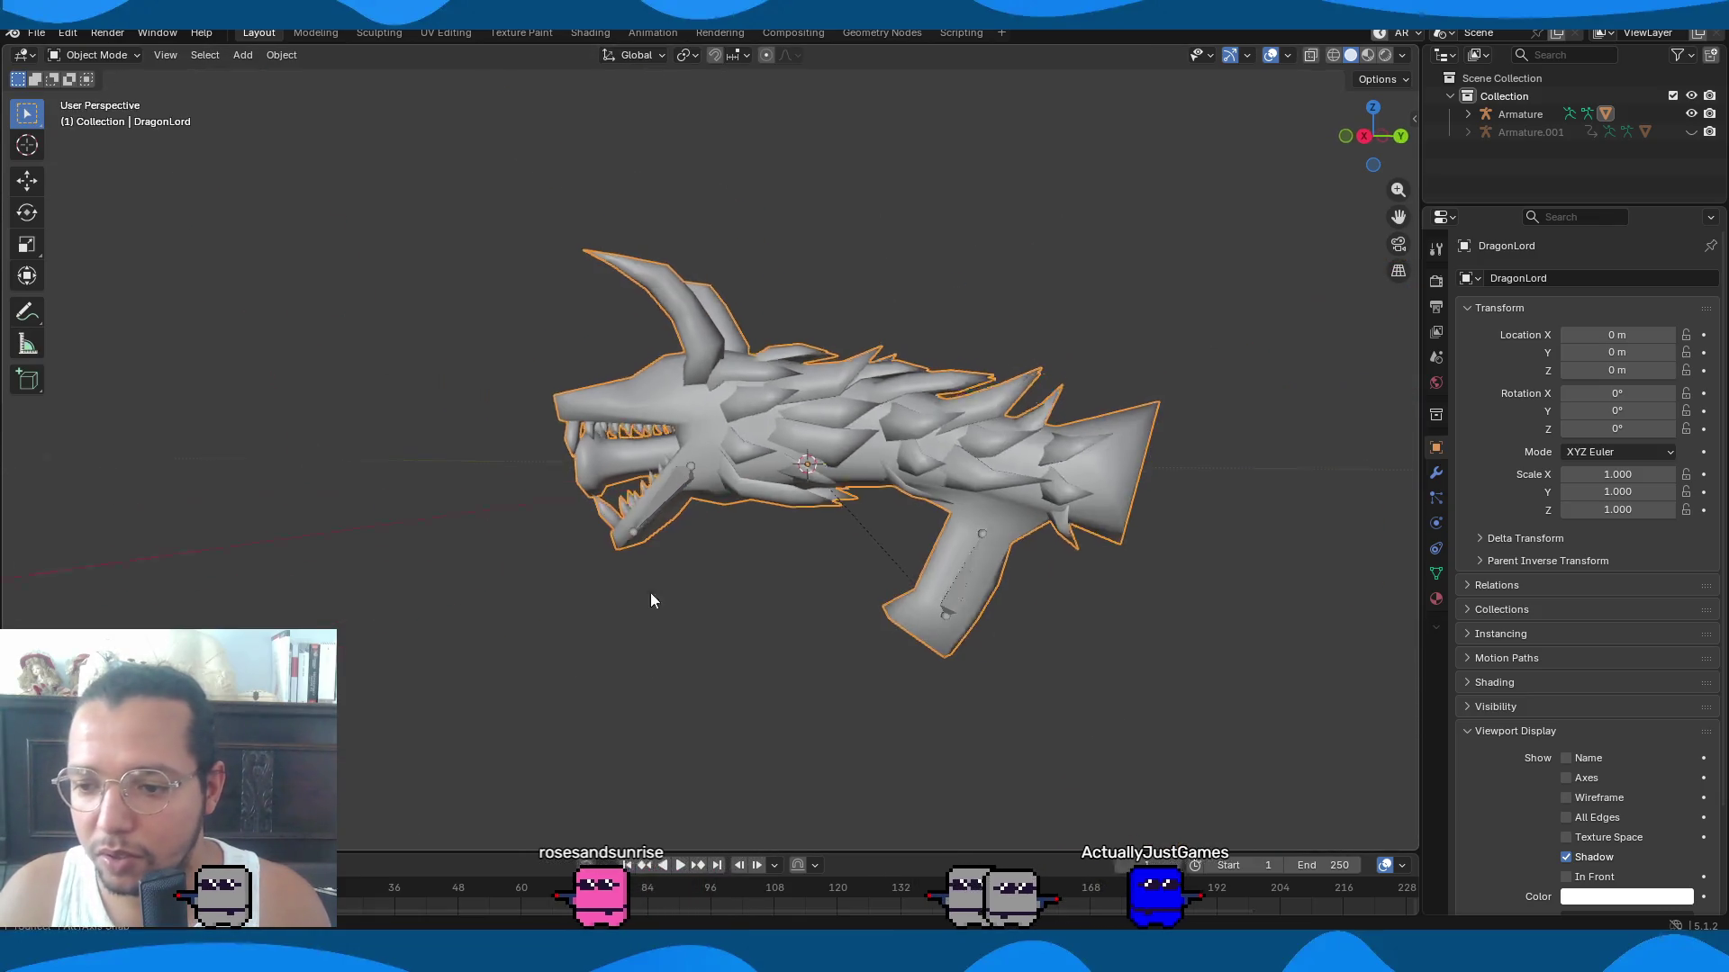
pyautogui.click(669, 511)
pyautogui.hotkey('ctrl', 'Tab')
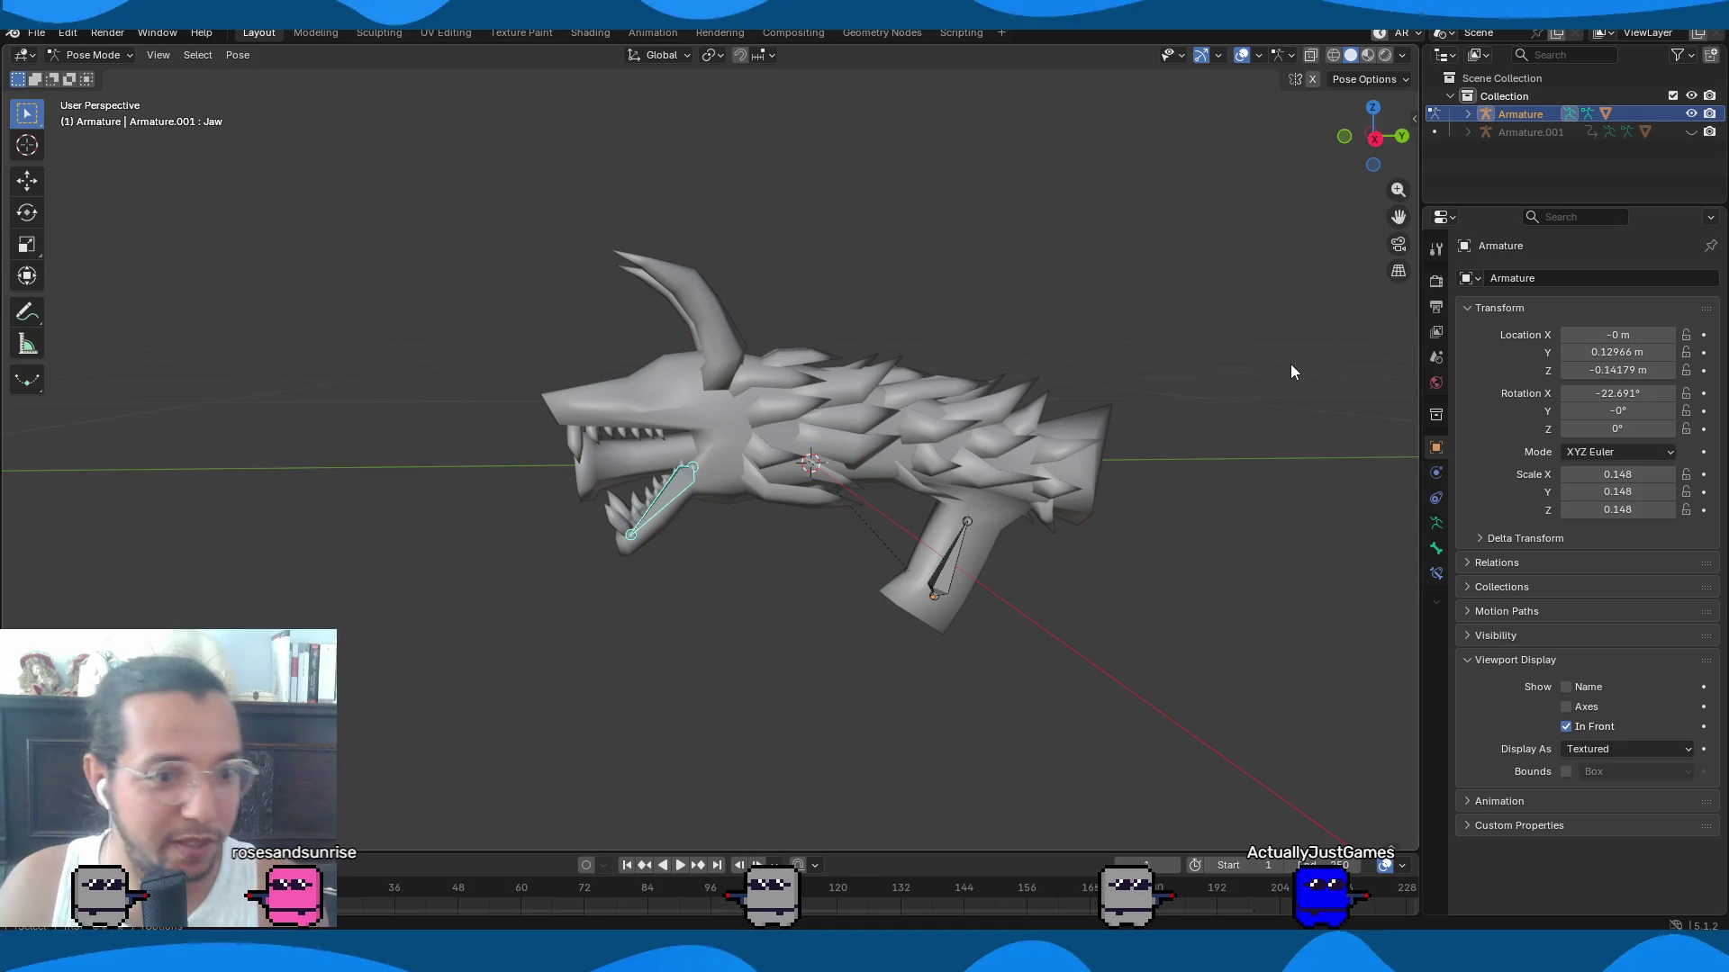
# Rotate the Jaw bone to open the dragon's mouth and view the head from another angle.
pyautogui.scroll(4, 718, 508)
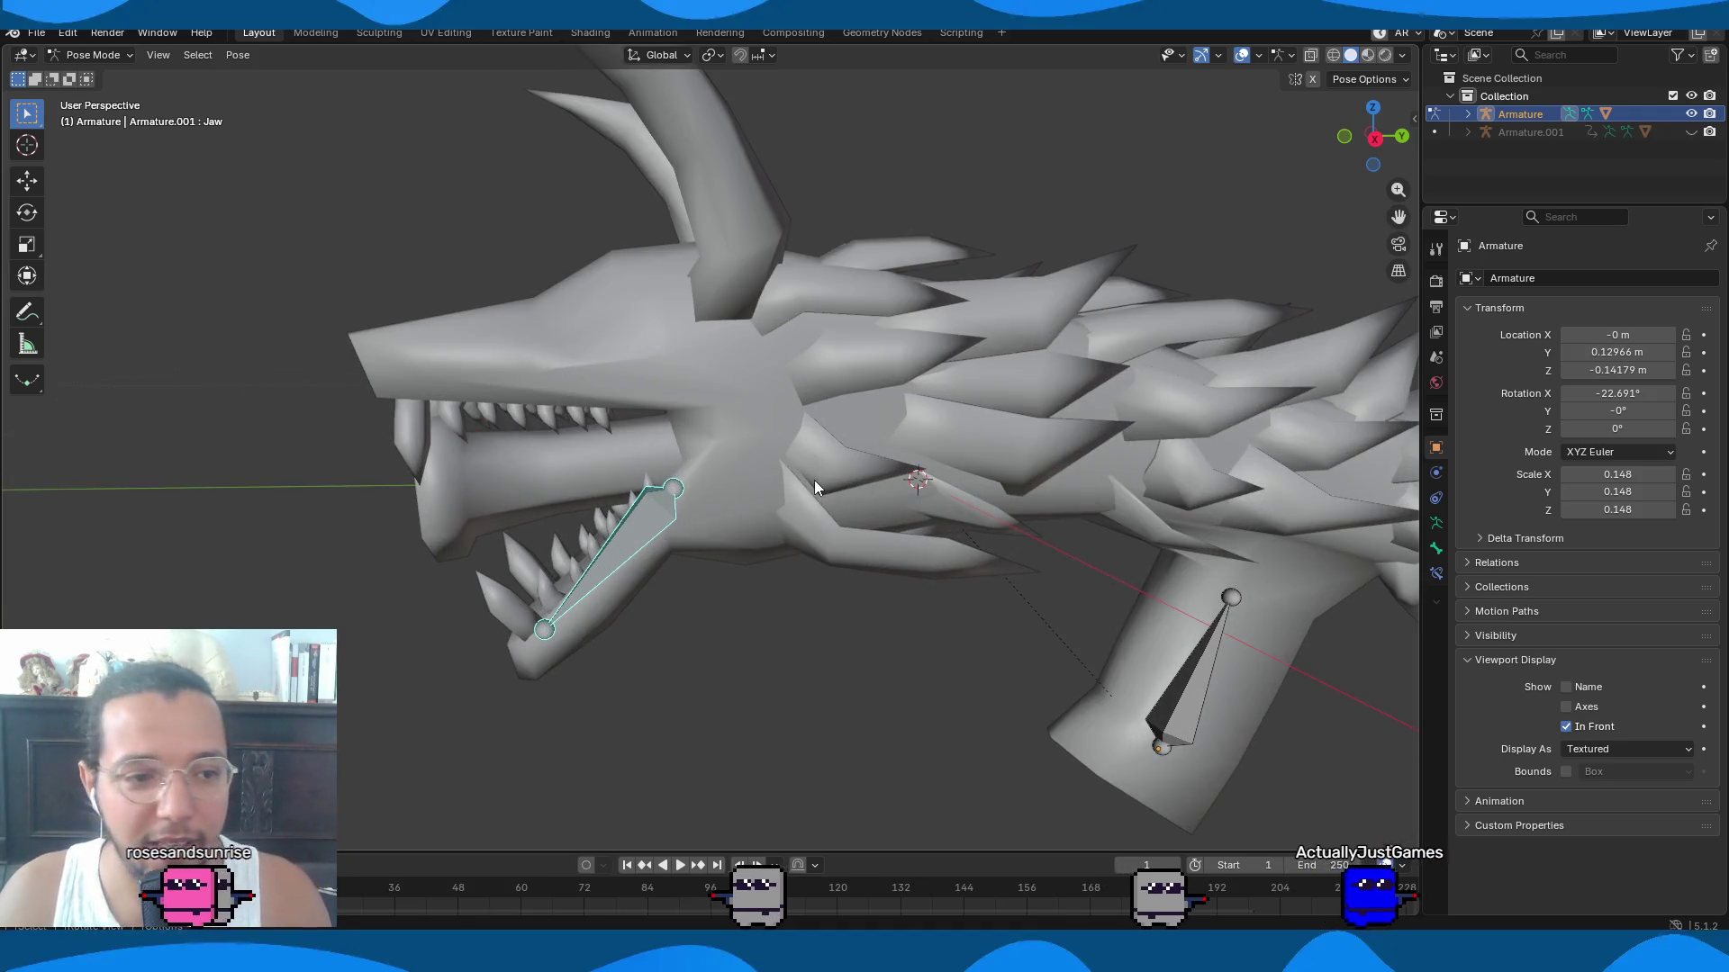
pyautogui.scroll(-3, 815, 486)
pyautogui.scroll(2, 814, 486)
pyautogui.scroll(-2, 815, 486)
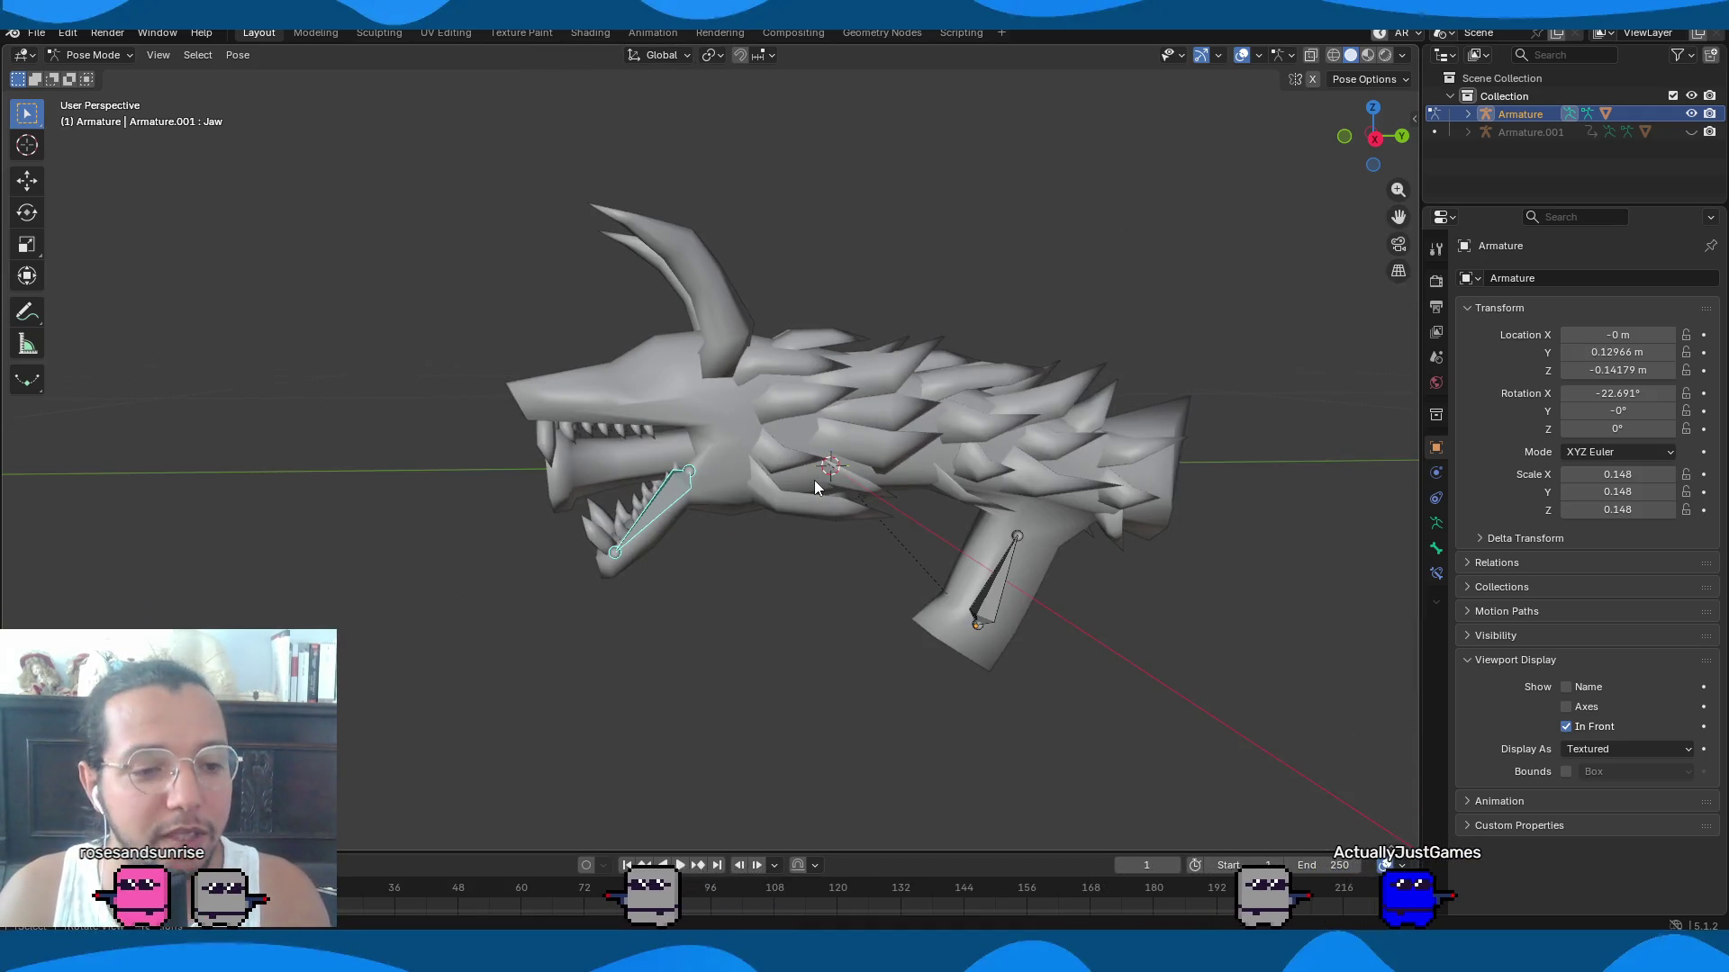
pyautogui.scroll(5, 785, 510)
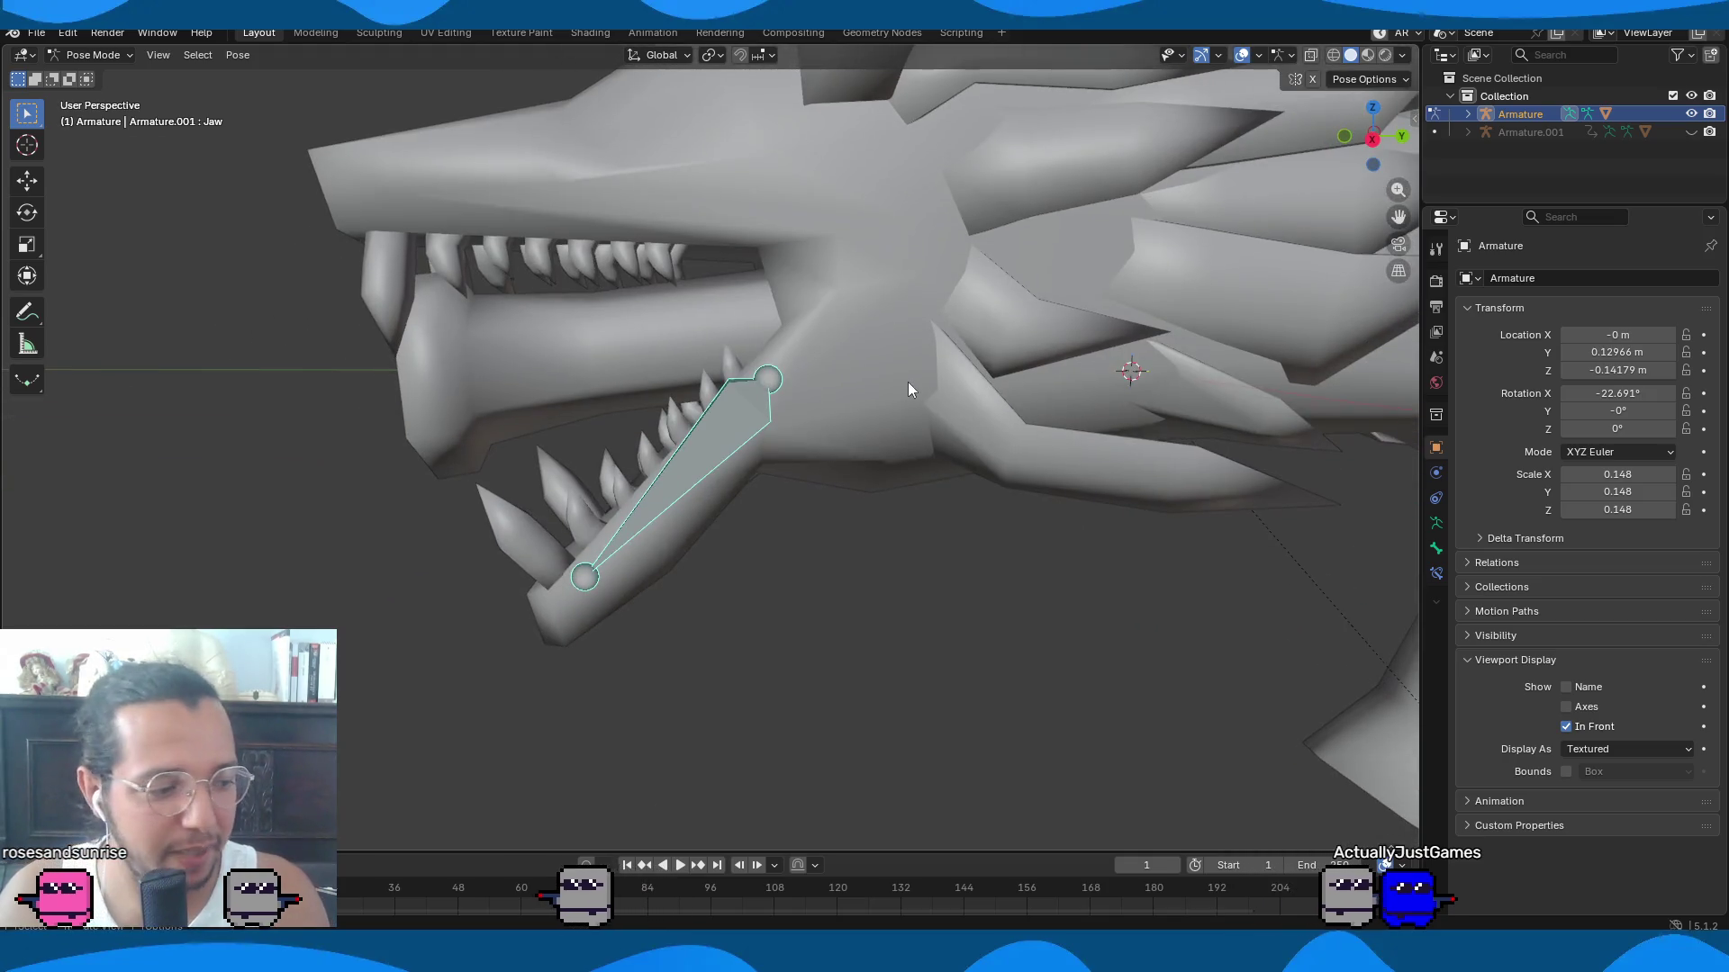
pyautogui.press('r')
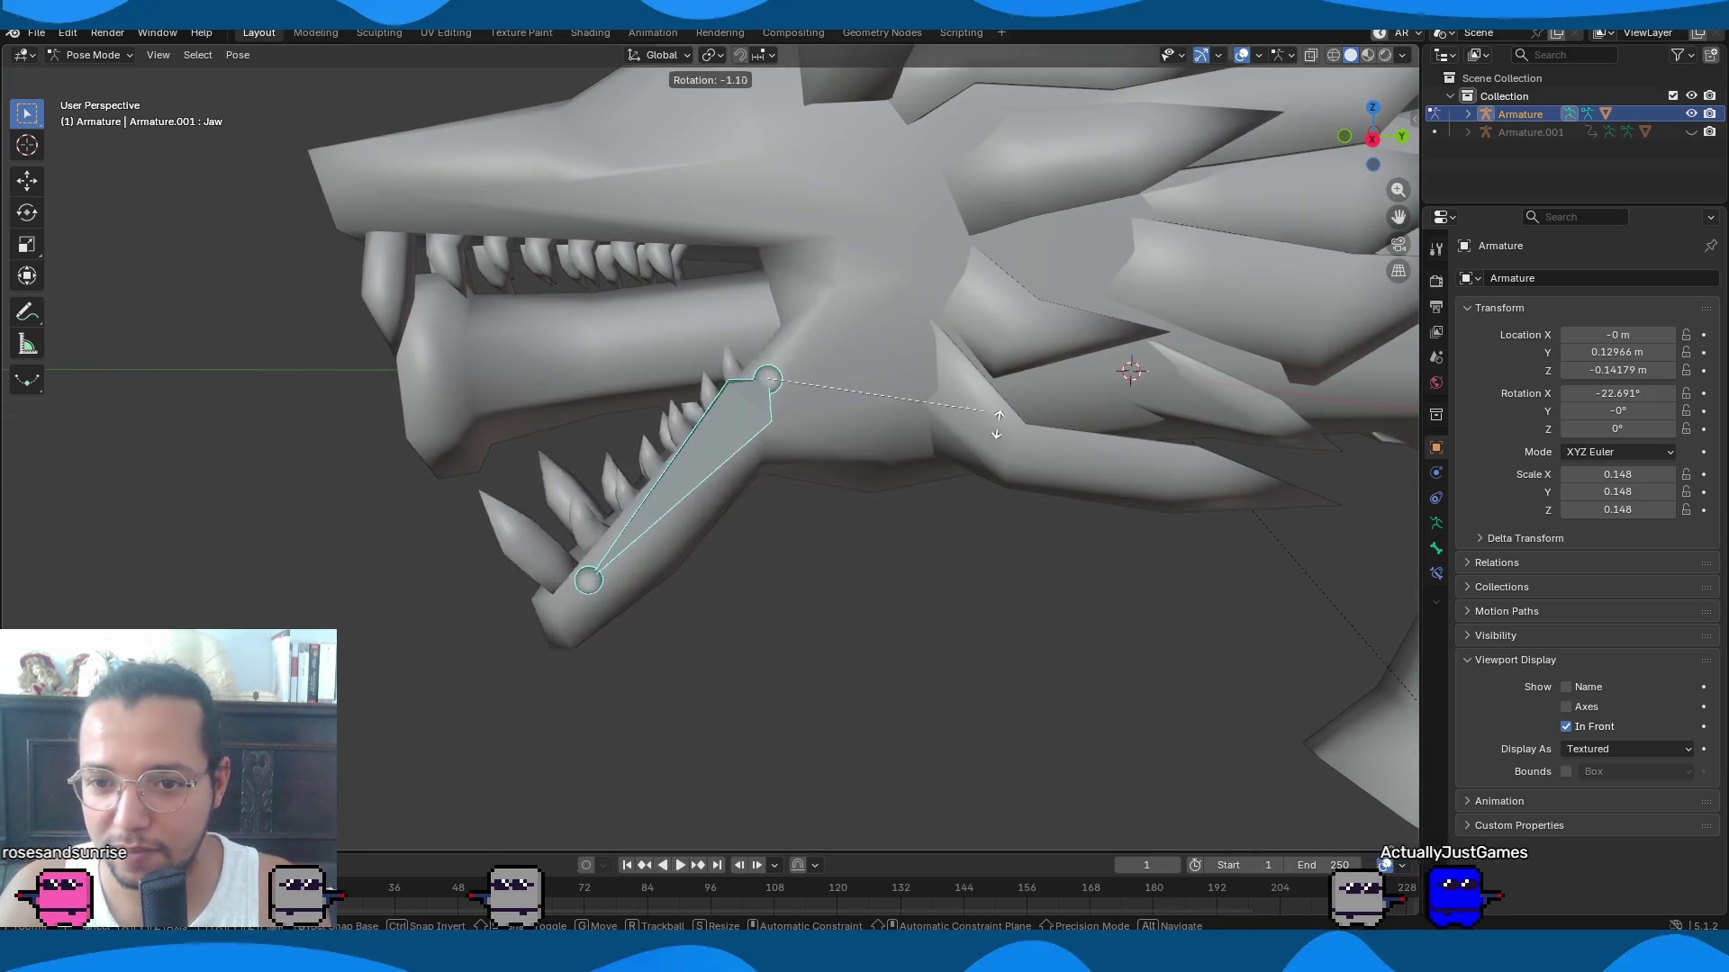
pyautogui.click(1080, 321)
pyautogui.moveTo(1081, 321)
pyautogui.mouseDown(button='middle')
pyautogui.moveTo(1049, 351)
pyautogui.moveTo(1072, 386)
pyautogui.mouseUp(button='middle')
# Cancel further jaw rotations, return to Object Mode and select the DragonLord mesh.
pyautogui.press('r')
pyautogui.press('Escape')
pyautogui.press('r')
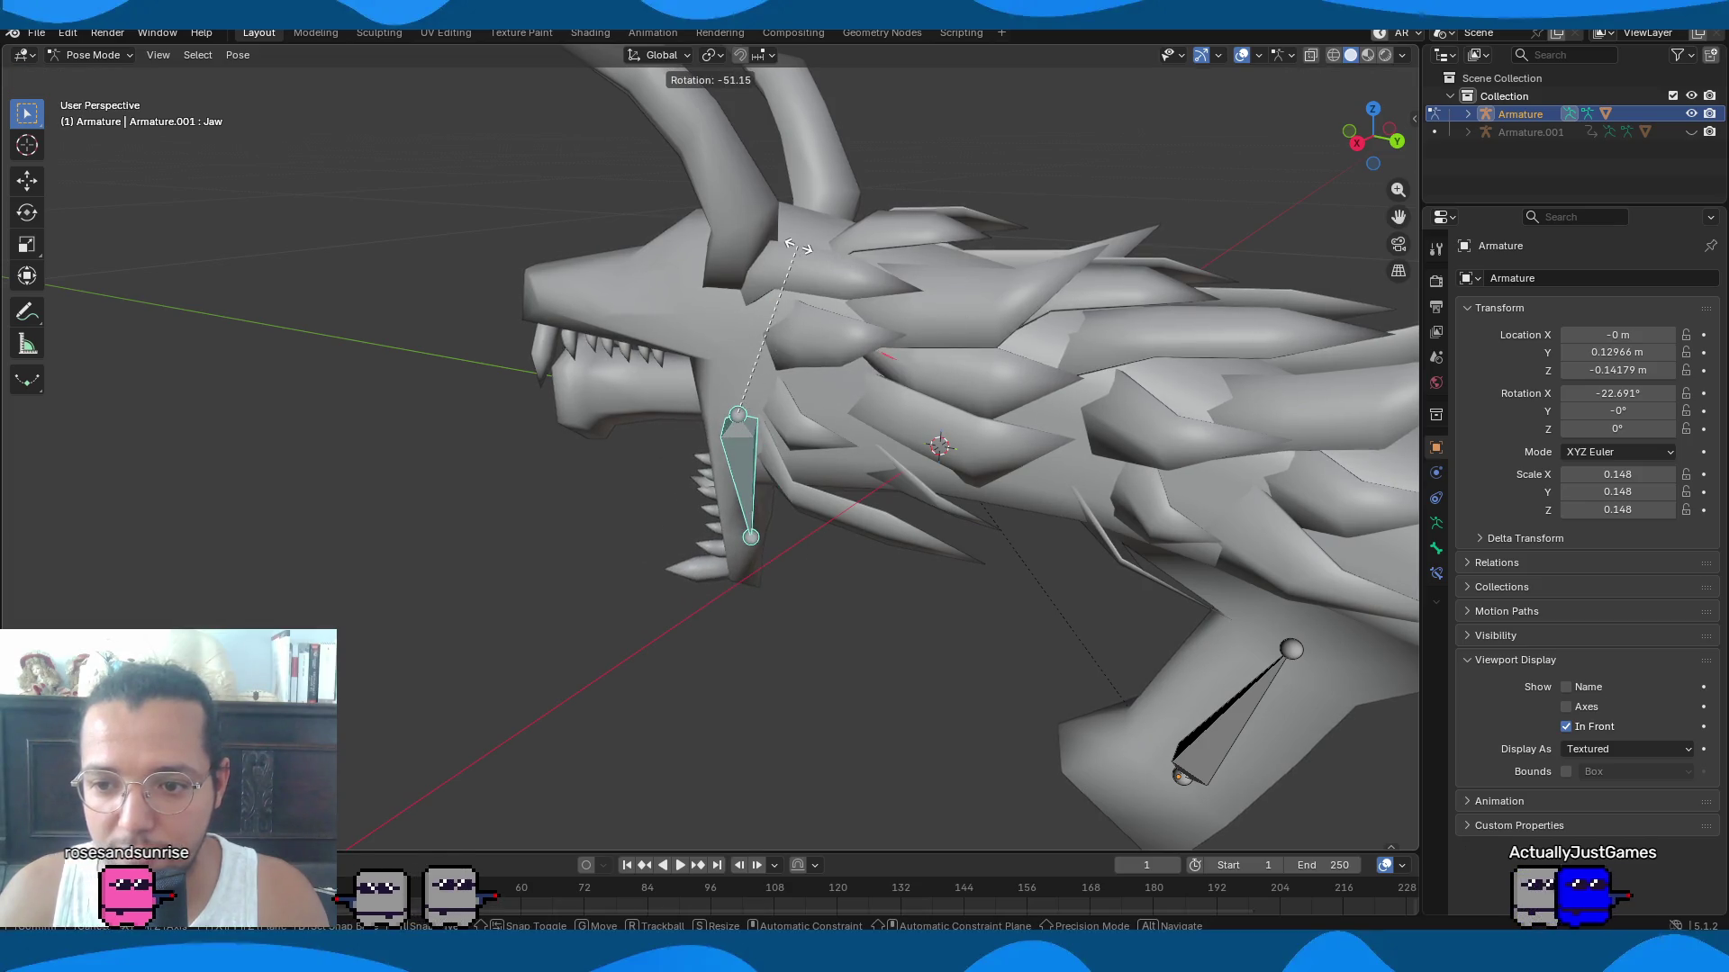
pyautogui.press('Escape')
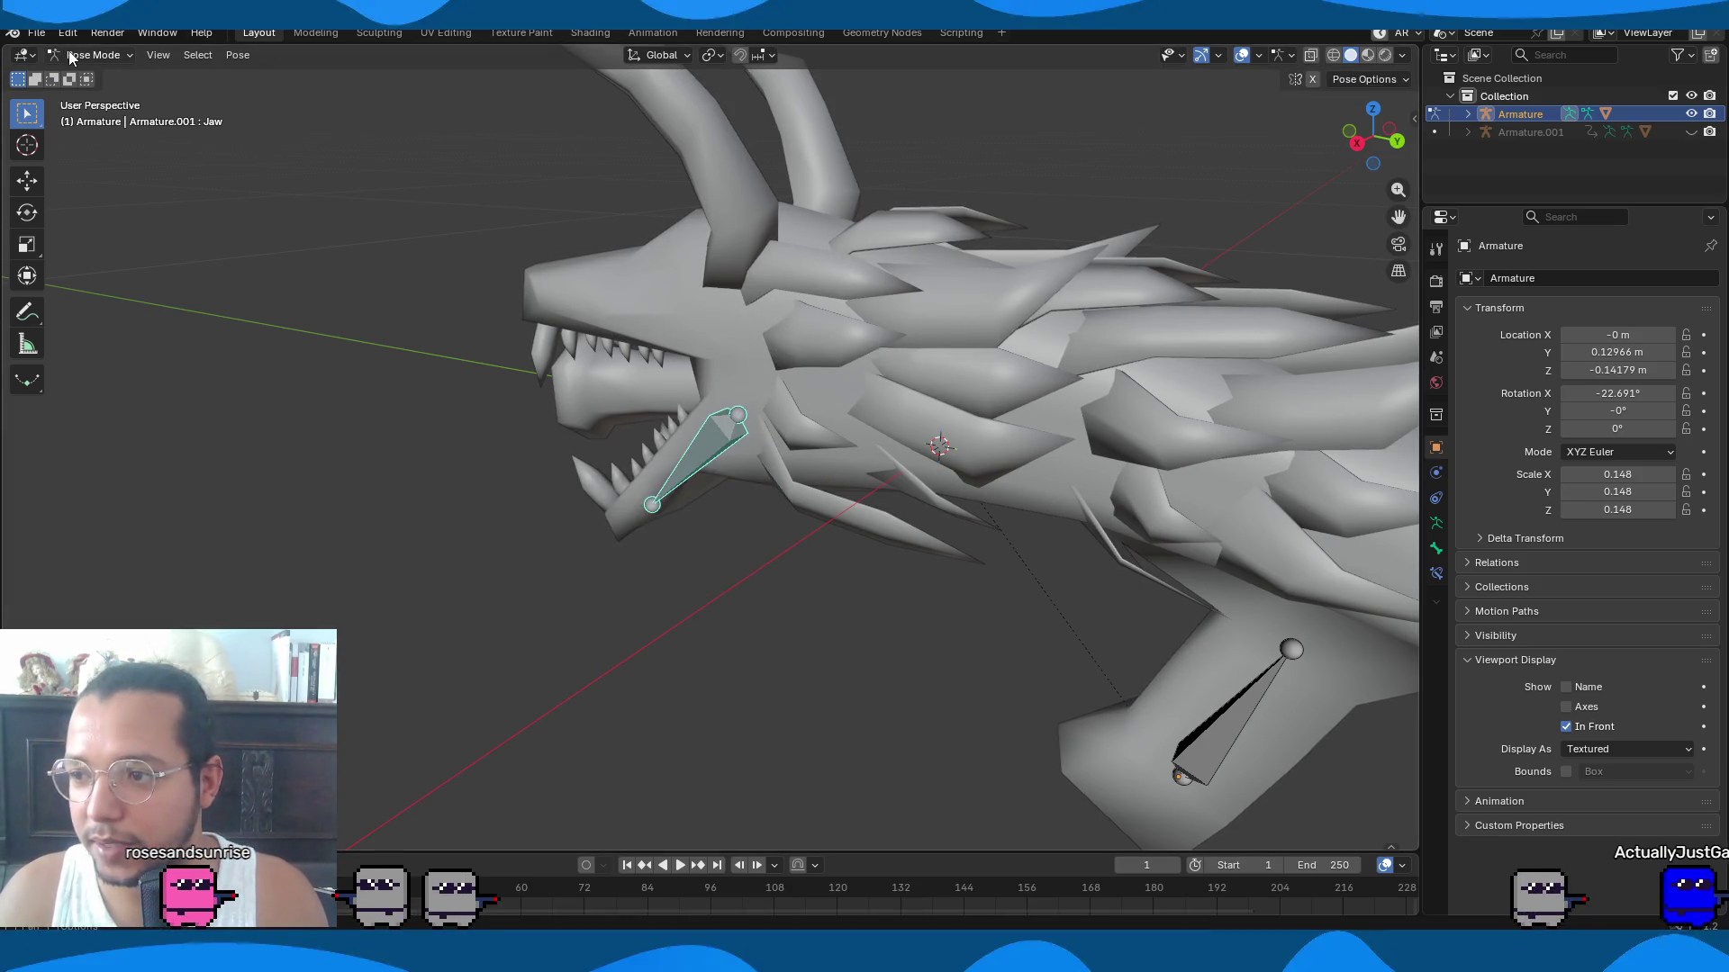
pyautogui.click(101, 76)
pyautogui.click(677, 304)
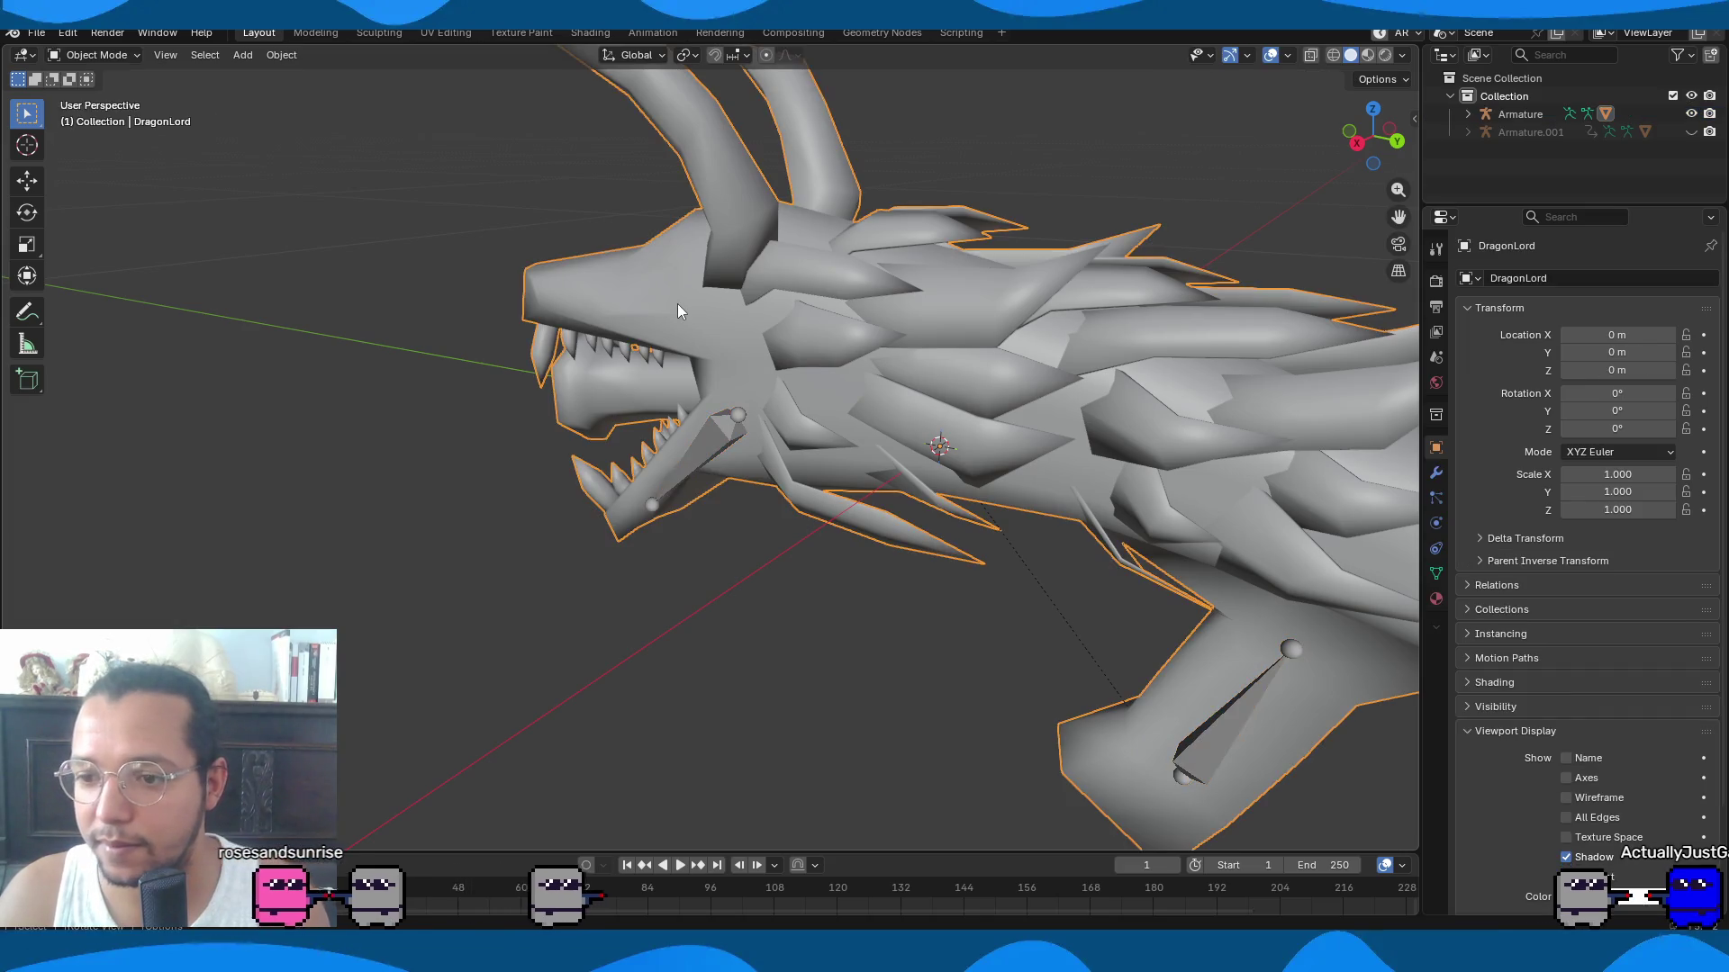
pyautogui.press('Tab')
pyautogui.click(91, 55)
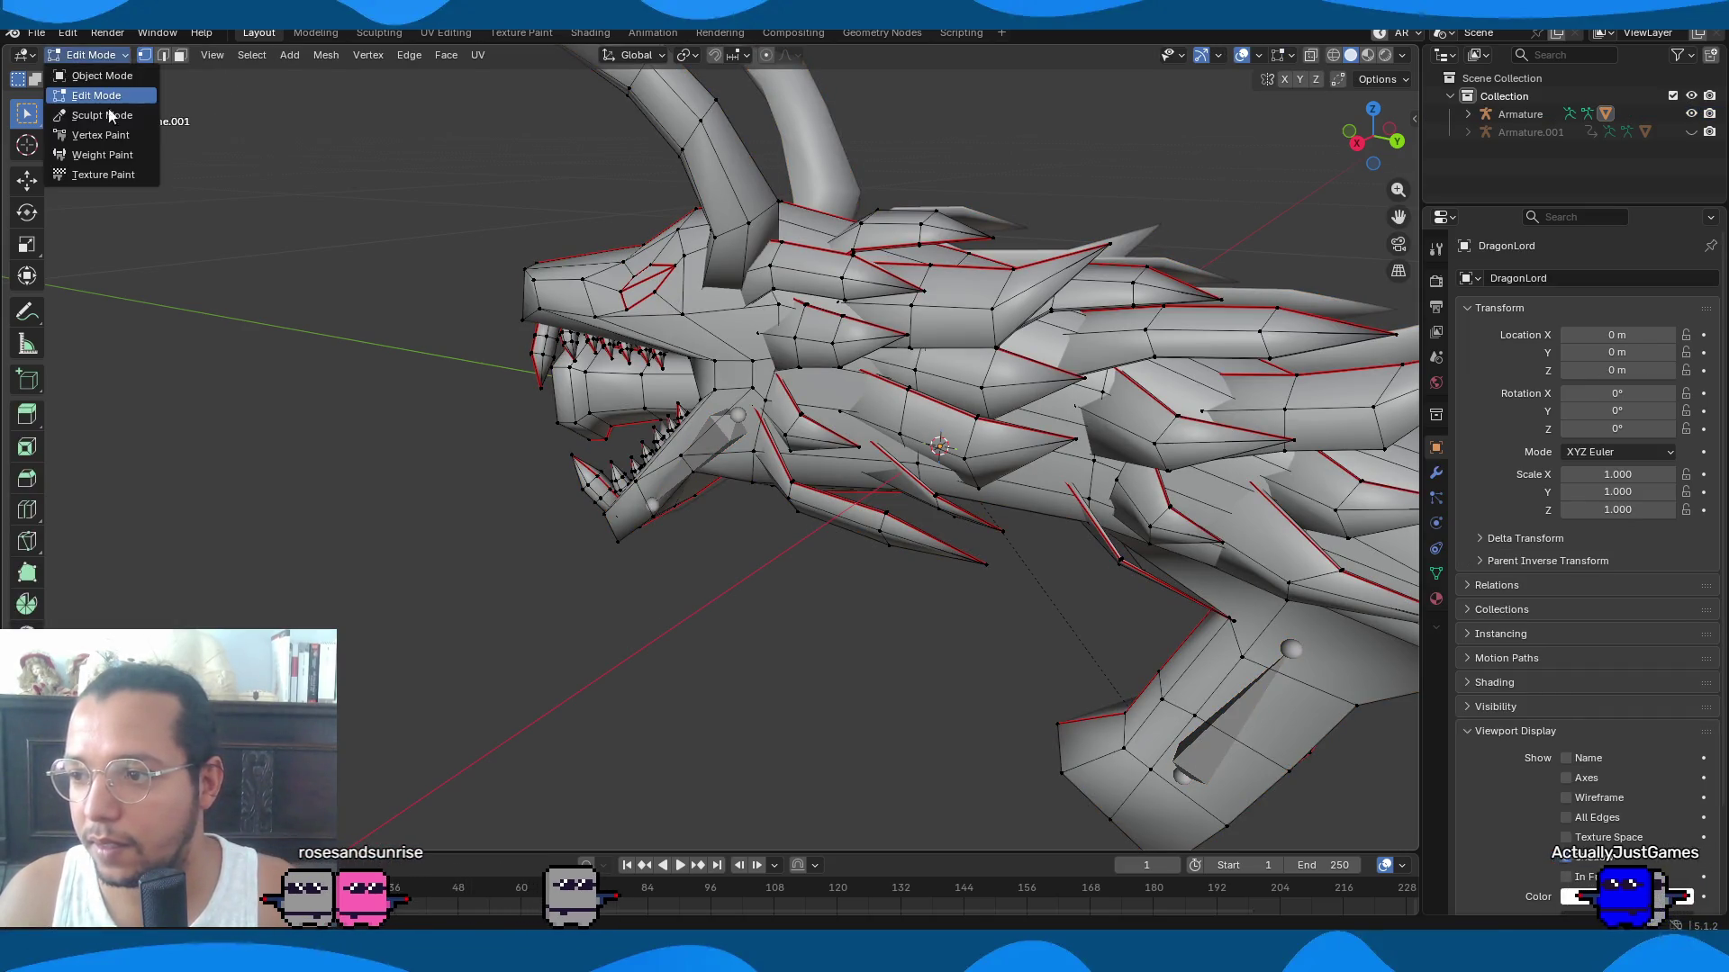
pyautogui.click(103, 155)
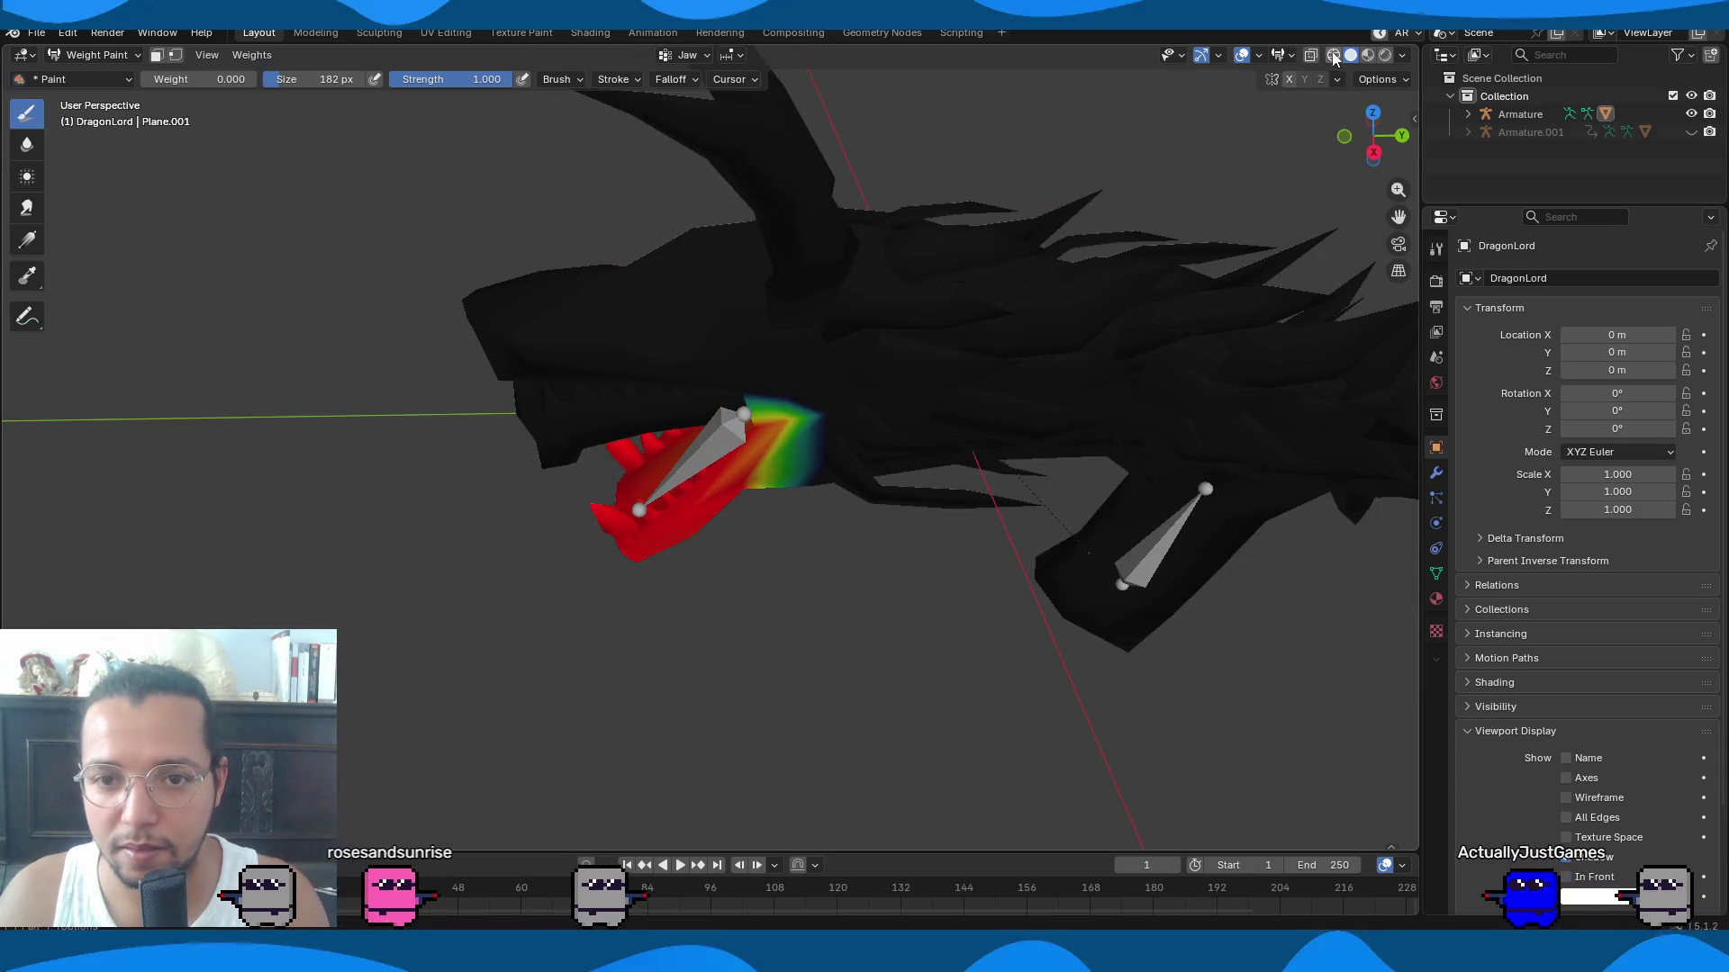
pyautogui.moveTo(1310, 57)
pyautogui.mouseDown(button='middle')
pyautogui.moveTo(1080, 270)
pyautogui.moveTo(839, 225)
pyautogui.moveTo(879, 219)
pyautogui.moveTo(1096, 339)
pyautogui.moveTo(1014, 362)
pyautogui.moveTo(1116, 405)
pyautogui.mouseUp(button='middle')
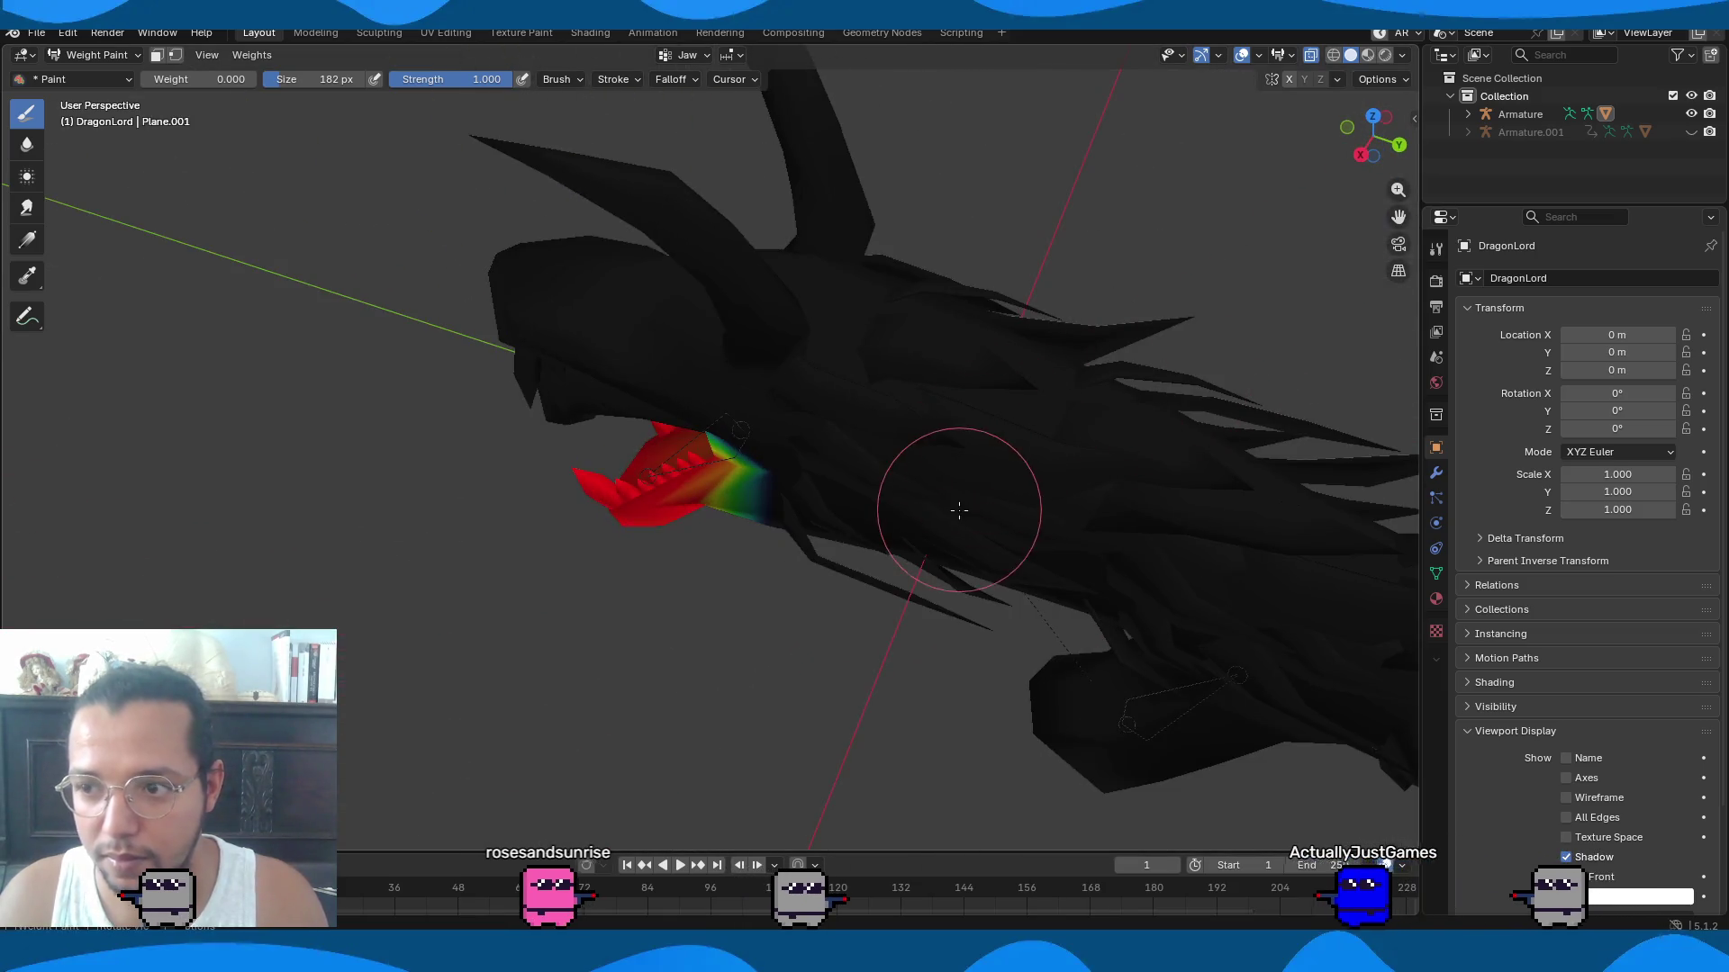
pyautogui.moveTo(856, 540); pyautogui.dragTo(907, 174, button='middle')
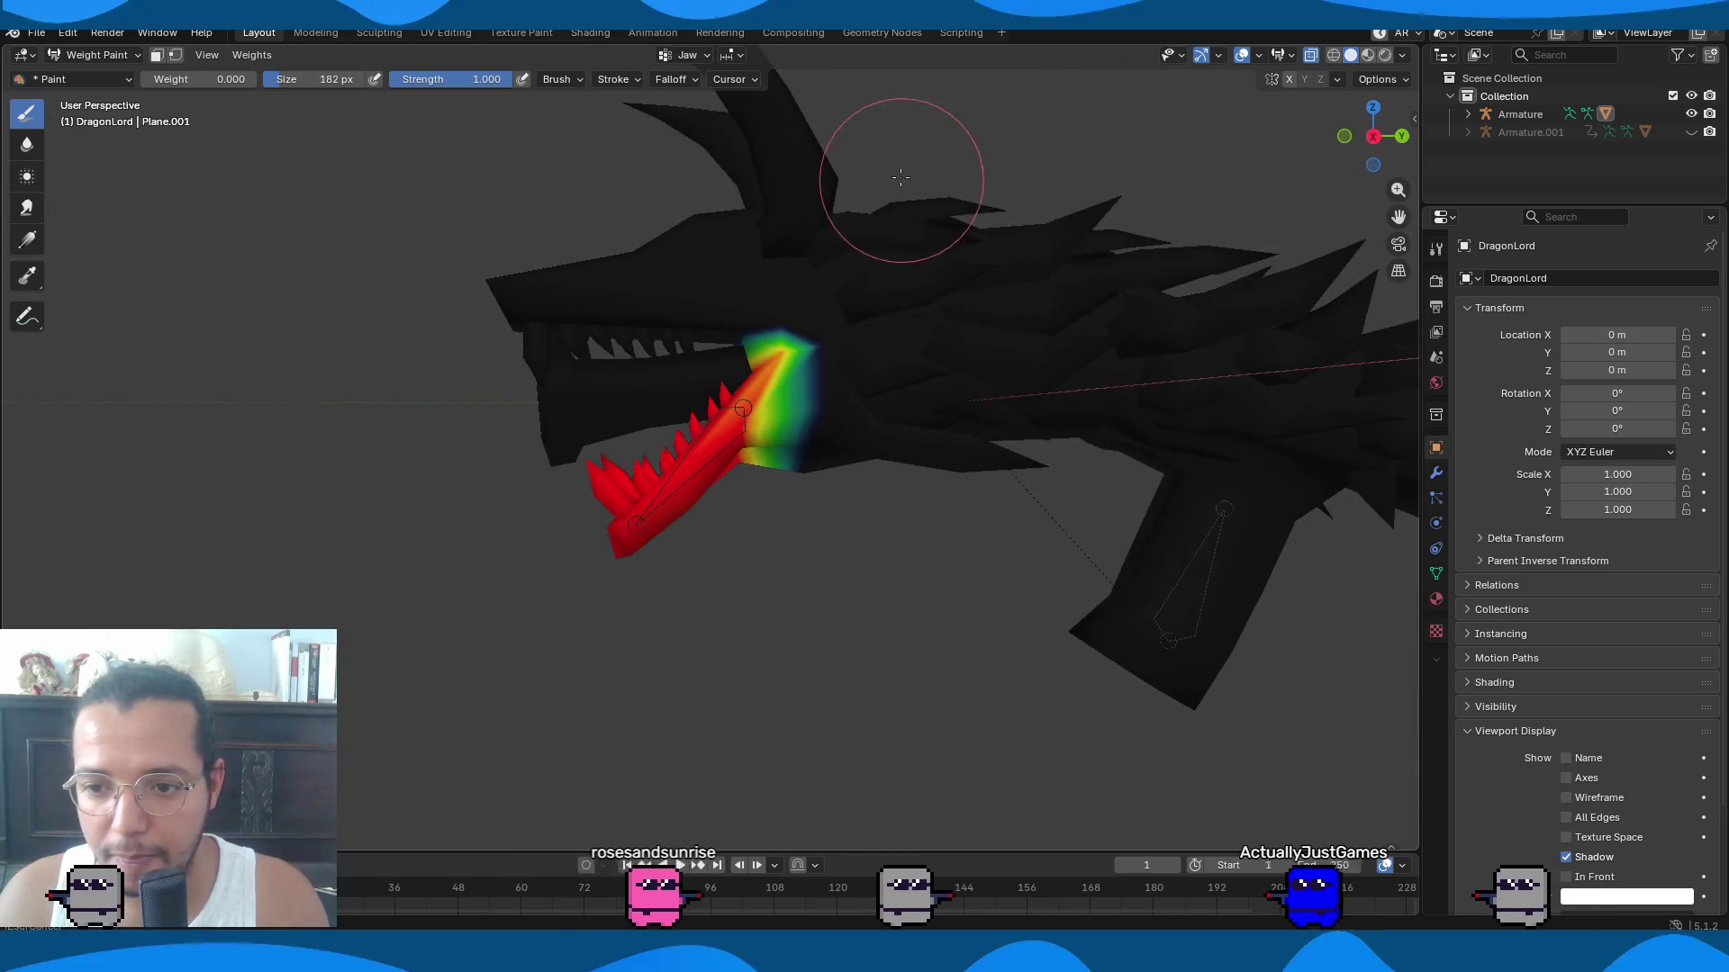
pyautogui.scroll(4, 945, 270)
pyautogui.moveTo(945, 270)
pyautogui.mouseDown(button='middle')
pyautogui.moveTo(1040, 441)
pyautogui.moveTo(841, 459)
pyautogui.moveTo(927, 463)
pyautogui.mouseUp(button='middle')
pyautogui.scroll(-5, 841, 459)
pyautogui.scroll(5, 959, 464)
pyautogui.scroll(-5, 959, 464)
pyautogui.scroll(5, 609, 424)
pyautogui.moveTo(609, 425)
pyautogui.mouseDown(button='middle')
pyautogui.moveTo(926, 443)
pyautogui.moveTo(945, 309)
pyautogui.mouseUp(button='middle')
pyautogui.scroll(-5, 737, 430)
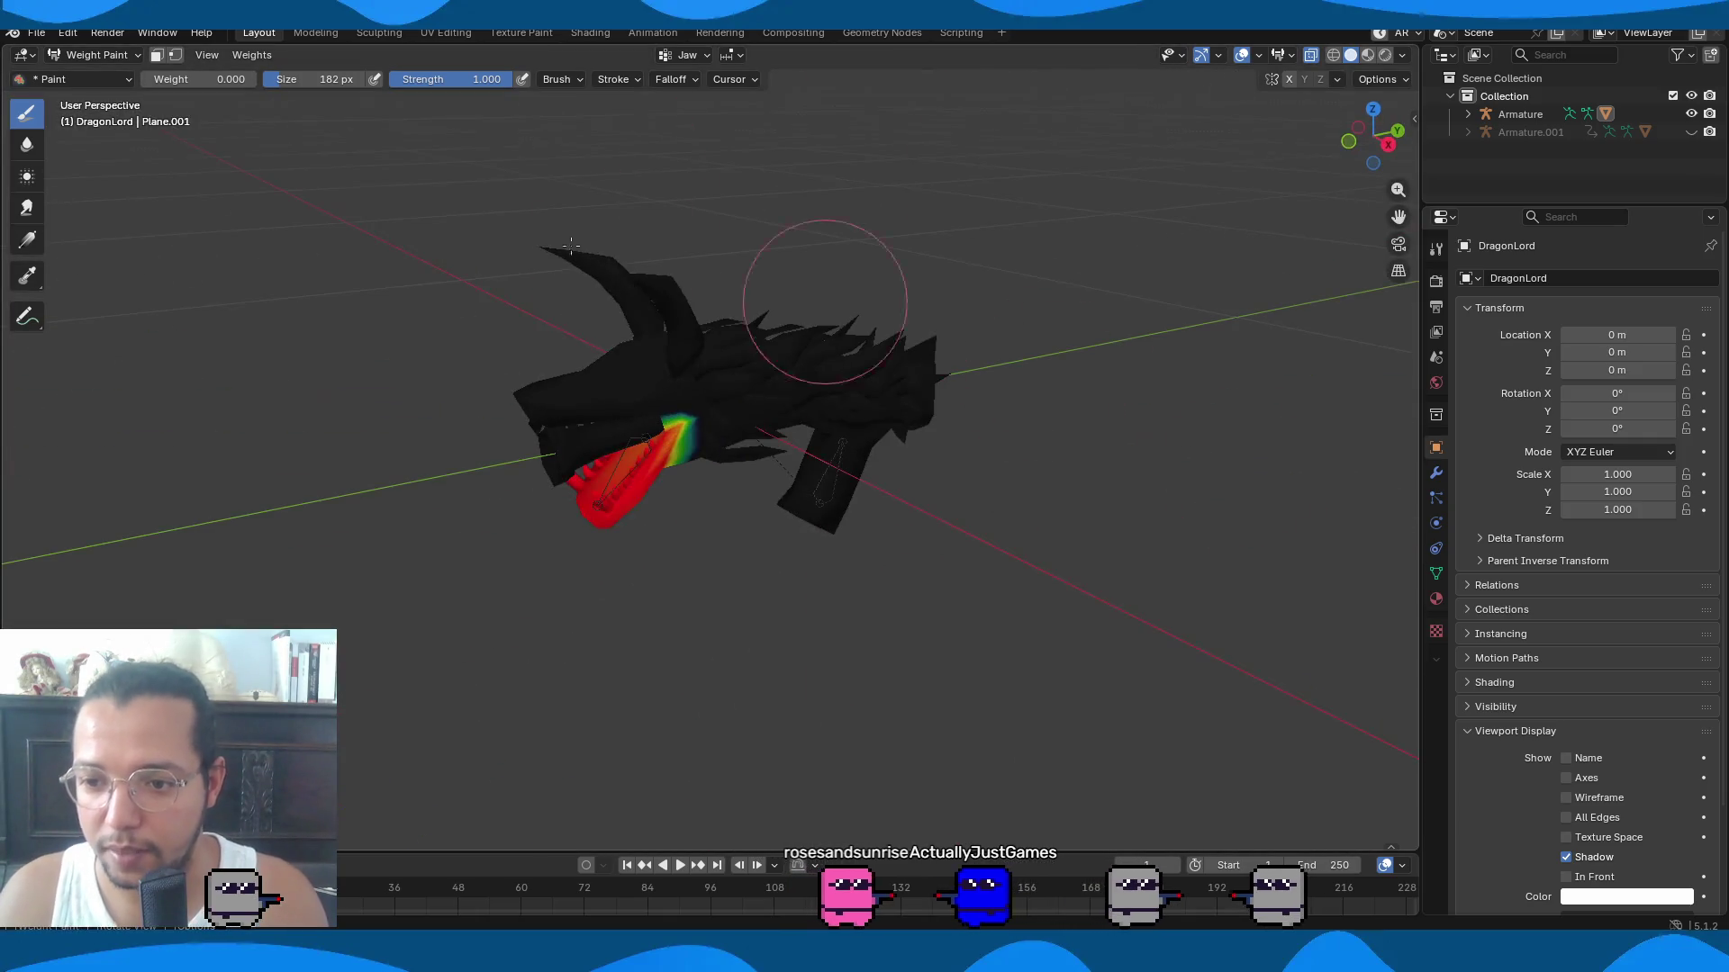
pyautogui.click(99, 55)
pyautogui.click(90, 75)
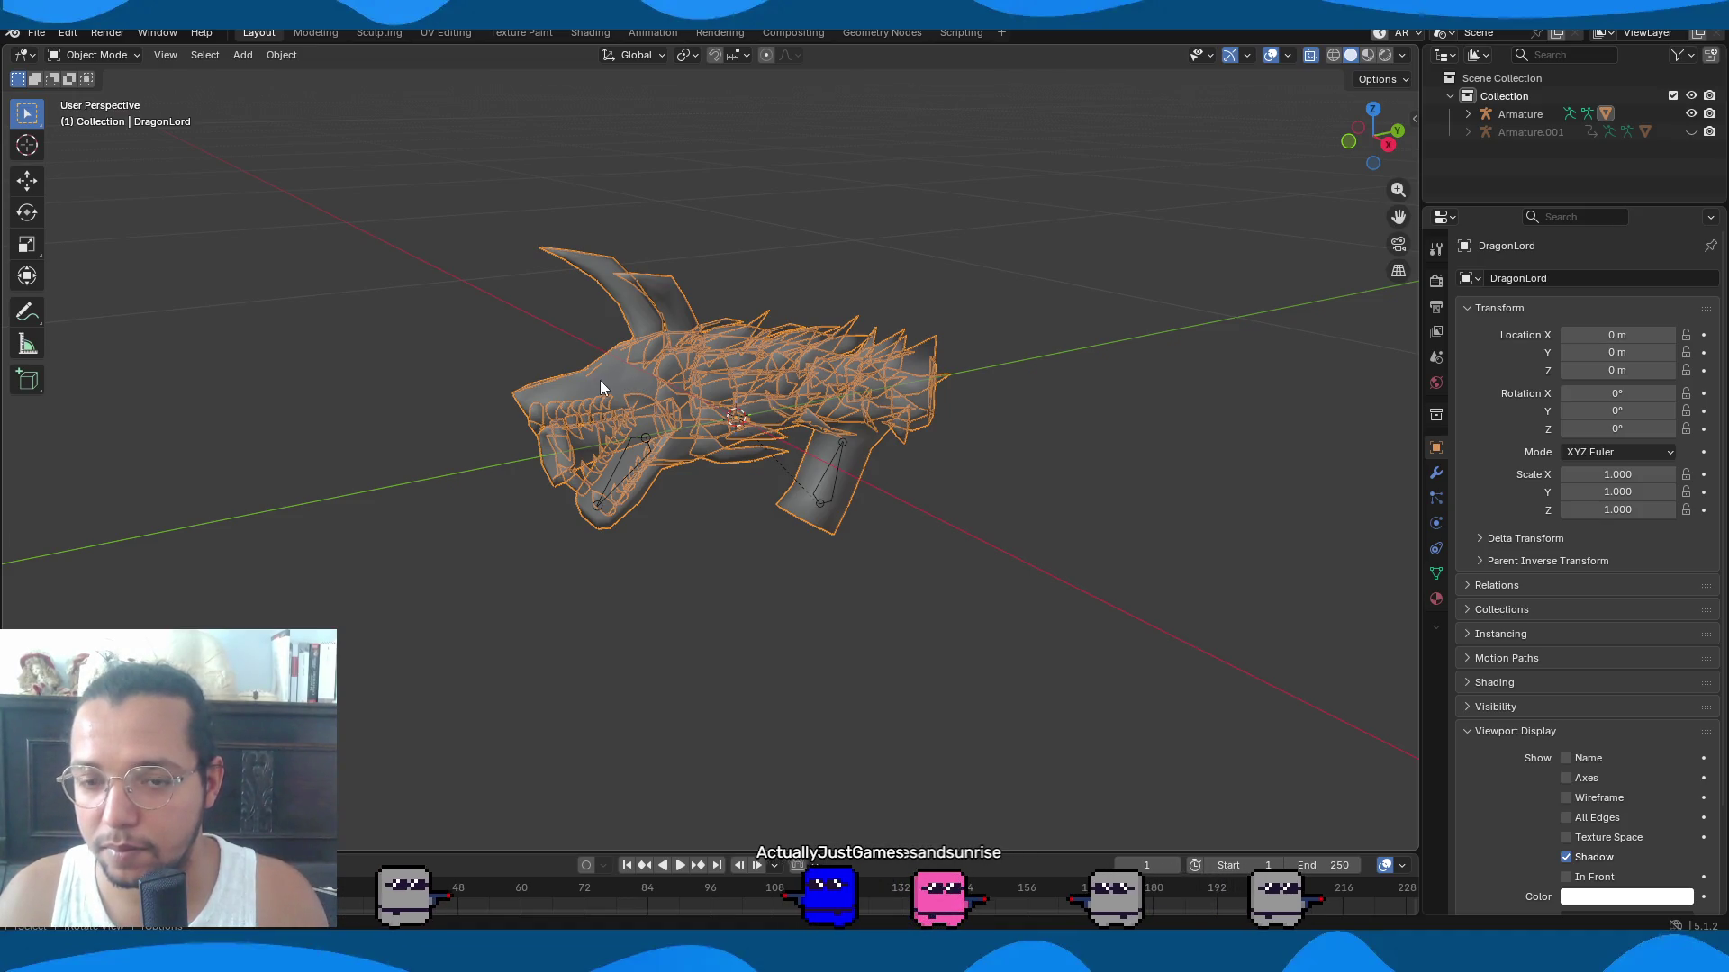
# Enter Edit Mode on the DragonLord mesh and clear the selection.
pyautogui.press('Tab')
pyautogui.moveTo(711, 374); pyautogui.dragTo(718, 404, button='middle')
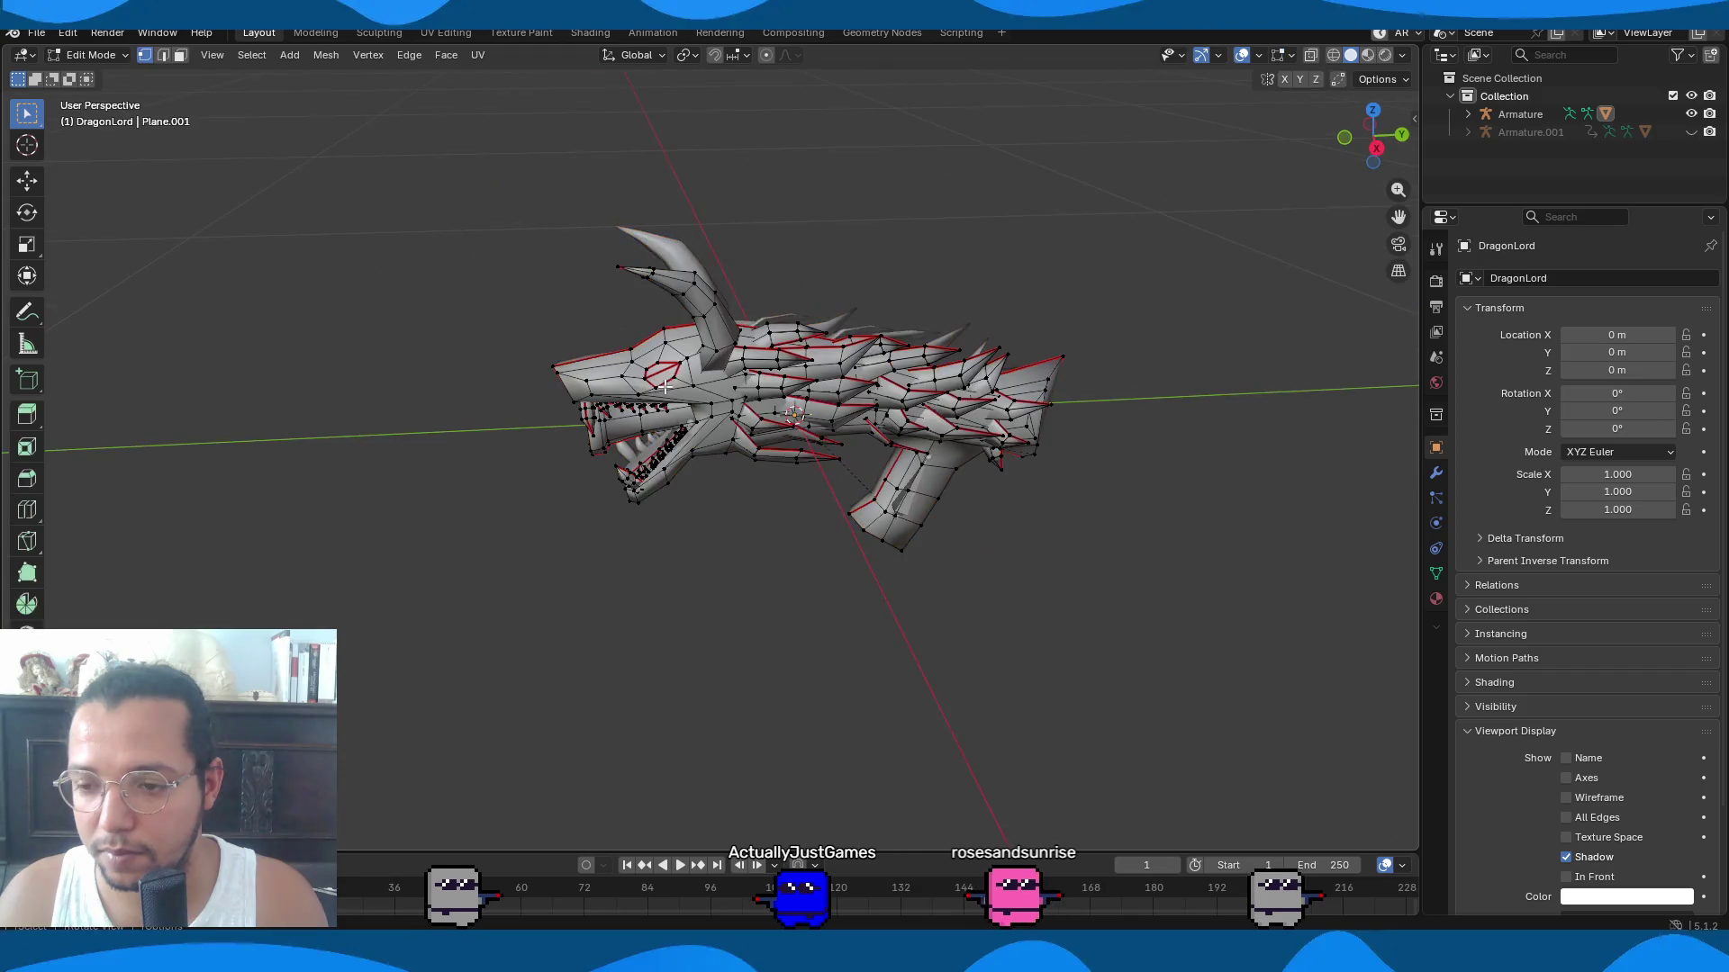
pyautogui.scroll(3, 717, 404)
pyautogui.press('a')
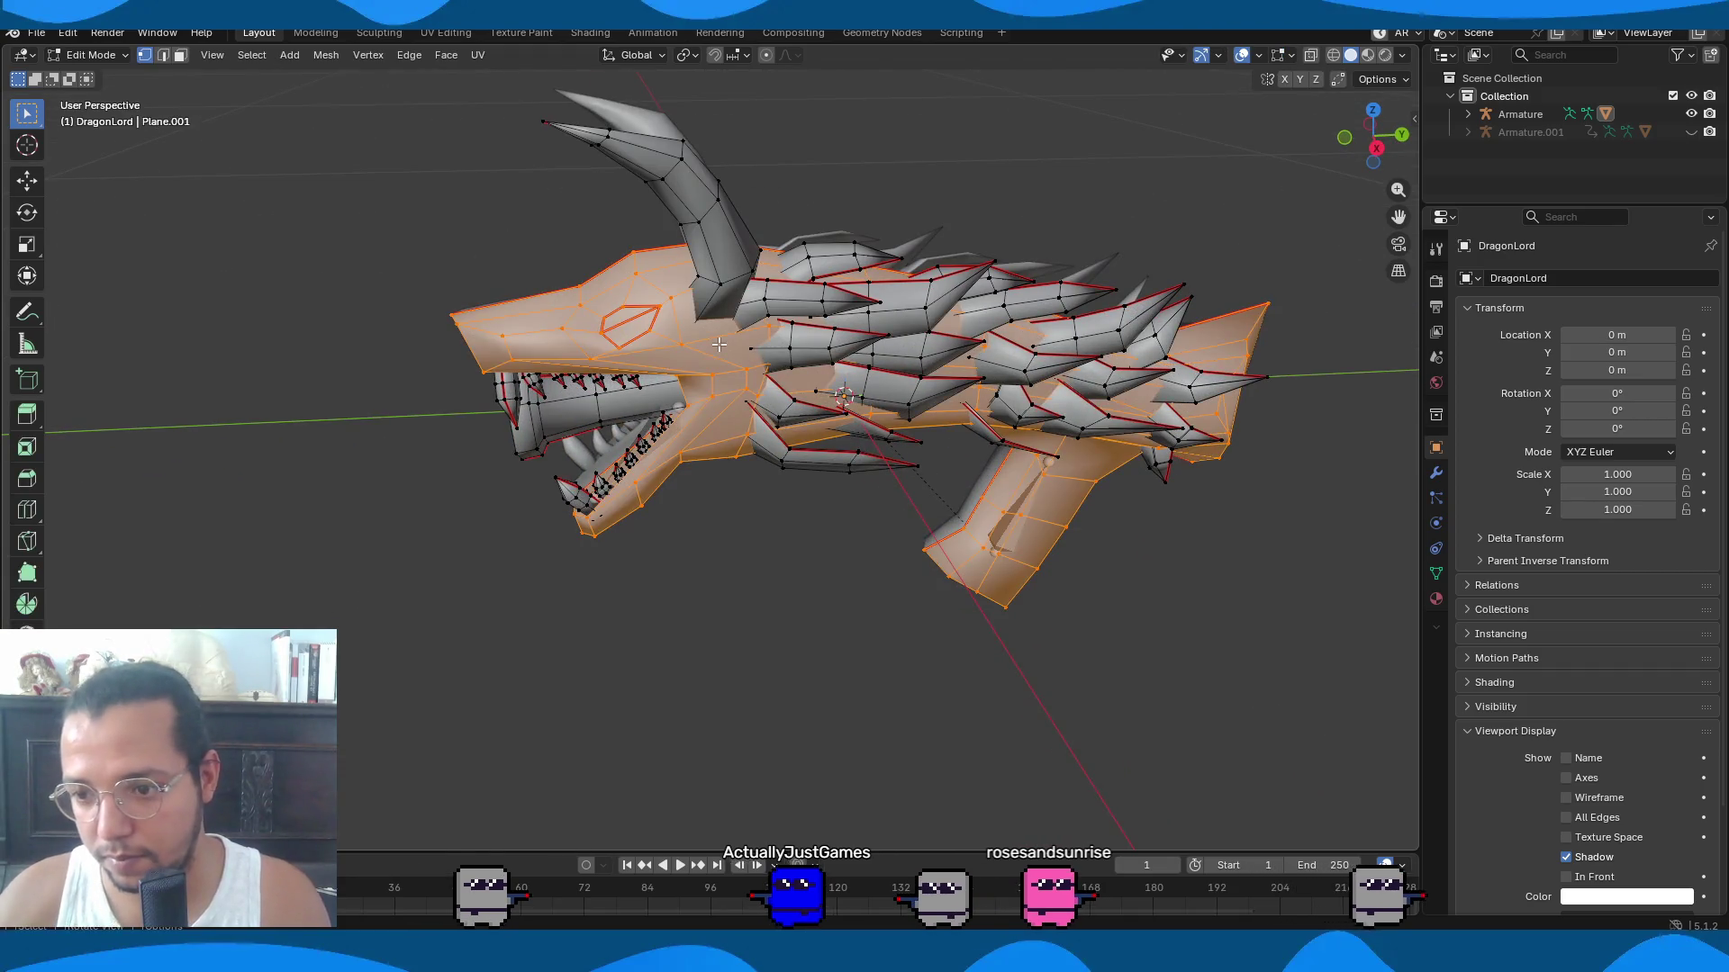
pyautogui.hotkey('alt', 'a')
pyautogui.moveTo(721, 344)
pyautogui.mouseDown(button='middle')
pyautogui.moveTo(1011, 320)
pyautogui.moveTo(883, 355)
pyautogui.moveTo(630, 346)
pyautogui.mouseUp(button='middle')
# Try selecting the connected jaw tube with L and hiding it, then unhide it.
pyautogui.moveTo(356, 313); pyautogui.dragTo(680, 586)
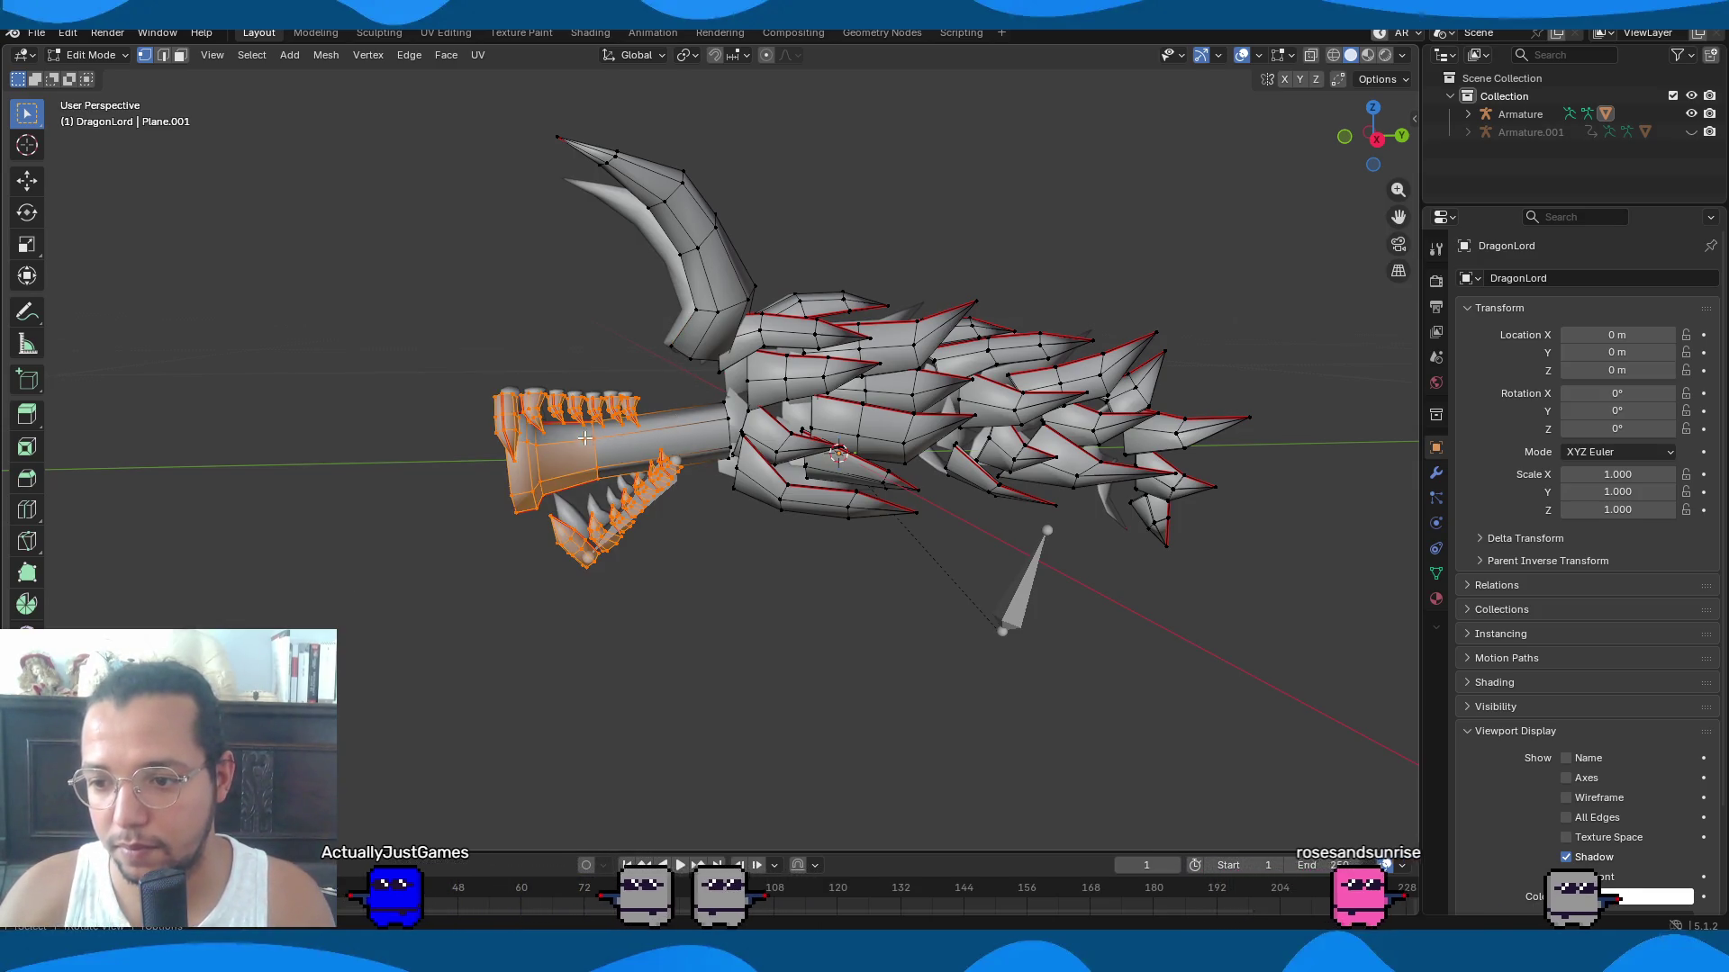
pyautogui.press('l')
pyautogui.press('h')
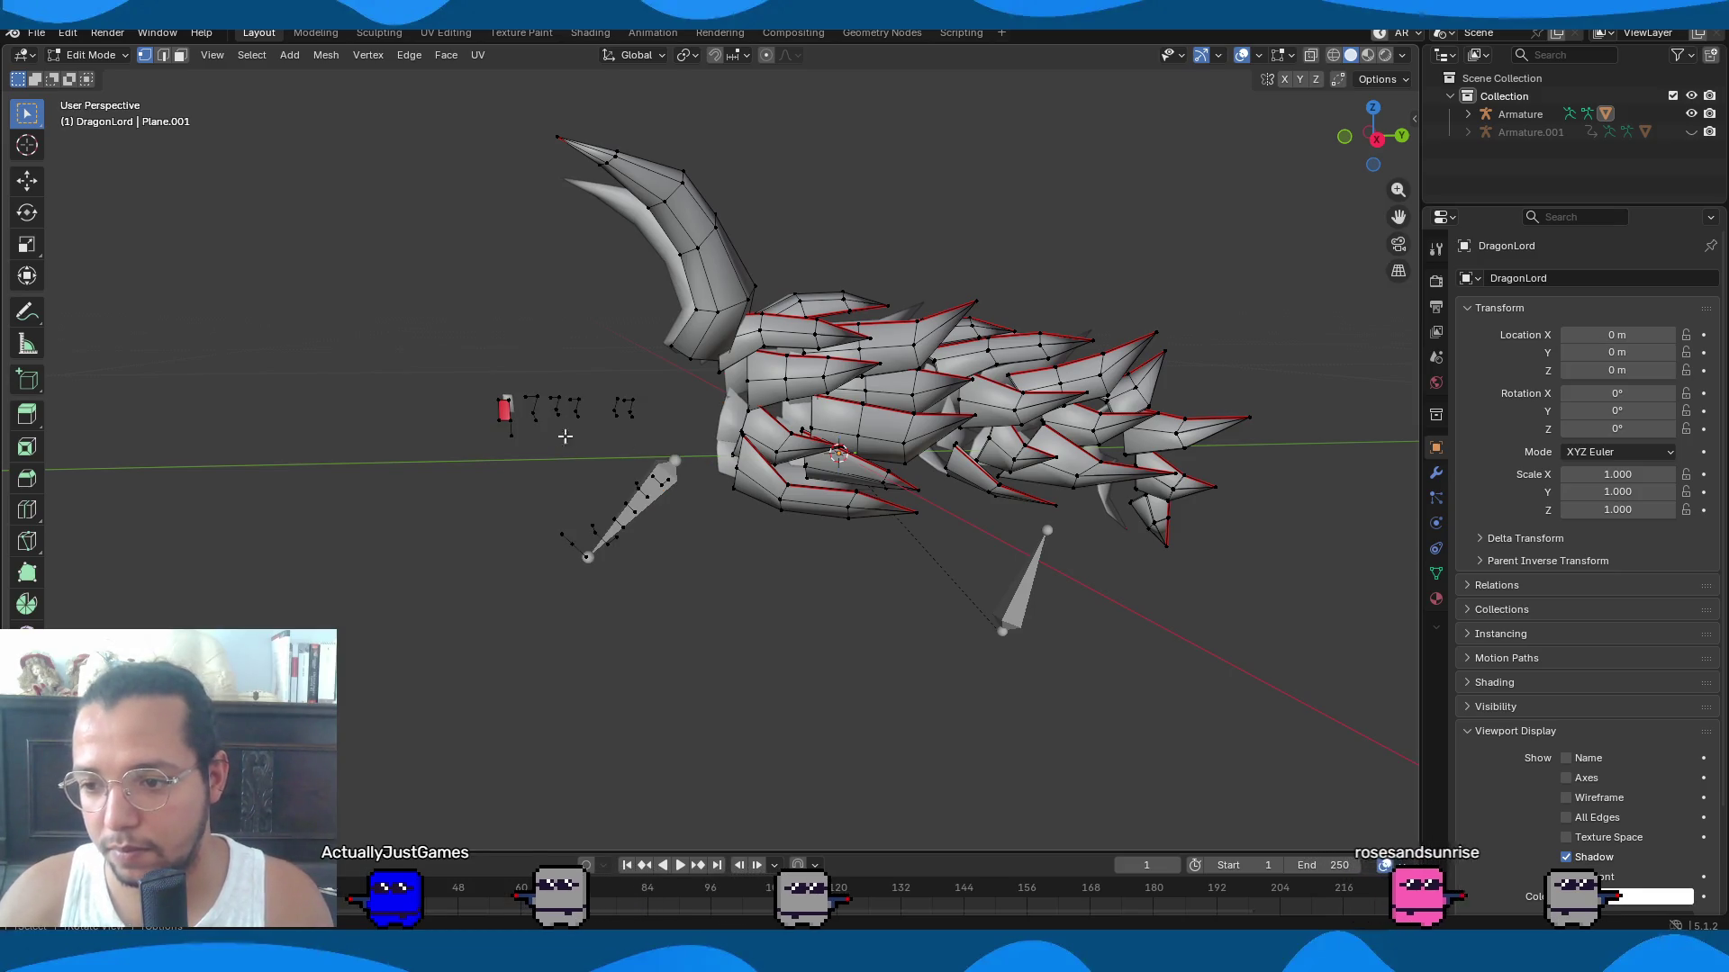
pyautogui.hotkey('alt', 'h')
# Turn on X-ray, select the whole jaw bar and teeth, and hide them.
pyautogui.scroll(3, 552, 521)
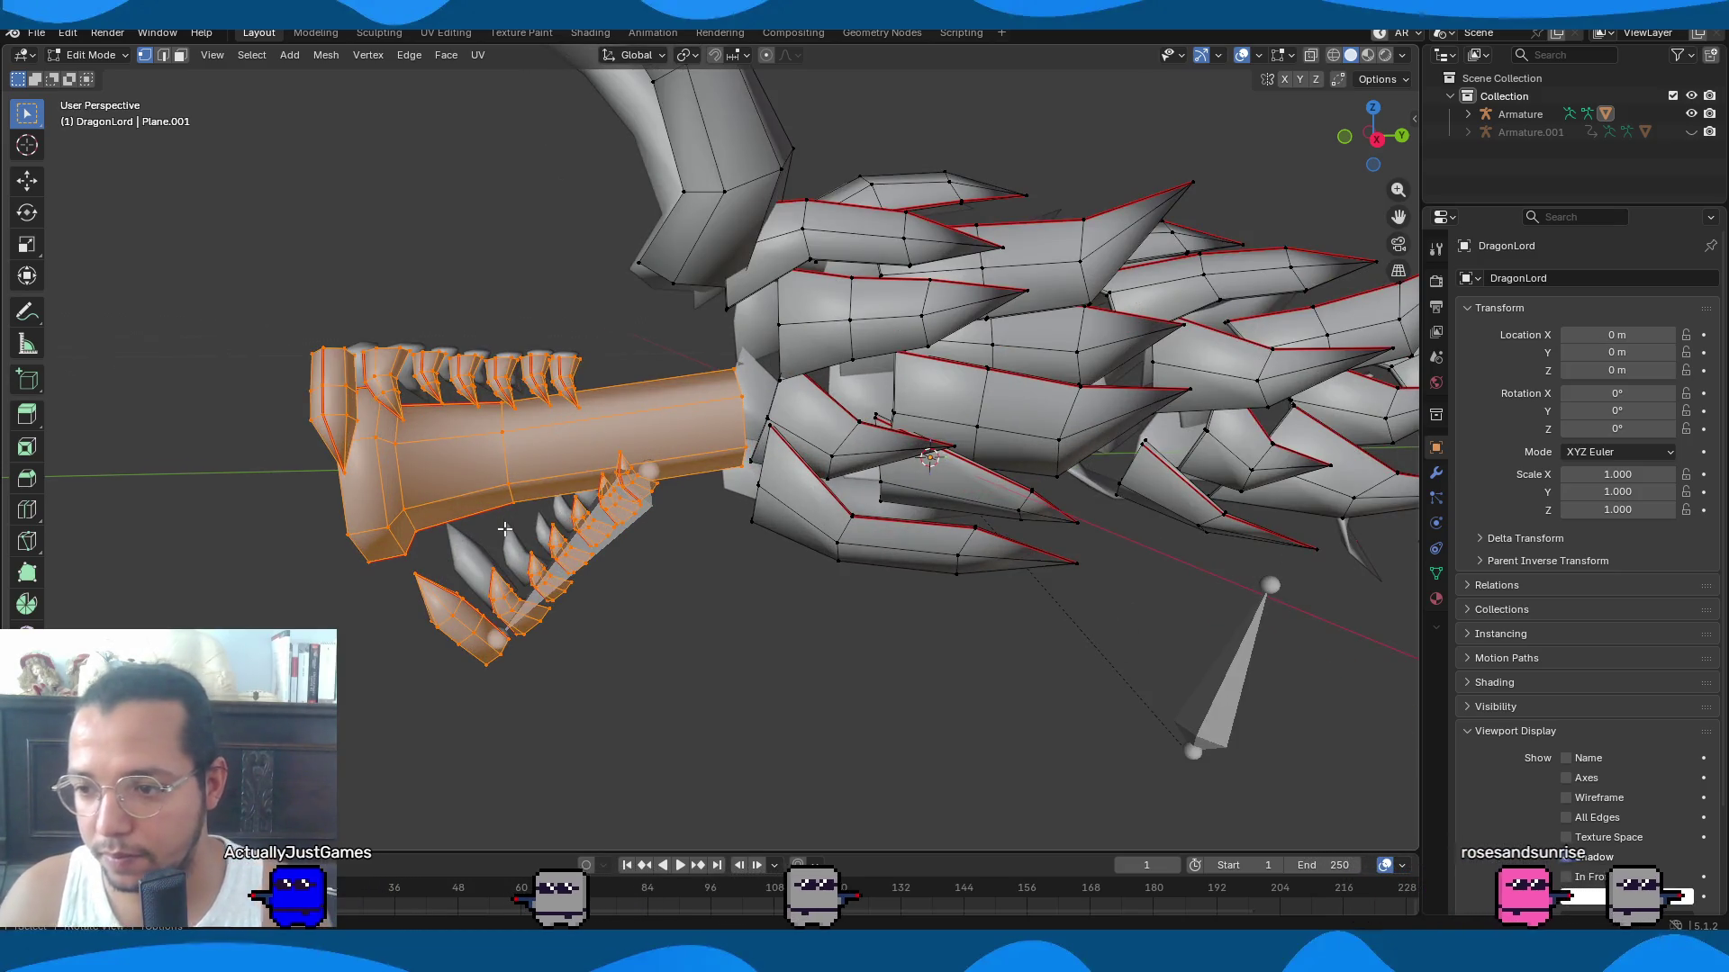
pyautogui.hotkey('alt', 'z')
pyautogui.moveTo(173, 280)
pyautogui.mouseDown()
pyautogui.moveTo(635, 646)
pyautogui.moveTo(654, 730)
pyautogui.mouseUp()
pyautogui.press('l')
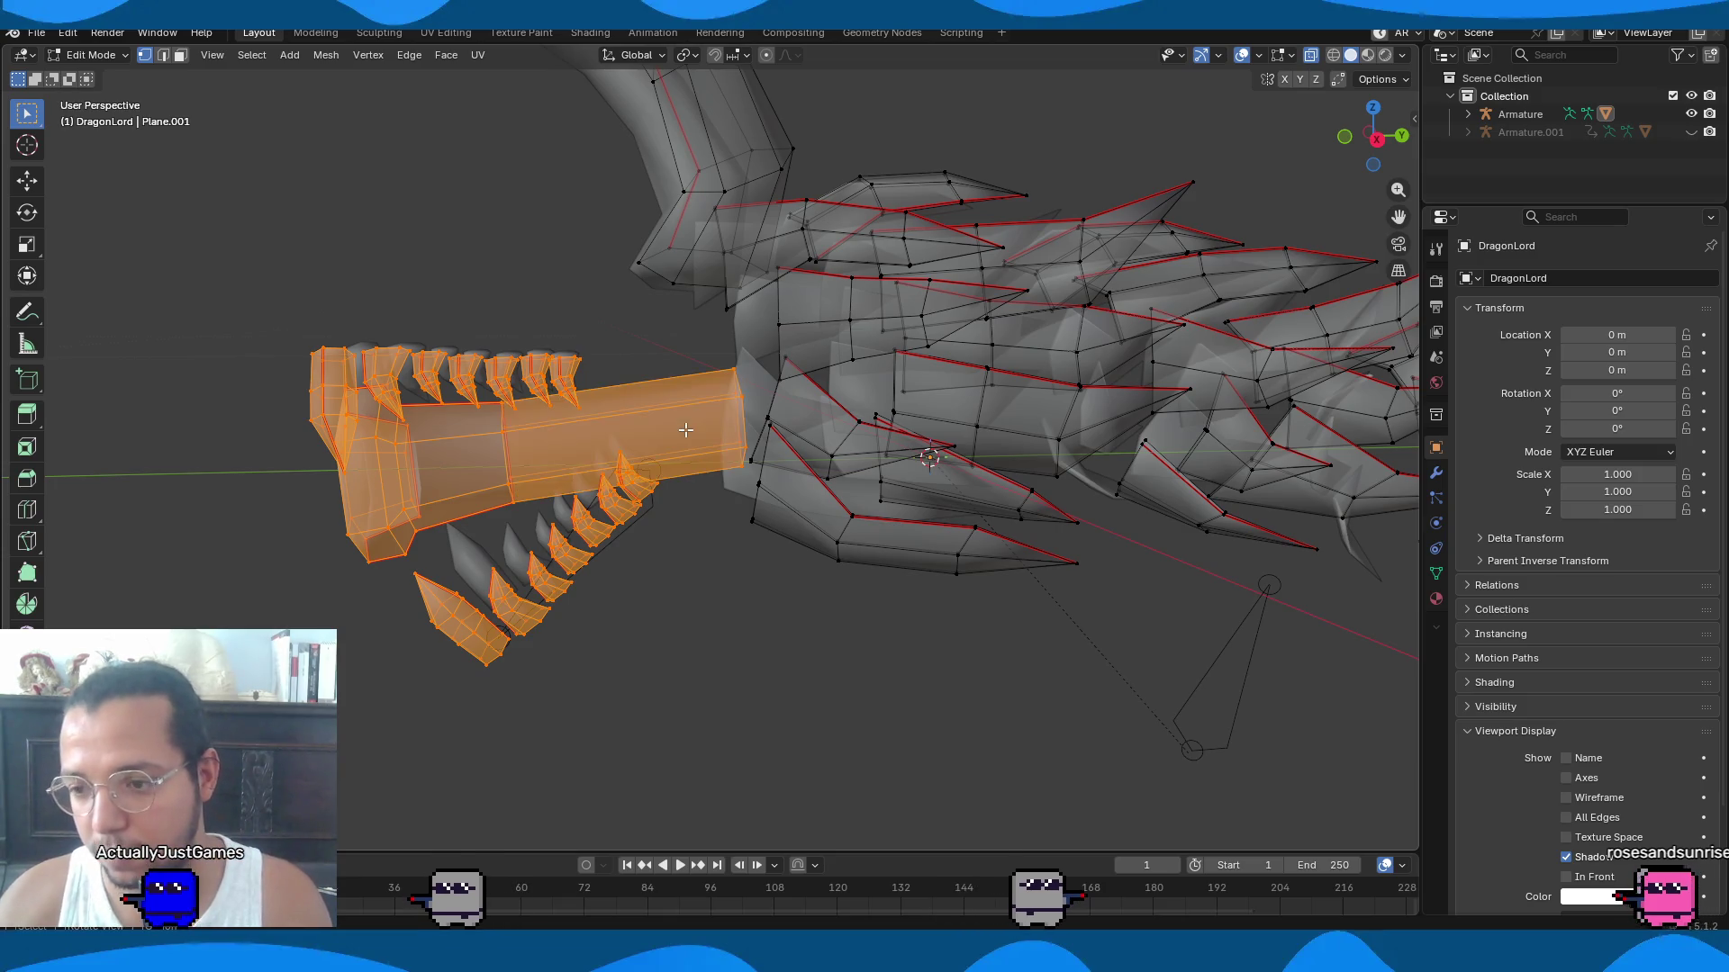
pyautogui.press('h')
pyautogui.moveTo(605, 463); pyautogui.dragTo(284, 37, button='middle')
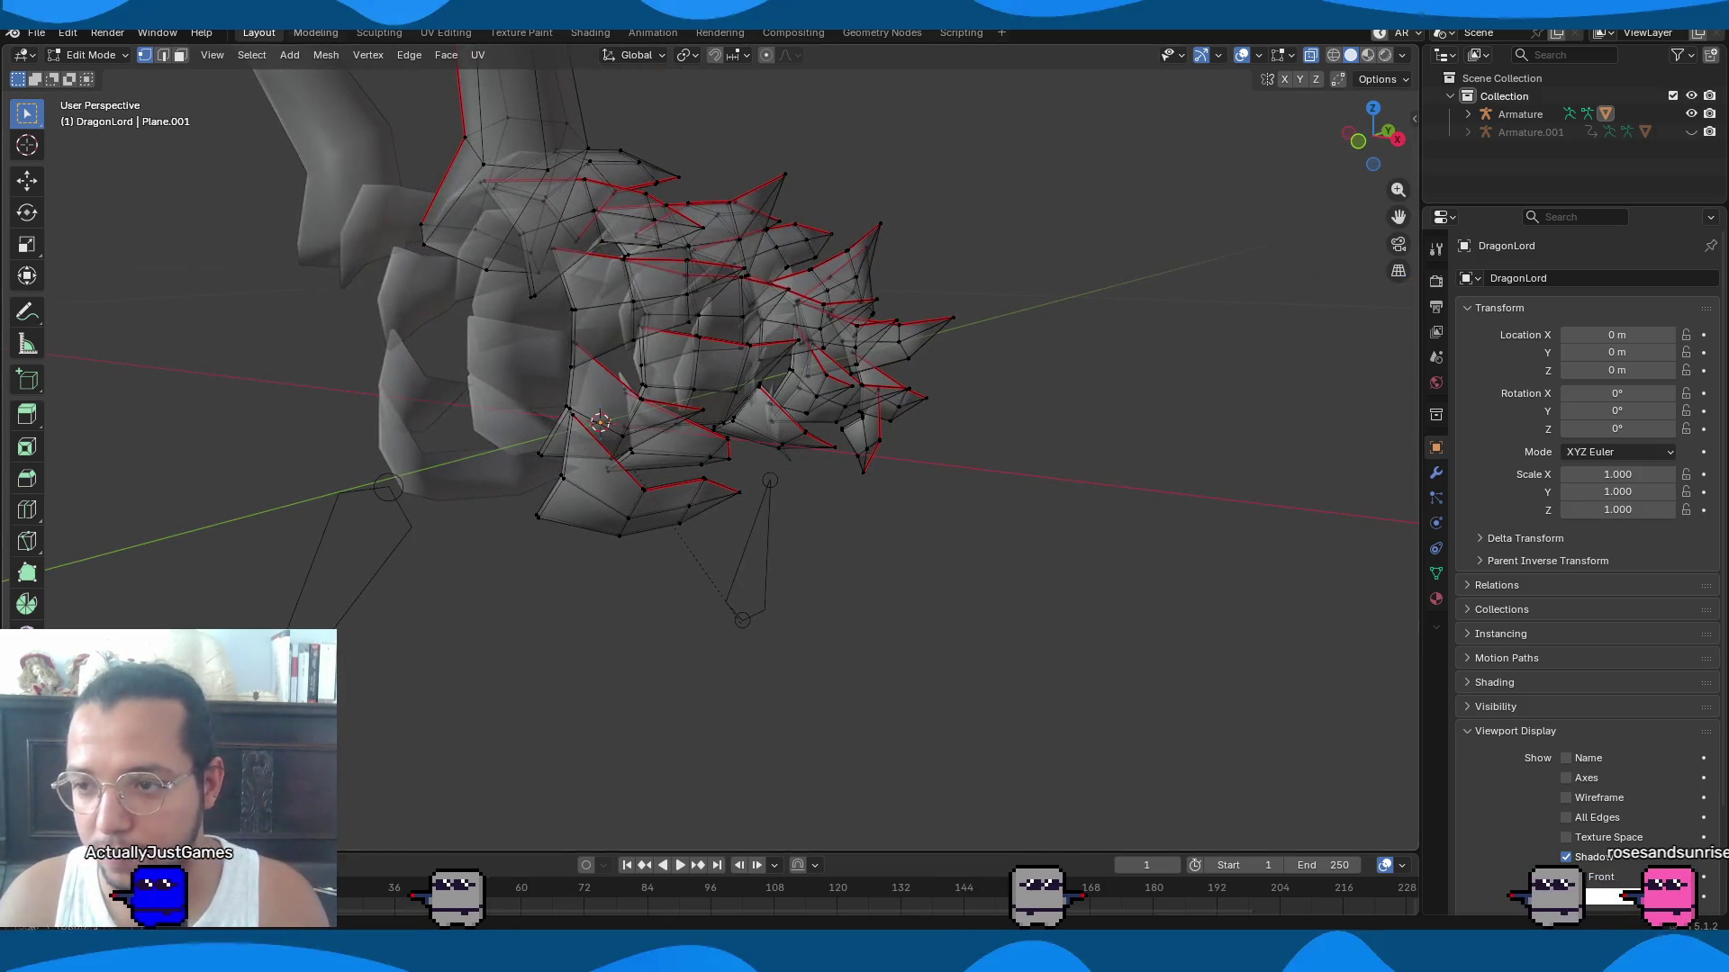
pyautogui.click(89, 58)
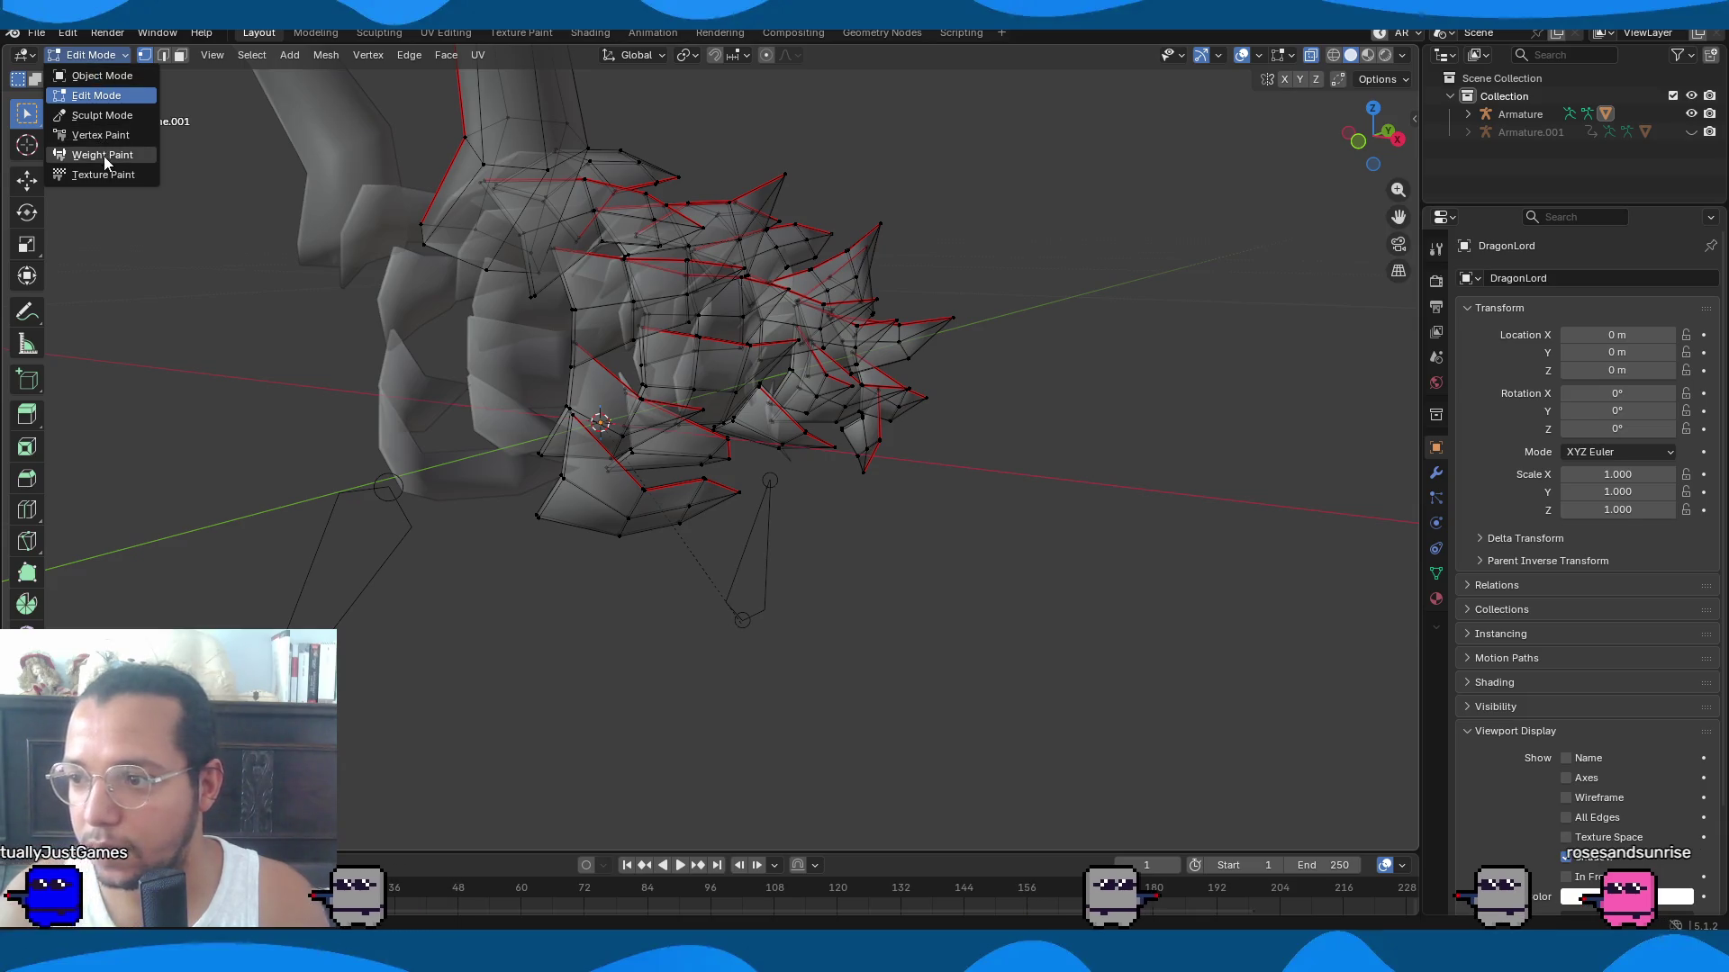
# Switch to Weight Paint and inspect the head's Jaw weights up close.
pyautogui.click(99, 155)
pyautogui.moveTo(799, 348); pyautogui.dragTo(812, 368, button='middle')
pyautogui.moveTo(573, 347)
pyautogui.mouseDown(button='middle')
pyautogui.moveTo(907, 309)
pyautogui.moveTo(377, 261)
pyautogui.moveTo(462, 385)
pyautogui.moveTo(879, 472)
pyautogui.moveTo(597, 378)
pyautogui.mouseUp(button='middle')
pyautogui.scroll(6, 770, 297)
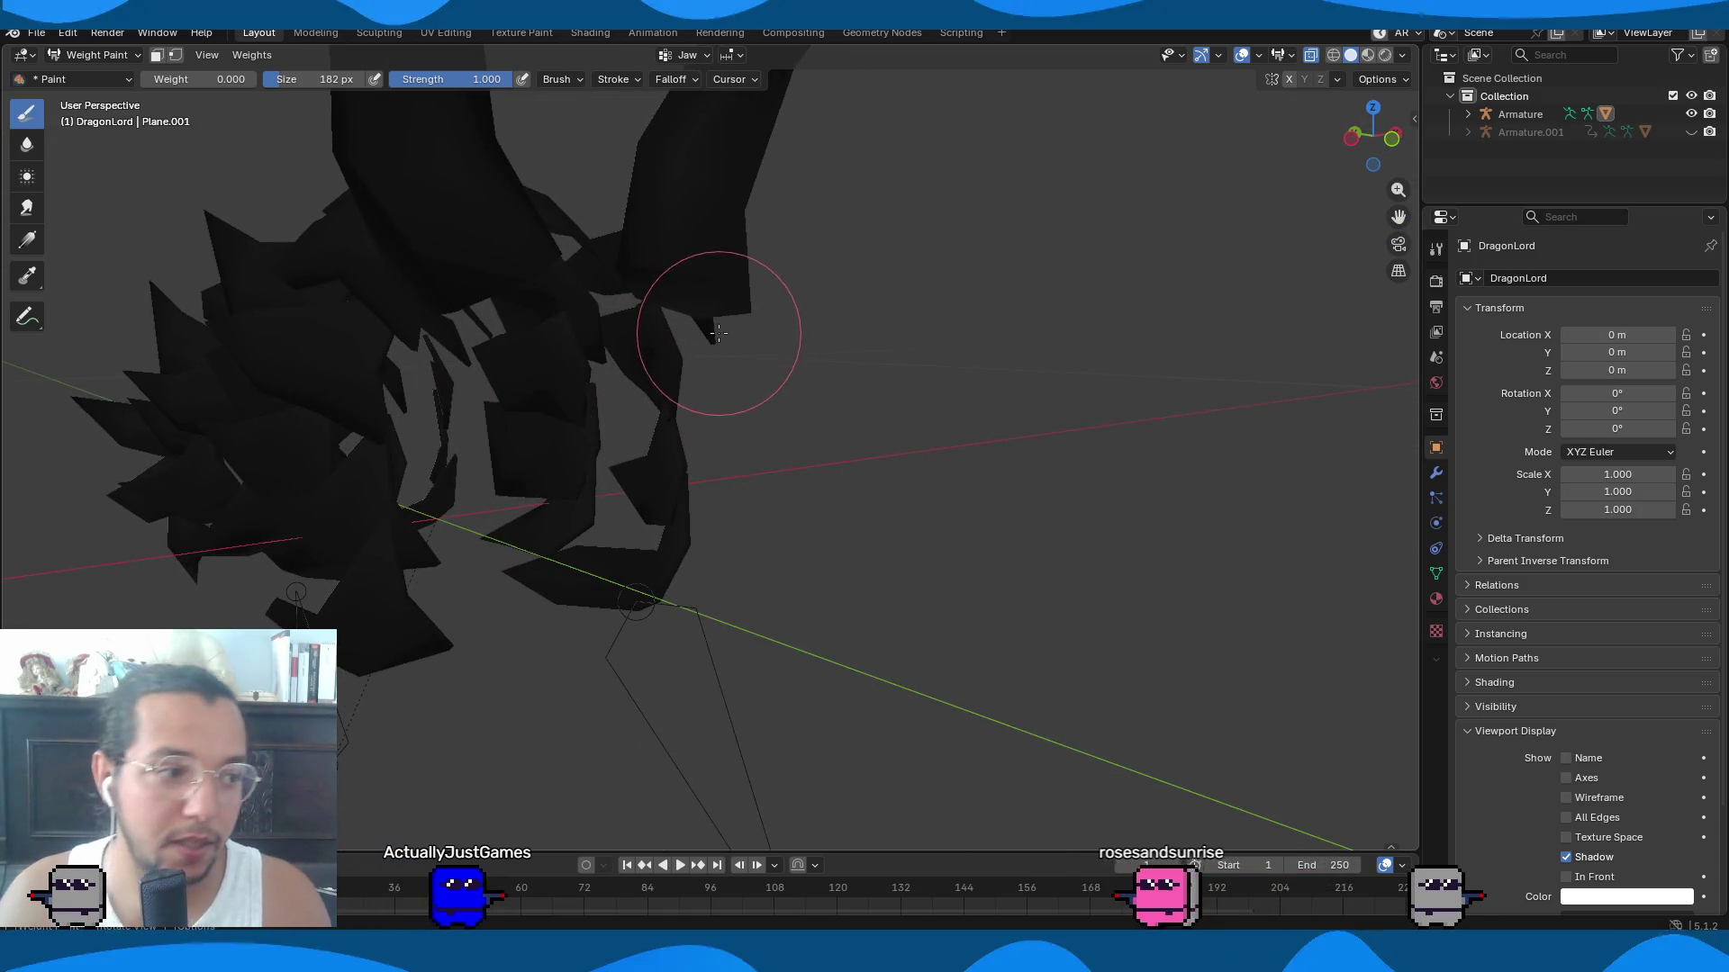
pyautogui.moveTo(664, 410)
pyautogui.mouseDown(button='middle')
pyautogui.moveTo(622, 442)
pyautogui.moveTo(763, 413)
pyautogui.moveTo(657, 309)
pyautogui.moveTo(634, 221)
pyautogui.moveTo(644, 369)
pyautogui.moveTo(766, 196)
pyautogui.mouseUp(button='middle')
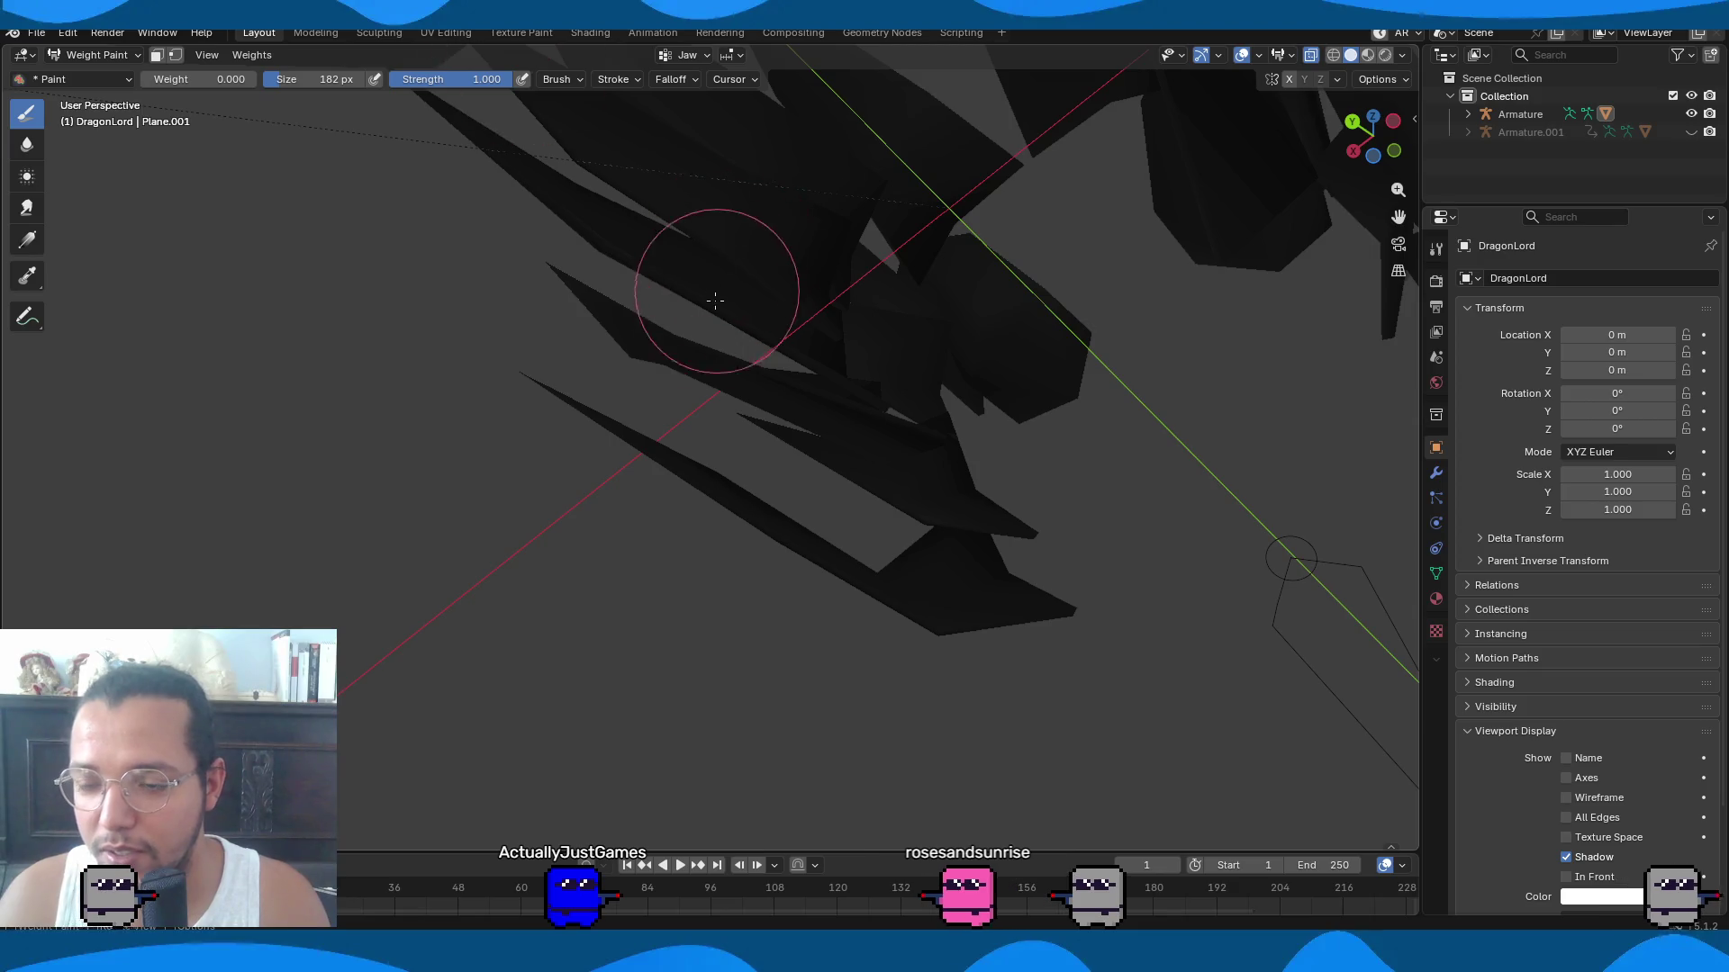
pyautogui.keyDown('shift'); pyautogui.moveTo(715, 298); pyautogui.dragTo(785, 569, button='middle'); pyautogui.keyUp('shift')
pyautogui.moveTo(728, 382)
pyautogui.mouseDown(button='middle')
pyautogui.moveTo(612, 477)
pyautogui.moveTo(631, 438)
pyautogui.moveTo(609, 347)
pyautogui.moveTo(598, 405)
pyautogui.moveTo(698, 420)
pyautogui.mouseUp(button='middle')
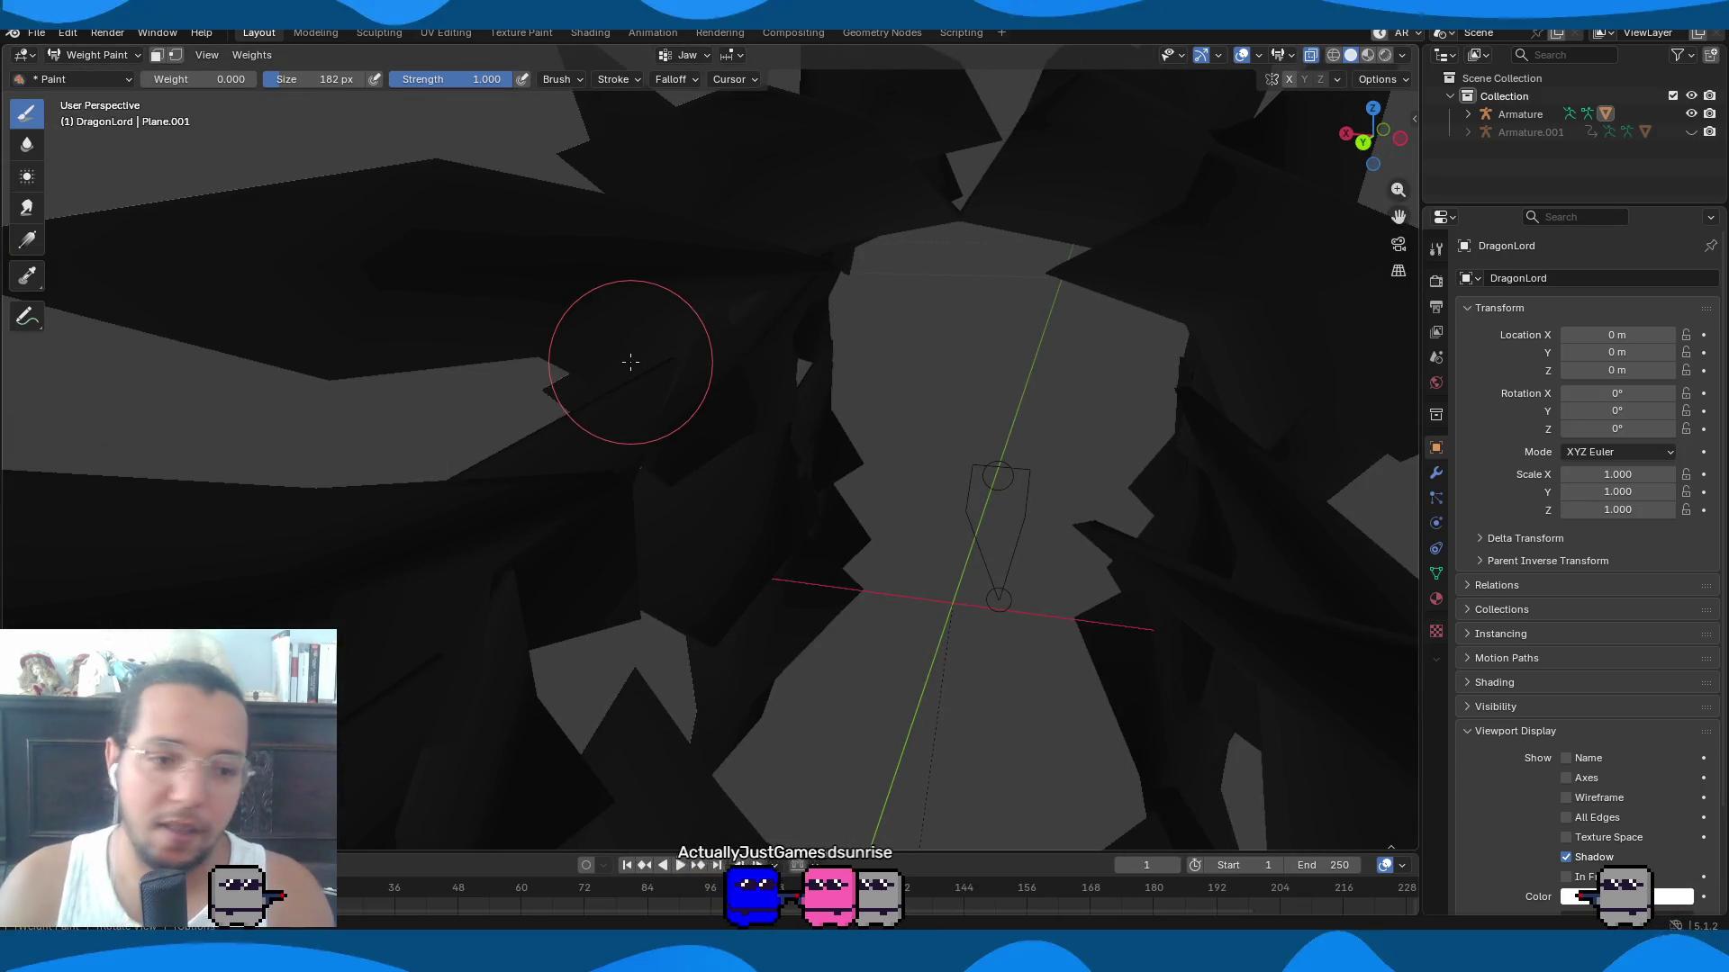
# Inspect the Jaw weights from other sides and inside the head, then return to Object Mode.
pyautogui.moveTo(631, 362)
pyautogui.mouseDown(button='middle')
pyautogui.moveTo(756, 456)
pyautogui.moveTo(648, 529)
pyautogui.moveTo(727, 520)
pyautogui.moveTo(783, 540)
pyautogui.moveTo(1304, 502)
pyautogui.mouseUp(button='middle')
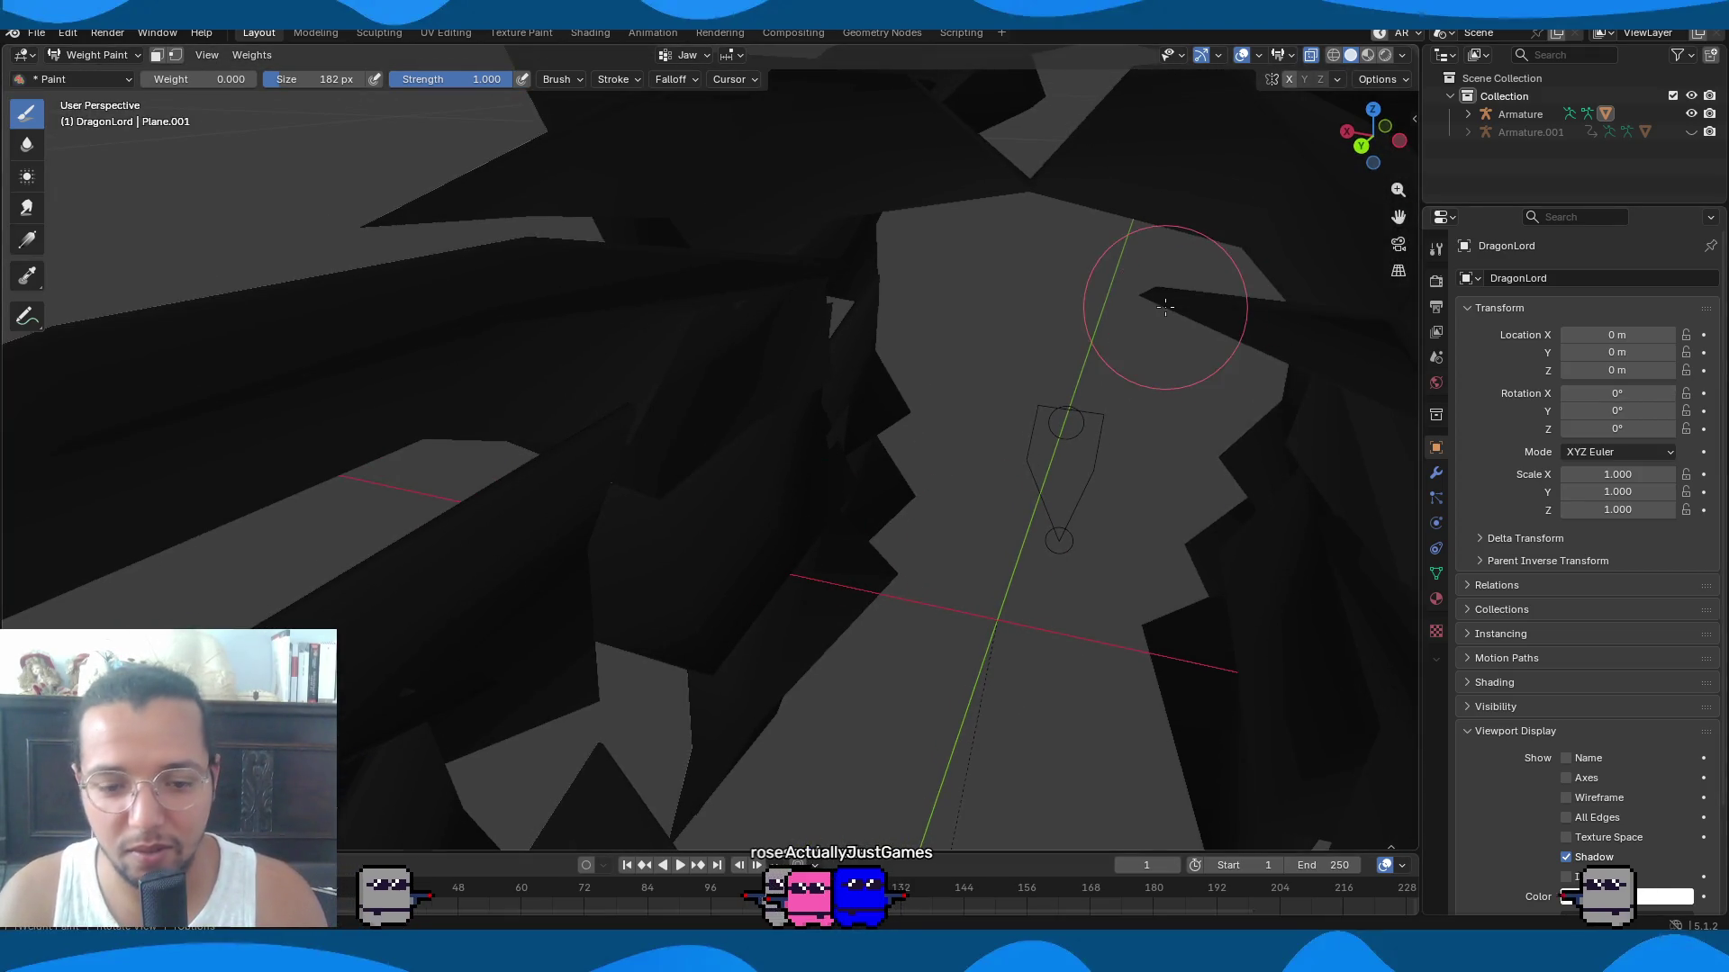
pyautogui.moveTo(684, 462)
pyautogui.mouseDown(button='middle')
pyautogui.moveTo(579, 480)
pyautogui.moveTo(629, 420)
pyautogui.moveTo(529, 382)
pyautogui.moveTo(995, 211)
pyautogui.mouseUp(button='middle')
pyautogui.moveTo(964, 405)
pyautogui.mouseDown(button='middle')
pyautogui.moveTo(712, 504)
pyautogui.moveTo(730, 511)
pyautogui.moveTo(714, 483)
pyautogui.mouseUp(button='middle')
pyautogui.moveTo(942, 432); pyautogui.dragTo(371, 284, button='middle')
pyautogui.click(85, 56)
pyautogui.click(81, 71)
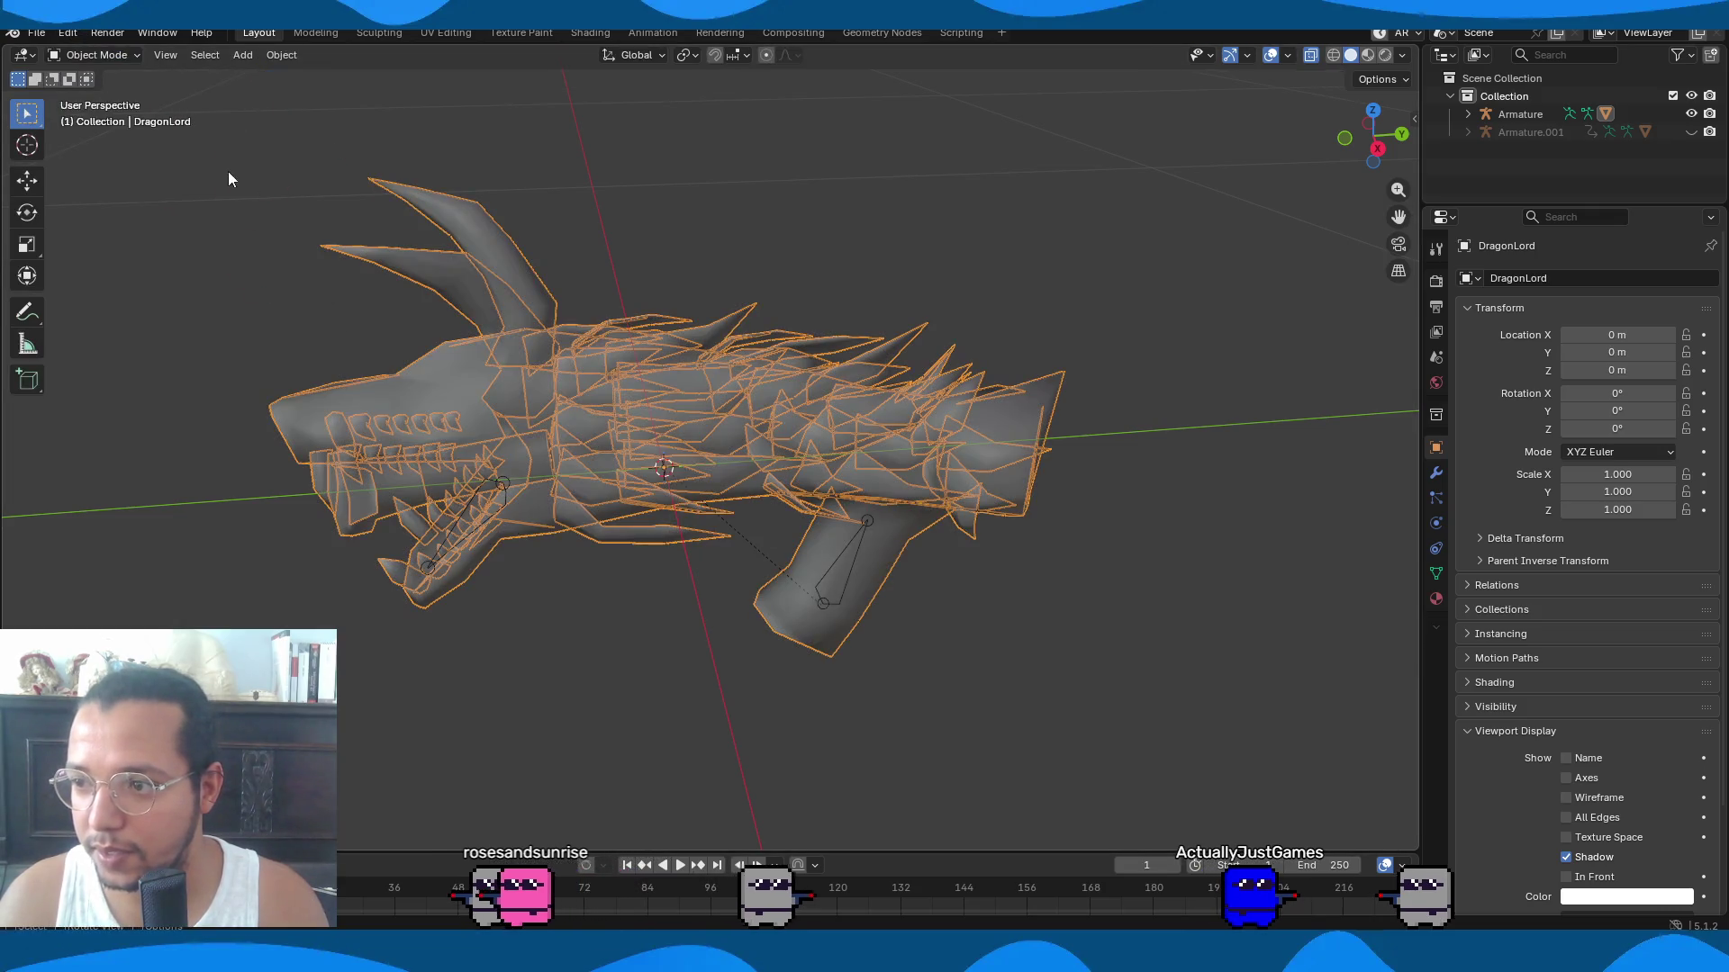
# Select all mesh geometry, turn off X-ray, and return to Object Mode.
pyautogui.press('Tab')
pyautogui.press('a')
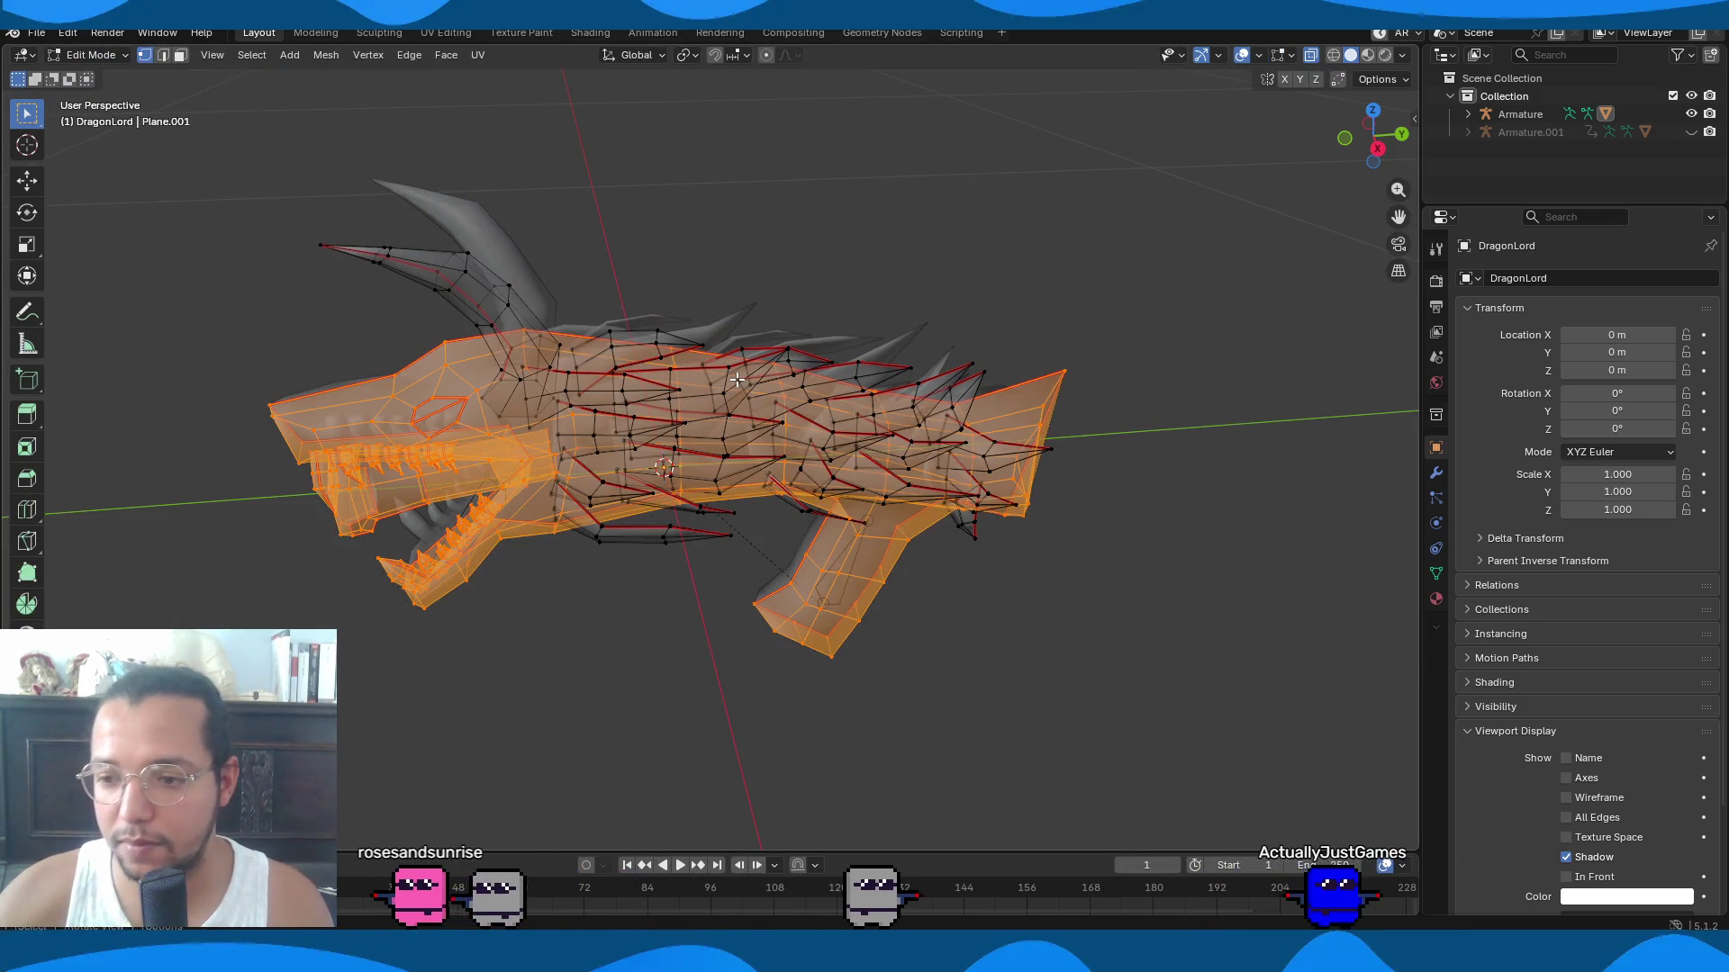
pyautogui.hotkey('alt', 'z')
pyautogui.press('Tab')
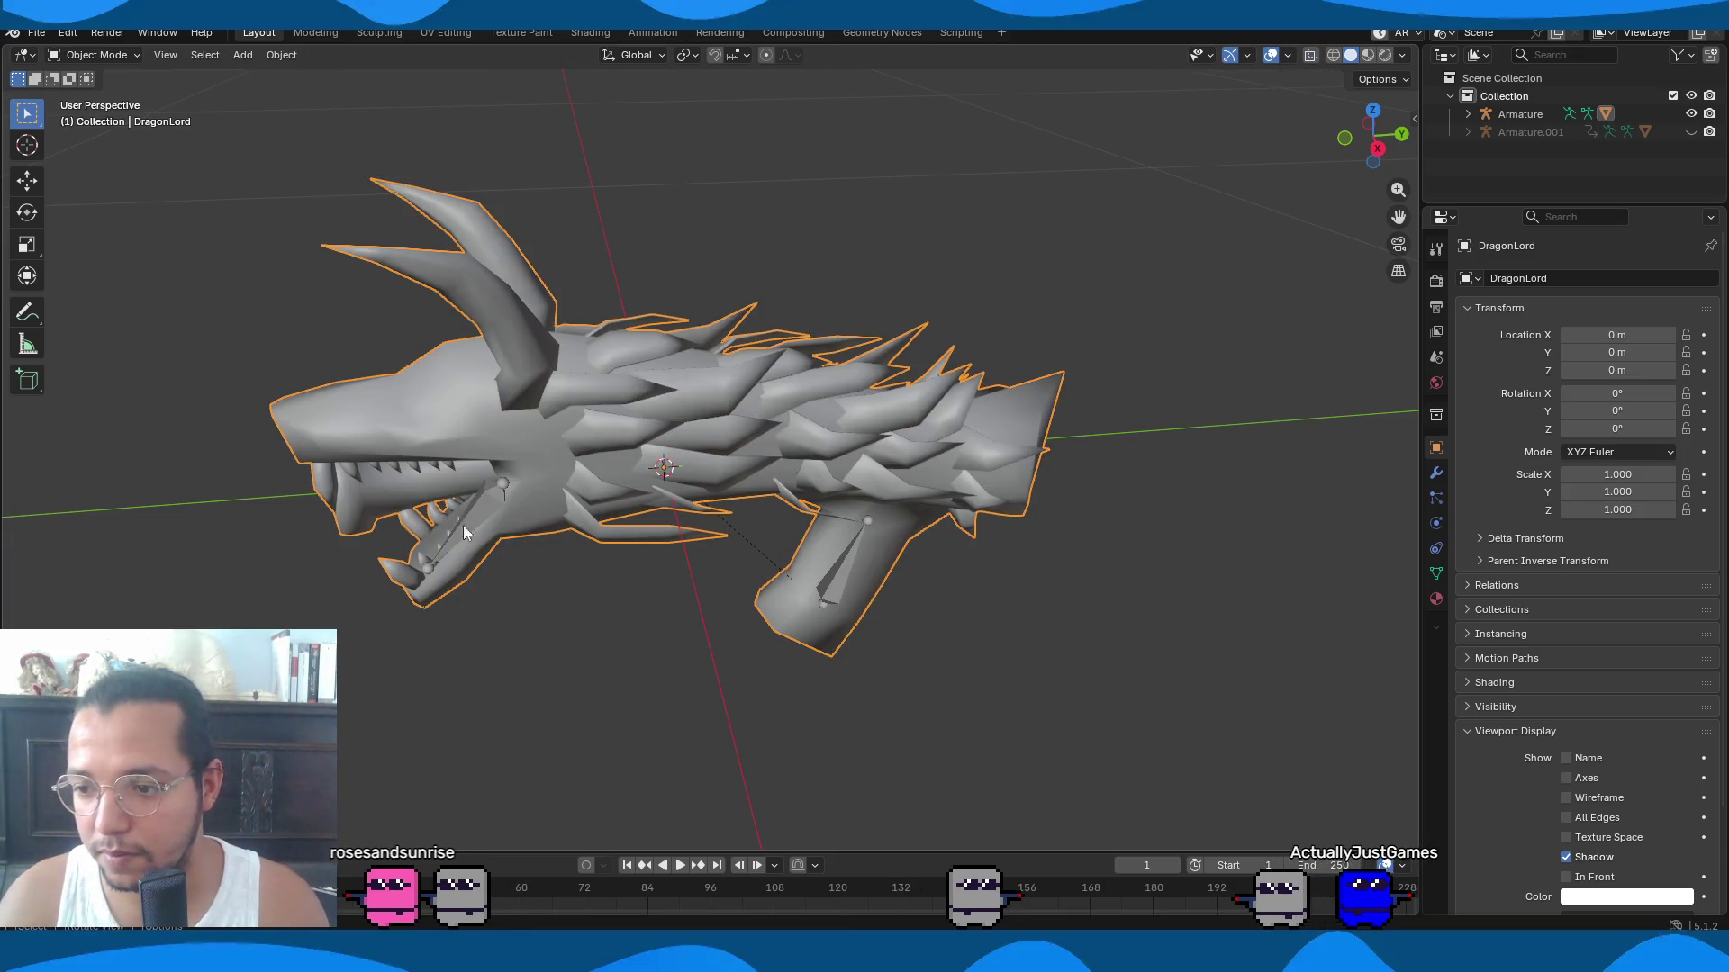
# In Pose Mode, rotate the Jaw bone open around the global X axis.
pyautogui.click(487, 507)
pyautogui.hotkey('ctrl', 'Tab')
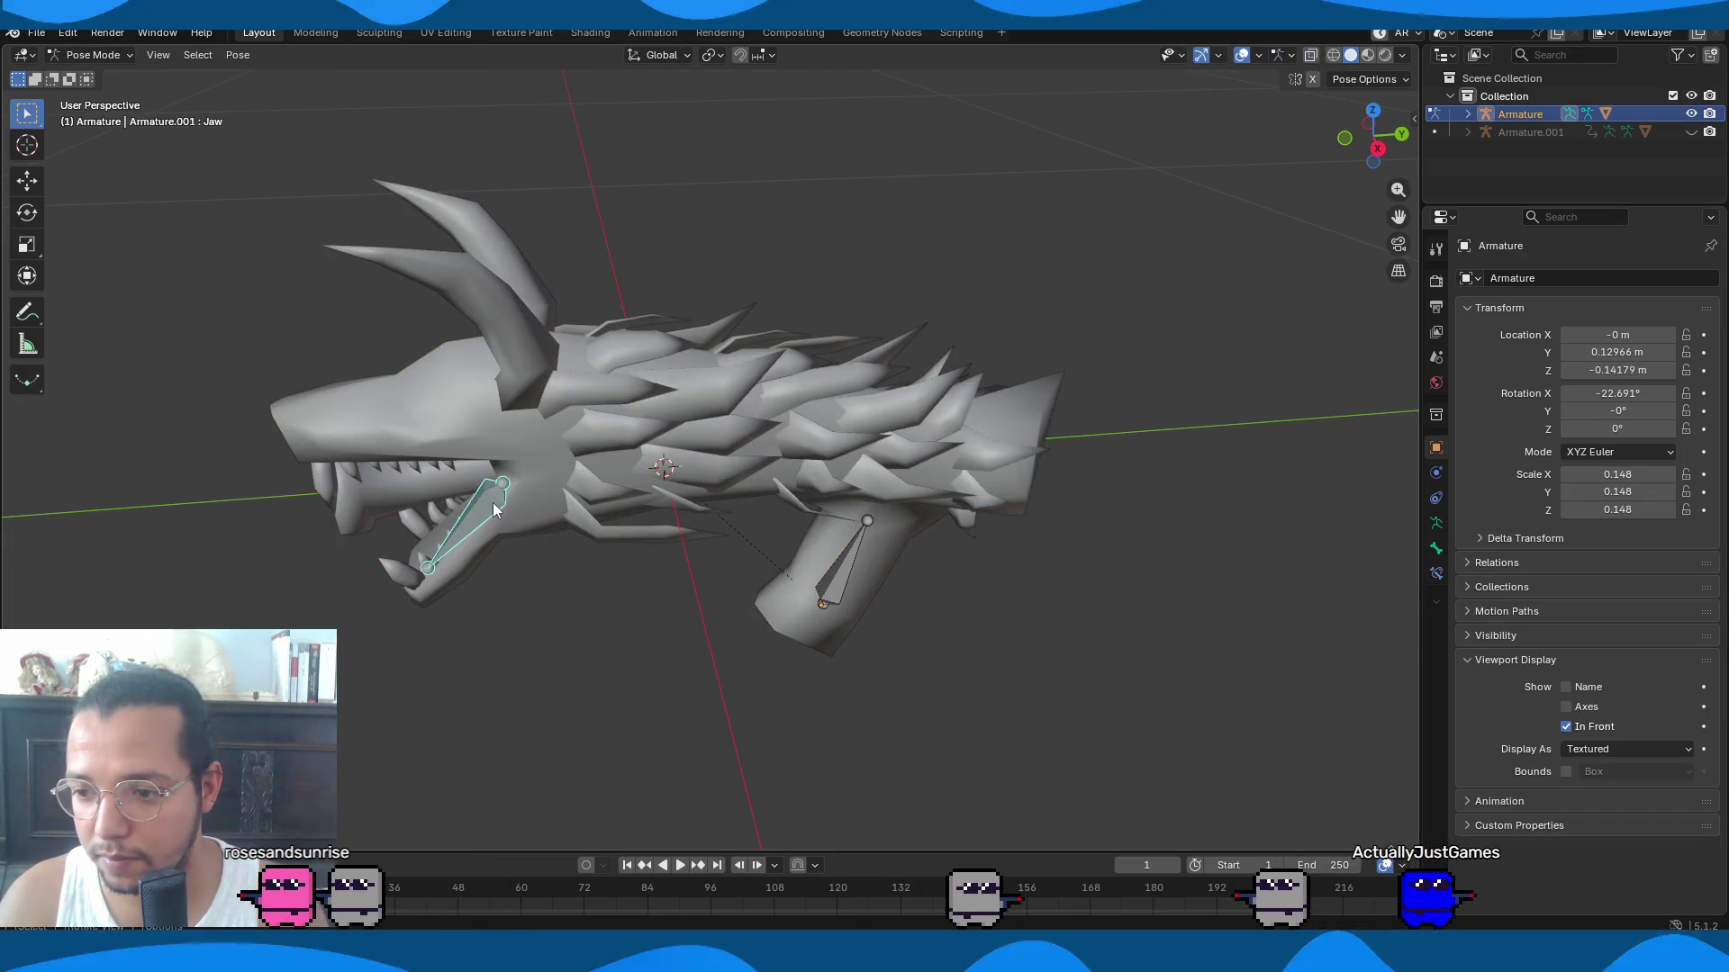
pyautogui.press('r')
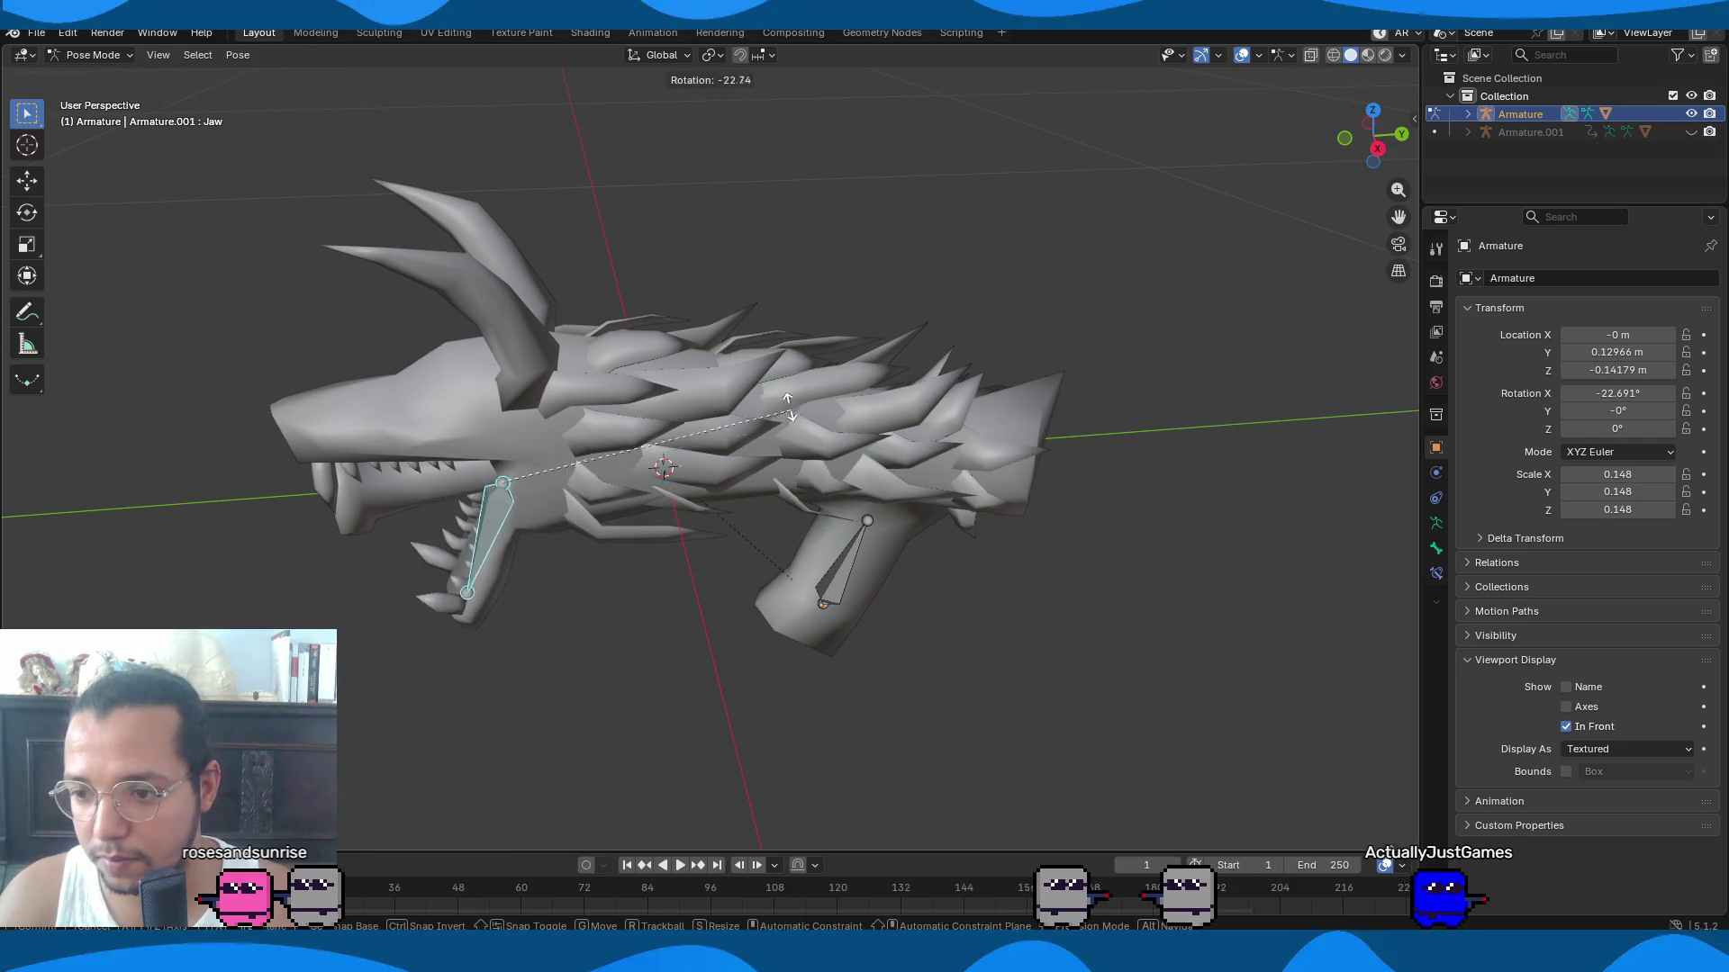
pyautogui.moveTo(747, 294)
pyautogui.keyDown('alt'); pyautogui.mouseDown(button='middle')
pyautogui.moveTo(674, 446)
pyautogui.moveTo(810, 517)
pyautogui.mouseUp(button='middle'); pyautogui.keyUp('alt')
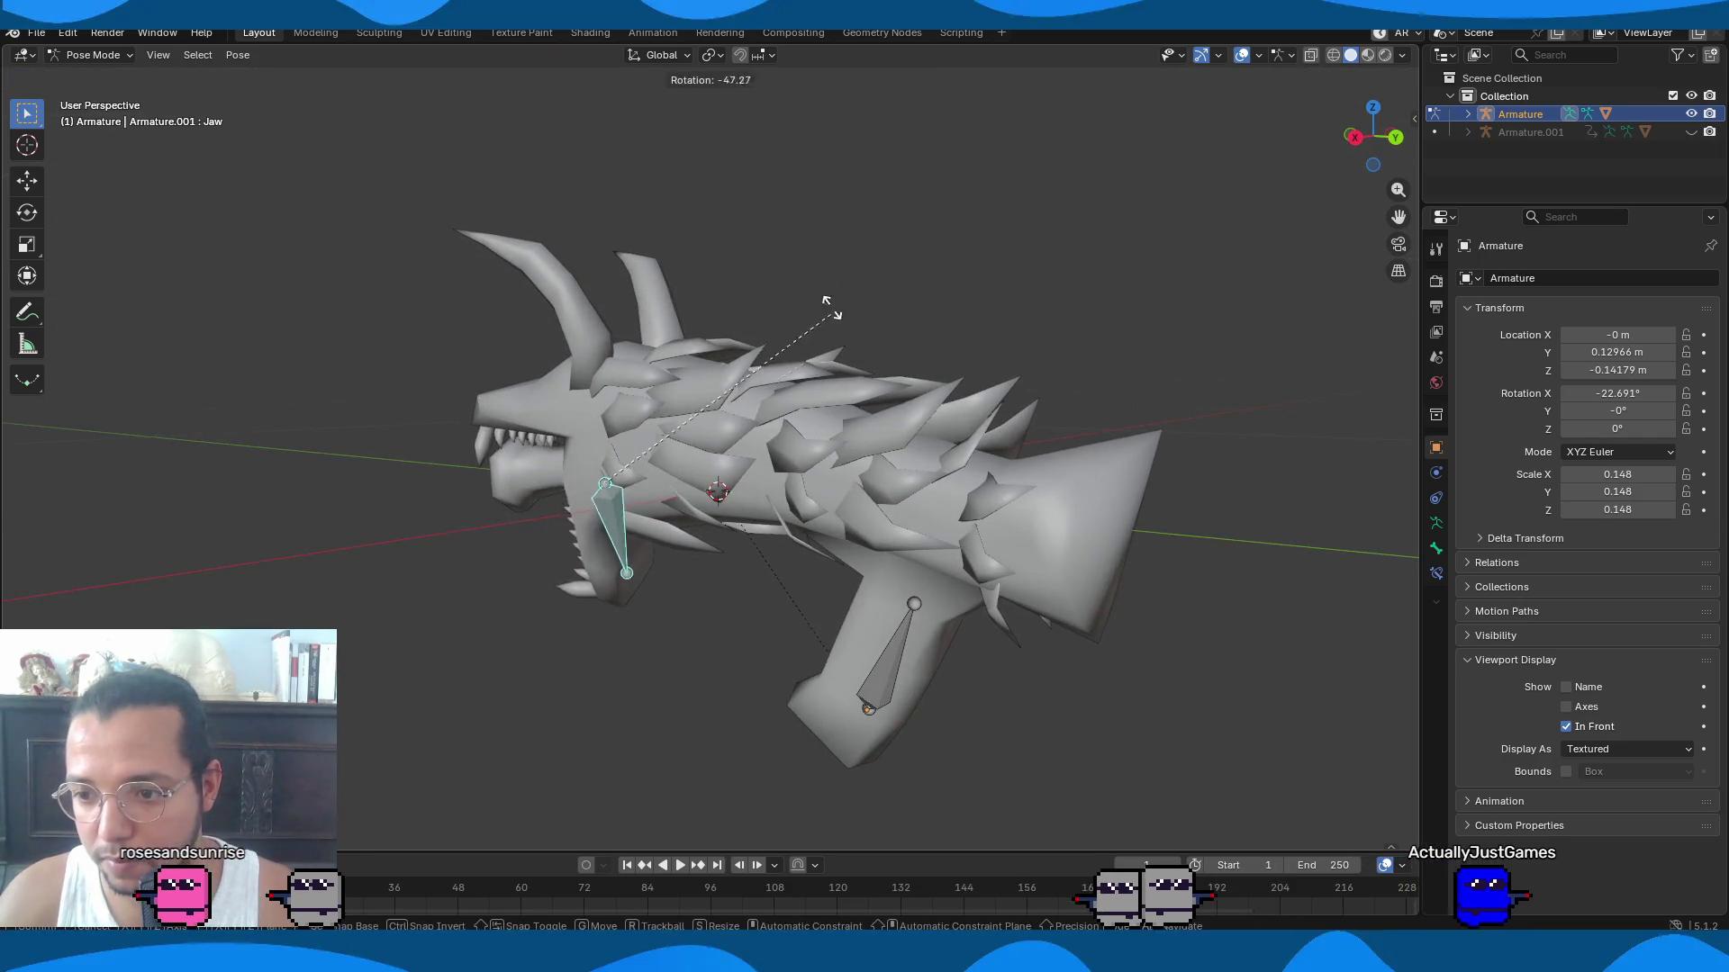
pyautogui.keyDown('alt'); pyautogui.moveTo(902, 461); pyautogui.dragTo(1034, 491, button='middle'); pyautogui.keyUp('alt')
pyautogui.press('x')
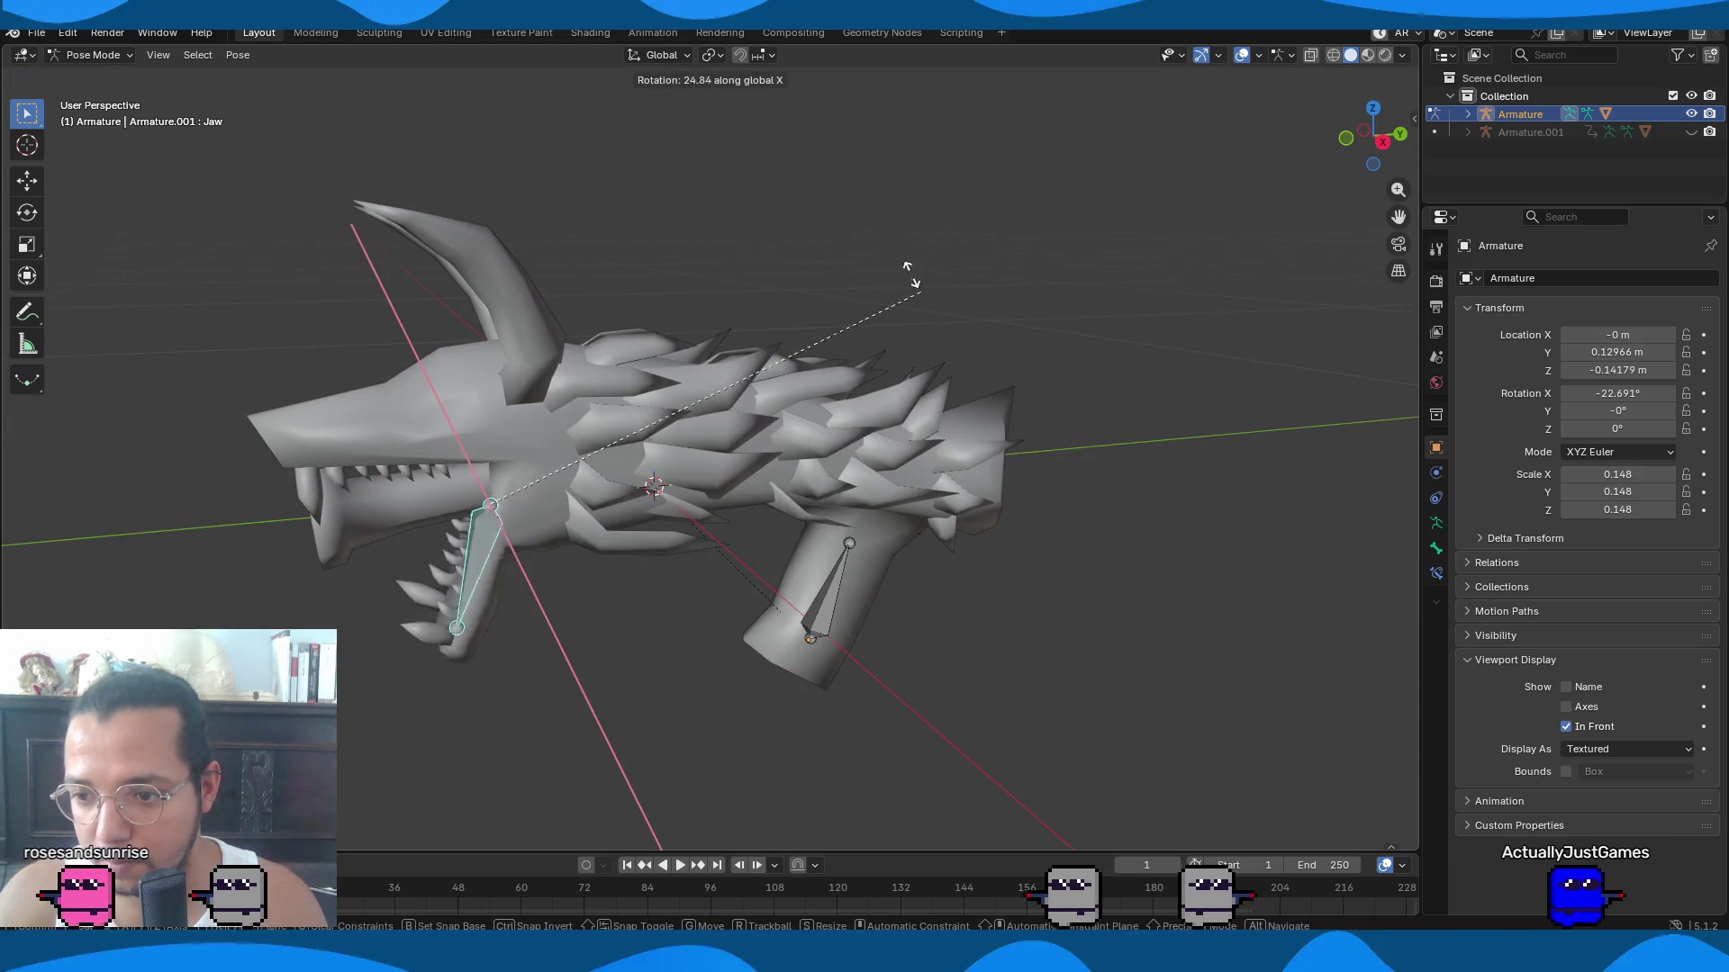
pyautogui.click(522, 824)
pyautogui.moveTo(522, 824)
pyautogui.mouseDown(button='middle')
pyautogui.moveTo(596, 667)
pyautogui.moveTo(918, 624)
pyautogui.mouseUp(button='middle')
# Swing the Jaw bone open a couple more times to test it.
pyautogui.press('r')
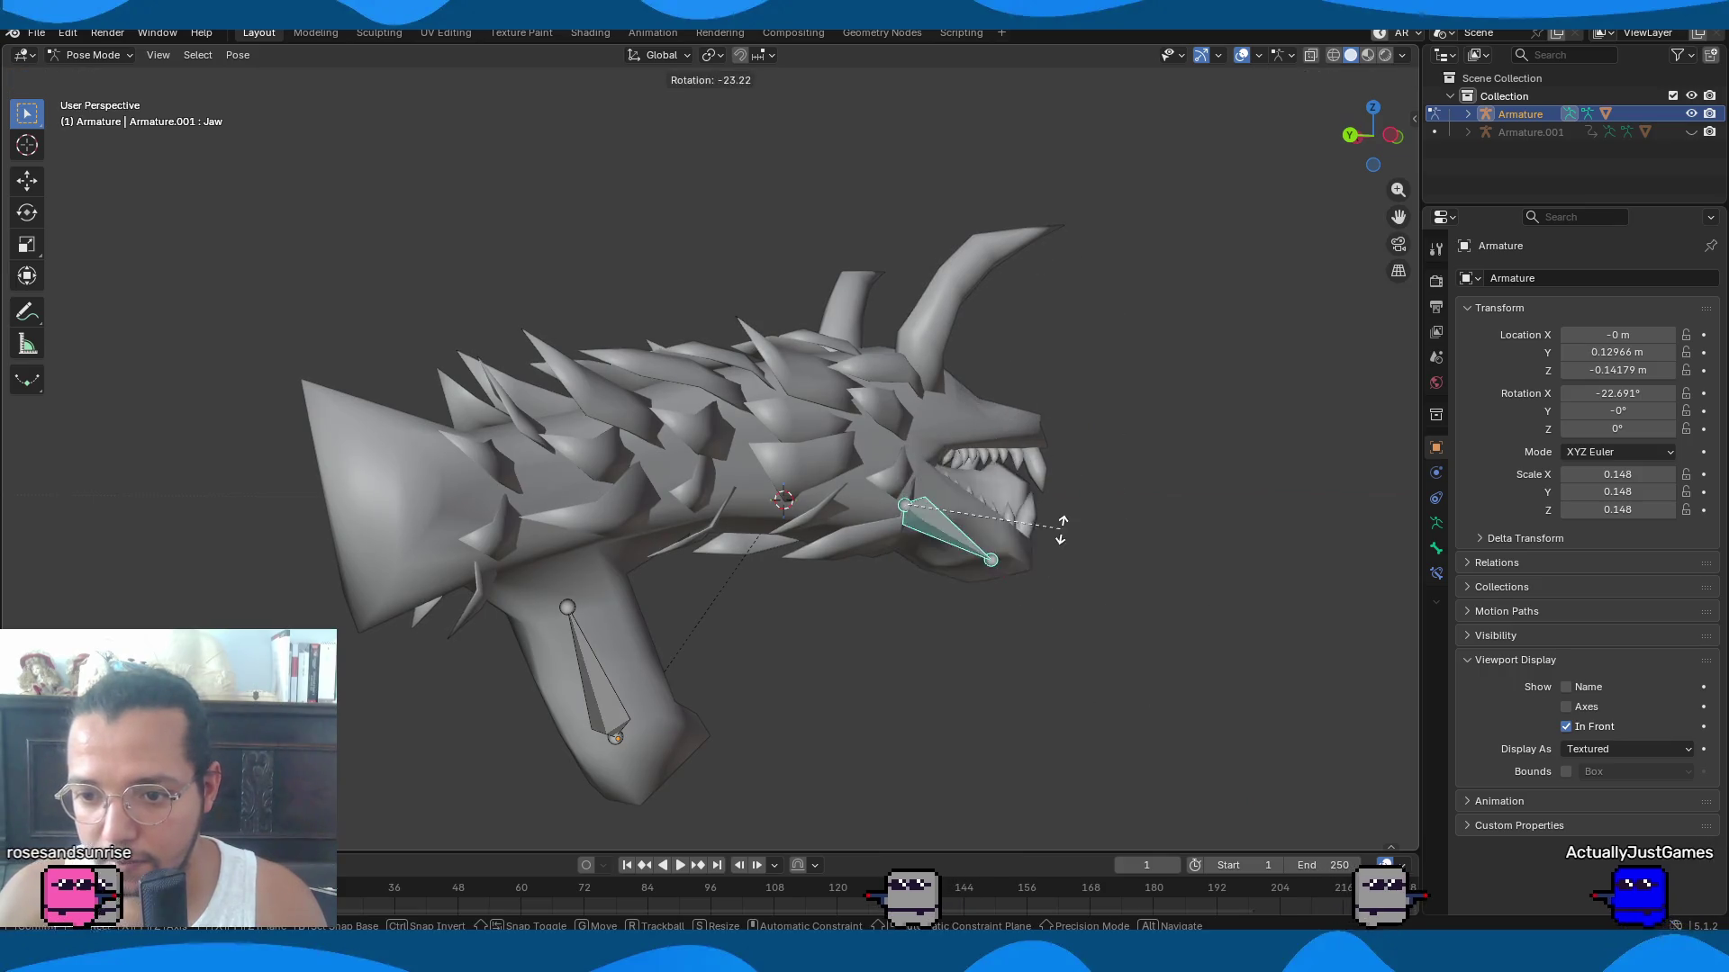
pyautogui.click(965, 576)
pyautogui.press('r')
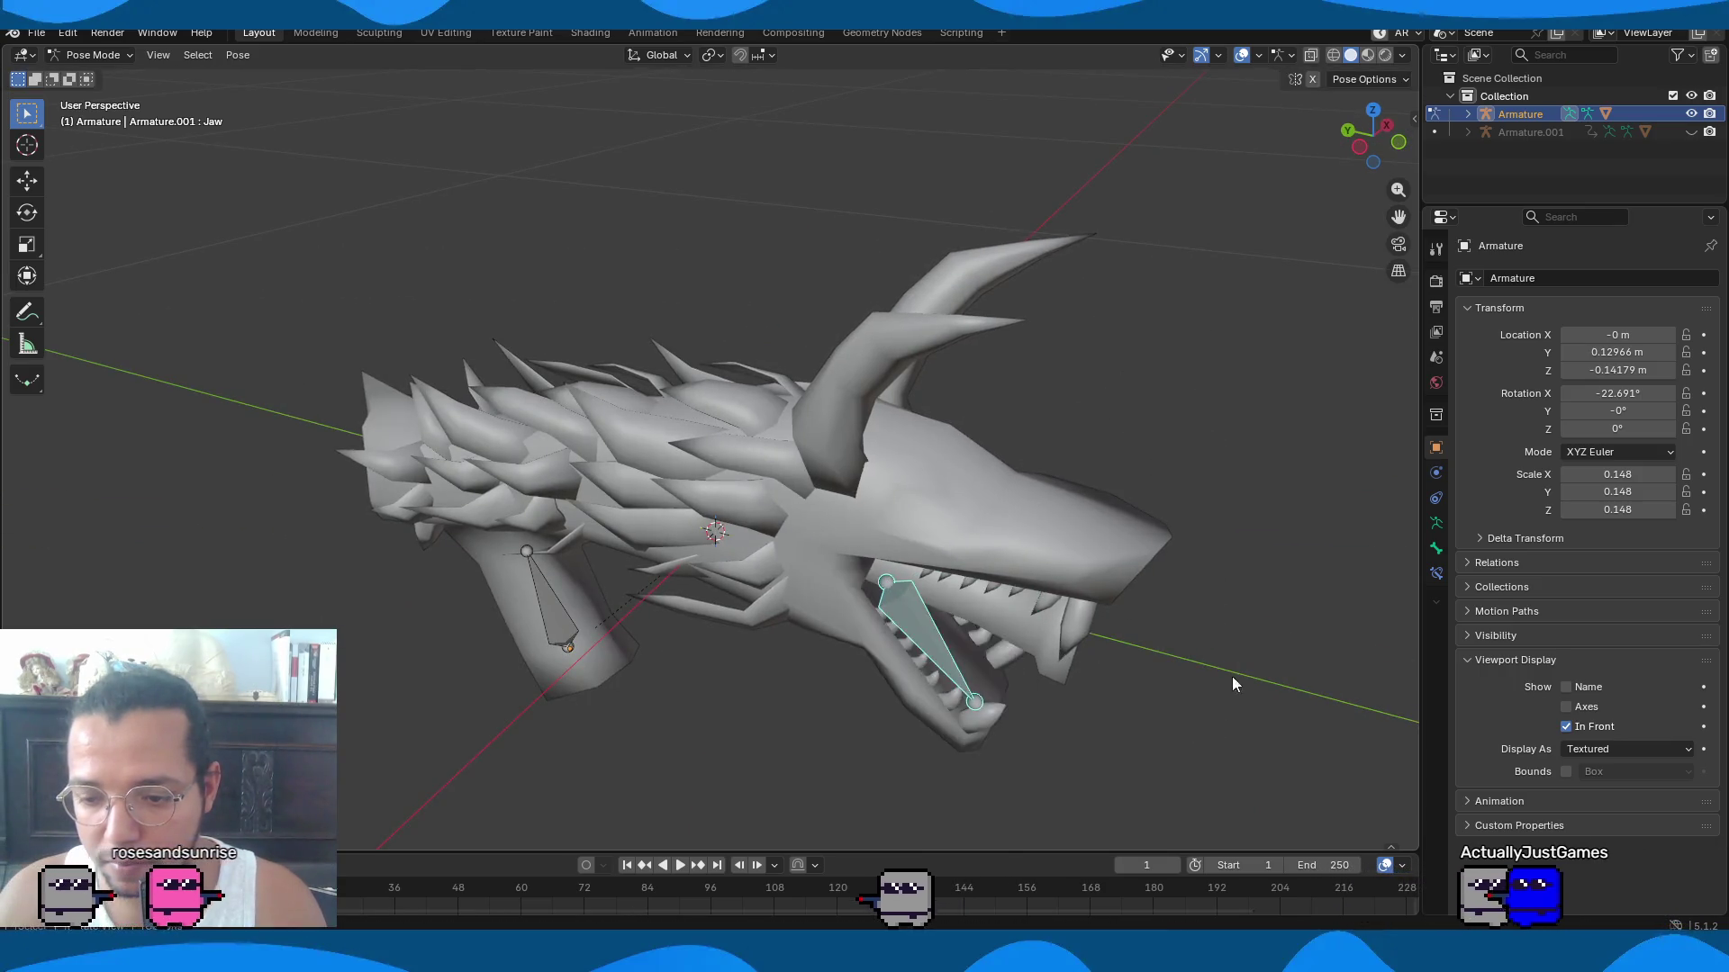
pyautogui.click(1227, 699)
pyautogui.moveTo(1227, 698); pyautogui.dragTo(899, 668, button='middle')
pyautogui.press('r')
# Test-rotate the Root bone of the gun and cancel the rotation.
pyautogui.click(776, 562)
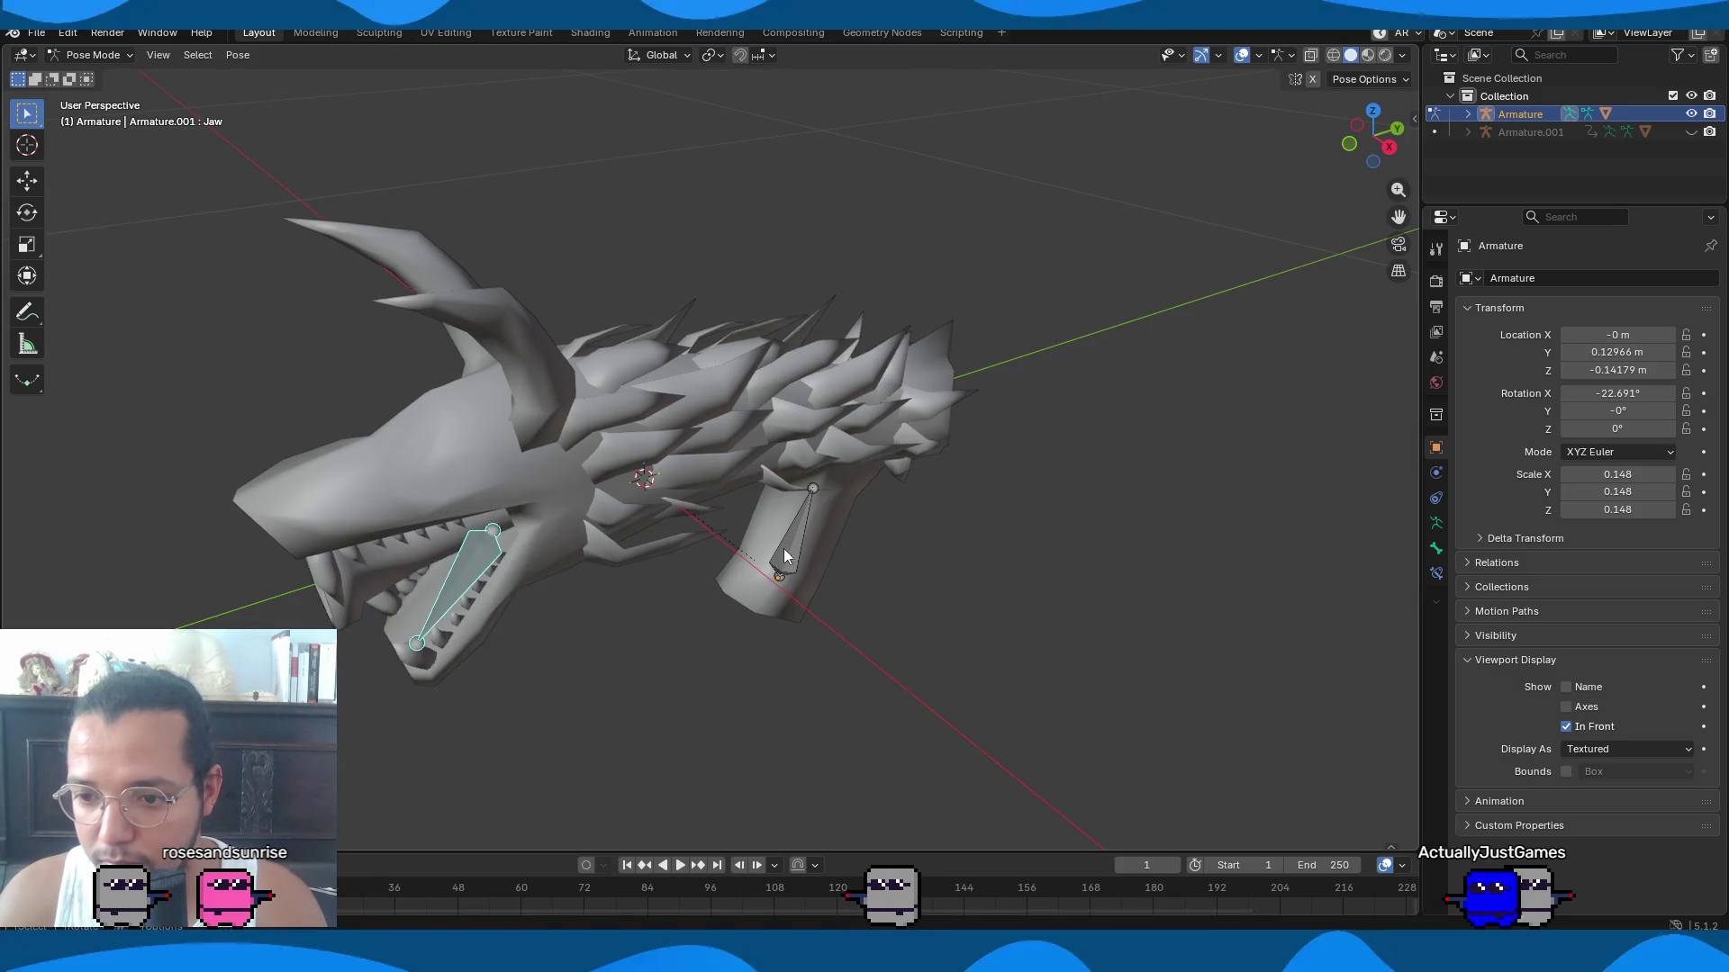
pyautogui.press('r')
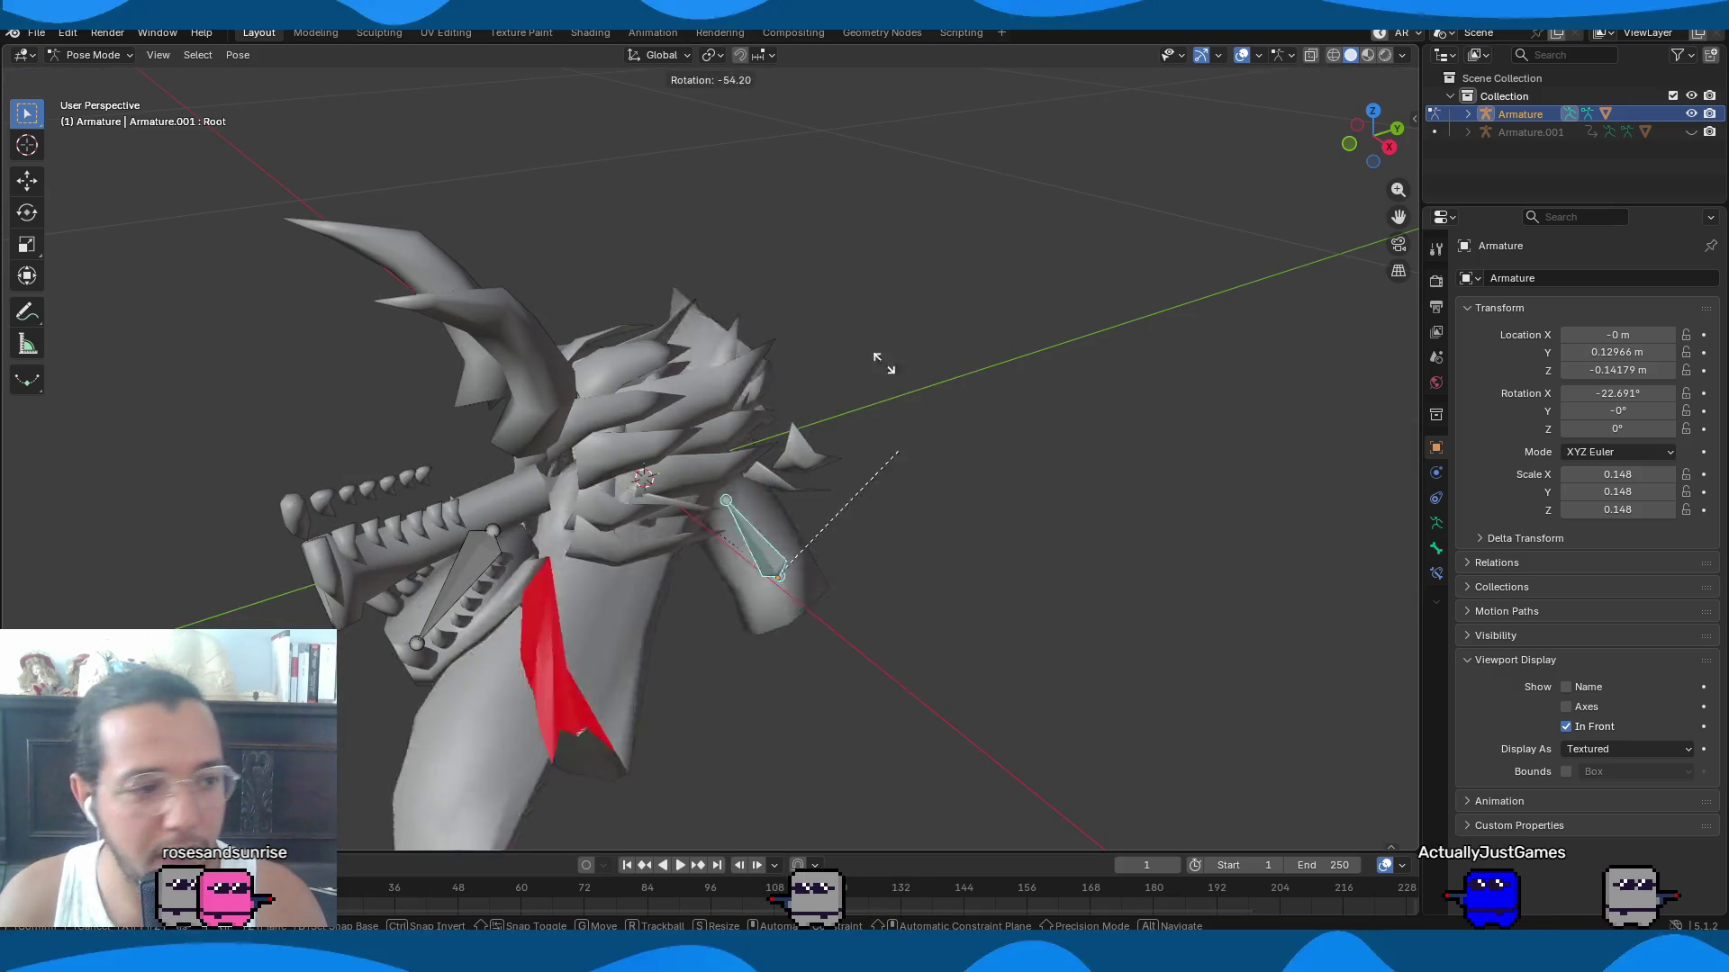
pyautogui.click(868, 557)
pyautogui.moveTo(868, 557); pyautogui.dragTo(591, 462, button='middle')
# Save DragonGun.blend and switch to the side view with numpad 3.
pyautogui.hotkey('ctrl', 's')
pyautogui.moveTo(508, 566)
pyautogui.mouseDown(button='middle')
pyautogui.moveTo(943, 507)
pyautogui.moveTo(832, 544)
pyautogui.mouseUp(button='middle')
pyautogui.scroll(-2, 832, 544)
pyautogui.press('KP_3')
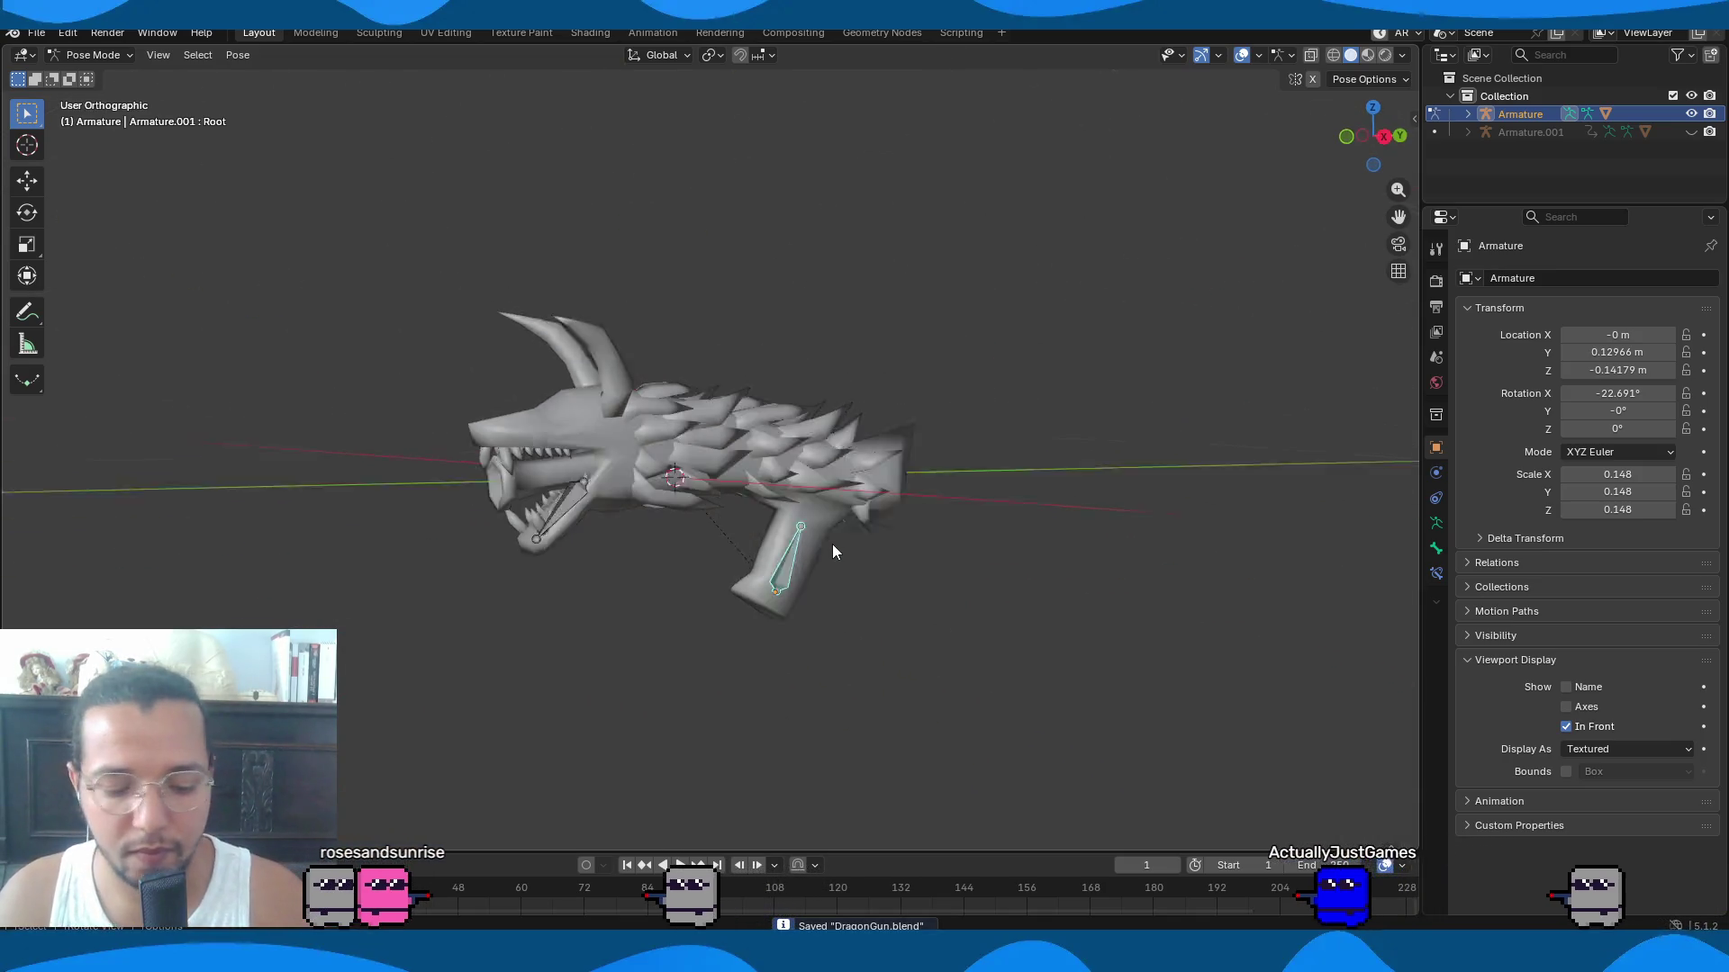
# Open the Animation workspace, briefly unhide Armature.001, and use Material Preview shading.
pyautogui.click(596, 32)
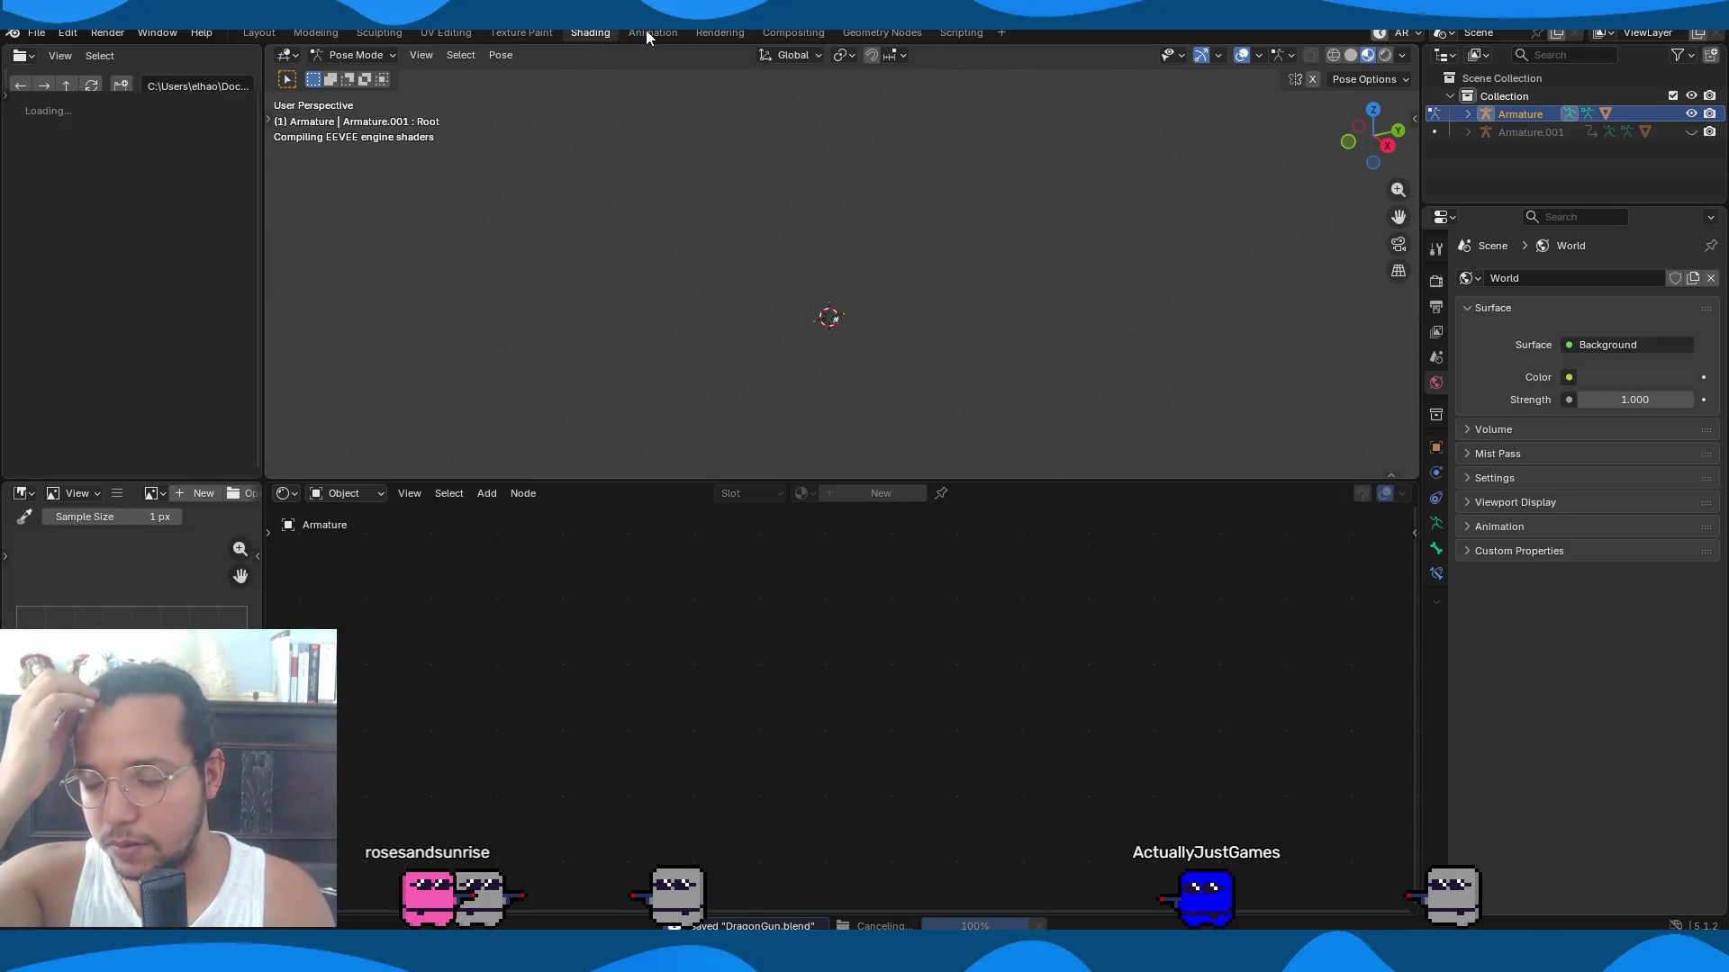
pyautogui.click(645, 32)
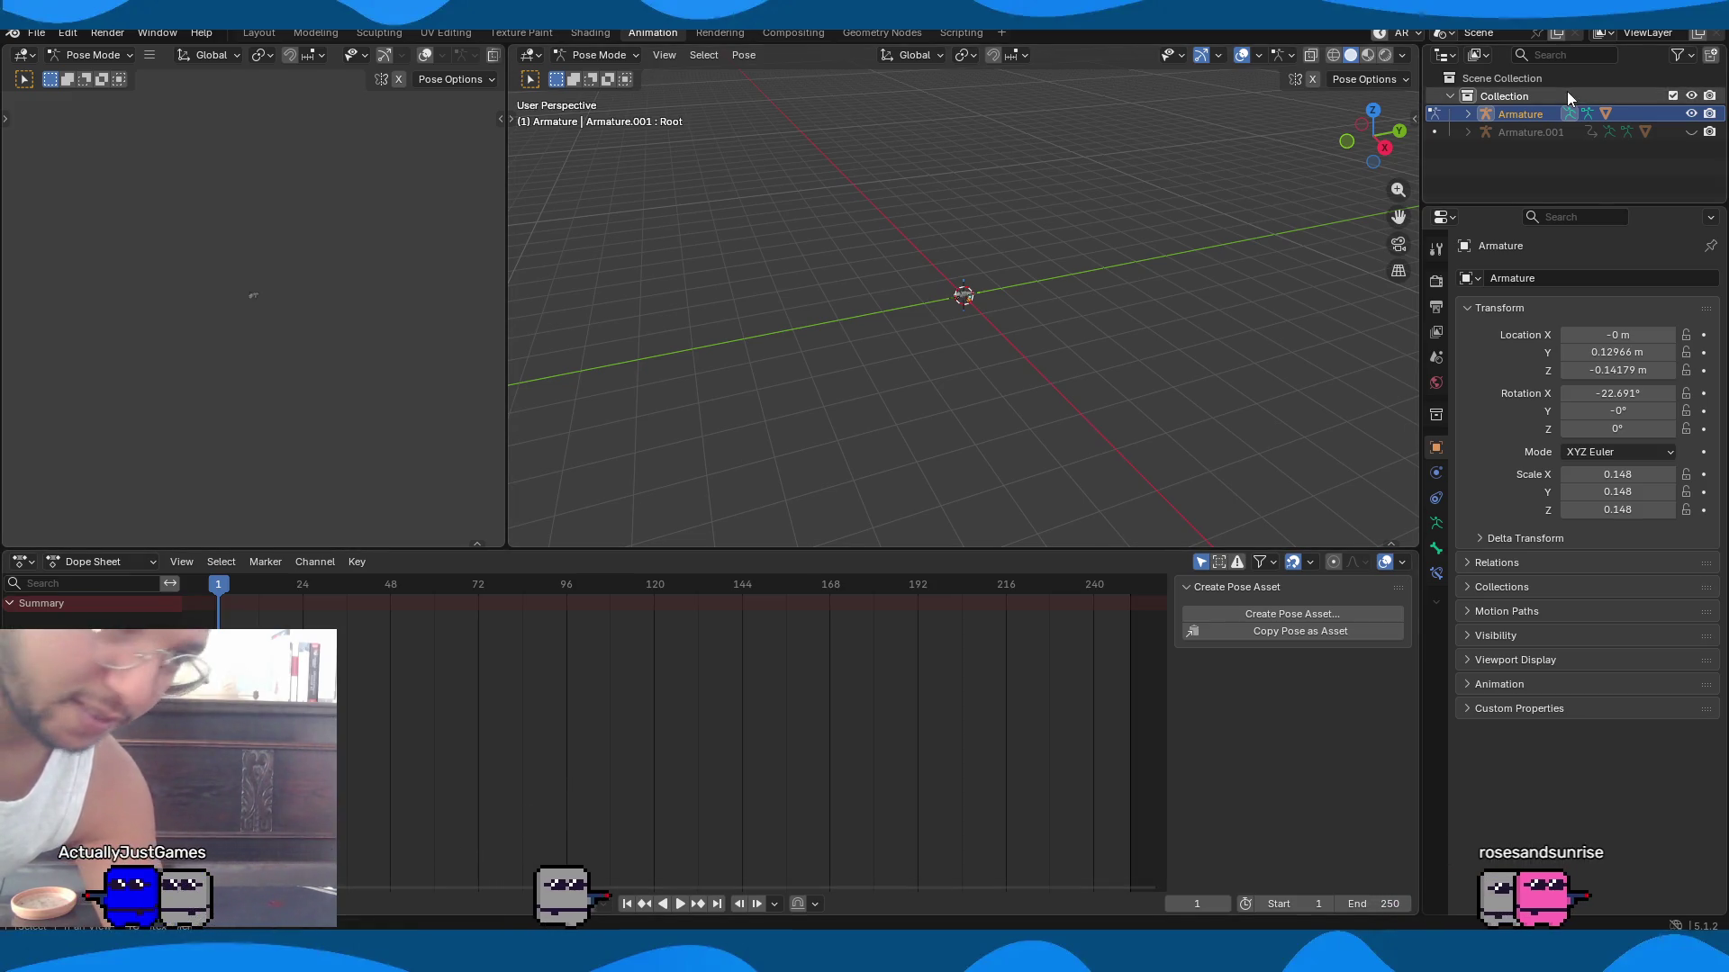
pyautogui.hotkey('alt', 'h')
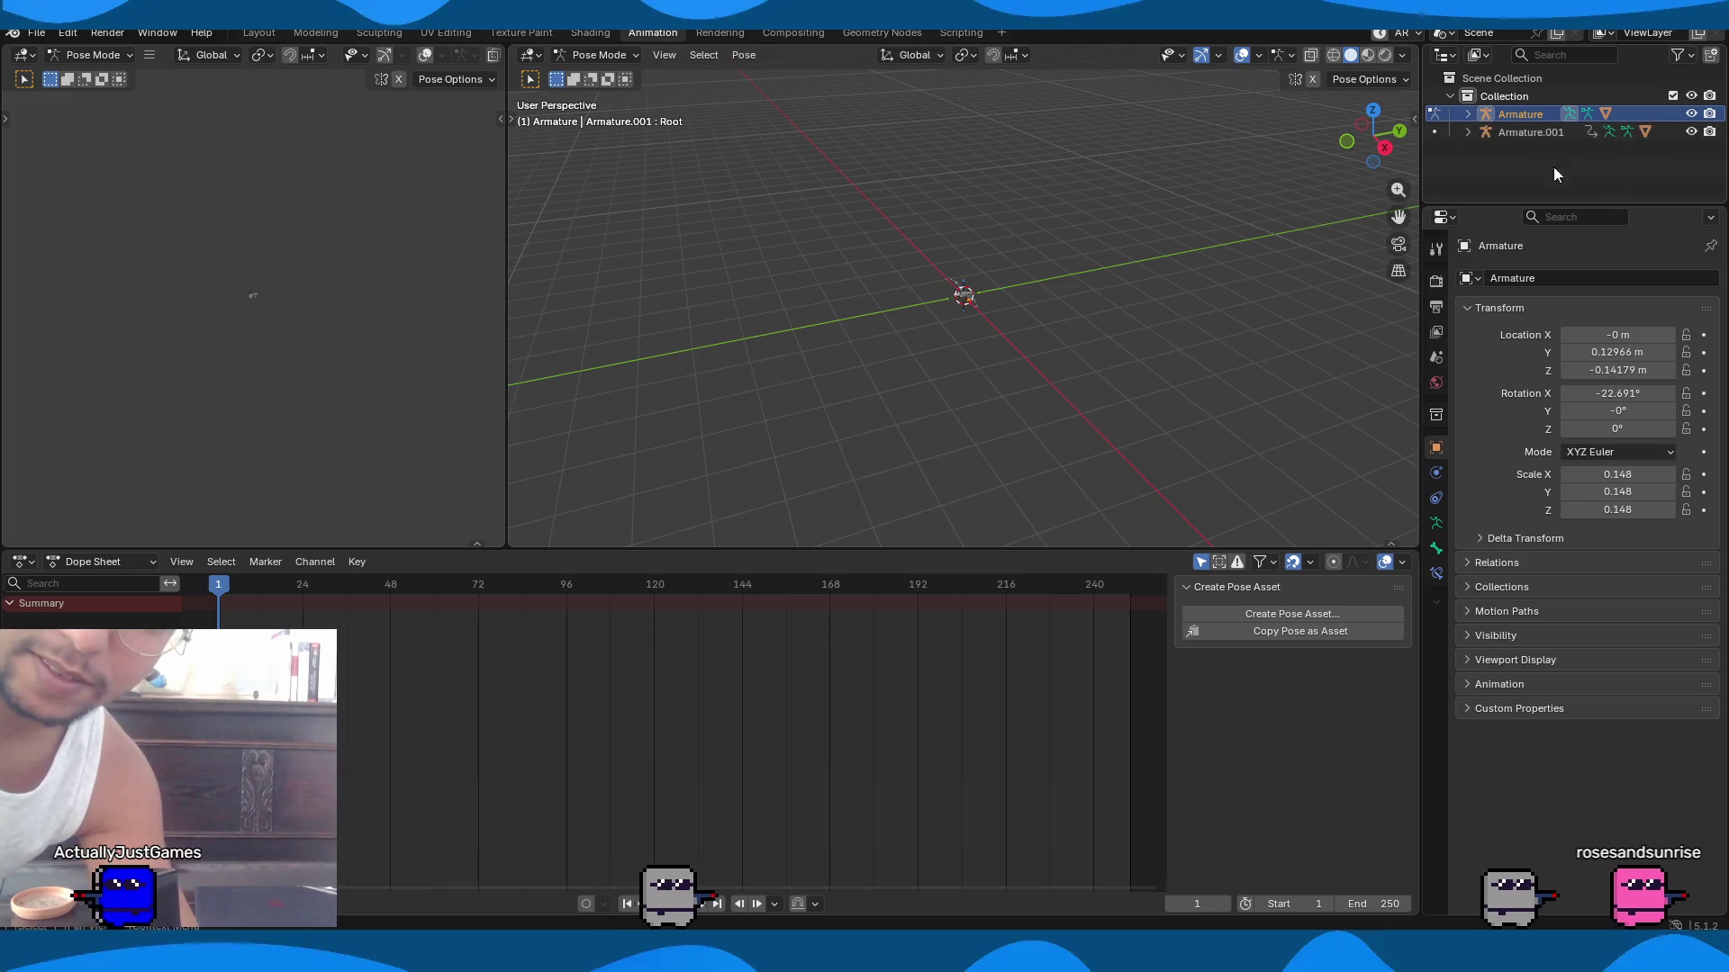
pyautogui.click(1368, 55)
pyautogui.moveTo(920, 333); pyautogui.dragTo(992, 306, button='middle')
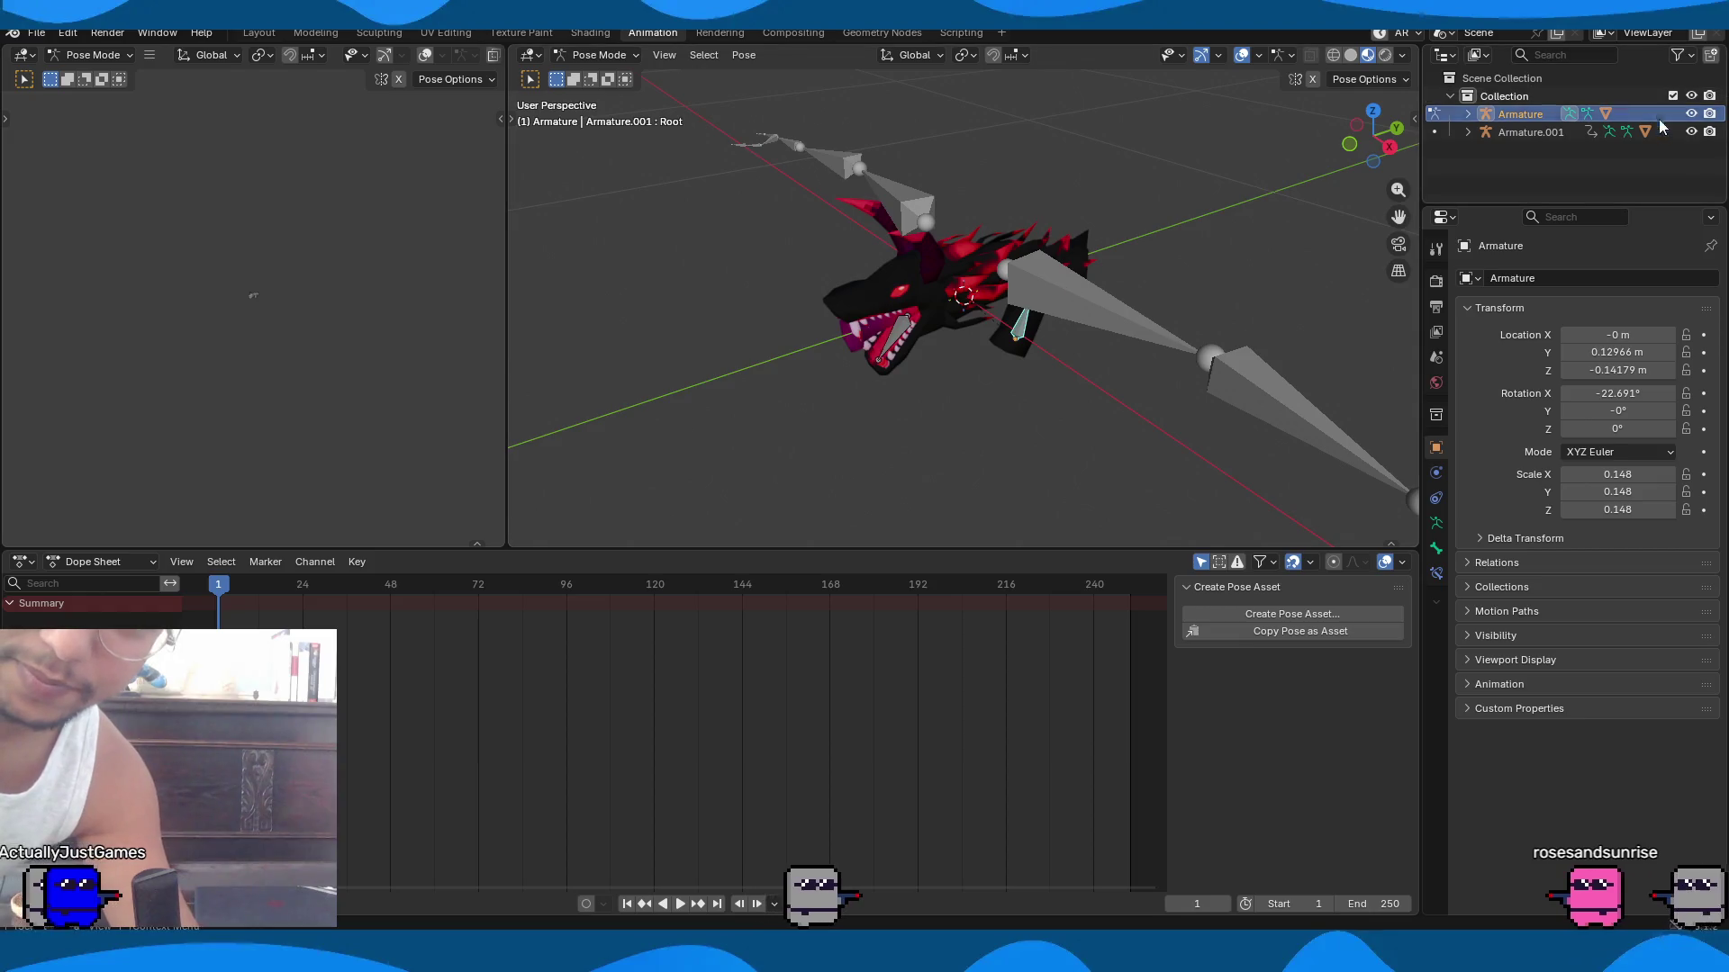
pyautogui.click(1688, 133)
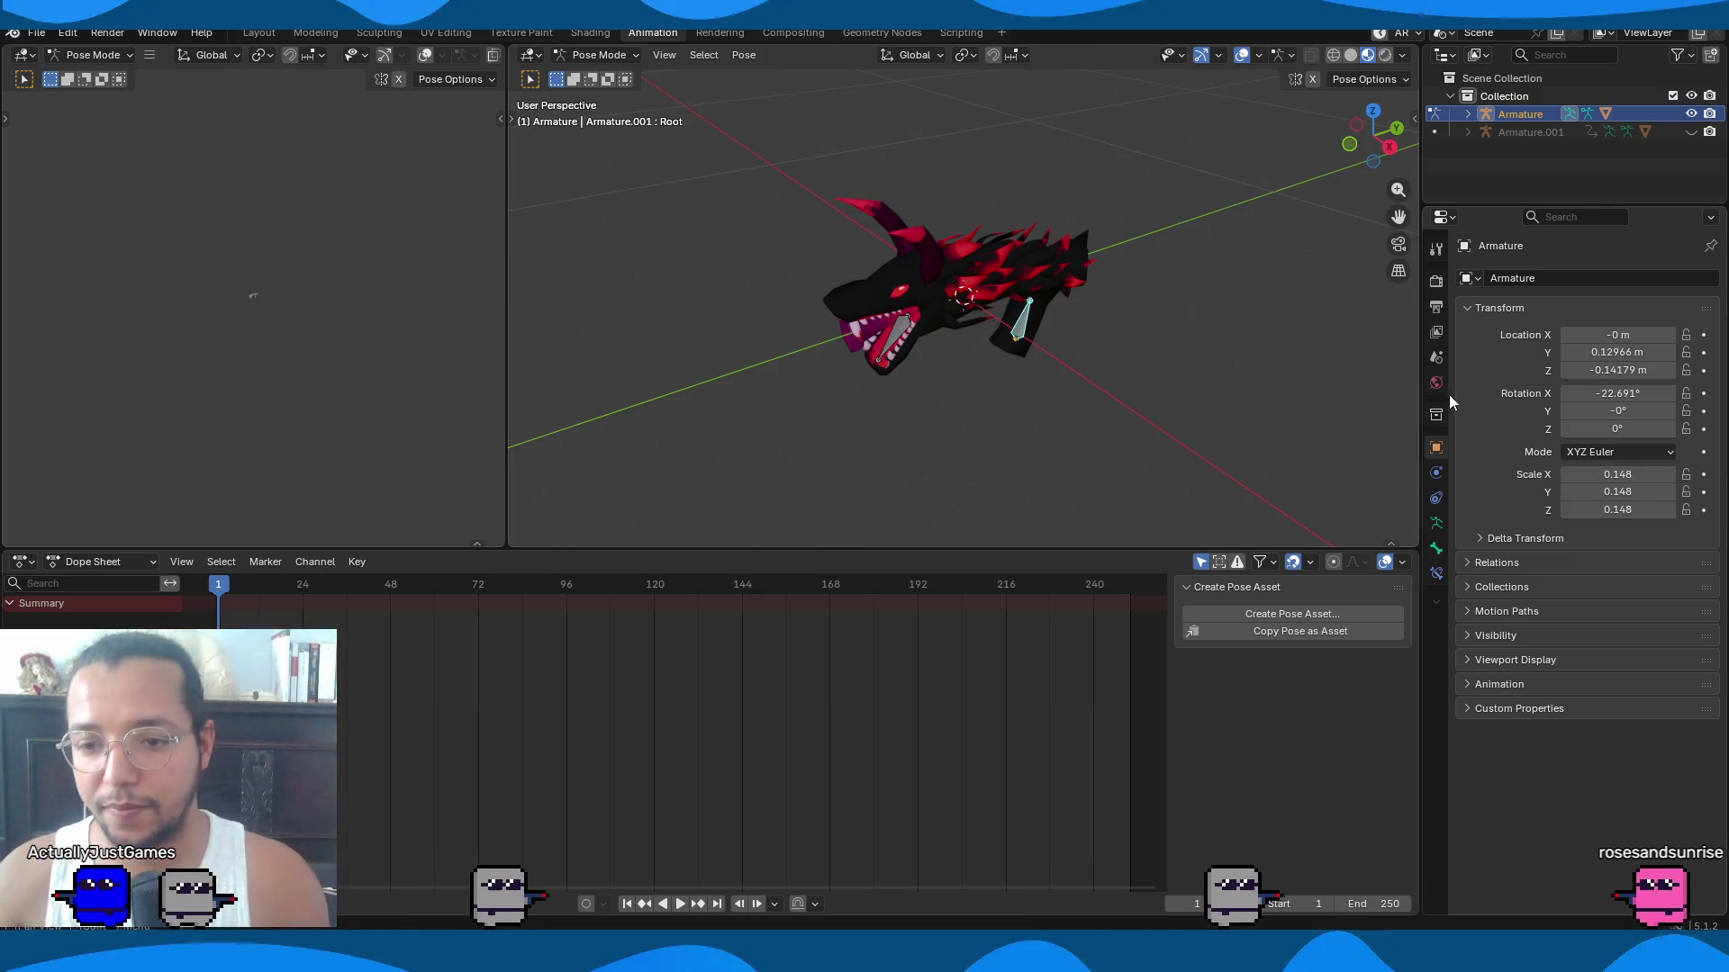
# Enlarge the 3D view and zoom in on the dragon head in Right Orthographic view.
pyautogui.moveTo(907, 551)
pyautogui.mouseDown()
pyautogui.moveTo(924, 689)
pyautogui.moveTo(925, 666)
pyautogui.mouseUp()
pyautogui.scroll(3, 952, 371)
pyautogui.moveTo(873, 387)
pyautogui.mouseDown(button='middle')
pyautogui.moveTo(1050, 326)
pyautogui.moveTo(1121, 338)
pyautogui.moveTo(1171, 396)
pyautogui.mouseUp(button='middle')
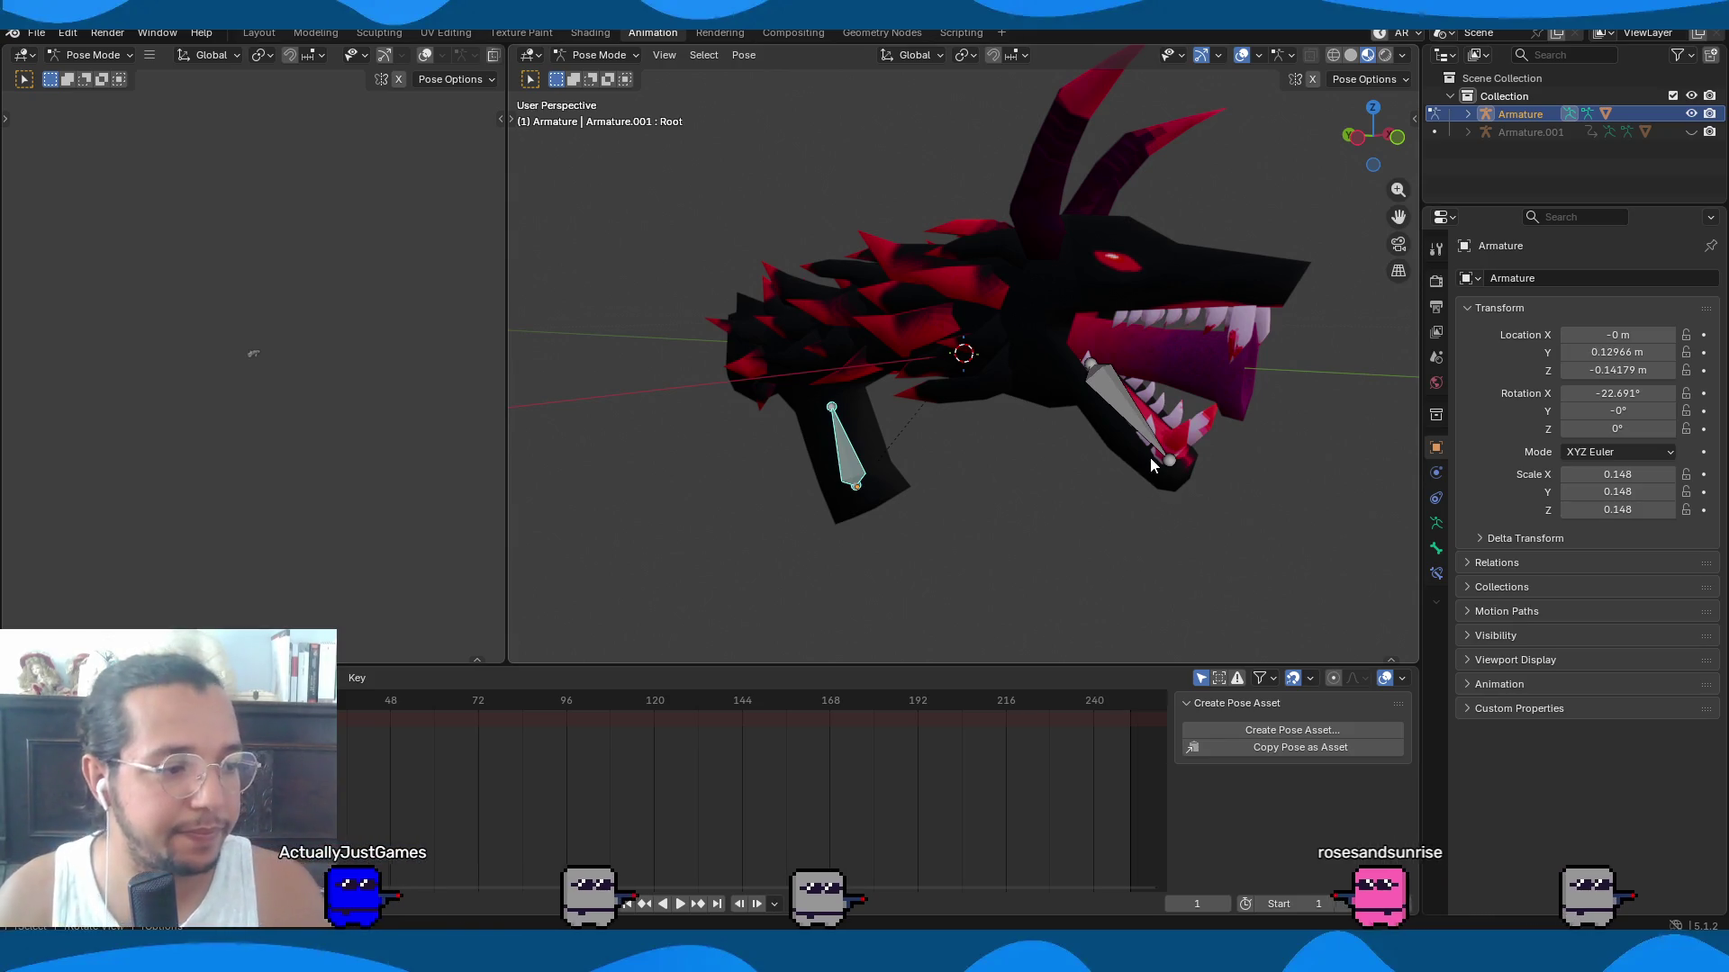
pyautogui.moveTo(1091, 446); pyautogui.dragTo(1040, 523, button='middle')
pyautogui.press('KP_3')
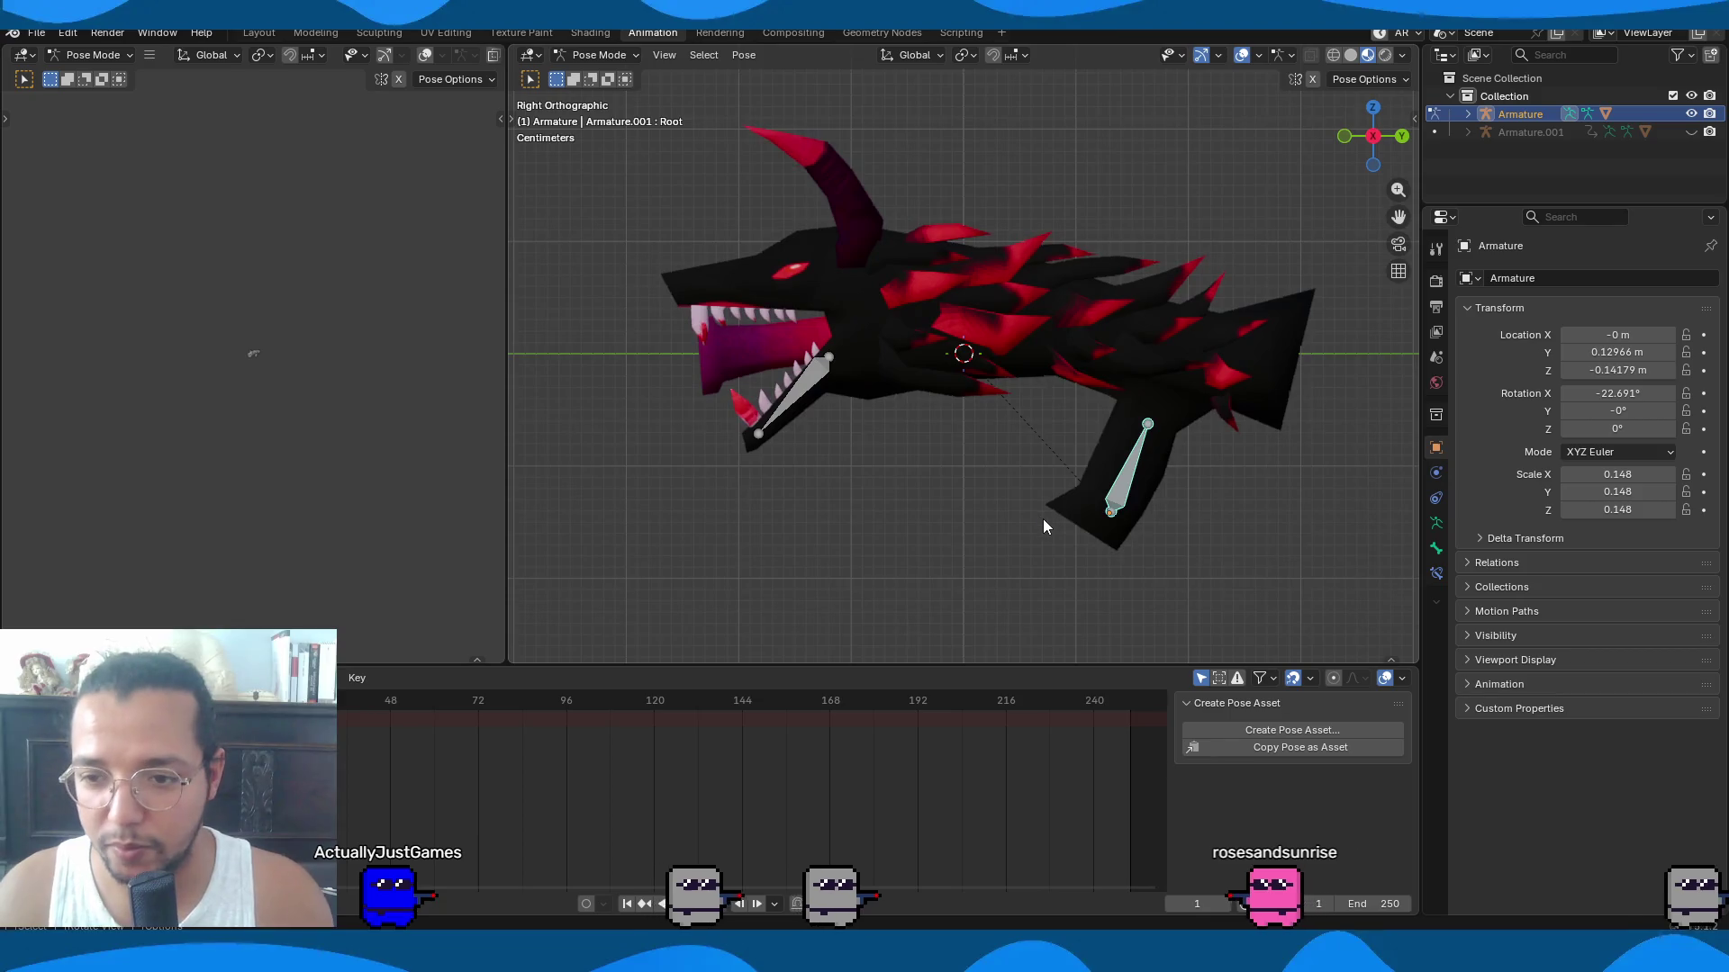
pyautogui.scroll(3, 1044, 522)
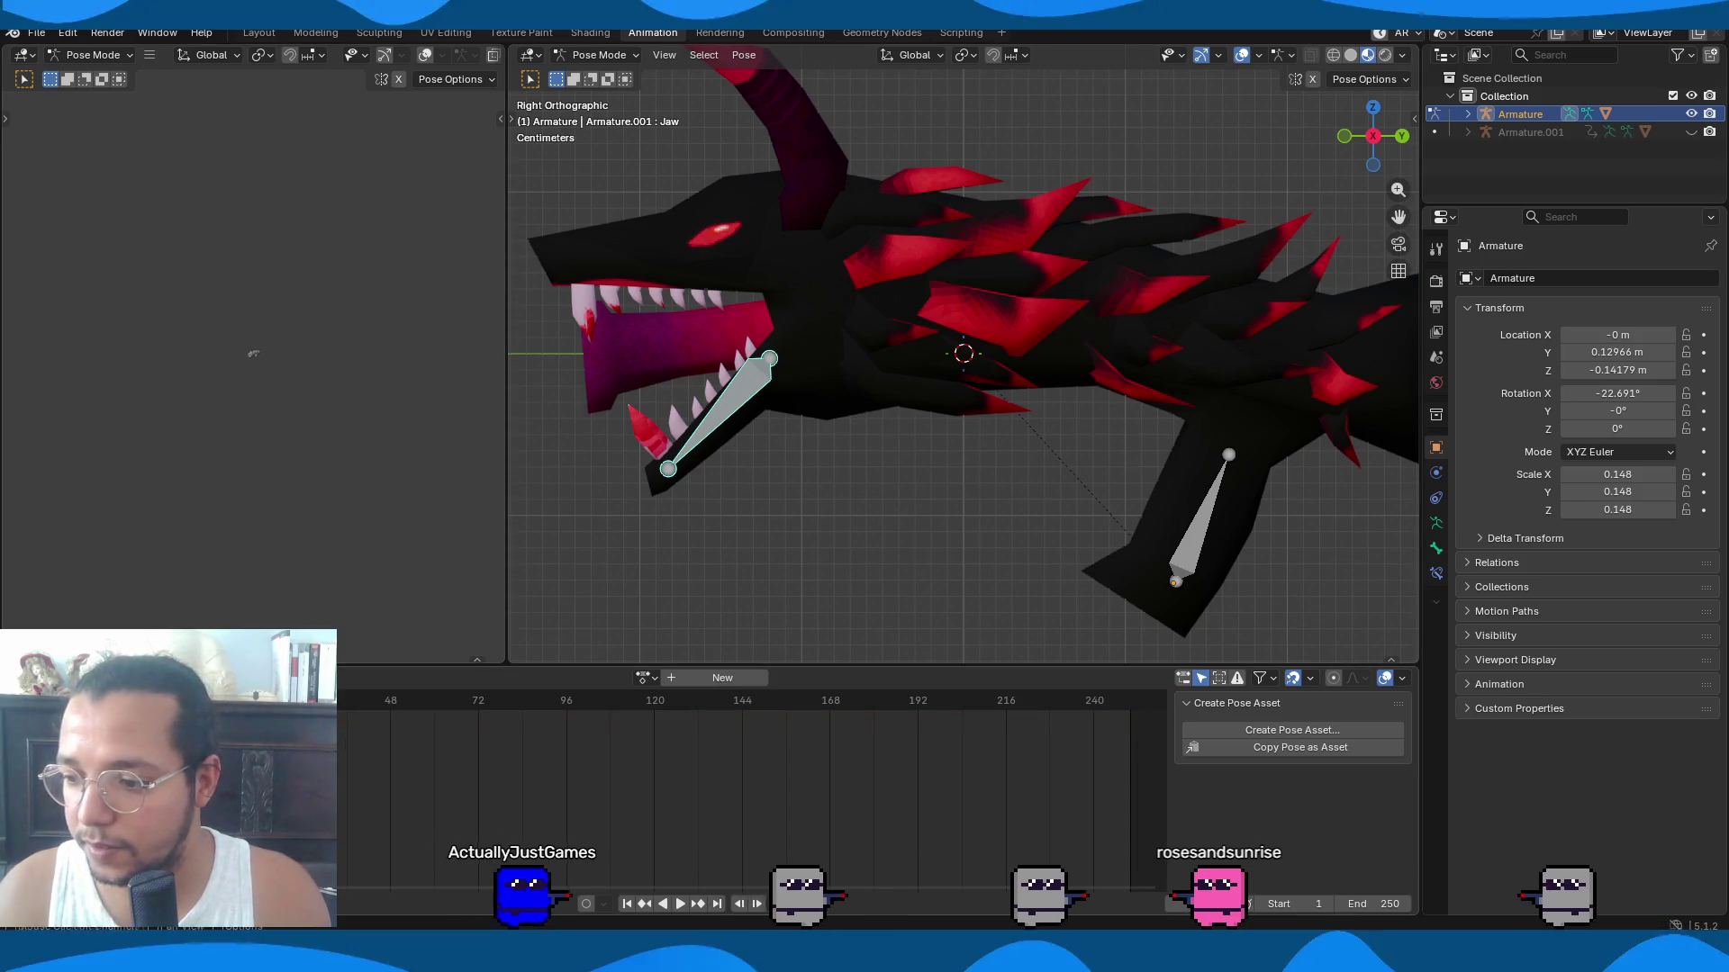
# Create a new action named GunIdle and keyframe the gun bones' starting pose.
pyautogui.click(694, 679)
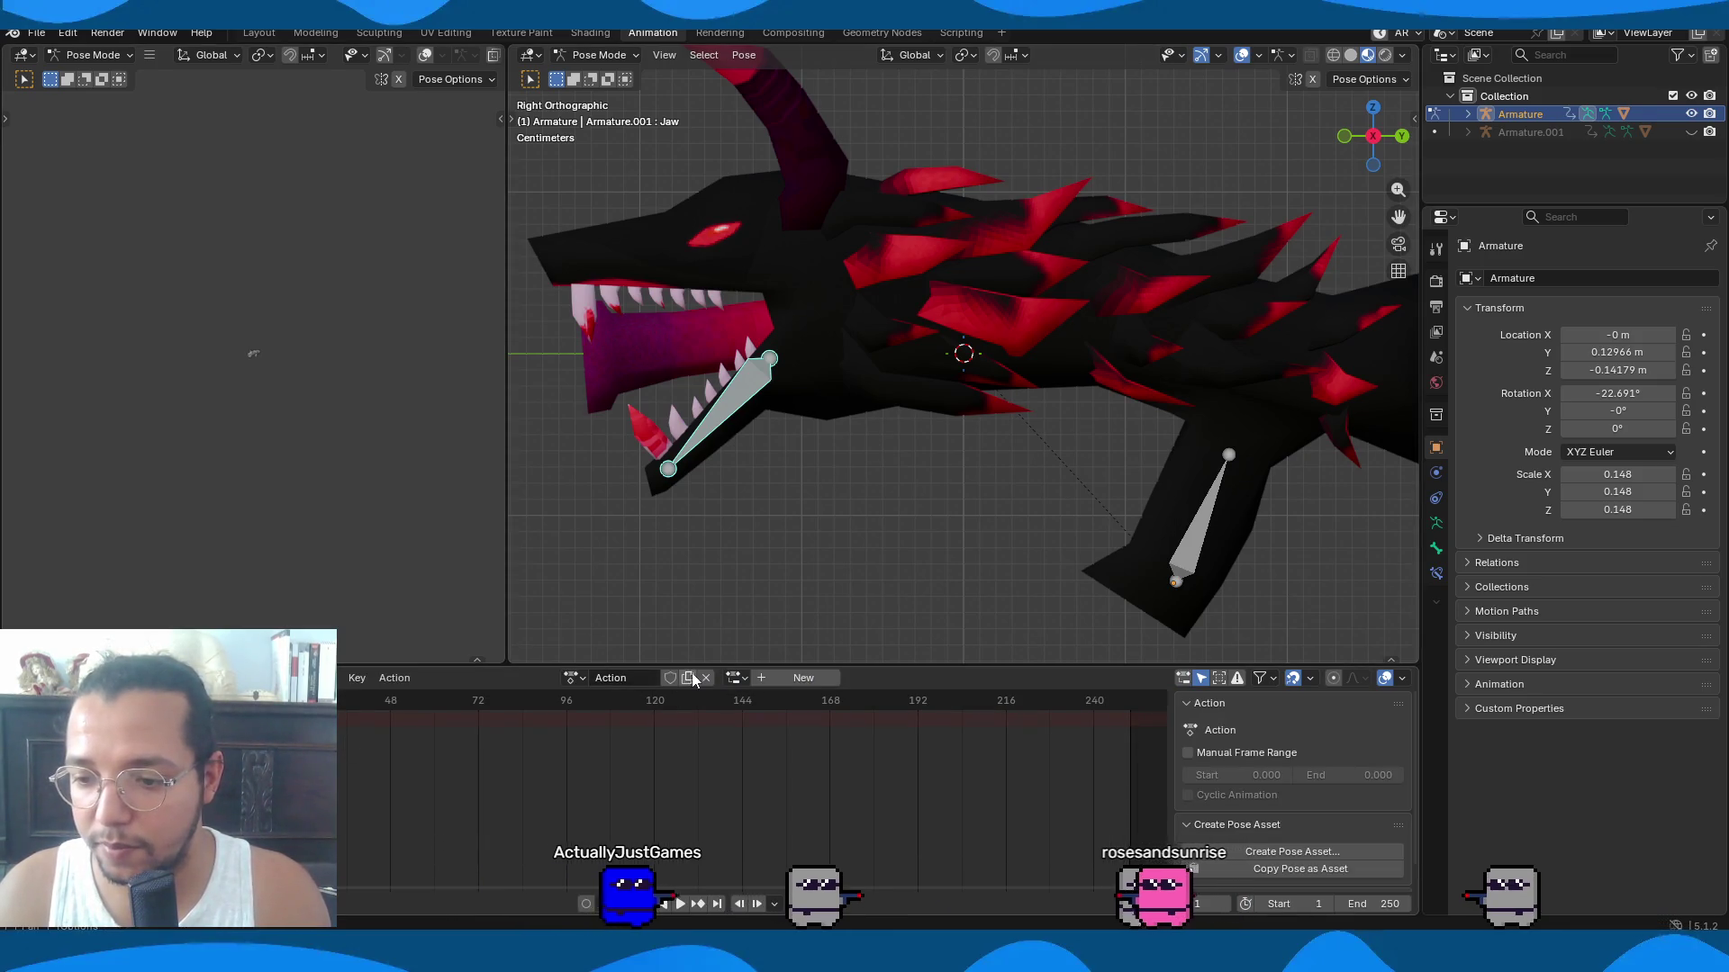
pyautogui.doubleClick(621, 678)
pyautogui.write('GunIdle')
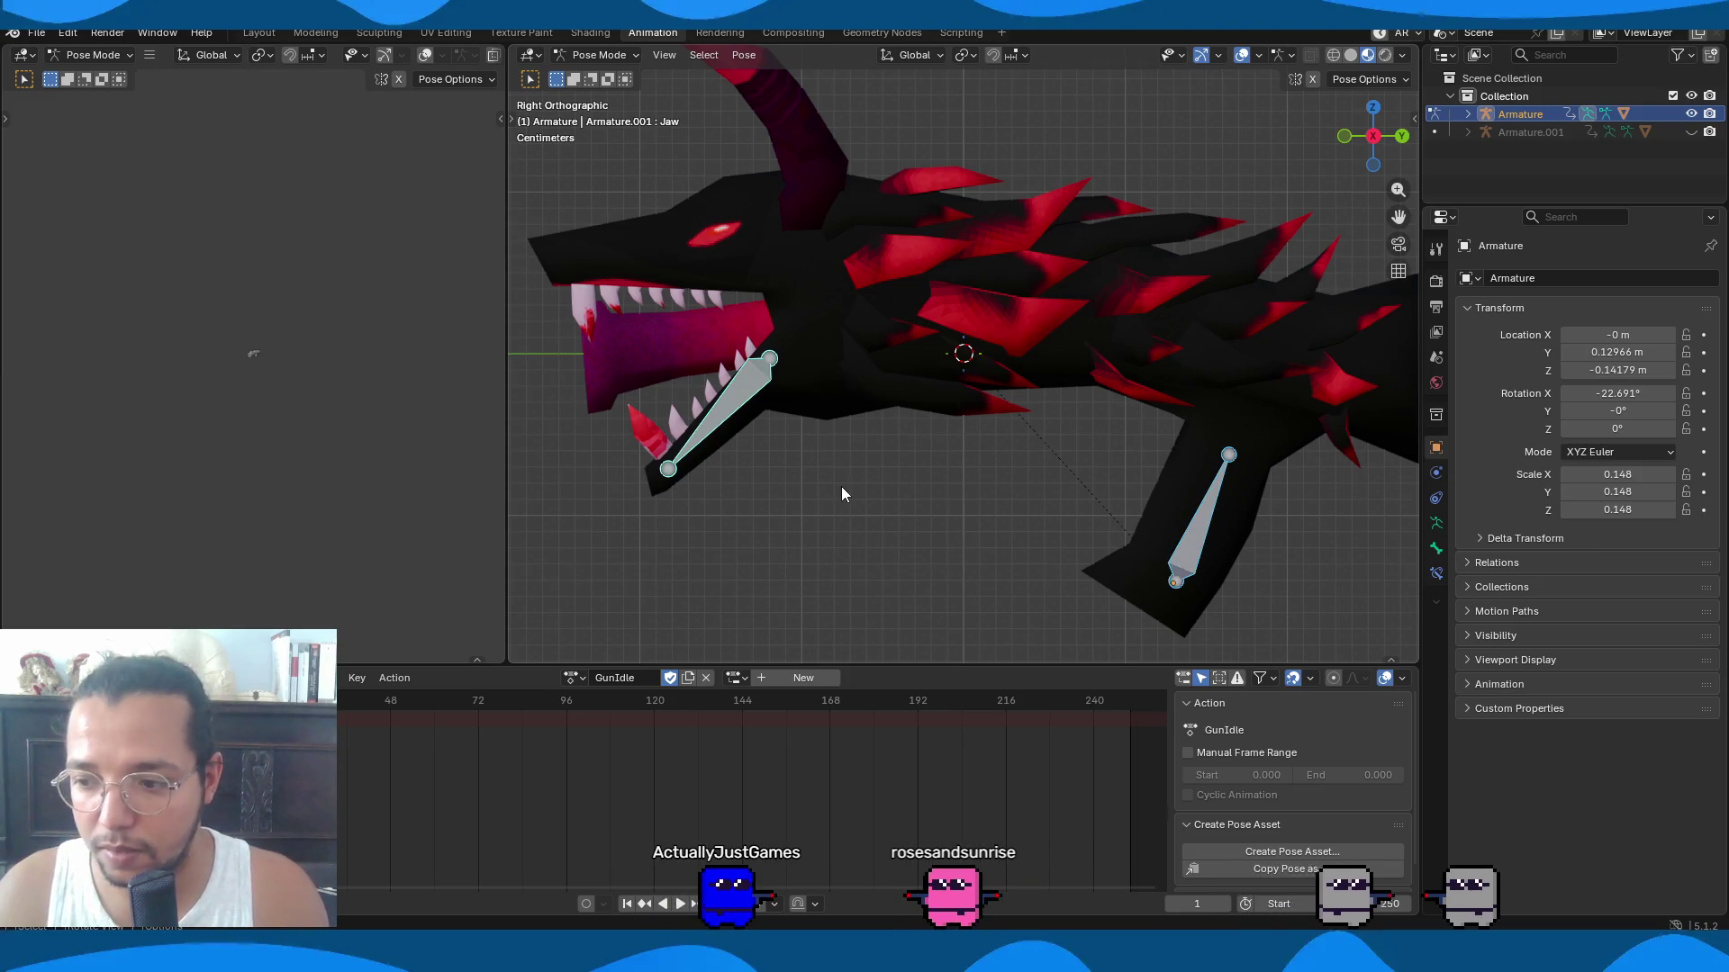
pyautogui.press('i')
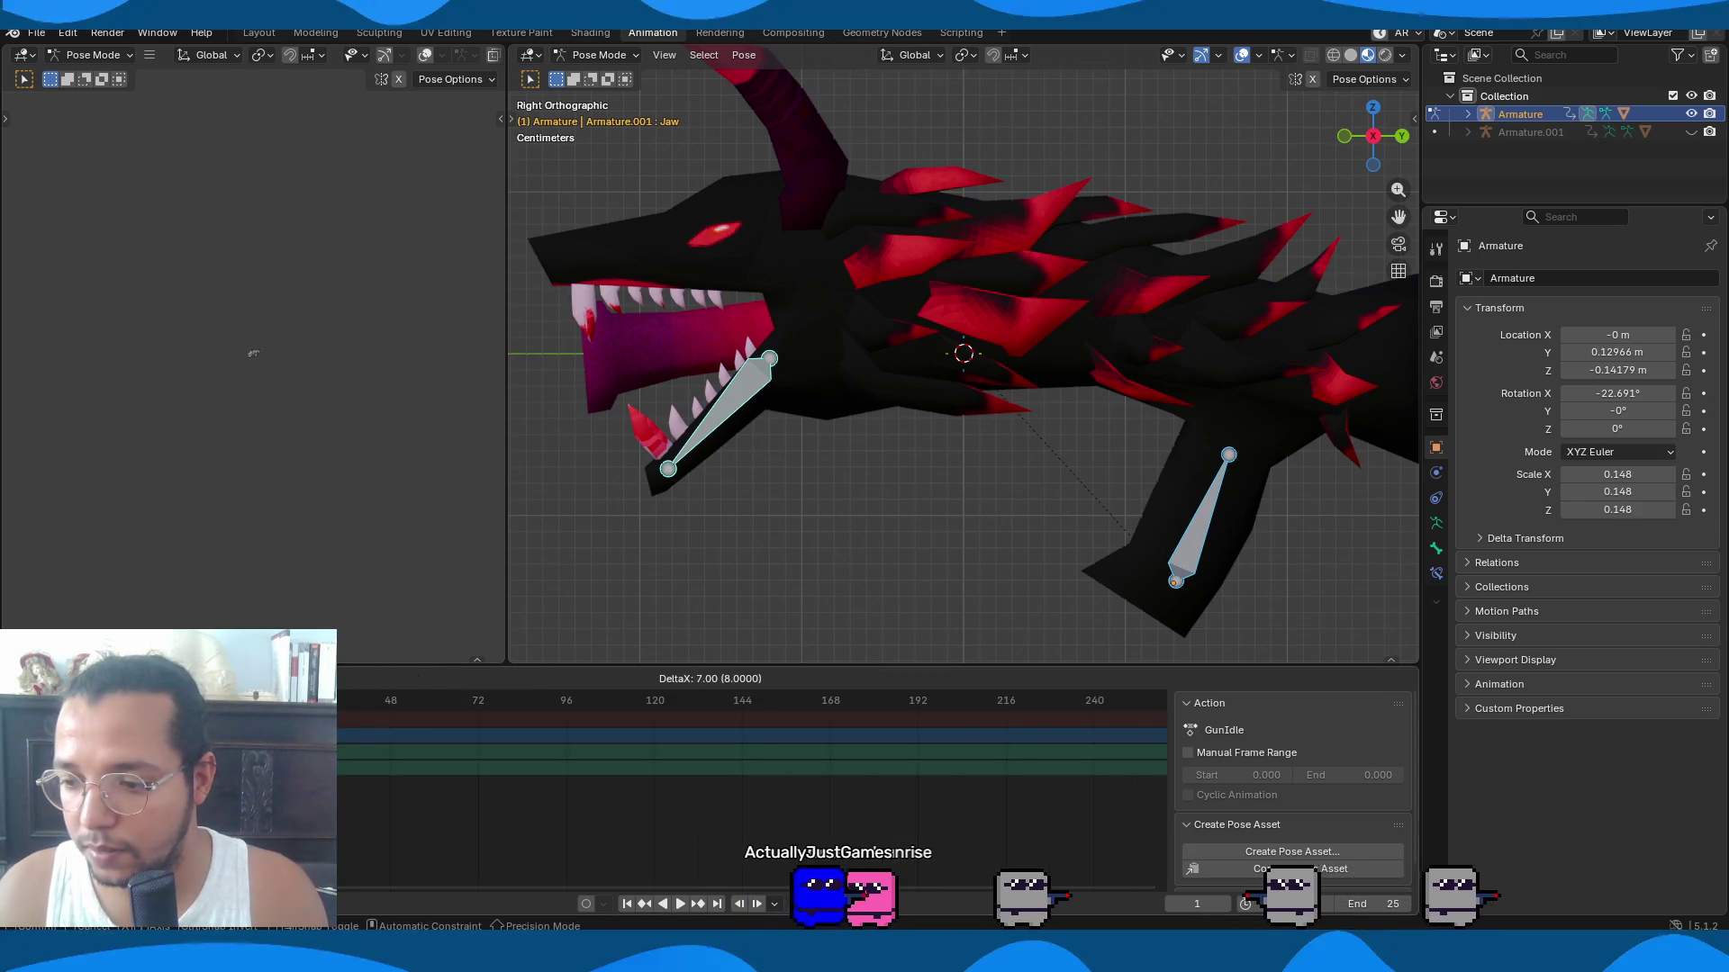
# Rotate the Jaw bone open at frame 12 so auto-keying records the pose.
pyautogui.press('space')
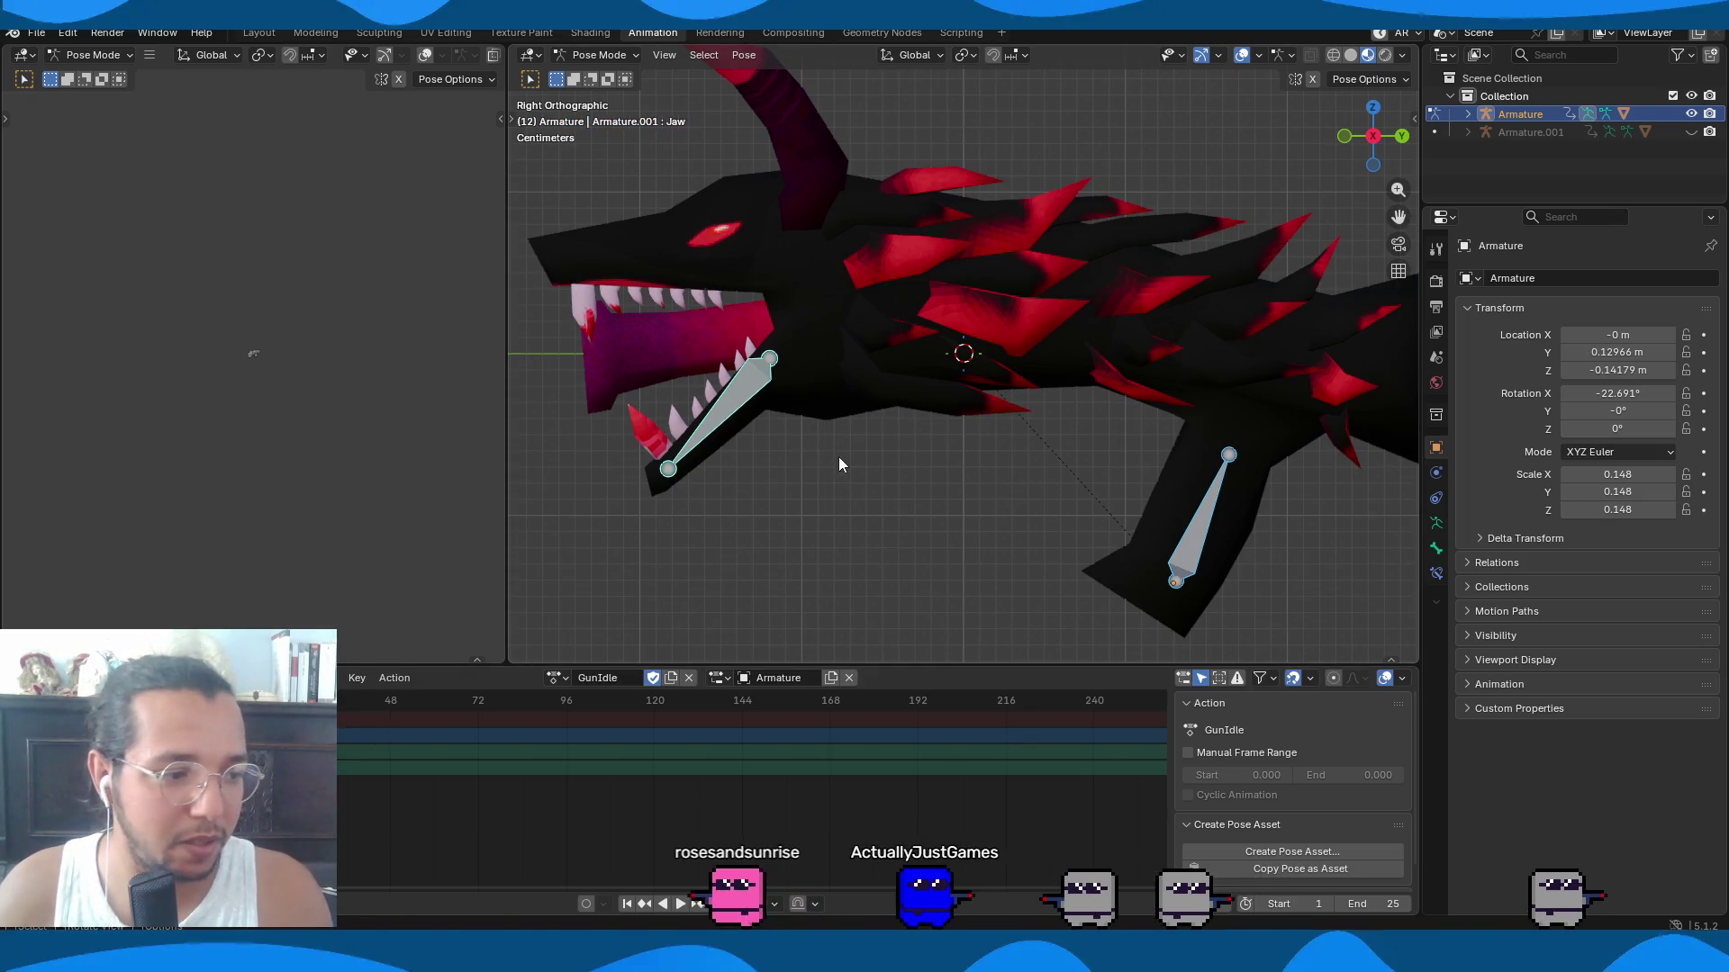
pyautogui.press('space')
pyautogui.press('r')
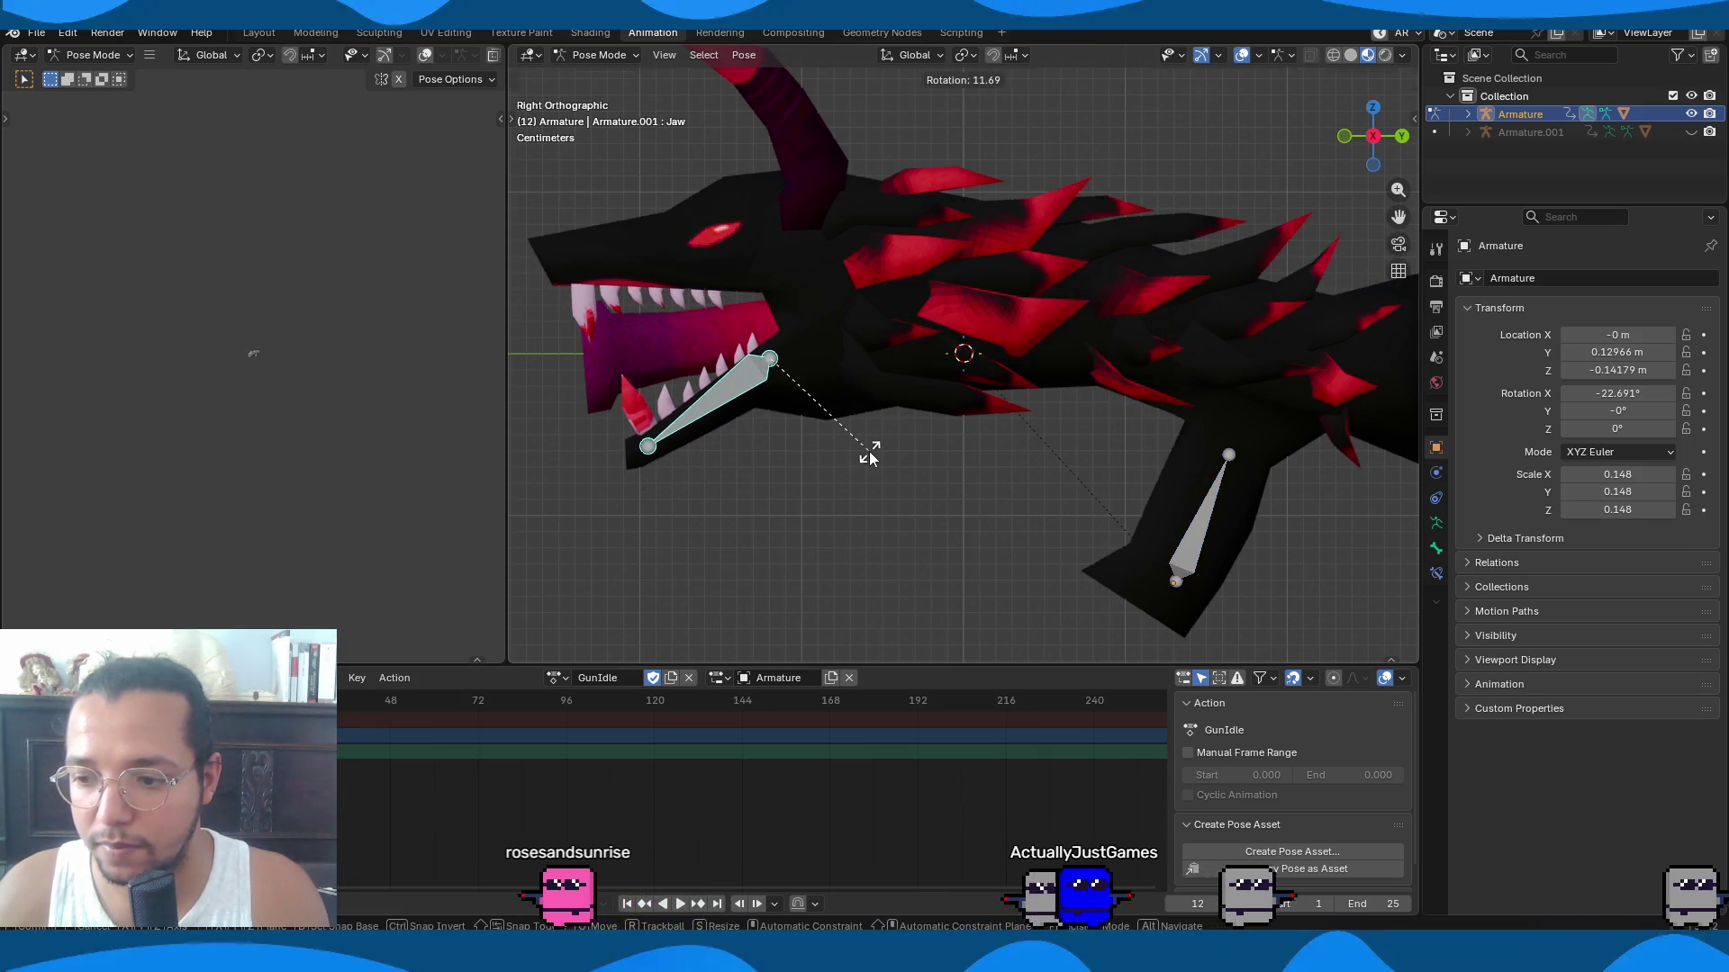
pyautogui.click(869, 451)
# Play the jaw animation over frames 1–25, orbiting and zooming out to inspect it.
pyautogui.press('space')
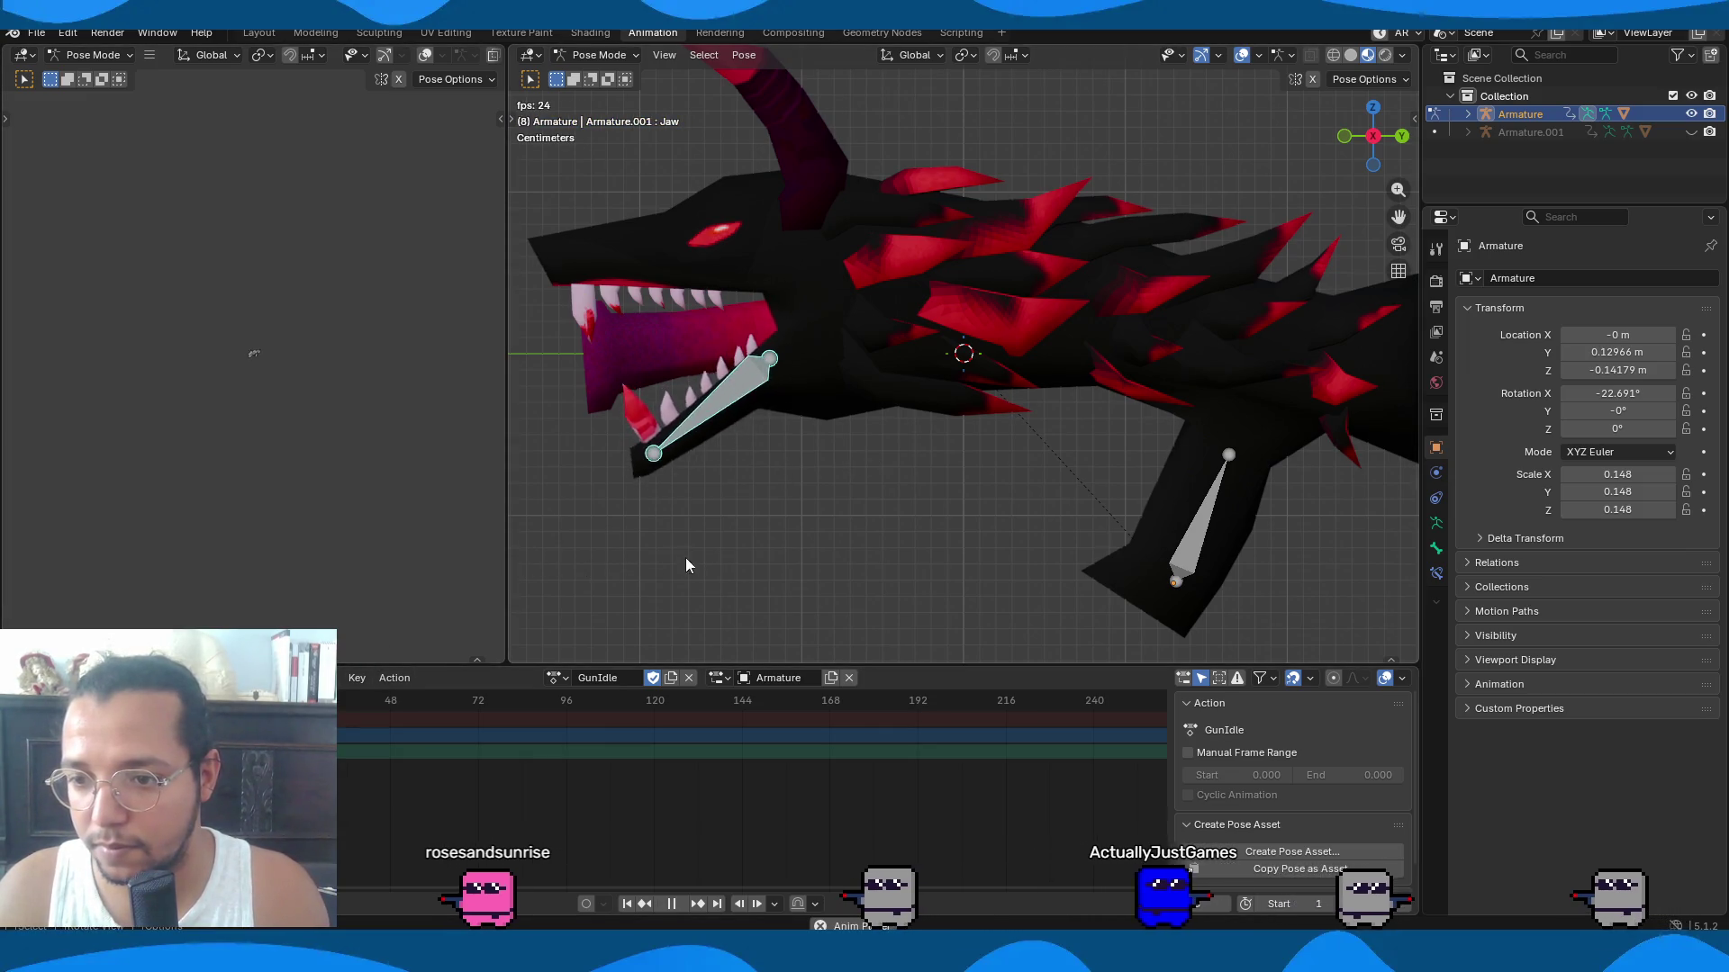
pyautogui.moveTo(679, 559)
pyautogui.mouseDown(button='middle')
pyautogui.moveTo(661, 558)
pyautogui.moveTo(761, 569)
pyautogui.mouseUp(button='middle')
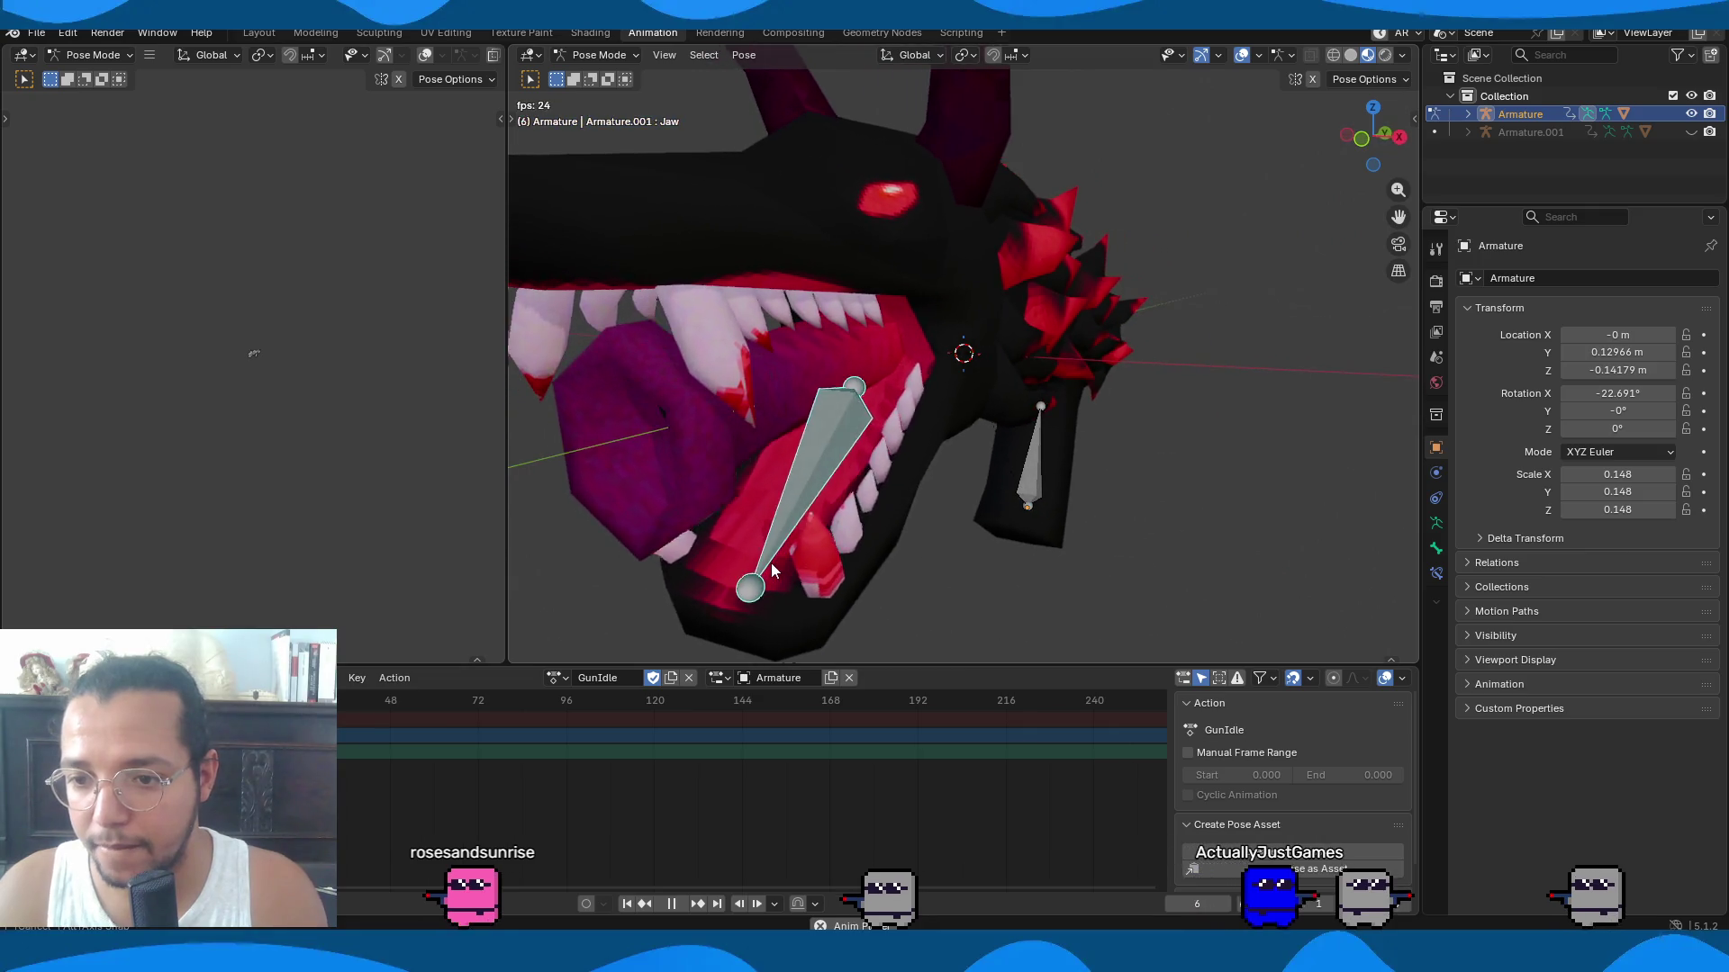
pyautogui.scroll(-6, 797, 542)
pyautogui.moveTo(996, 493)
pyautogui.mouseDown(button='middle')
pyautogui.moveTo(780, 497)
pyautogui.moveTo(855, 506)
pyautogui.mouseUp(button='middle')
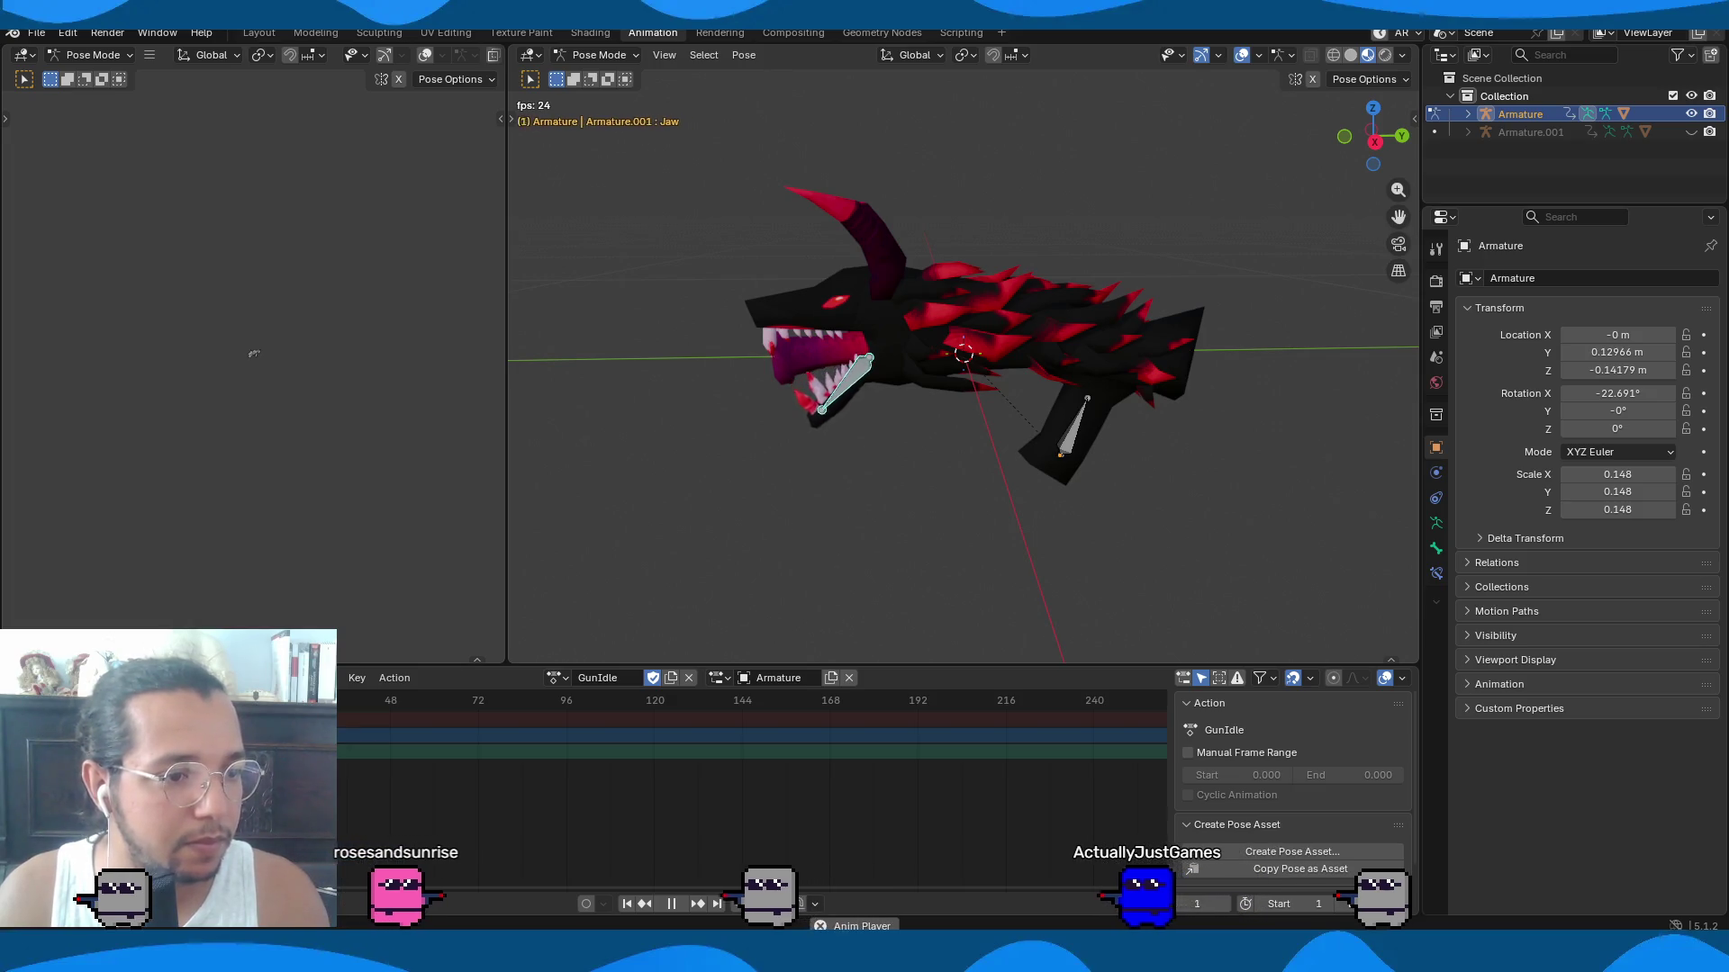
pyautogui.press('space')
# Step back a frame, stop playback, and jump to frame 1.
pyautogui.press('Left')
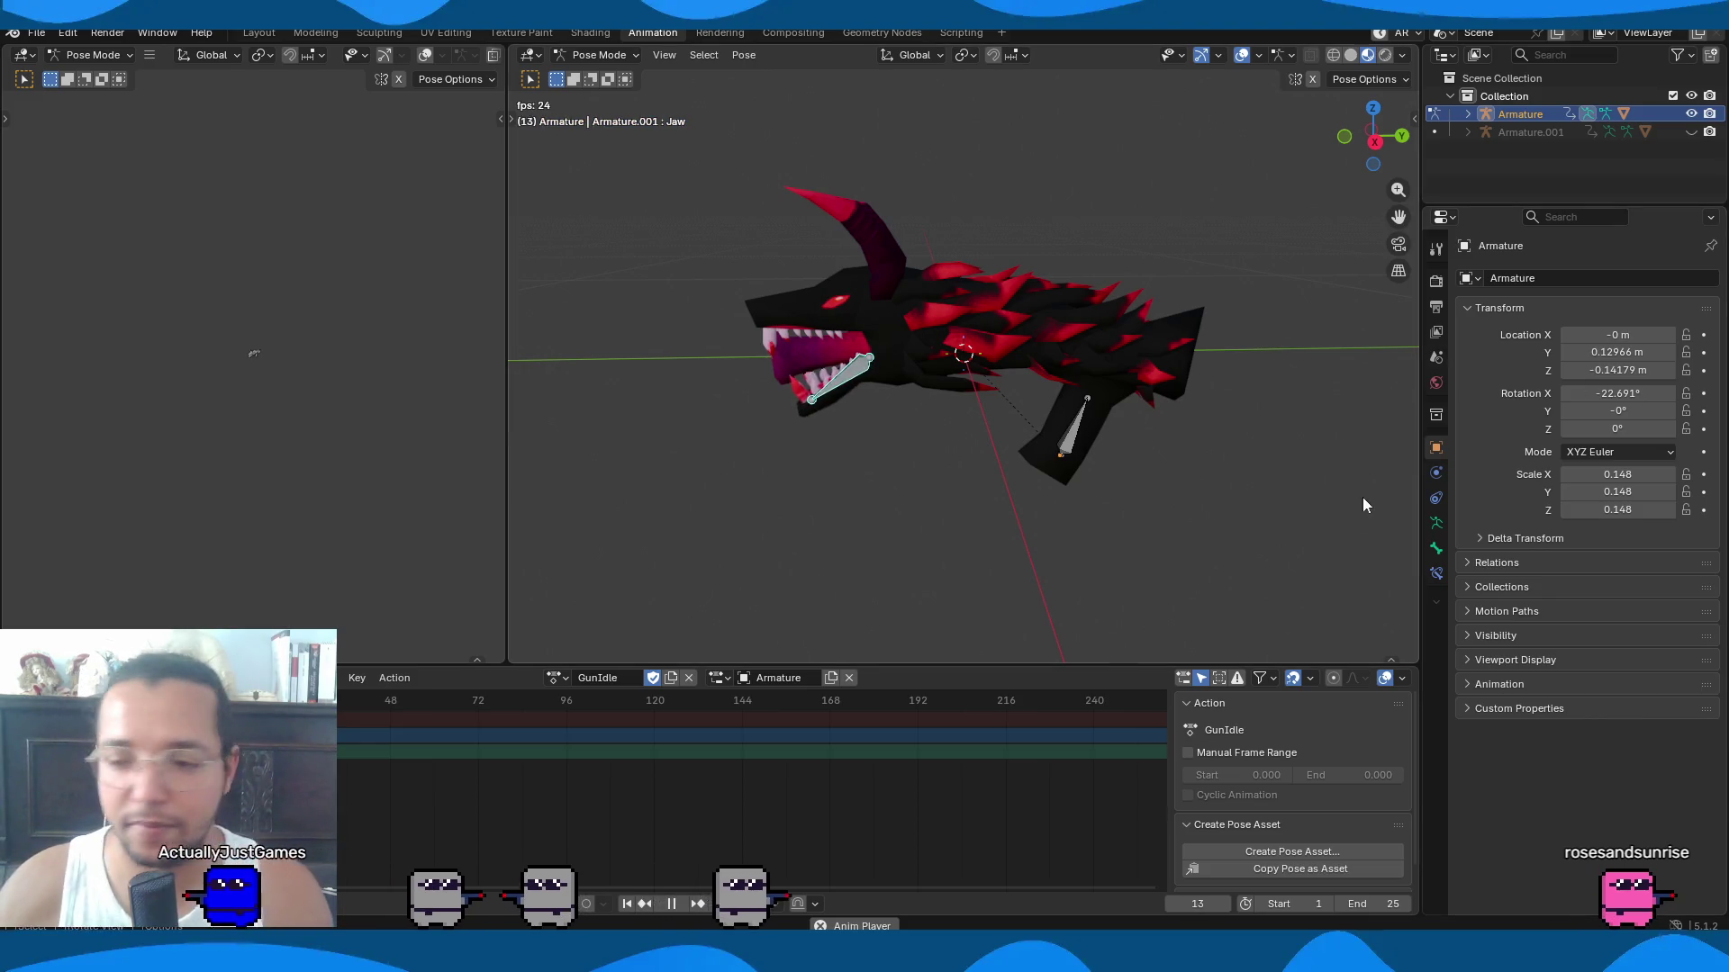
pyautogui.press('space')
pyautogui.hotkey('shift', 'Left')
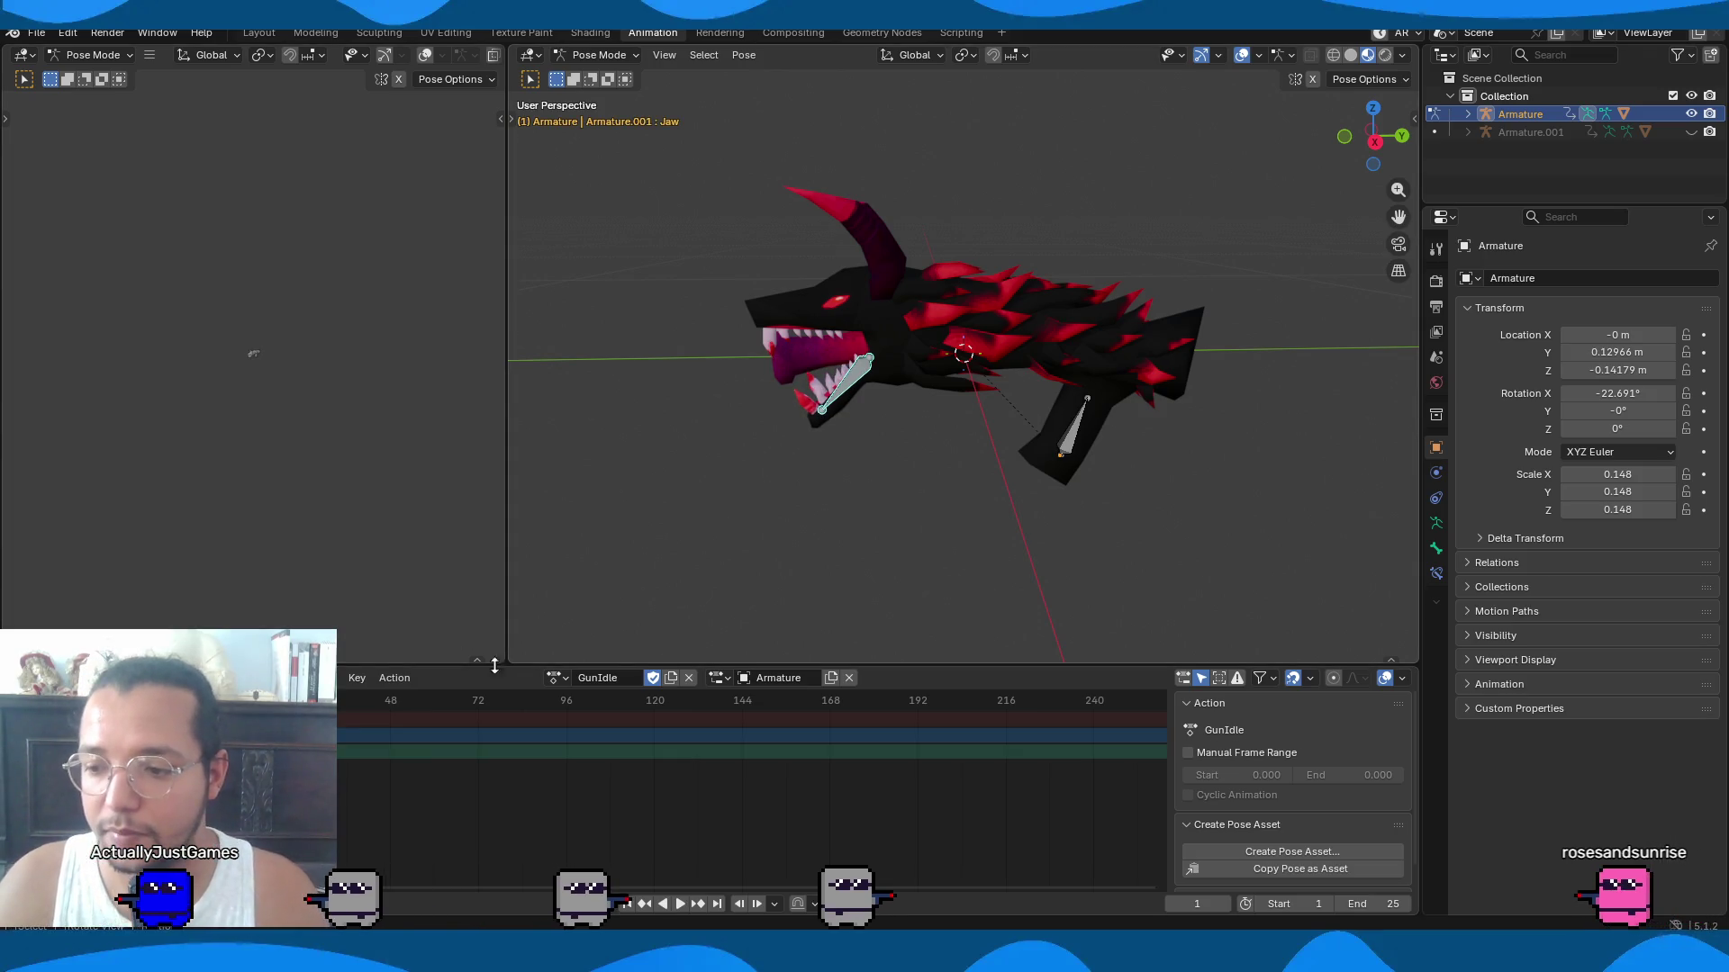
# Duplicate GunIdle as GunReload, enable its Fake User shield, and play it.
pyautogui.click(670, 677)
pyautogui.doubleClick(599, 677)
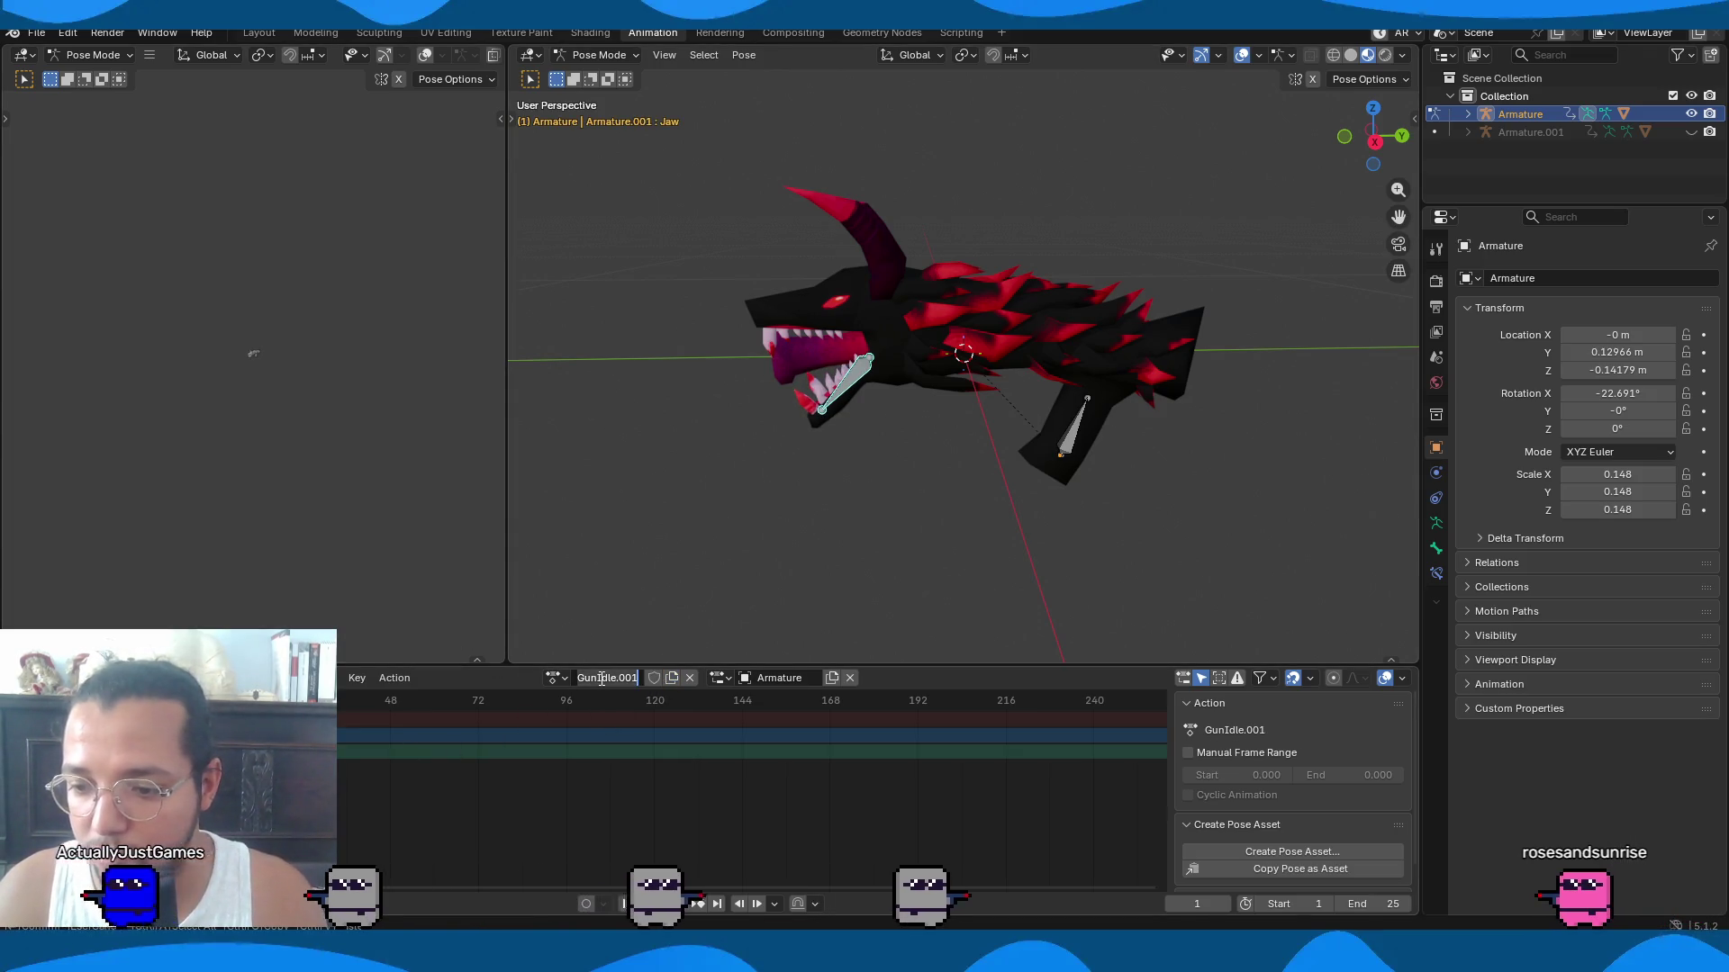
pyautogui.write('GunRe')
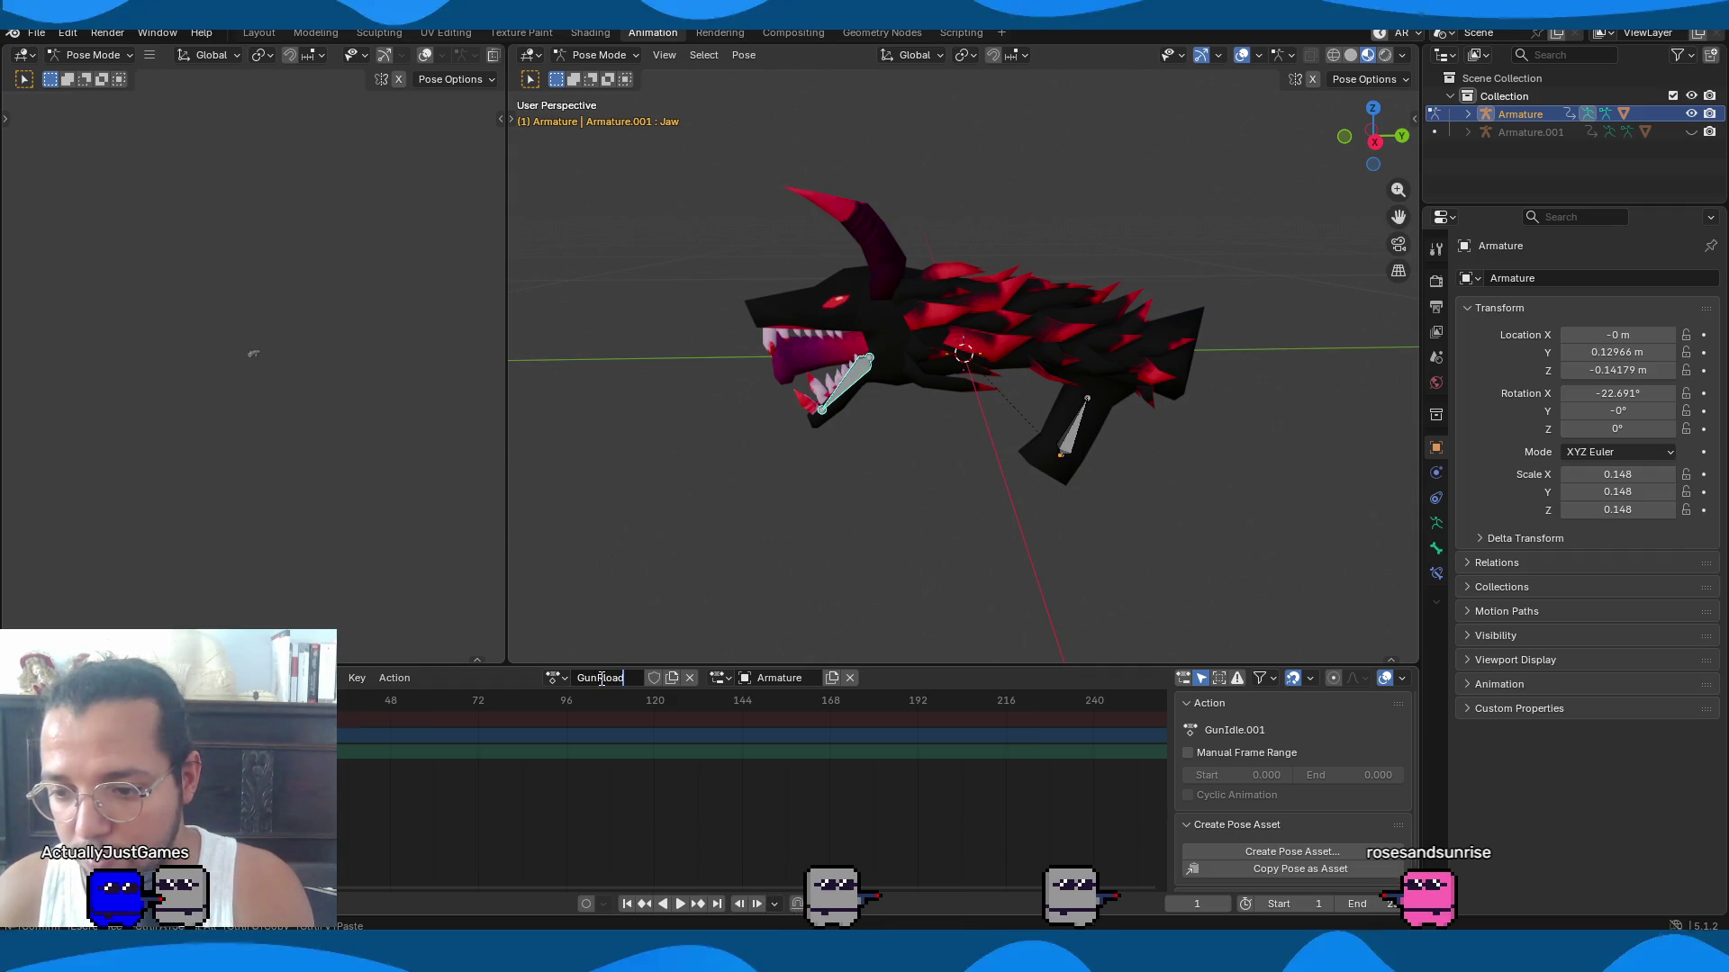
pyautogui.write('load')
pyautogui.press('Return')
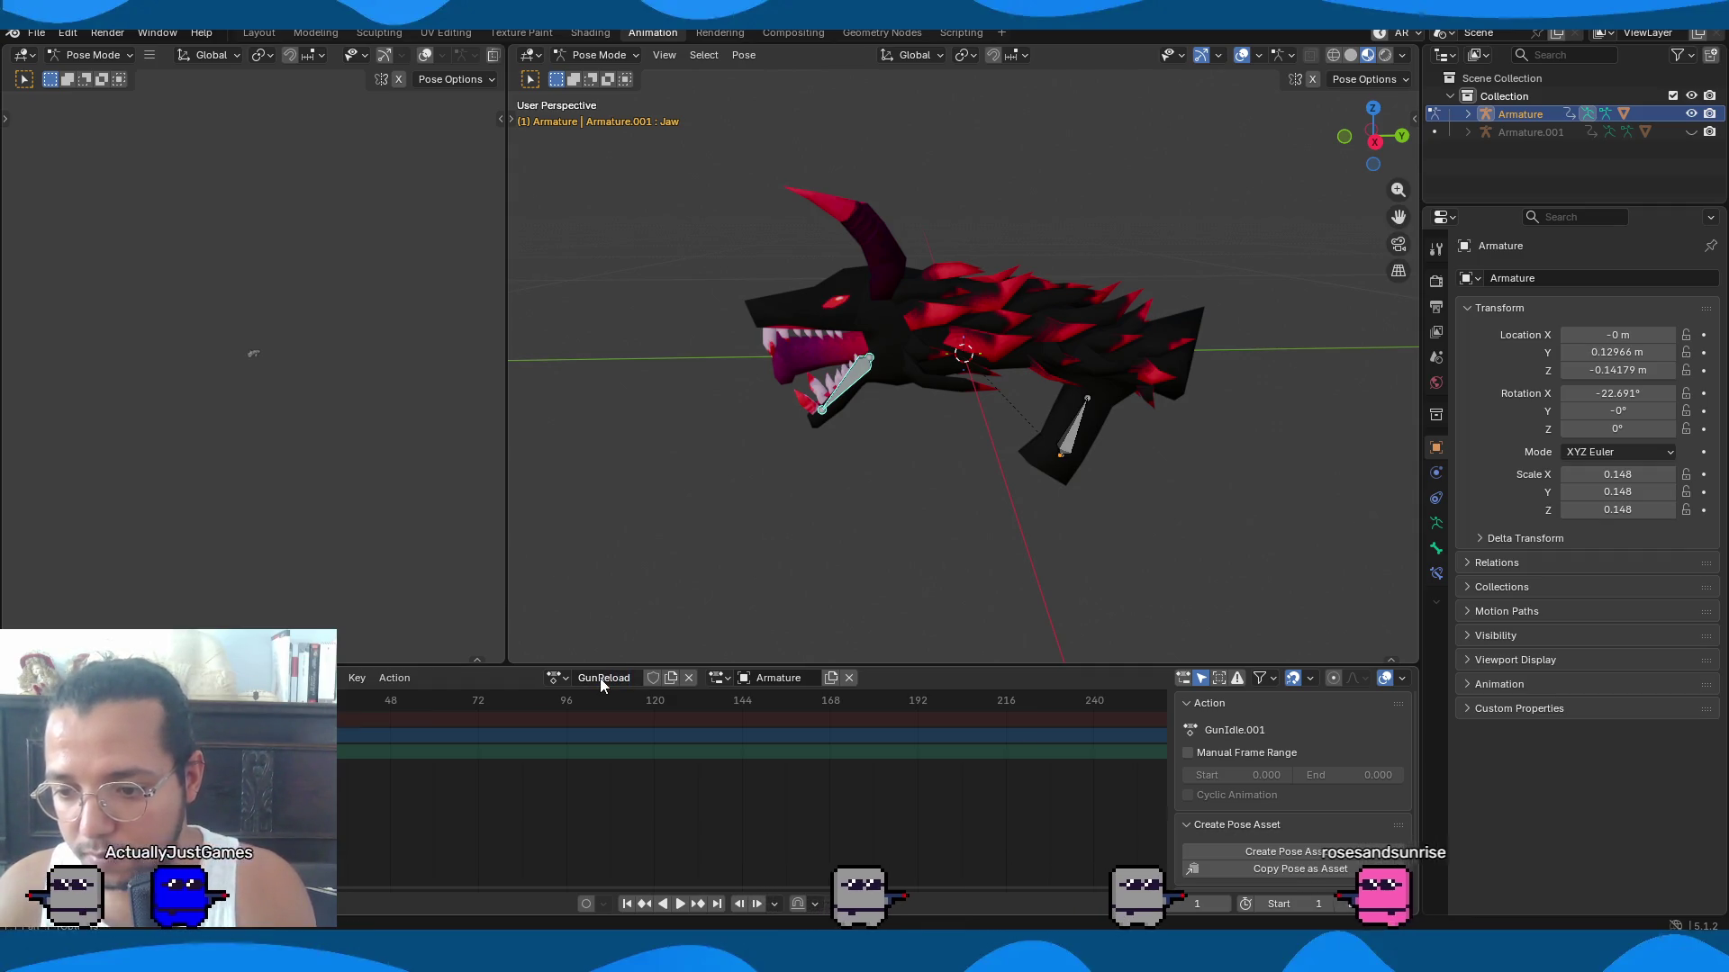
pyautogui.click(653, 678)
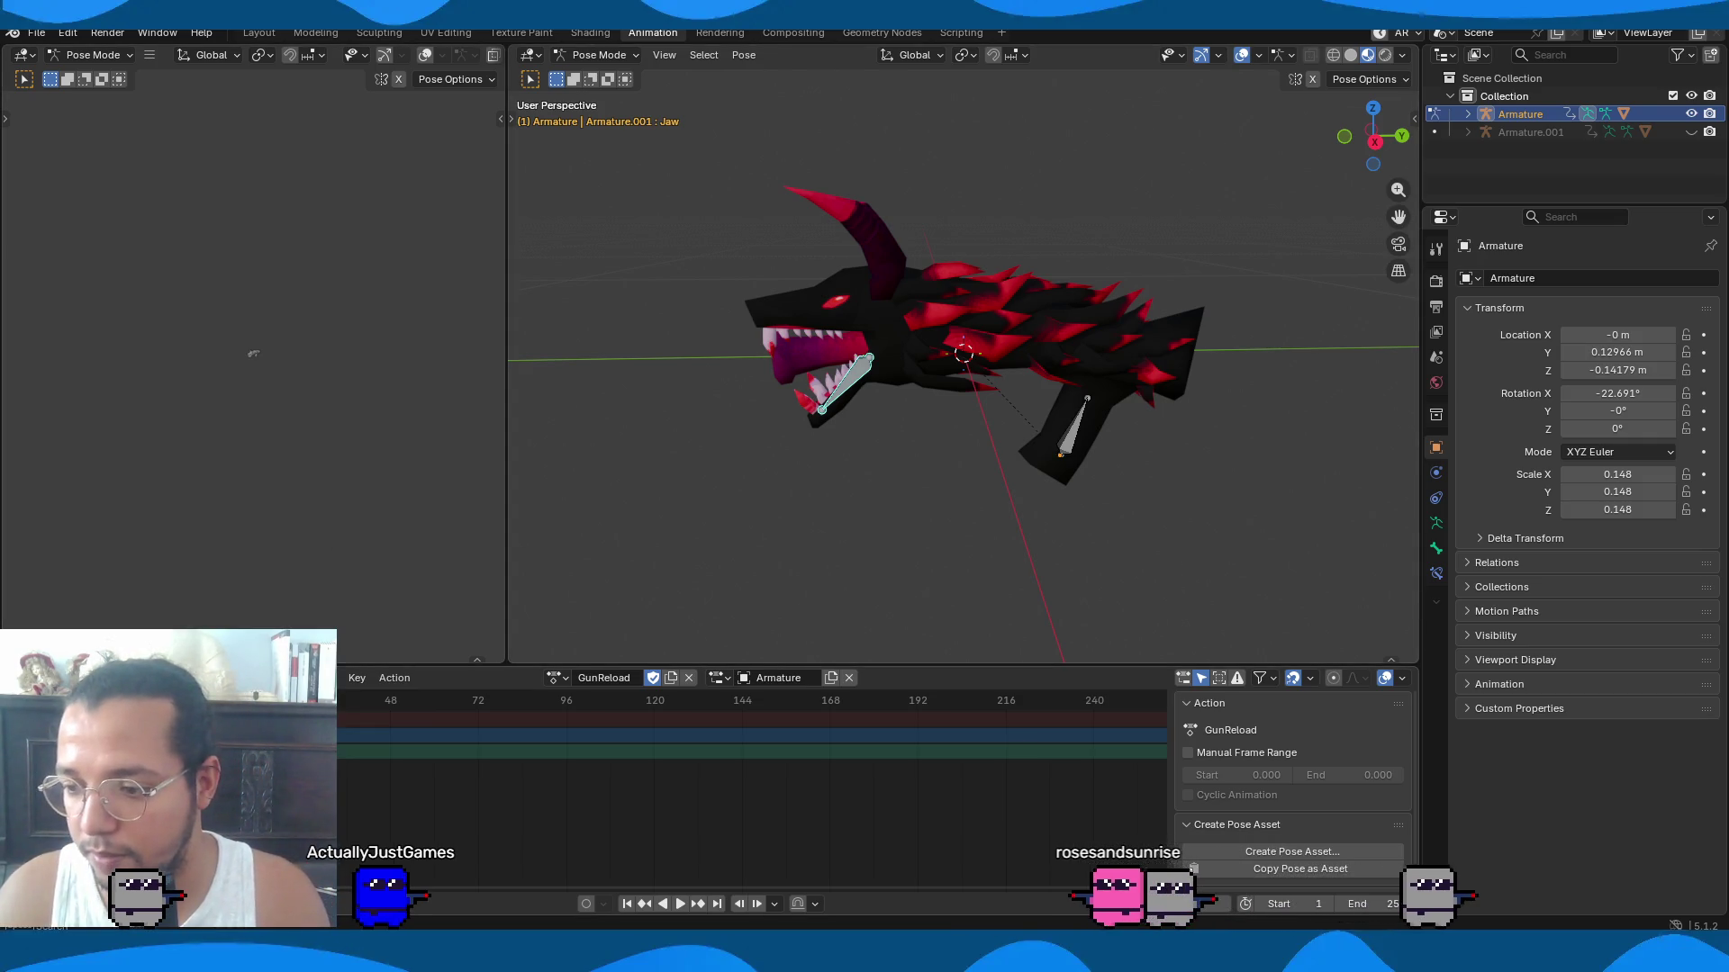
pyautogui.press('space')
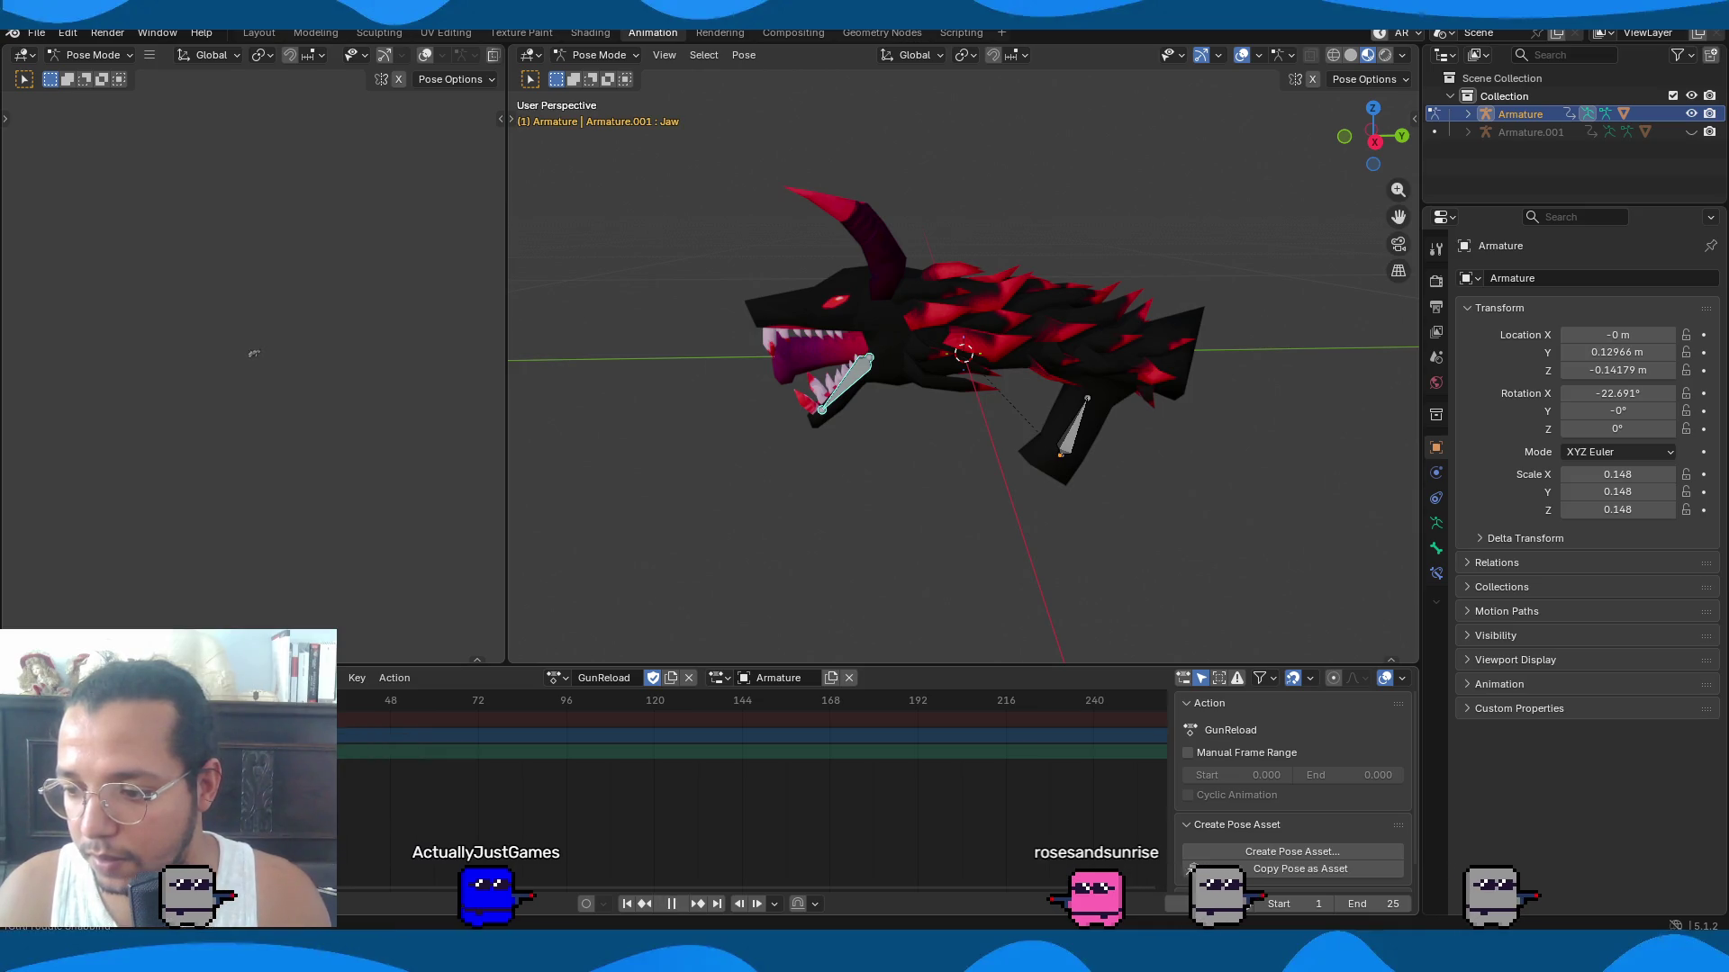
# Rotate the Jaw bone open on the X axis at frame 6 and preview it.
pyautogui.press('space')
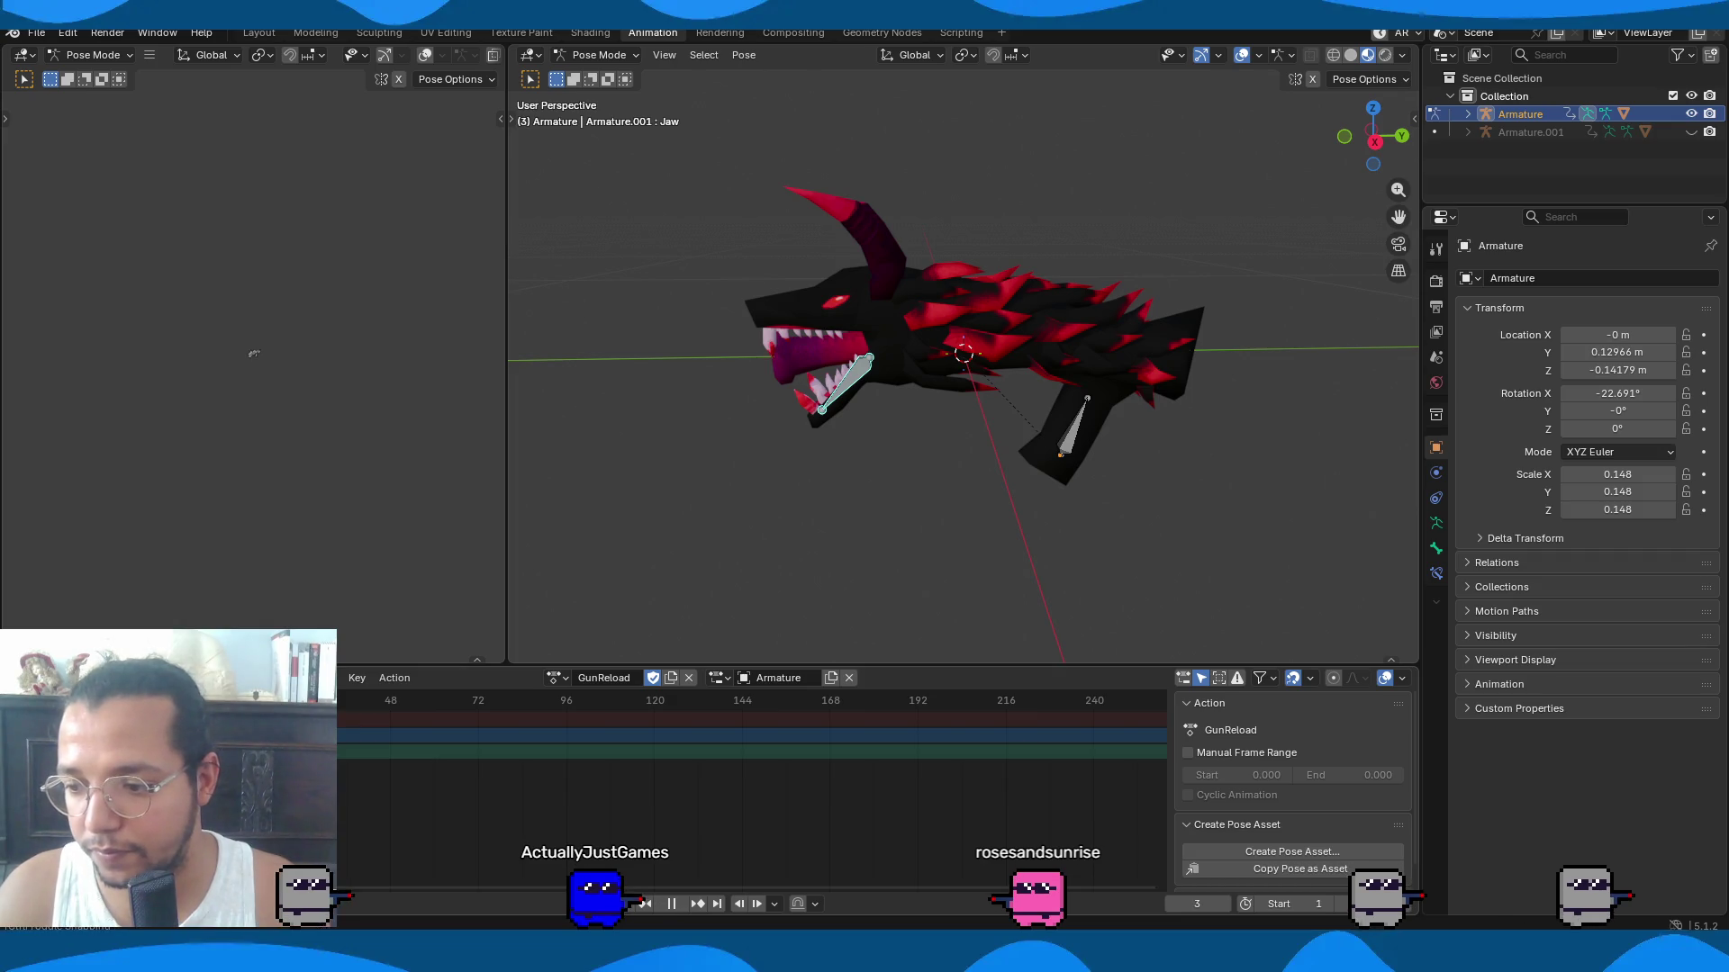
pyautogui.scroll(4, 818, 374)
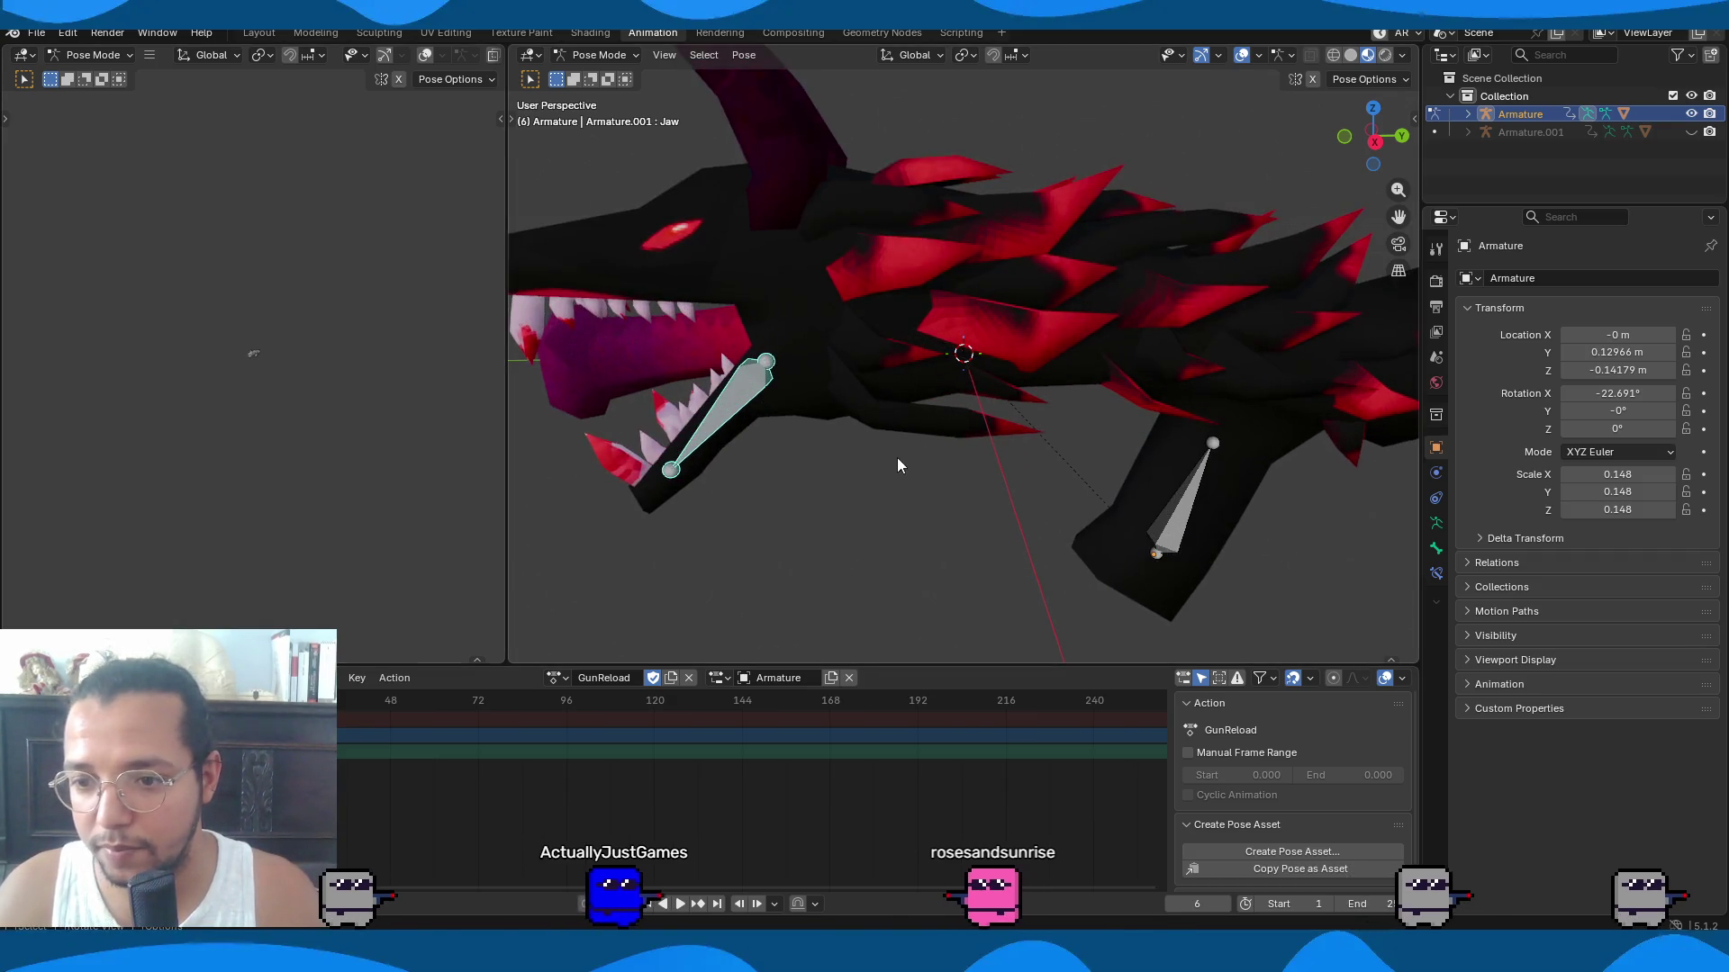
pyautogui.press('r')
pyautogui.press('x')
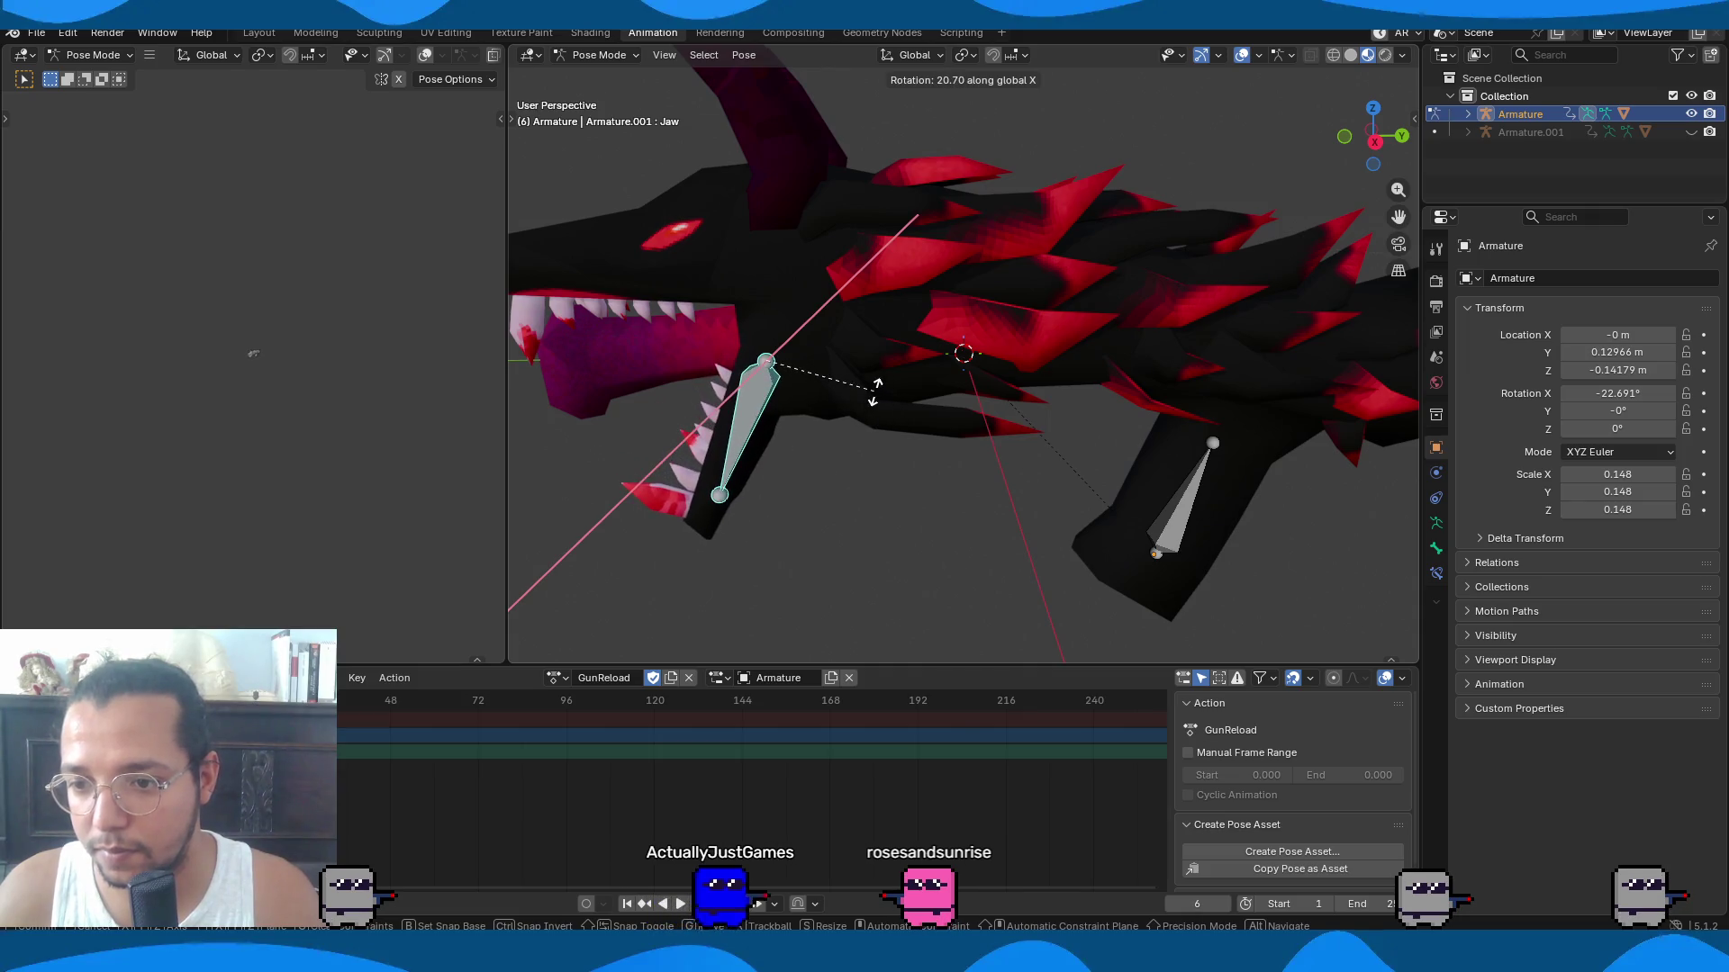
pyautogui.click(871, 390)
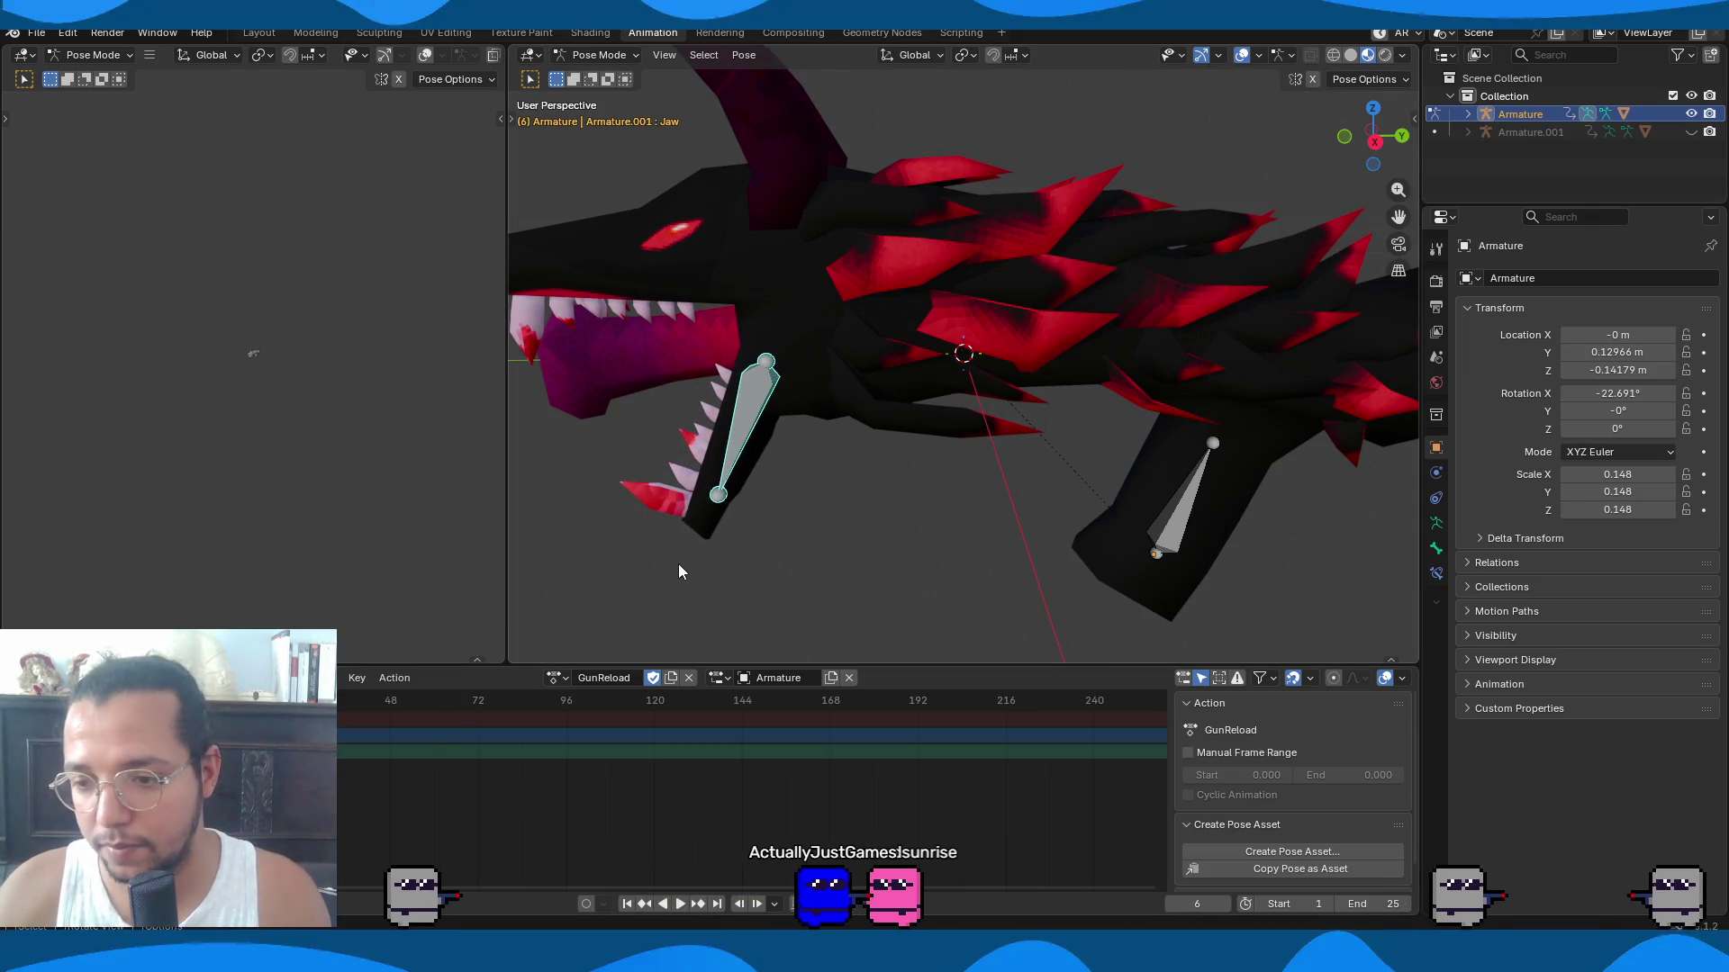
pyautogui.press('space')
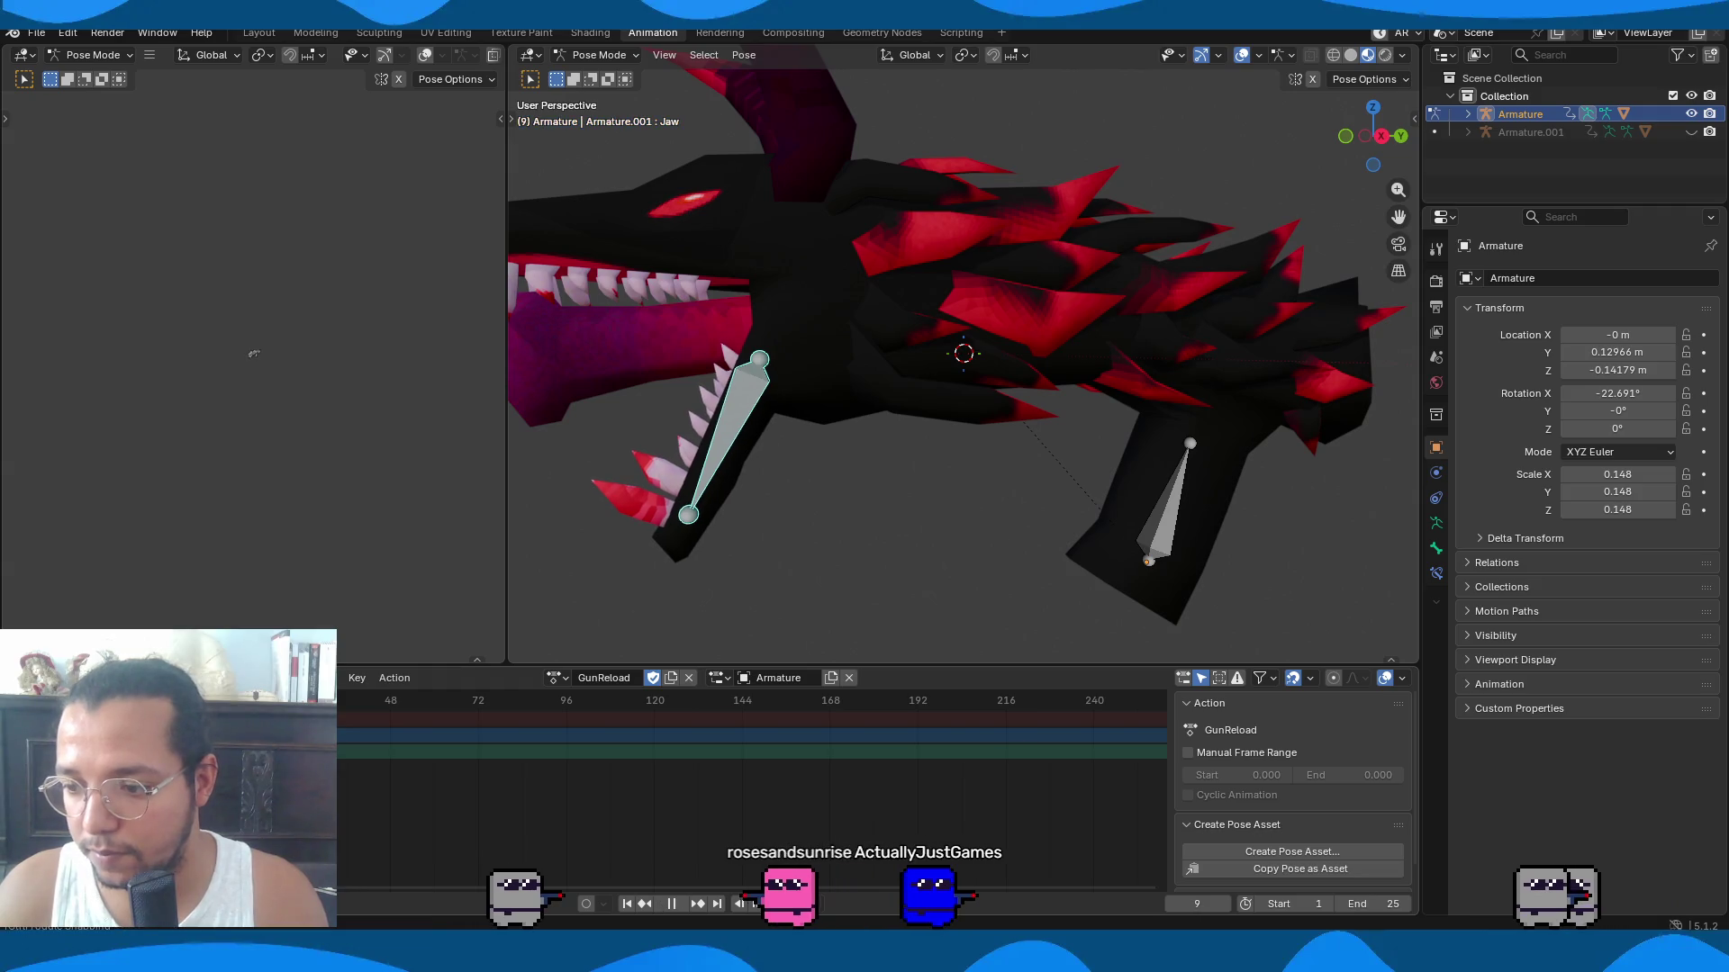
# Key the jaw rotated on X at frame 9, then open it wider at frame 12.
pyautogui.press('x')
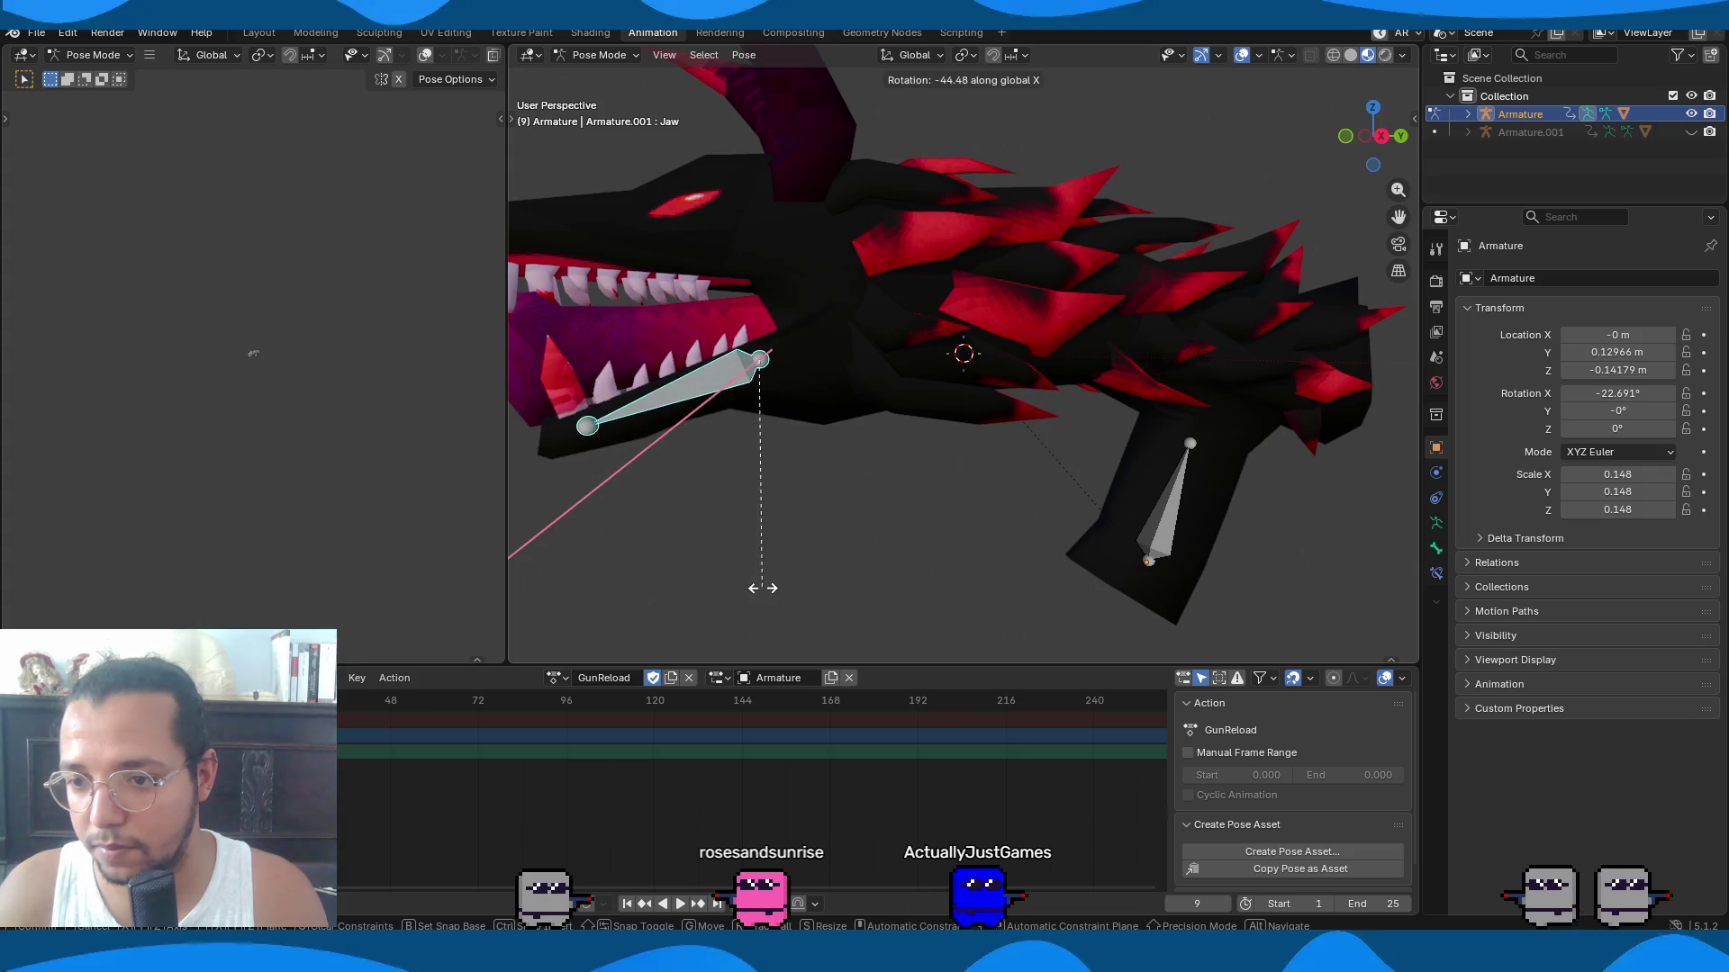
pyautogui.click(765, 583)
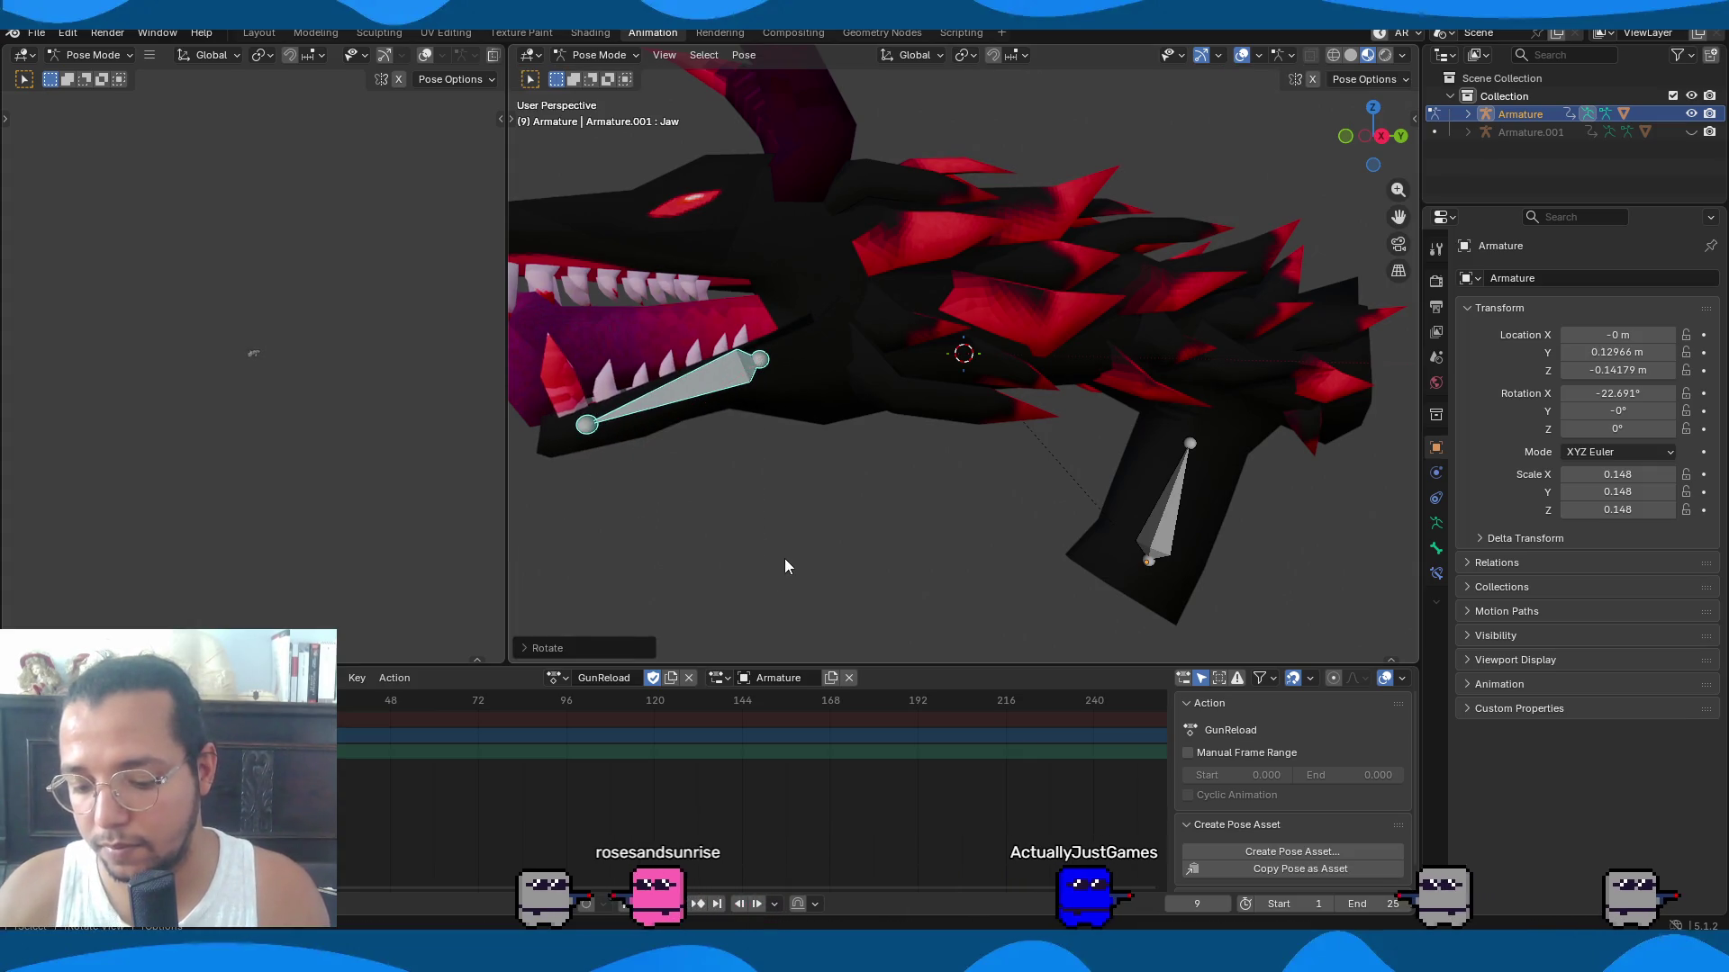
pyautogui.press('i')
pyautogui.press('Right')
pyautogui.press('Right')
pyautogui.press('Right')
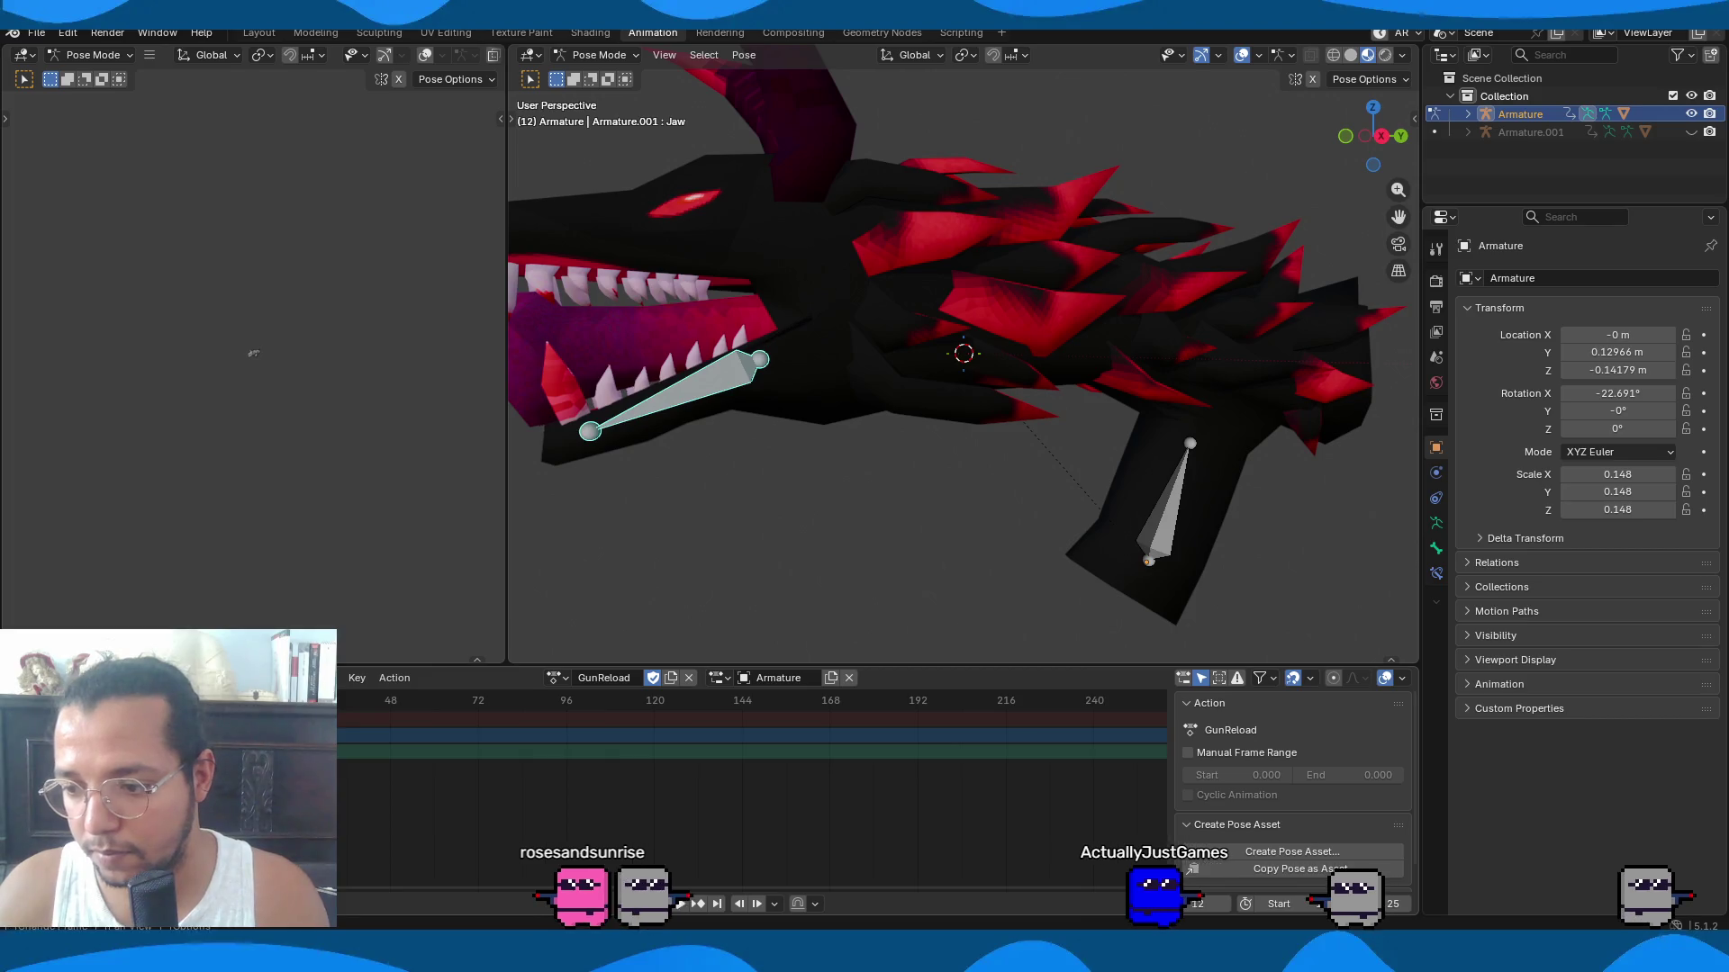
pyautogui.press('r')
pyautogui.click(868, 455)
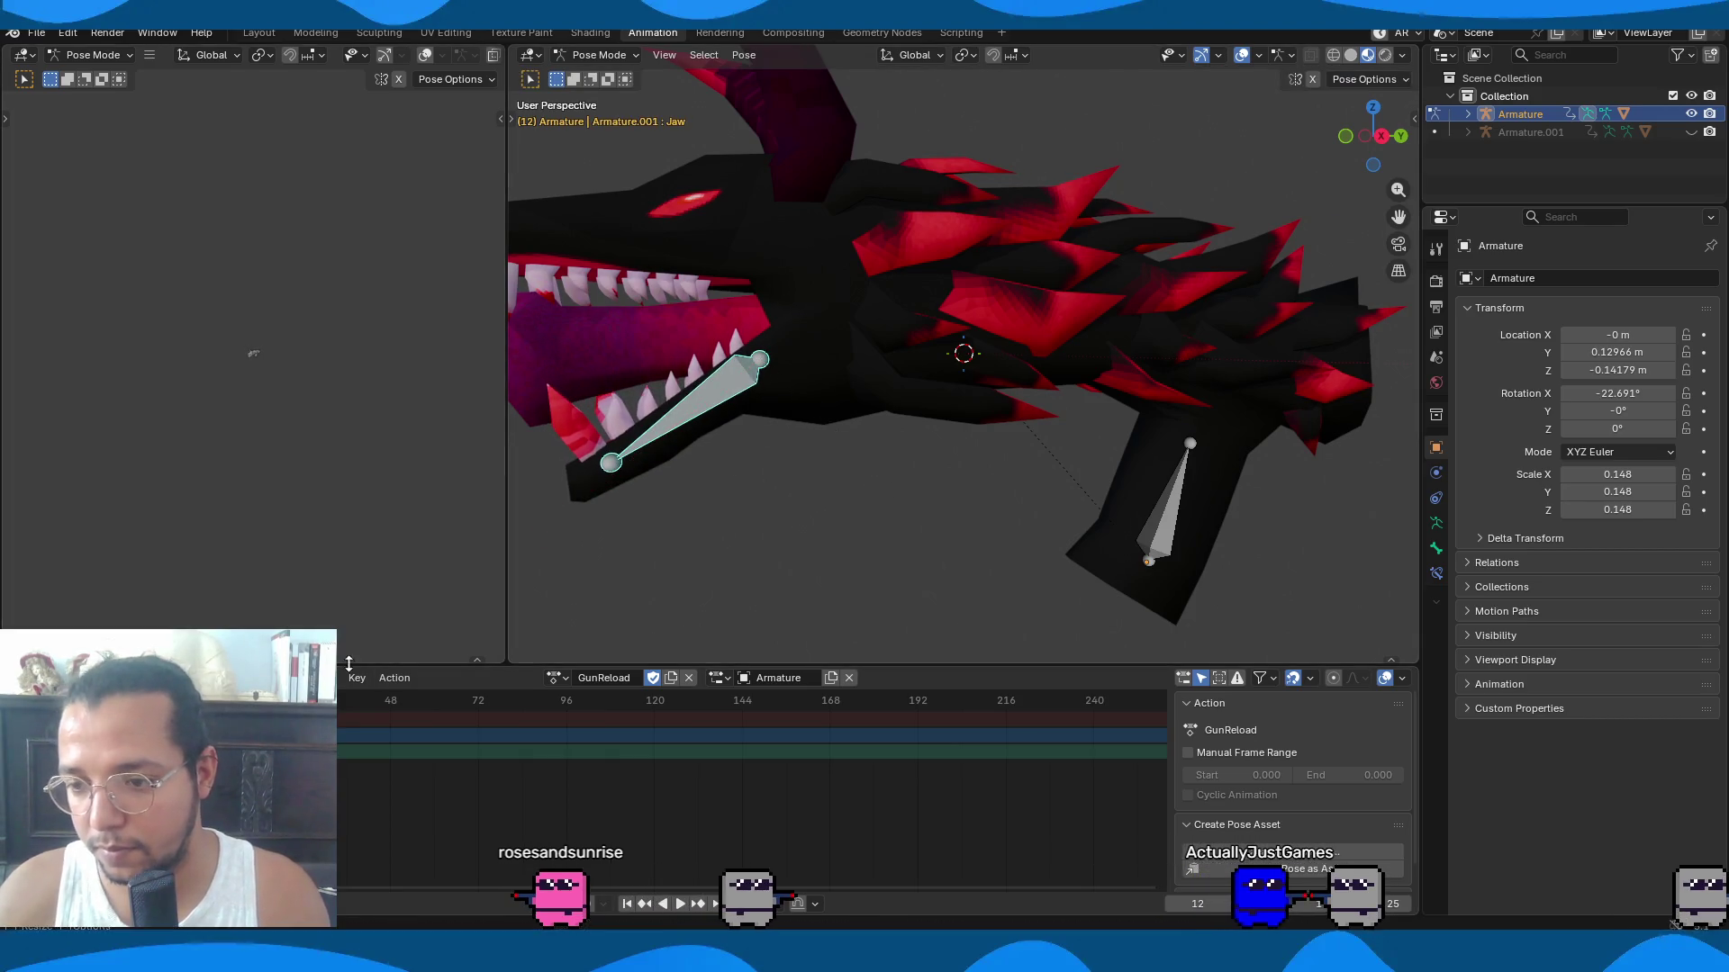
# Snap the jaw shut at frame 16 and play the full GunReload animation.
pyautogui.press('space')
pyautogui.press('space')
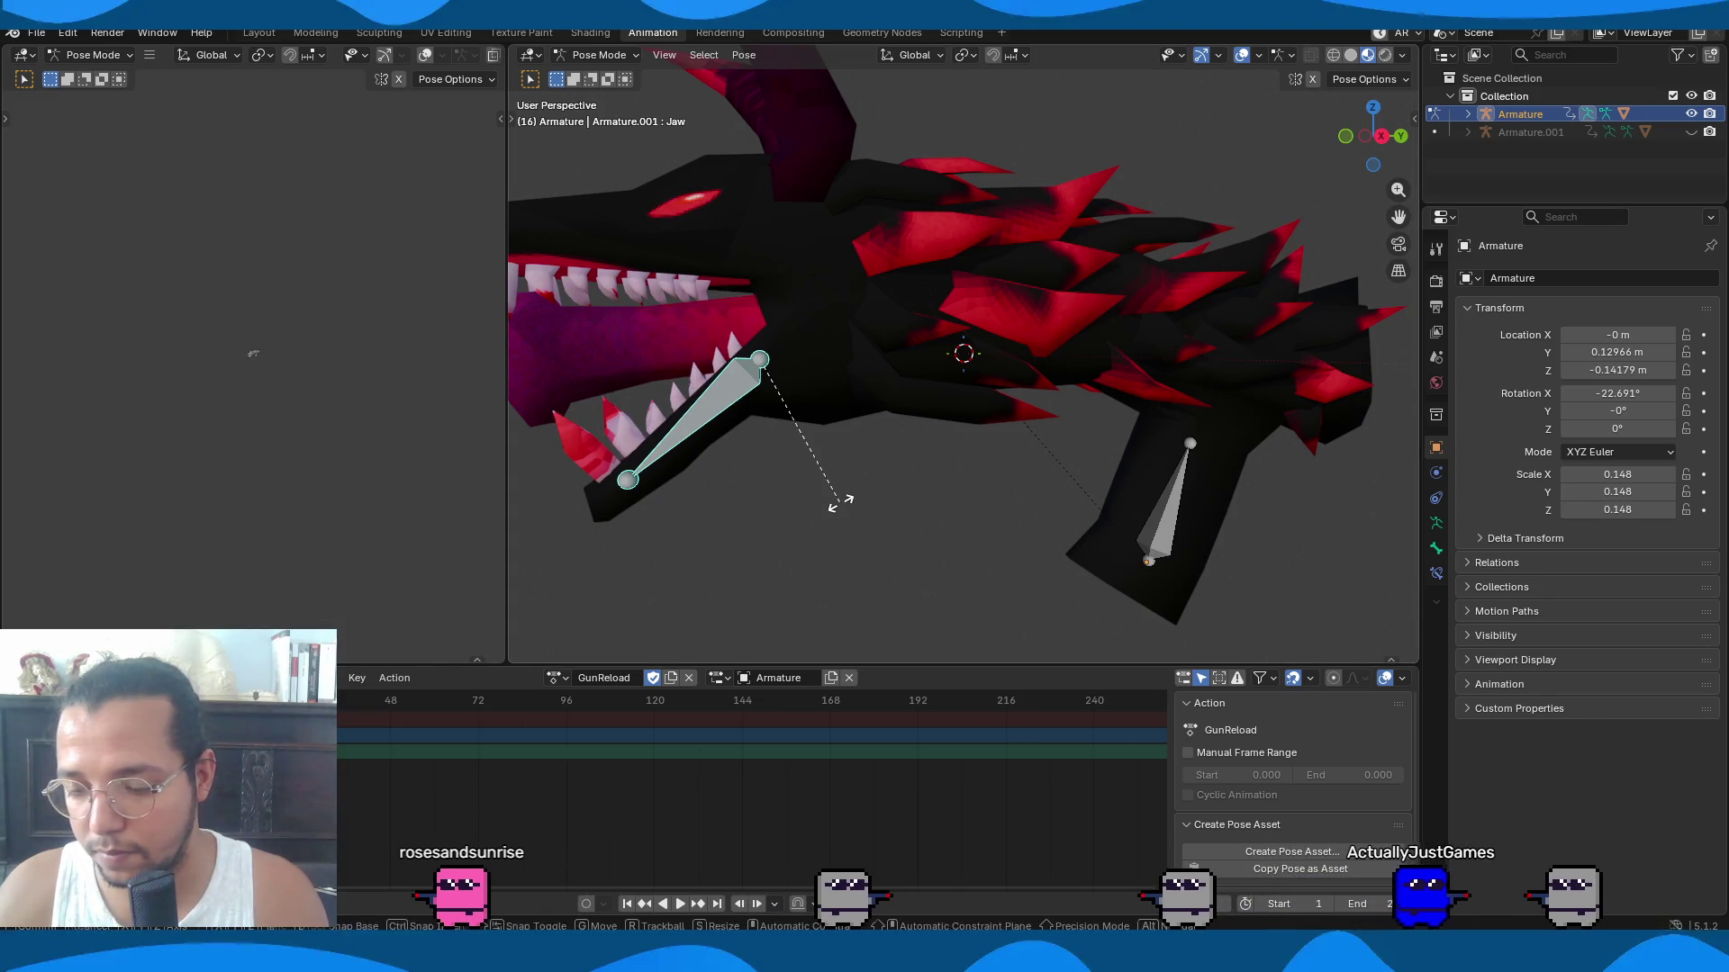
pyautogui.press('r')
pyautogui.click(813, 568)
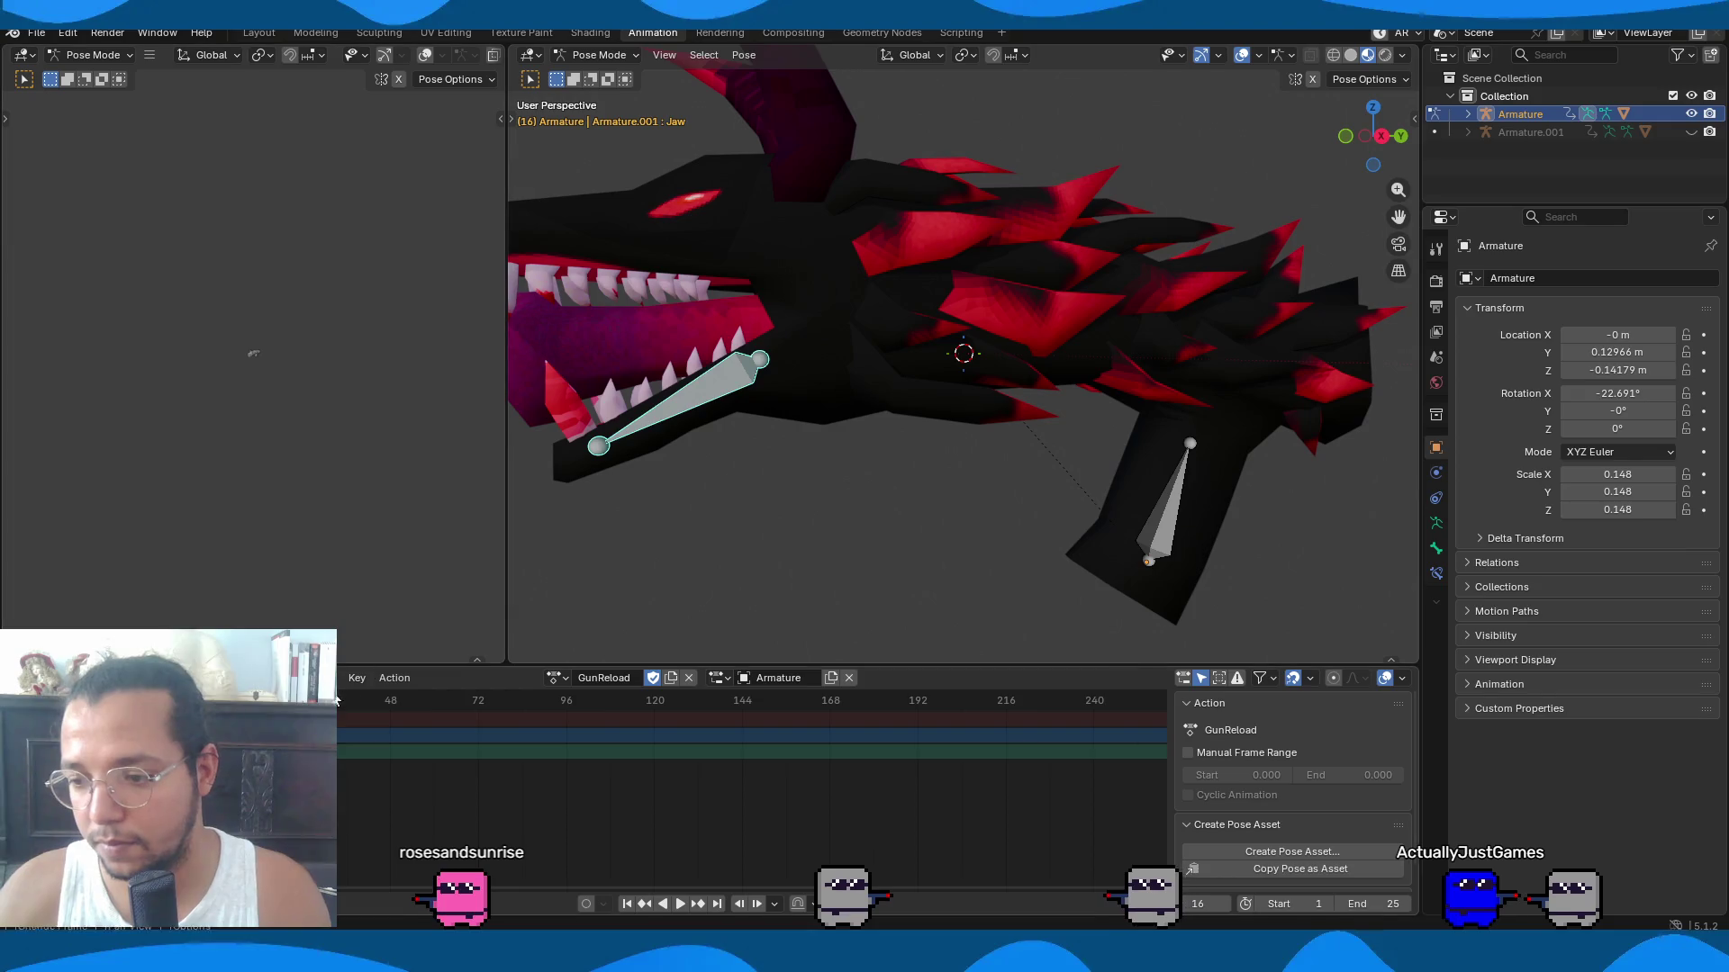
pyautogui.press('space')
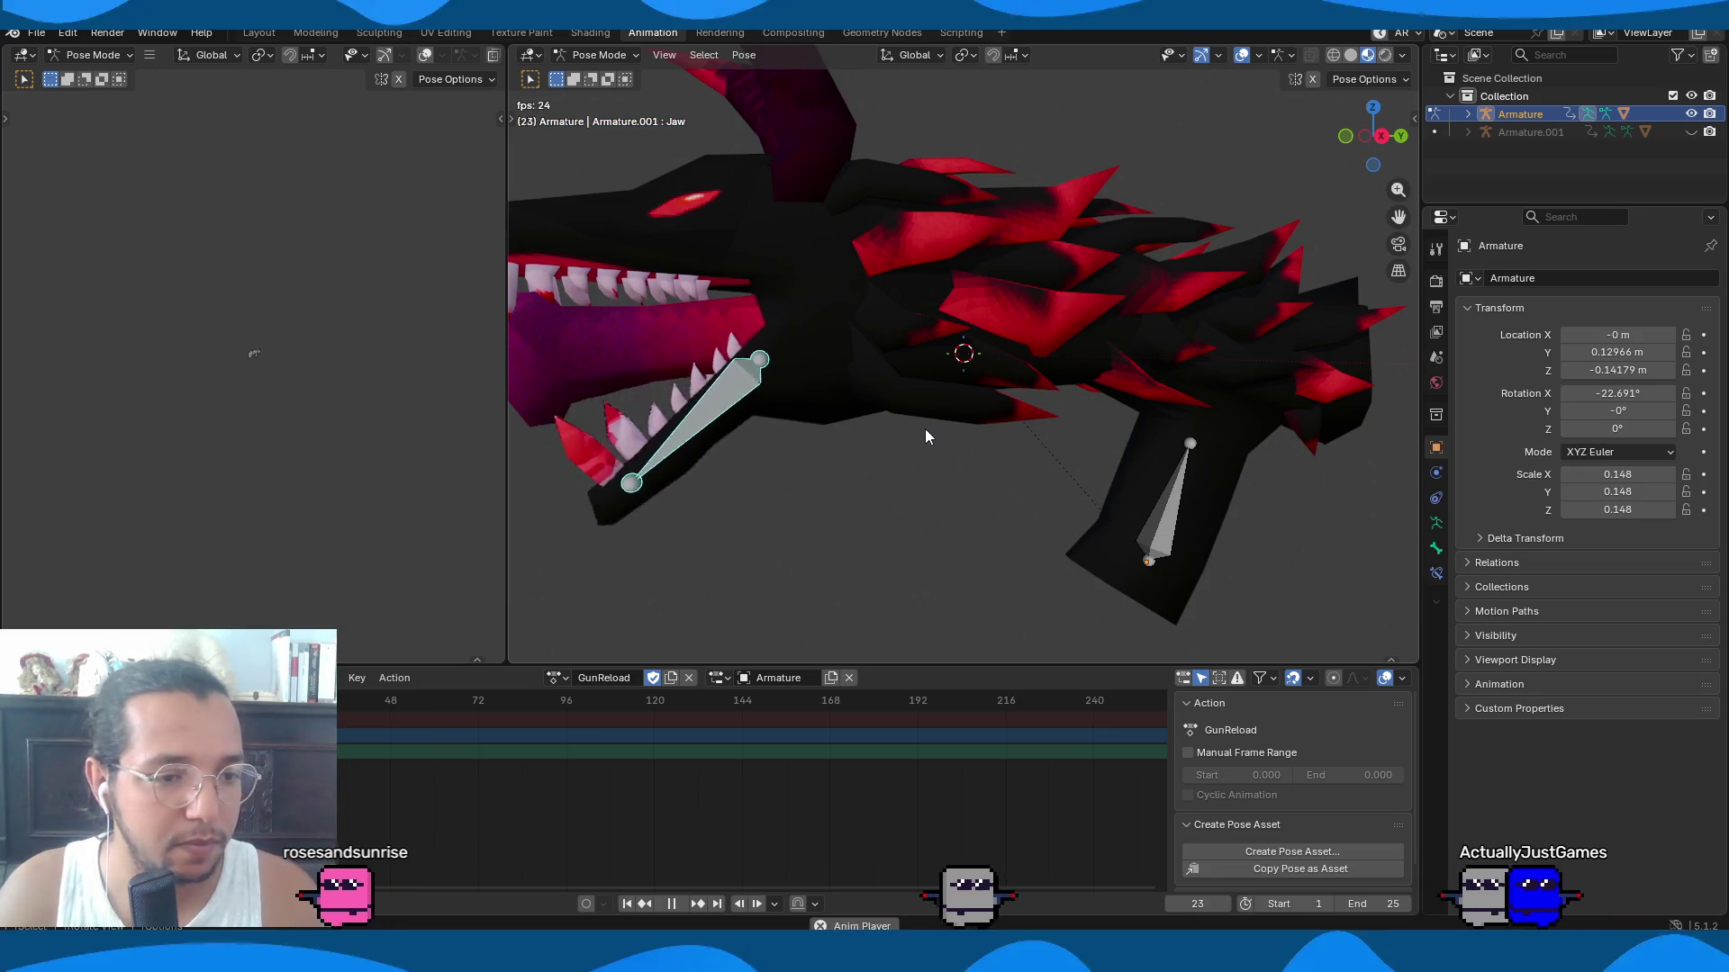
pyautogui.press('space')
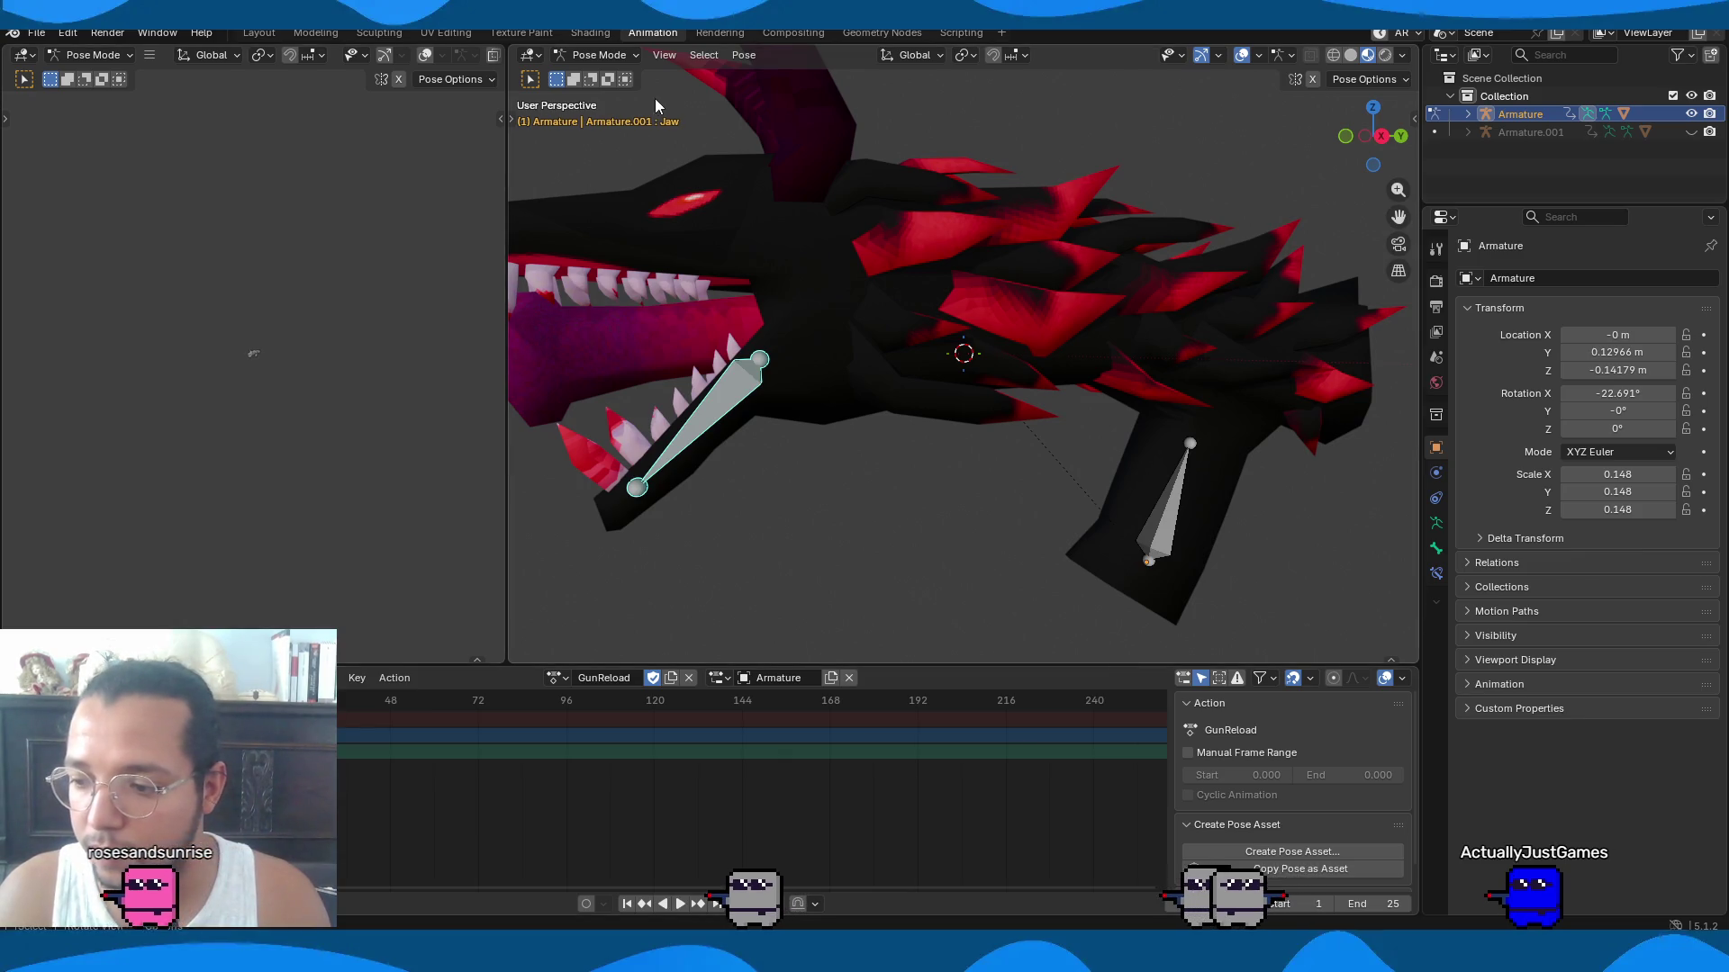
pyautogui.scroll(-5, 921, 338)
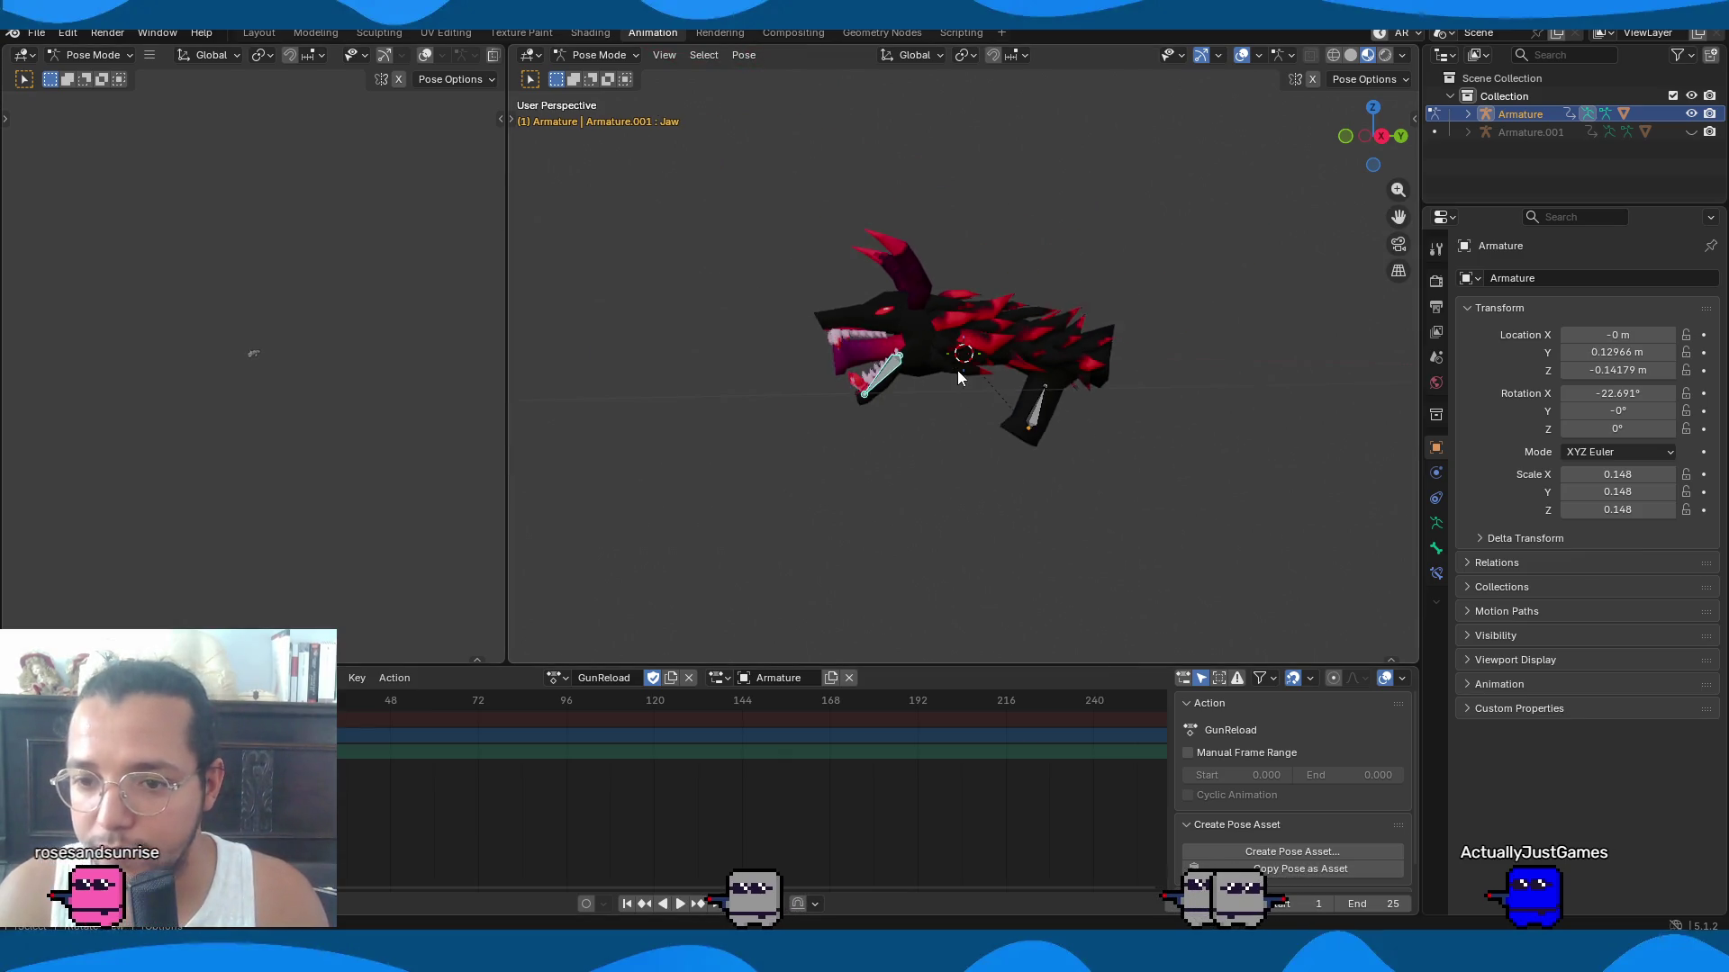
# Unhide the Armature.001 arms rig and the Arm mesh, then select Armature.001.
pyautogui.click(1680, 131)
pyautogui.click(1467, 133)
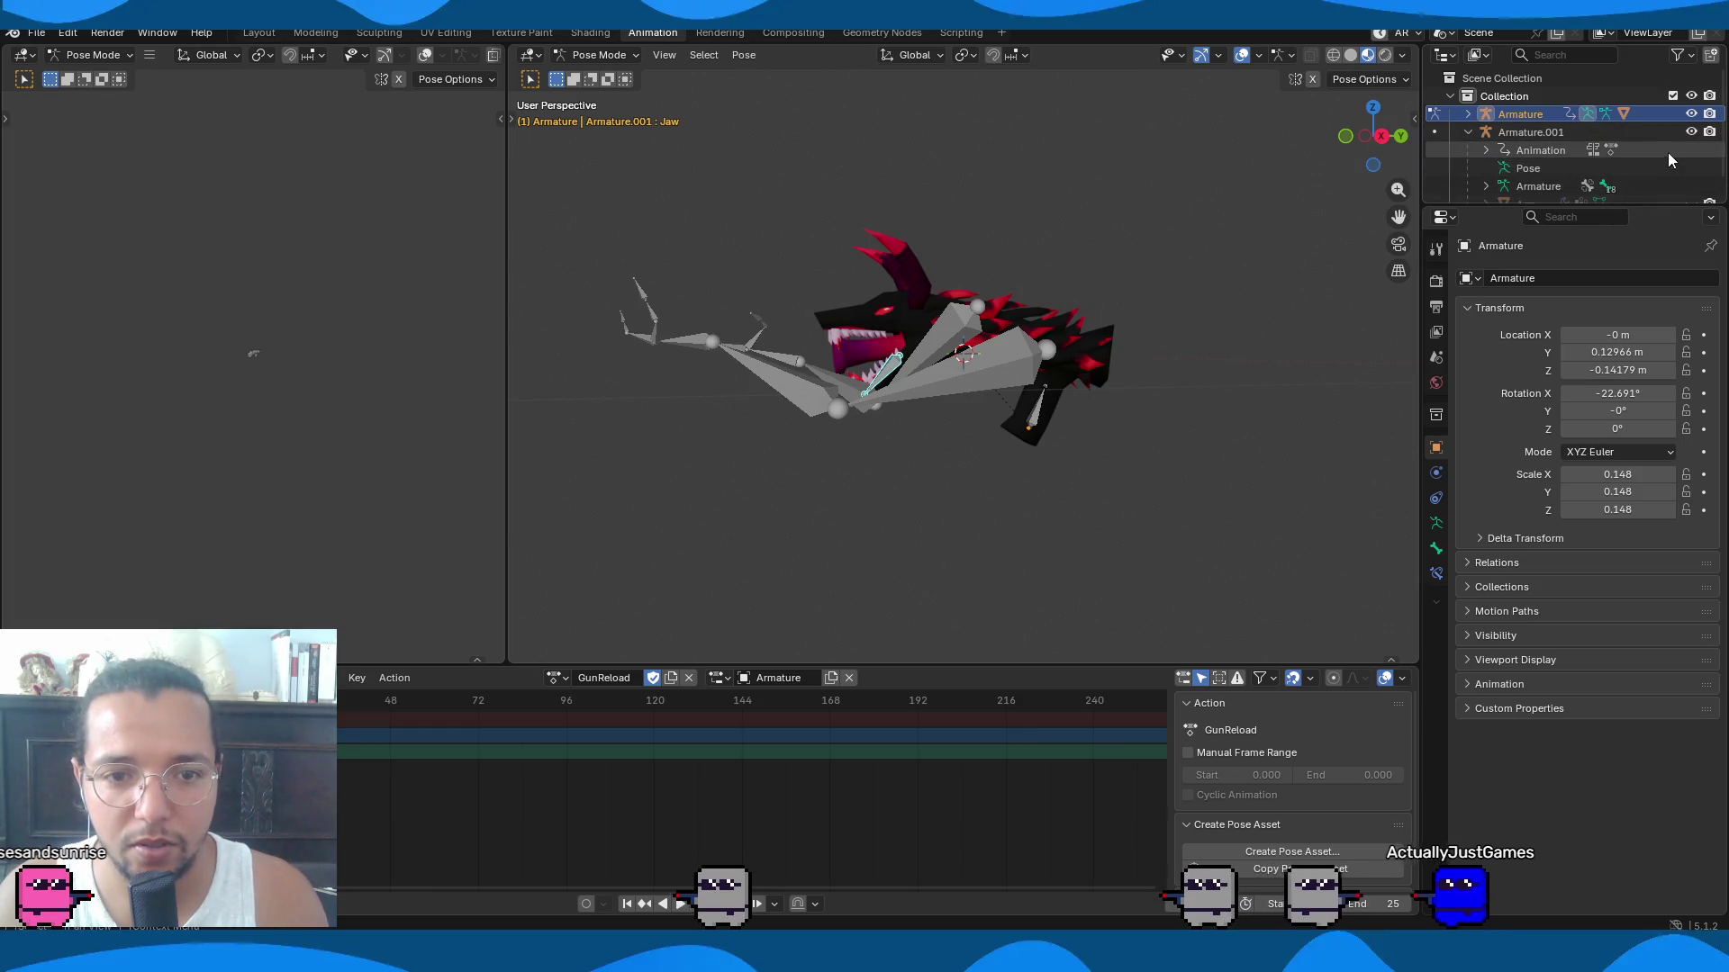
pyautogui.scroll(-1, 1670, 160)
pyautogui.click(1689, 184)
pyautogui.hotkey('ctrl', 'Tab')
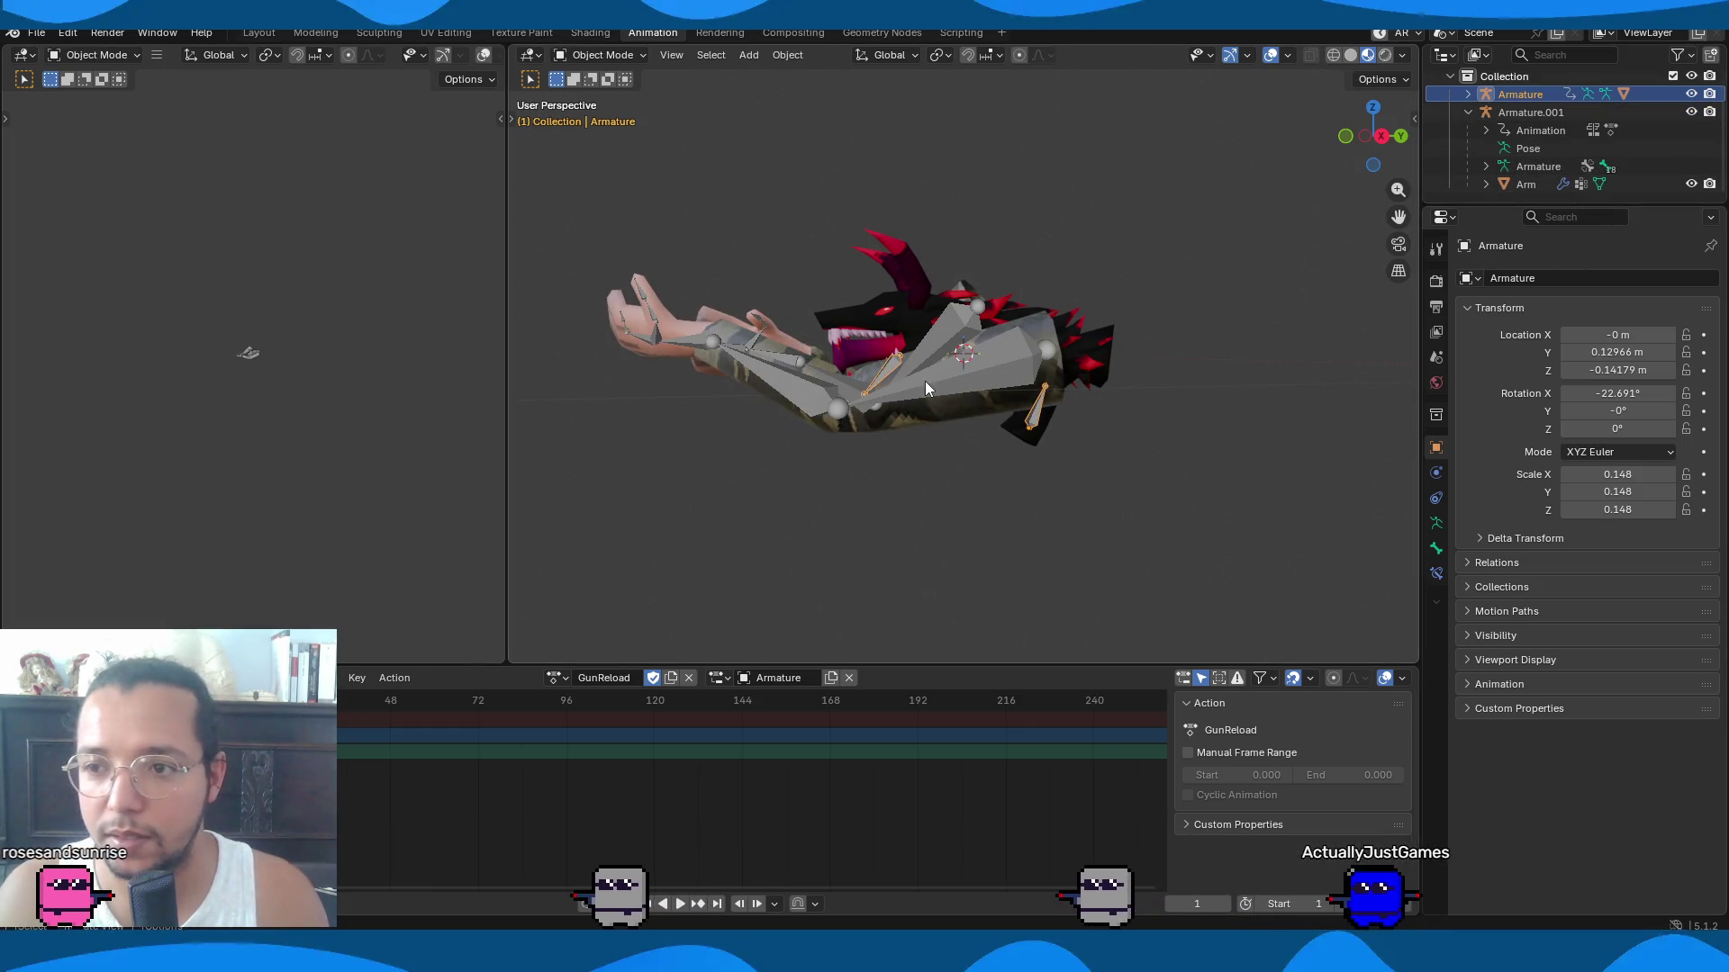
pyautogui.click(964, 378)
pyautogui.moveTo(964, 379)
pyautogui.mouseDown(button='middle')
pyautogui.moveTo(1034, 445)
pyautogui.moveTo(1138, 473)
pyautogui.mouseUp(button='middle')
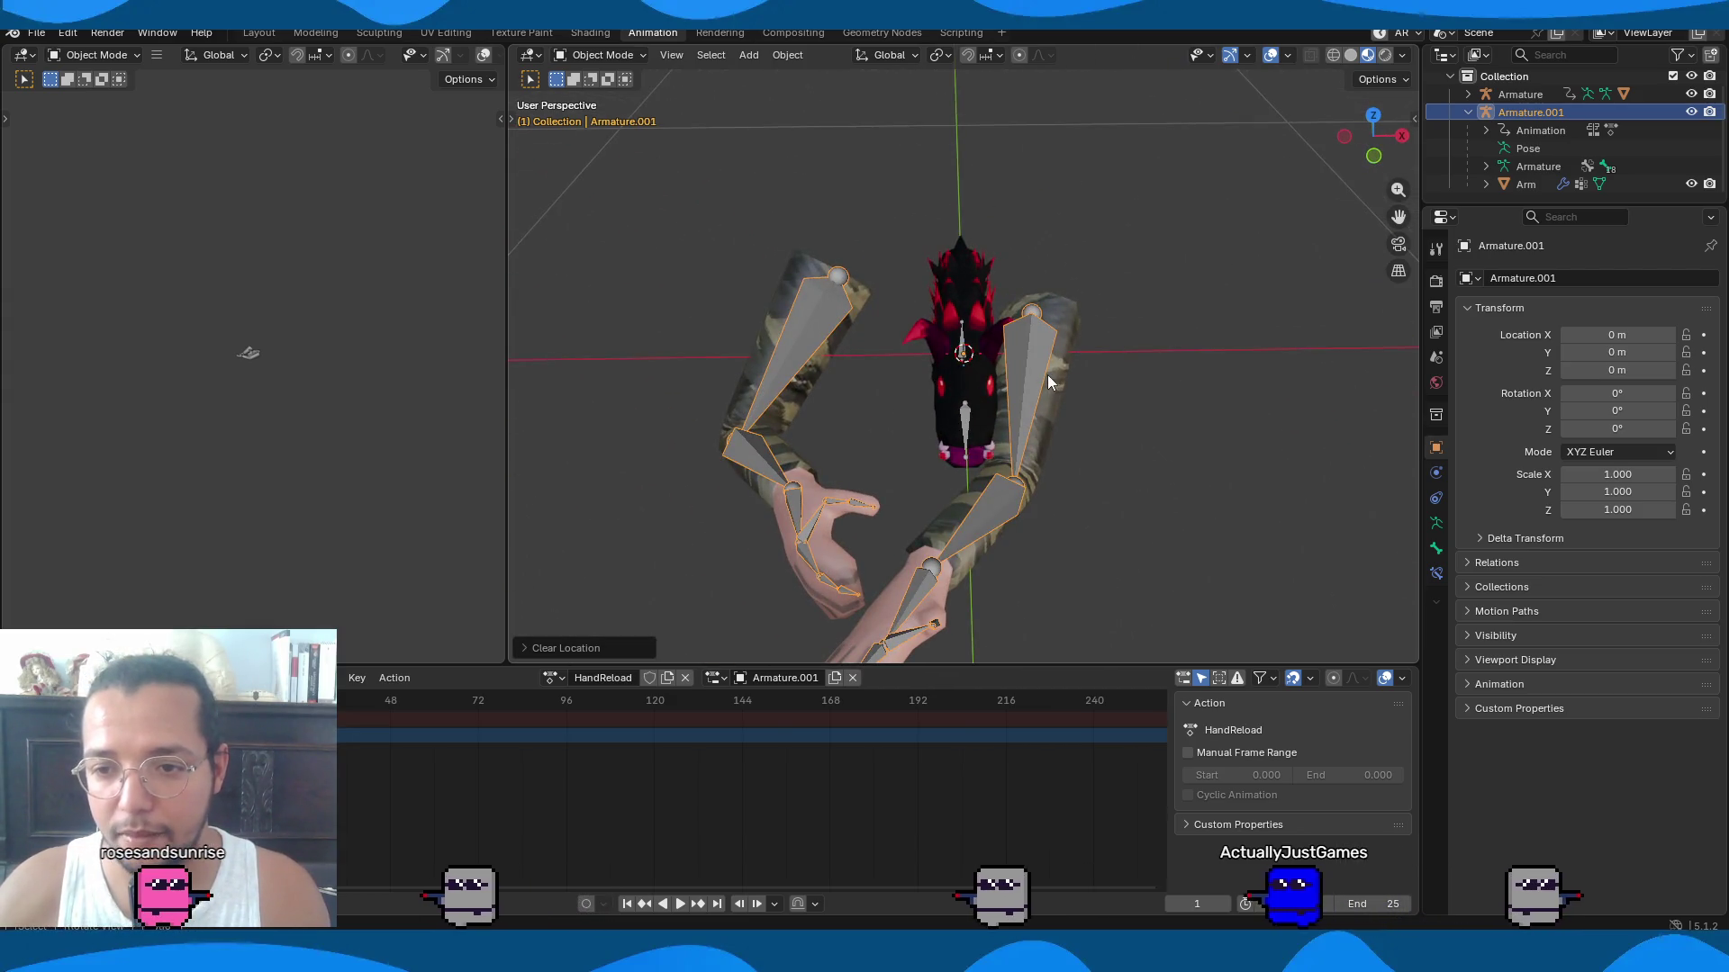
# Clear all arm bones' rotation and location back to the straight rest pose.
pyautogui.hotkey('ctrl', 'Tab')
pyautogui.press('a')
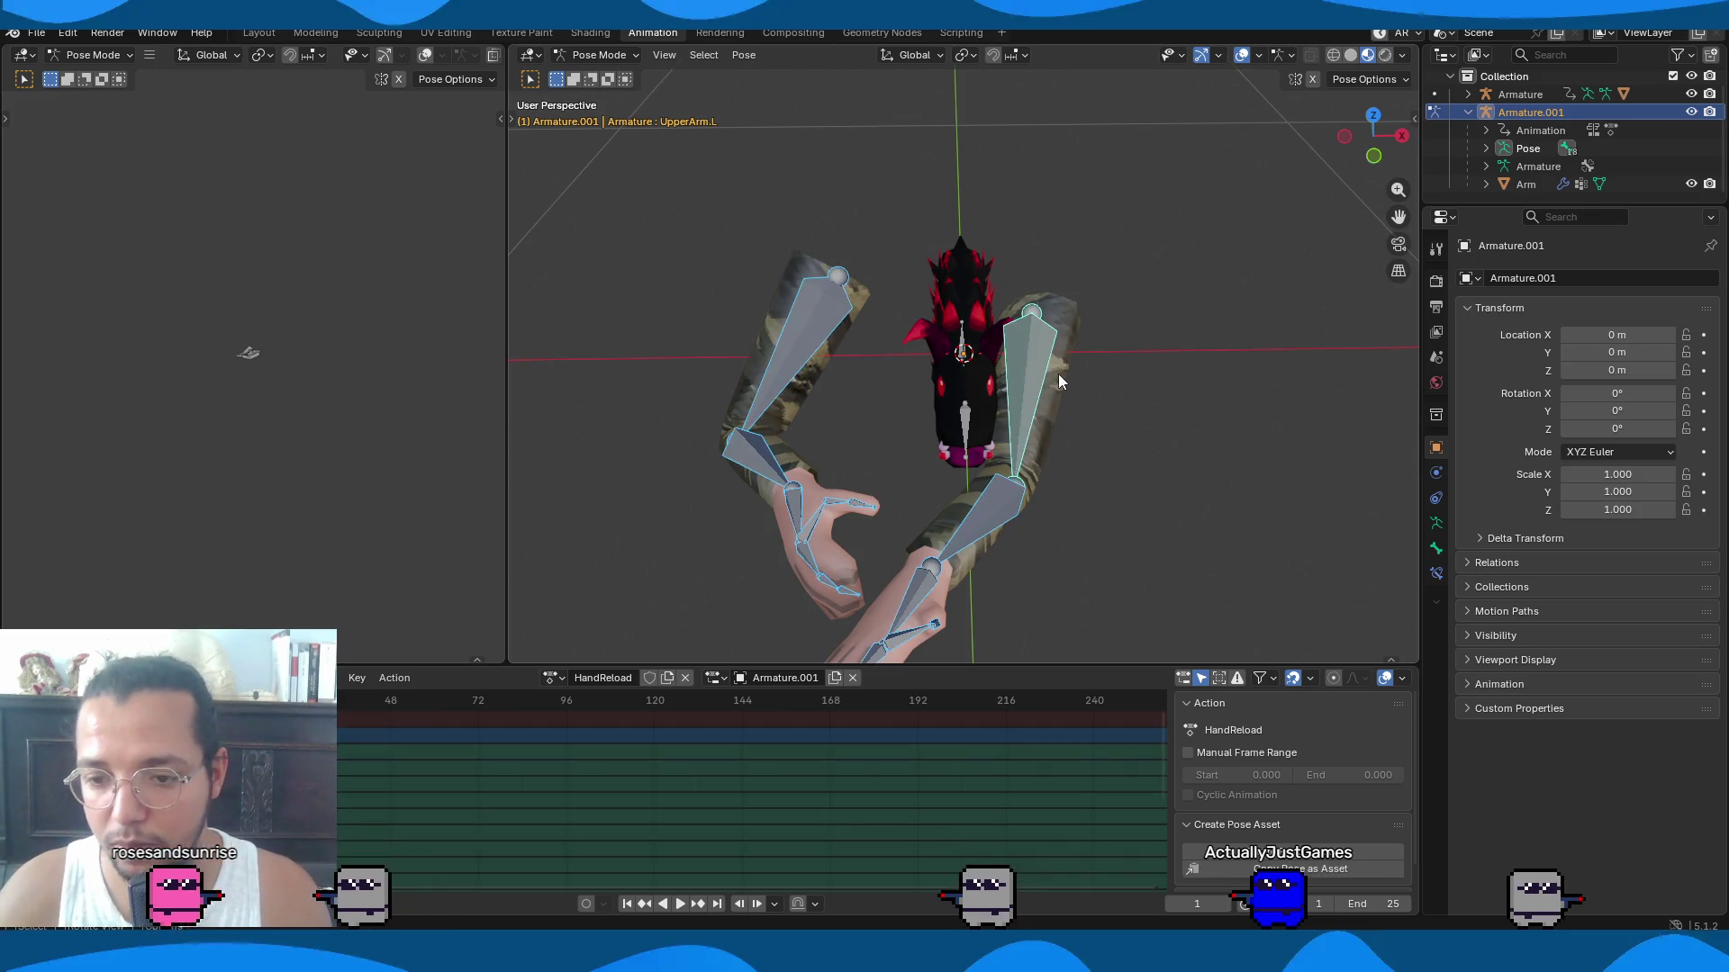
pyautogui.hotkey('alt', 'g')
pyautogui.hotkey('alt', 'r')
pyautogui.moveTo(1057, 375)
pyautogui.mouseDown(button='middle')
pyautogui.moveTo(756, 404)
pyautogui.moveTo(814, 429)
pyautogui.moveTo(956, 421)
pyautogui.mouseUp(button='middle')
pyautogui.hotkey('ctrl', 'Tab')
# Select DragonLord and move it along X to the left hand in top view.
pyautogui.click(988, 369)
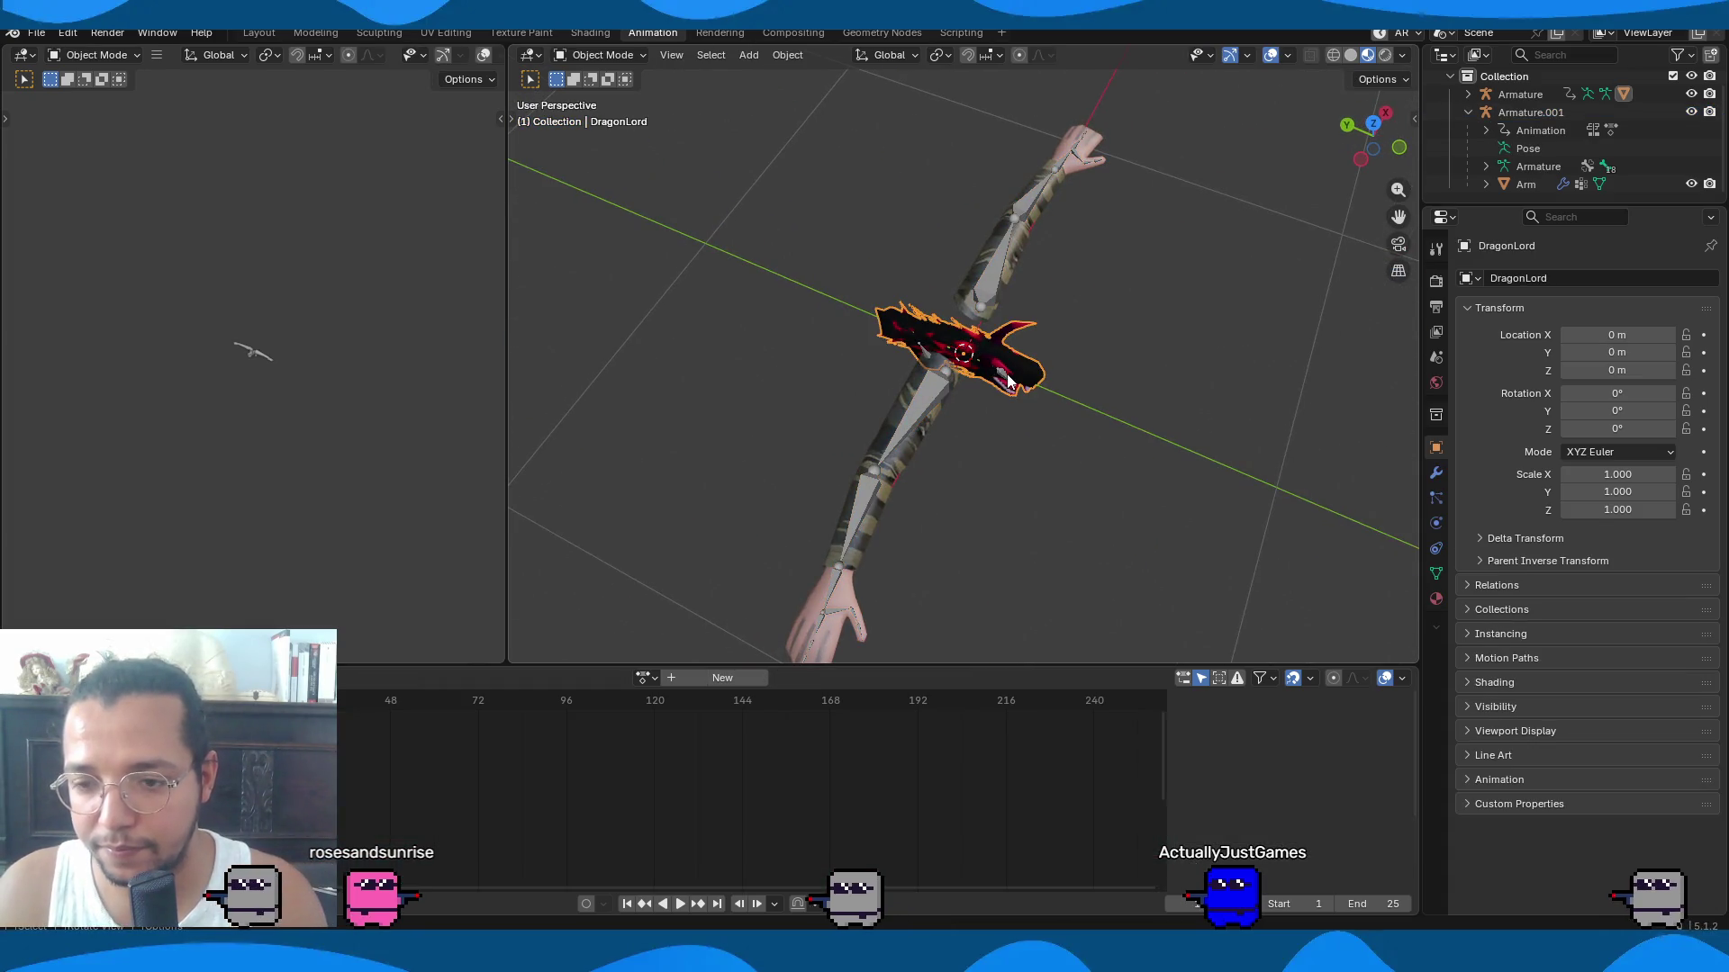
pyautogui.press('KP_7')
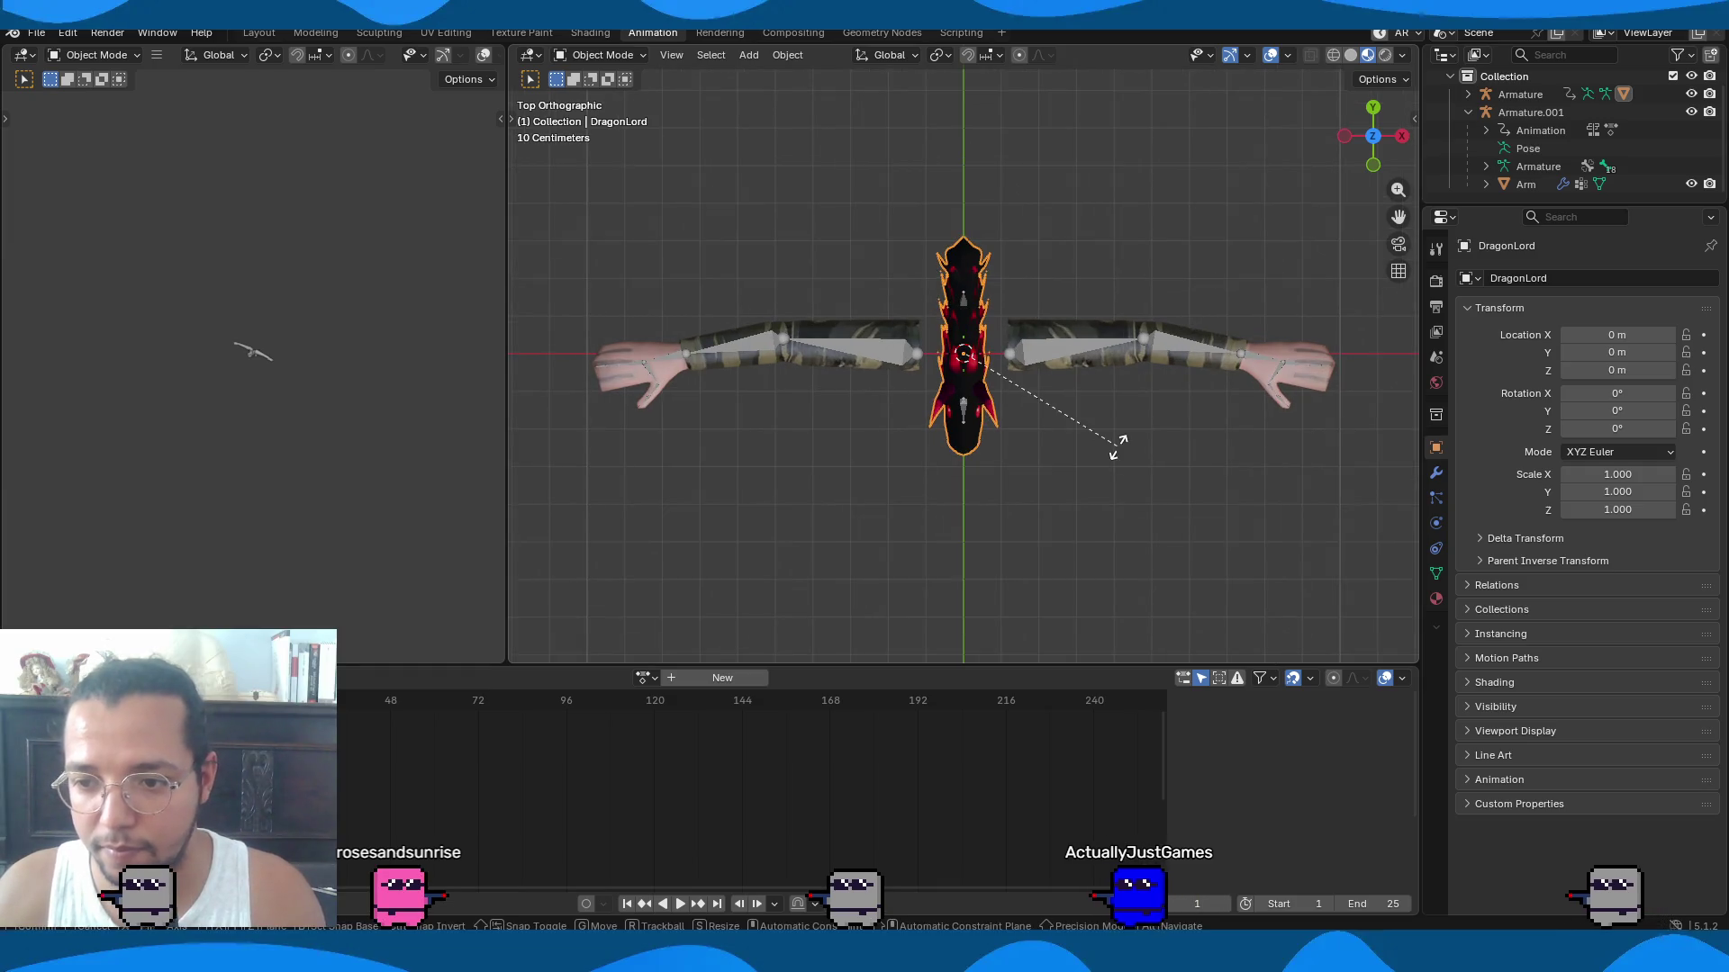
pyautogui.press('r')
pyautogui.press('Escape')
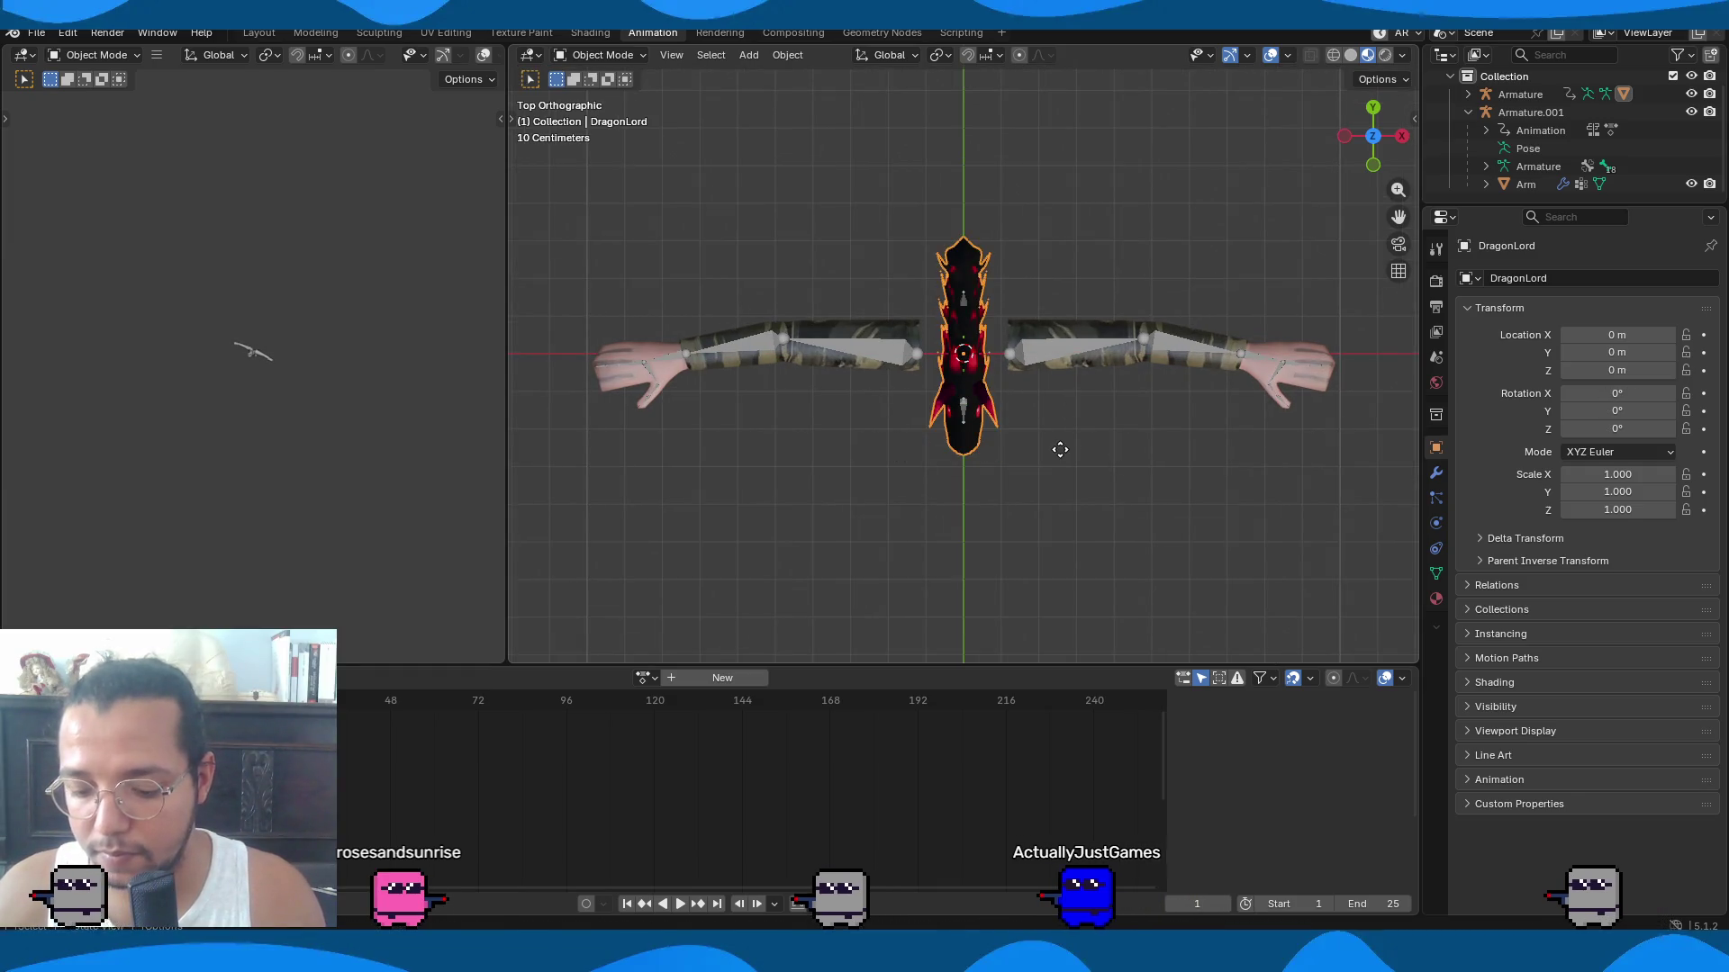
pyautogui.press('g')
pyautogui.press('x')
pyautogui.click(717, 467)
# Rotate the DragonLord gun 90° about Y and 90° about Z.
pyautogui.press('r')
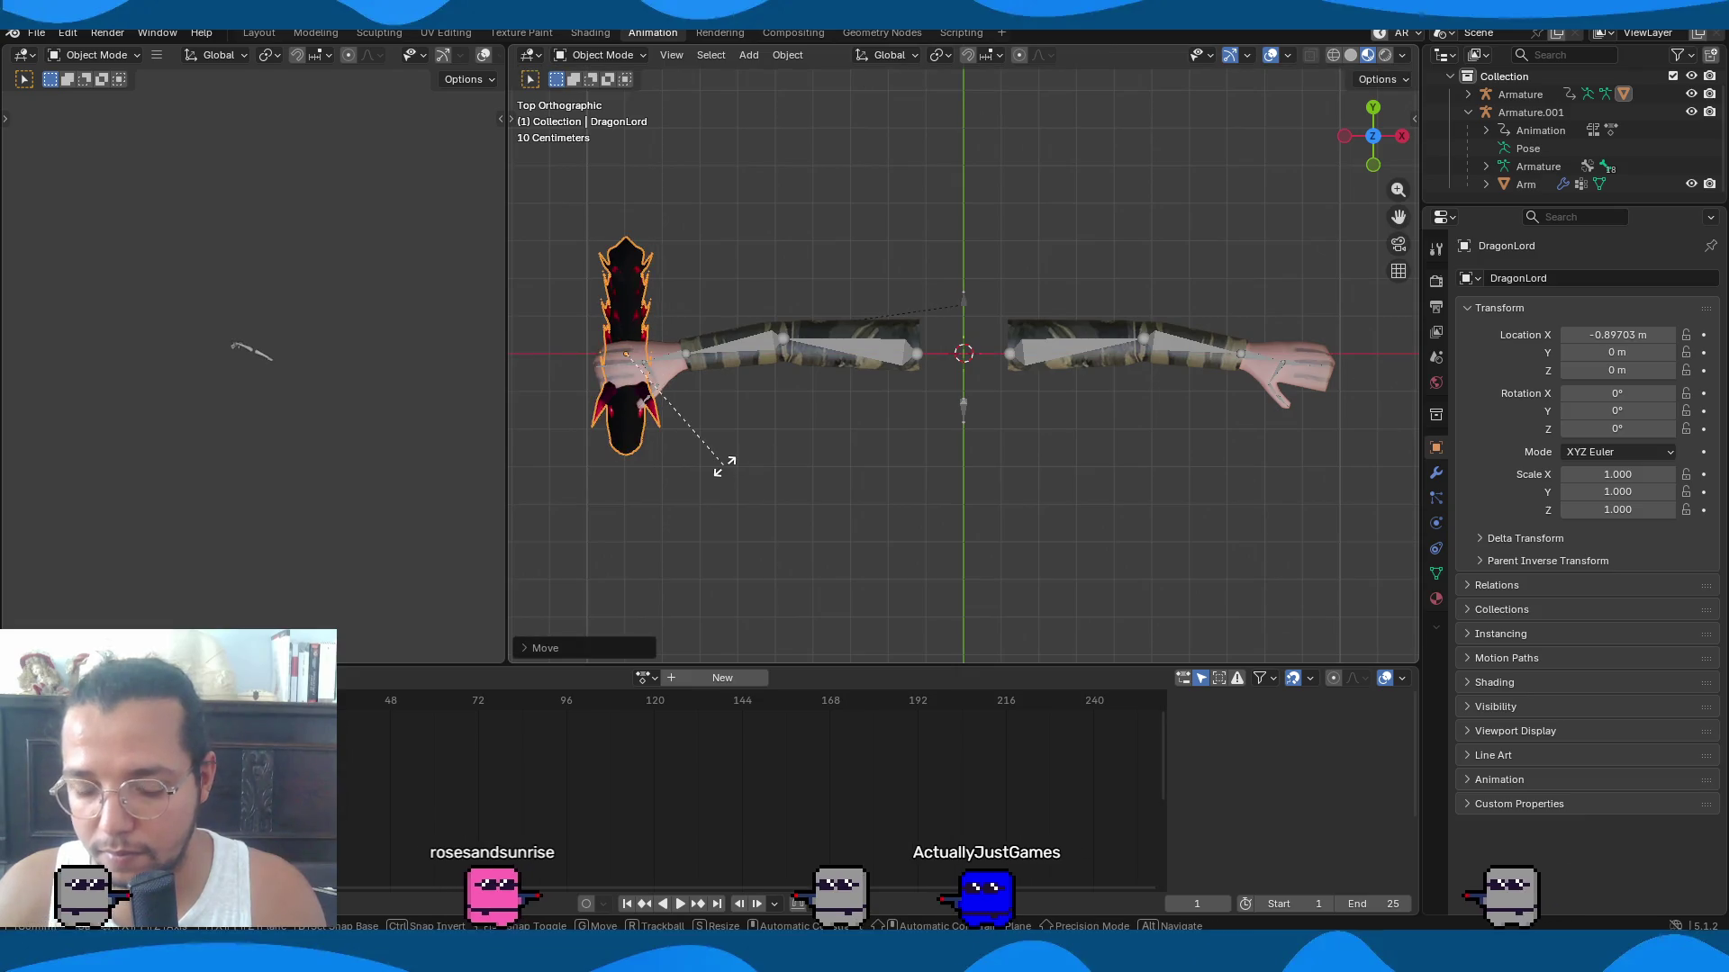
pyautogui.press('y')
pyautogui.press('9')
pyautogui.press('0')
pyautogui.press('Return')
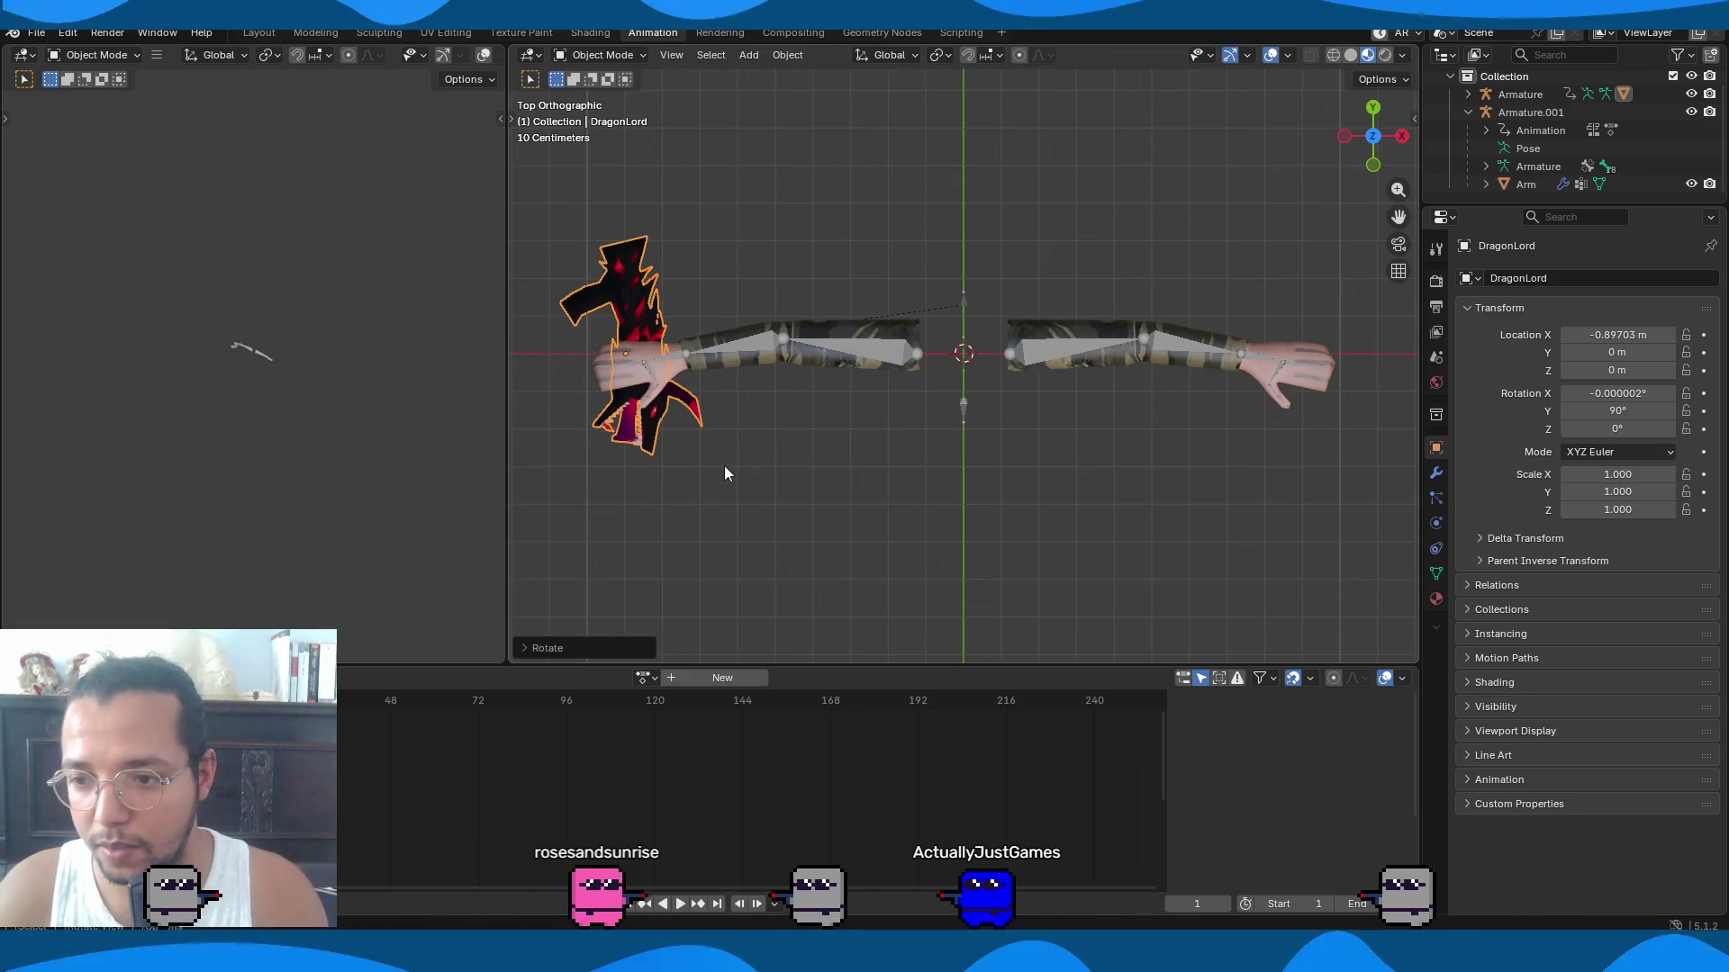
pyautogui.press('r')
pyautogui.press('z')
pyautogui.press('9')
pyautogui.press('0')
pyautogui.press('Return')
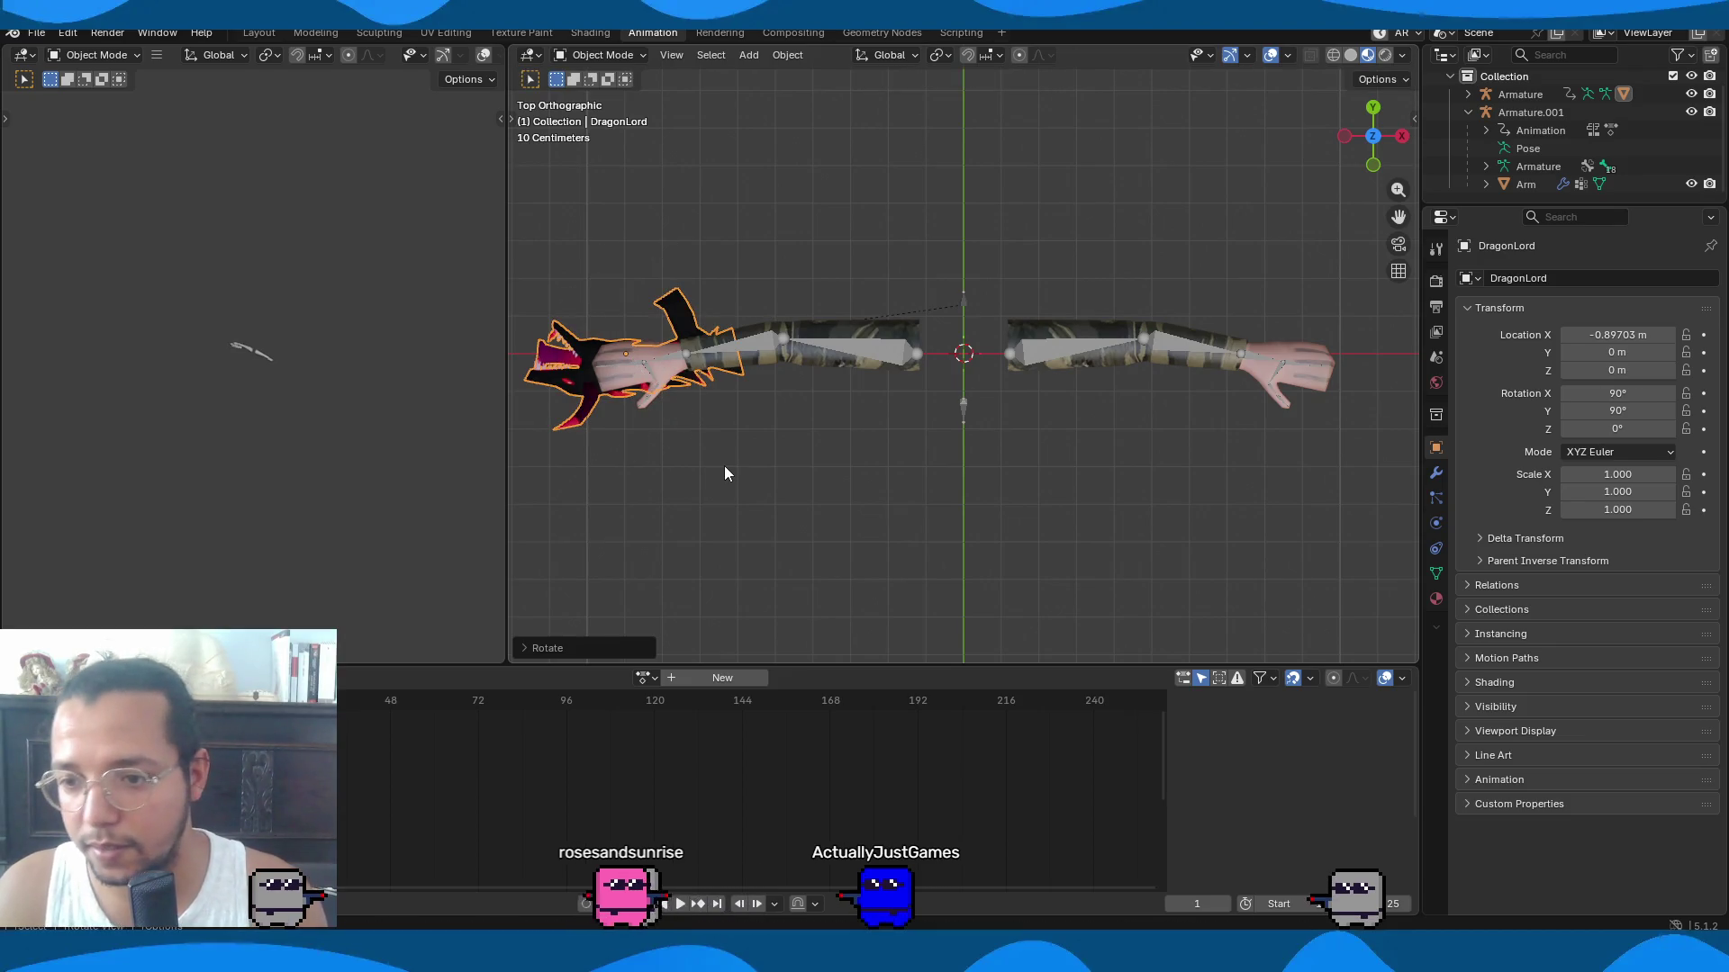
# Move the gun against the left hand and check the placement from the front.
pyautogui.scroll(3, 792, 445)
pyautogui.keyDown('shift'); pyautogui.moveTo(765, 447); pyautogui.dragTo(1100, 345, button='middle'); pyautogui.keyUp('shift')
pyautogui.press('g')
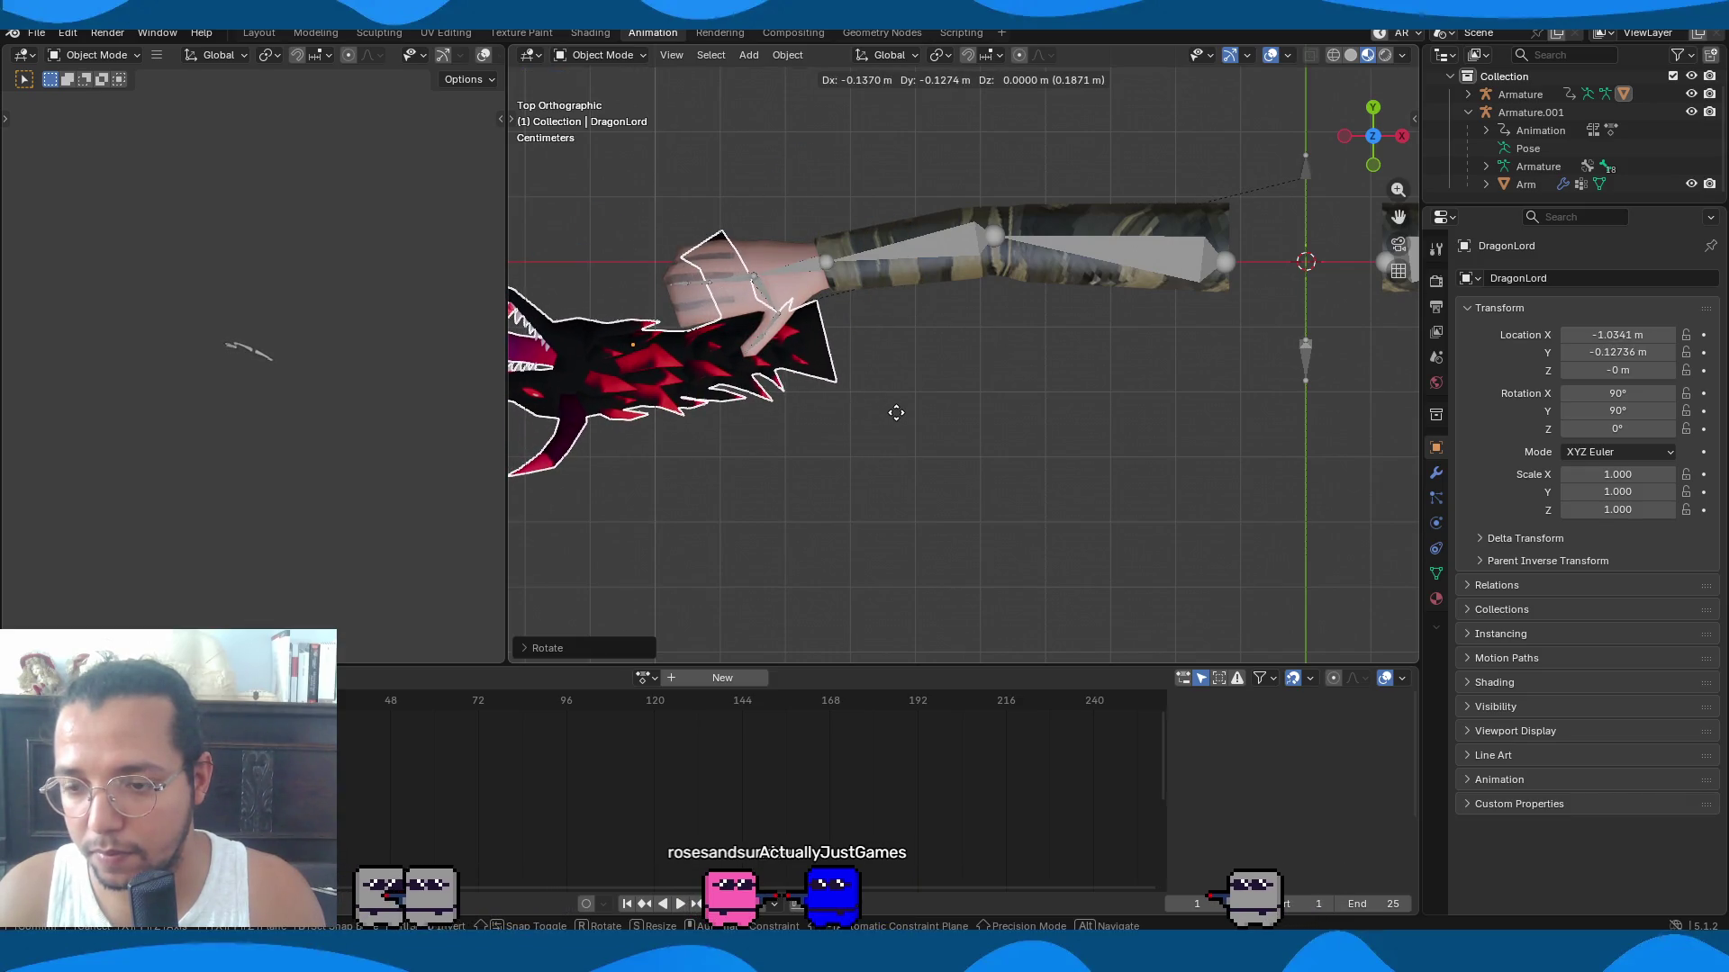
pyautogui.click(896, 412)
pyautogui.moveTo(874, 385)
pyautogui.mouseDown(button='middle')
pyautogui.moveTo(1064, 252)
pyautogui.moveTo(1035, 222)
pyautogui.moveTo(1078, 235)
pyautogui.moveTo(1043, 258)
pyautogui.mouseUp(button='middle')
pyautogui.press('KP_1')
# Clear the gun's rotation and location, then select the Armature.001 arms rig.
pyautogui.press('g')
pyautogui.press('z')
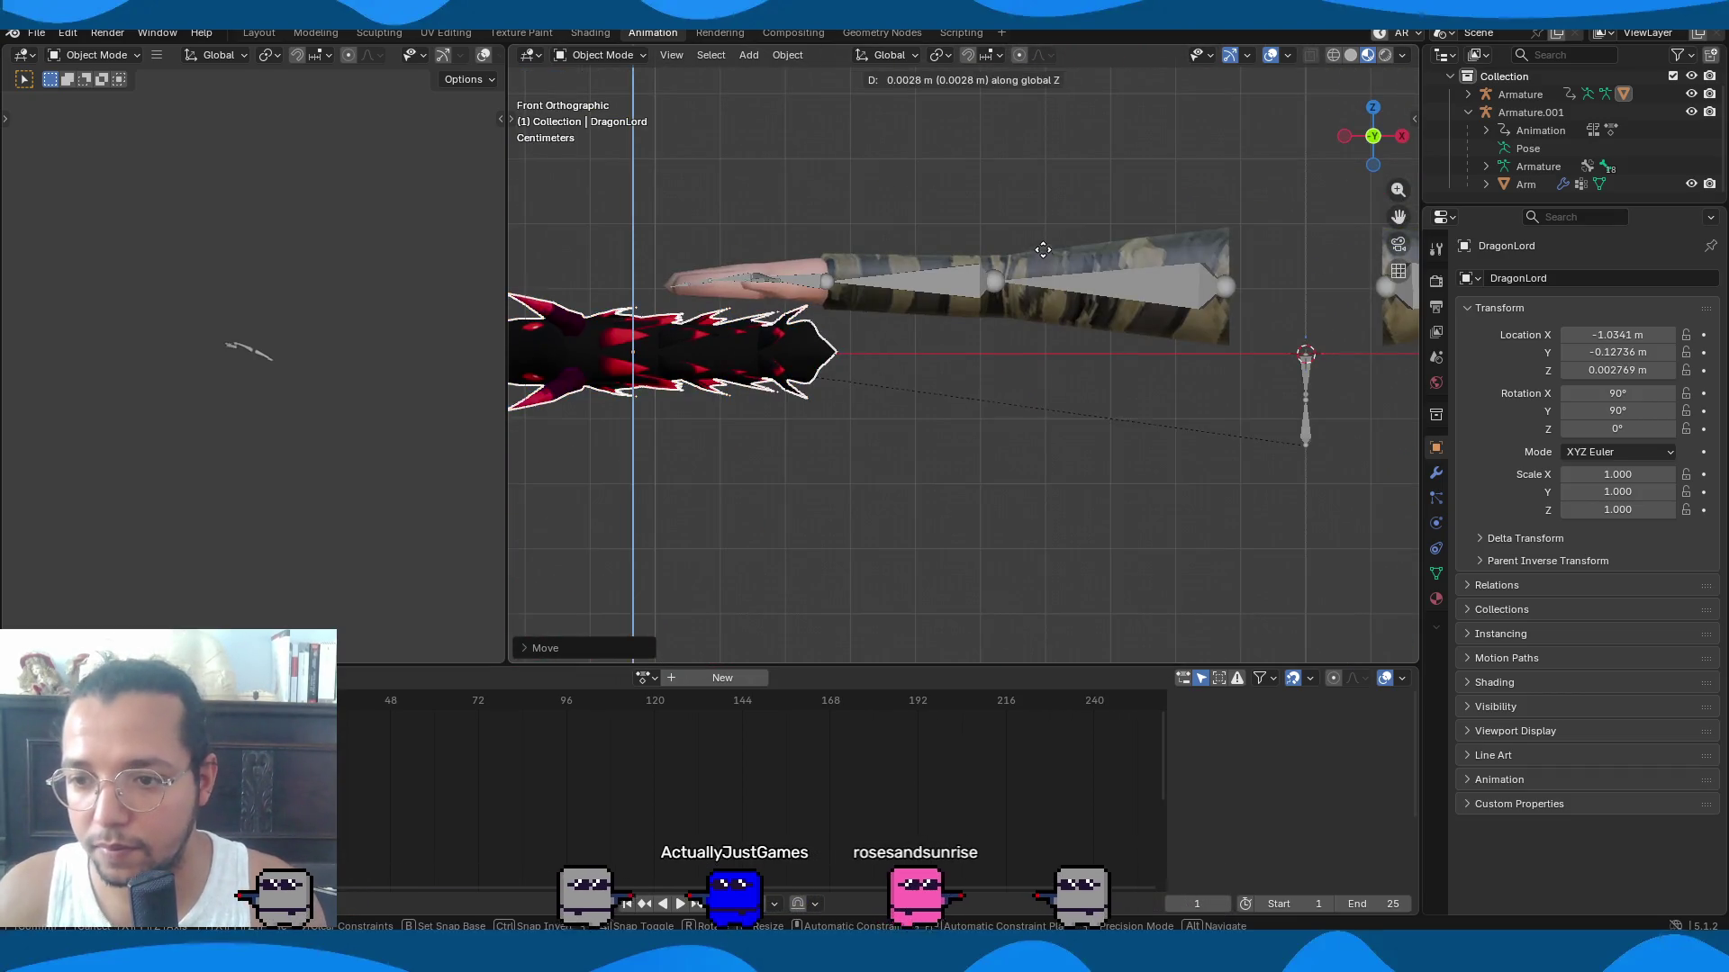
pyautogui.press('Escape')
pyautogui.moveTo(905, 185); pyautogui.dragTo(964, 325, button='middle')
pyautogui.hotkey('alt', 'r')
pyautogui.hotkey('alt', 'g')
pyautogui.click(1117, 348)
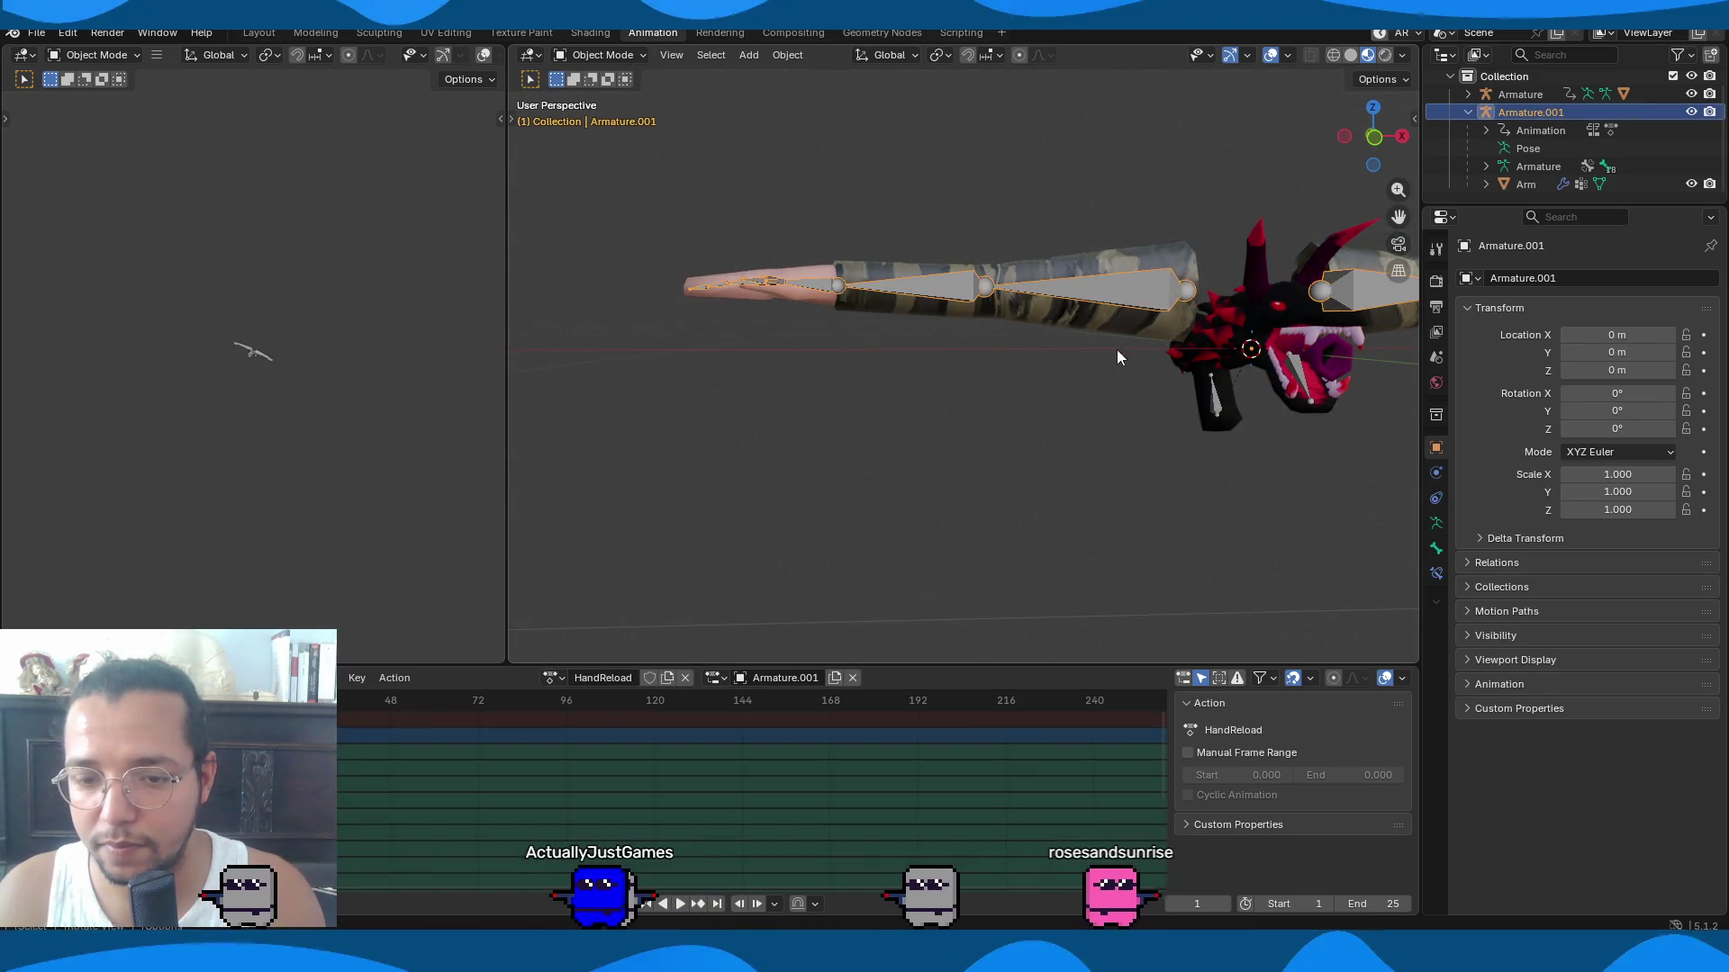
# Select the dragon gun armature and slide it along X in top view.
pyautogui.moveTo(1116, 348); pyautogui.dragTo(1046, 439, button='middle')
pyautogui.click(1294, 445)
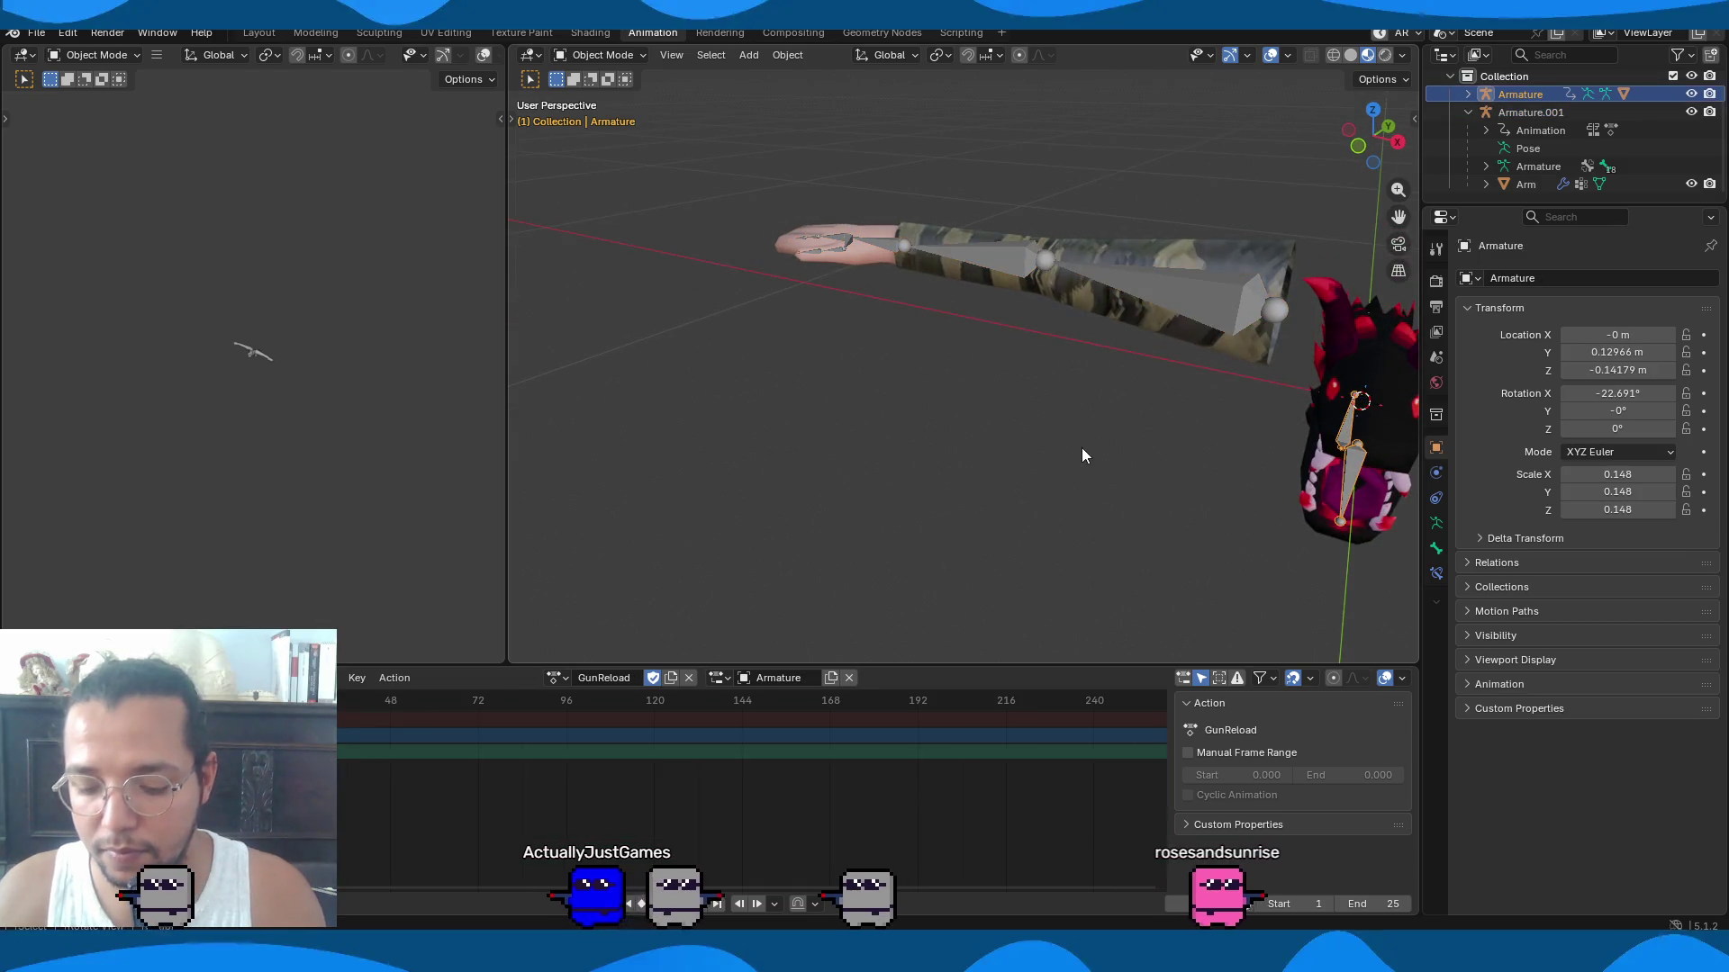
pyautogui.press('KP_3')
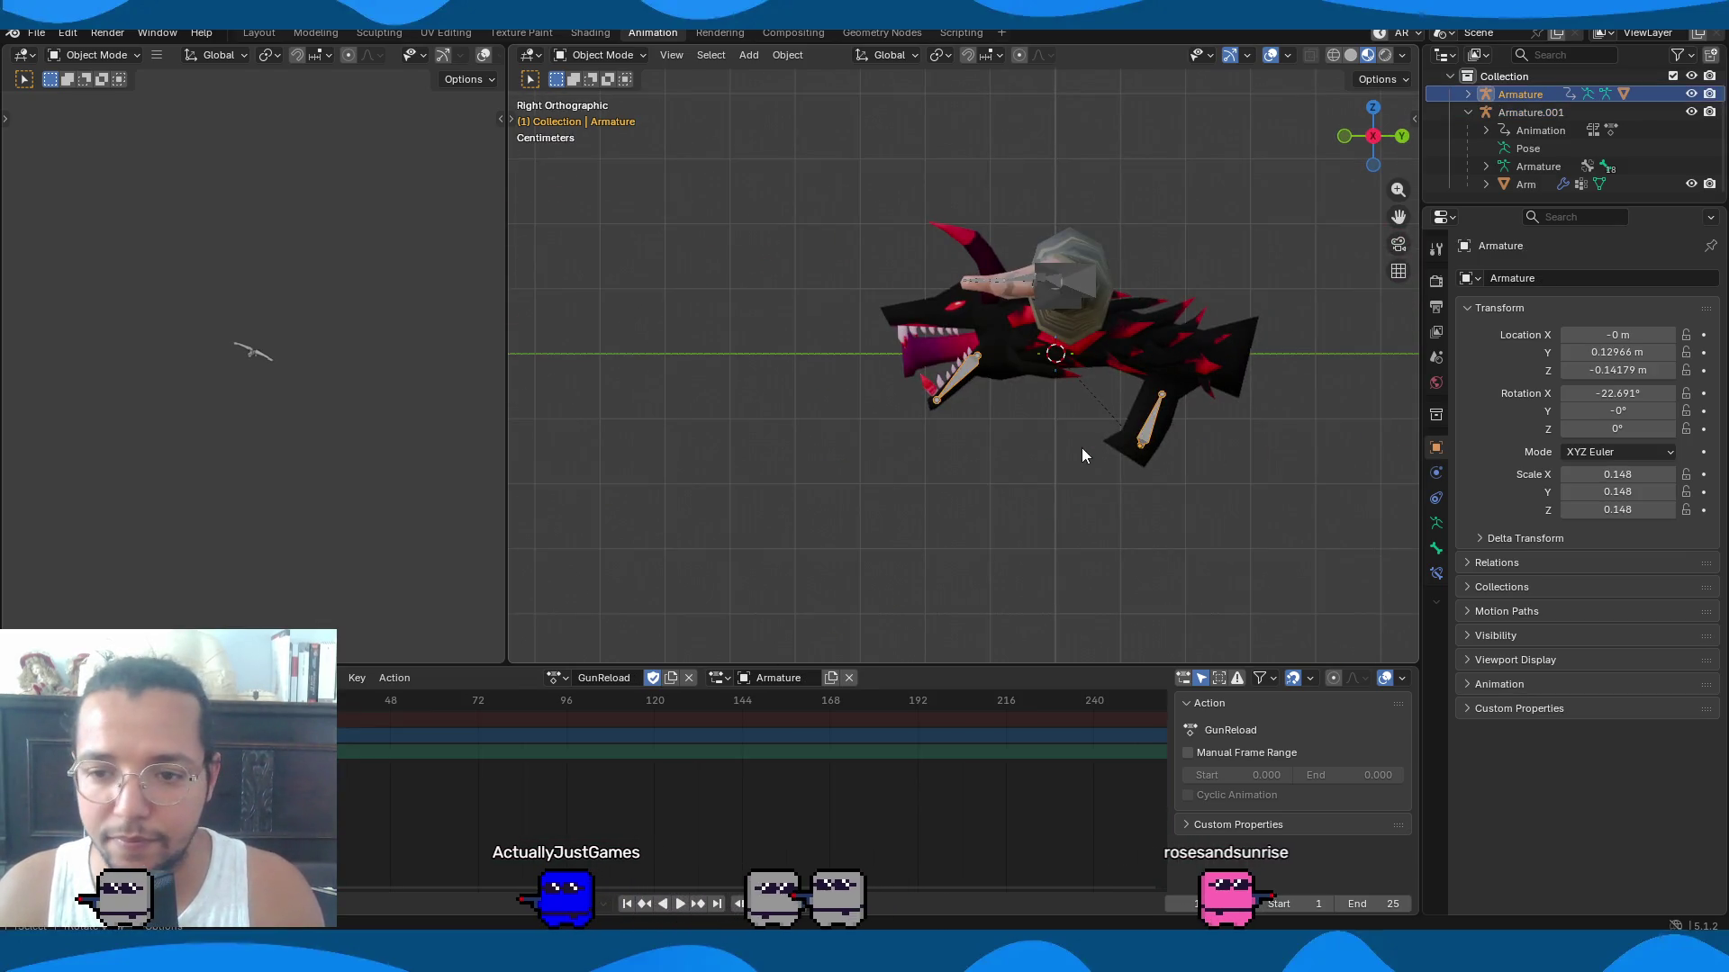
pyautogui.press('KP_7')
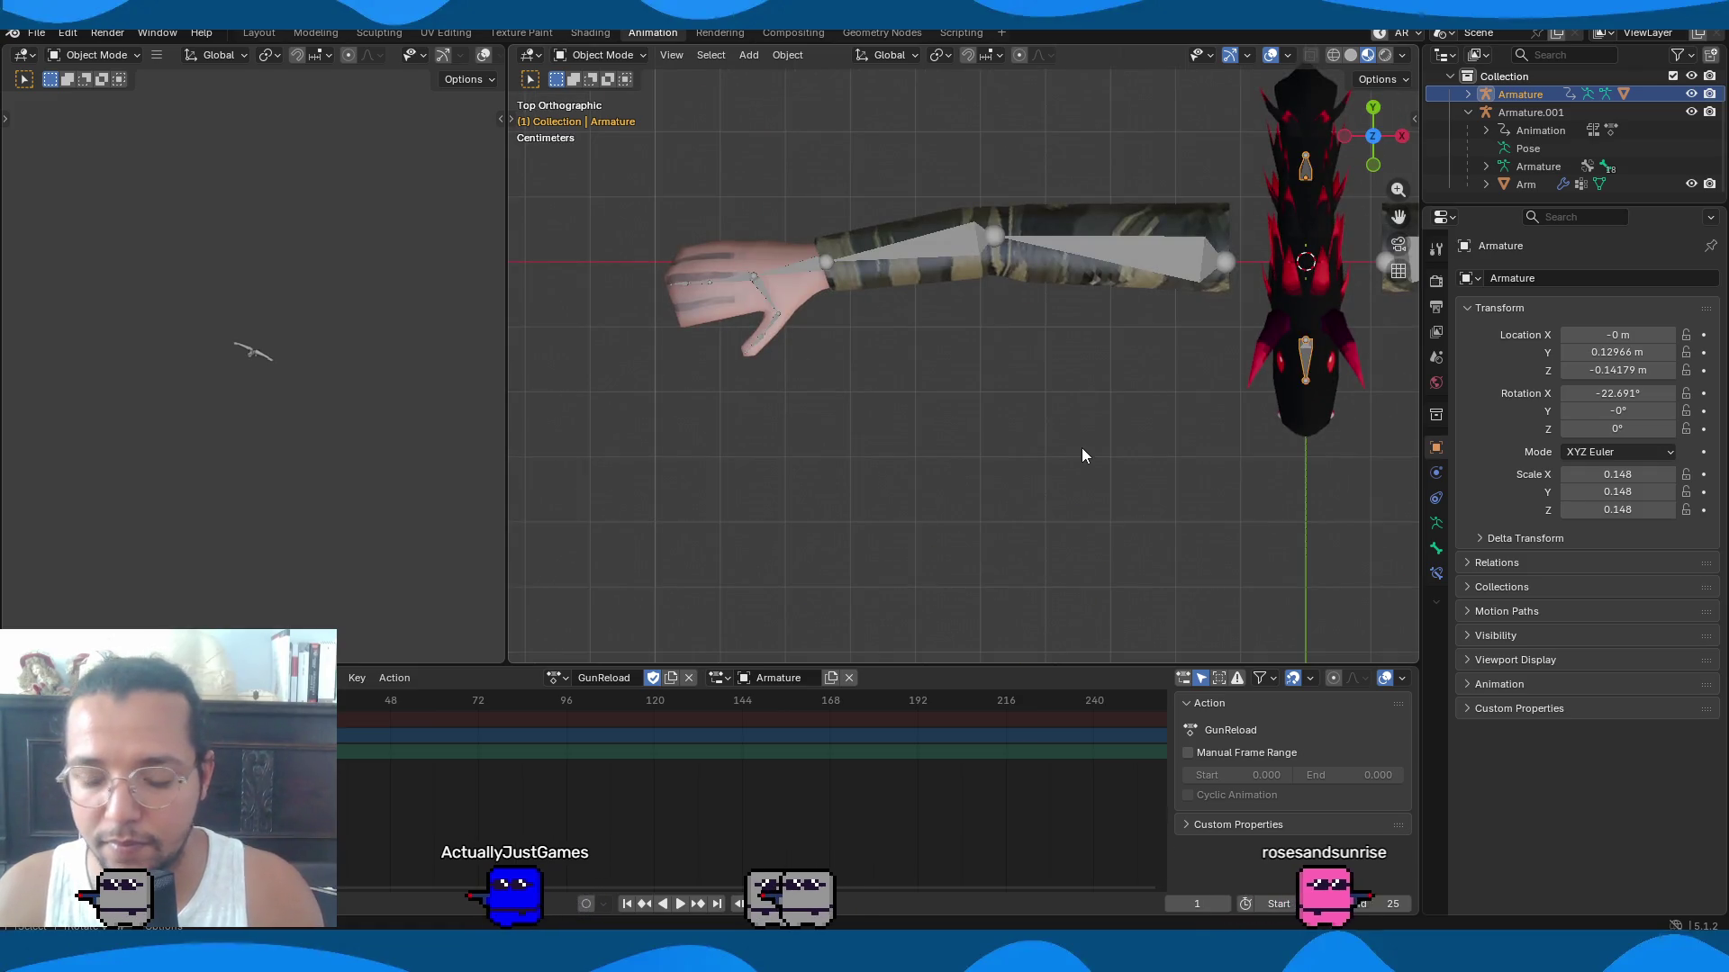
pyautogui.press('g')
pyautogui.press('x')
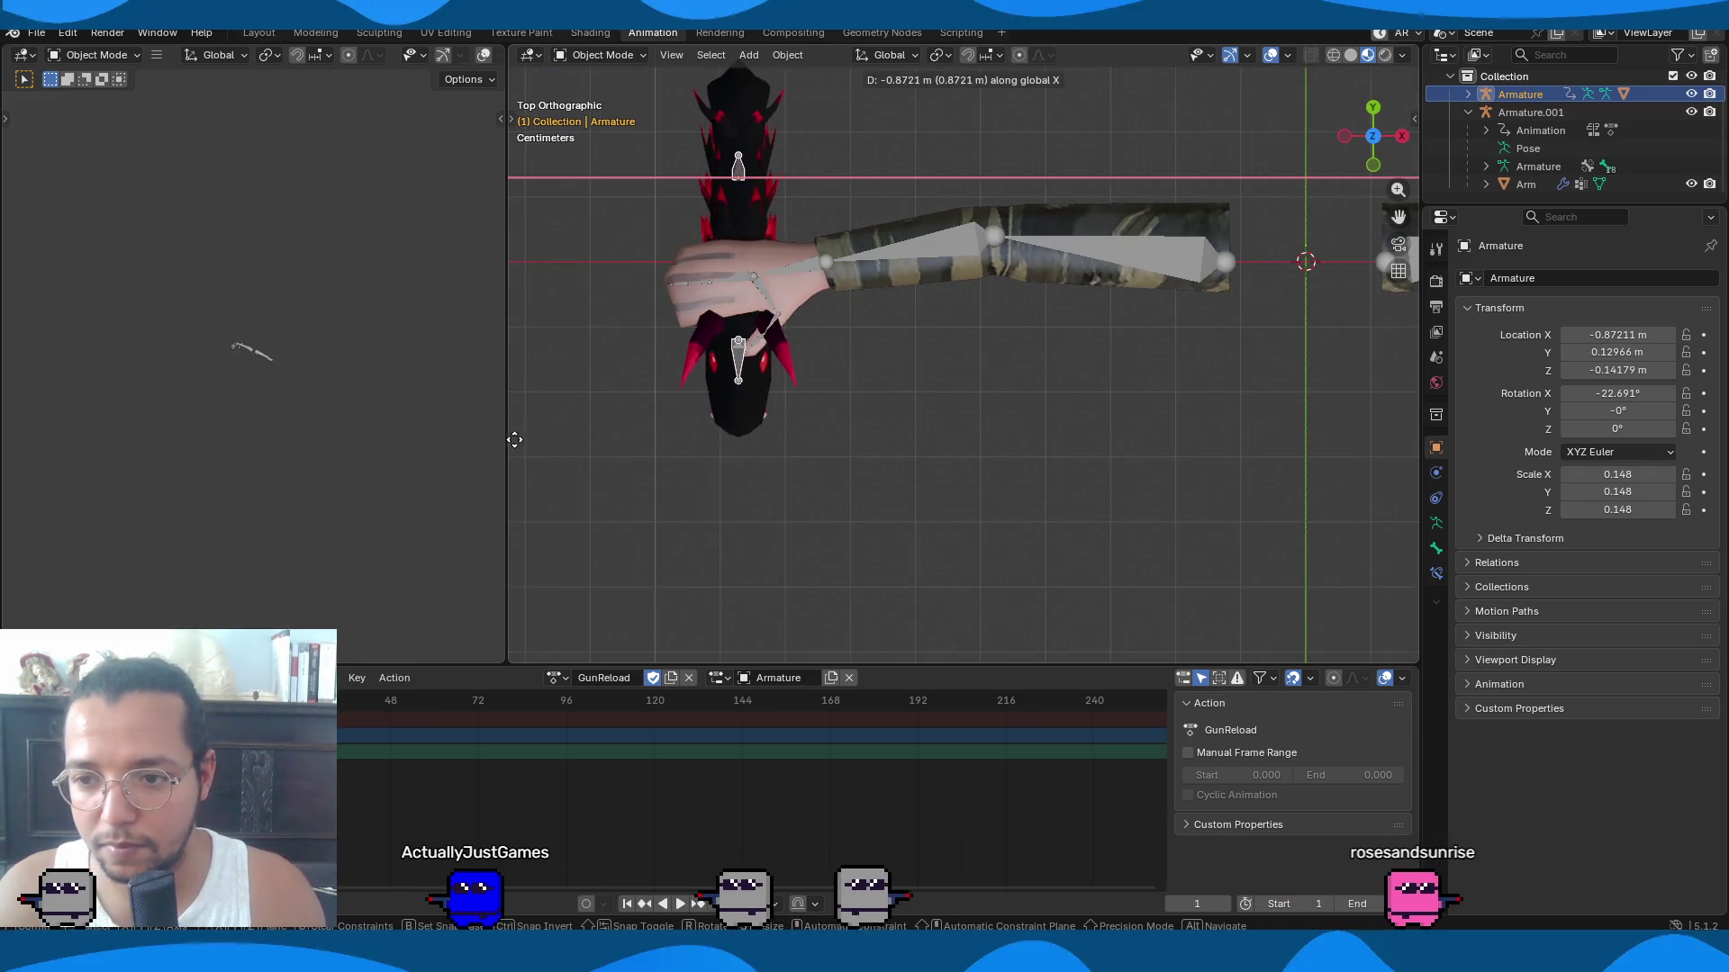
pyautogui.click(514, 440)
# Rotate the gun 90° on Y and -90° on Z, then place it under the hand.
pyautogui.write('ry90')
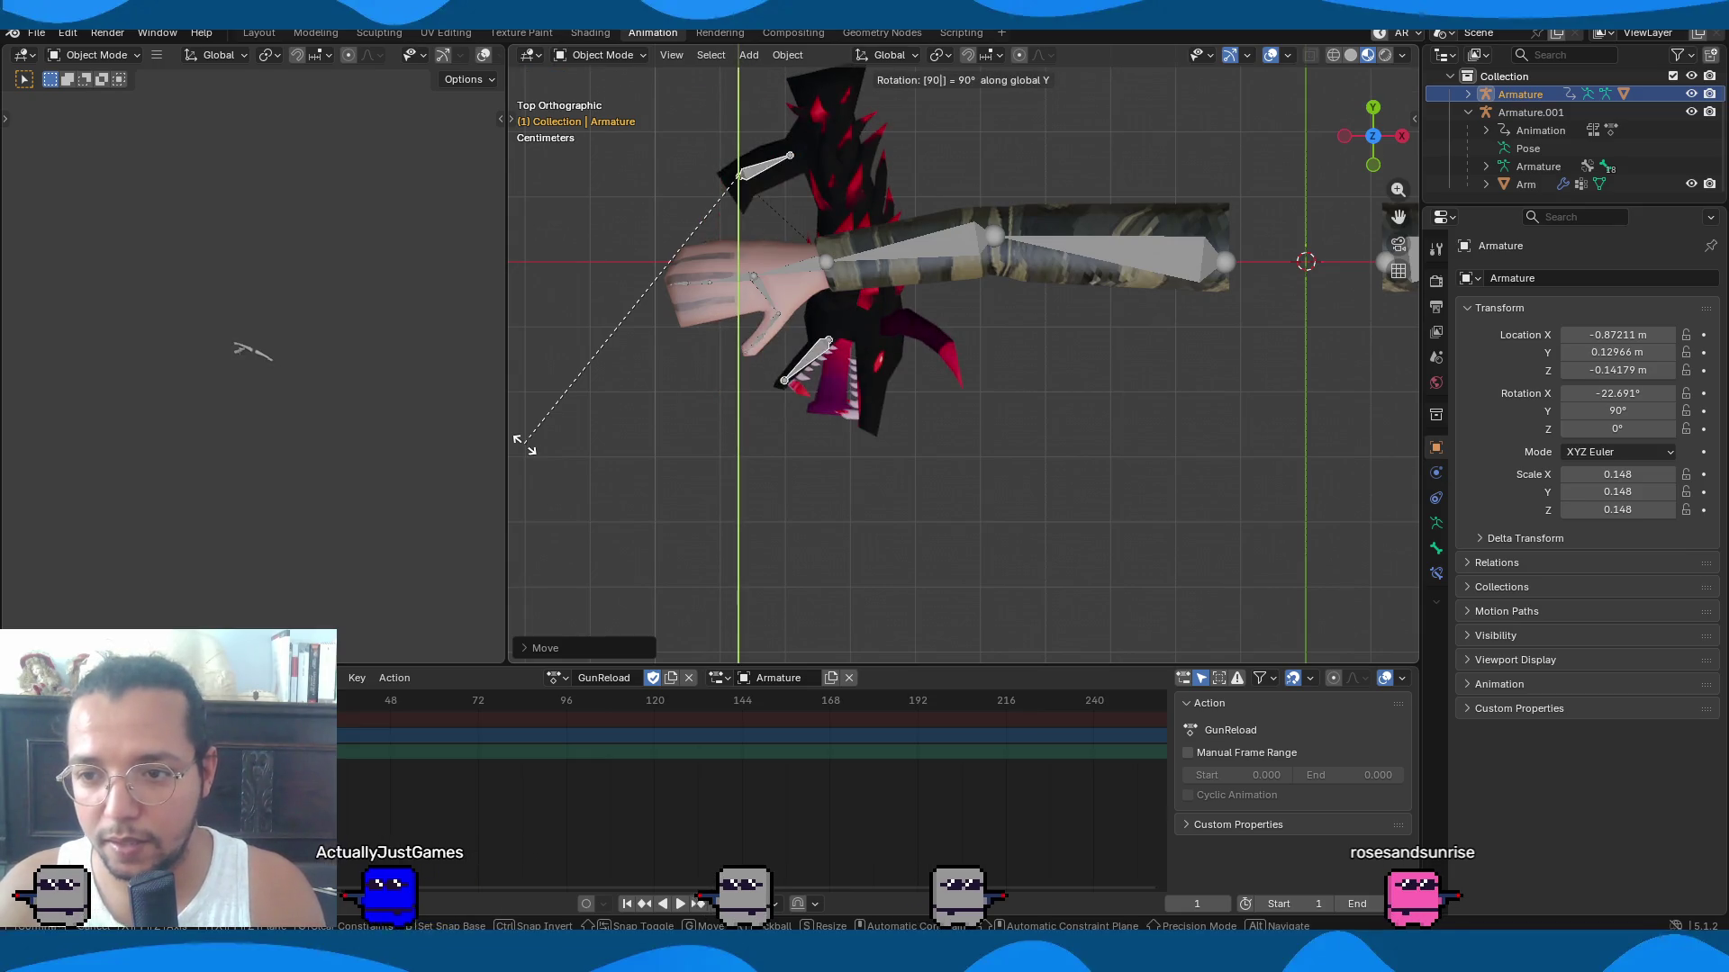
pyautogui.press('Return')
pyautogui.write('rz-90')
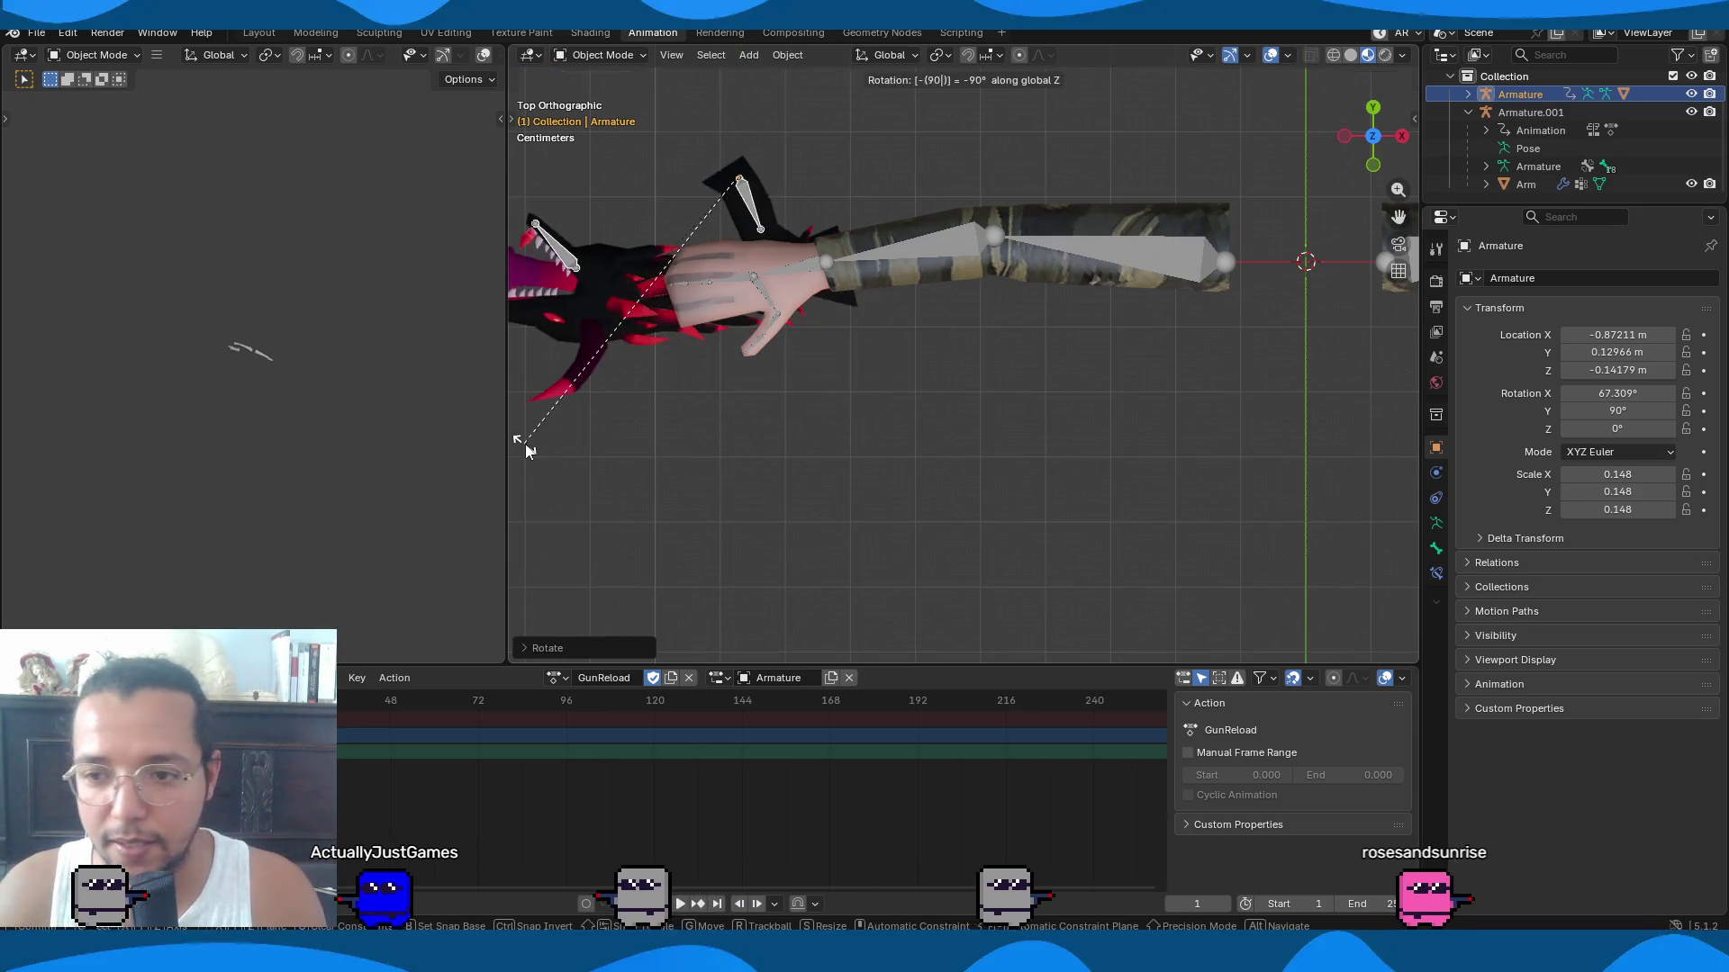
pyautogui.press('Return')
pyautogui.press('g')
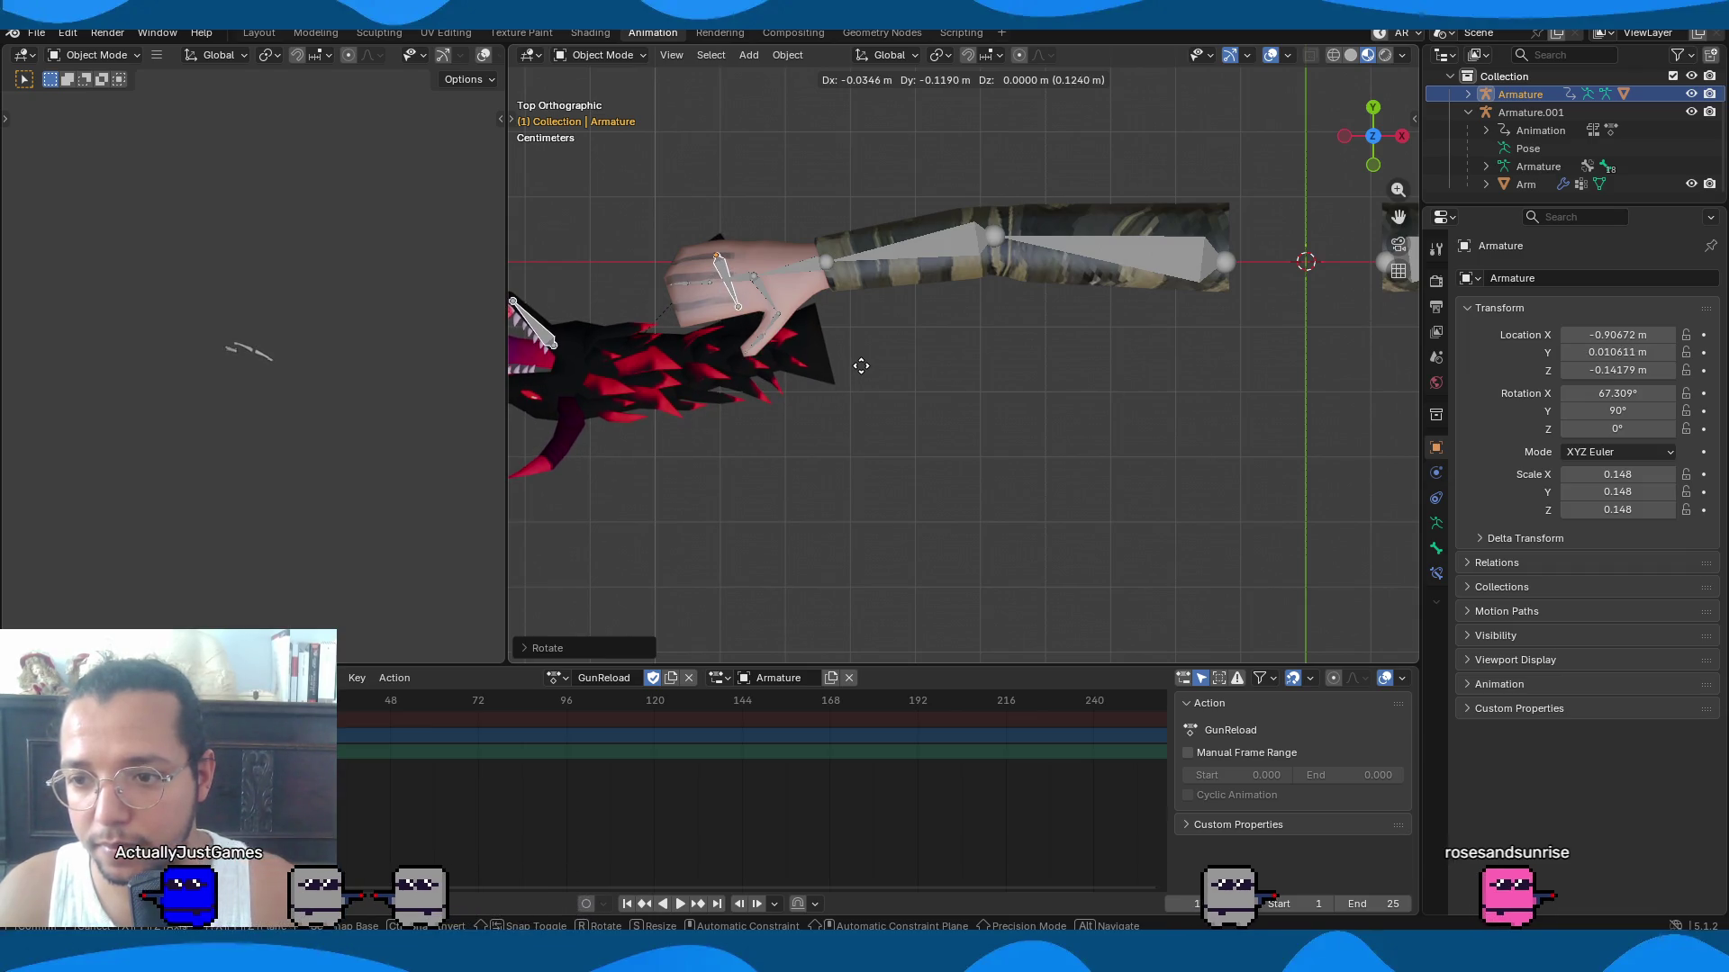
pyautogui.click(861, 373)
# Adjust the gun's height along Z in Right and Front views to hand level.
pyautogui.press('KP_3')
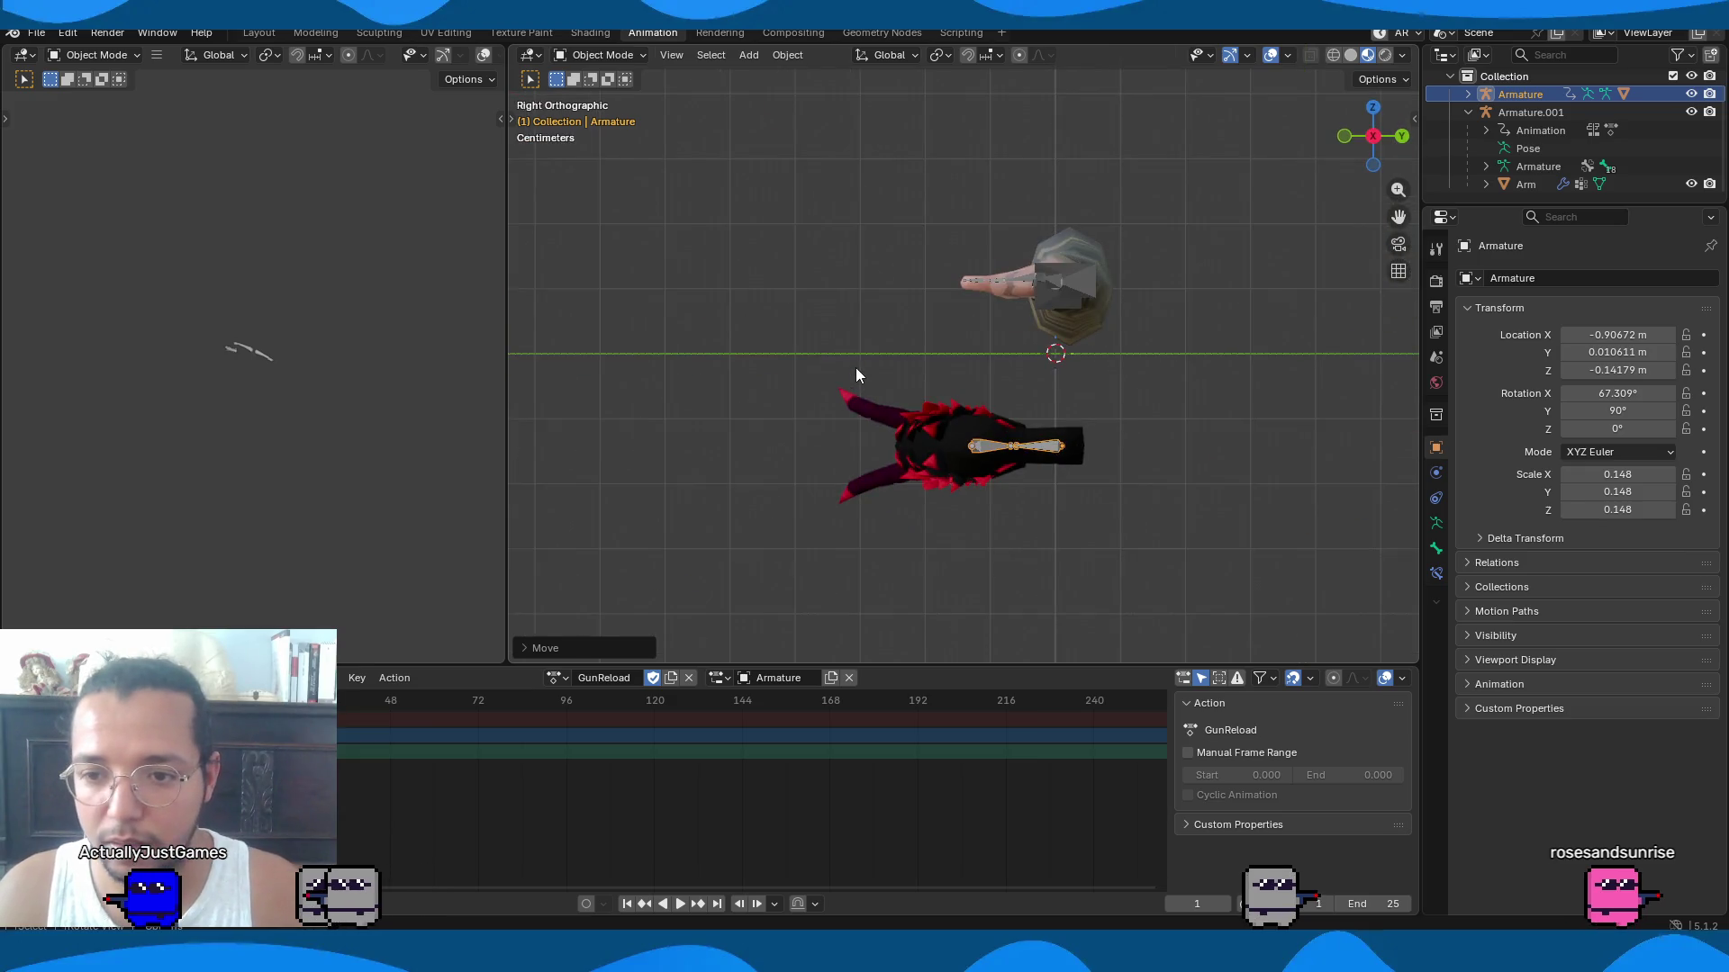
pyautogui.press('g')
pyautogui.press('z')
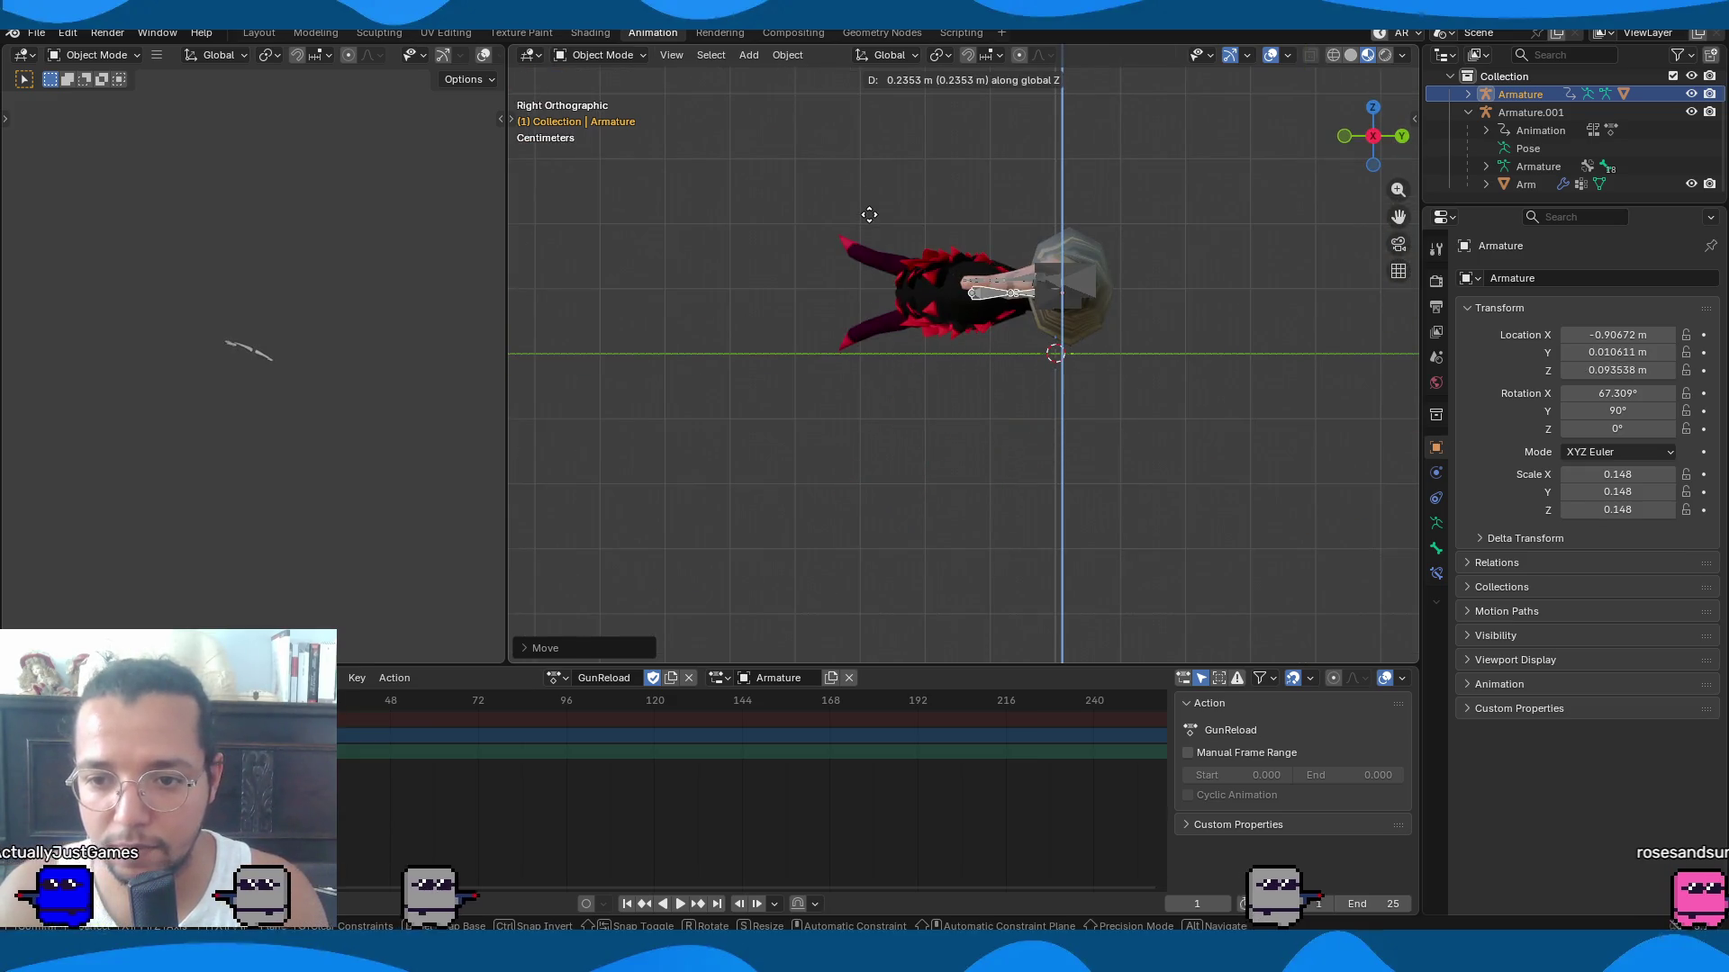
pyautogui.click(868, 218)
pyautogui.press('KP_1')
pyautogui.press('g')
pyautogui.press('z')
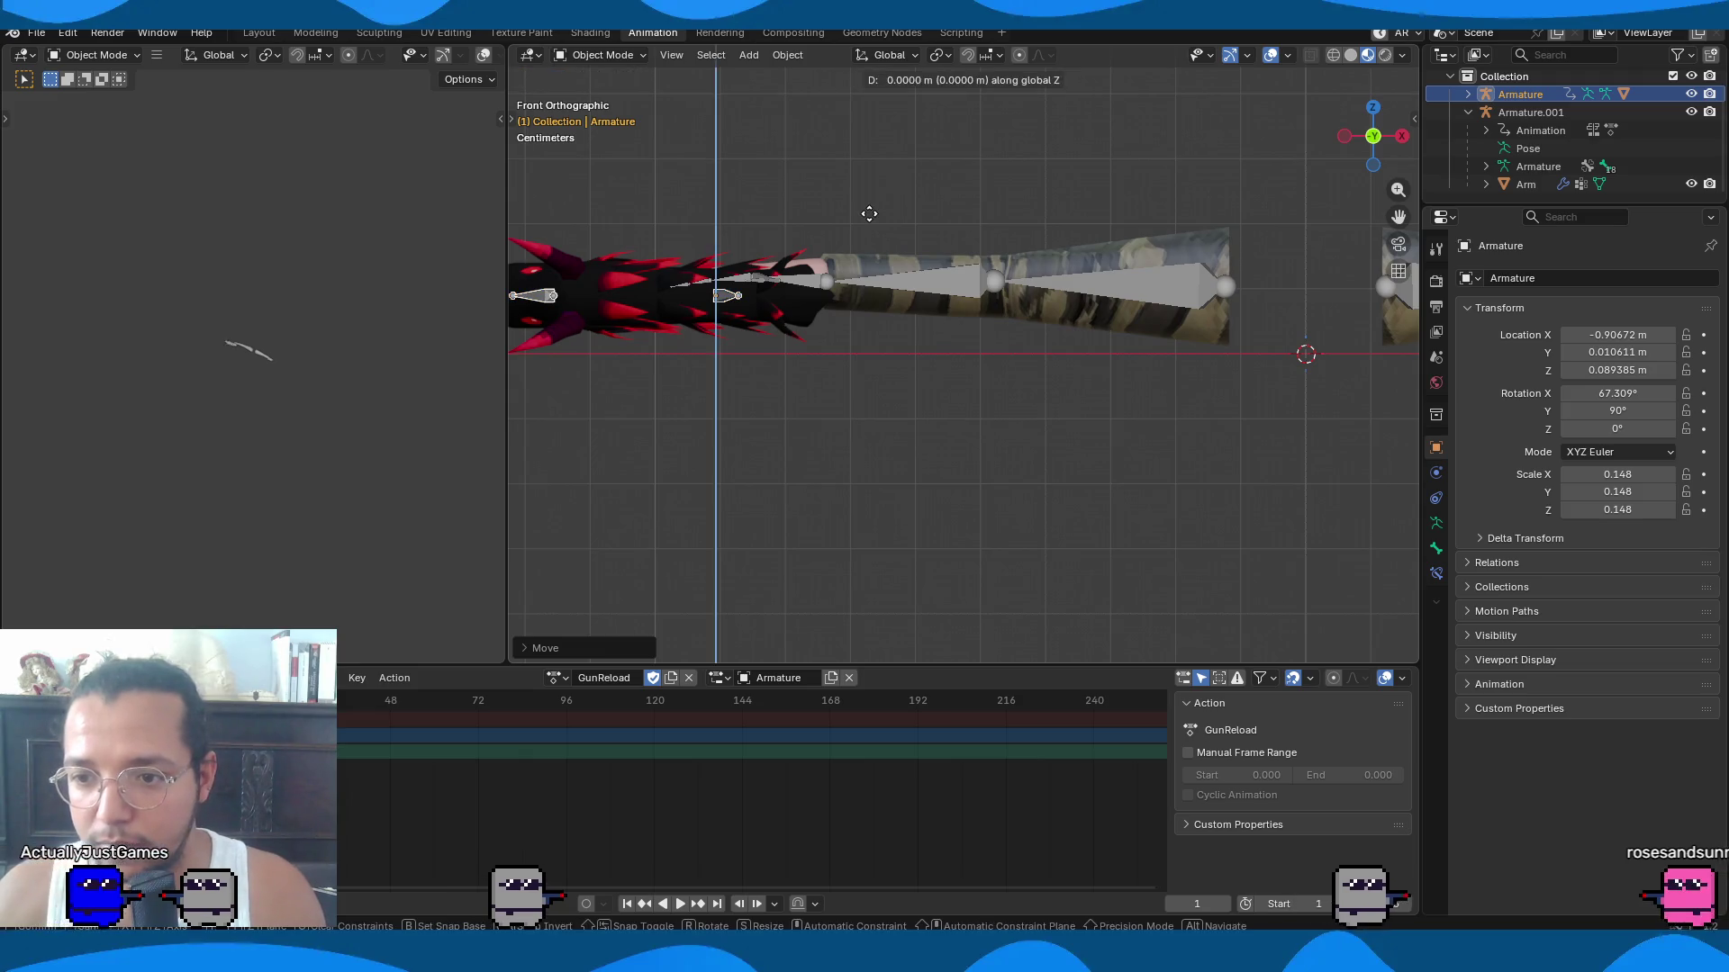
pyautogui.click(869, 229)
# Switch the left viewport to Material Preview and orbit around the arm and gun.
pyautogui.scroll(5, 230, 360)
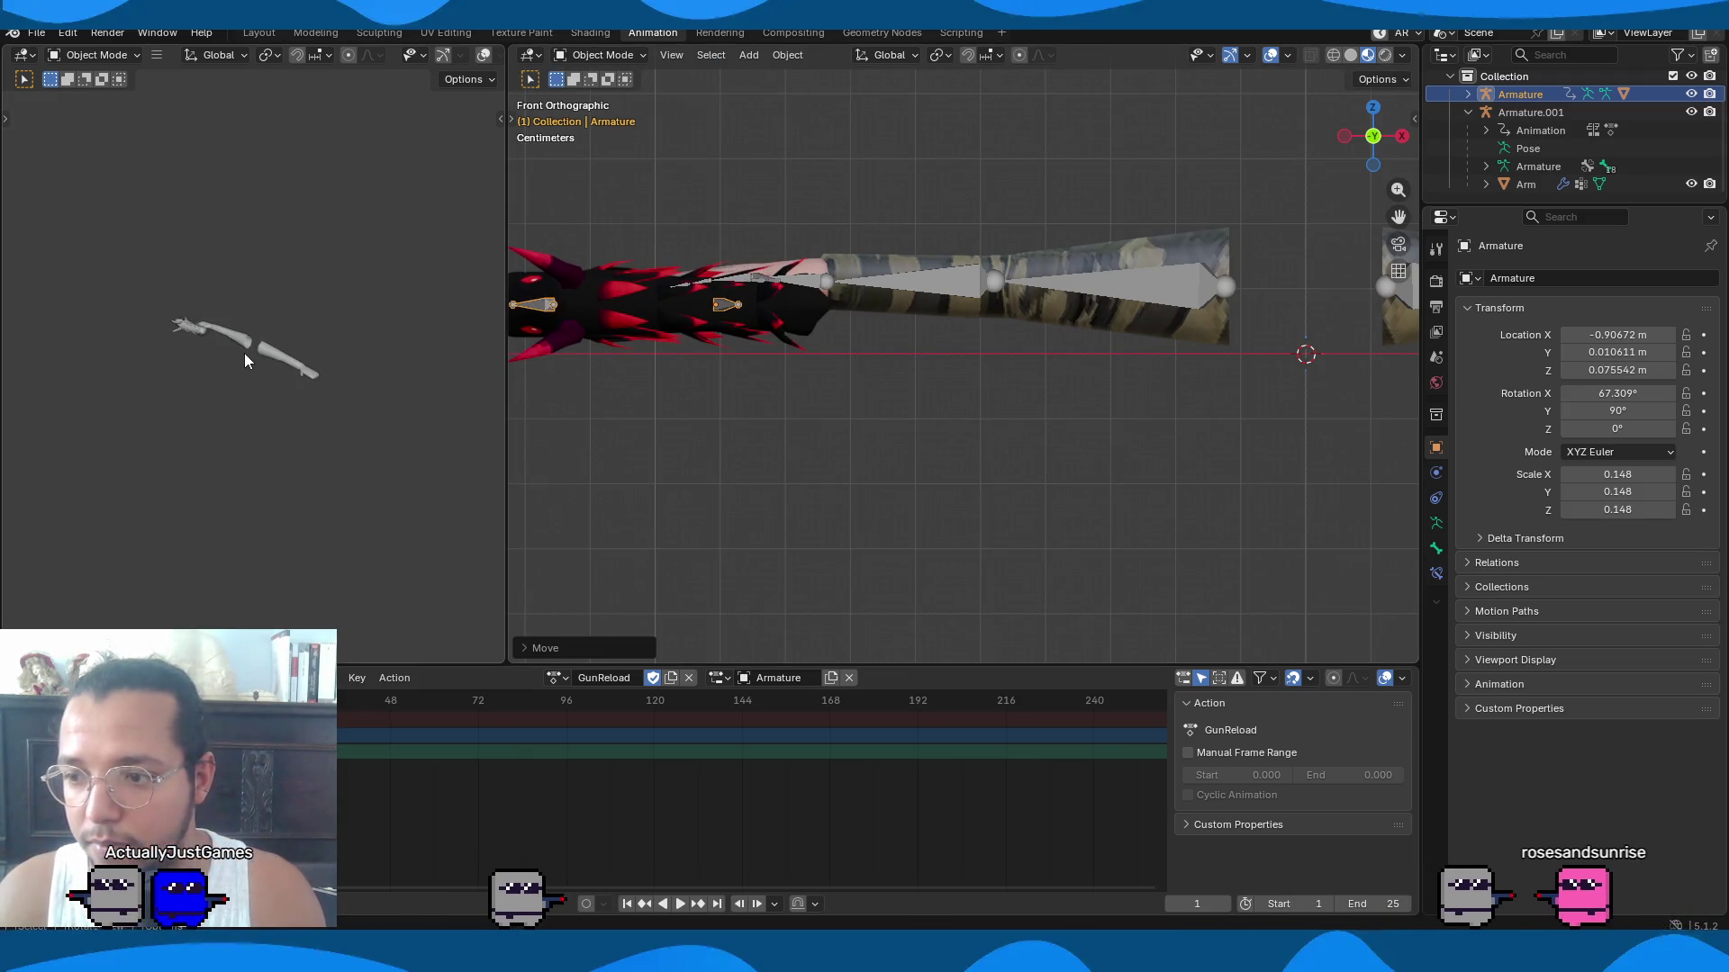
pyautogui.hscroll(3, 425, 57)
pyautogui.click(455, 55)
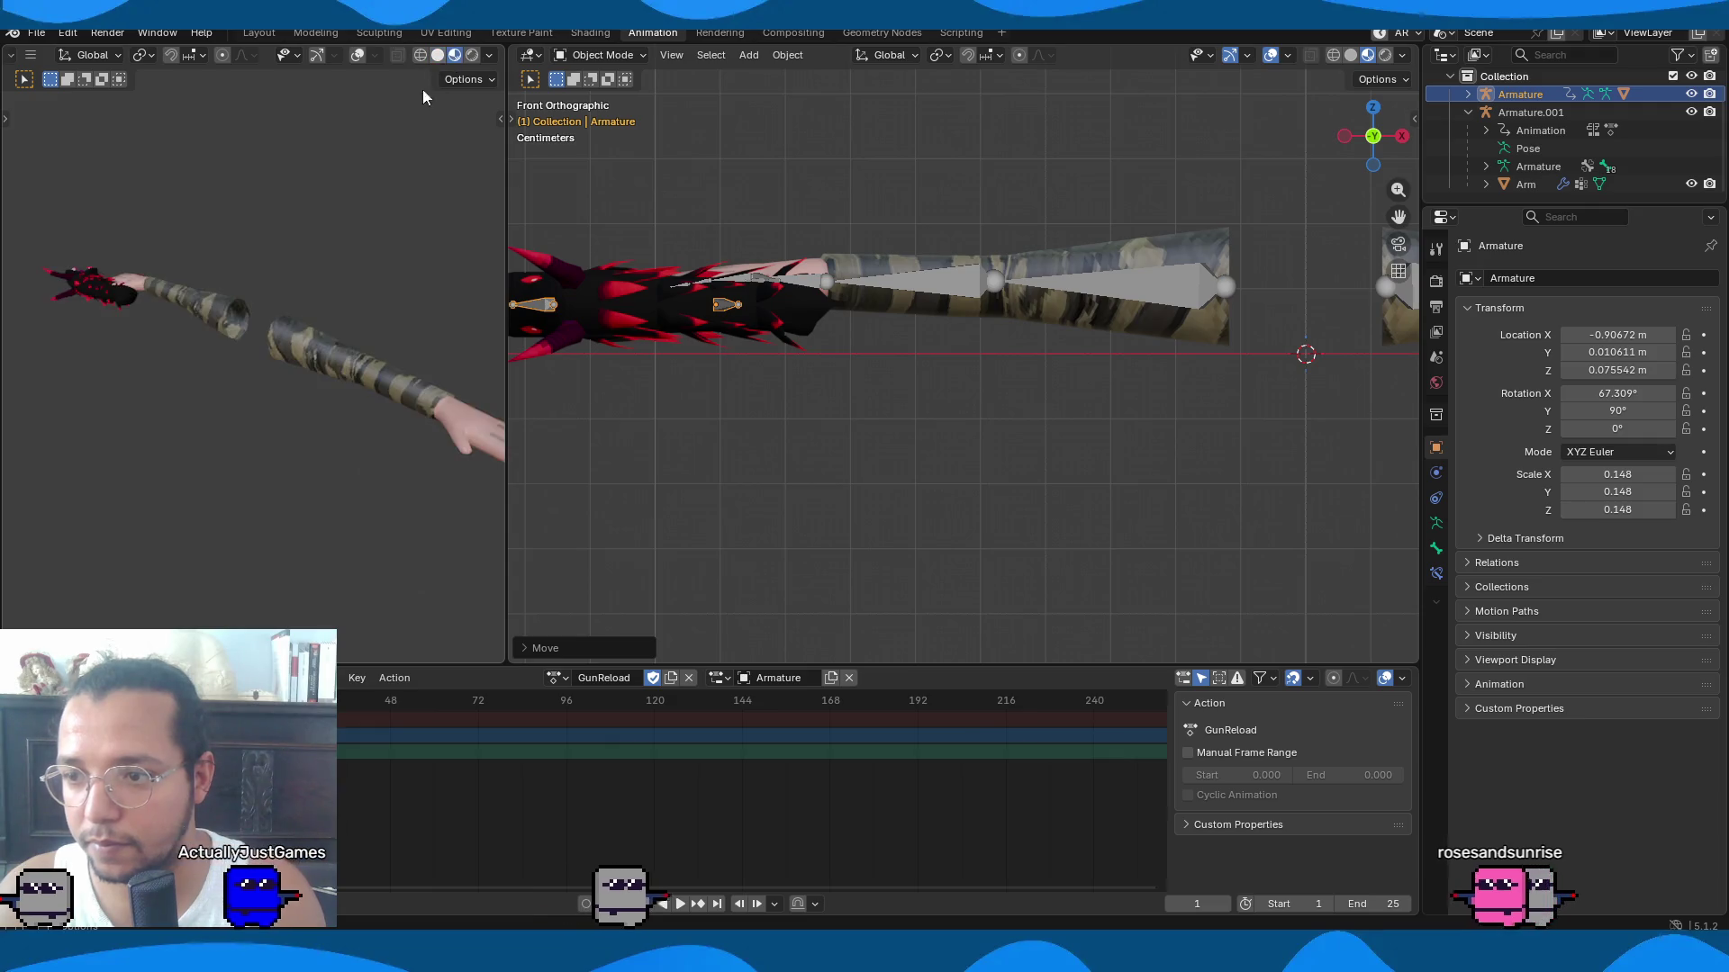
pyautogui.moveTo(147, 316)
pyautogui.mouseDown(button='middle')
pyautogui.moveTo(206, 362)
pyautogui.moveTo(0, 315)
pyautogui.mouseUp(button='middle')
pyautogui.moveTo(553, 299)
pyautogui.mouseDown(button='middle')
pyautogui.moveTo(684, 371)
pyautogui.moveTo(746, 489)
pyautogui.moveTo(855, 407)
pyautogui.moveTo(1101, 355)
pyautogui.moveTo(1118, 312)
pyautogui.moveTo(803, 277)
pyautogui.moveTo(830, 333)
pyautogui.moveTo(919, 351)
pyautogui.moveTo(1107, 338)
pyautogui.moveTo(820, 306)
pyautogui.moveTo(1314, 288)
pyautogui.moveTo(800, 305)
pyautogui.moveTo(734, 363)
pyautogui.moveTo(991, 316)
pyautogui.moveTo(1255, 308)
pyautogui.moveTo(1206, 312)
pyautogui.mouseUp(button='middle')
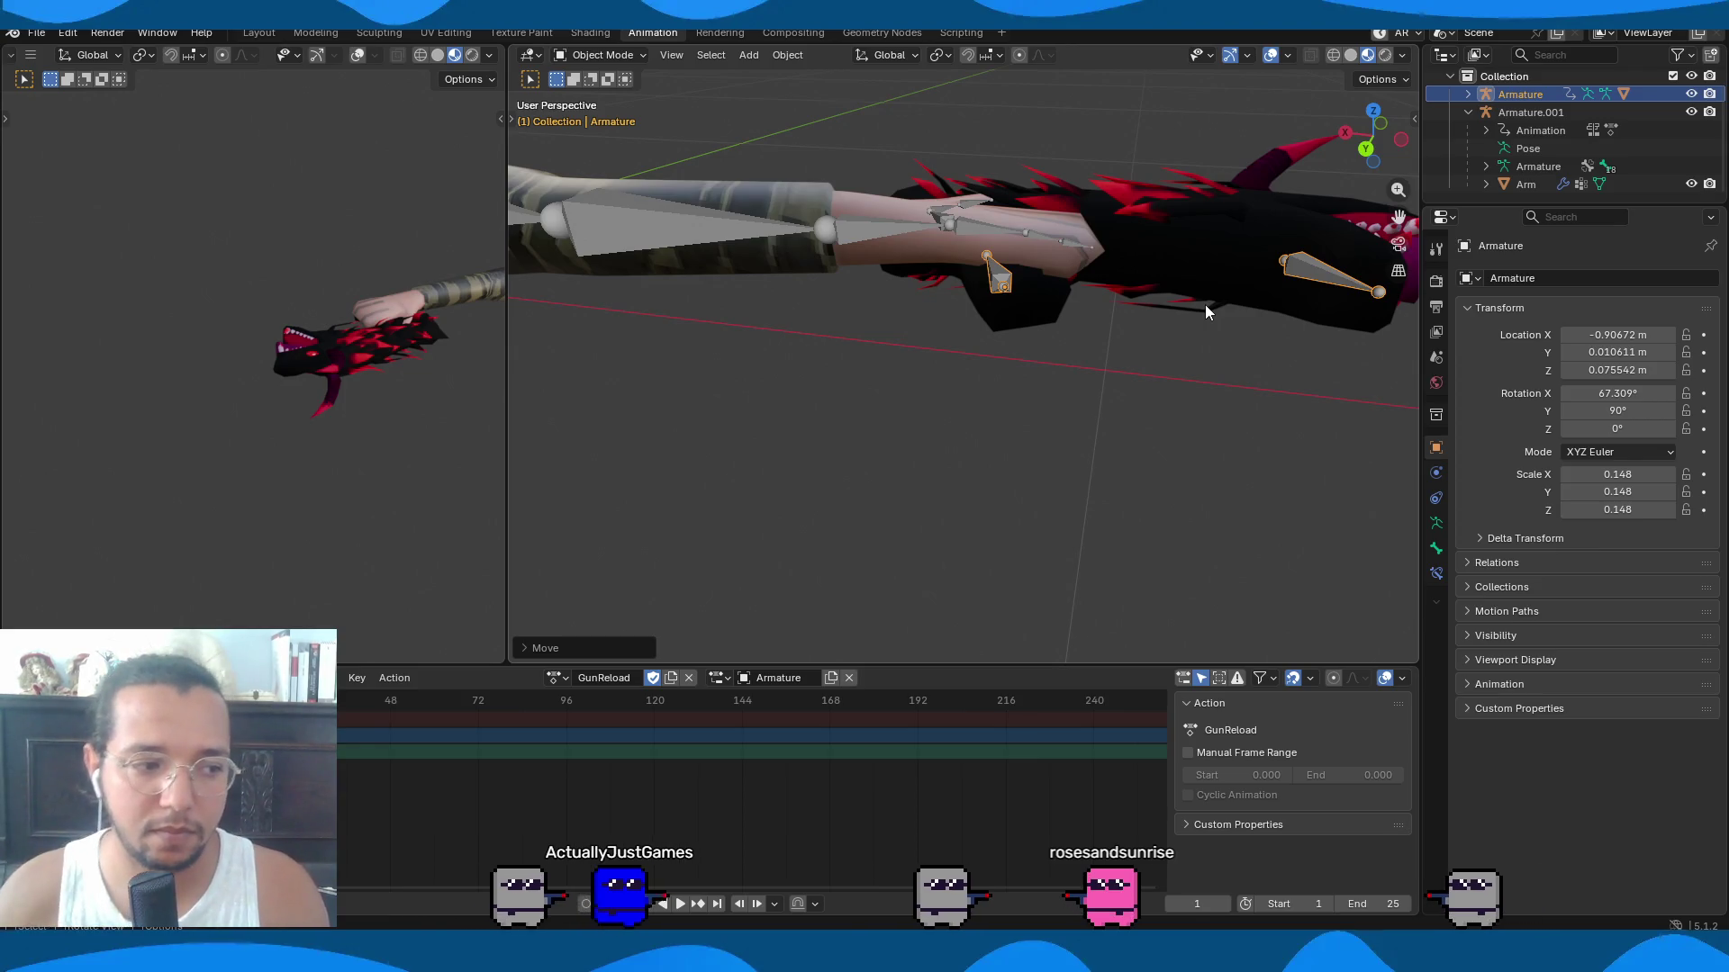
pyautogui.moveTo(1008, 304)
pyautogui.mouseDown(button='middle')
pyautogui.moveTo(917, 346)
pyautogui.moveTo(758, 336)
pyautogui.moveTo(934, 355)
pyautogui.mouseUp(button='middle')
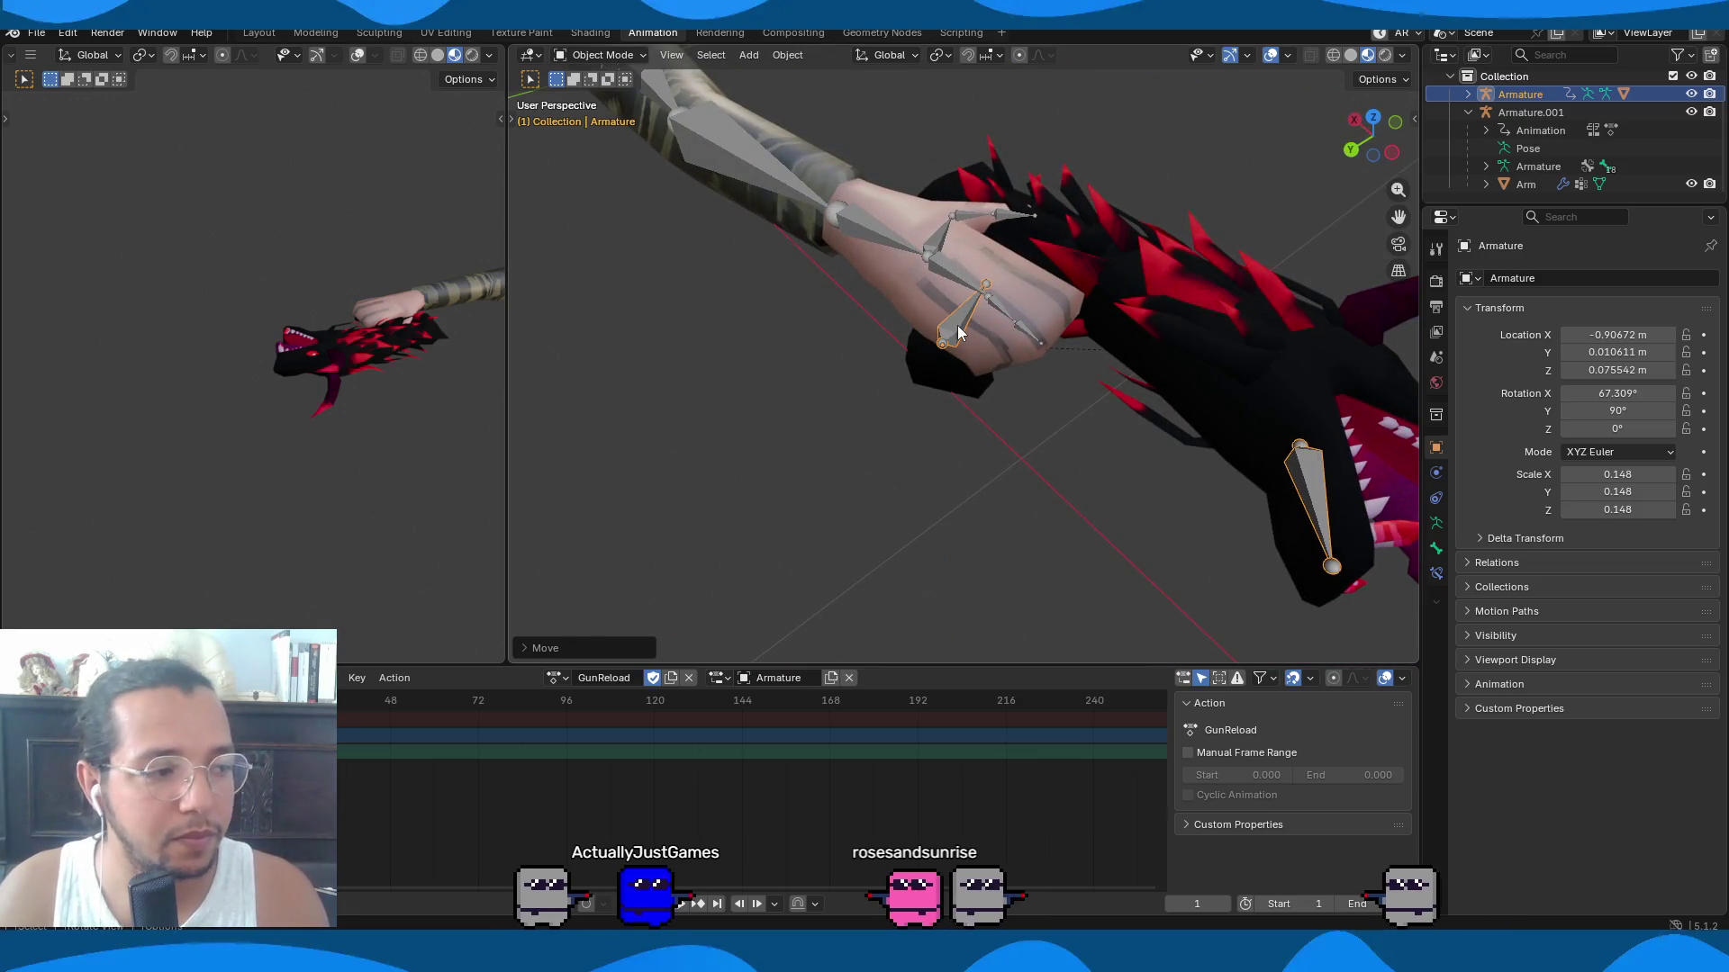
pyautogui.moveTo(1034, 301); pyautogui.dragTo(1025, 305, button='middle')
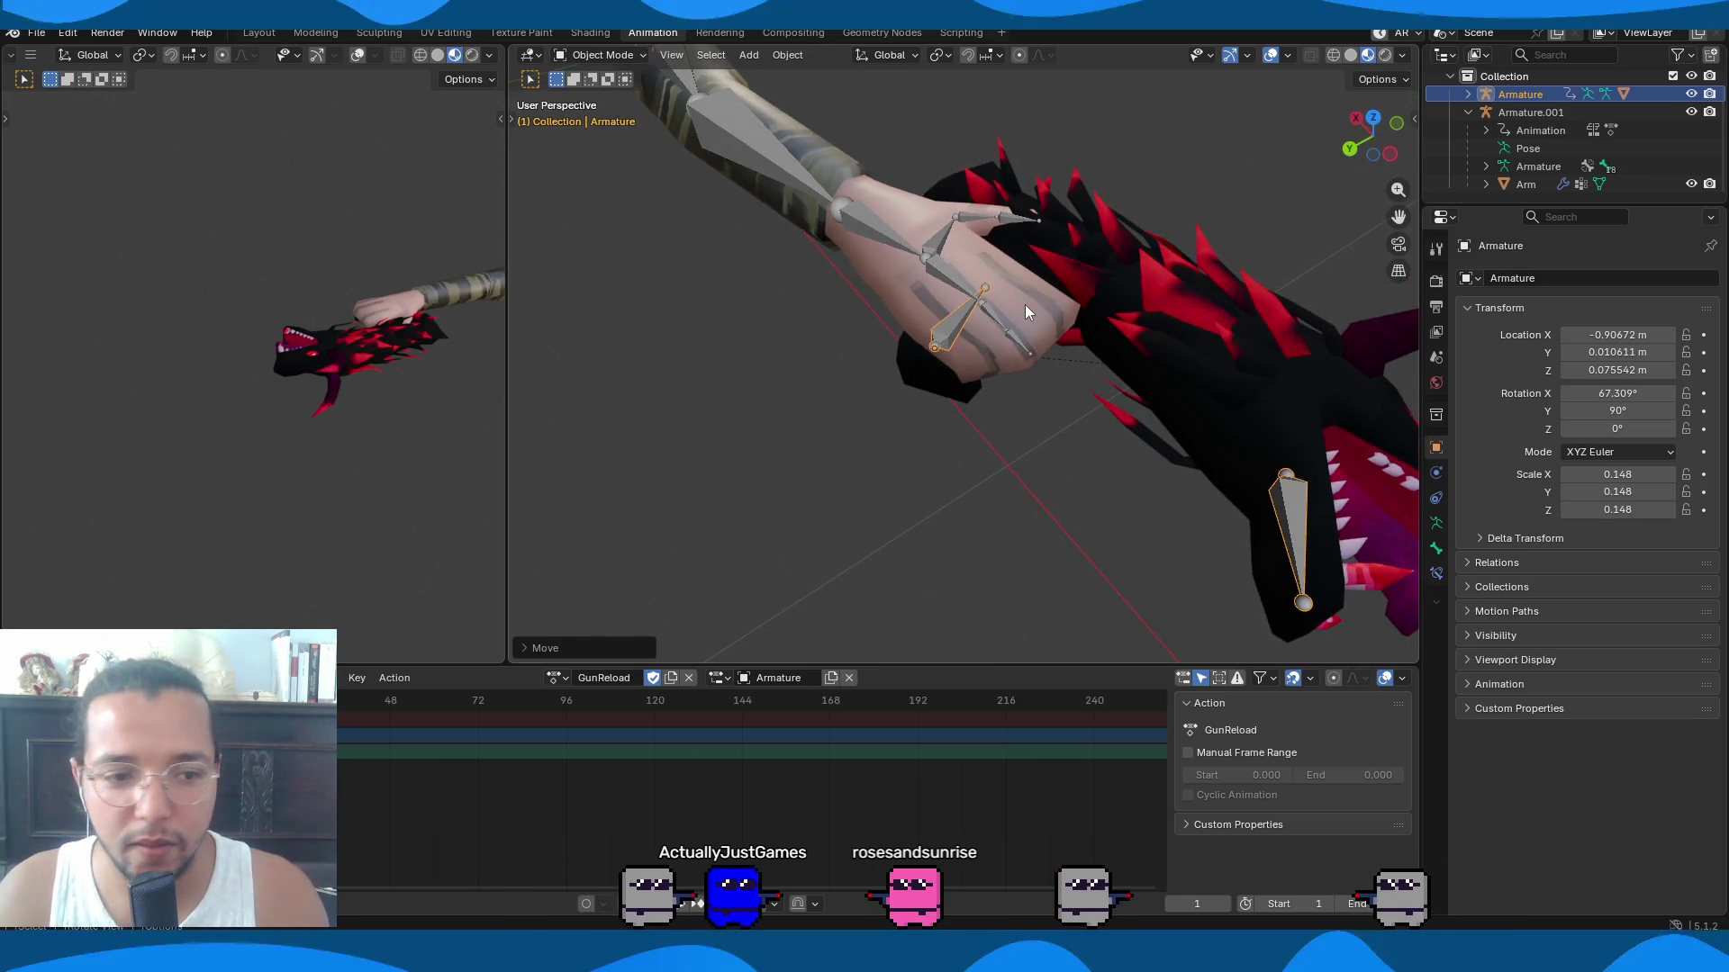
pyautogui.moveTo(1093, 370)
pyautogui.mouseDown(button='middle')
pyautogui.moveTo(861, 366)
pyautogui.moveTo(1163, 291)
pyautogui.moveTo(1089, 245)
pyautogui.moveTo(1176, 308)
pyautogui.moveTo(1089, 359)
pyautogui.moveTo(734, 399)
pyautogui.moveTo(802, 279)
pyautogui.moveTo(944, 148)
pyautogui.moveTo(972, 180)
pyautogui.mouseUp(button='middle')
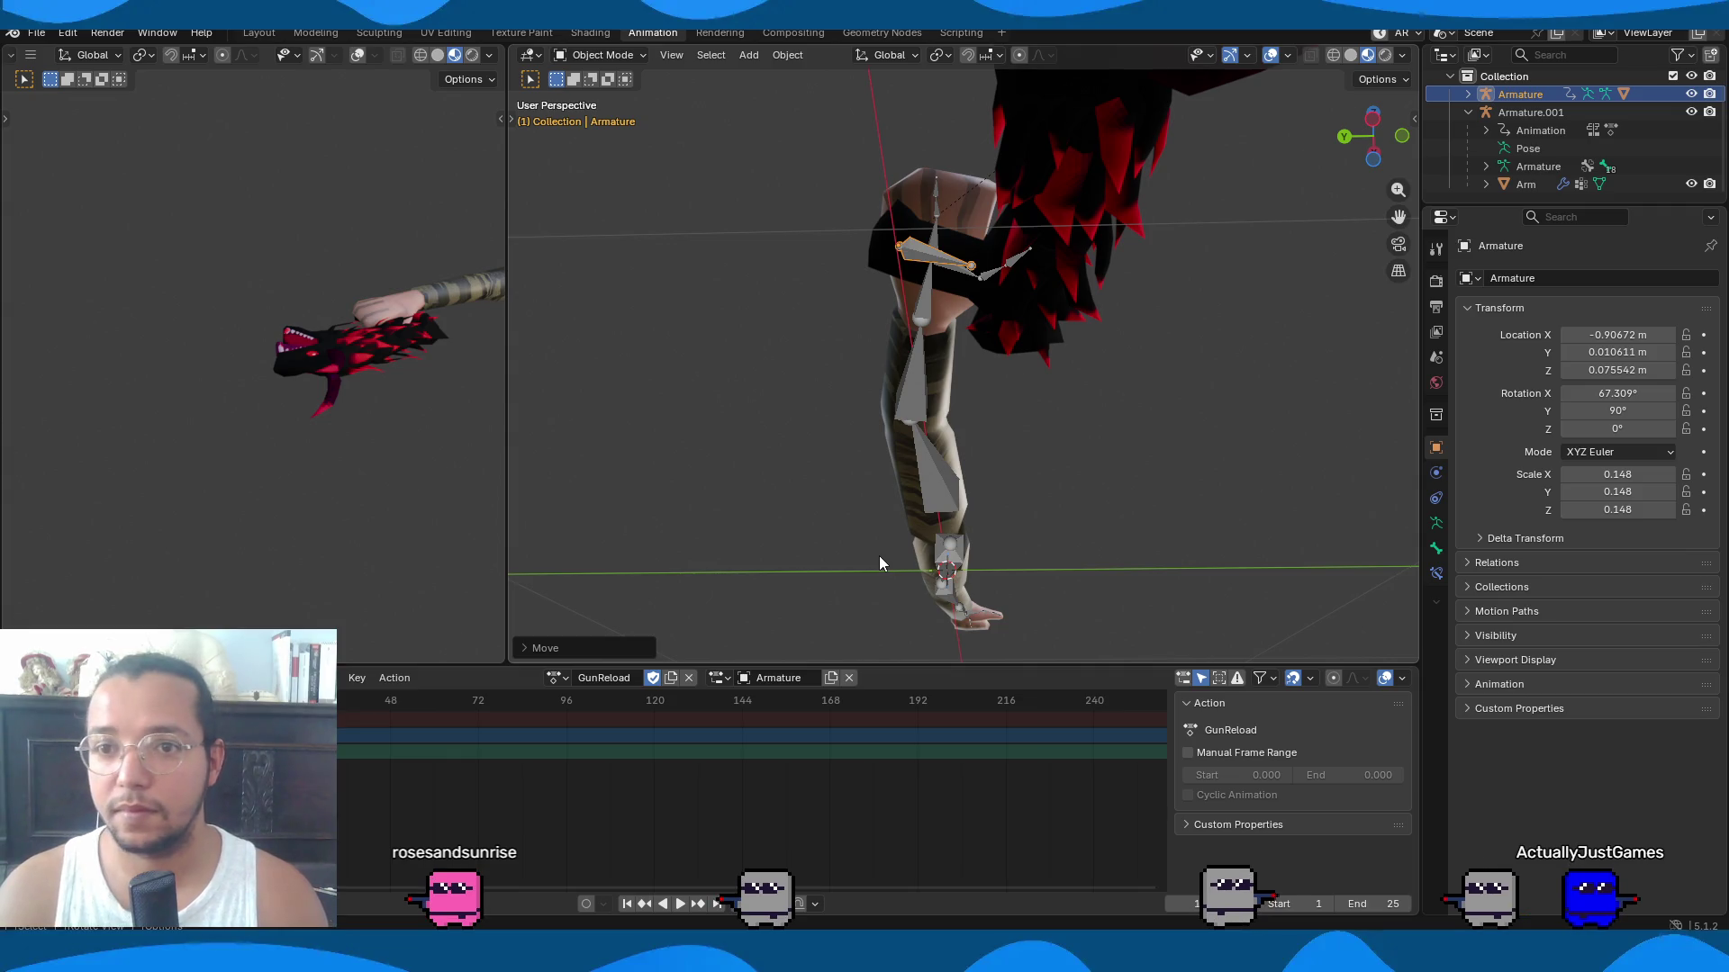
pyautogui.moveTo(825, 520)
pyautogui.mouseDown(button='middle')
pyautogui.moveTo(946, 493)
pyautogui.moveTo(1131, 616)
pyautogui.moveTo(971, 63)
pyautogui.moveTo(1003, 115)
pyautogui.mouseUp(button='middle')
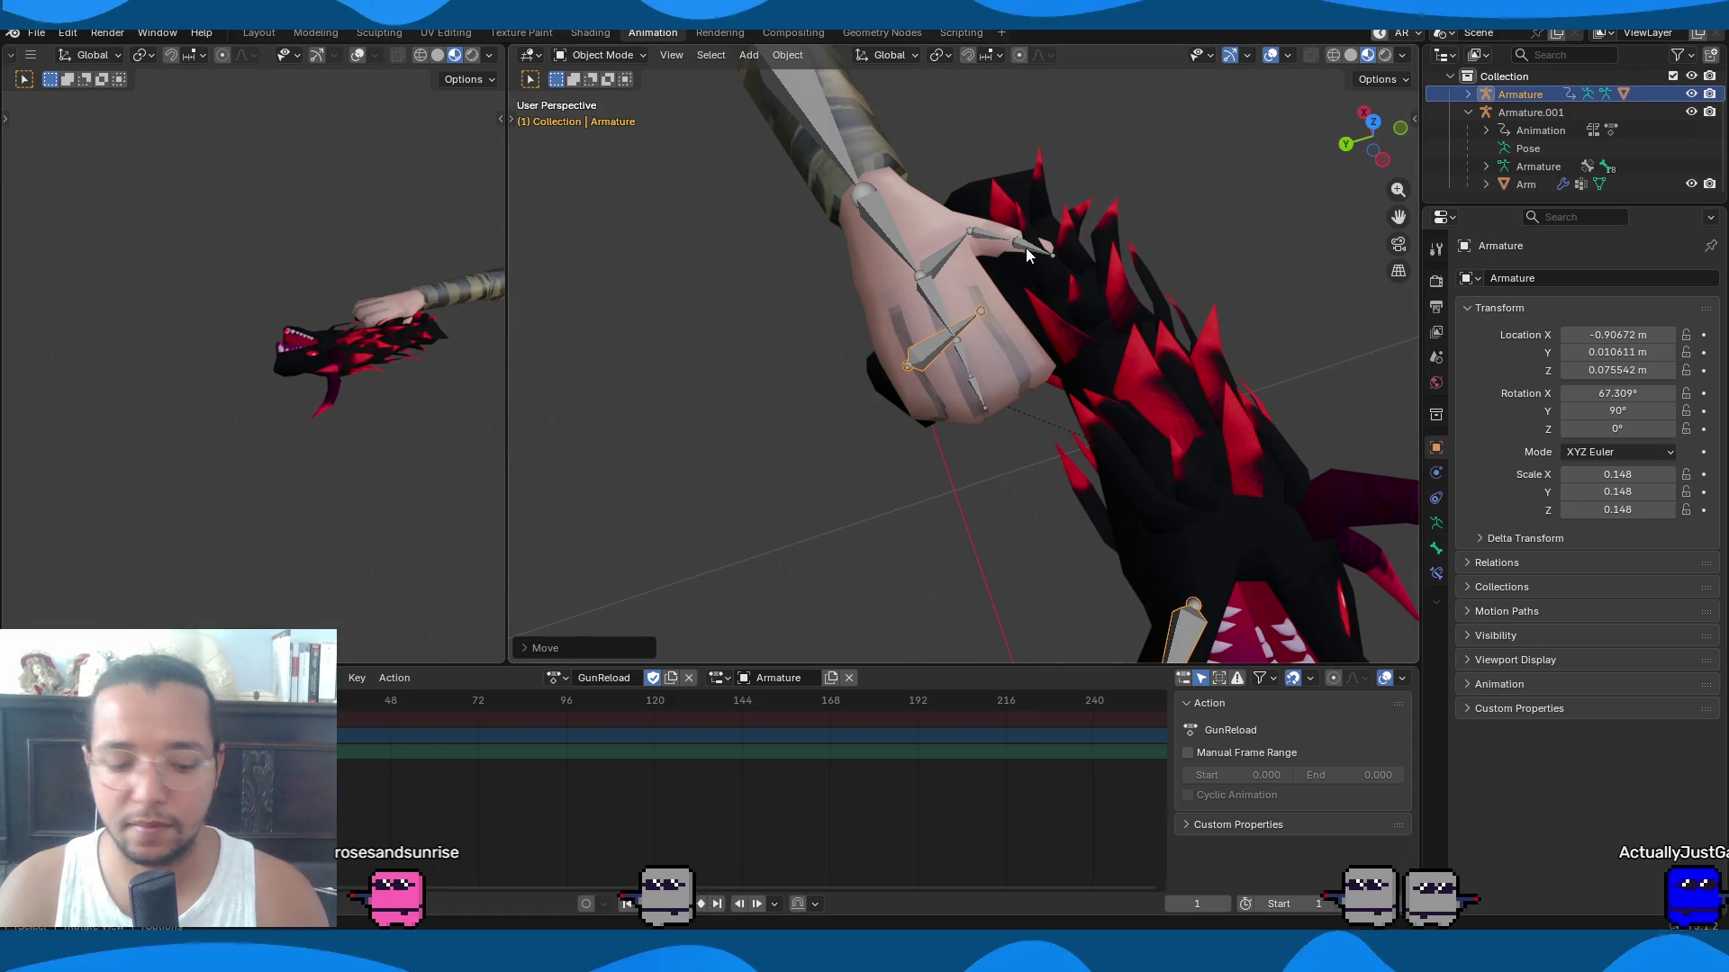
pyautogui.press('KP_7')
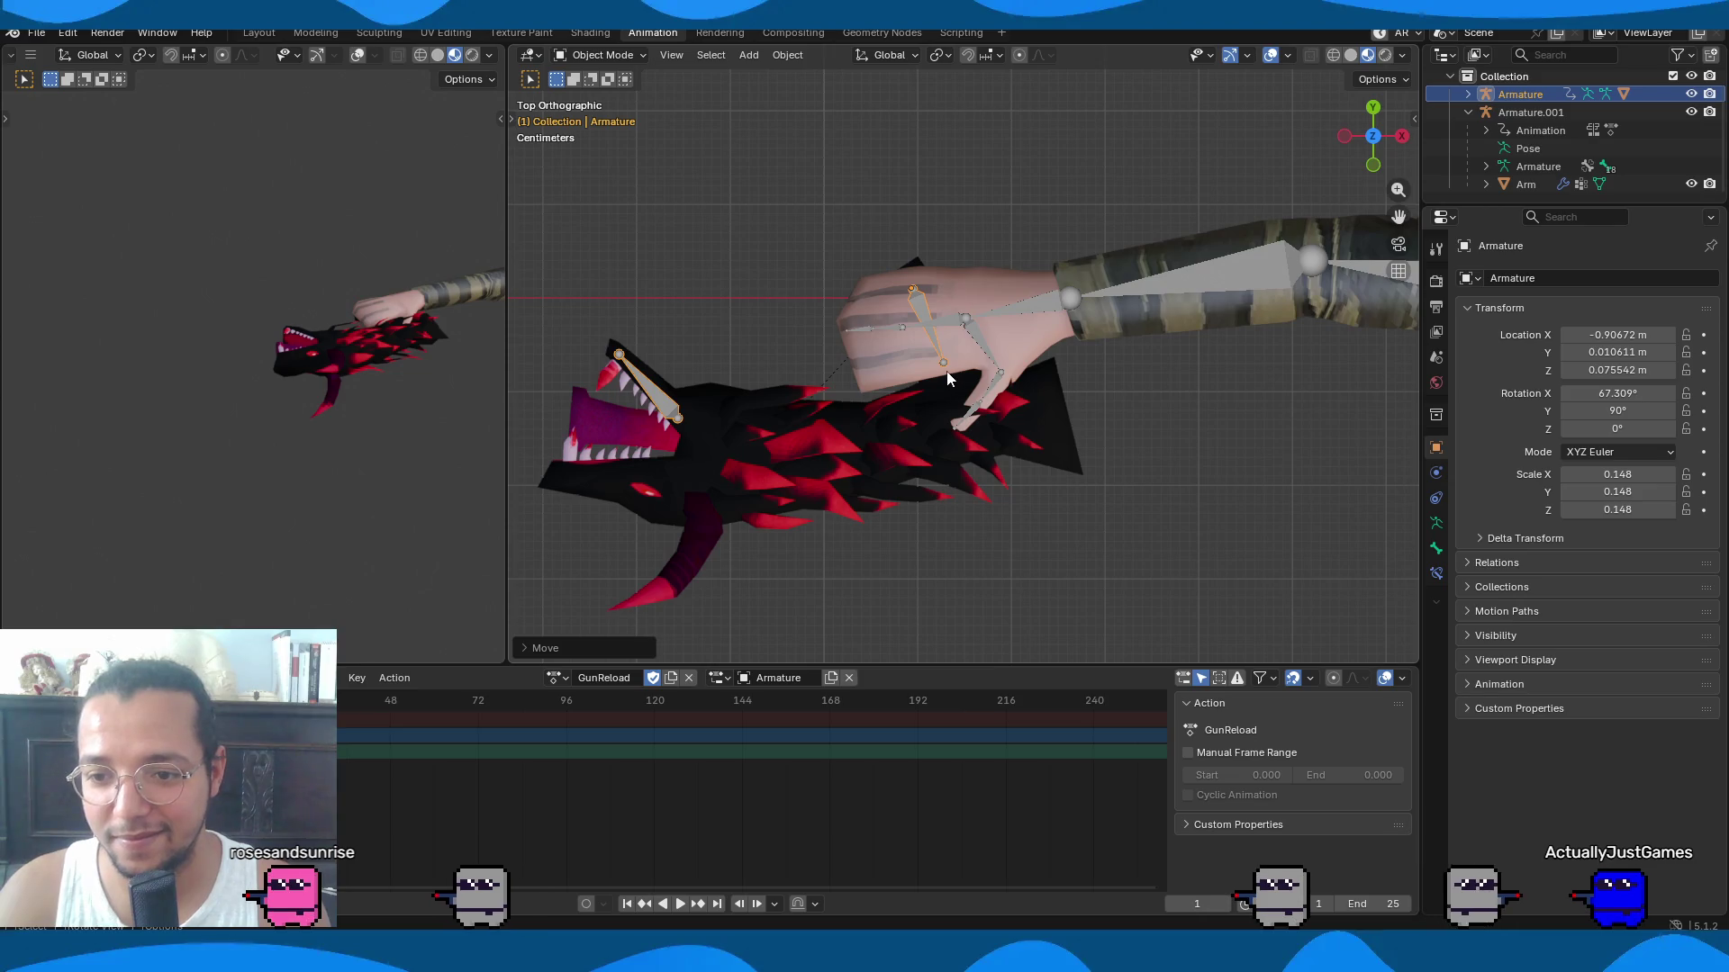
pyautogui.press('KP_1')
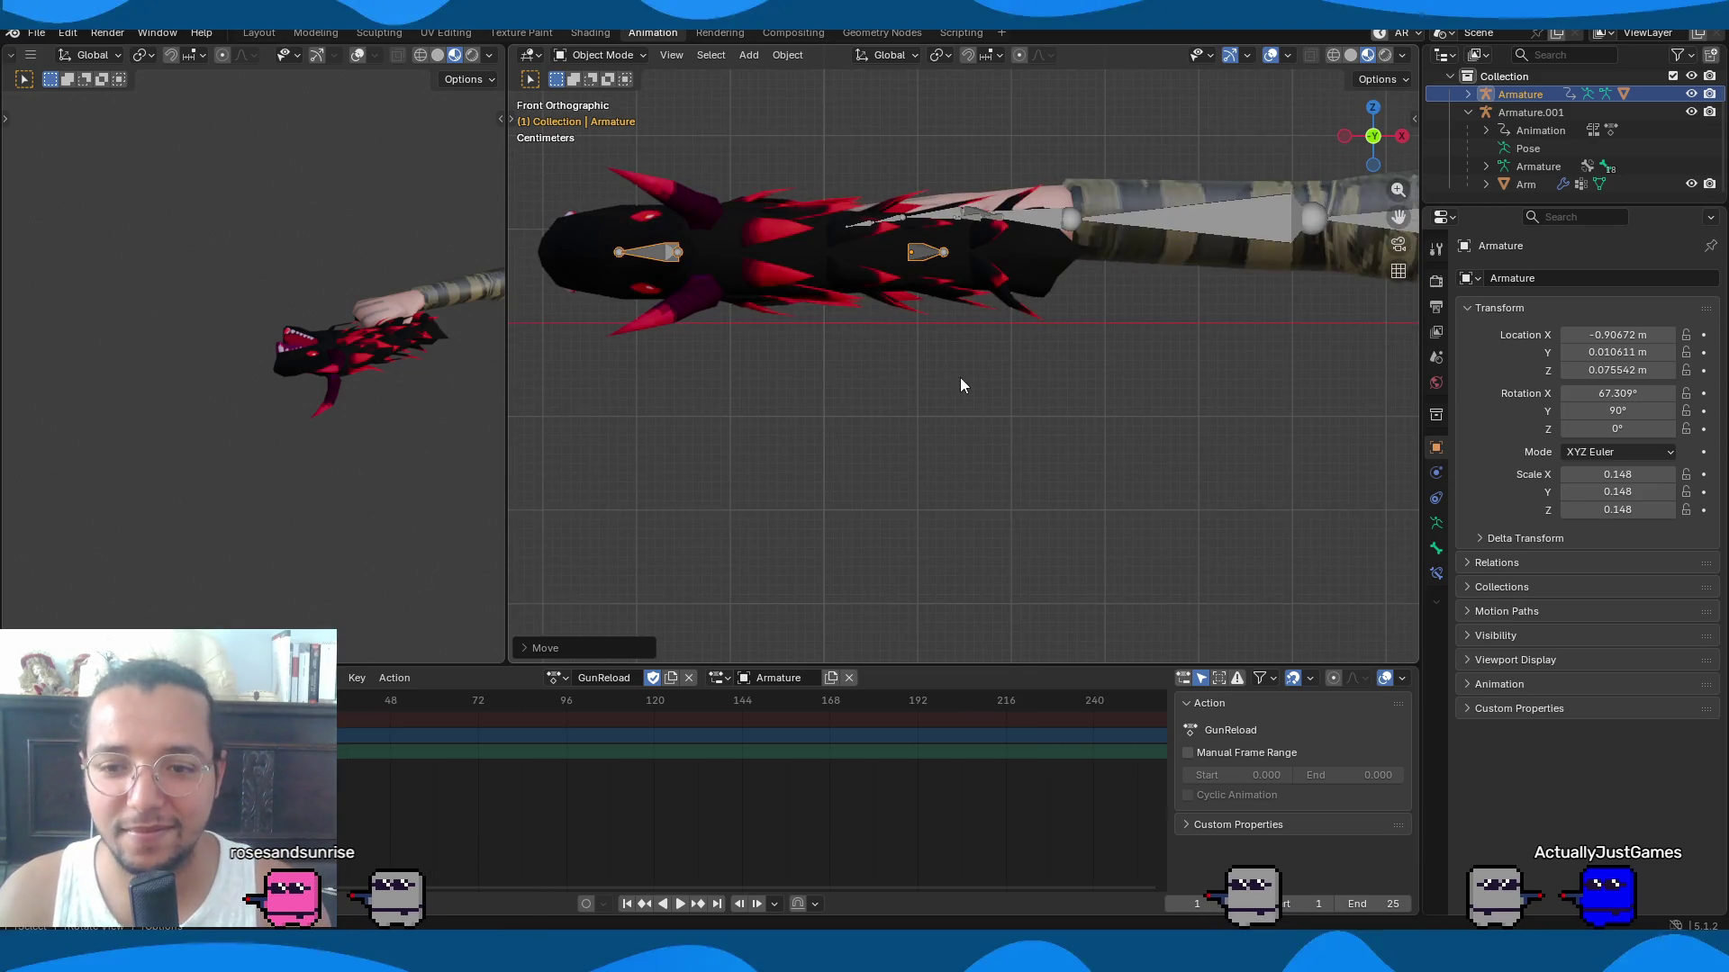
pyautogui.moveTo(966, 290); pyautogui.dragTo(981, 416, button='middle')
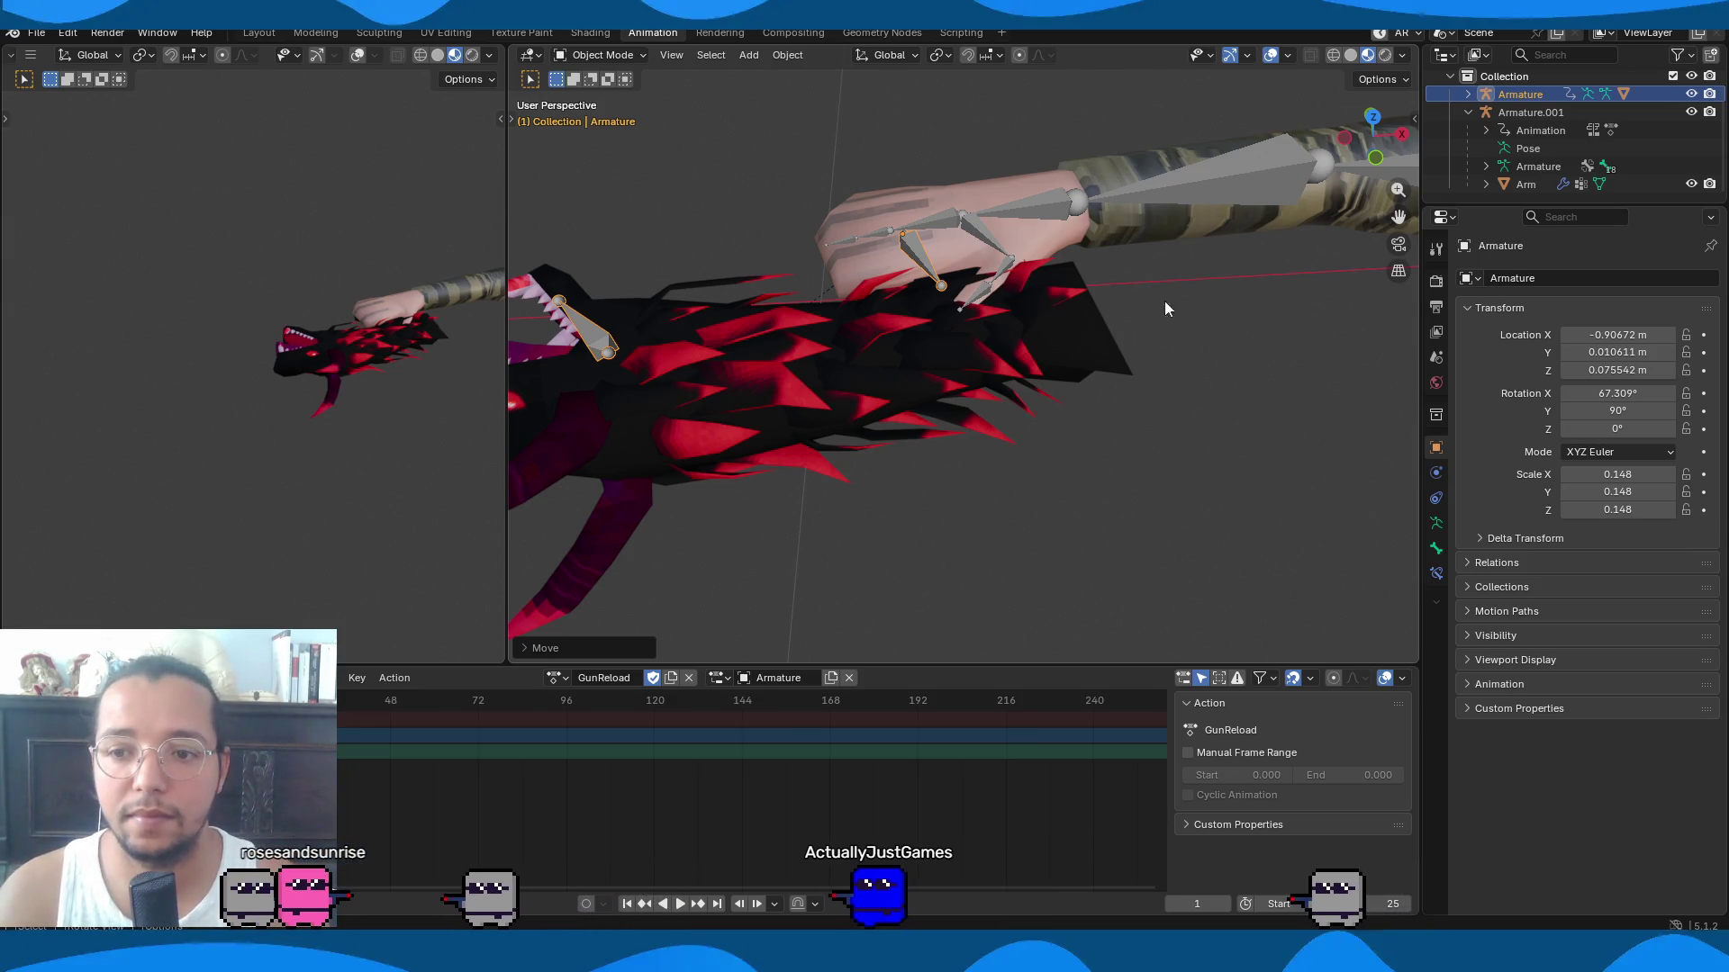
pyautogui.scroll(2, 1060, 298)
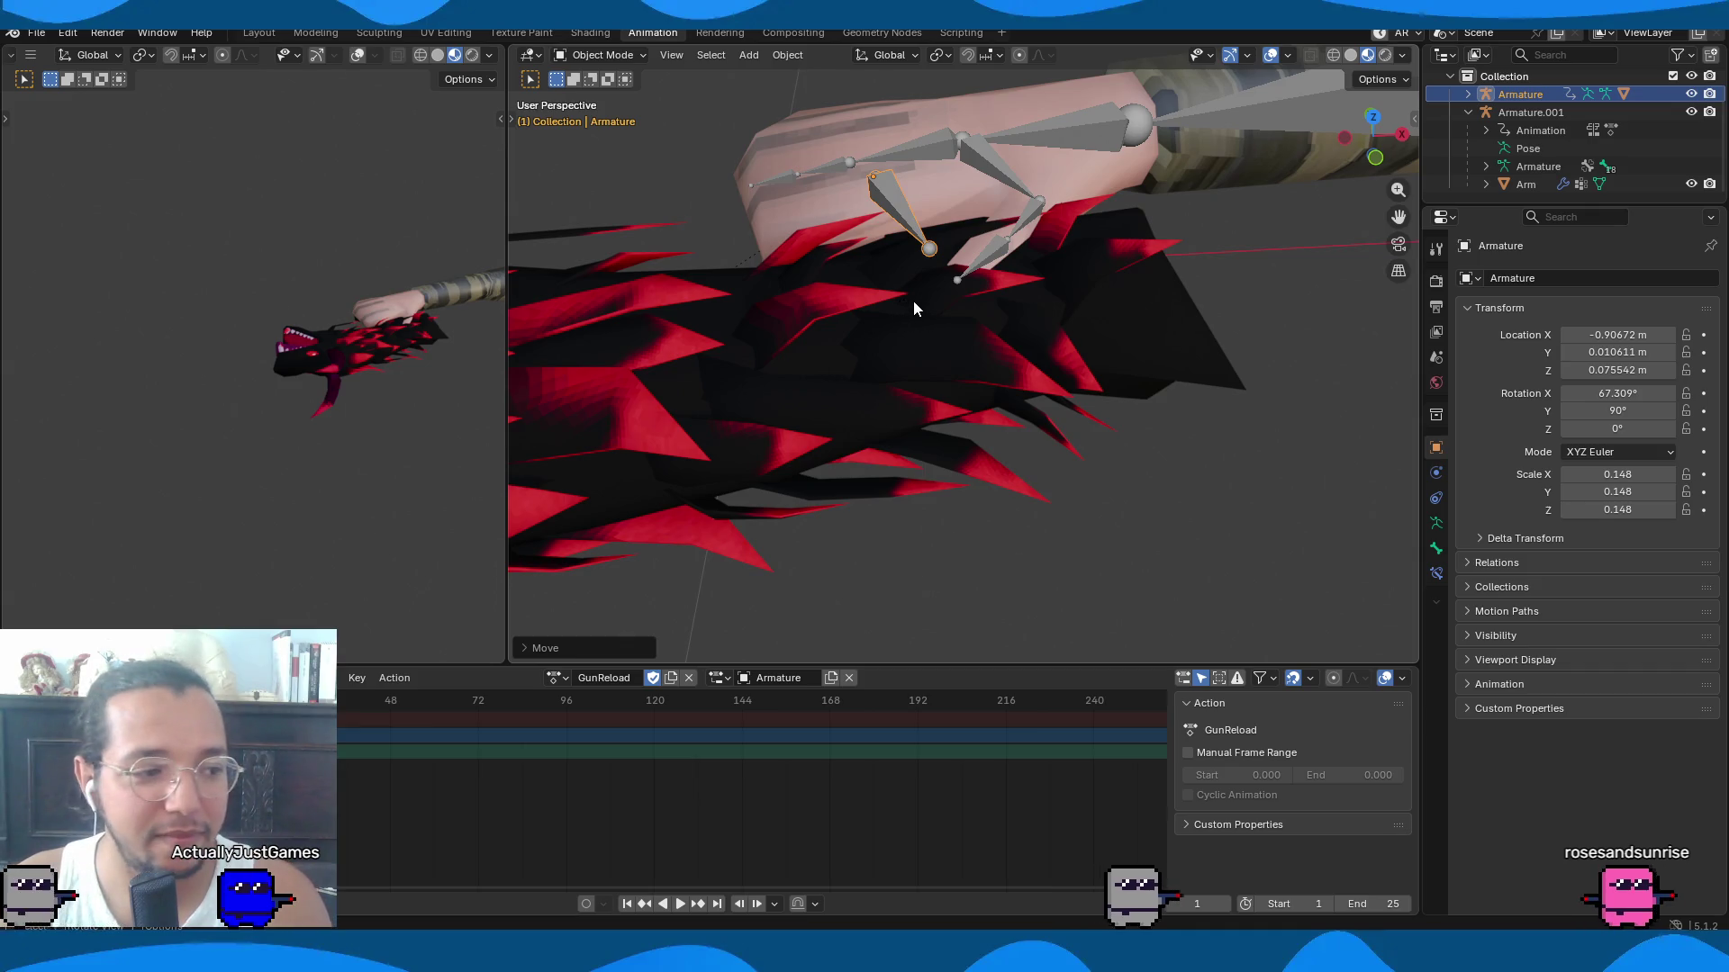
pyautogui.moveTo(836, 341)
pyautogui.mouseDown(button='middle')
pyautogui.moveTo(1084, 333)
pyautogui.moveTo(1093, 277)
pyautogui.moveTo(952, 236)
pyautogui.moveTo(771, 246)
pyautogui.moveTo(765, 367)
pyautogui.moveTo(596, 364)
pyautogui.moveTo(1052, 333)
pyautogui.moveTo(1071, 351)
pyautogui.moveTo(569, 368)
pyautogui.moveTo(709, 369)
pyautogui.moveTo(670, 369)
pyautogui.mouseUp(button='middle')
pyautogui.moveTo(817, 393); pyautogui.dragTo(861, 387, button='middle')
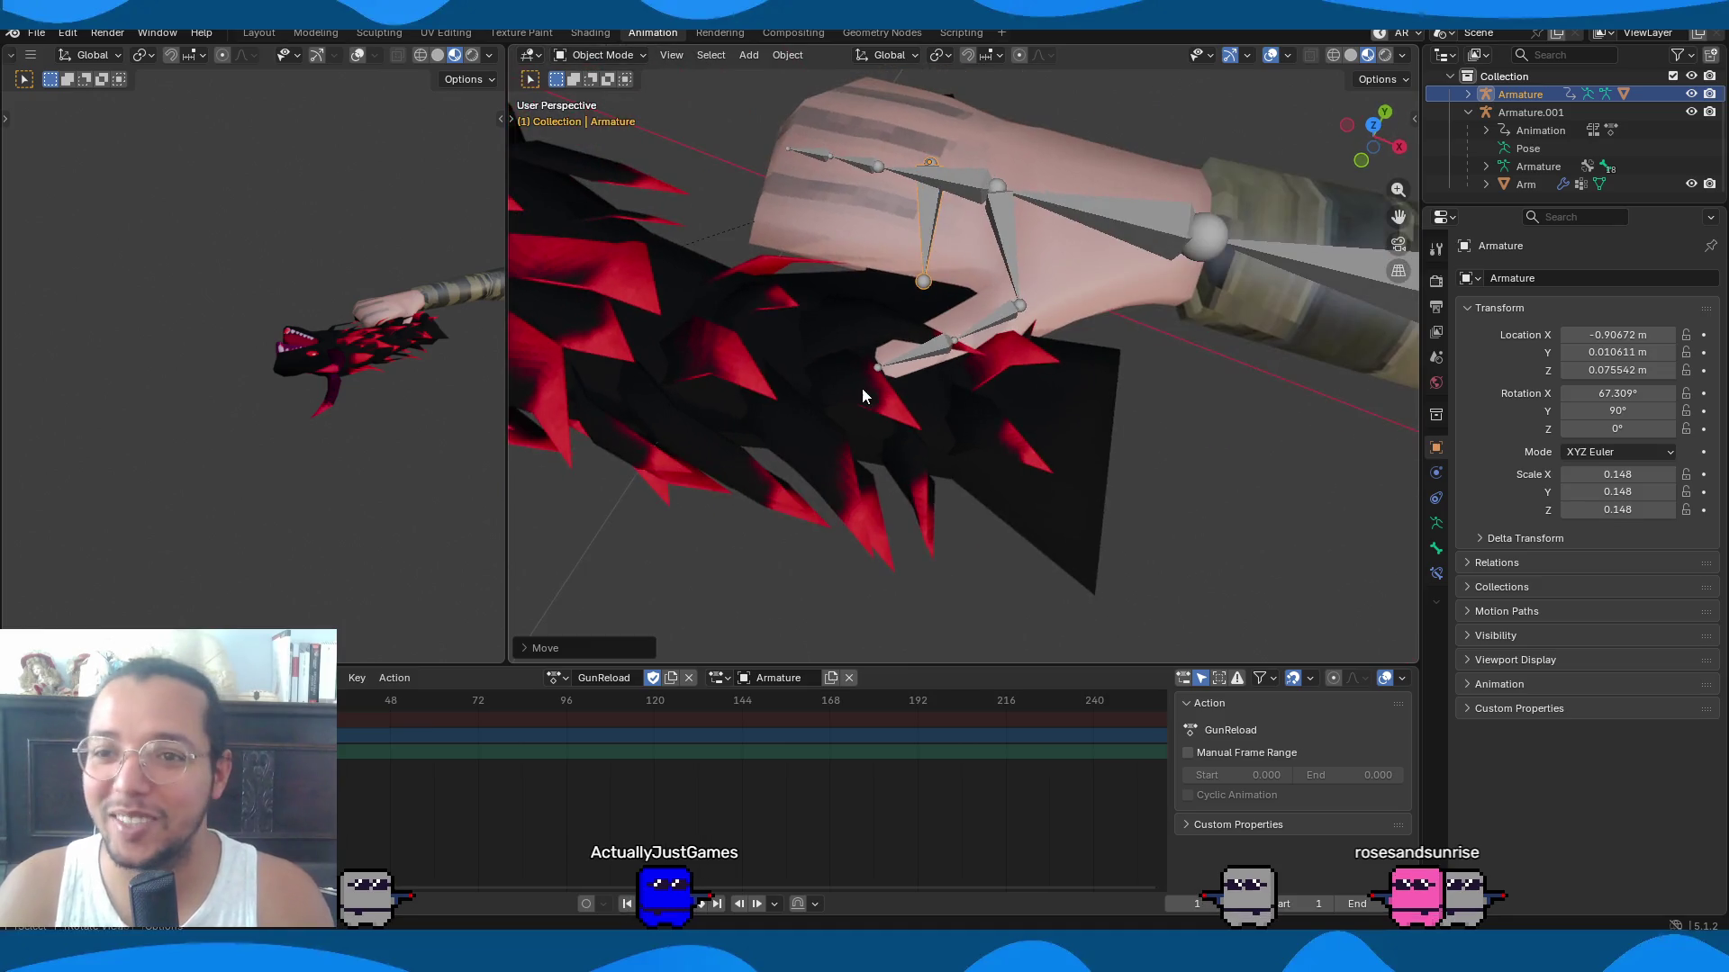
pyautogui.moveTo(832, 461); pyautogui.dragTo(841, 438, button='middle')
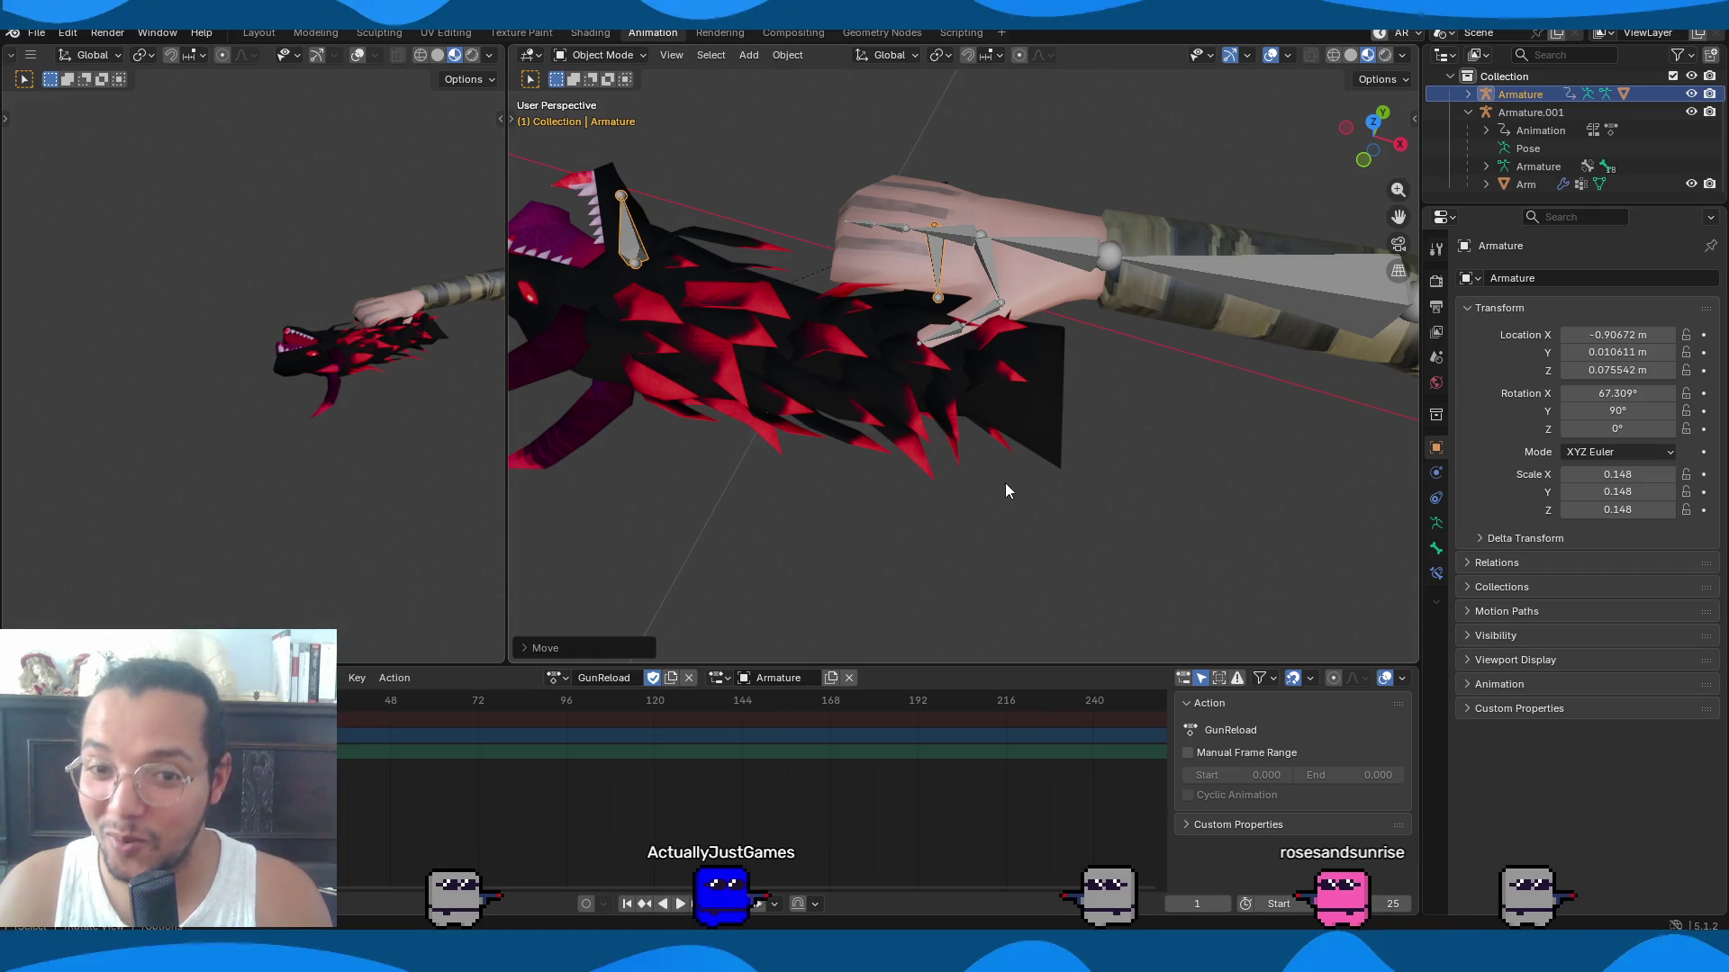
pyautogui.moveTo(899, 494)
pyautogui.mouseDown(button='middle')
pyautogui.moveTo(1272, 449)
pyautogui.moveTo(954, 366)
pyautogui.moveTo(925, 494)
pyautogui.moveTo(1003, 456)
pyautogui.moveTo(936, 485)
pyautogui.moveTo(1297, 381)
pyautogui.moveTo(1138, 347)
pyautogui.moveTo(1185, 430)
pyautogui.moveTo(1105, 451)
pyautogui.moveTo(1248, 392)
pyautogui.mouseUp(button='middle')
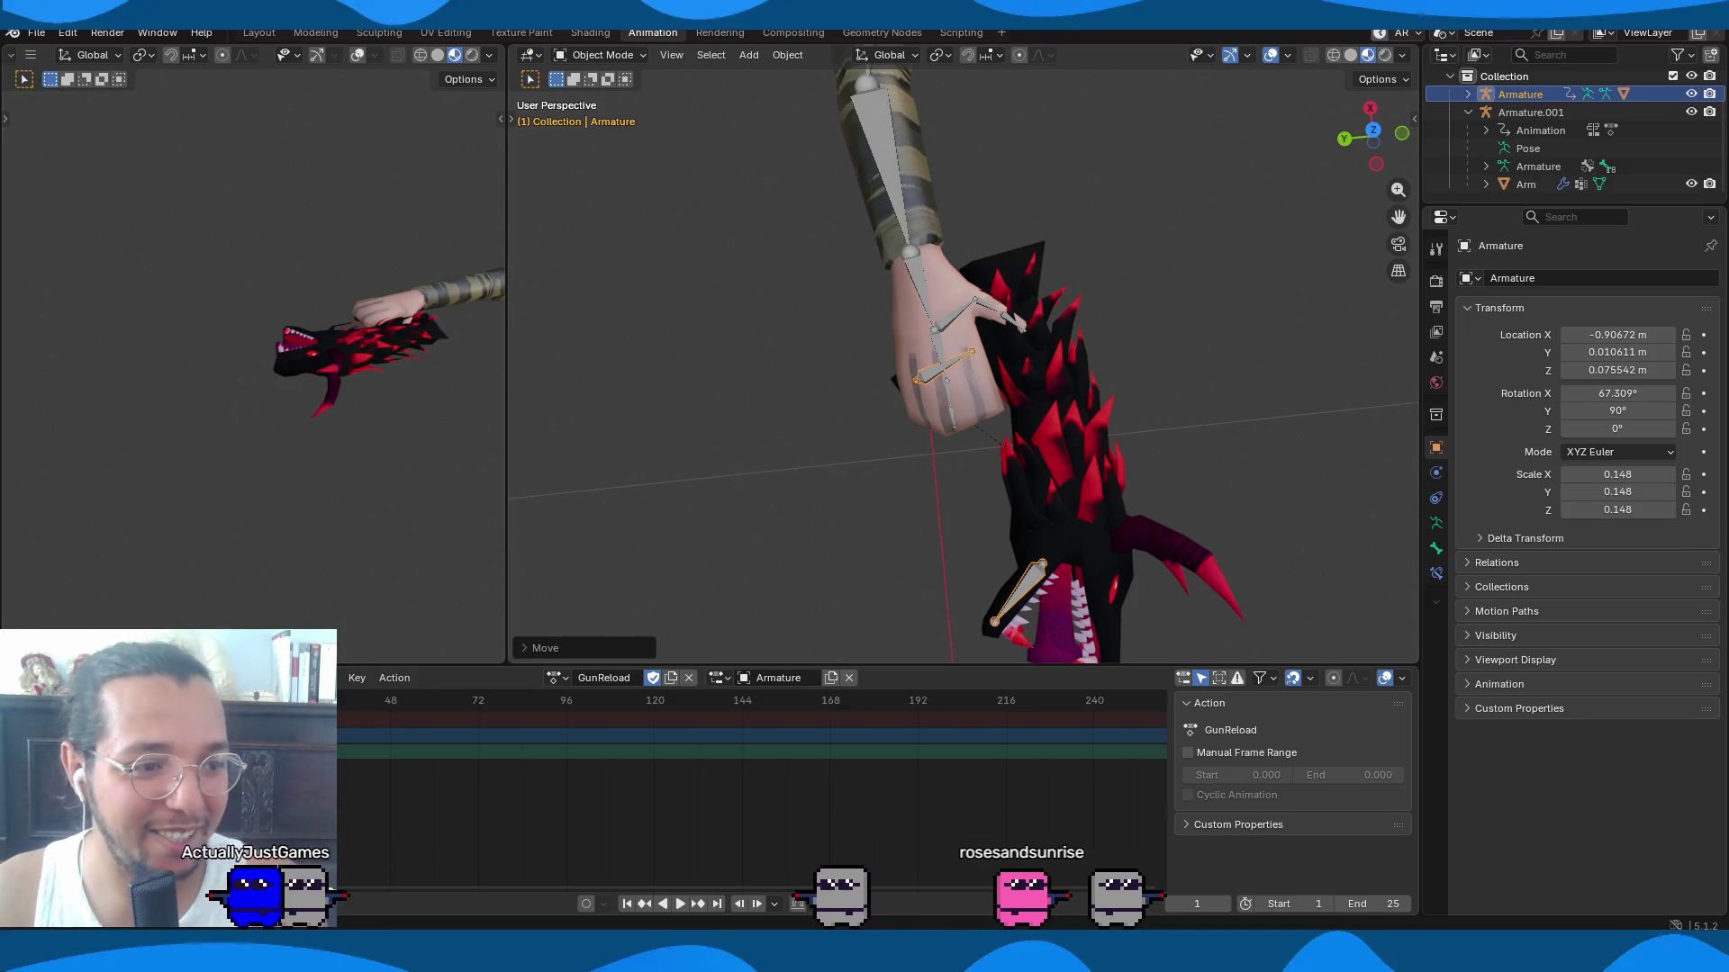
# Play the animation to frame 25, orbiting to watch the arms rig beside the gun.
pyautogui.moveTo(1314, 521); pyautogui.dragTo(1219, 431, button='middle')
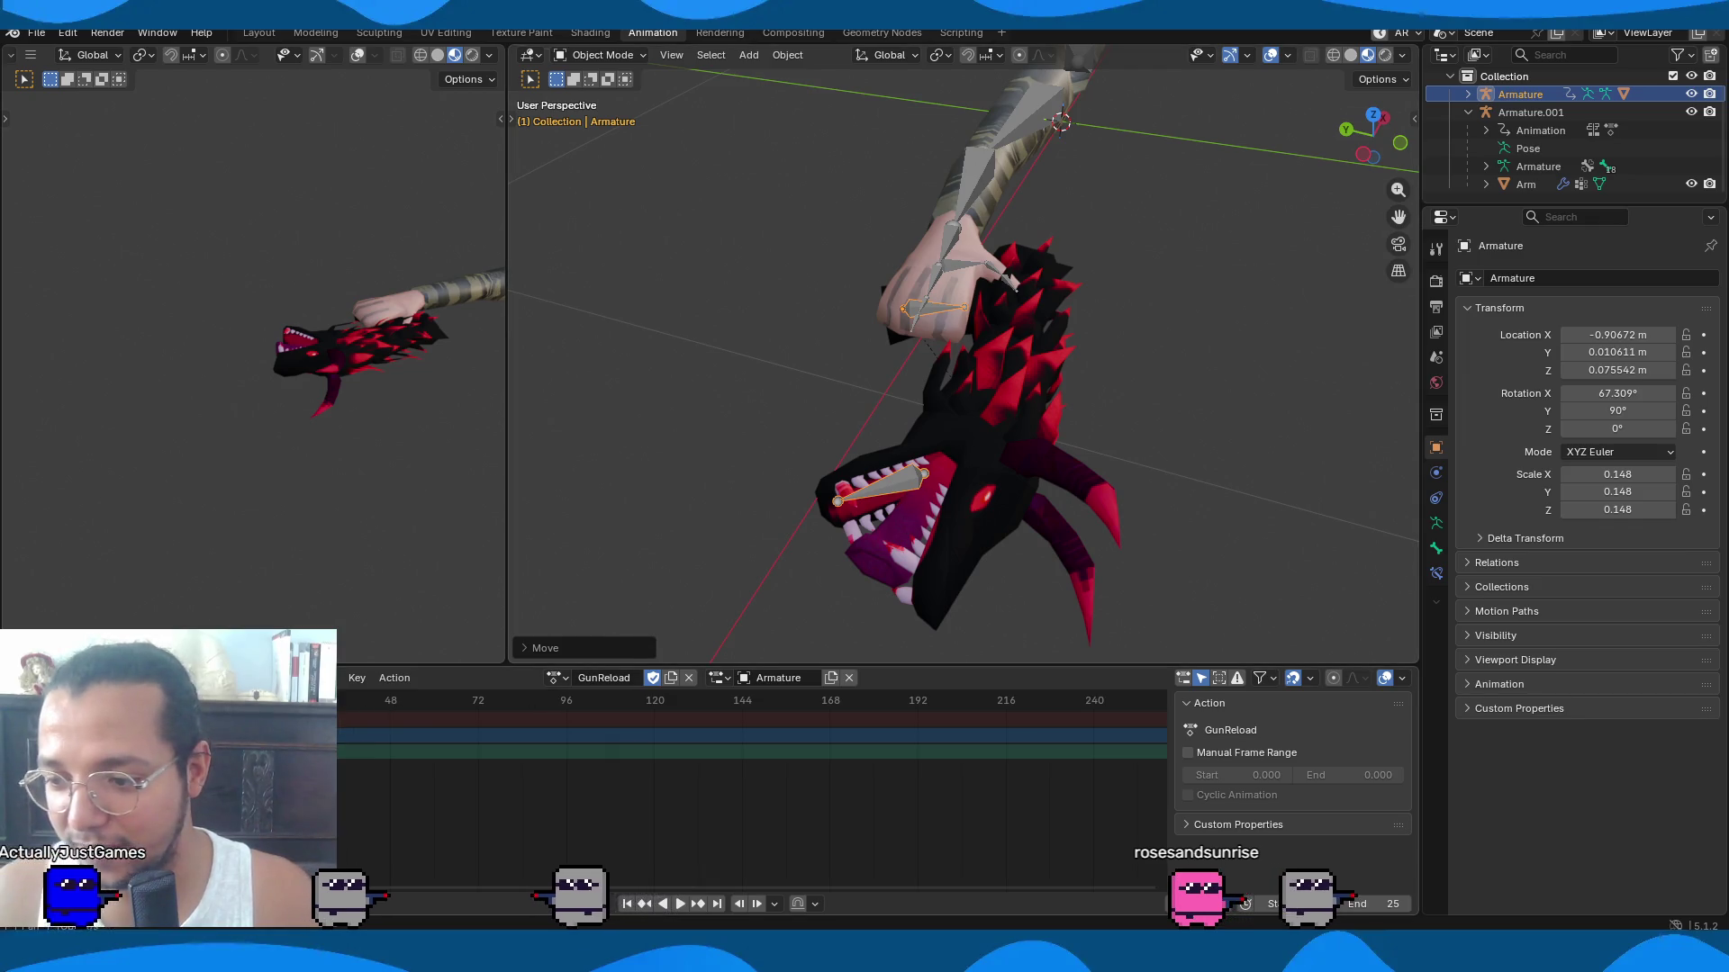
pyautogui.press('space')
pyautogui.press('space')
pyautogui.press('space')
pyautogui.moveTo(1197, 459); pyautogui.dragTo(1122, 490, button='middle')
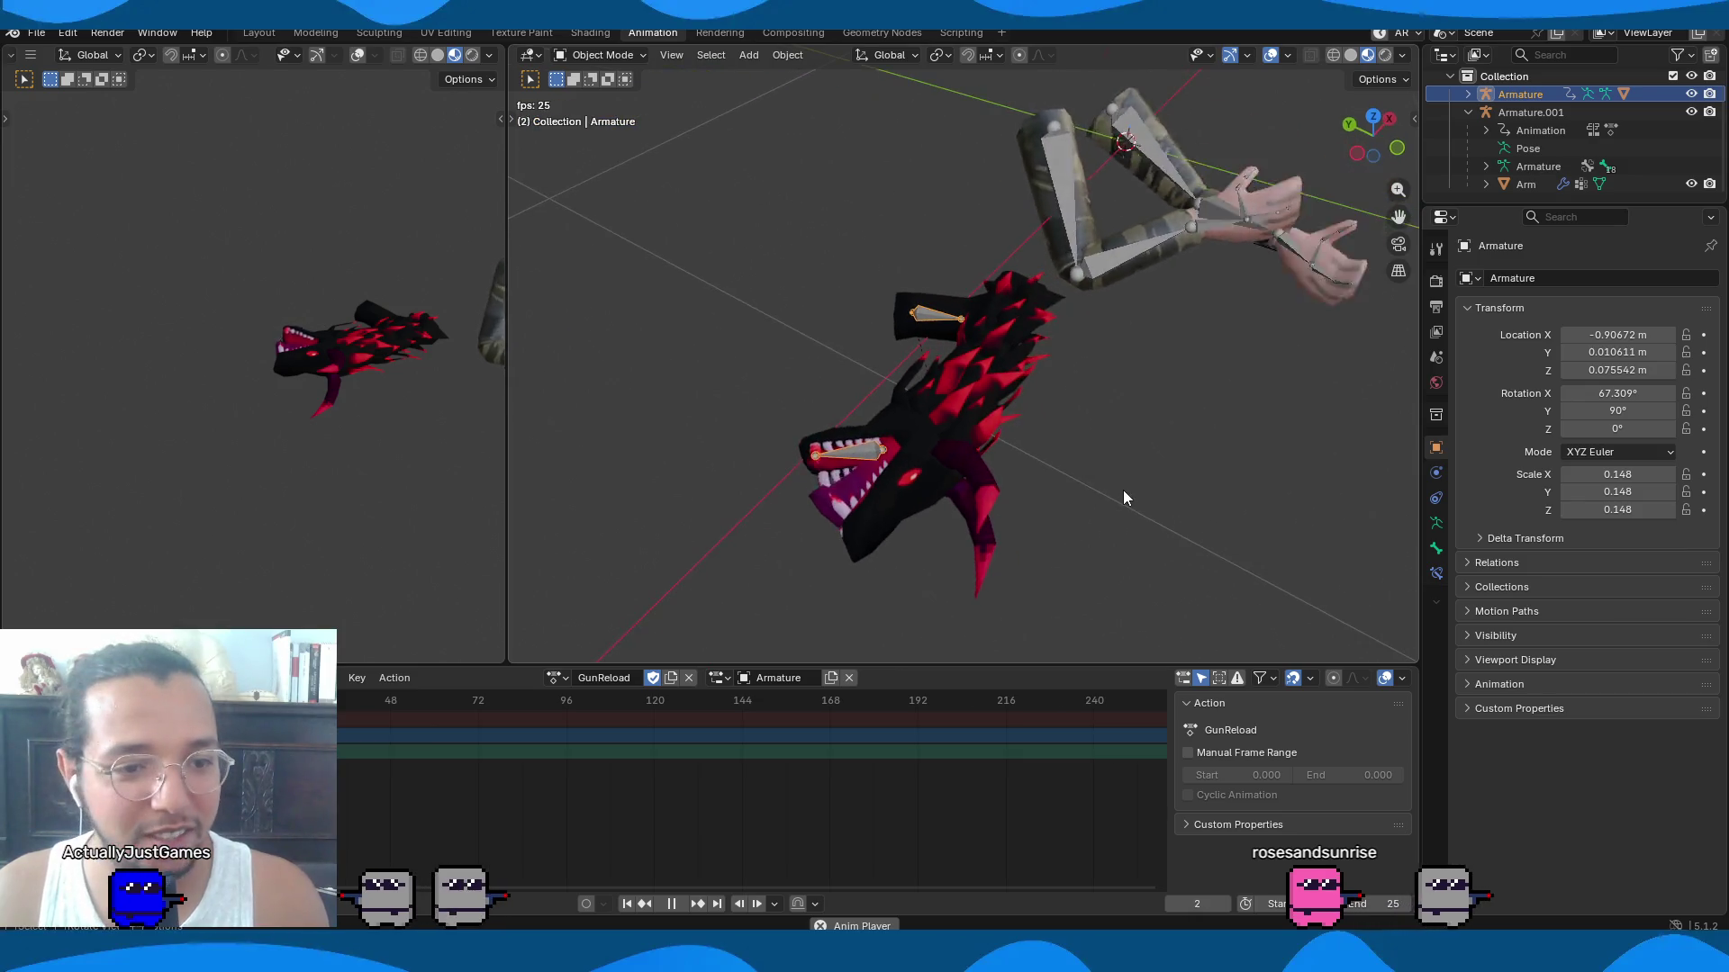
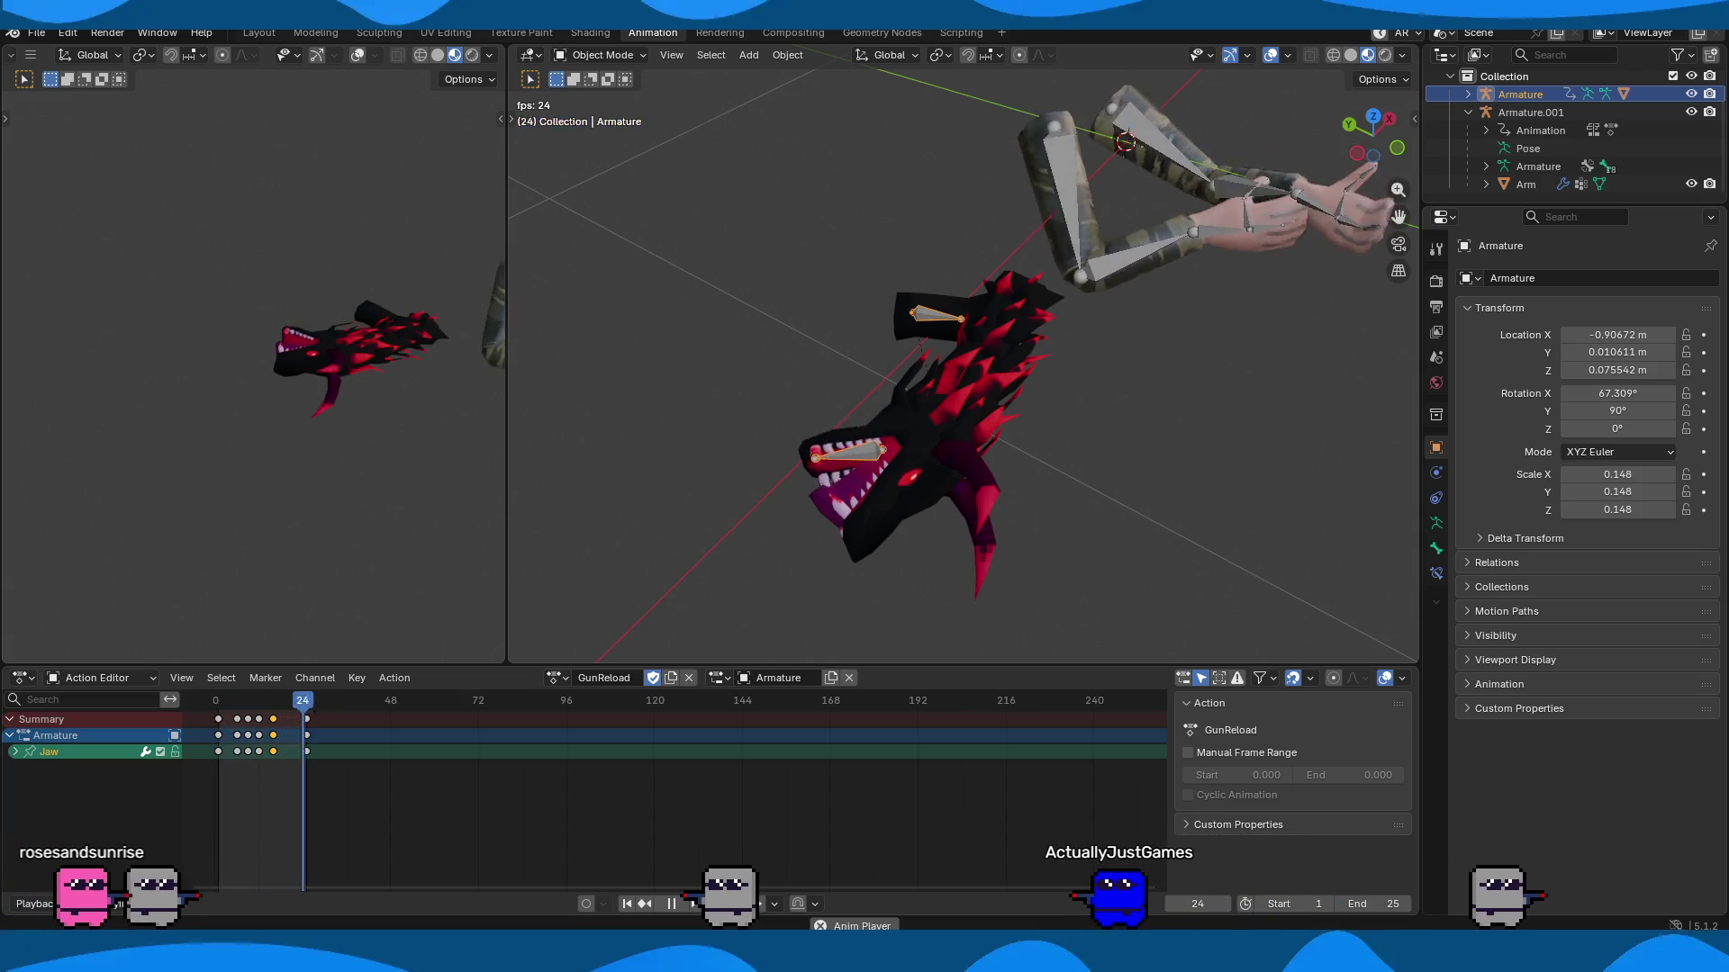
# Replay the GunReload animation a few times to review the jaw motion, then stop playback.
pyautogui.press('space')
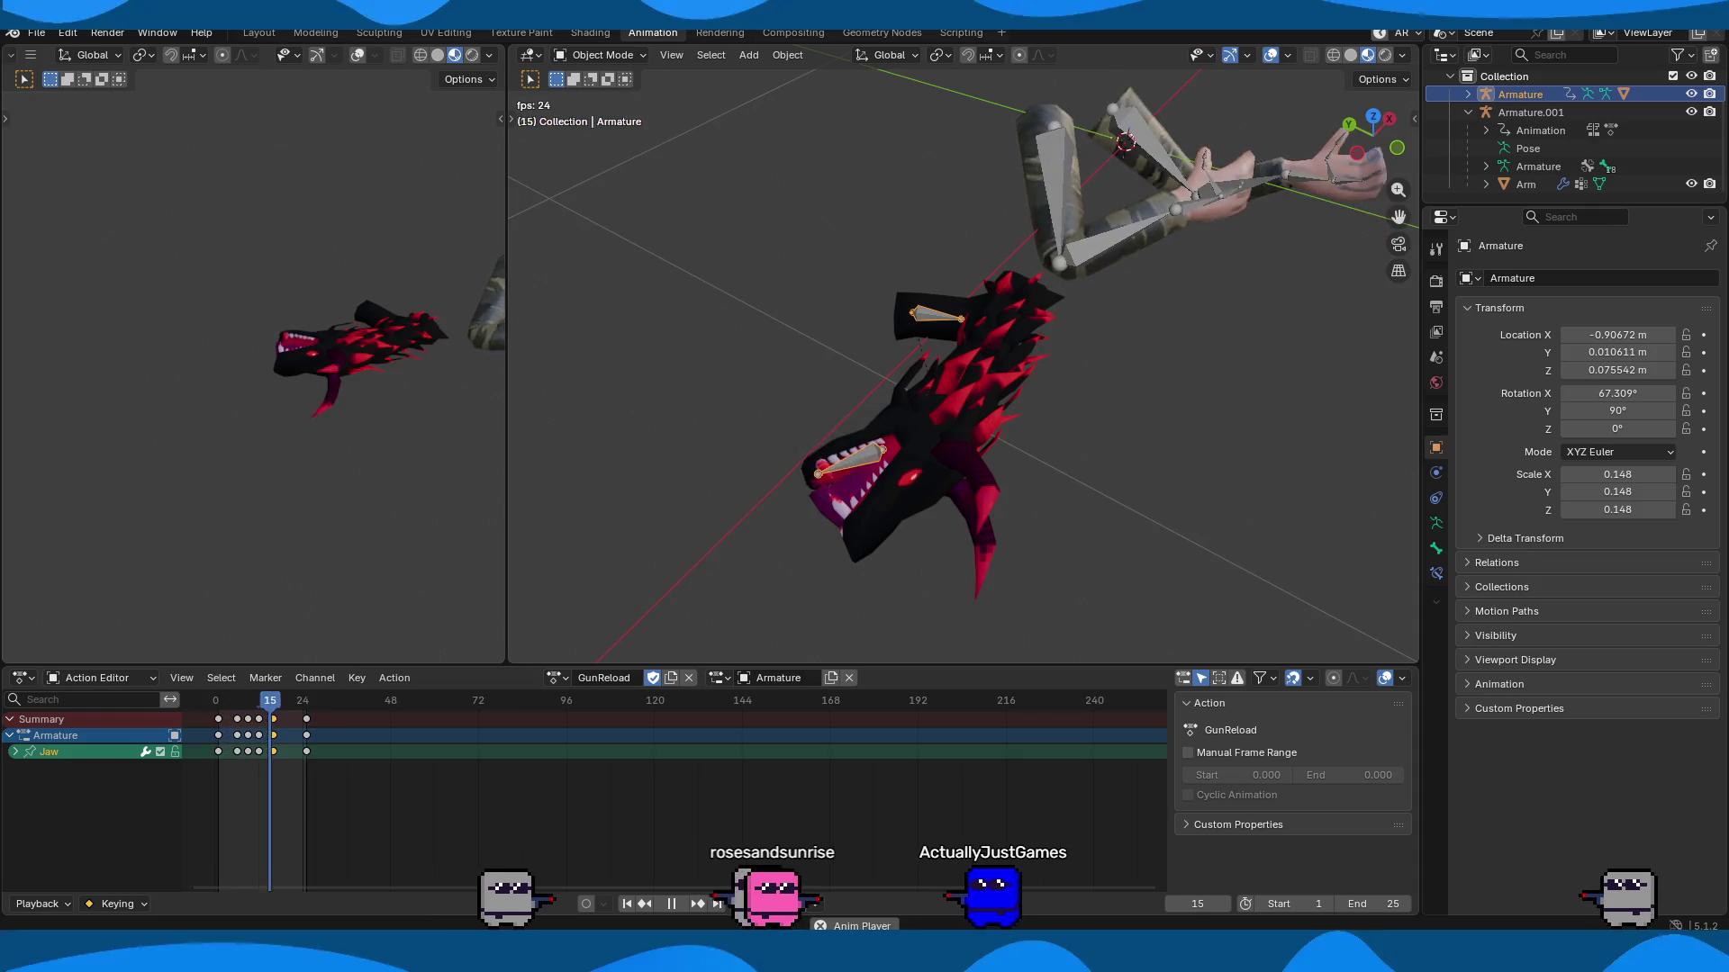
pyautogui.press('space')
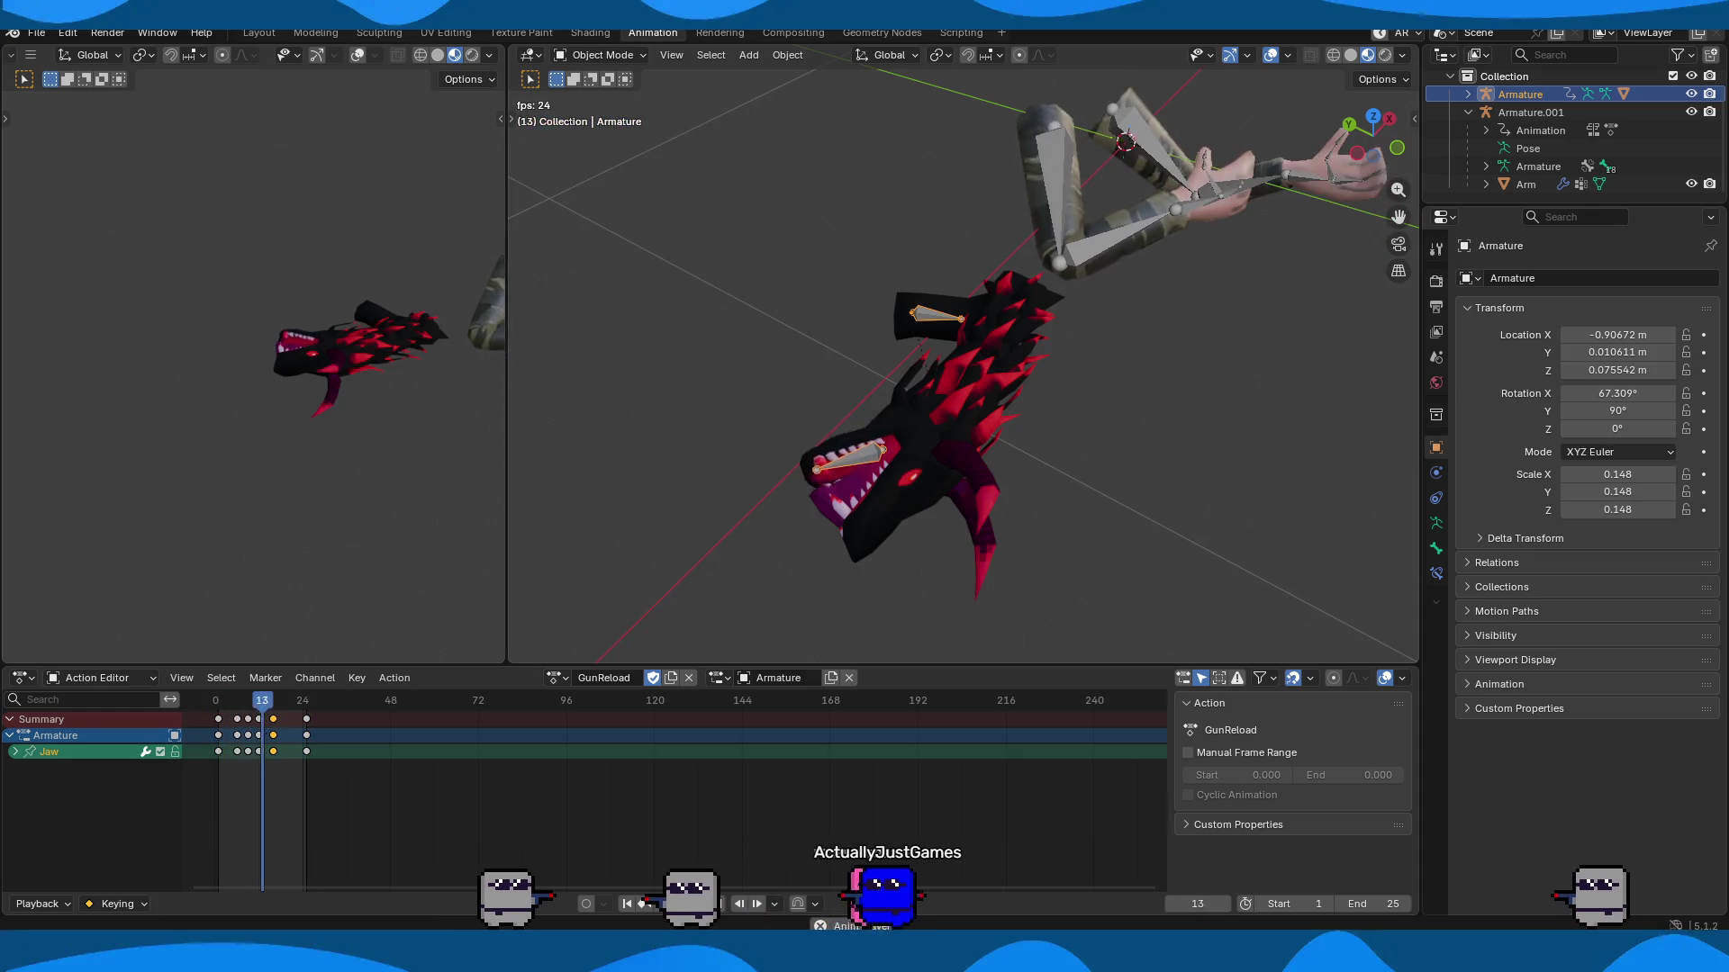
pyautogui.press('space')
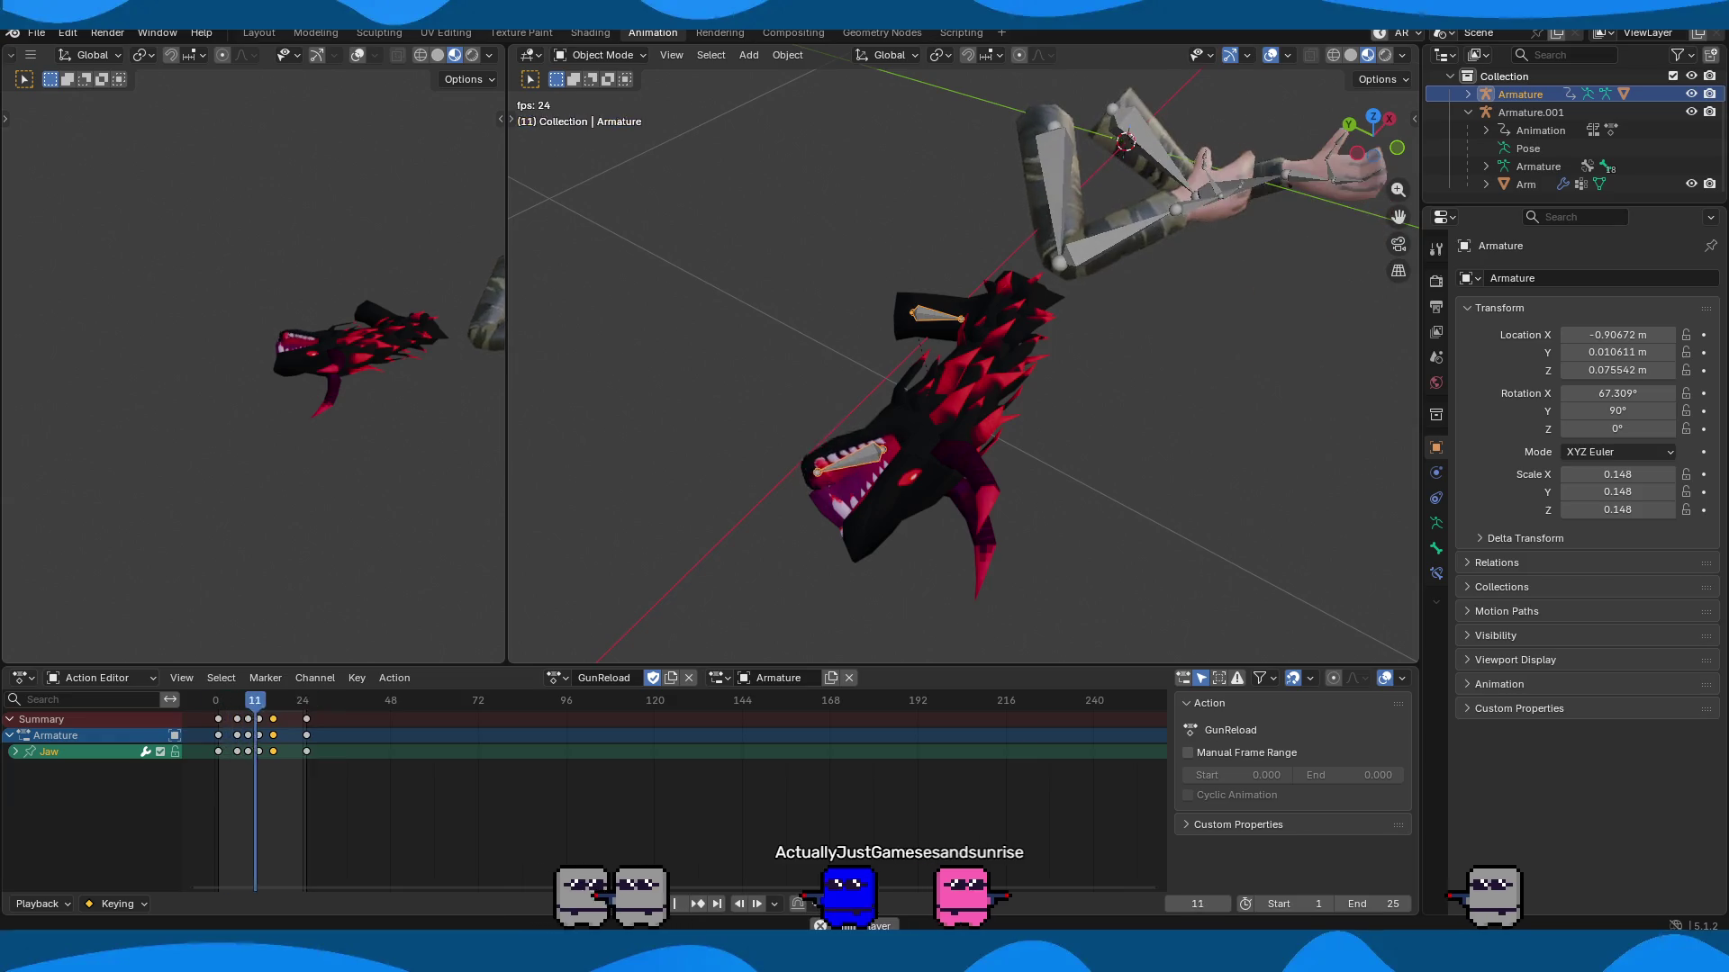
pyautogui.press('space')
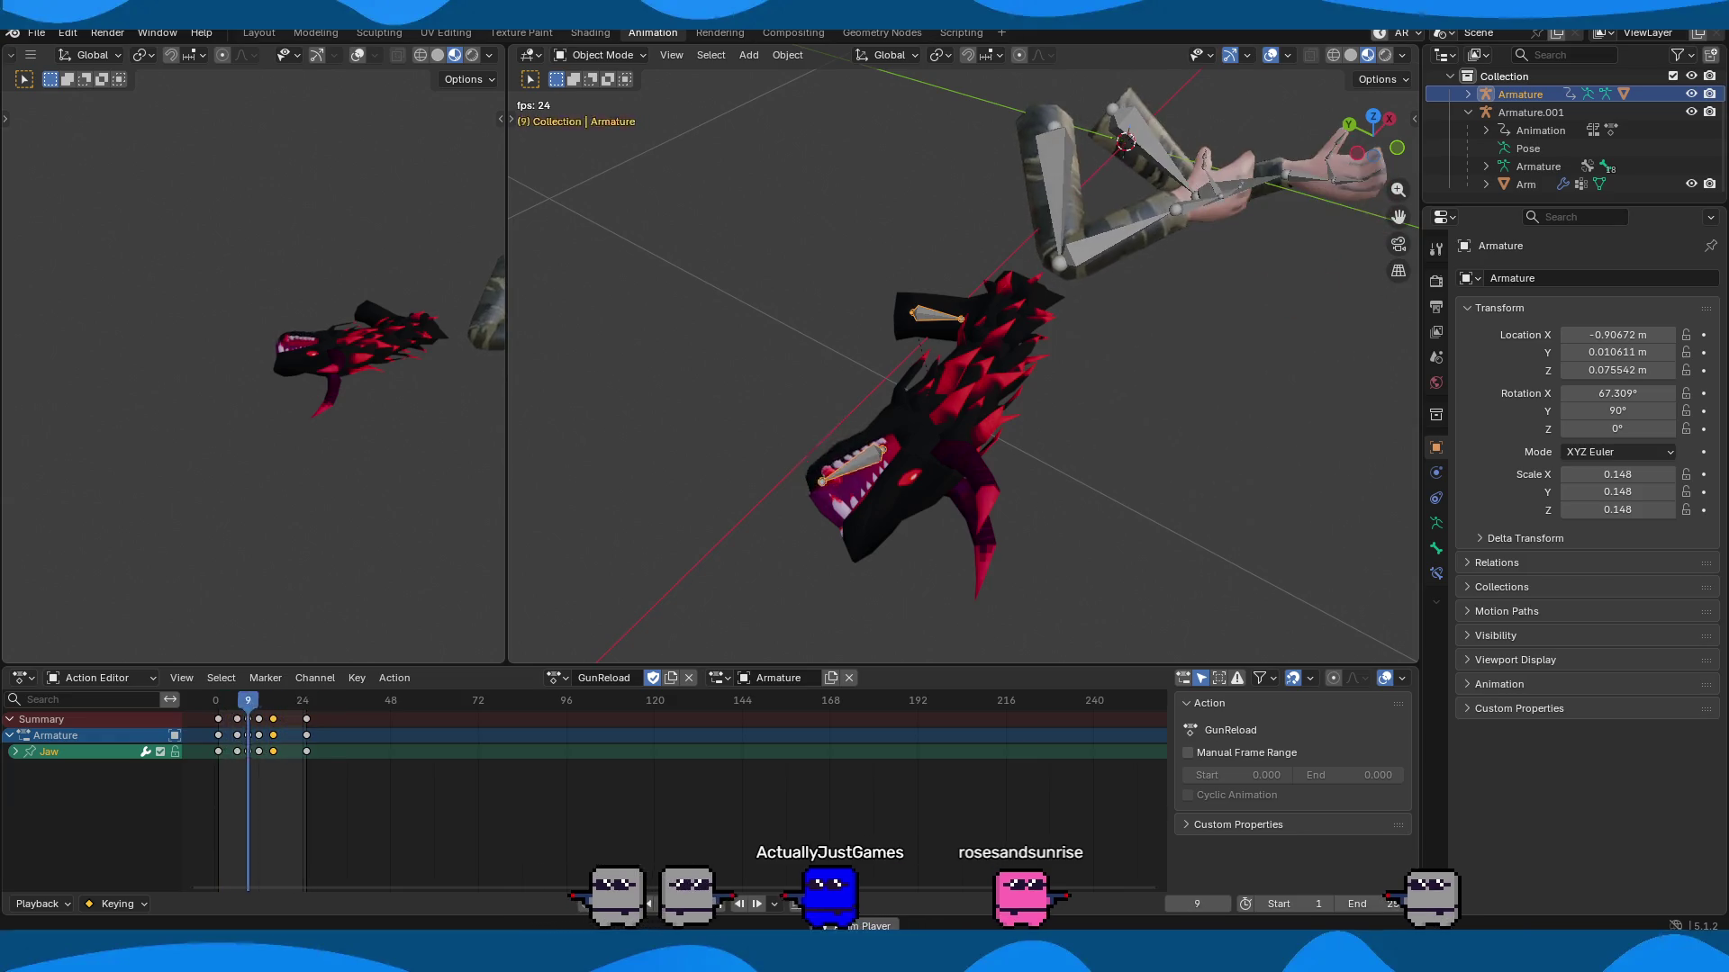
pyautogui.press('space')
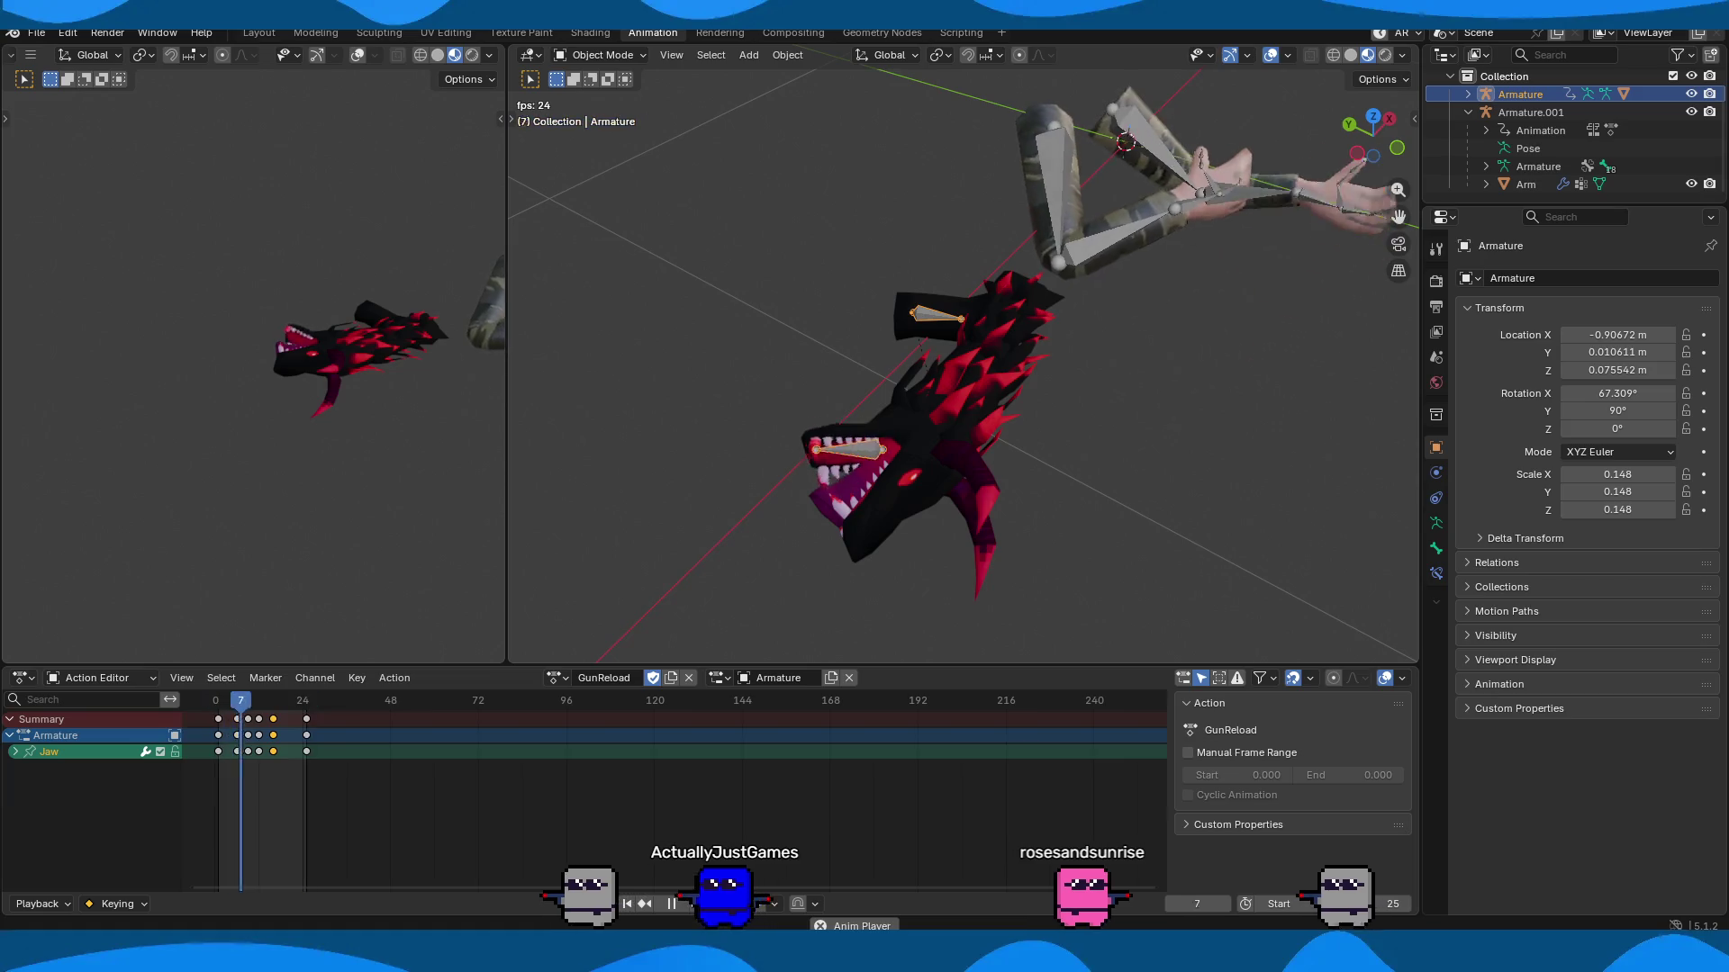
pyautogui.press('space')
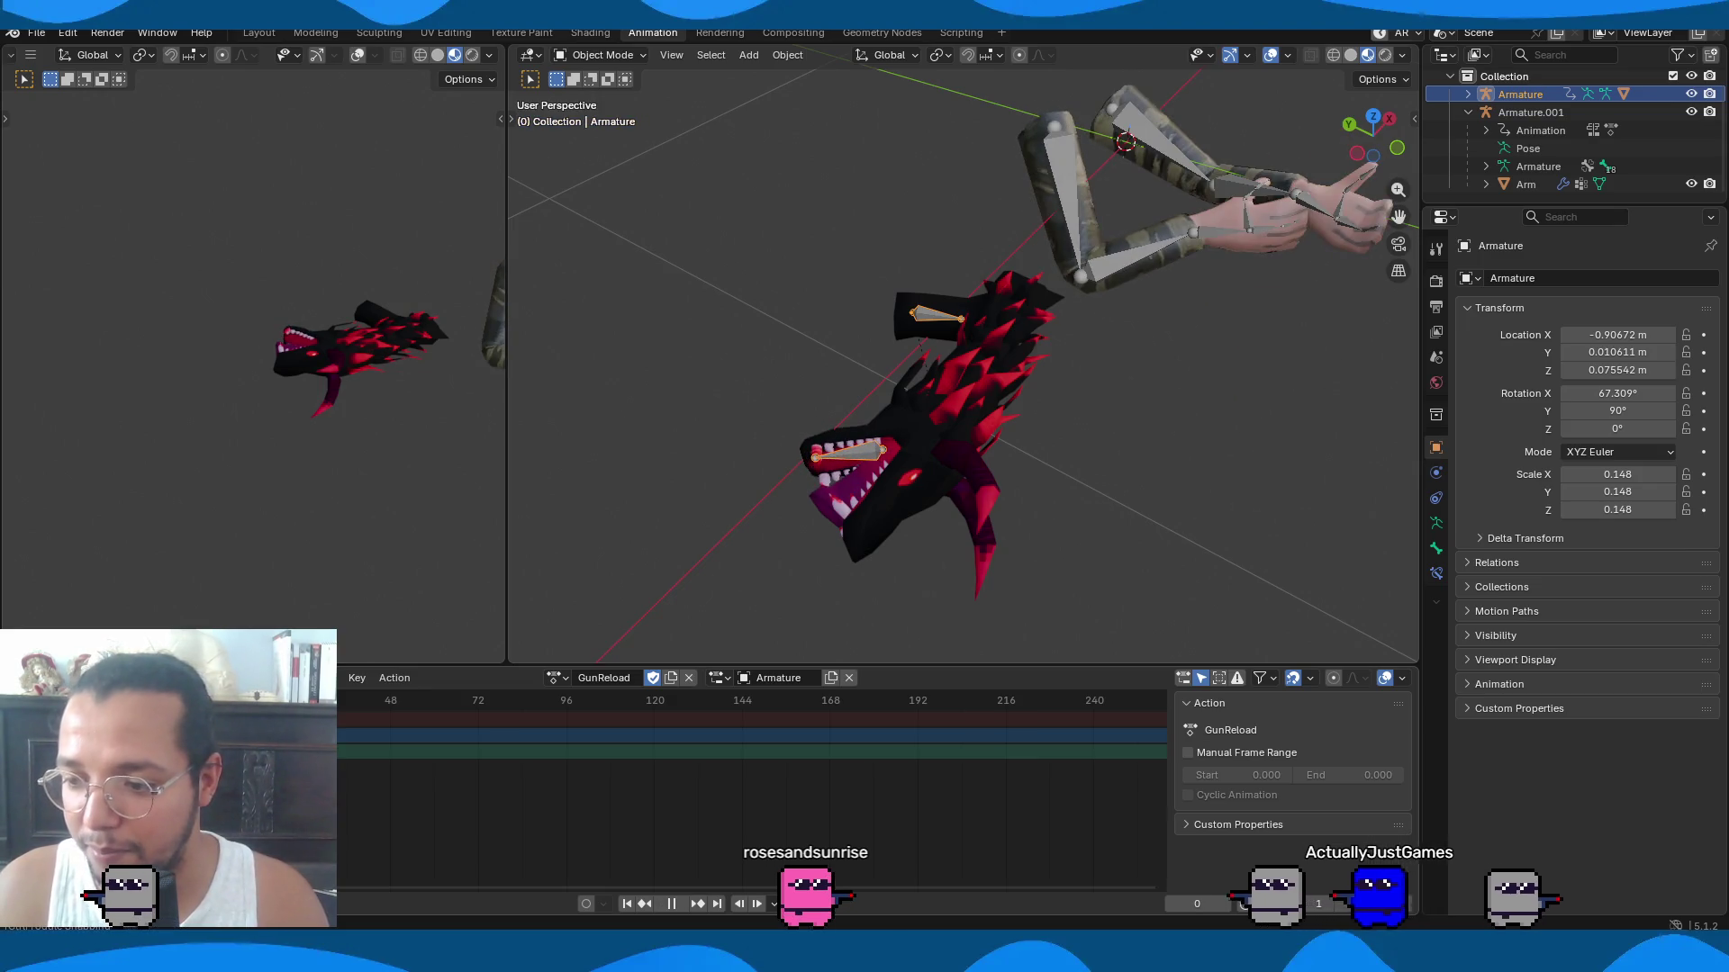
pyautogui.press('Escape')
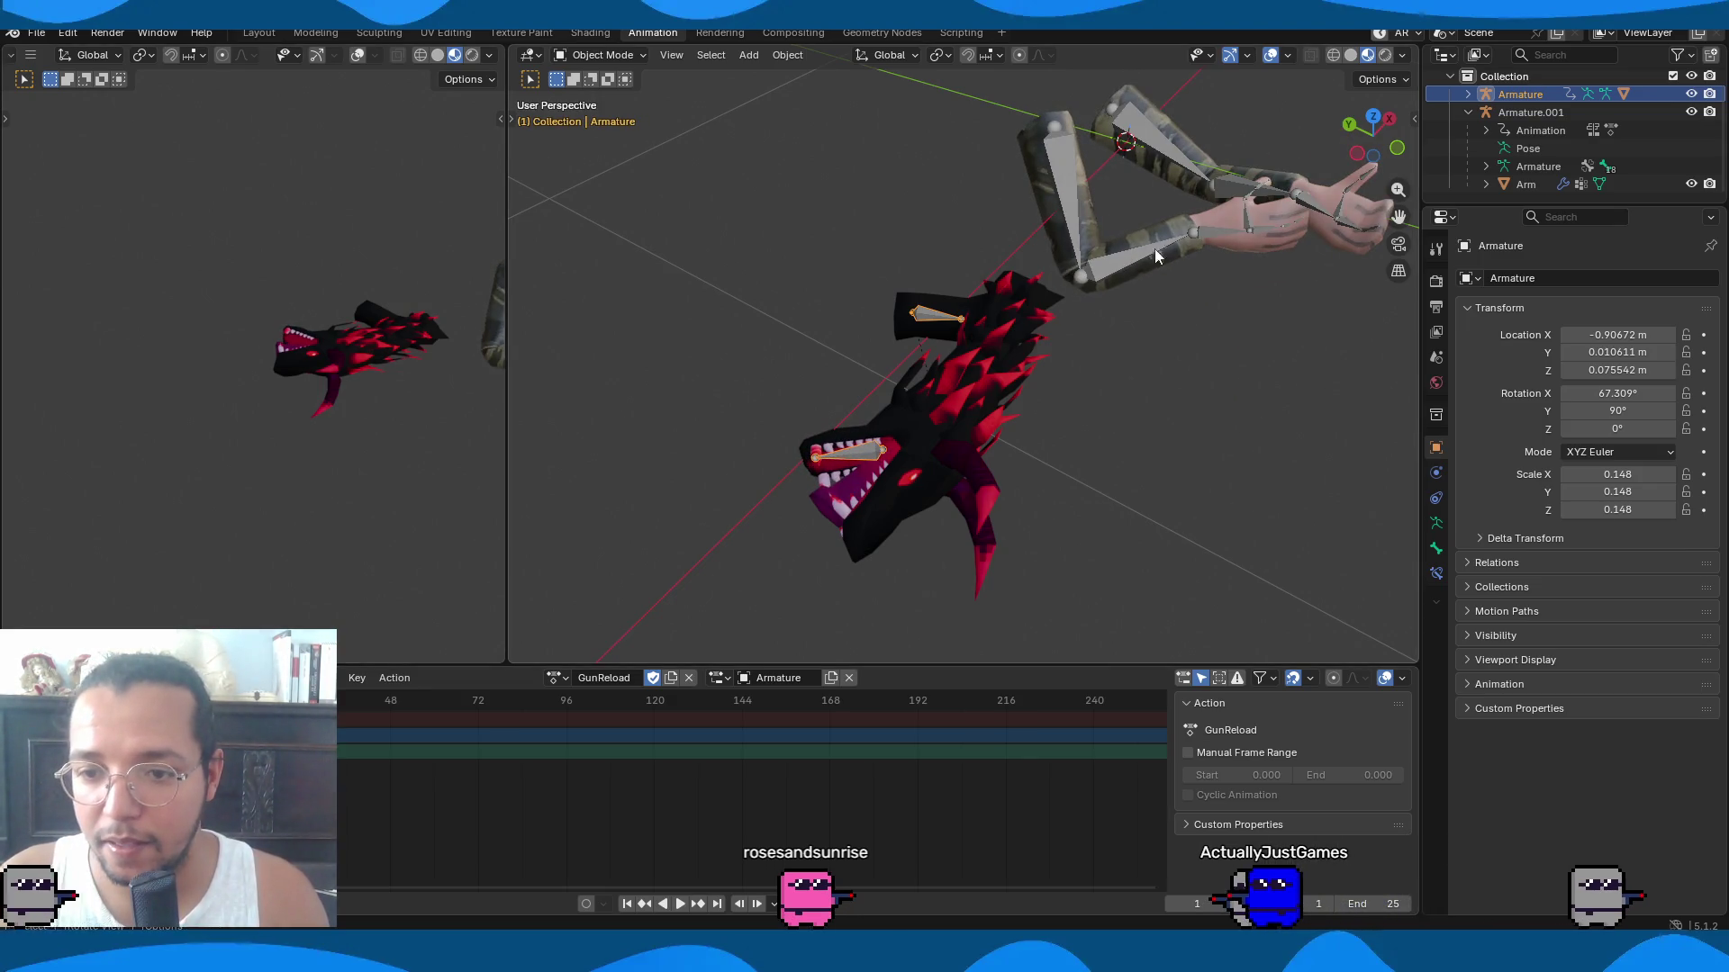
# On Armature.001, select all bones in Pose Mode and clear their rotation and location.
pyautogui.click(1155, 260)
pyautogui.moveTo(1176, 284)
pyautogui.mouseDown(button='middle')
pyautogui.moveTo(1067, 317)
pyautogui.moveTo(1082, 337)
pyautogui.moveTo(1172, 347)
pyautogui.mouseUp(button='middle')
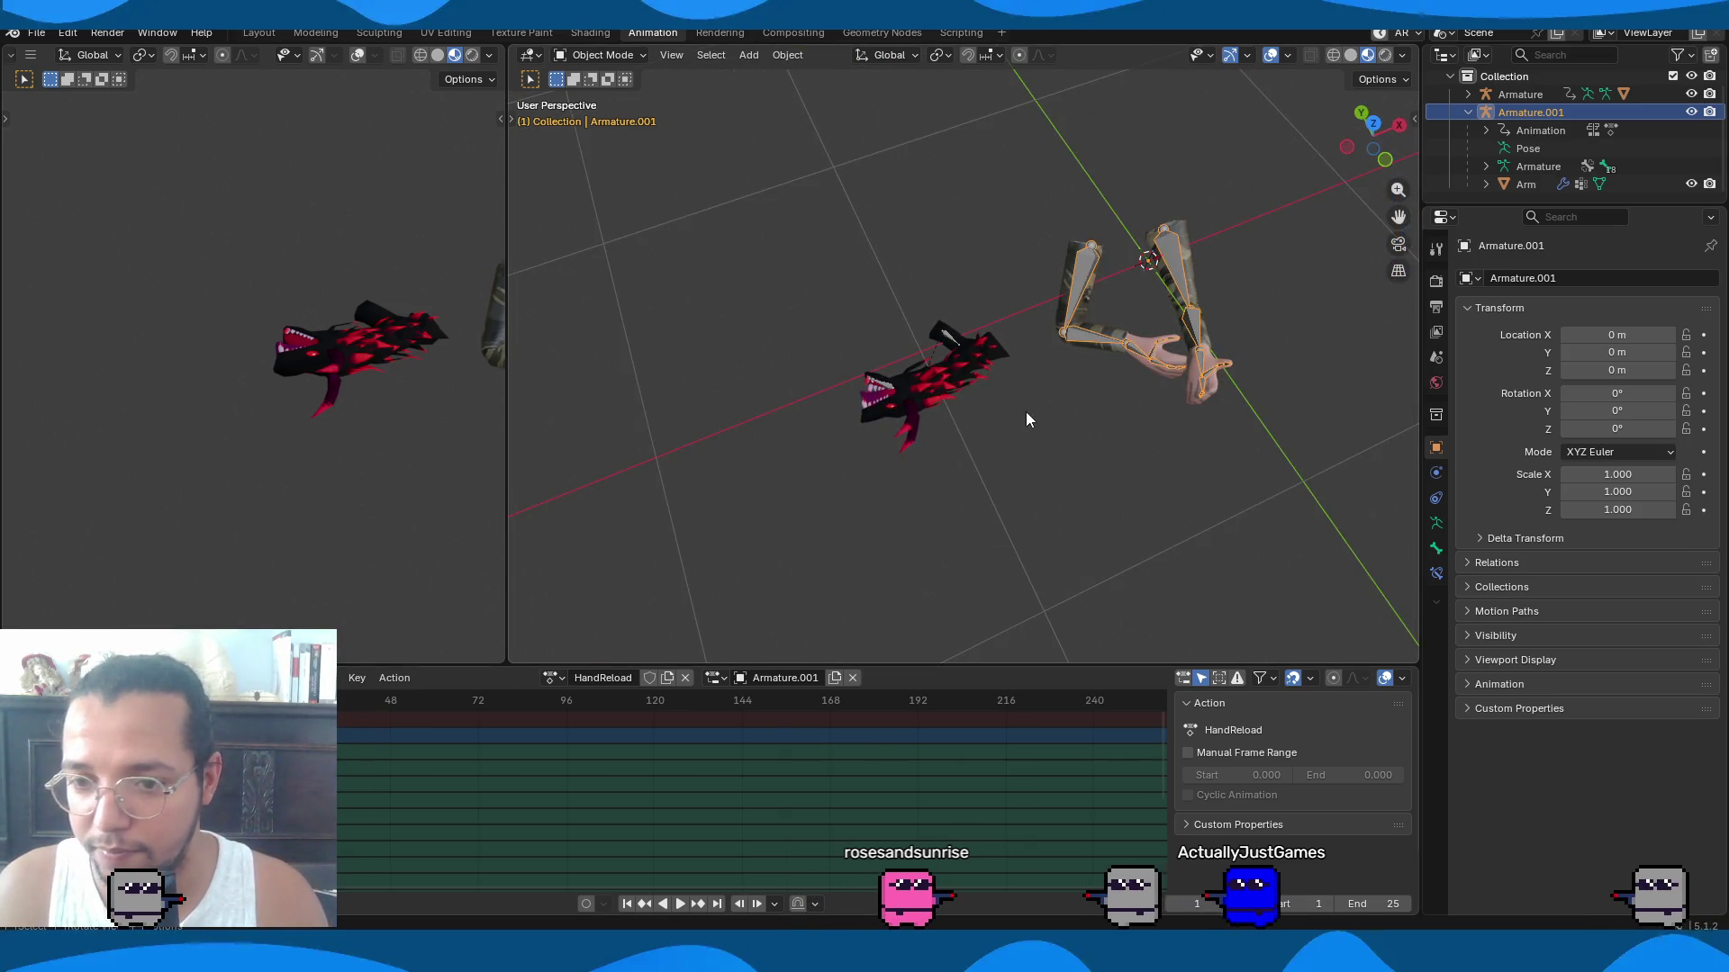
pyautogui.press('a')
pyautogui.hotkey('ctrl', 'Tab')
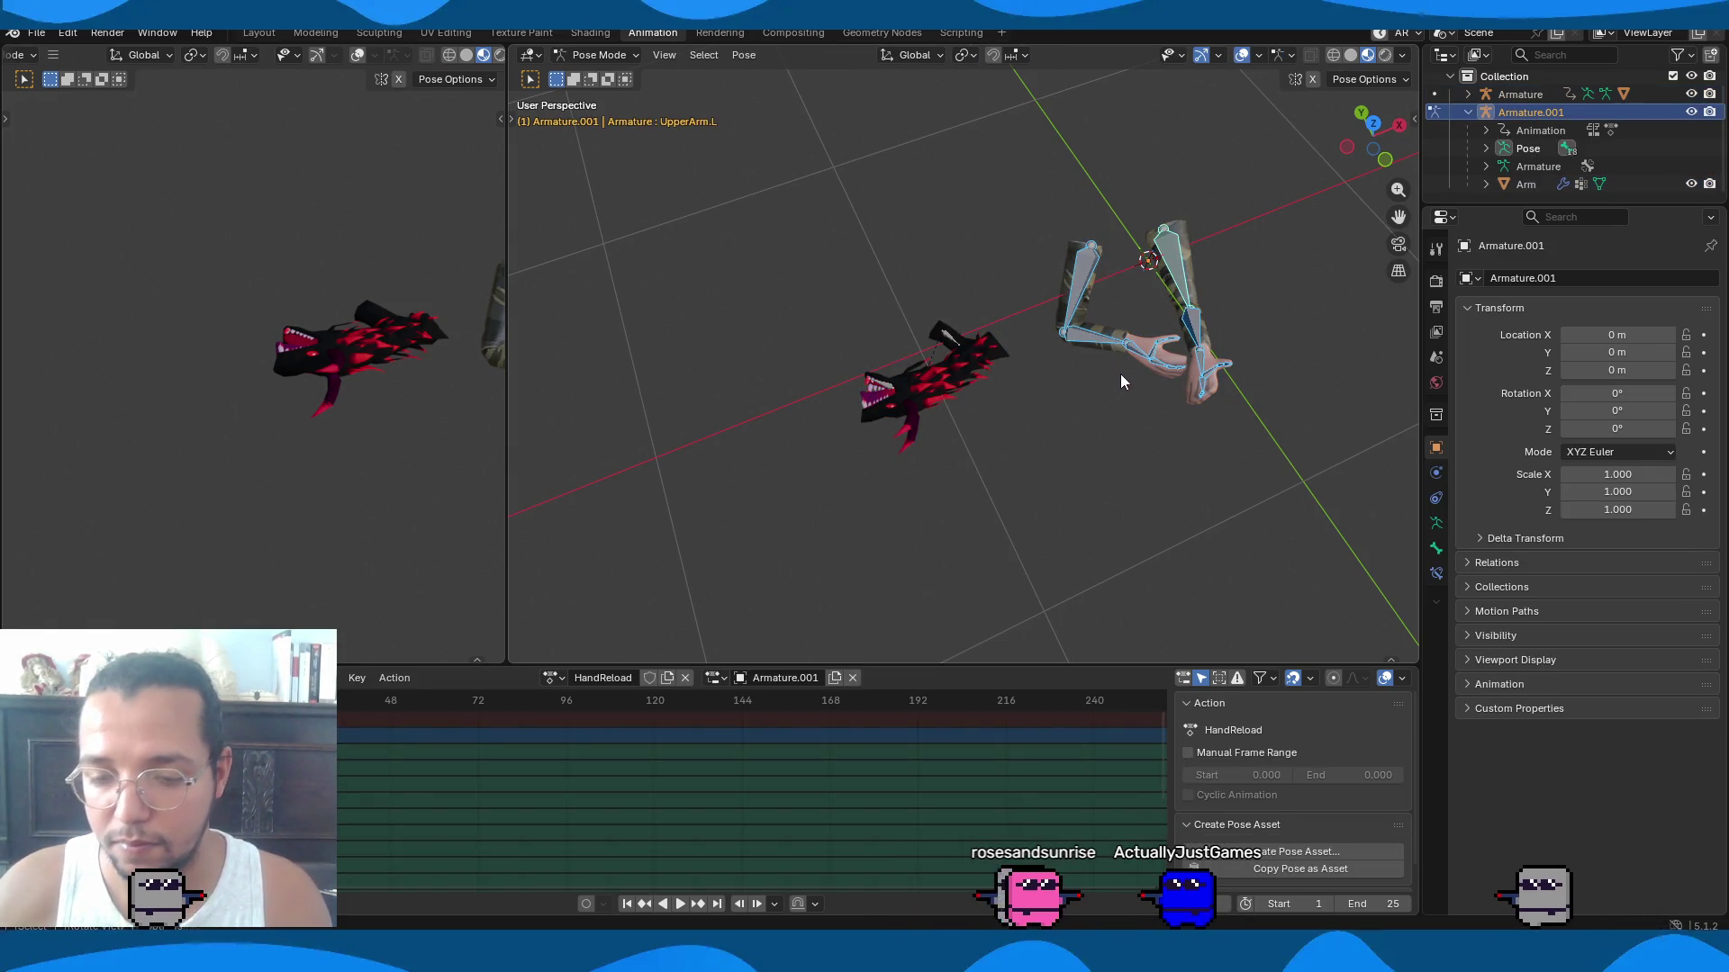
pyautogui.hotkey('alt', 'r')
pyautogui.hotkey('alt', 'g')
# Frame the arm and dragon gun and play the HandReload animation.
pyautogui.moveTo(1007, 335)
pyautogui.mouseDown(button='middle')
pyautogui.moveTo(1154, 360)
pyautogui.moveTo(1121, 376)
pyautogui.mouseUp(button='middle')
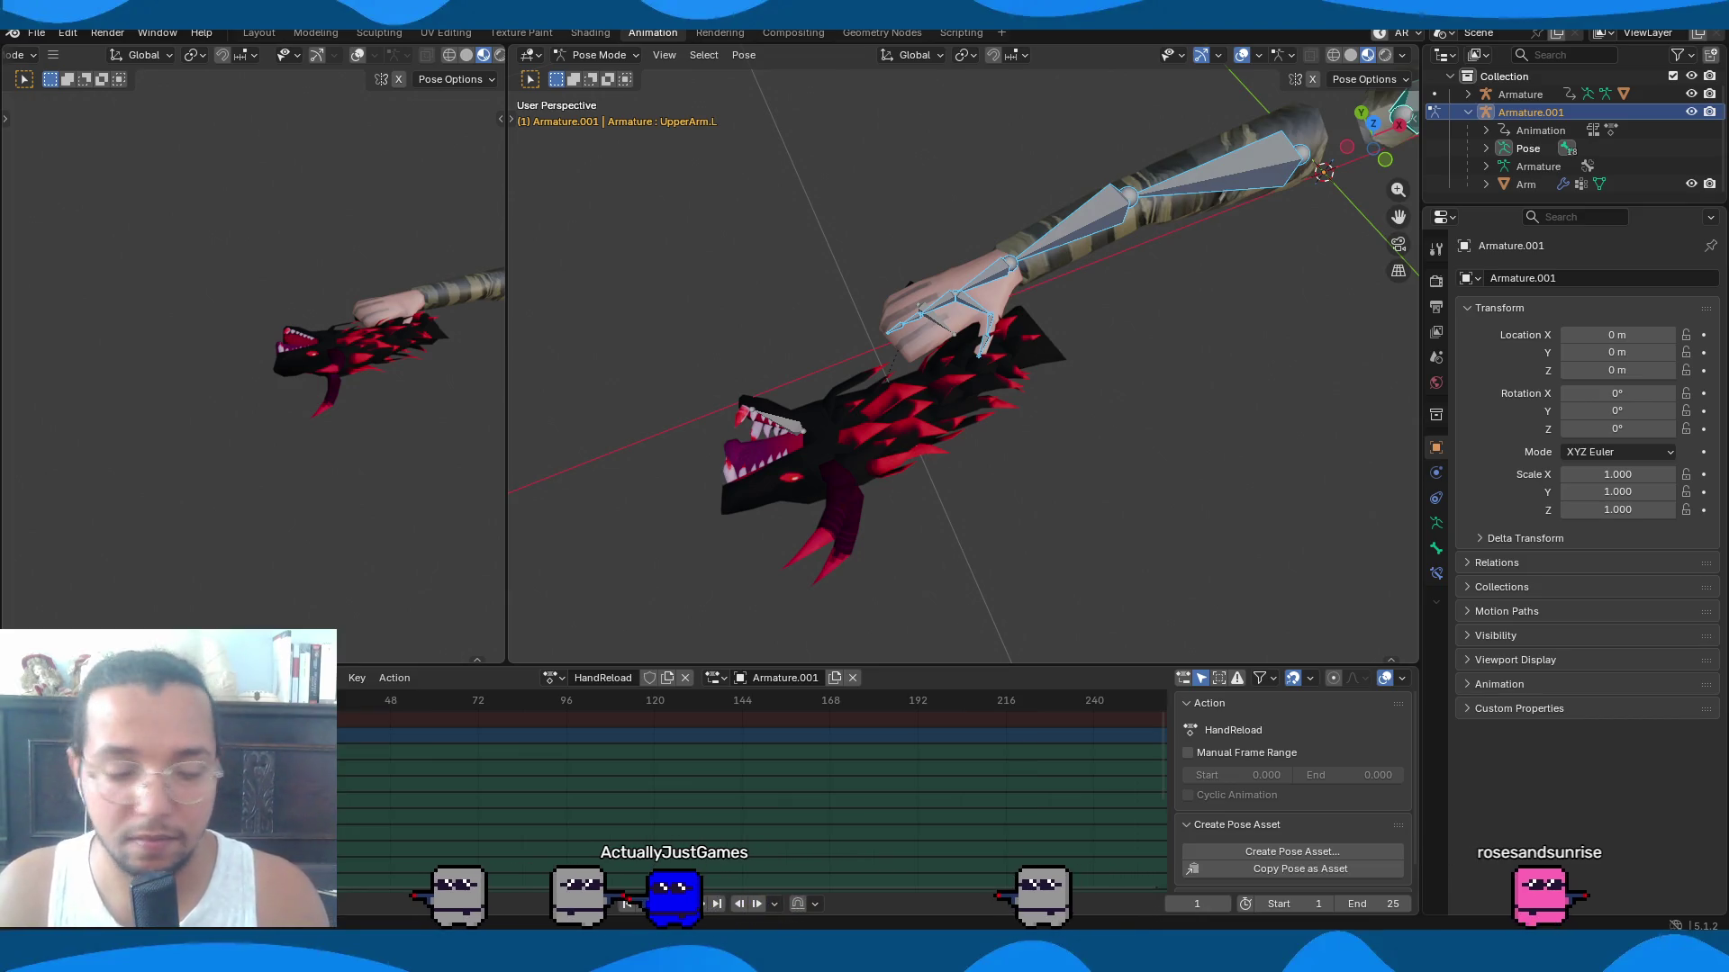
pyautogui.moveTo(1105, 477)
pyautogui.mouseDown(button='middle')
pyautogui.moveTo(1072, 498)
pyautogui.moveTo(1198, 492)
pyautogui.moveTo(1277, 370)
pyautogui.moveTo(1042, 390)
pyautogui.moveTo(1000, 501)
pyautogui.moveTo(1041, 544)
pyautogui.moveTo(1073, 544)
pyautogui.moveTo(1026, 544)
pyautogui.mouseUp(button='middle')
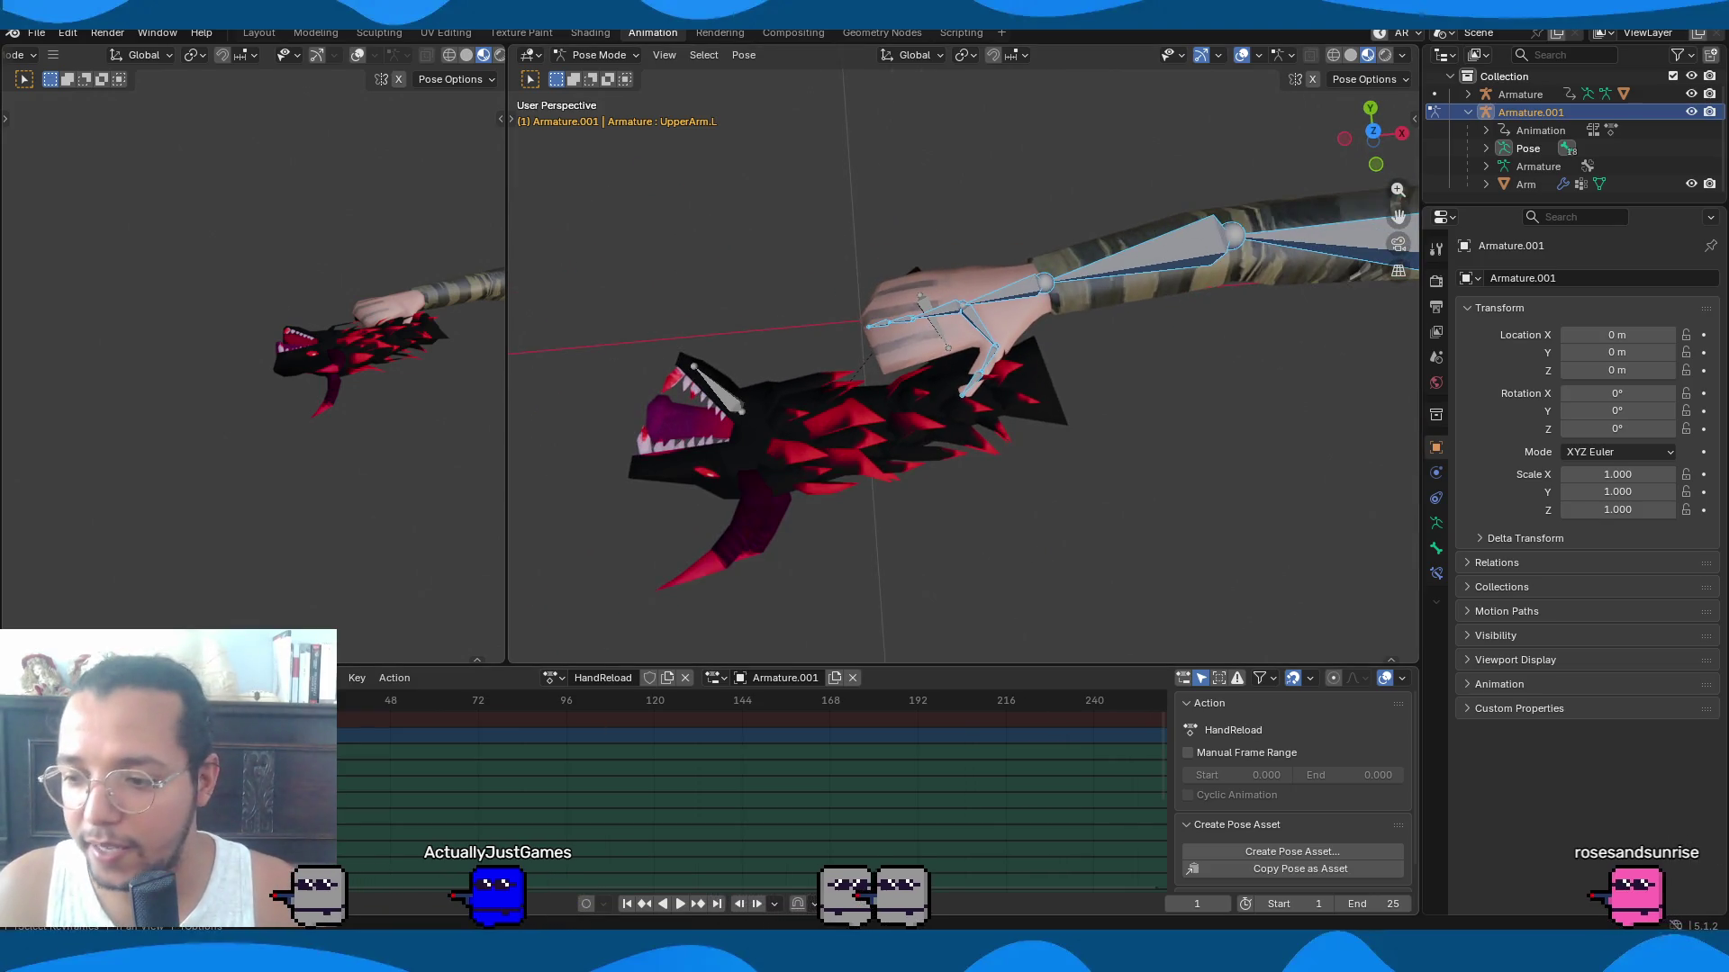
pyautogui.press('space')
pyautogui.press('space')
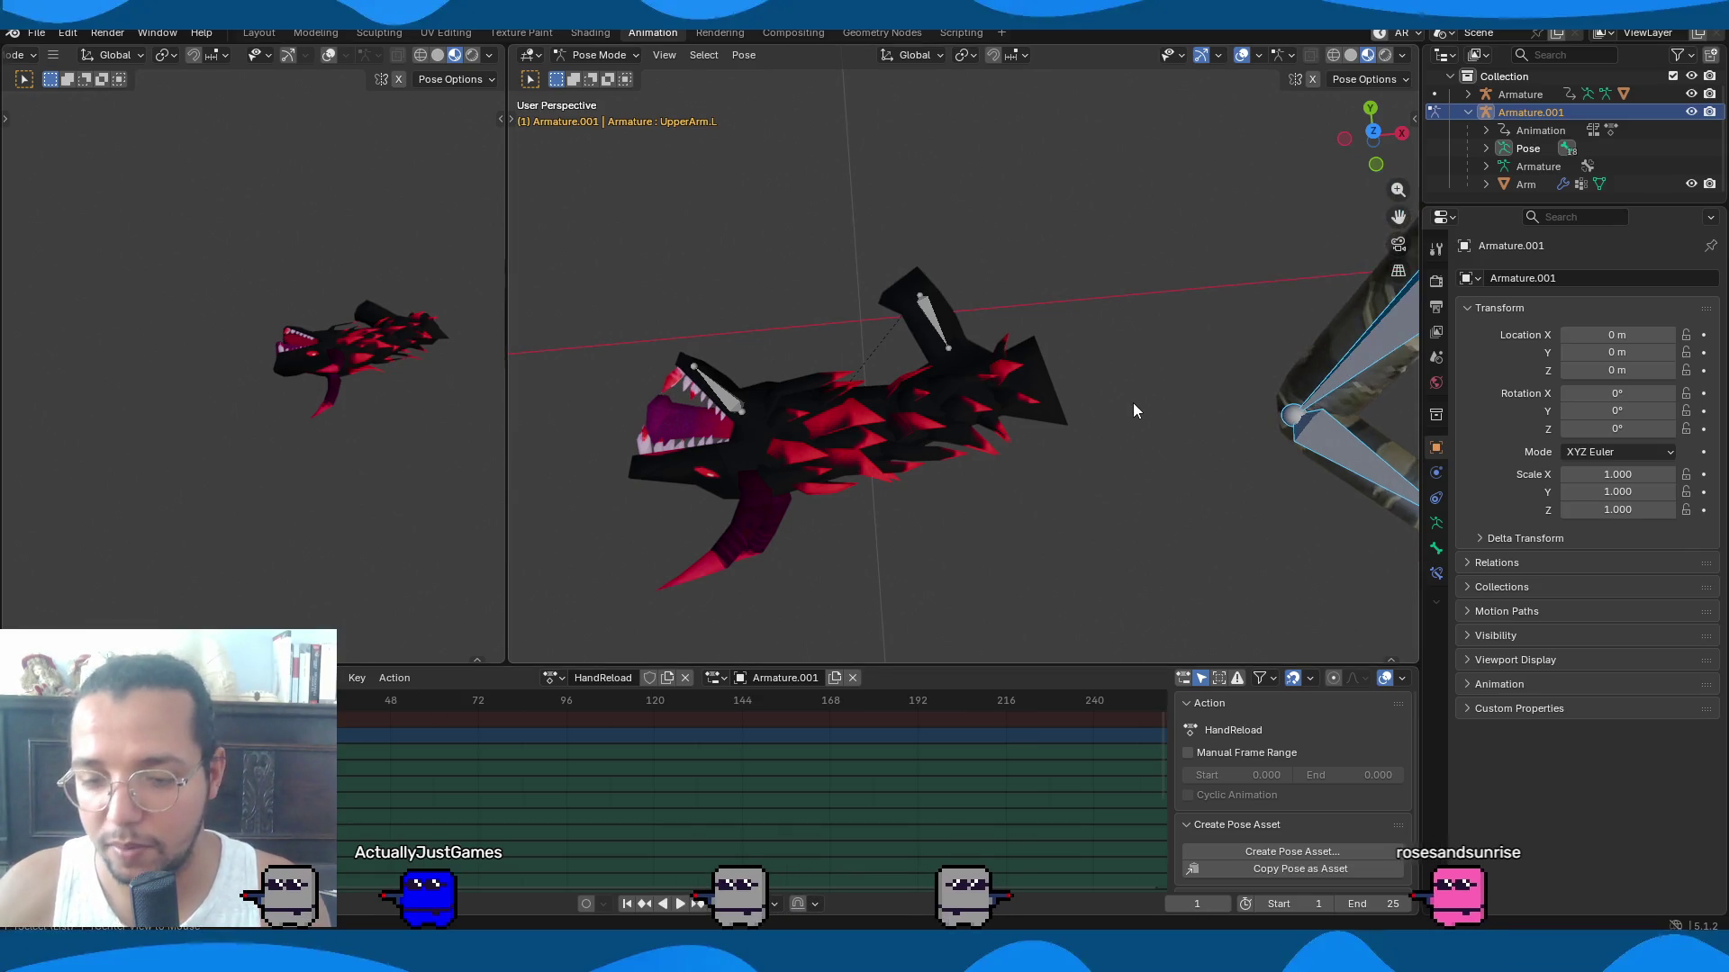
# Stop playback and deselect all dope sheet channels and arm bones.
pyautogui.hotkey('shift', 'Left')
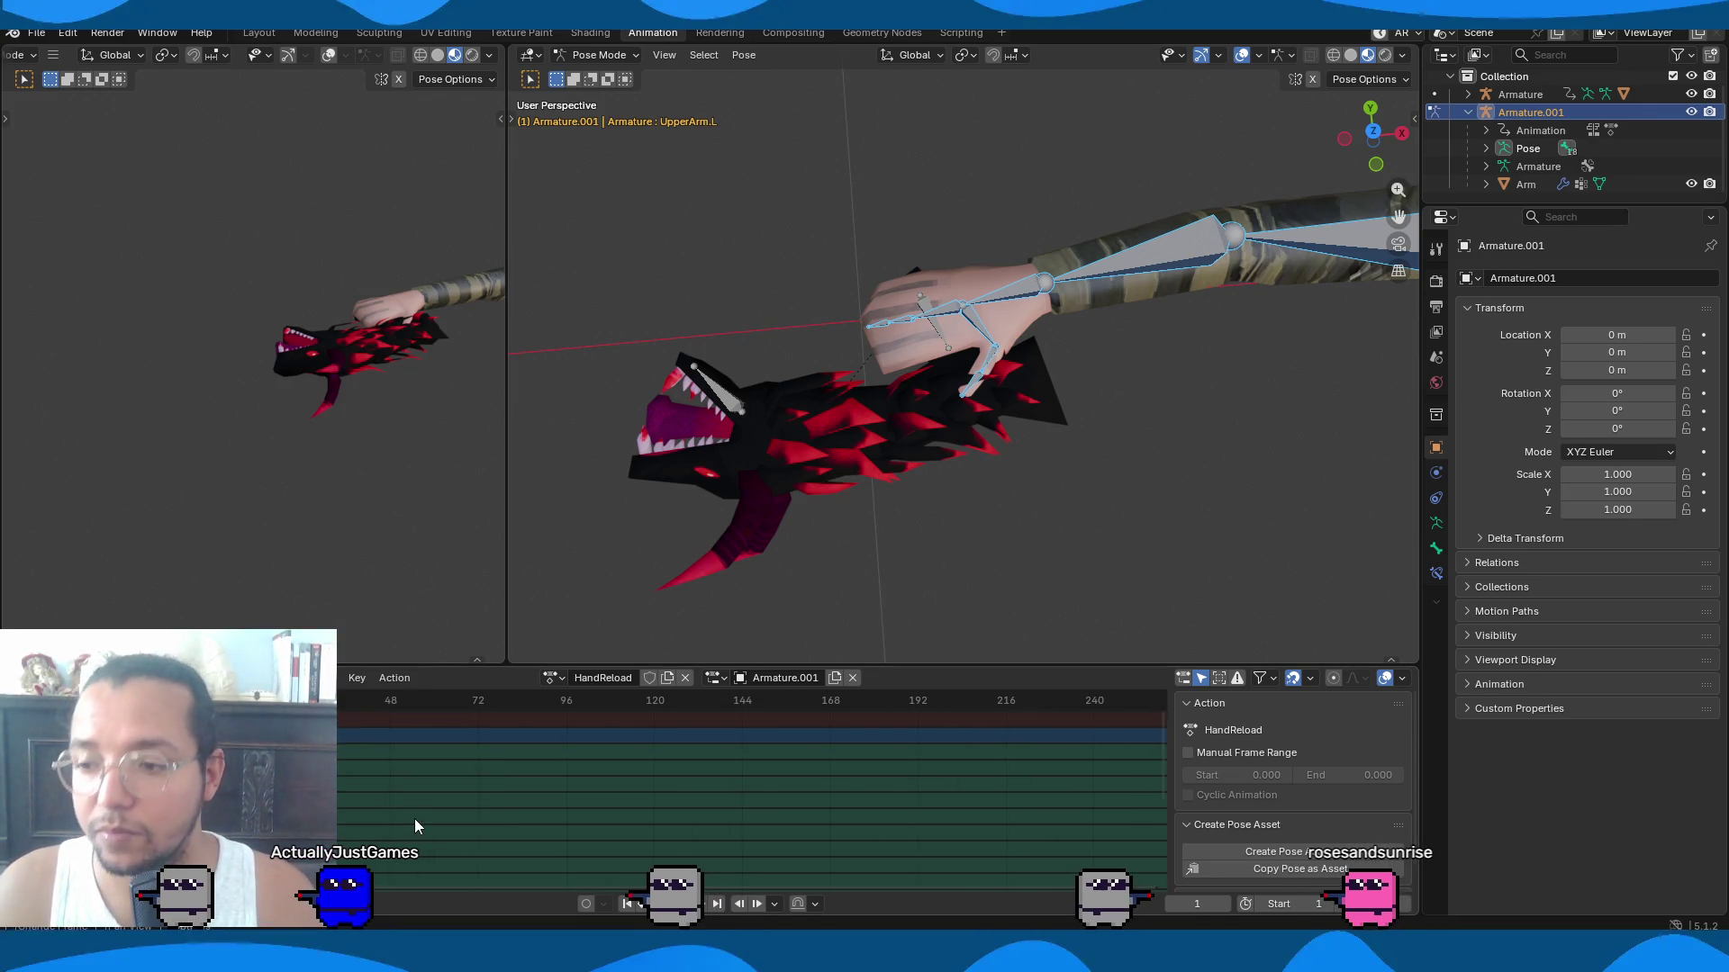
pyautogui.rightClick(460, 769)
pyautogui.click(459, 770)
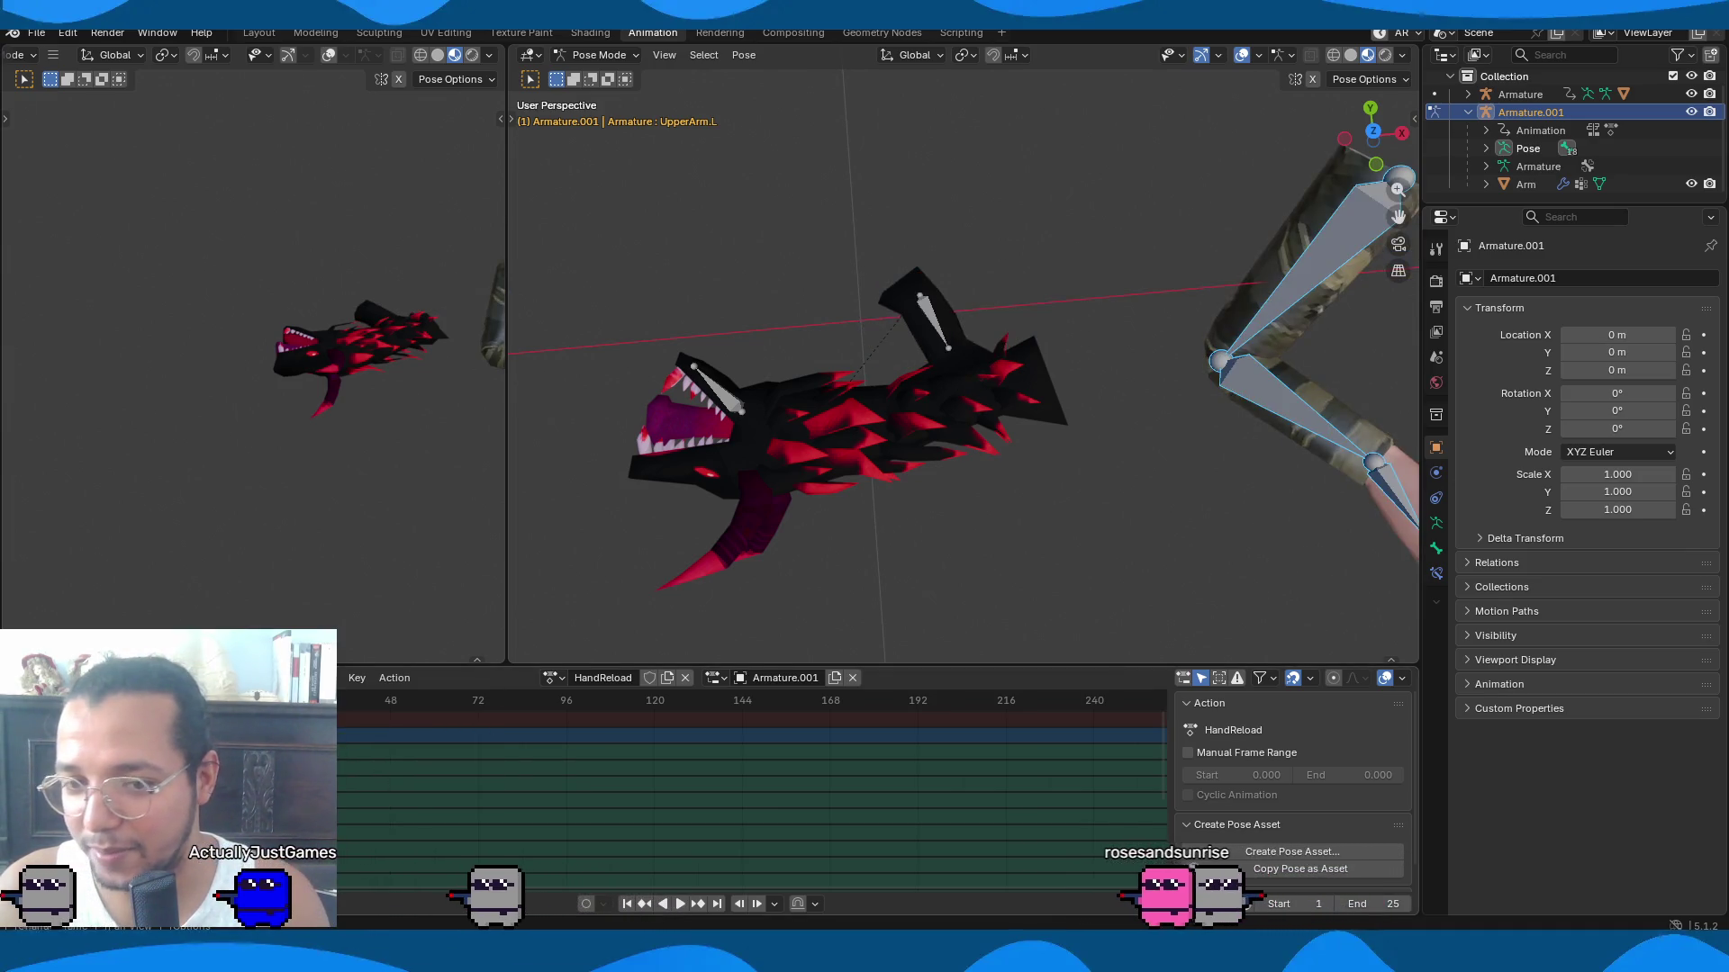
pyautogui.hotkey('alt', 'a')
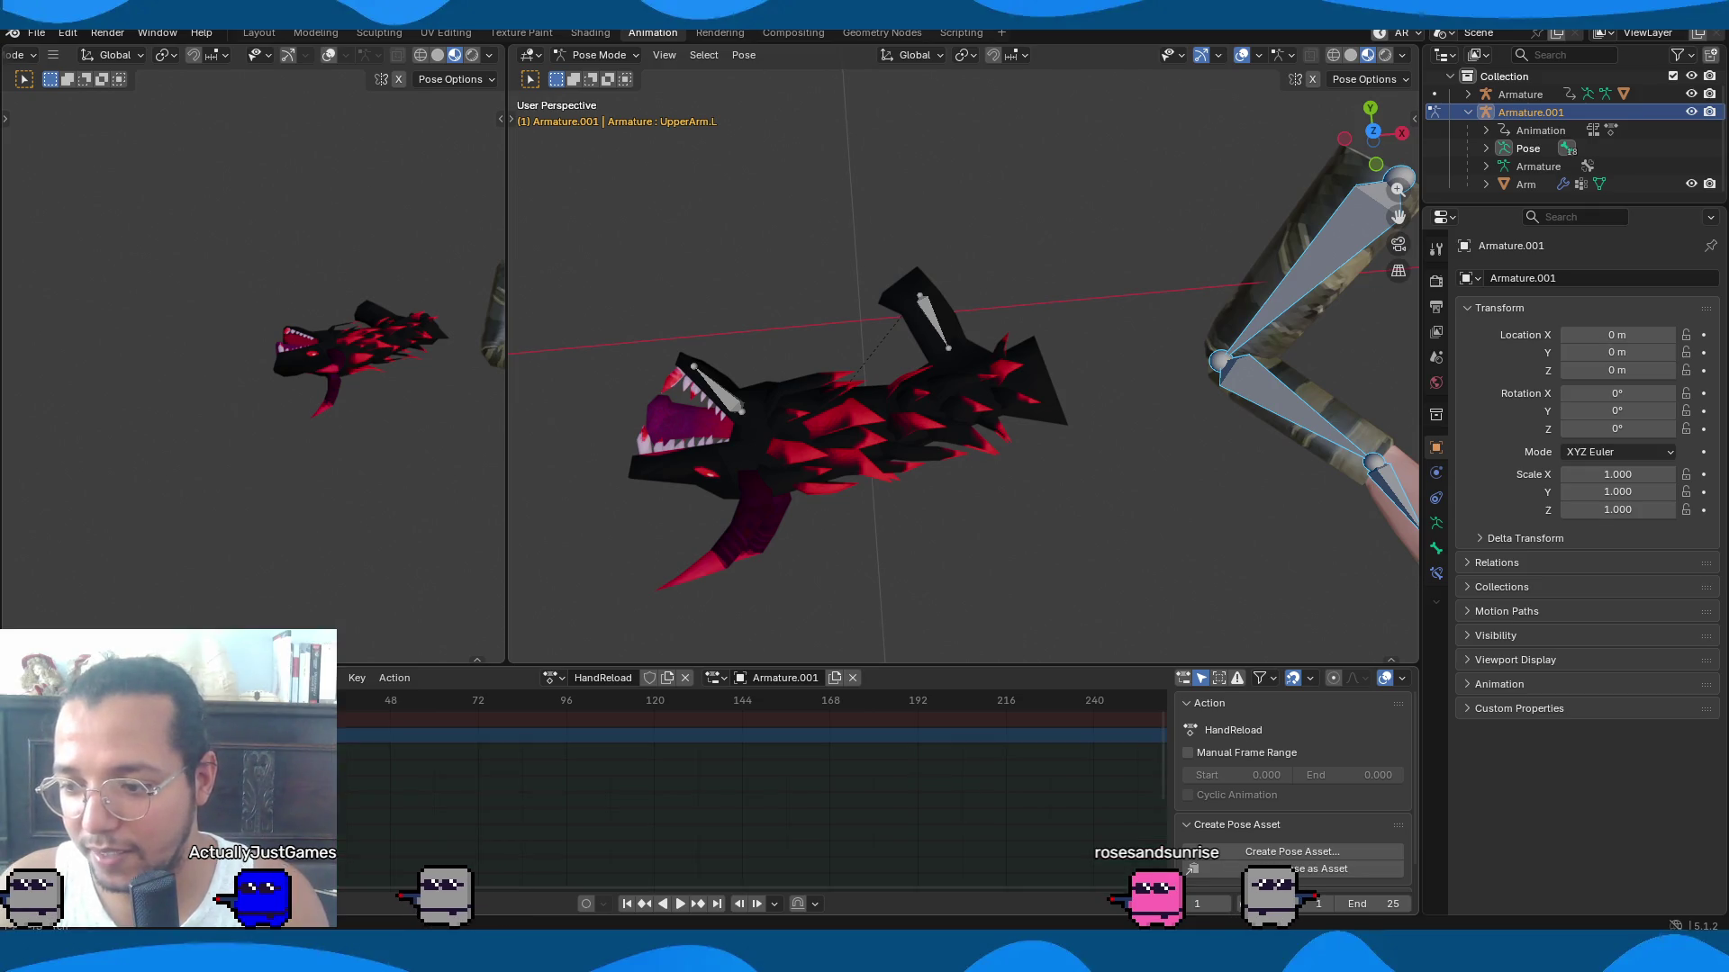
pyautogui.hotkey('alt', 'a')
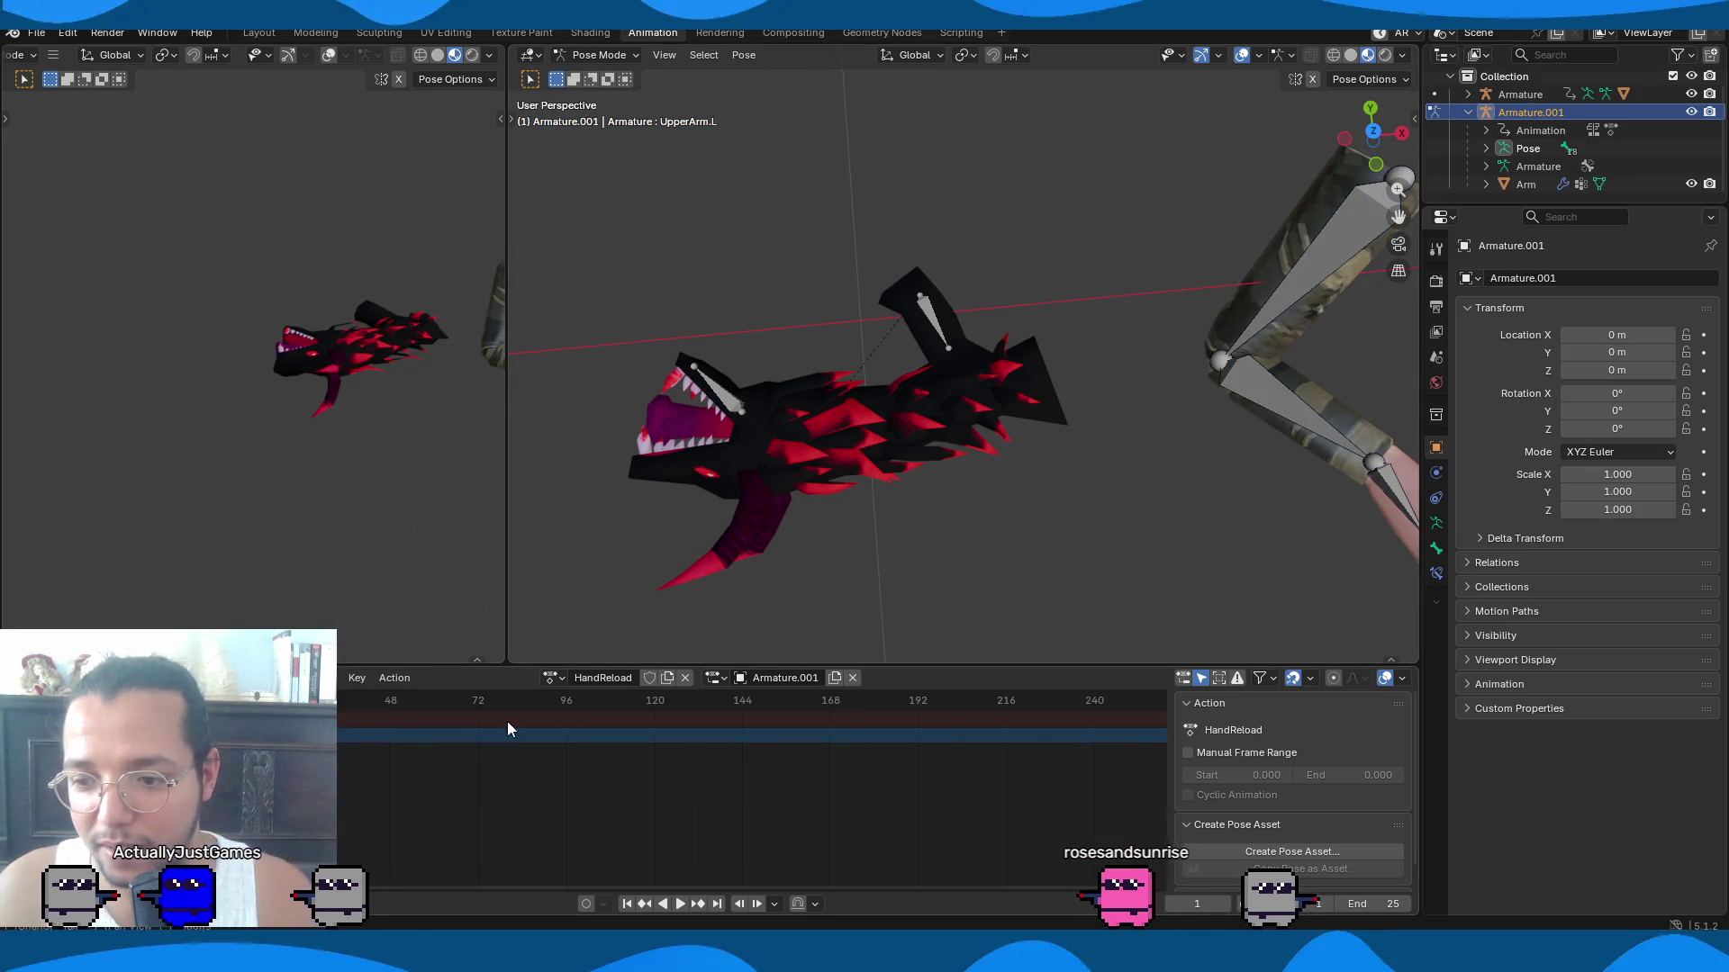
# Assign the HandIdle action to Armature.001 and select all its arm bones.
pyautogui.click(552, 678)
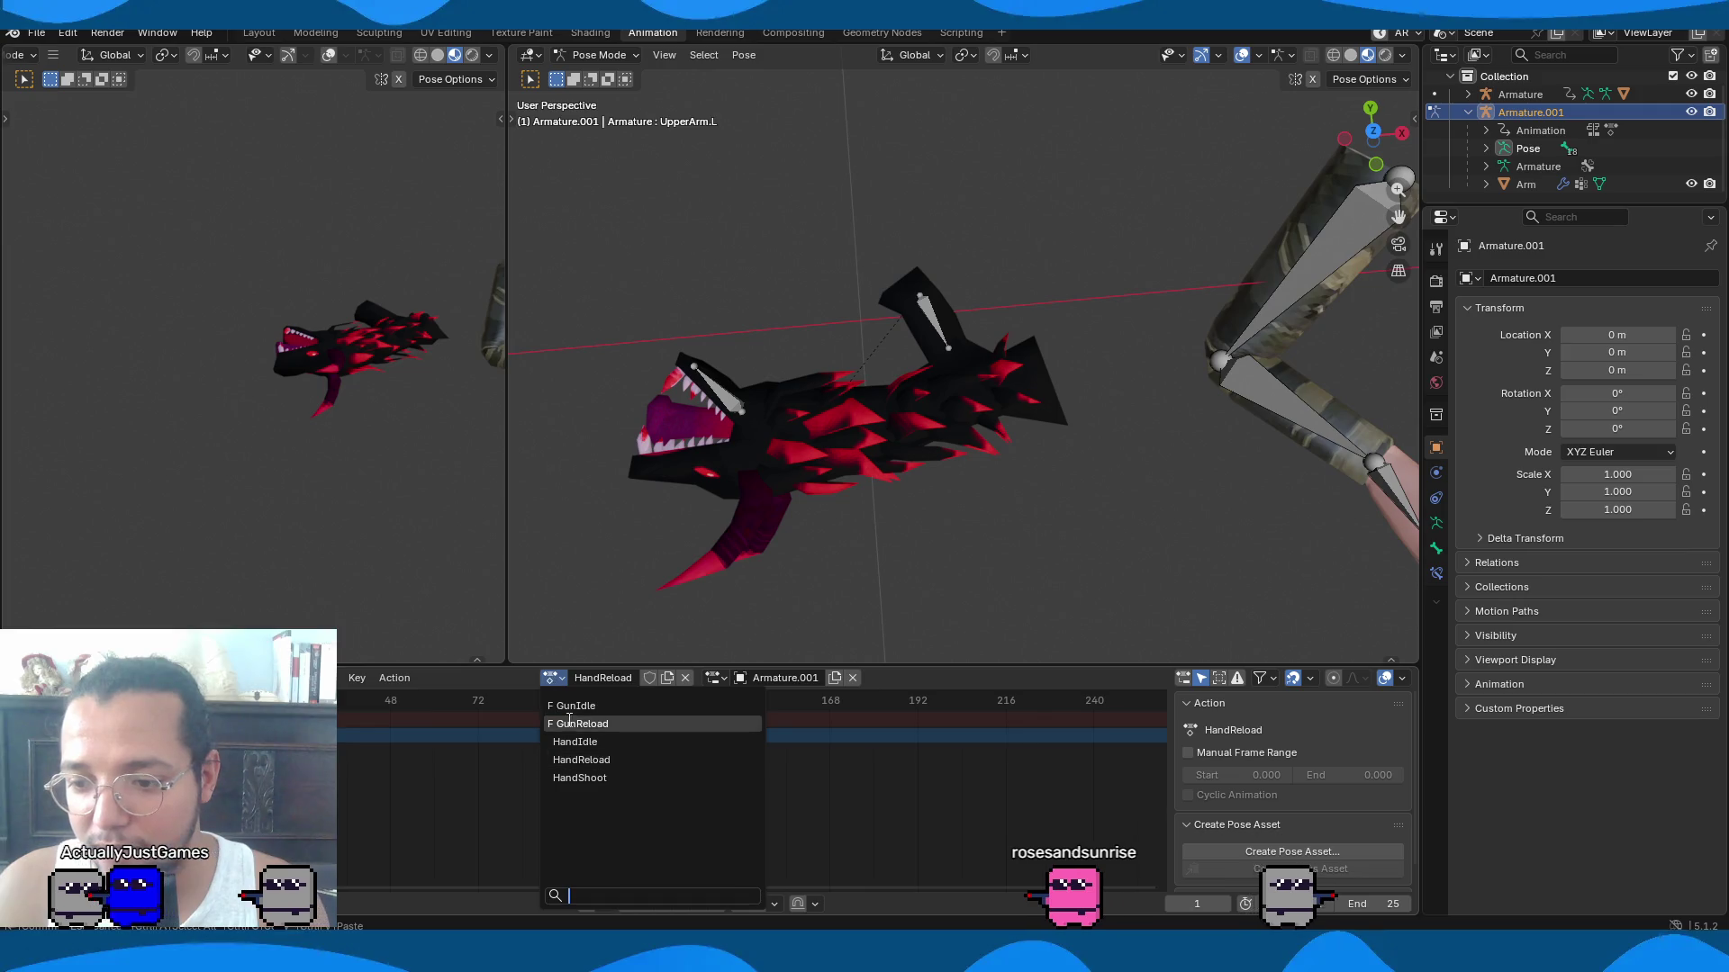
pyautogui.click(628, 742)
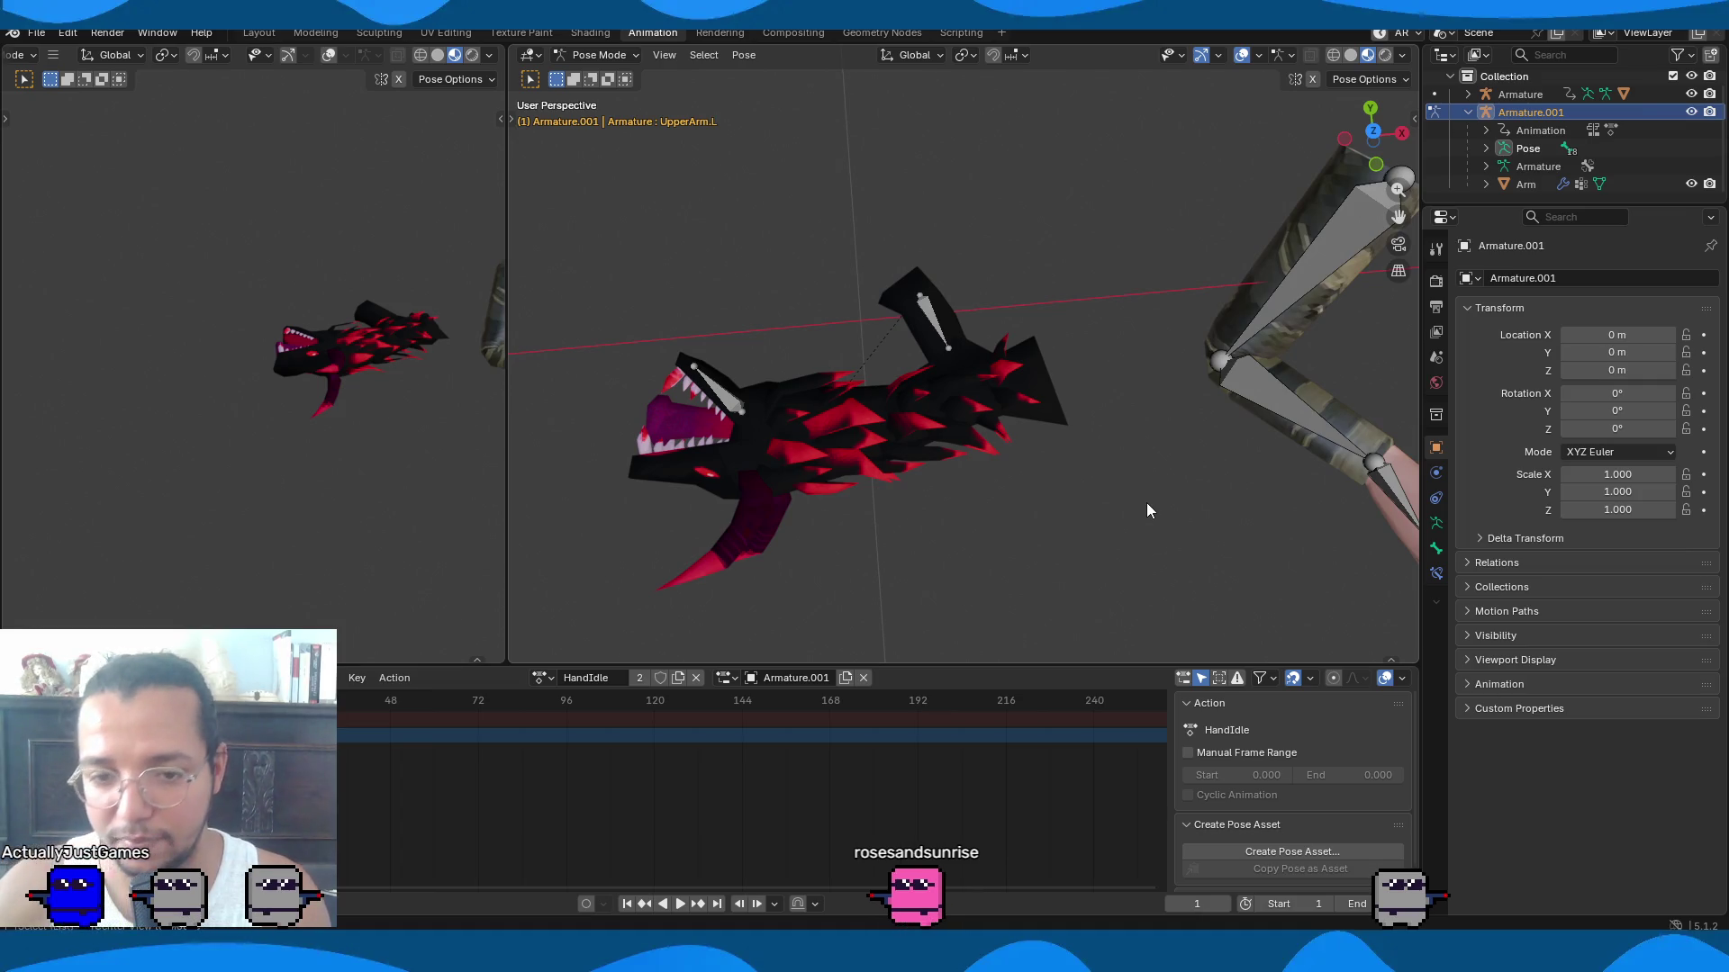
pyautogui.click(1249, 414)
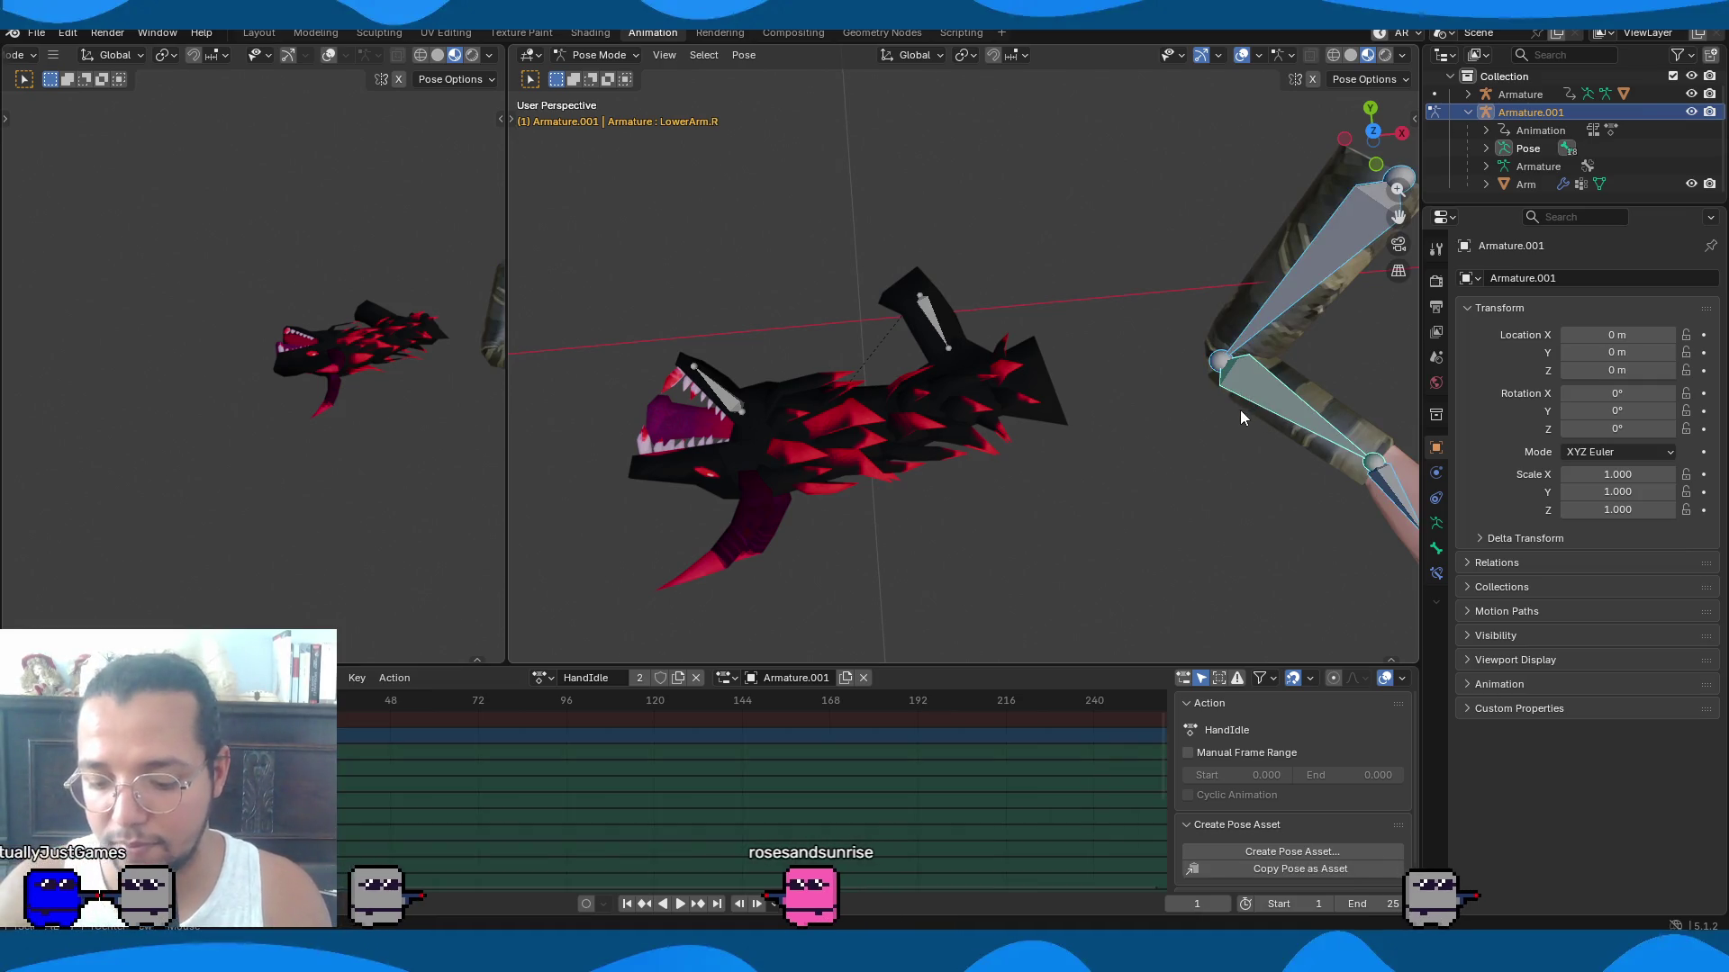
# Reset the arm bones' rotation and delete the selected keyframes.
pyautogui.hotkey('alt', 'r')
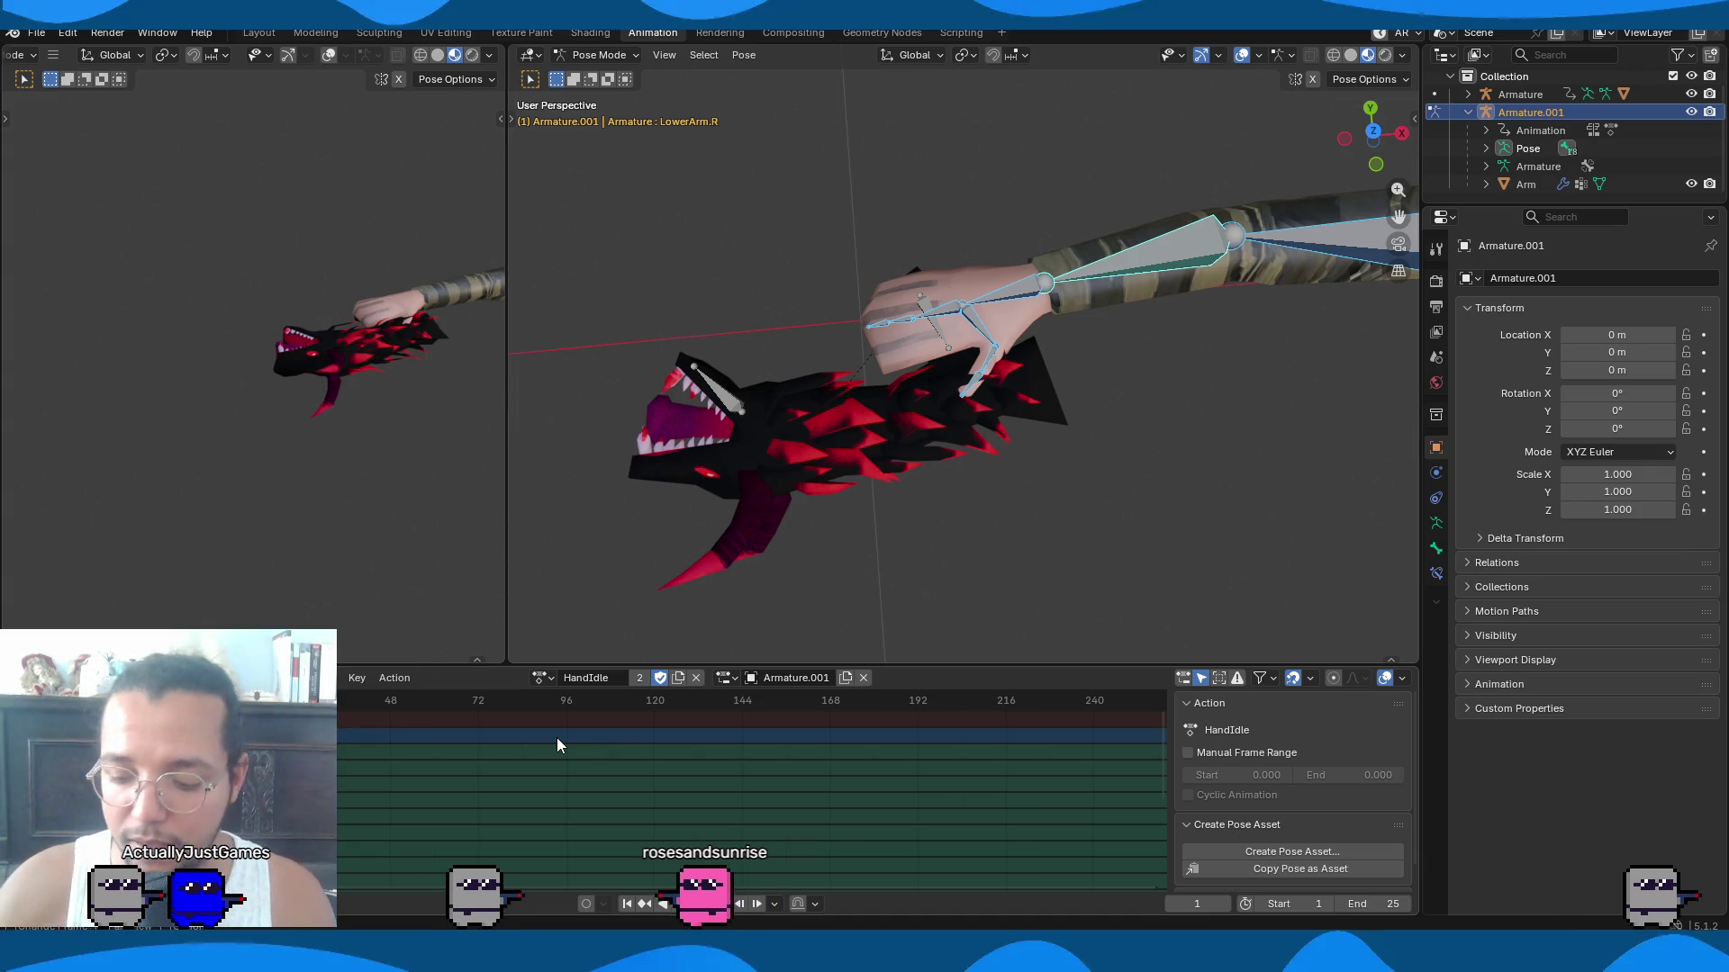
pyautogui.press('x')
pyautogui.click(532, 742)
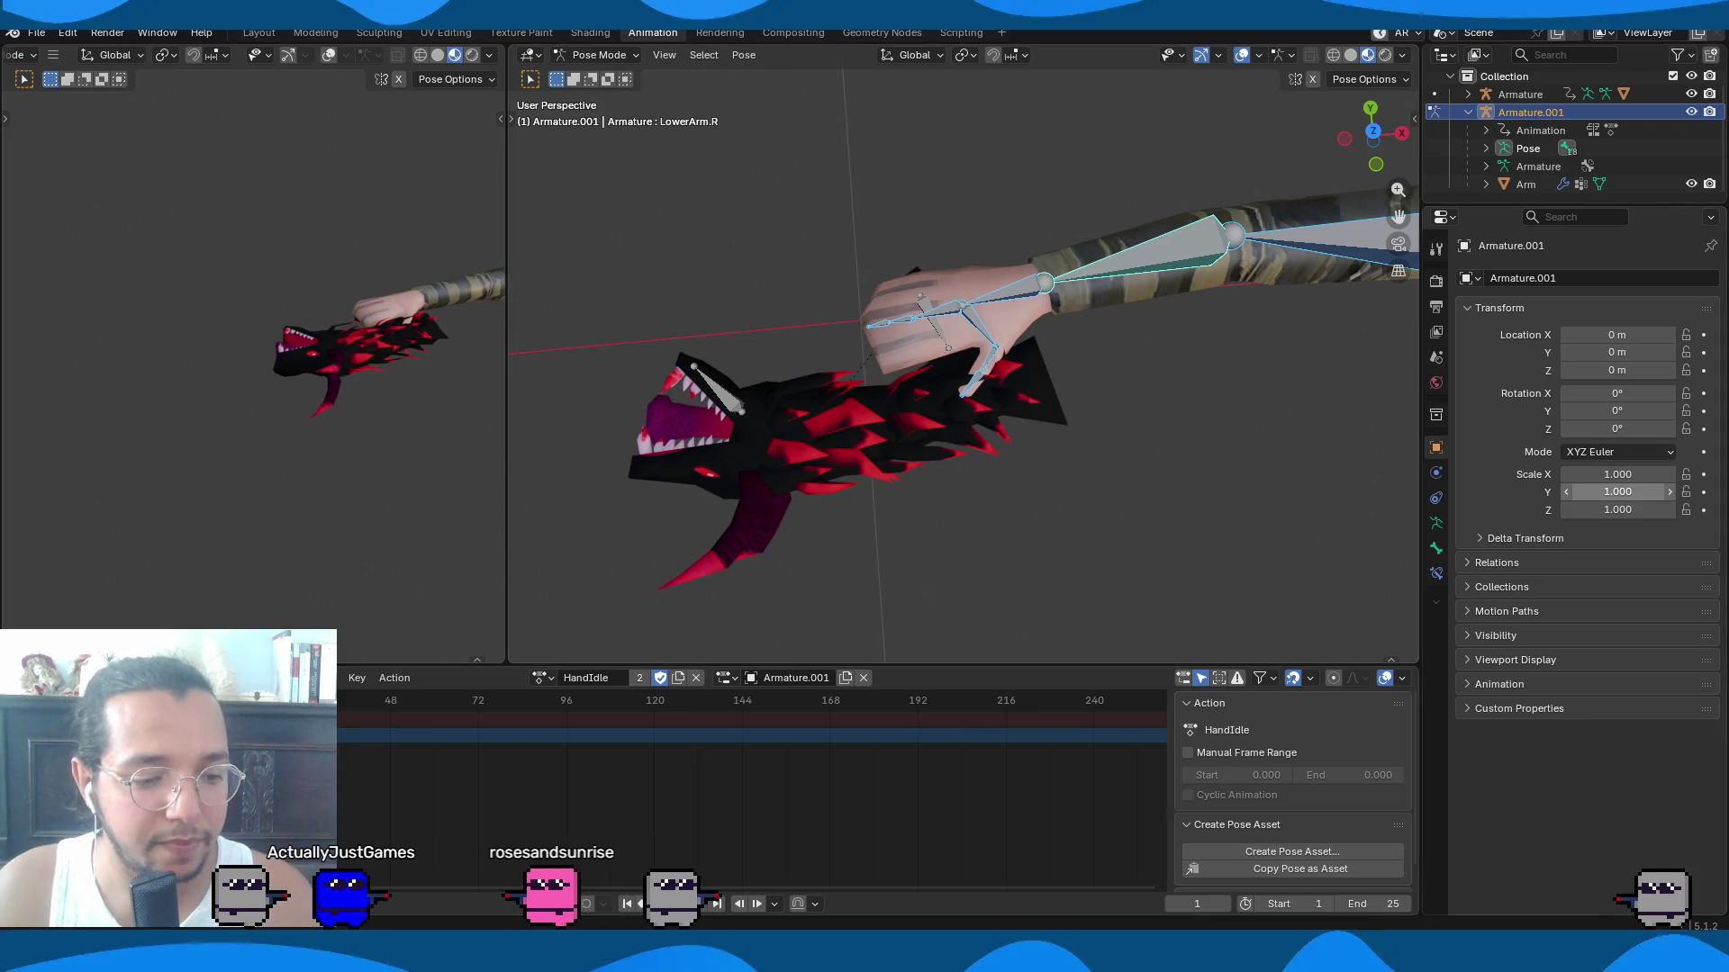
pyautogui.moveTo(1019, 488)
pyautogui.mouseDown(button='middle')
pyautogui.moveTo(1116, 429)
pyautogui.moveTo(995, 362)
pyautogui.moveTo(808, 410)
pyautogui.moveTo(1062, 390)
pyautogui.moveTo(1263, 602)
pyautogui.moveTo(1111, 499)
pyautogui.moveTo(1099, 580)
pyautogui.mouseUp(button='middle')
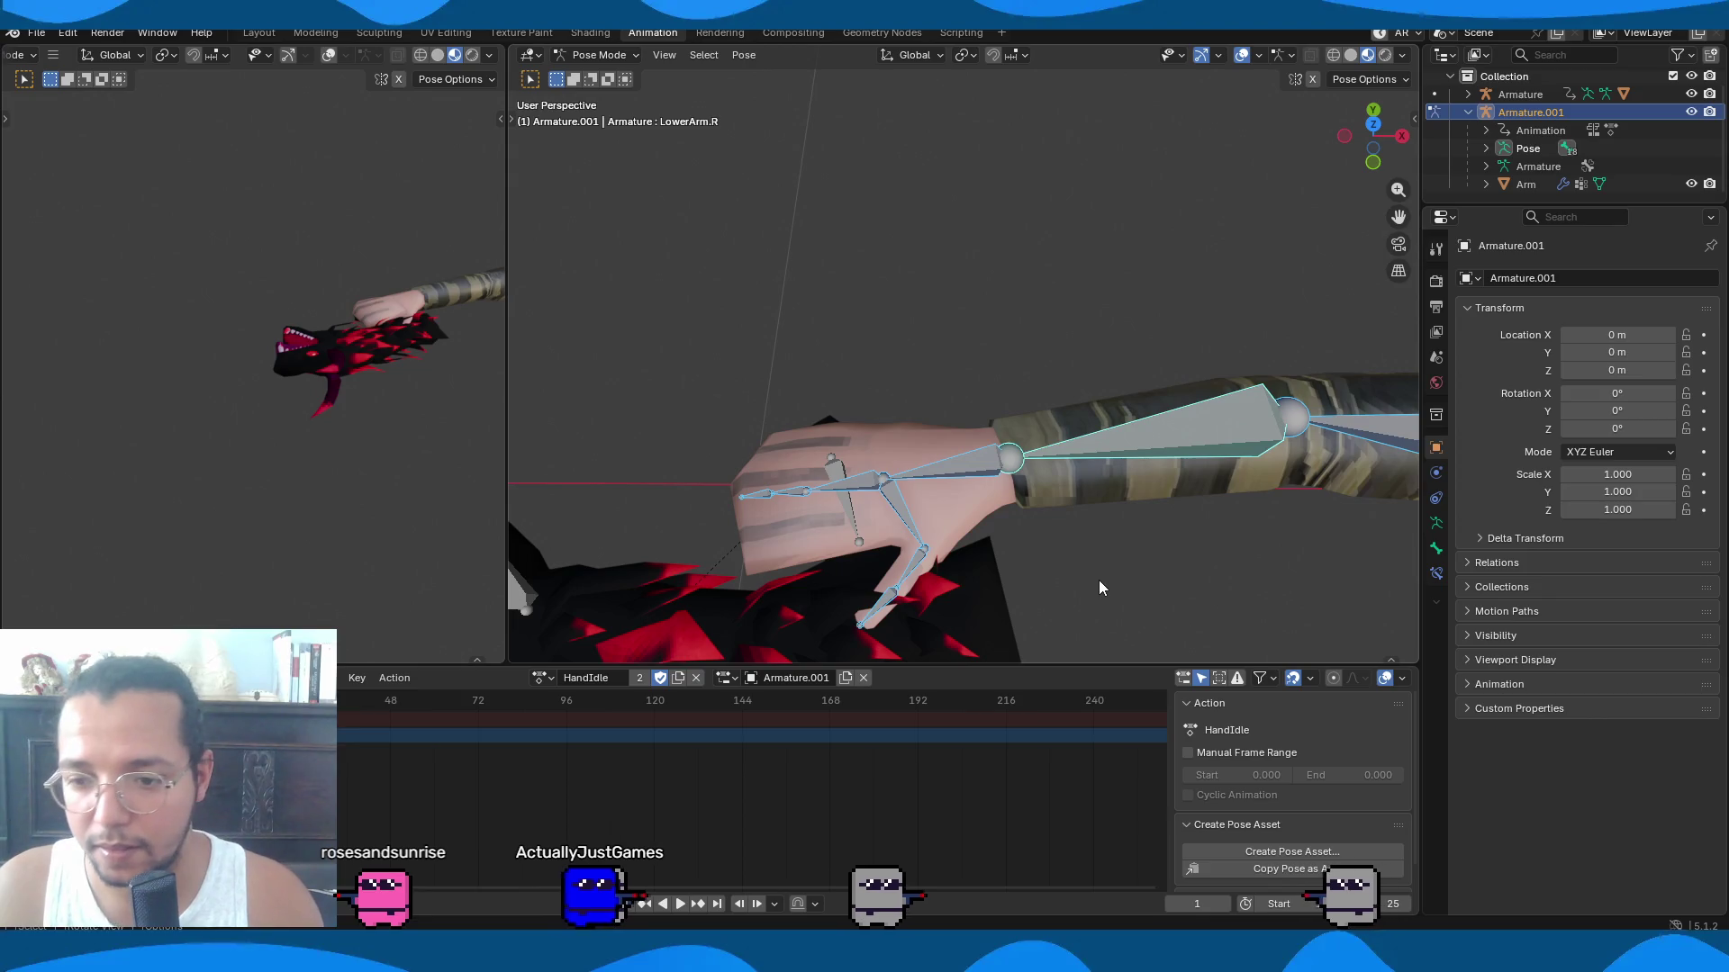
# In Object Mode, select the hand armature together with the dragon gun armature.
pyautogui.click(857, 490)
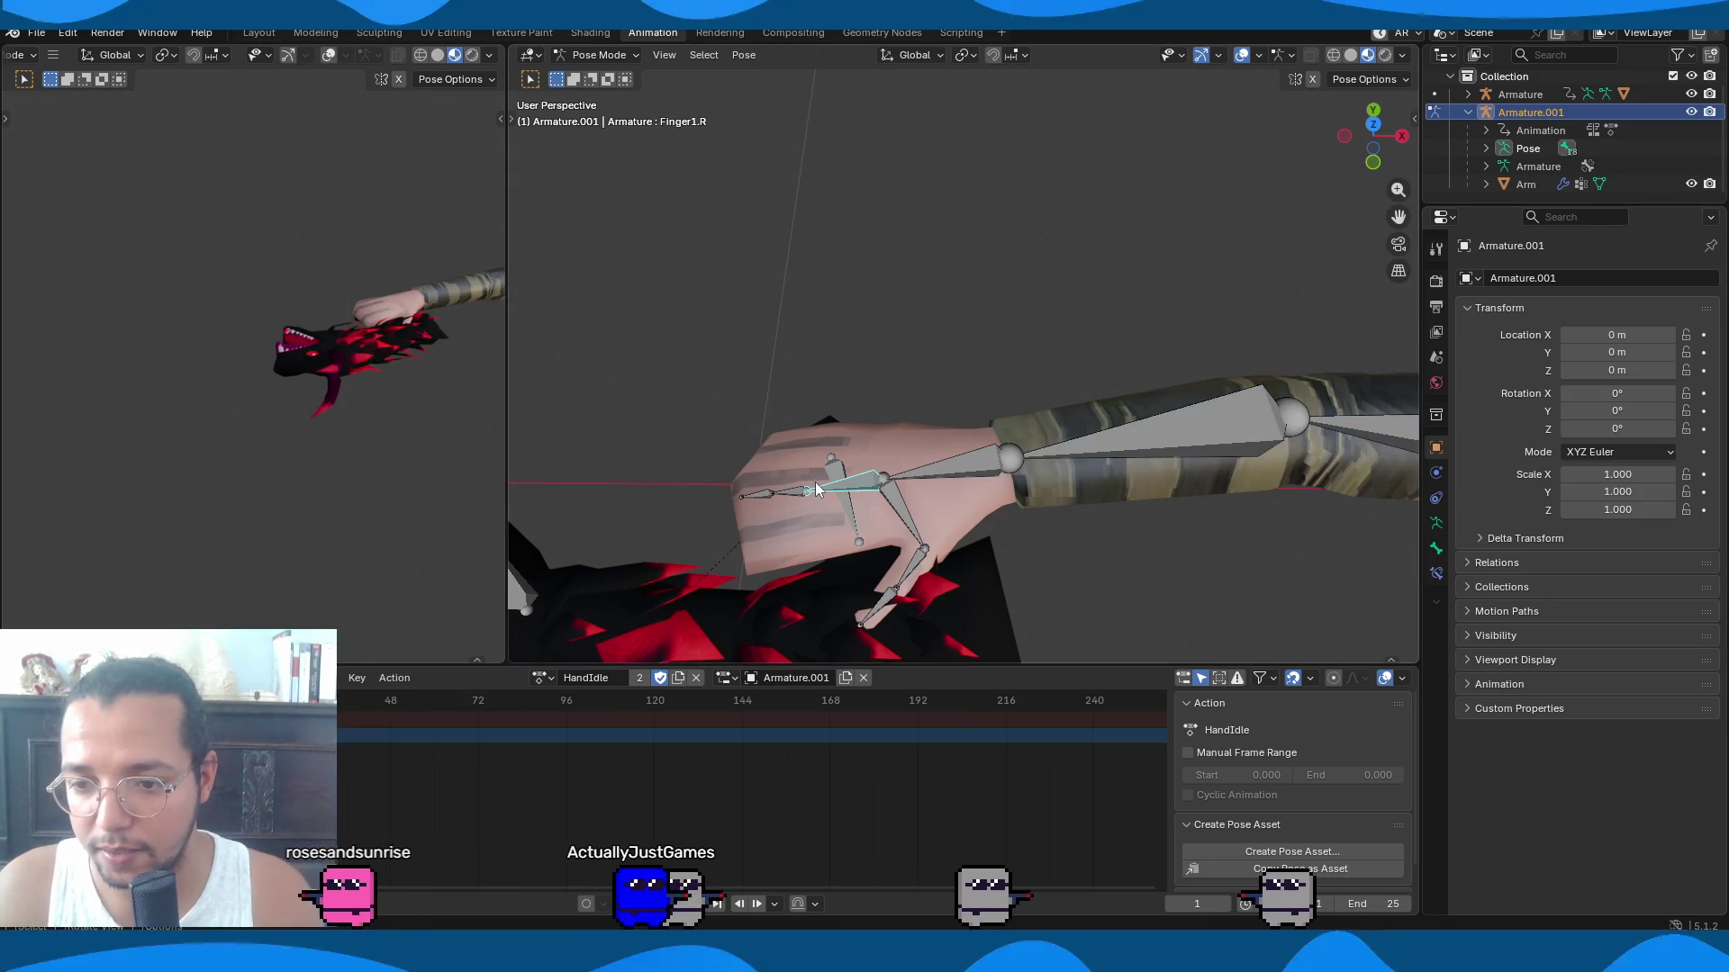
pyautogui.hotkey('ctrl', 'Tab')
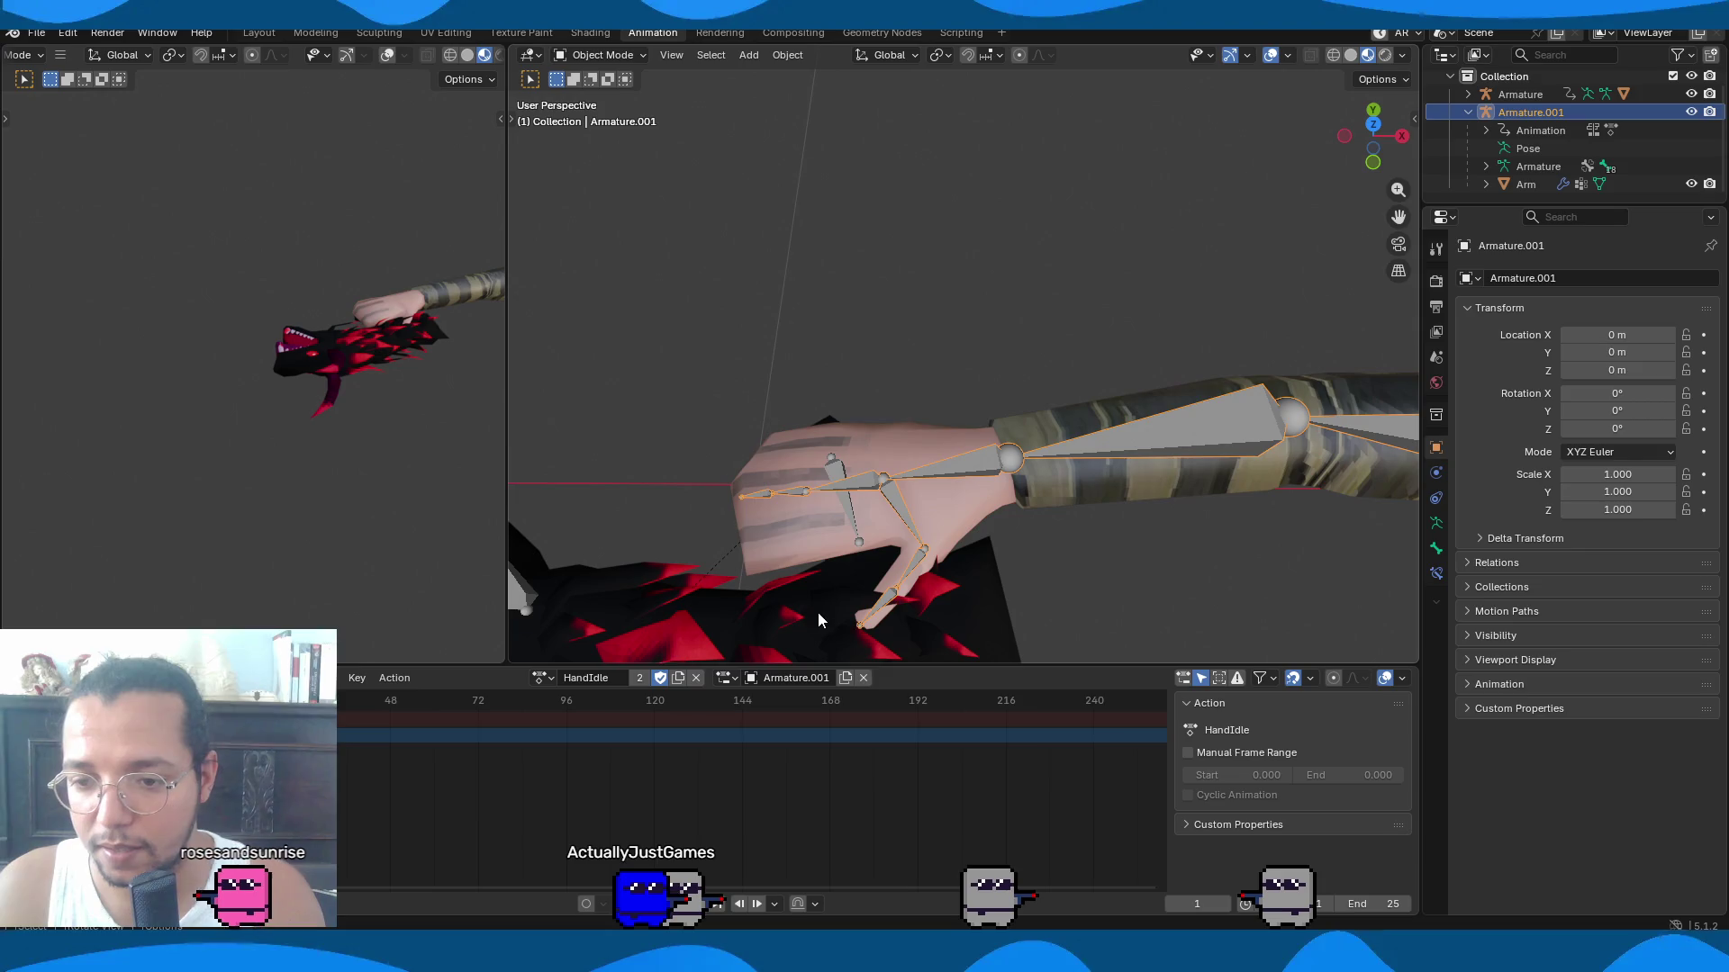
pyautogui.click(856, 503)
pyautogui.click(852, 527)
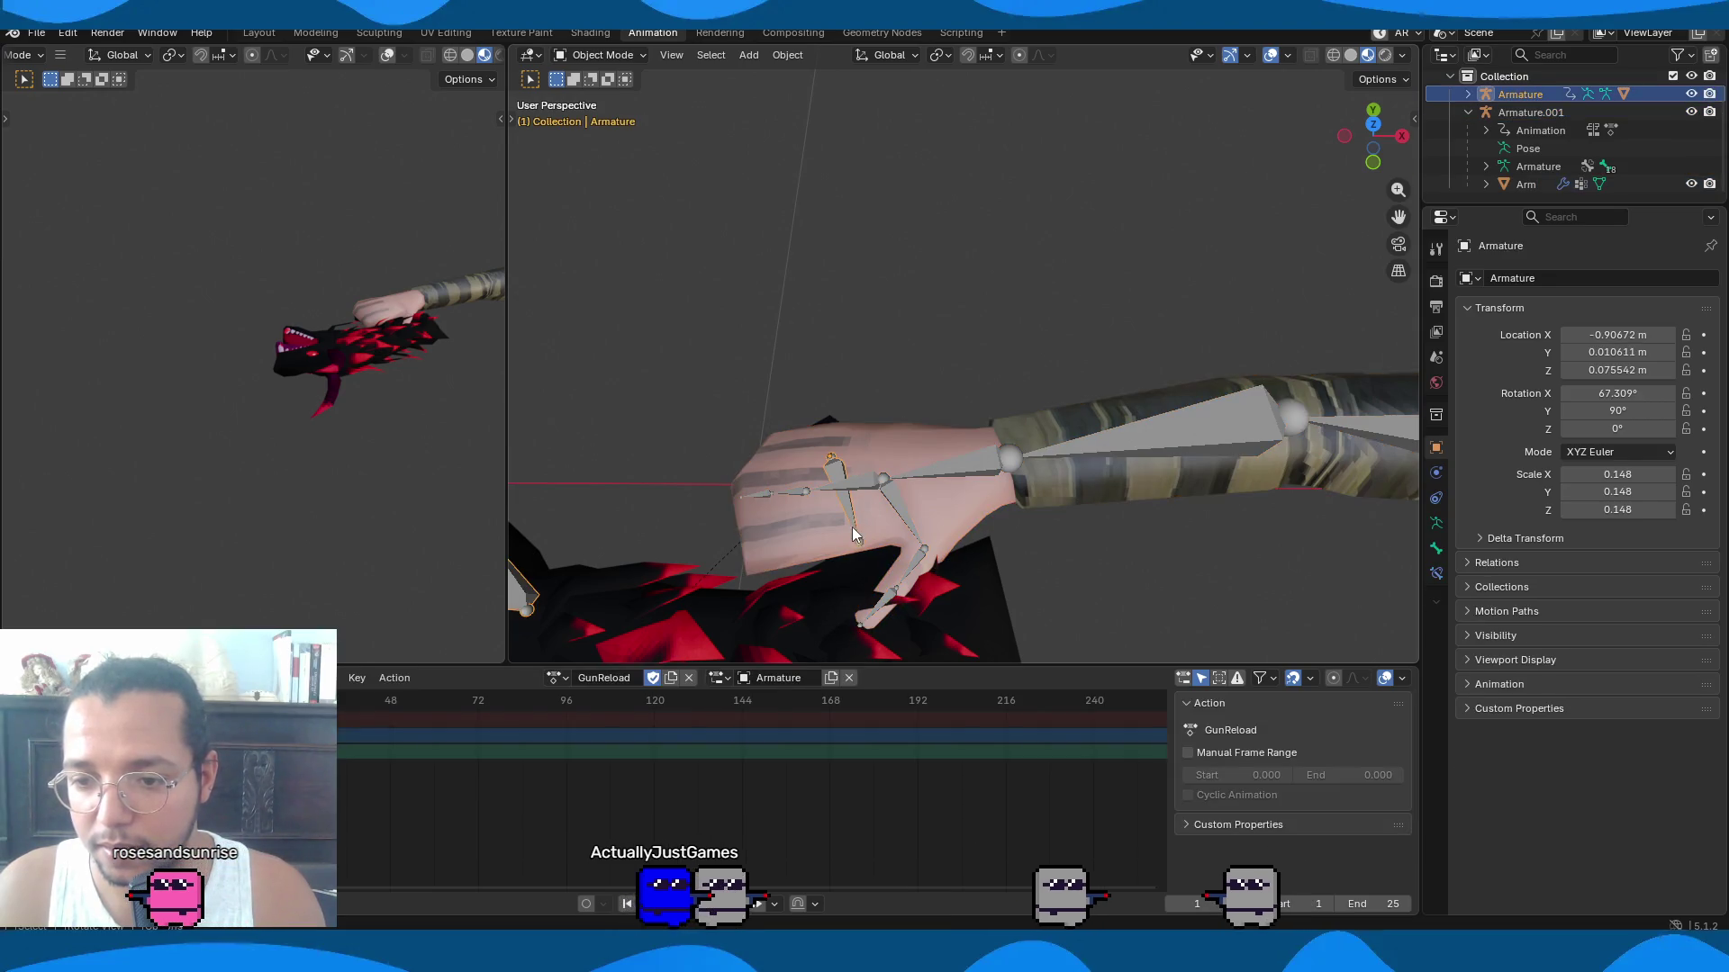
pyautogui.keyDown('shift'); pyautogui.click(929, 466); pyautogui.keyUp('shift')
# In Pose Mode, make Hand.R the active bone and bring up the Set Parent To menu.
pyautogui.hotkey('ctrl', 'Tab')
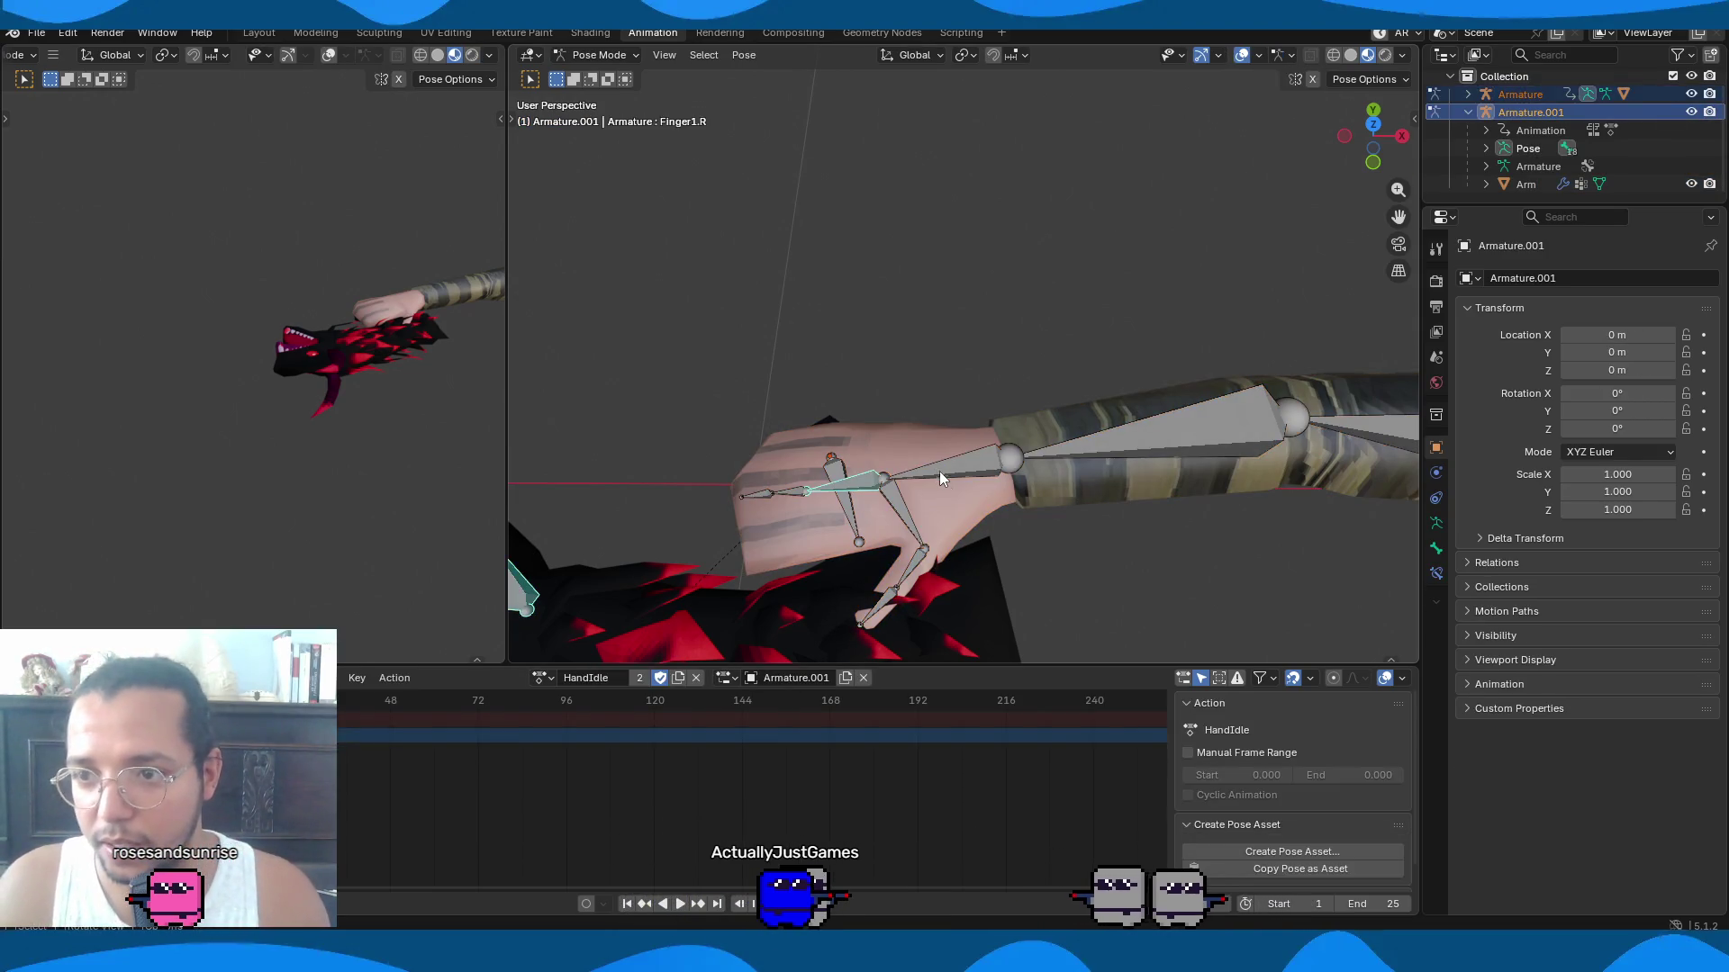
pyautogui.click(847, 530)
pyautogui.keyDown('shift'); pyautogui.click(994, 464); pyautogui.keyUp('shift')
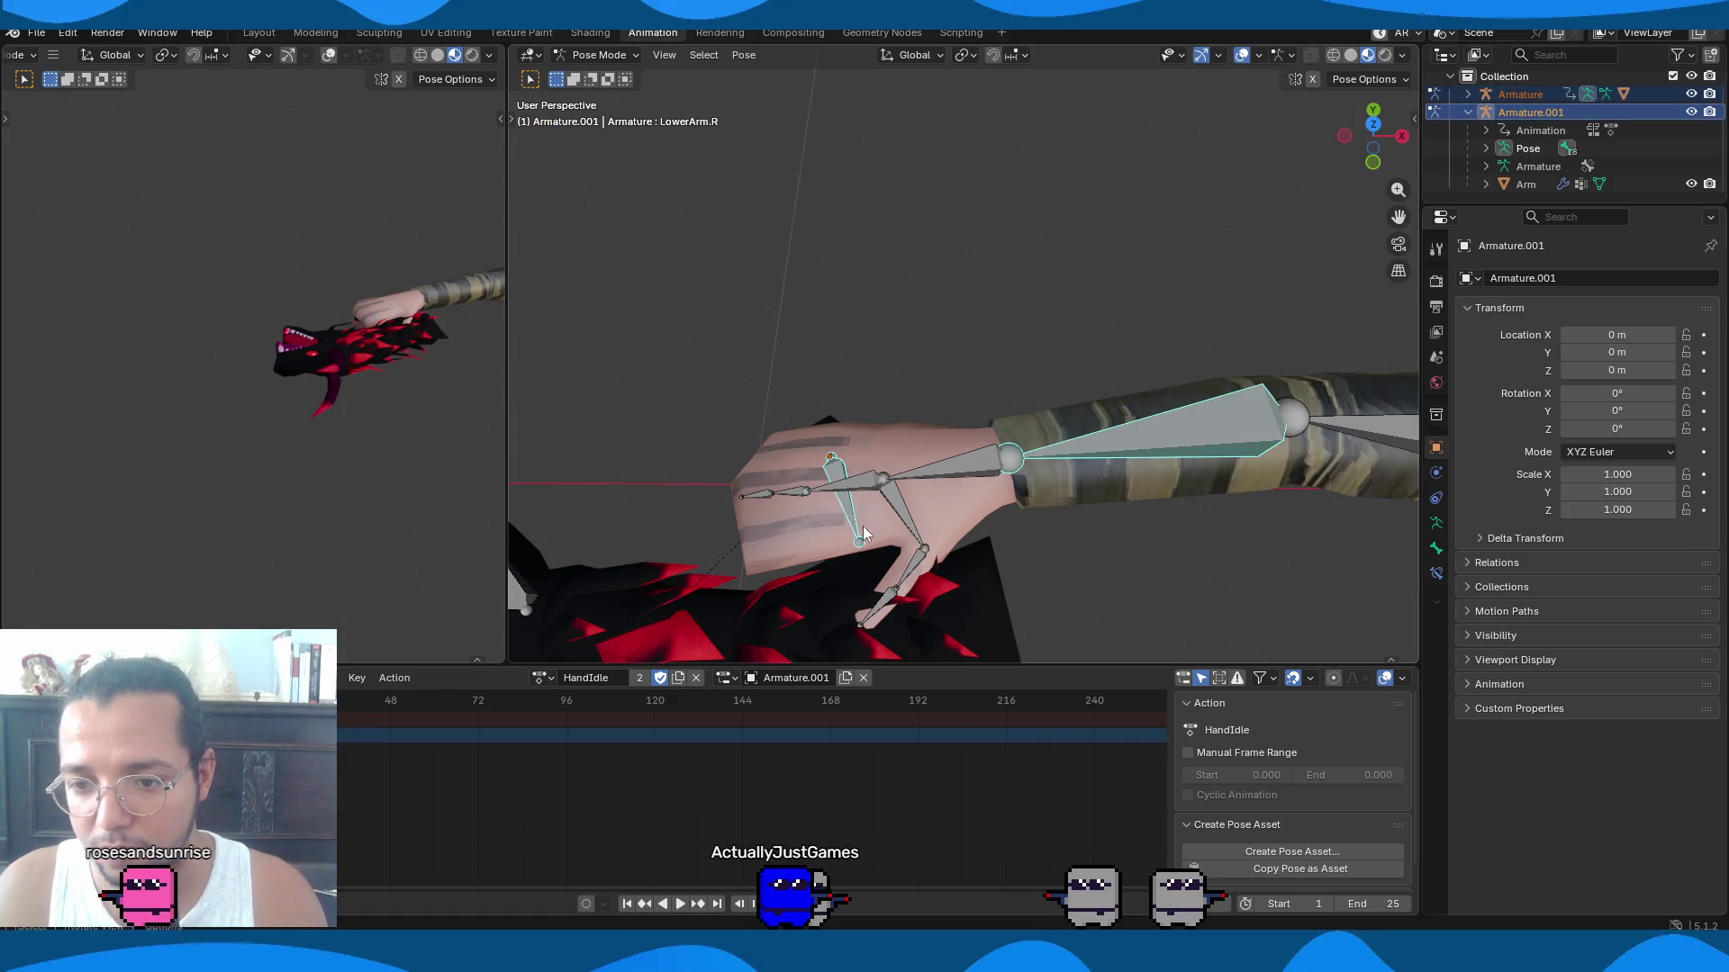
pyautogui.keyDown('shift'); pyautogui.click(952, 465); pyautogui.keyUp('shift')
pyautogui.hotkey('ctrl', 'p')
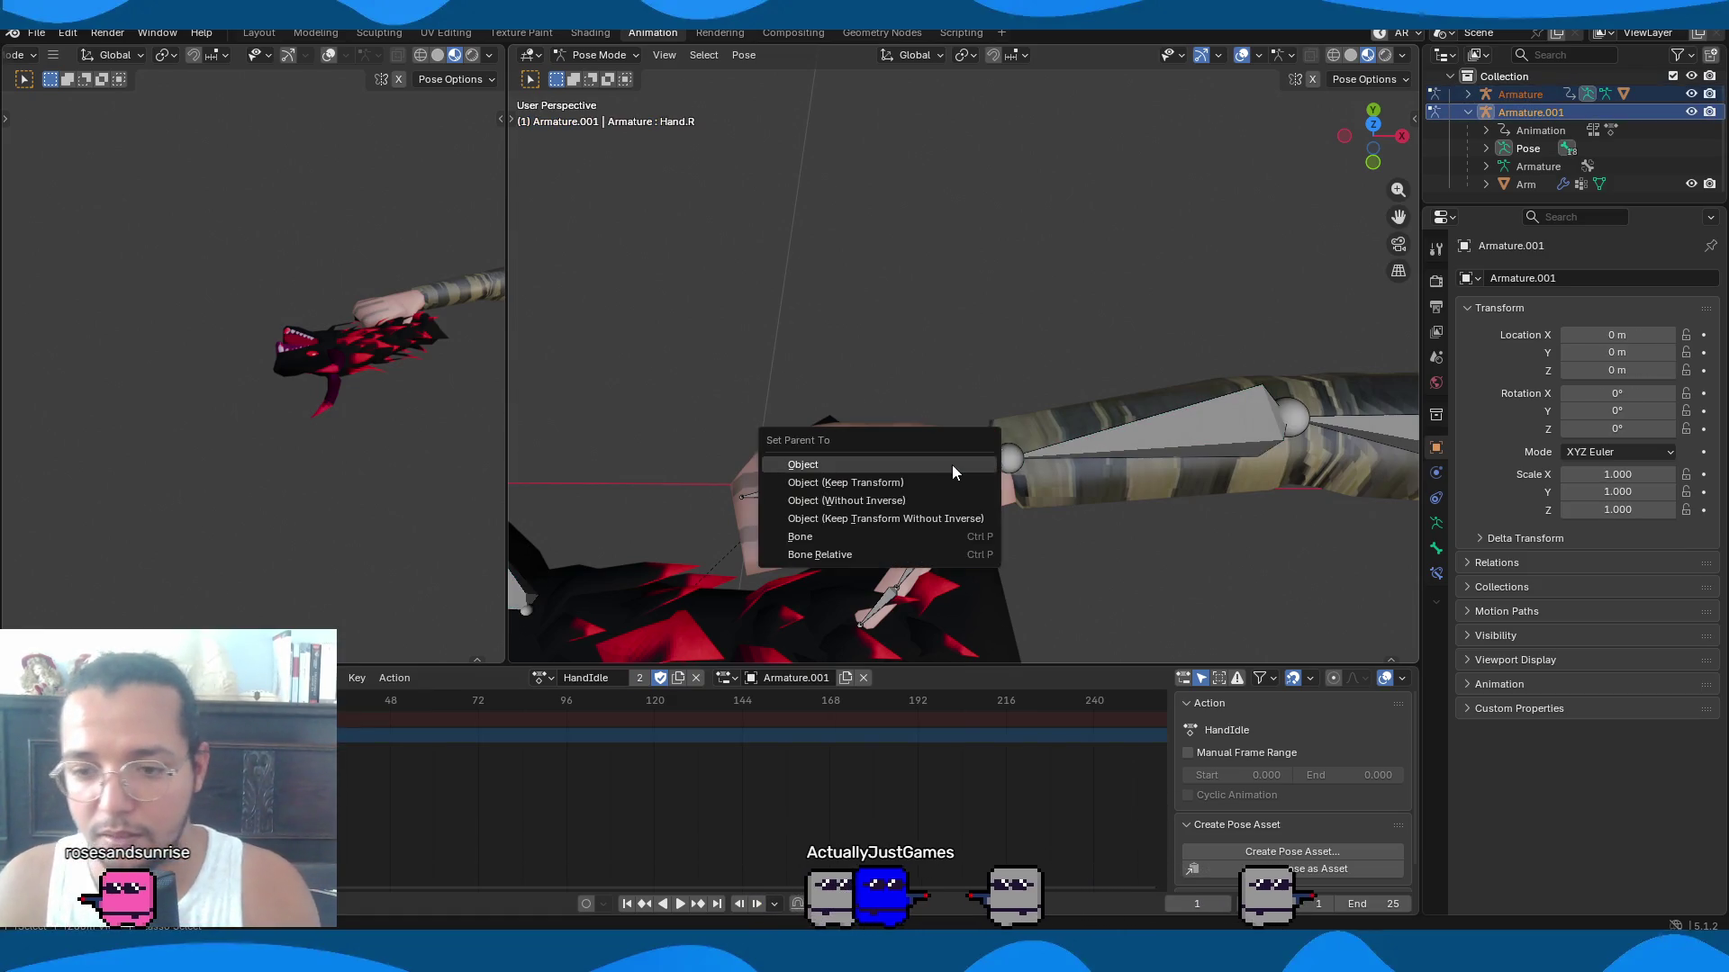
# Parent the dragon gun armature to the Hand.R bone.
pyautogui.click(980, 527)
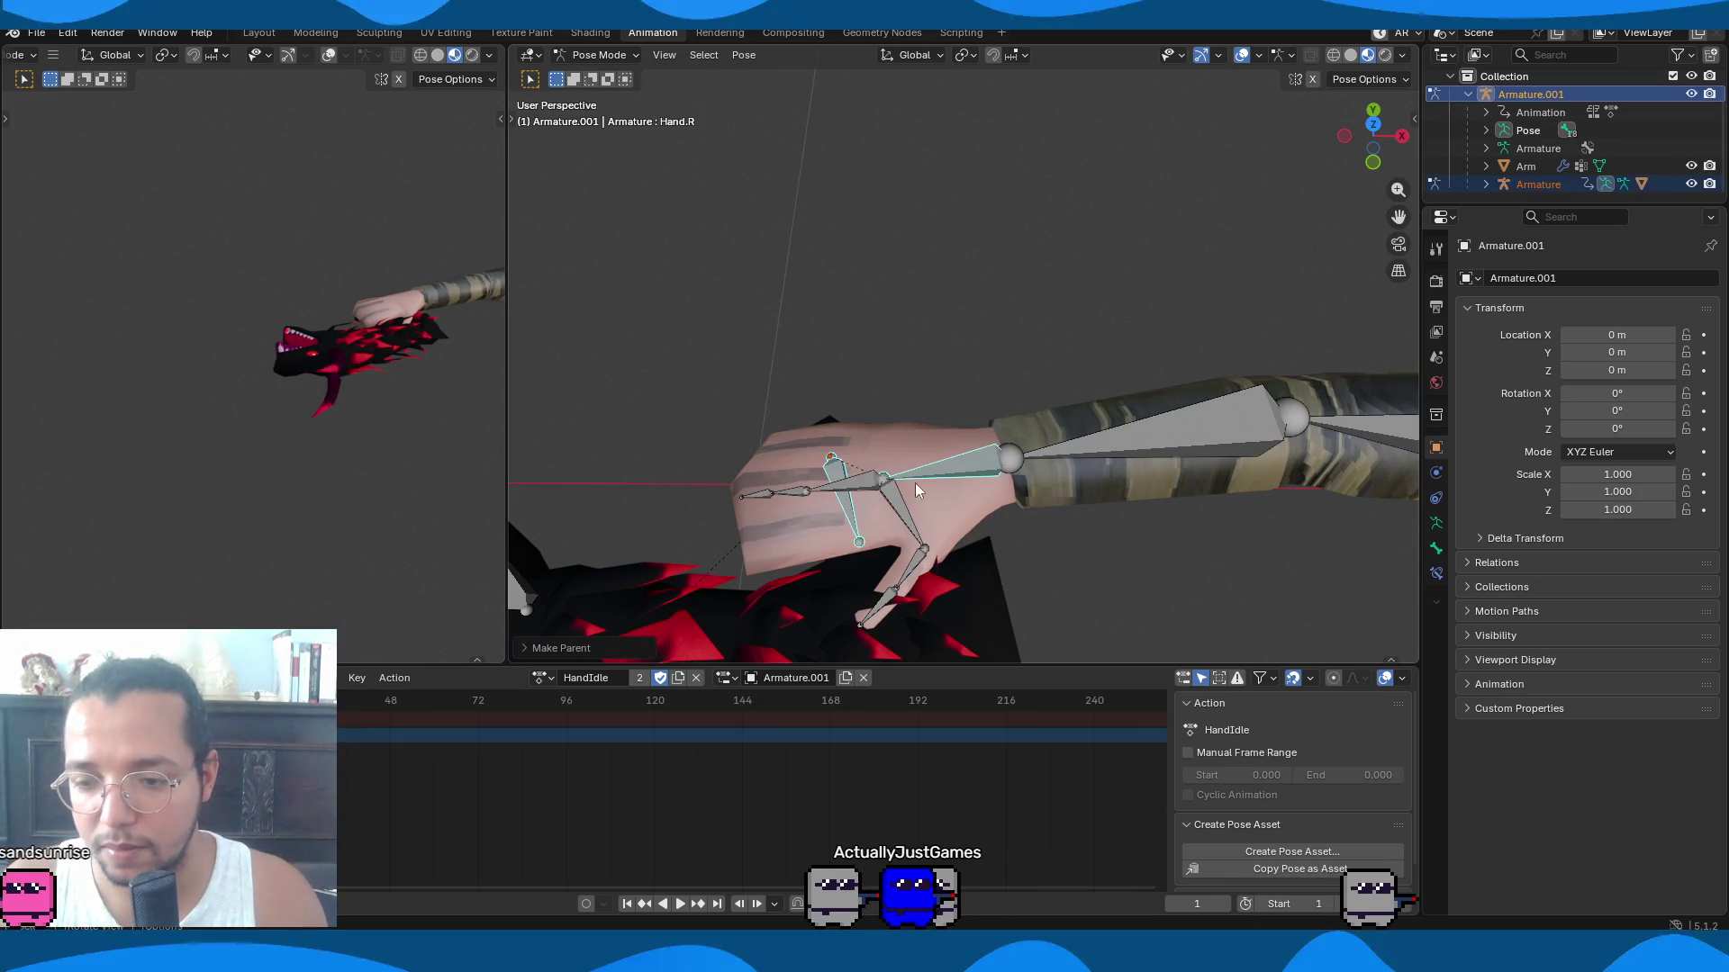
pyautogui.hotkey('ctrl', 'Tab')
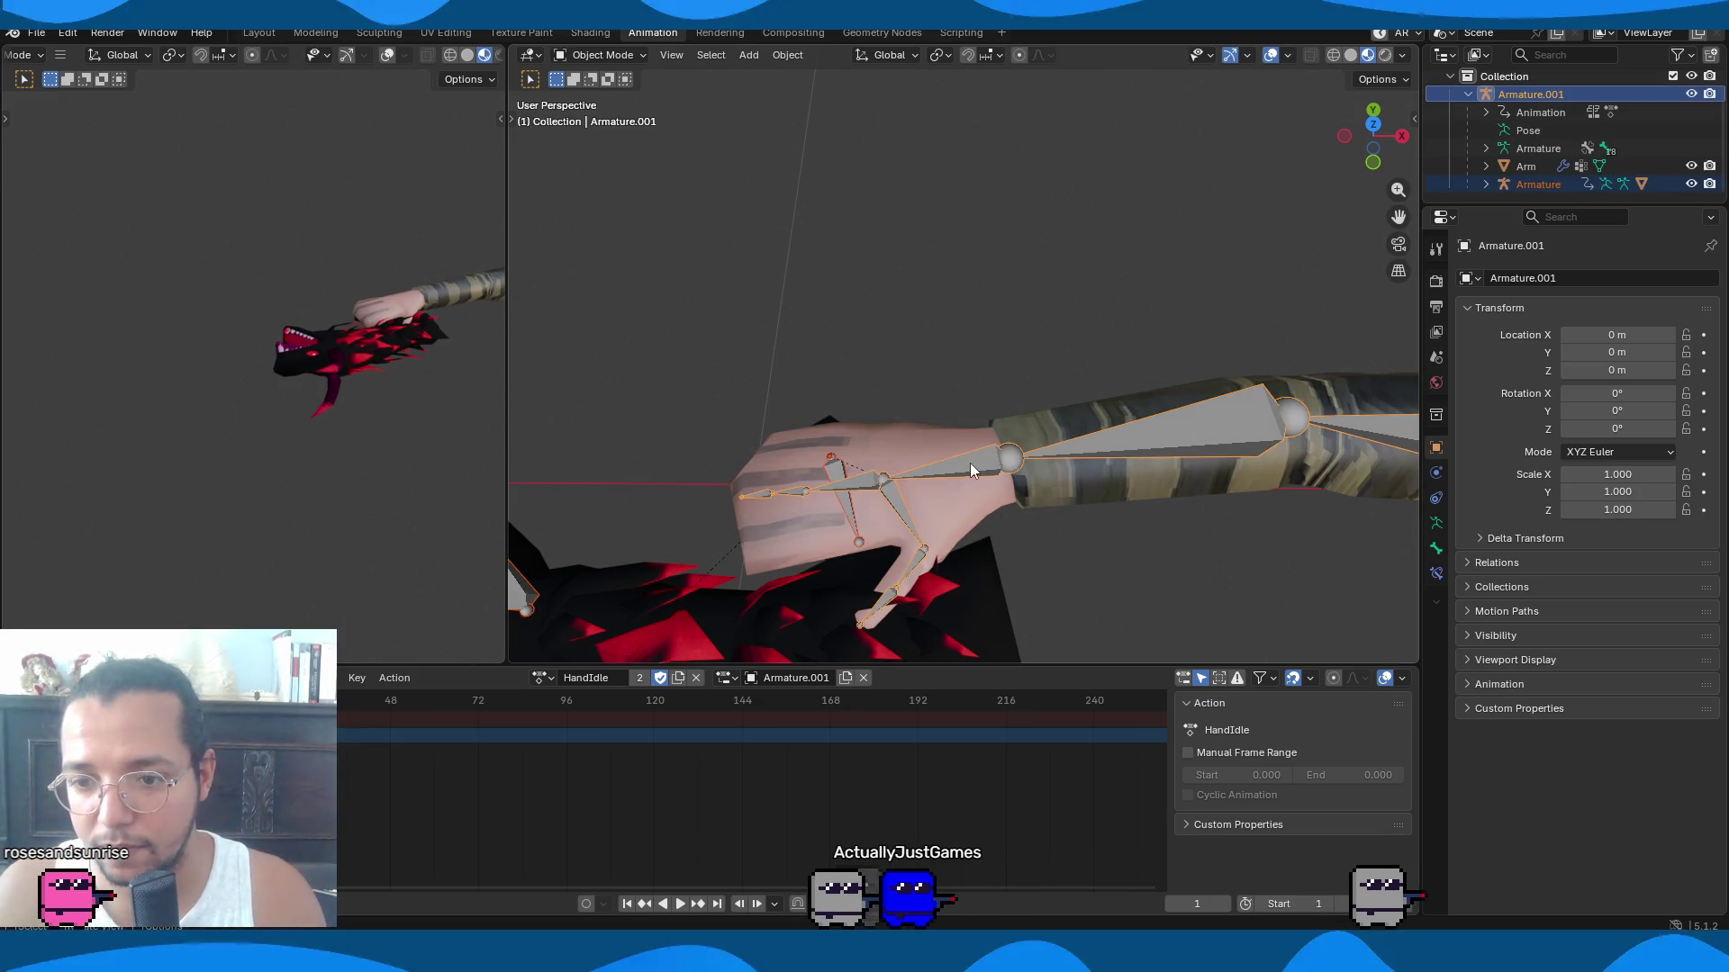
pyautogui.hotkey('ctrl', 'Tab')
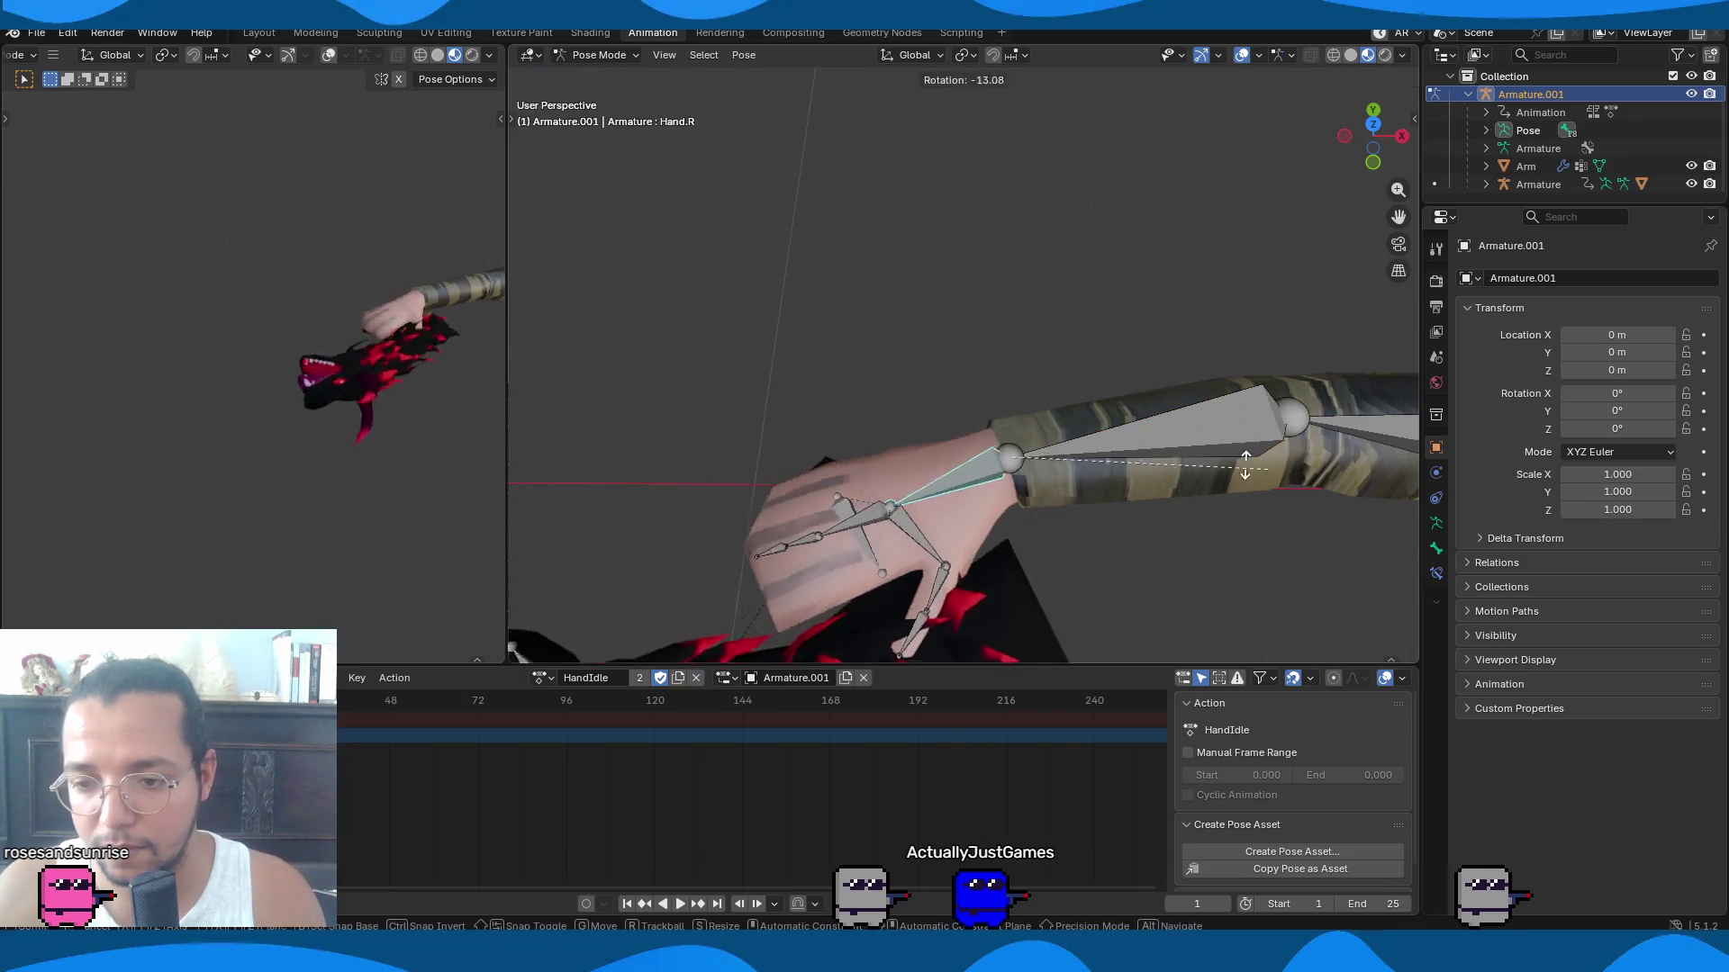
pyautogui.moveTo(1163, 515)
pyautogui.mouseDown(button='middle')
pyautogui.moveTo(1174, 526)
pyautogui.moveTo(1005, 544)
pyautogui.mouseUp(button='middle')
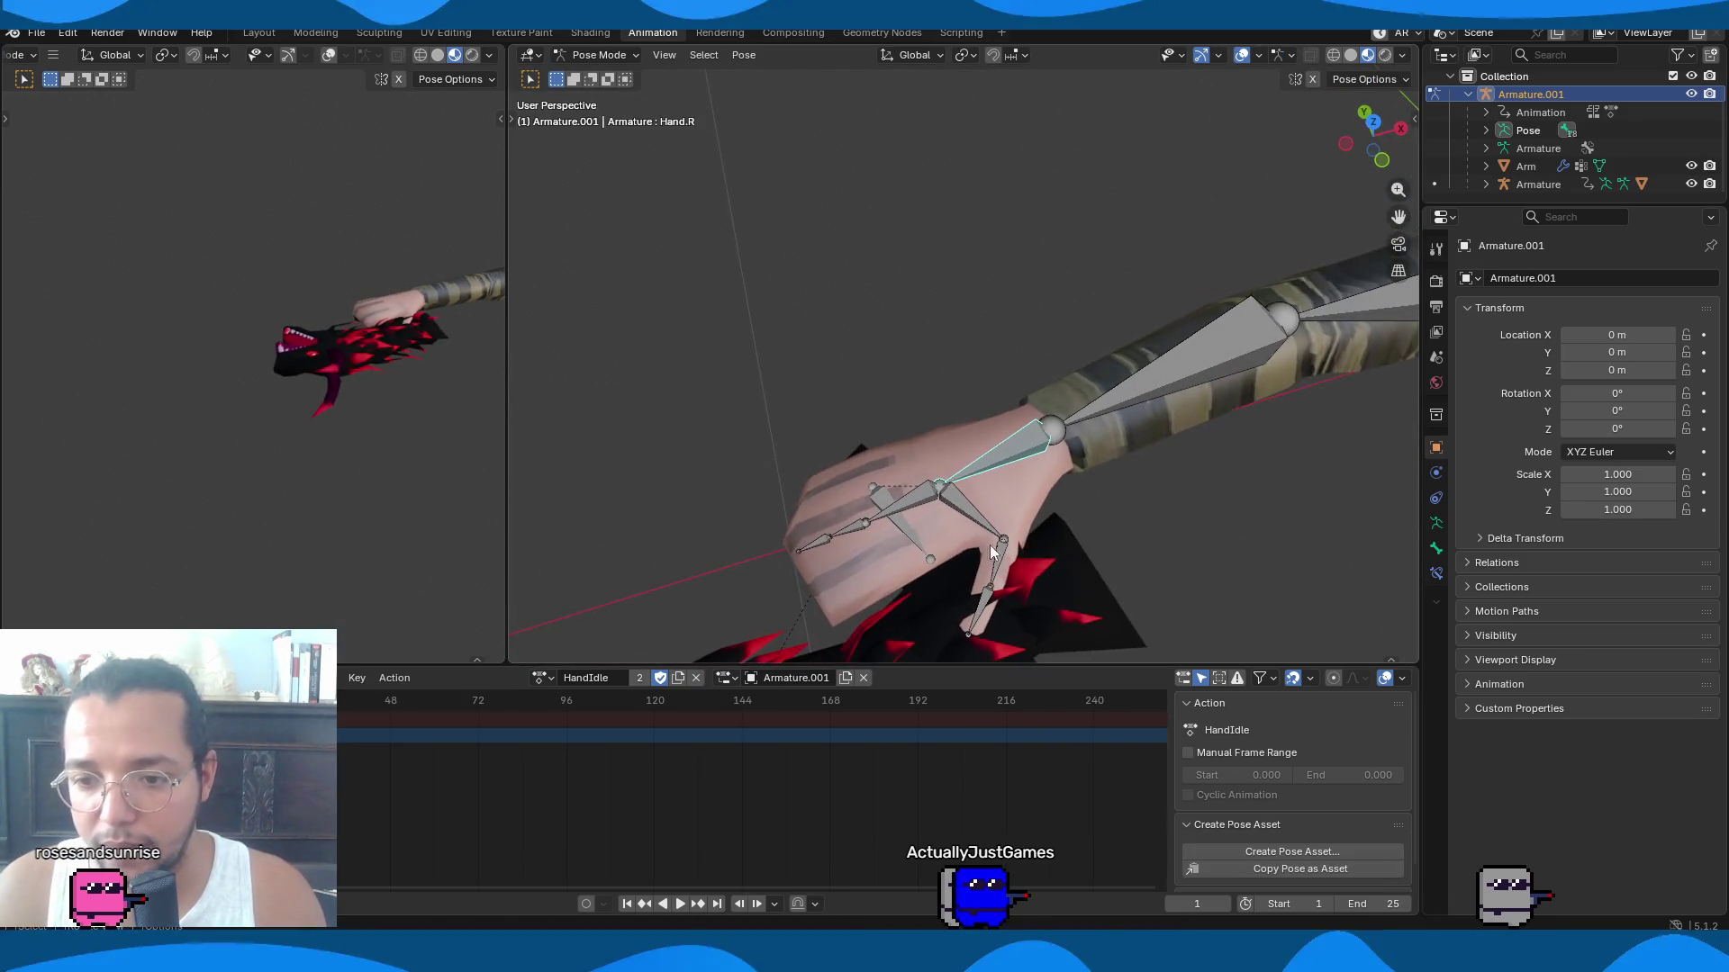
# Curl Finger1.R, Finger2.R and Finger3.R by rotating each around the Y axis.
pyautogui.press('r')
pyautogui.press('z')
pyautogui.press('x')
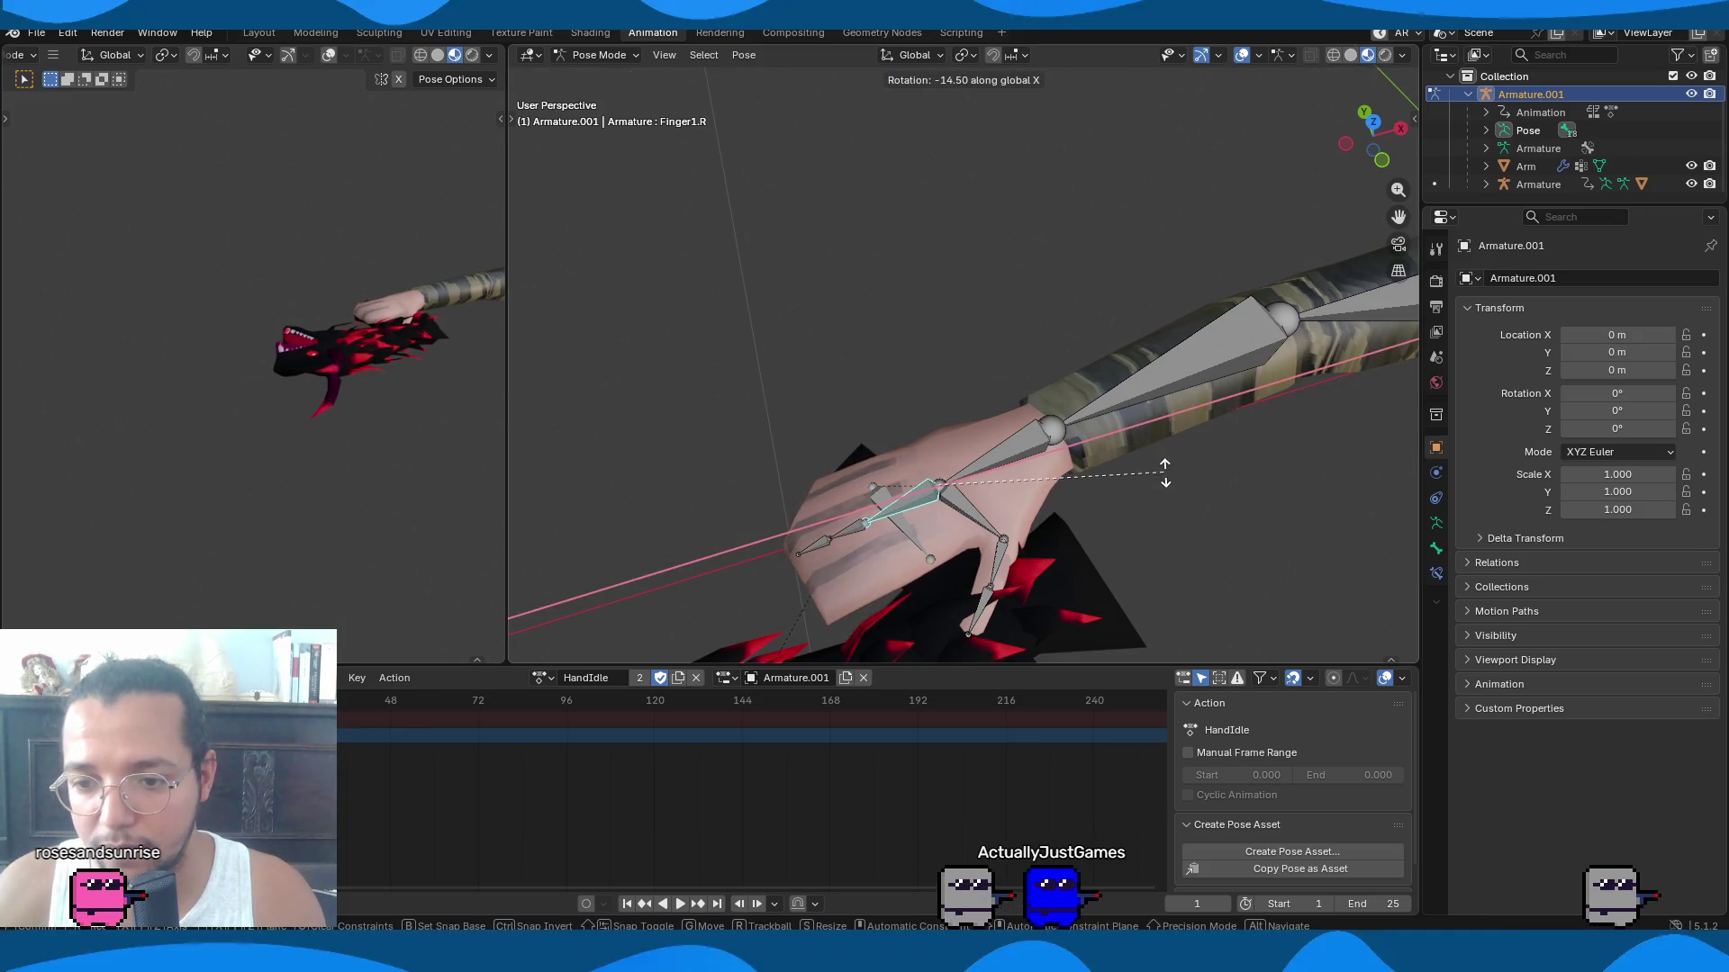
pyautogui.press('y')
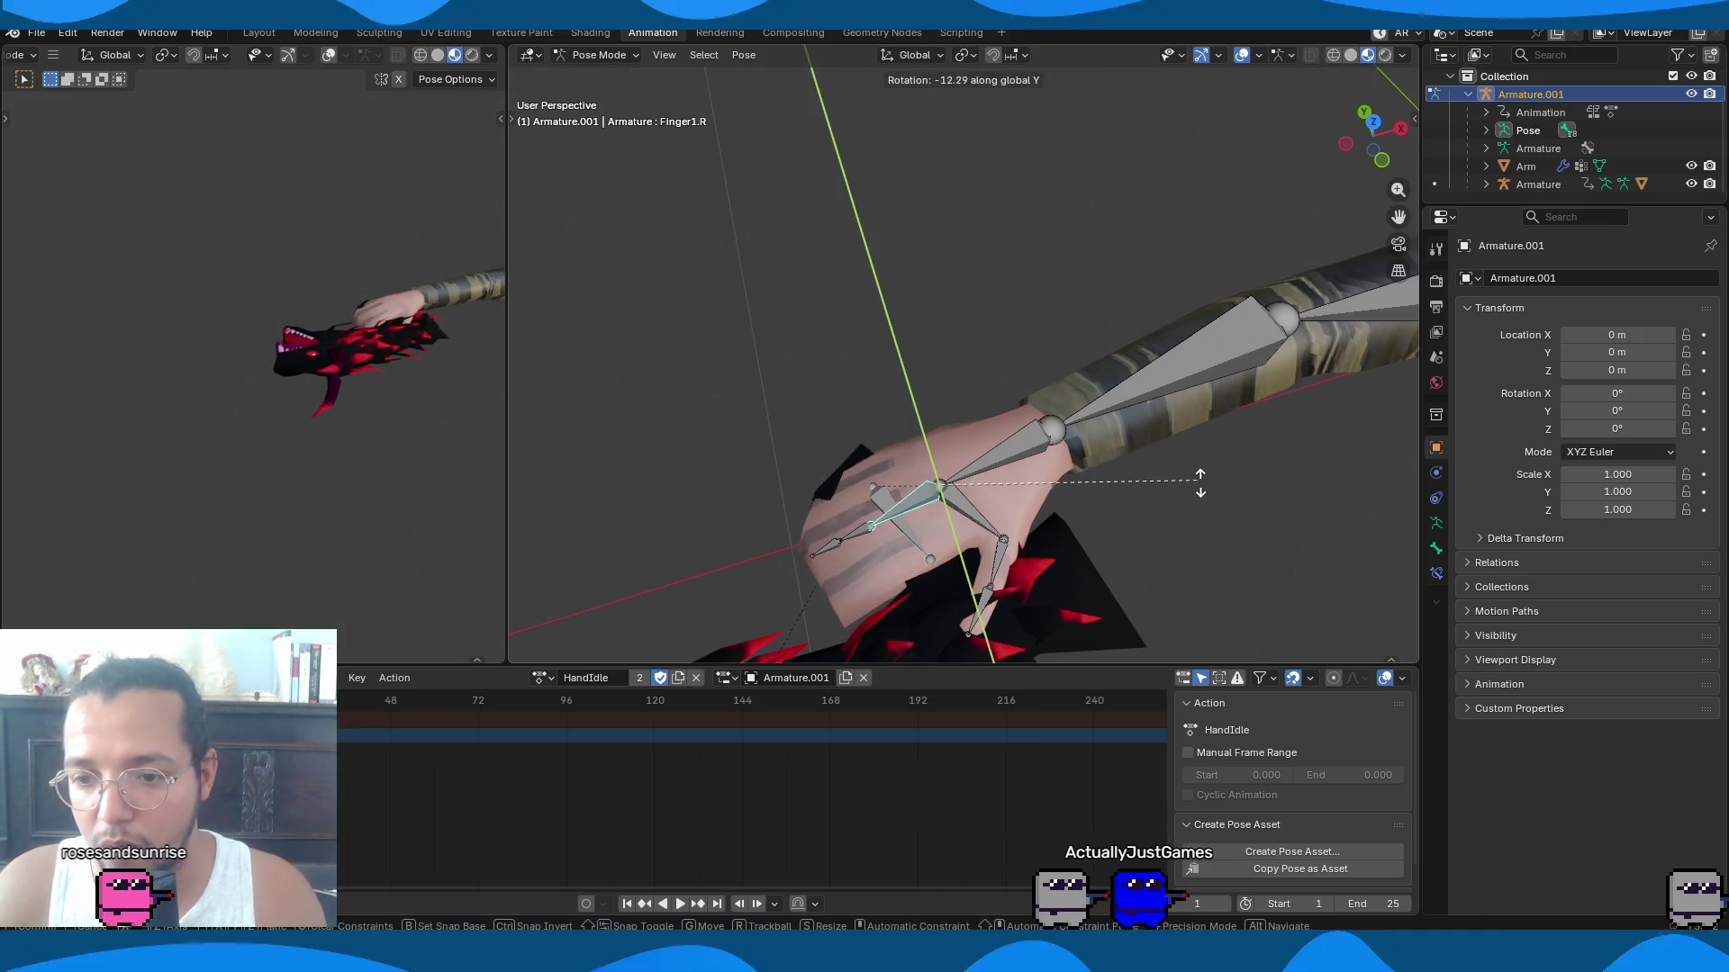
pyautogui.click(820, 551)
pyautogui.press('r')
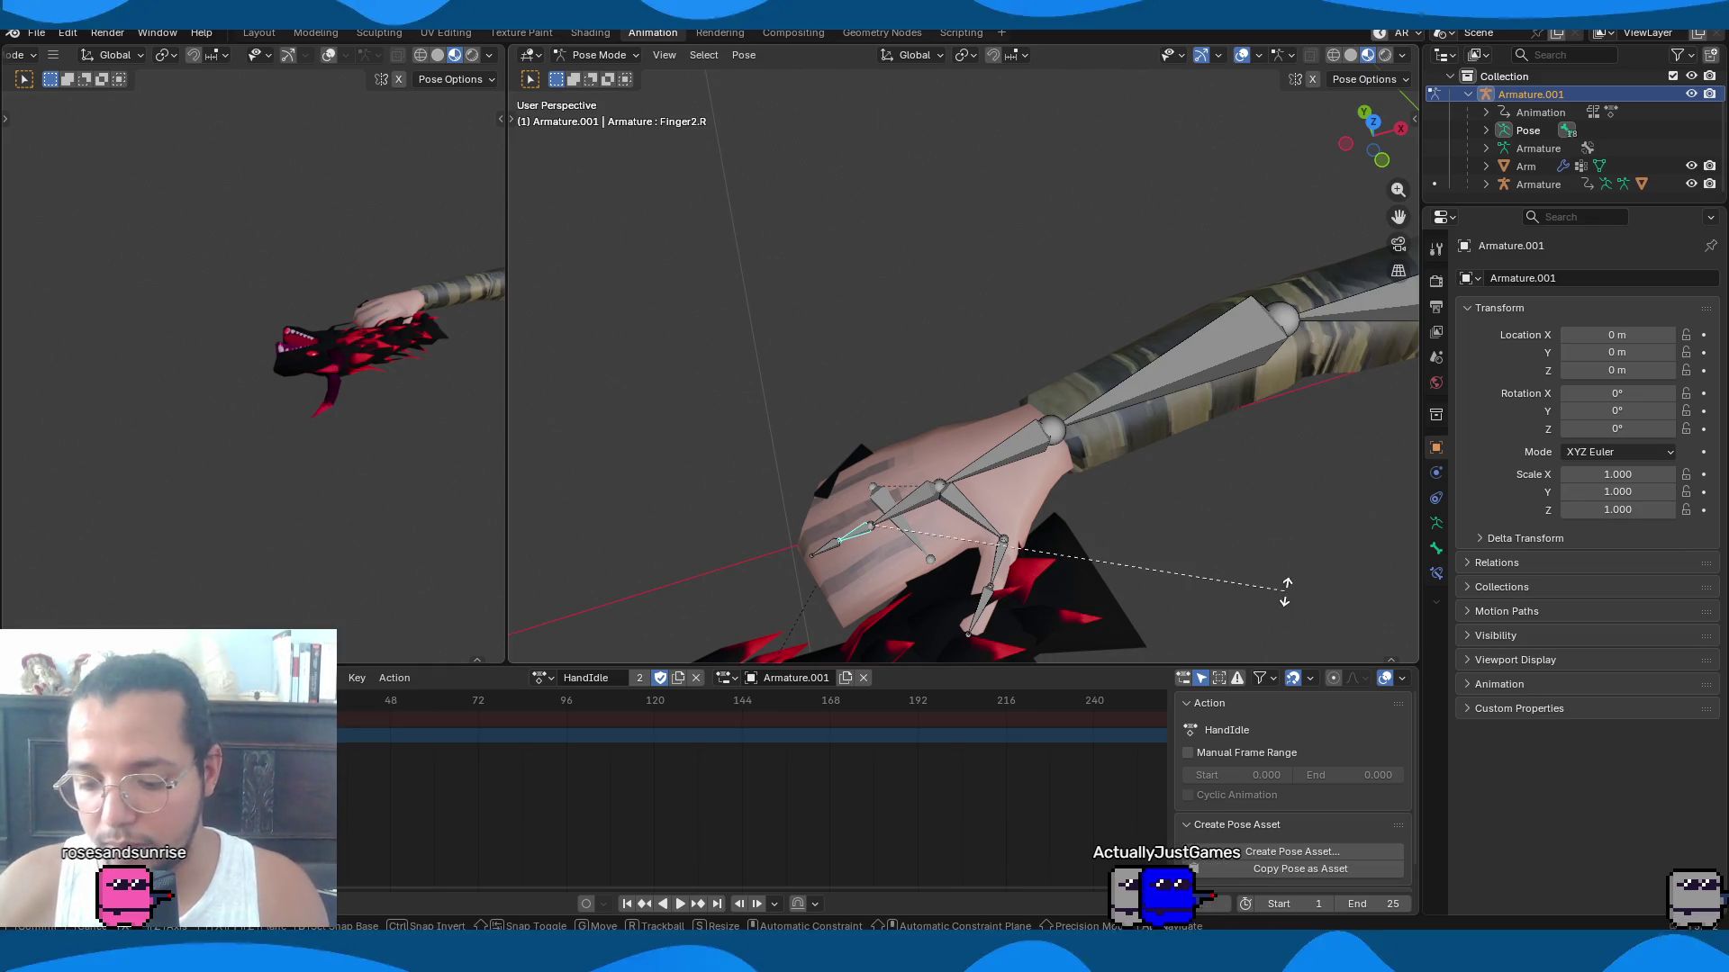
pyautogui.press('y')
pyautogui.click(1157, 393)
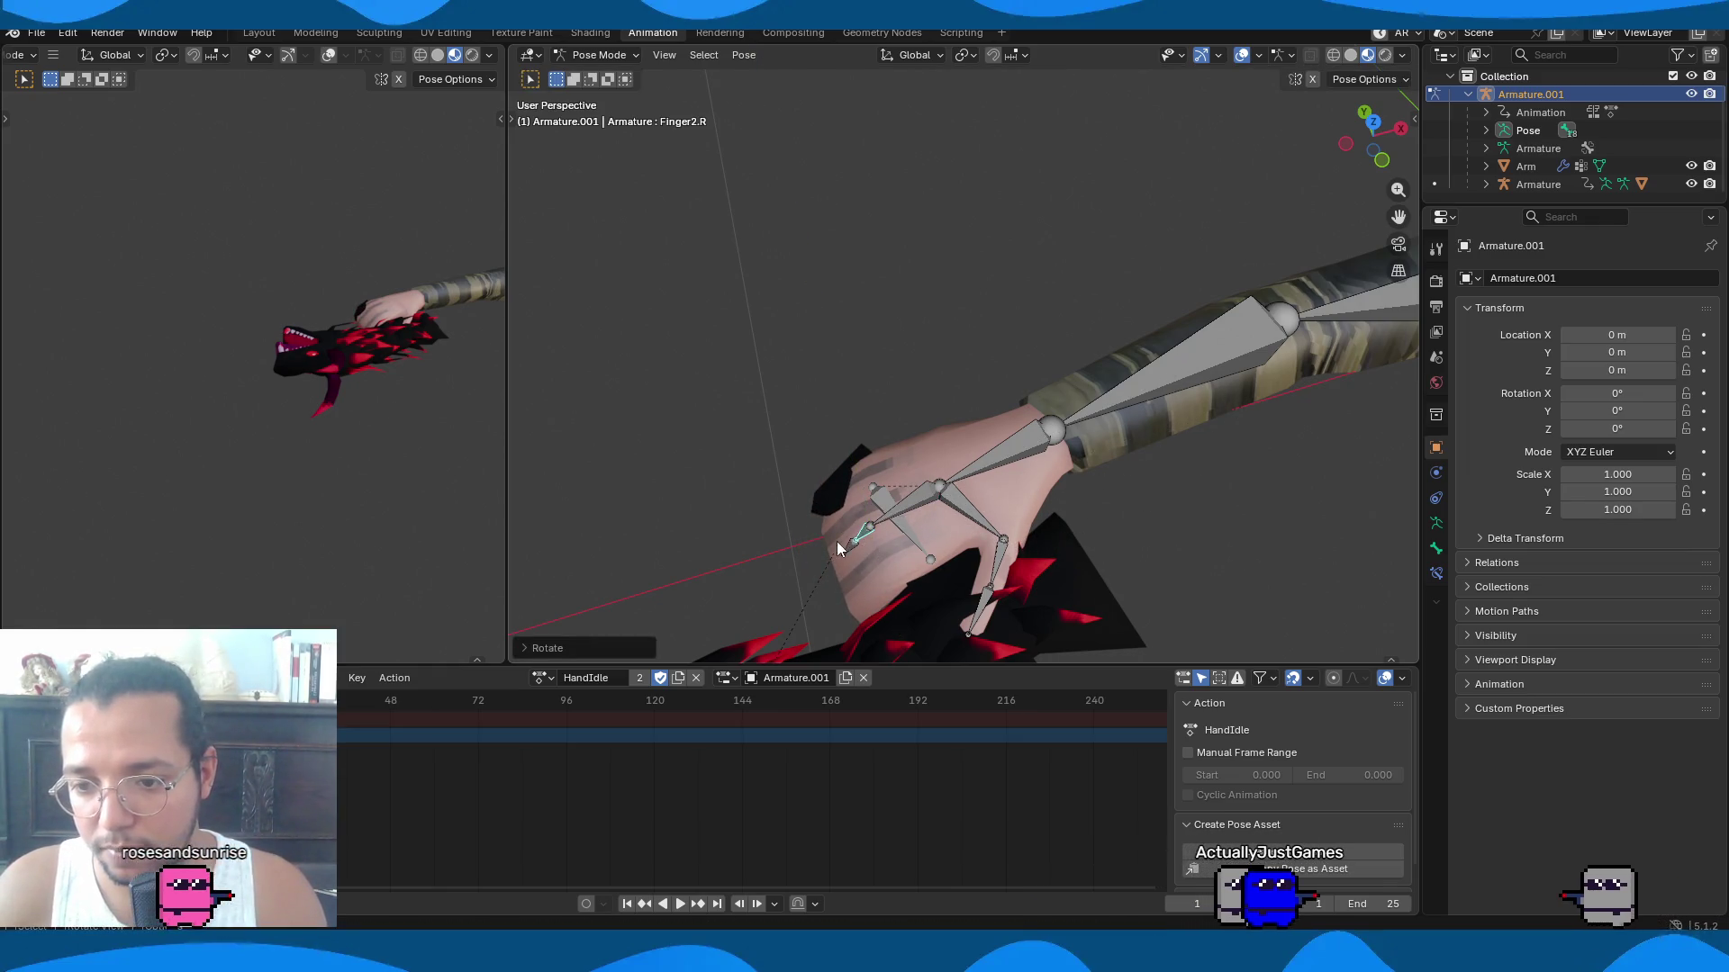
pyautogui.press('r')
pyautogui.press('y')
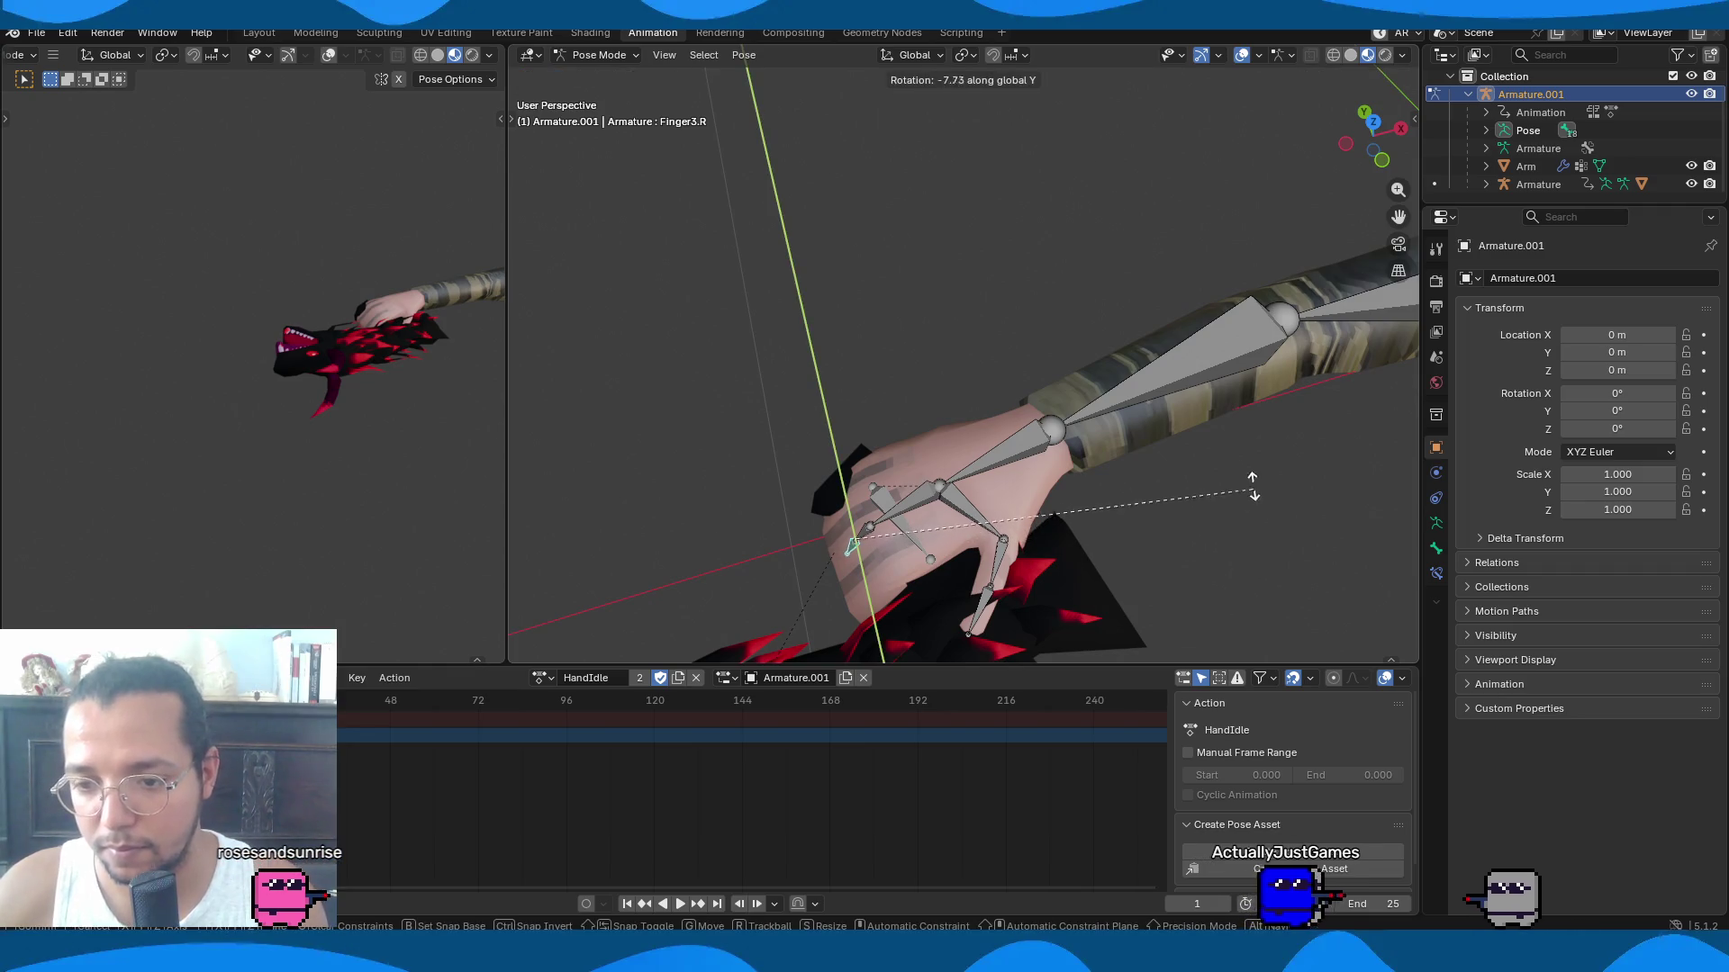
pyautogui.click(1193, 420)
pyautogui.moveTo(1026, 553)
pyautogui.mouseDown(button='middle')
pyautogui.moveTo(1415, 360)
pyautogui.moveTo(327, 431)
pyautogui.moveTo(780, 456)
pyautogui.moveTo(779, 544)
pyautogui.moveTo(1107, 479)
pyautogui.moveTo(899, 309)
pyautogui.moveTo(790, 328)
pyautogui.moveTo(878, 413)
pyautogui.moveTo(941, 267)
pyautogui.mouseUp(button='middle')
# Rotate the gun Armature around Z and slide it along X into the hand's grip.
pyautogui.hotkey('ctrl', 'Tab')
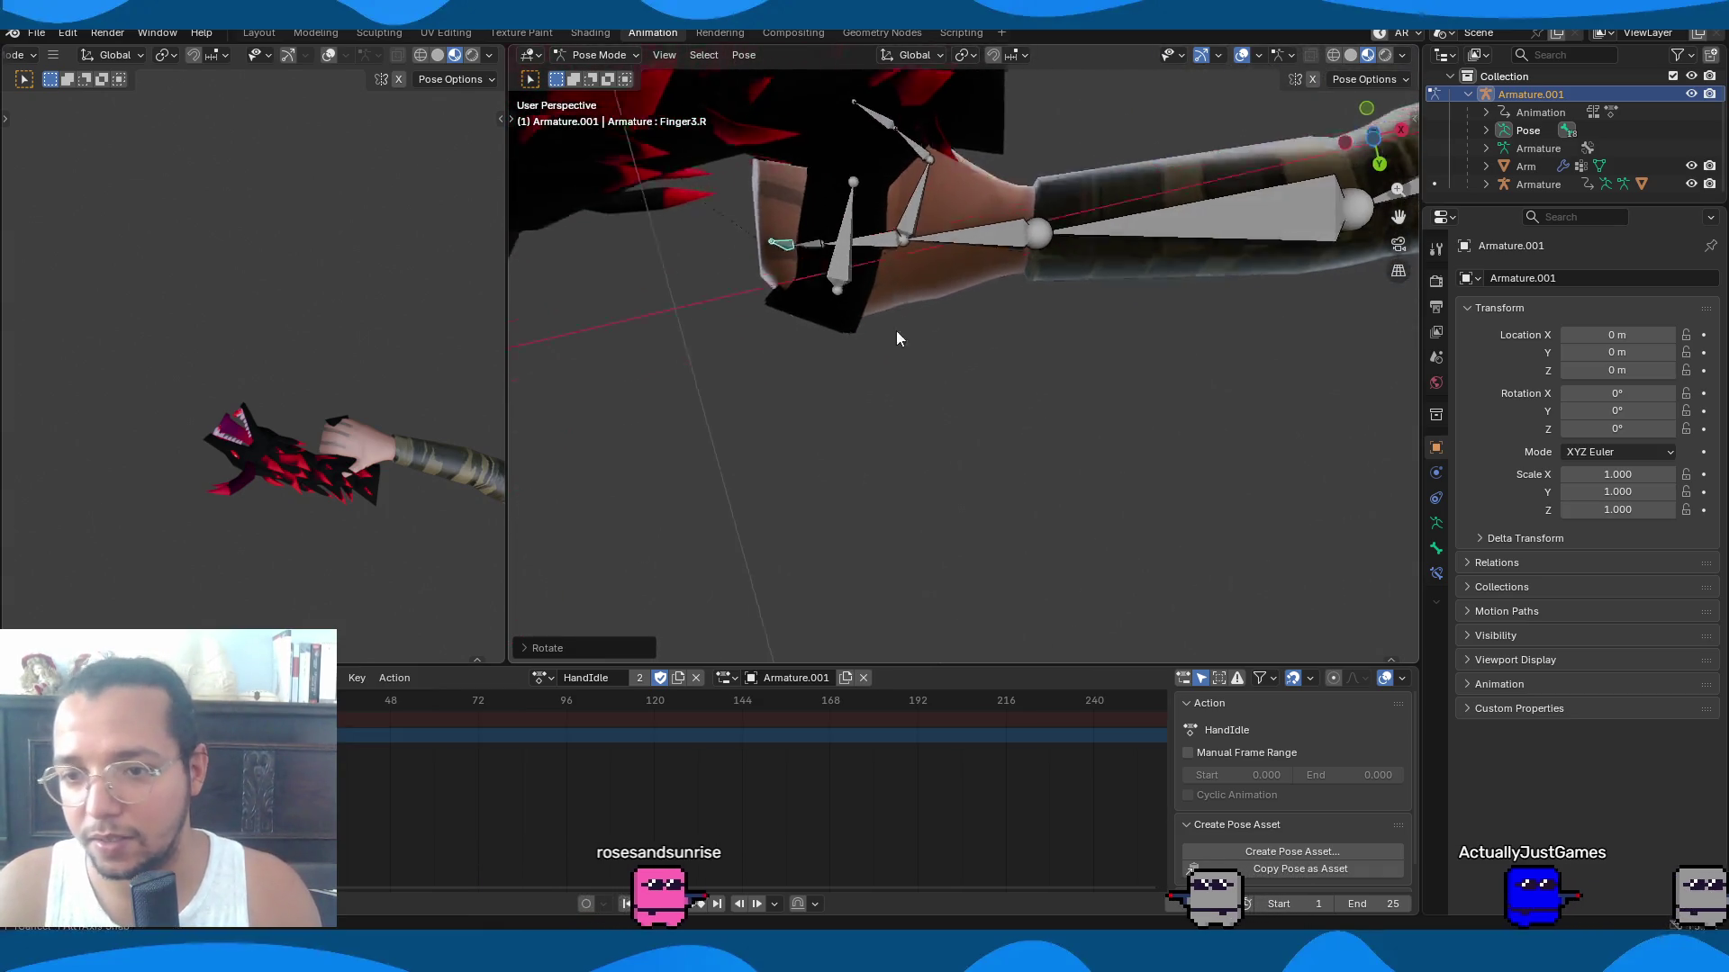
pyautogui.moveTo(895, 321); pyautogui.dragTo(909, 410, button='middle')
pyautogui.click(821, 347)
pyautogui.press('r')
pyautogui.press('z')
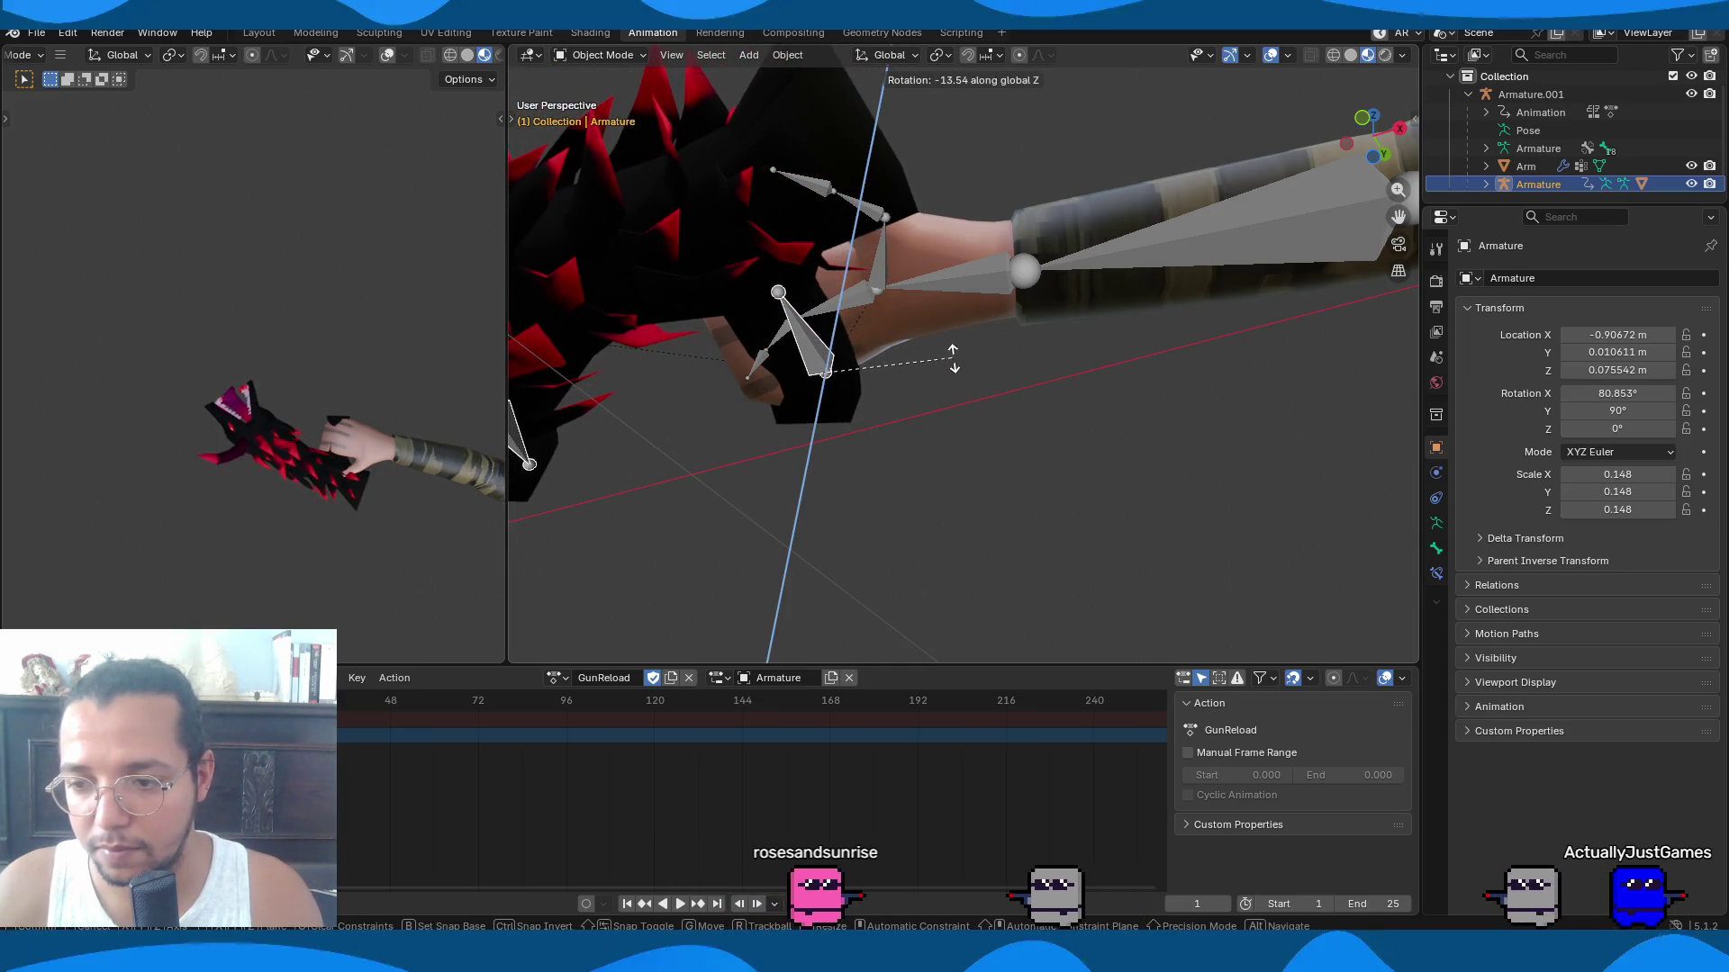
pyautogui.click(953, 354)
pyautogui.press('g')
pyautogui.press('x')
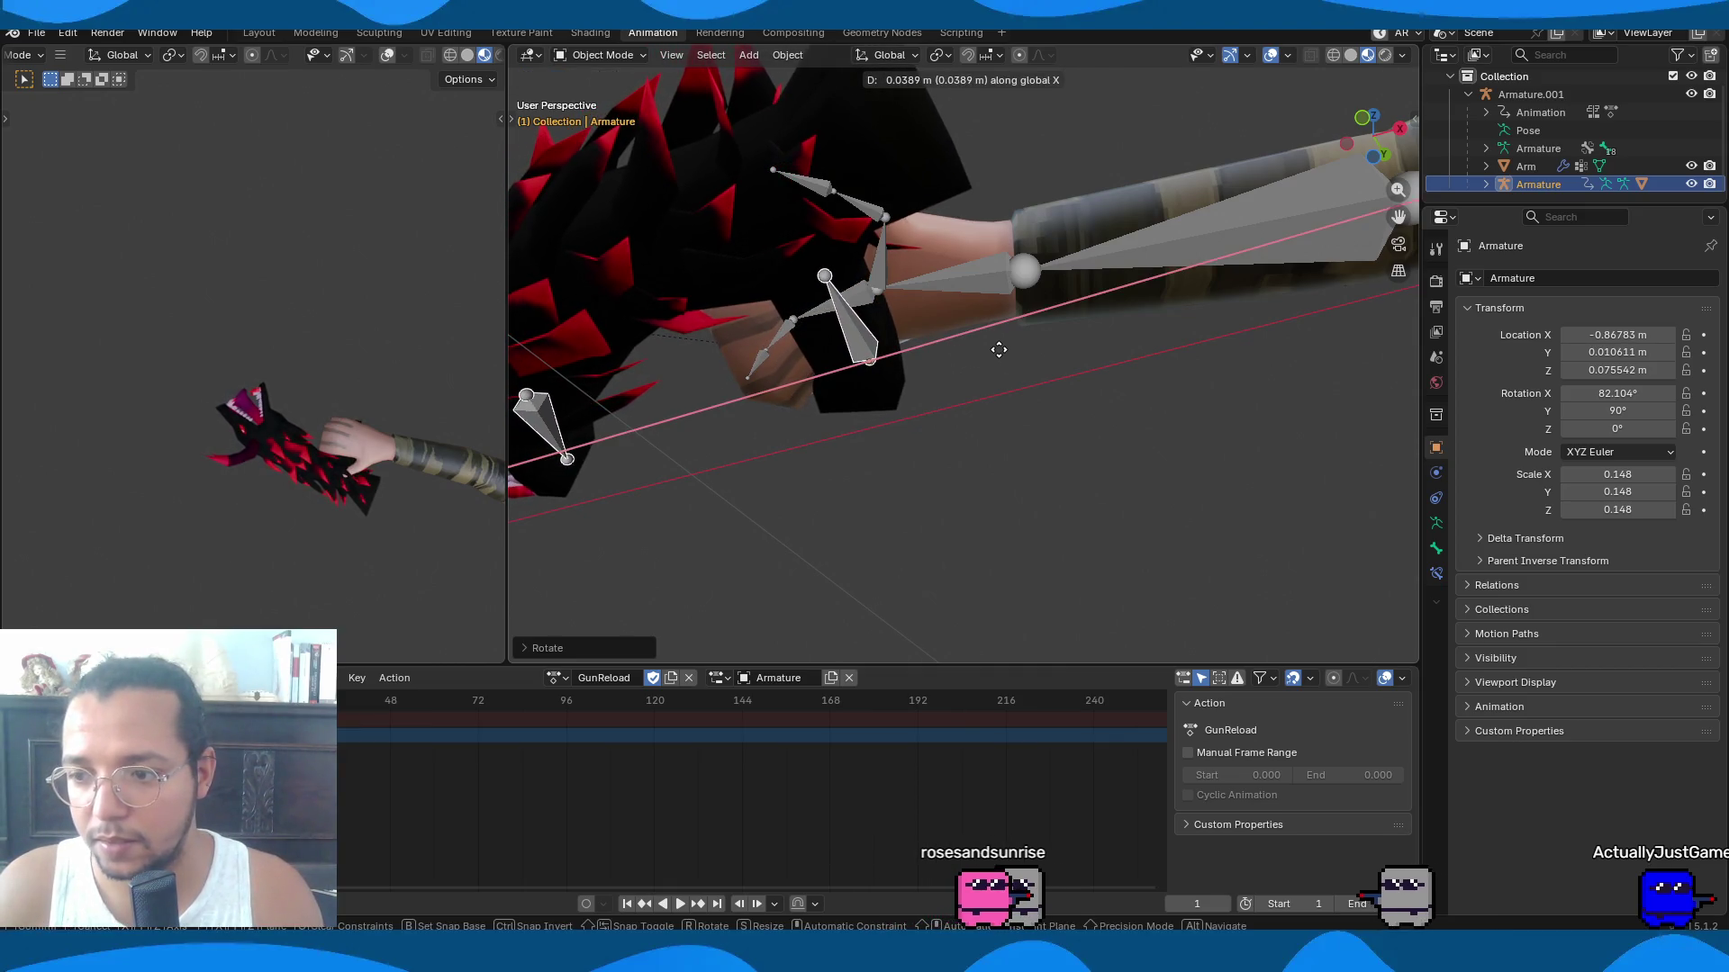
pyautogui.click(998, 357)
pyautogui.moveTo(351, 436)
pyautogui.mouseDown(button='middle')
pyautogui.moveTo(483, 424)
pyautogui.moveTo(193, 289)
pyautogui.moveTo(340, 378)
pyautogui.moveTo(371, 542)
pyautogui.moveTo(204, 450)
pyautogui.moveTo(405, 493)
pyautogui.mouseUp(button='middle')
pyautogui.moveTo(770, 344); pyautogui.dragTo(773, 371, button='middle')
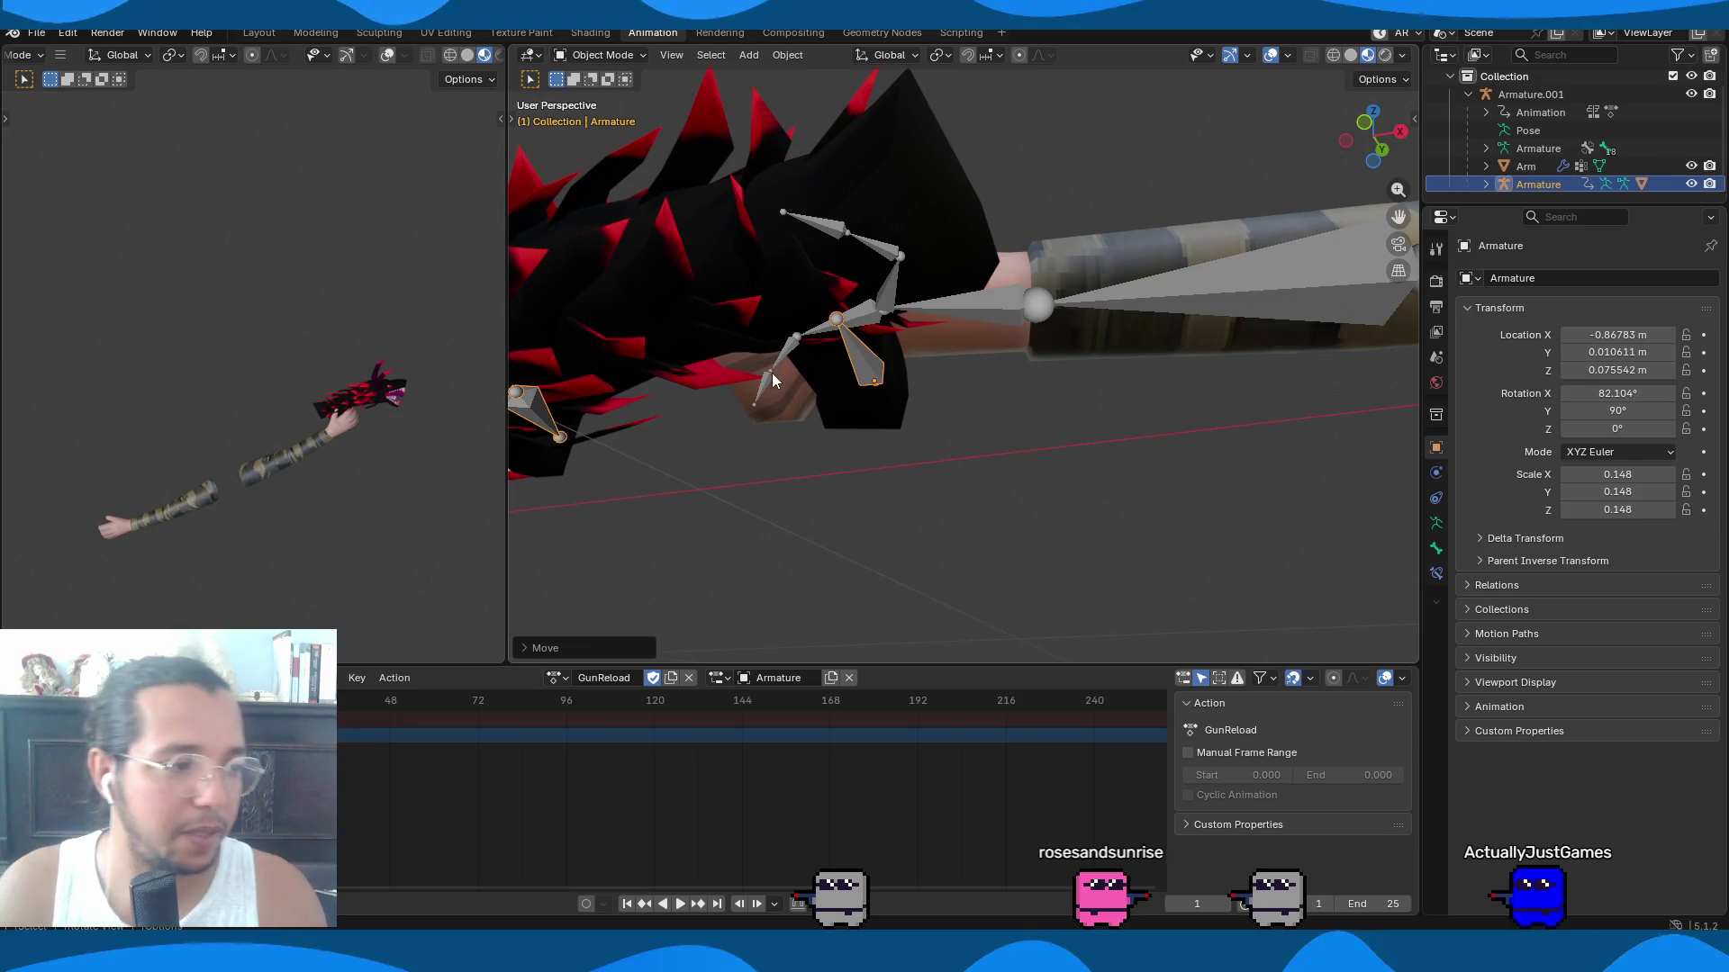
pyautogui.moveTo(630, 376)
pyautogui.mouseDown(button='middle')
pyautogui.moveTo(721, 521)
pyautogui.moveTo(833, 563)
pyautogui.moveTo(866, 535)
pyautogui.moveTo(852, 505)
pyautogui.moveTo(1109, 572)
pyautogui.mouseUp(button='middle')
# In Pose Mode on the arm rig, bend the first and second finger bones around Y.
pyautogui.click(818, 544)
pyautogui.scroll(2, 819, 543)
pyautogui.hotkey('ctrl', 'Tab')
pyautogui.scroll(-3, 1109, 573)
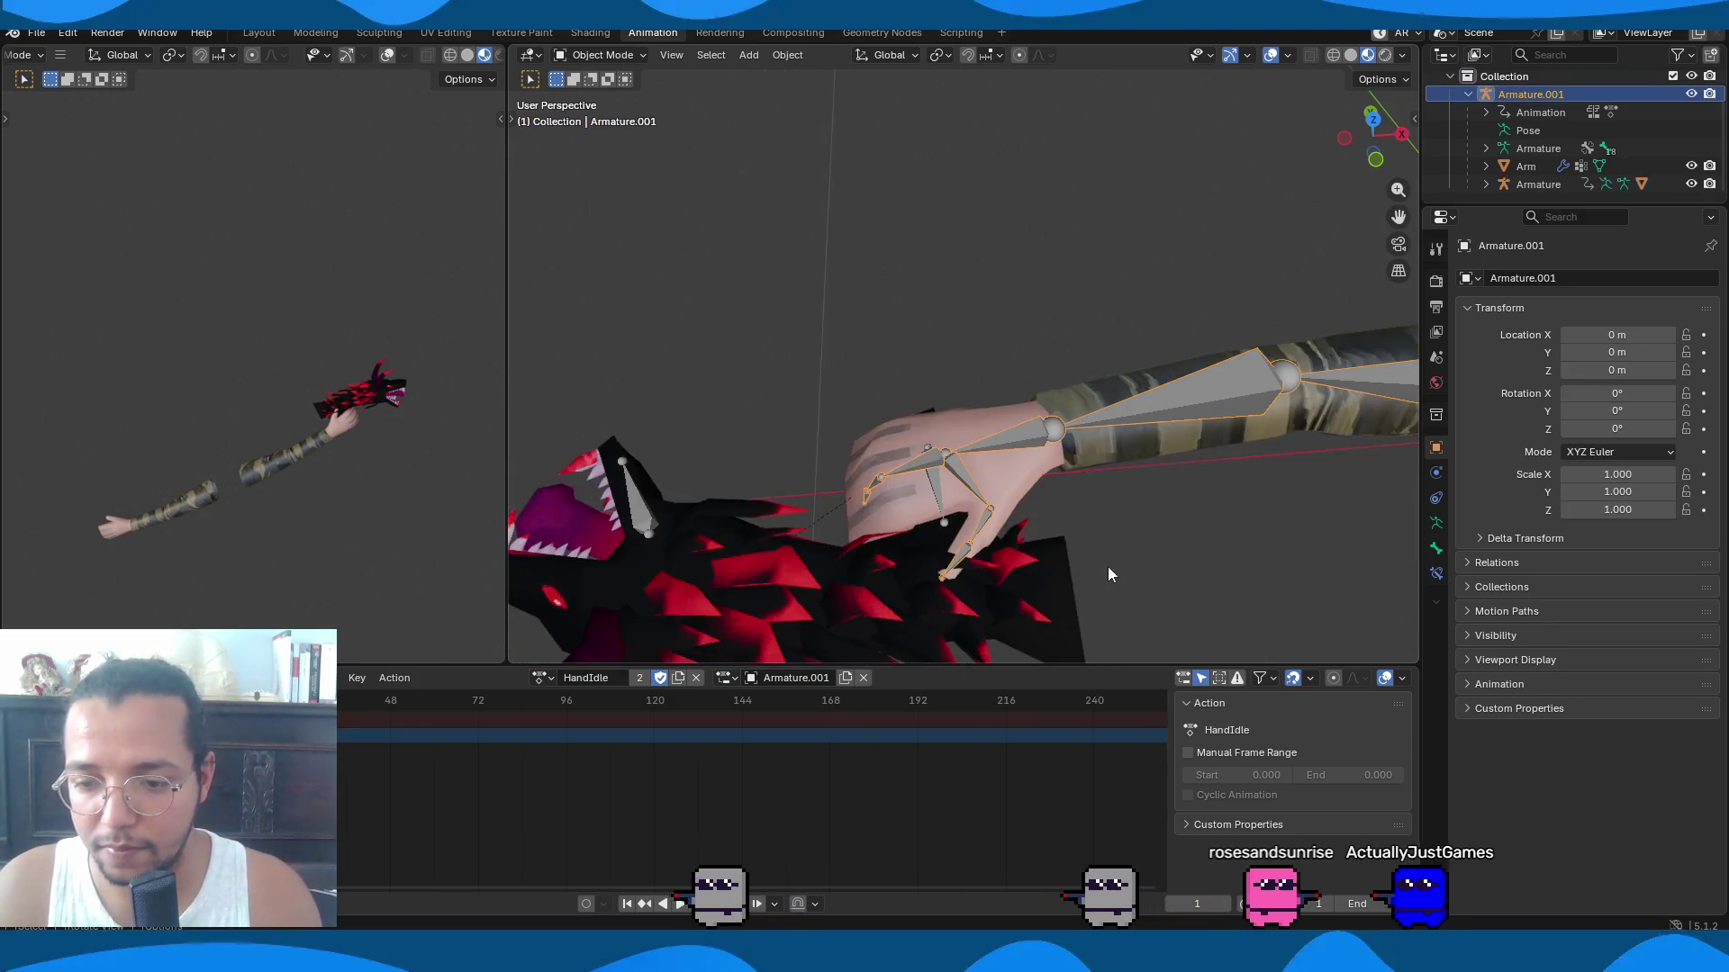
pyautogui.click(1082, 479)
pyautogui.click(872, 477)
pyautogui.press('r')
pyautogui.press('y')
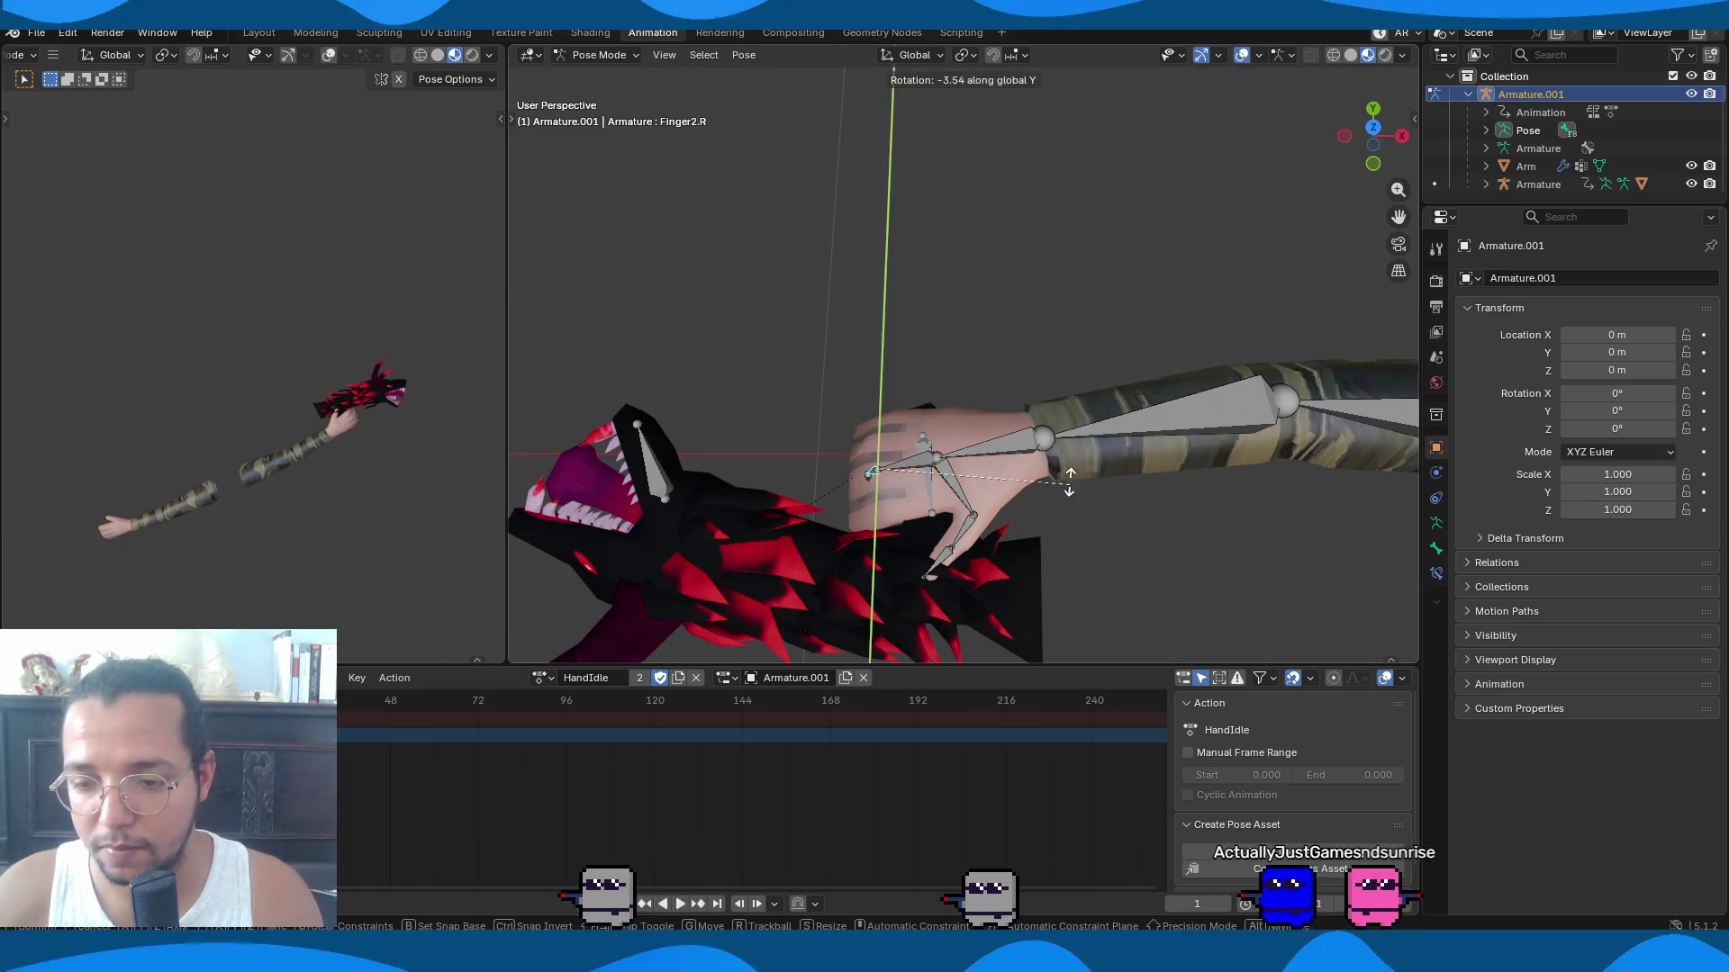
pyautogui.click(1020, 443)
pyautogui.moveTo(955, 432)
pyautogui.mouseDown(button='middle')
pyautogui.moveTo(806, 423)
pyautogui.moveTo(839, 419)
pyautogui.moveTo(839, 443)
pyautogui.mouseUp(button='middle')
# Rotate the first and second thumb bones around X toward the gun grip.
pyautogui.click(821, 414)
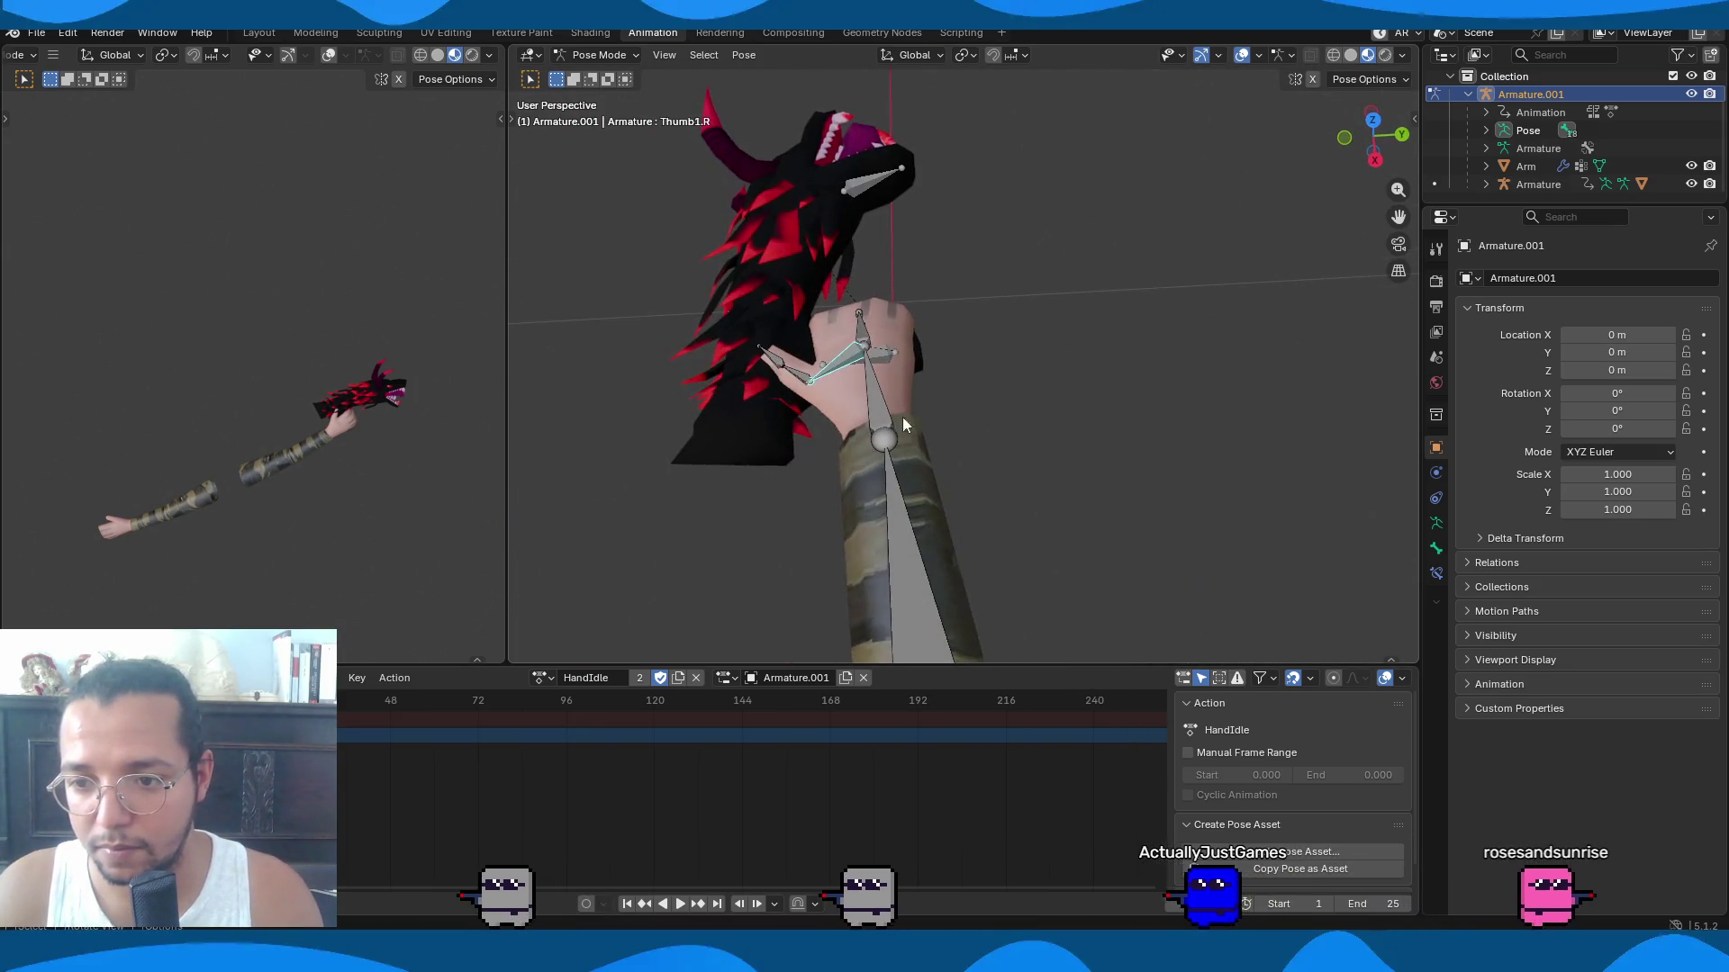
pyautogui.press('r')
pyautogui.press('x')
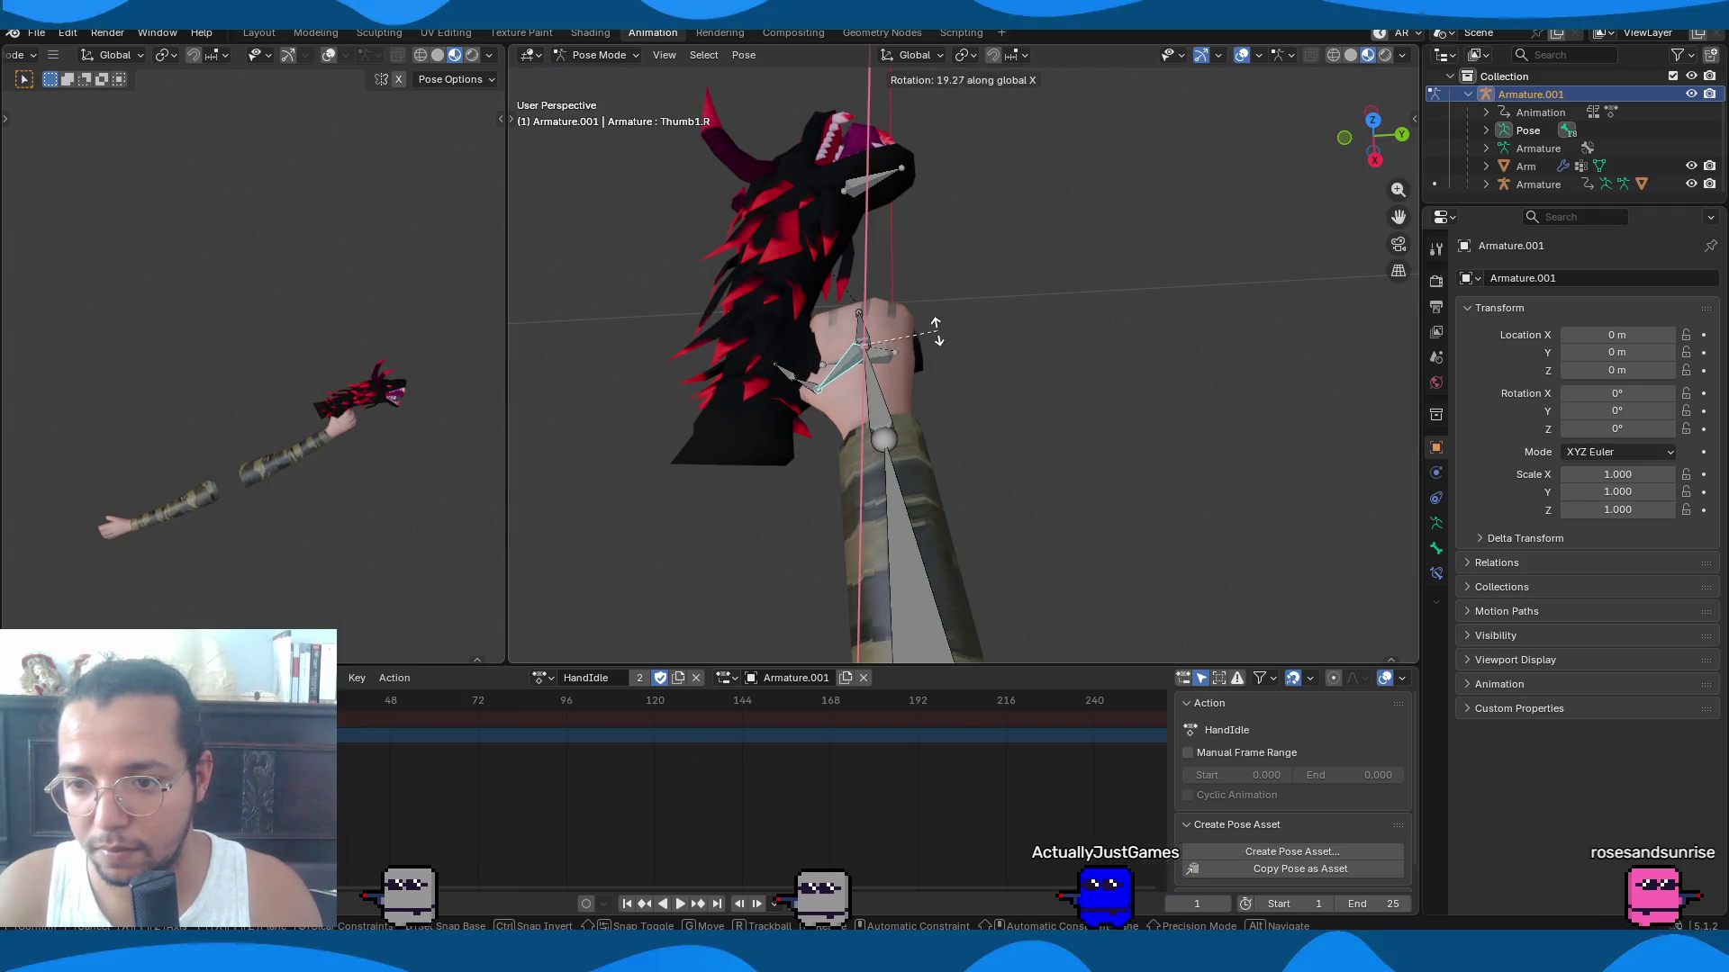
pyautogui.click(922, 338)
pyautogui.click(813, 394)
pyautogui.press('r')
pyautogui.press('x')
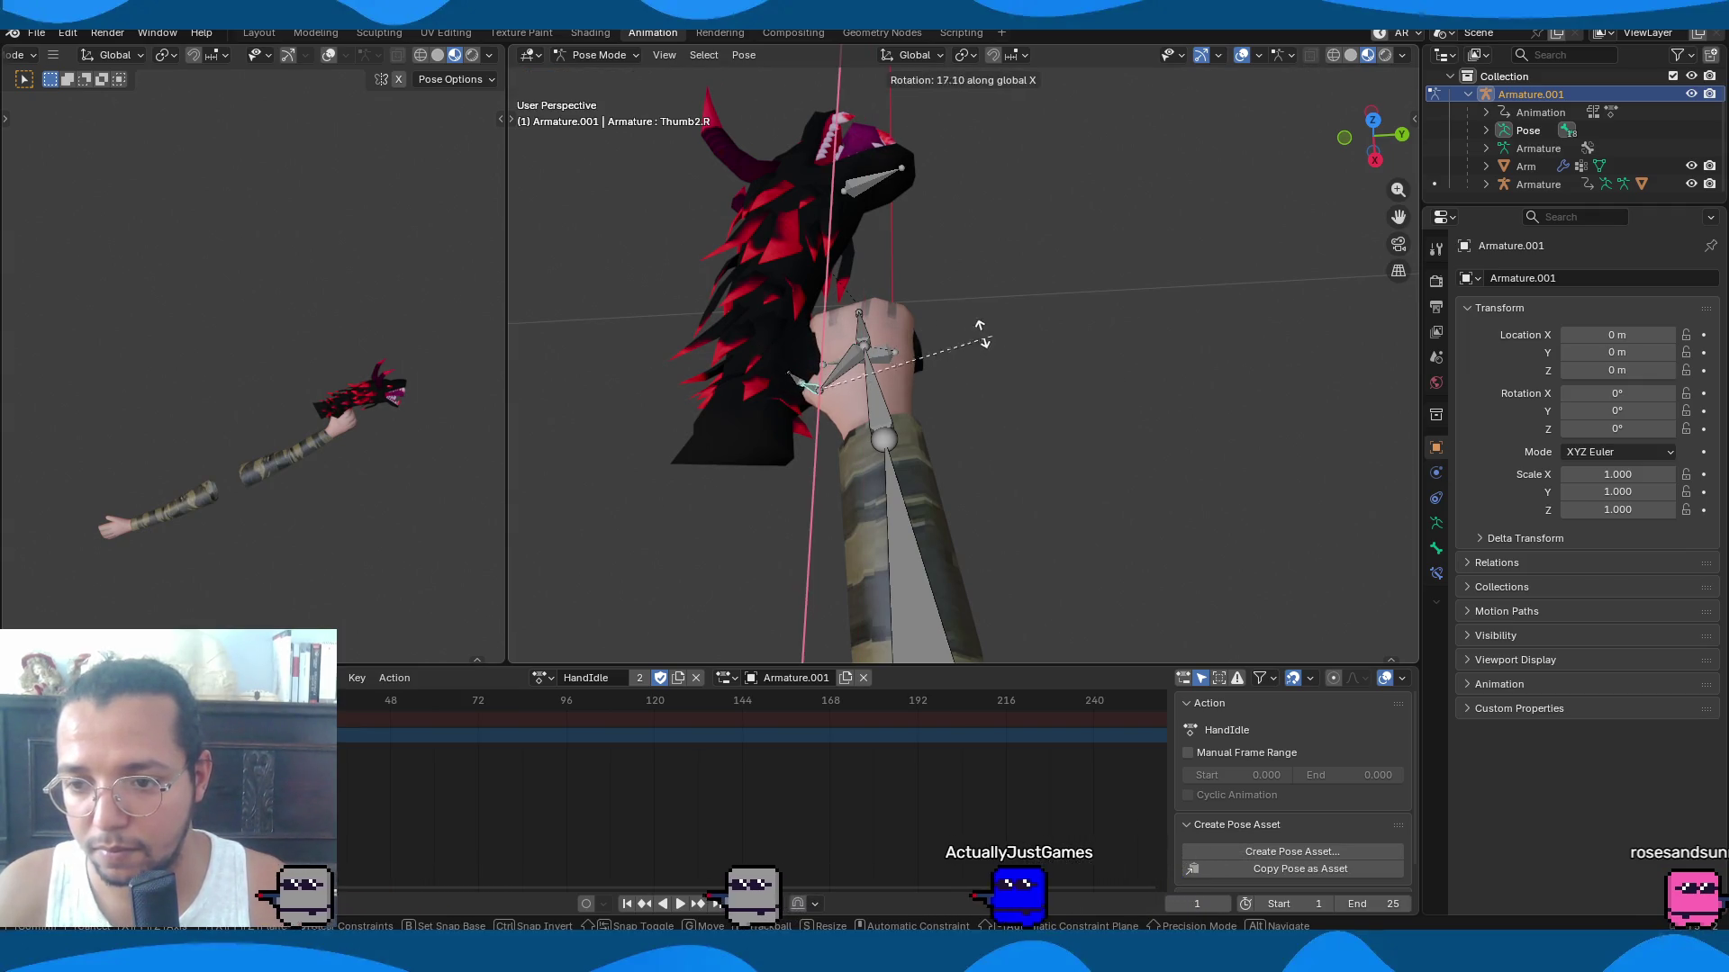
pyautogui.click(927, 333)
pyautogui.moveTo(927, 334)
pyautogui.mouseDown(button='middle')
pyautogui.moveTo(846, 273)
pyautogui.moveTo(775, 264)
pyautogui.moveTo(903, 369)
pyautogui.mouseUp(button='middle')
# Refine the thumb on X and rotate the third thumb bone on Y to close the grip.
pyautogui.press('r')
pyautogui.press('x')
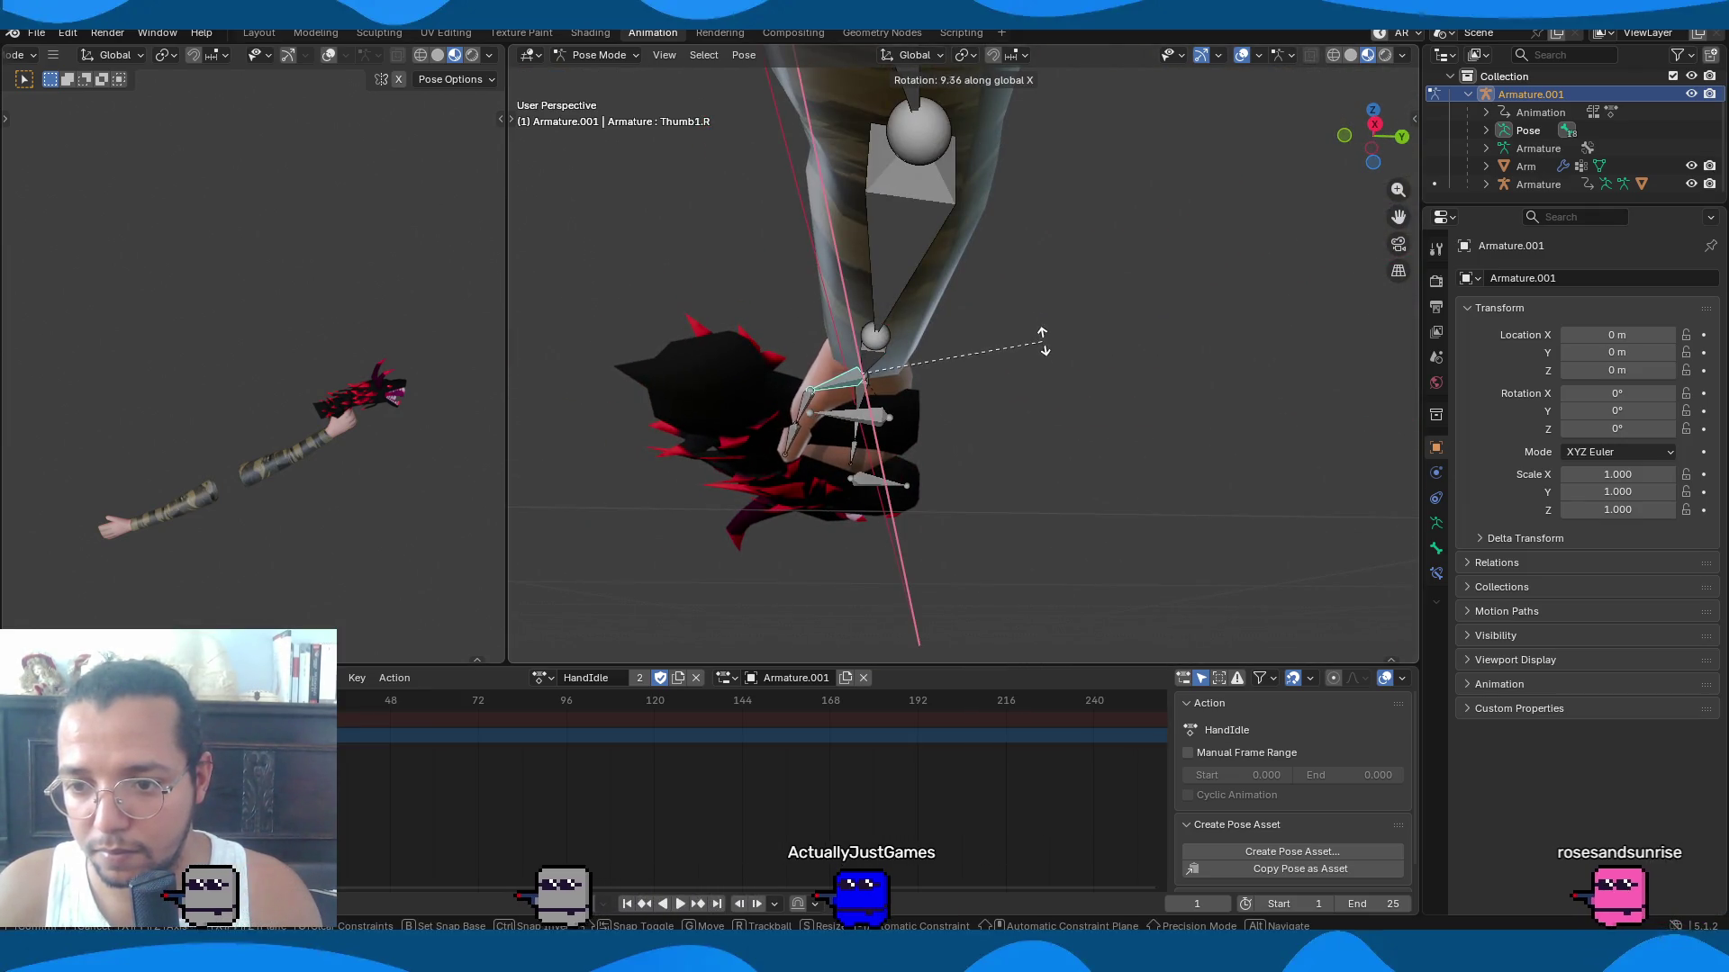
pyautogui.click(1038, 330)
pyautogui.moveTo(711, 477)
pyautogui.mouseDown(button='middle')
pyautogui.moveTo(942, 407)
pyautogui.moveTo(942, 446)
pyautogui.mouseUp(button='middle')
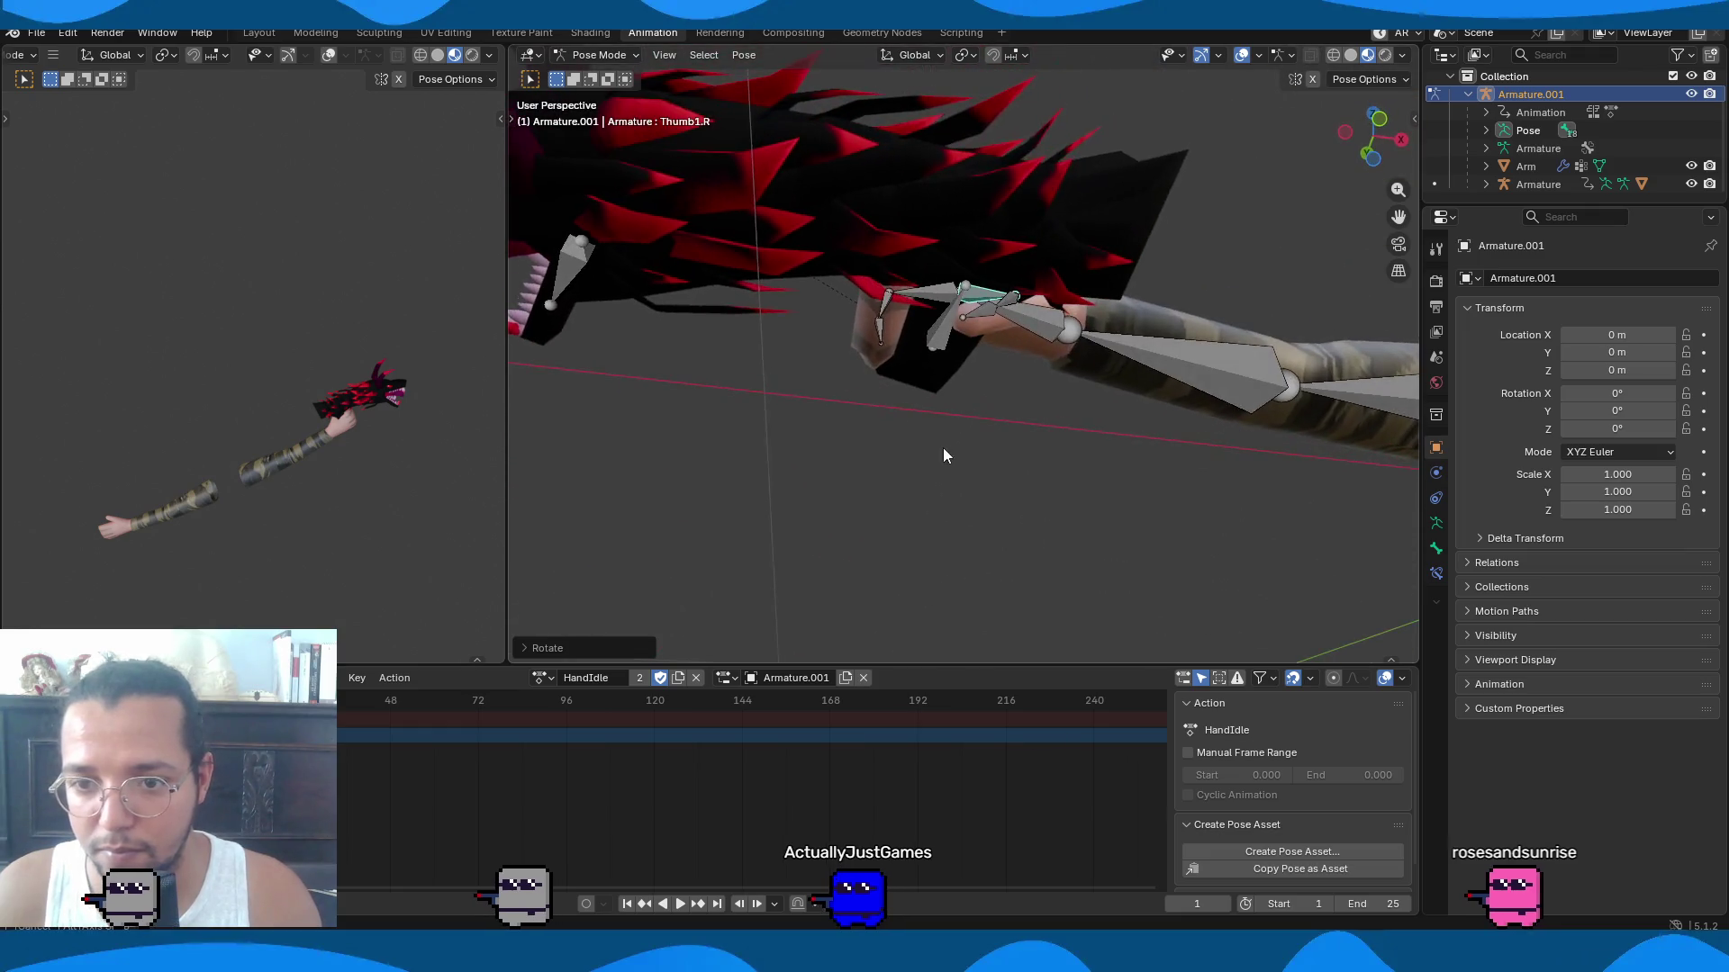
pyautogui.press('r')
pyautogui.press('y')
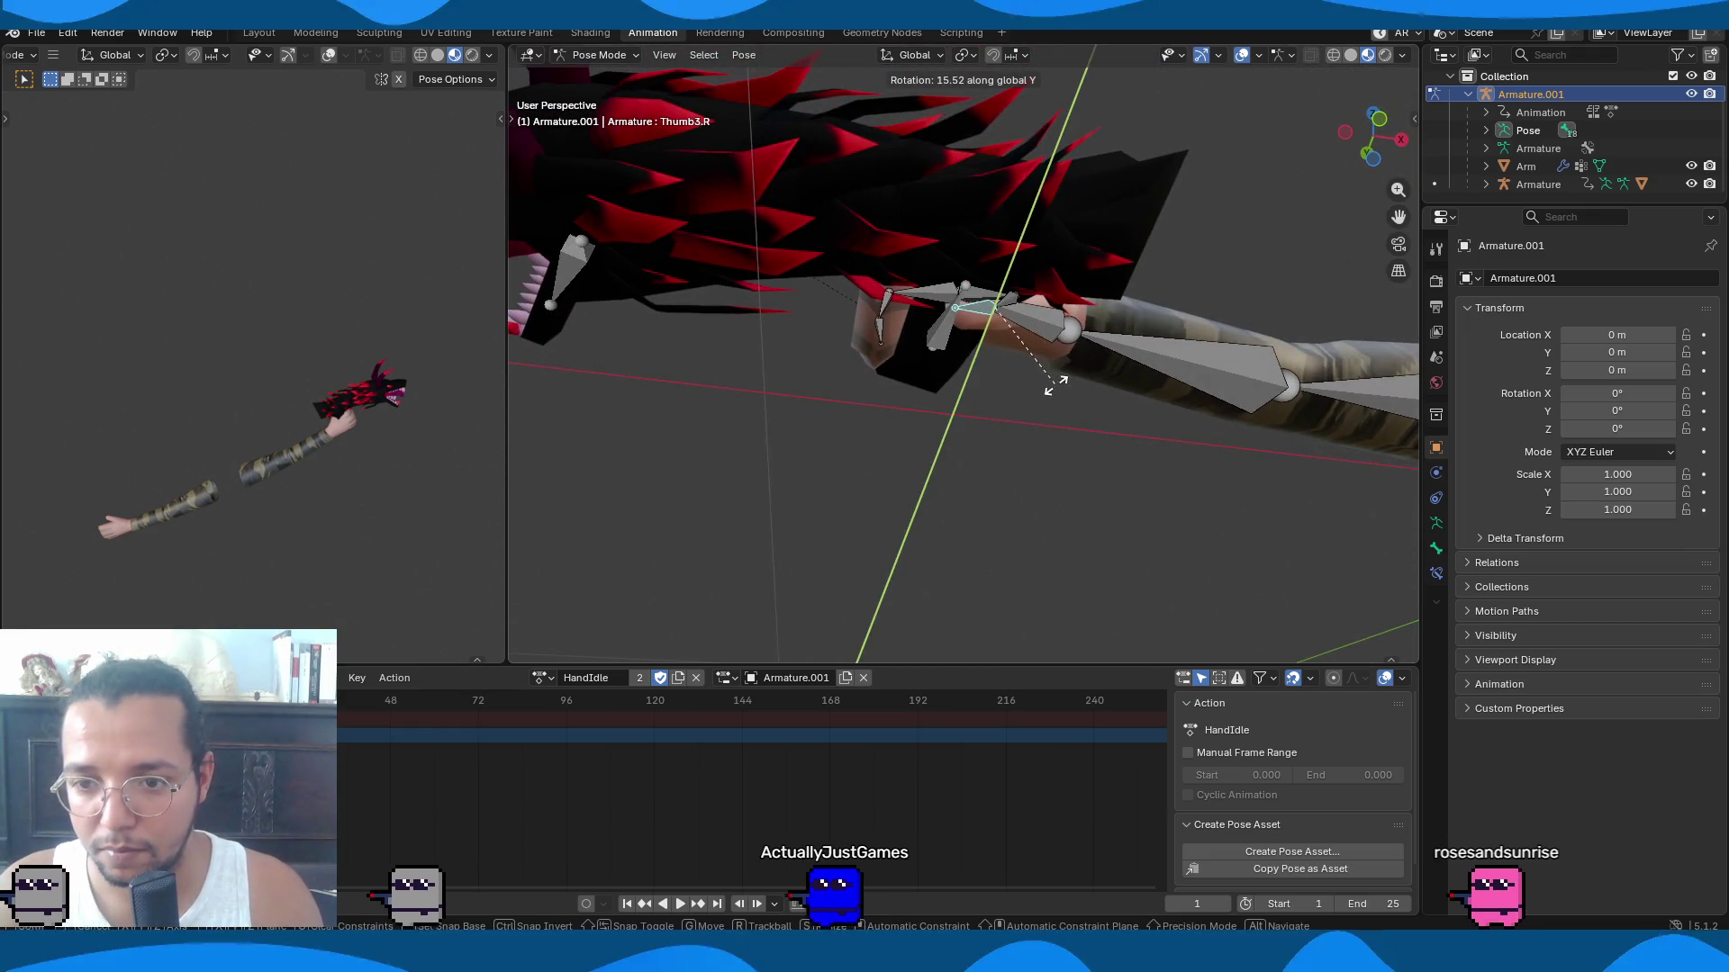
pyautogui.click(1033, 389)
pyautogui.moveTo(1033, 389)
pyautogui.mouseDown(button='middle')
pyautogui.moveTo(908, 408)
pyautogui.moveTo(819, 328)
pyautogui.moveTo(818, 416)
pyautogui.moveTo(884, 533)
pyautogui.mouseUp(button='middle')
# Select all arm bones and insert keyframes for the HandIdle pose.
pyautogui.press('a')
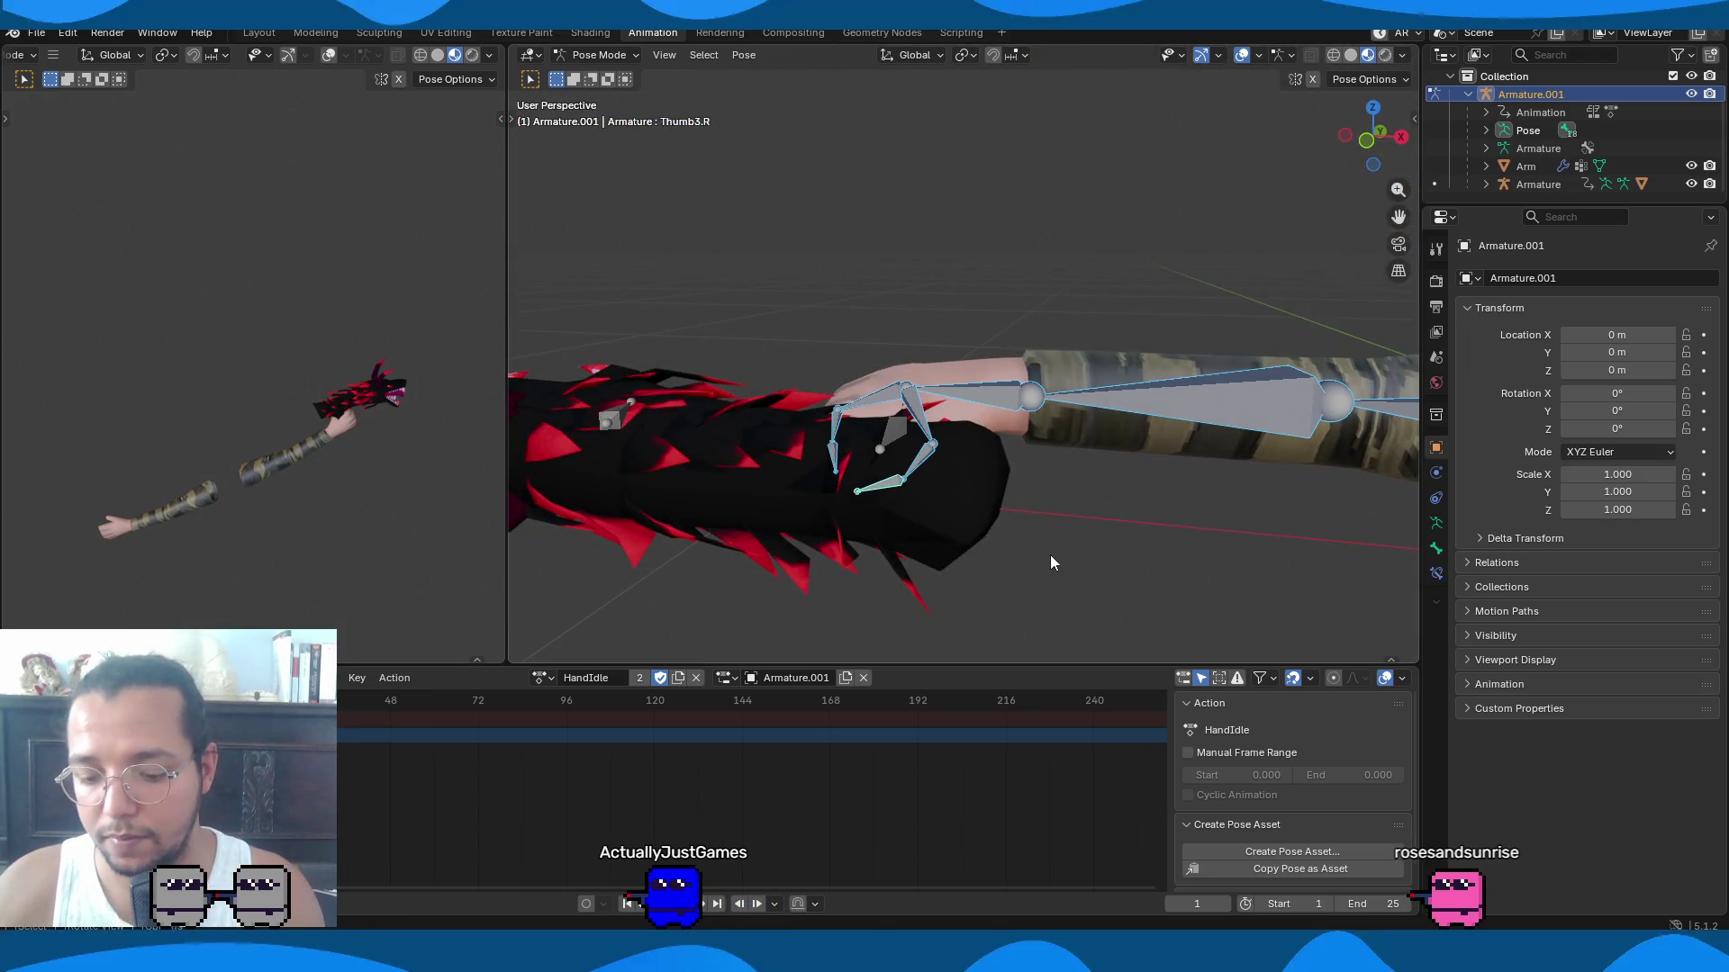
pyautogui.press('i')
pyautogui.moveTo(1050, 564)
pyautogui.mouseDown(button='middle')
pyautogui.moveTo(1065, 510)
pyautogui.moveTo(840, 576)
pyautogui.mouseUp(button='middle')
pyautogui.click(830, 535)
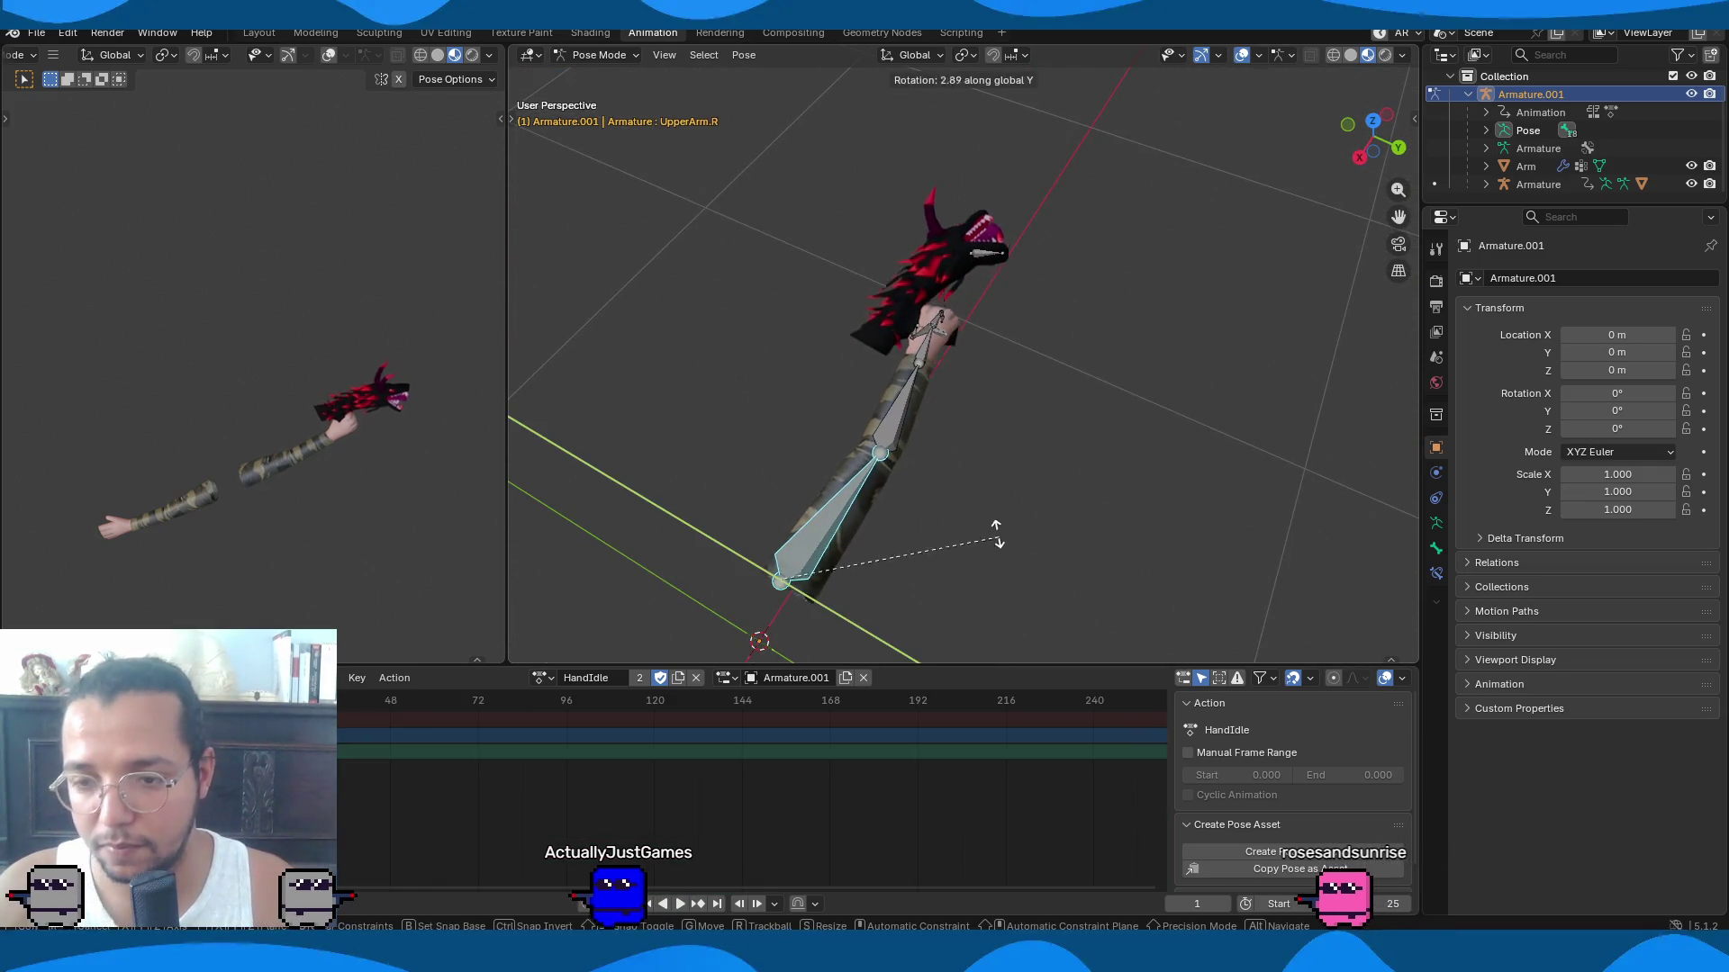
# Rotate UpperArm.R around X and then Y, swinging the arm and gun to a new angle.
pyautogui.press('x')
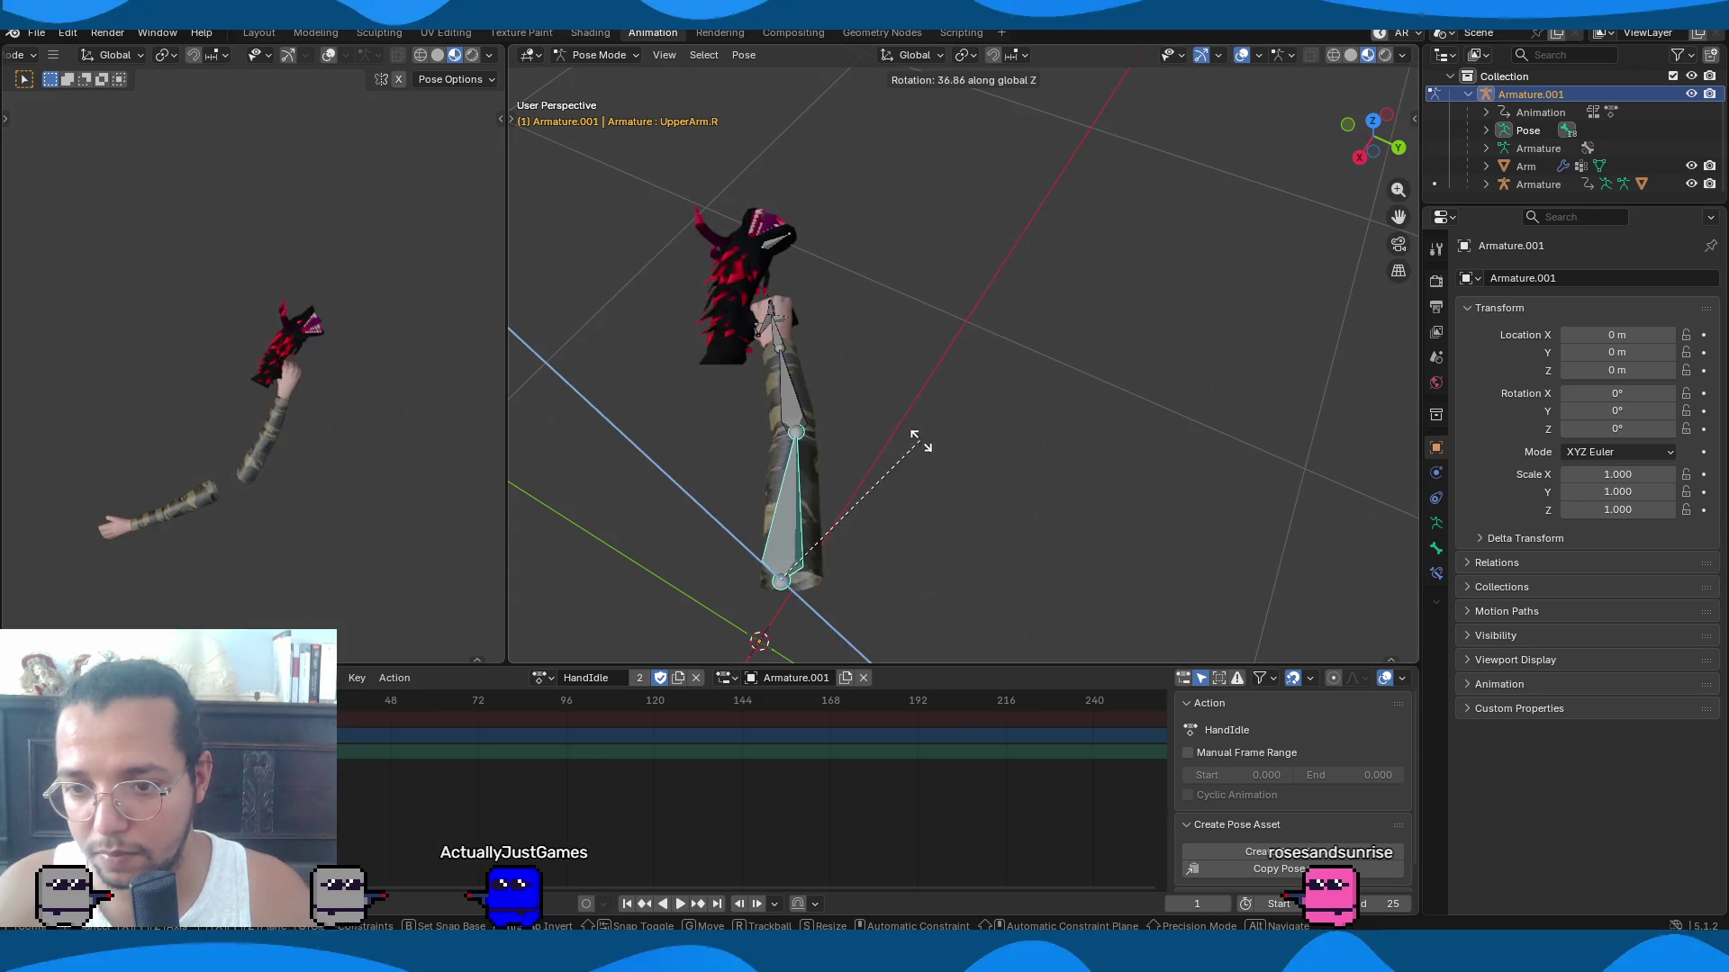
pyautogui.click(830, 449)
pyautogui.press('r')
pyautogui.press('y')
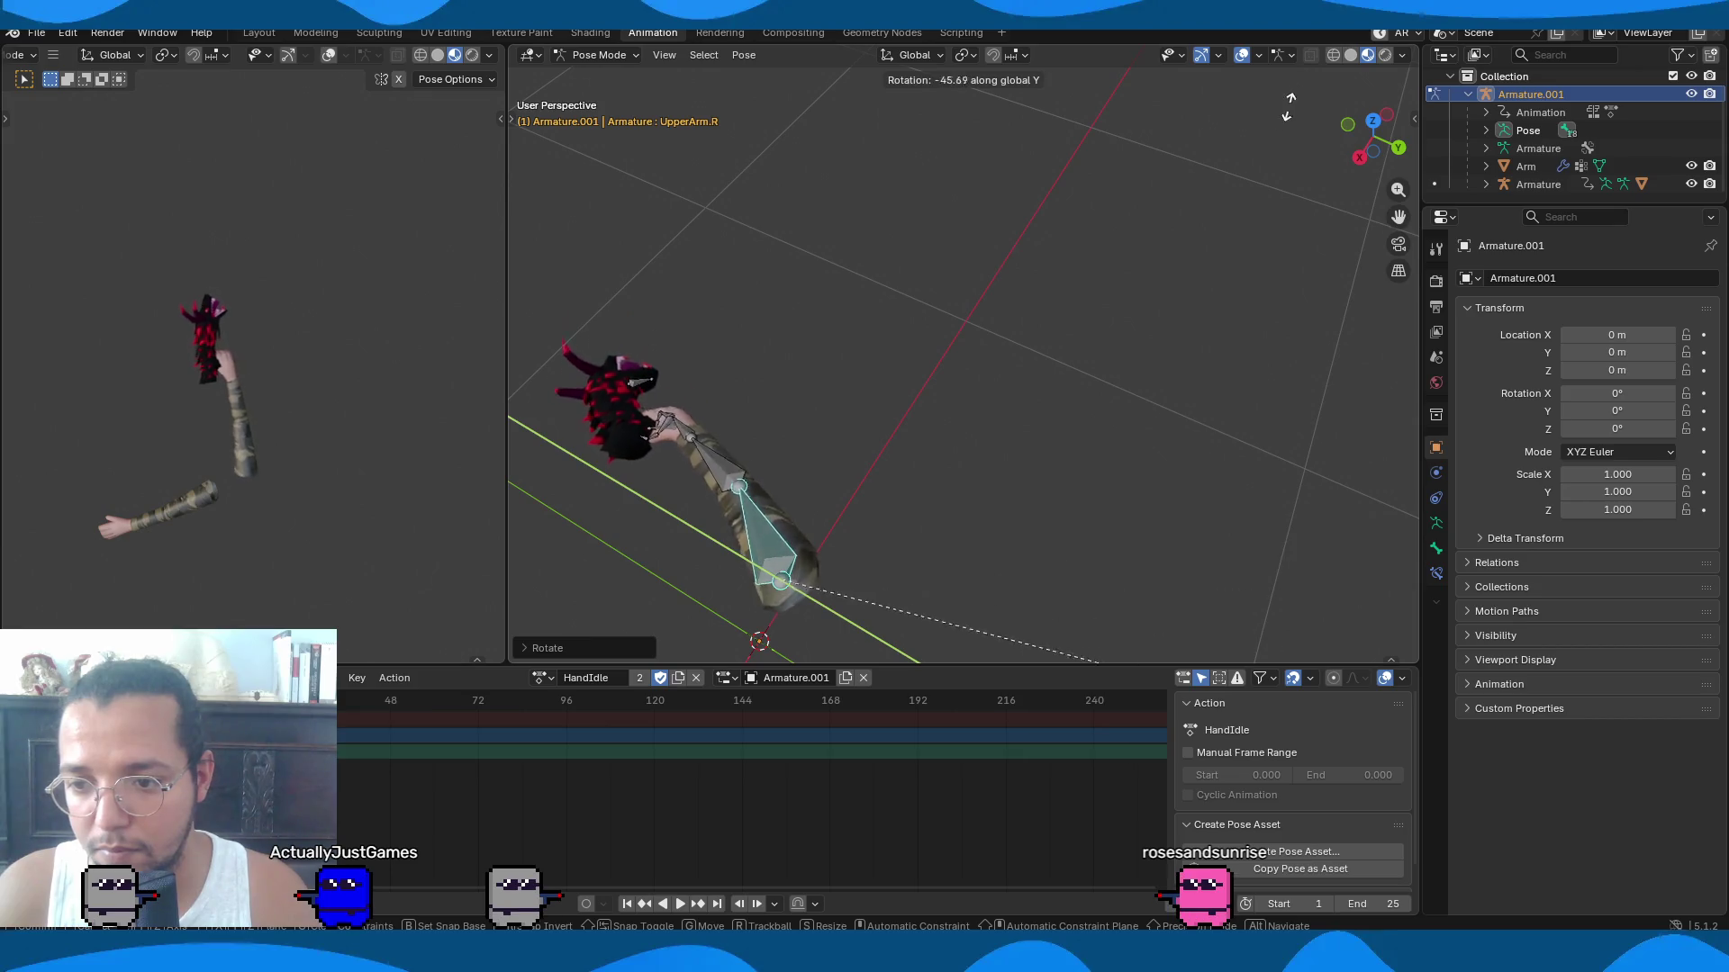
pyautogui.click(1044, 365)
pyautogui.moveTo(1009, 358)
pyautogui.mouseDown(button='middle')
pyautogui.moveTo(910, 328)
pyautogui.moveTo(1117, 239)
pyautogui.mouseUp(button='middle')
pyautogui.click(1467, 95)
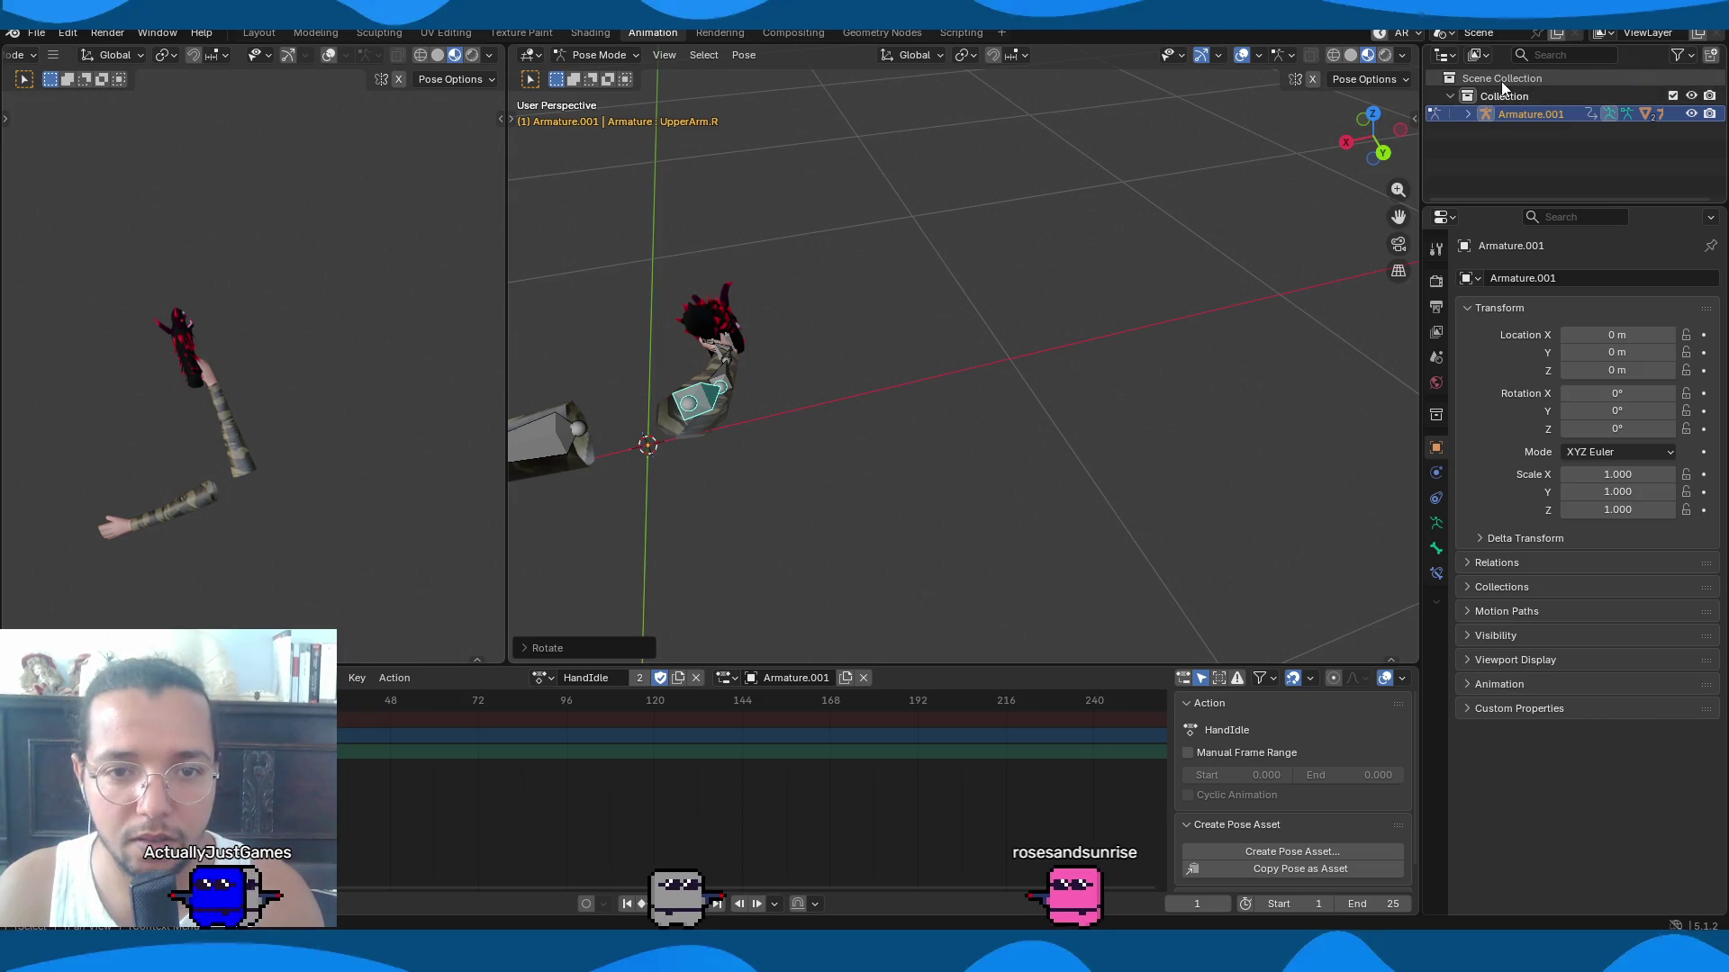
# Snap the 3D cursor to the world origin, add a Camera there, and clear its rotation.
pyautogui.hotkey('ctrl', 'Tab')
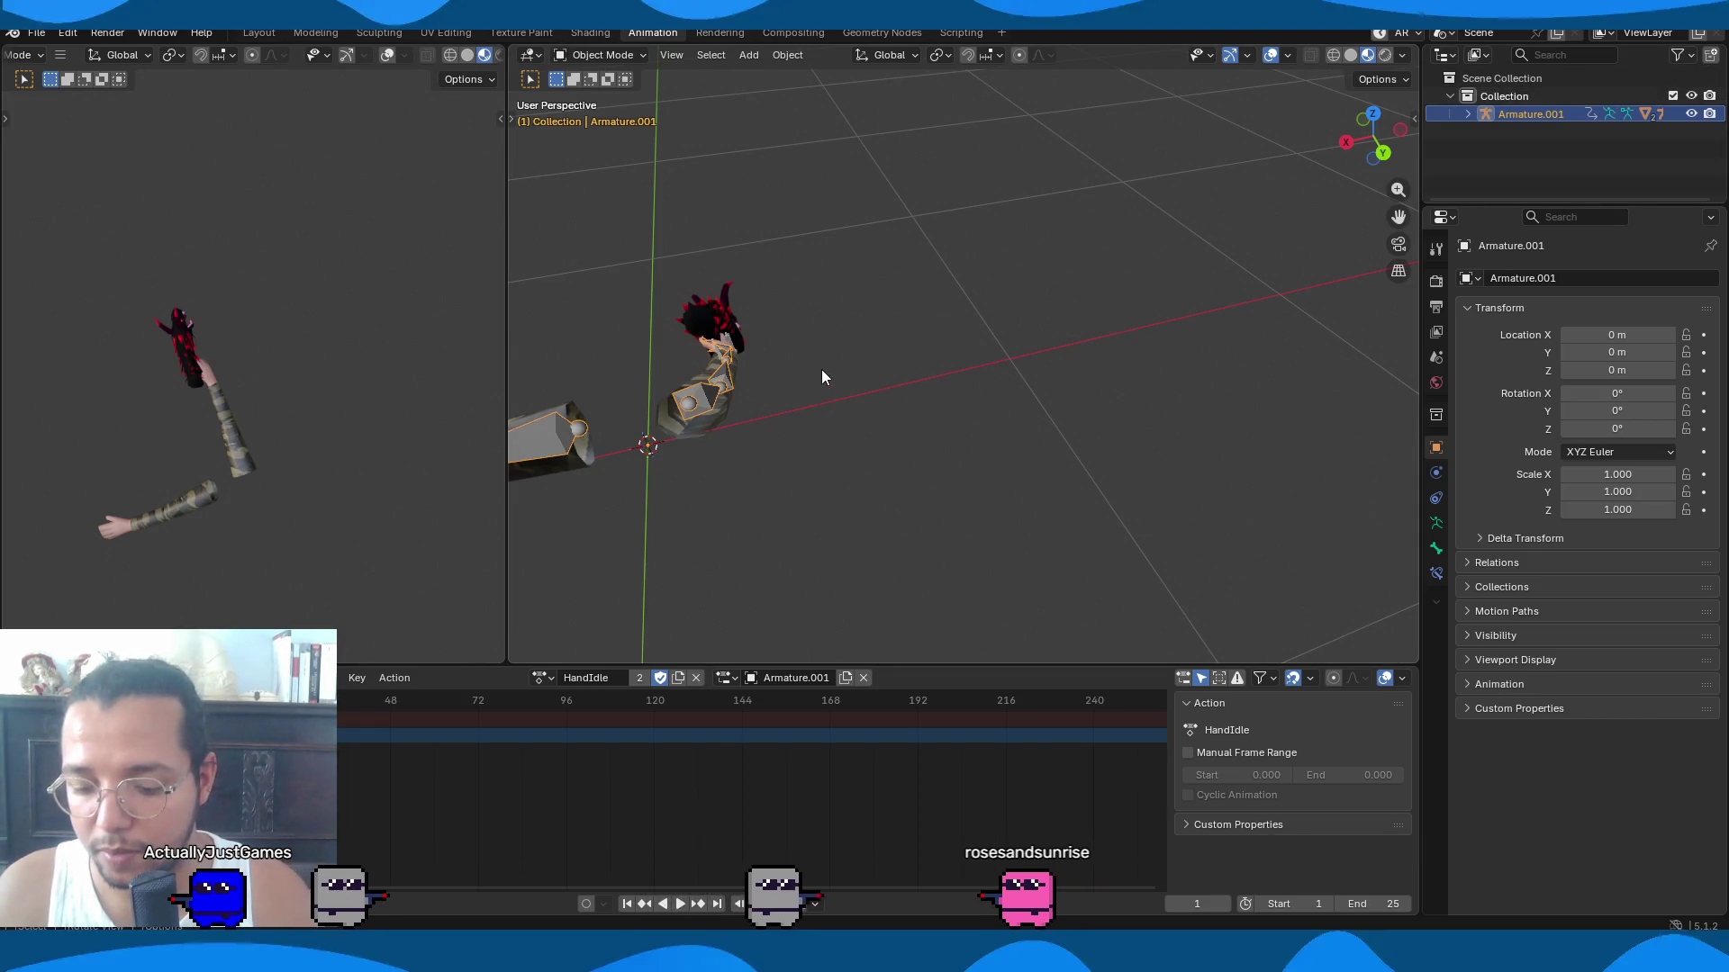
pyautogui.hotkey('ctrl', 'a')
pyautogui.hotkey('shift', 's')
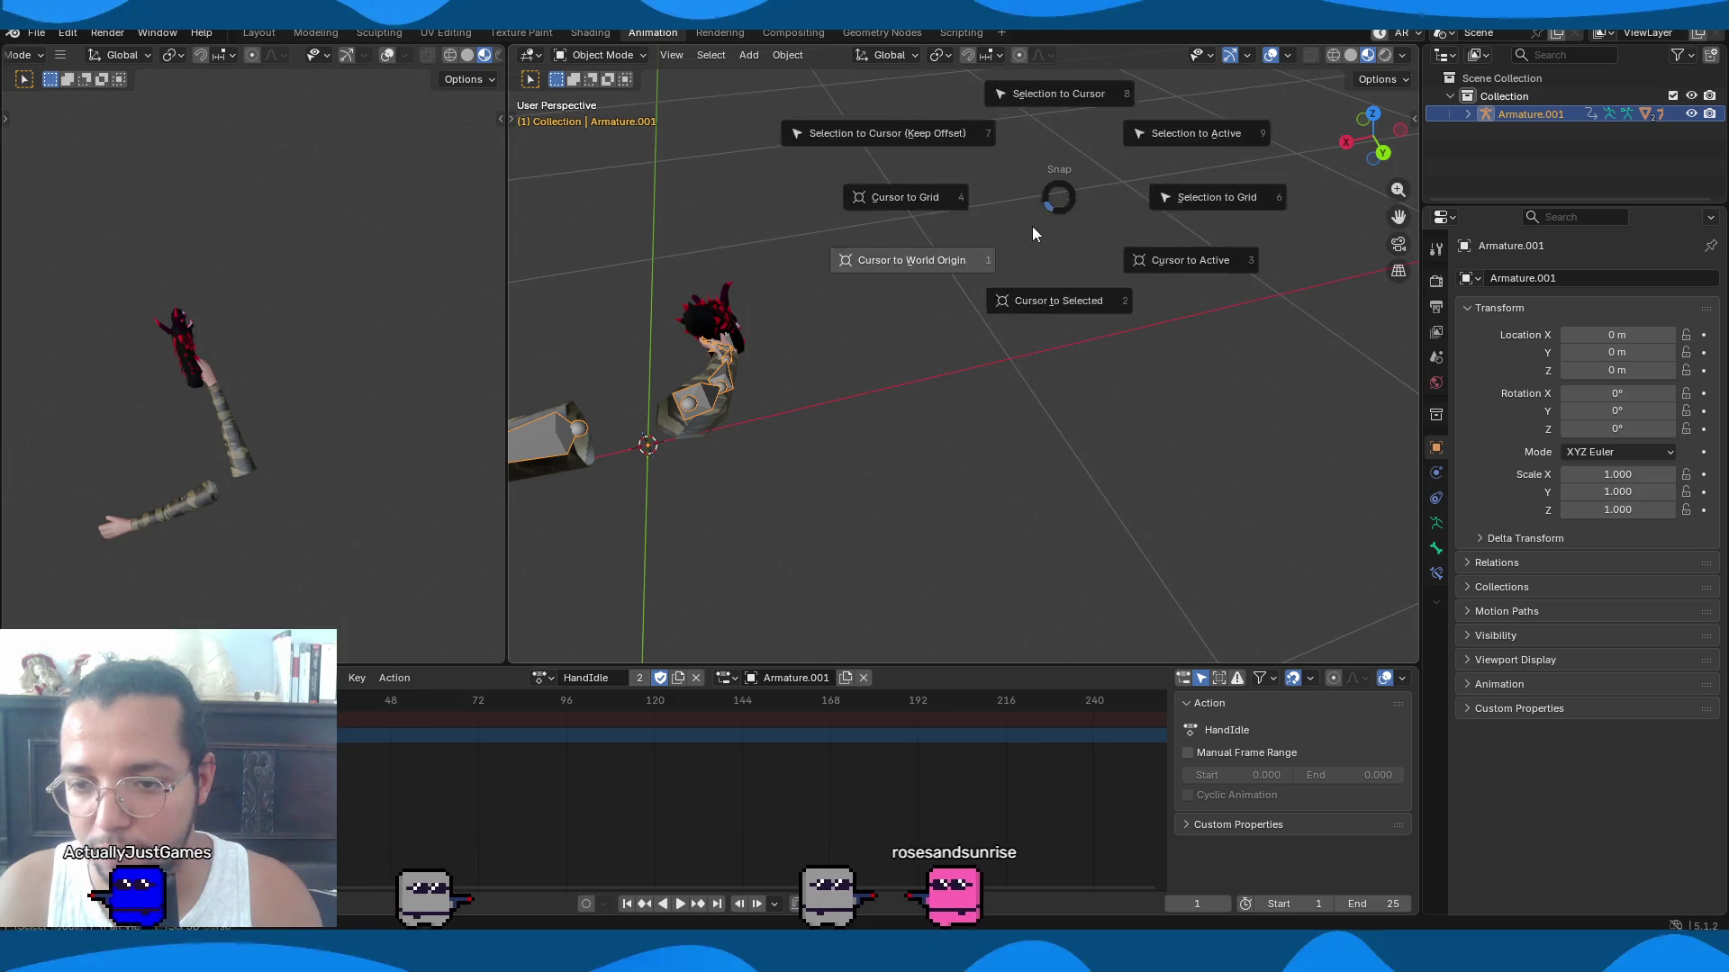
pyautogui.click(1034, 231)
pyautogui.hotkey('shift', 'a')
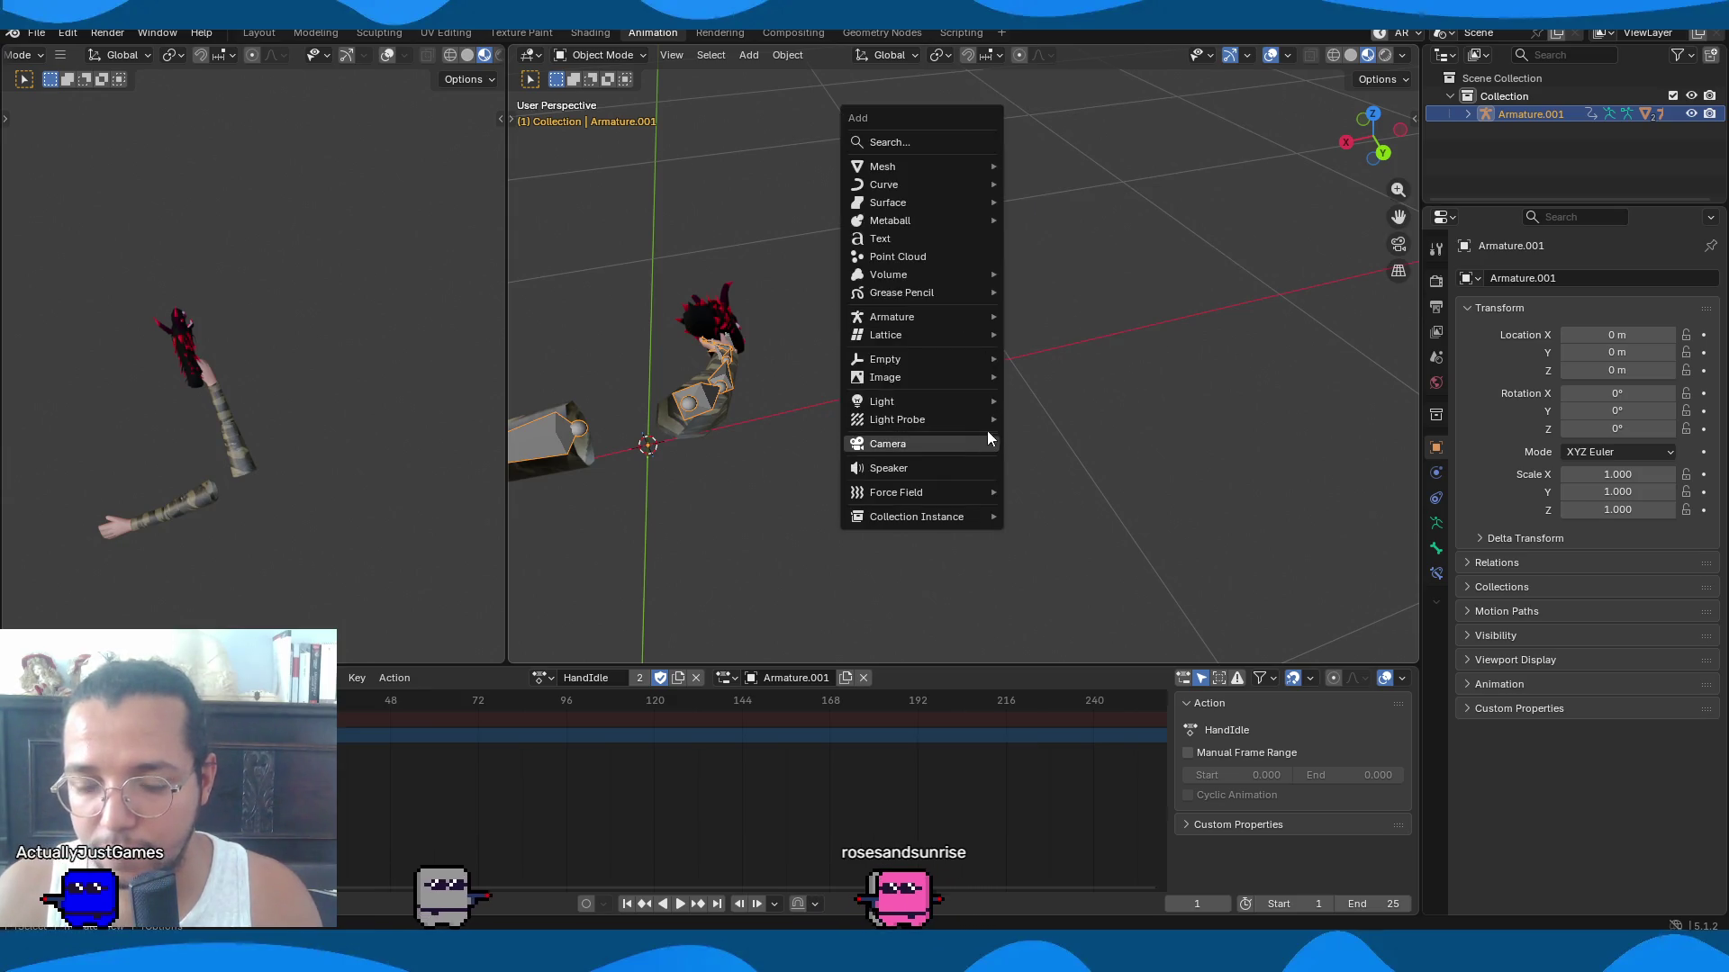
pyautogui.click(970, 449)
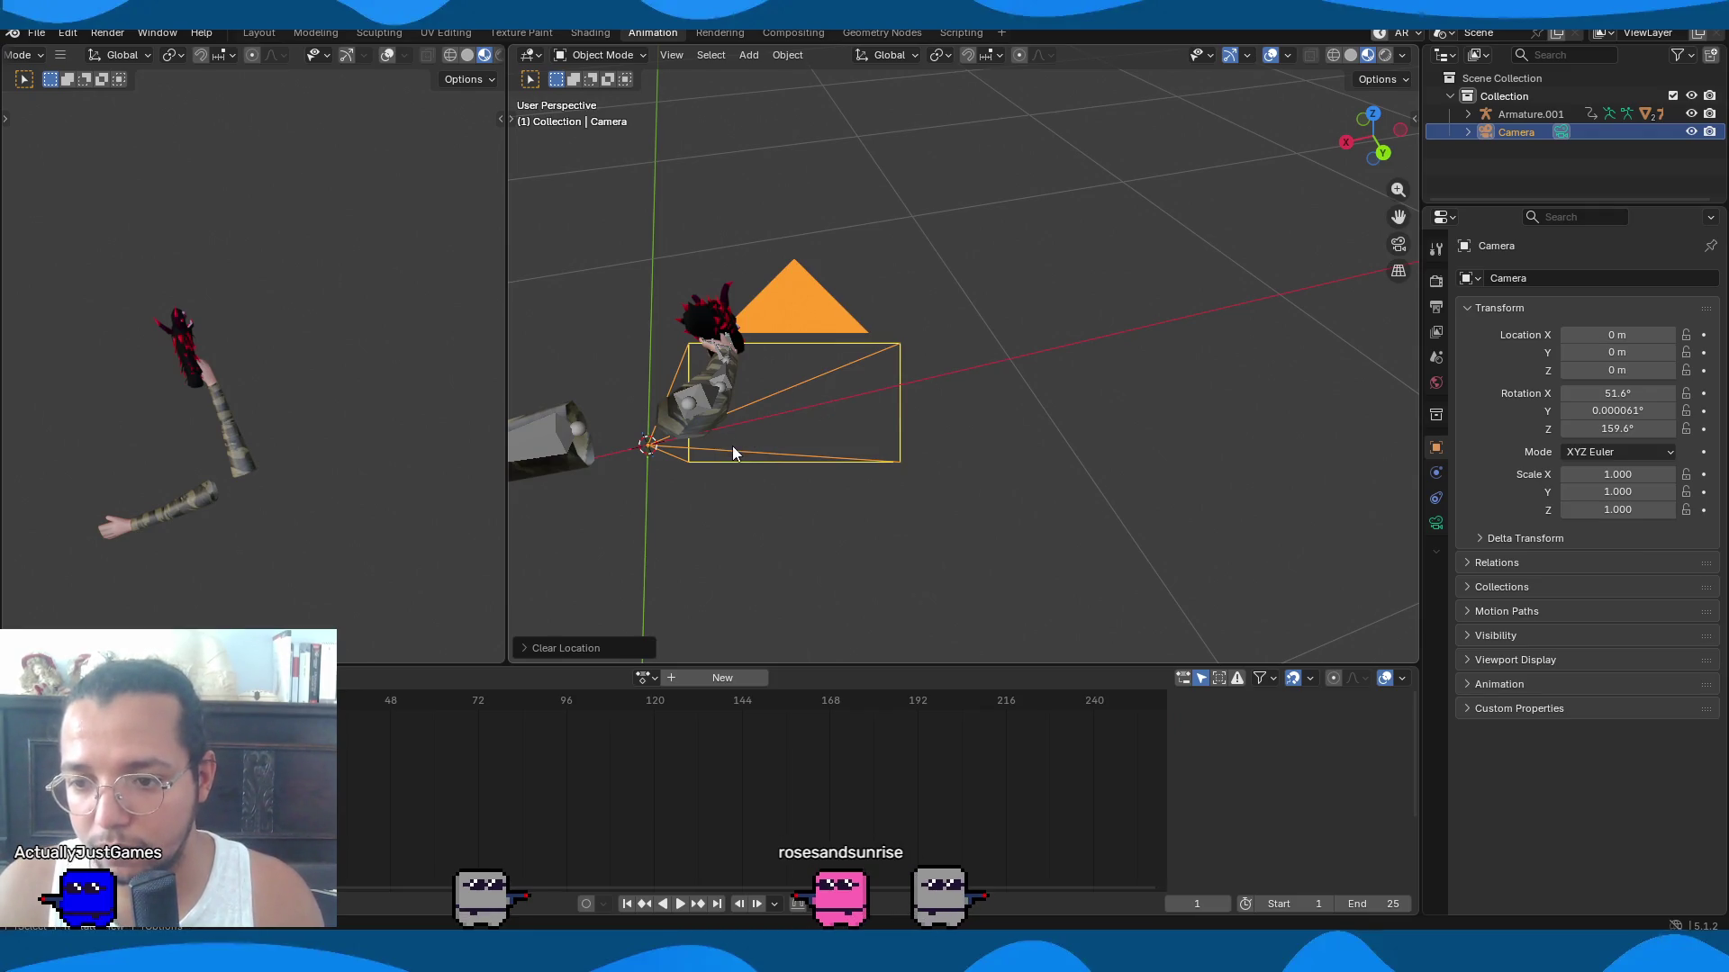
pyautogui.hotkey('alt', 'r')
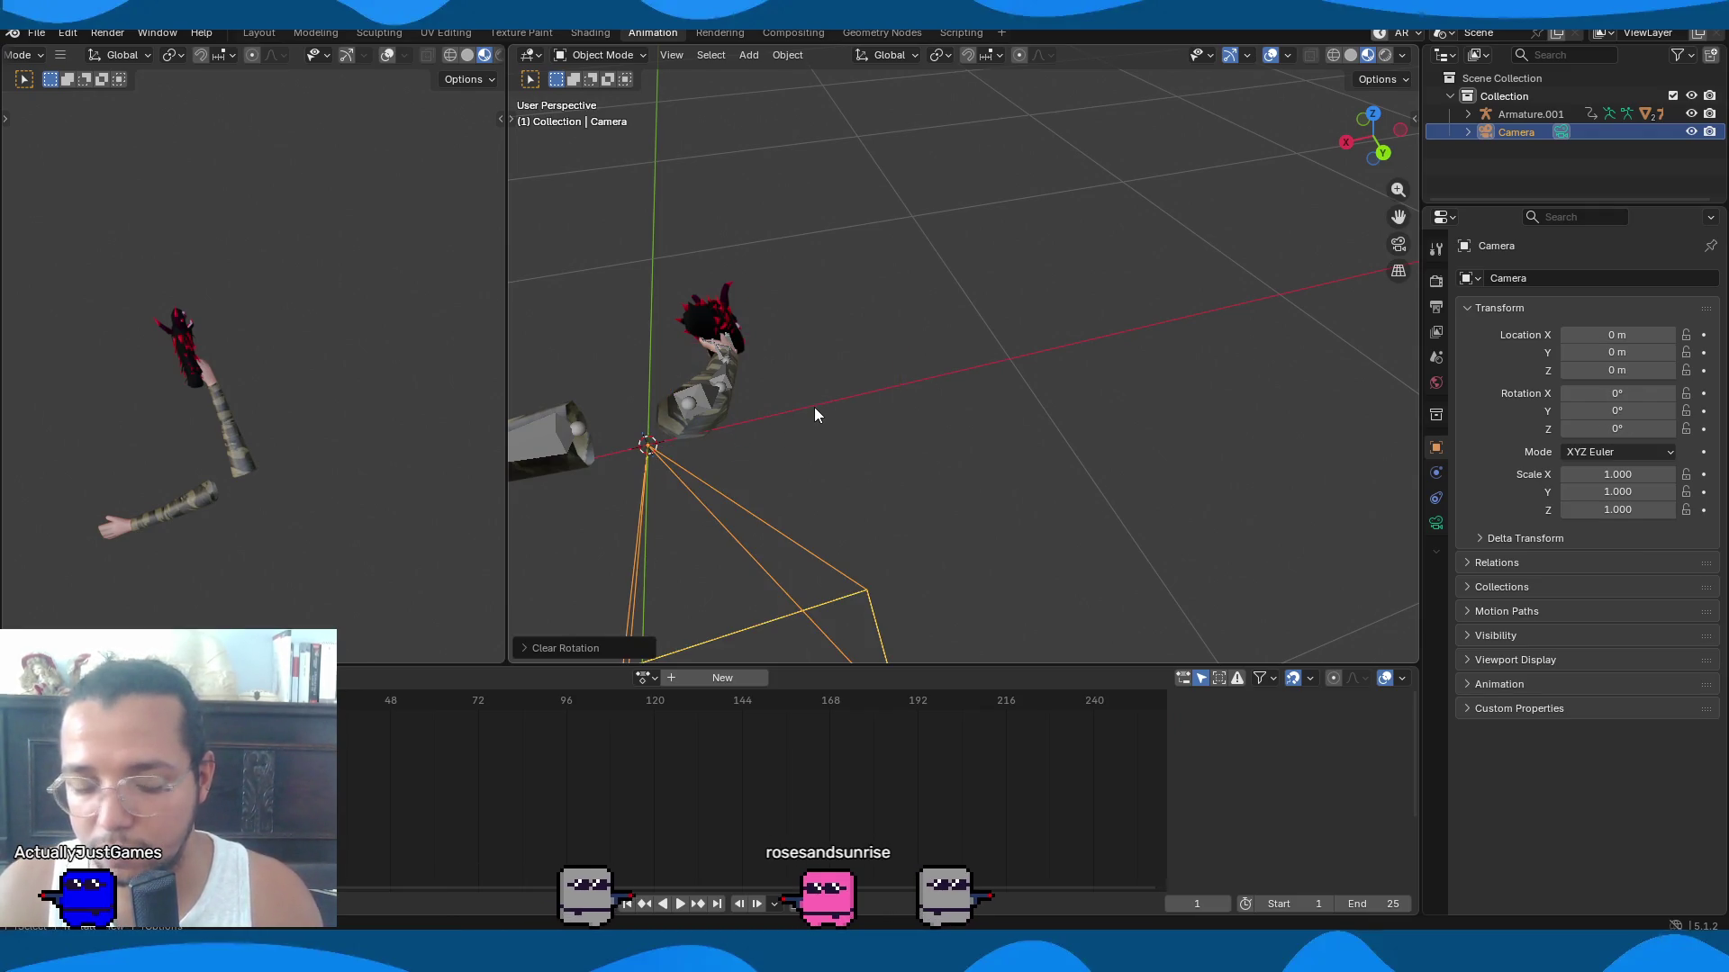
# From the right-side view, rotate the camera 90° on X and 180° on Z.
pyautogui.press('KP_3')
pyautogui.scroll(-4, 960, 422)
pyautogui.scroll(4, 981, 358)
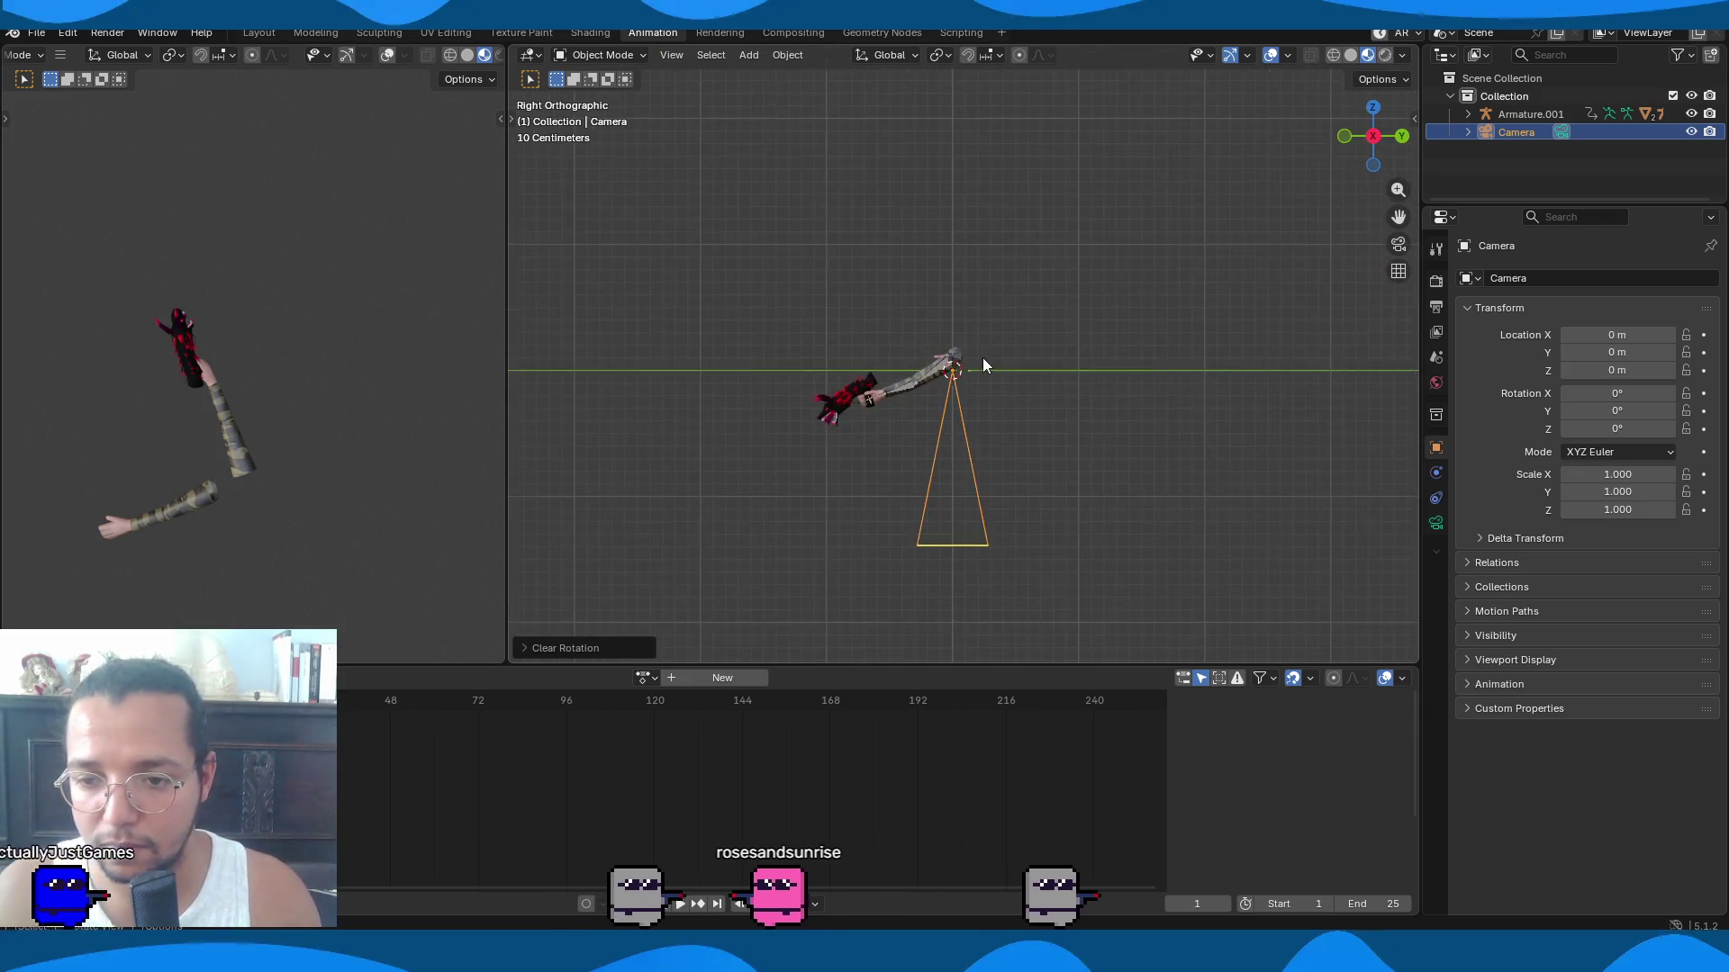
pyautogui.moveTo(983, 360); pyautogui.dragTo(984, 478, button='middle')
pyautogui.press('r')
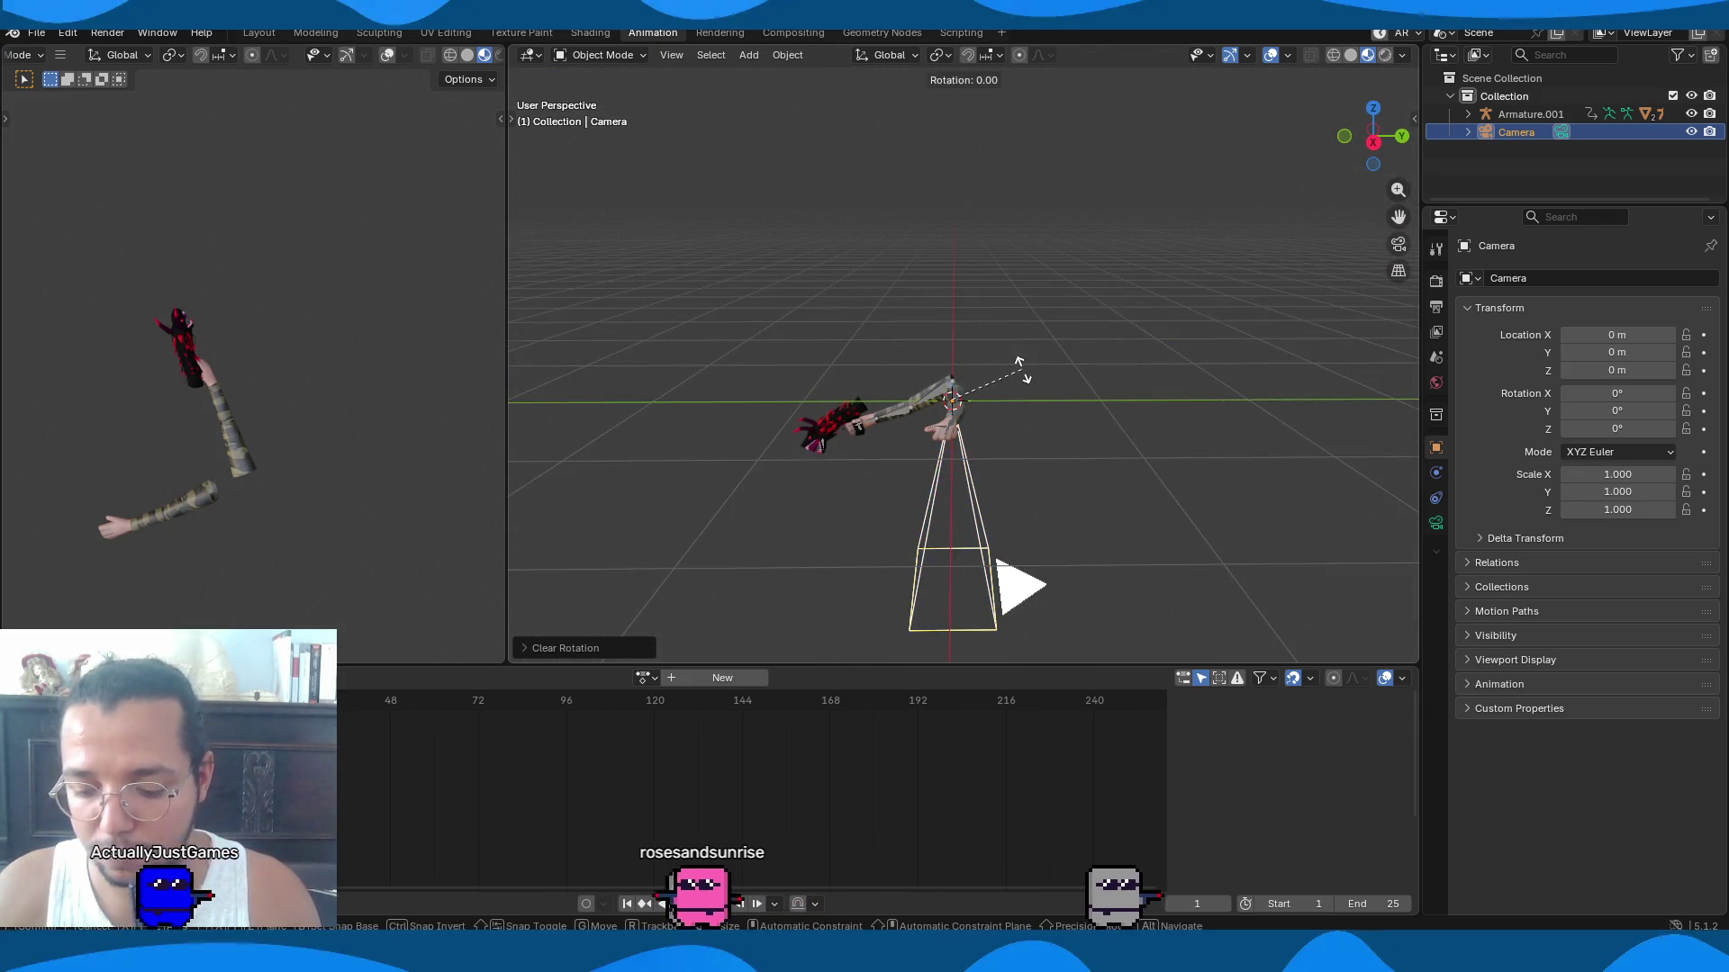
pyautogui.press('x')
pyautogui.press('Return')
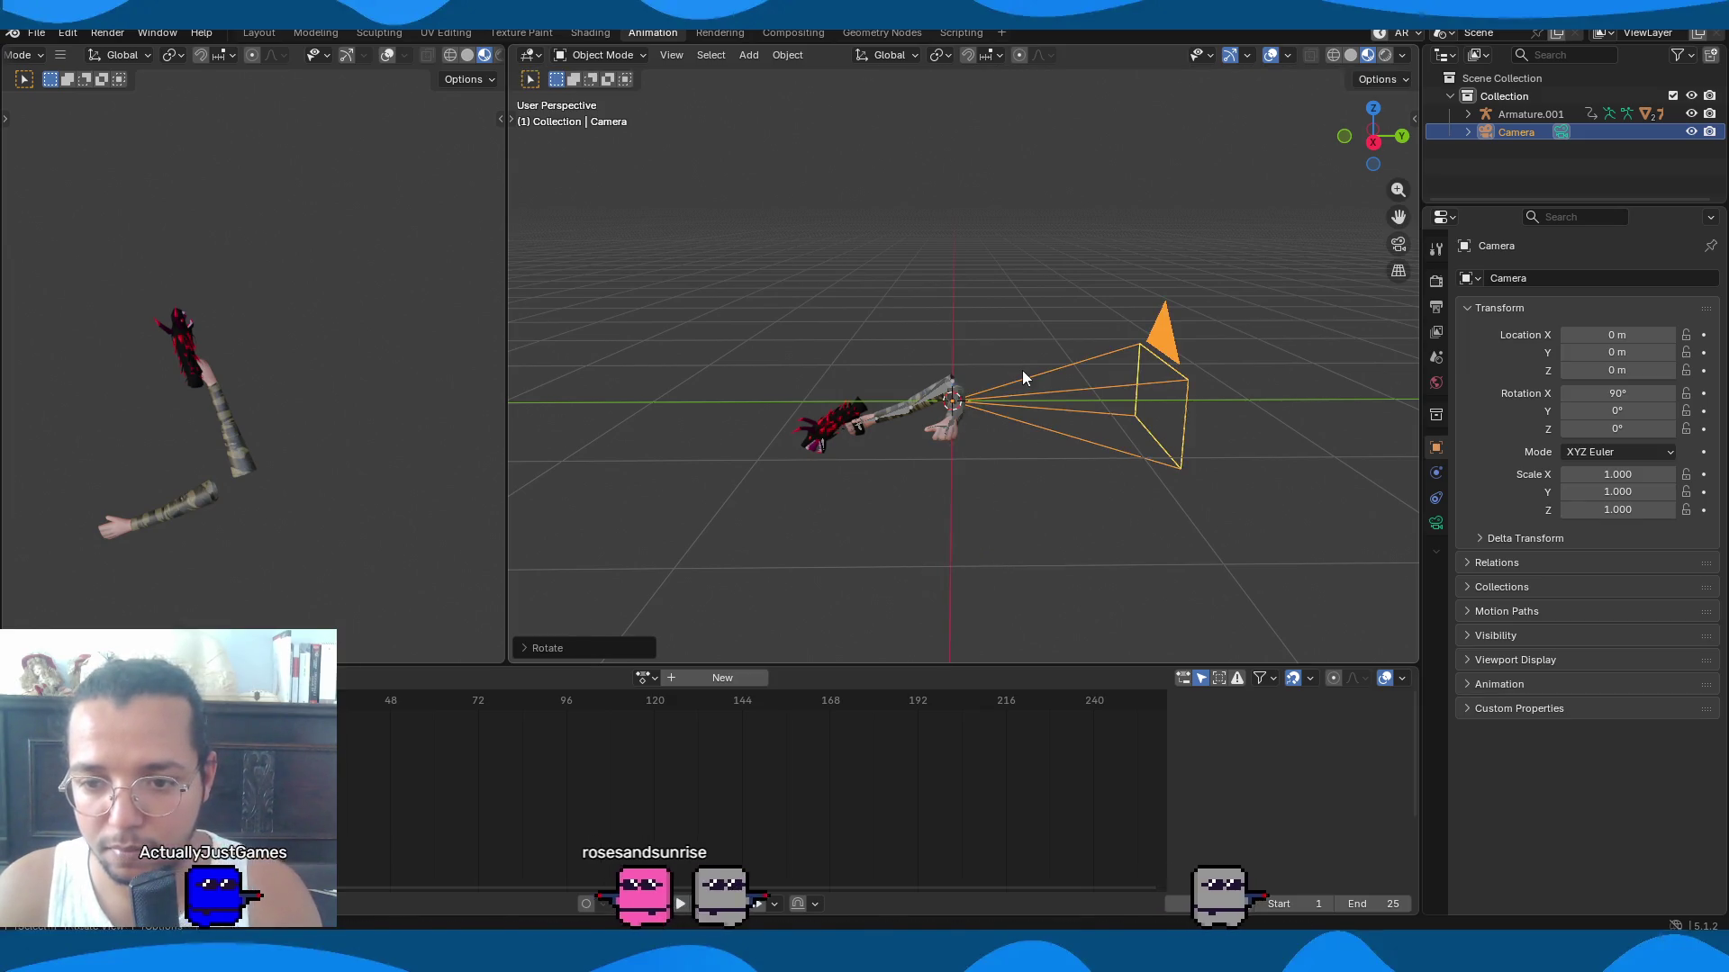
pyautogui.write('rz80')
pyautogui.press('Return')
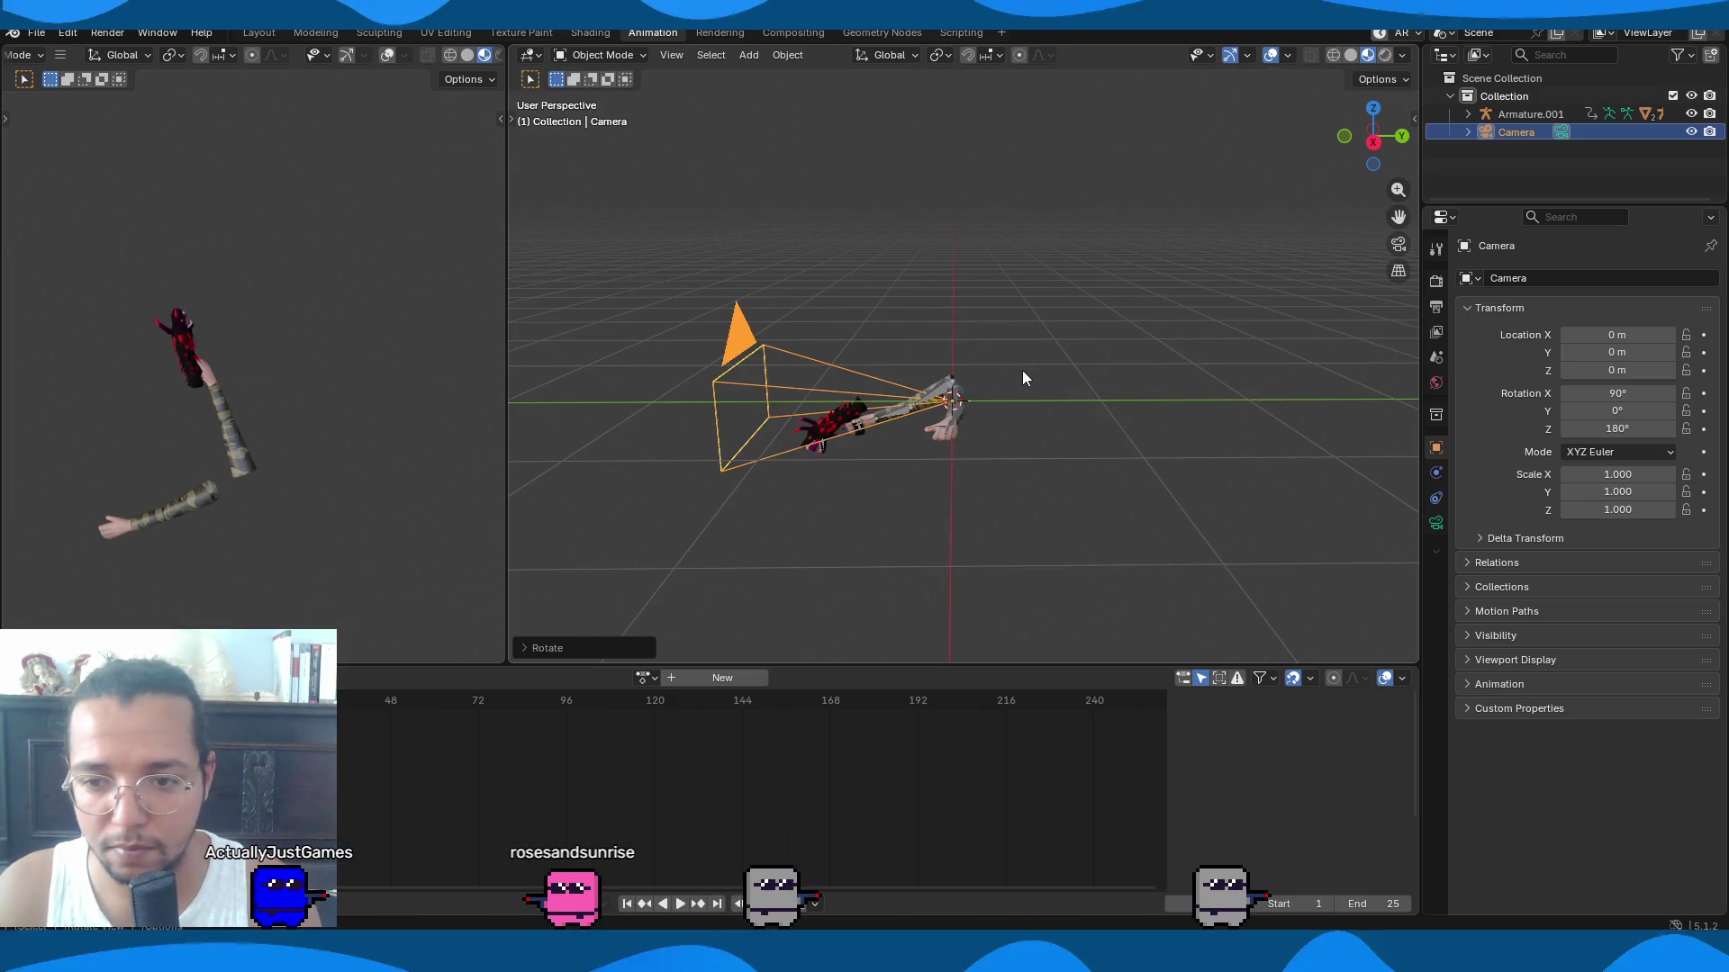
pyautogui.press('r')
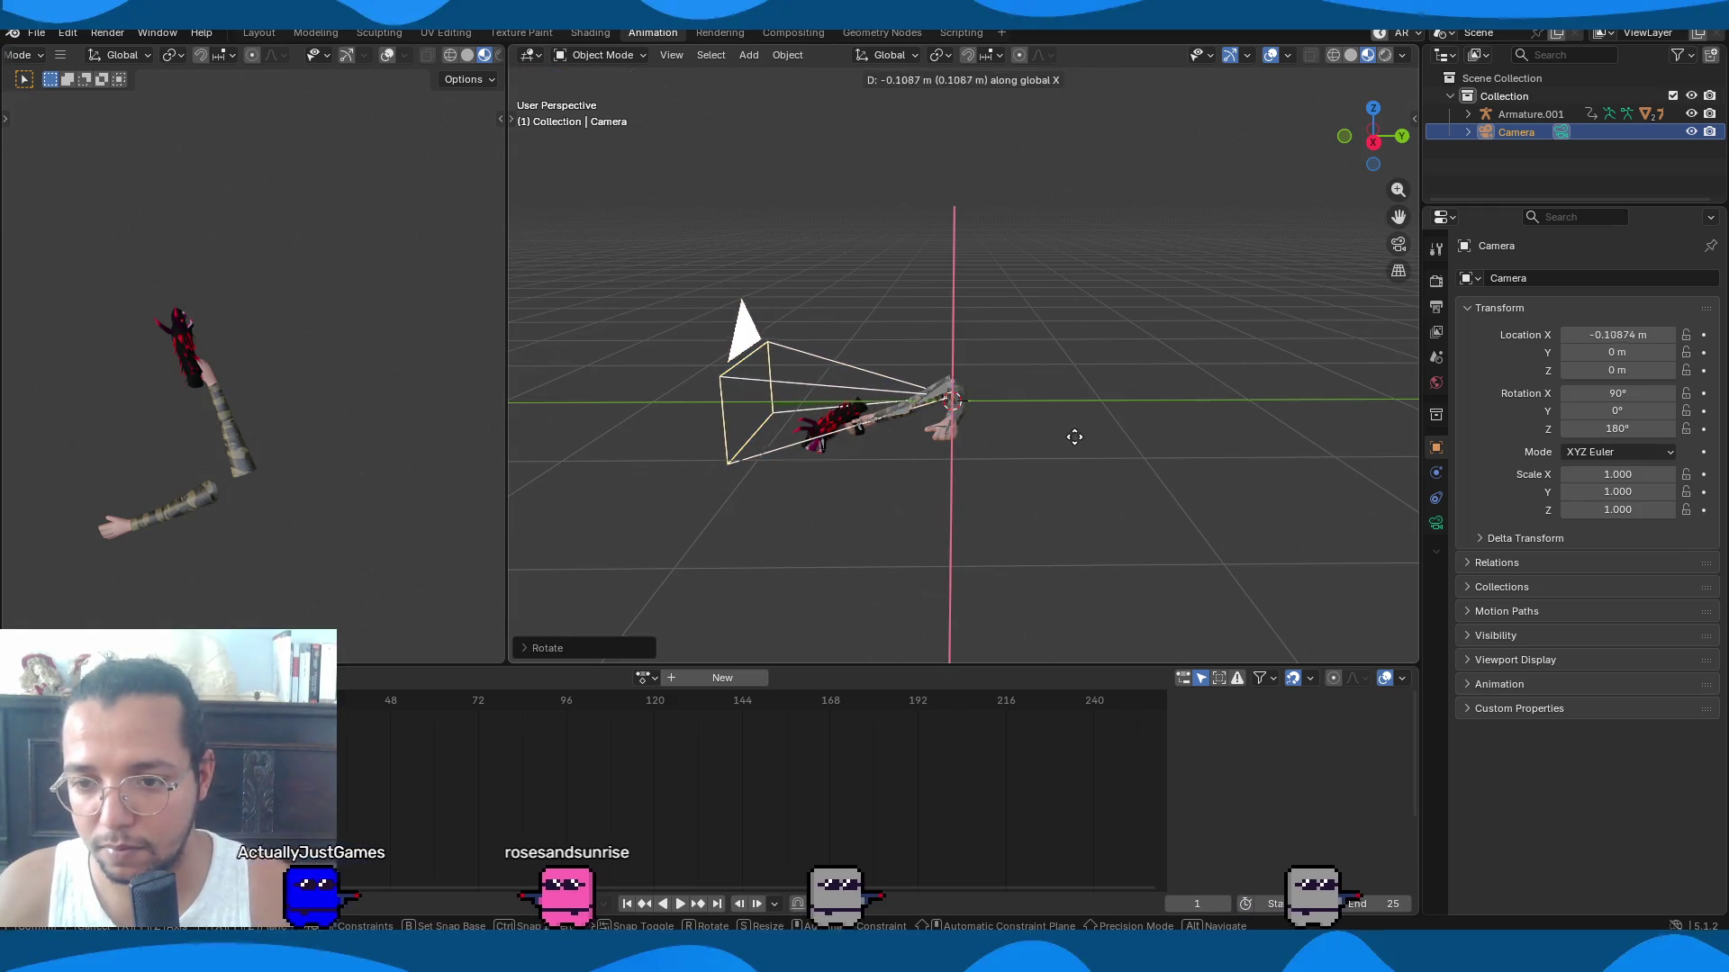
pyautogui.press('Escape')
# Move the camera about 0.44 m along Y and adjust it through the camera view to frame the dragon-head gun.
pyautogui.press('g')
pyautogui.press('y')
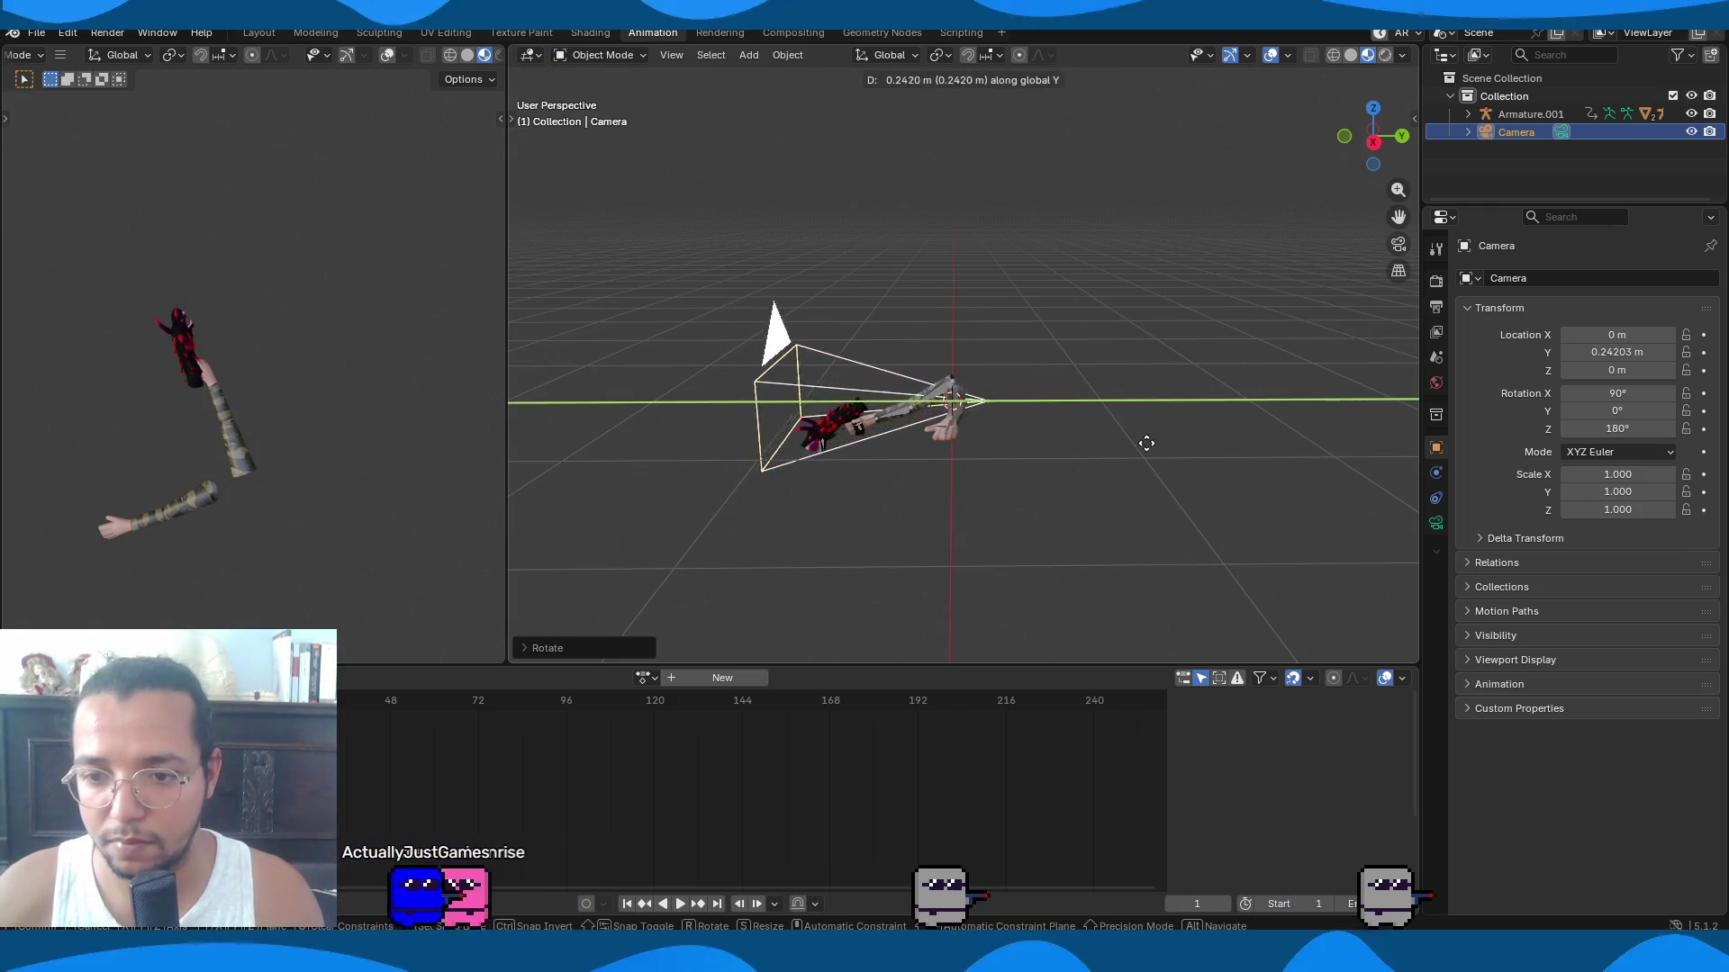
pyautogui.click(1184, 452)
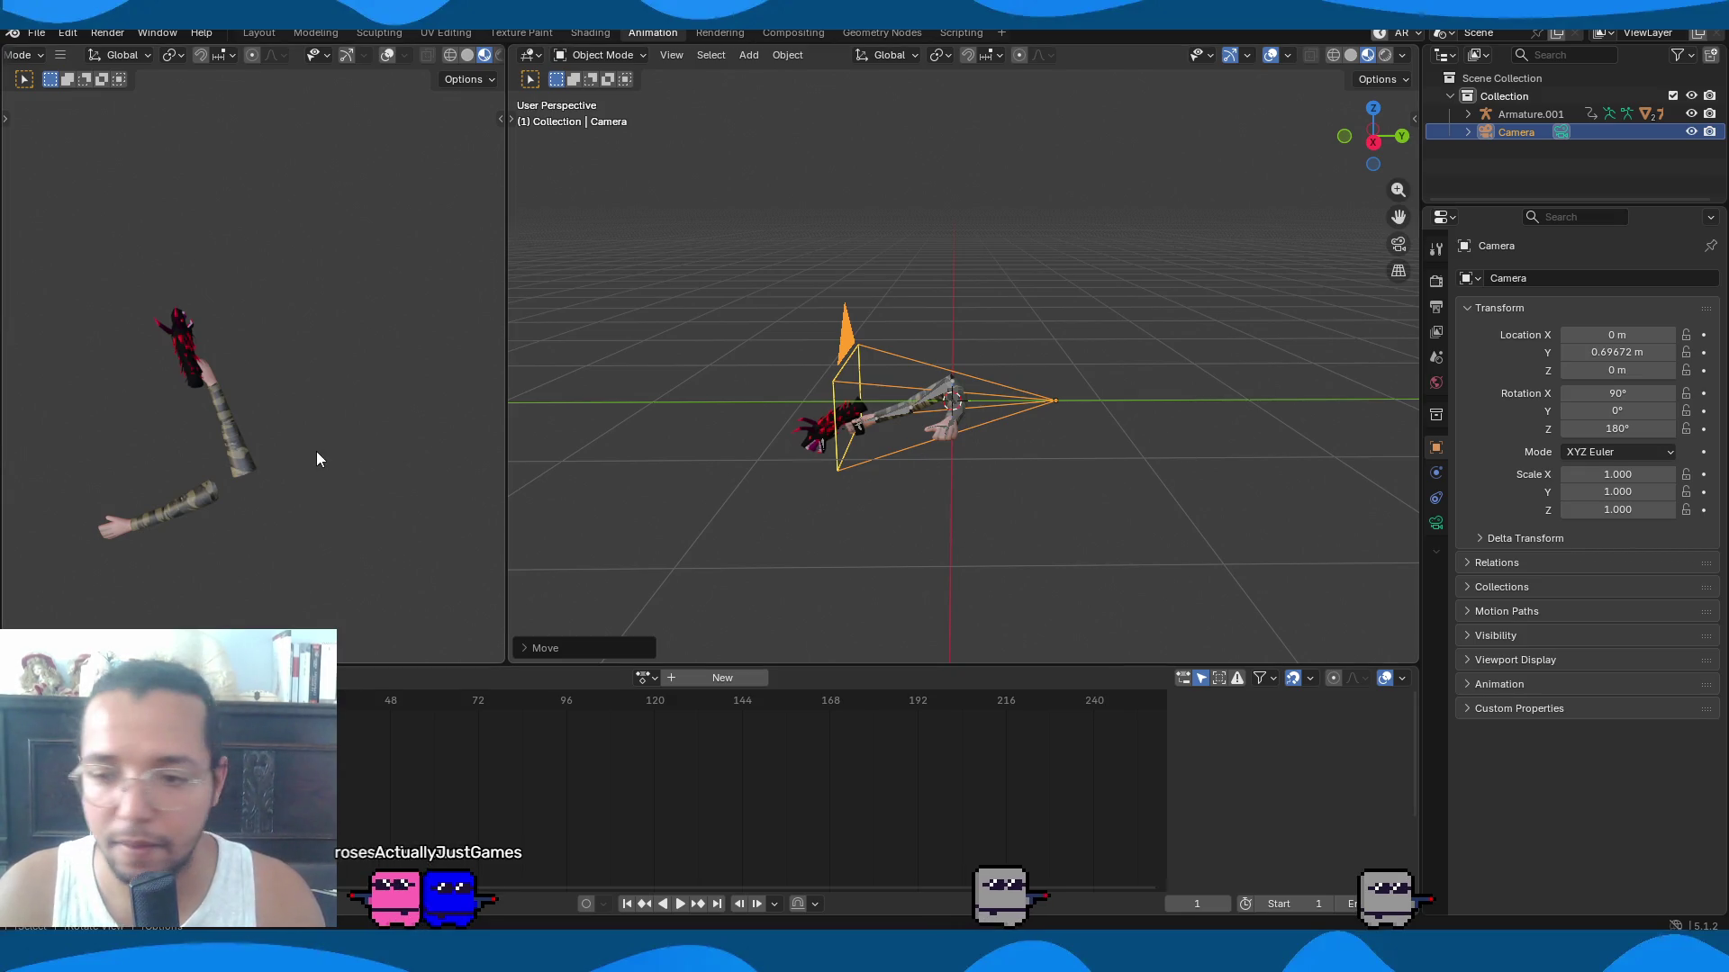
pyautogui.press('KP_0')
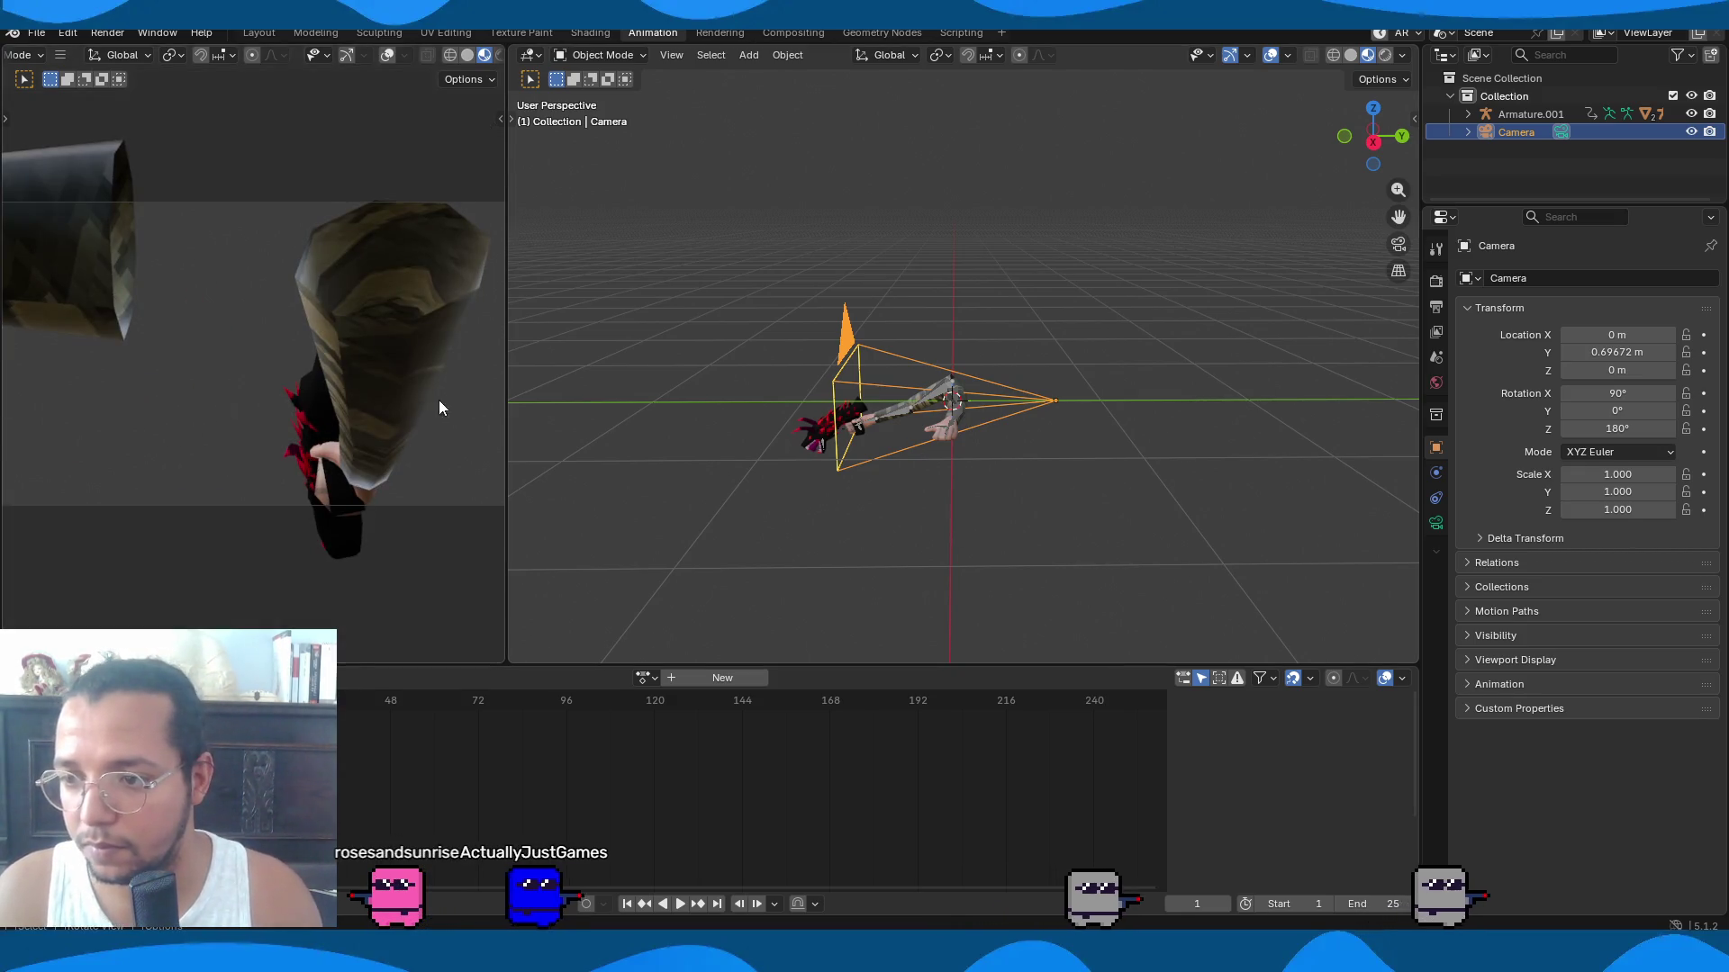
pyautogui.press('g')
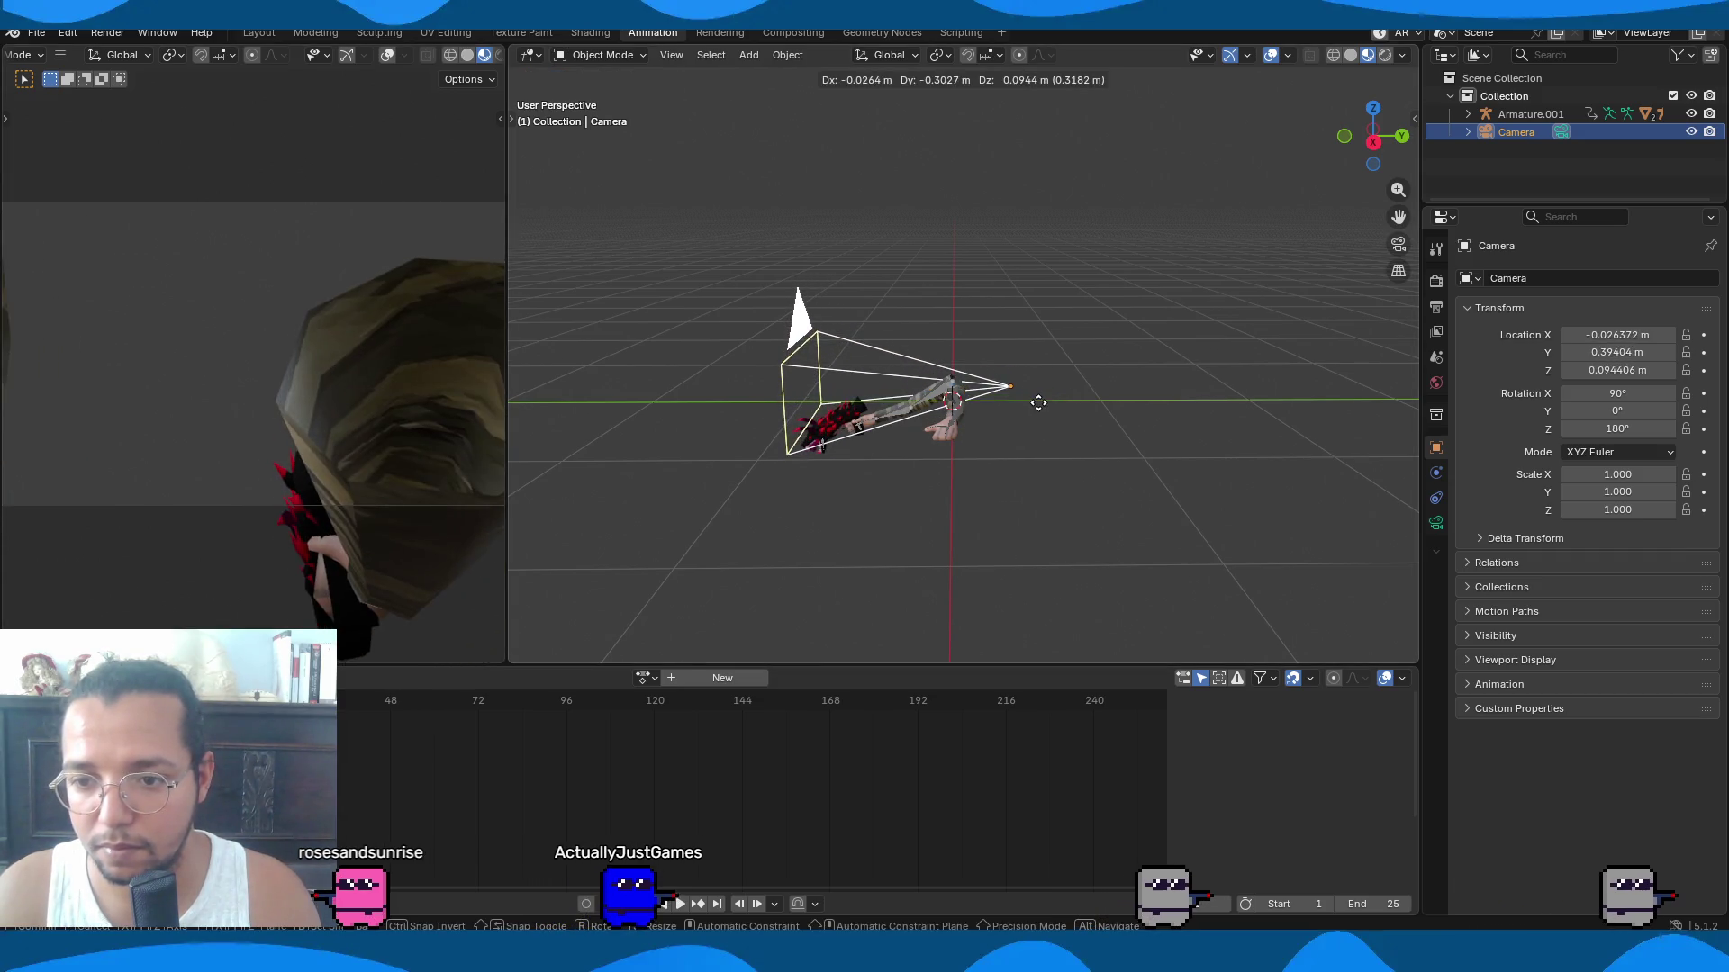
pyautogui.click(1038, 402)
pyautogui.press('g')
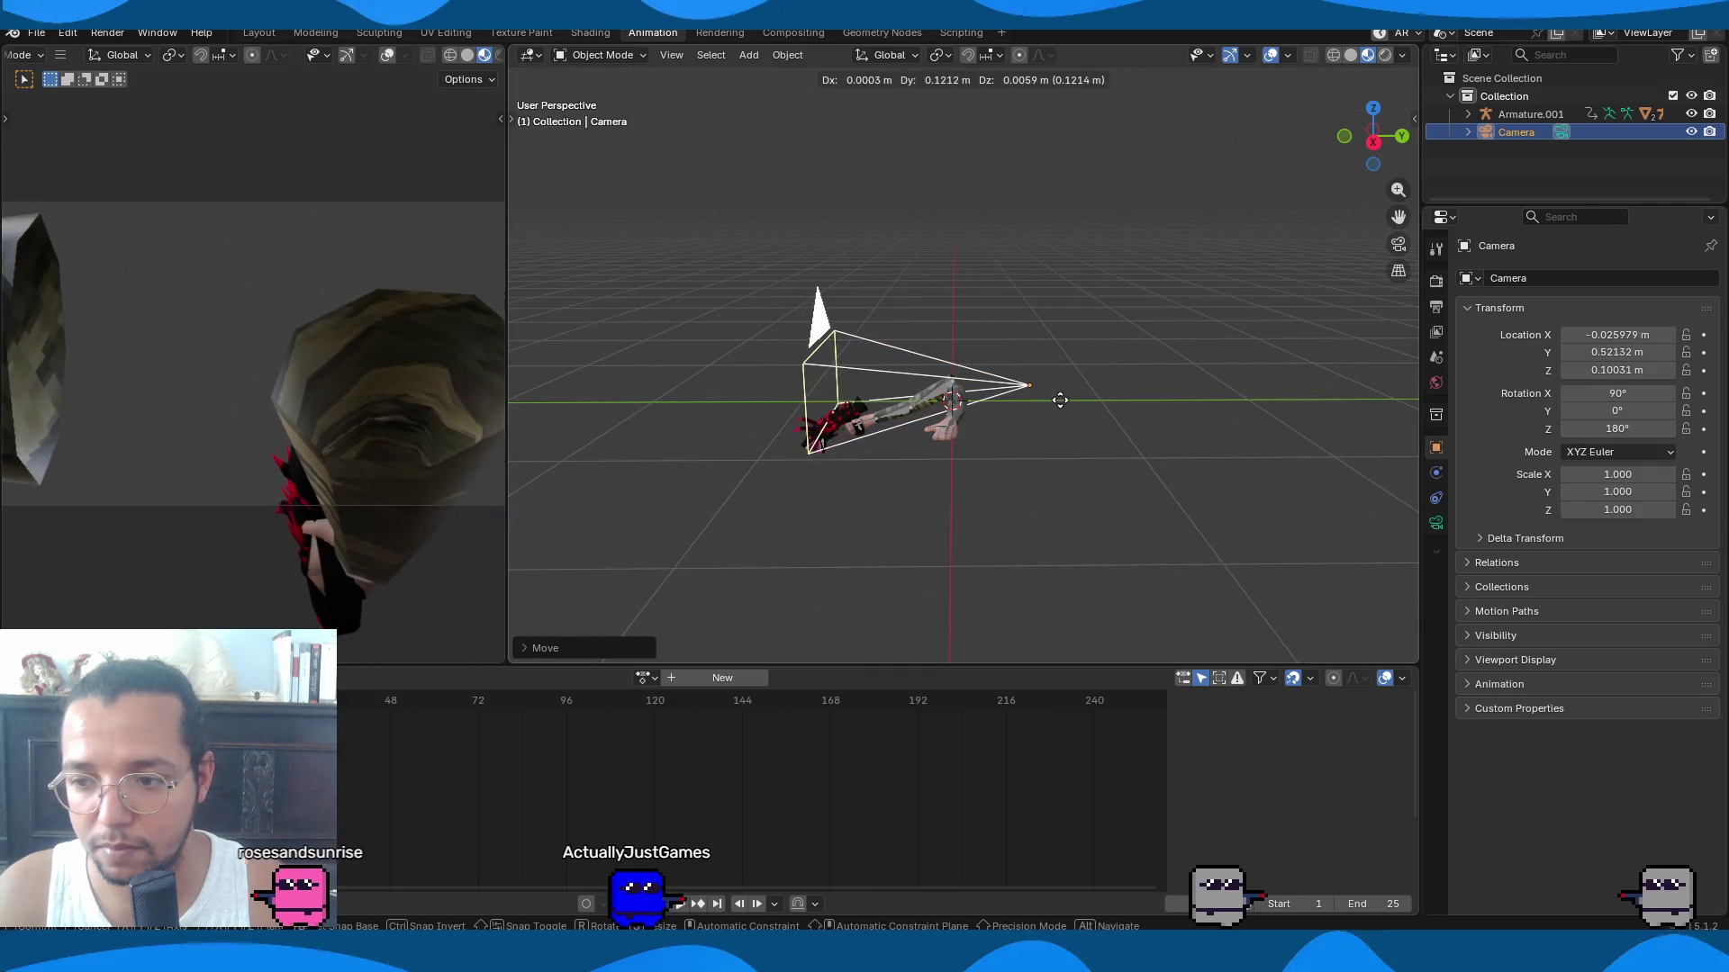
pyautogui.click(1042, 398)
pyautogui.moveTo(1042, 398)
pyautogui.mouseDown(button='middle')
pyautogui.moveTo(850, 401)
pyautogui.moveTo(776, 429)
pyautogui.mouseUp(button='middle')
pyautogui.press('g')
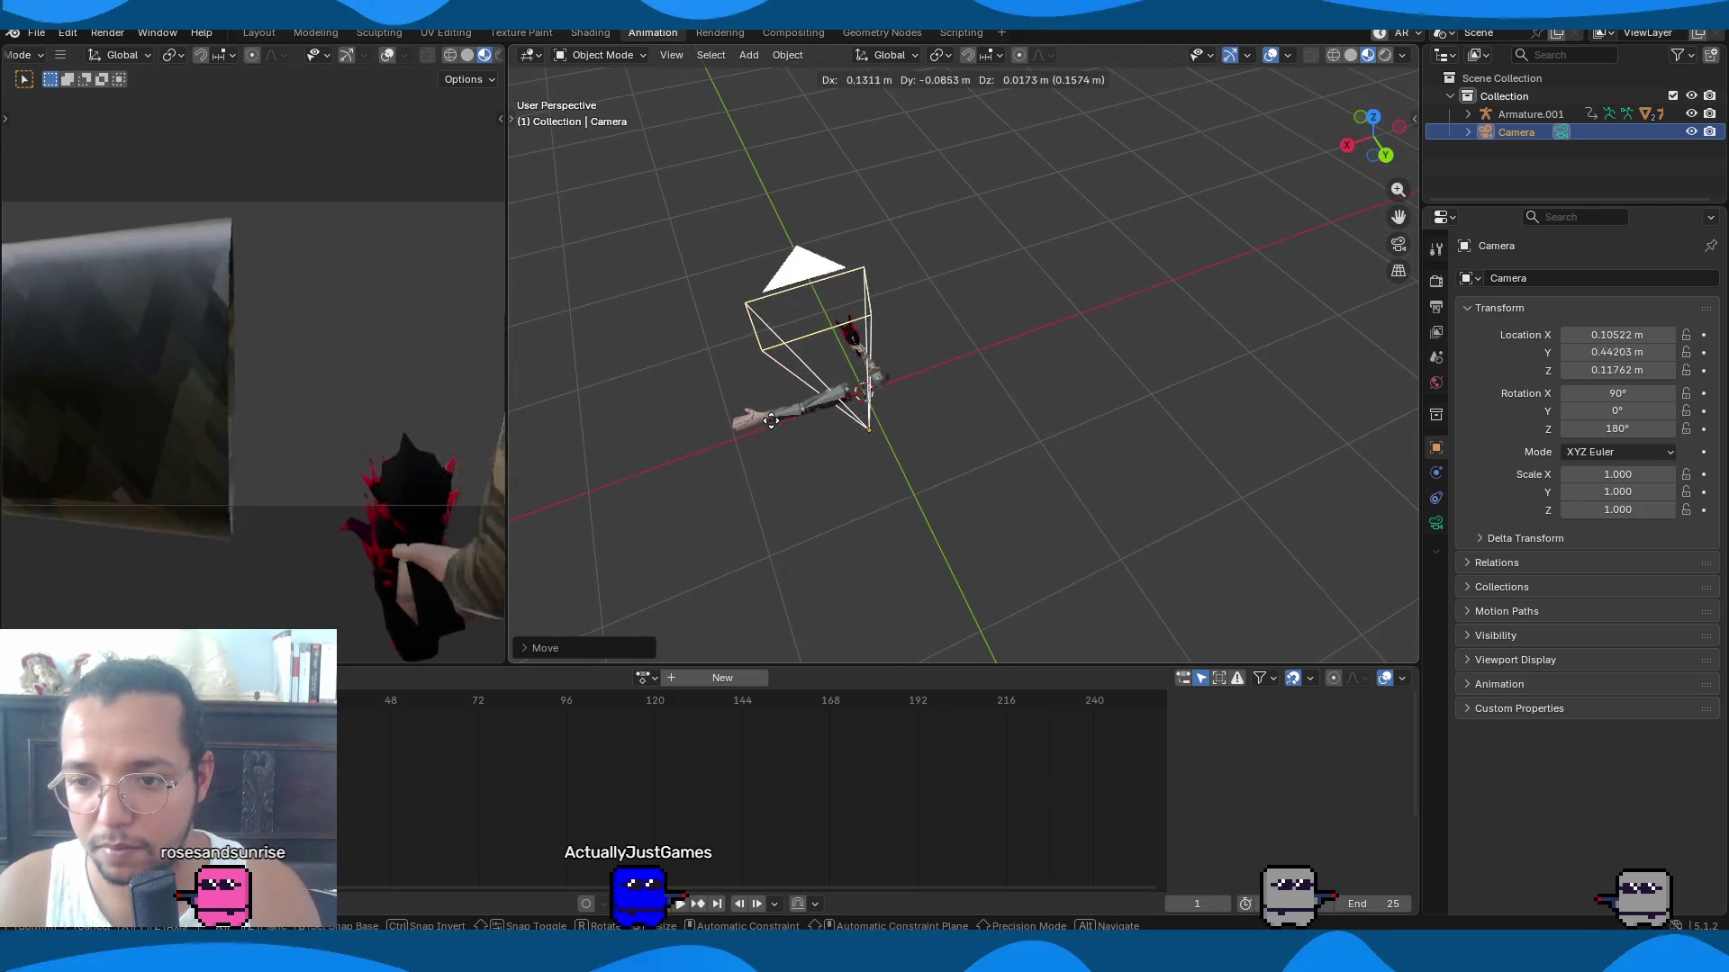
pyautogui.click(784, 418)
pyautogui.scroll(5, 837, 380)
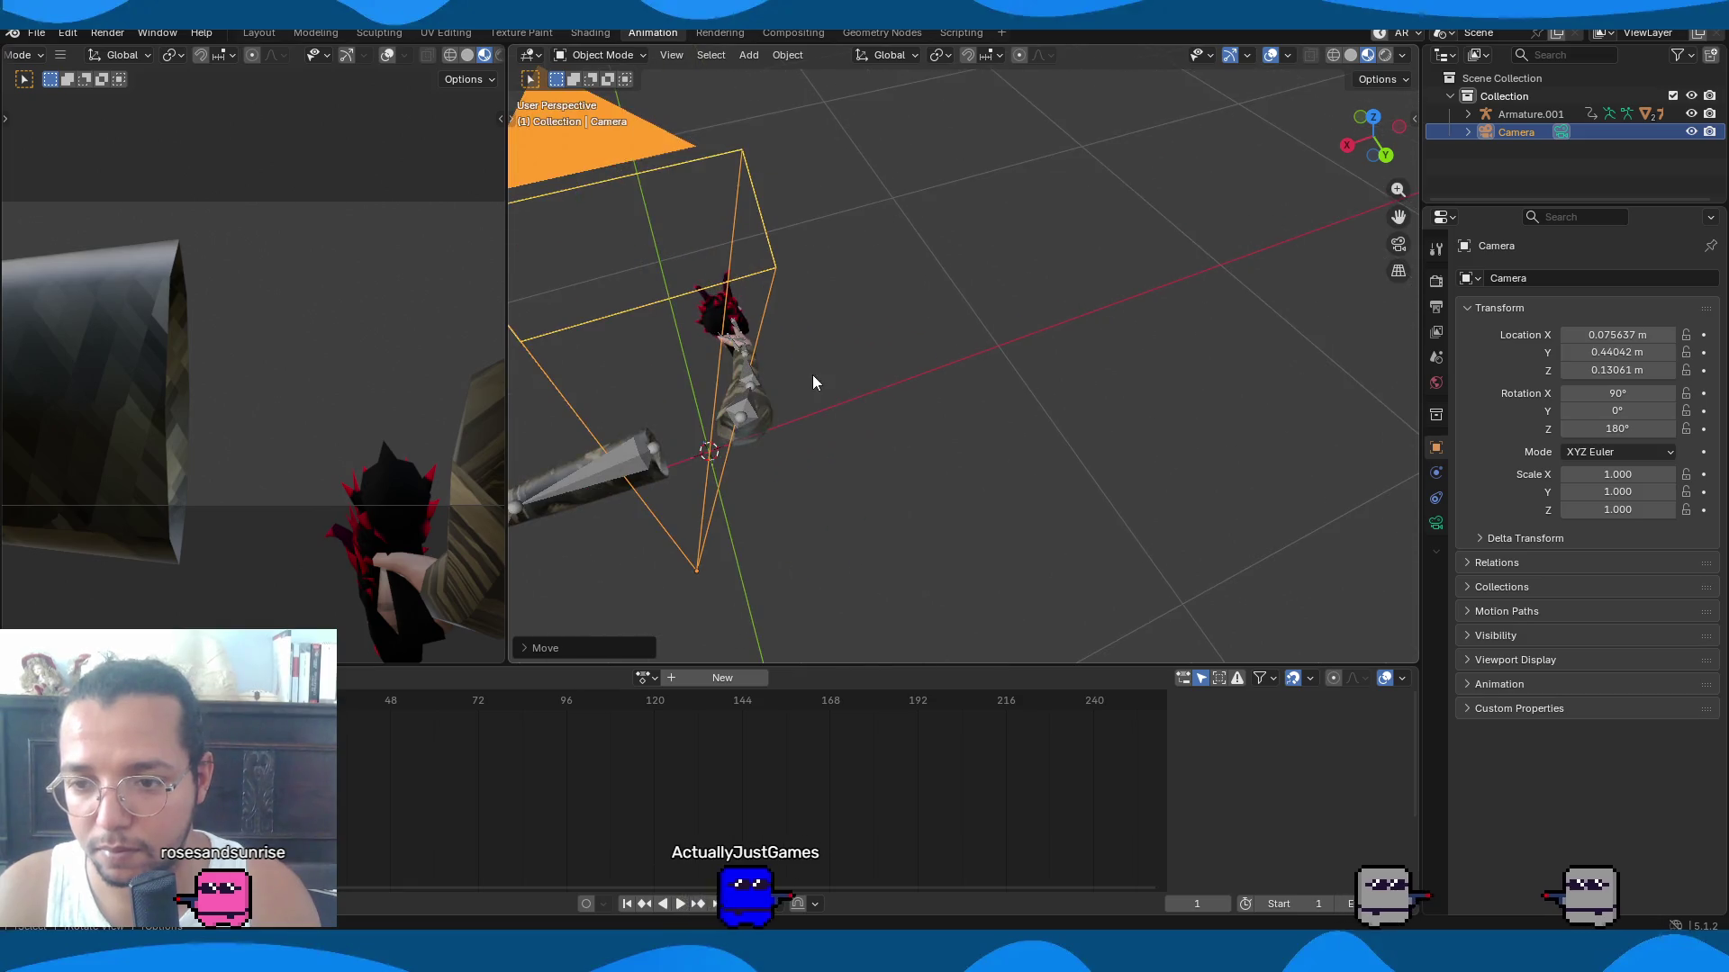
pyautogui.click(903, 439)
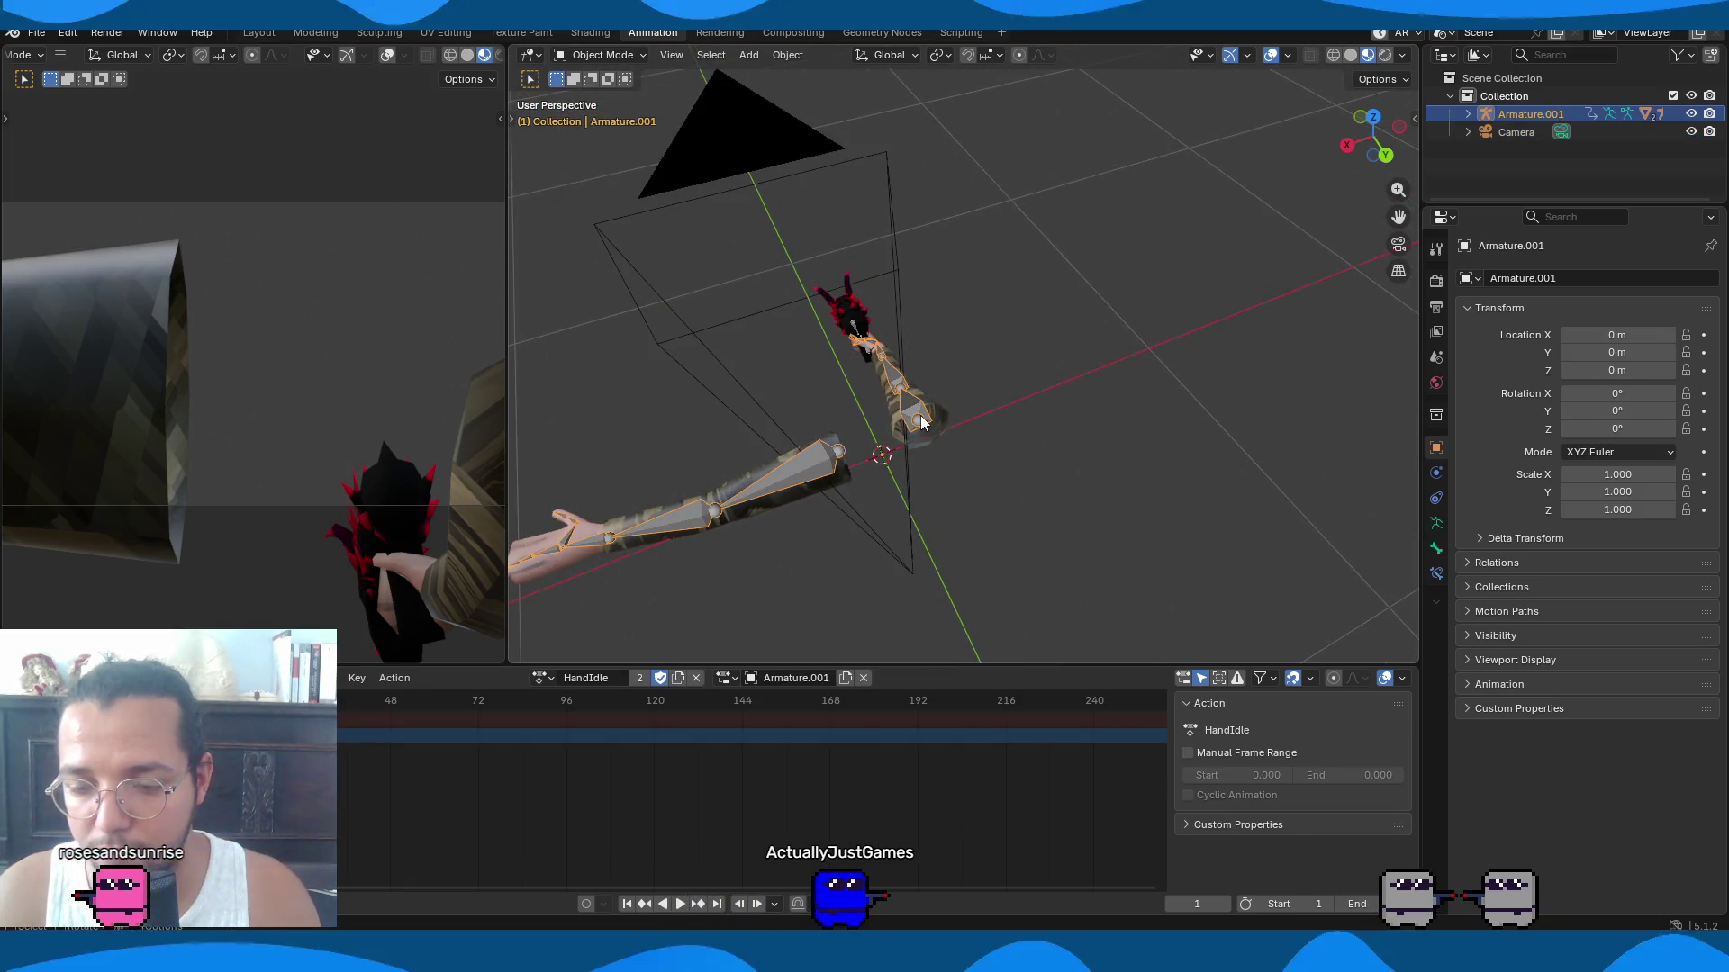
# Enter Pose Mode on the armature and rotate the right forearm bone upward.
pyautogui.hotkey('ctrl', 'Tab')
pyautogui.click(937, 410)
pyautogui.moveTo(949, 414); pyautogui.dragTo(1069, 394, button='middle')
pyautogui.press(']')
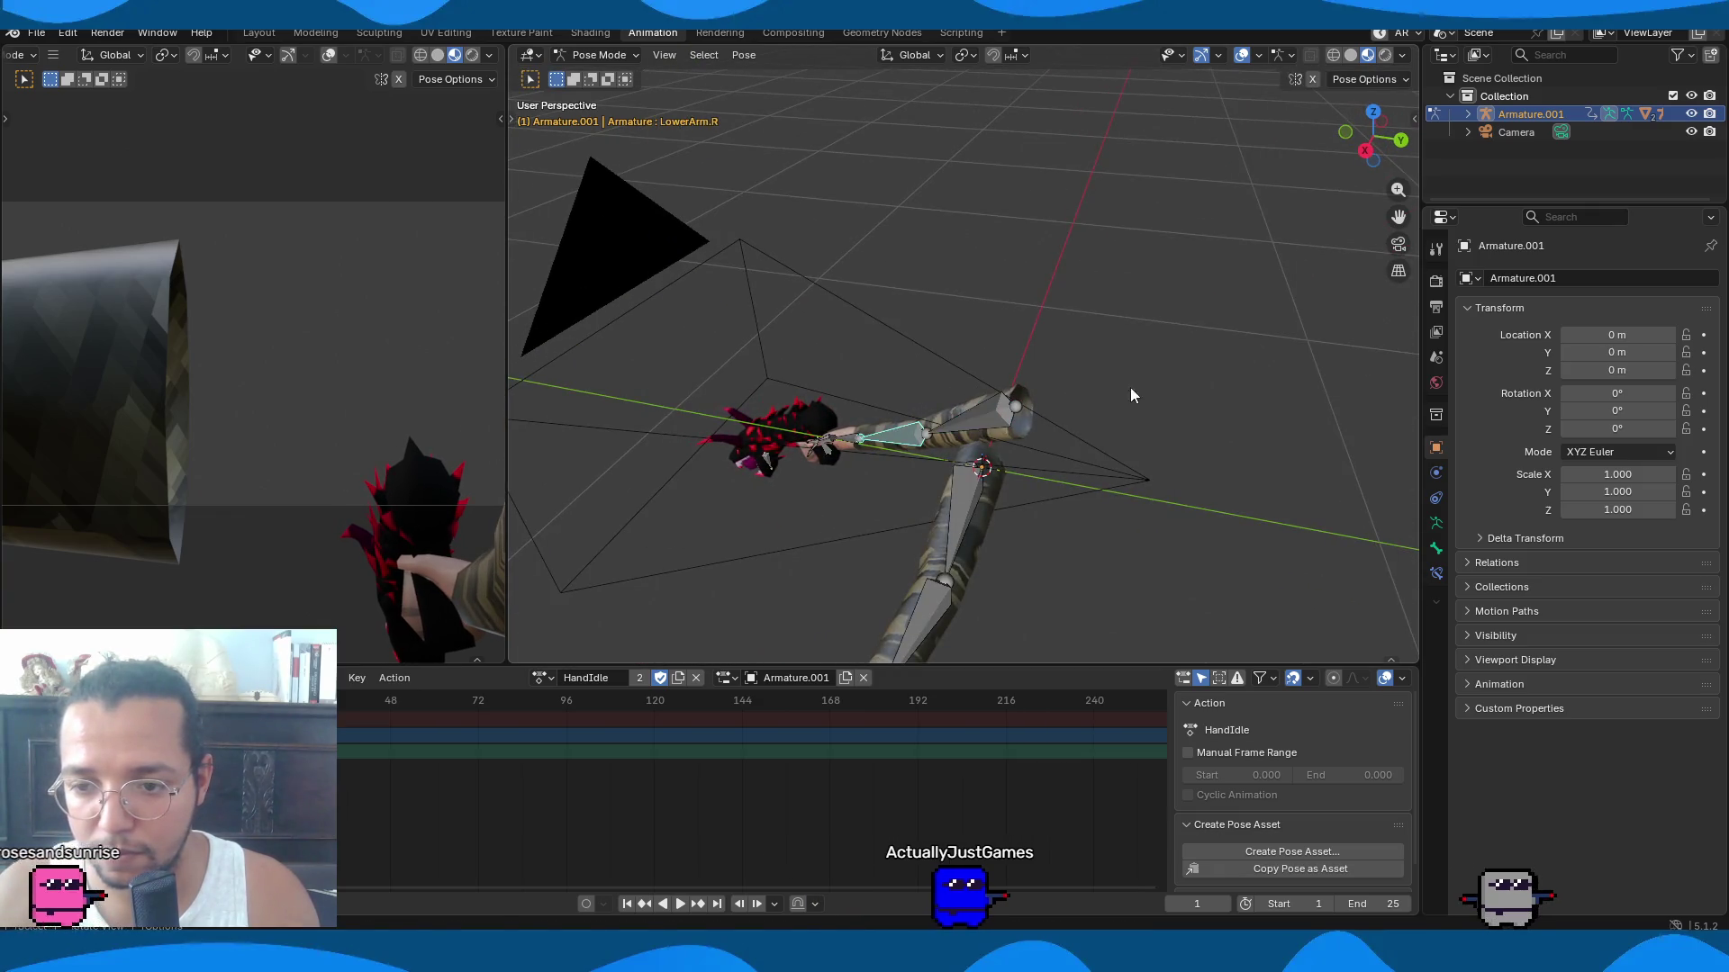
pyautogui.press('r')
pyautogui.click(994, 466)
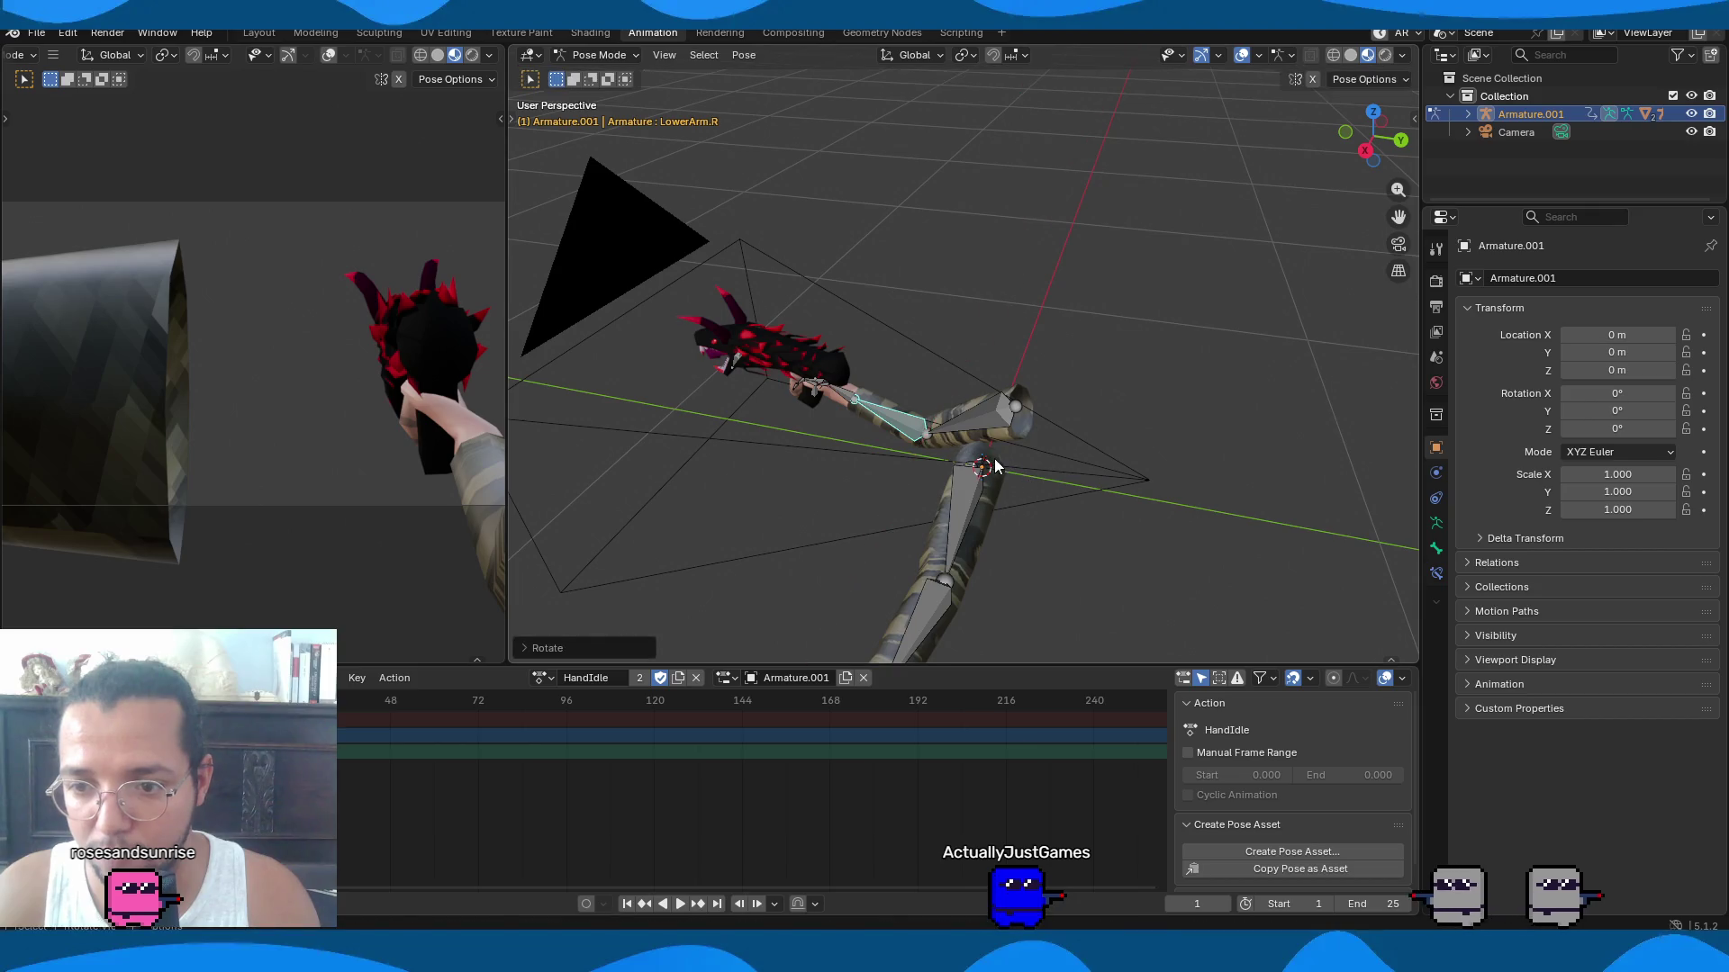
pyautogui.press('r')
pyautogui.click(993, 390)
# Move the right upper arm bone into a new position.
pyautogui.moveTo(992, 391); pyautogui.dragTo(841, 427, button='middle')
pyautogui.click(971, 483)
pyautogui.moveTo(971, 483)
pyautogui.mouseDown(button='middle')
pyautogui.moveTo(1060, 475)
pyautogui.moveTo(873, 434)
pyautogui.moveTo(952, 411)
pyautogui.moveTo(790, 492)
pyautogui.mouseUp(button='middle')
pyautogui.press('g')
pyautogui.click(1042, 478)
# Raise the right forearm and rotate Hand.R so the dragon gun swings into view.
pyautogui.click(862, 482)
pyautogui.press('r')
pyautogui.click(825, 487)
pyautogui.press('r')
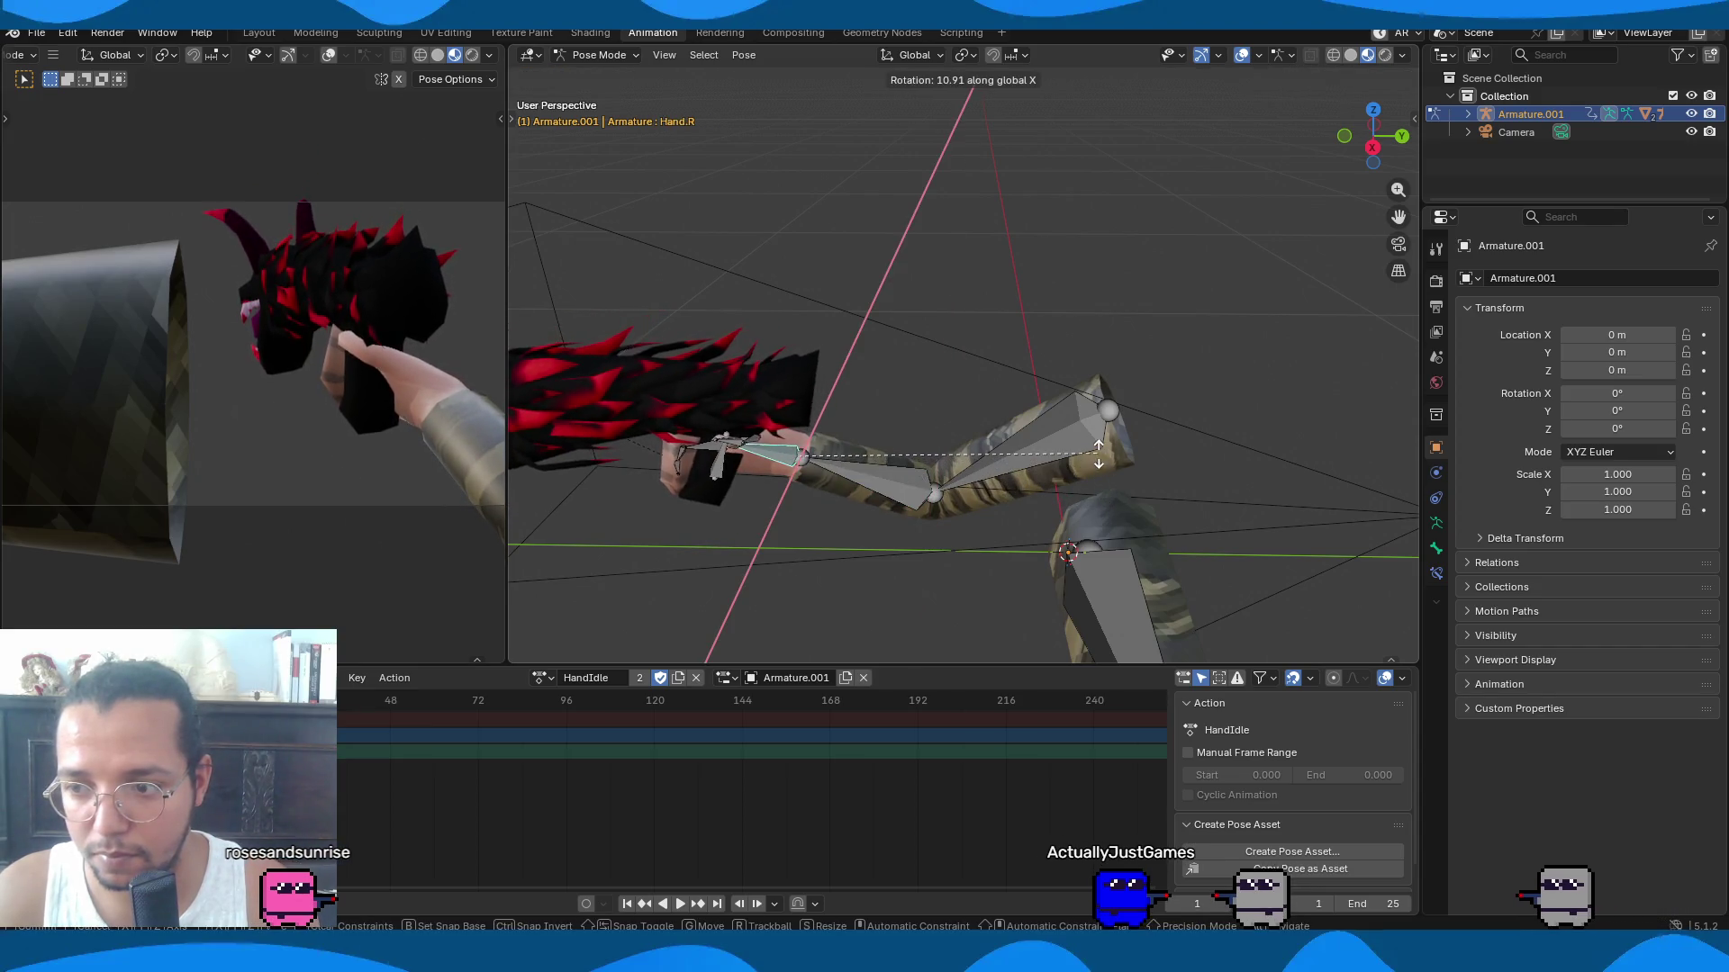
pyautogui.click(1099, 444)
pyautogui.moveTo(923, 461)
pyautogui.mouseDown(button='middle')
pyautogui.moveTo(737, 439)
pyautogui.moveTo(1044, 465)
pyautogui.mouseUp(button='middle')
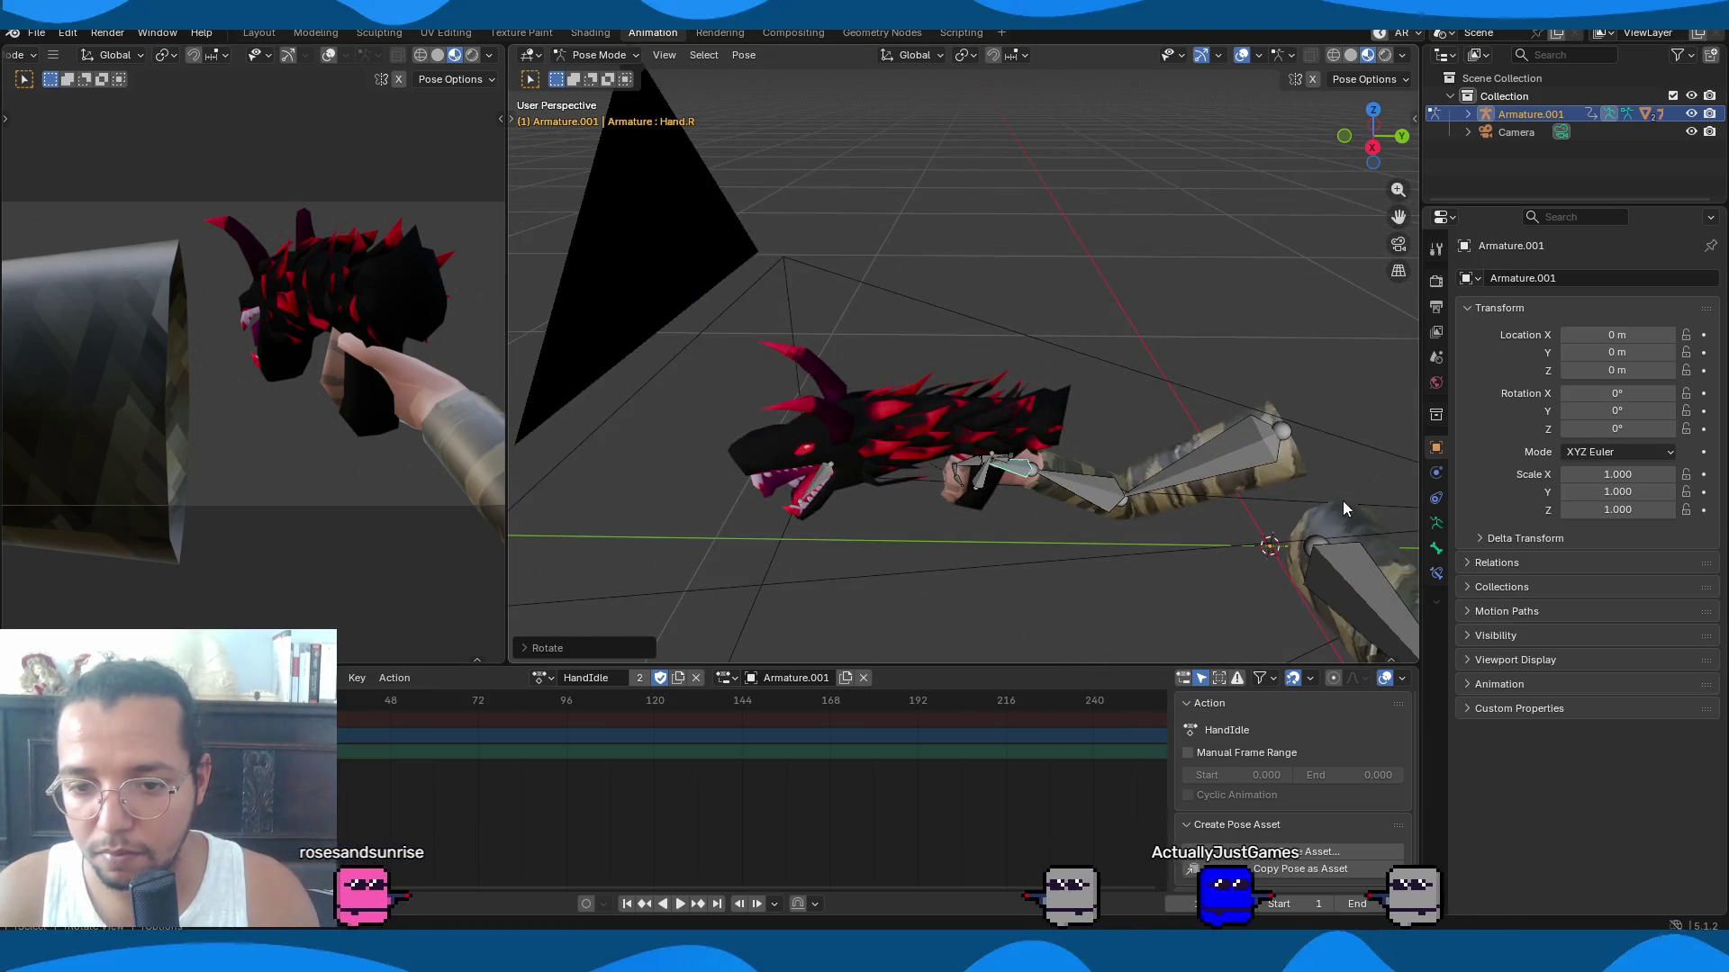
pyautogui.moveTo(1342, 507); pyautogui.dragTo(1272, 539, button='middle')
pyautogui.click(1273, 539)
# Rotate the left upper arm on the X, Z and Y axes and reposition the left hand.
pyautogui.press('r')
pyautogui.press('x')
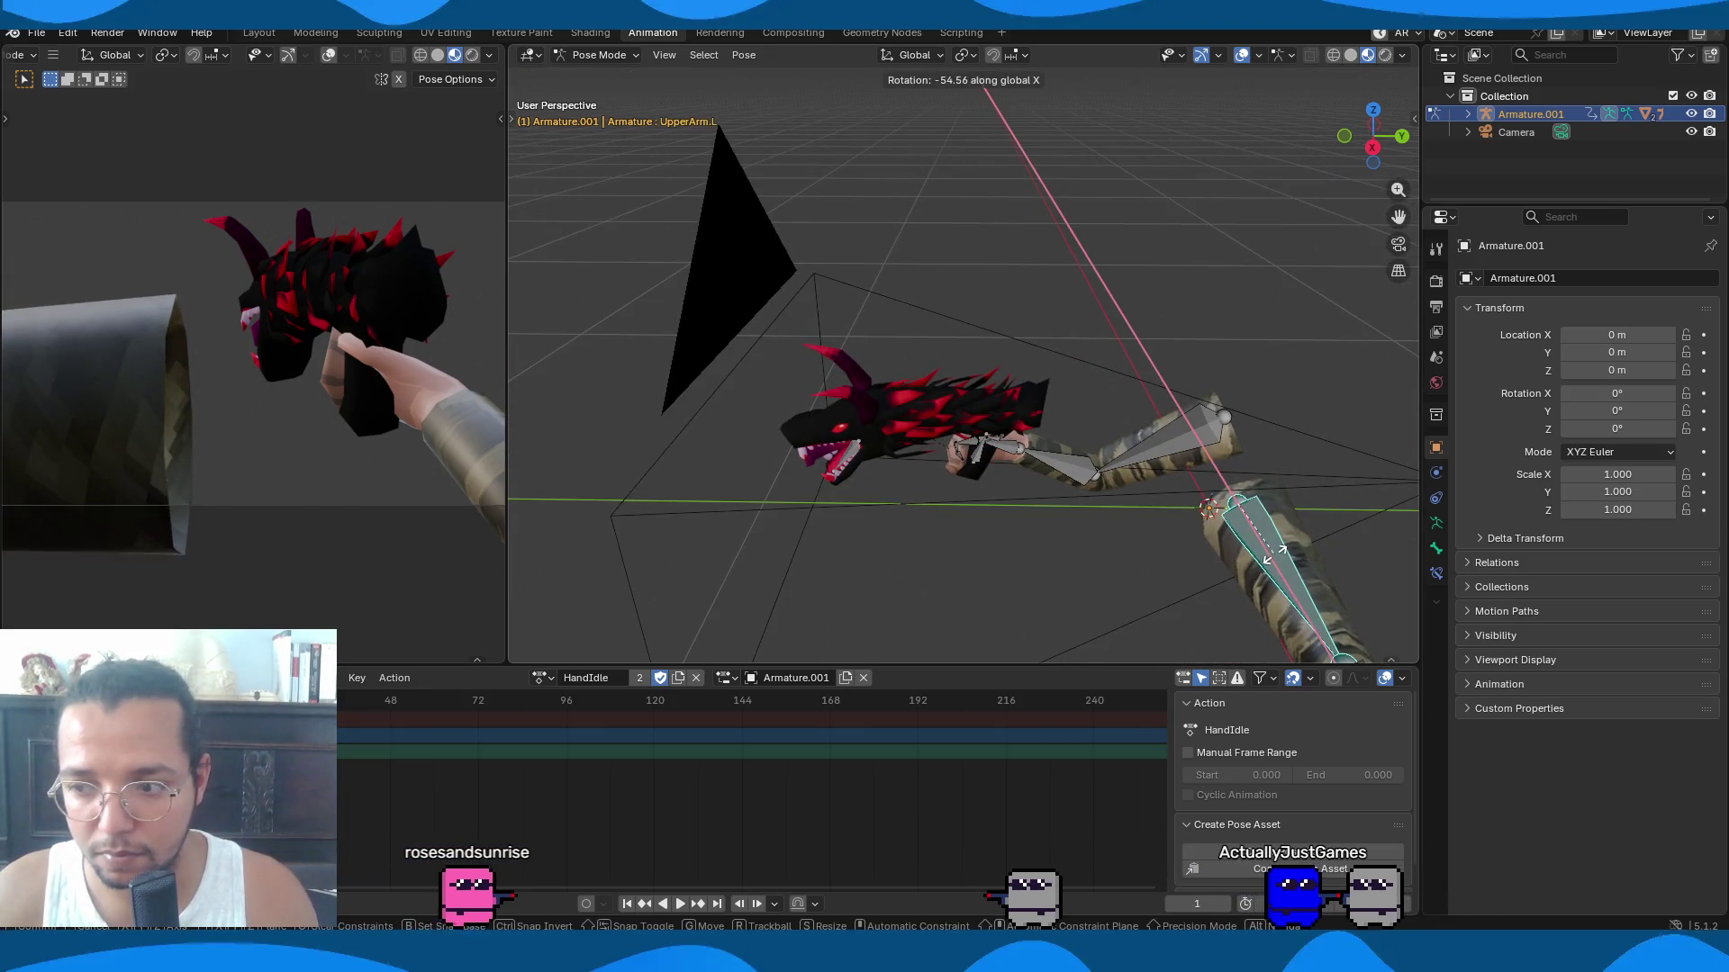
pyautogui.click(1275, 553)
pyautogui.scroll(-3, 1280, 553)
pyautogui.press('r')
pyautogui.press('z')
pyautogui.click(1018, 582)
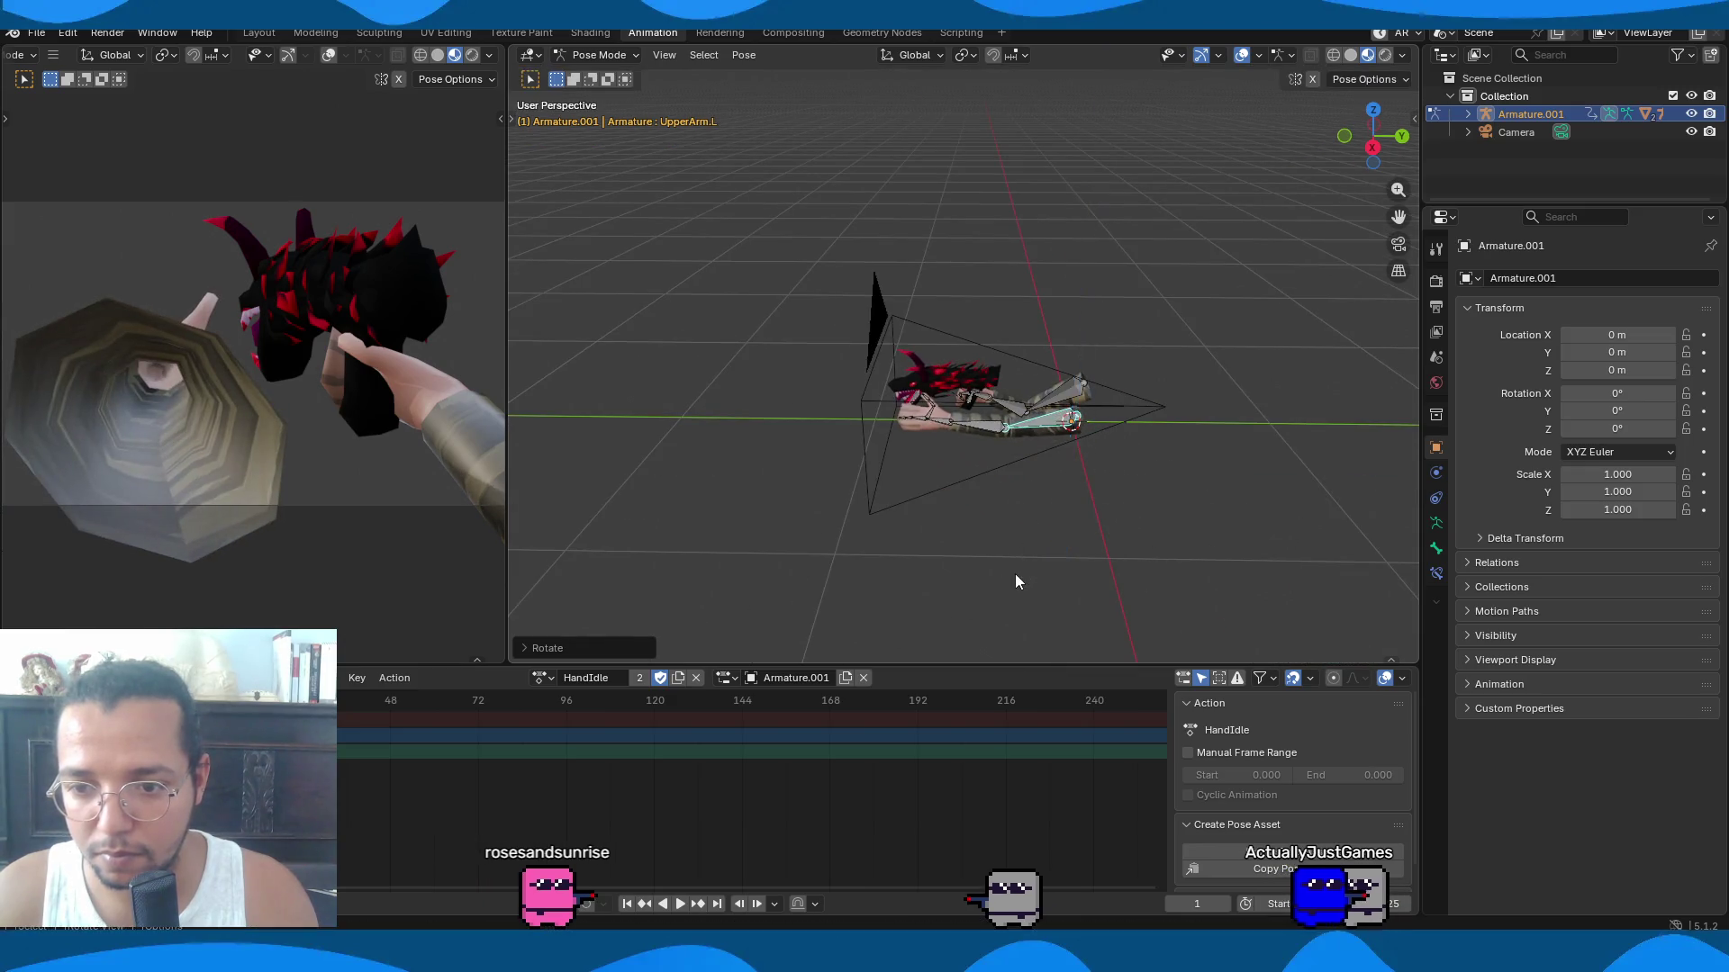
pyautogui.press('y')
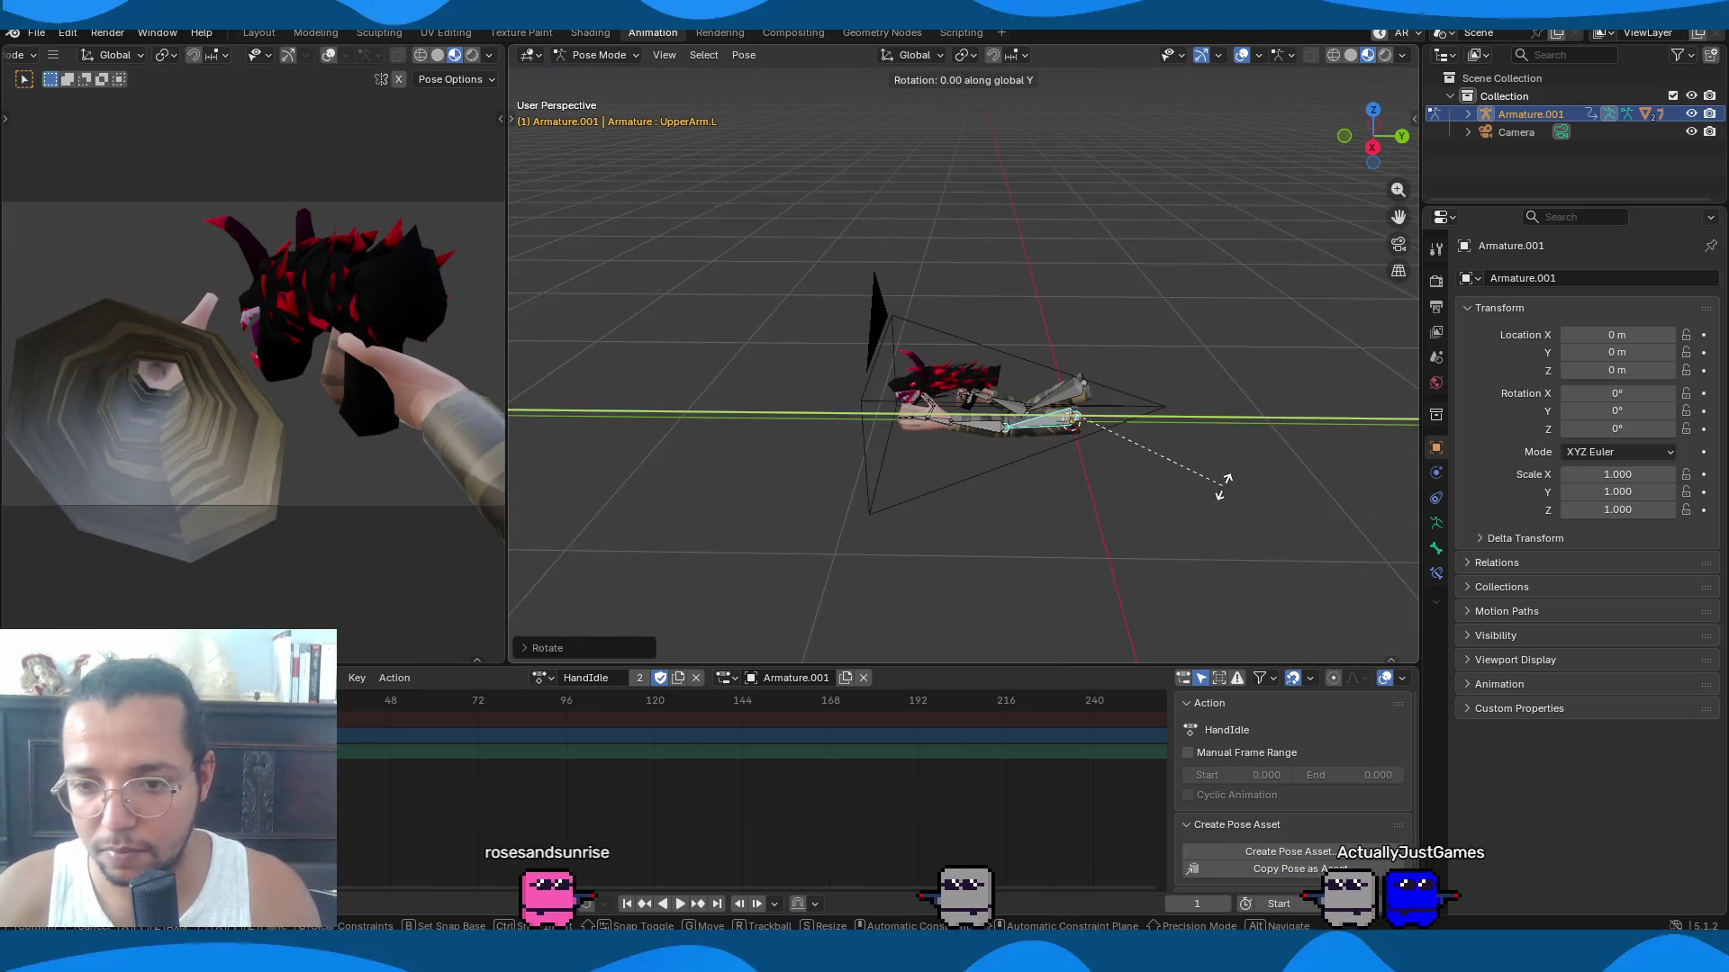
pyautogui.click(1136, 438)
pyautogui.scroll(3, 1136, 431)
pyautogui.press('g')
pyautogui.click(1150, 424)
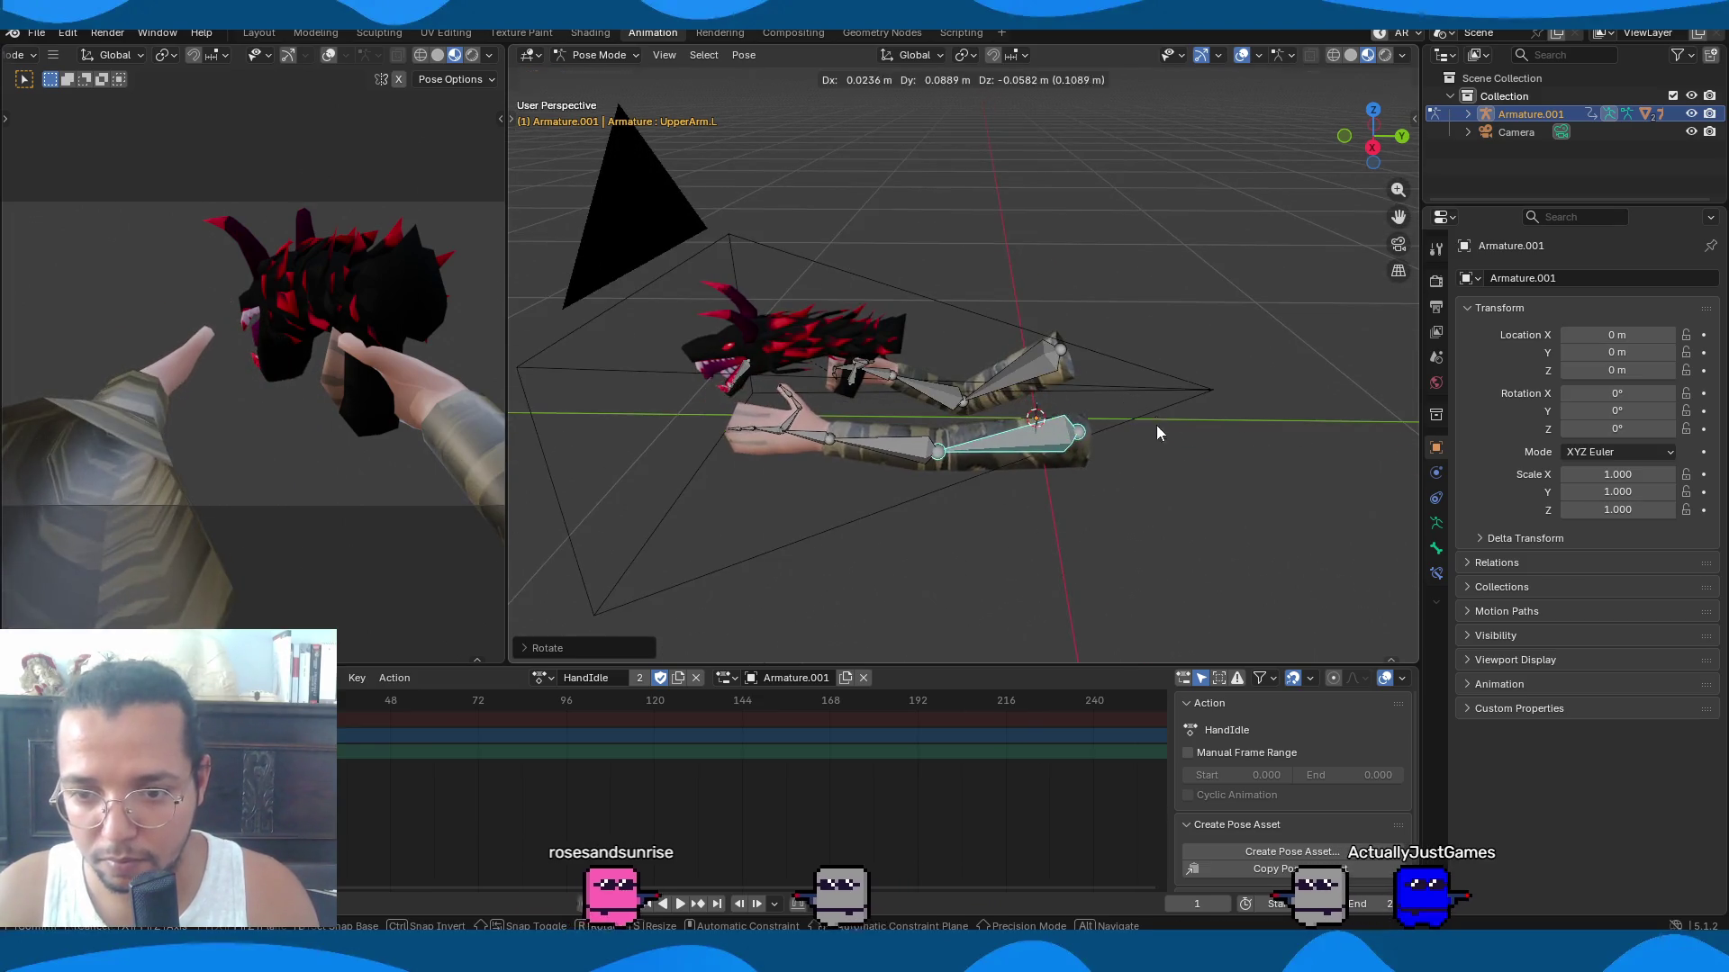
pyautogui.scroll(3, 1019, 405)
# Swing the left arm down and rotate the left forearm around the Y and Z axes.
pyautogui.moveTo(1019, 405)
pyautogui.mouseDown(button='middle')
pyautogui.moveTo(1100, 471)
pyautogui.moveTo(1137, 475)
pyautogui.mouseUp(button='middle')
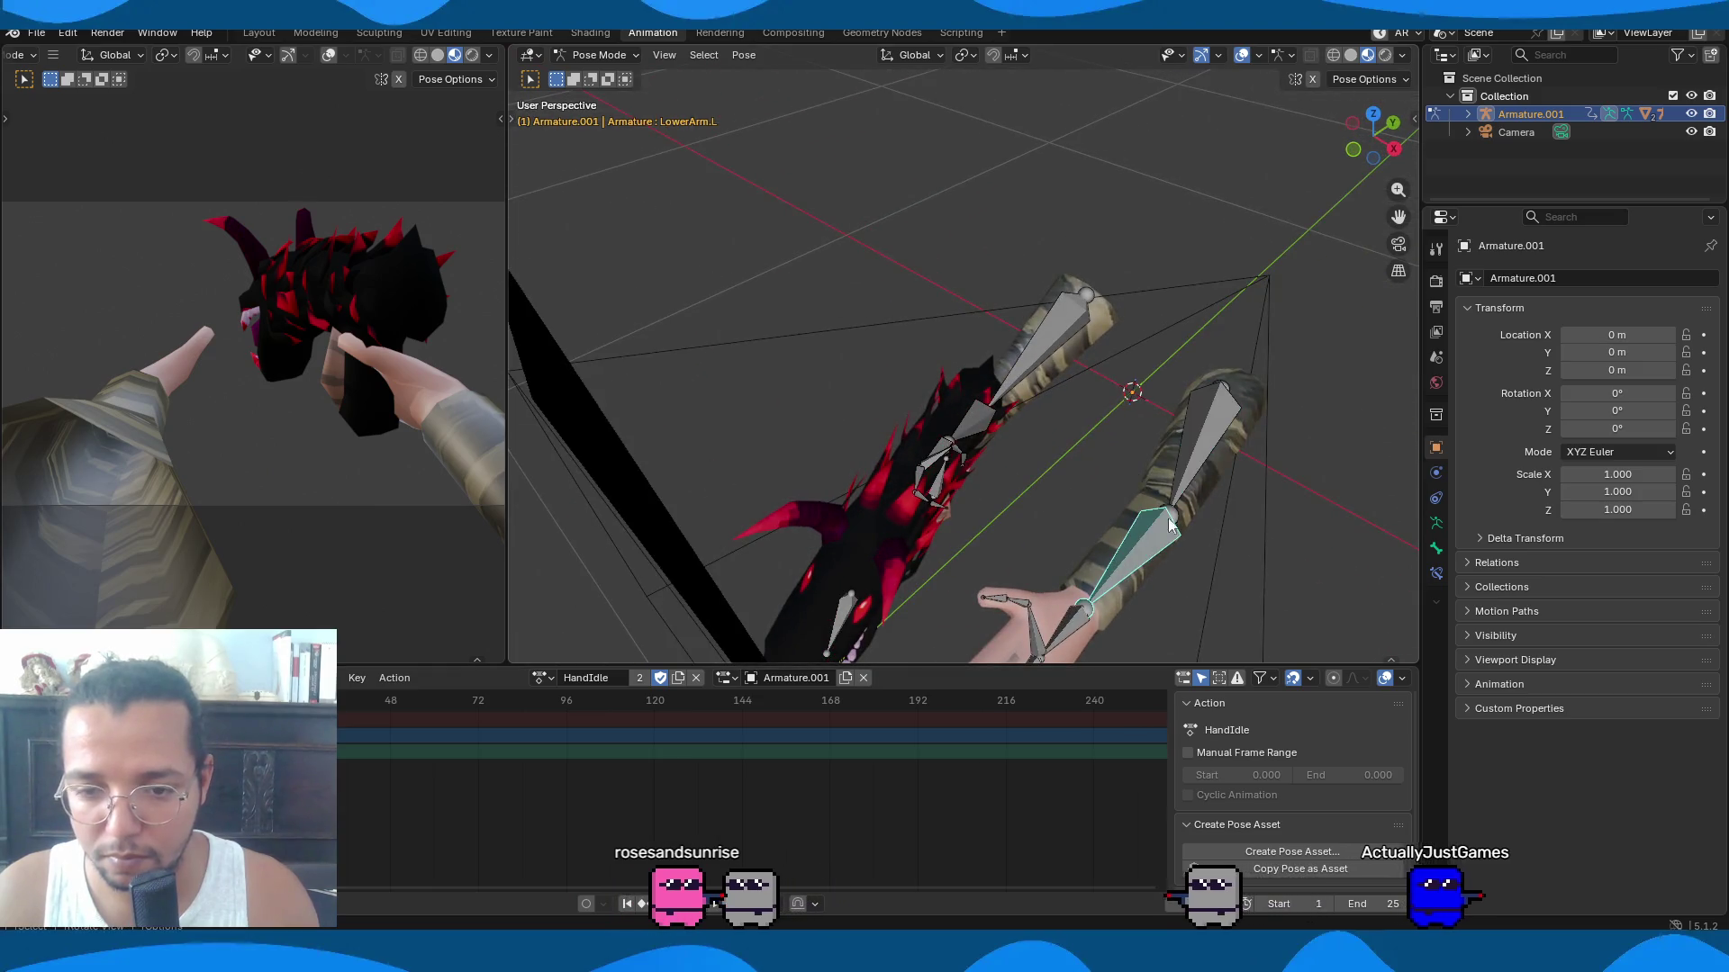
pyautogui.press('r')
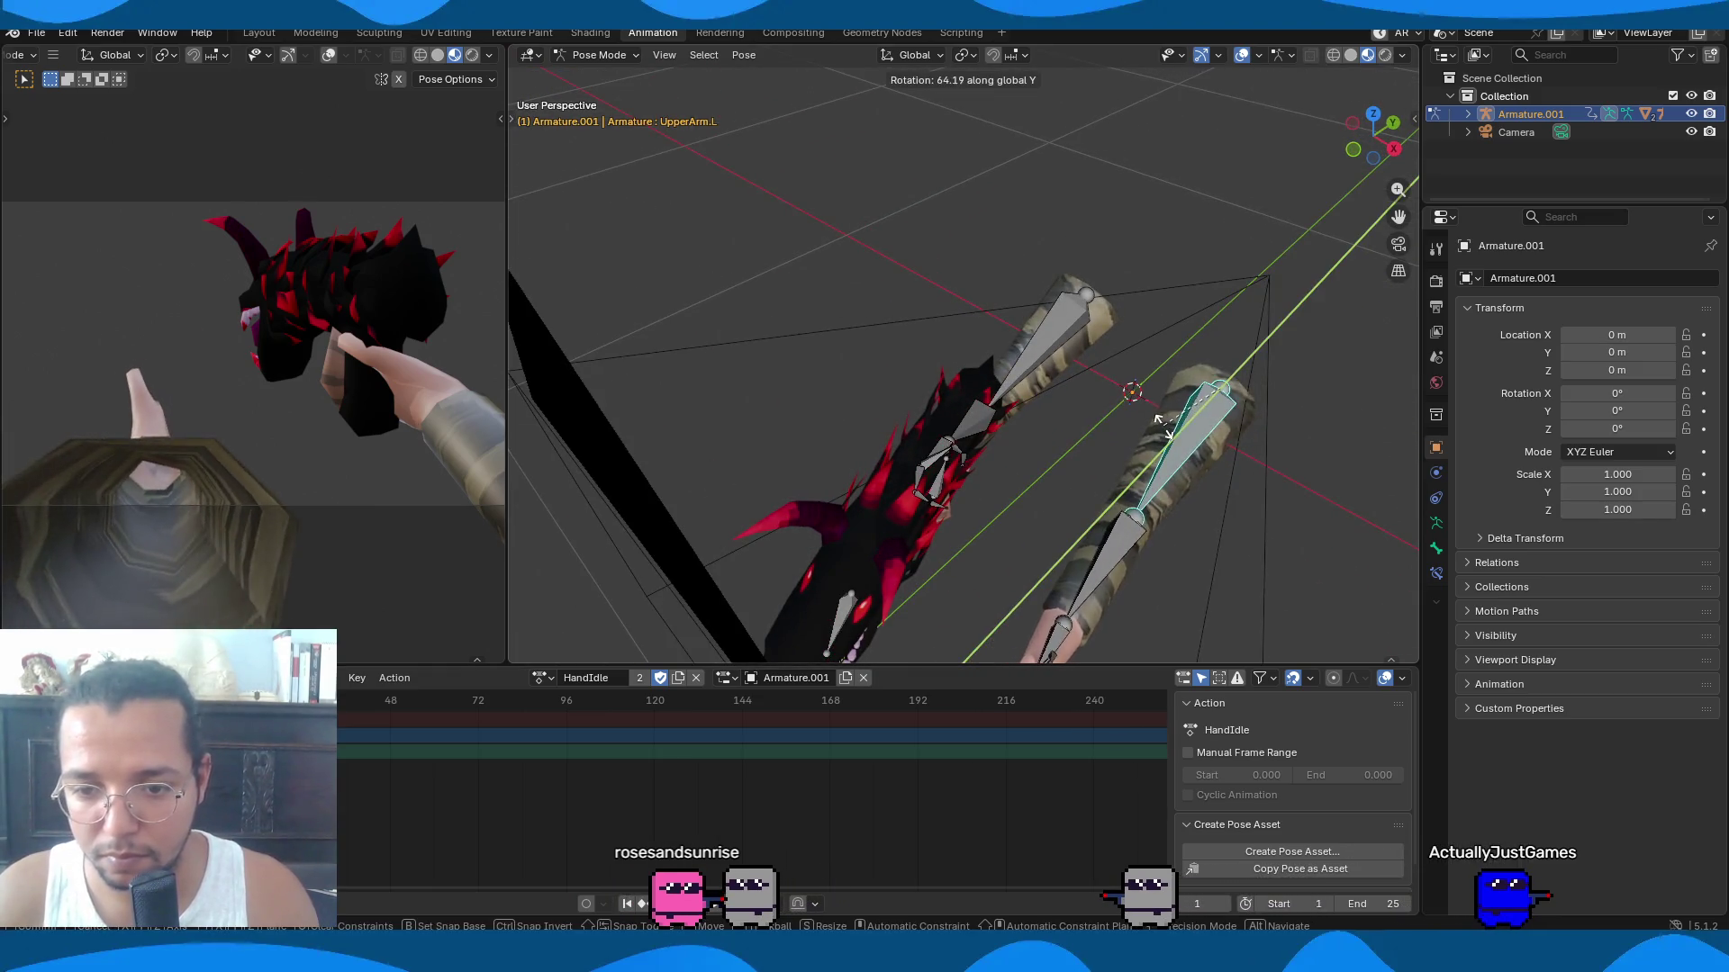
pyautogui.click(1170, 441)
pyautogui.press('y')
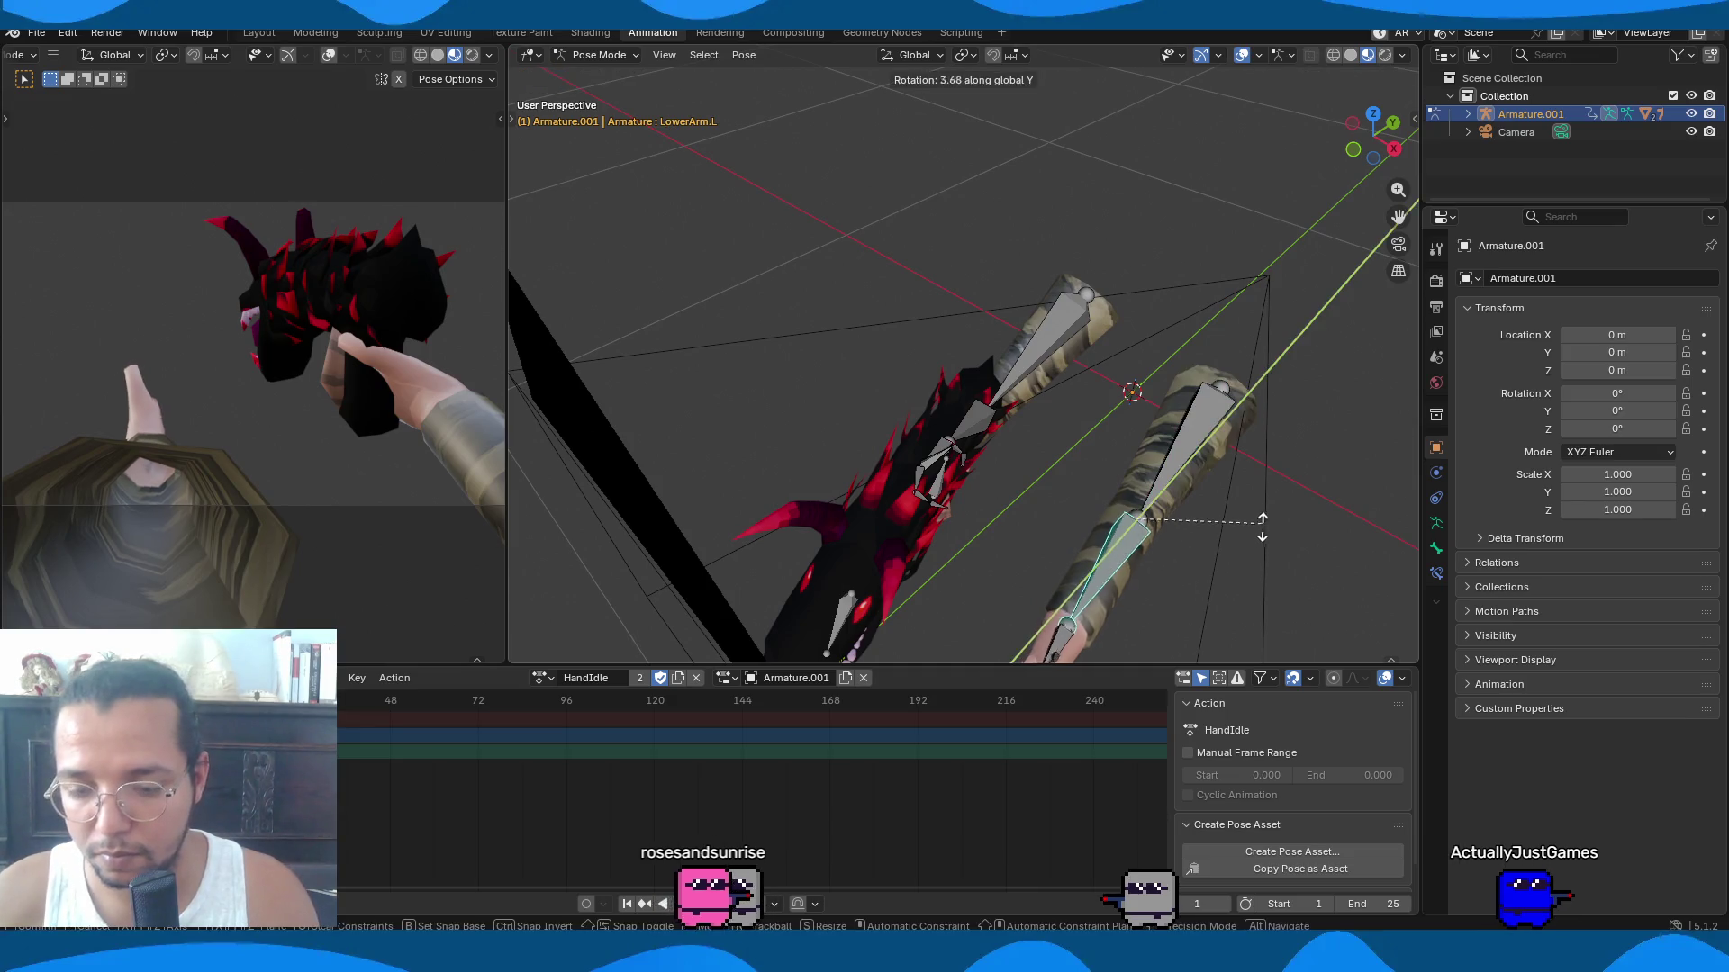
pyautogui.moveTo(1197, 565); pyautogui.dragTo(1008, 602, button='middle')
pyautogui.press('z')
pyautogui.click(957, 610)
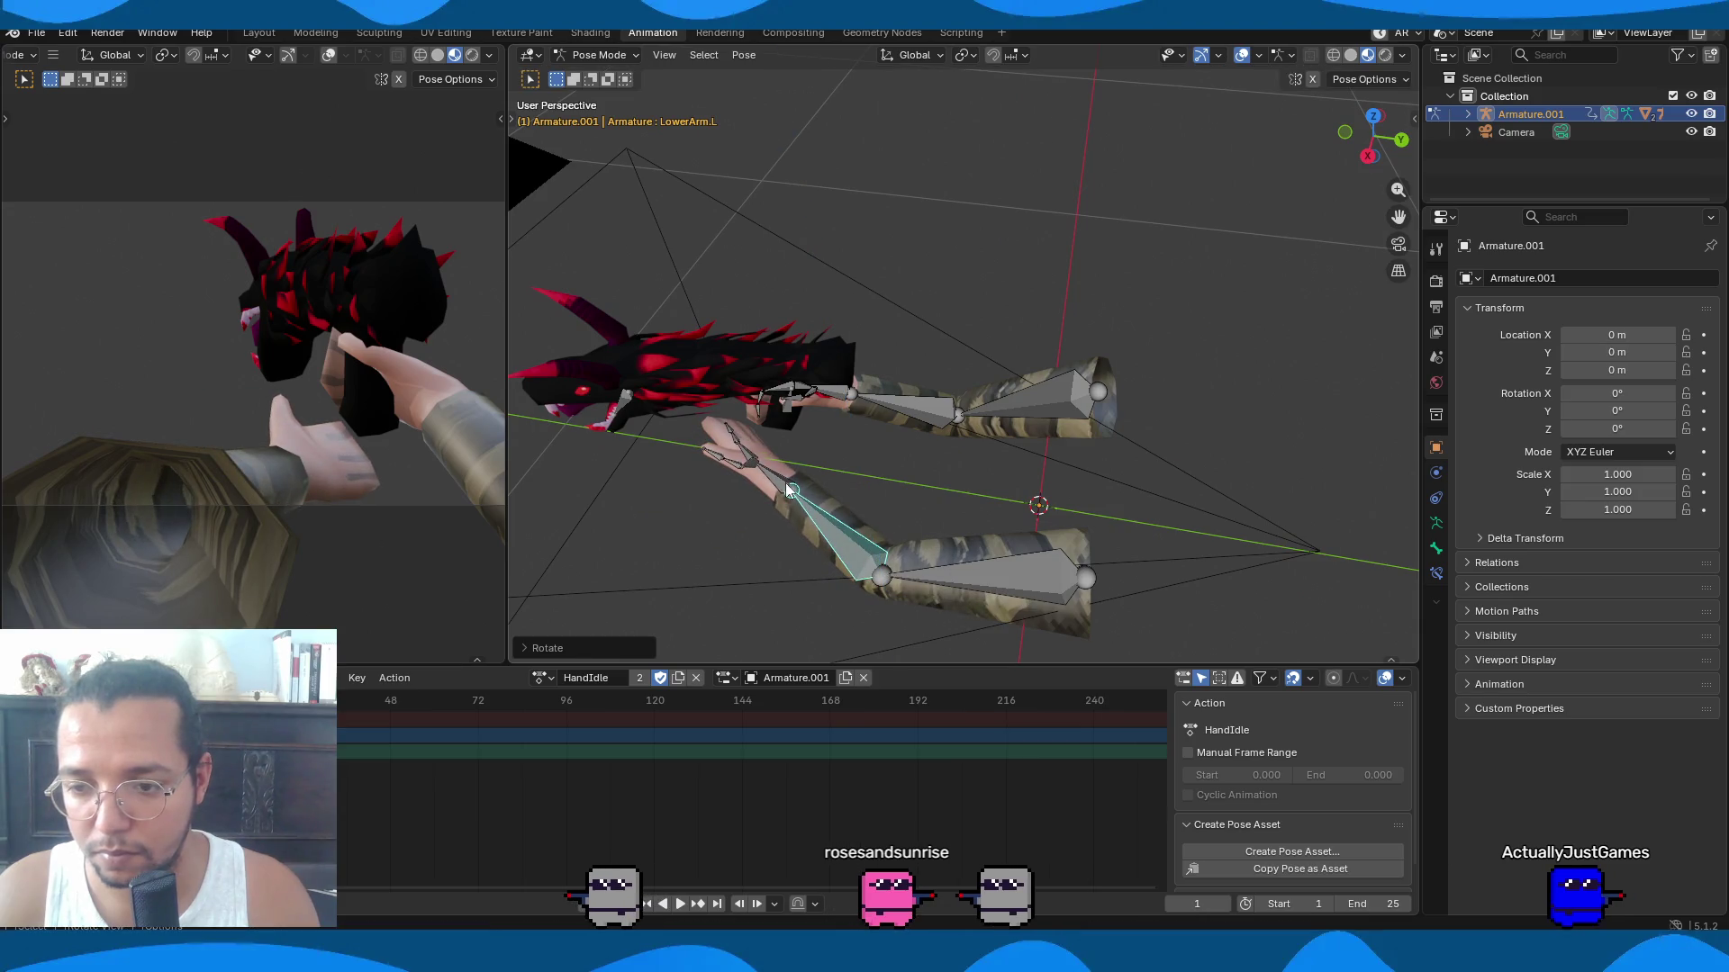
pyautogui.press('r')
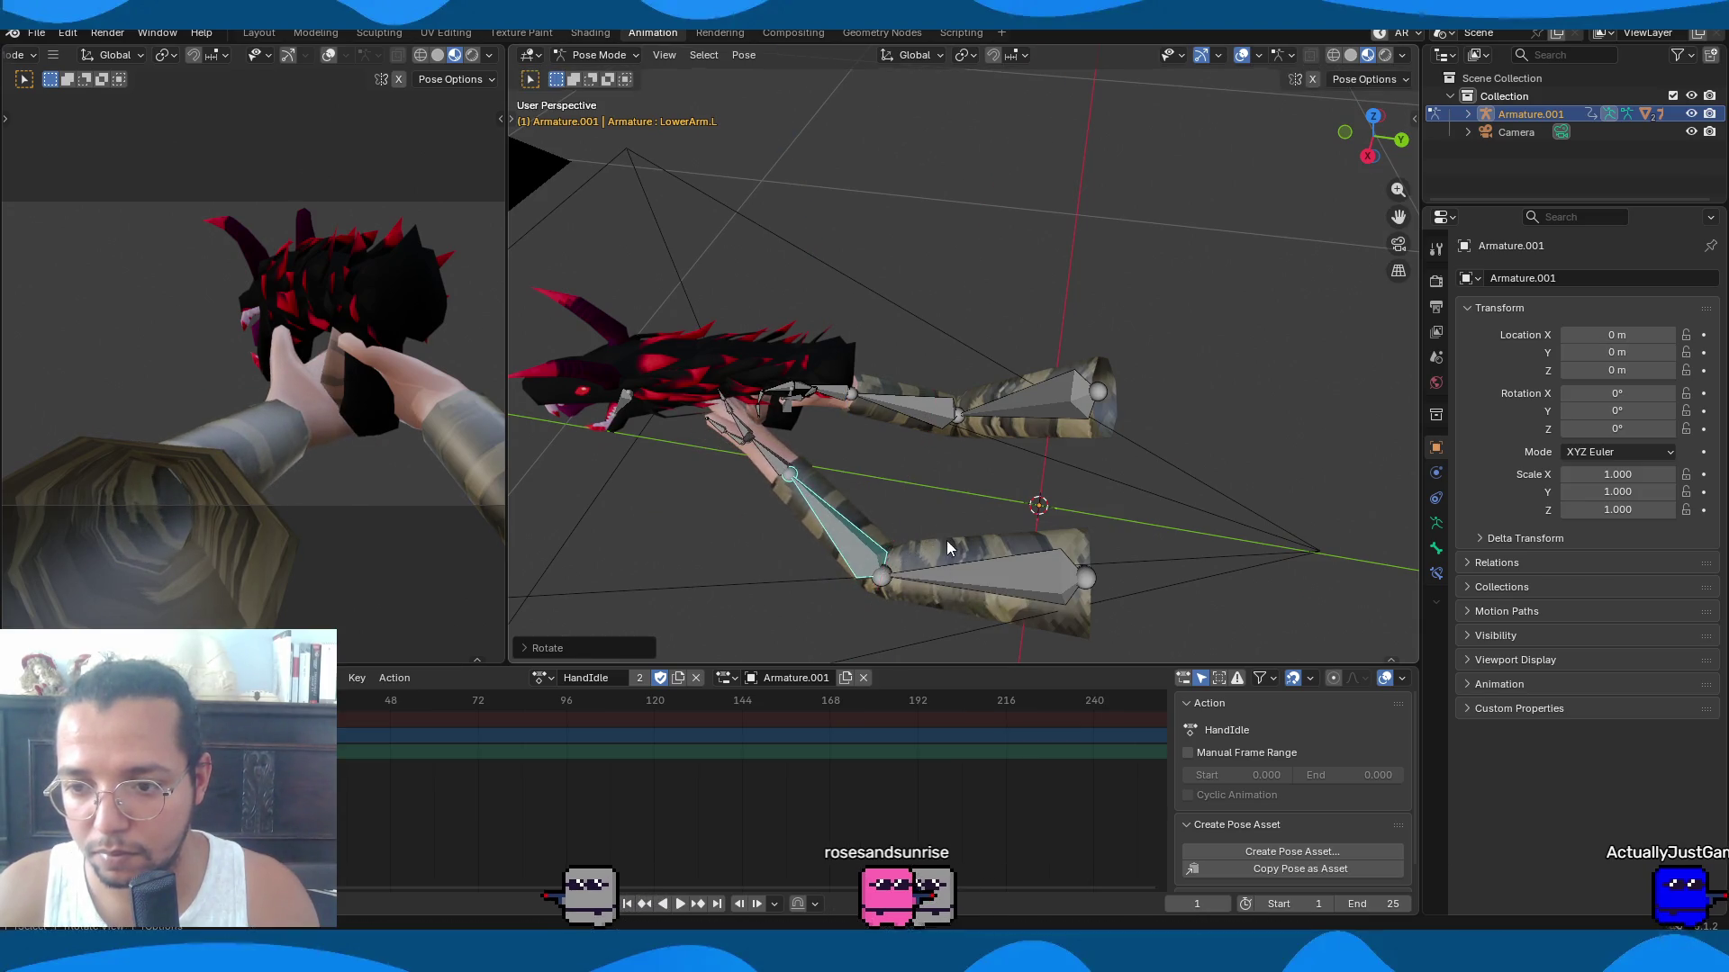
pyautogui.press('y')
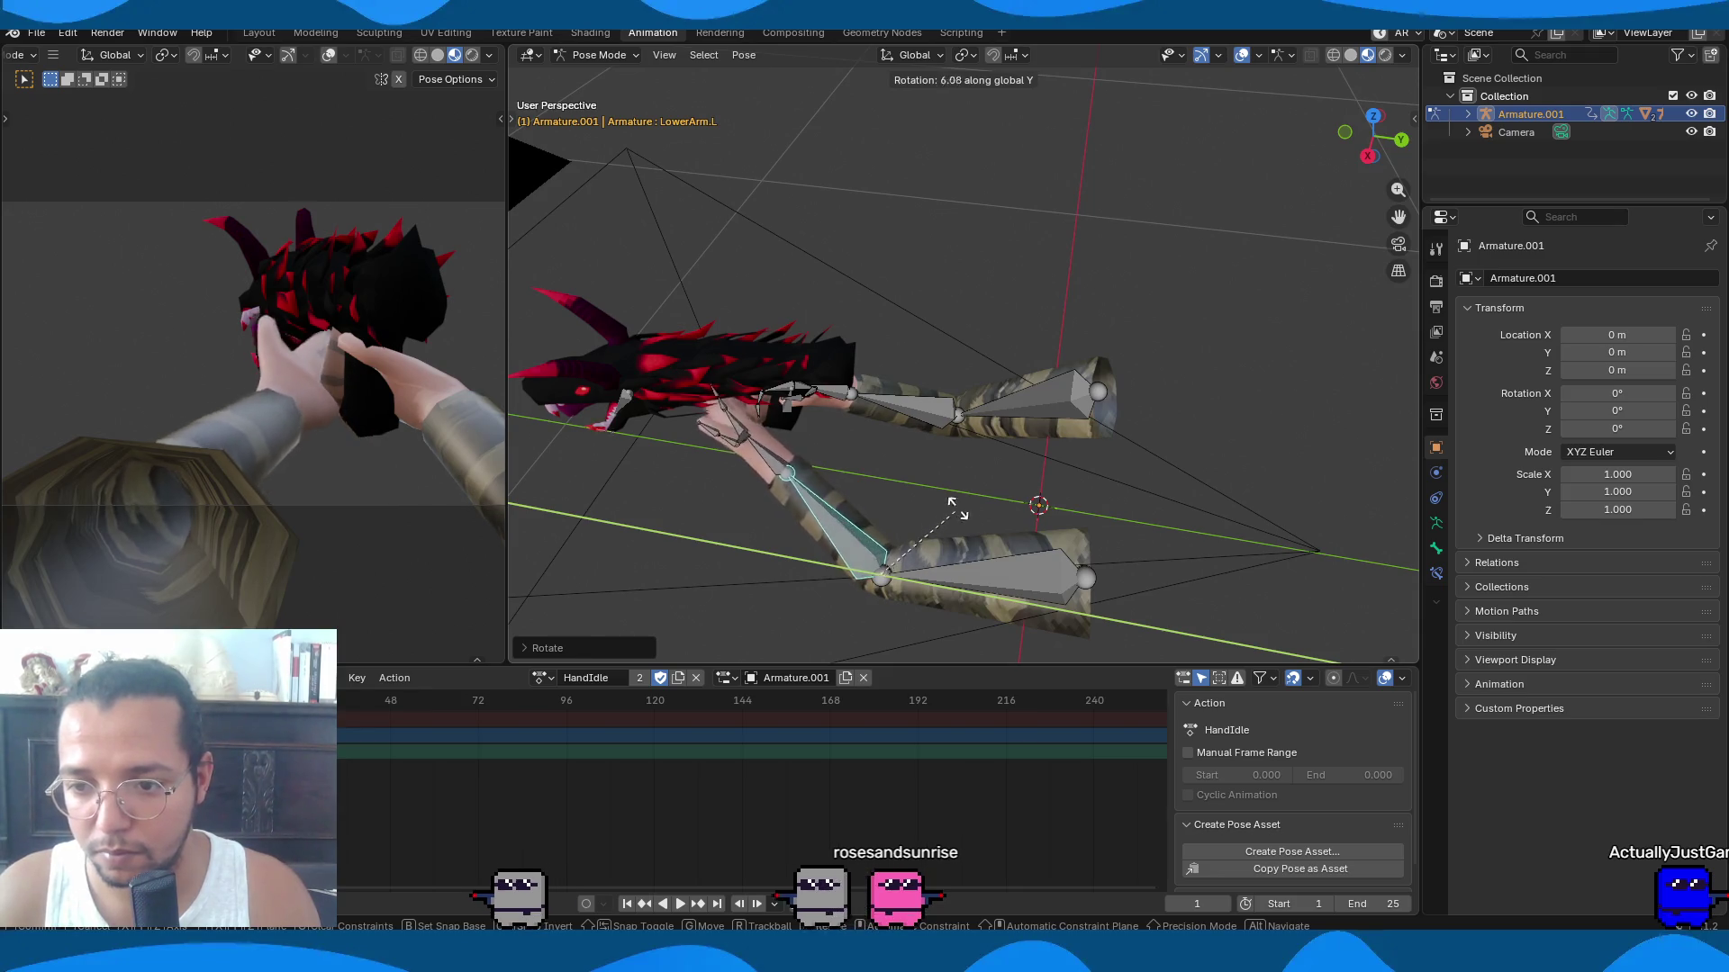
pyautogui.click(1045, 580)
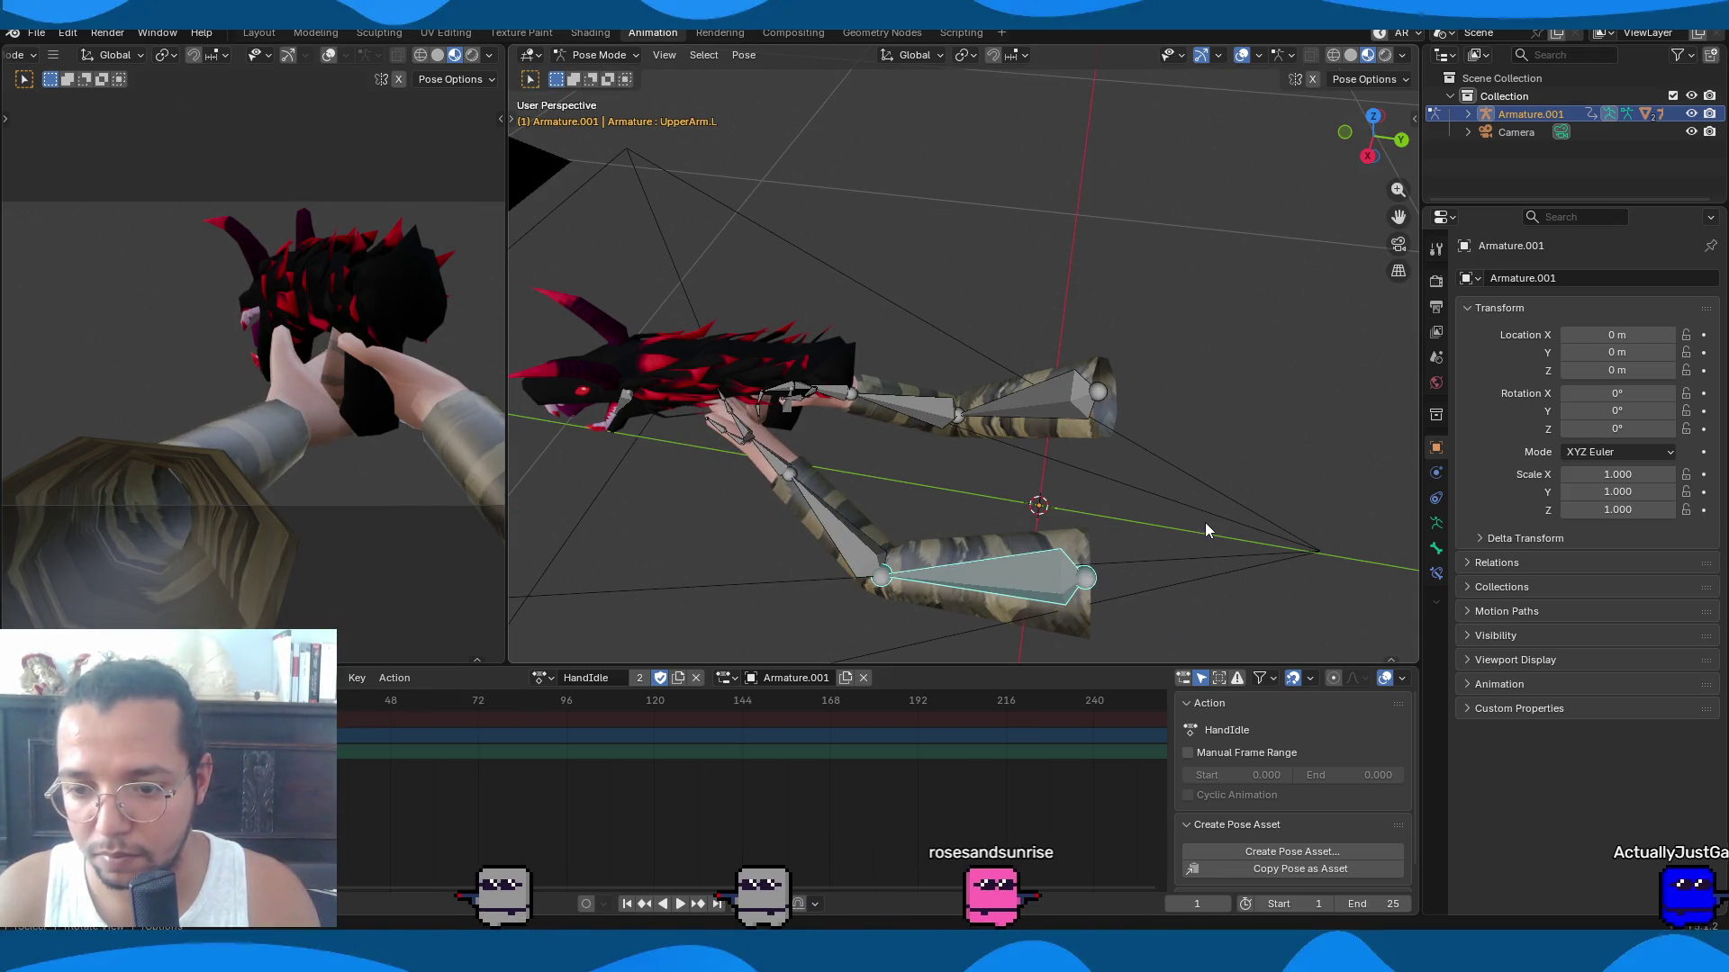
pyautogui.press('r')
pyautogui.press('y')
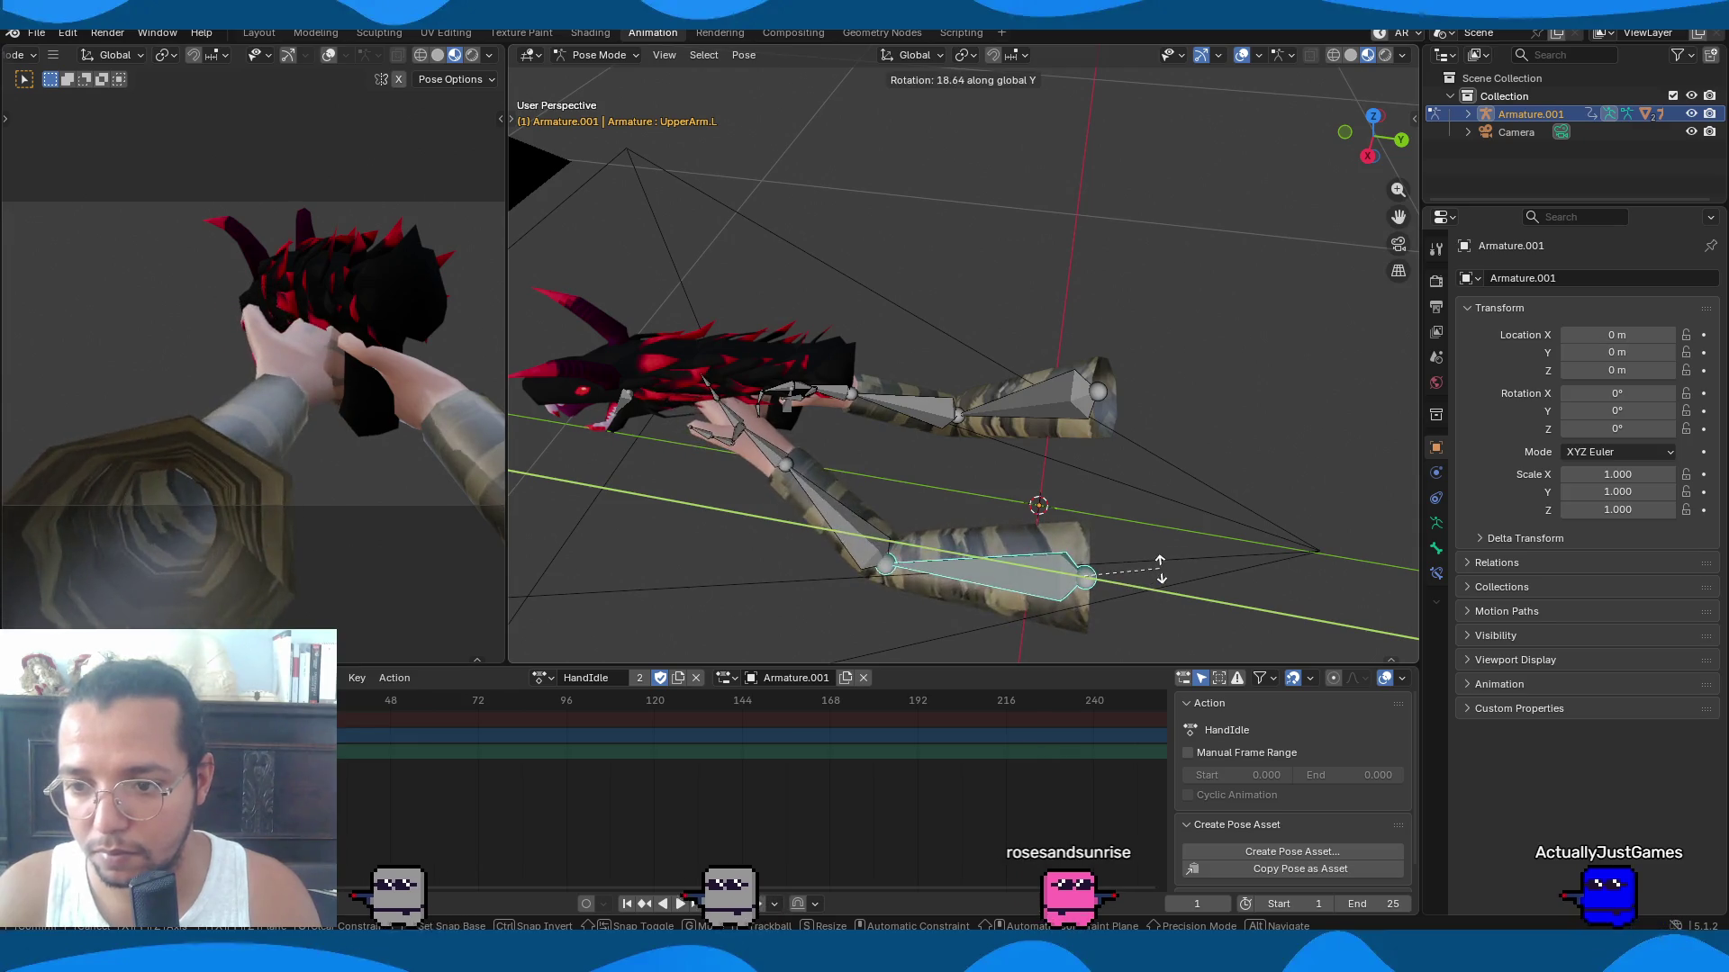
pyautogui.click(1158, 574)
# Move the right upper arm bone twice to adjust its position.
pyautogui.moveTo(1158, 575)
pyautogui.mouseDown(button='middle')
pyautogui.moveTo(1082, 528)
pyautogui.moveTo(921, 525)
pyautogui.moveTo(942, 392)
pyautogui.mouseUp(button='middle')
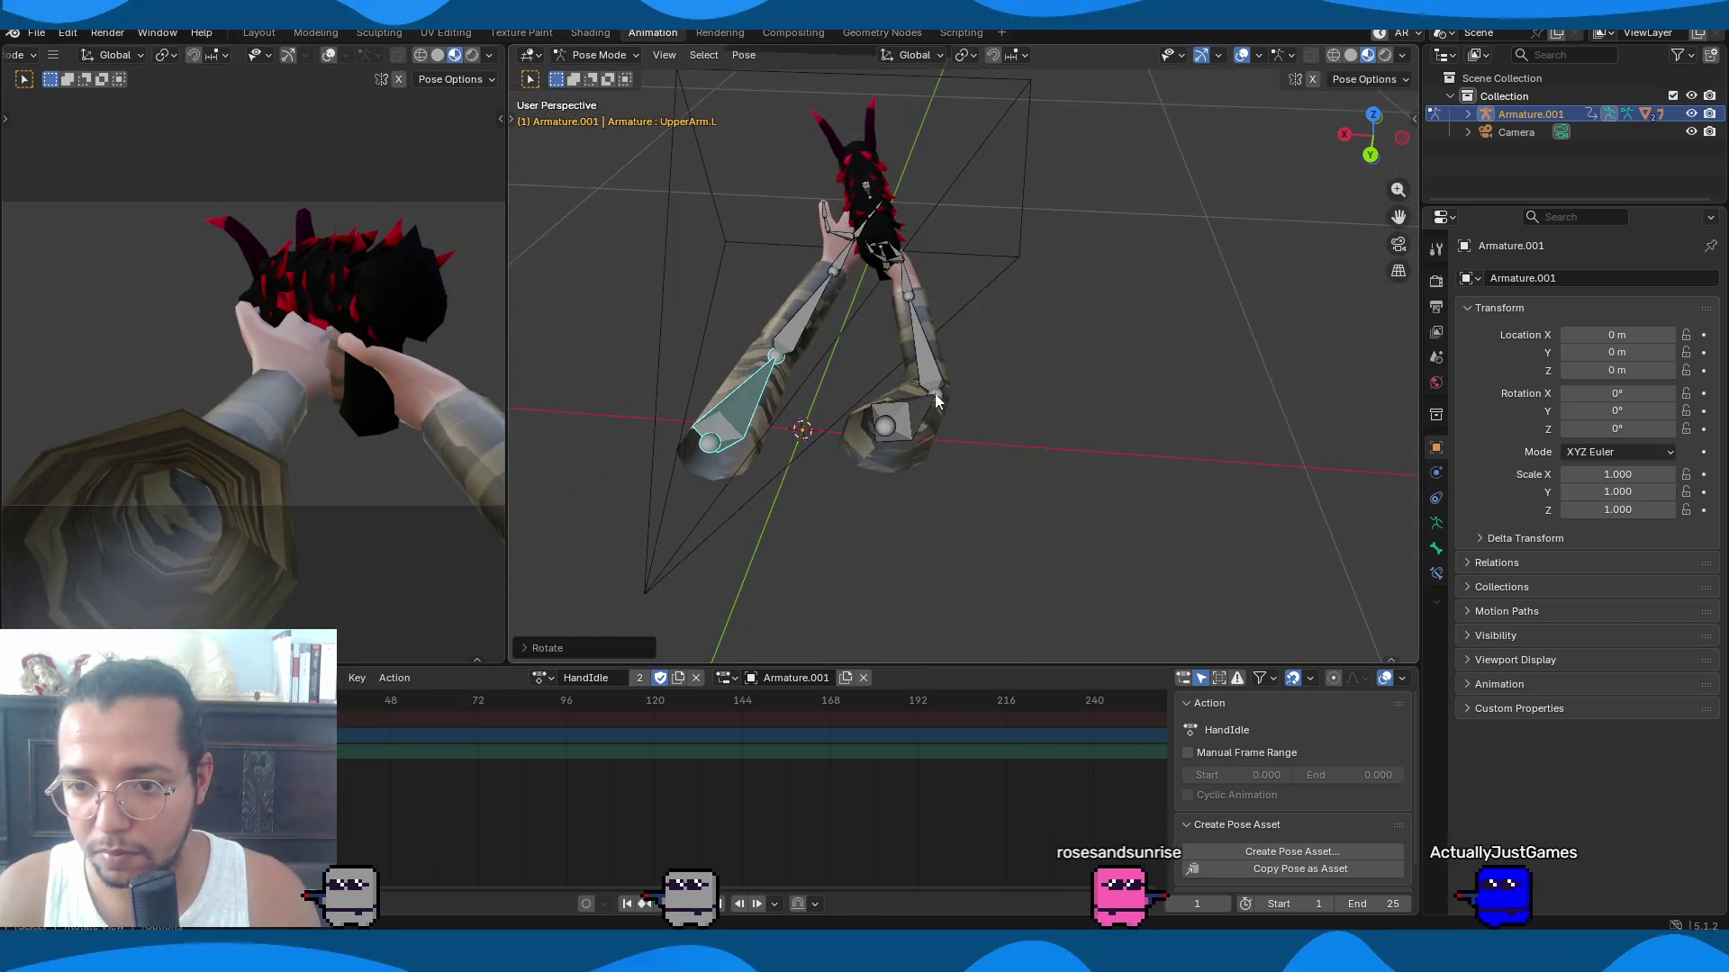
pyautogui.click(942, 392)
pyautogui.moveTo(1062, 359)
pyautogui.mouseDown(button='middle')
pyautogui.moveTo(1061, 312)
pyautogui.moveTo(1100, 327)
pyautogui.moveTo(1165, 165)
pyautogui.moveTo(1119, 260)
pyautogui.moveTo(1104, 386)
pyautogui.moveTo(857, 277)
pyautogui.mouseUp(button='middle')
pyautogui.press('g')
pyautogui.click(1026, 290)
pyautogui.press('g')
pyautogui.click(1119, 260)
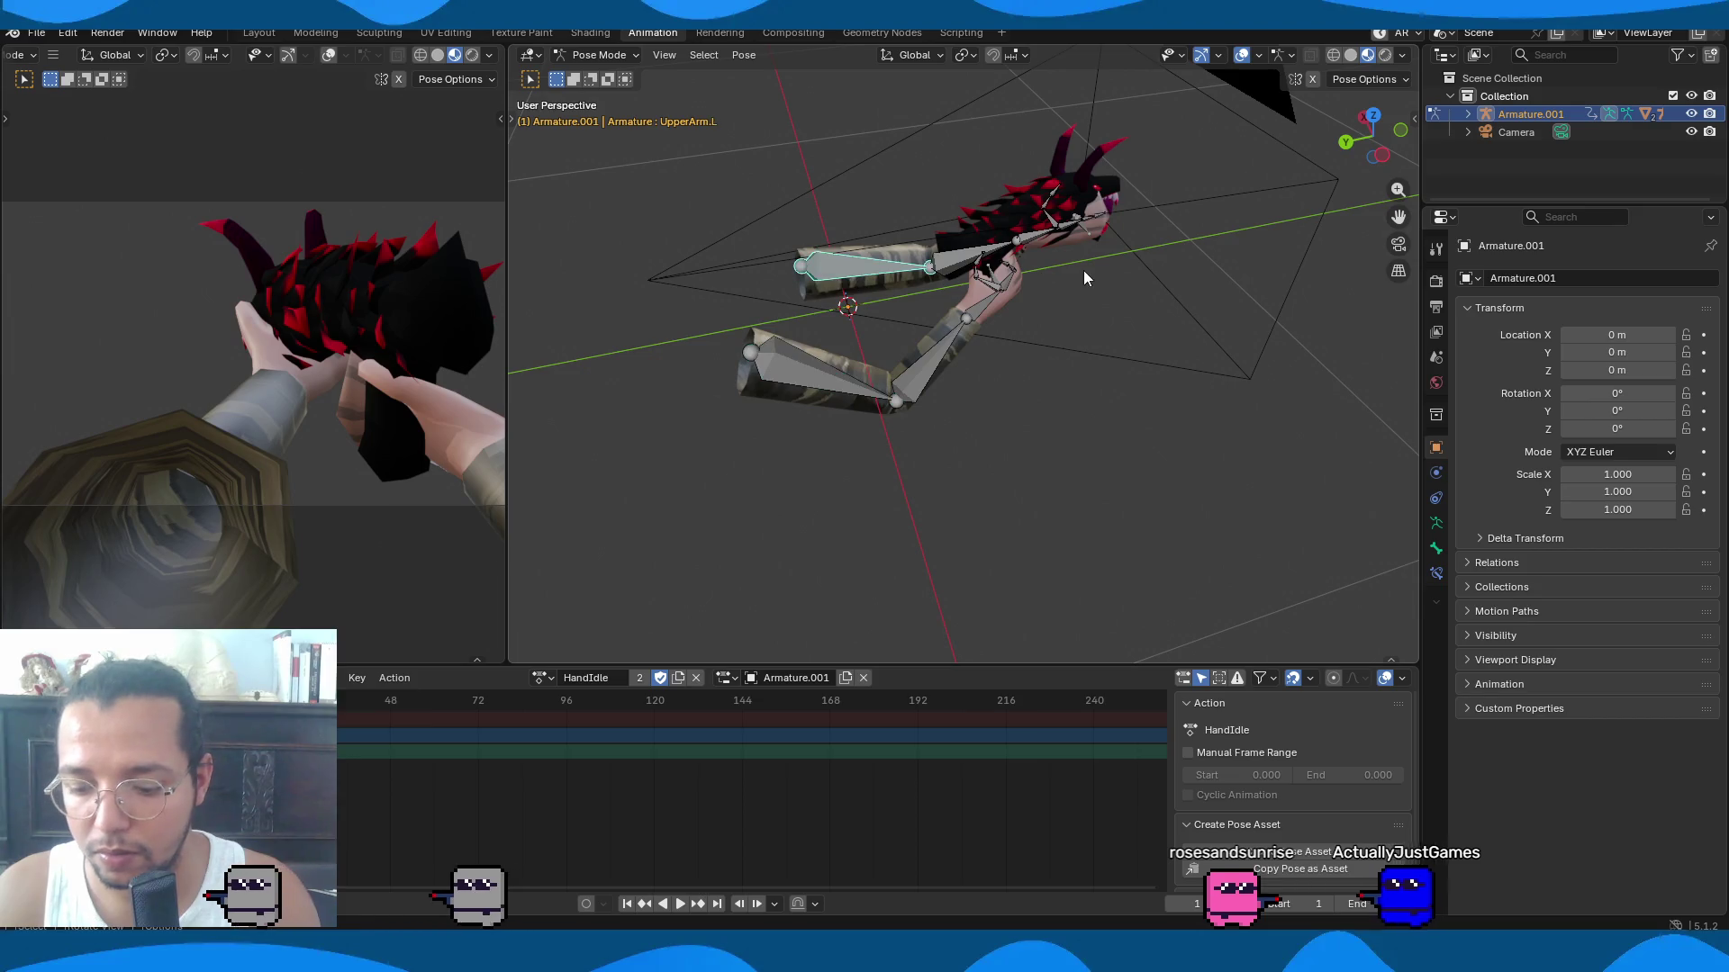
# Rotate the left upper arm around Z and the left forearm around X.
pyautogui.press('r')
pyautogui.press('z')
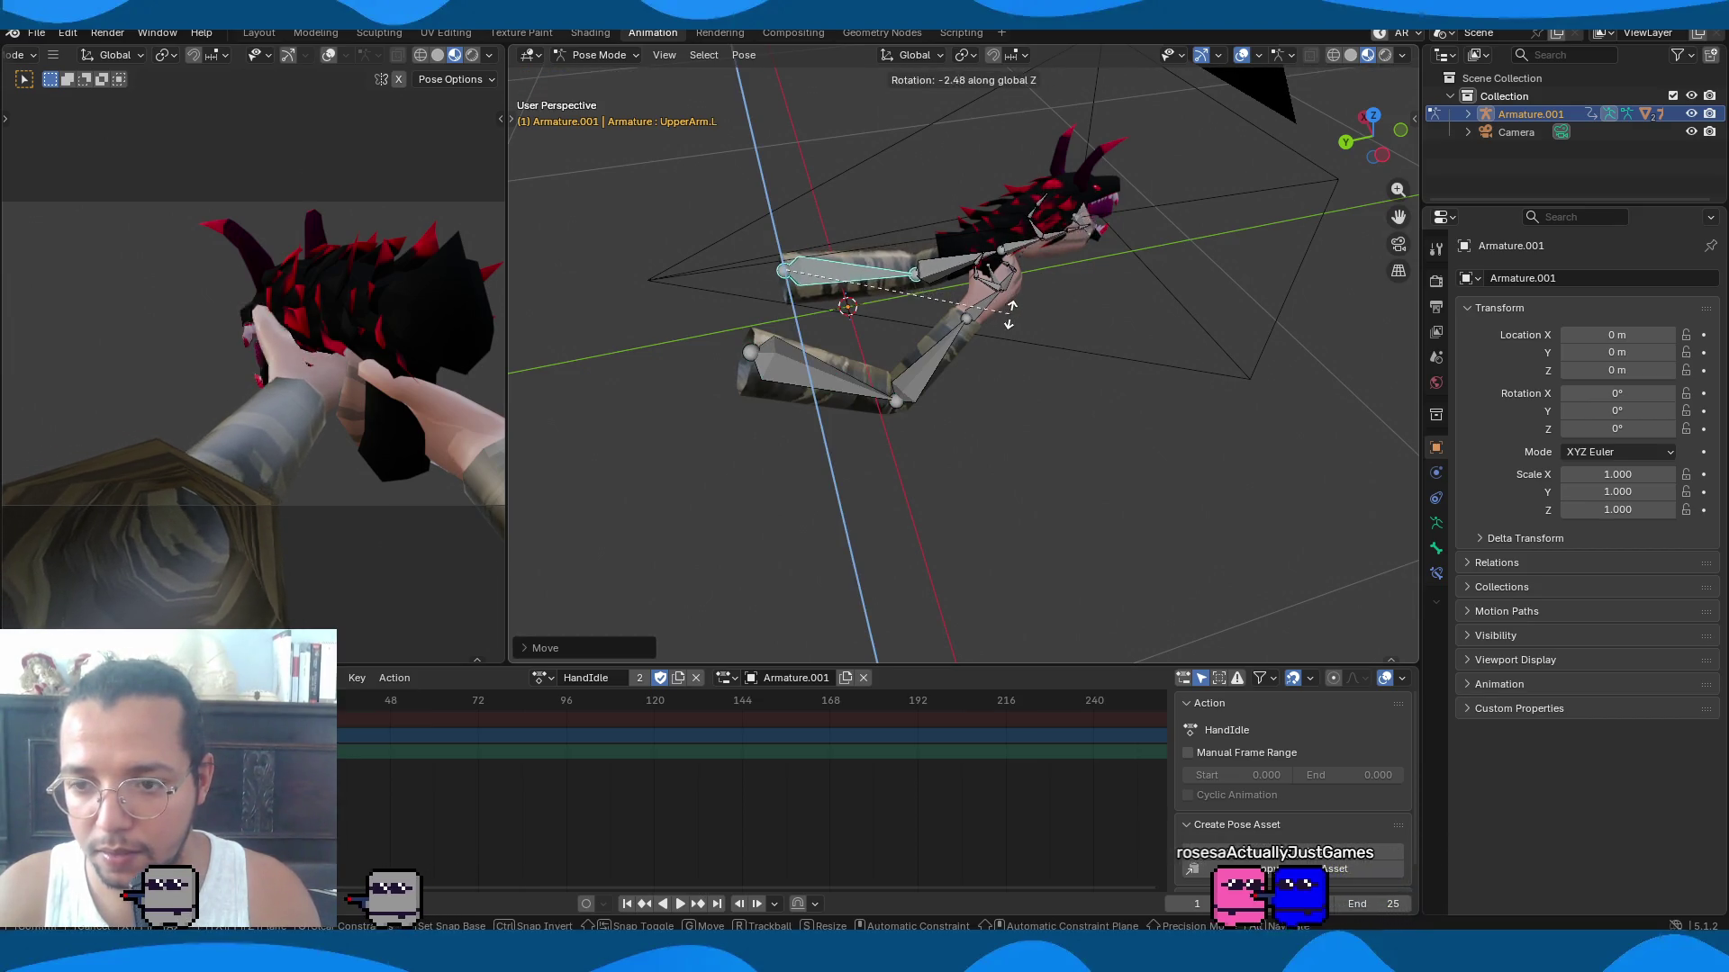
pyautogui.click(1010, 314)
pyautogui.click(953, 287)
pyautogui.press('r')
pyautogui.press('x')
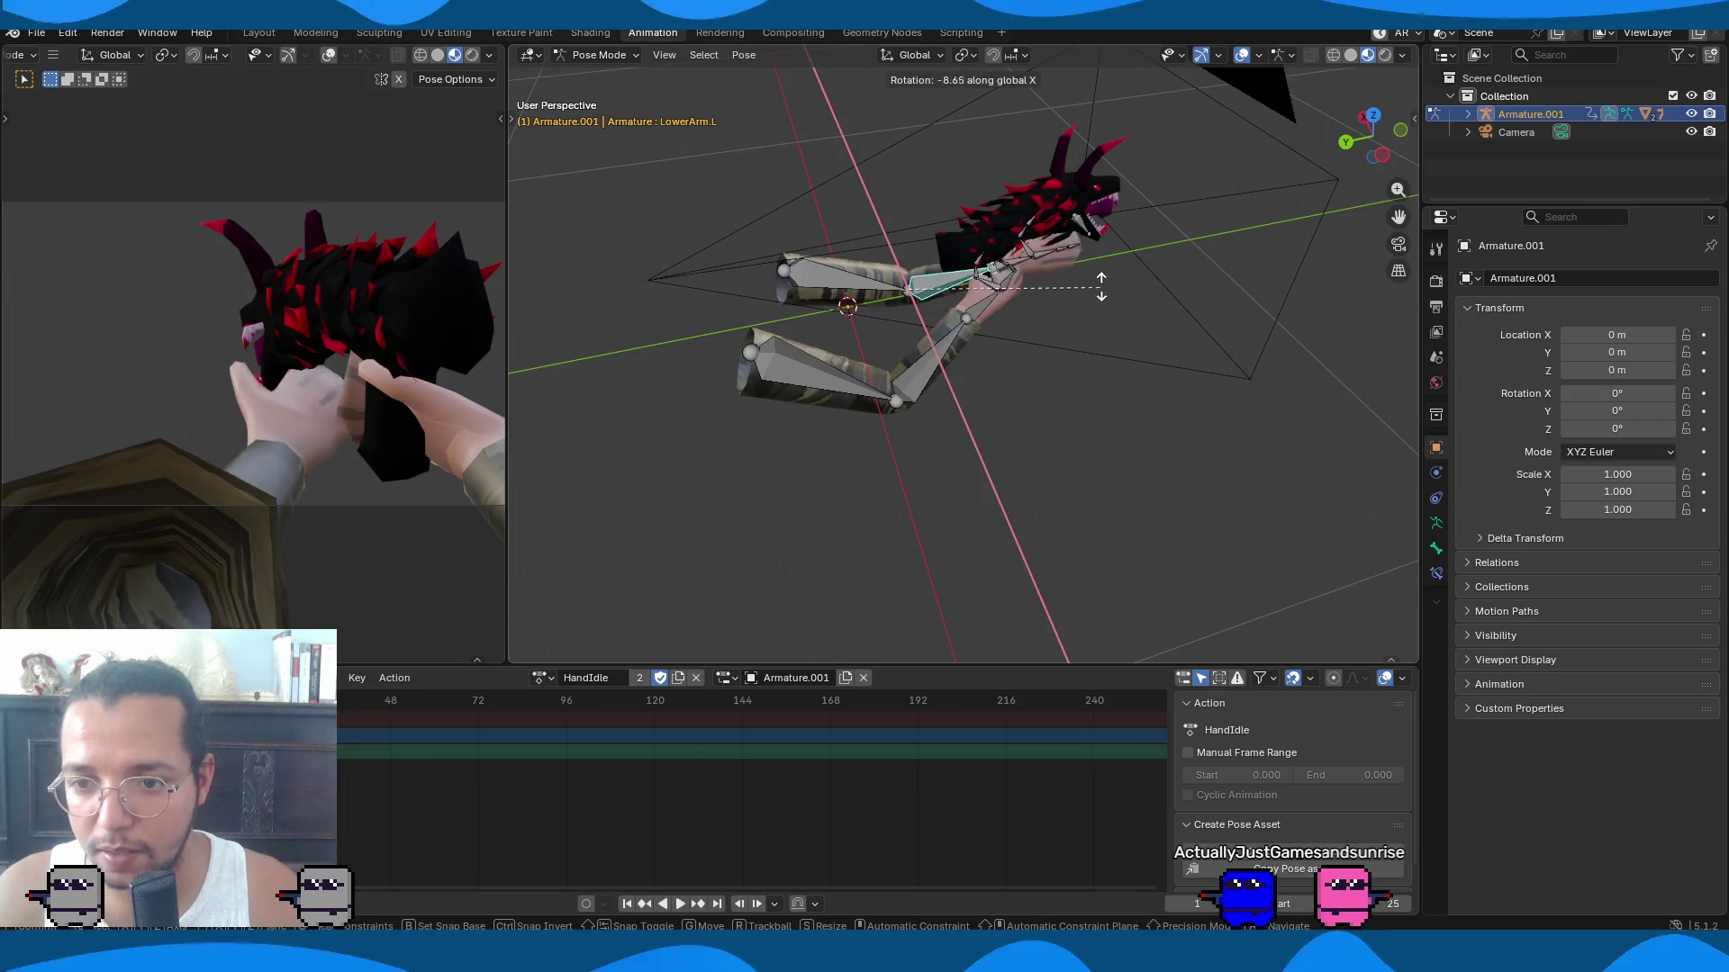
pyautogui.click(1101, 288)
pyautogui.moveTo(1101, 288)
pyautogui.mouseDown(button='middle')
pyautogui.moveTo(1251, 274)
pyautogui.moveTo(851, 433)
pyautogui.moveTo(861, 353)
pyautogui.moveTo(875, 452)
pyautogui.moveTo(715, 399)
pyautogui.moveTo(636, 458)
pyautogui.mouseUp(button='middle')
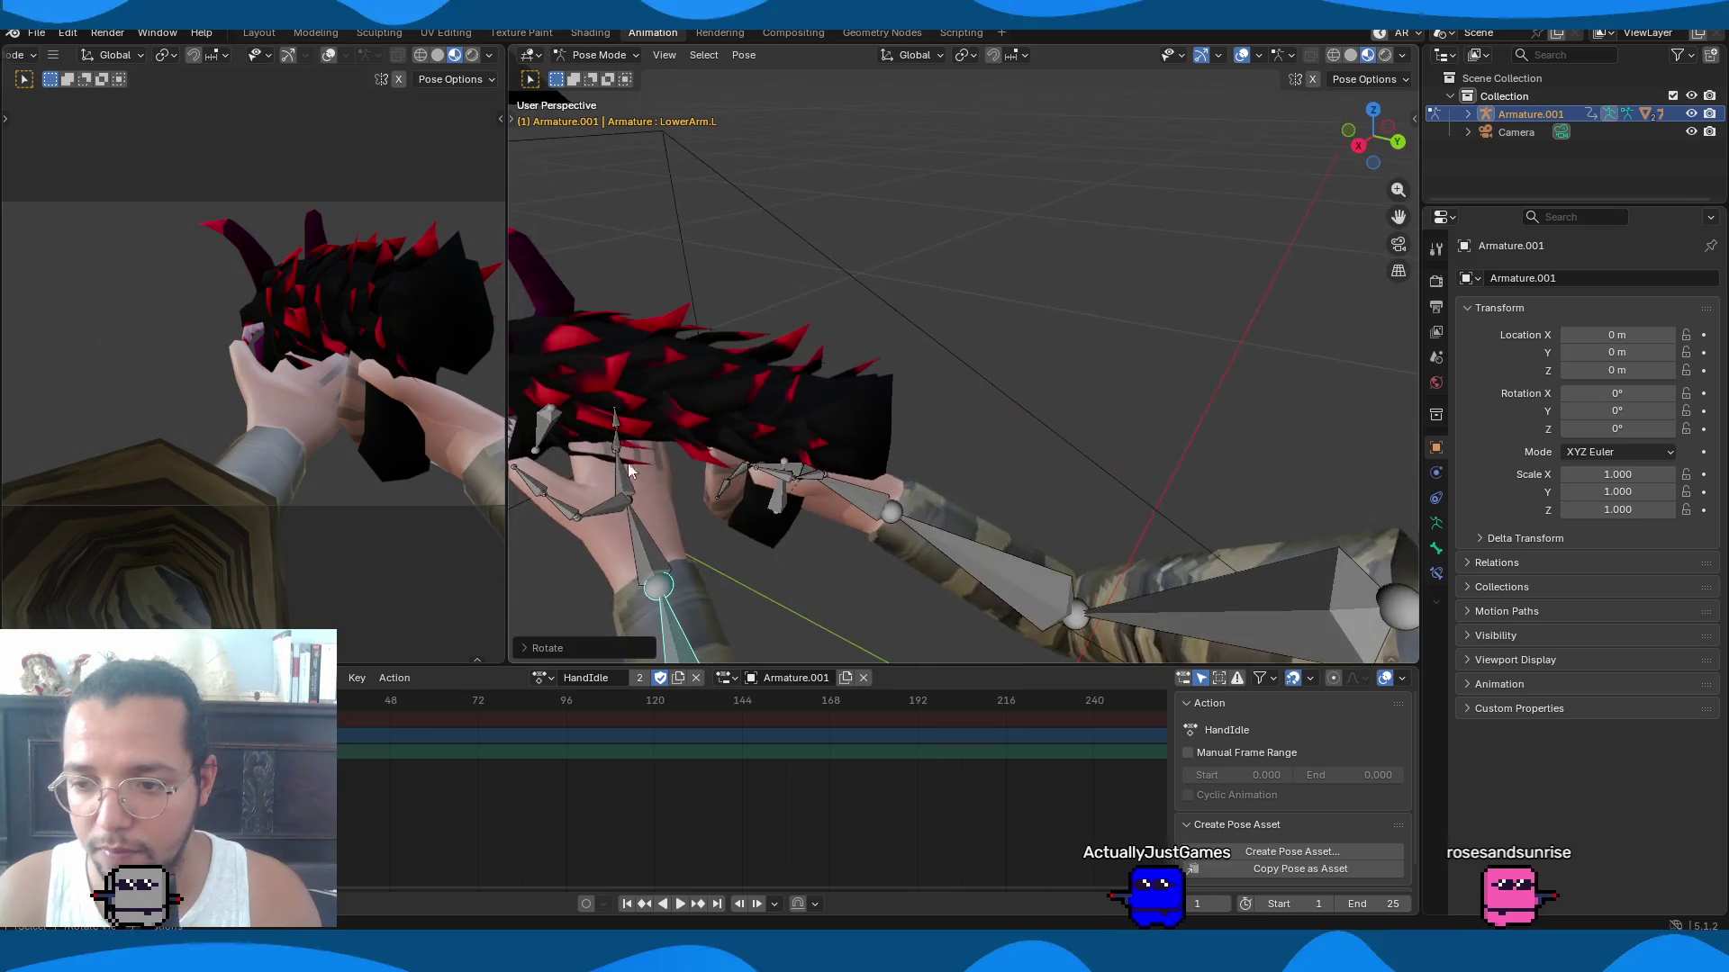
# Curl the left hand's first finger on X and turn the left upper arm around Z.
pyautogui.click(632, 486)
pyautogui.press('r')
pyautogui.press('x')
pyautogui.click(808, 414)
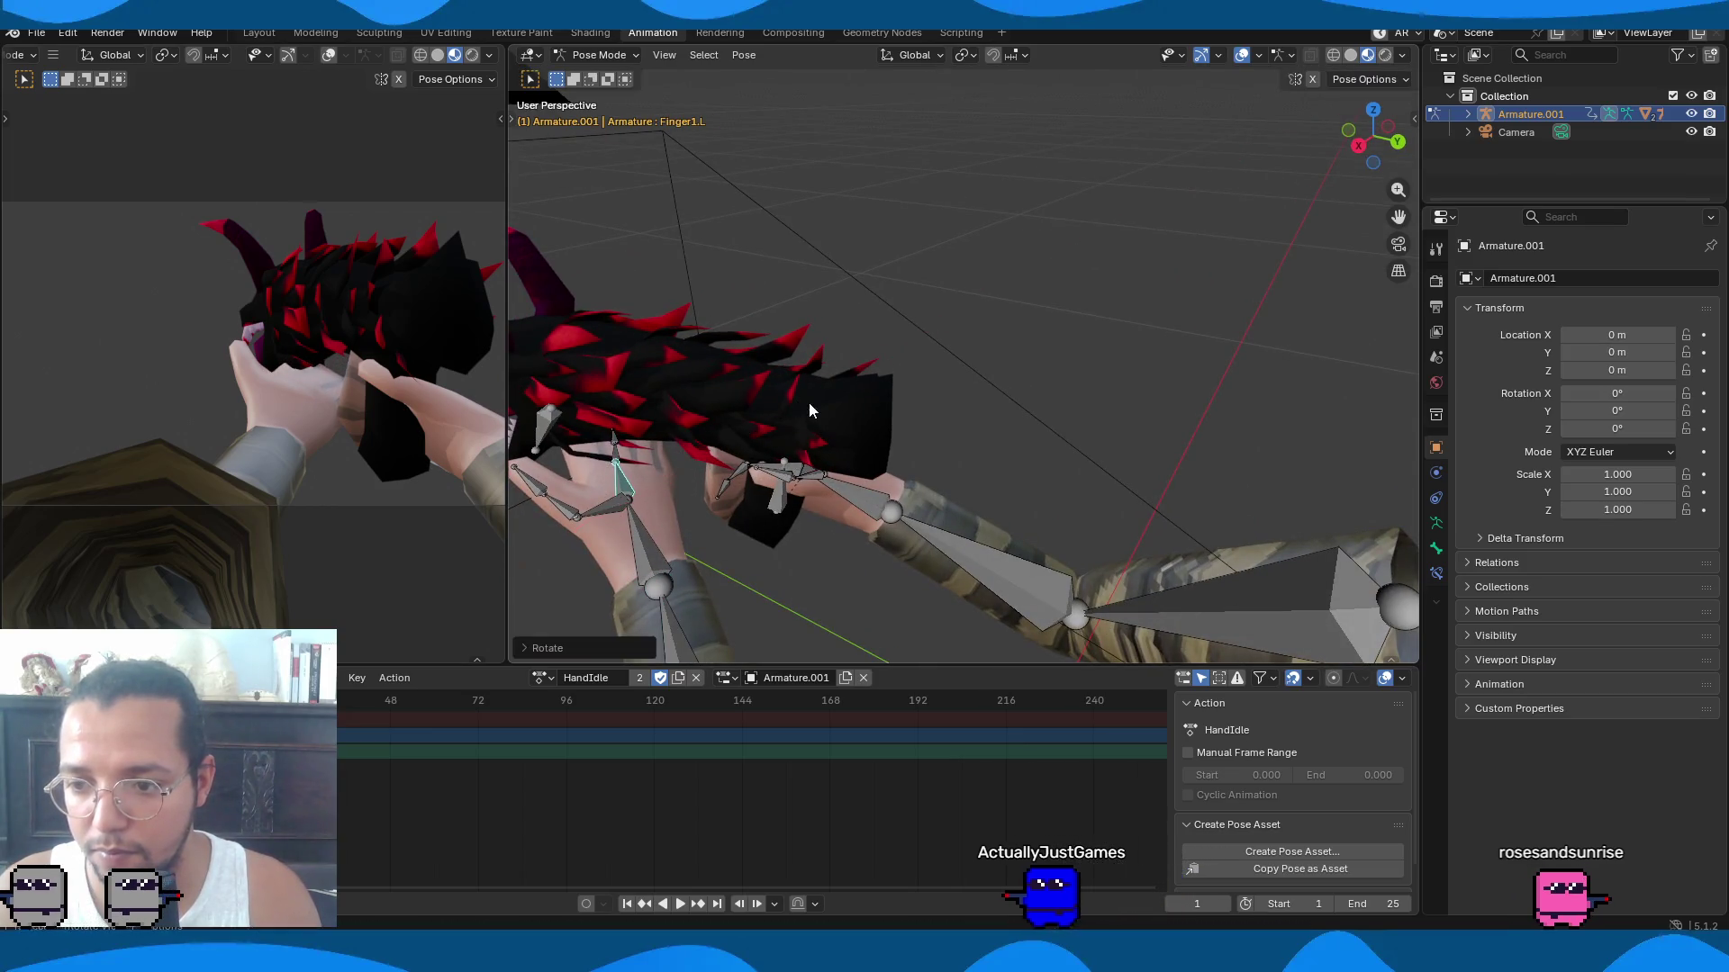
pyautogui.moveTo(722, 482)
pyautogui.mouseDown(button='middle')
pyautogui.moveTo(863, 409)
pyautogui.moveTo(1134, 500)
pyautogui.mouseUp(button='middle')
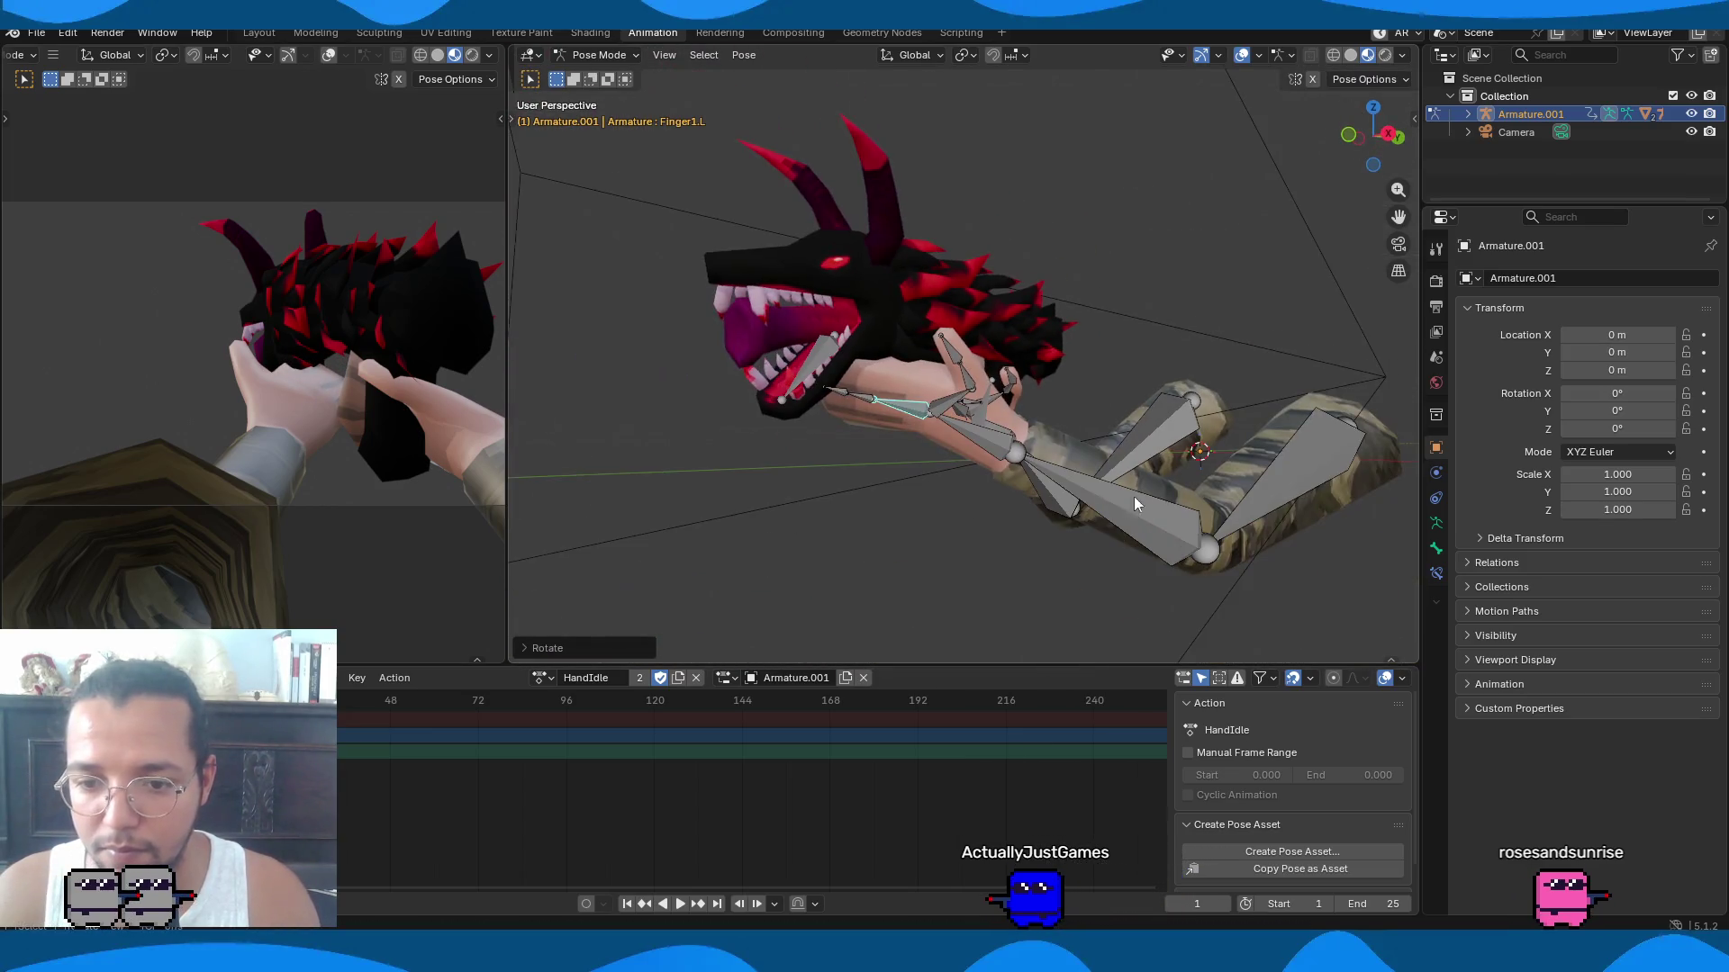
pyautogui.click(1289, 489)
pyautogui.moveTo(1311, 455)
pyautogui.mouseDown(button='middle')
pyautogui.moveTo(1325, 456)
pyautogui.moveTo(1197, 518)
pyautogui.moveTo(1080, 545)
pyautogui.moveTo(942, 486)
pyautogui.moveTo(1036, 461)
pyautogui.mouseUp(button='middle')
pyautogui.press('g')
pyautogui.click(1028, 541)
pyautogui.press('r')
pyautogui.press('z')
pyautogui.click(1009, 570)
# Rotate the left hand bone around the Y axis.
pyautogui.click(931, 515)
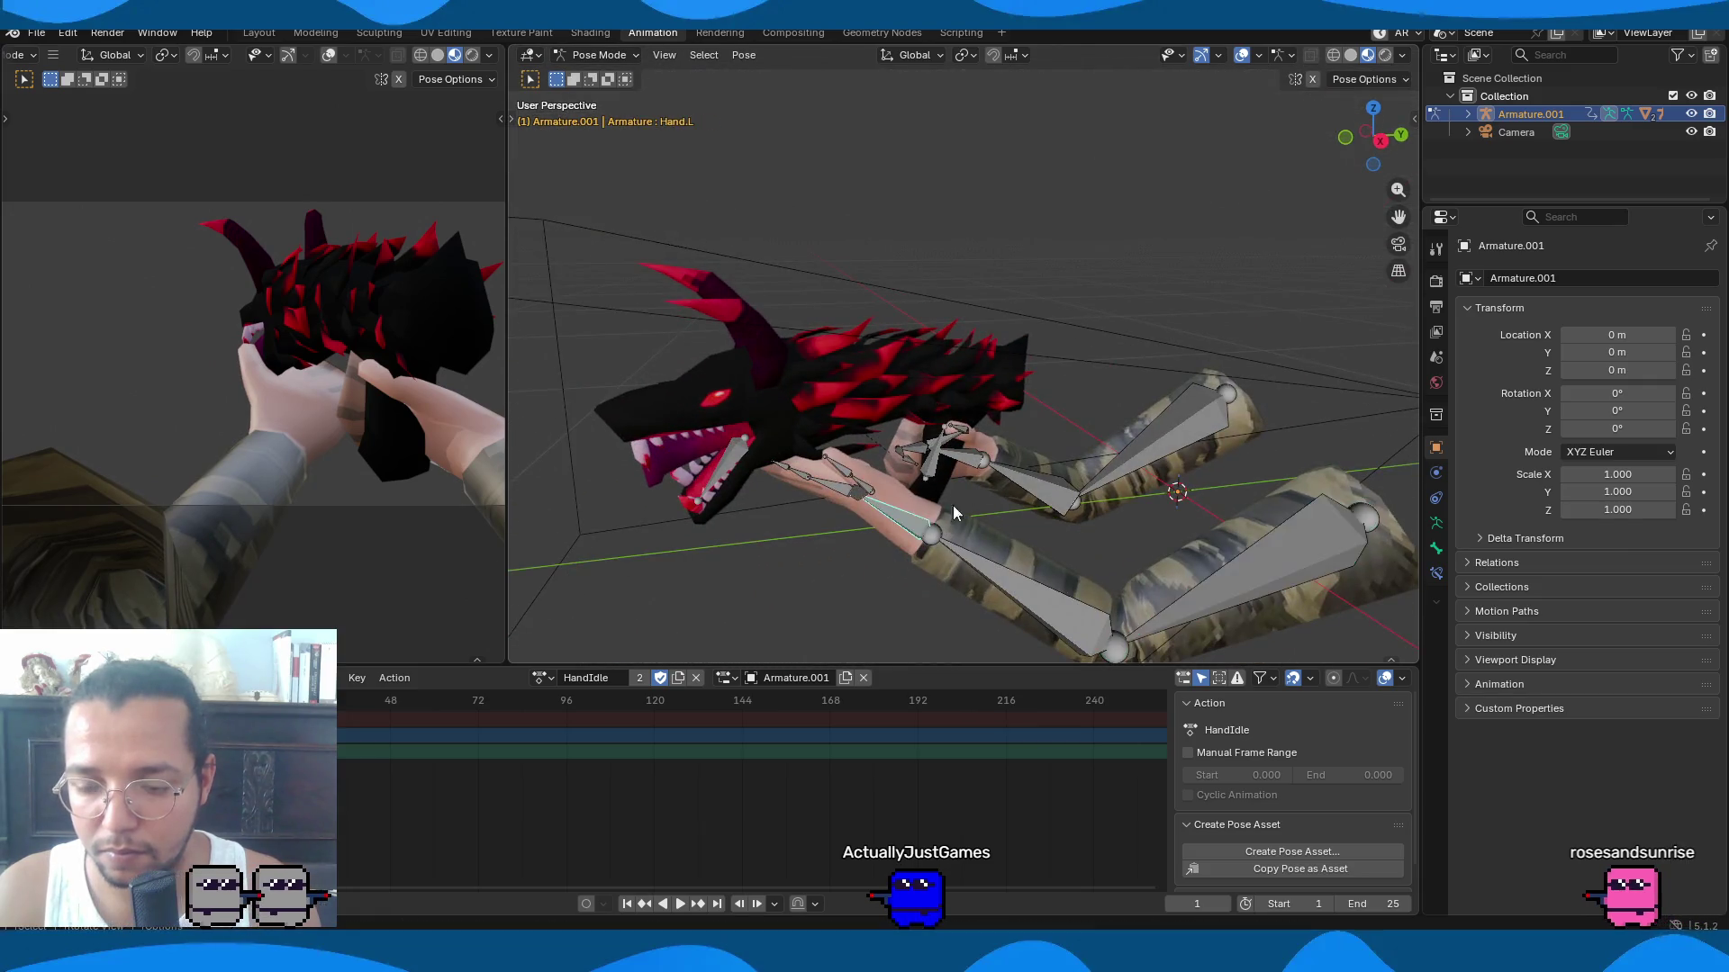
pyautogui.moveTo(931, 520); pyautogui.dragTo(978, 511, button='middle')
pyautogui.press('r')
pyautogui.press('y')
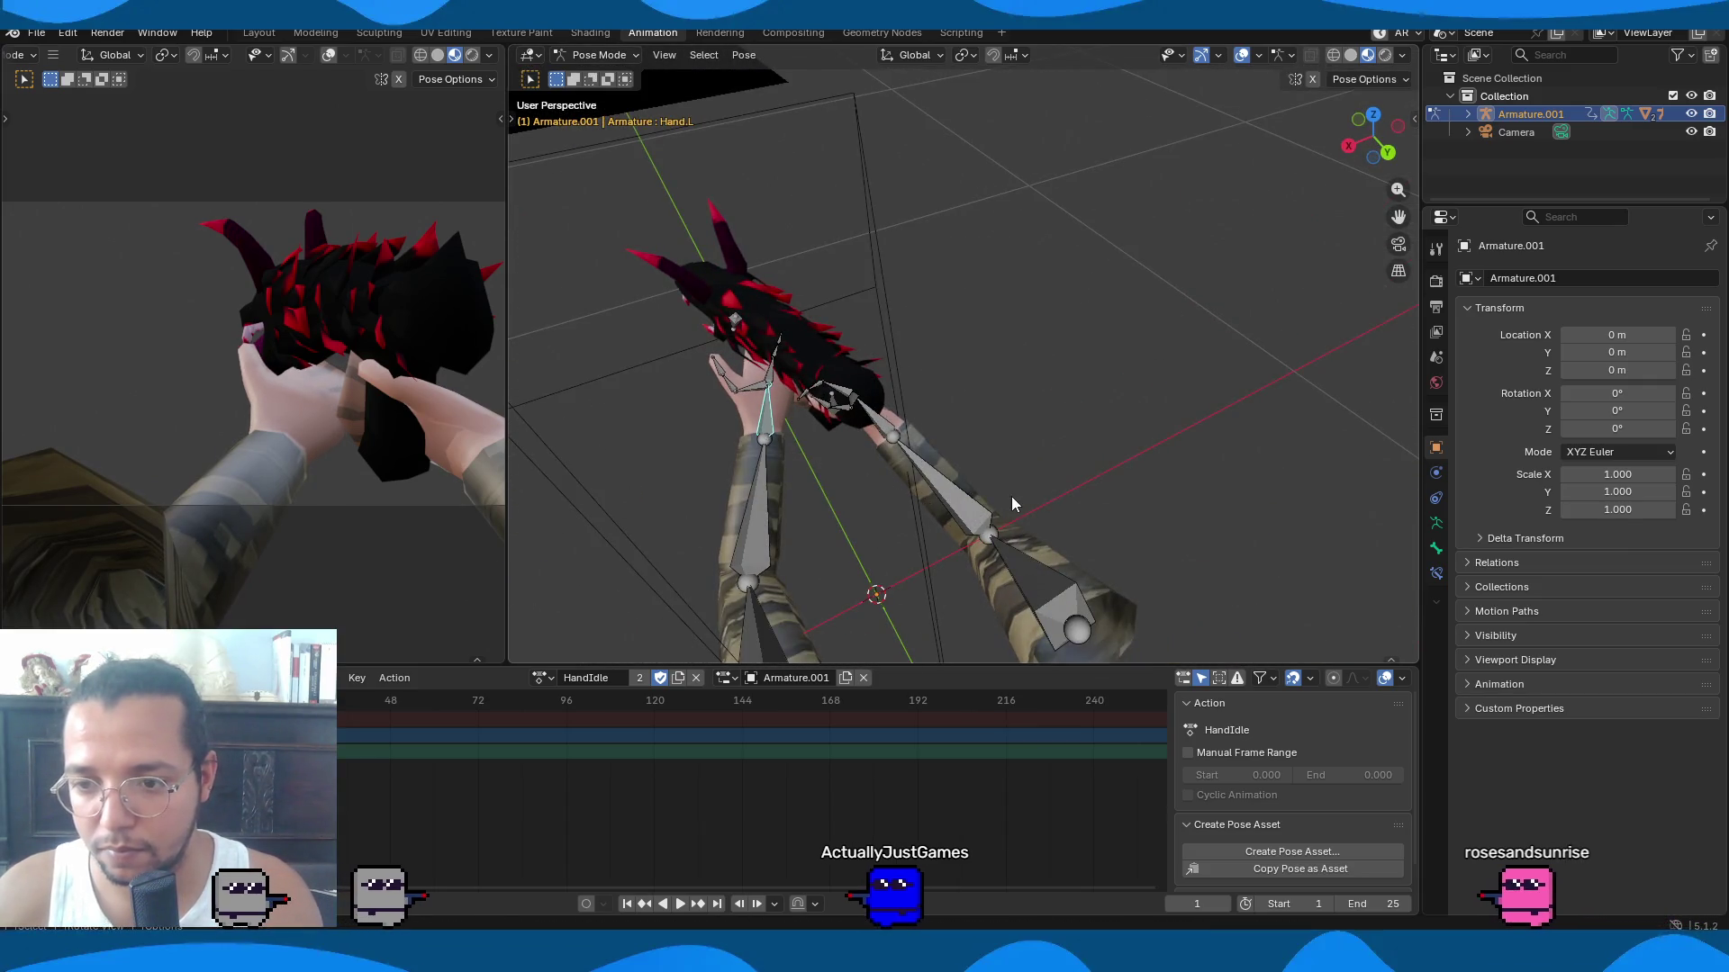
pyautogui.click(964, 446)
# Rotate the right upper arm, then turn the right hand around the X axis.
pyautogui.moveTo(964, 446)
pyautogui.mouseDown(button='middle')
pyautogui.moveTo(1170, 369)
pyautogui.moveTo(954, 432)
pyautogui.moveTo(1160, 491)
pyautogui.mouseUp(button='middle')
pyautogui.click(1161, 491)
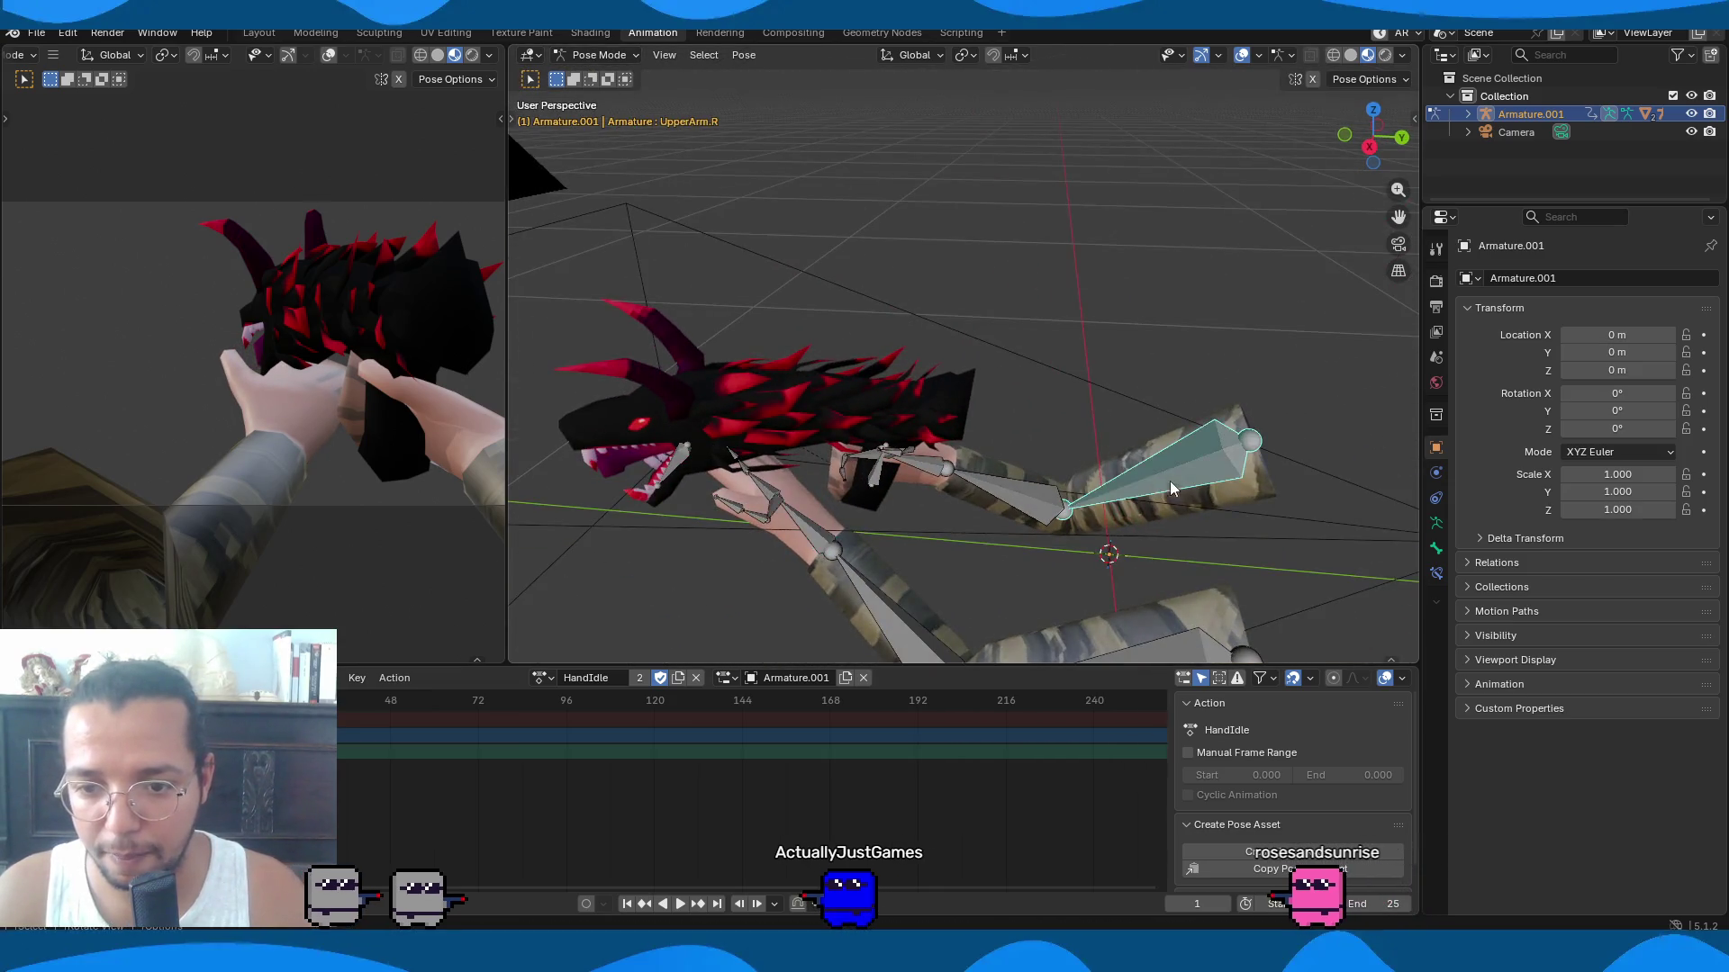
pyautogui.press('r')
pyautogui.click(1299, 475)
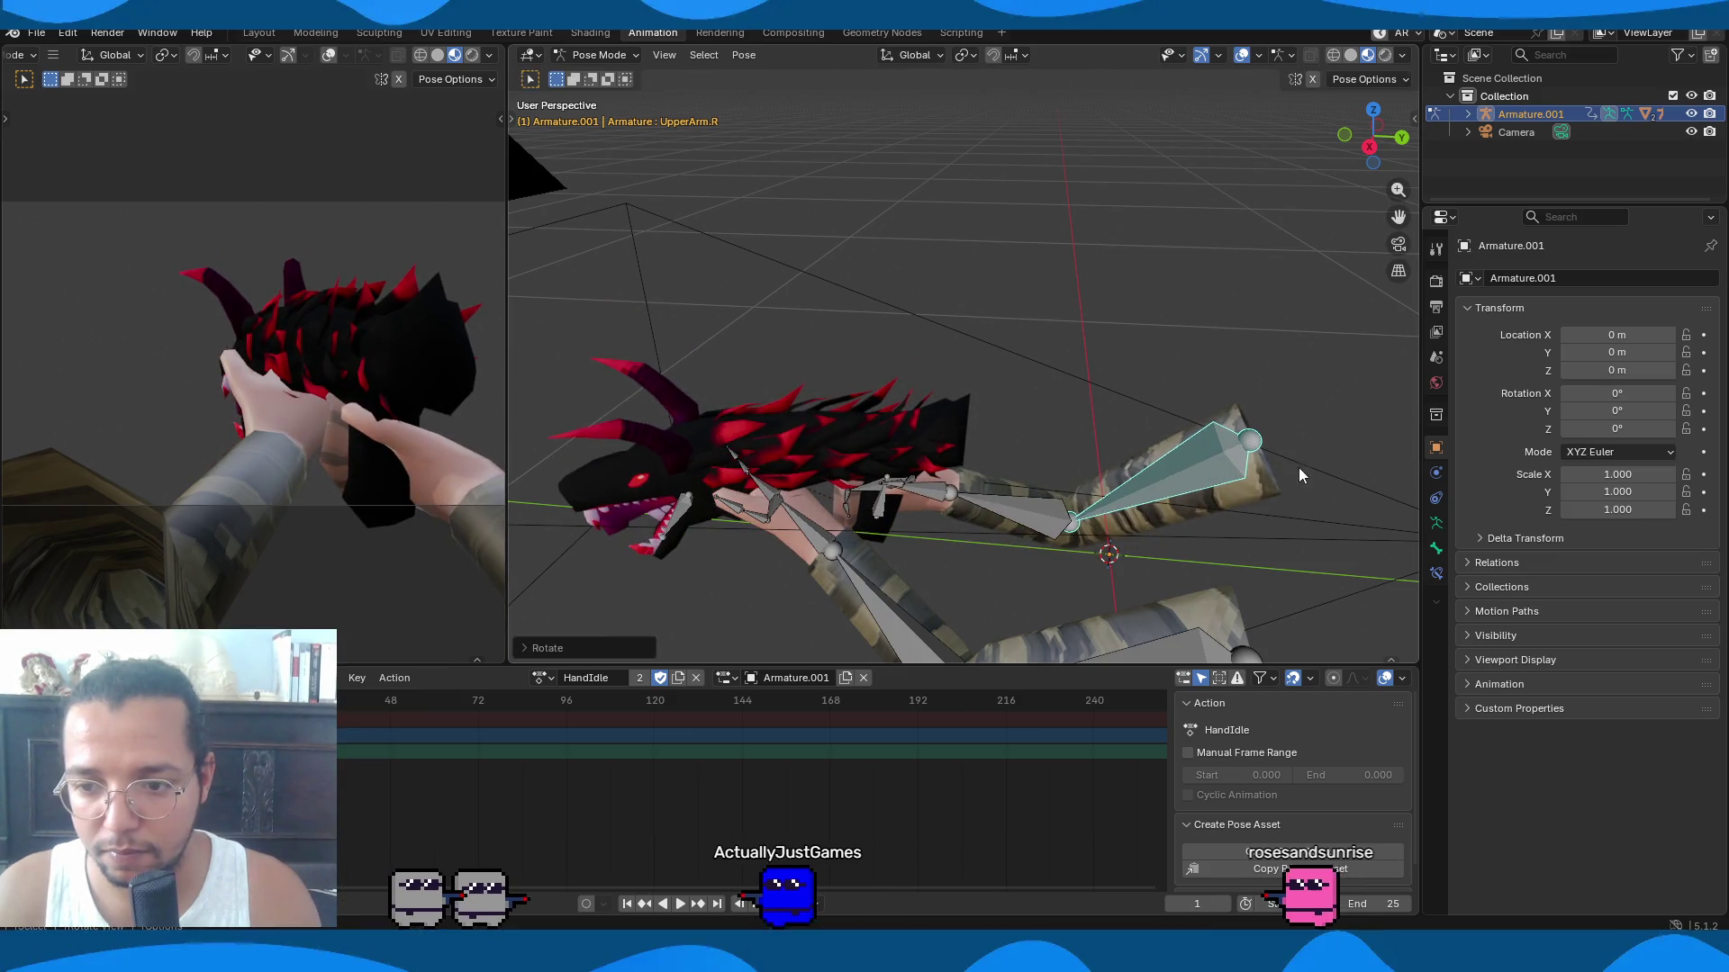
pyautogui.click(980, 512)
pyautogui.press('r')
pyautogui.press('y')
pyautogui.press('x')
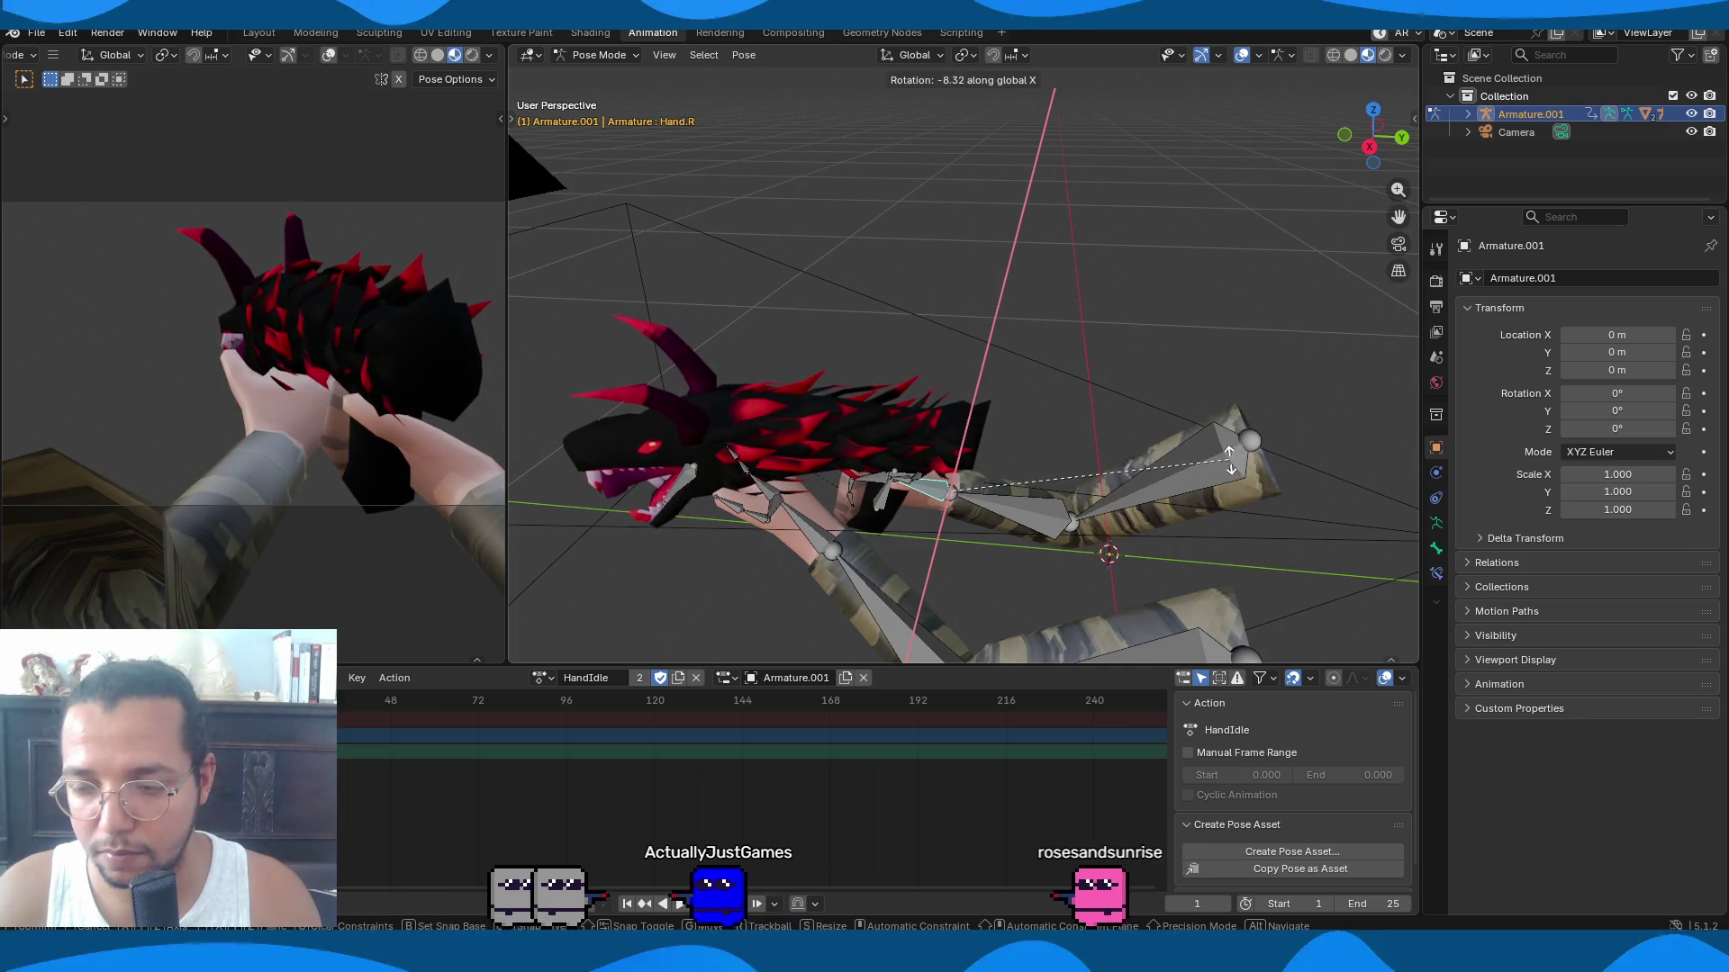
pyautogui.click(894, 564)
# Turn the left hand around Z and the left upper arm around X.
pyautogui.moveTo(894, 563); pyautogui.dragTo(1103, 520, button='middle')
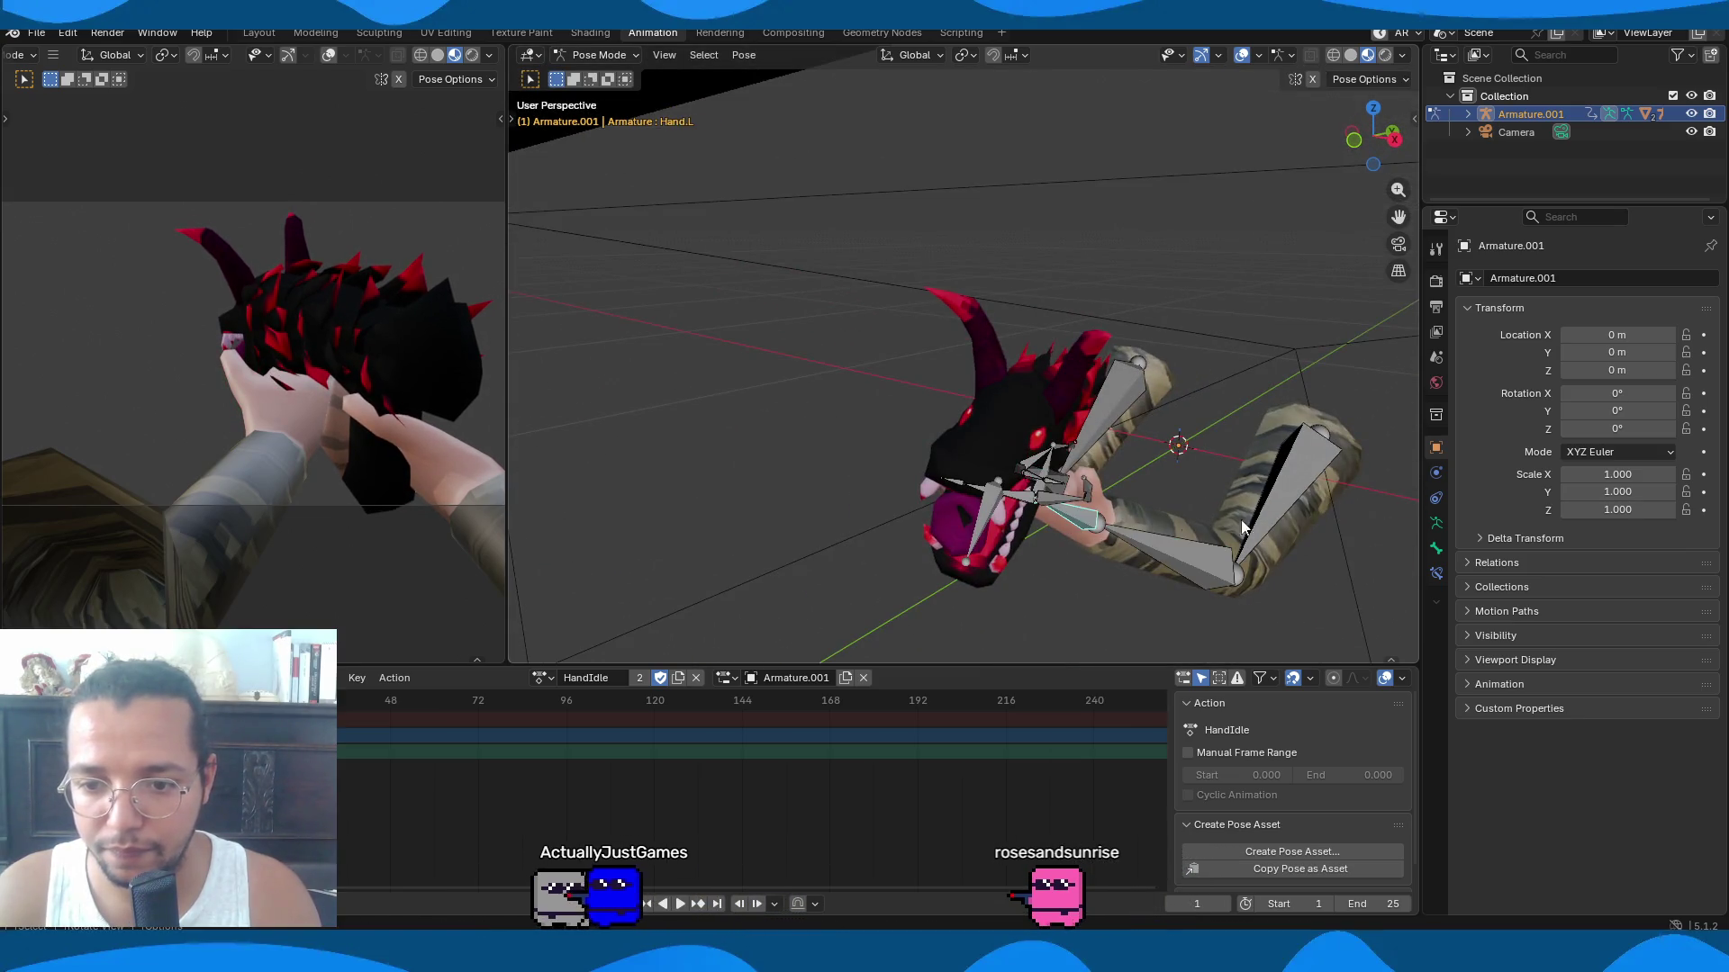
pyautogui.press('r')
pyautogui.press('z')
pyautogui.click(1218, 549)
pyautogui.moveTo(1212, 549)
pyautogui.mouseDown(button='middle')
pyautogui.moveTo(1136, 444)
pyautogui.moveTo(977, 520)
pyautogui.mouseUp(button='middle')
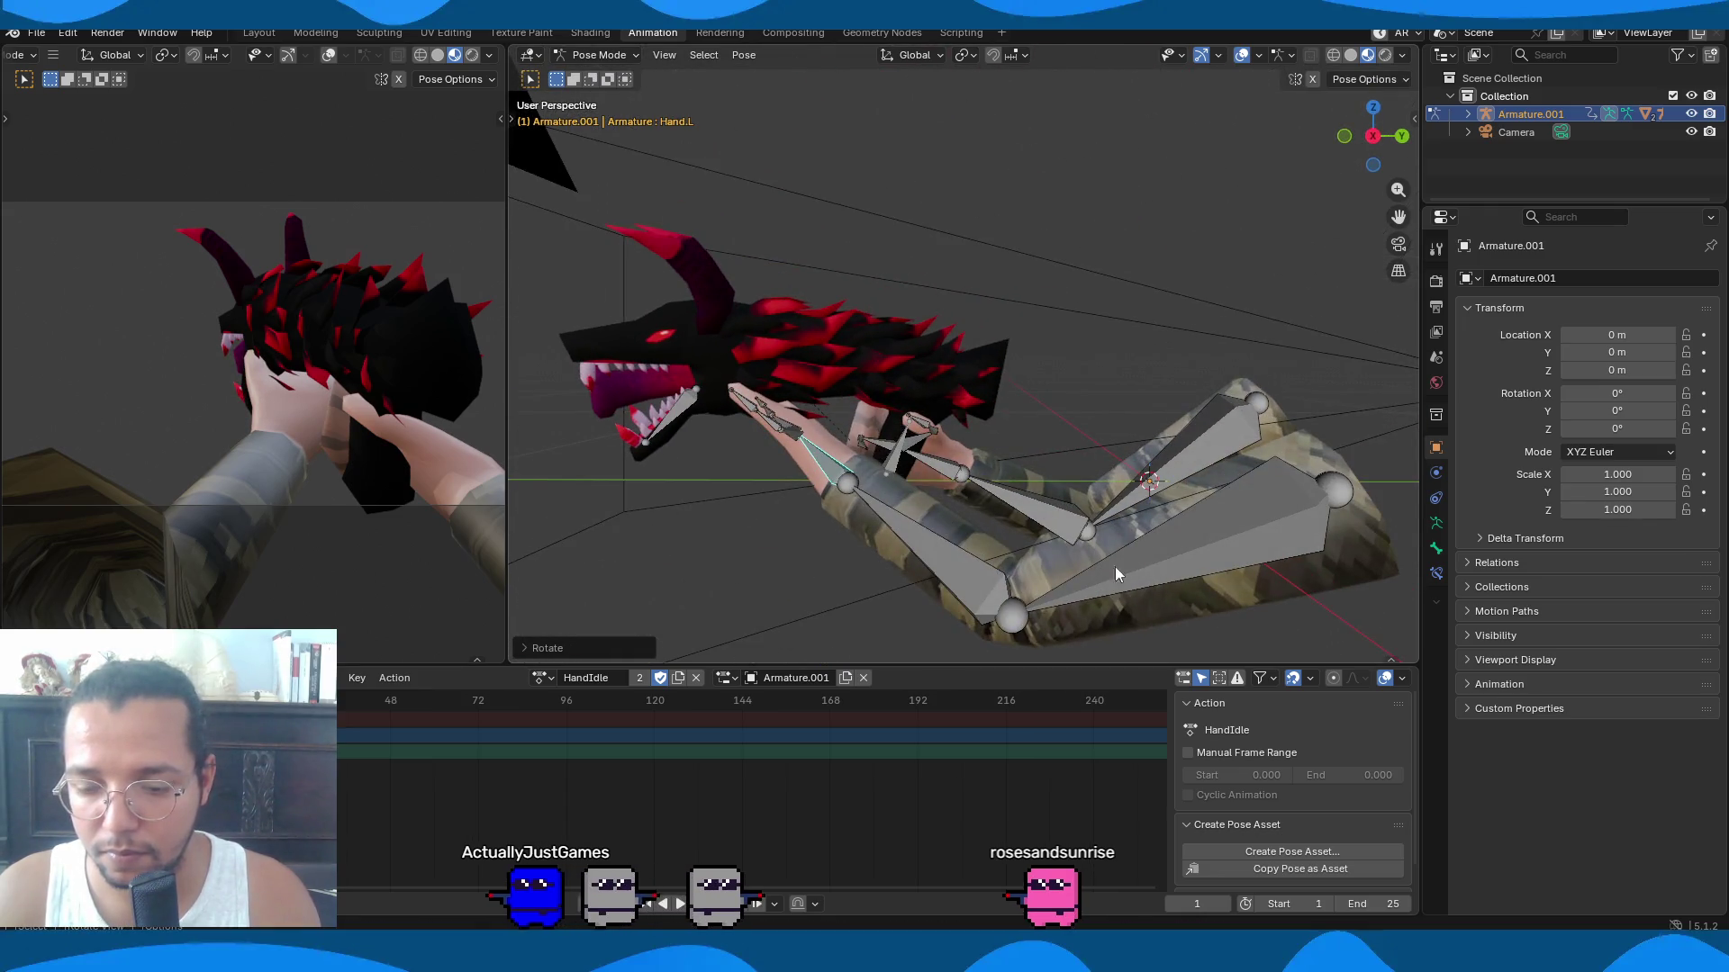
pyautogui.click(1228, 517)
pyautogui.press('r')
pyautogui.press('x')
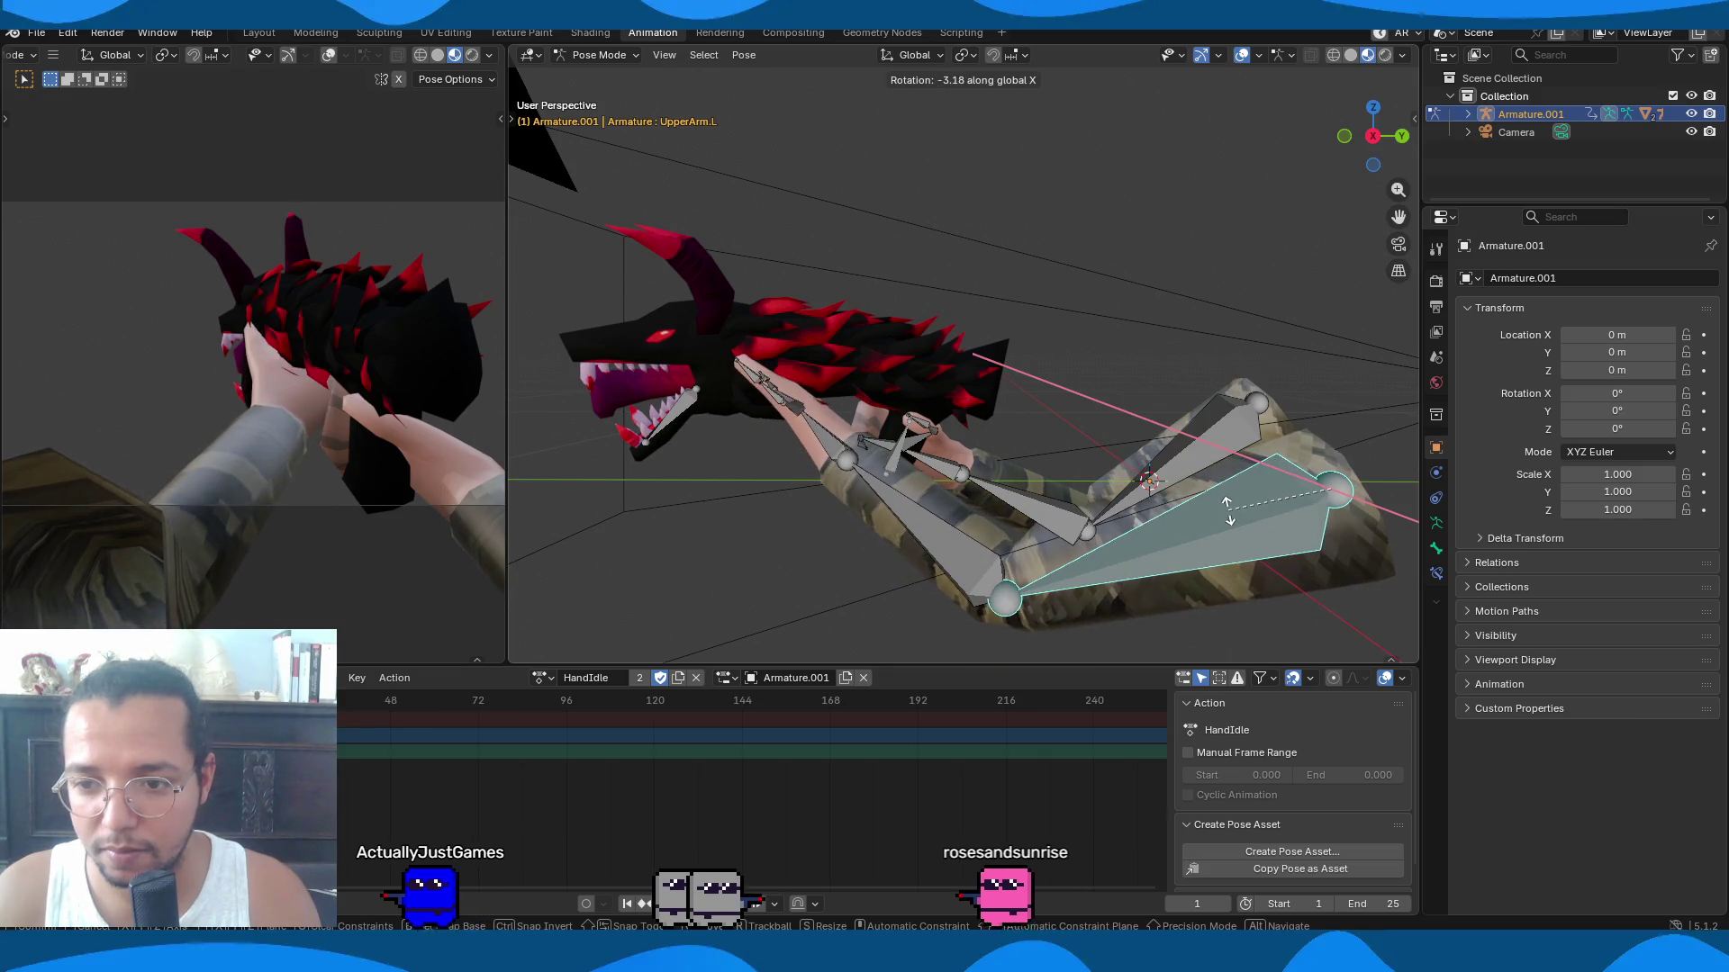
pyautogui.click(1230, 515)
# Rotate the left hand further around the X and Z axes.
pyautogui.click(871, 437)
pyautogui.press('r')
pyautogui.press('x')
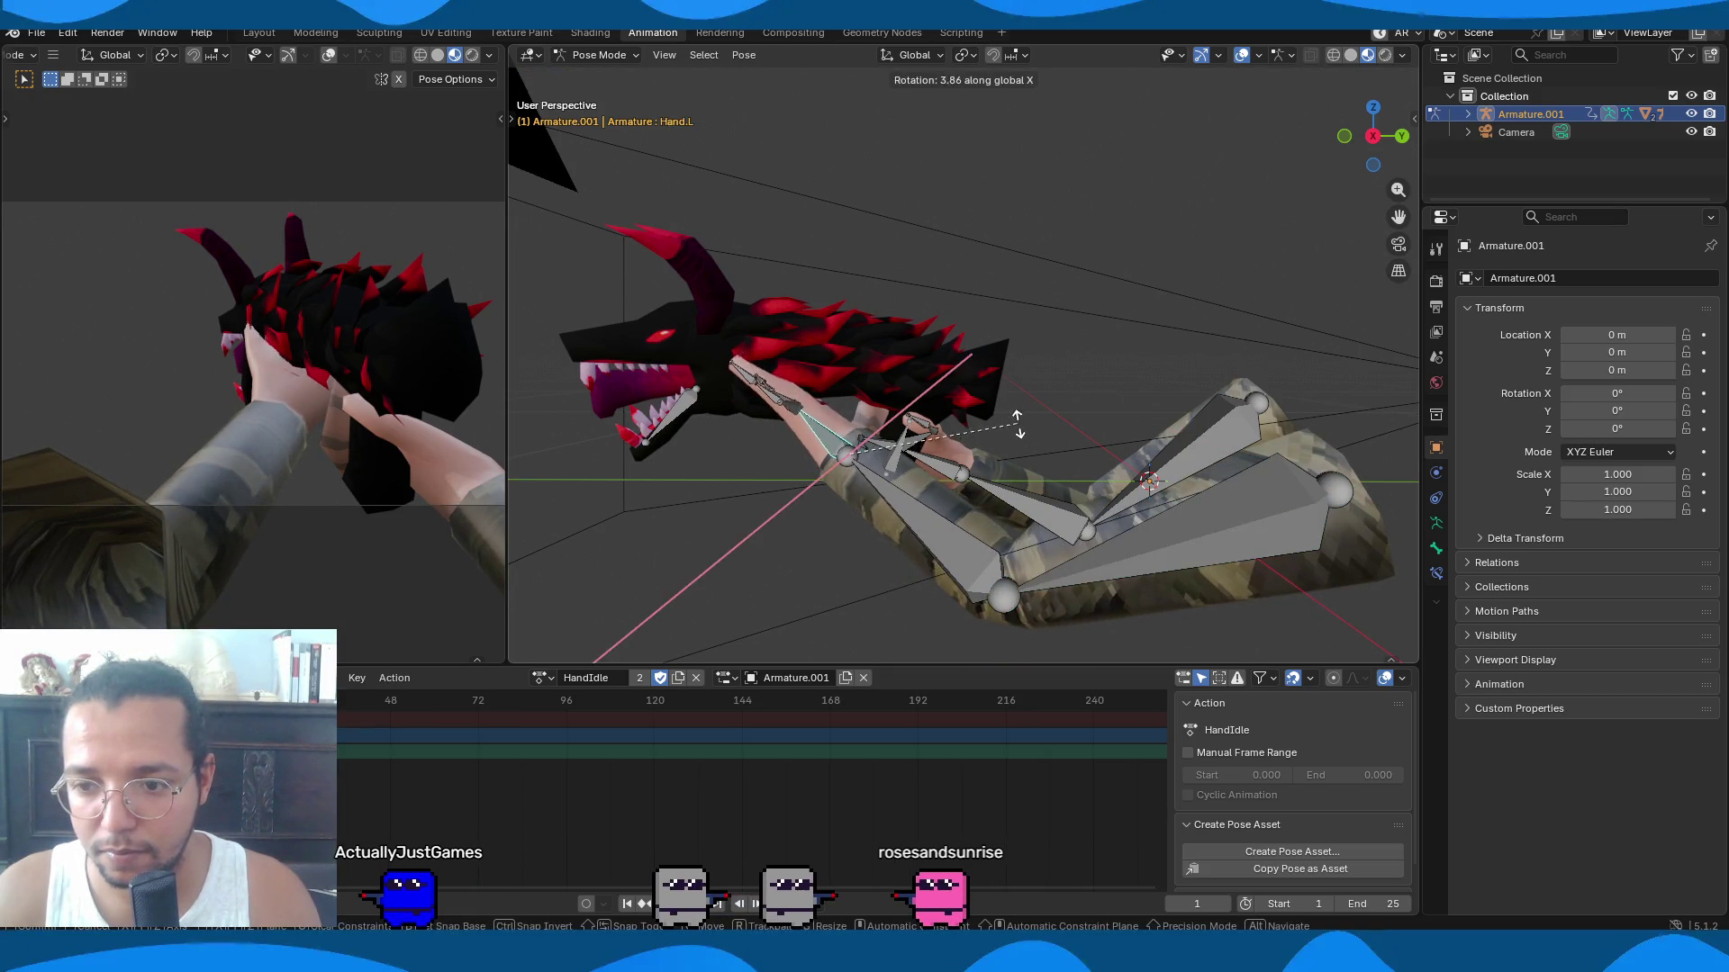
pyautogui.click(983, 393)
pyautogui.moveTo(983, 393); pyautogui.dragTo(1008, 414, button='middle')
pyautogui.press('r')
pyautogui.press('z')
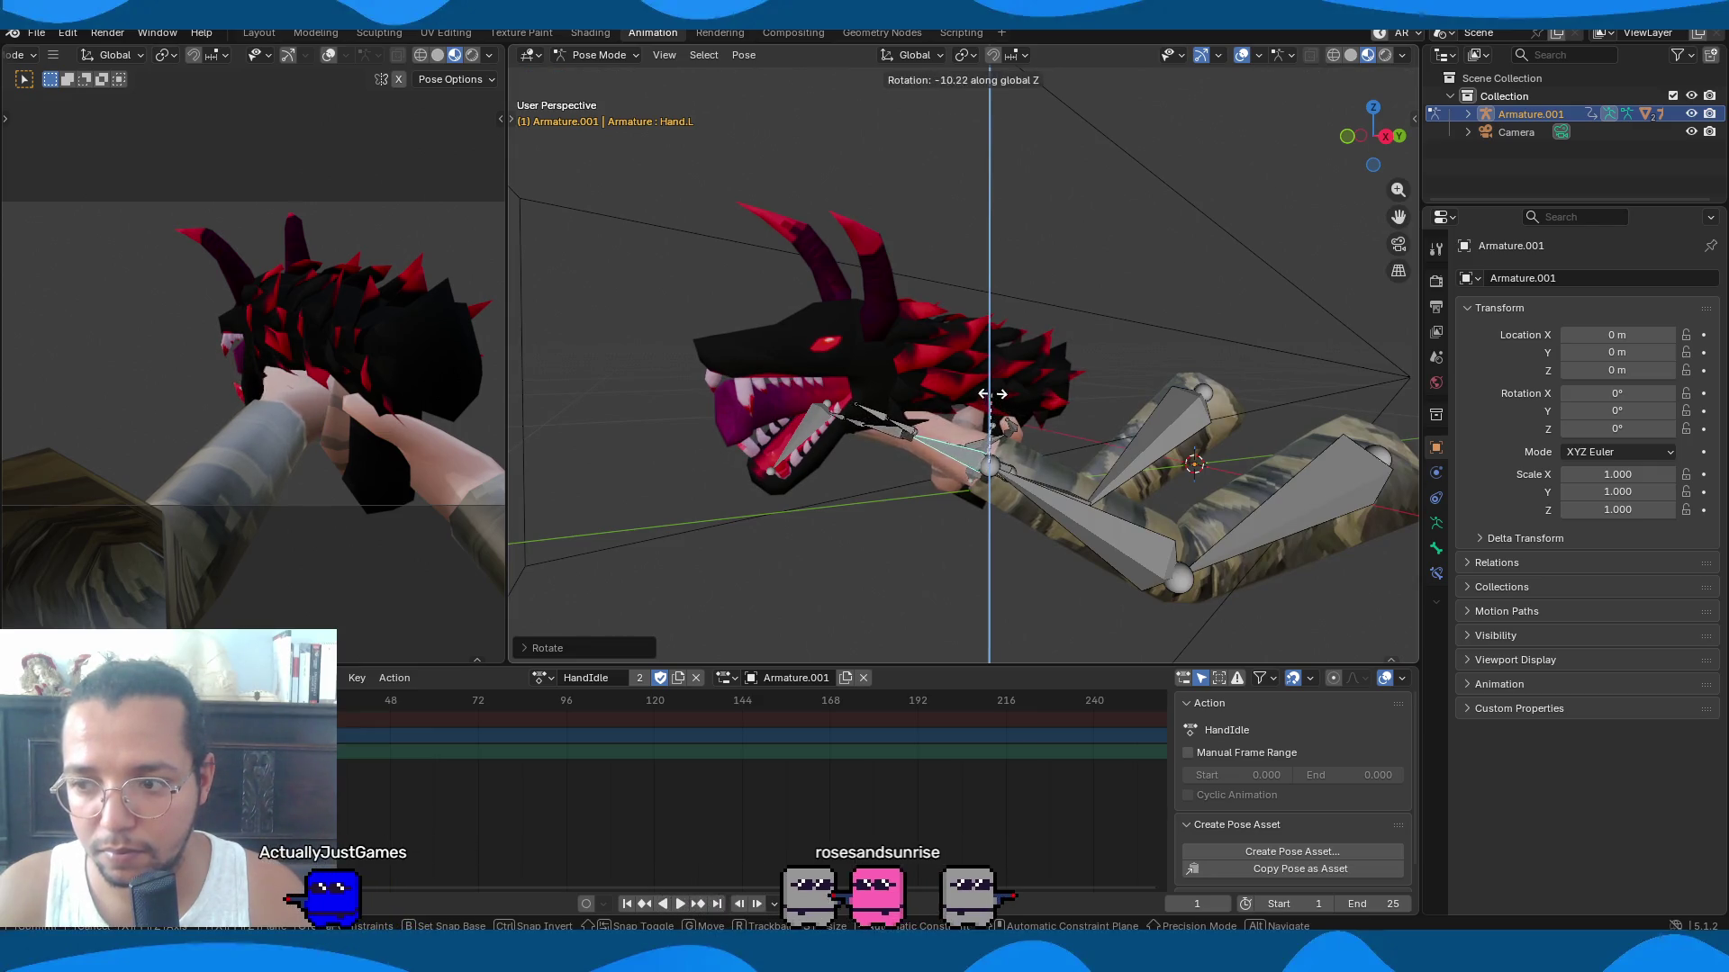
pyautogui.click(968, 370)
pyautogui.moveTo(968, 369)
pyautogui.mouseDown(button='middle')
pyautogui.moveTo(976, 427)
pyautogui.moveTo(884, 427)
pyautogui.mouseUp(button='middle')
# Curl the left thumb bones around the dragon head on the Y and X axes.
pyautogui.click(798, 472)
pyautogui.moveTo(797, 471)
pyautogui.mouseDown(button='middle')
pyautogui.moveTo(821, 495)
pyautogui.moveTo(803, 521)
pyautogui.mouseUp(button='middle')
pyautogui.click(804, 520)
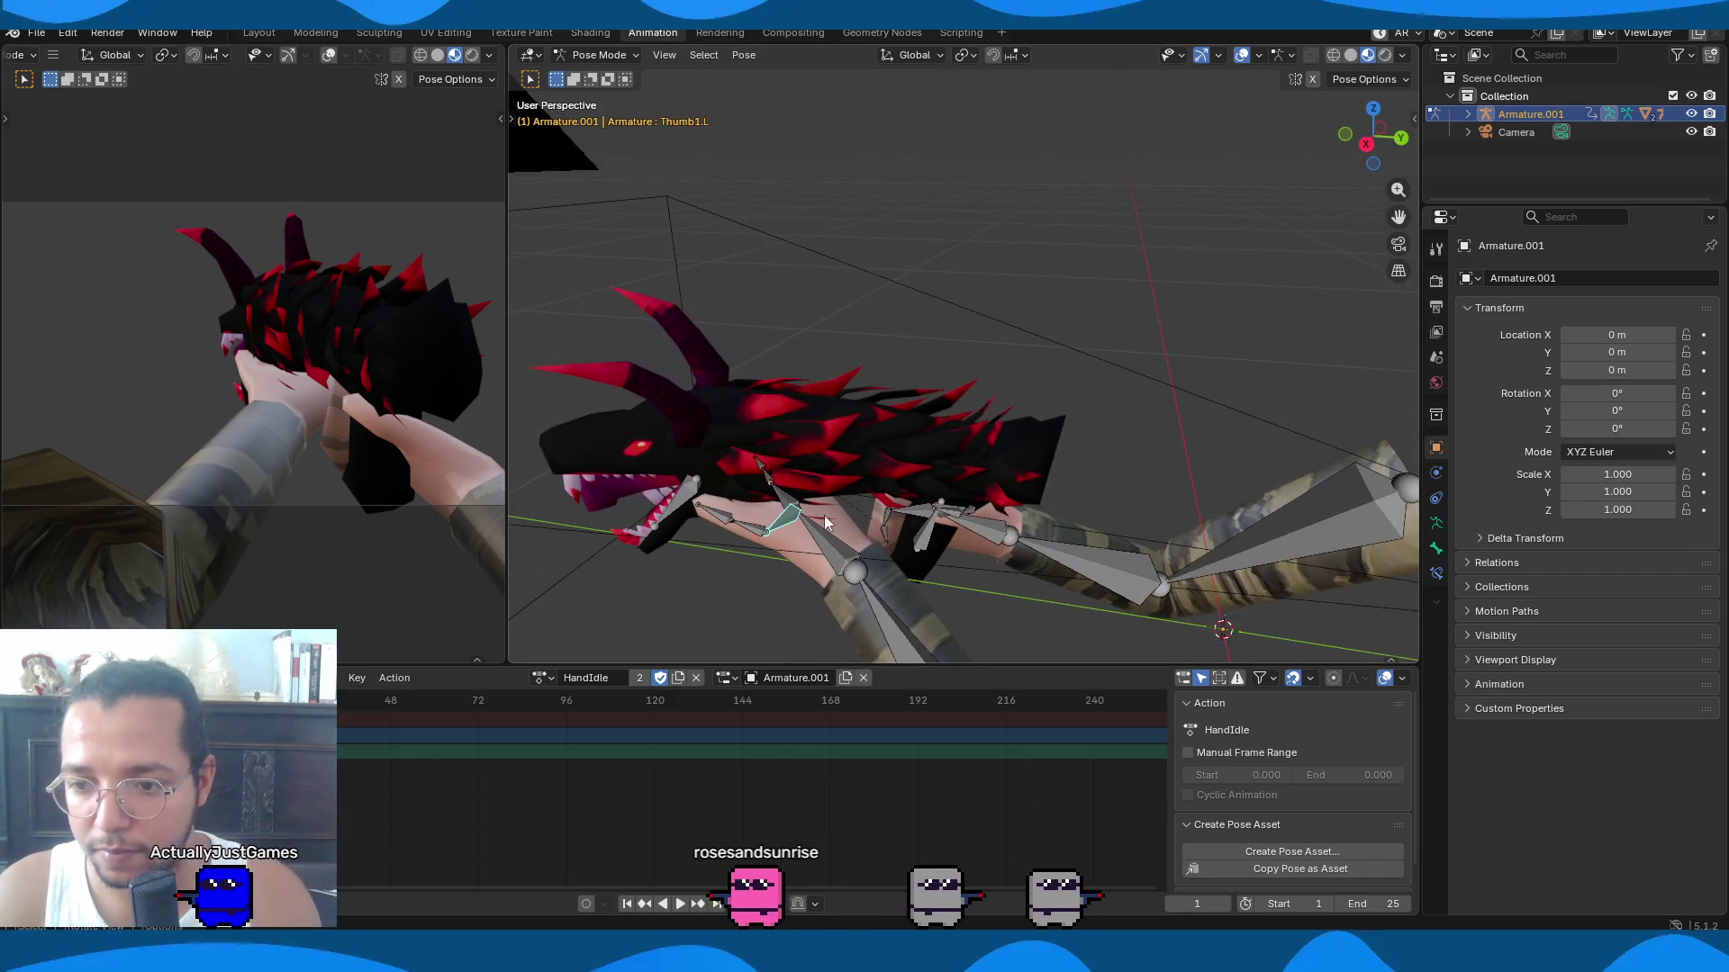
pyautogui.press('y')
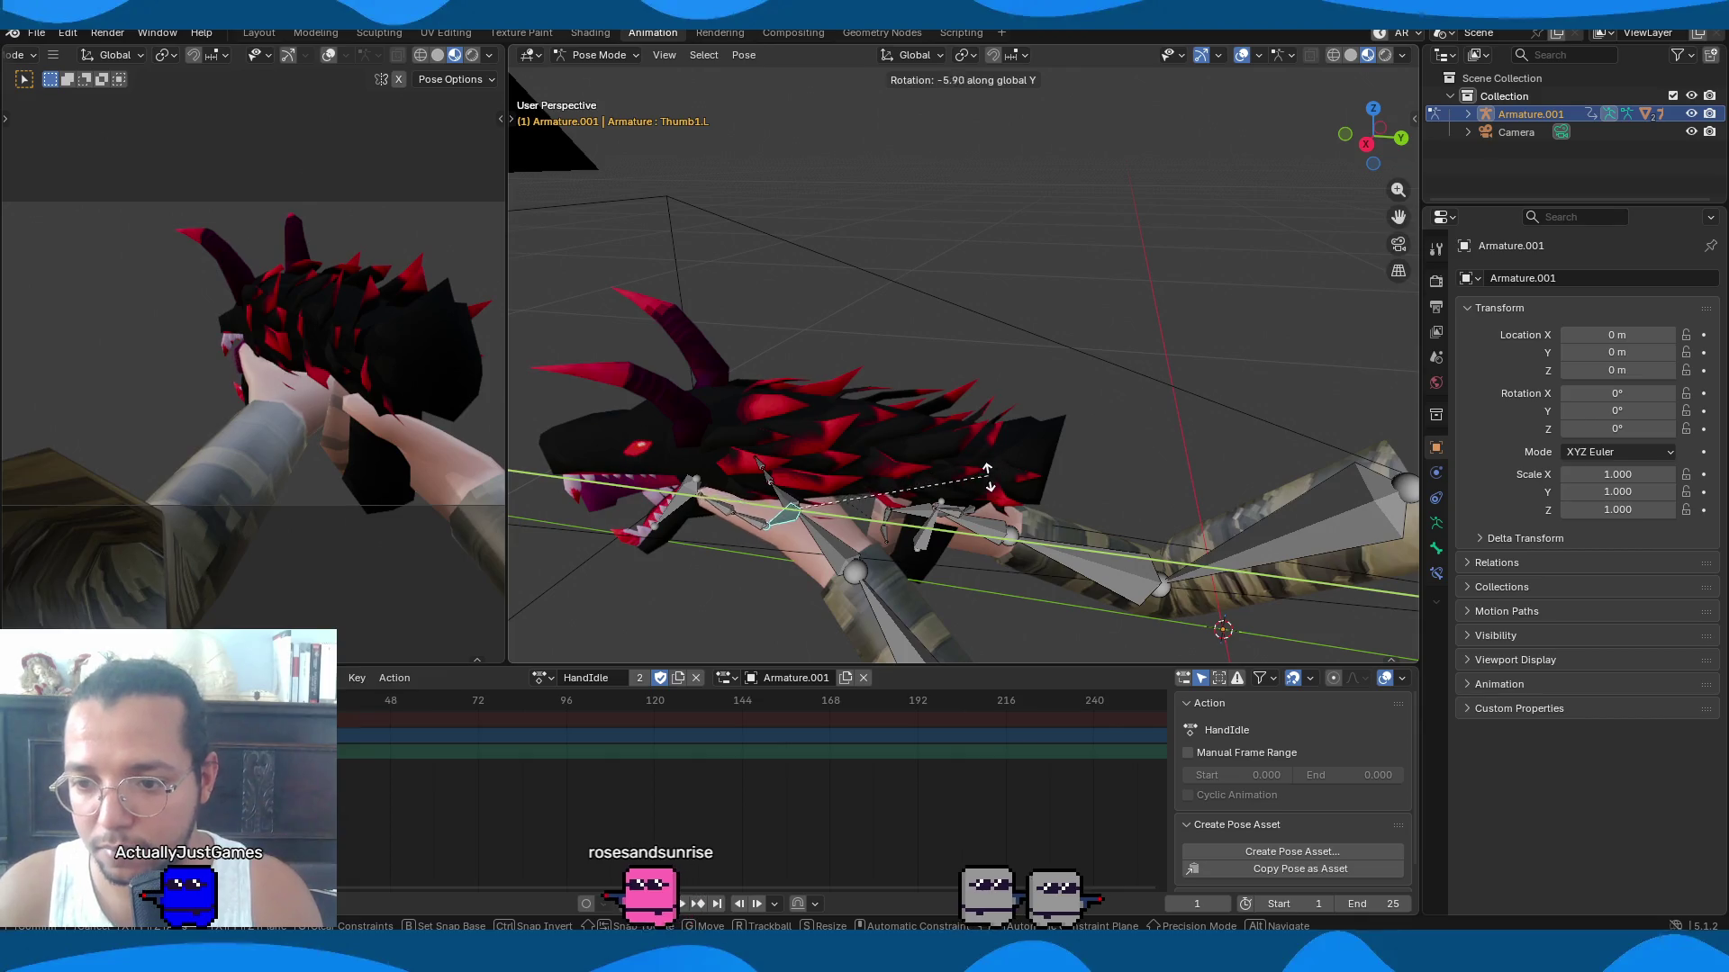
pyautogui.moveTo(985, 490)
pyautogui.keyDown('alt'); pyautogui.mouseDown(button='middle')
pyautogui.moveTo(922, 477)
pyautogui.moveTo(932, 456)
pyautogui.mouseUp(button='middle'); pyautogui.keyUp('alt')
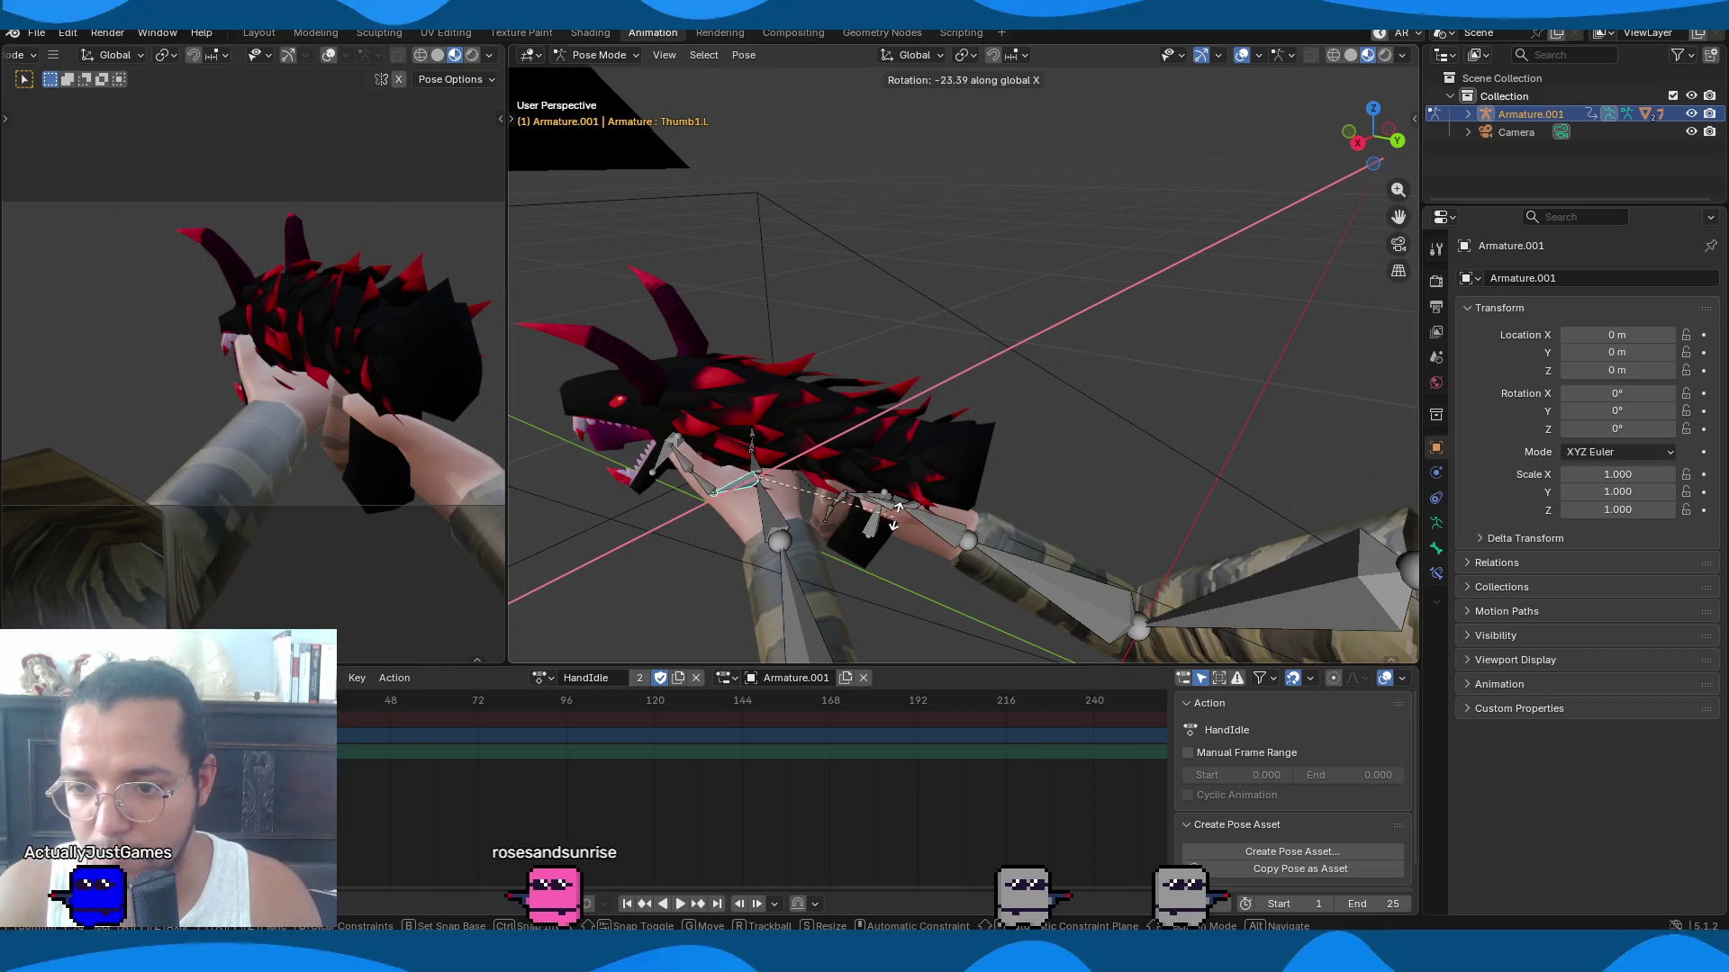
pyautogui.click(897, 509)
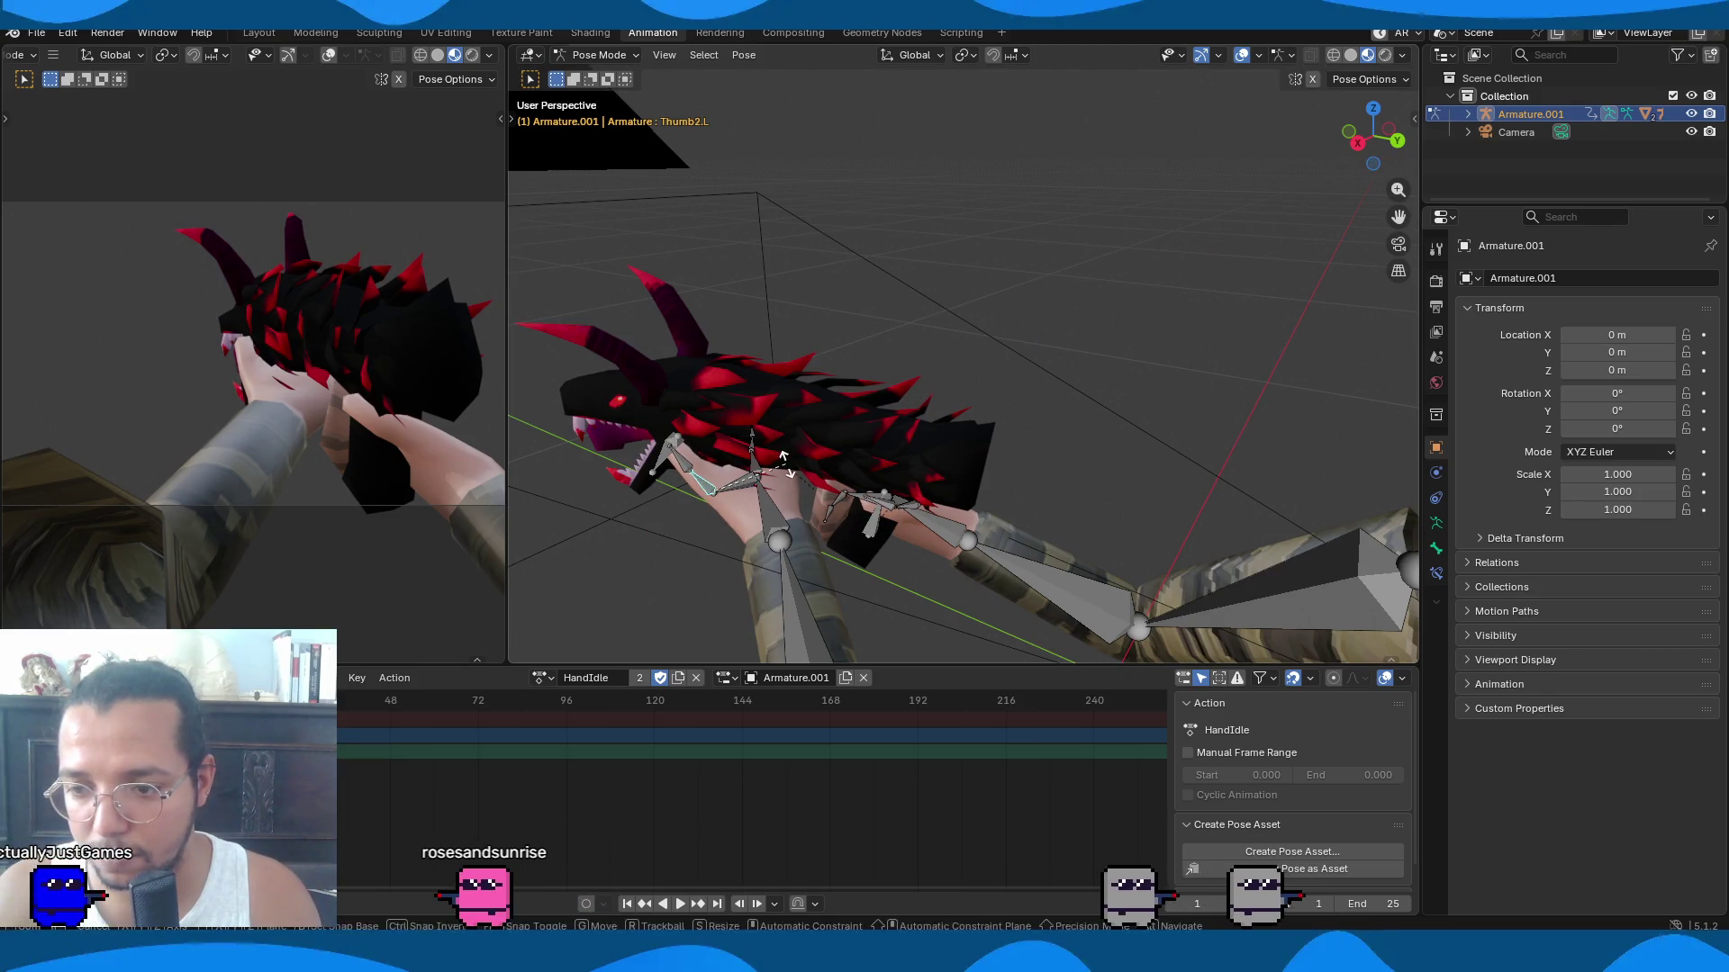
pyautogui.press('x')
pyautogui.moveTo(670, 468)
pyautogui.mouseDown(button='middle')
pyautogui.moveTo(715, 434)
pyautogui.moveTo(751, 484)
pyautogui.moveTo(841, 473)
pyautogui.mouseUp(button='middle')
pyautogui.click(807, 499)
pyautogui.scroll(-5, 808, 498)
# Turn the left forearm about -1.65 around global Z, then orbit to inspect the pose.
pyautogui.press('r')
pyautogui.press('z')
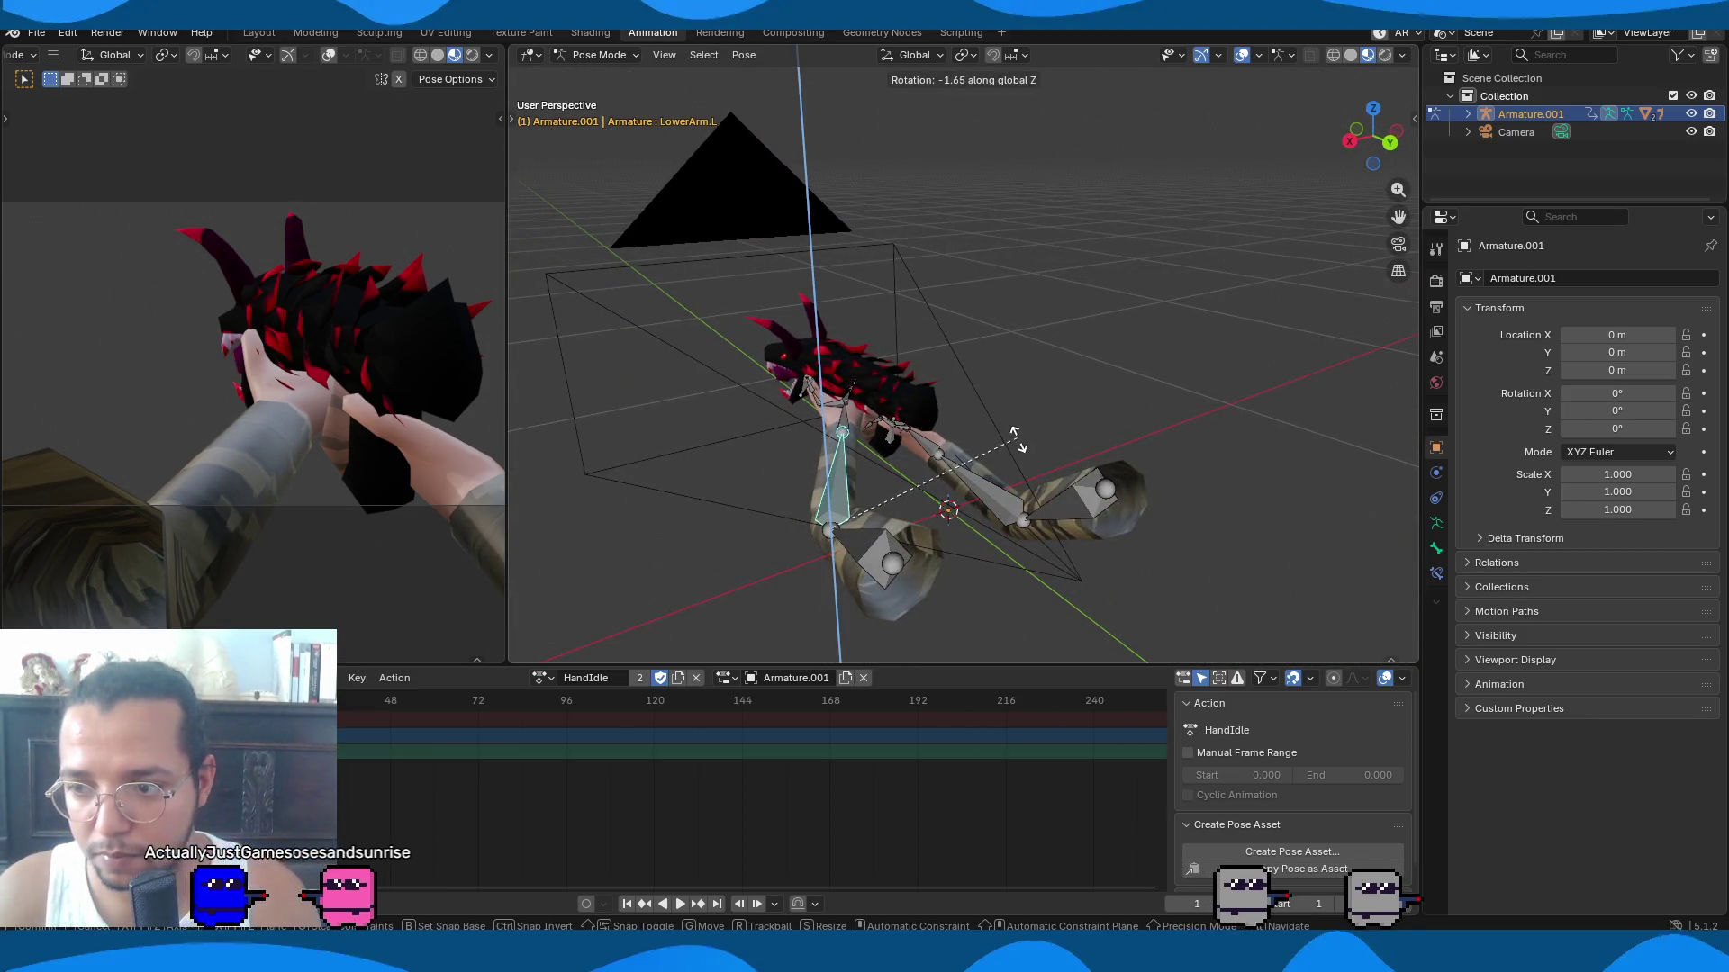
pyautogui.click(1010, 460)
pyautogui.moveTo(1010, 460)
pyautogui.mouseDown(button='middle')
pyautogui.moveTo(726, 478)
pyautogui.moveTo(927, 420)
pyautogui.moveTo(1159, 484)
pyautogui.moveTo(743, 483)
pyautogui.moveTo(936, 478)
pyautogui.moveTo(986, 459)
pyautogui.moveTo(968, 465)
pyautogui.moveTo(1006, 461)
pyautogui.moveTo(467, 474)
pyautogui.mouseUp(button='middle')
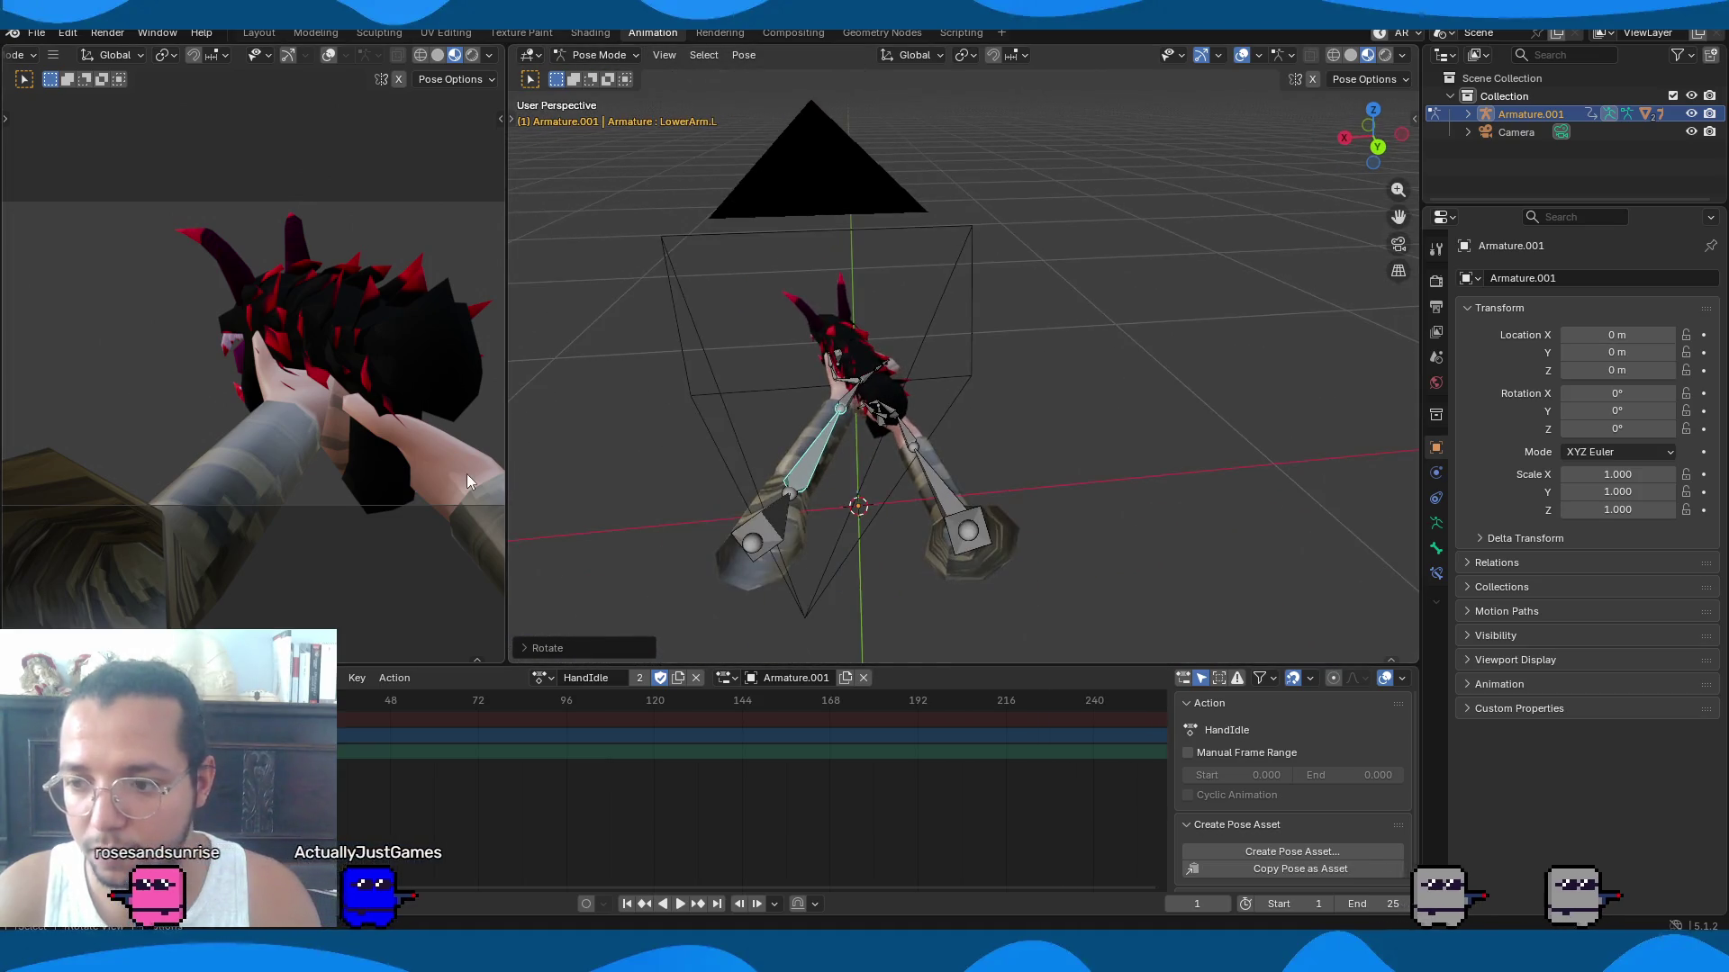
pyautogui.scroll(-3, 409, 473)
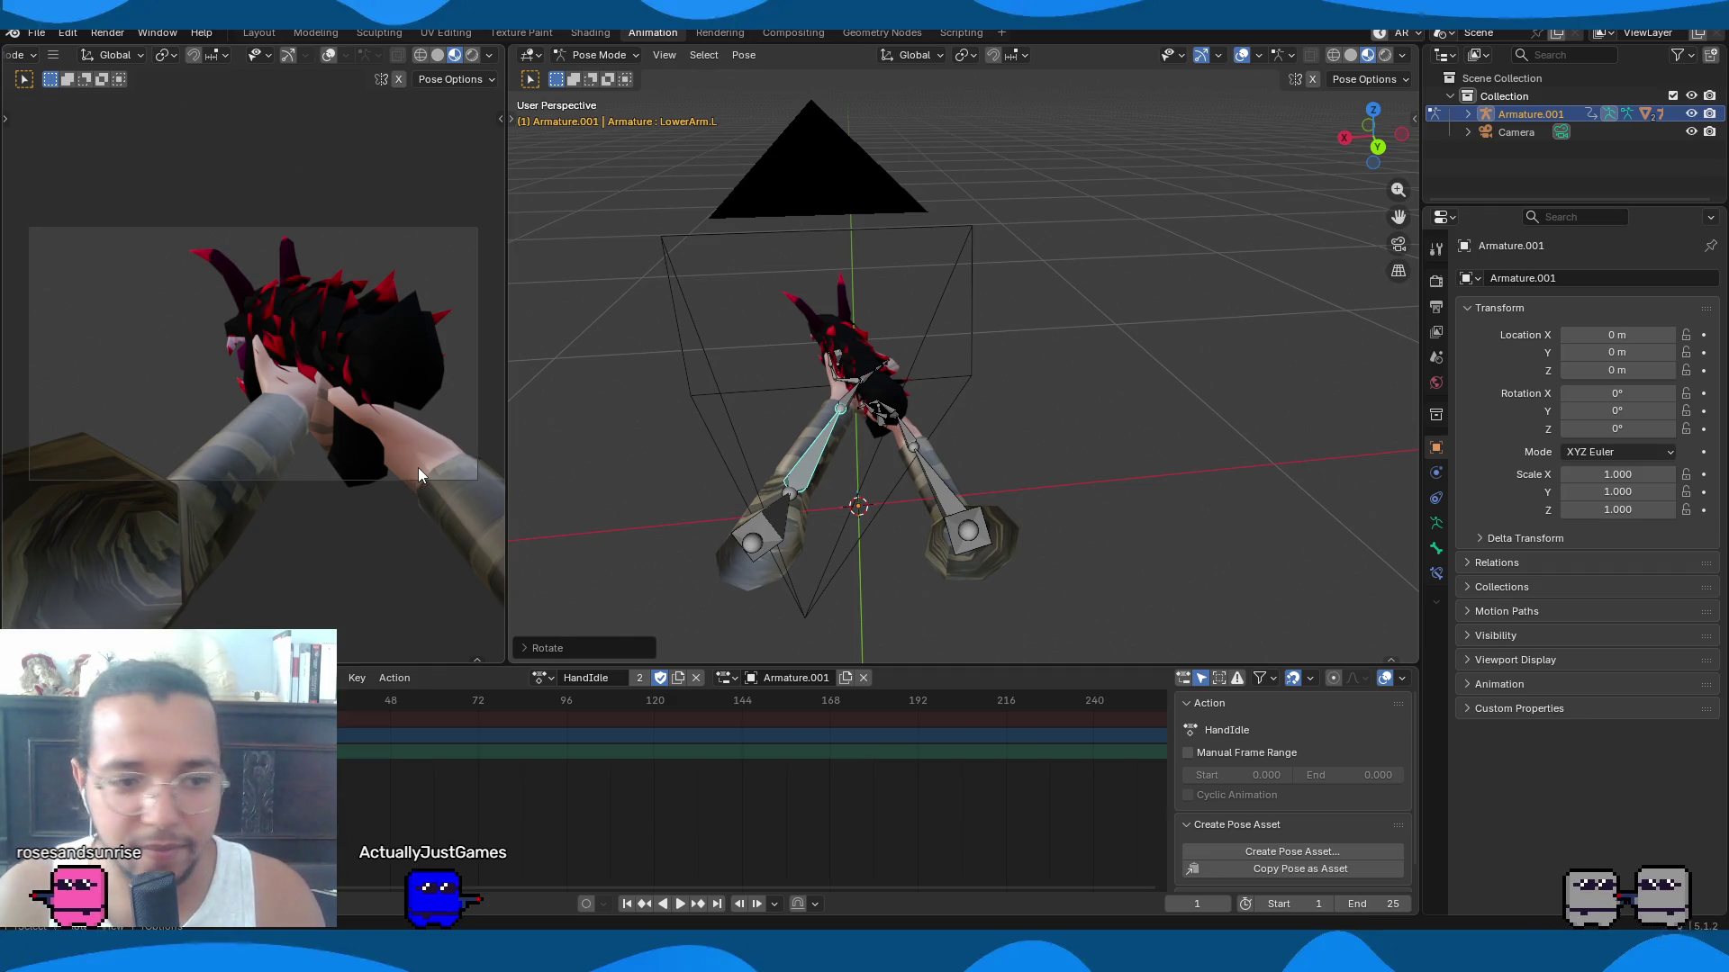
pyautogui.moveTo(692, 459)
pyautogui.mouseDown(button='middle')
pyautogui.moveTo(937, 420)
pyautogui.moveTo(991, 501)
pyautogui.moveTo(1123, 507)
pyautogui.mouseUp(button='middle')
# Select all bones and slide their HandIdle keyframes to a new frame.
pyautogui.press('a')
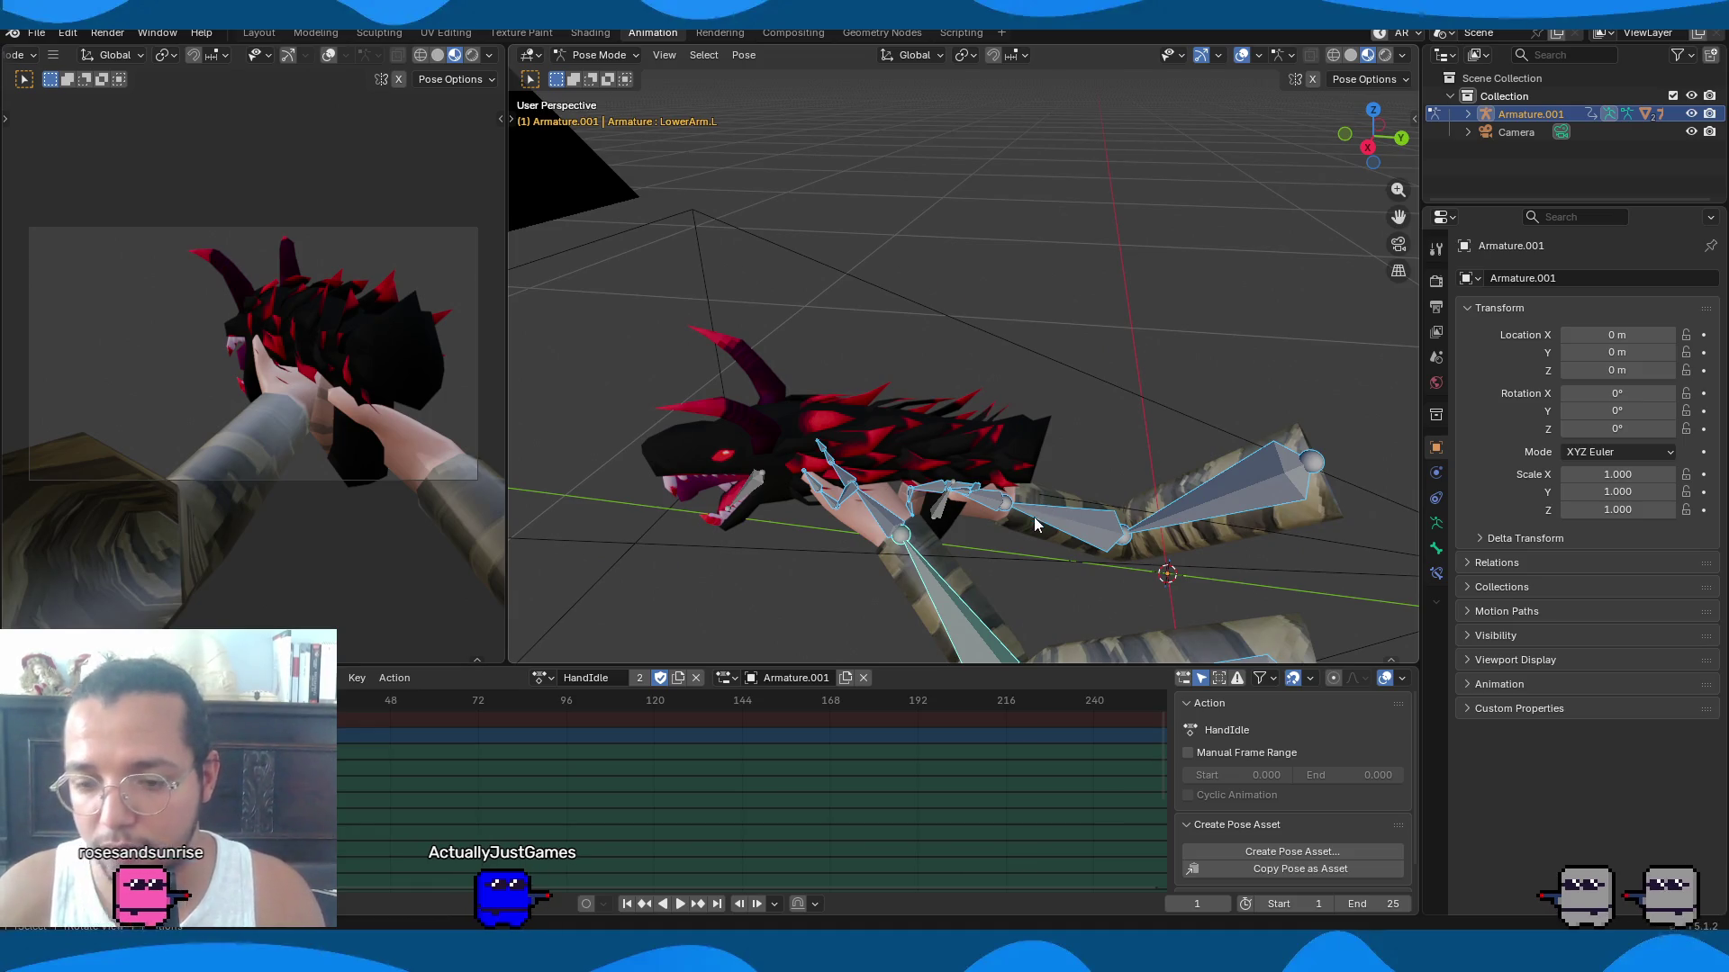
pyautogui.scroll(-3, 1033, 517)
pyautogui.press('g')
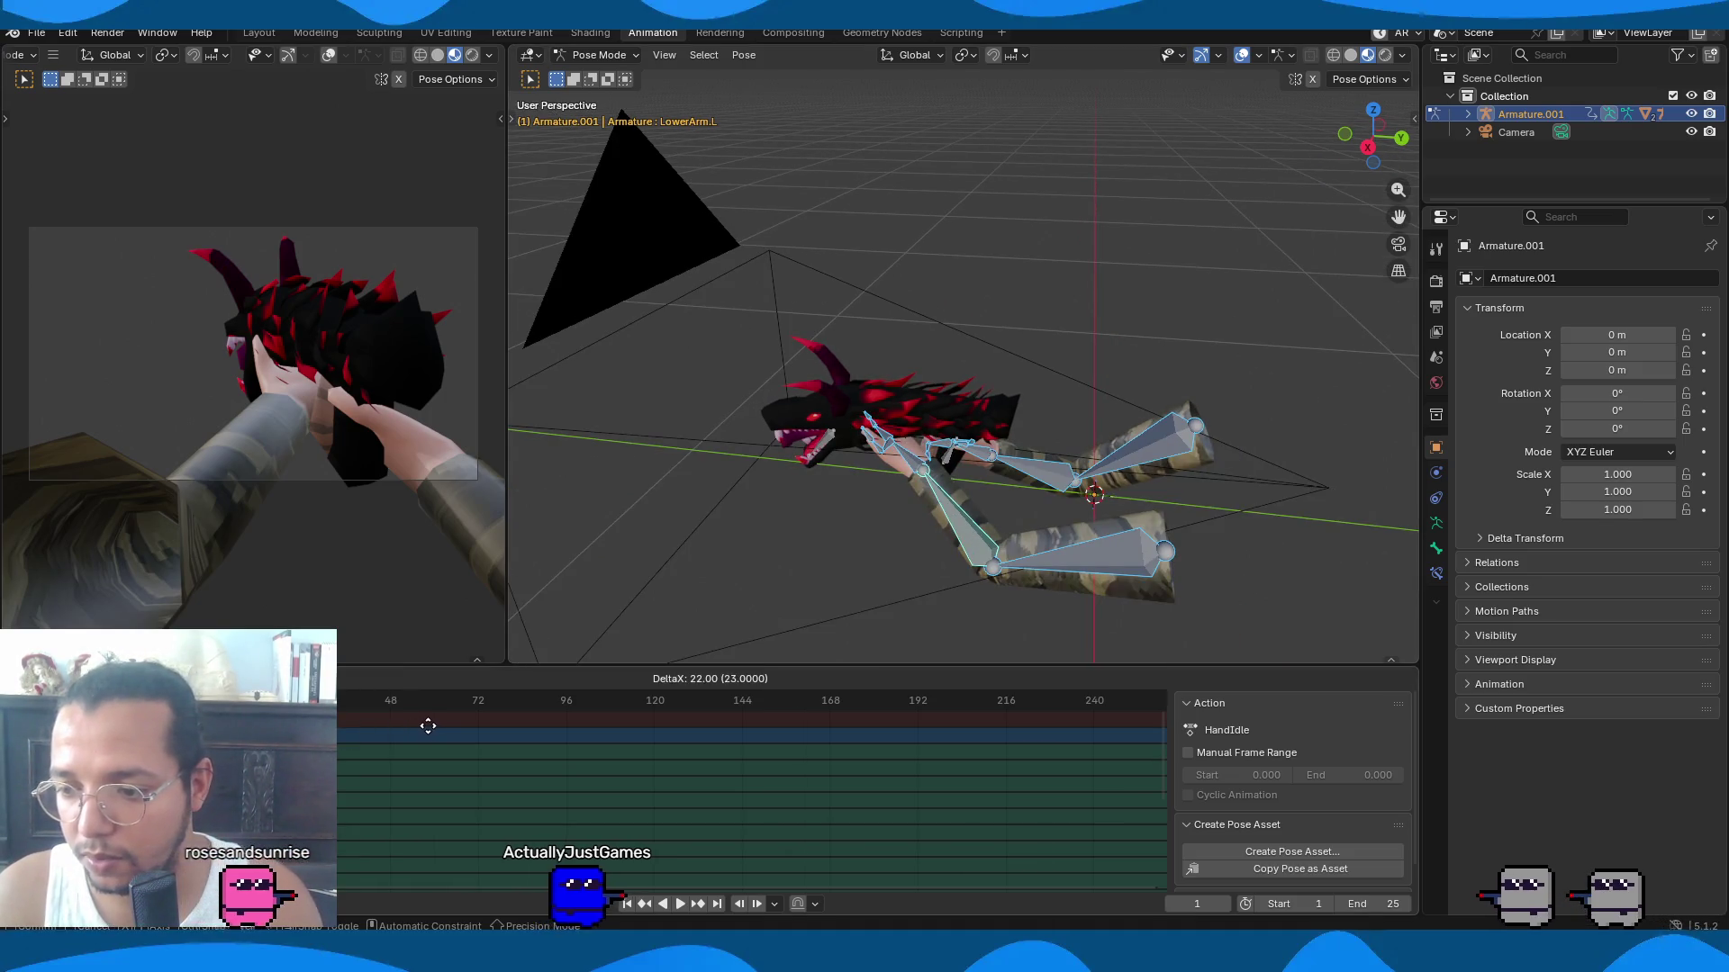
pyautogui.click(434, 724)
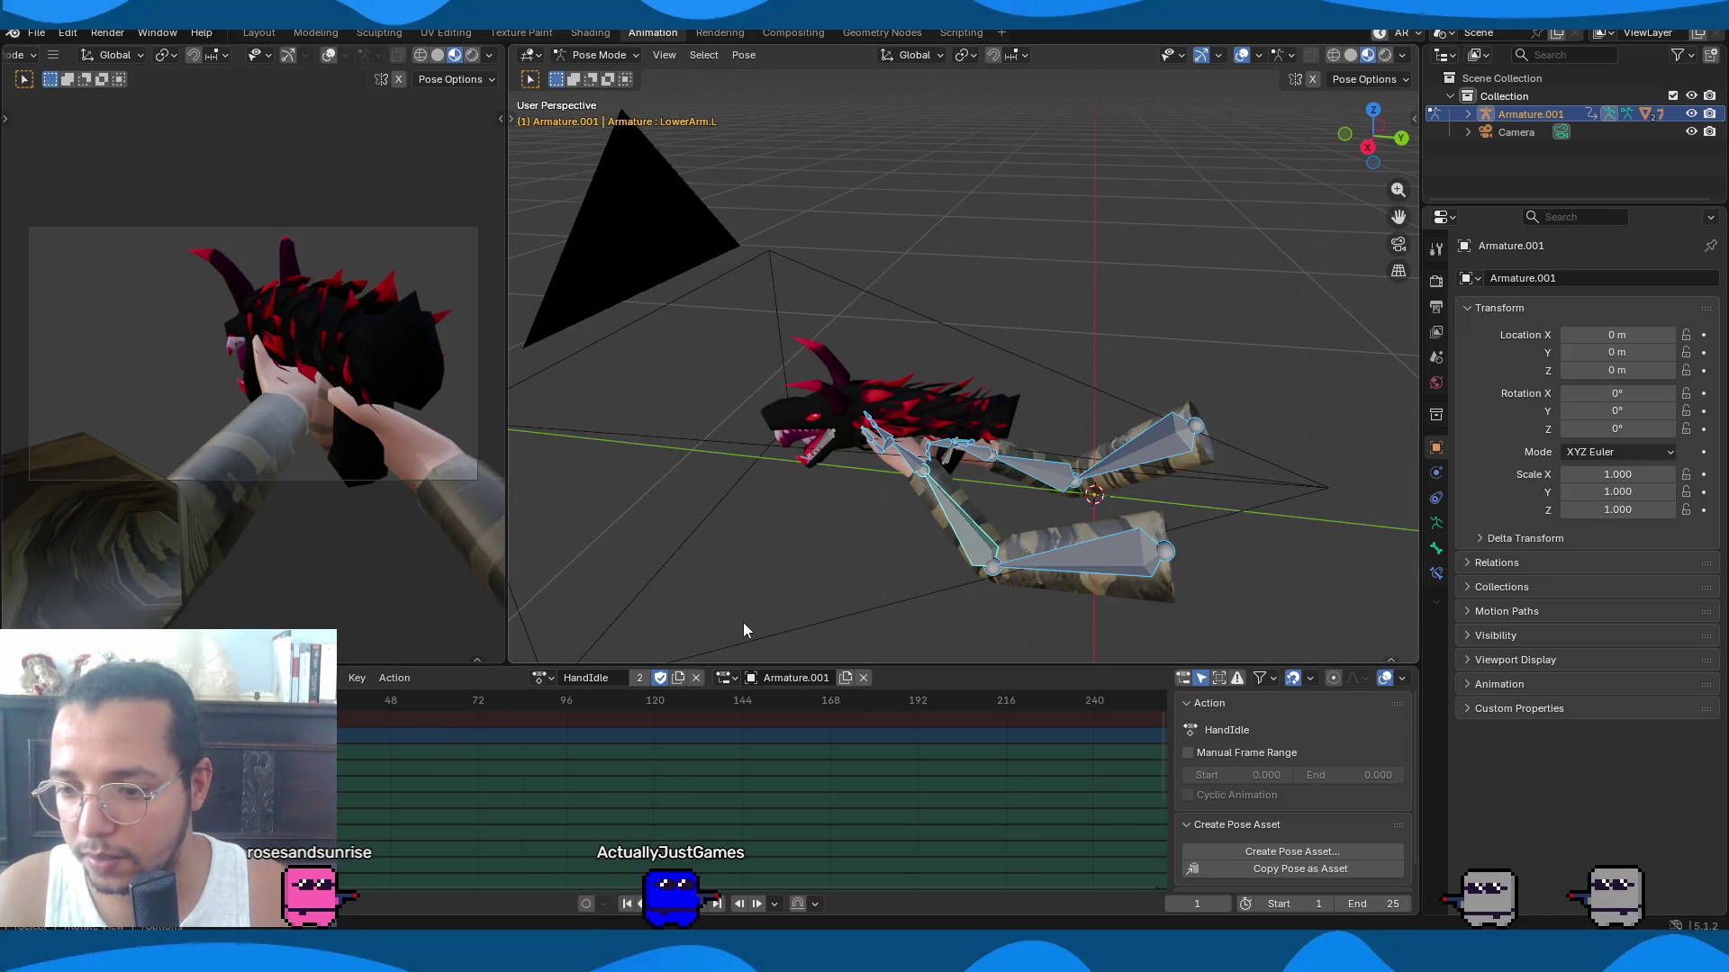
# Re-tilt the right upper arm with an X-axis rotation after a cancelled Z attempt.
pyautogui.click(1152, 446)
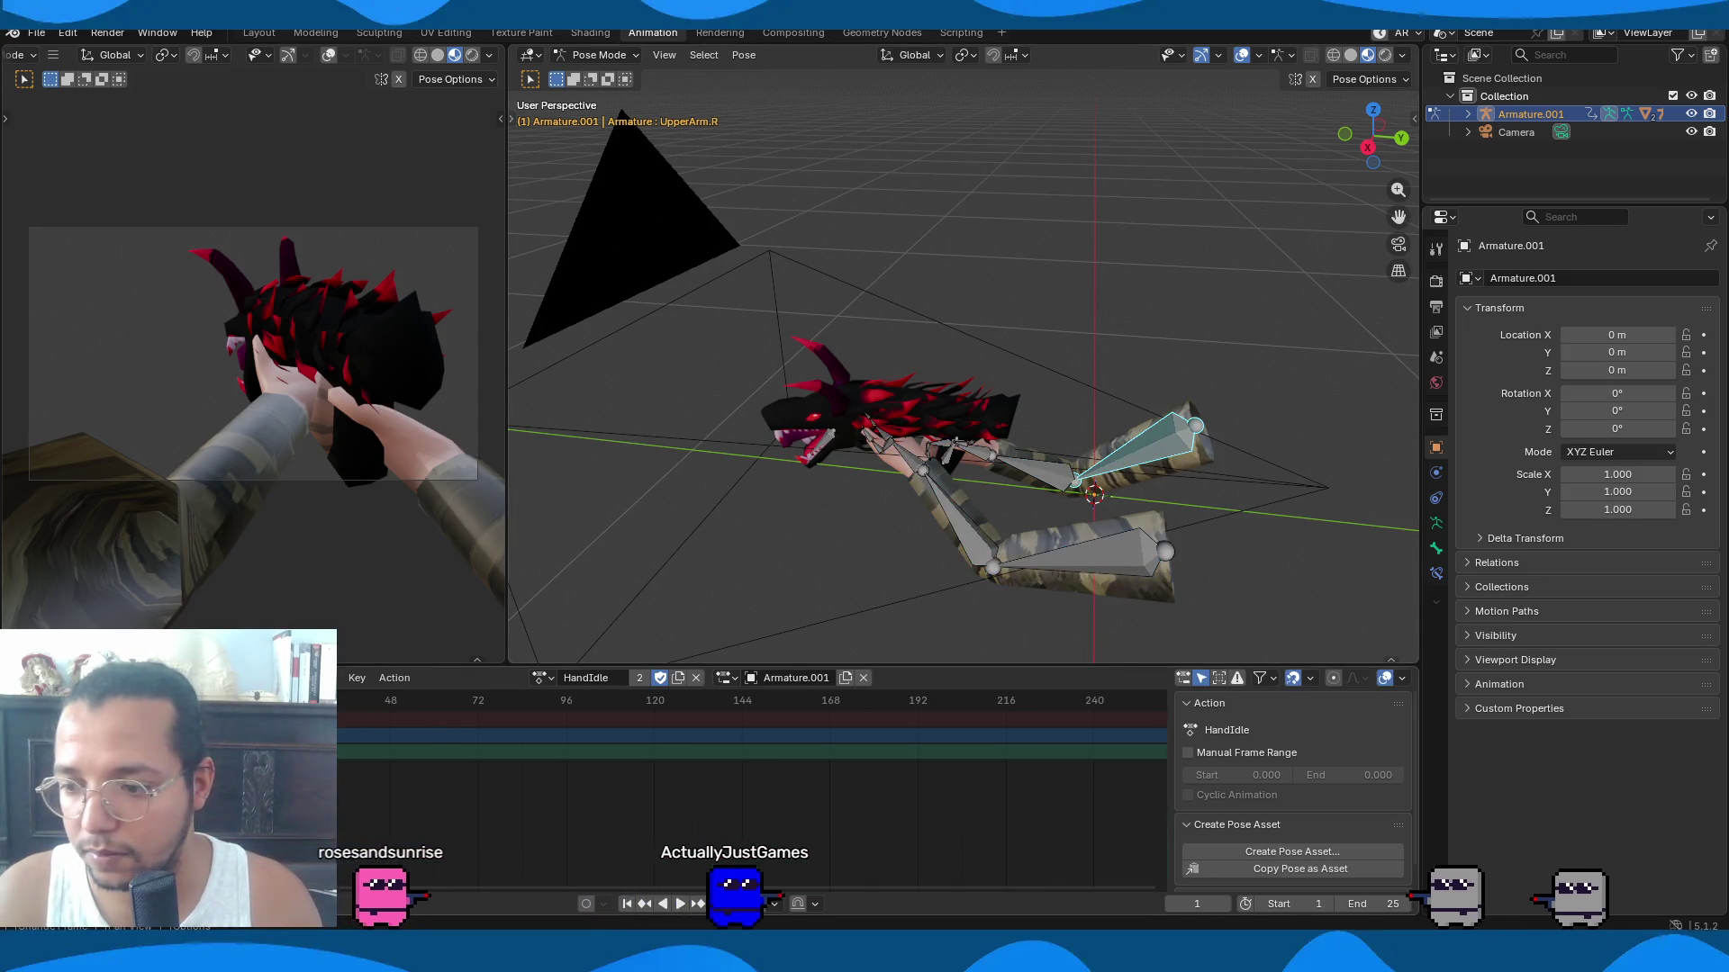
pyautogui.press('space')
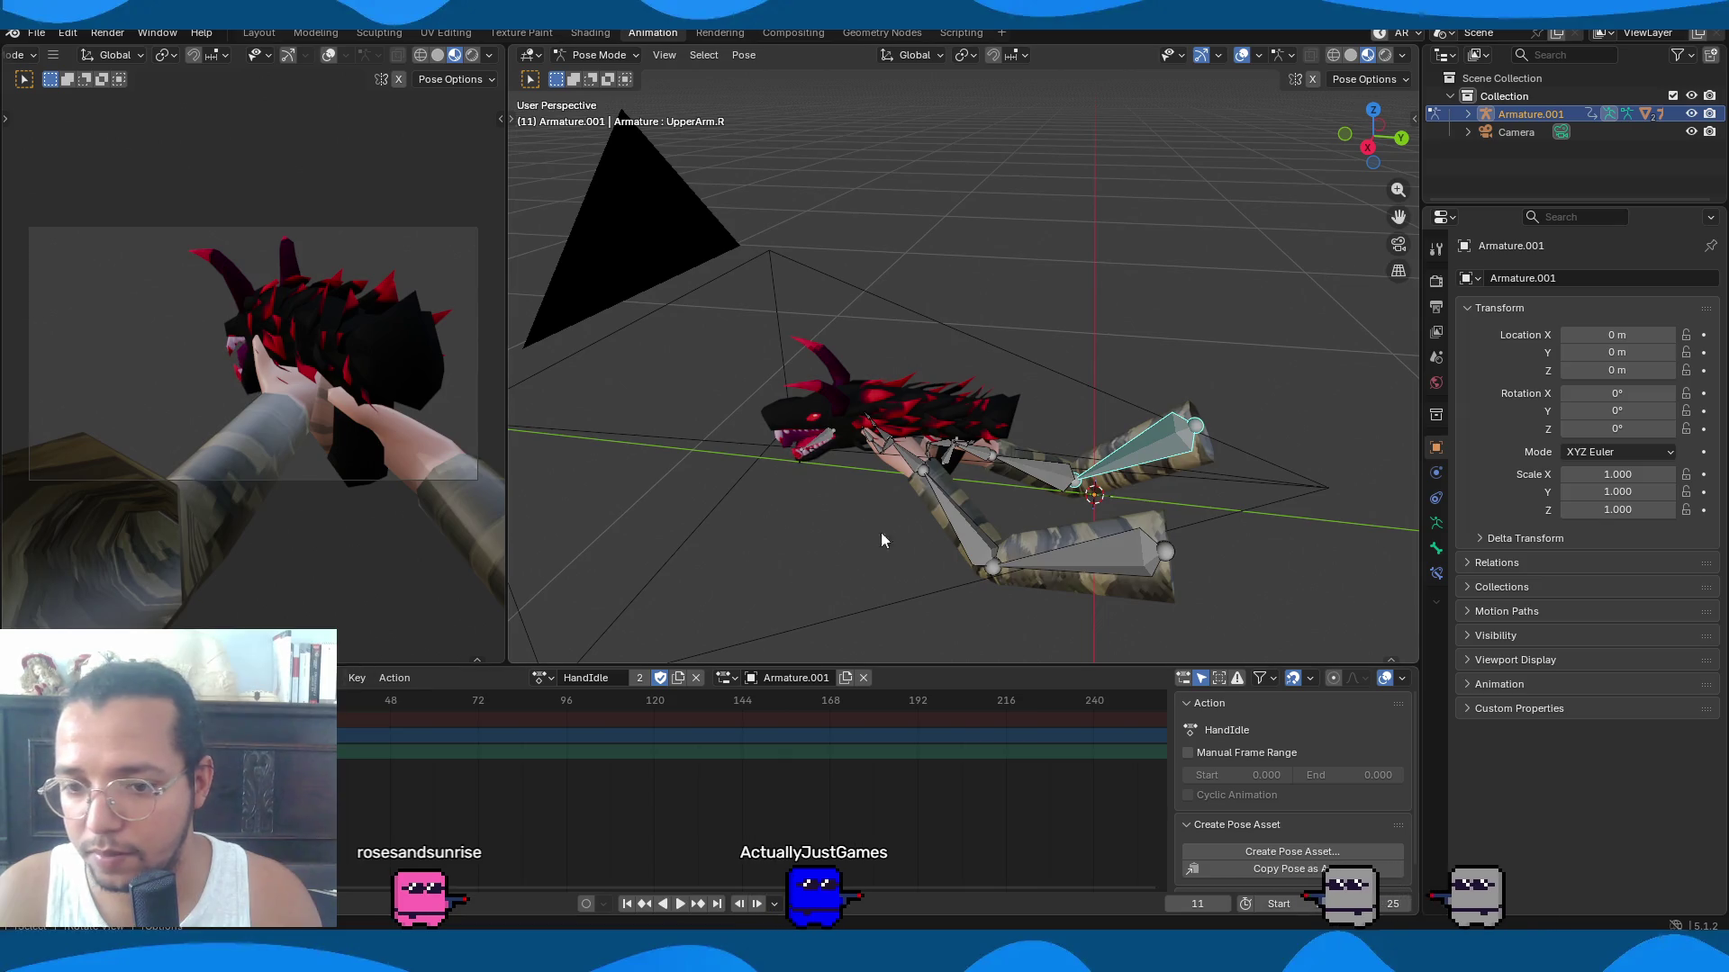
pyautogui.keyDown('shift'); pyautogui.click(1093, 562); pyautogui.keyUp('shift')
pyautogui.press('r')
pyautogui.press('z')
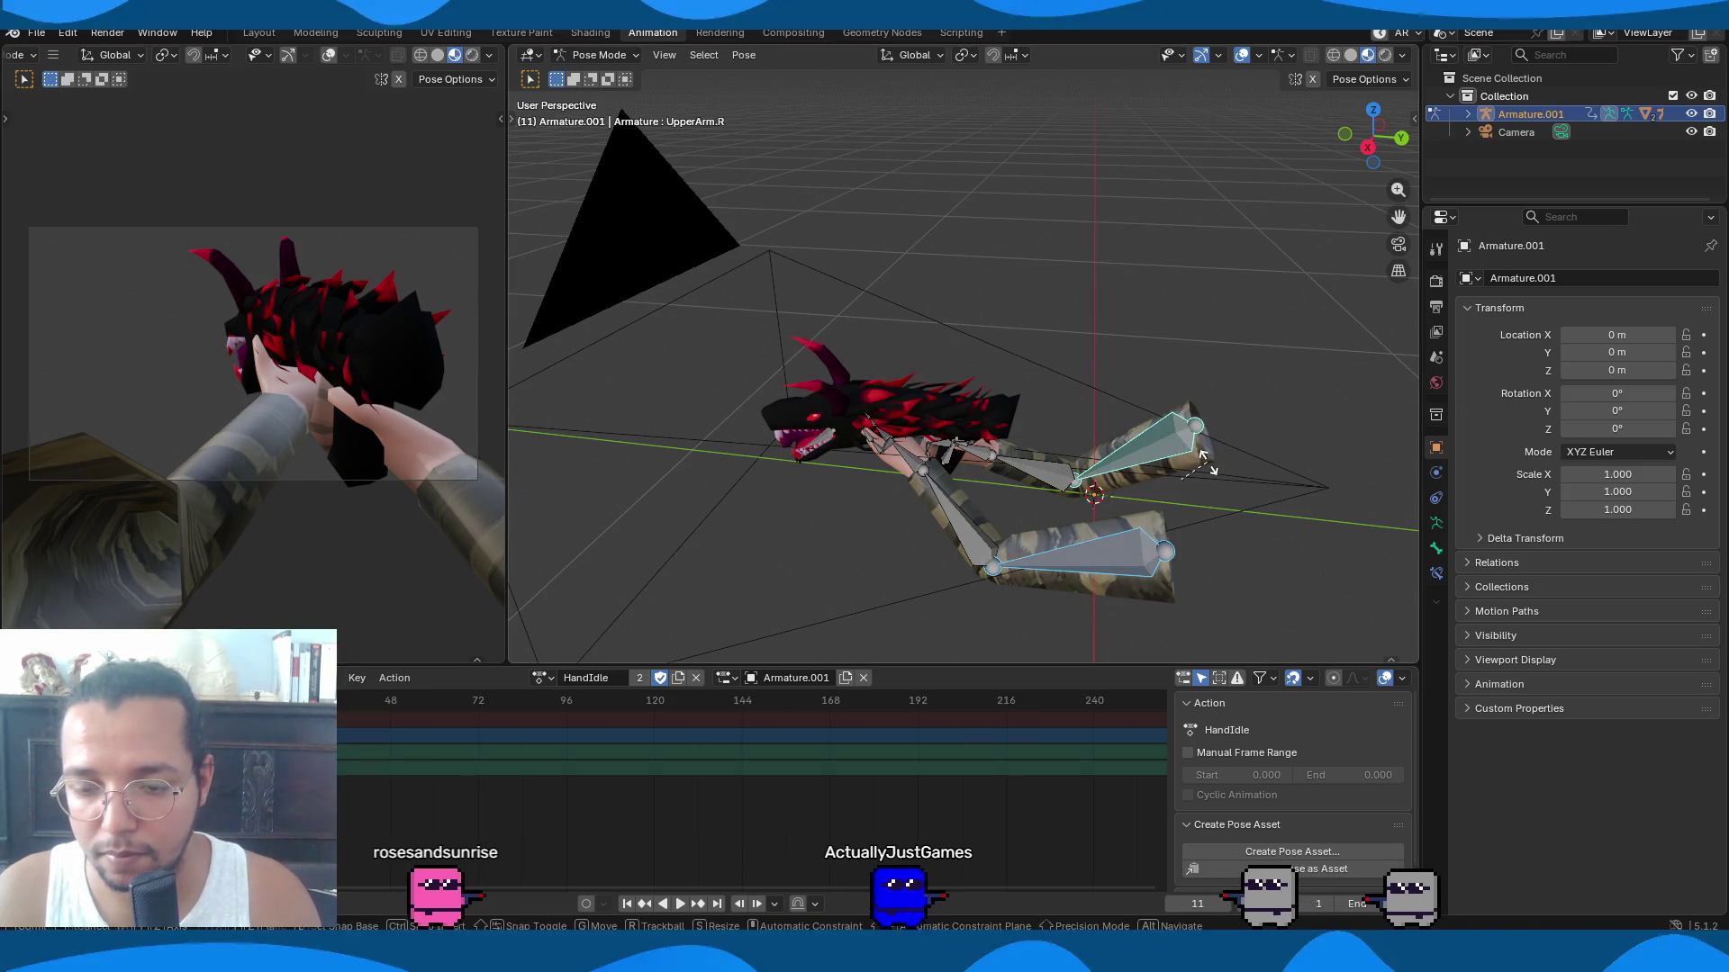
pyautogui.press('Escape')
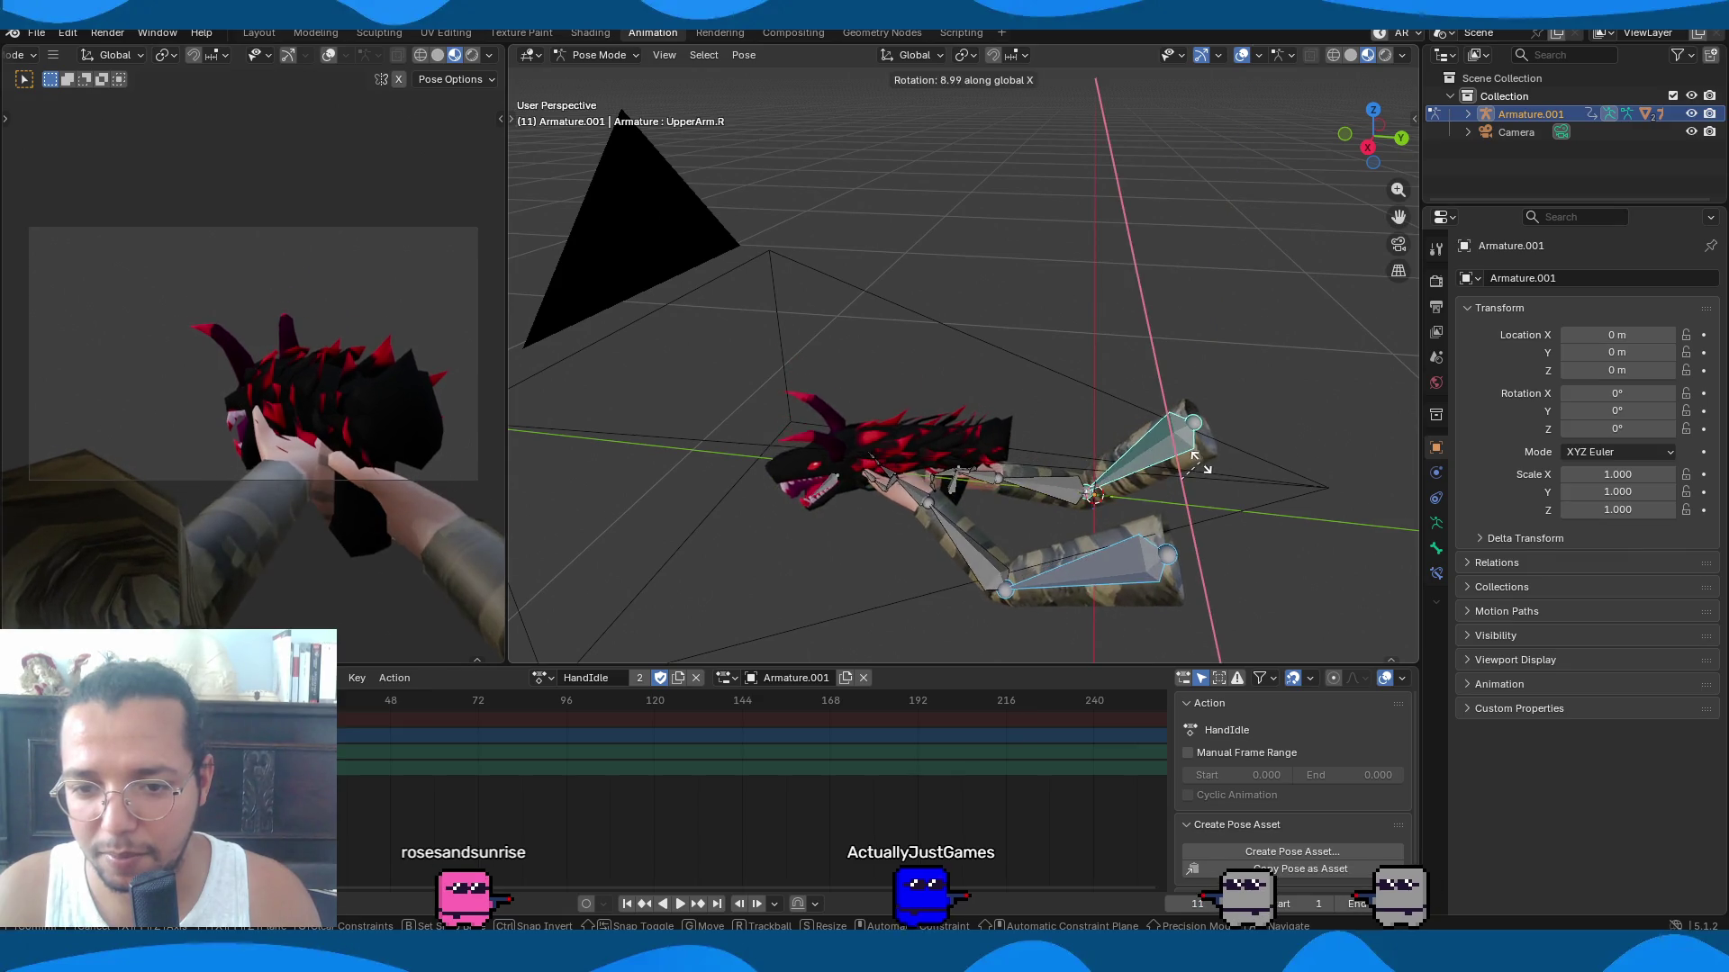
pyautogui.press('r')
pyautogui.press('x')
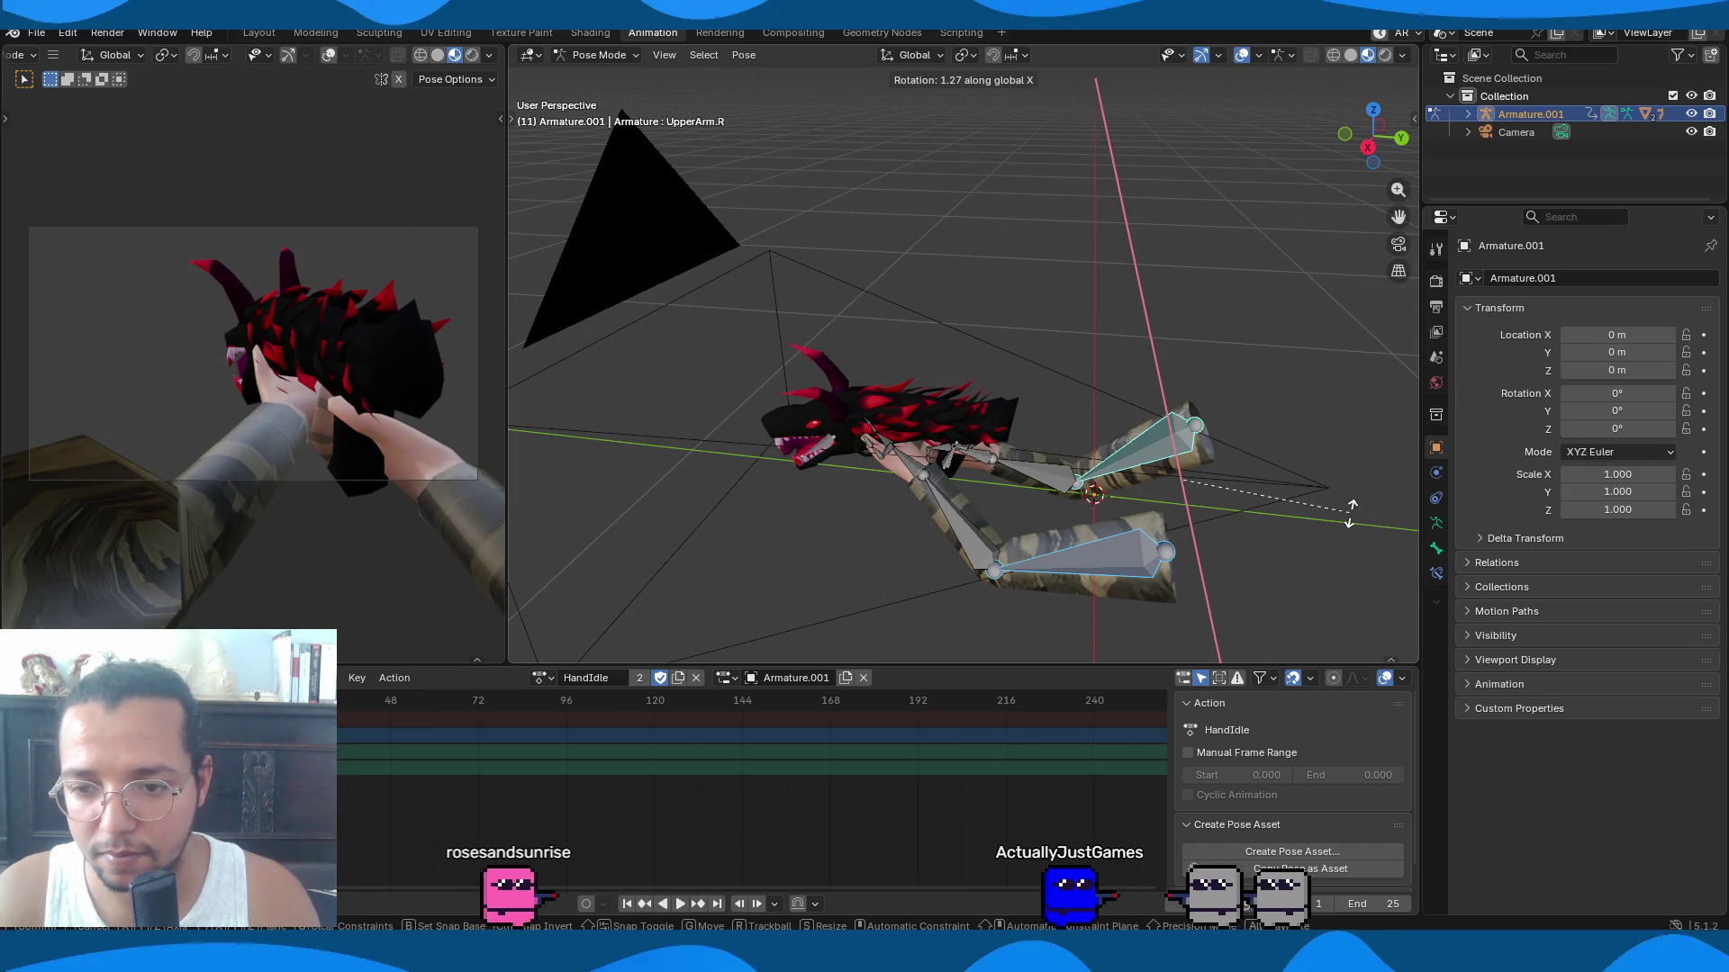
pyautogui.click(1350, 514)
# Try and cancel an X rotation on the left lower arm, then play HandIdle with all bones selected.
pyautogui.click(1050, 468)
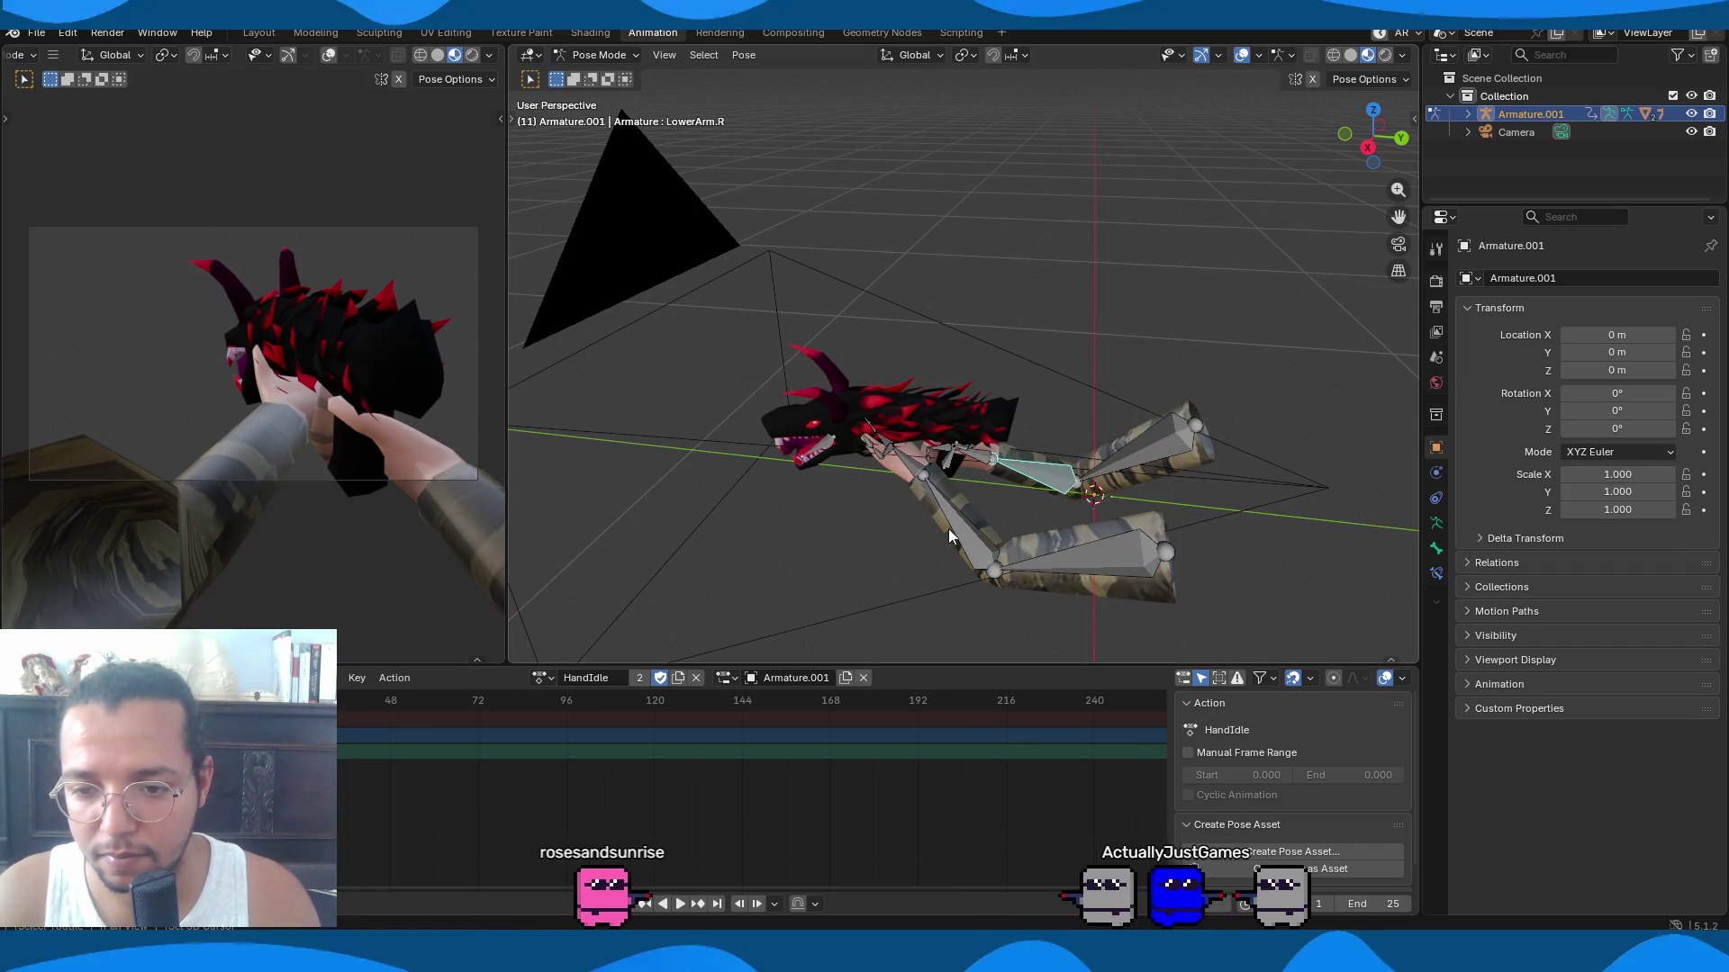
pyautogui.keyDown('shift'); pyautogui.click(948, 528); pyautogui.keyUp('shift')
pyautogui.press('r')
pyautogui.press('x')
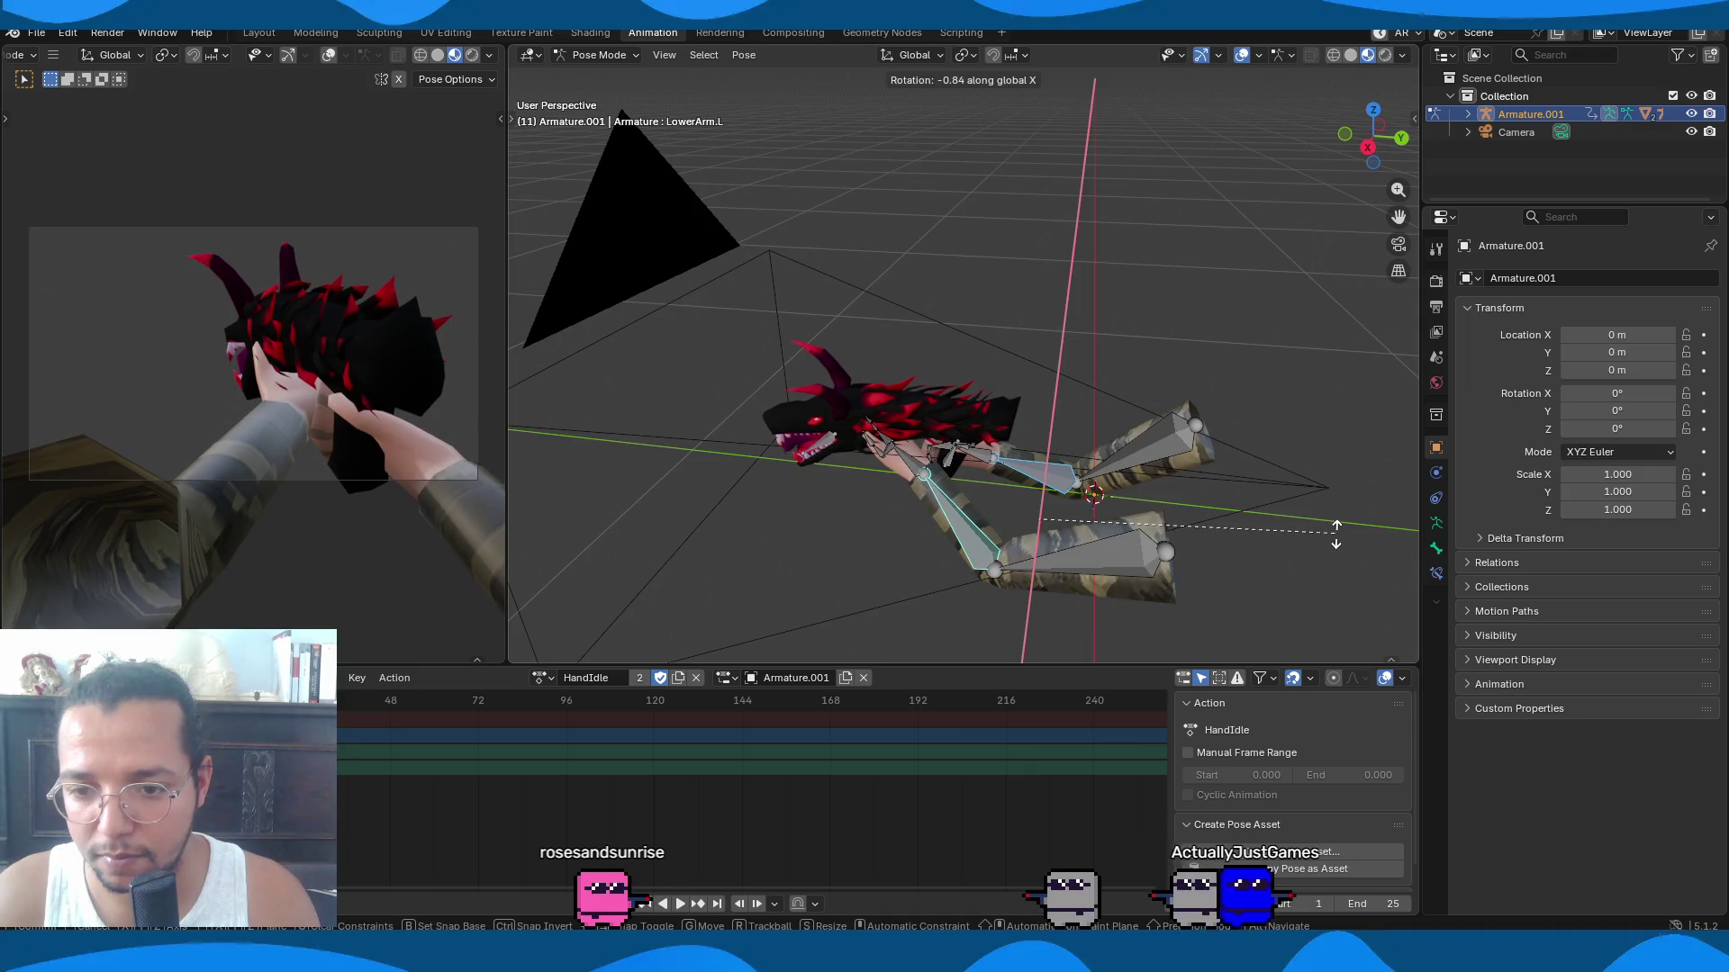
pyautogui.rightClick(1332, 533)
pyautogui.press('a')
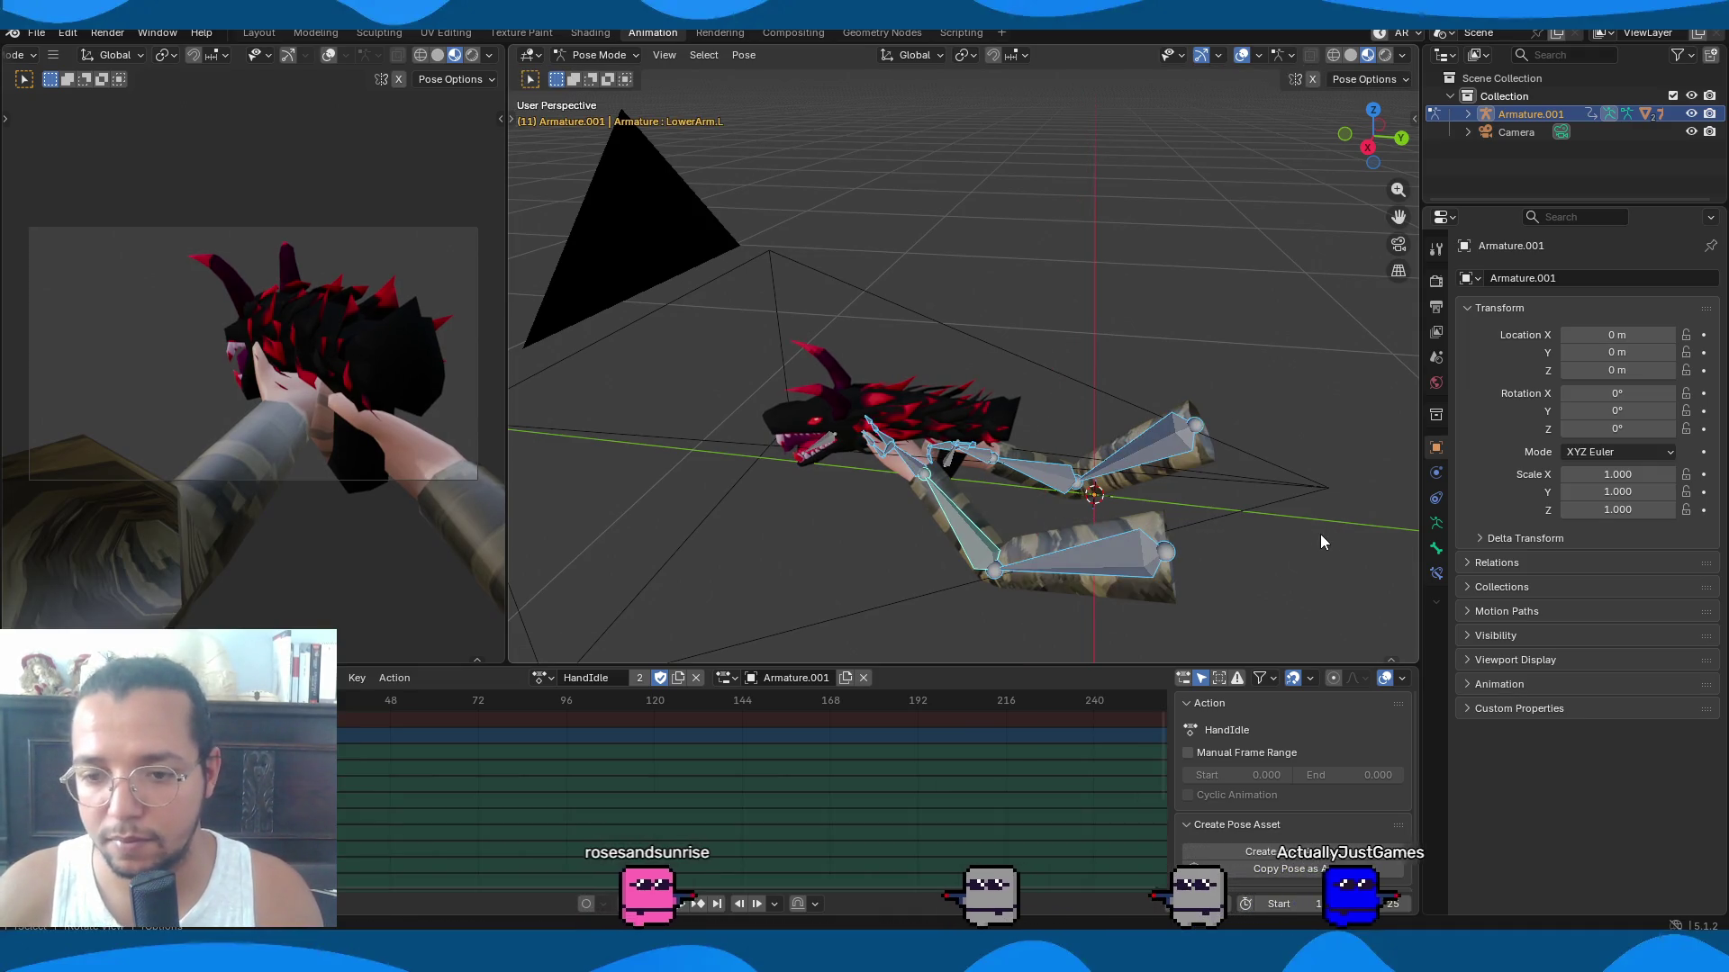
pyautogui.press('space')
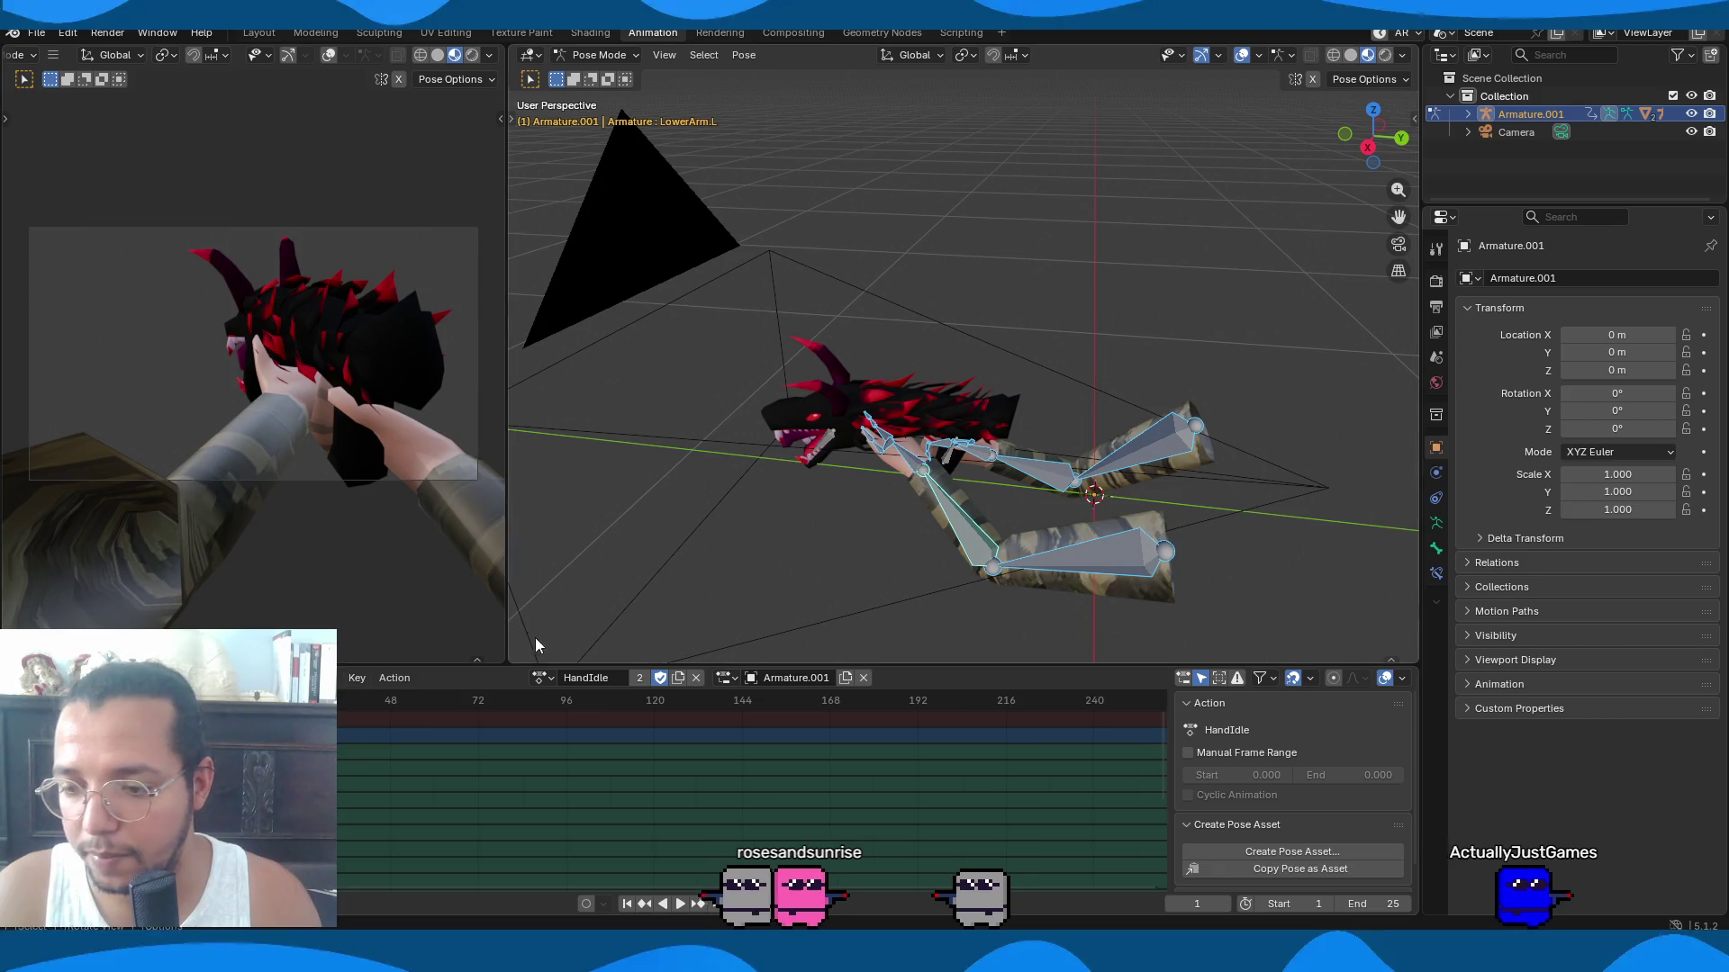
# Assign the HandReload action to Armature.001 and orbit to a front view of the arms.
pyautogui.click(540, 678)
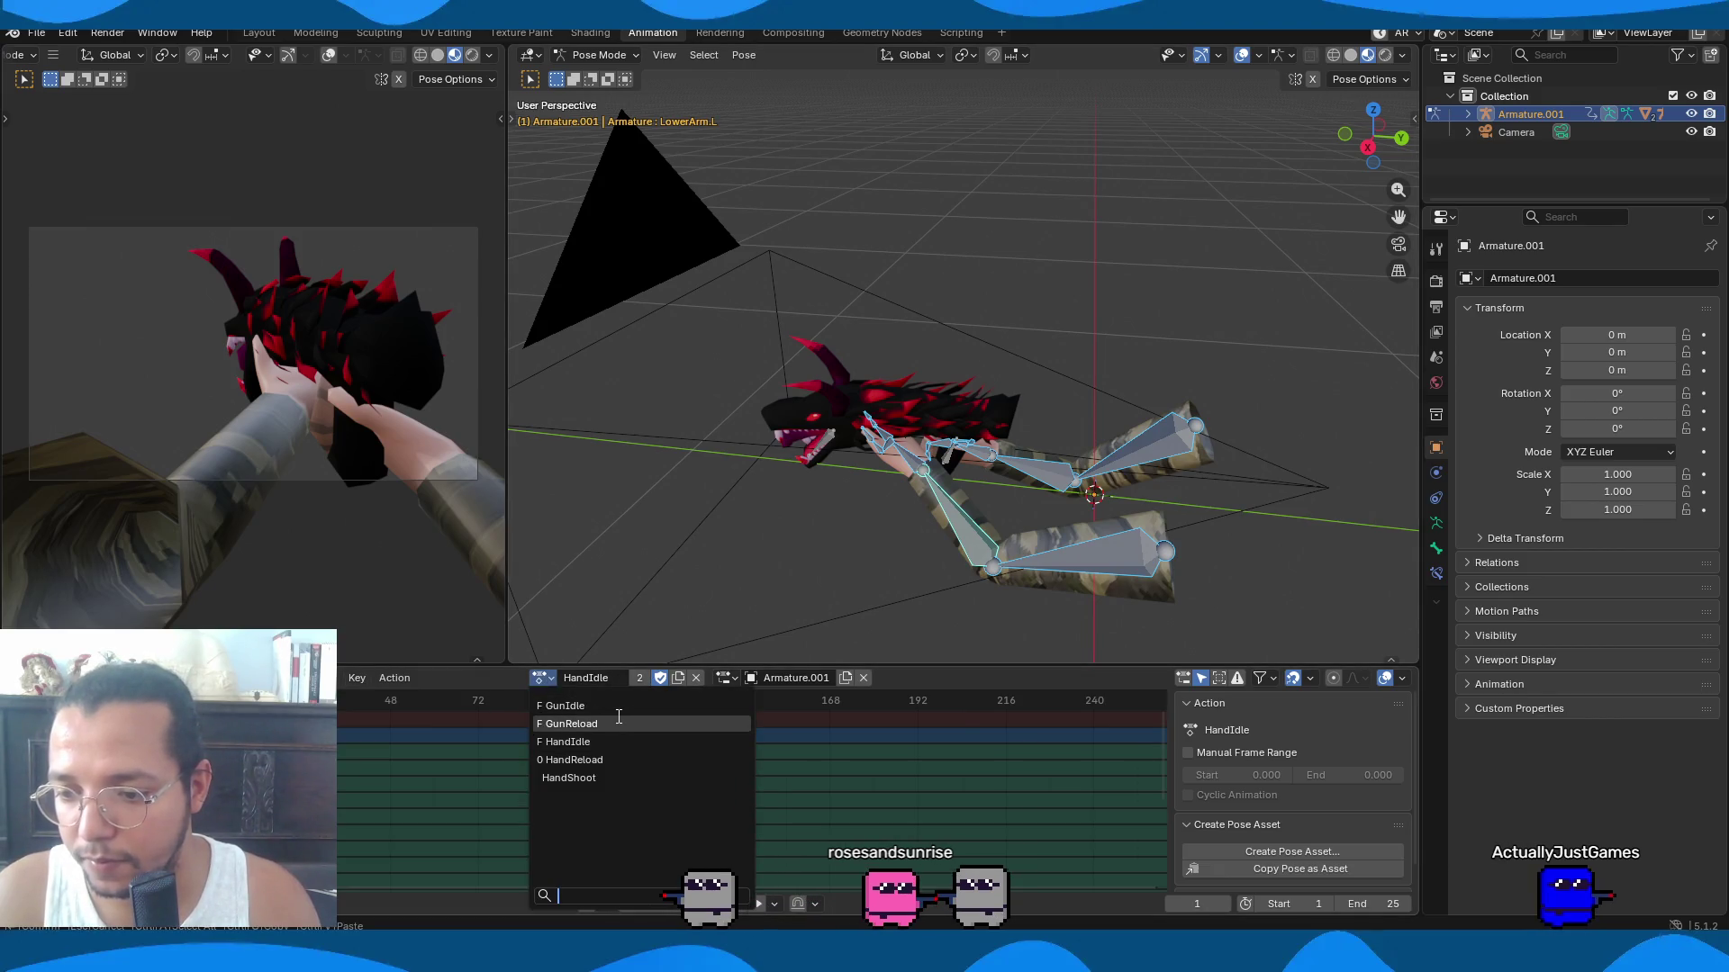
pyautogui.click(597, 761)
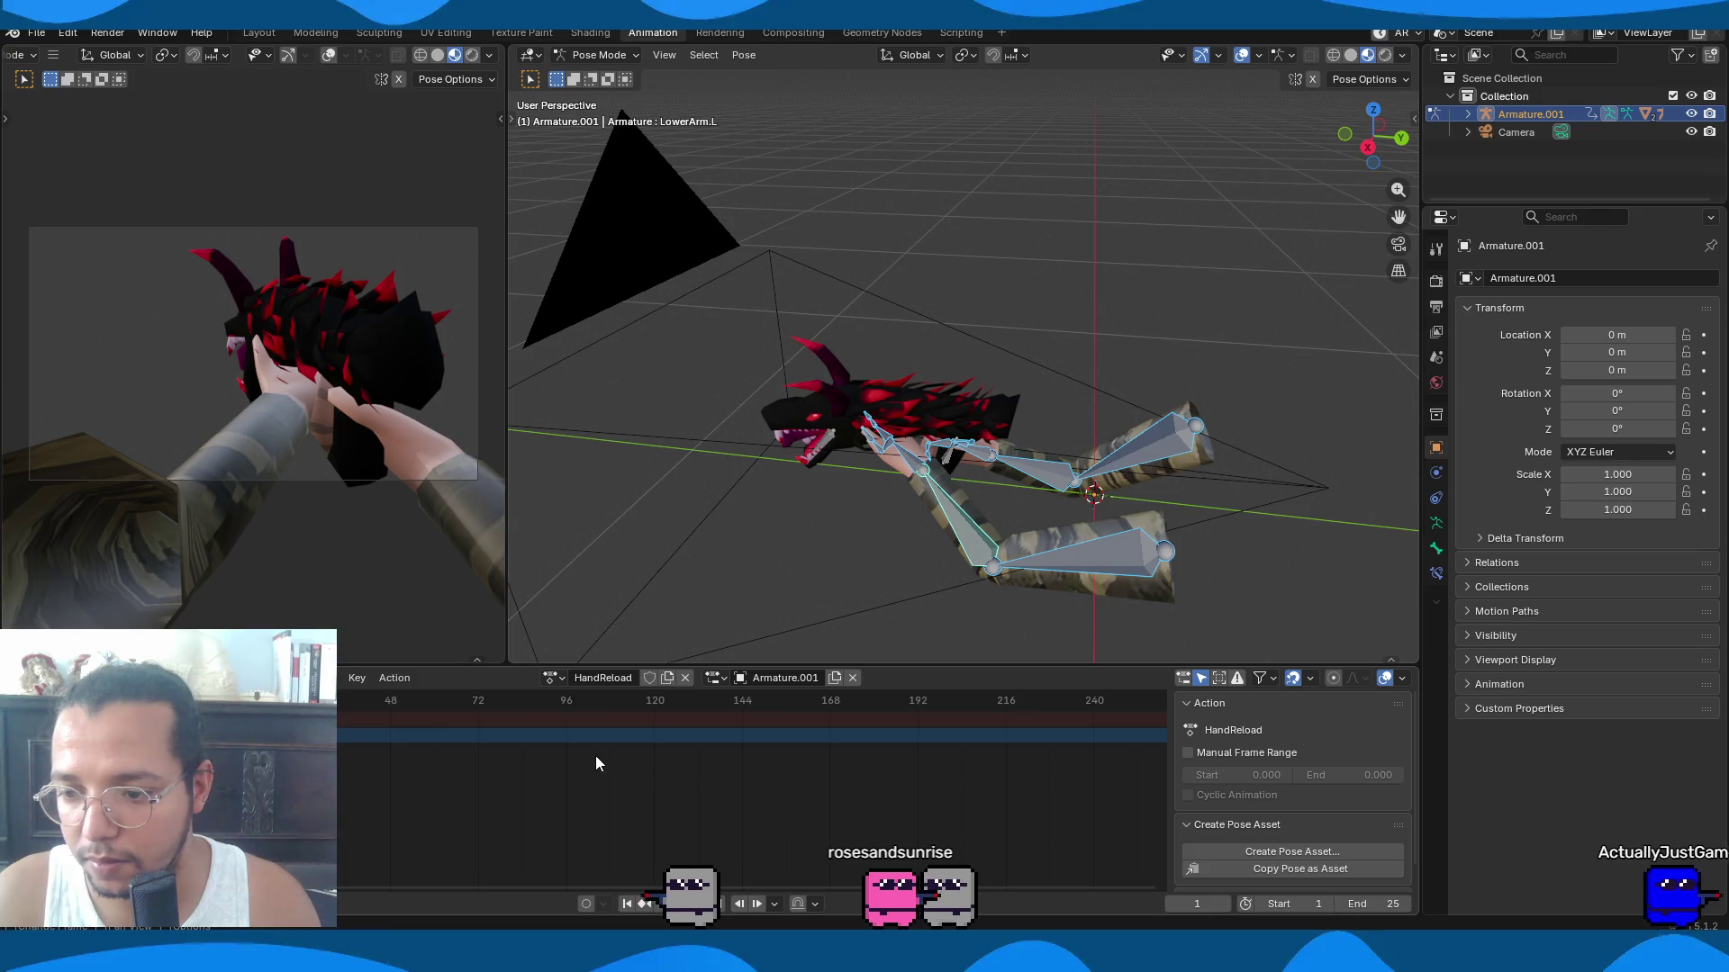
pyautogui.keyDown('ctrl'); pyautogui.hscroll(-5, 618, 816); pyautogui.keyUp('ctrl')
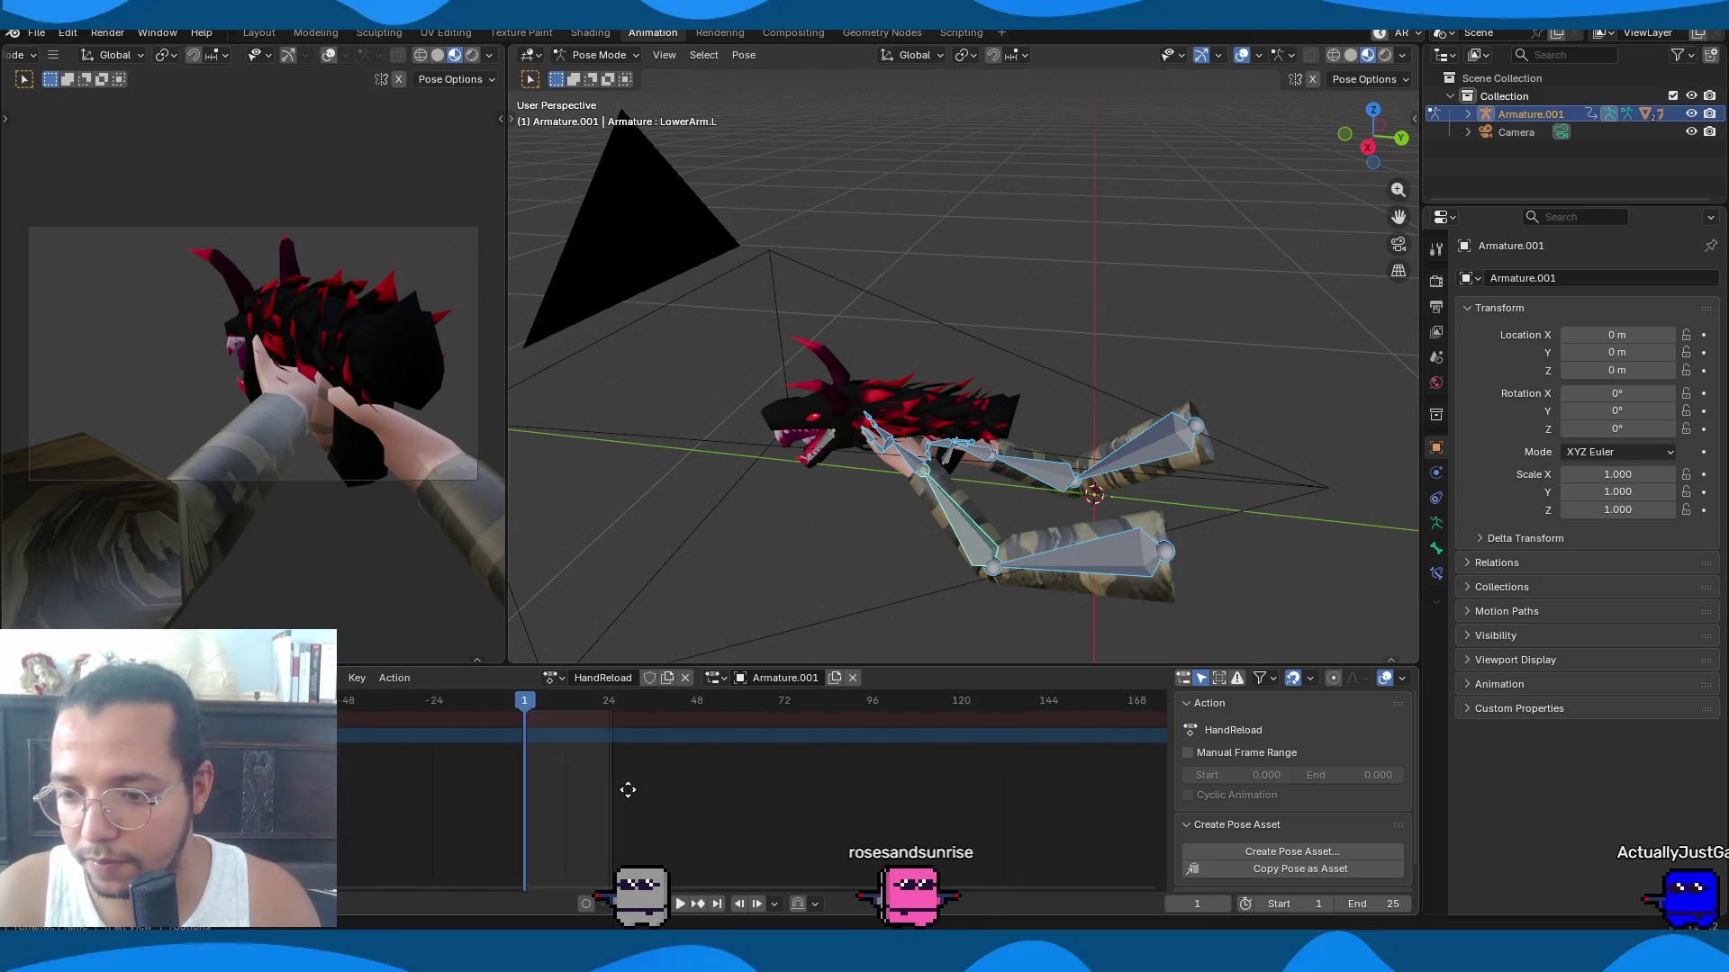
pyautogui.moveTo(819, 602)
pyautogui.mouseDown(button='middle')
pyautogui.moveTo(1083, 474)
pyautogui.moveTo(814, 502)
pyautogui.moveTo(630, 559)
pyautogui.mouseUp(button='middle')
pyautogui.scroll(-6, 635, 562)
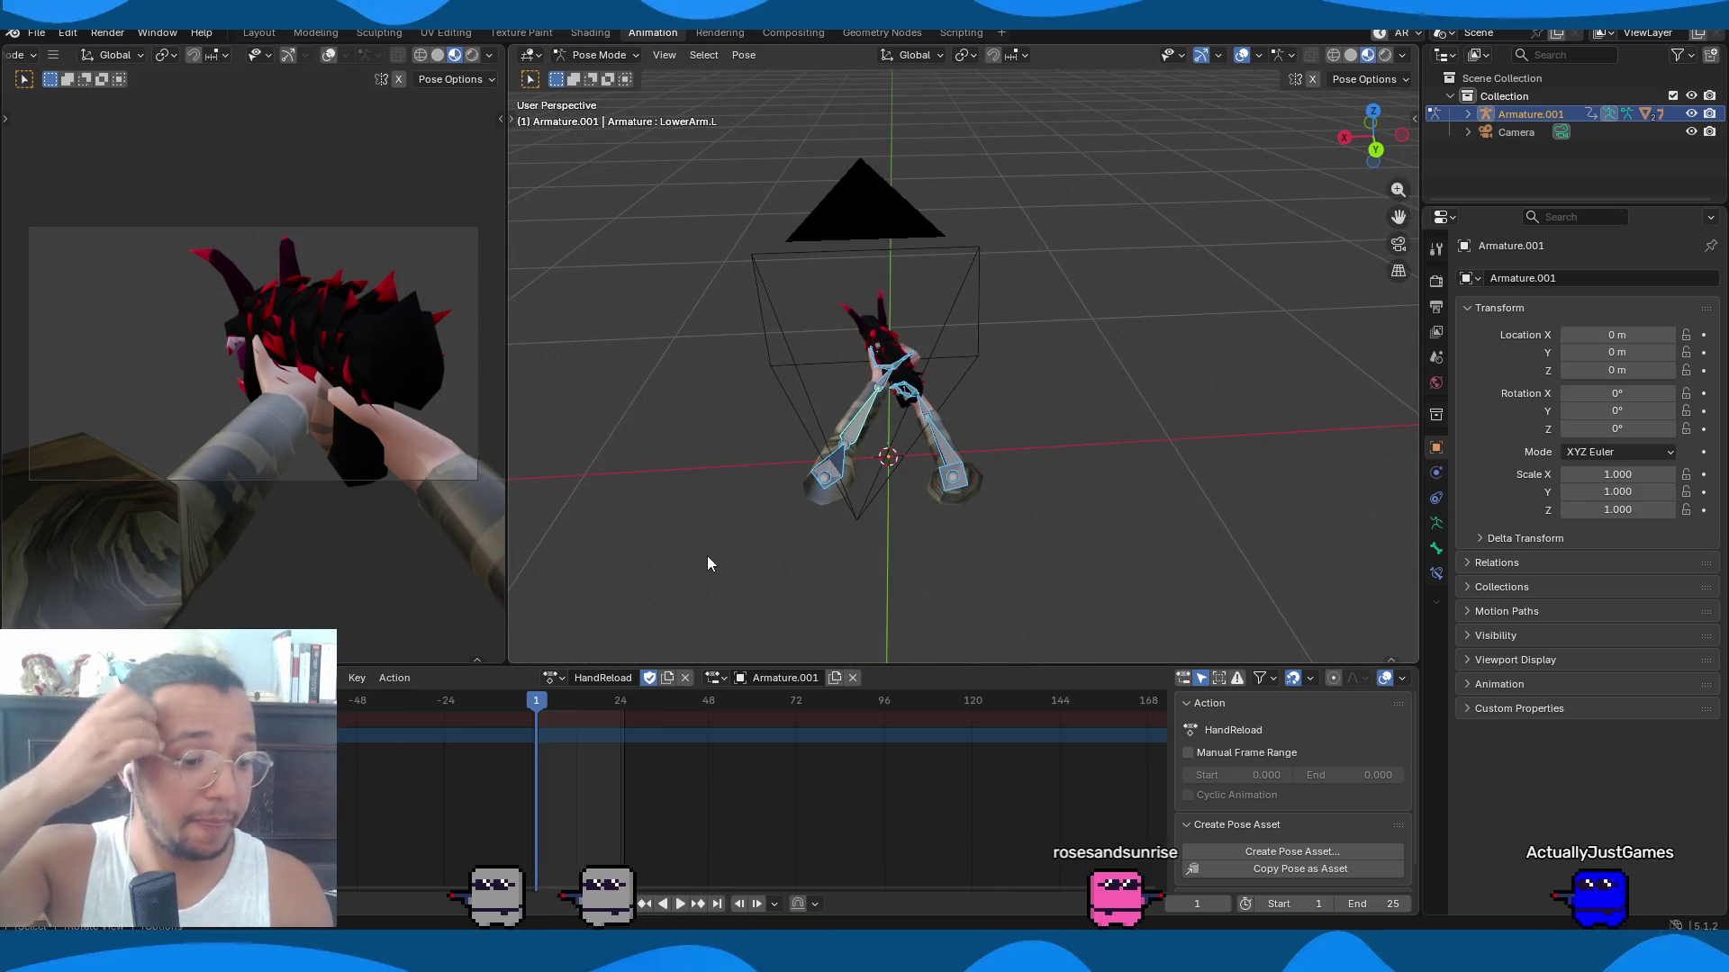
pyautogui.scroll(2, 769, 531)
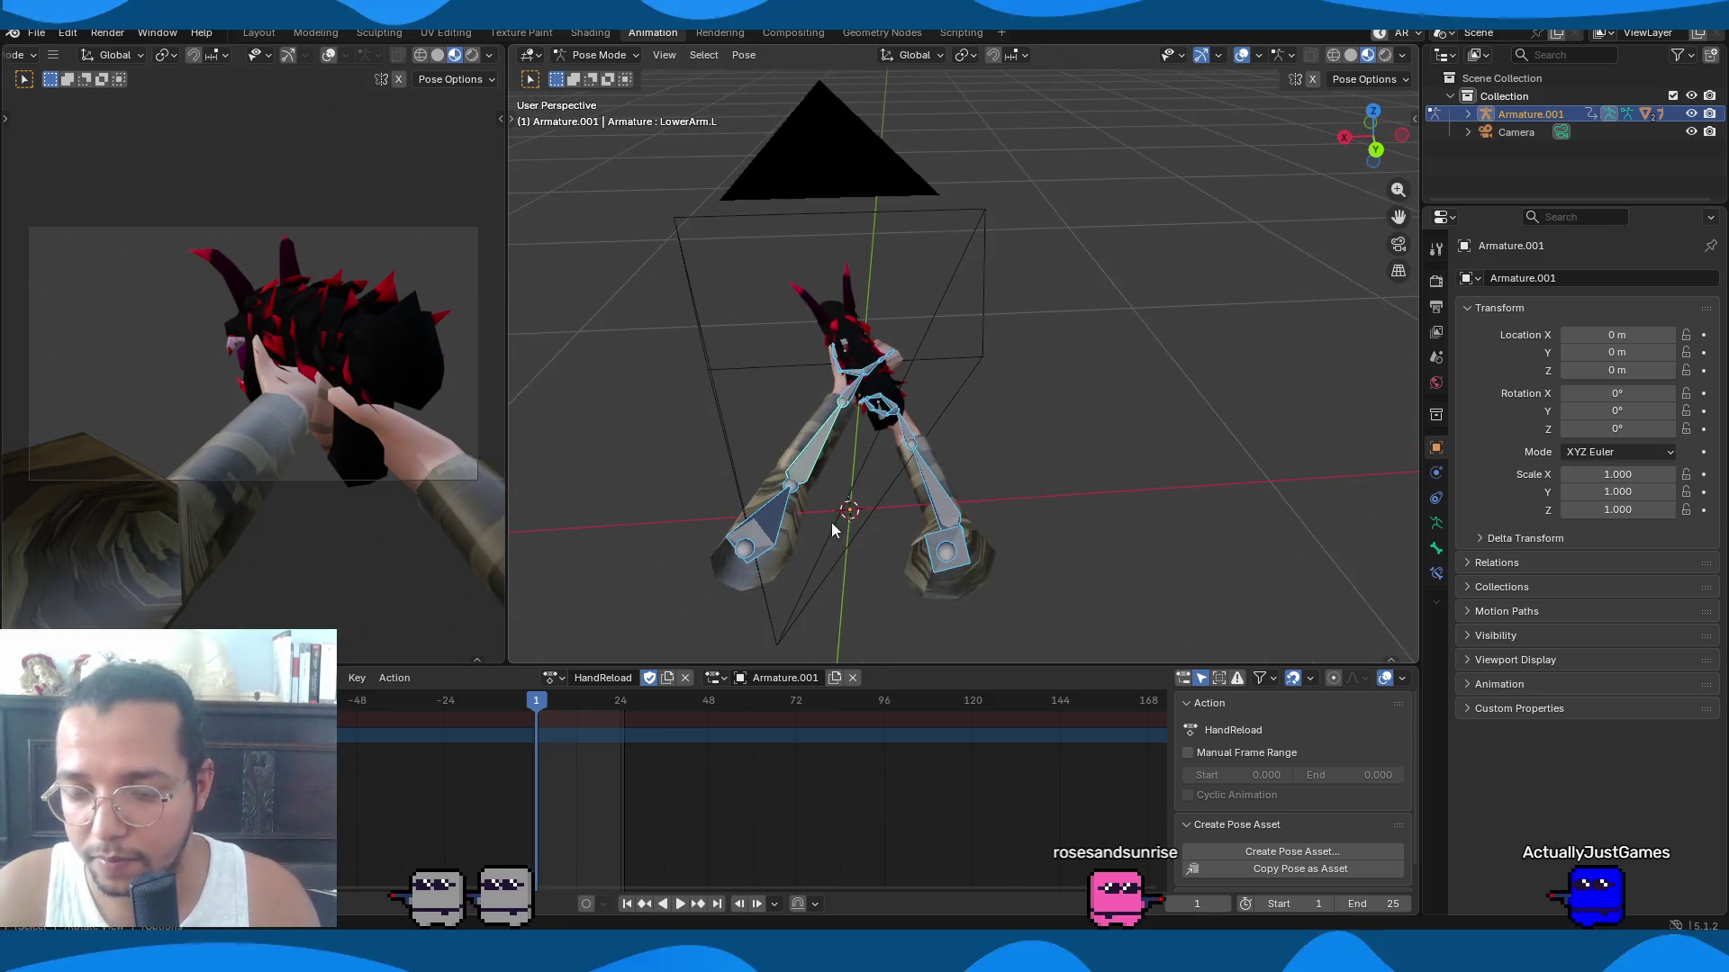
# Lower and turn the left upper arm with X and Z rotations, and key the pose at frame 2.
pyautogui.click(767, 520)
pyautogui.press('r')
pyautogui.press('x')
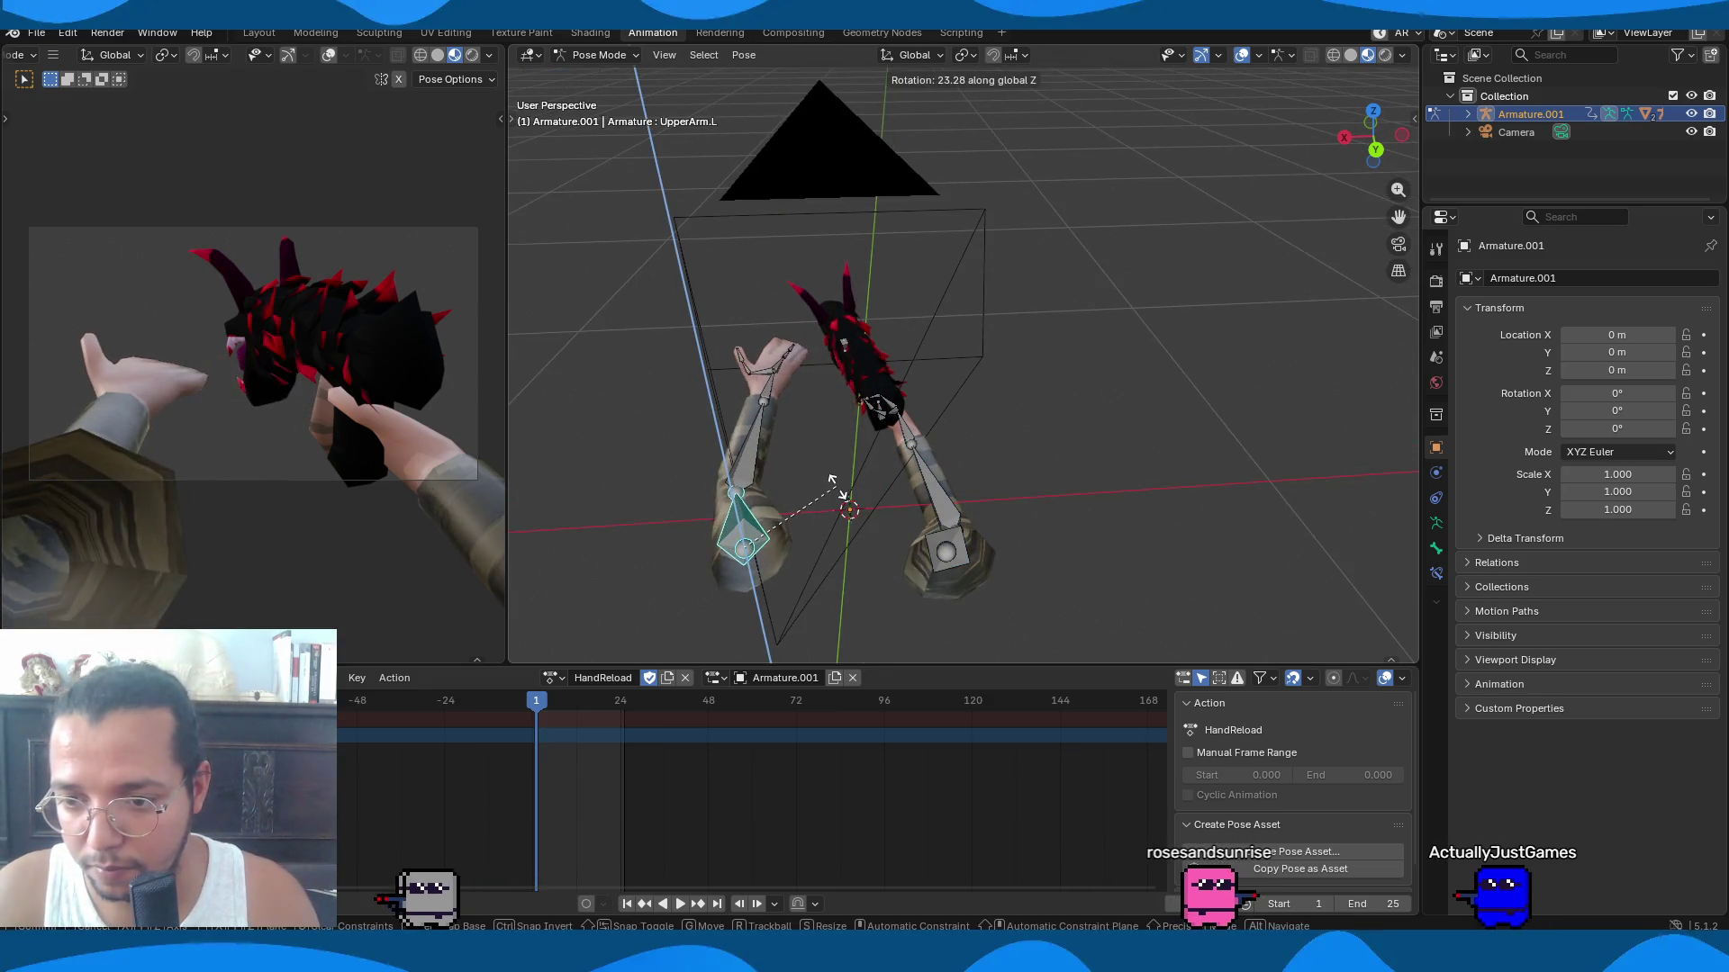
pyautogui.click(832, 486)
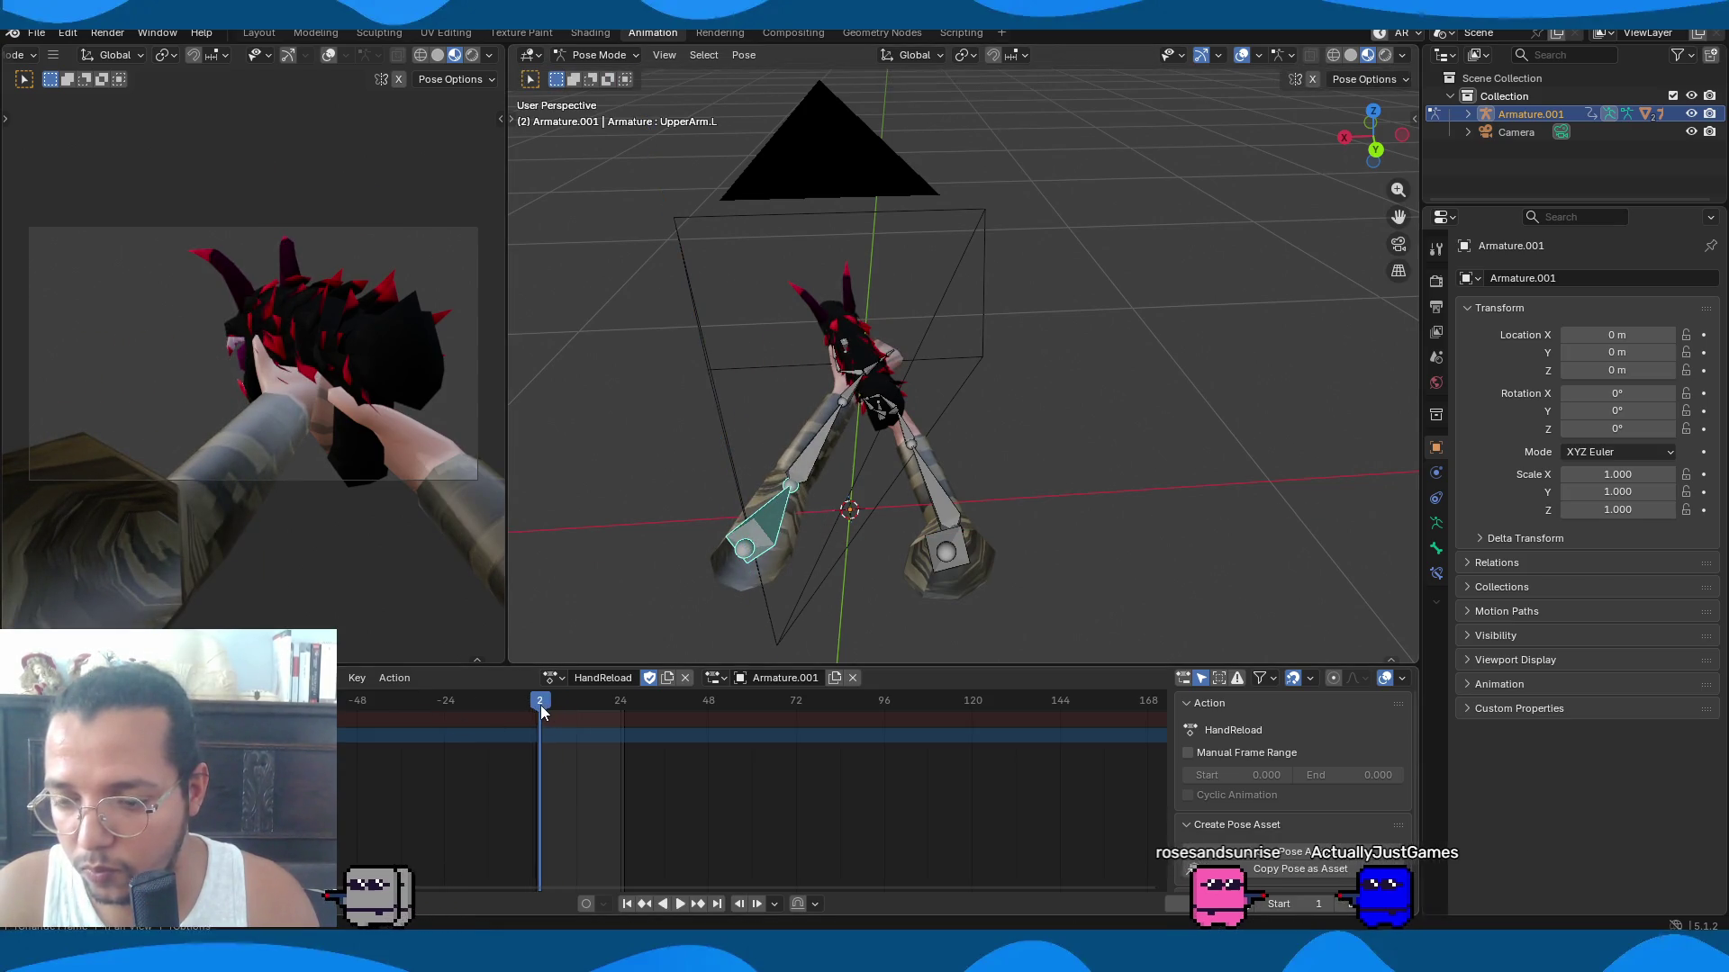
pyautogui.press('r')
pyautogui.press('x')
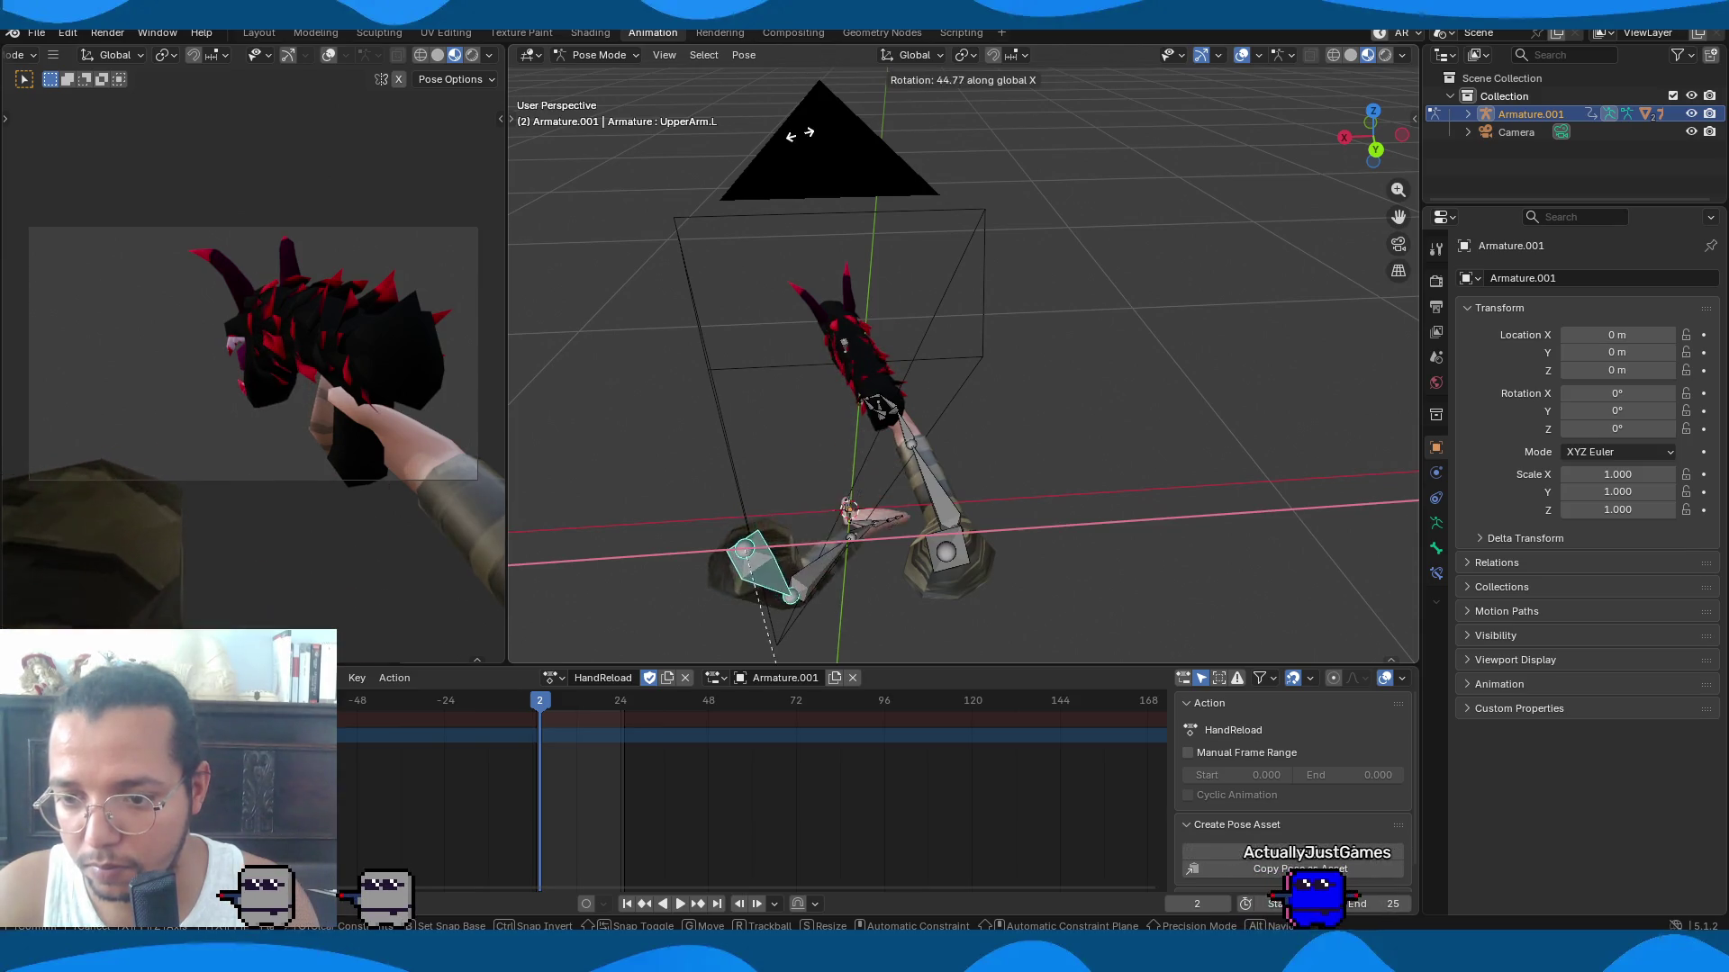
pyautogui.click(799, 133)
pyautogui.press('r')
pyautogui.press('z')
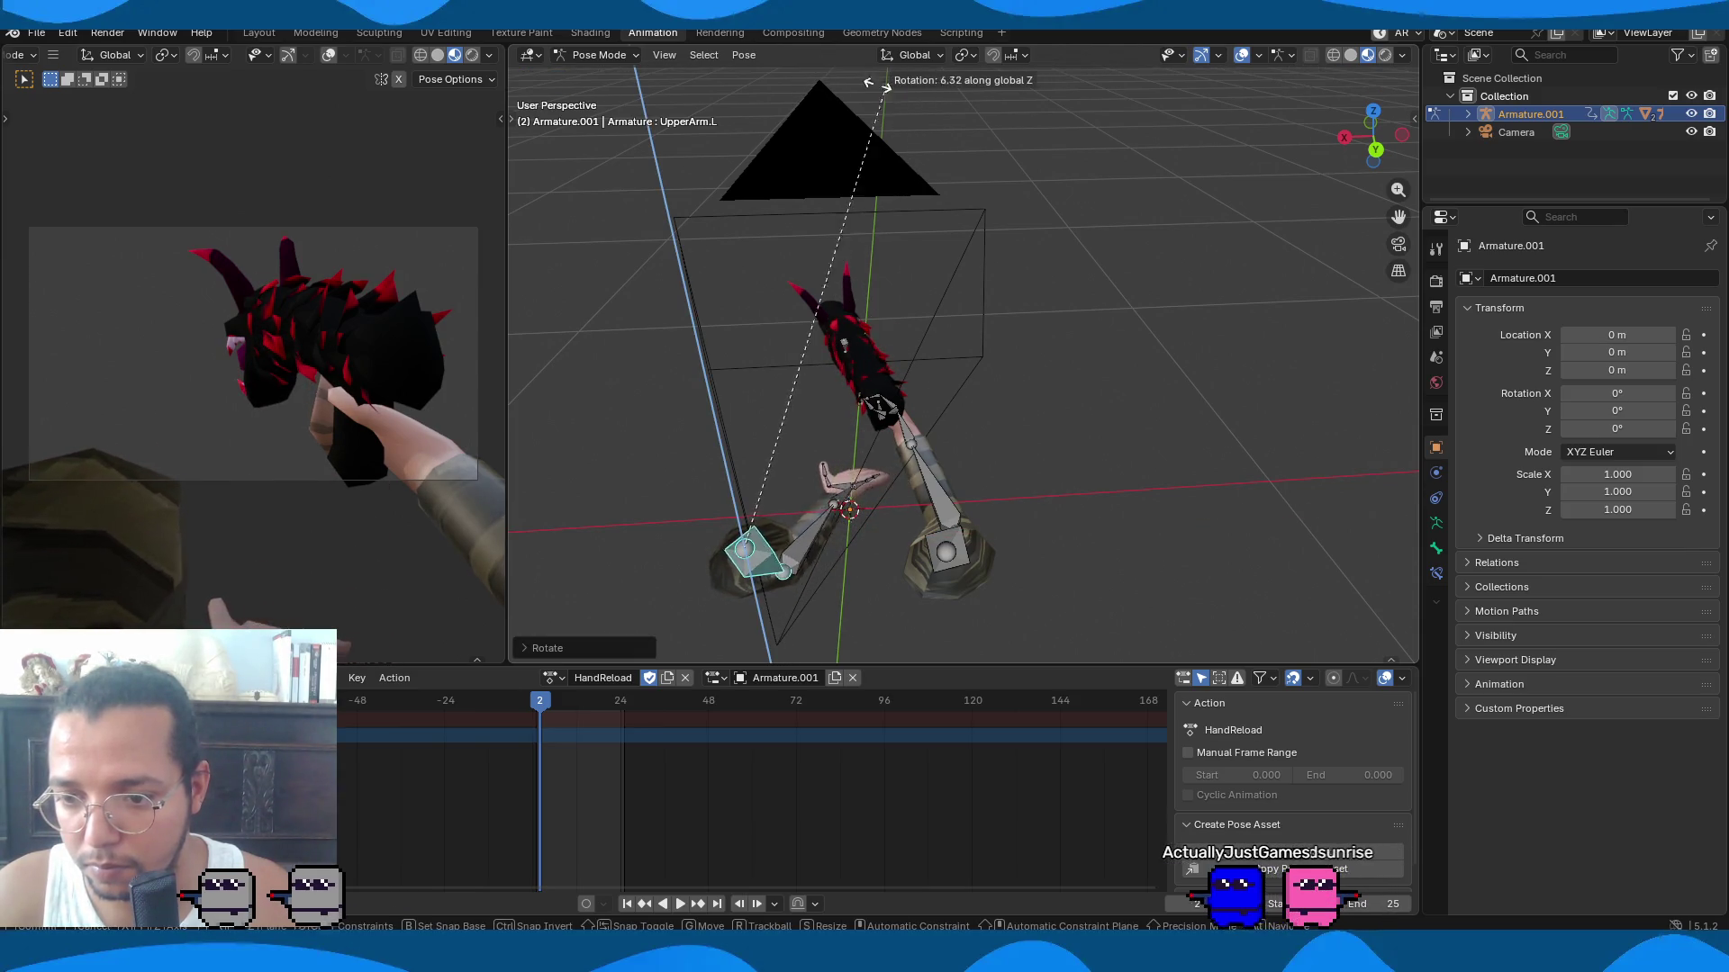
pyautogui.click(845, 115)
pyautogui.press('i')
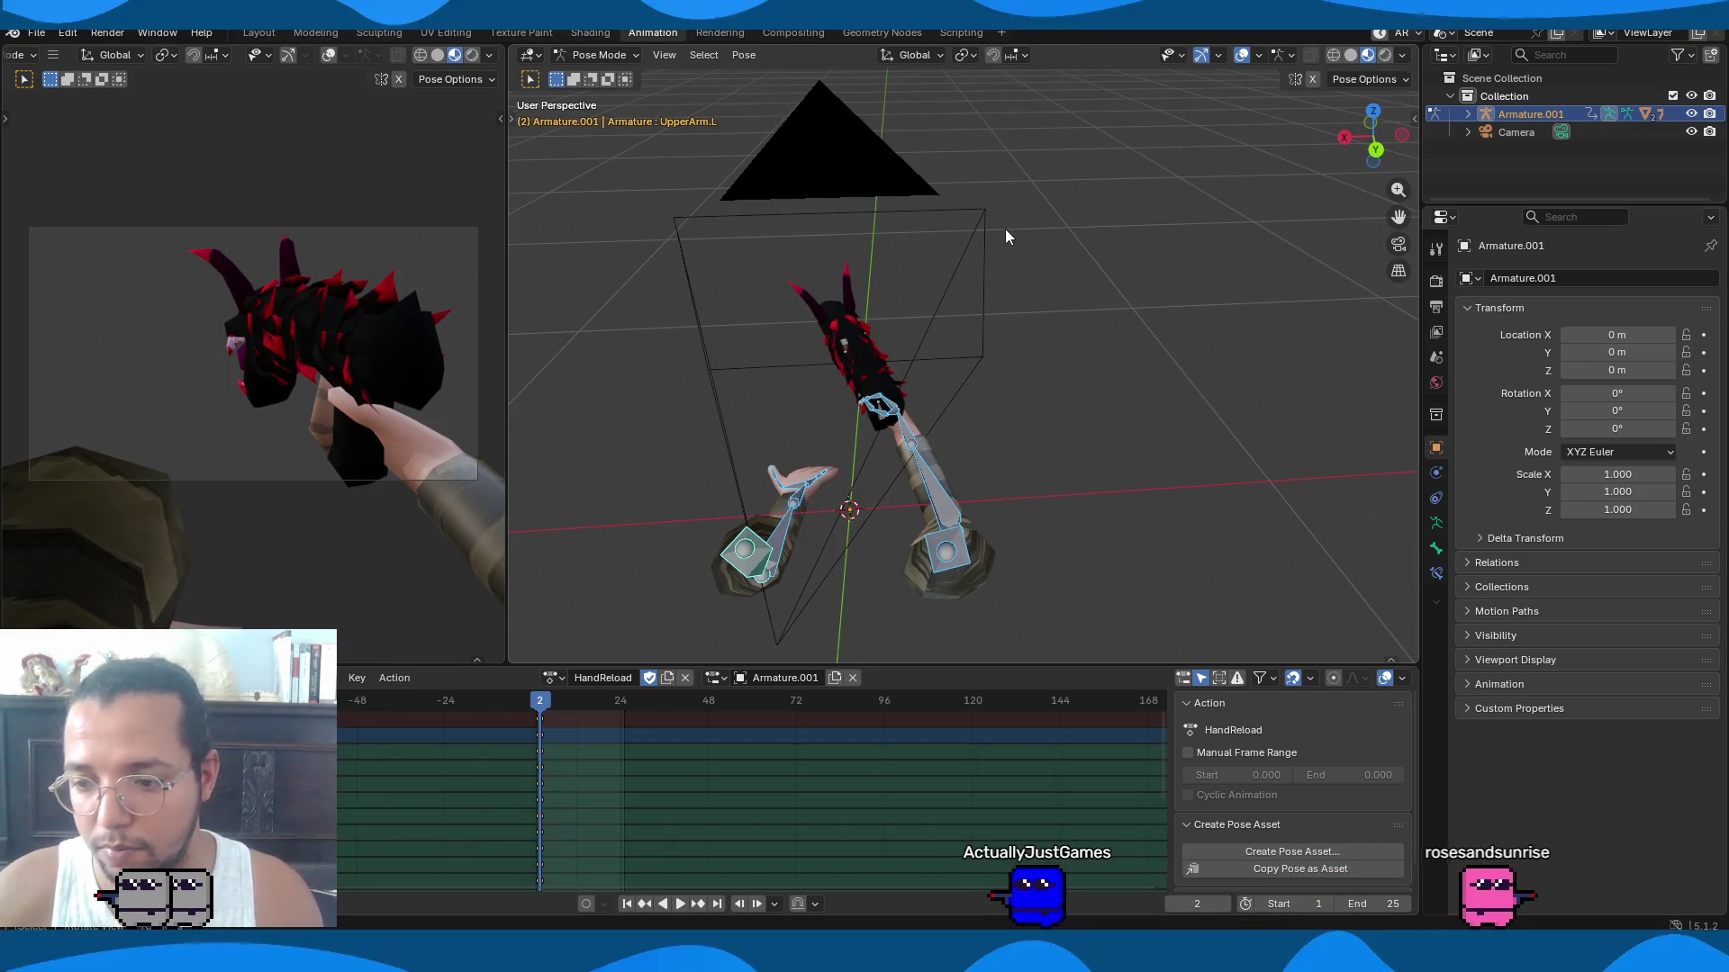
# Raise the right lower arm with Z-axis rotations.
pyautogui.click(952, 524)
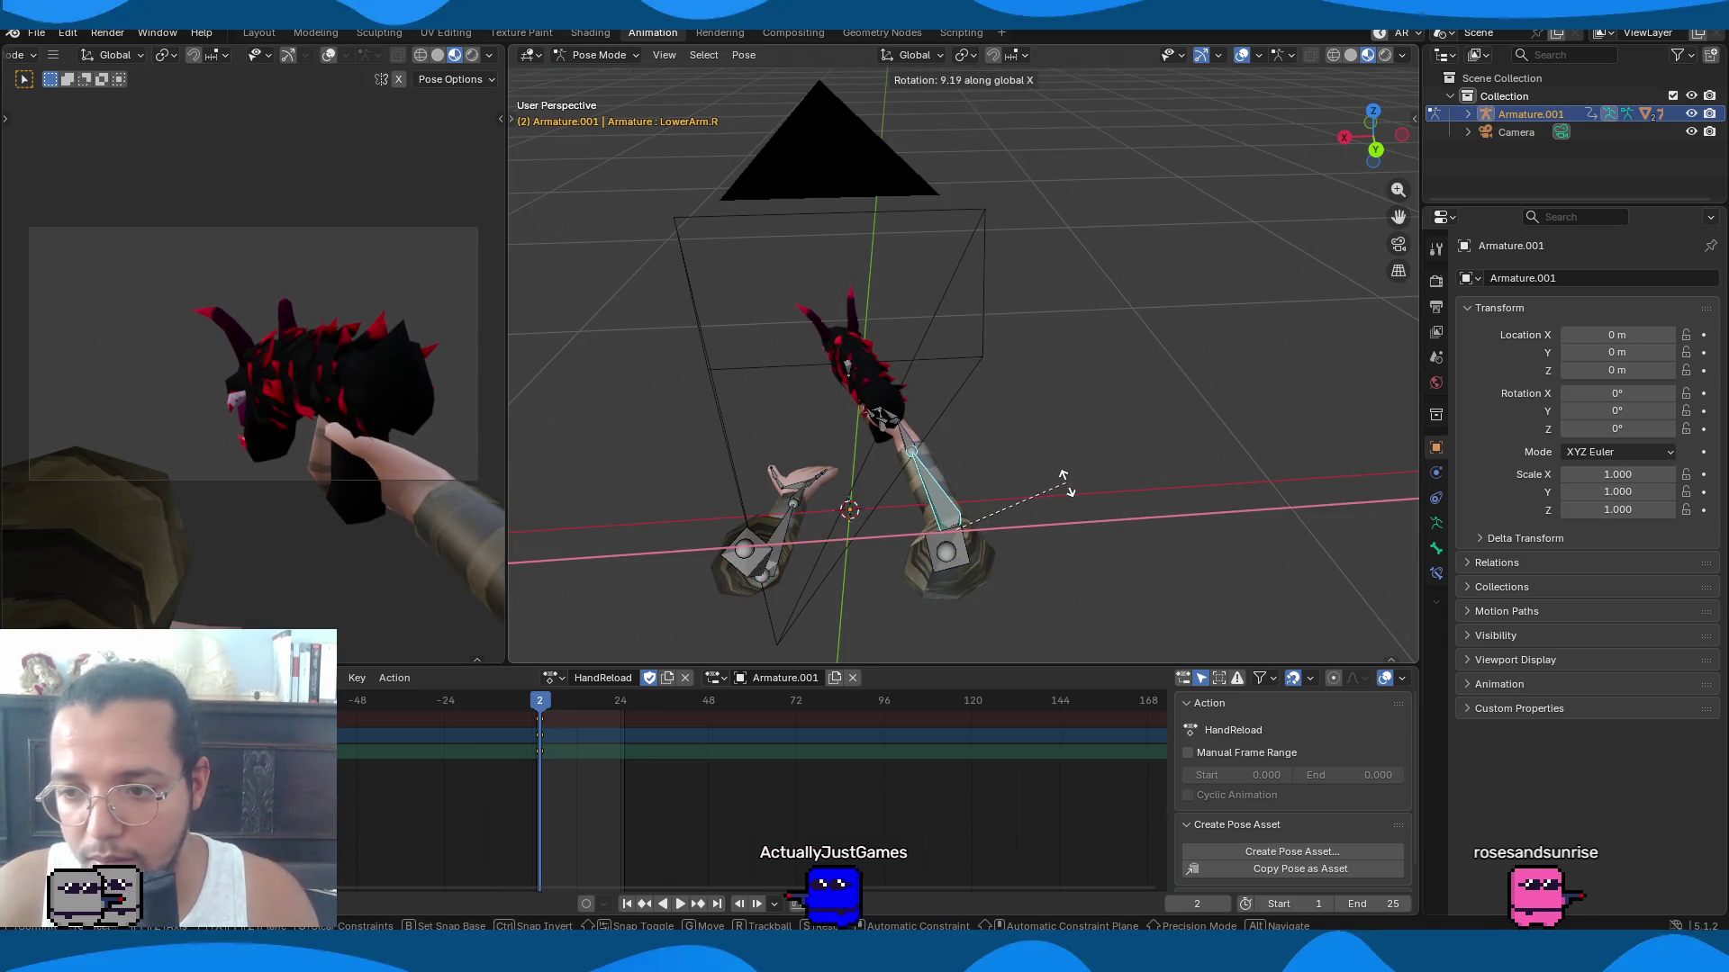
pyautogui.press('z')
pyautogui.click(1051, 434)
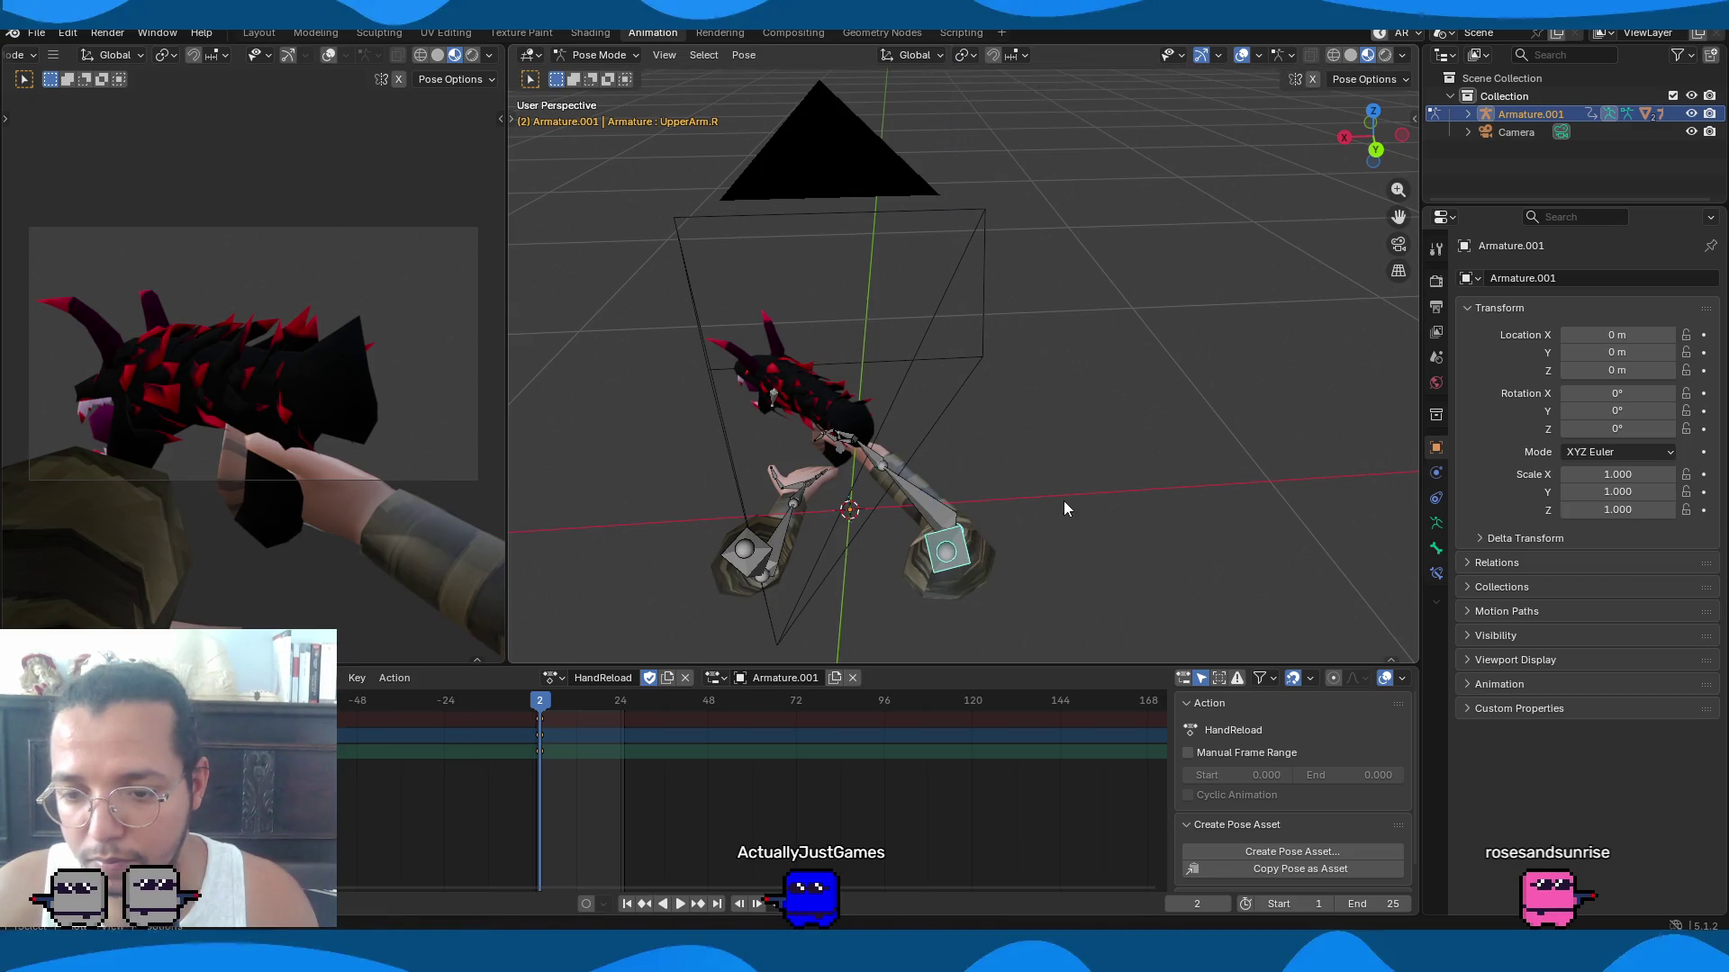
pyautogui.press('r')
pyautogui.press('z')
pyautogui.click(1052, 439)
# Tilt the dragon-head gun down by rotating the right hand and re-adjusting the right lower arm.
pyautogui.click(936, 445)
pyautogui.press('r')
pyautogui.press('z')
pyautogui.click(1023, 369)
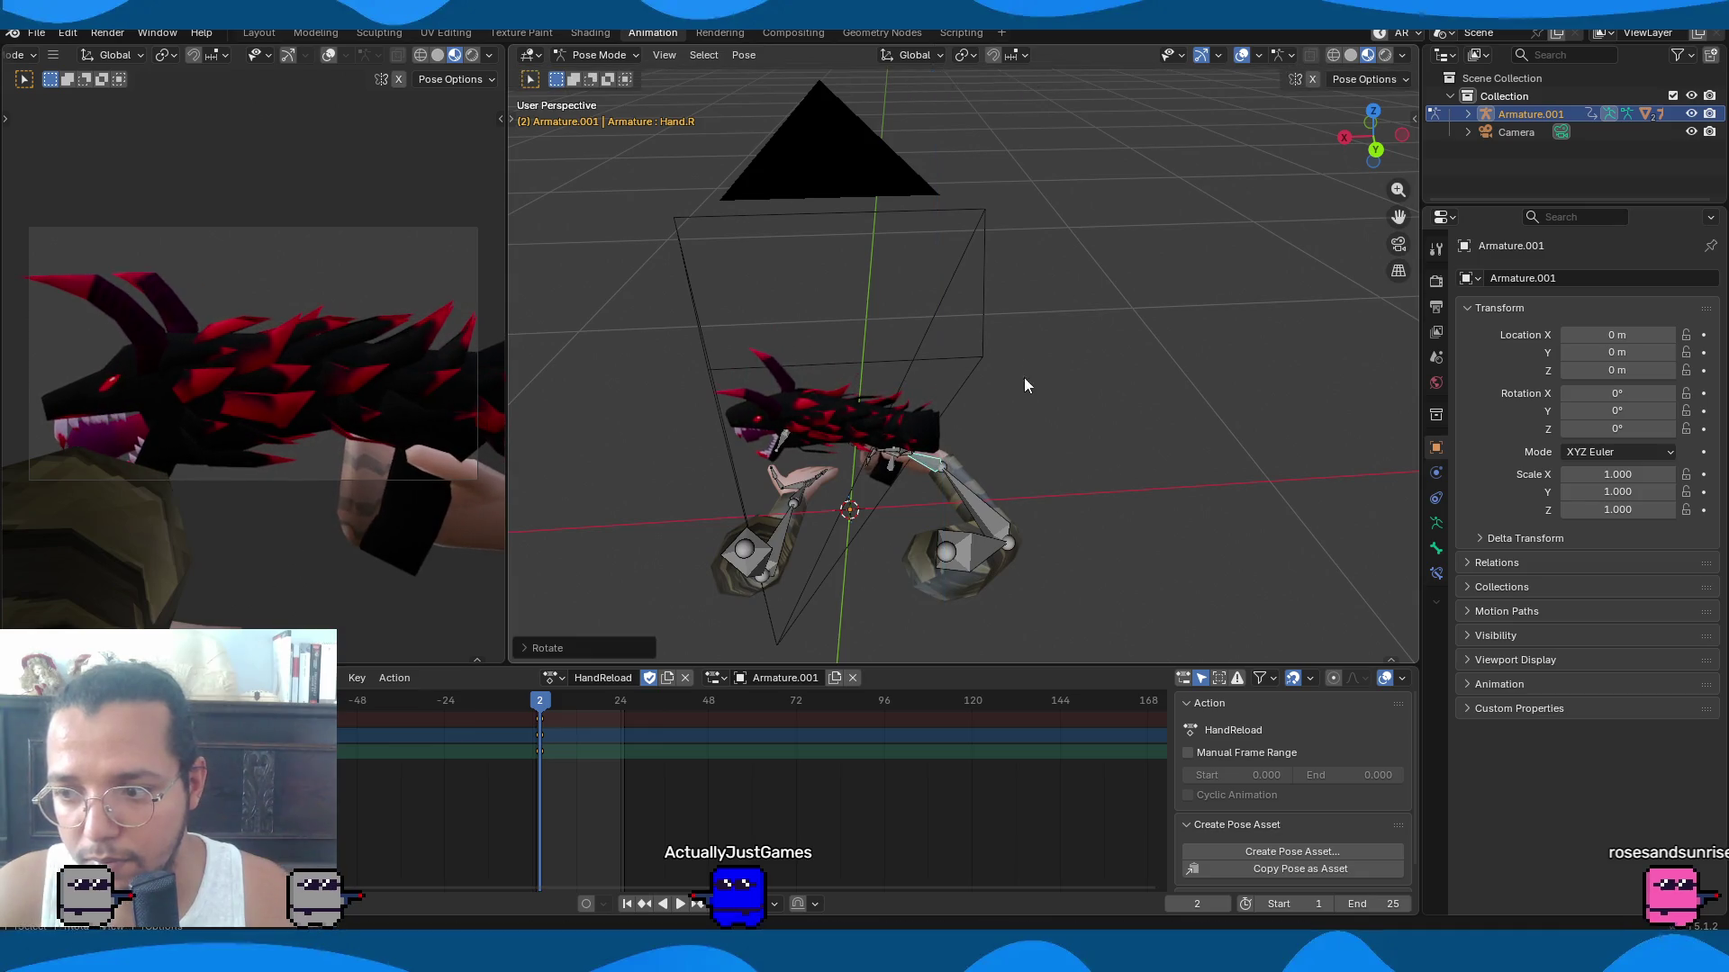
pyautogui.hotkey('ctrl', 'z')
pyautogui.hotkey('ctrl', 'z')
pyautogui.hotkey('ctrl', 'z')
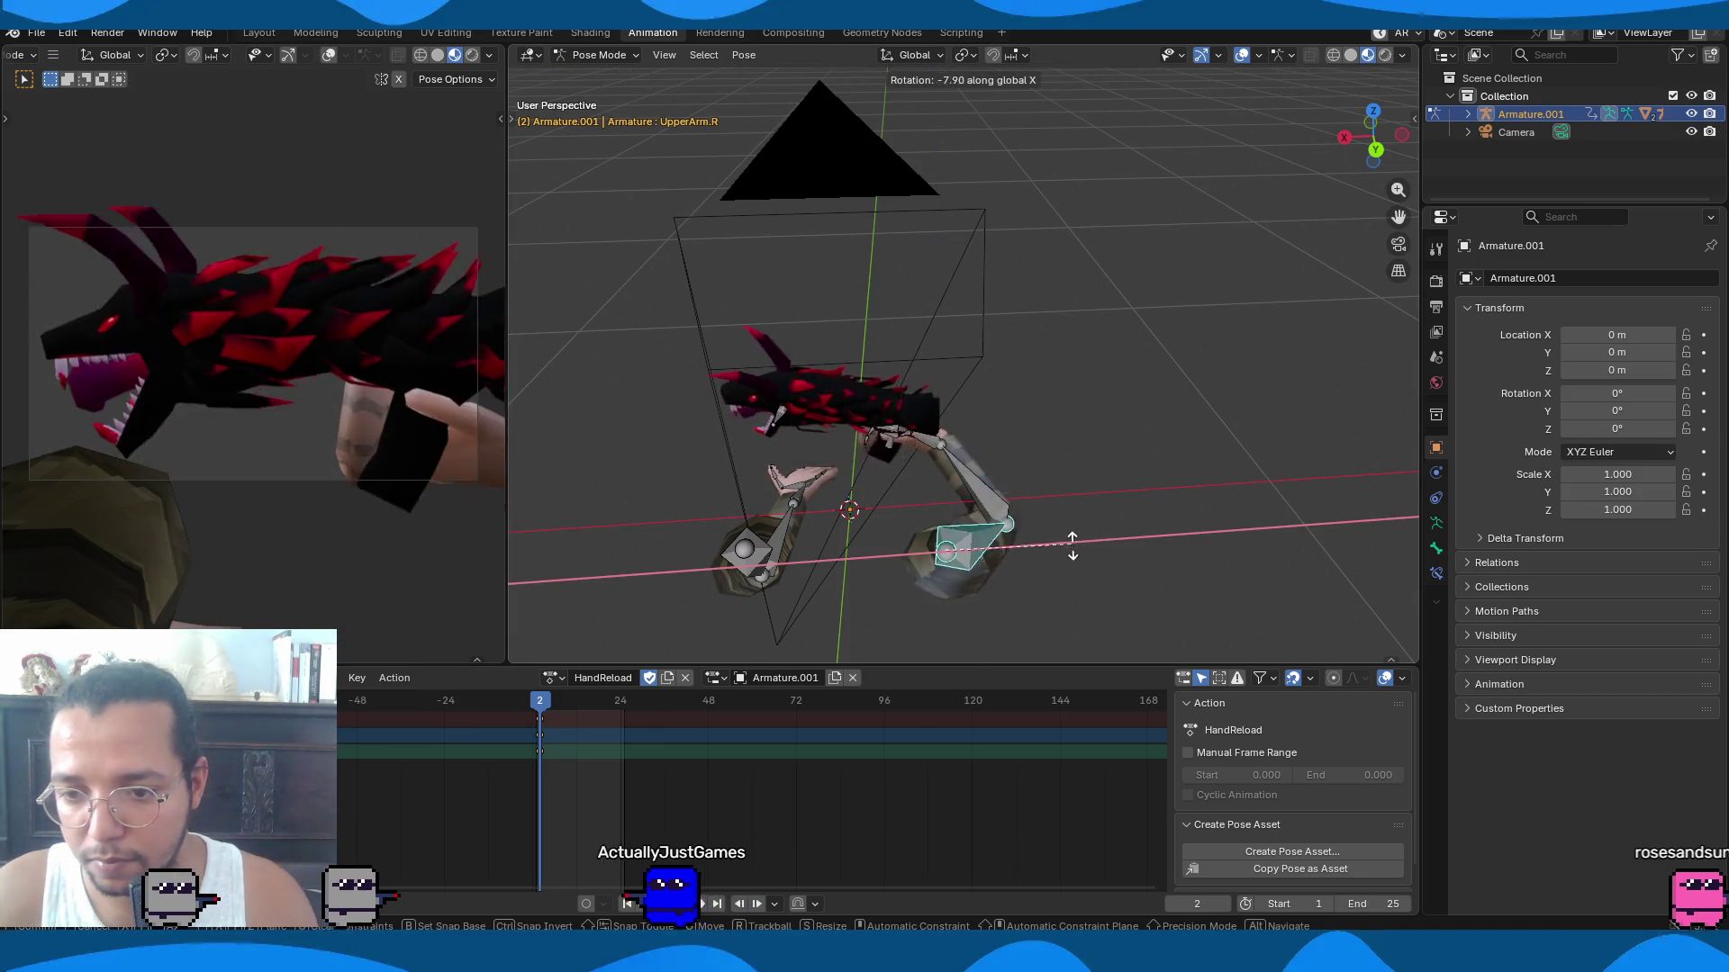
pyautogui.press('r')
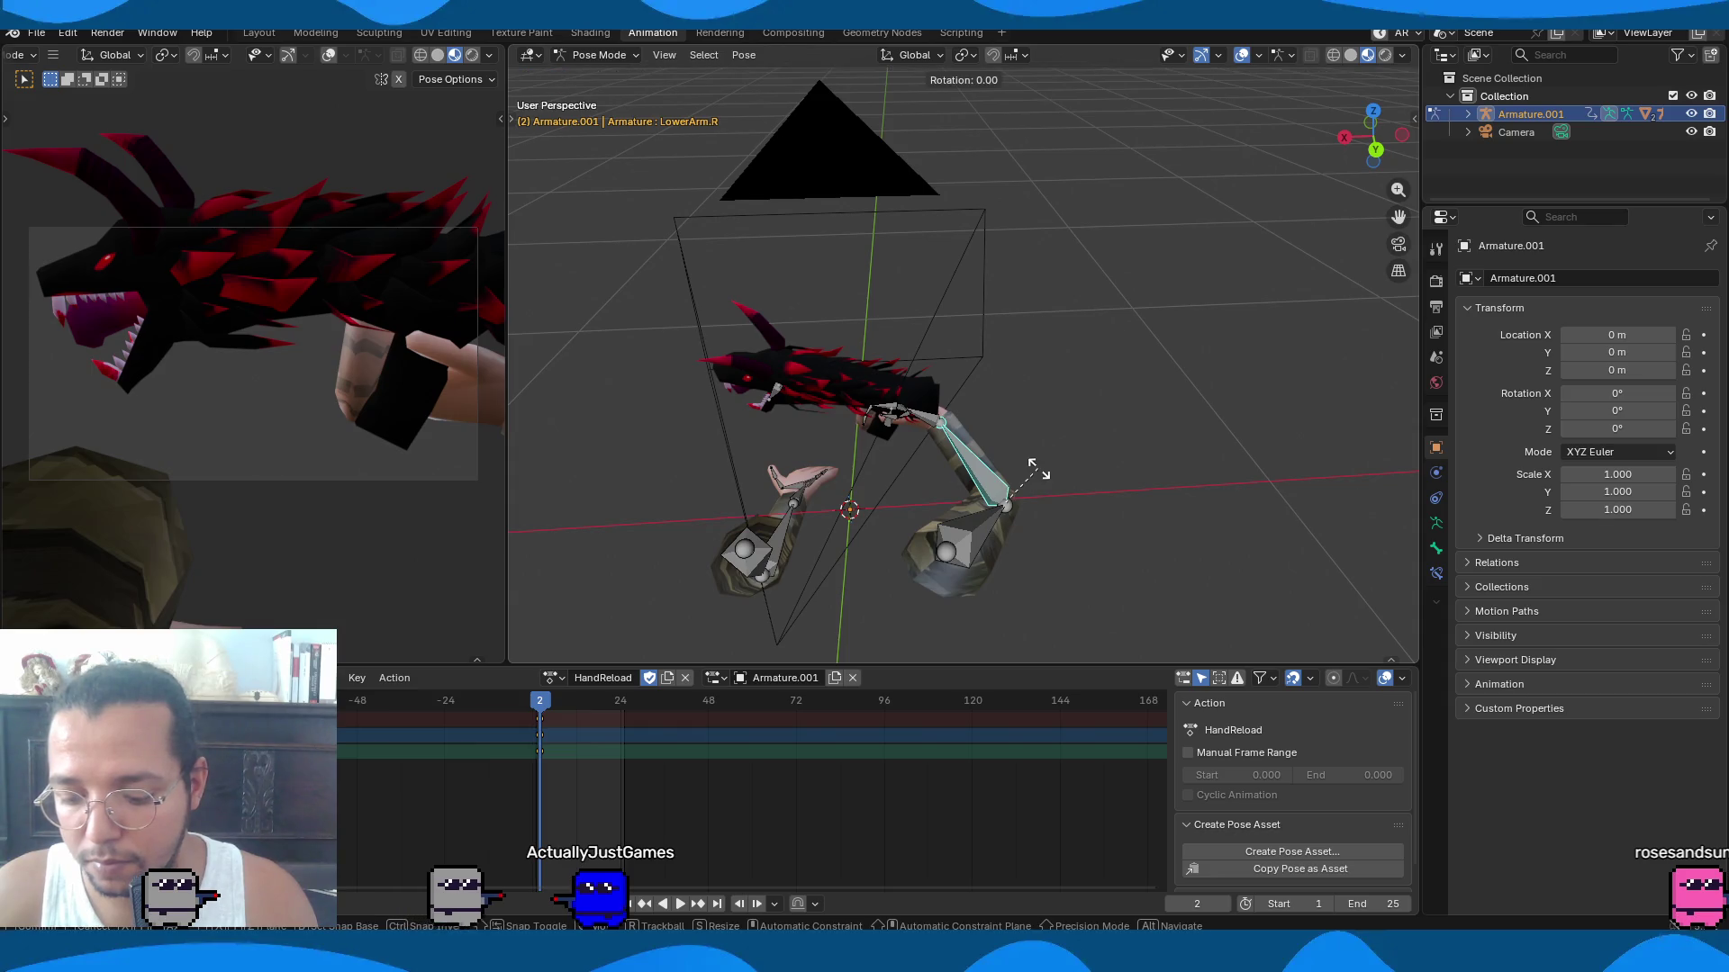
pyautogui.click(1038, 491)
pyautogui.click(943, 411)
pyautogui.press('r')
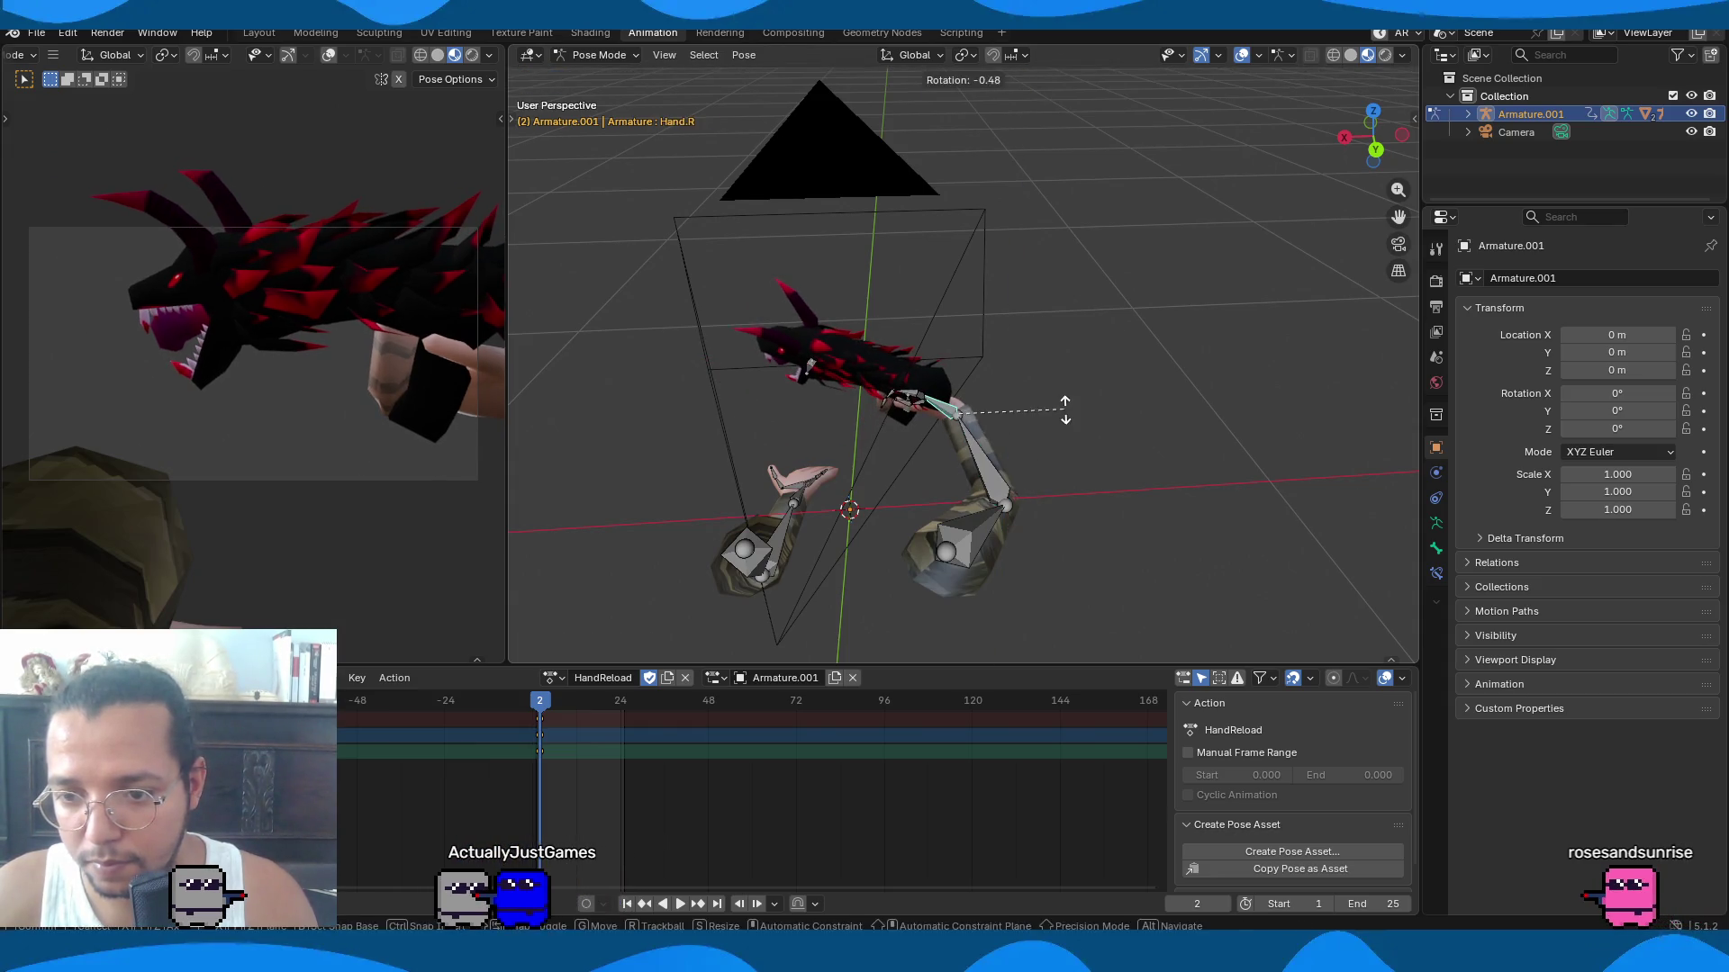
pyautogui.click(1056, 363)
pyautogui.press('a')
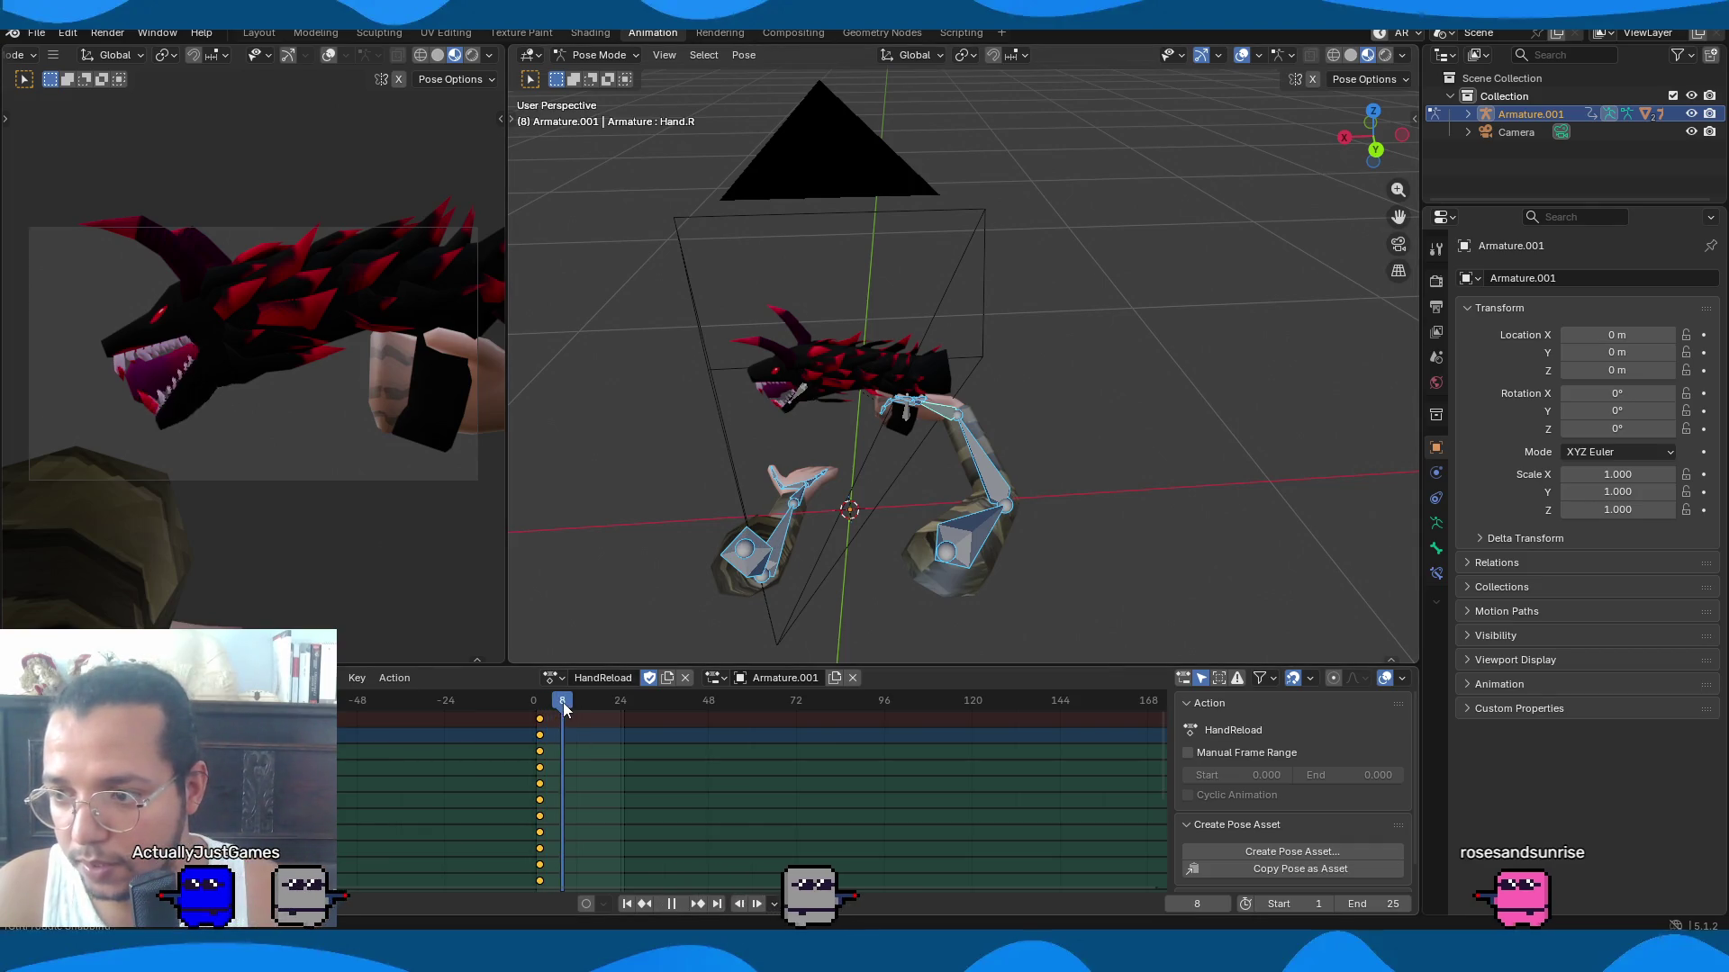
# Rotate the left upper arm on the X axis and move it into a new position.
pyautogui.click(759, 564)
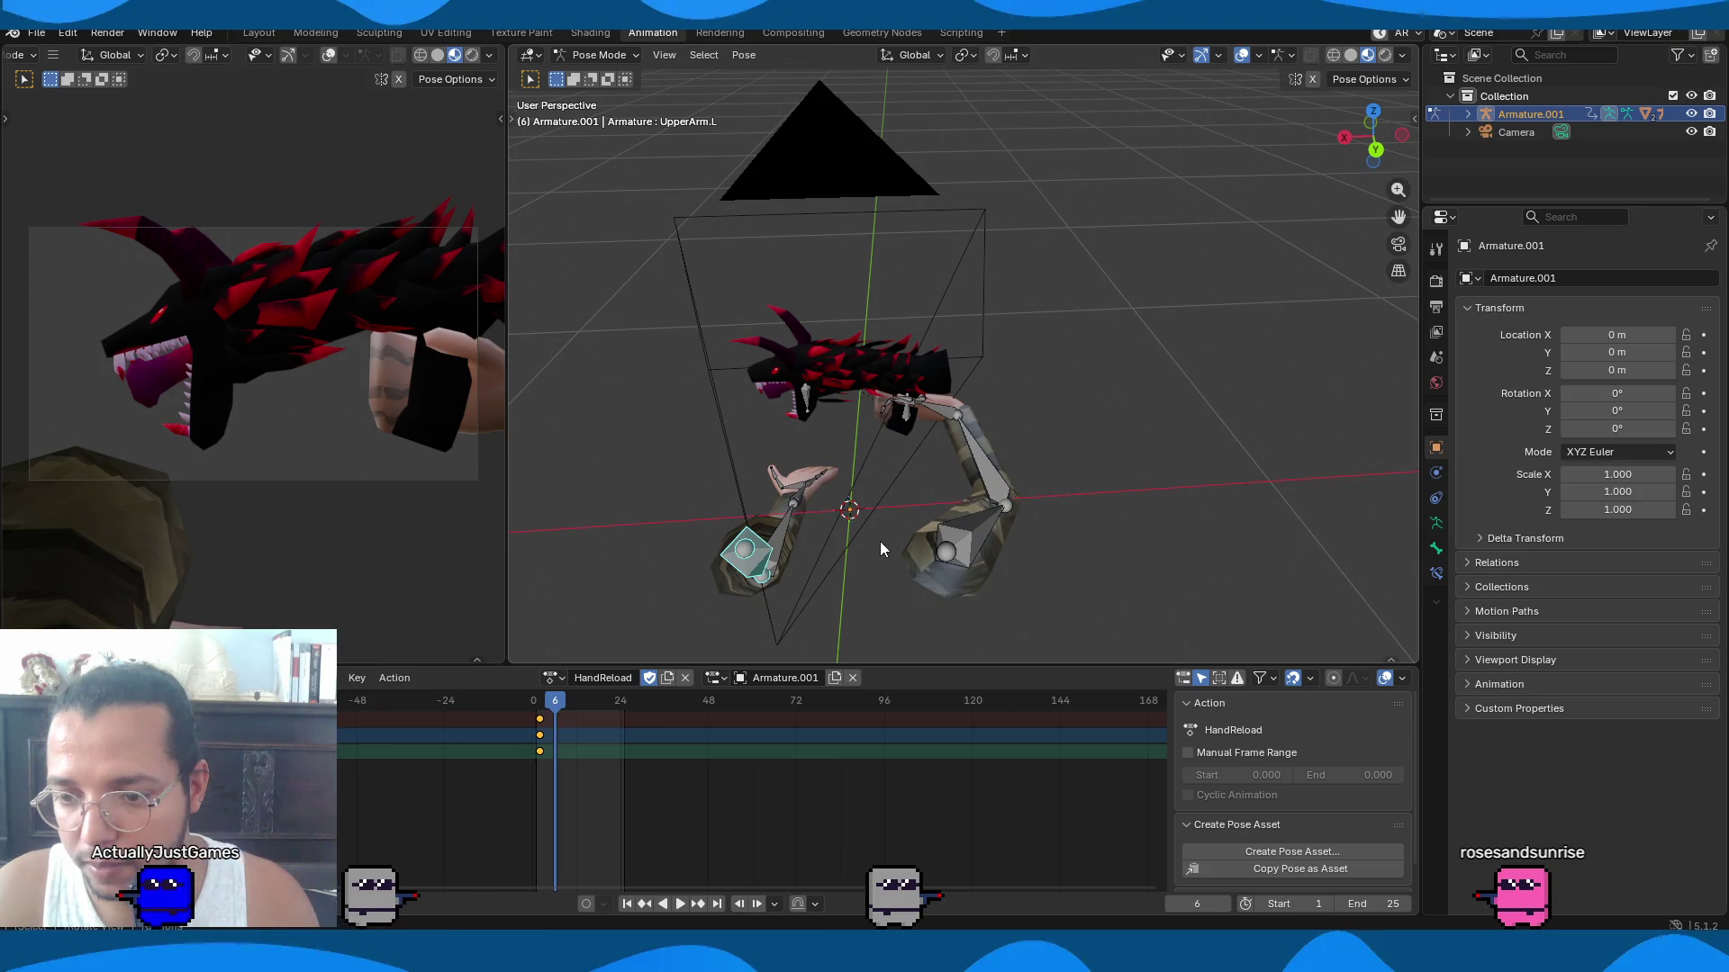
pyautogui.press('r')
pyautogui.press('z')
pyautogui.press('x')
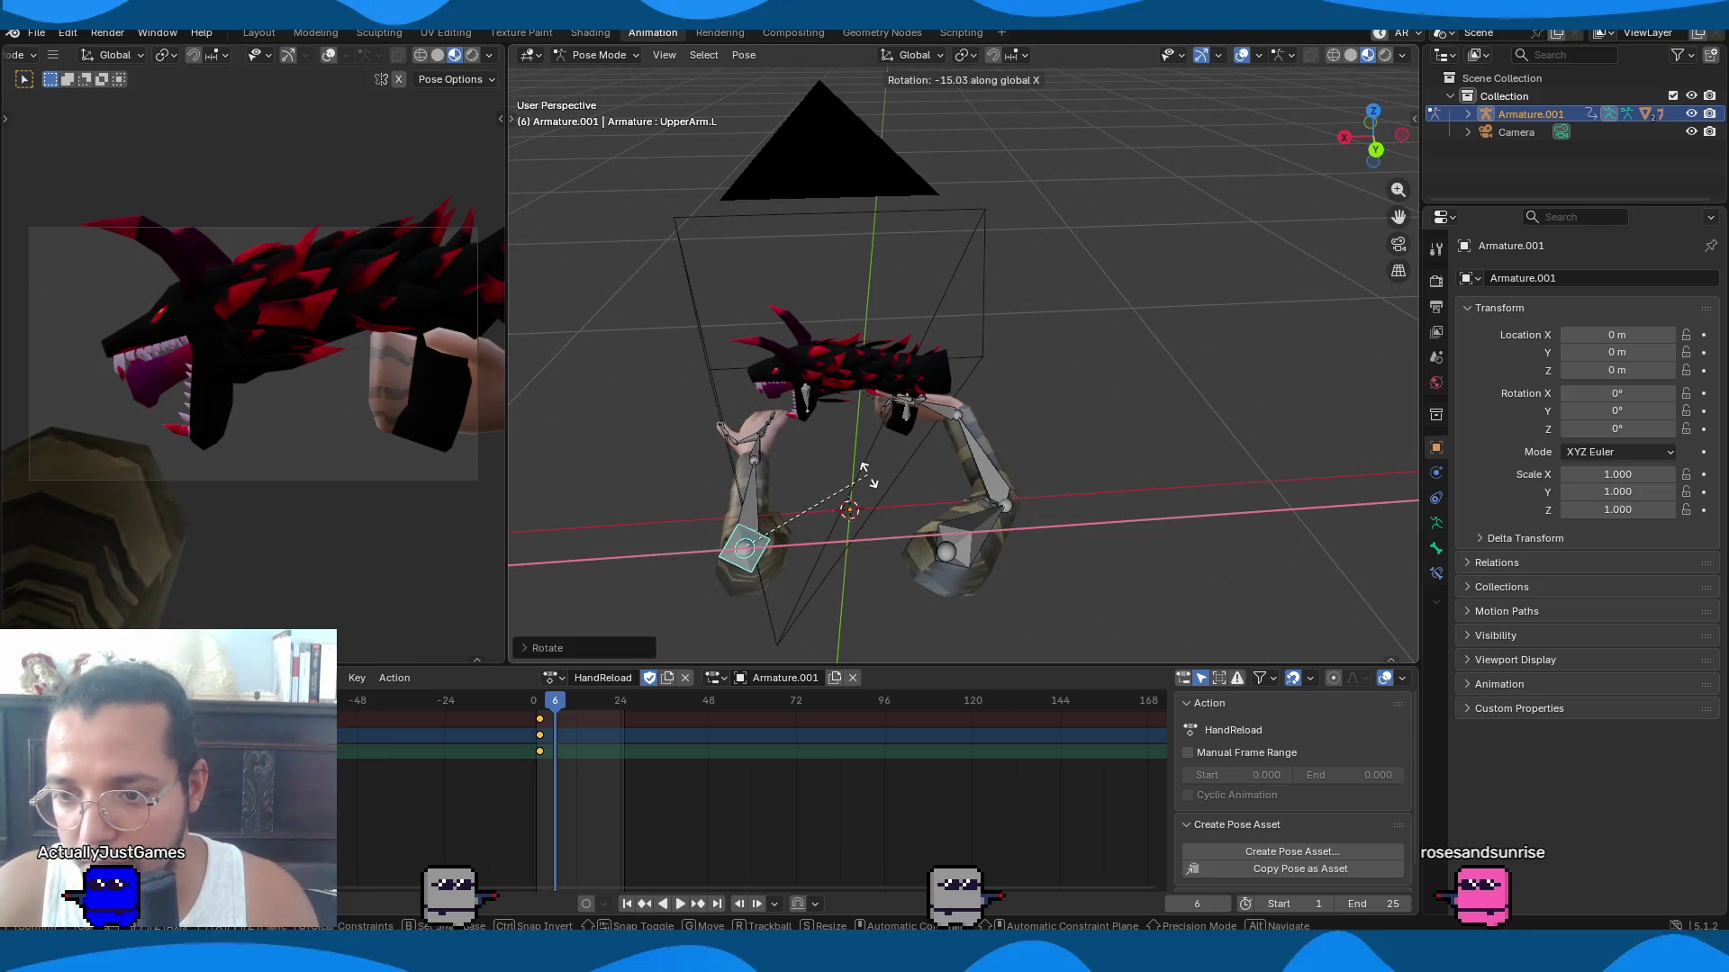
pyautogui.click(871, 462)
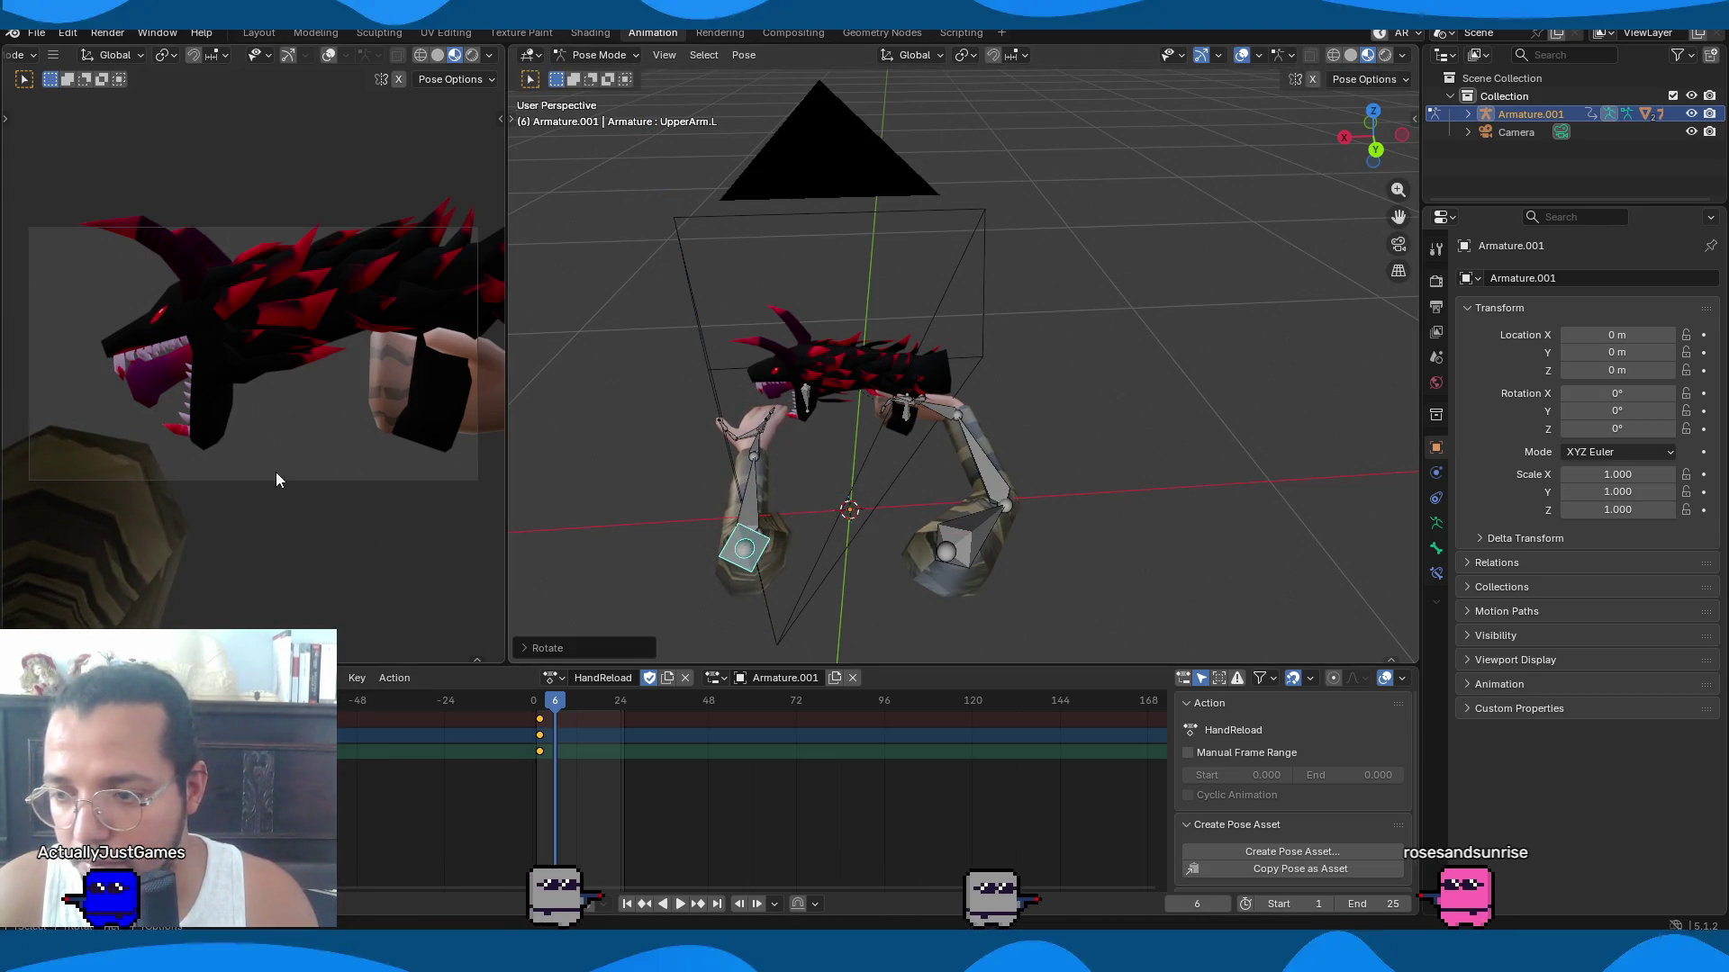
pyautogui.moveTo(548, 514)
pyautogui.mouseDown(button='middle')
pyautogui.moveTo(857, 490)
pyautogui.moveTo(833, 461)
pyautogui.moveTo(1059, 542)
pyautogui.mouseUp(button='middle')
pyautogui.press('g')
pyautogui.click(1235, 533)
# Rotate the left upper arm again on X, shift the left arm chain left, and rotate it on Z.
pyautogui.moveTo(1235, 533); pyautogui.dragTo(1142, 580, button='middle')
pyautogui.press('r')
pyautogui.press('x')
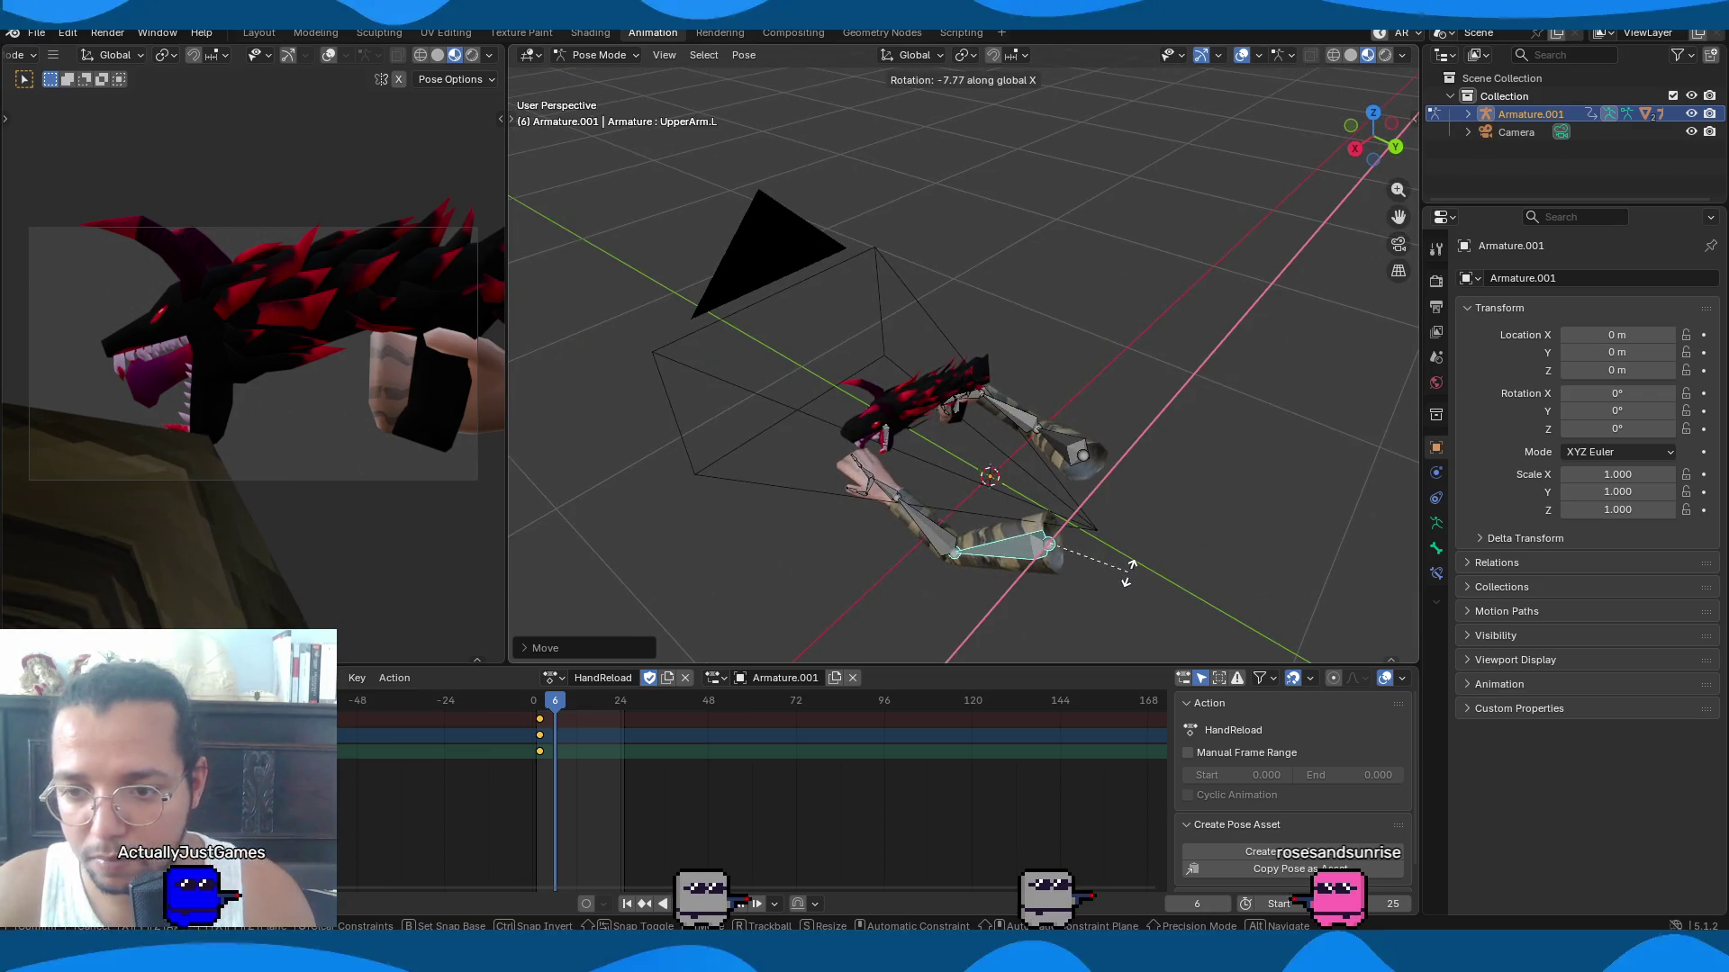
pyautogui.click(1124, 580)
pyautogui.moveTo(1124, 580); pyautogui.dragTo(937, 605, button='middle')
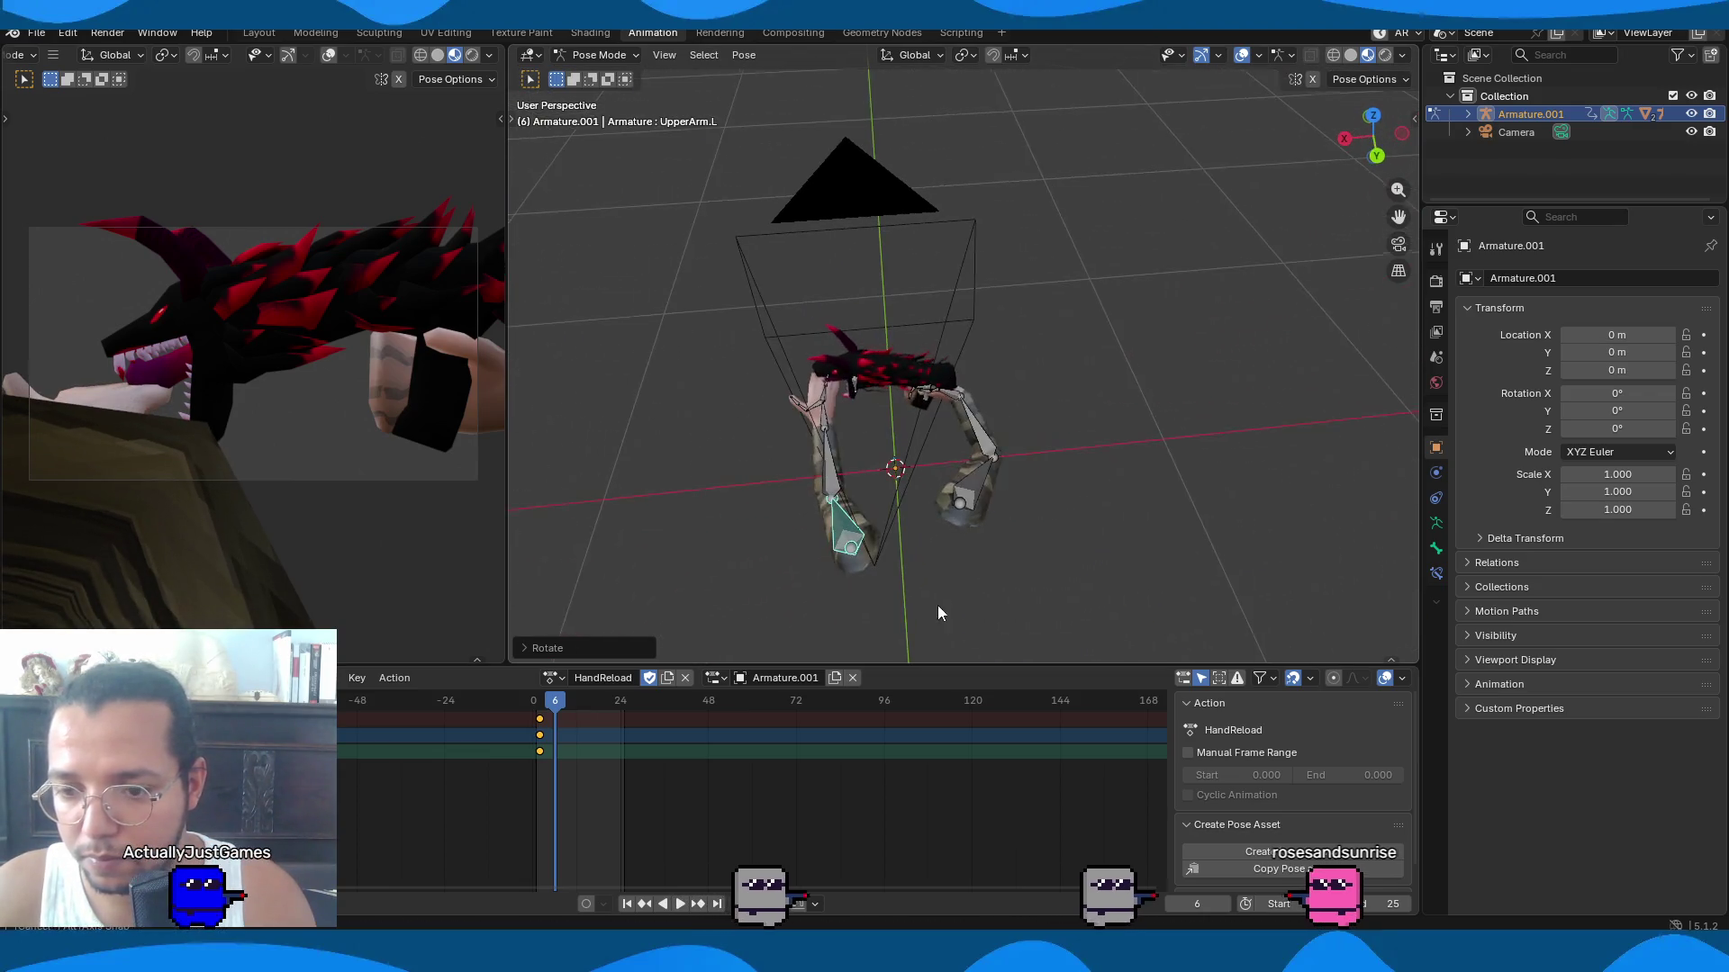
pyautogui.press('g')
pyautogui.click(994, 568)
pyautogui.press('r')
pyautogui.press('z')
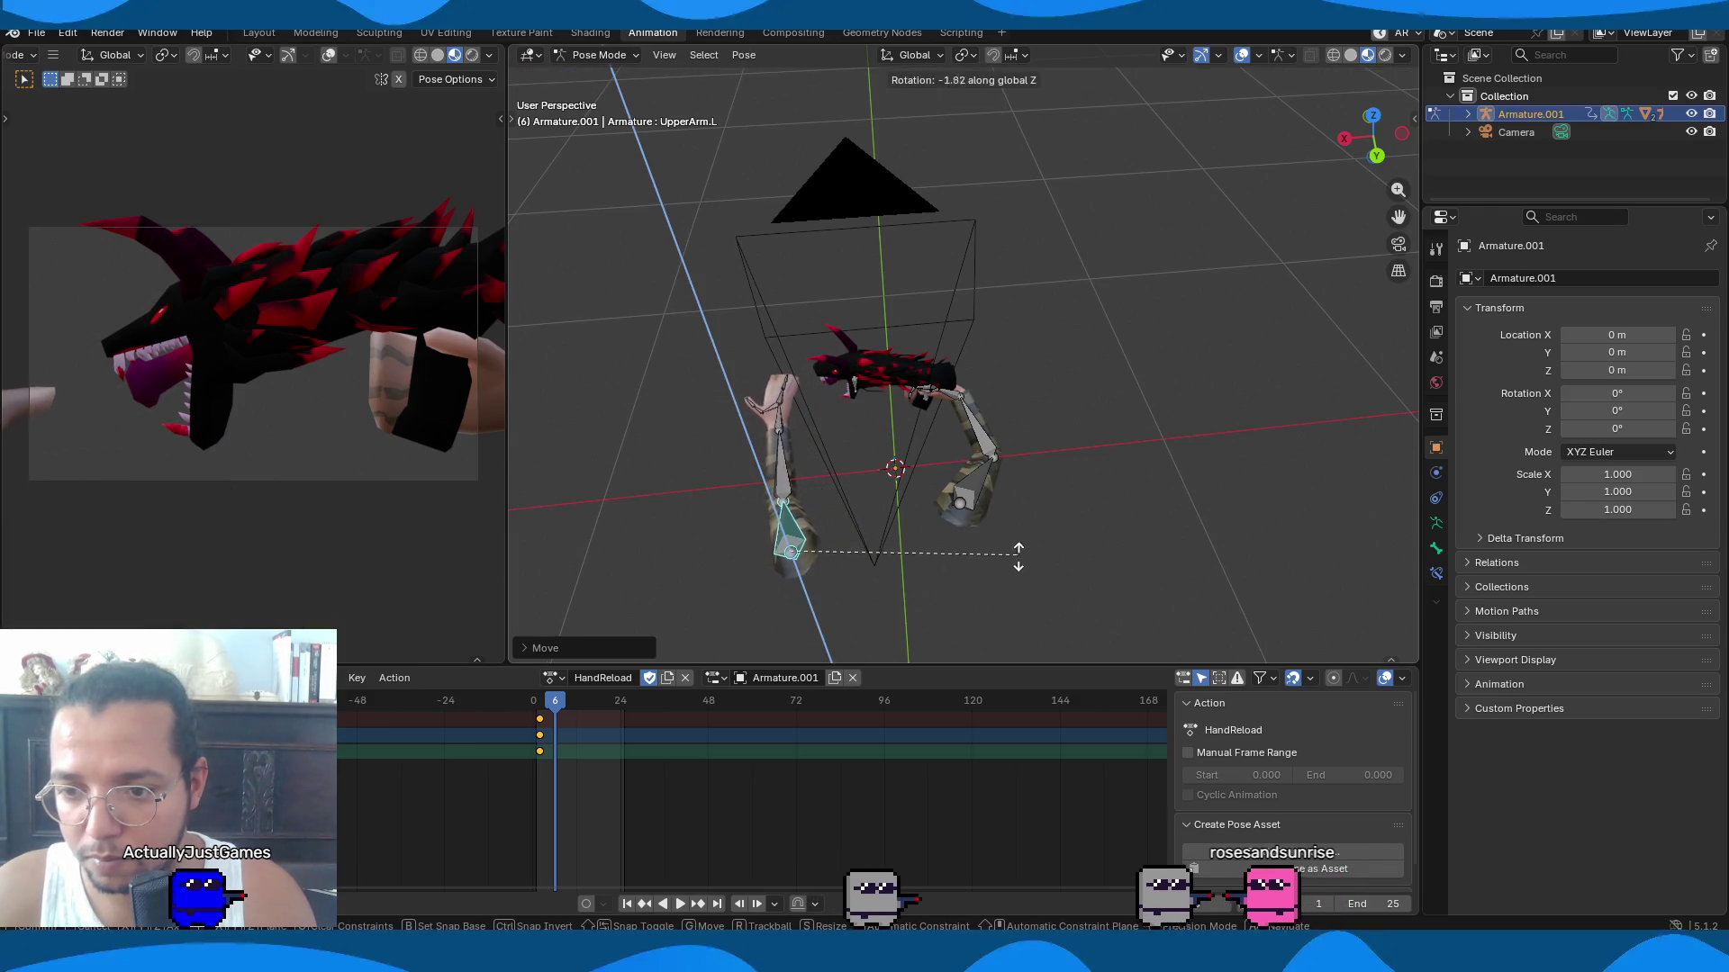
pyautogui.click(990, 623)
# Turn the left hand with a Y-axis rotation.
pyautogui.moveTo(899, 483)
pyautogui.mouseDown(button='middle')
pyautogui.moveTo(1088, 434)
pyautogui.moveTo(1026, 461)
pyautogui.moveTo(1016, 495)
pyautogui.moveTo(947, 537)
pyautogui.mouseUp(button='middle')
pyautogui.scroll(3, 1019, 465)
pyautogui.click(947, 537)
pyautogui.press('r')
pyautogui.press('y')
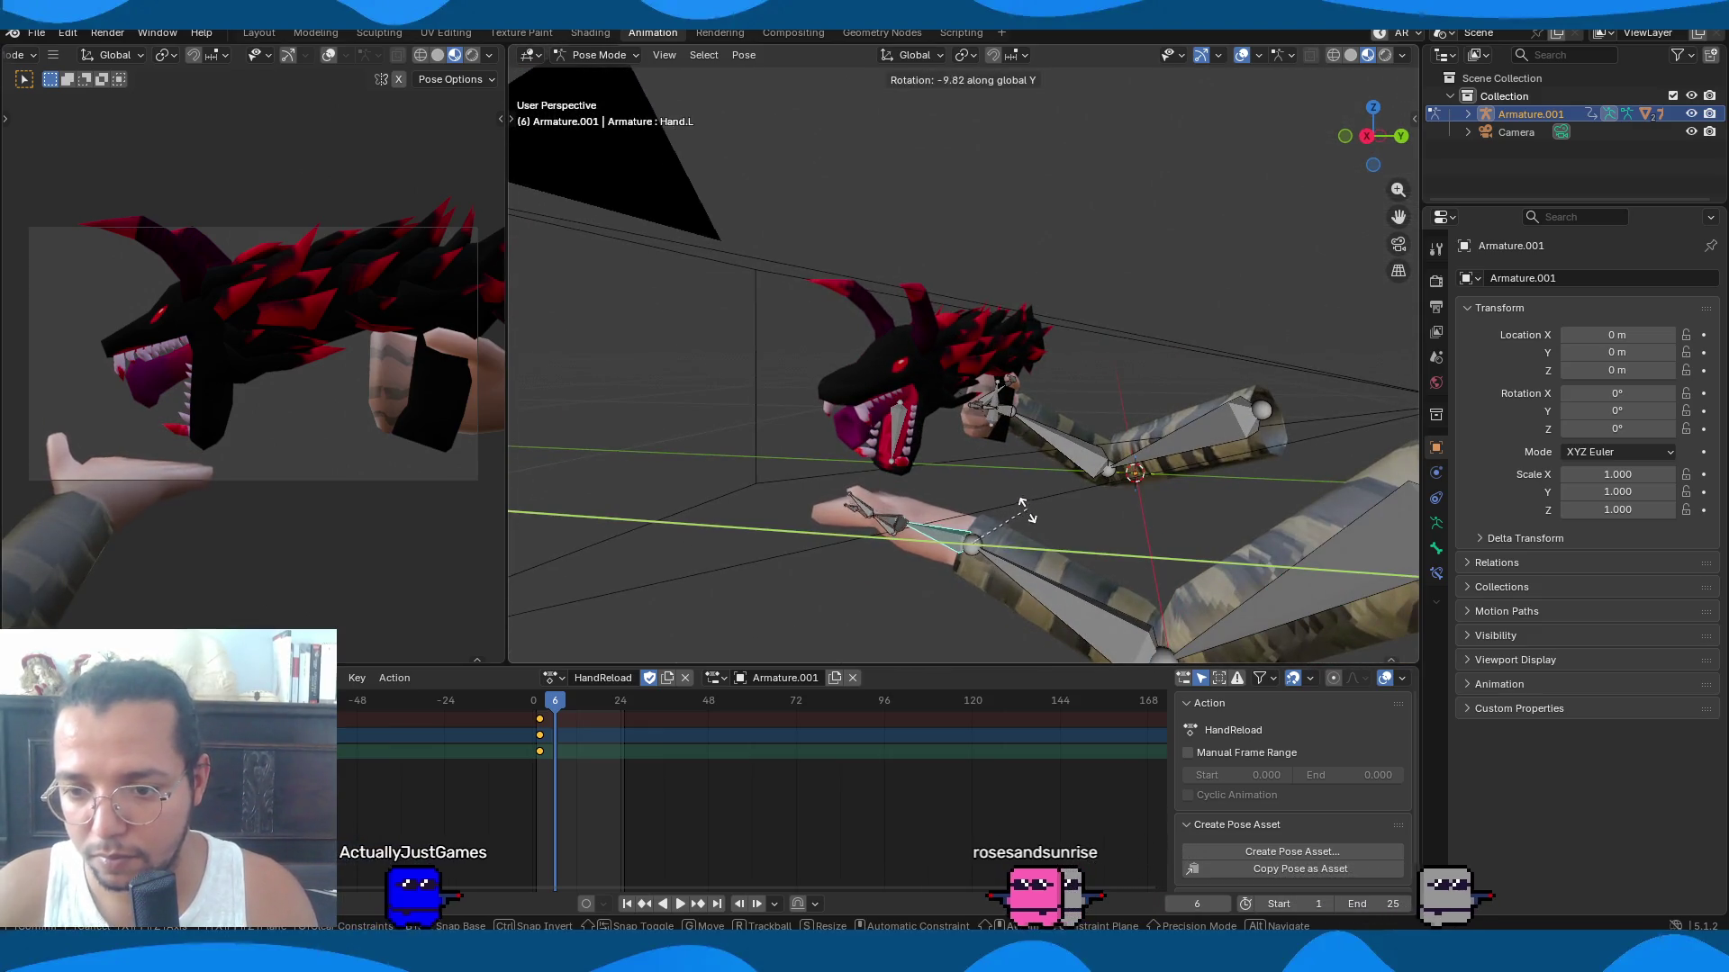
pyautogui.click(1014, 516)
pyautogui.moveTo(1014, 516)
pyautogui.mouseDown(button='middle')
pyautogui.moveTo(890, 524)
pyautogui.moveTo(1026, 574)
pyautogui.moveTo(1066, 509)
pyautogui.mouseUp(button='middle')
# Bend the left hand's first finger bone on the X axis.
pyautogui.click(1028, 570)
pyautogui.press('r')
pyautogui.press('z')
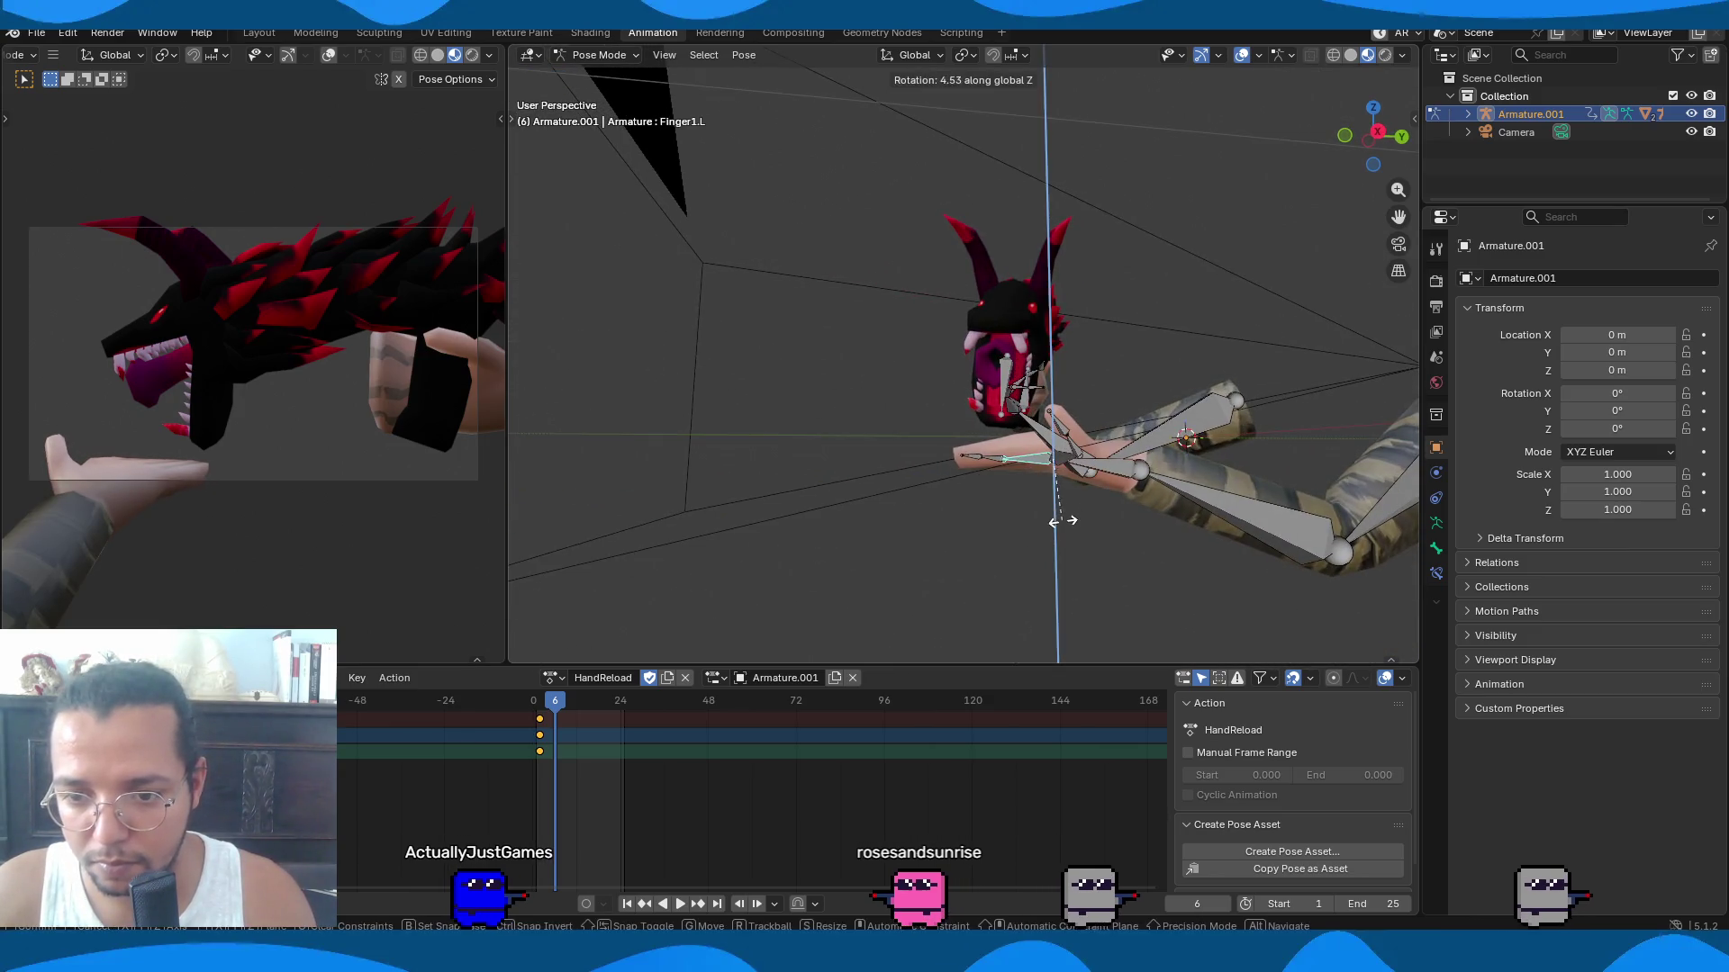
pyautogui.press('x')
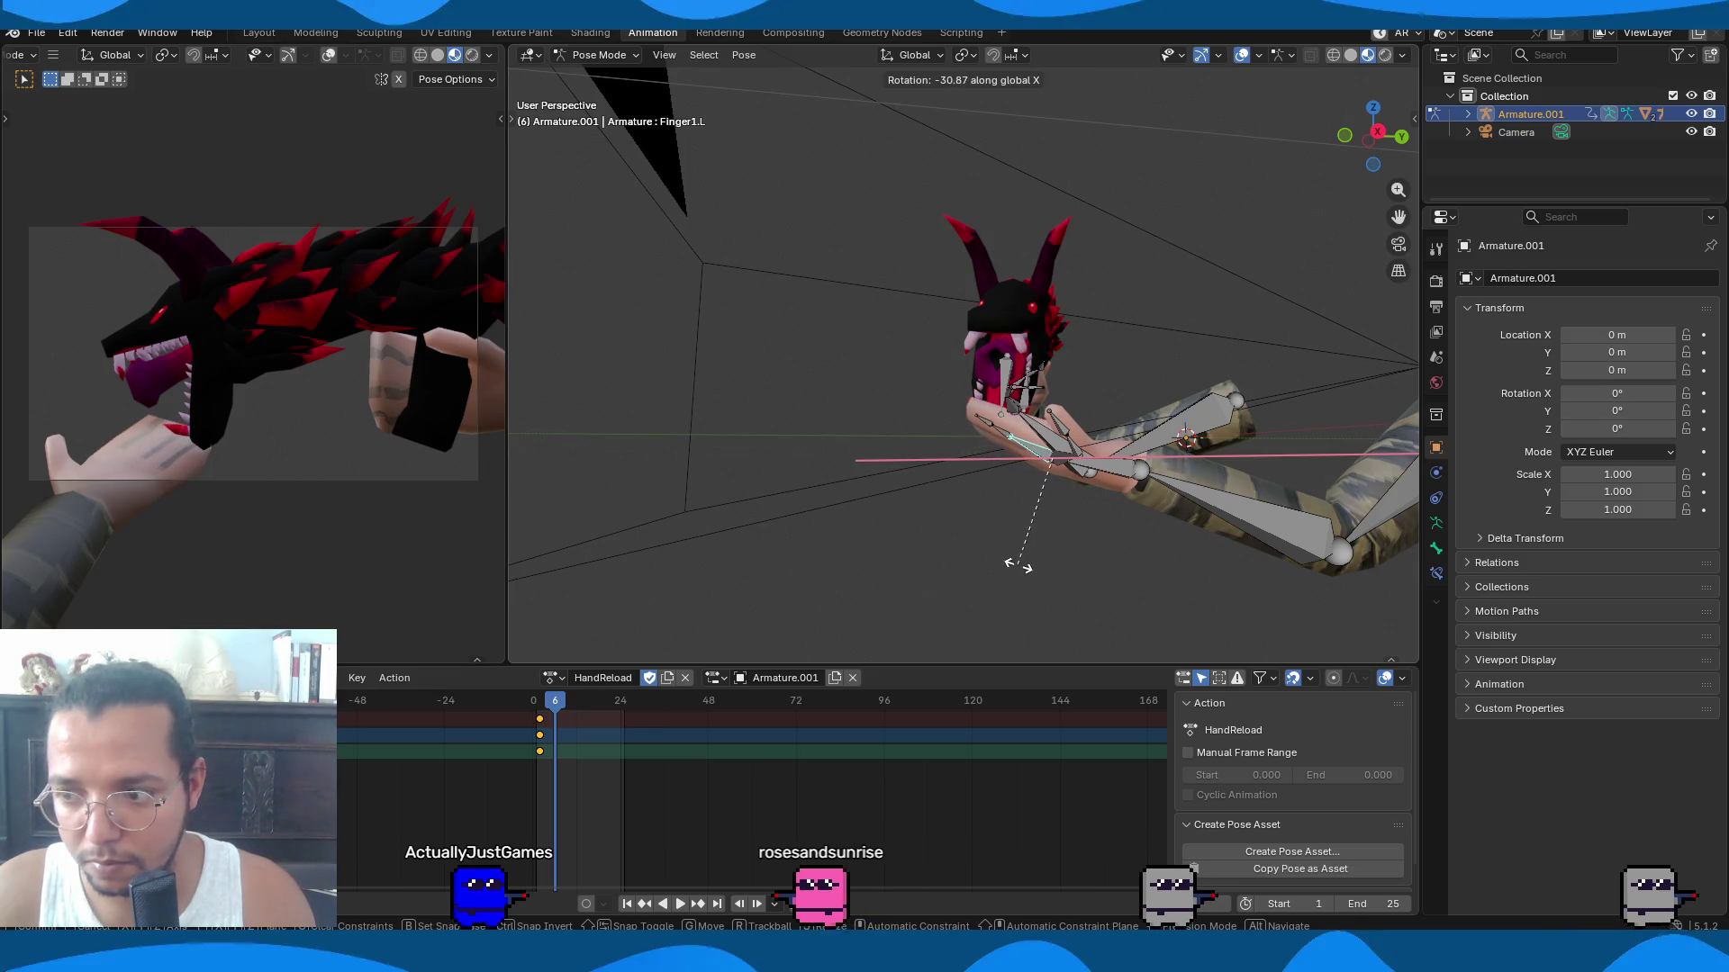
pyautogui.click(1018, 532)
pyautogui.moveTo(1019, 532)
pyautogui.mouseDown(button='middle')
pyautogui.moveTo(980, 488)
pyautogui.moveTo(1012, 521)
pyautogui.mouseUp(button='middle')
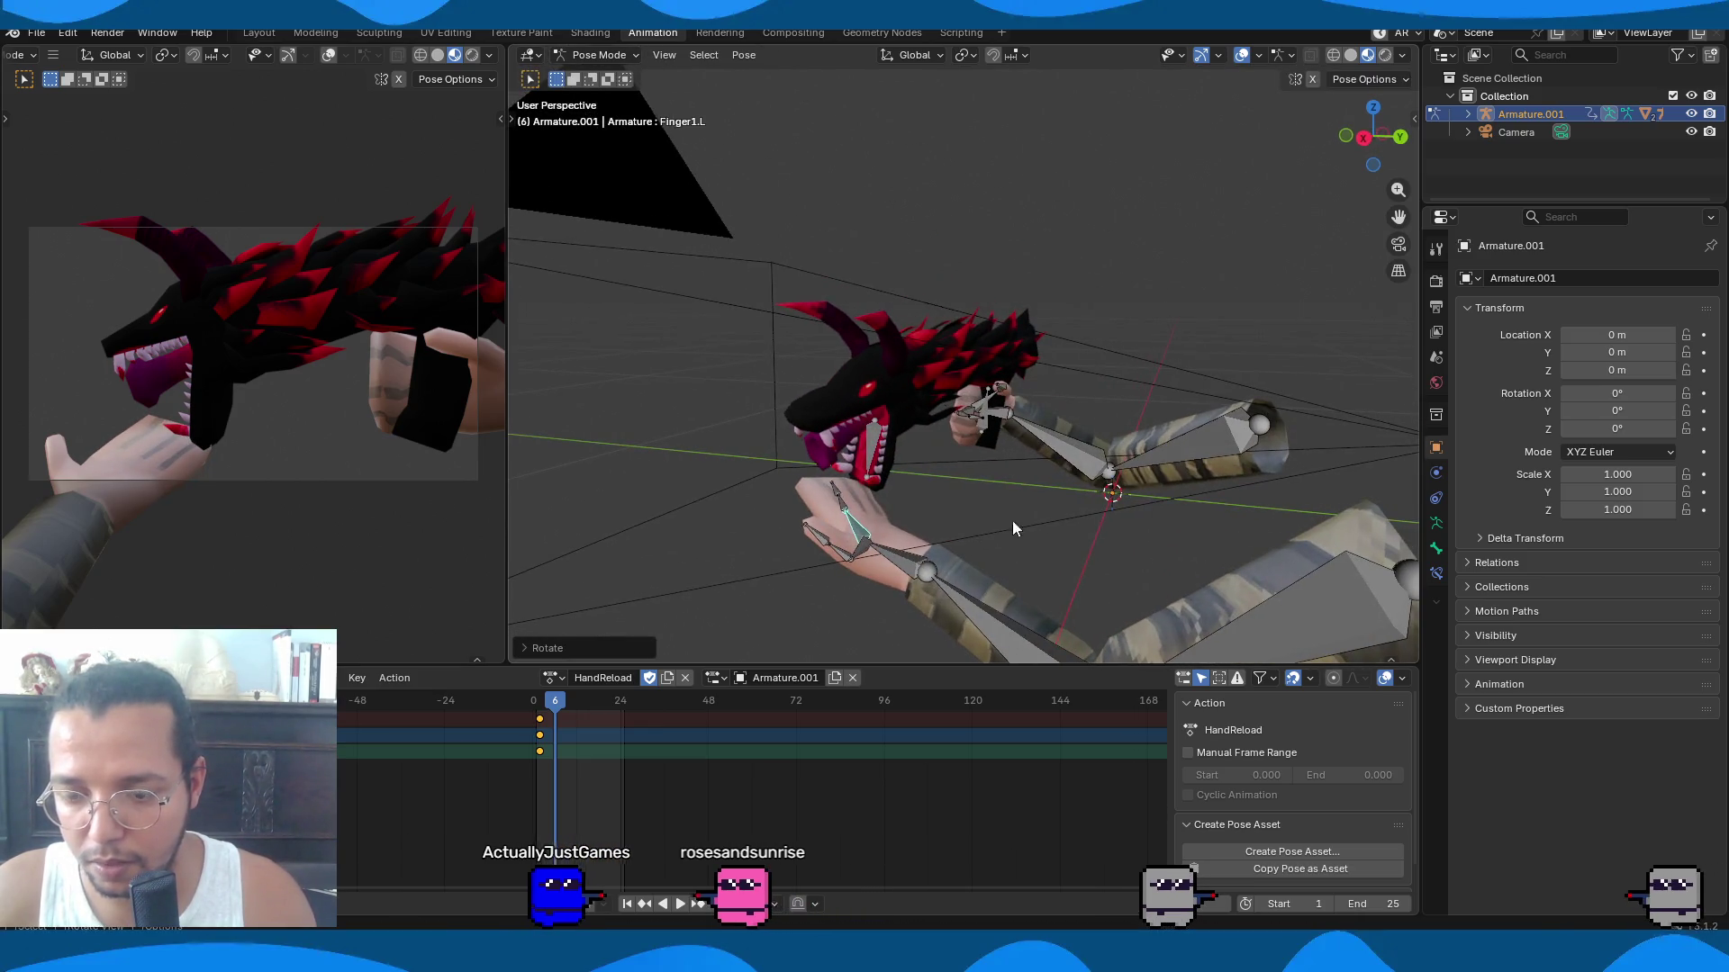
# Raise the left upper and lower arm toward the dragon's mouth and key the pose at frame 6.
pyautogui.click(1285, 608)
pyautogui.press('r')
pyautogui.click(1046, 609)
pyautogui.click(1046, 607)
pyautogui.press('r')
pyautogui.press('x')
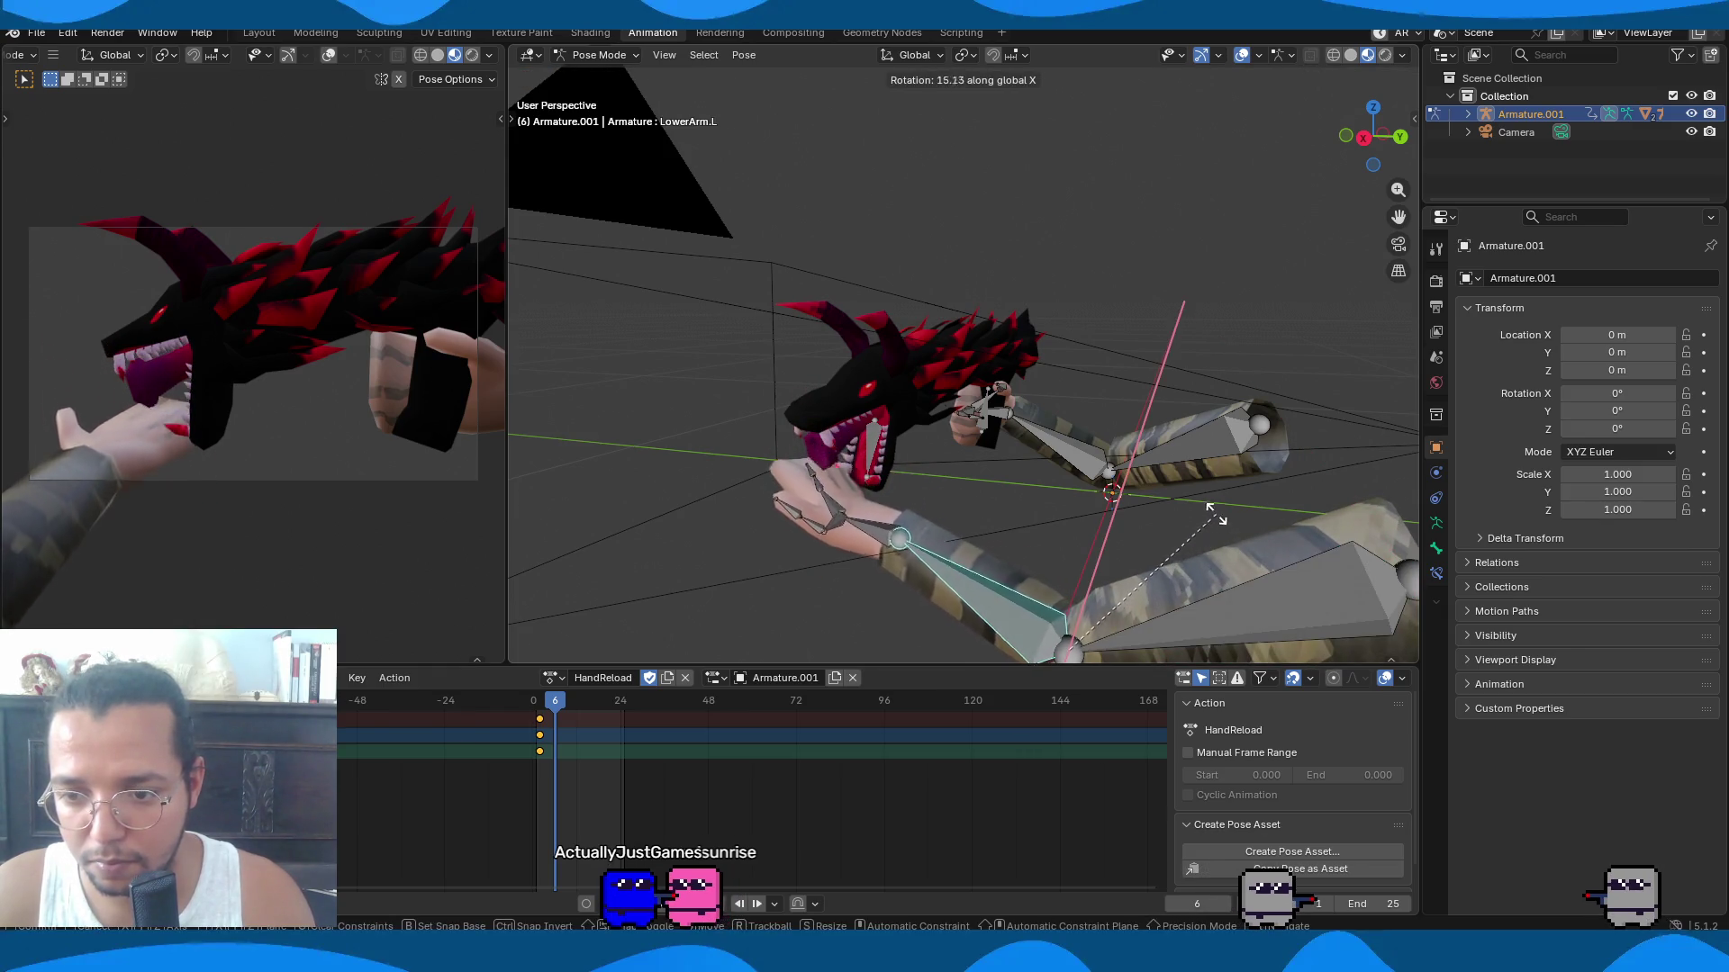
pyautogui.click(1214, 491)
pyautogui.scroll(-5, 1214, 488)
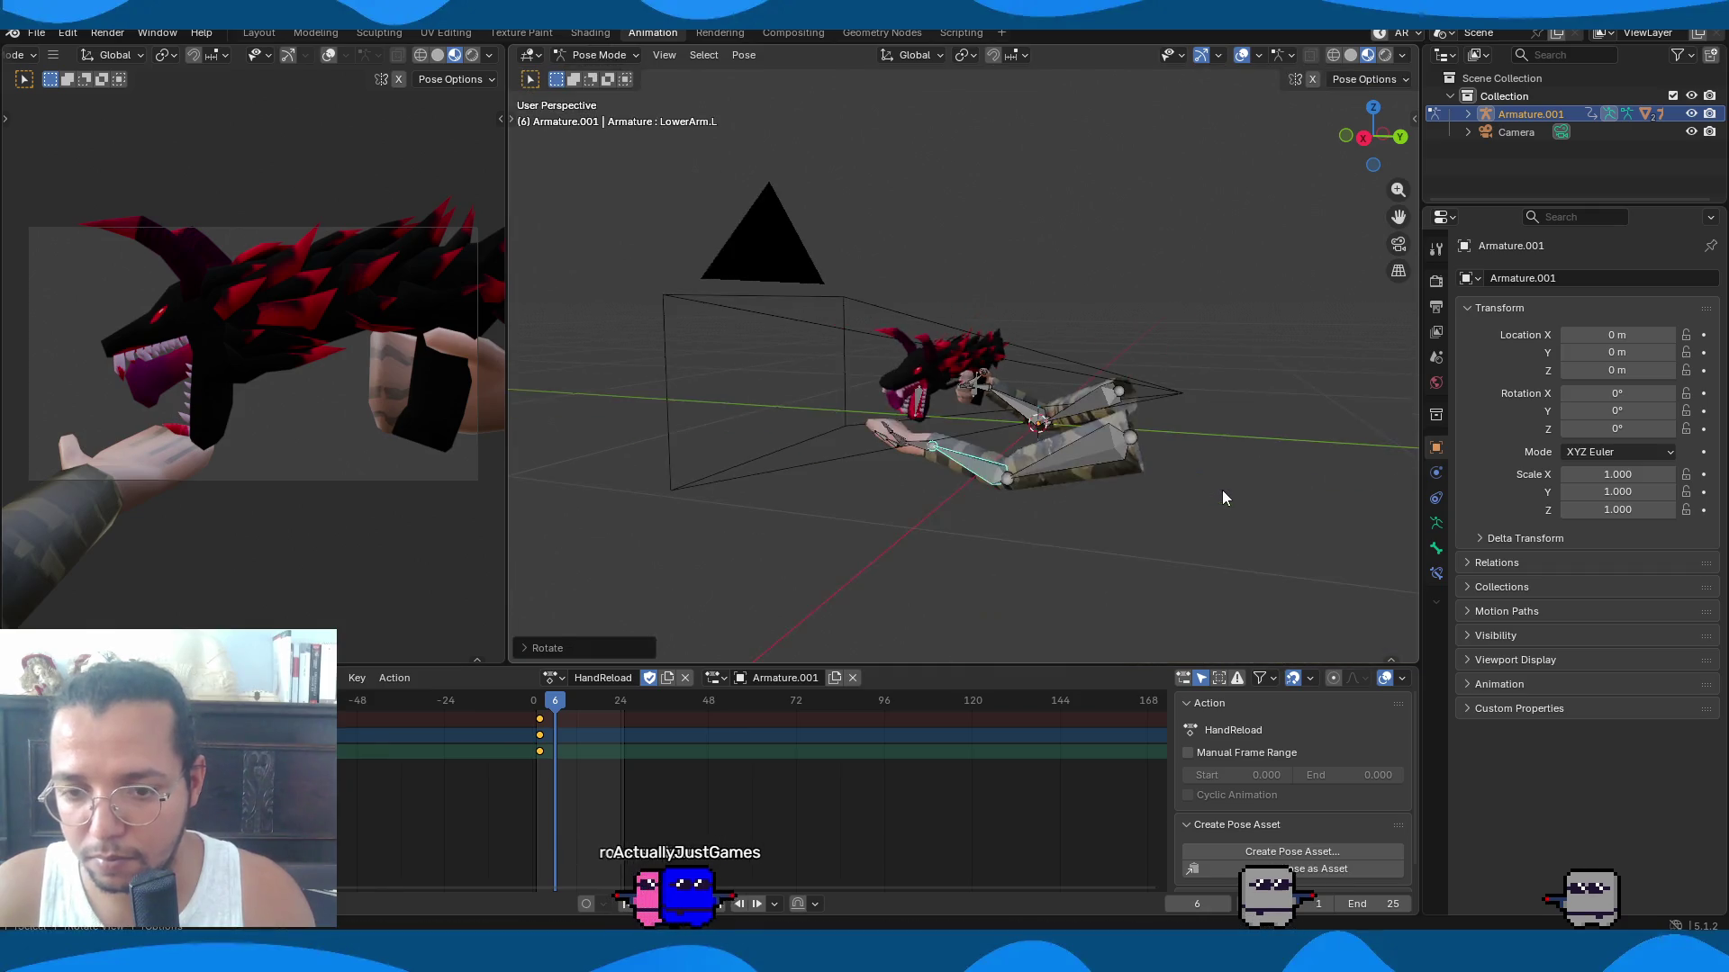
pyautogui.moveTo(1221, 489); pyautogui.dragTo(1089, 519, button='middle')
pyautogui.press('i')
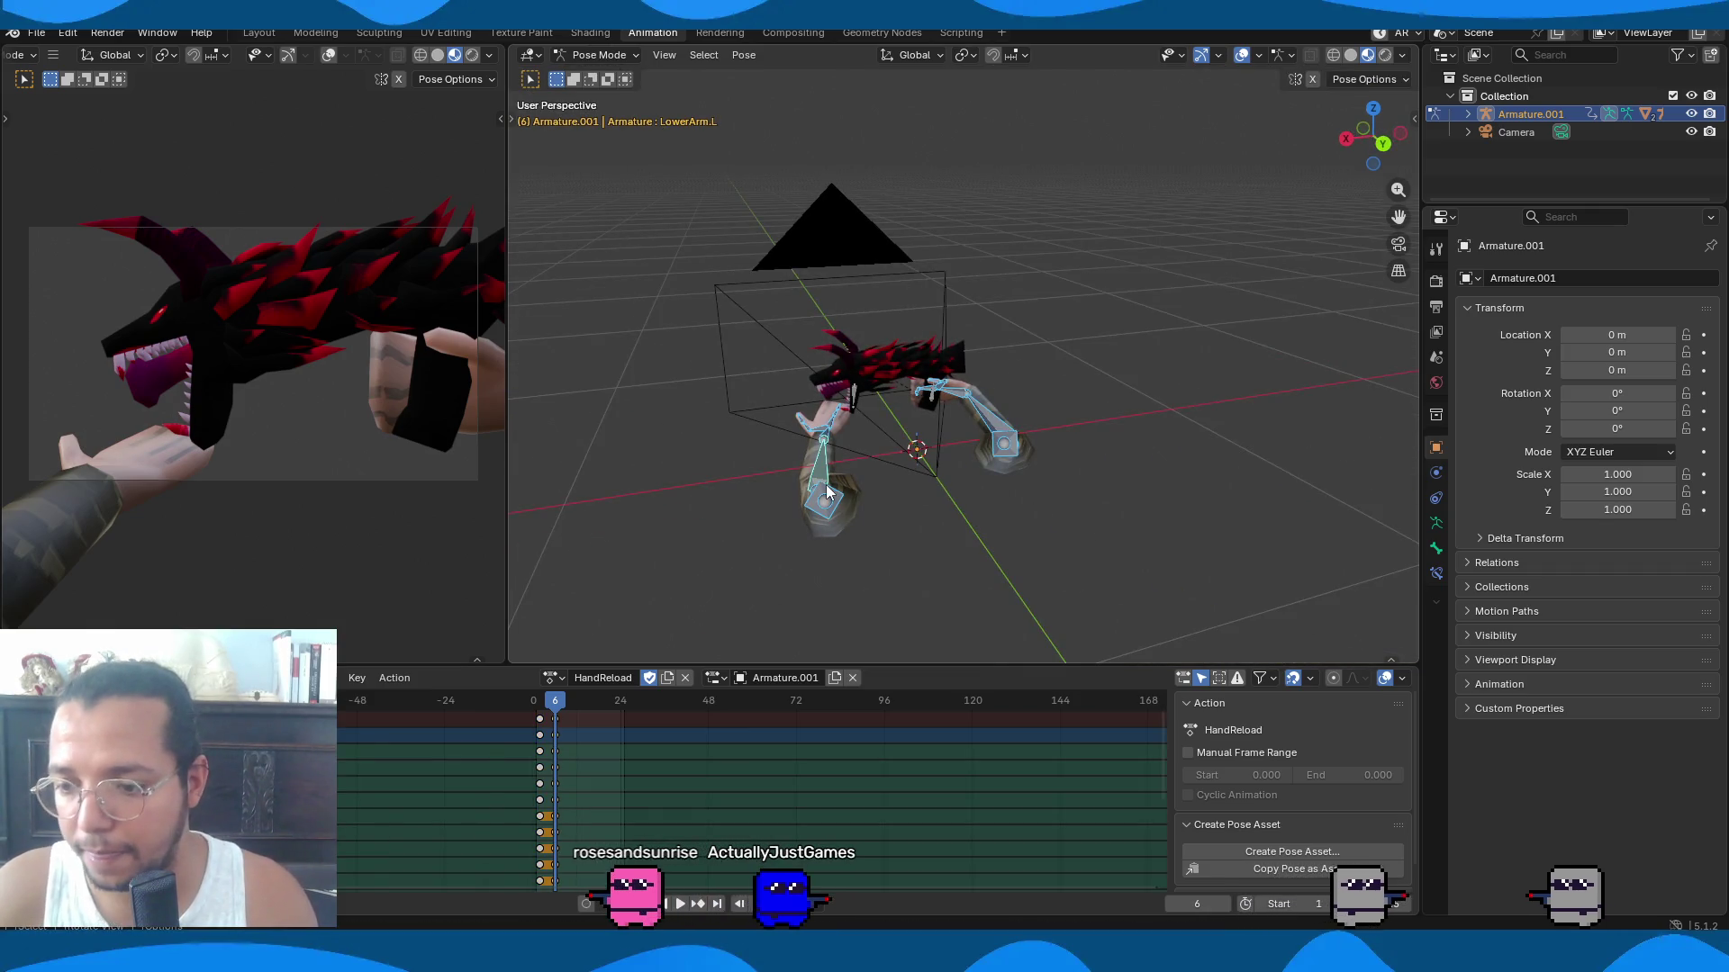
pyautogui.press('space')
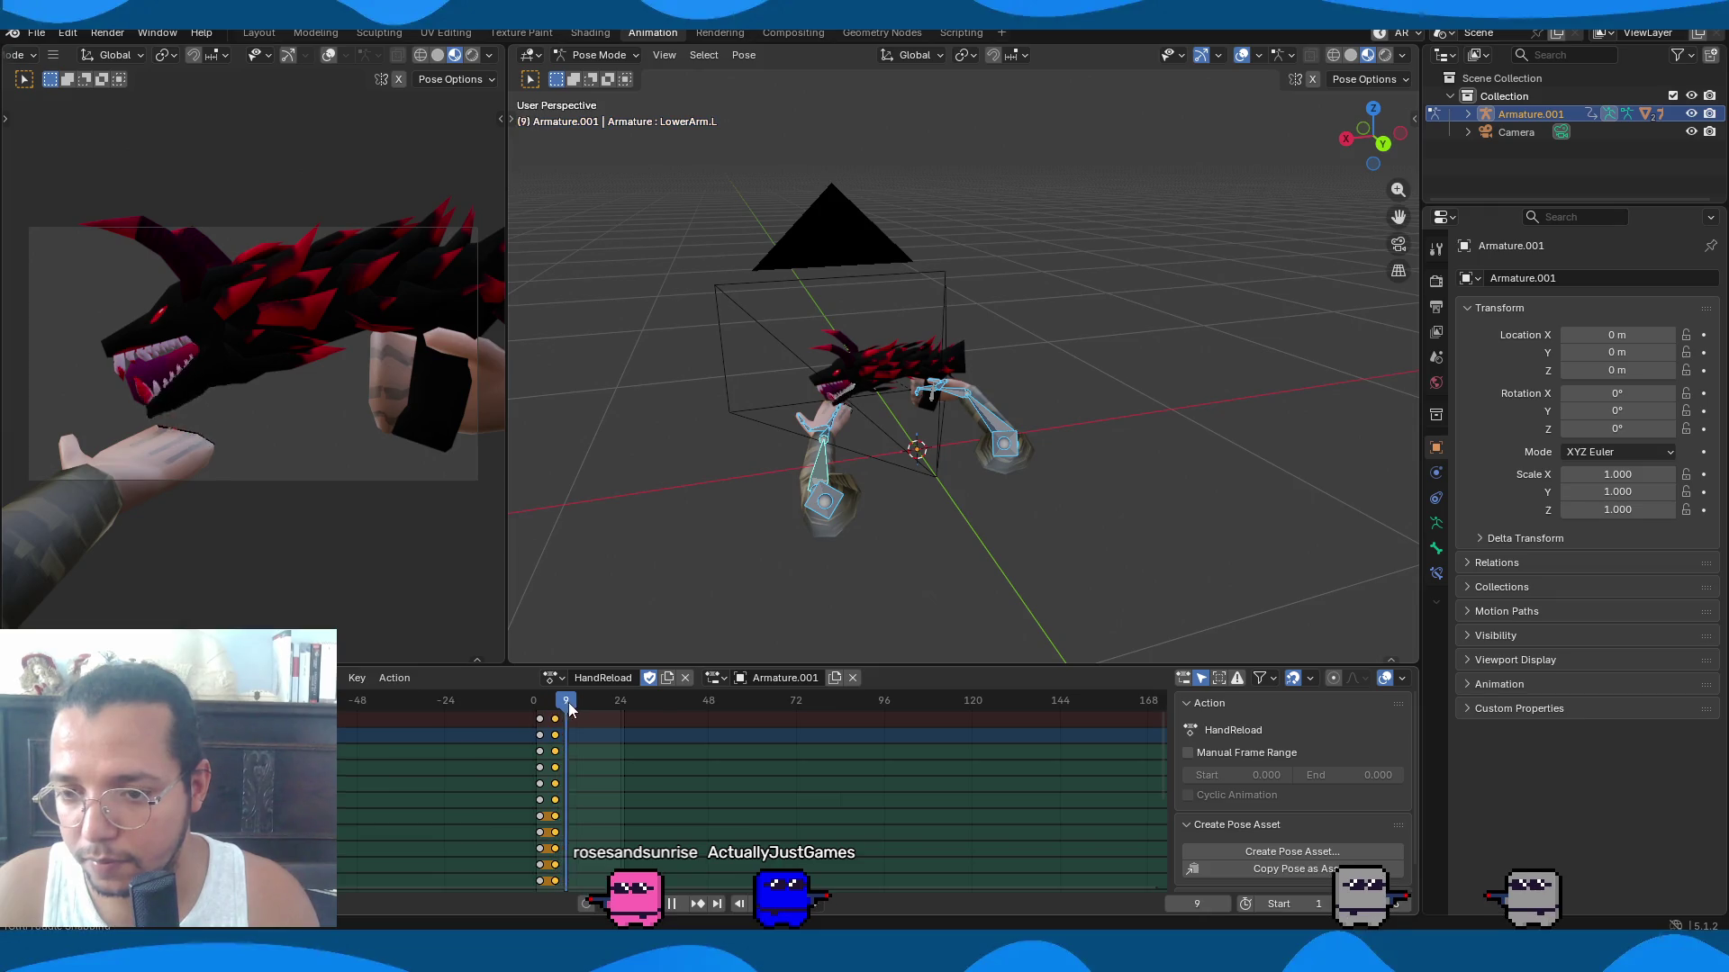
pyautogui.moveTo(538, 705)
pyautogui.mouseDown()
pyautogui.moveTo(606, 708)
pyautogui.moveTo(540, 710)
pyautogui.moveTo(558, 715)
pyautogui.mouseUp()
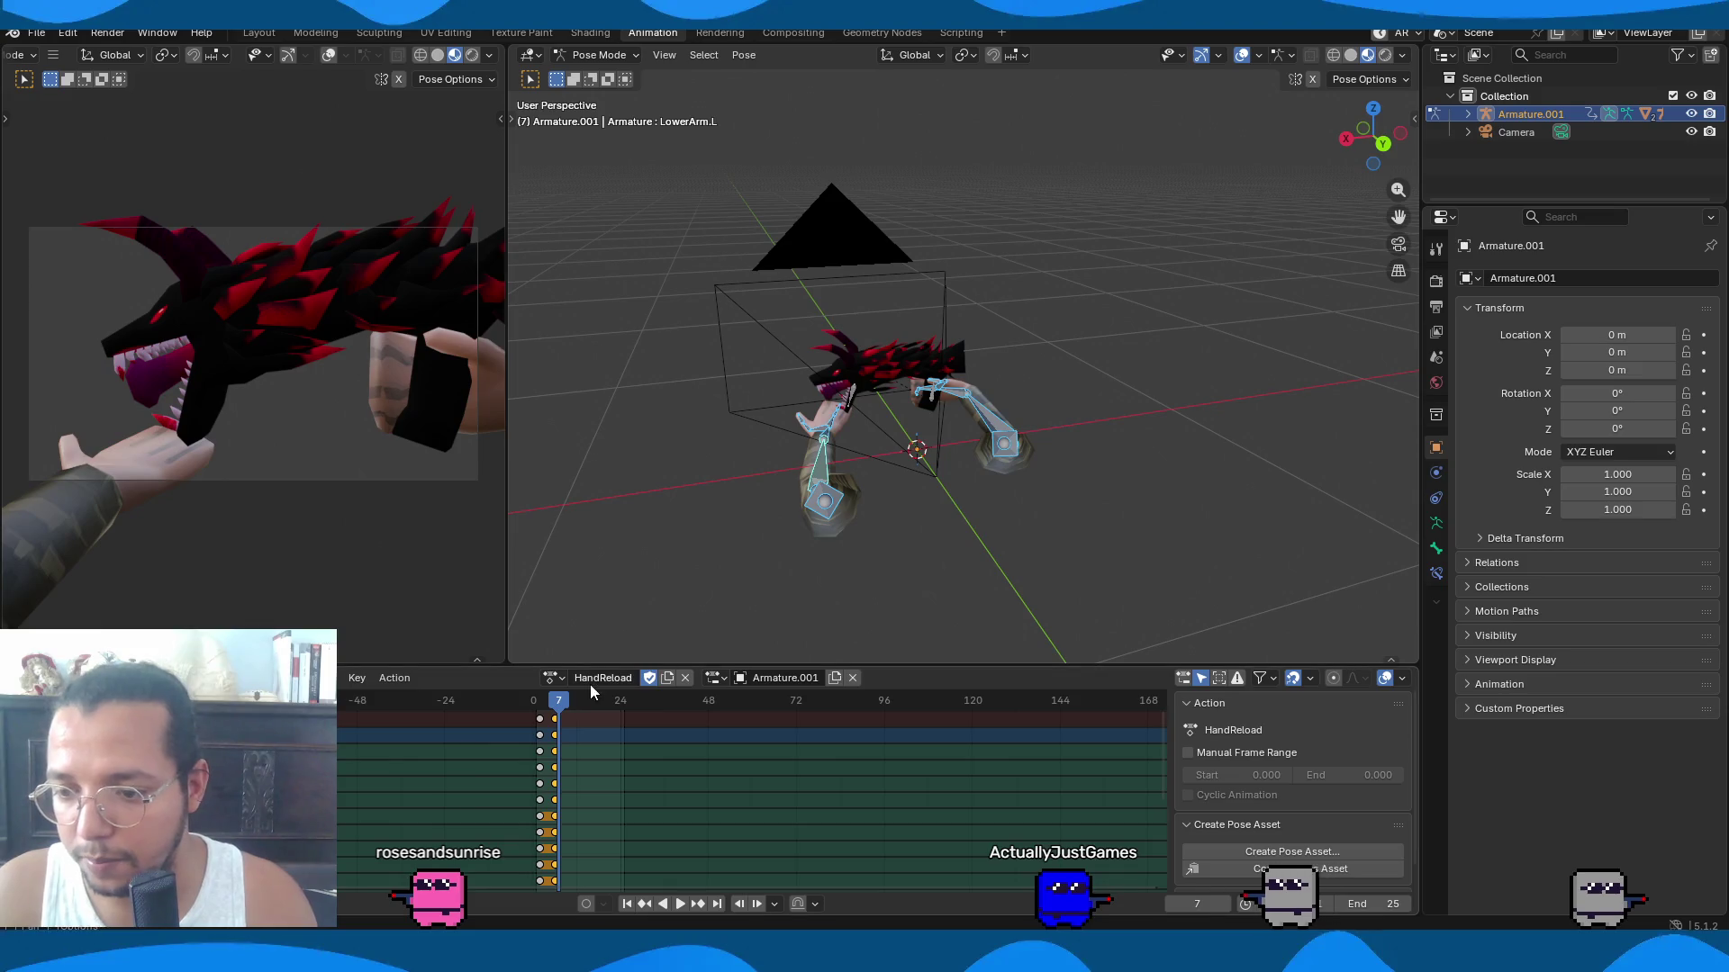
pyautogui.click(550, 678)
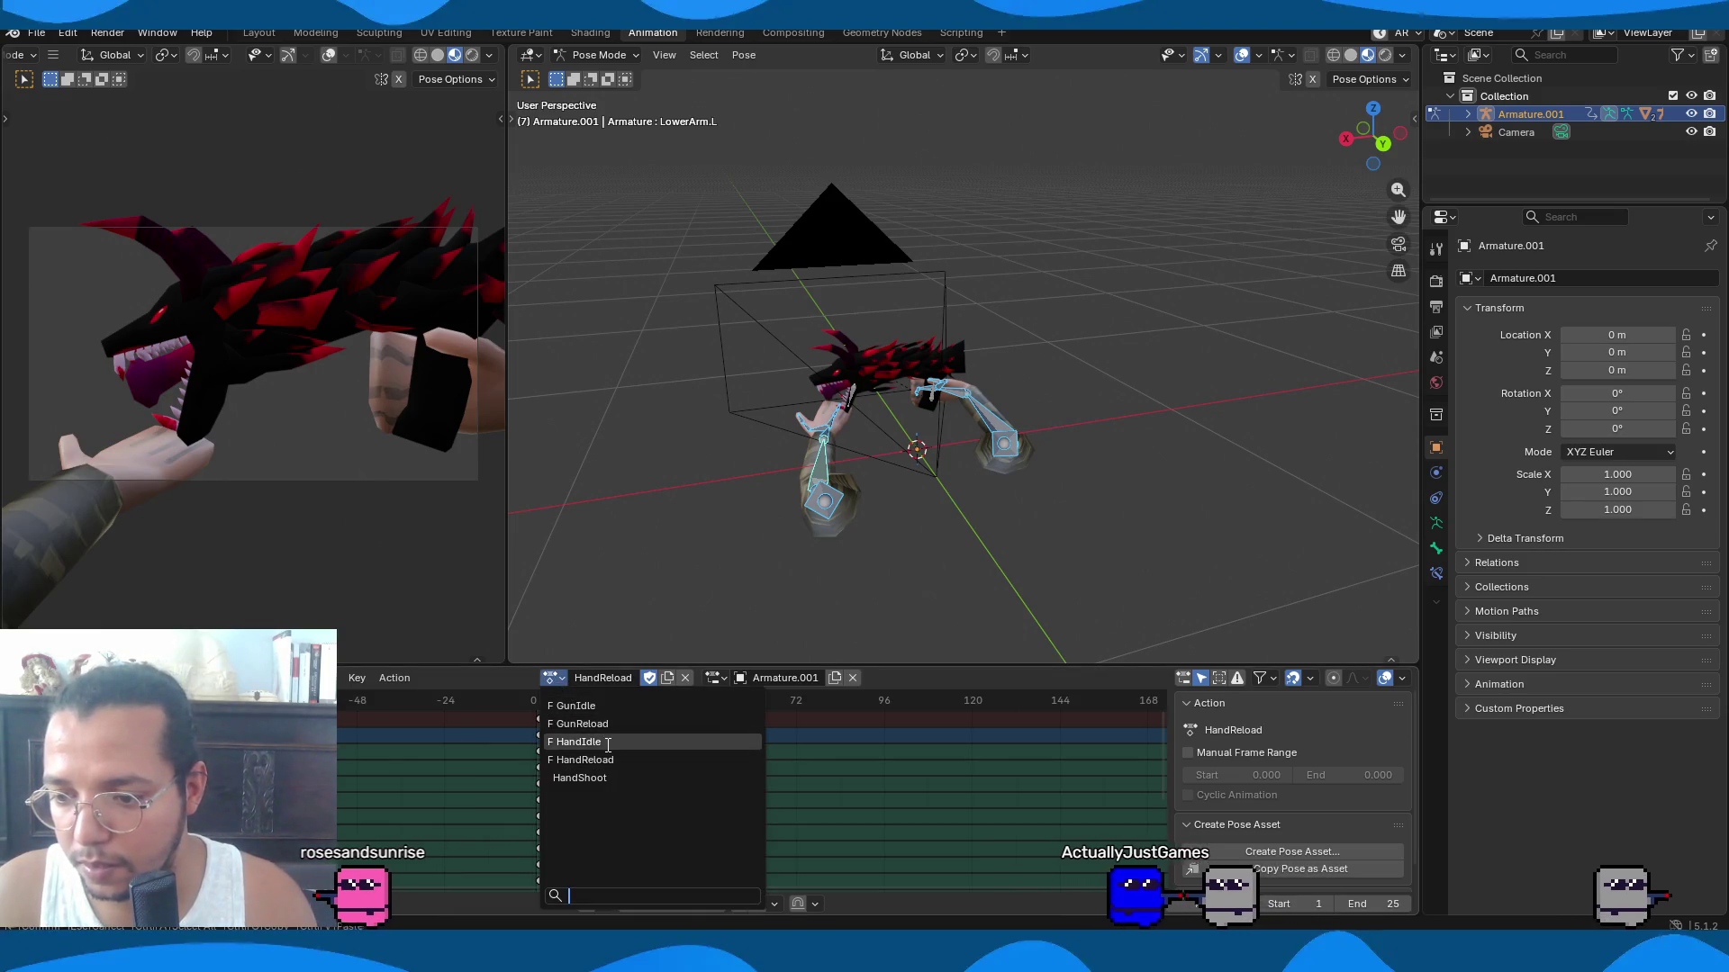
pyautogui.click(560, 725)
pyautogui.click(624, 721)
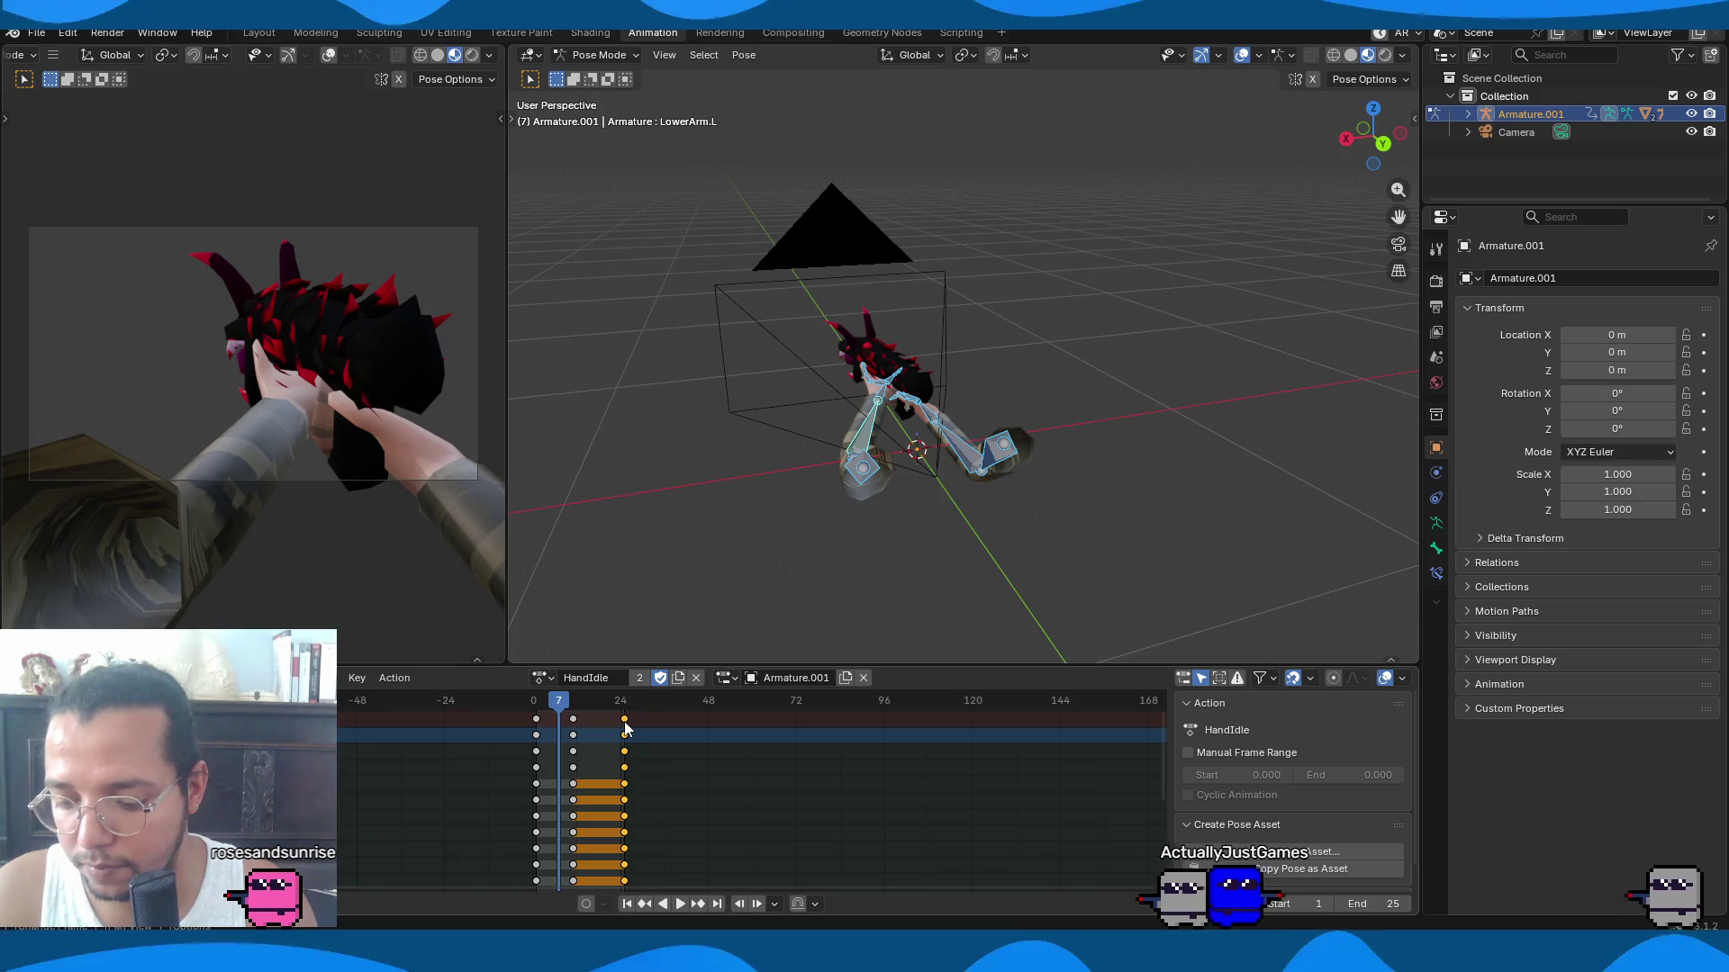
pyautogui.click(545, 678)
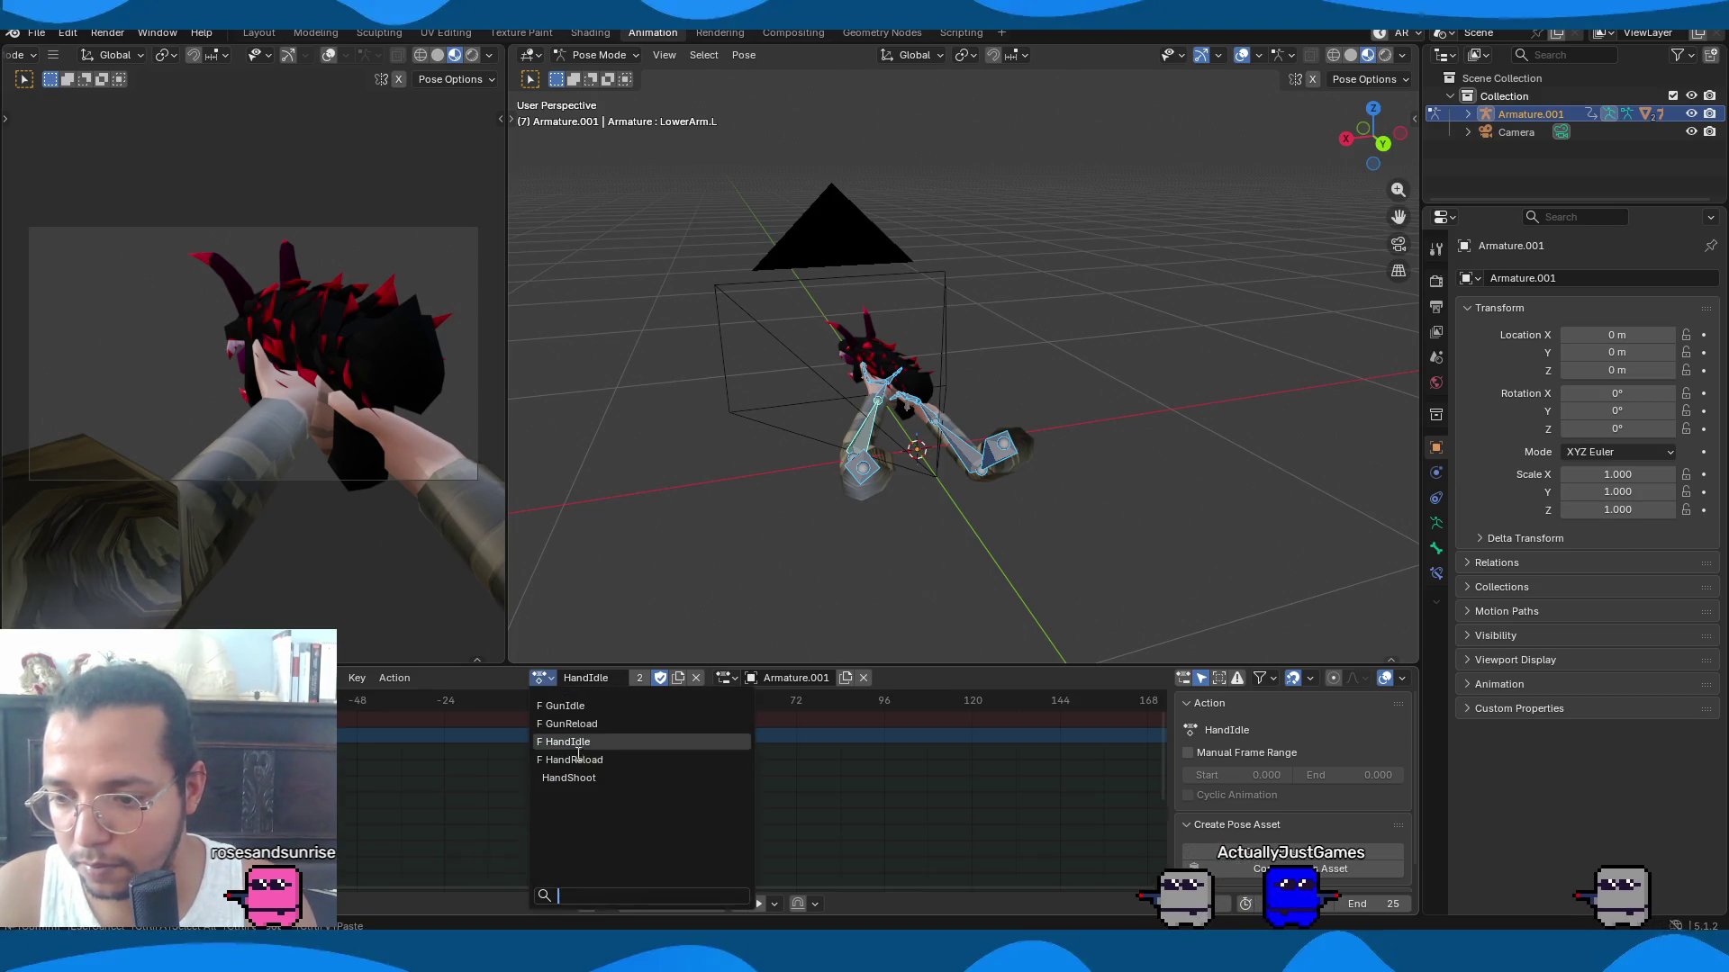
pyautogui.click(578, 760)
pyautogui.click(623, 699)
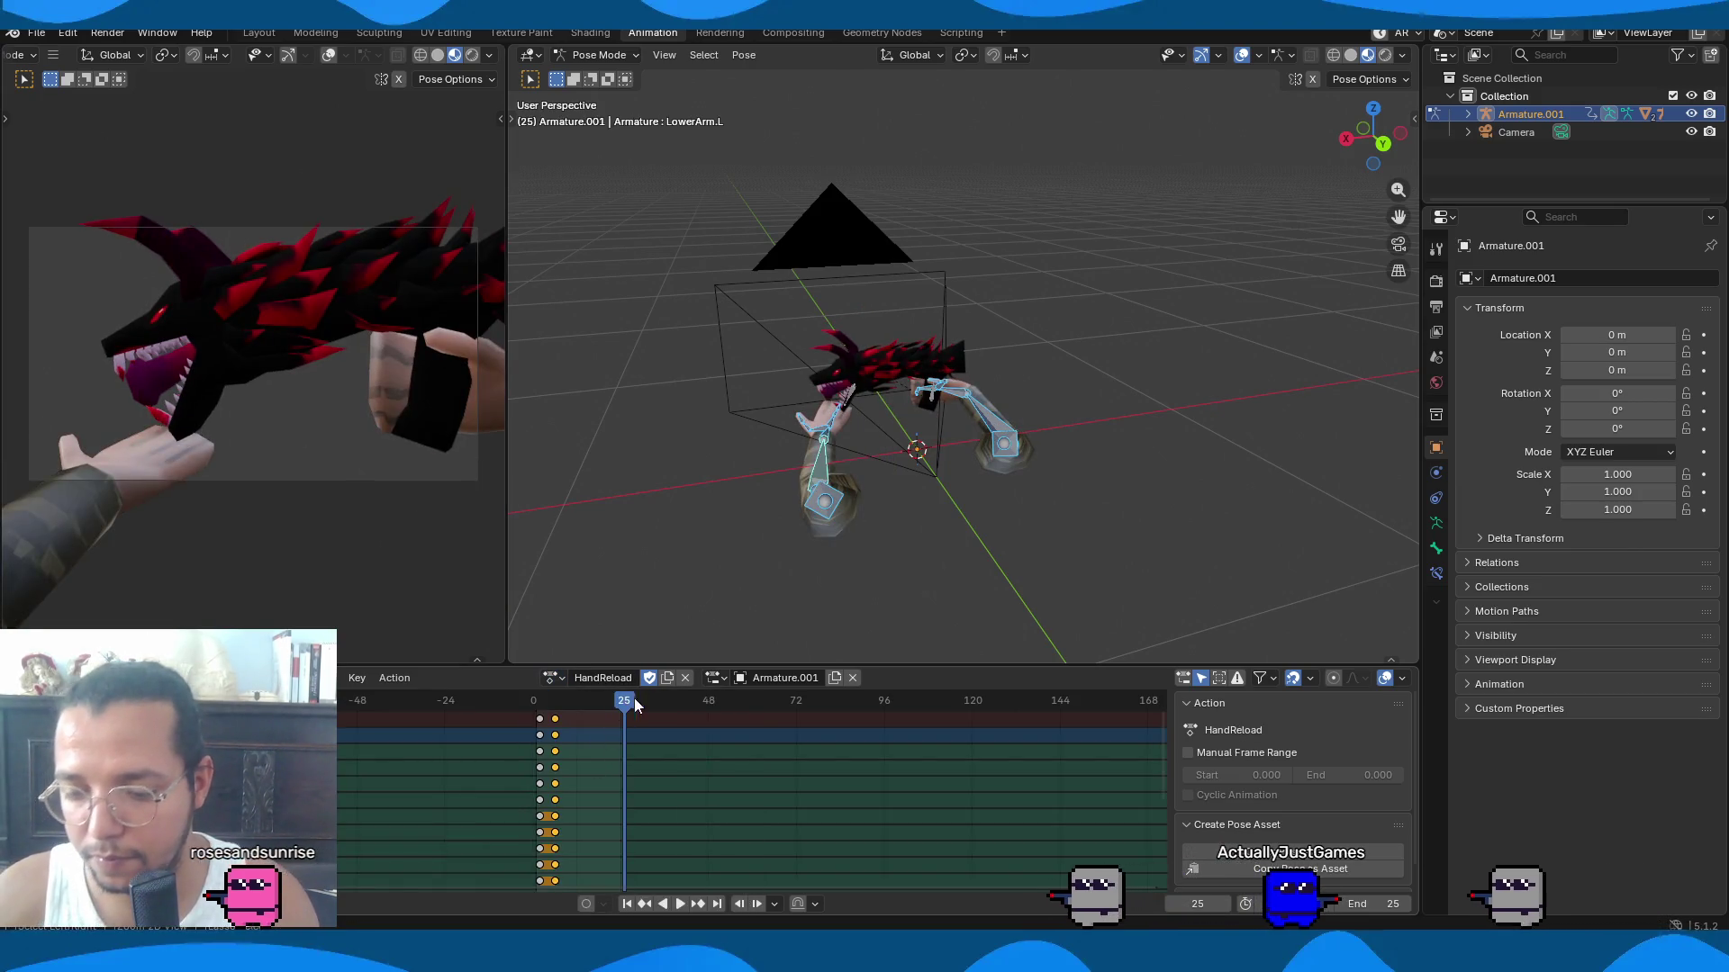
pyautogui.press('space')
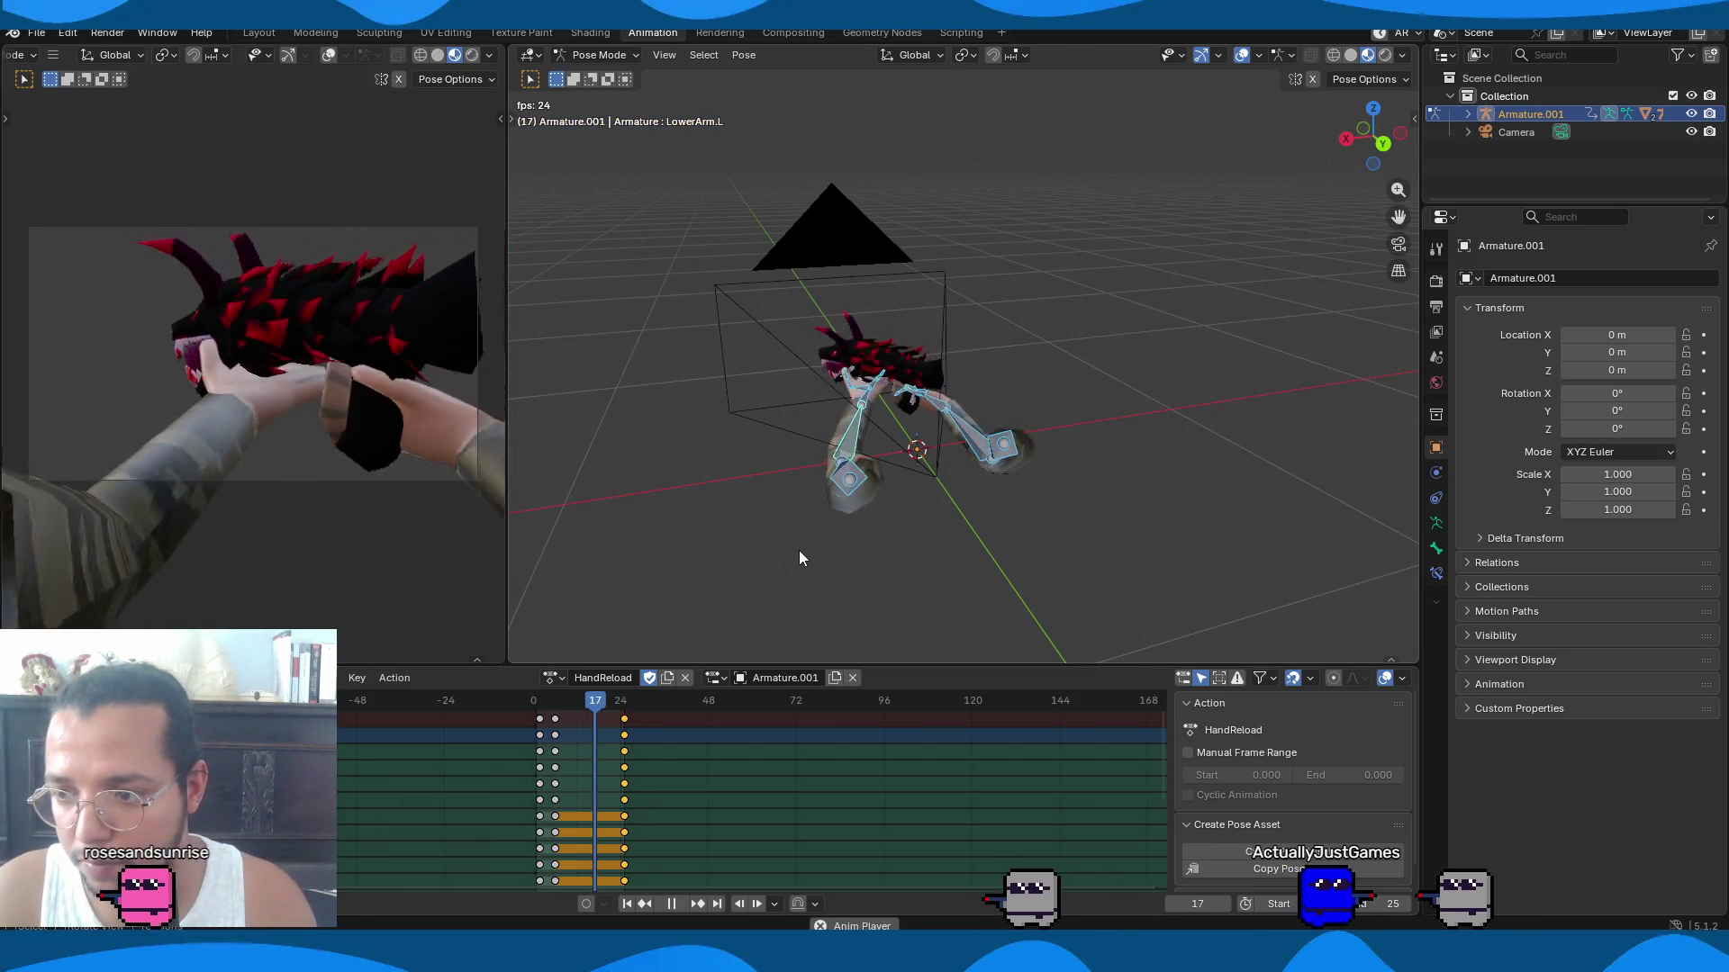
# Go to frame 9 and rotate the left upper arm on the Z axis.
pyautogui.click(559, 709)
pyautogui.moveTo(559, 708); pyautogui.dragTo(567, 712)
pyautogui.click(817, 503)
pyautogui.moveTo(862, 505)
pyautogui.mouseDown(button='middle')
pyautogui.moveTo(1006, 507)
pyautogui.moveTo(1201, 564)
pyautogui.mouseUp(button='middle')
pyautogui.press('r')
pyautogui.press('z')
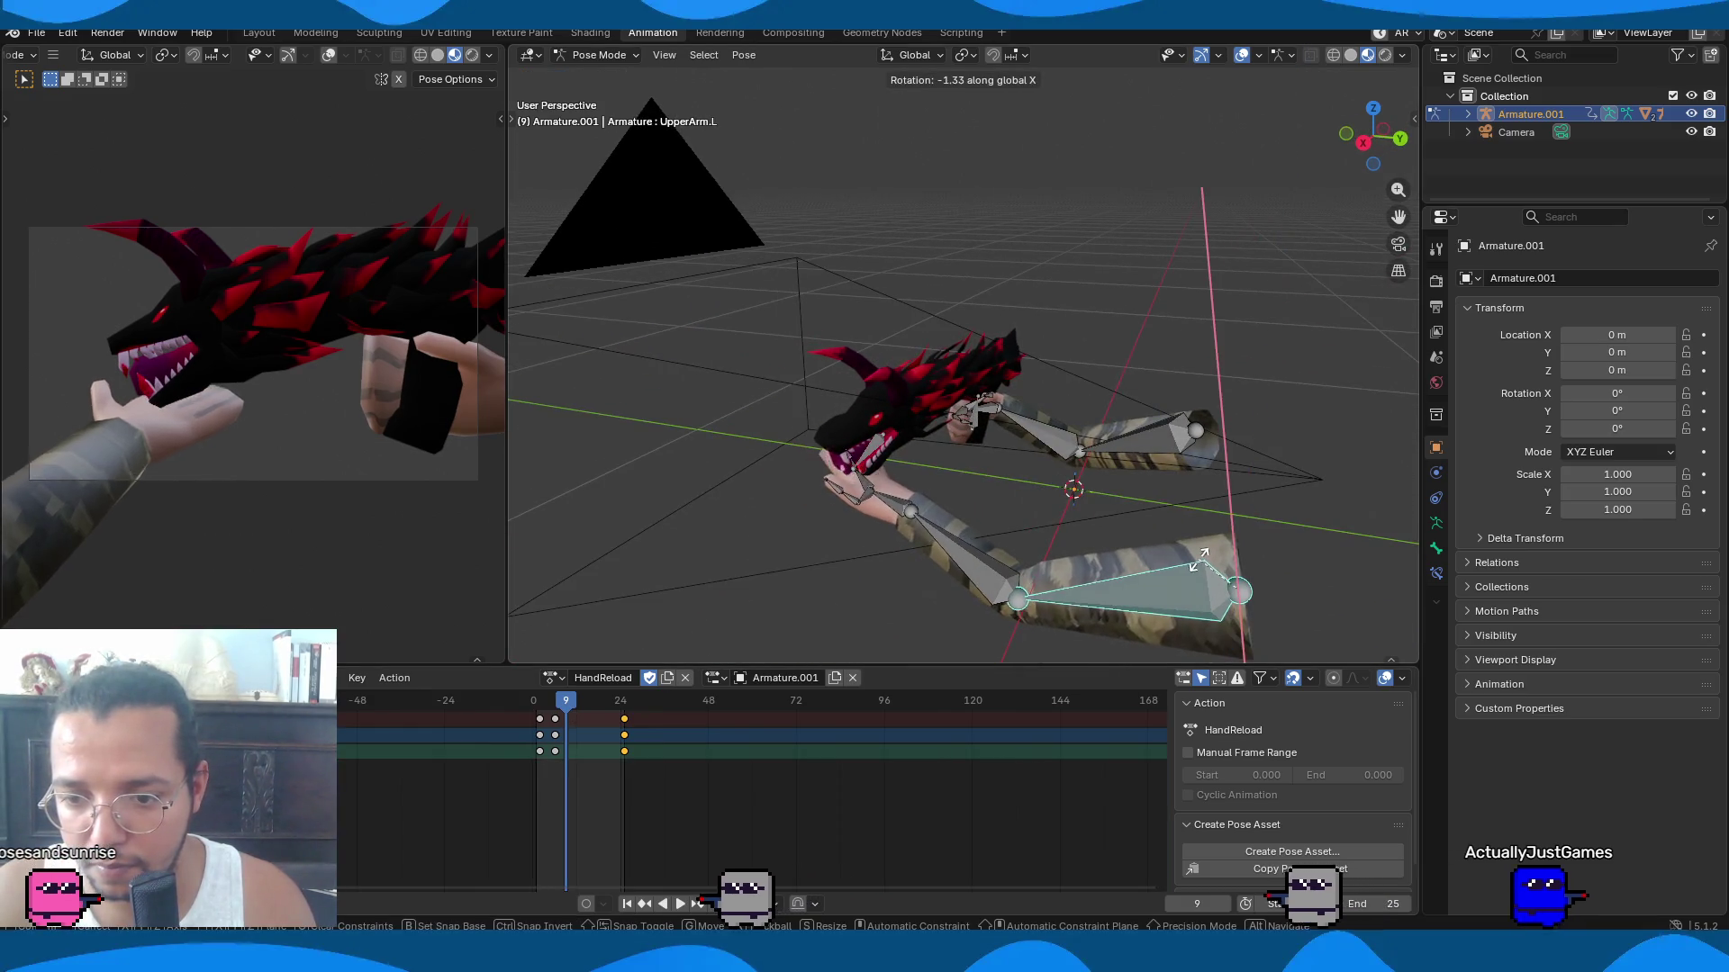
pyautogui.click(1183, 571)
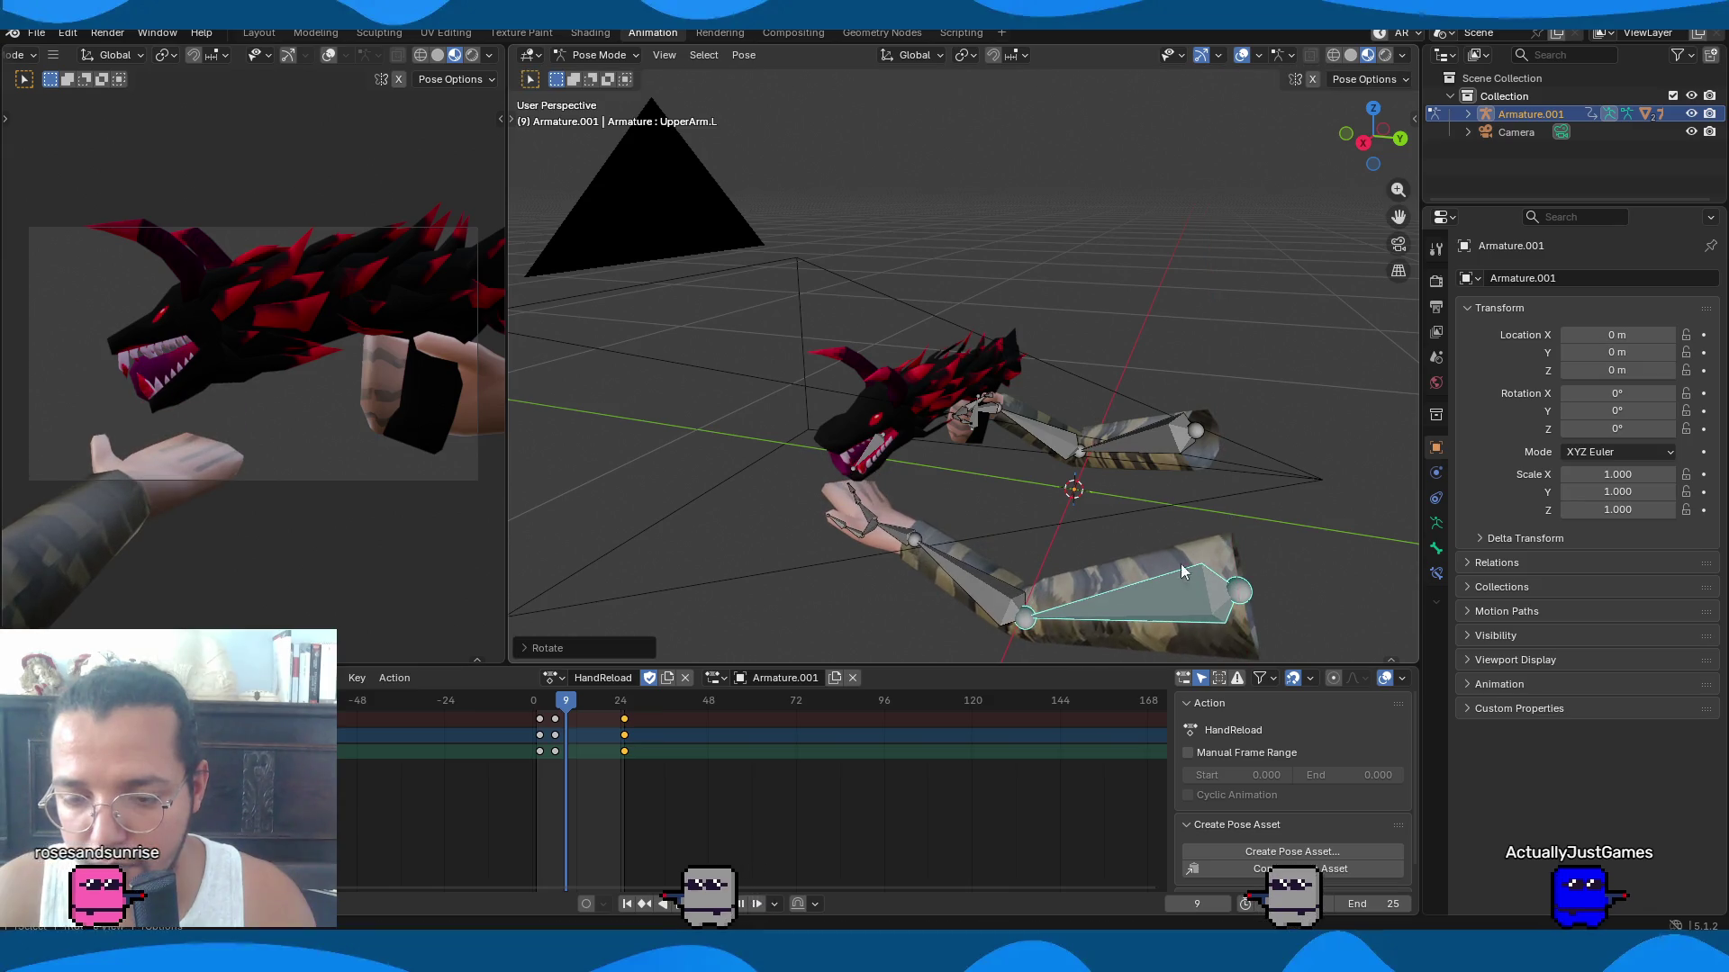
# Rotate the right upper arm on Z and tilt the right hand on X.
pyautogui.click(1147, 444)
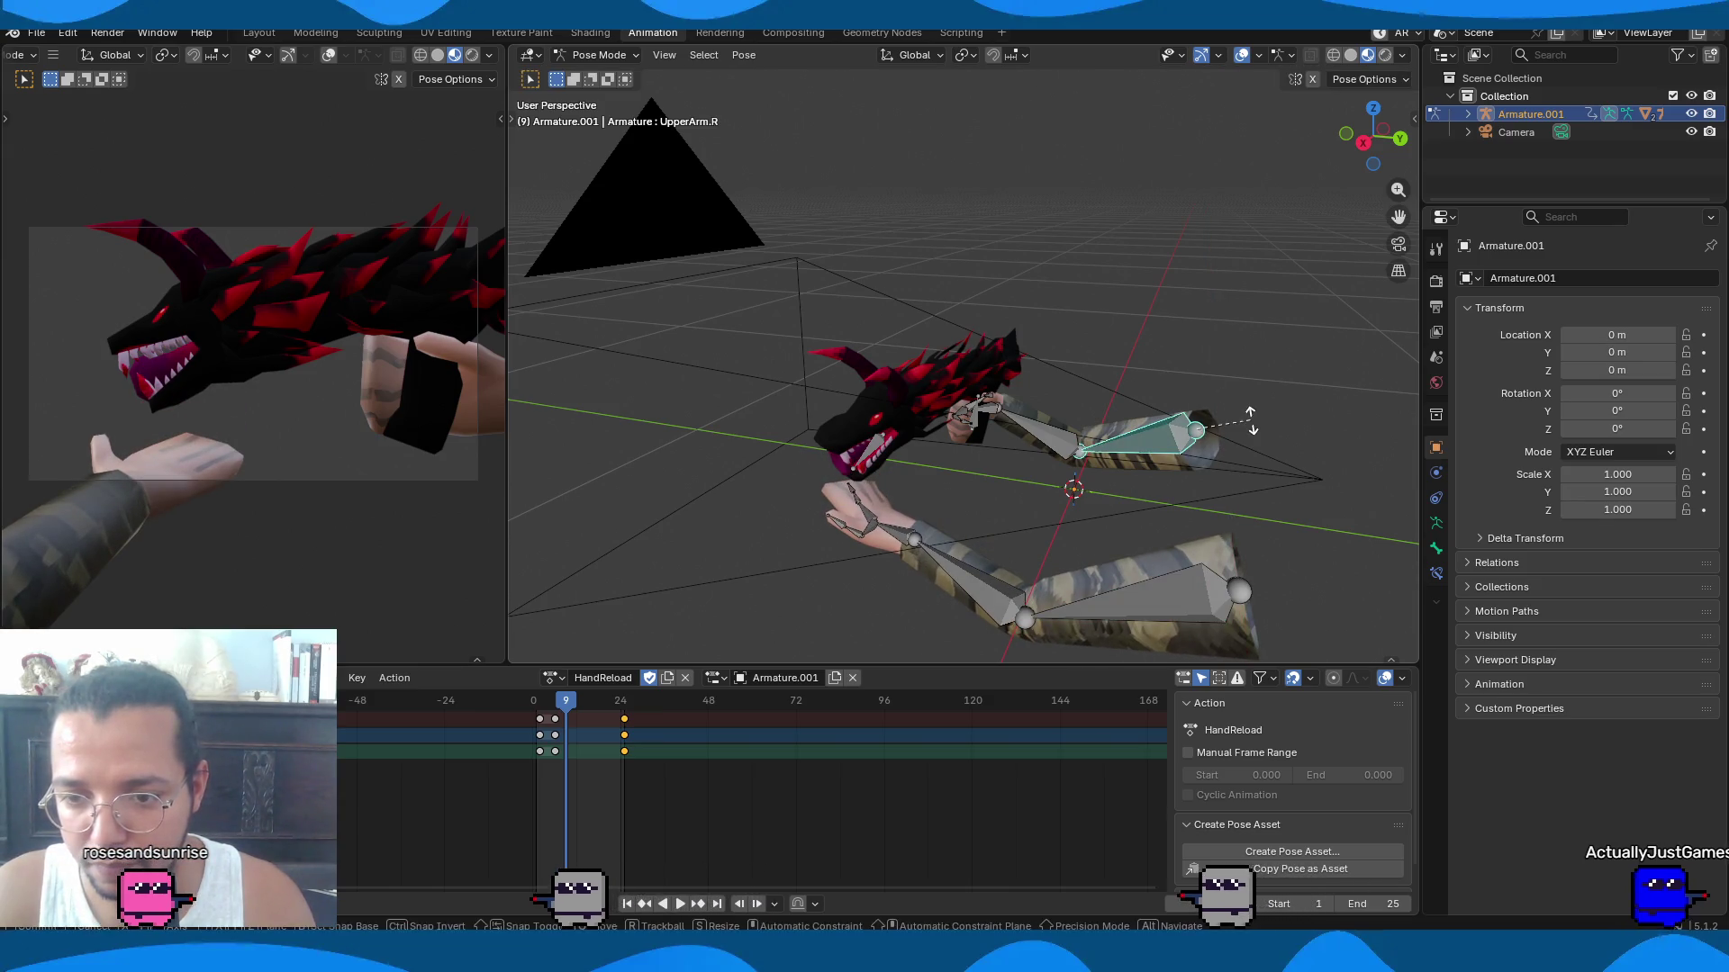
pyautogui.press('r')
pyautogui.press('z')
pyautogui.click(1246, 425)
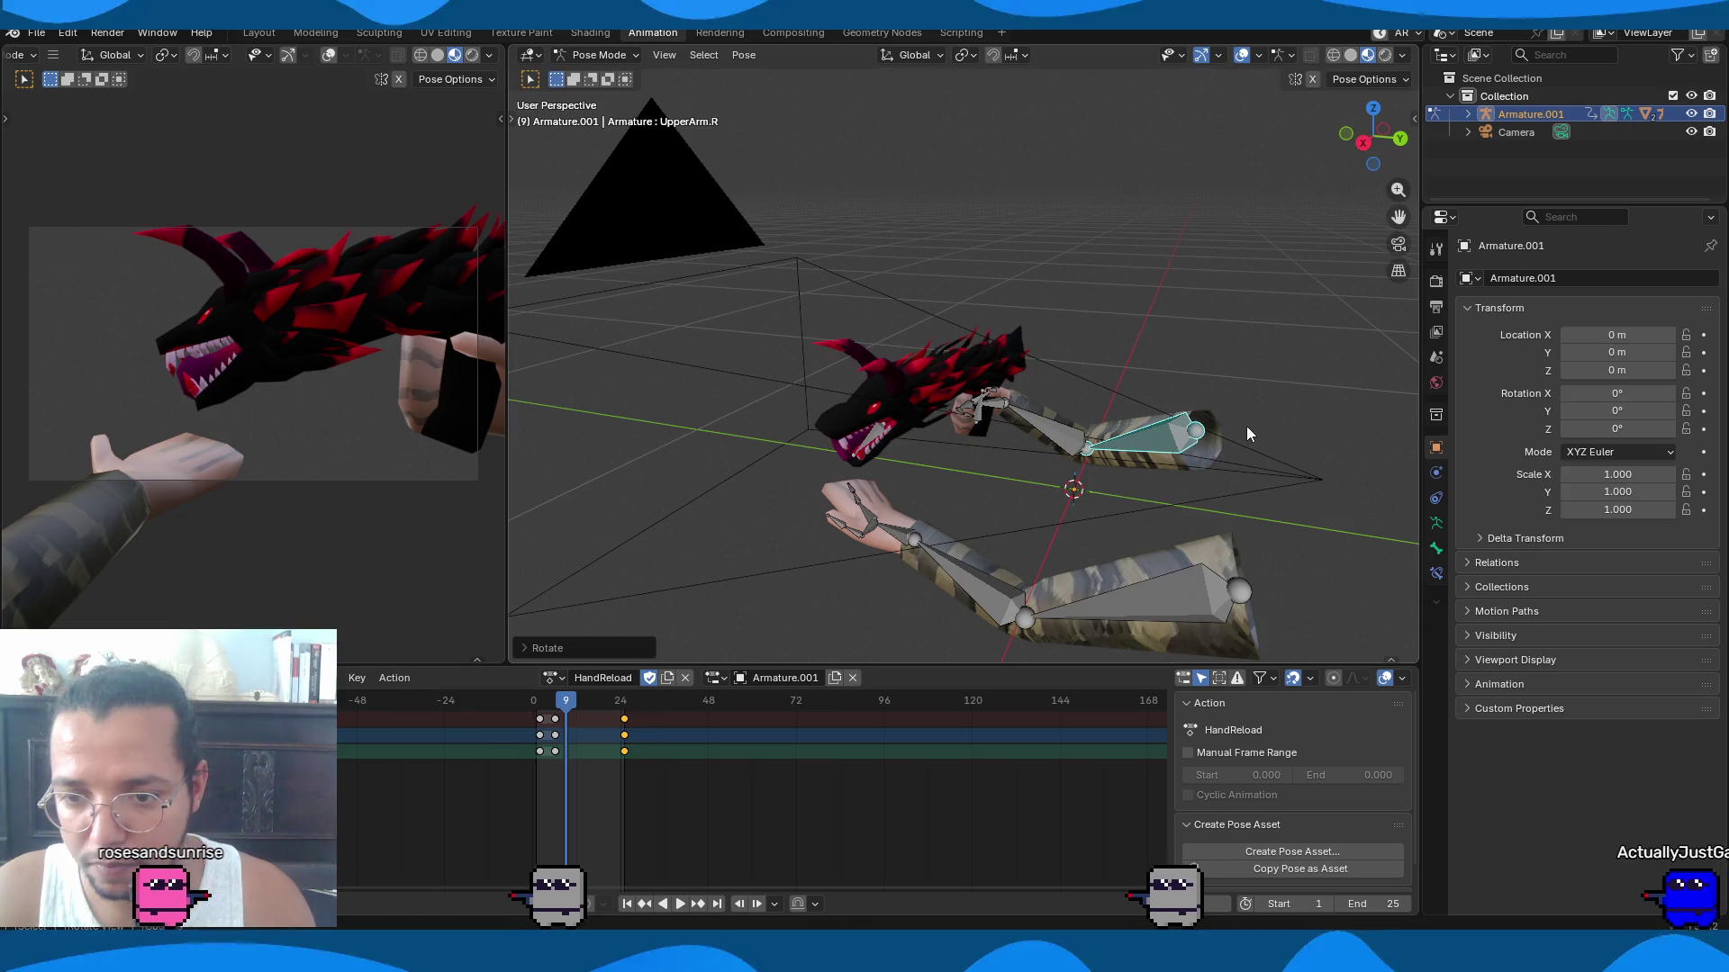
pyautogui.click(994, 403)
pyautogui.press('r')
pyautogui.press('x')
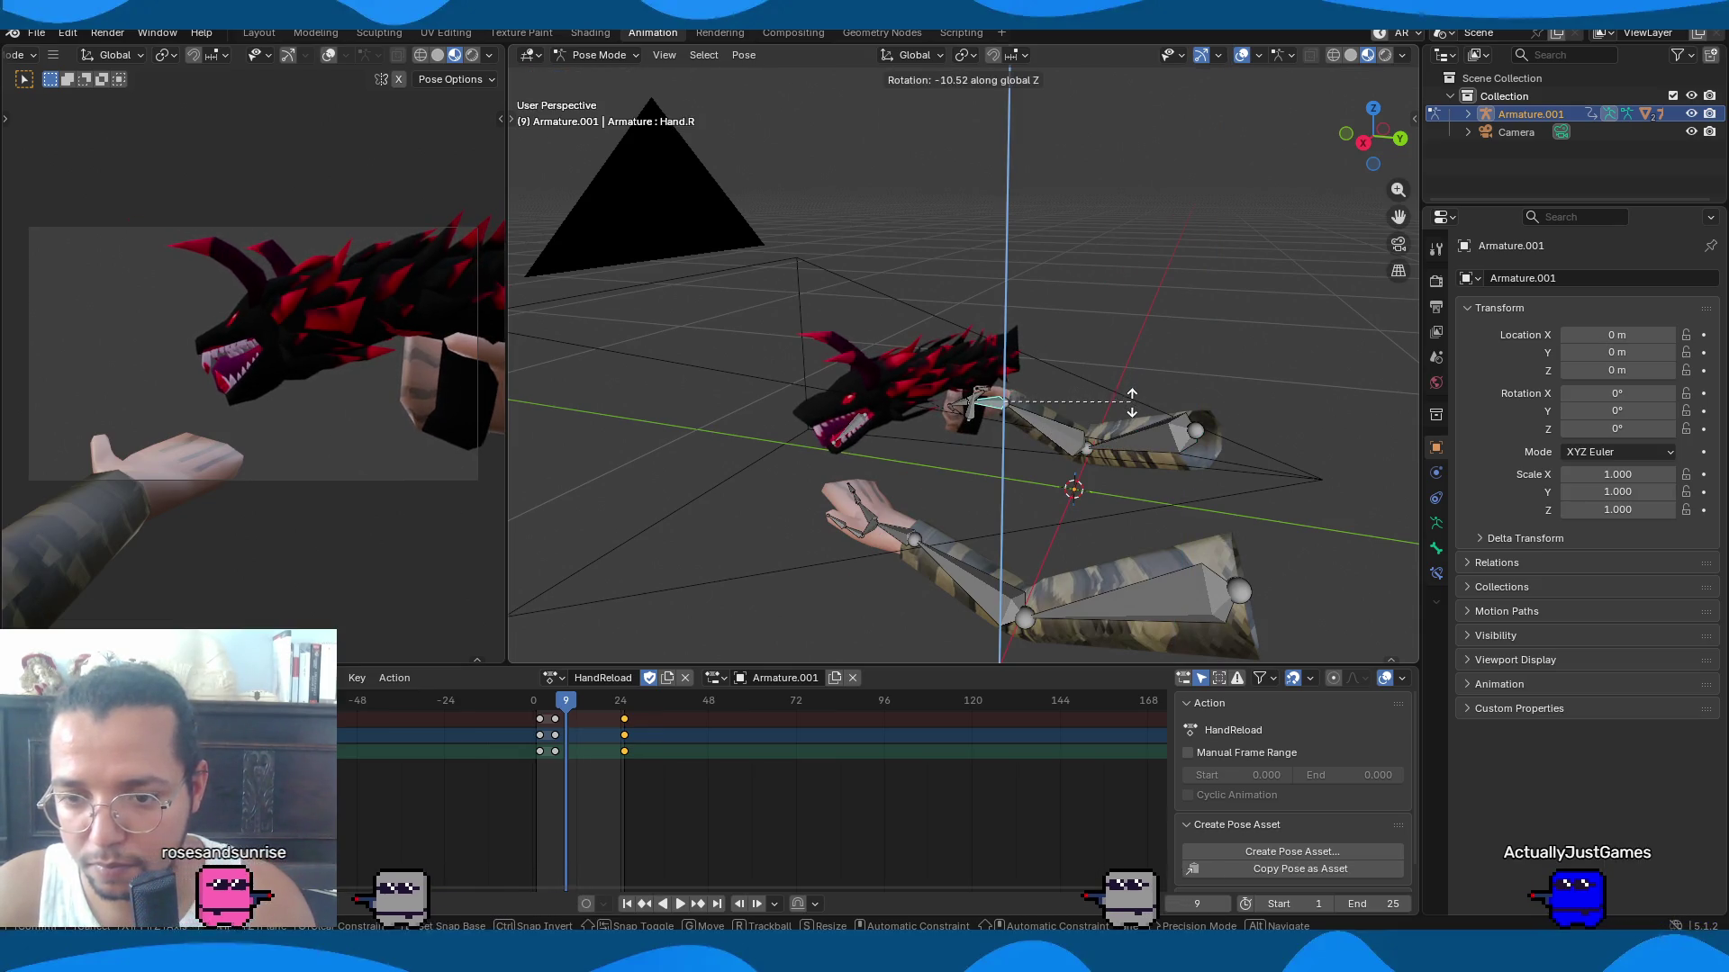
pyautogui.click(1129, 412)
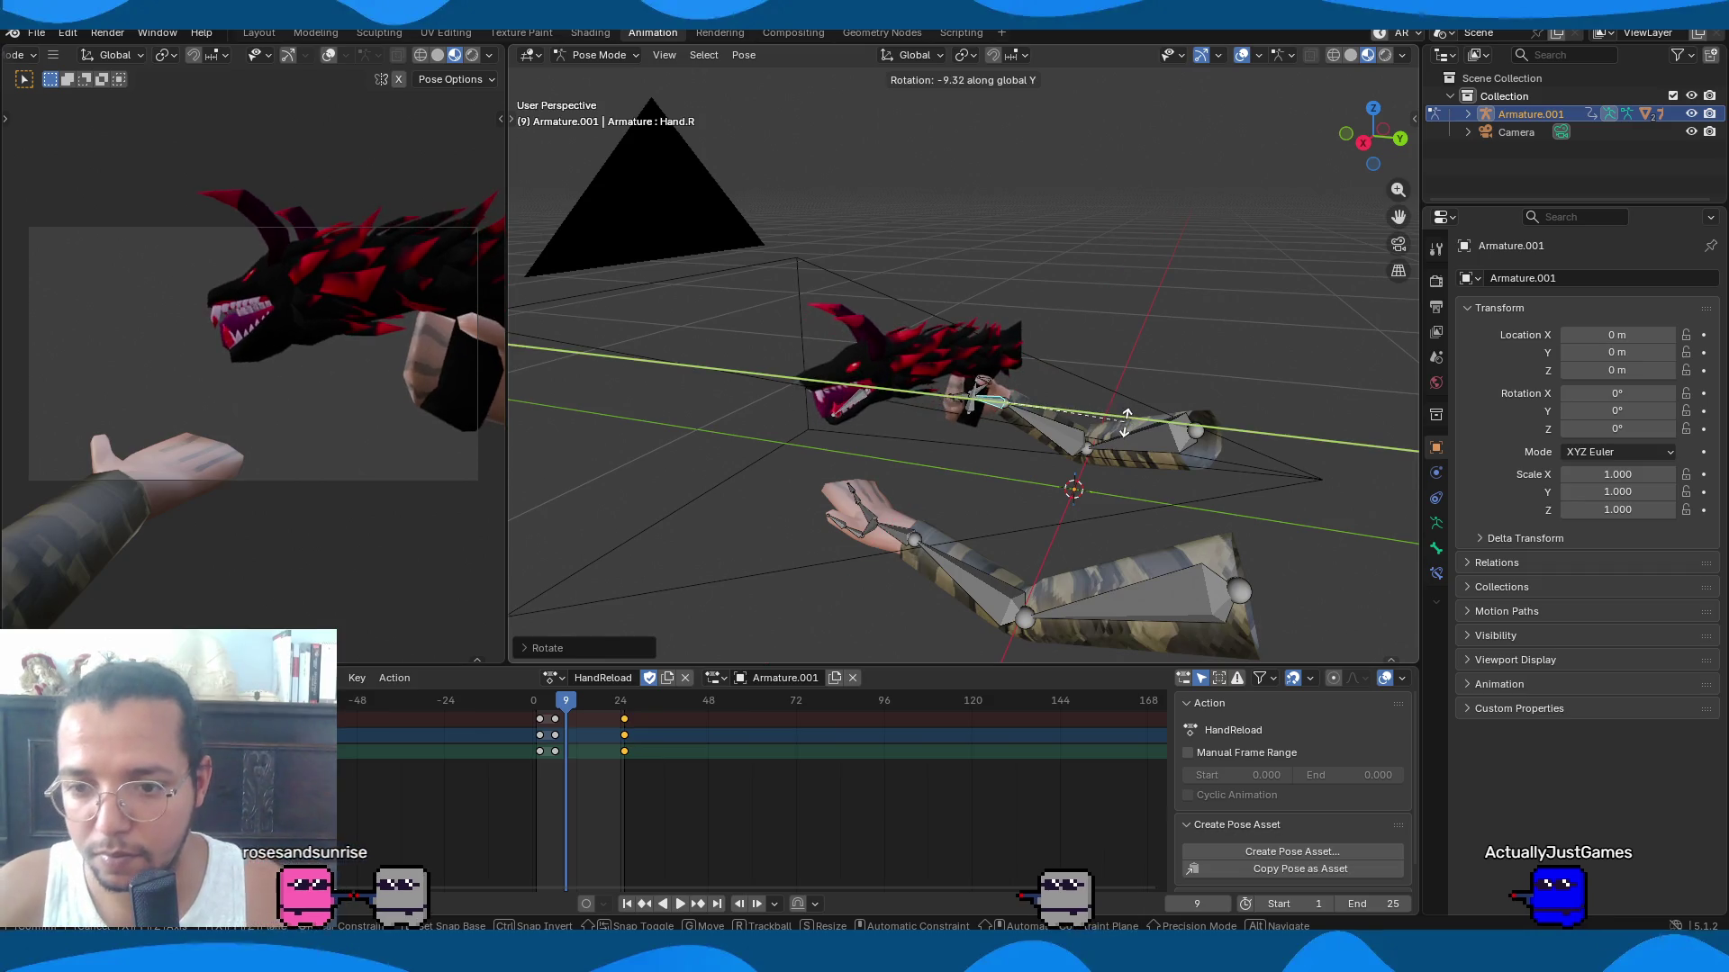
pyautogui.click(1120, 418)
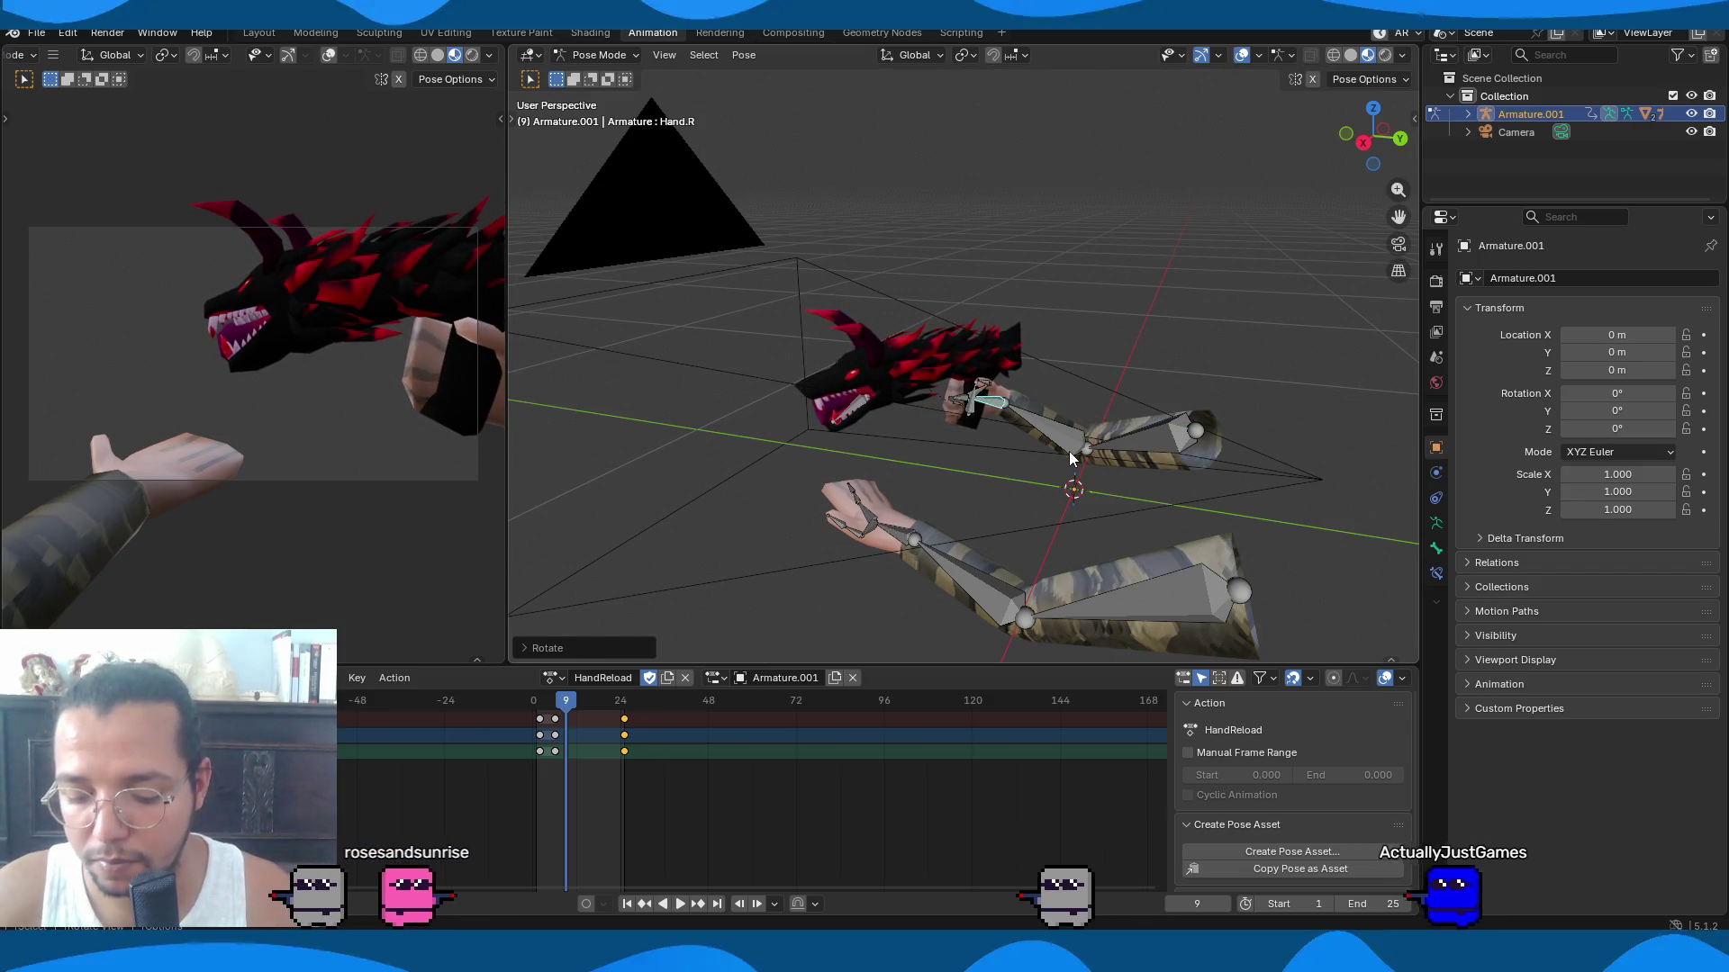
# Select all arm bones and play the reload animation from frame 1.
pyautogui.press('a')
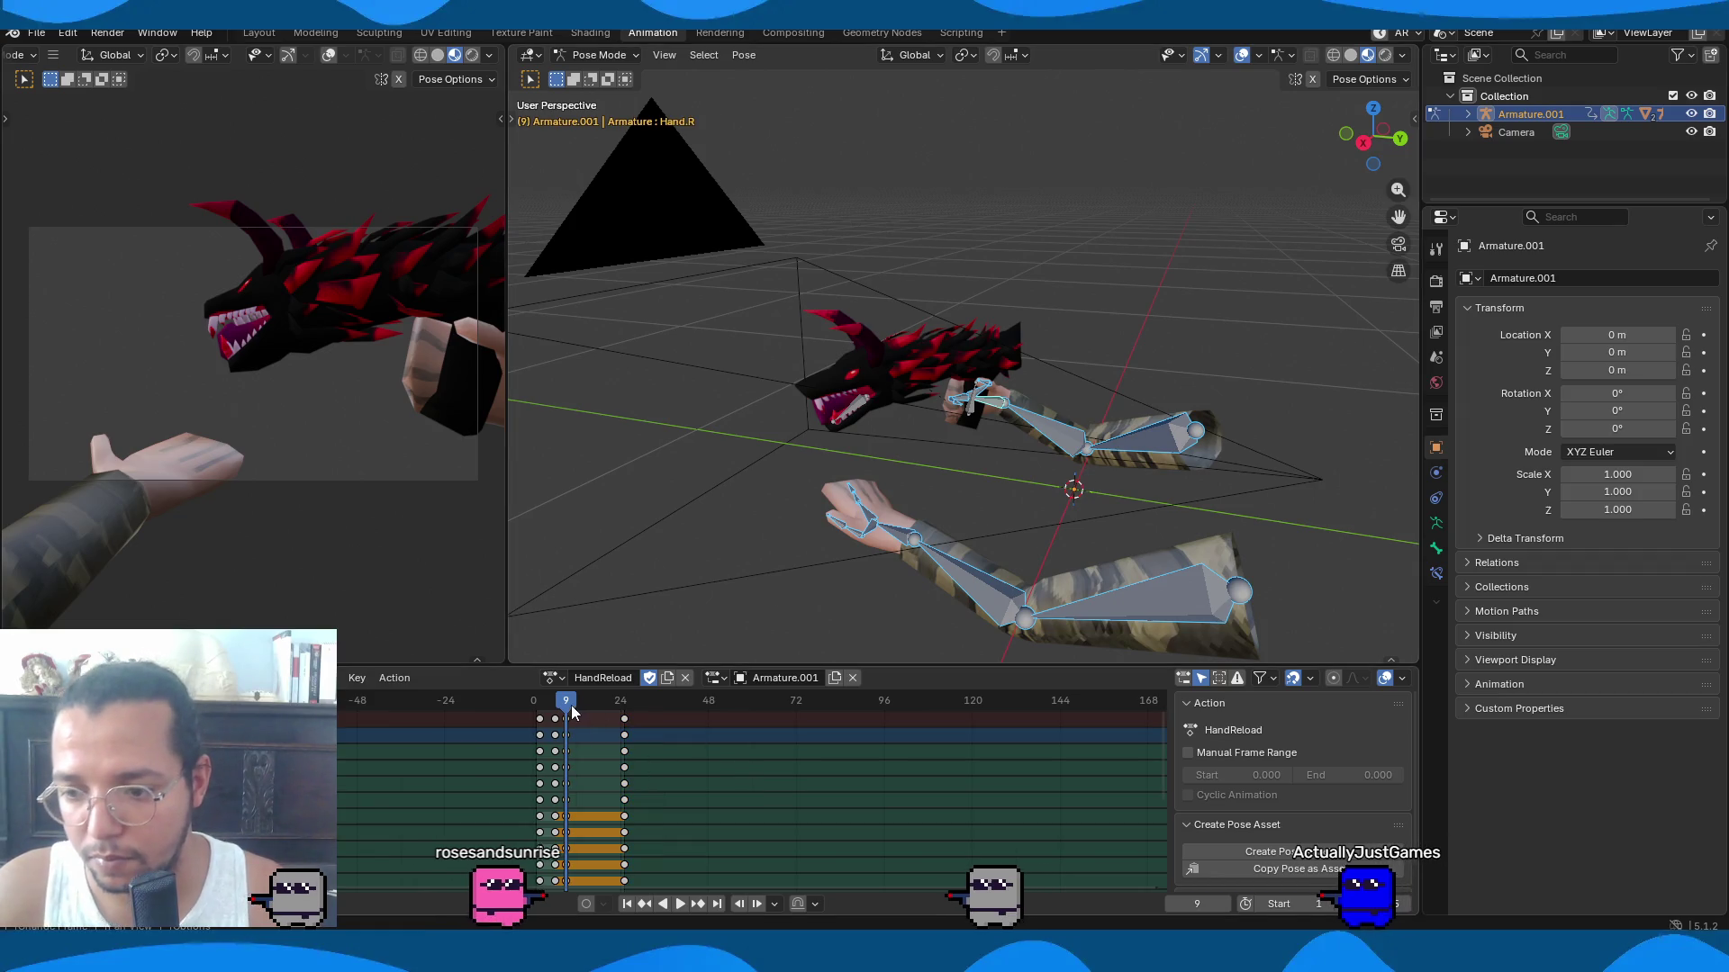
pyautogui.hotkey('shift', 'Left')
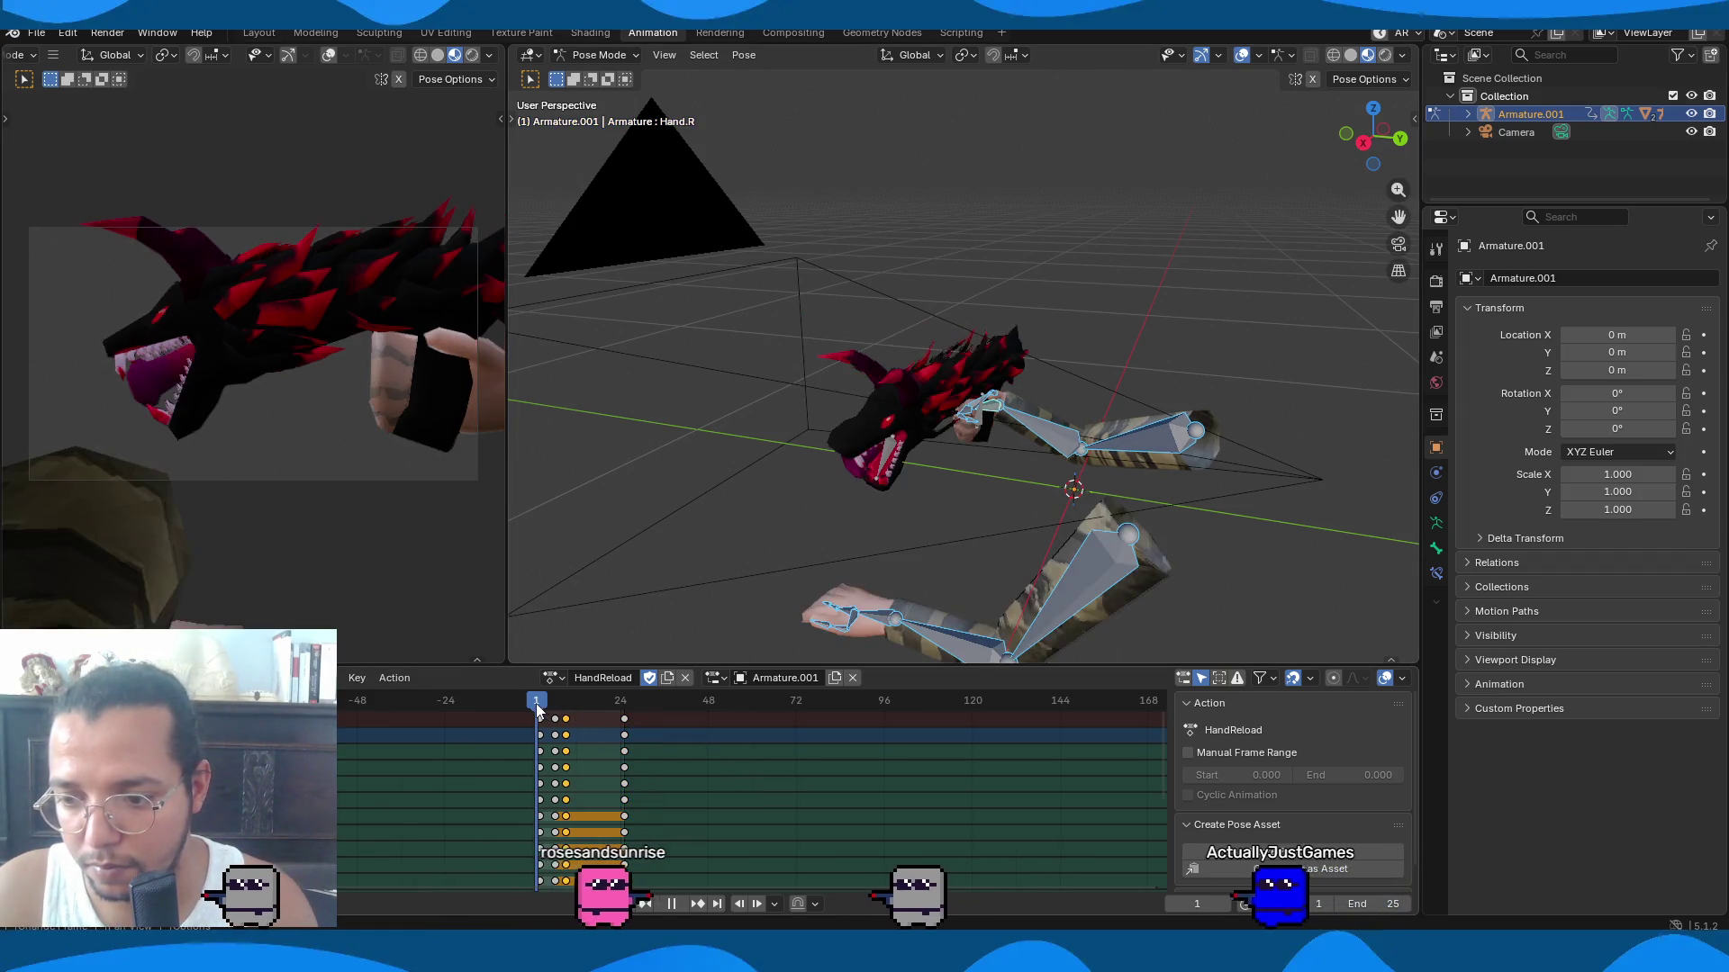
pyautogui.press('space')
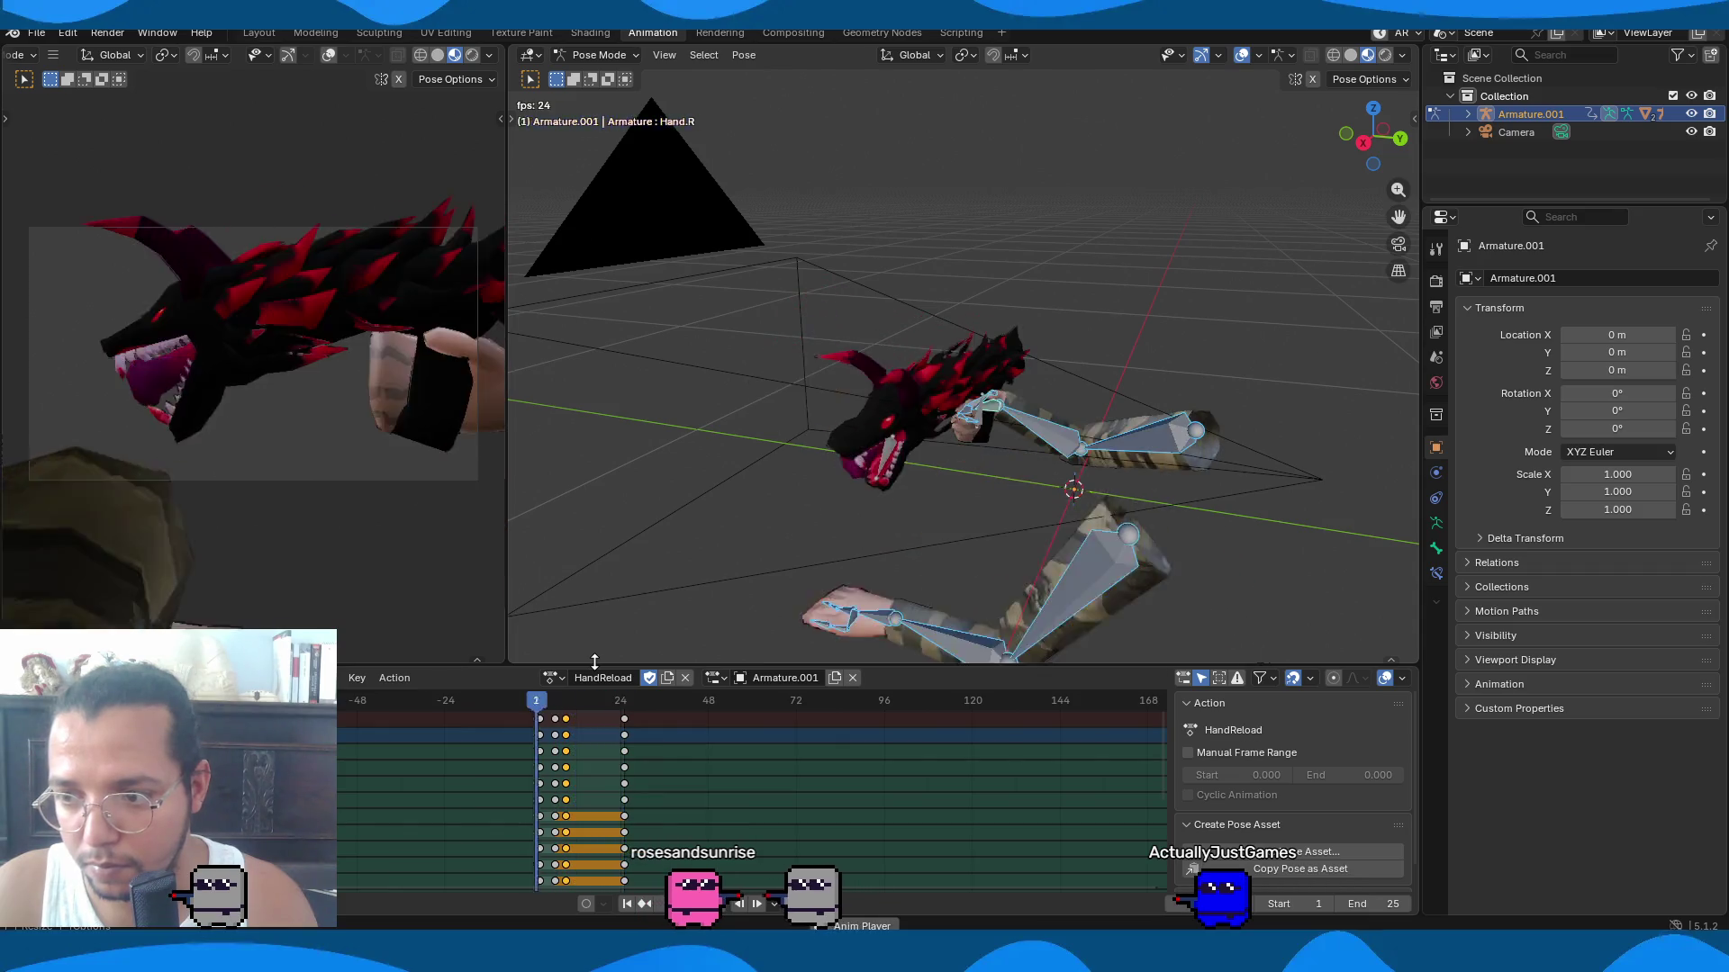
pyautogui.press('space')
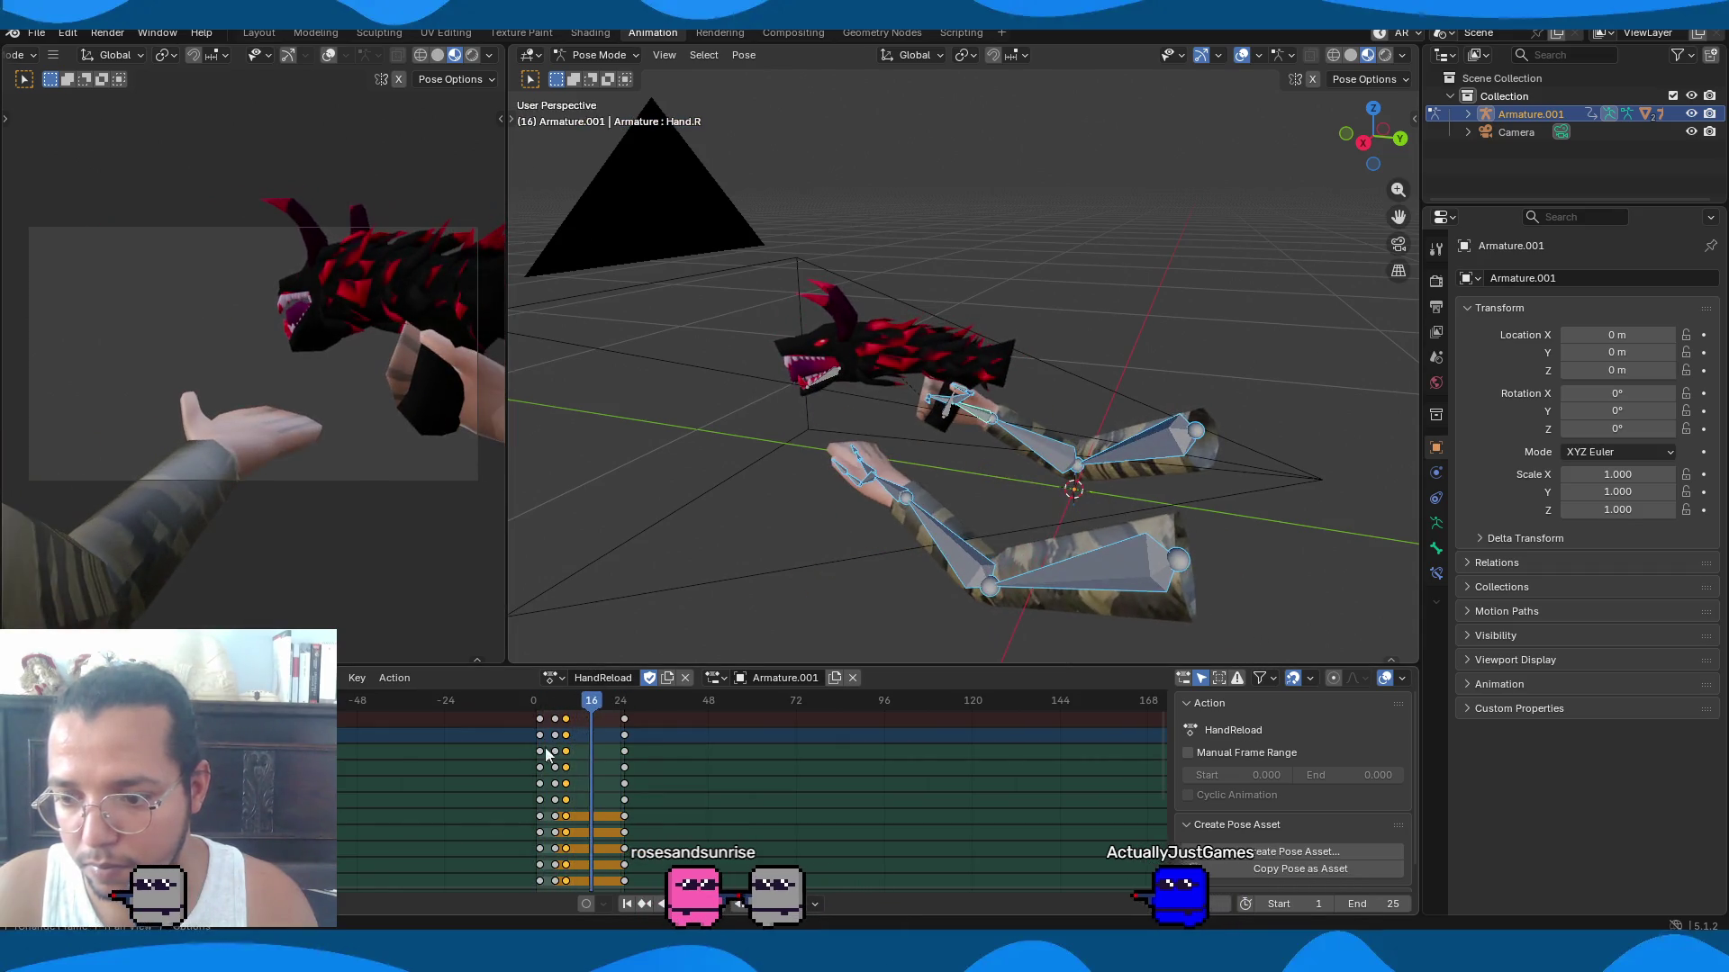
# Duplicate the frame-25 keys to frame 0 so the reload starts on its ending pose.
pyautogui.click(625, 719)
pyautogui.hotkey('shift', 'd')
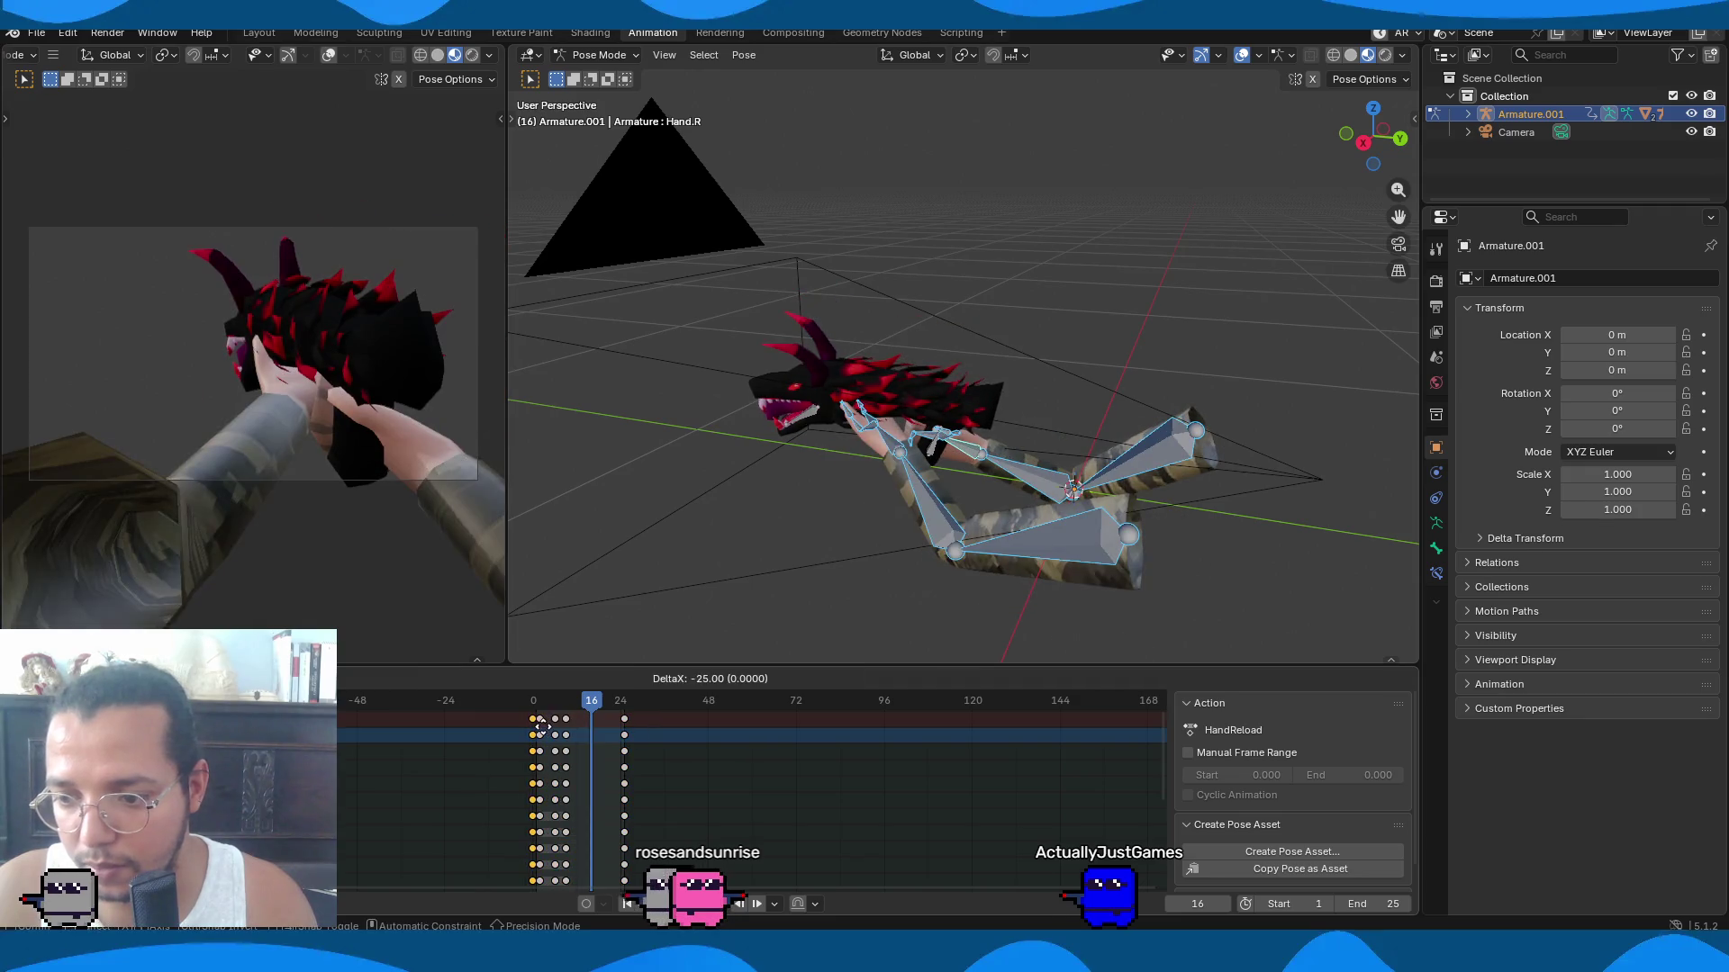
pyautogui.click(544, 734)
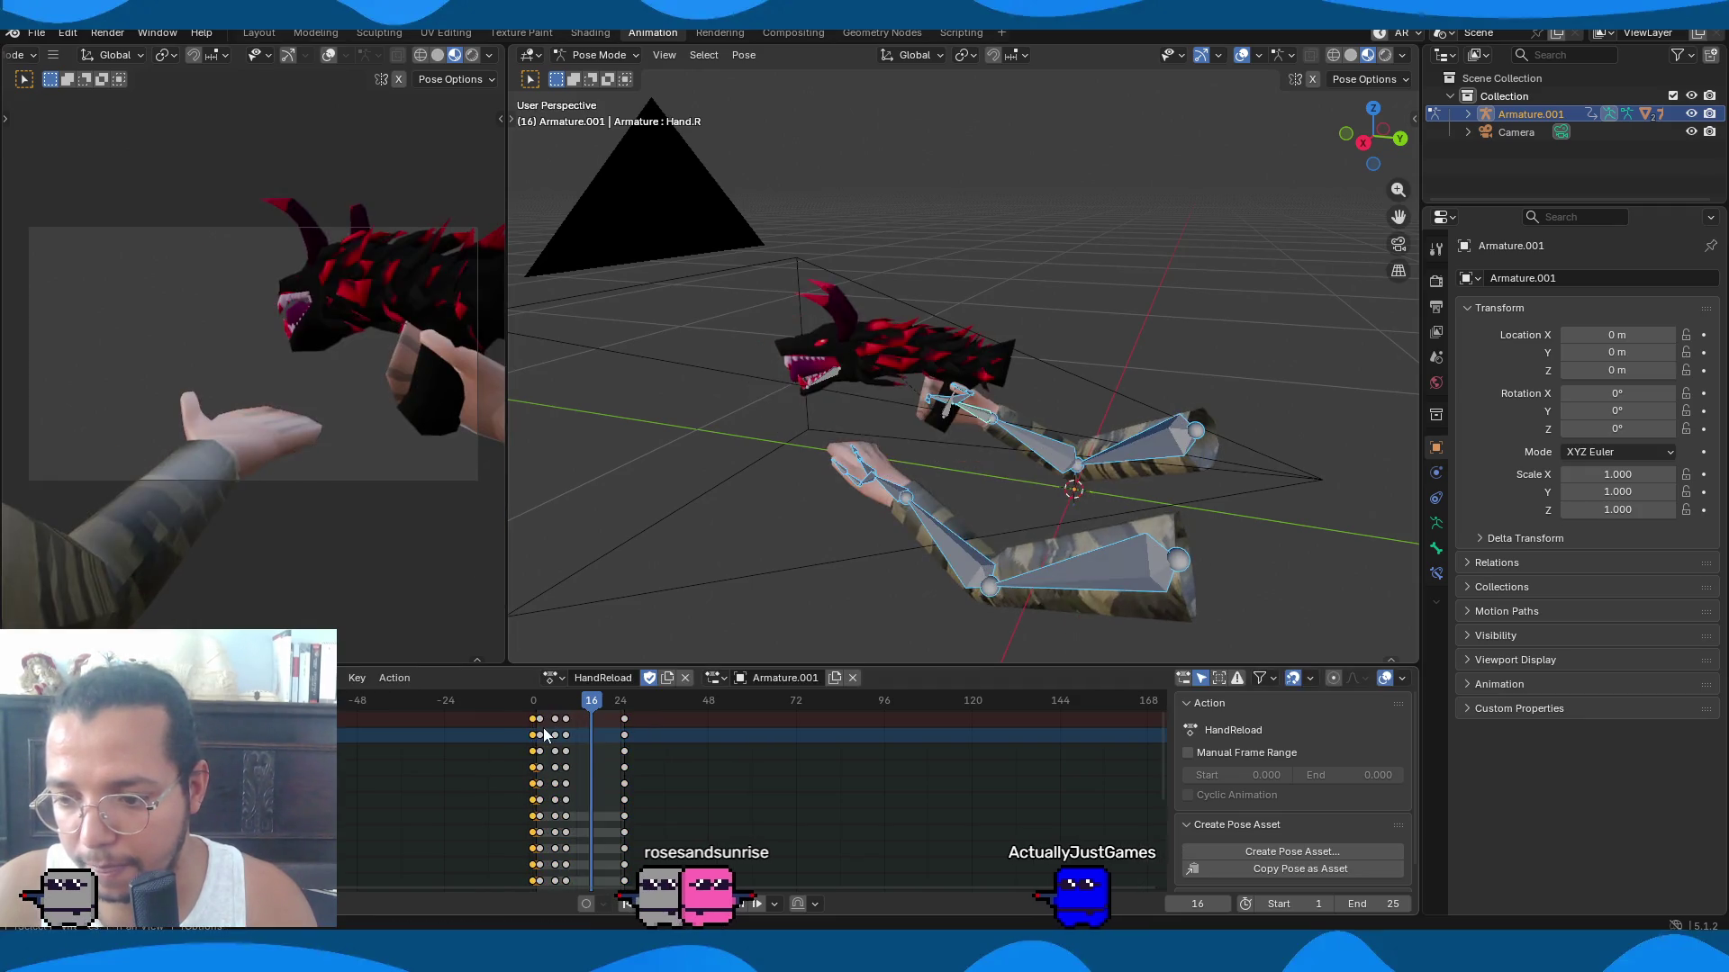
pyautogui.press('g')
pyautogui.click(545, 719)
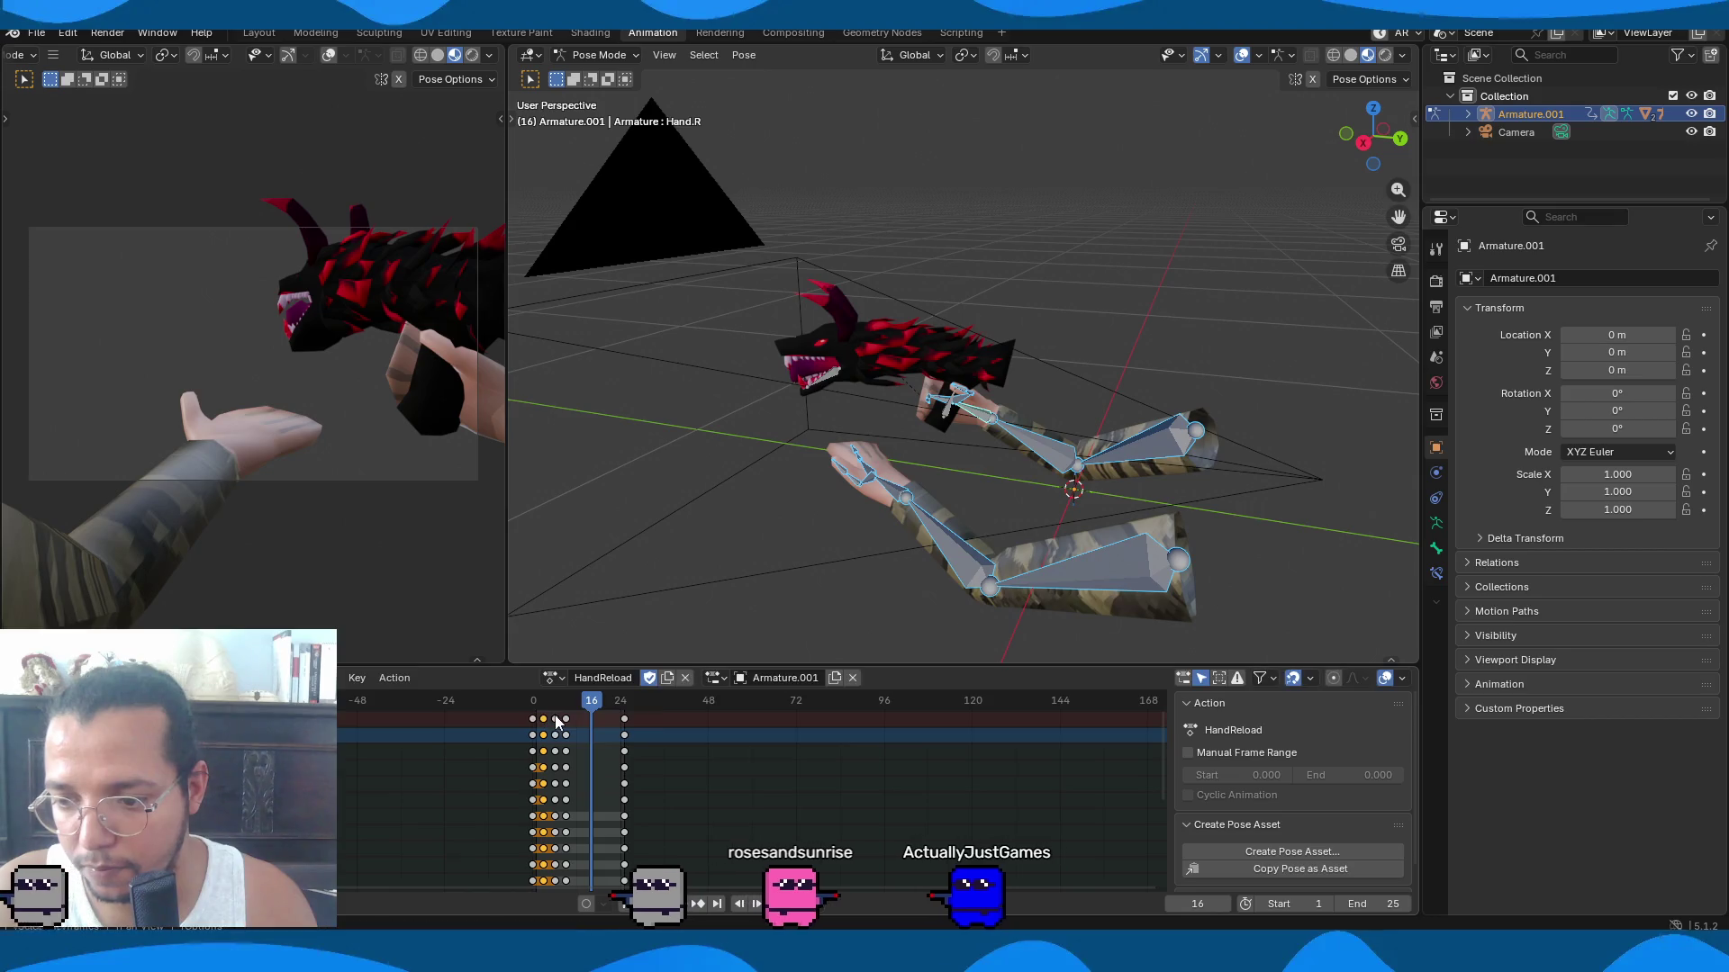
# Shift the selected keys by one frame and check the timing in playback.
pyautogui.press('space')
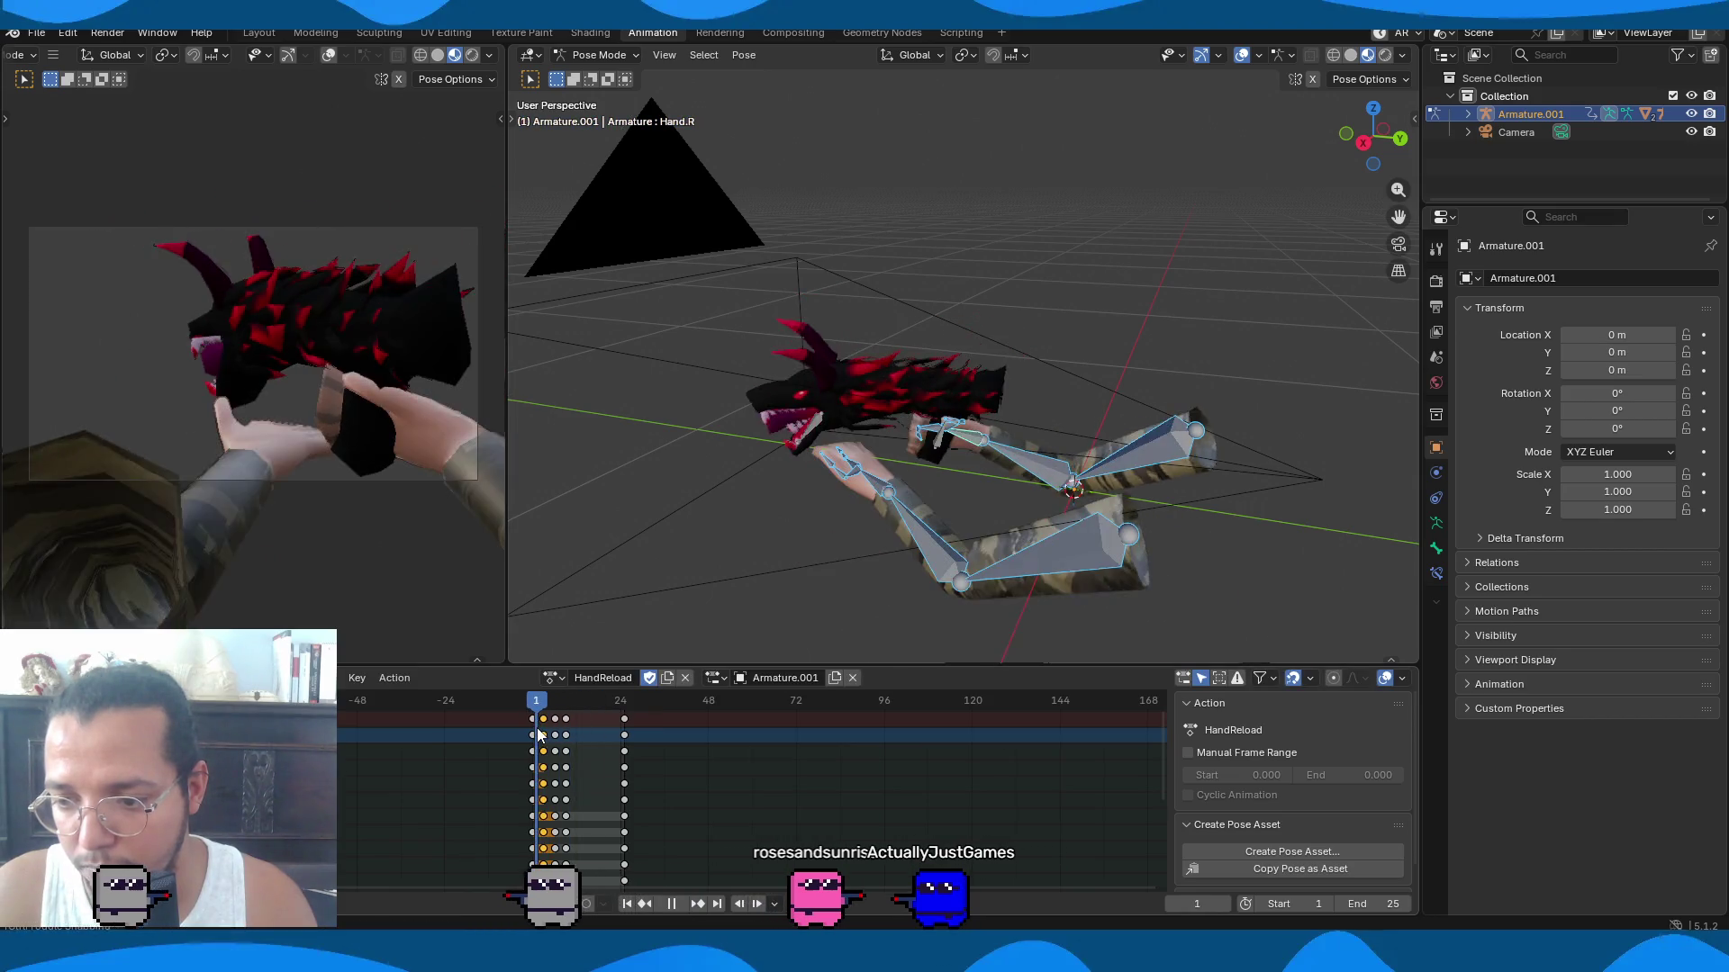
pyautogui.press('g')
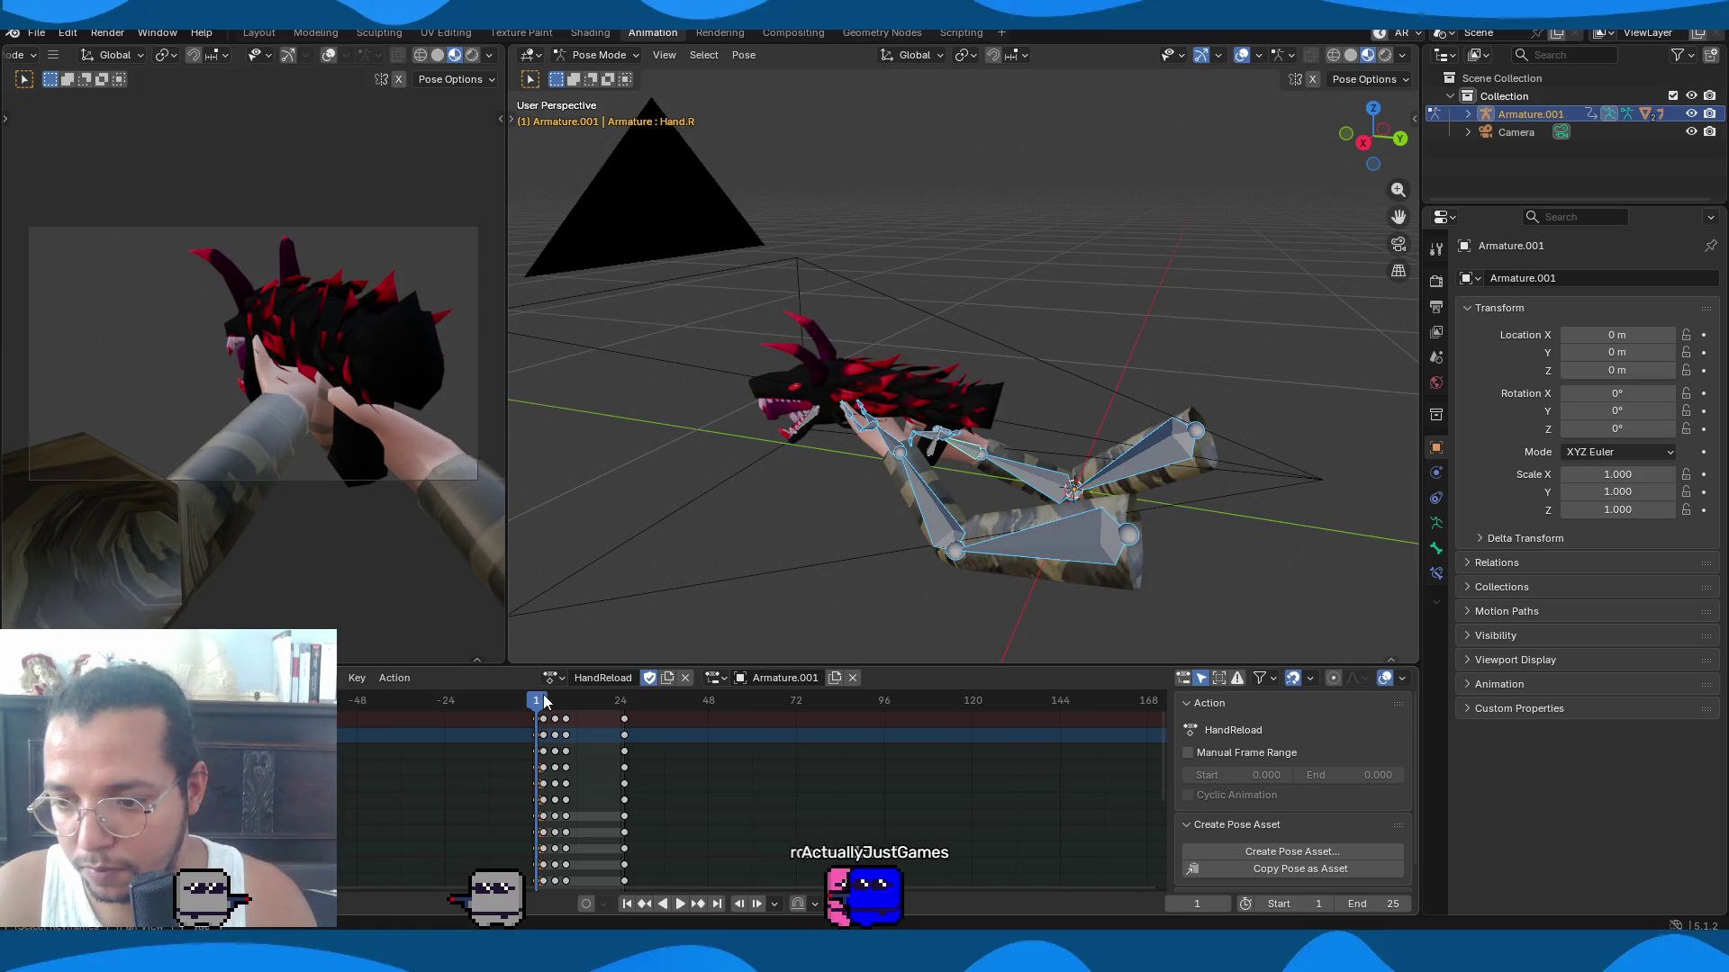
pyautogui.press('space')
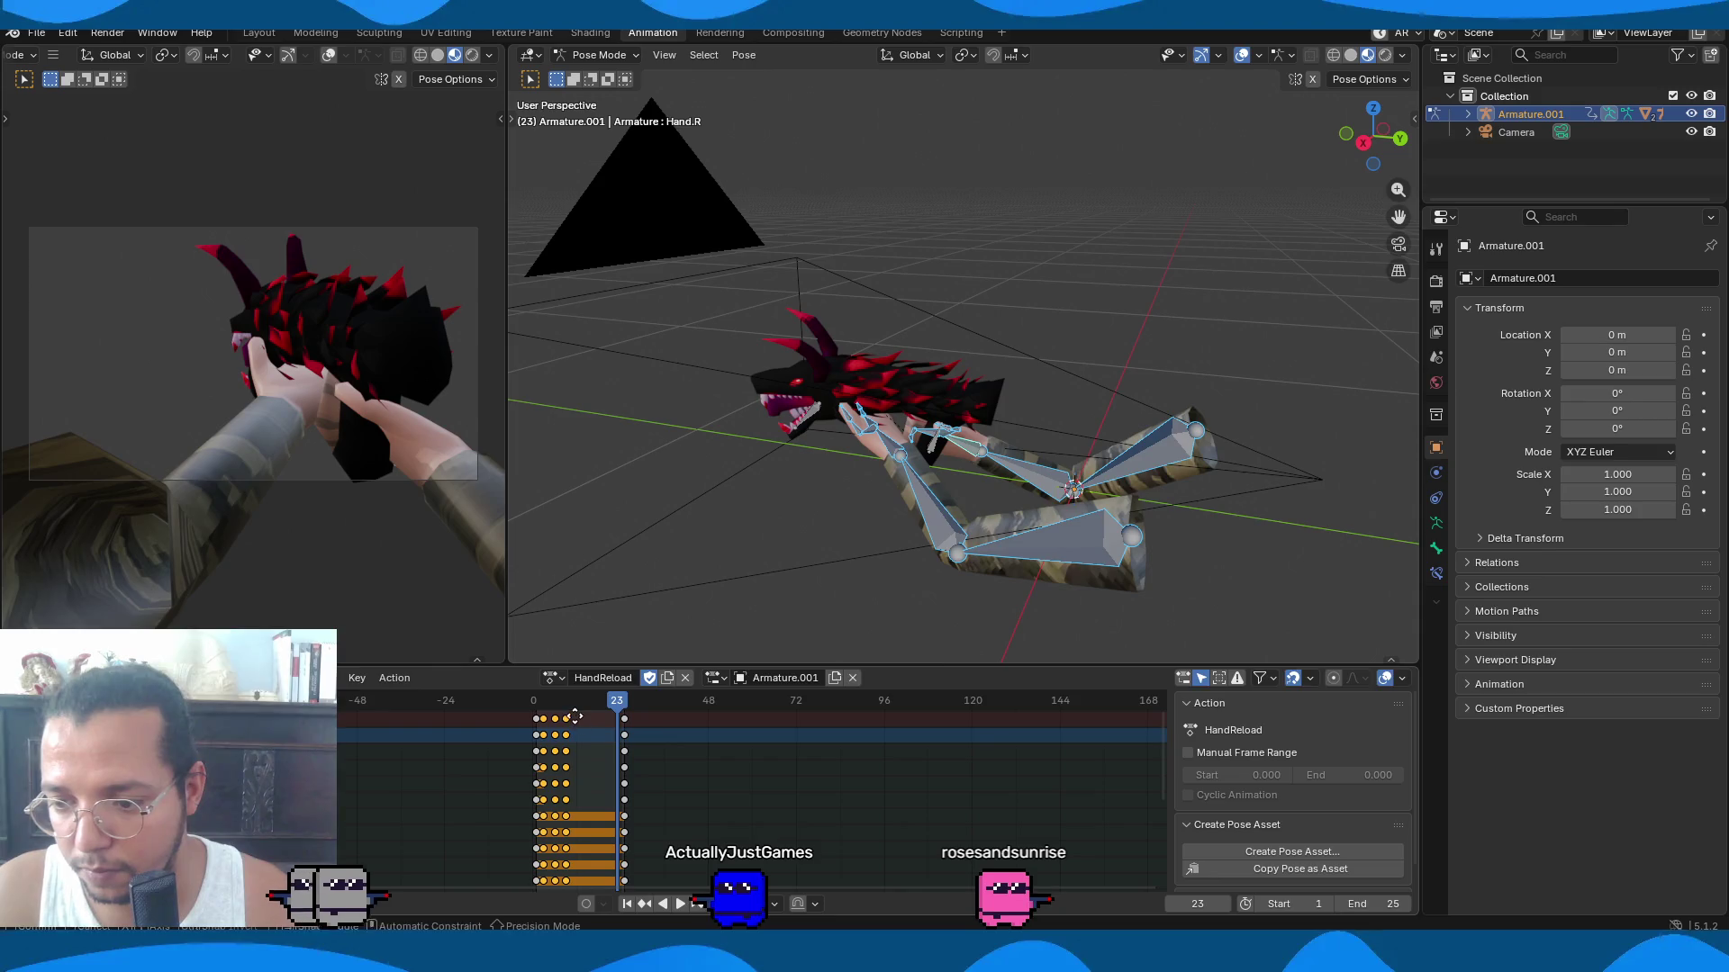
pyautogui.click(561, 718)
pyautogui.press('space')
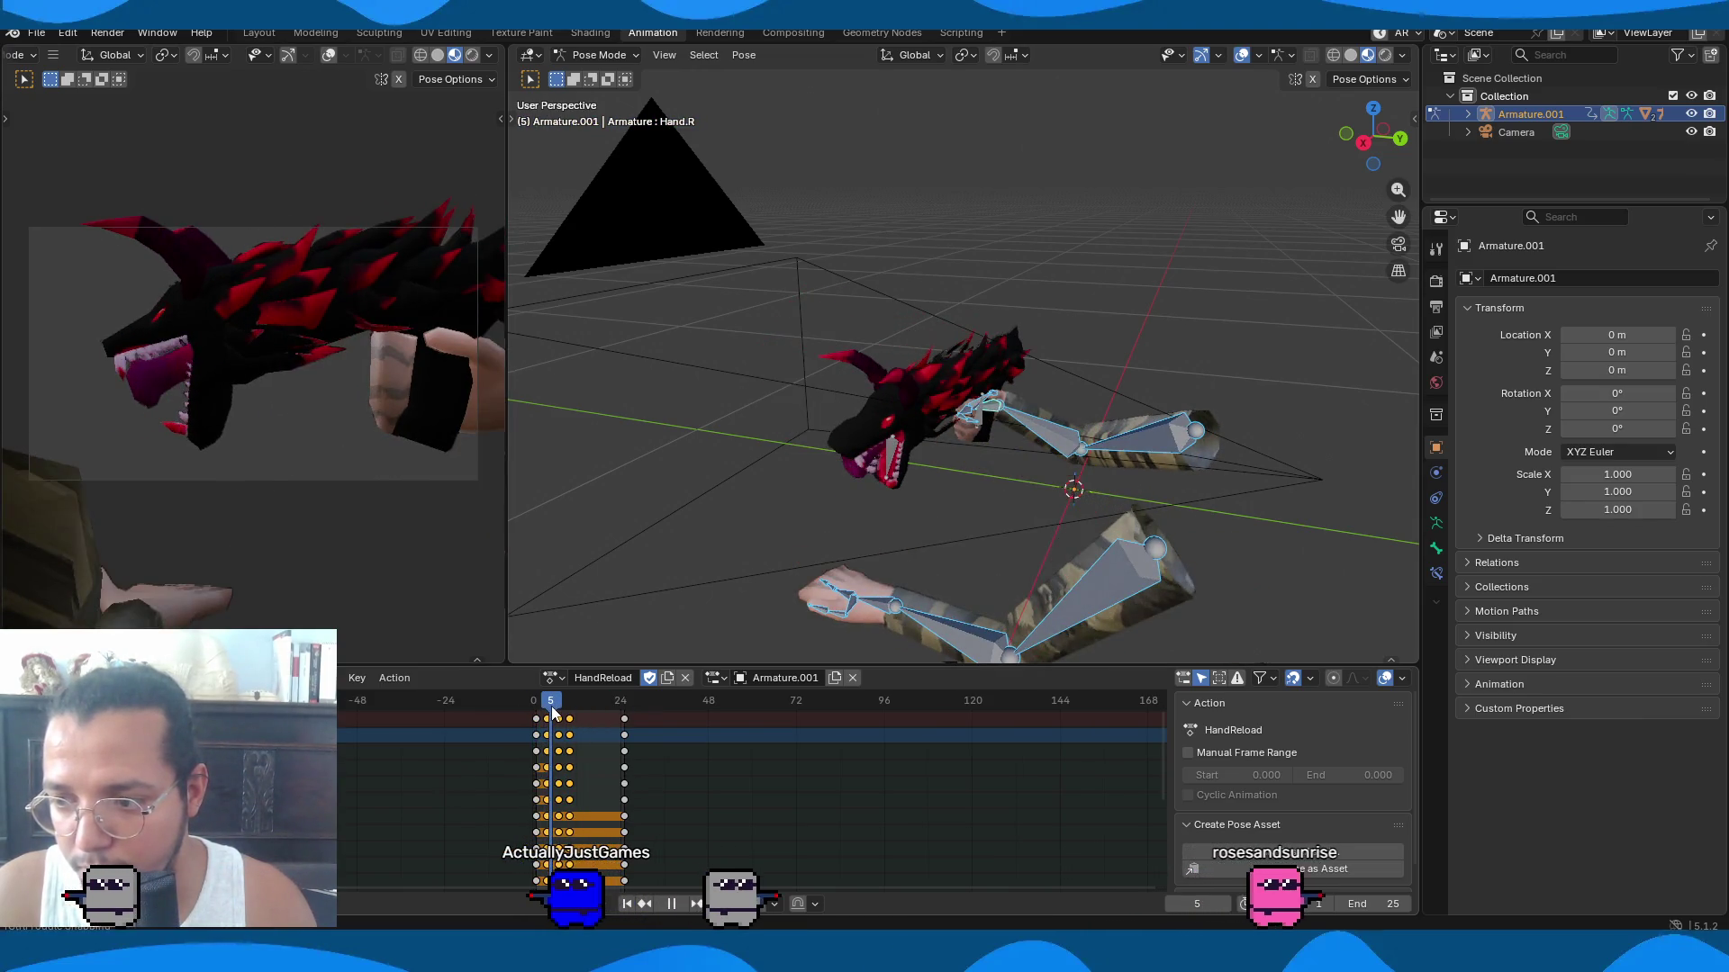
# Play and scrub the HandReload motion over frames 1–25, then deselect all keys.
pyautogui.moveTo(553, 714); pyautogui.dragTo(538, 714)
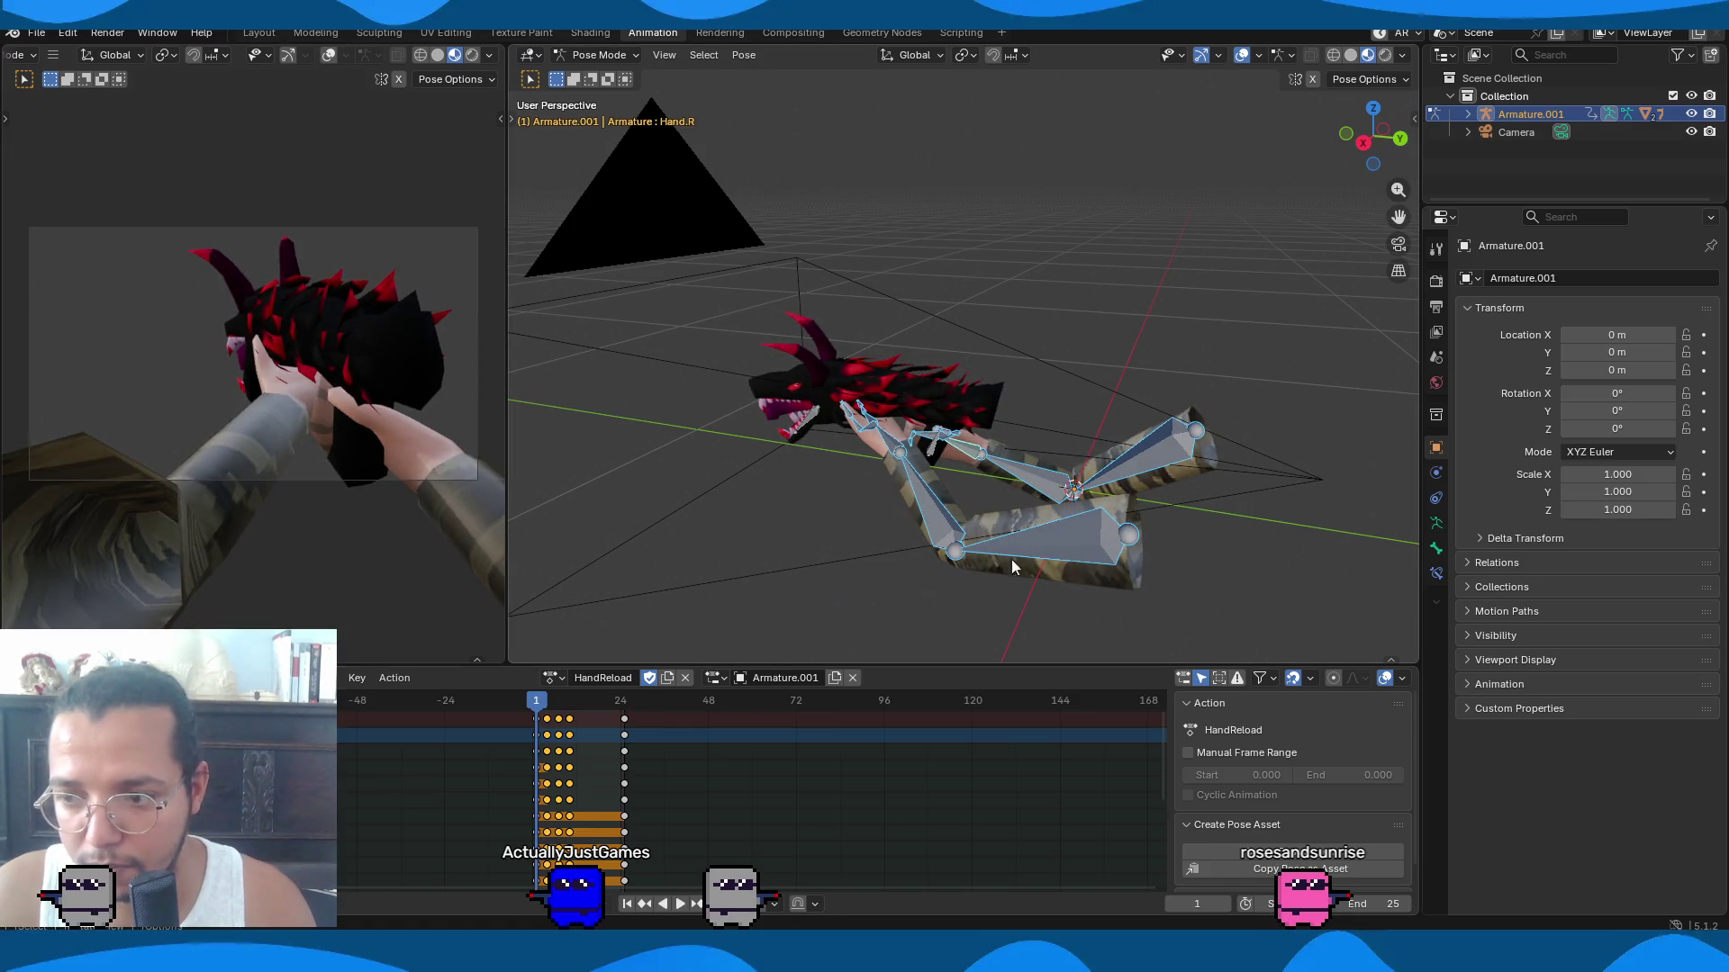
pyautogui.press('space')
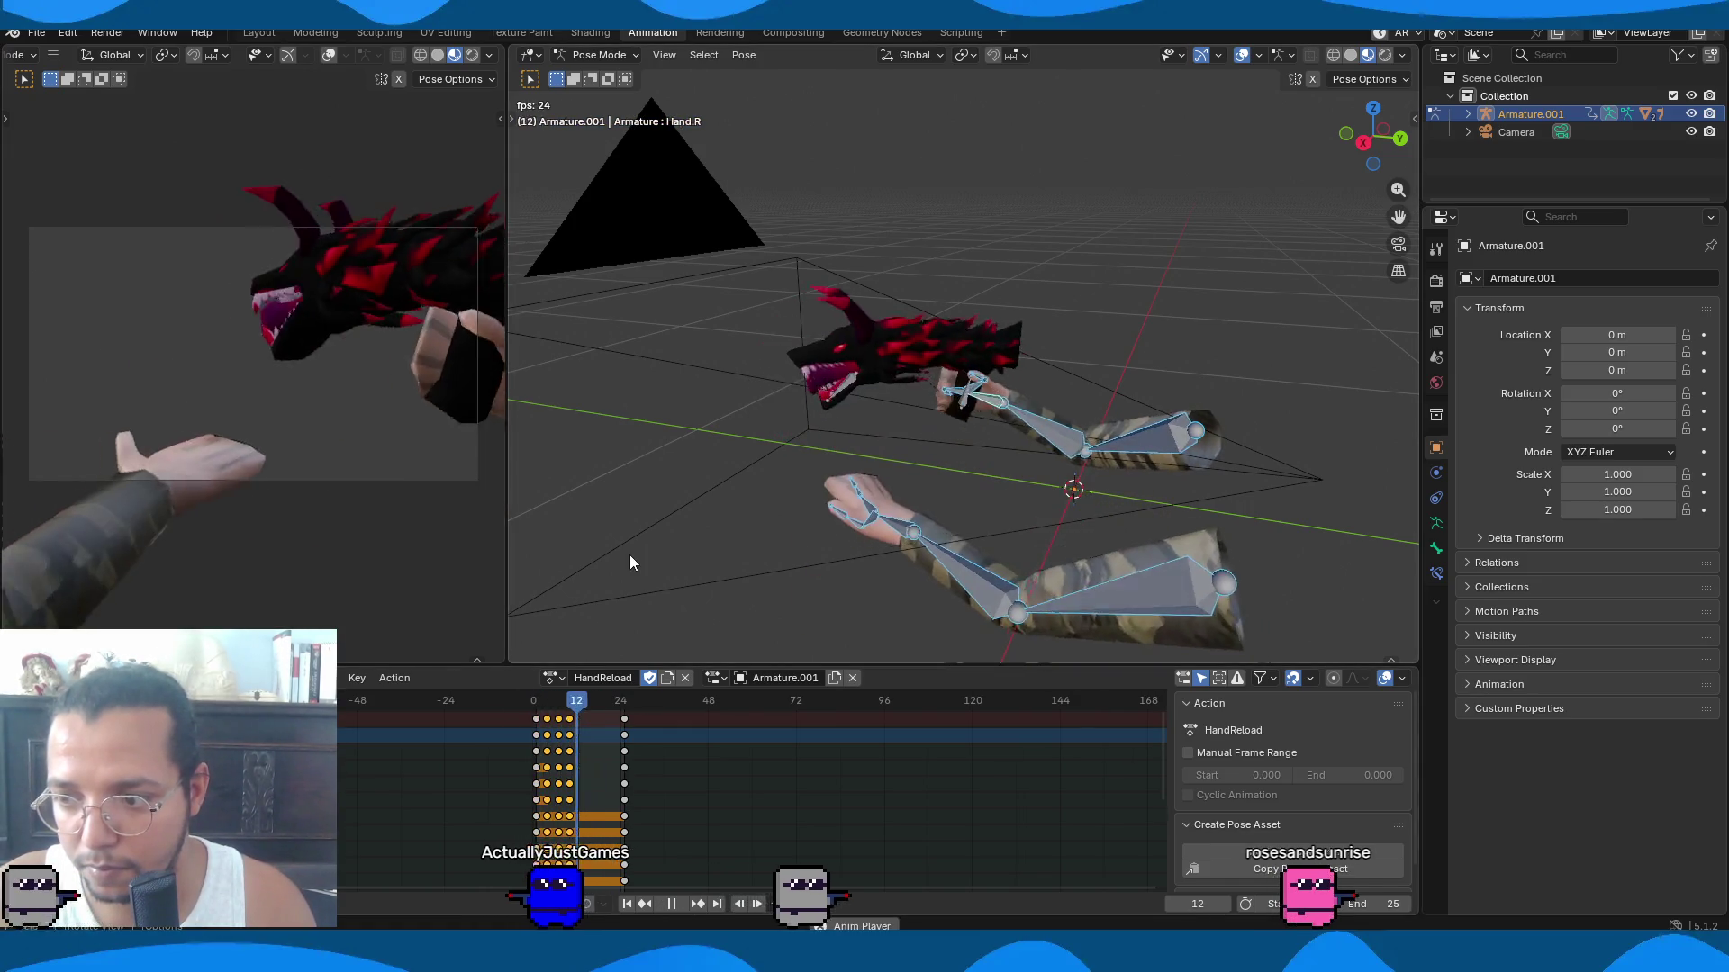
pyautogui.moveTo(586, 714); pyautogui.dragTo(625, 716)
pyautogui.moveTo(1072, 605)
pyautogui.mouseDown(button='middle')
pyautogui.moveTo(1207, 582)
pyautogui.moveTo(1071, 615)
pyautogui.mouseUp(button='middle')
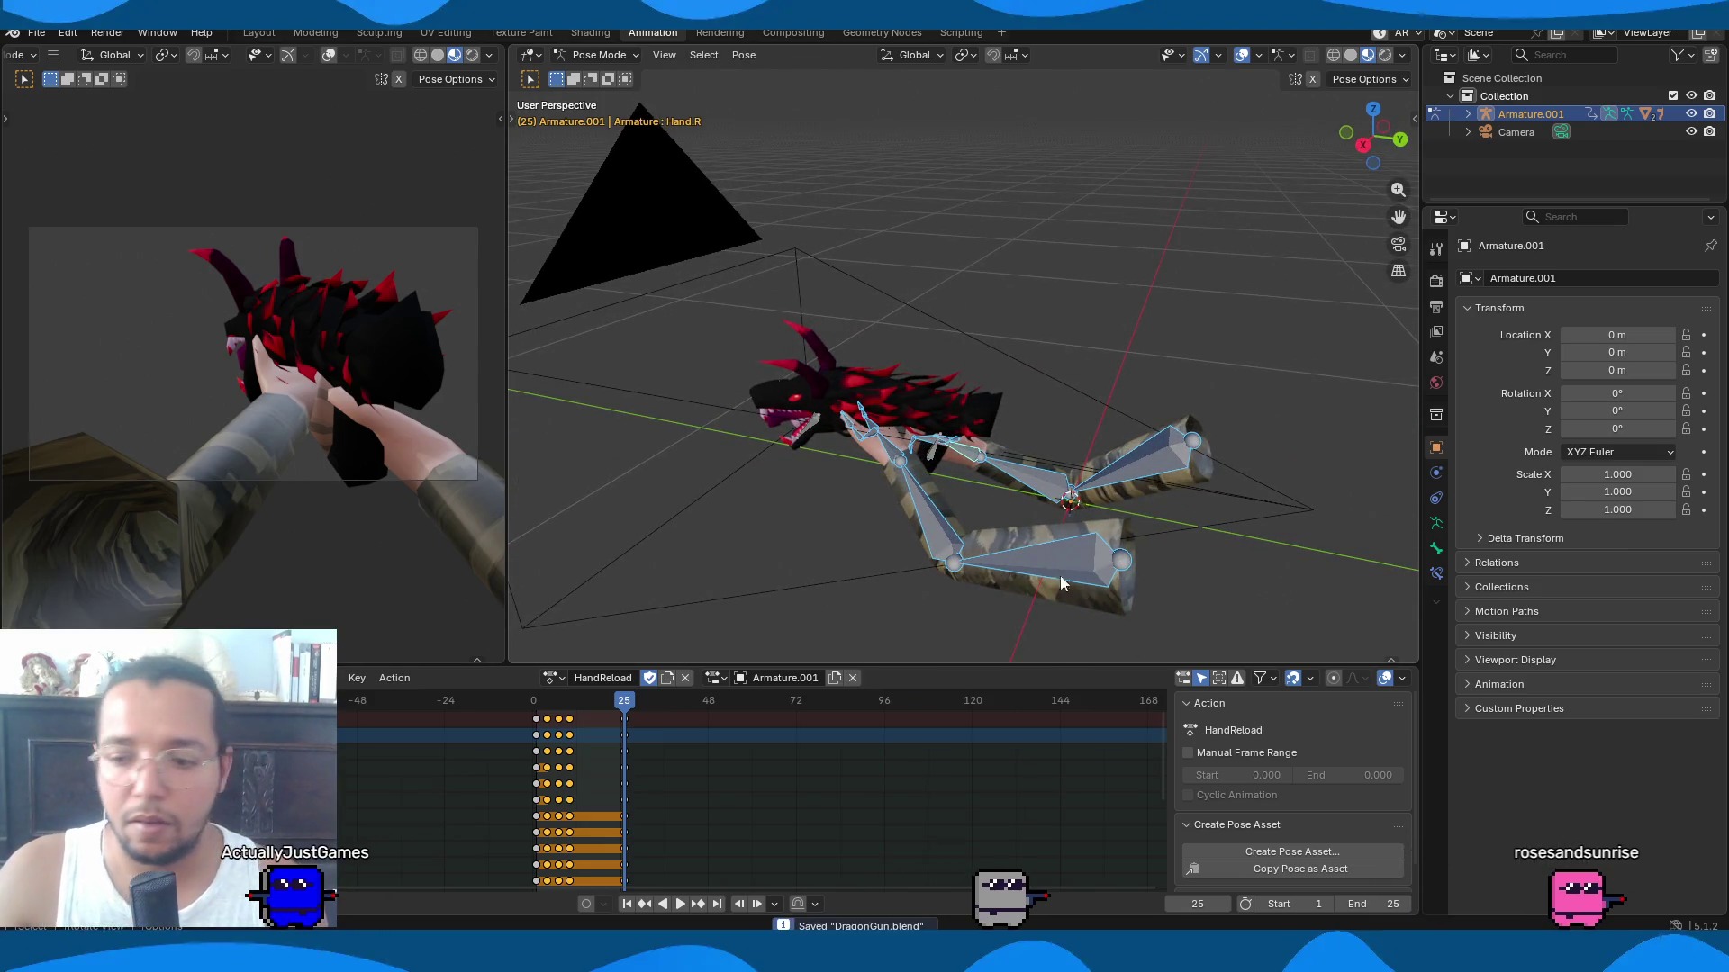
pyautogui.press('space')
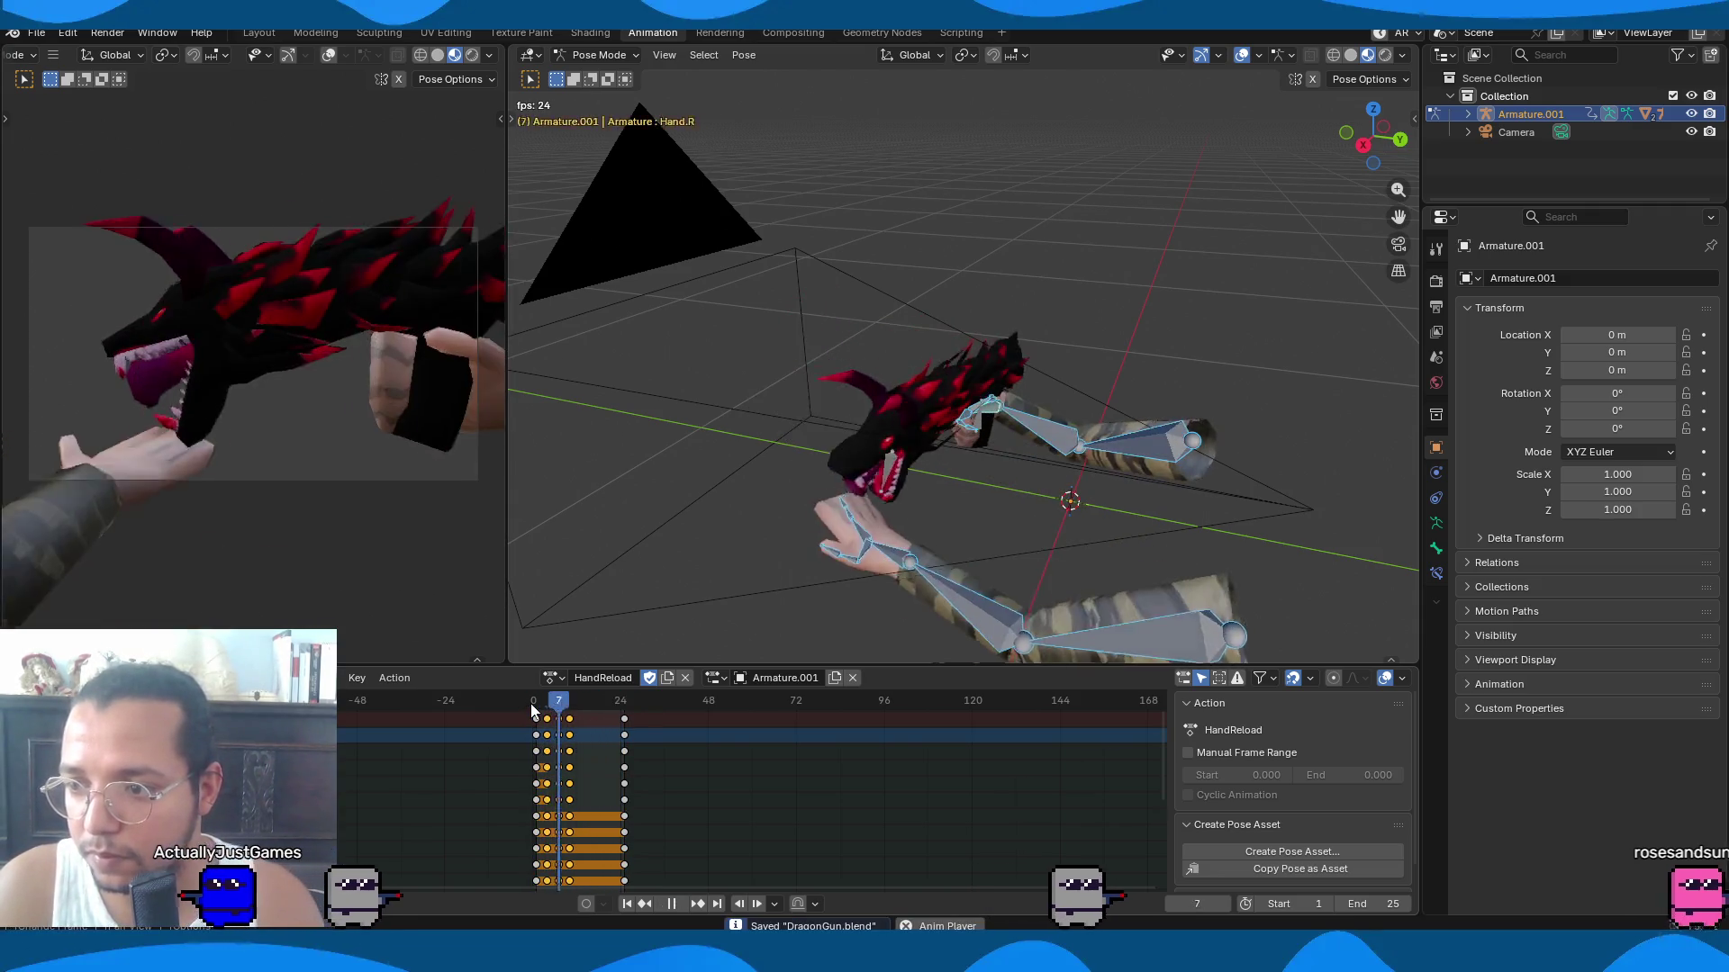
pyautogui.press('space')
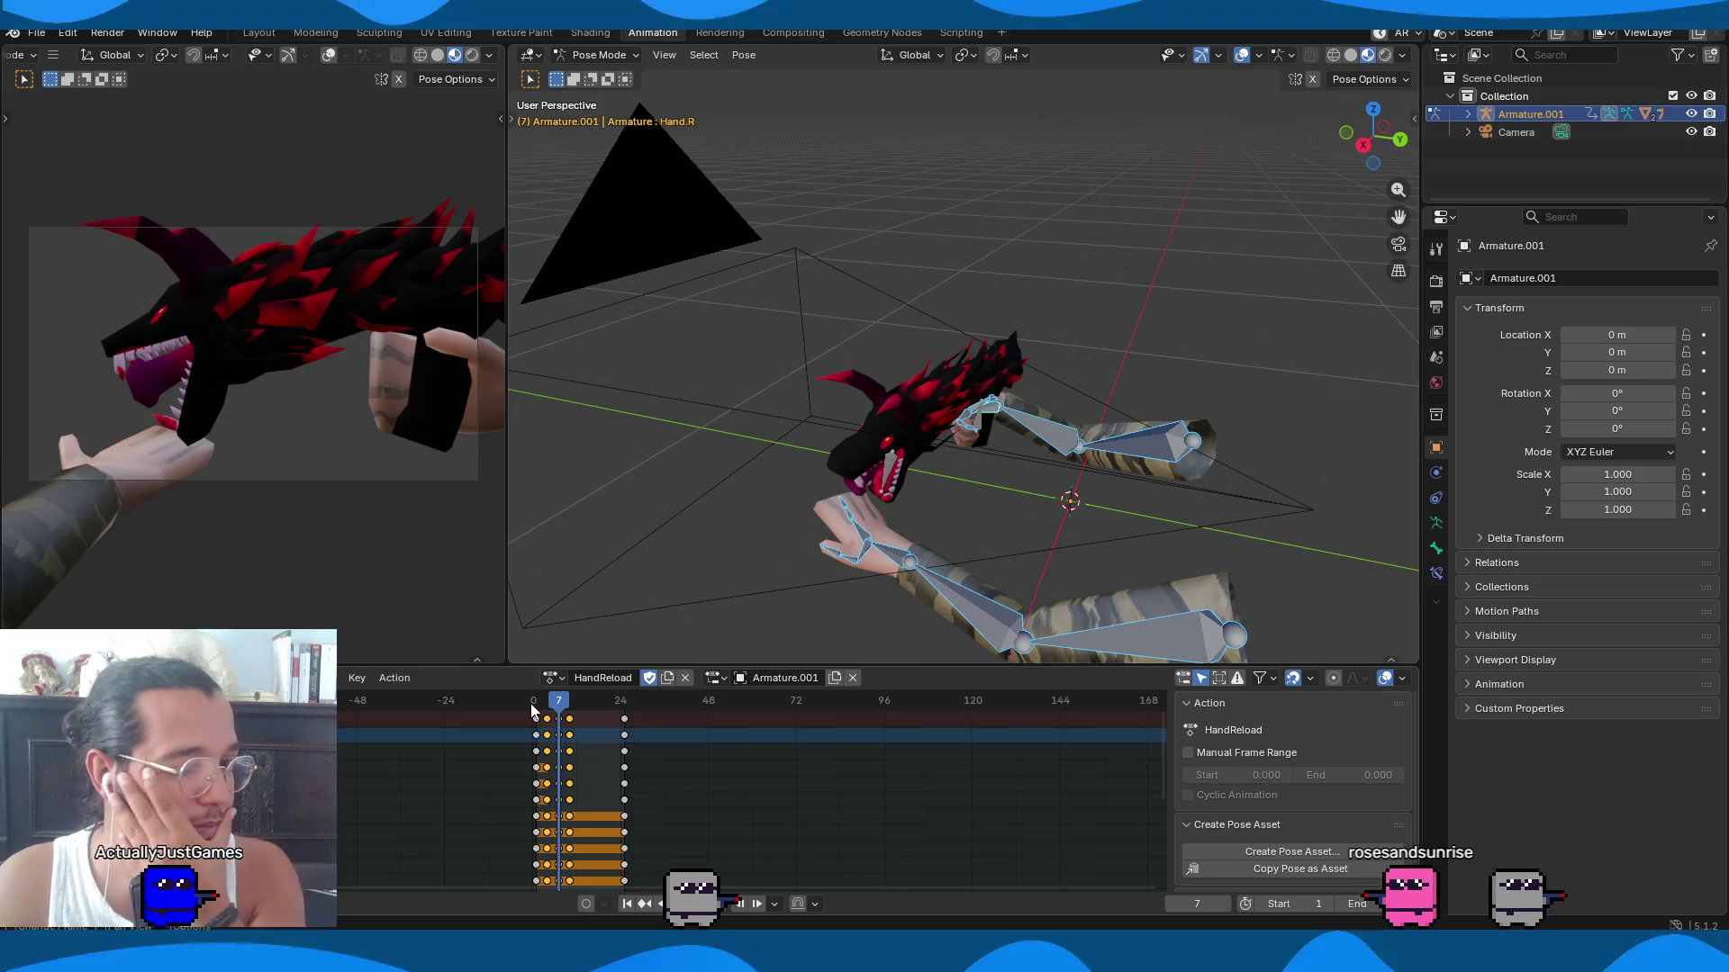
pyautogui.press('space')
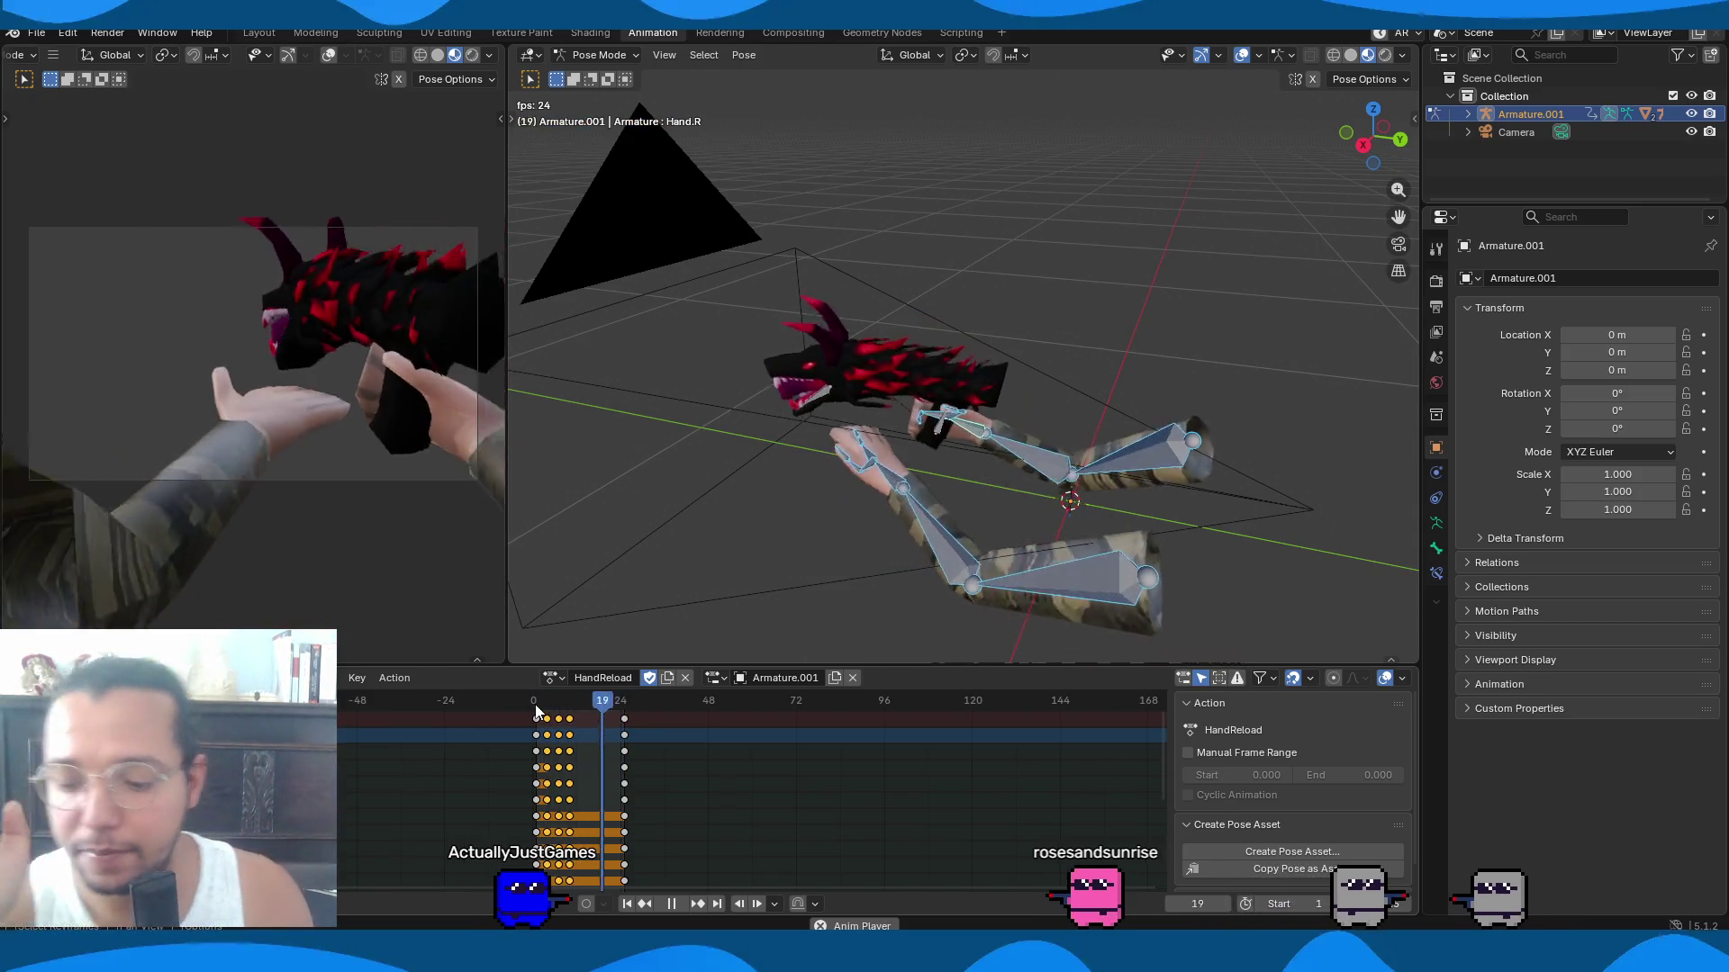
pyautogui.press('space')
pyautogui.press('space')
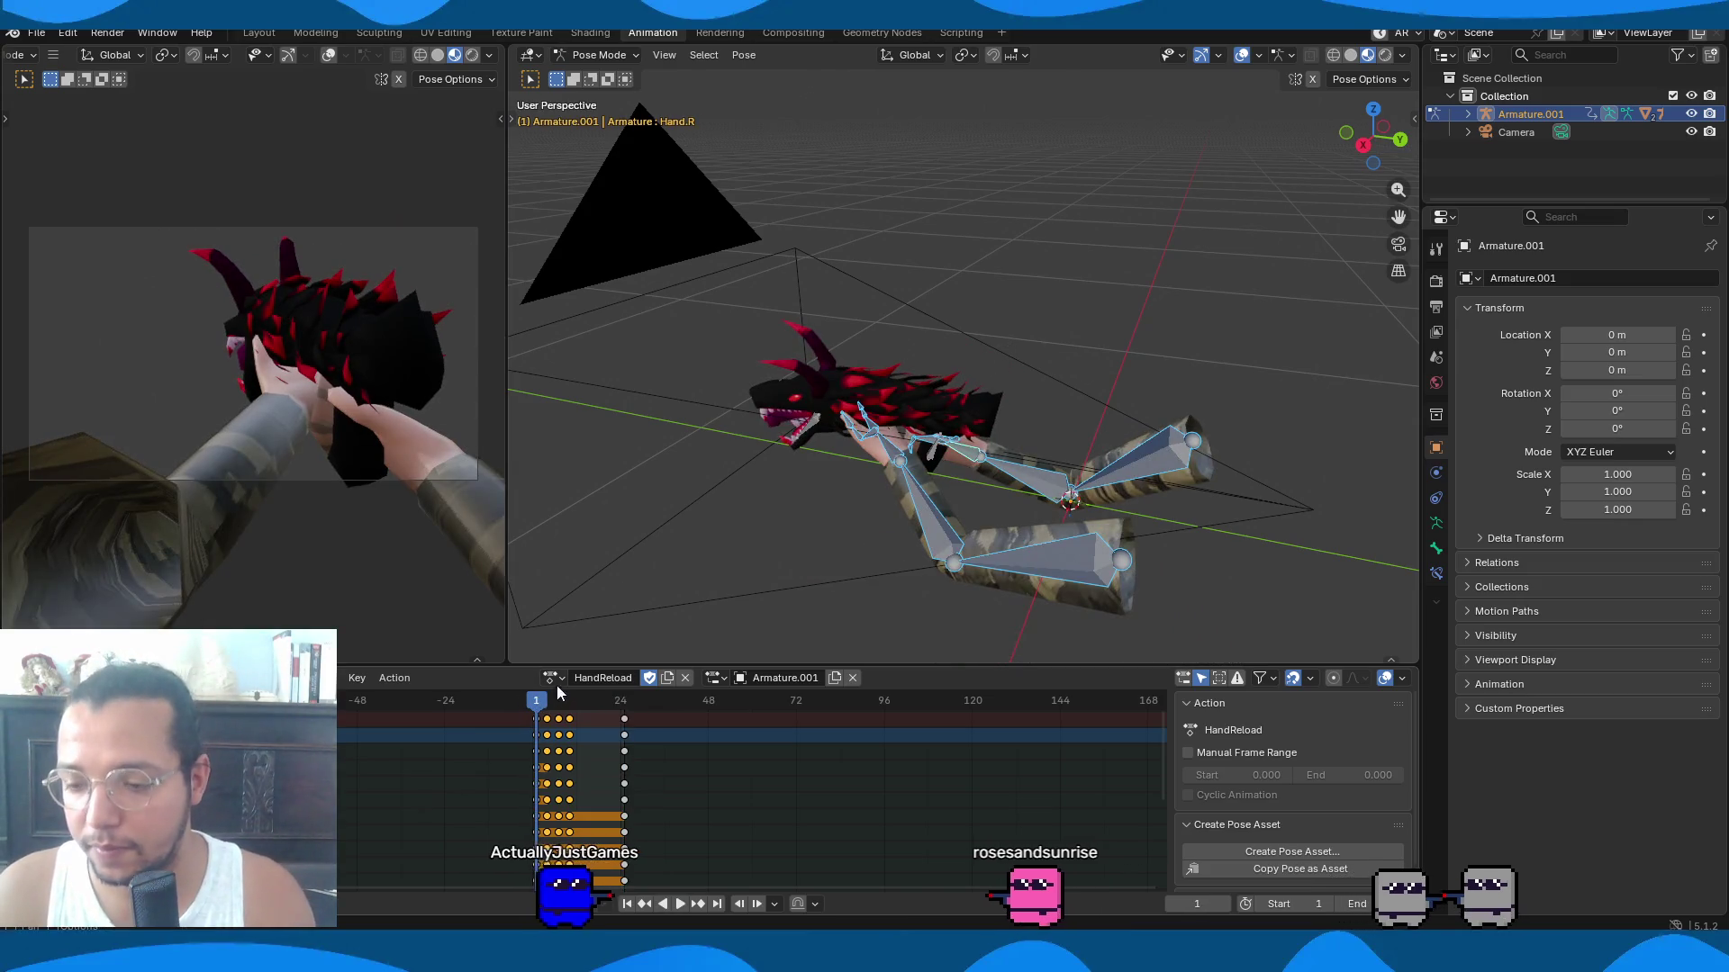
pyautogui.hotkey('alt', 'a')
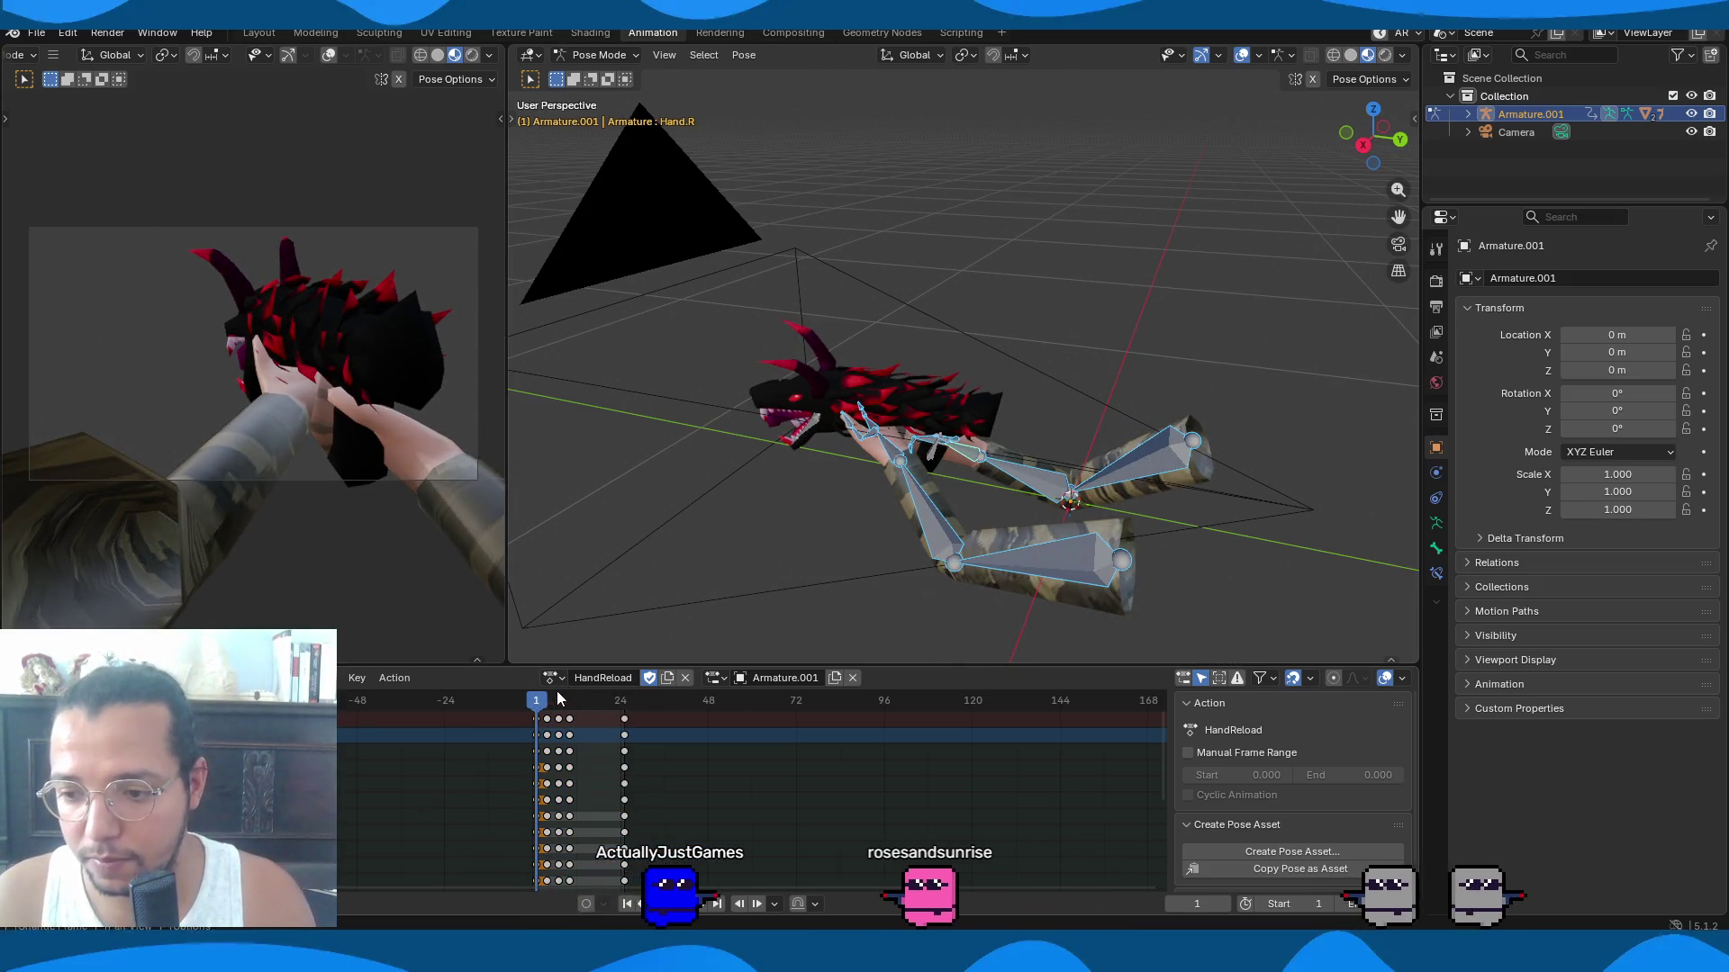
pyautogui.click(550, 677)
# Assign the HandShoot action to the arm rig and preview it from frame 1.
pyautogui.click(573, 787)
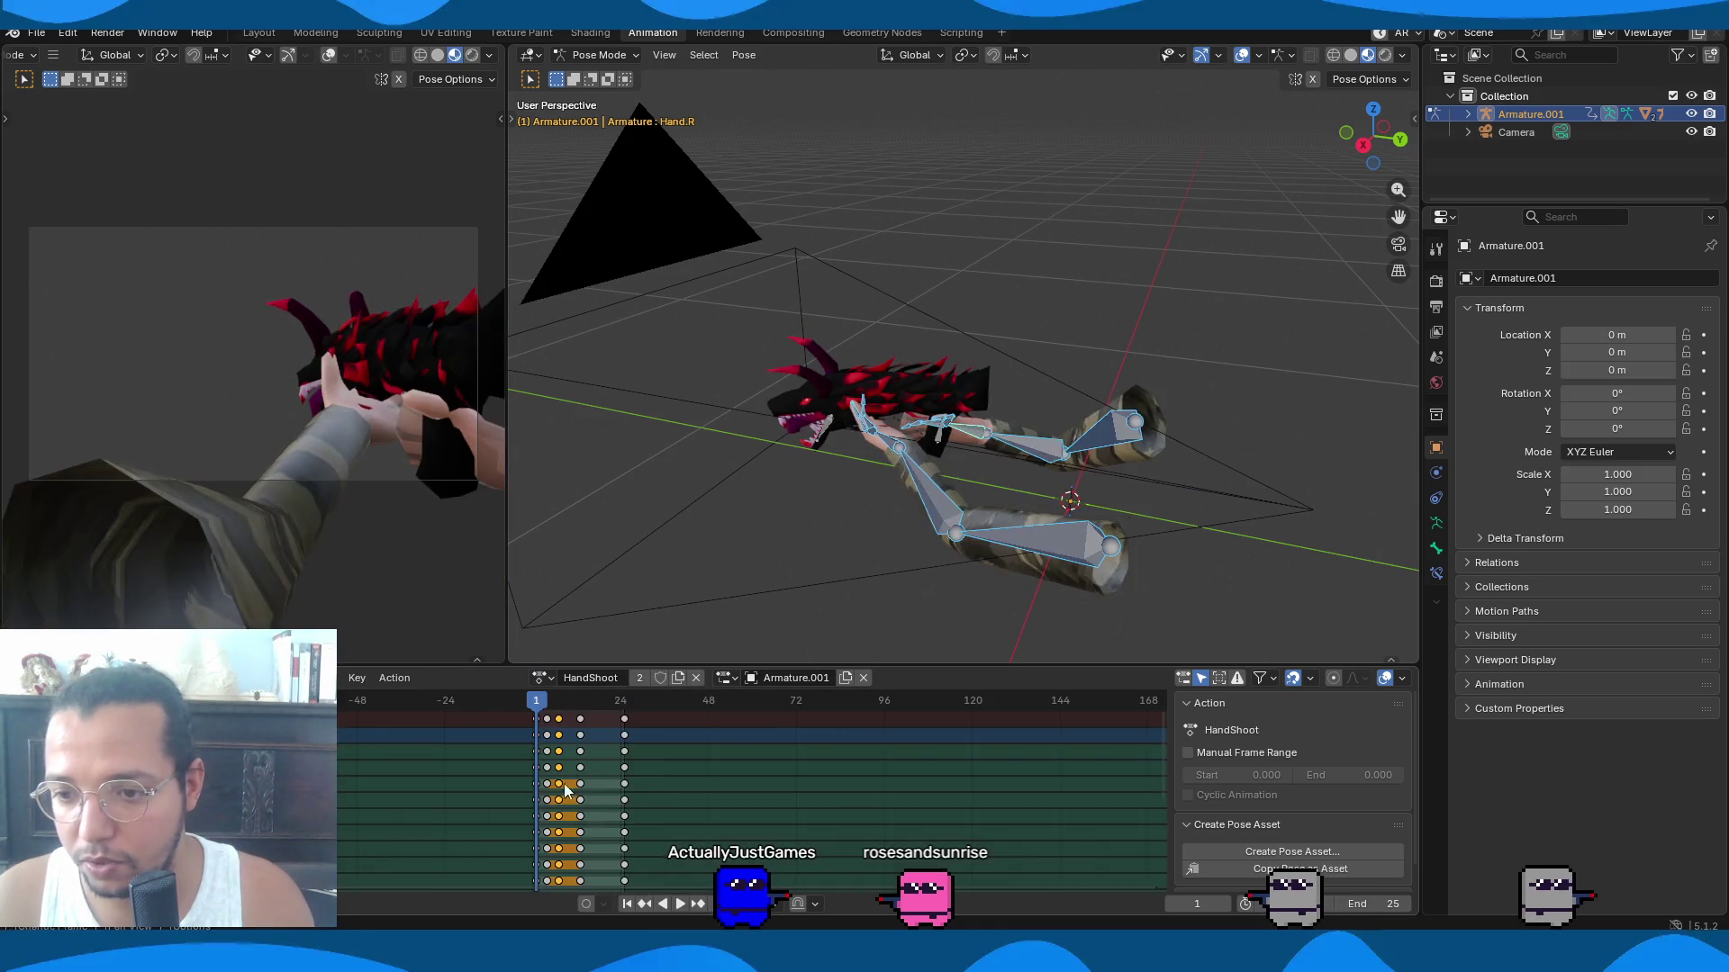
pyautogui.press('space')
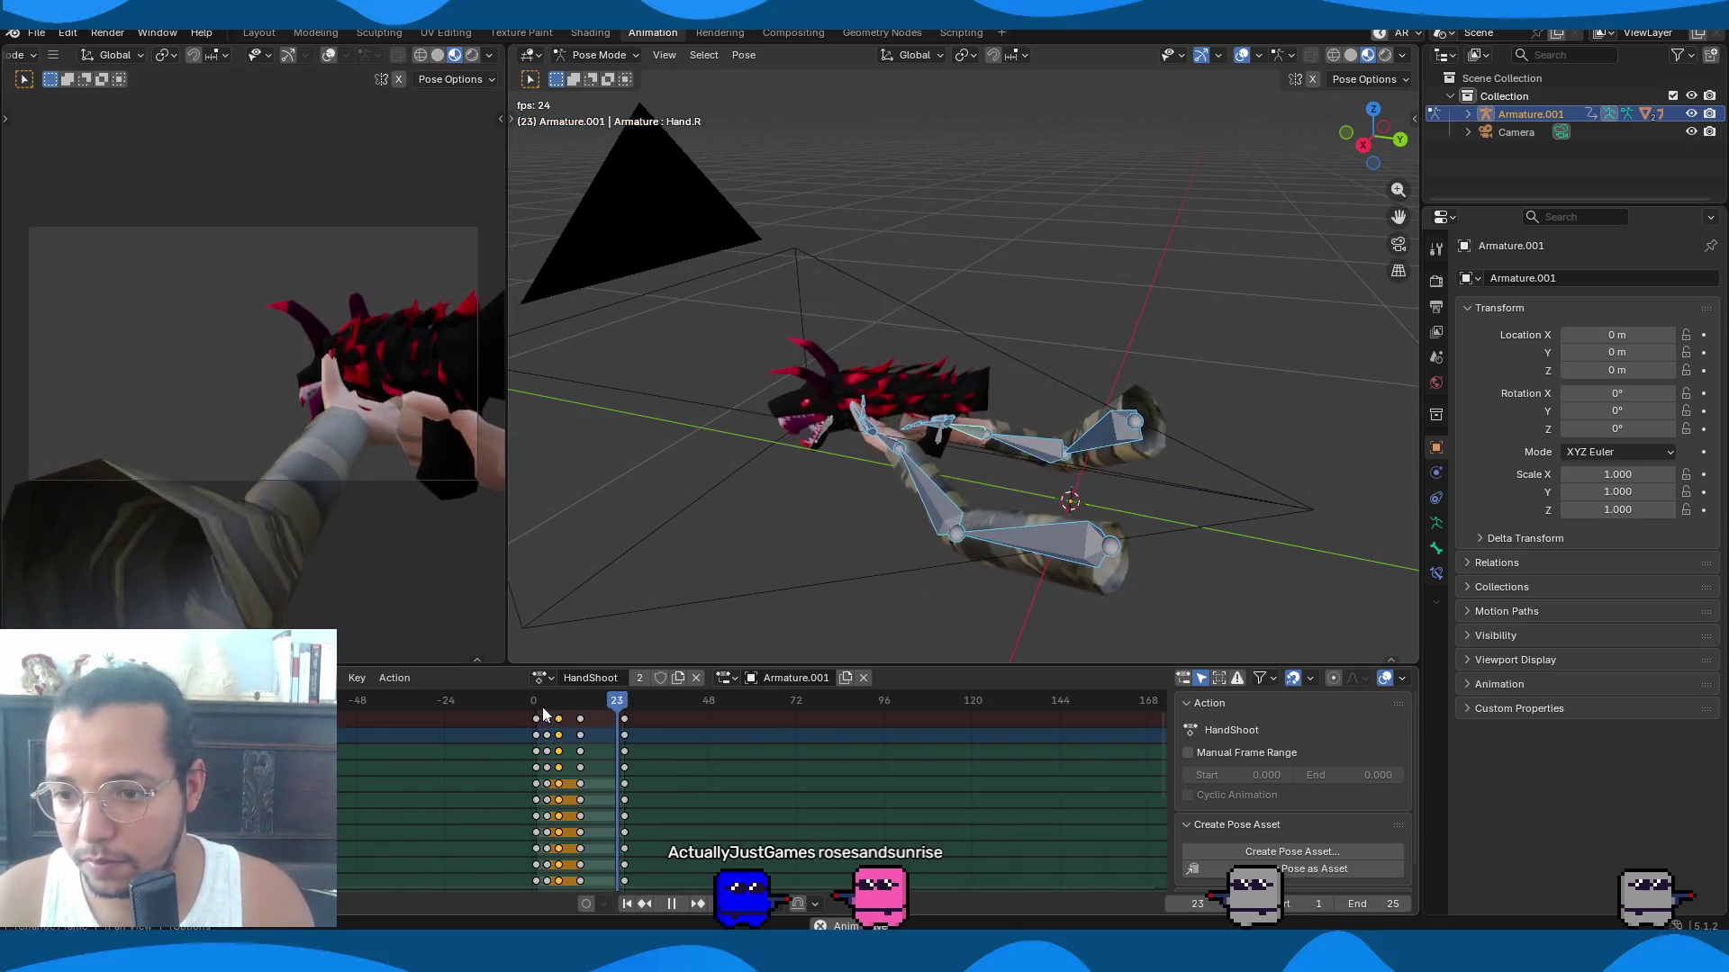
pyautogui.click(536, 709)
pyautogui.press('space')
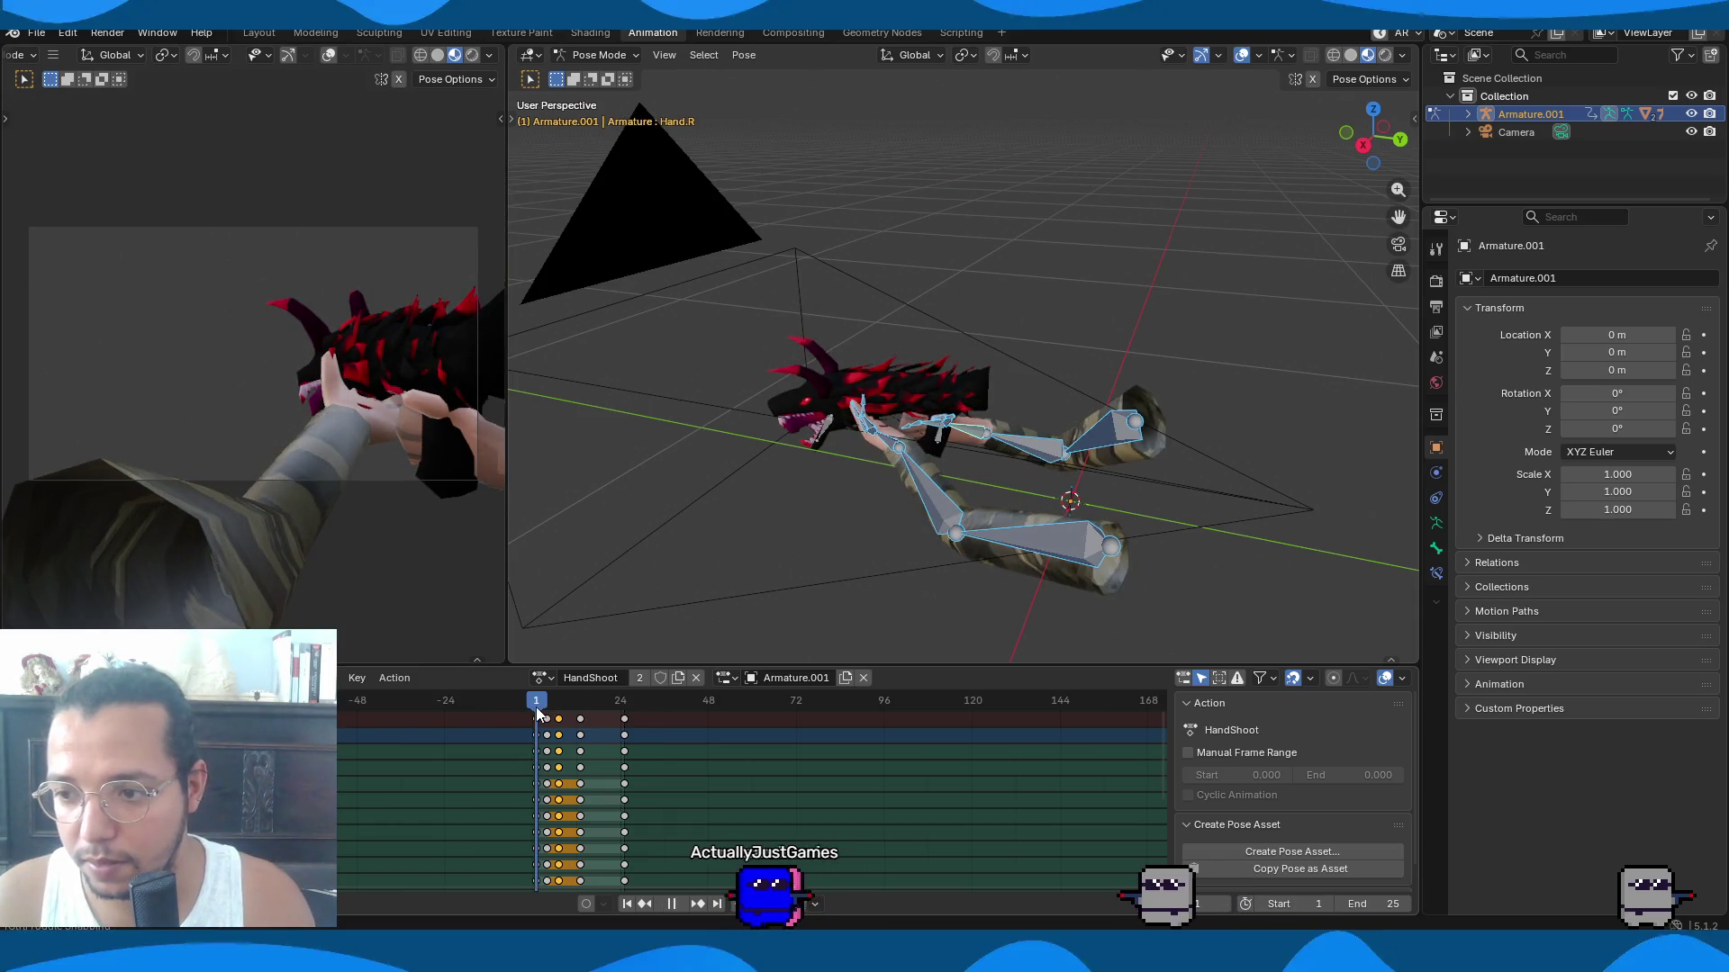
pyautogui.click(540, 729)
pyautogui.press('space')
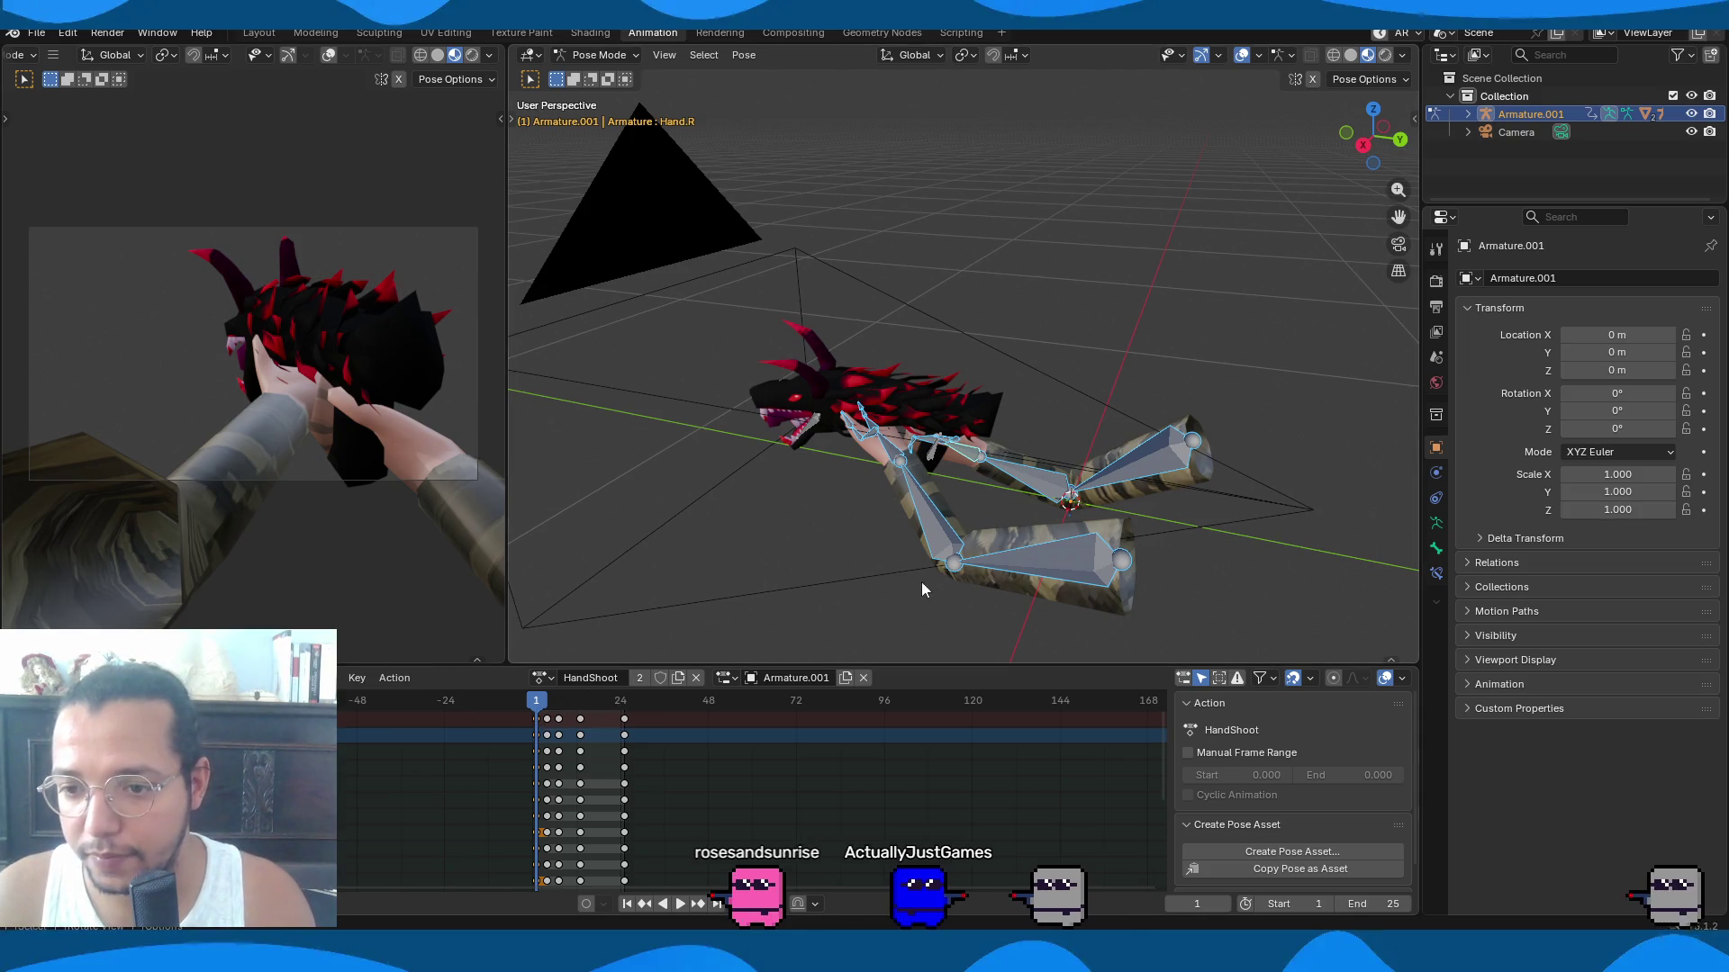
# Copy the frame-1 arm keys to frame 25 so HandShoot loops, then play it back.
pyautogui.moveTo(928, 580); pyautogui.dragTo(808, 586, button='middle')
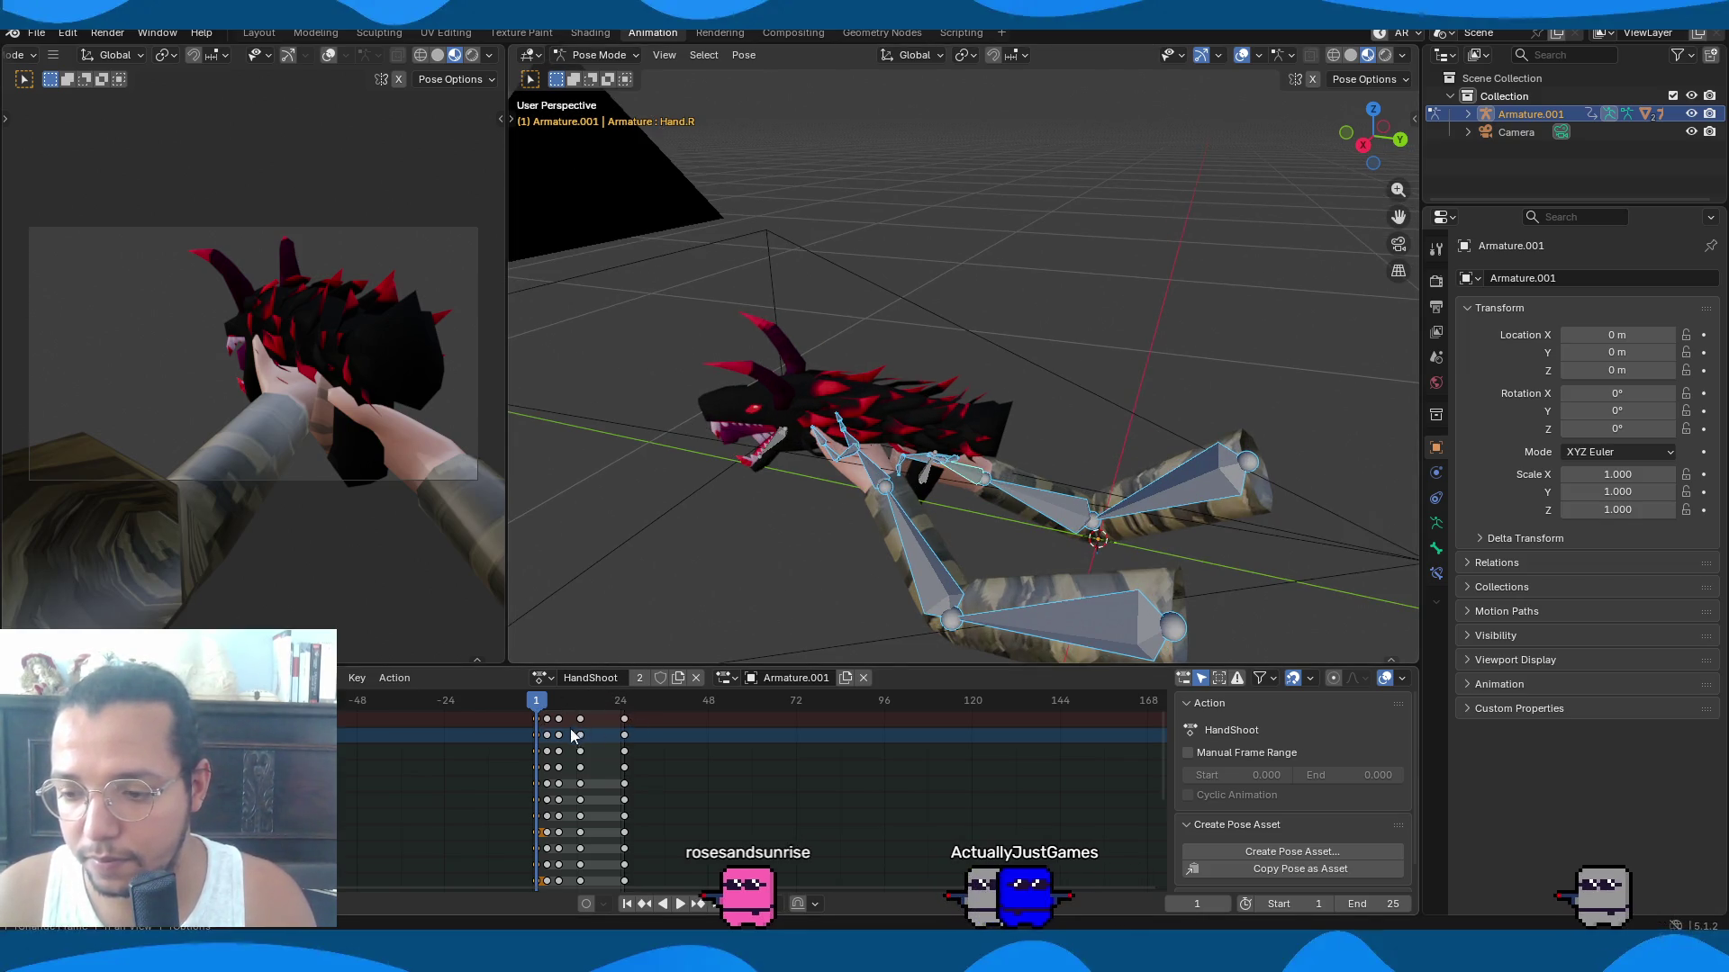
pyautogui.hotkey('shift', 'd')
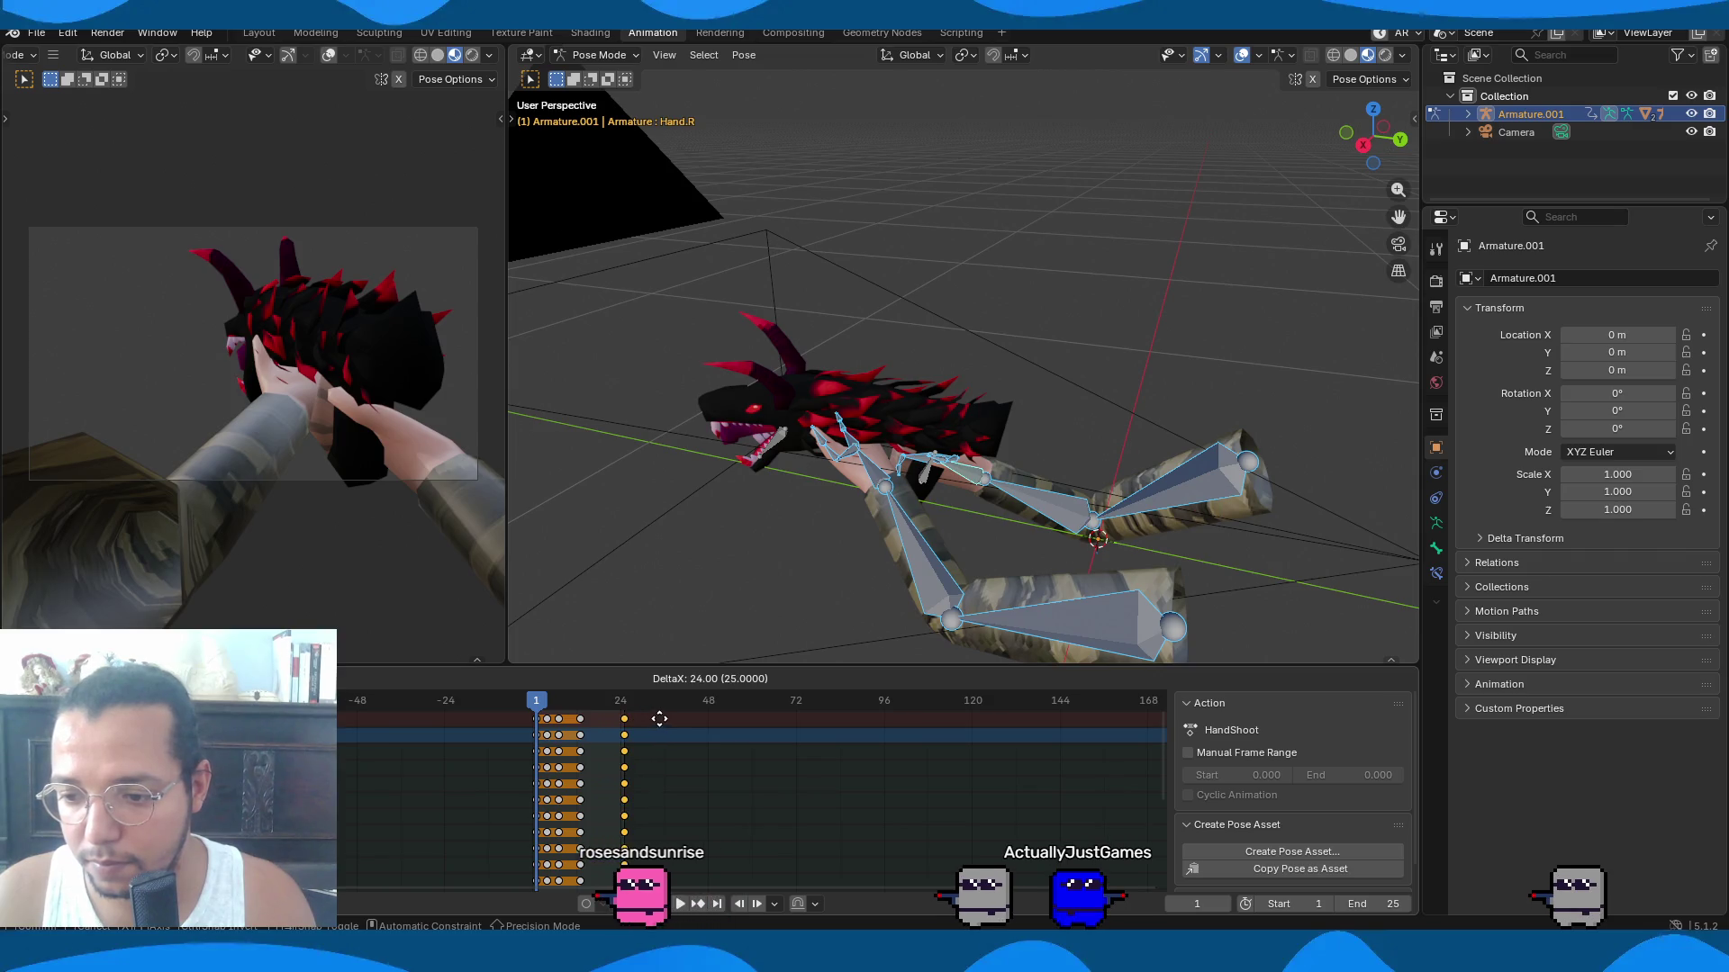
pyautogui.click(659, 719)
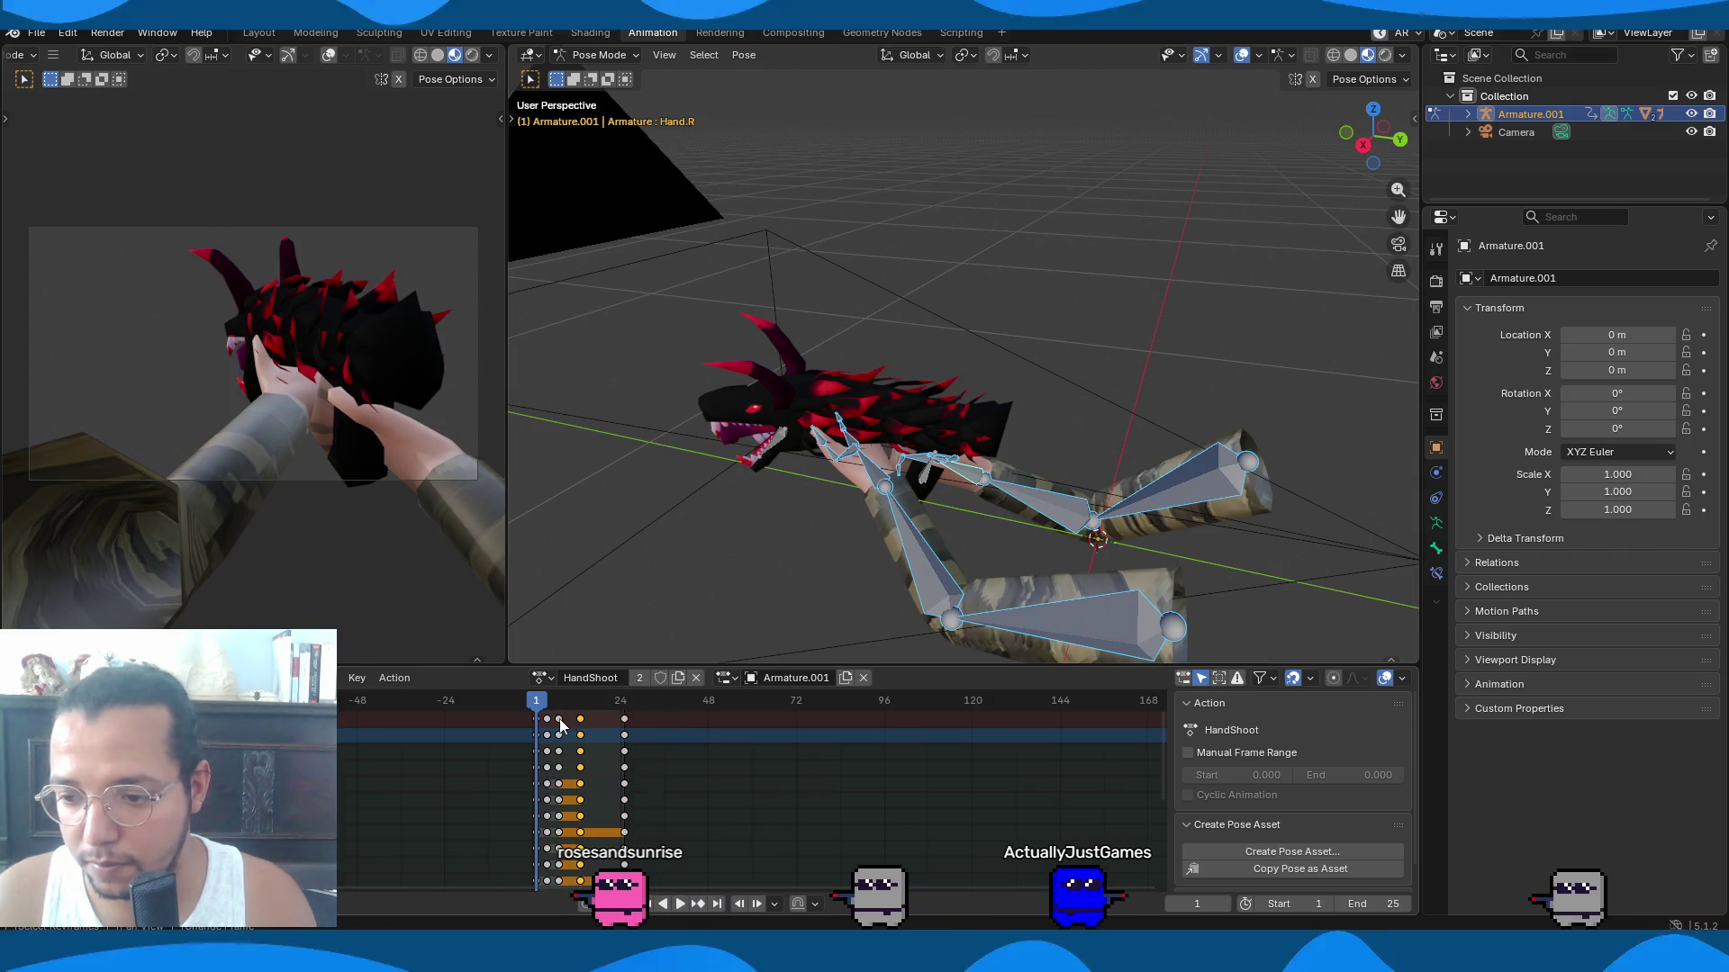
pyautogui.hotkey('alt', 'a')
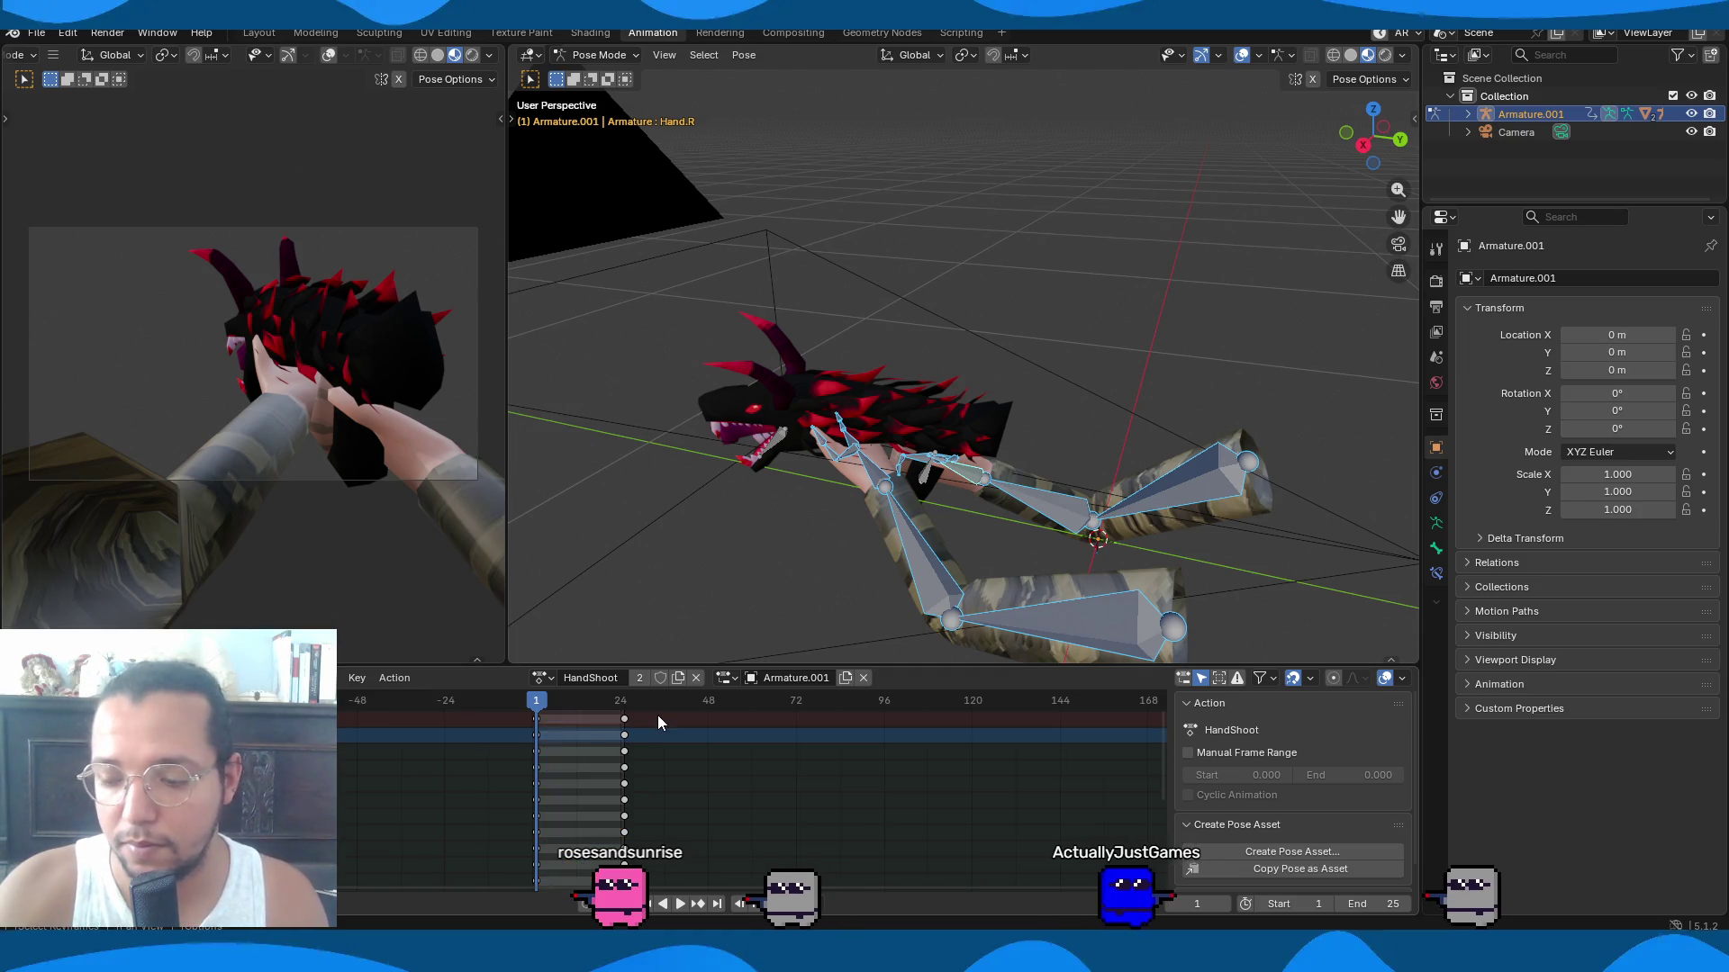
pyautogui.press('space')
pyautogui.press('space')
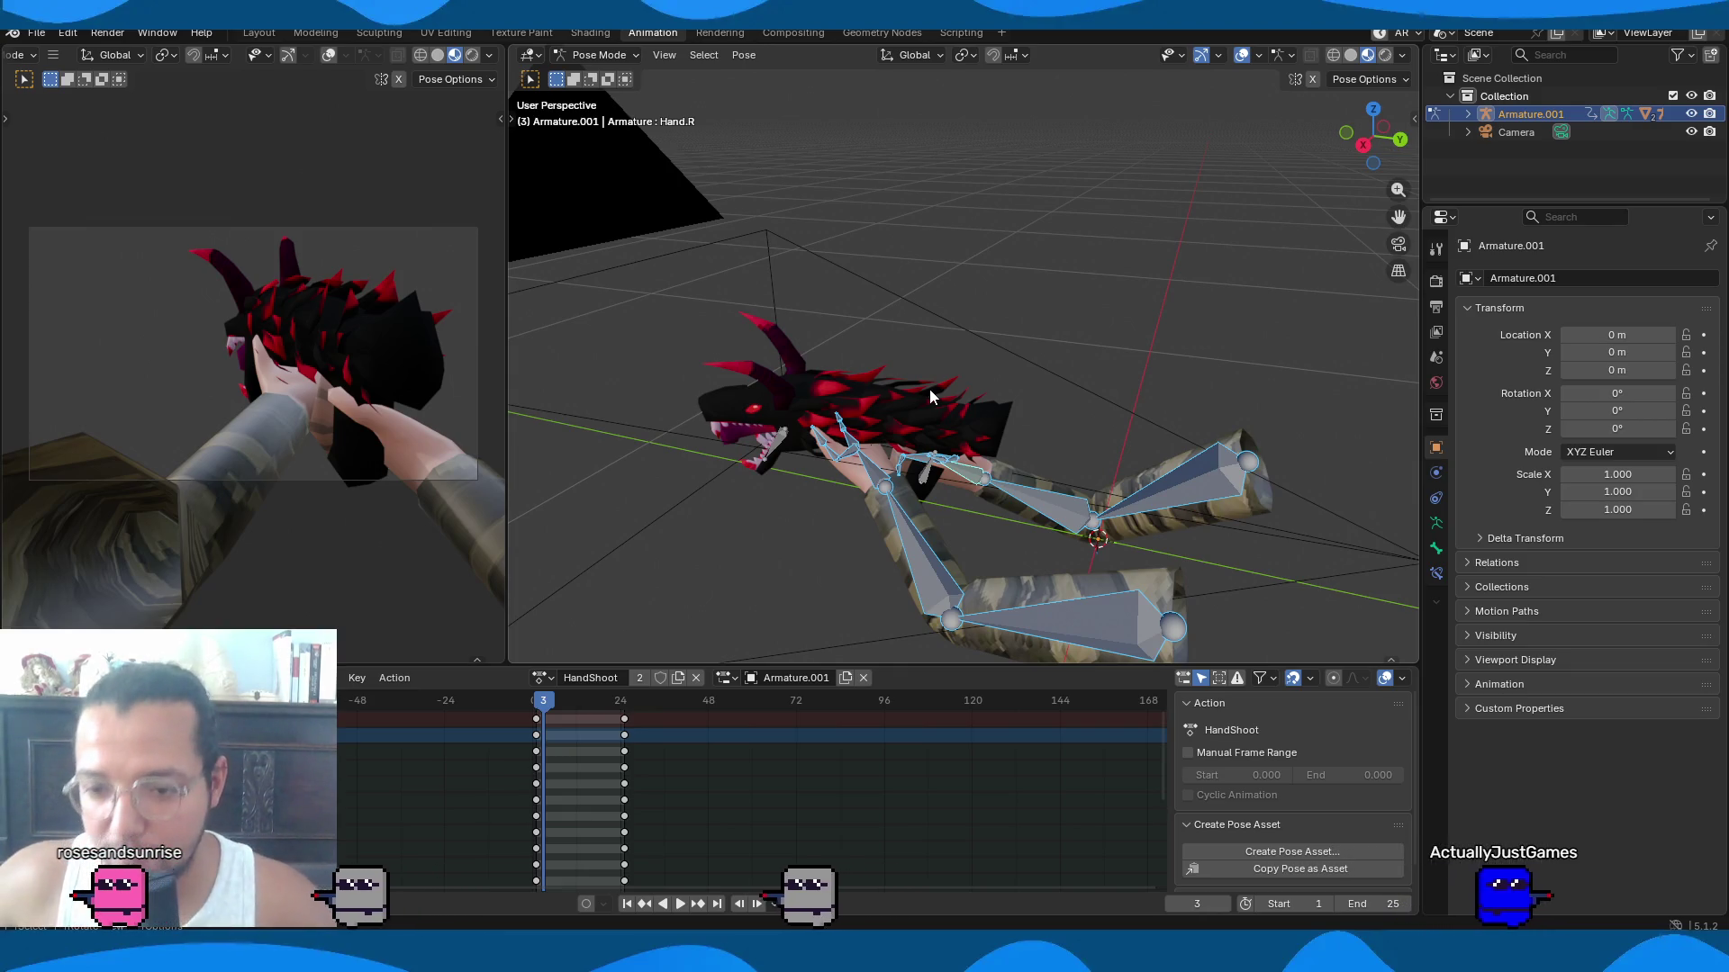
# Rotate LowerArm.L and Hand.L on X and keyframe the whole pose at frame 3.
pyautogui.click(1072, 507)
pyautogui.press('r')
pyautogui.press('x')
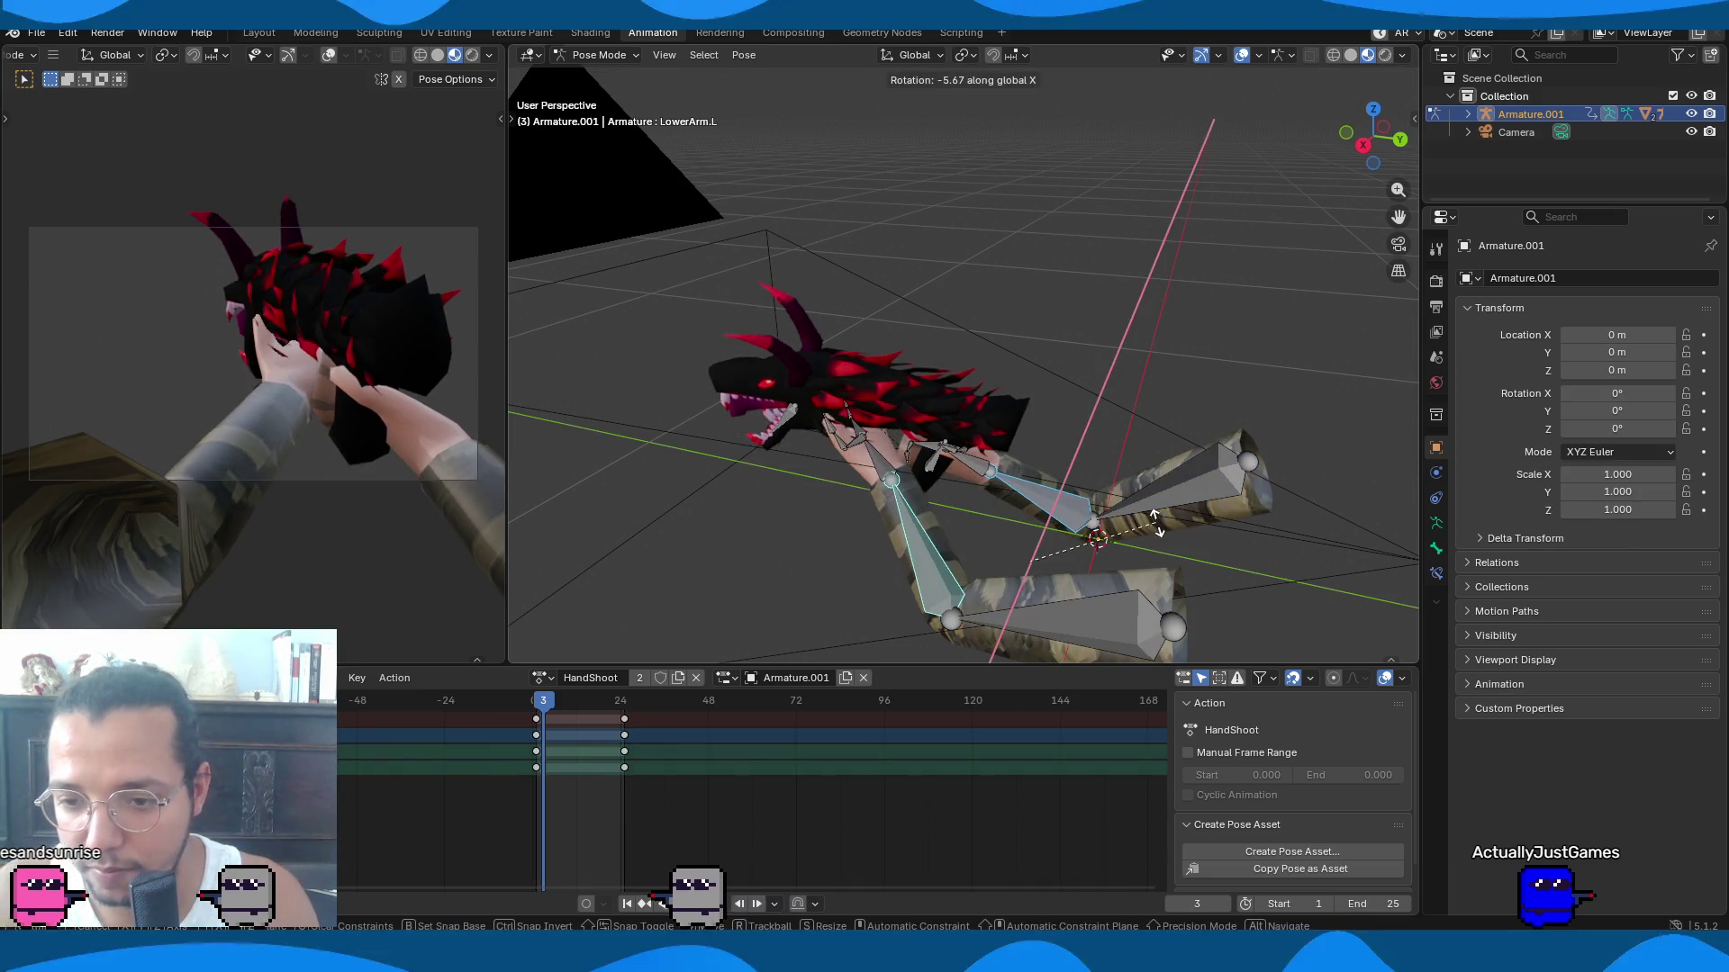
pyautogui.click(1147, 526)
pyautogui.press('KP_3')
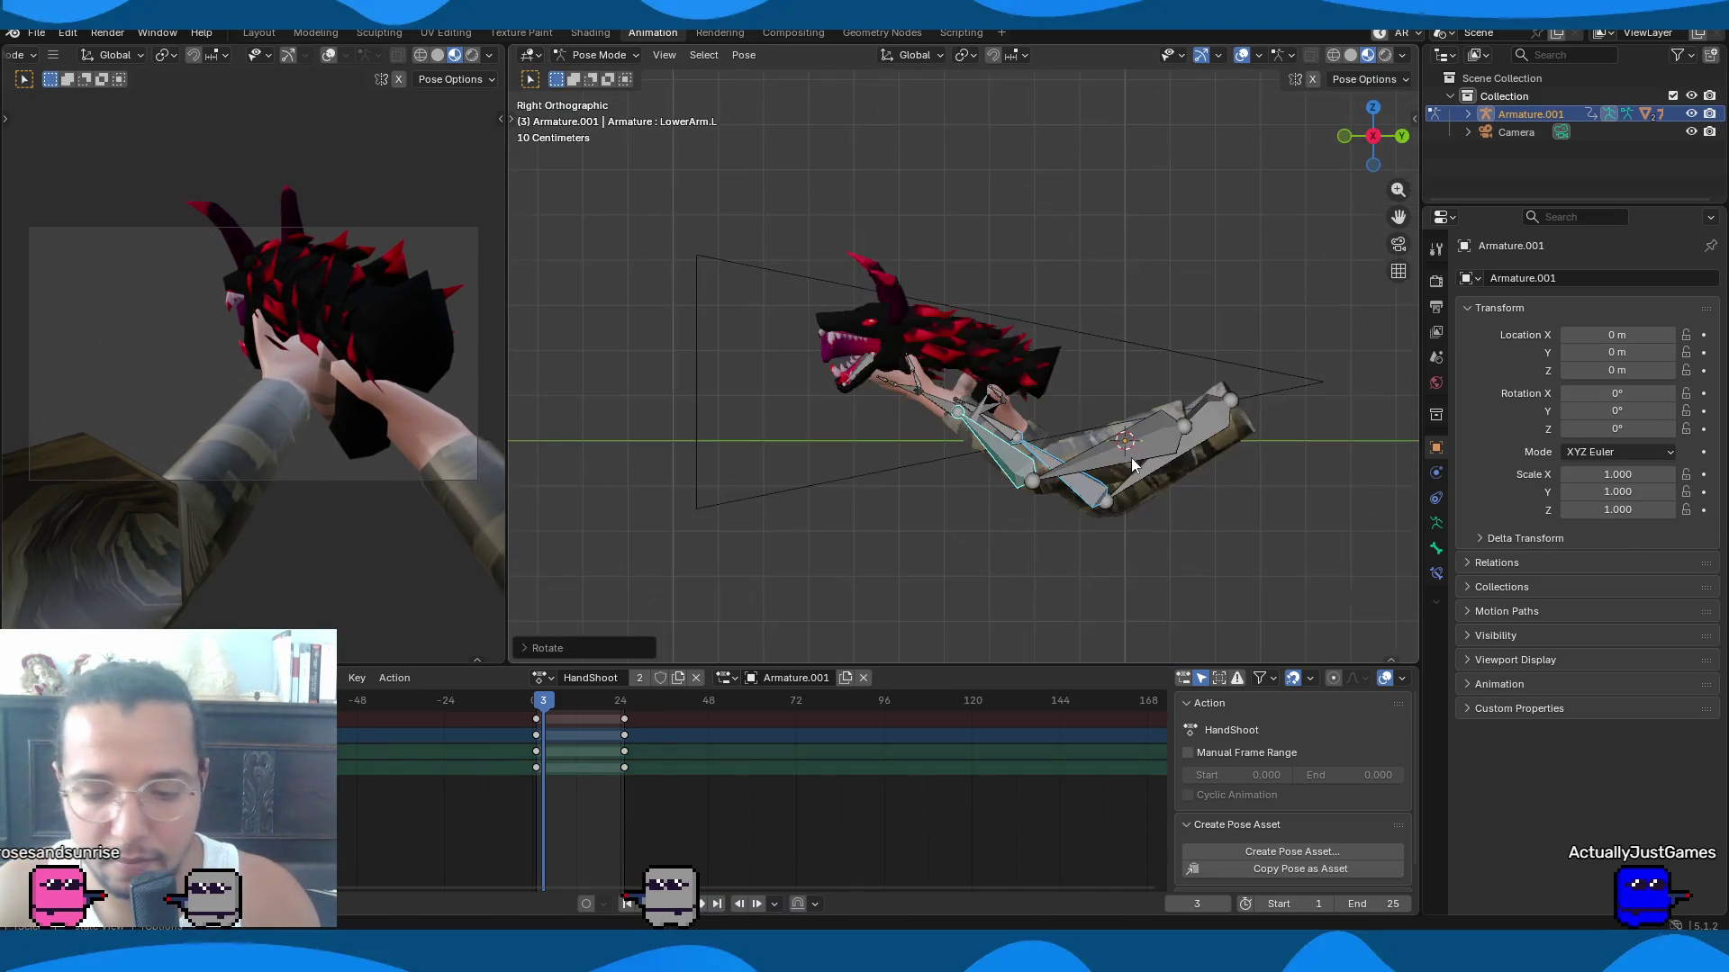
pyautogui.click(963, 413)
pyautogui.press('r')
pyautogui.press('x')
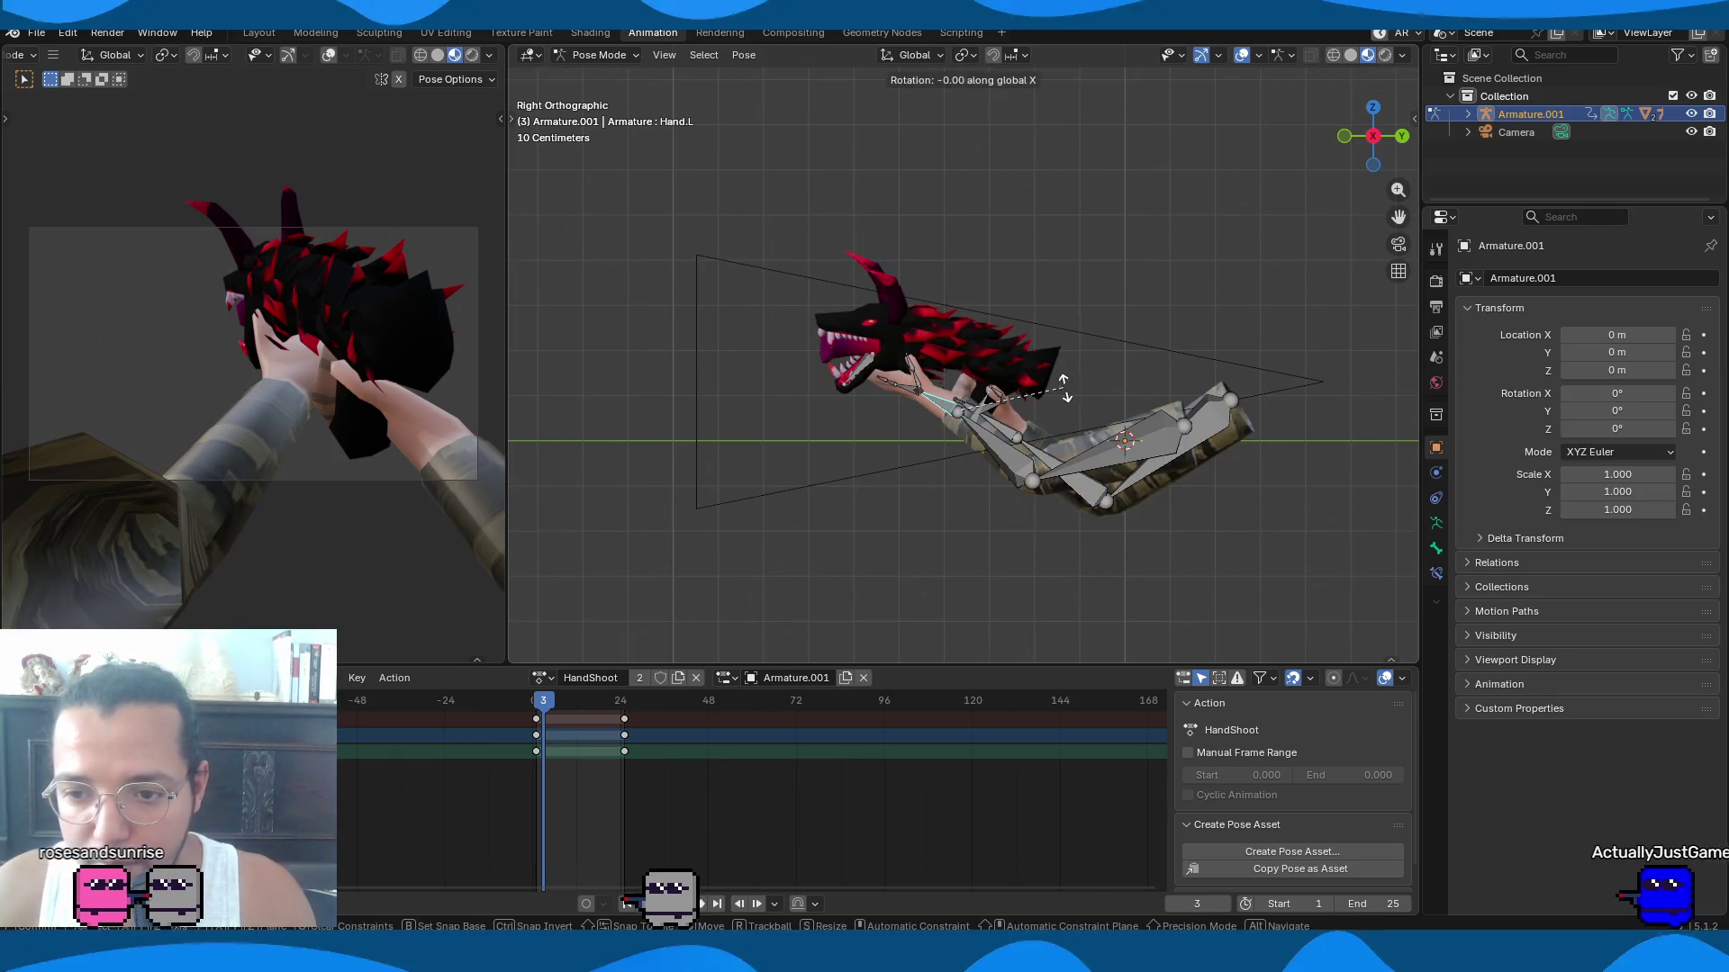
pyautogui.click(1065, 405)
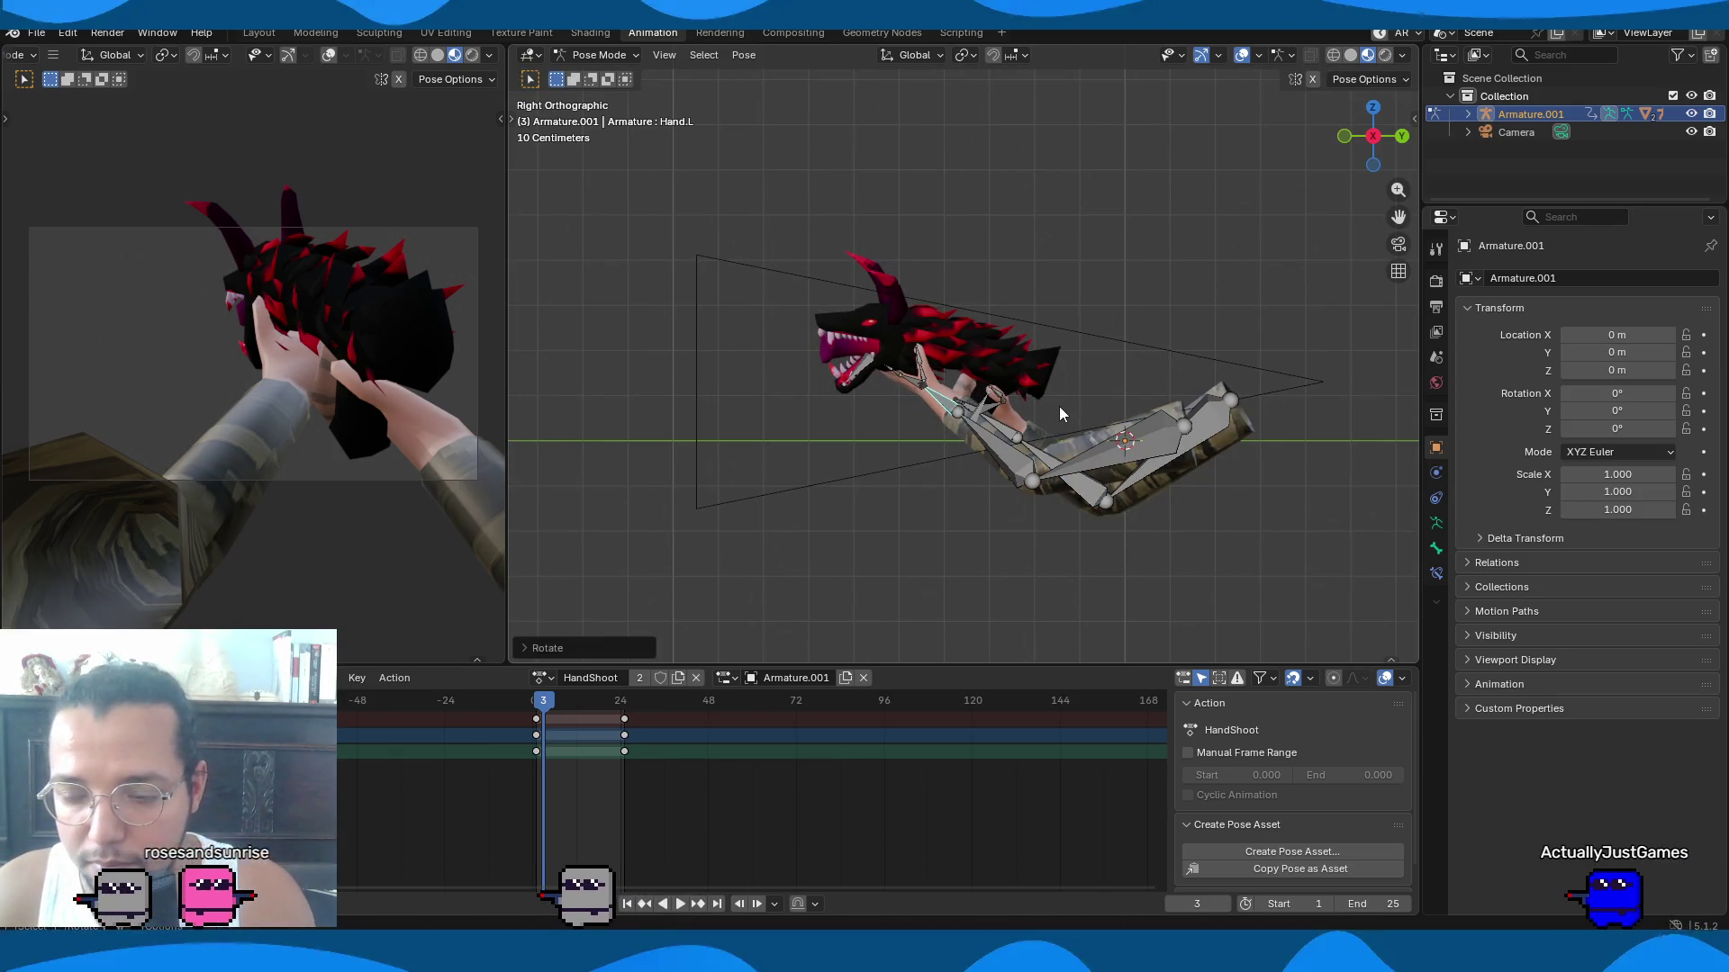
pyautogui.press('a')
pyautogui.press('i')
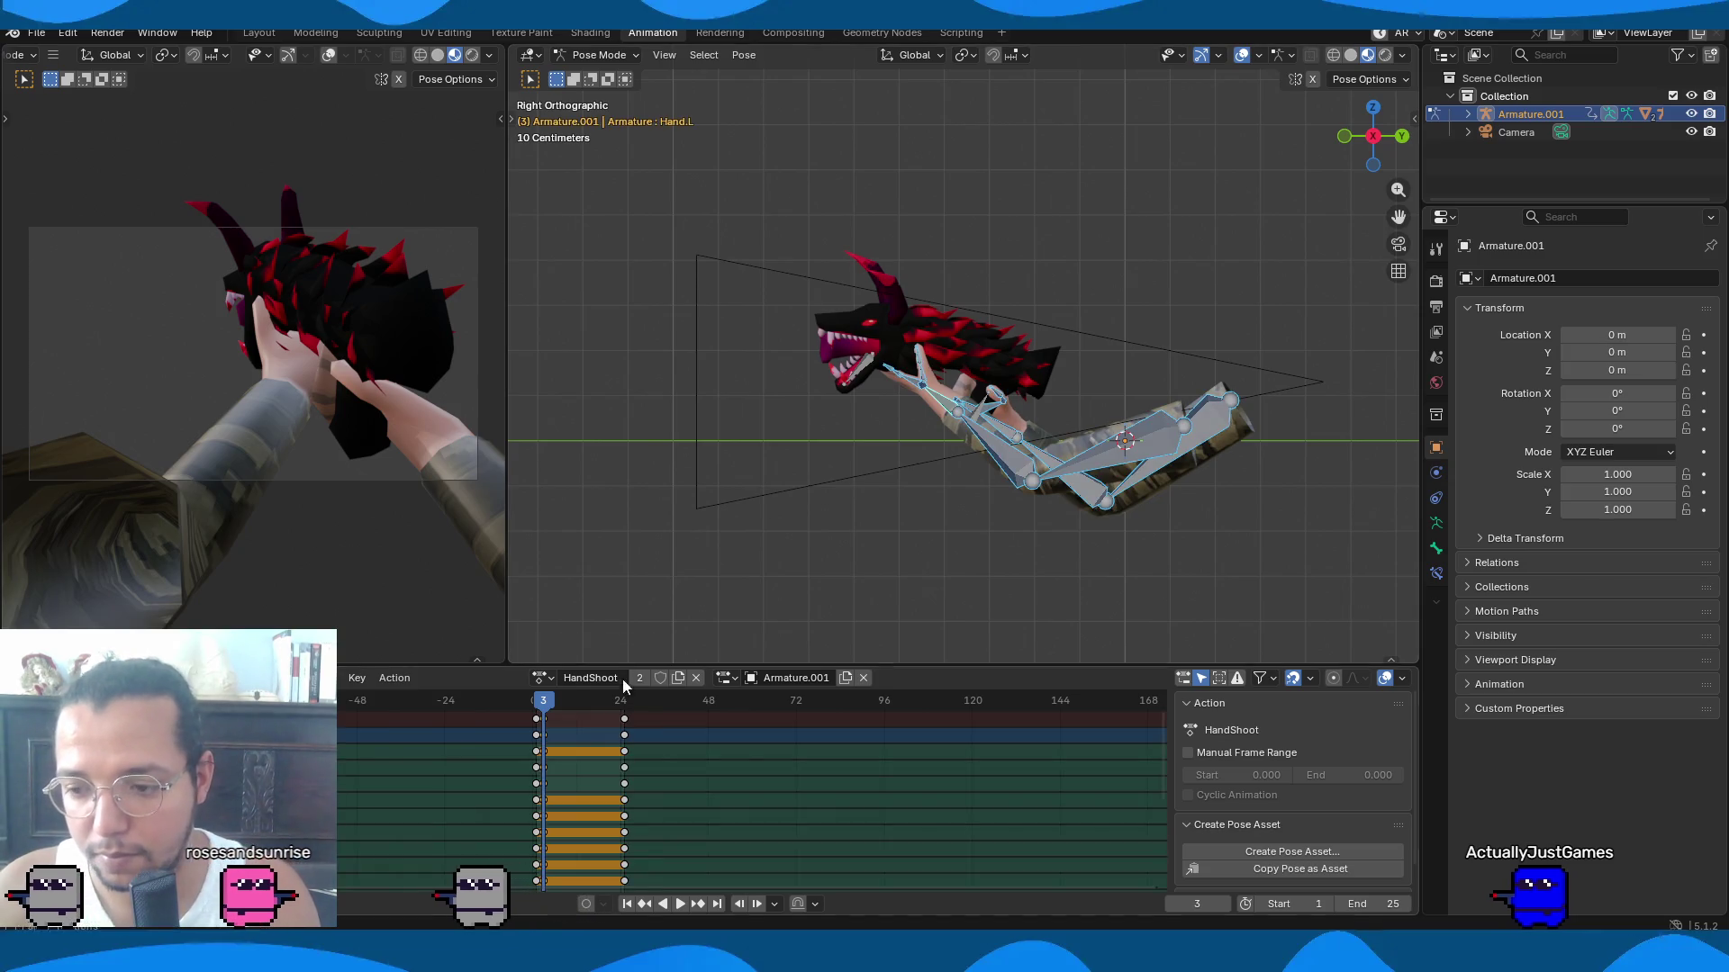
# Duplicate the end key column earlier in the timeline and play the shoot animation.
pyautogui.click(620, 728)
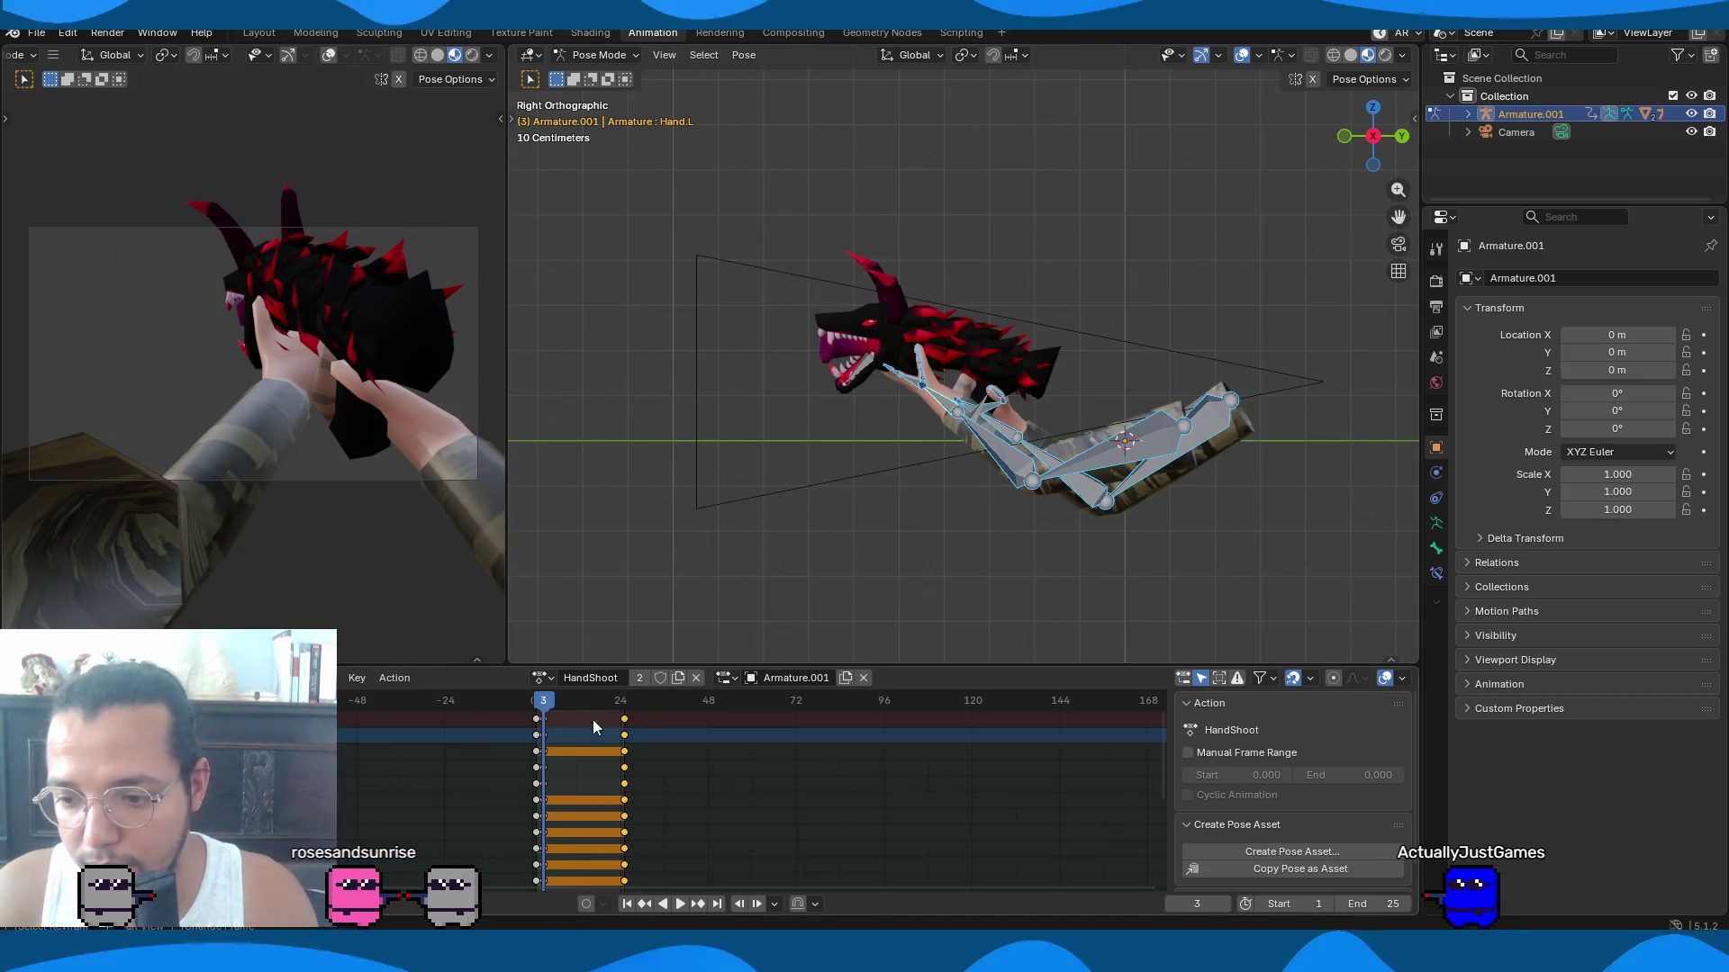
pyautogui.hotkey('shift', 'd')
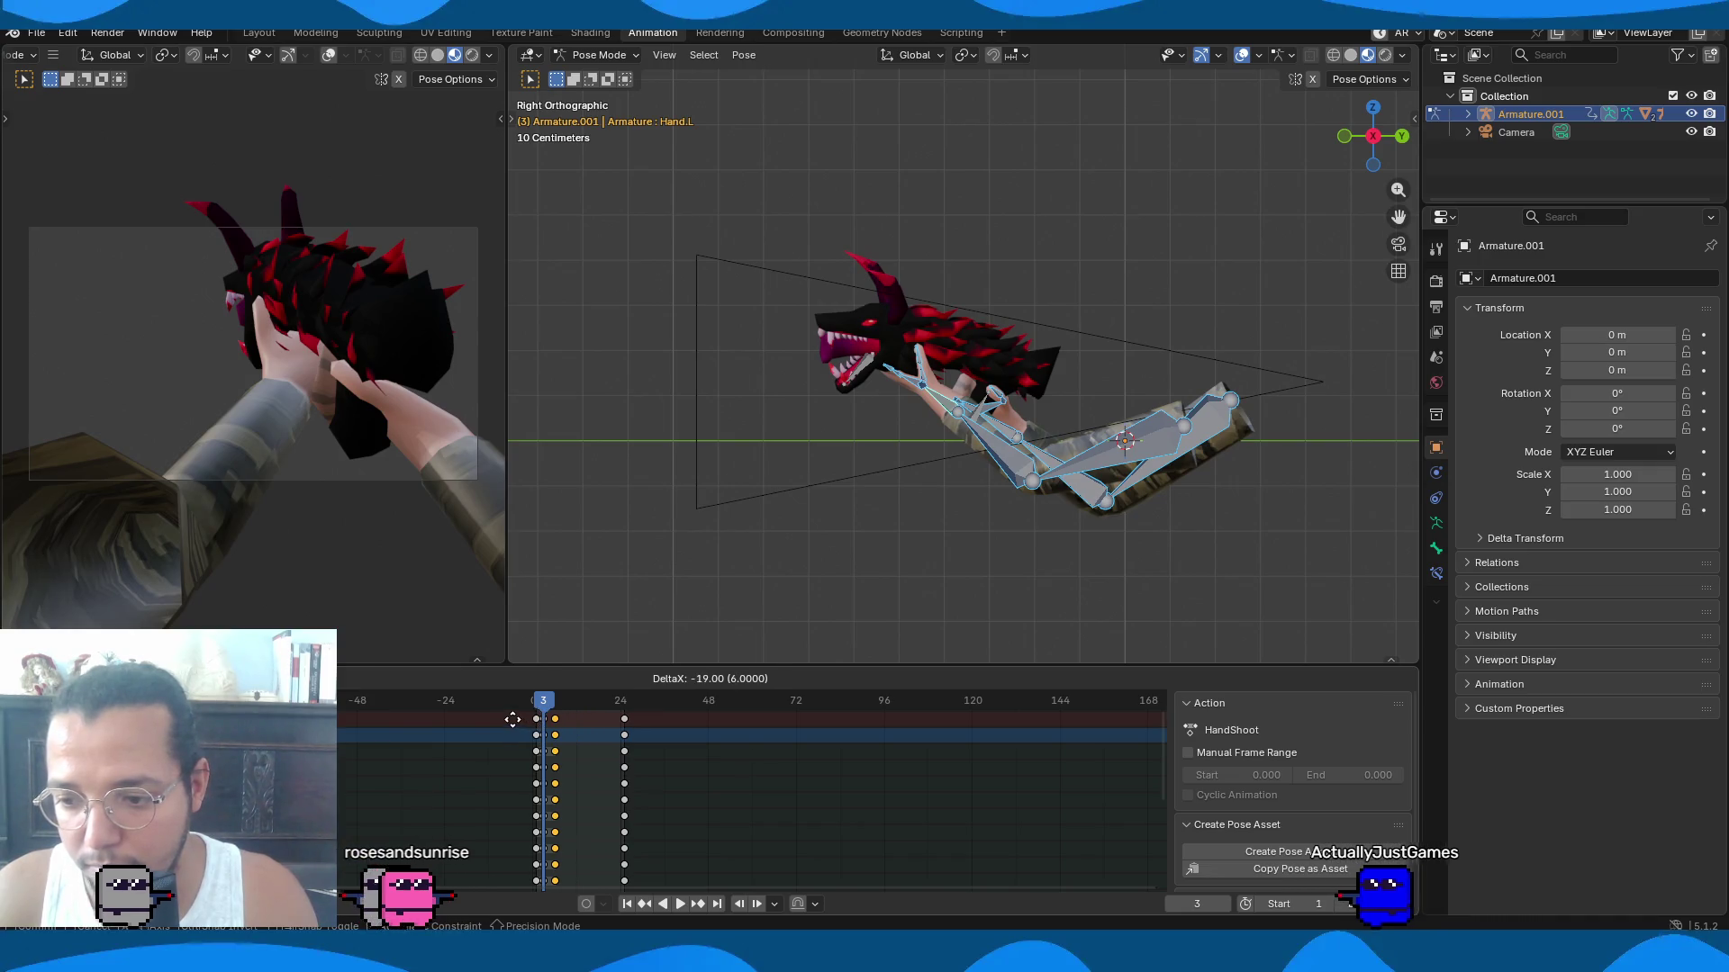
pyautogui.click(513, 719)
pyautogui.press('space')
pyautogui.click(534, 702)
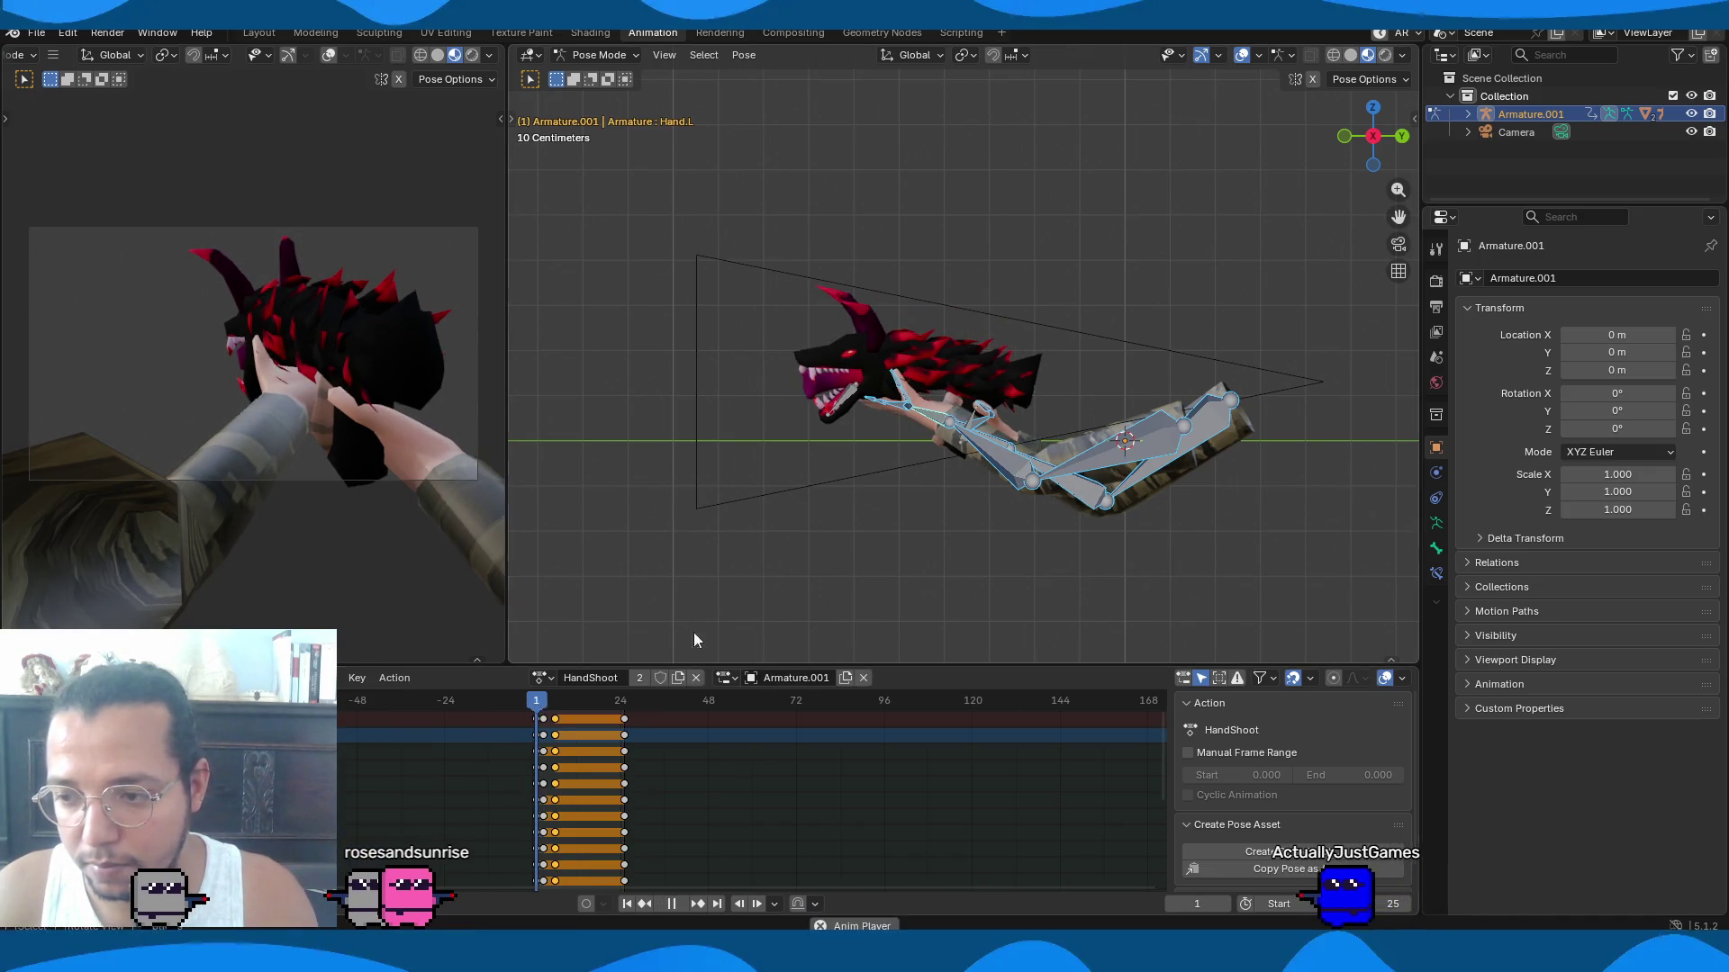
pyautogui.press('space')
pyautogui.click(534, 704)
pyautogui.press('space')
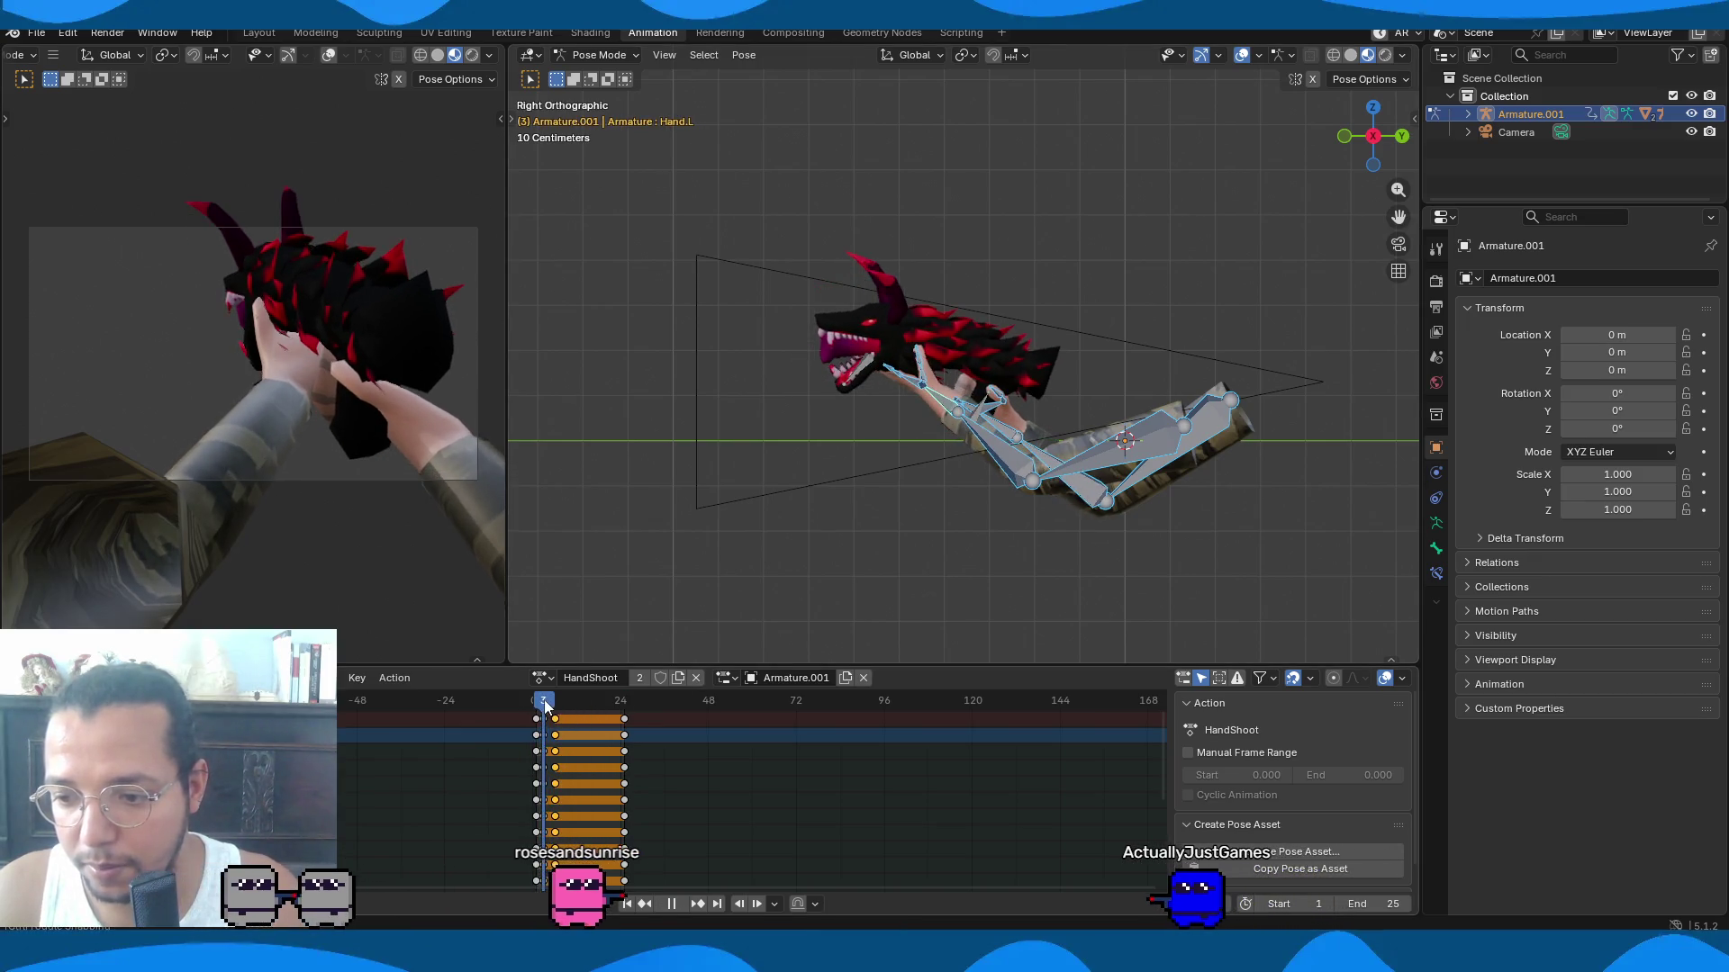
# Rotate and shift UpperArm.L into a new position, then scrub through the animation.
pyautogui.click(1142, 452)
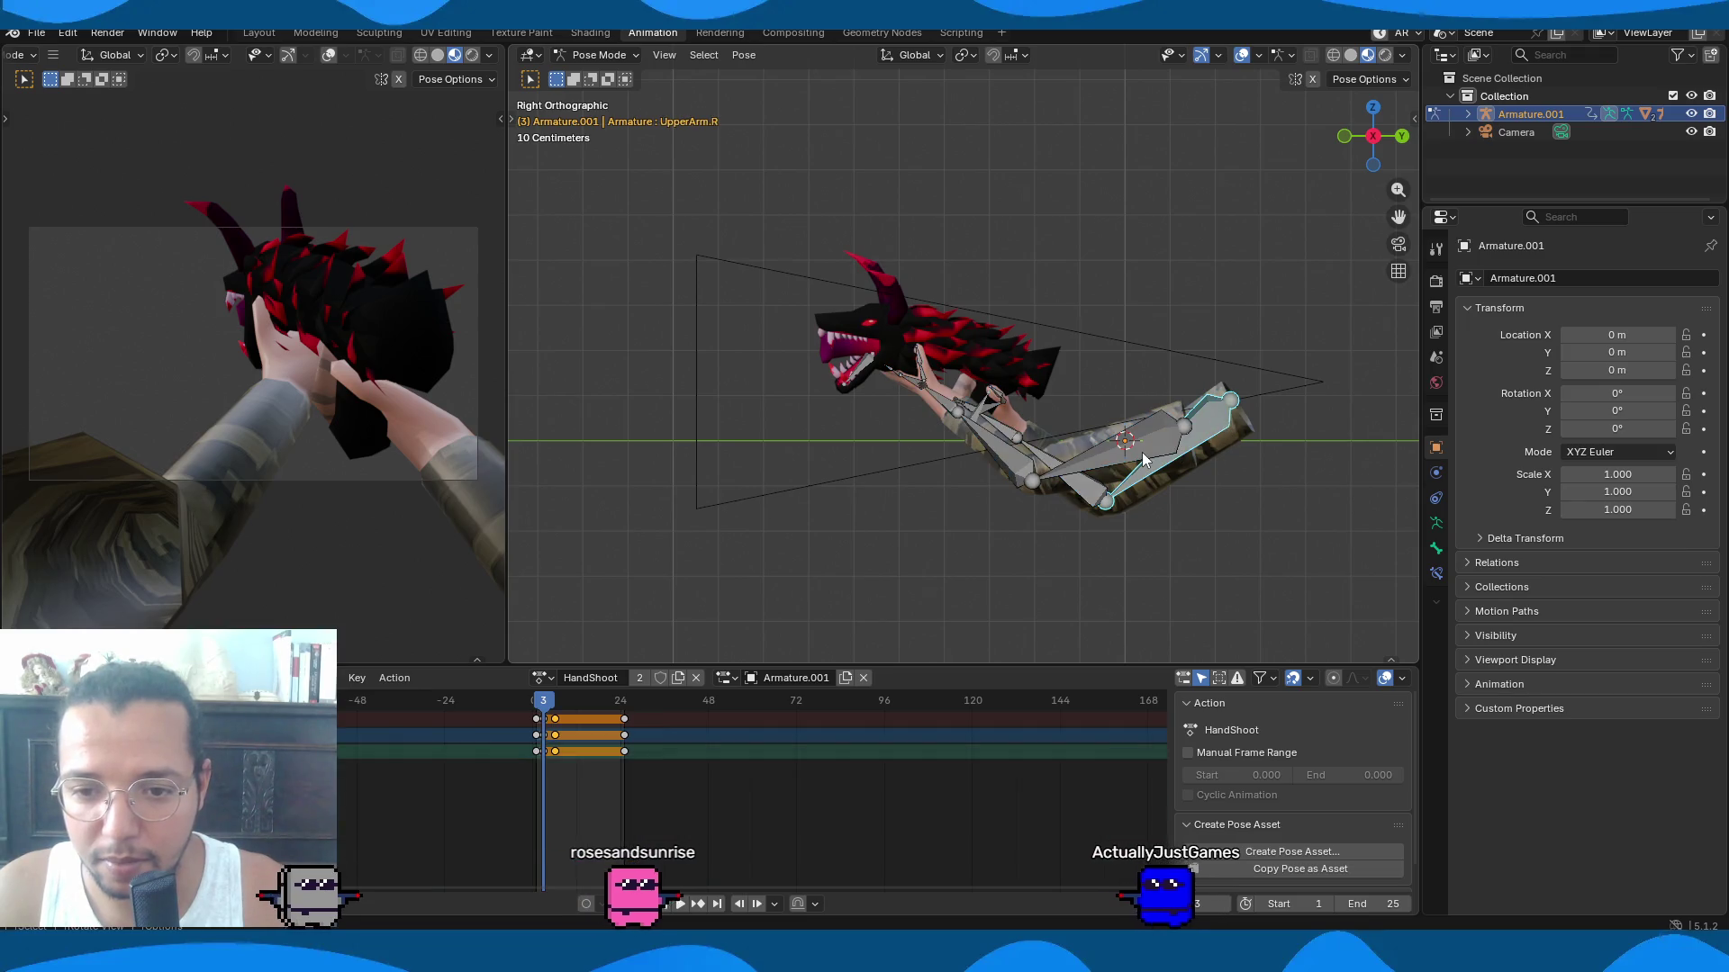
pyautogui.press('r')
pyautogui.click(1275, 452)
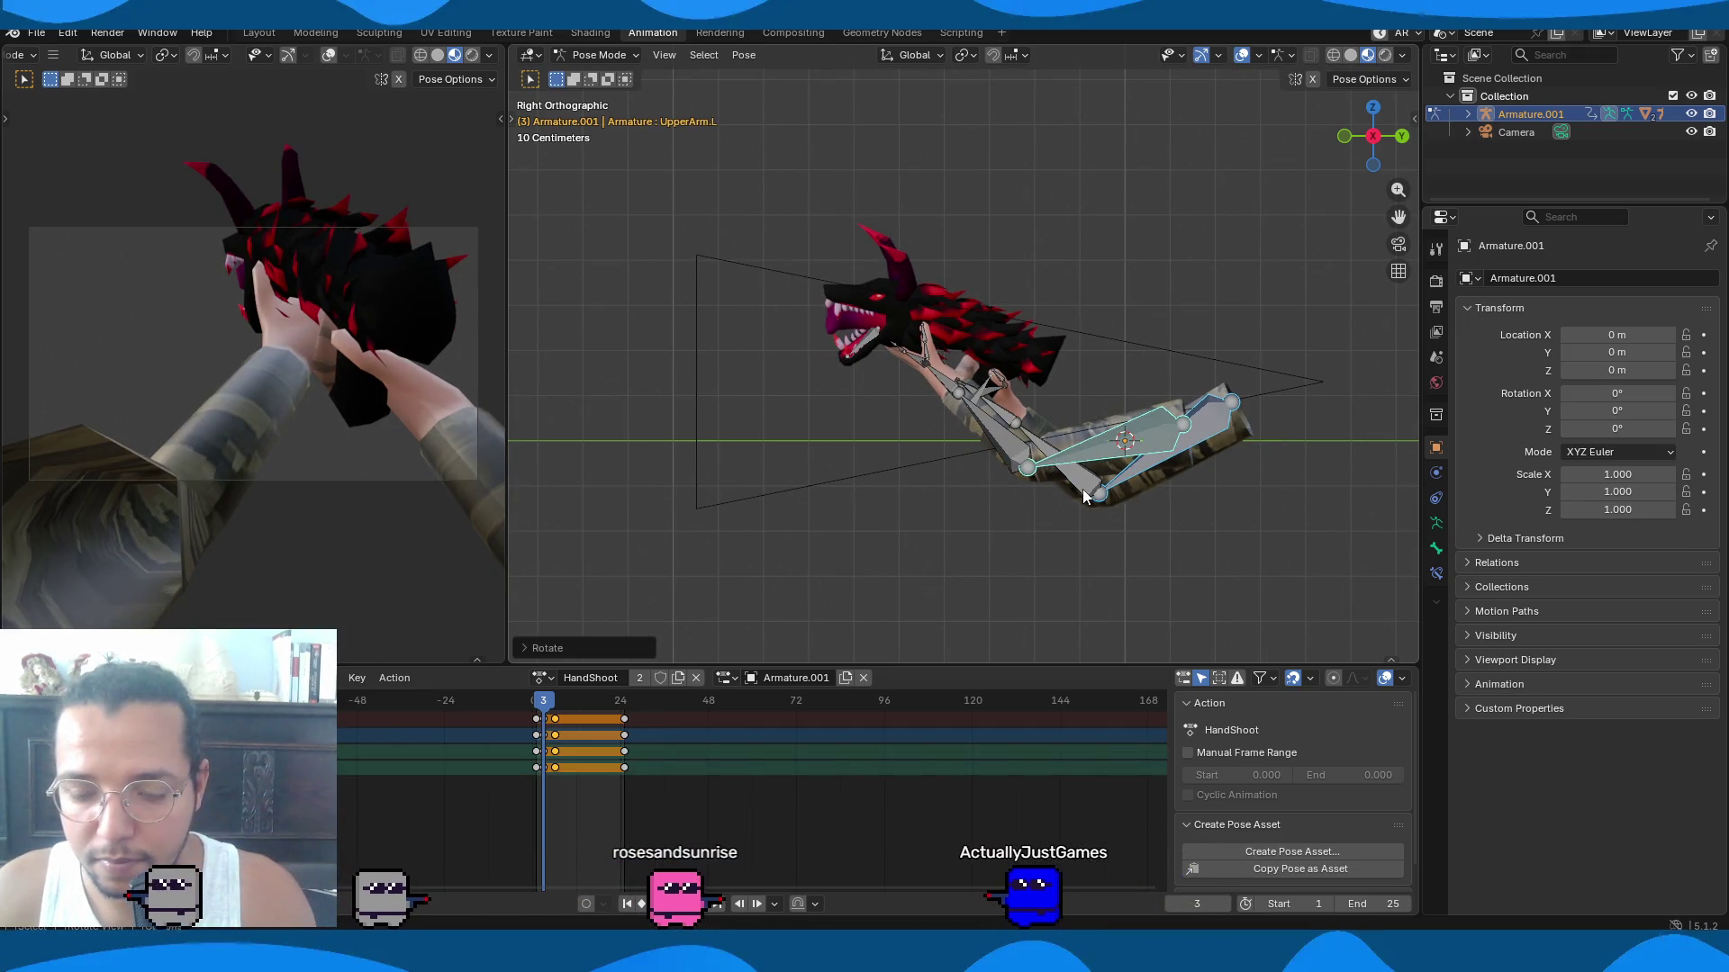
pyautogui.press('g')
pyautogui.press('x')
pyautogui.press('Escape')
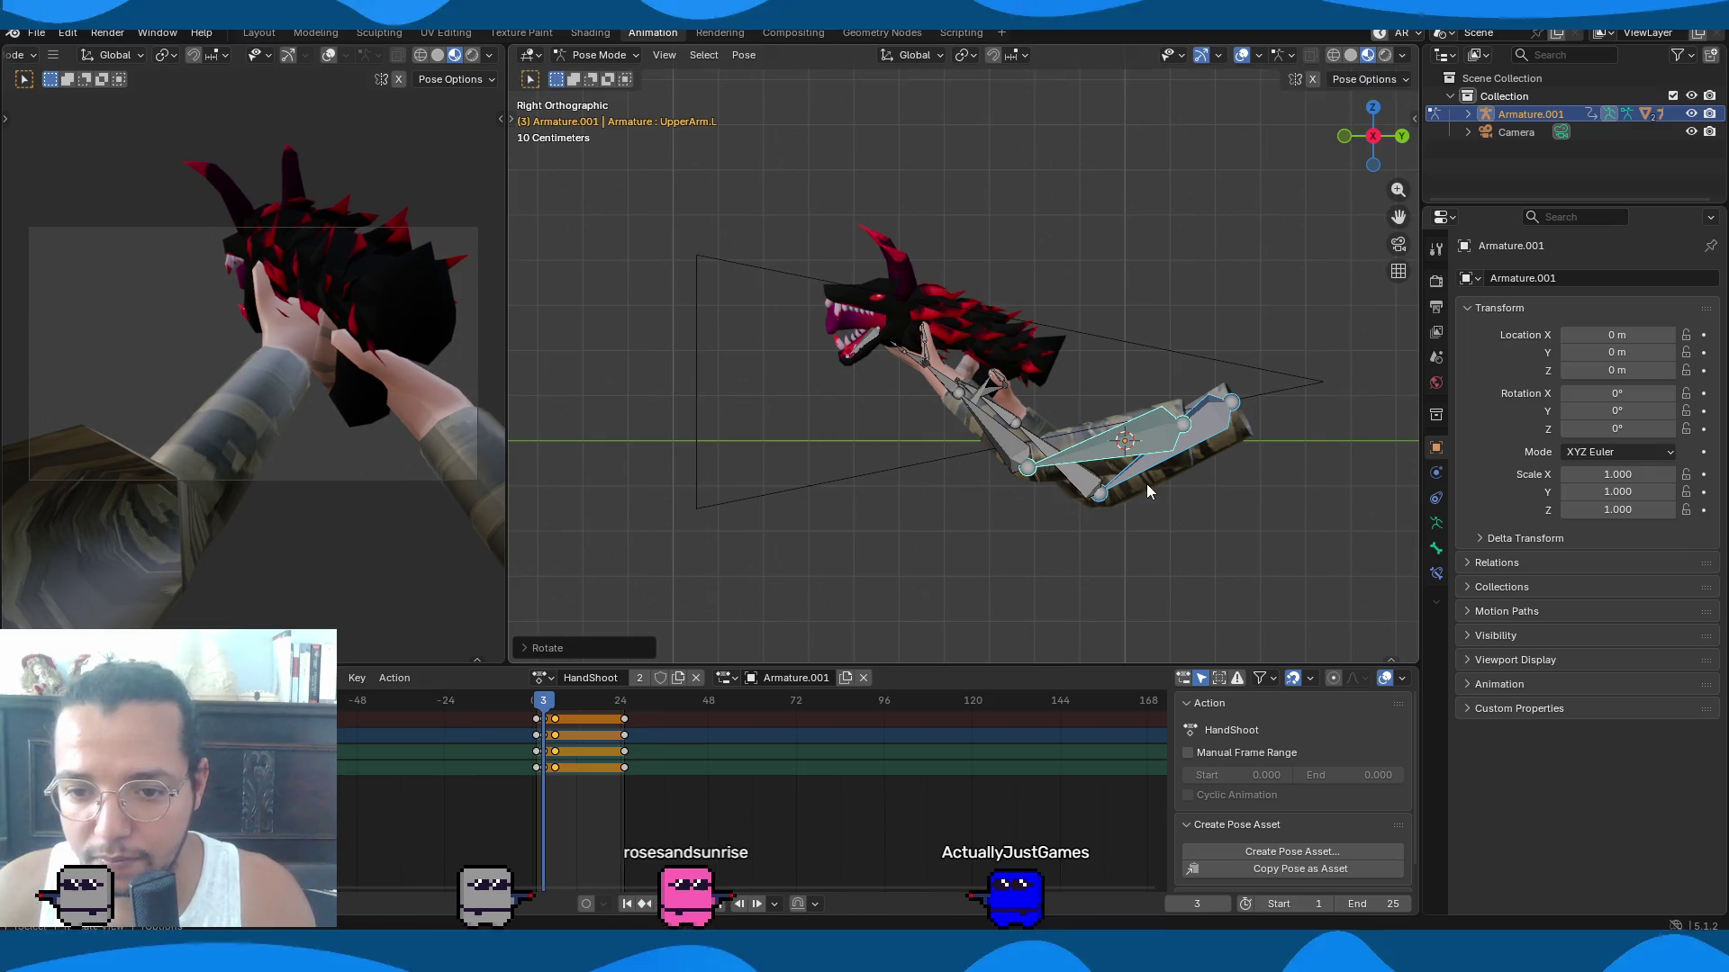
pyautogui.press('g')
pyautogui.press('x')
pyautogui.press('Escape')
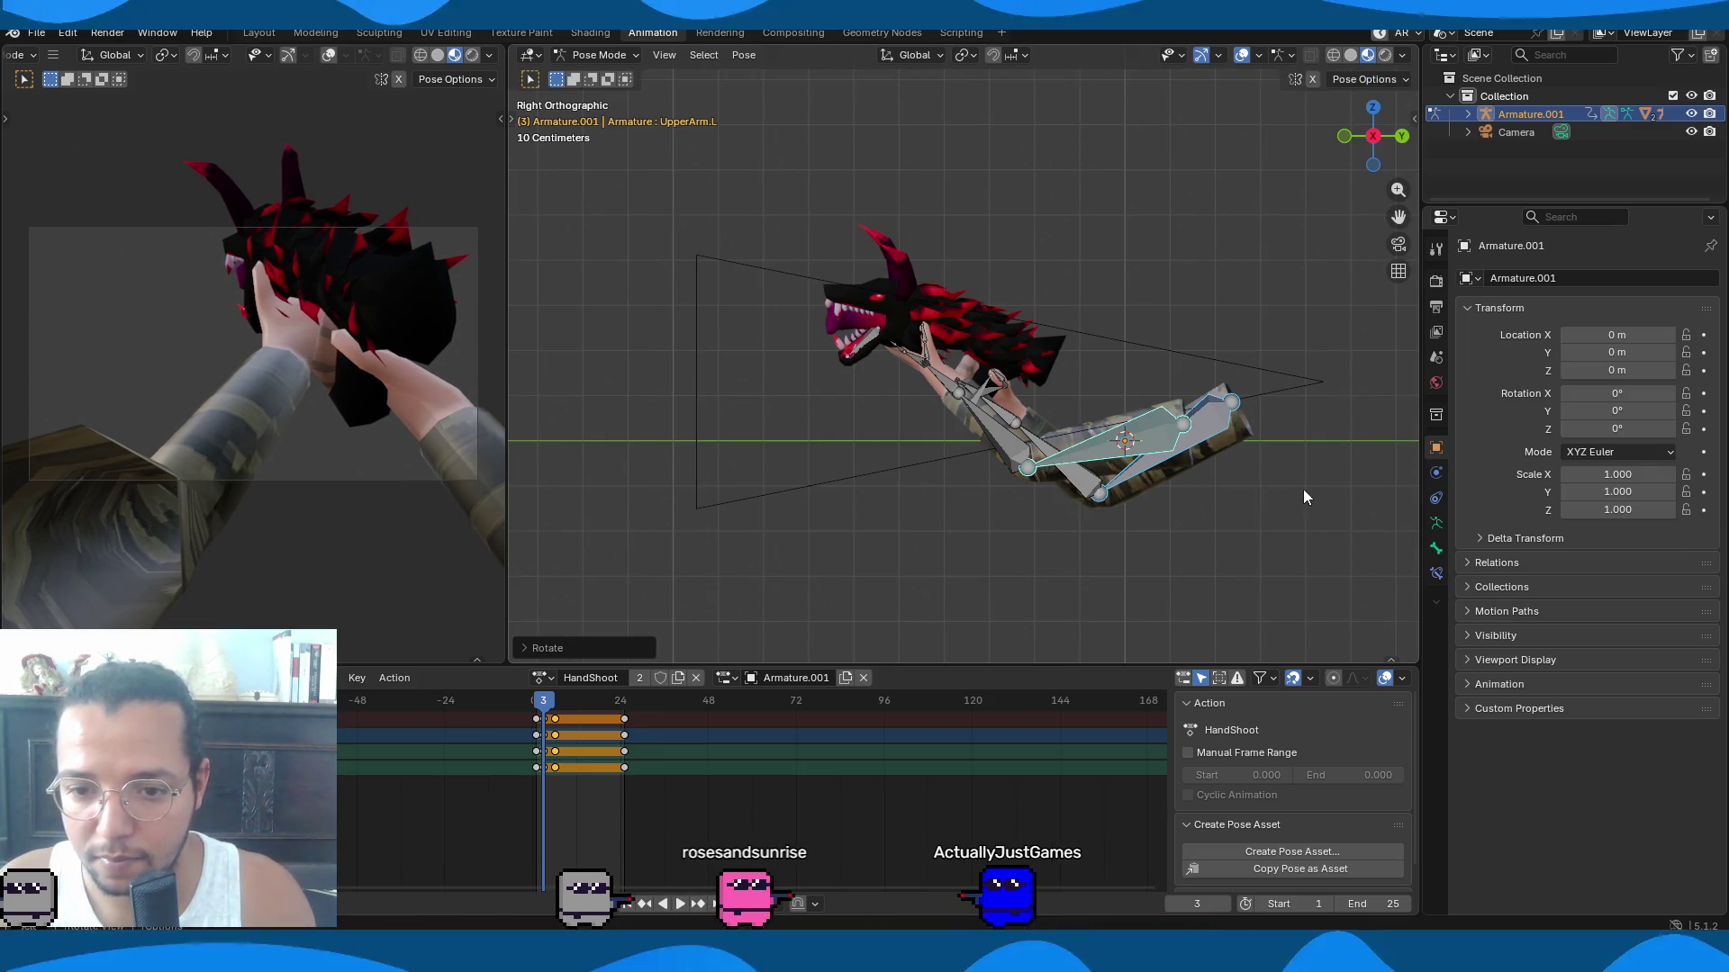
pyautogui.press('g')
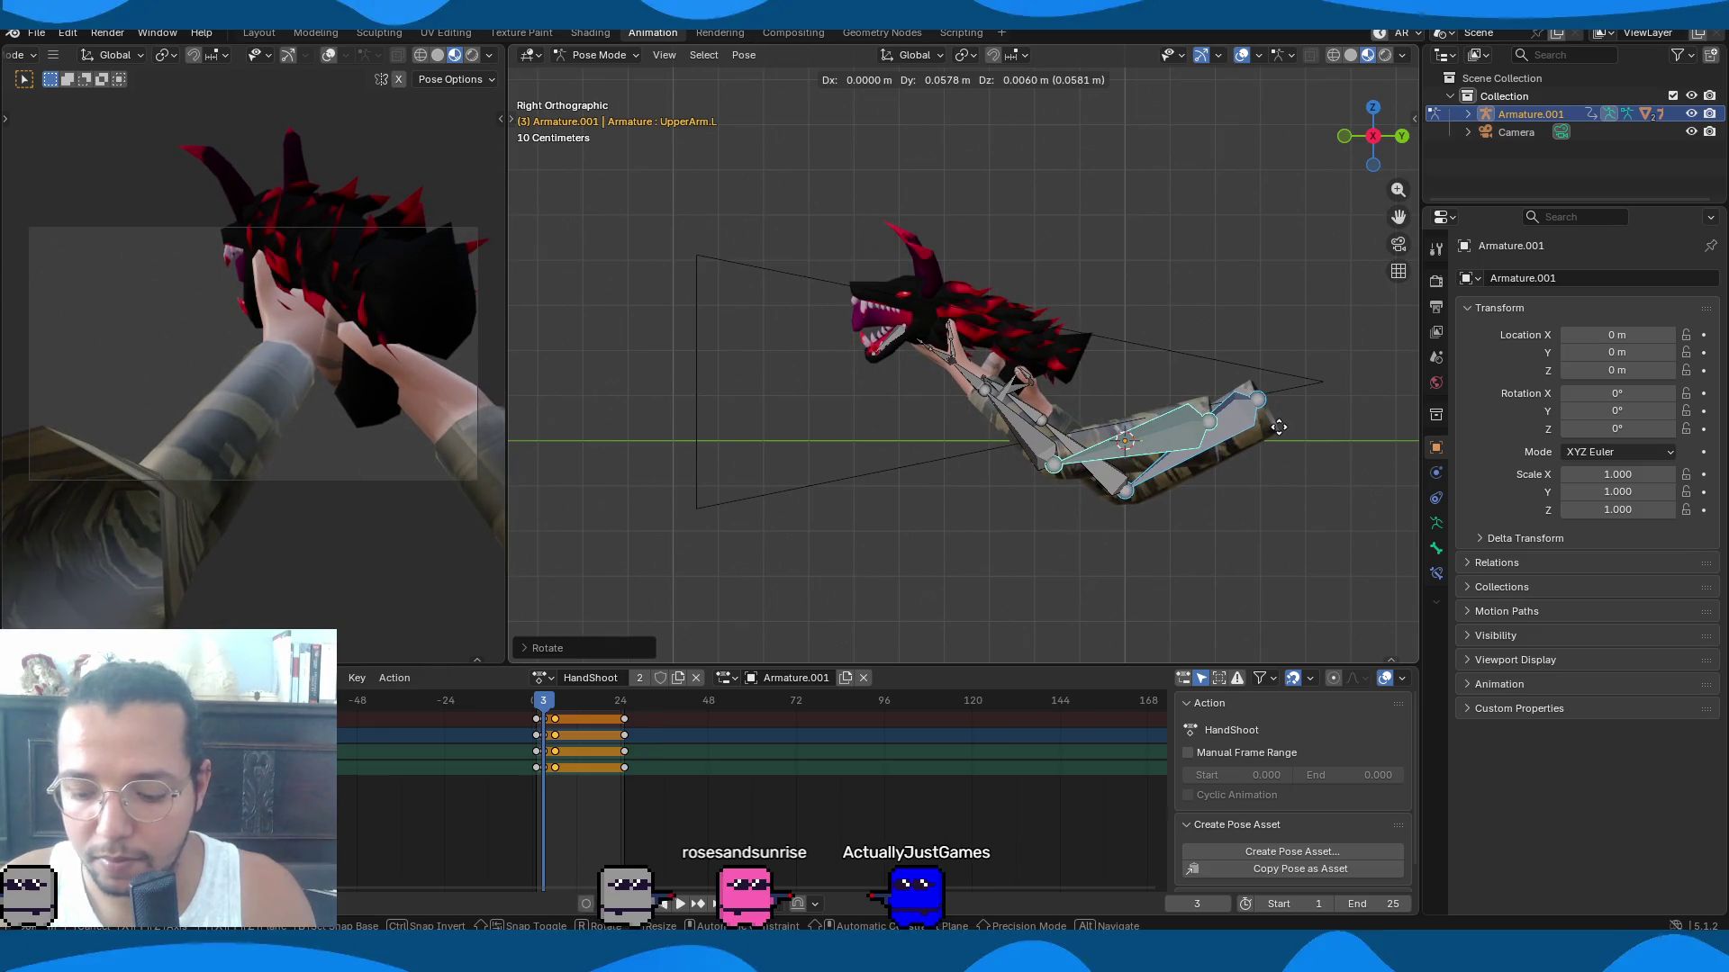
pyautogui.click(1275, 427)
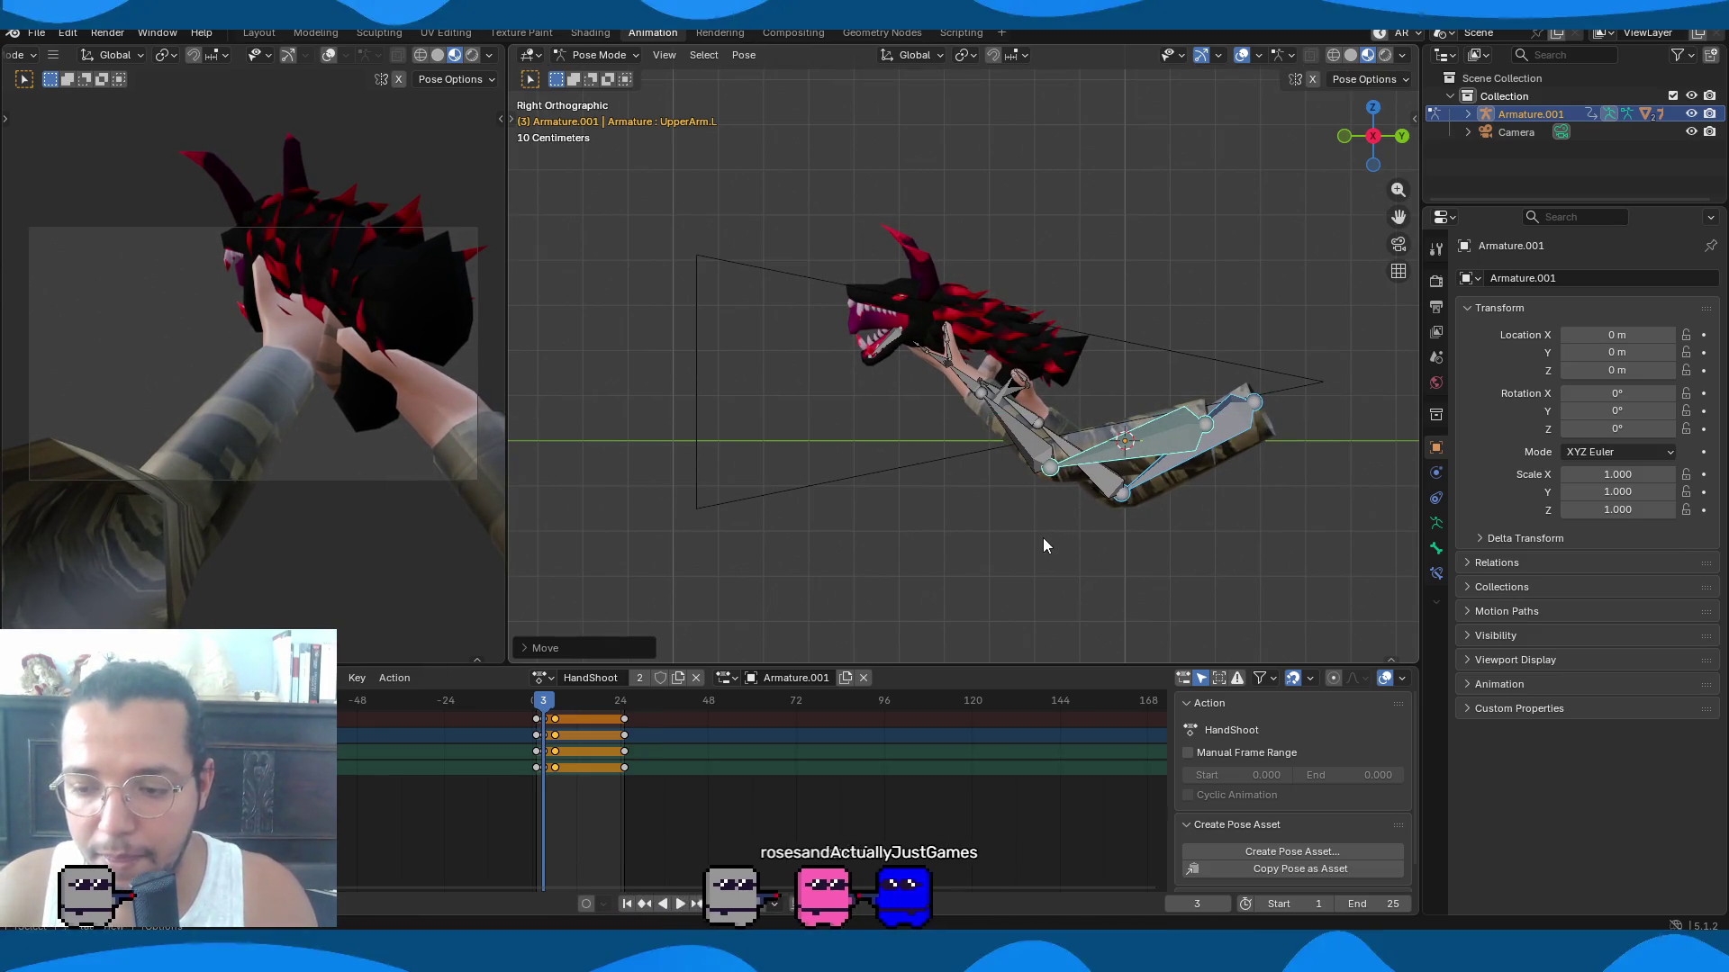
pyautogui.press('a')
pyautogui.click(526, 731)
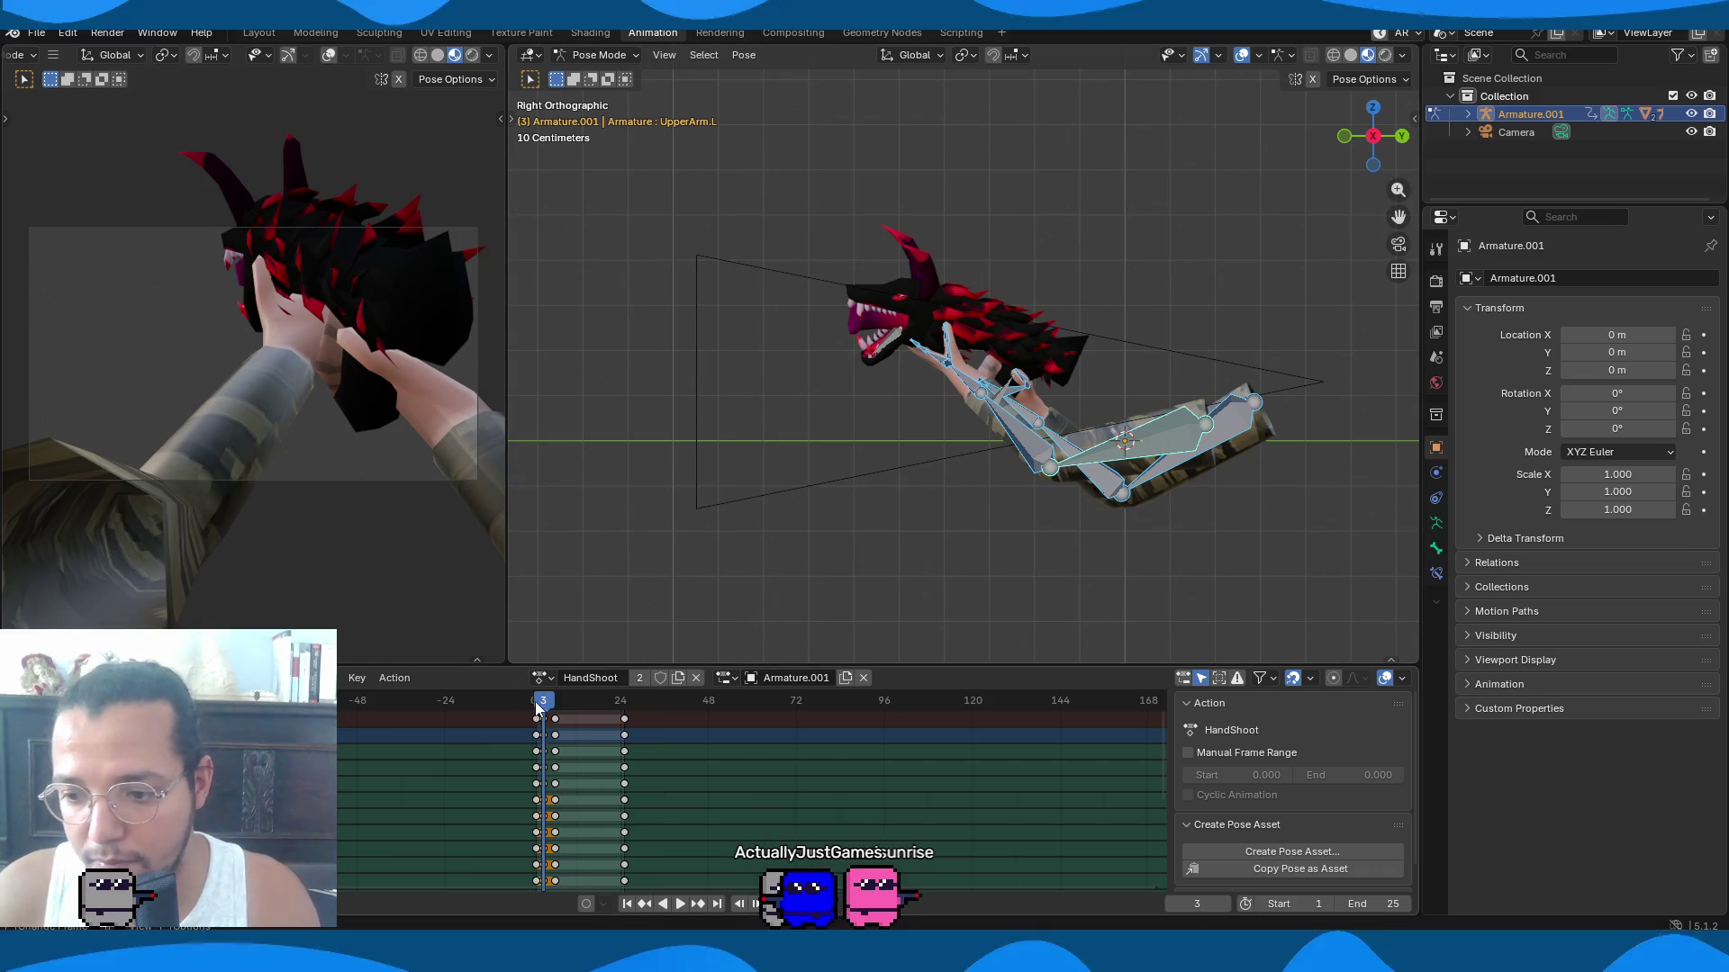
pyautogui.moveTo(537, 708); pyautogui.dragTo(569, 700)
# Play HandShoot through frames 1–25, rewind to frame 1, and open the action browse dropdown.
pyautogui.press('space')
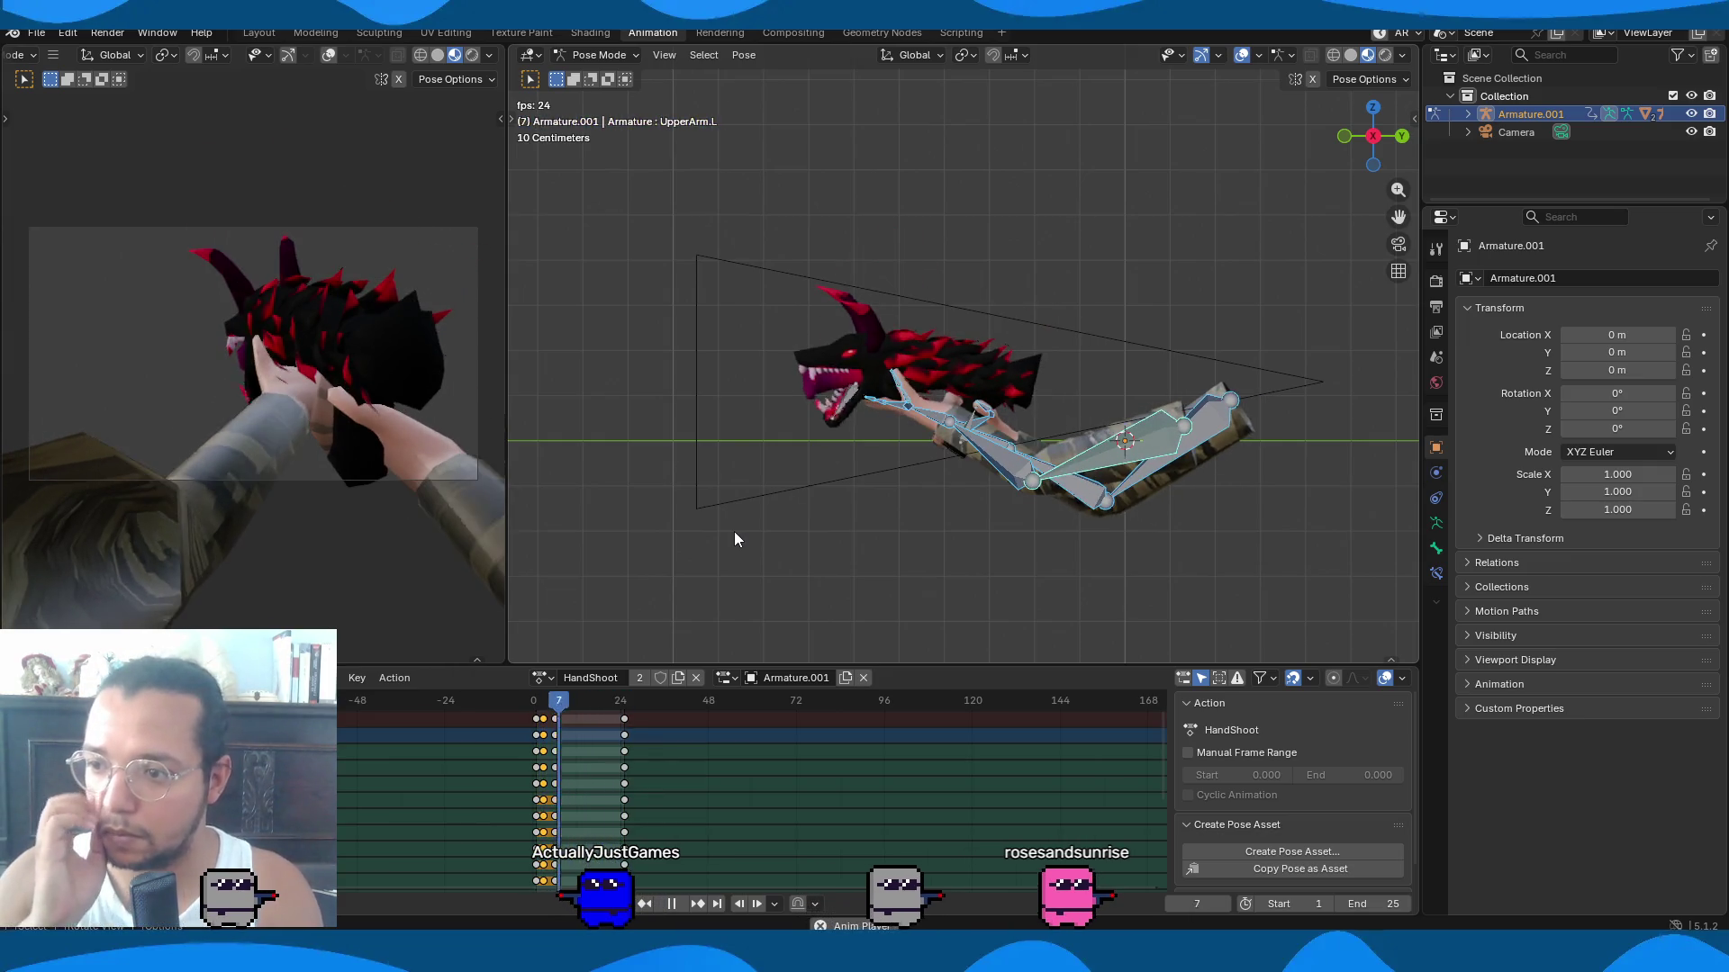
pyautogui.press('space')
pyautogui.moveTo(306, 459)
pyautogui.mouseDown(button='middle')
pyautogui.moveTo(376, 539)
pyautogui.moveTo(237, 462)
pyautogui.moveTo(354, 434)
pyautogui.moveTo(321, 445)
pyautogui.moveTo(502, 463)
pyautogui.mouseUp(button='middle')
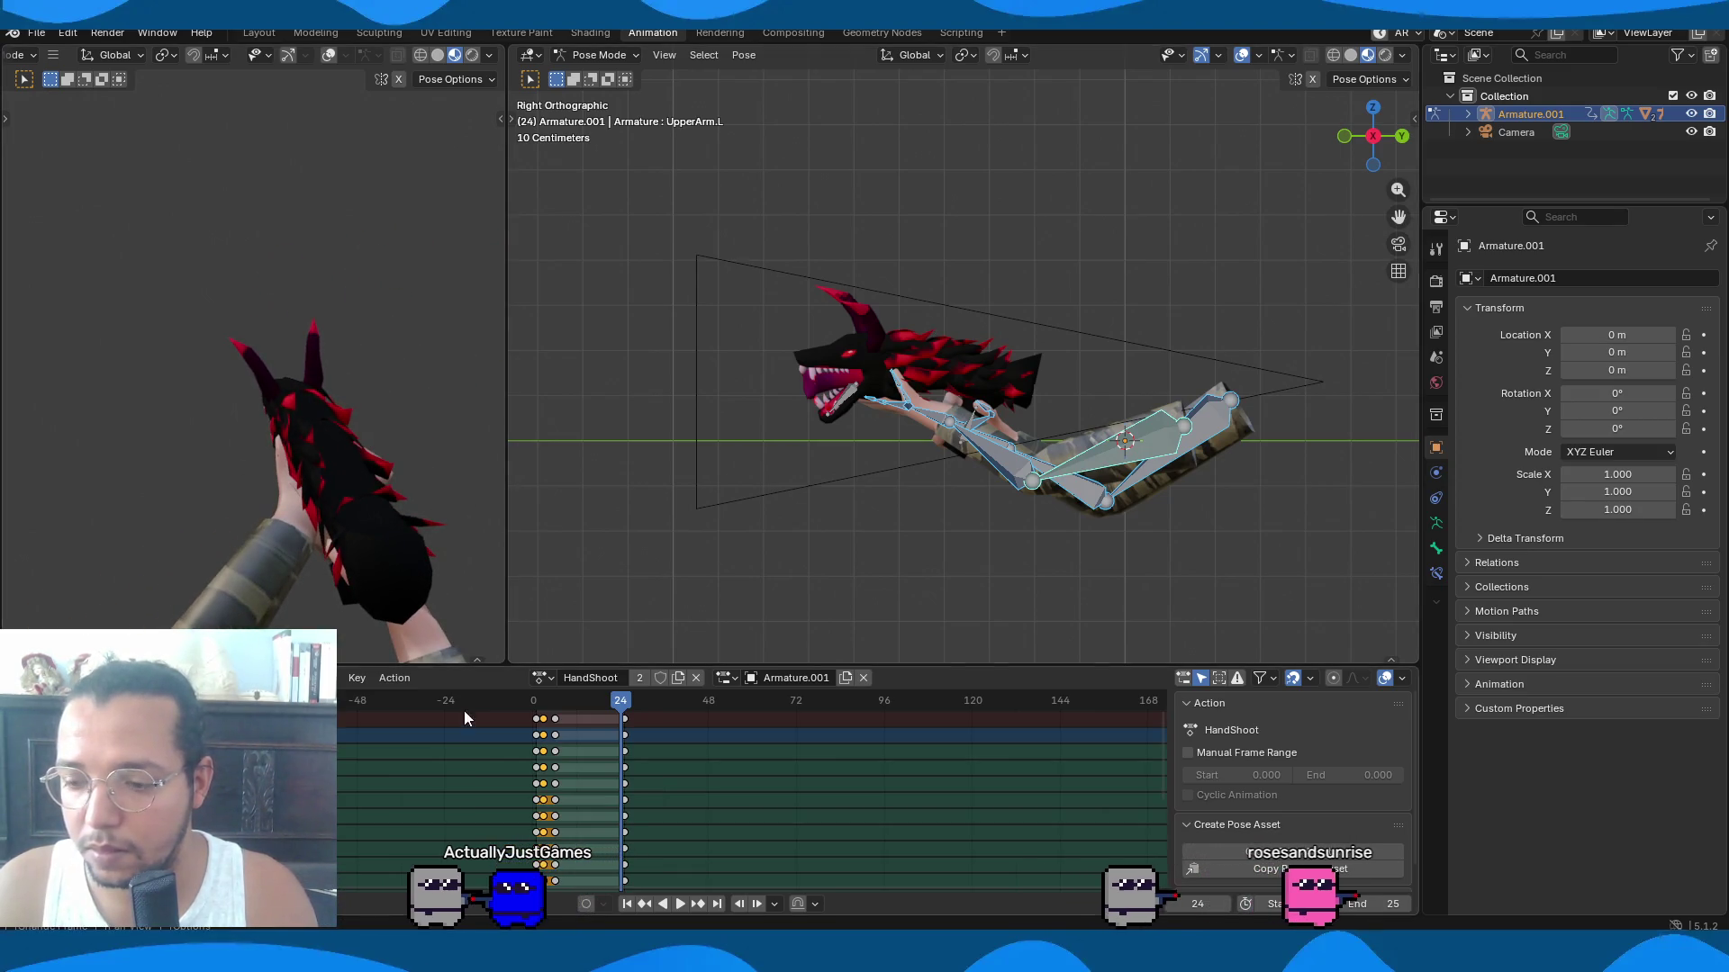
pyautogui.click(533, 702)
pyautogui.click(549, 675)
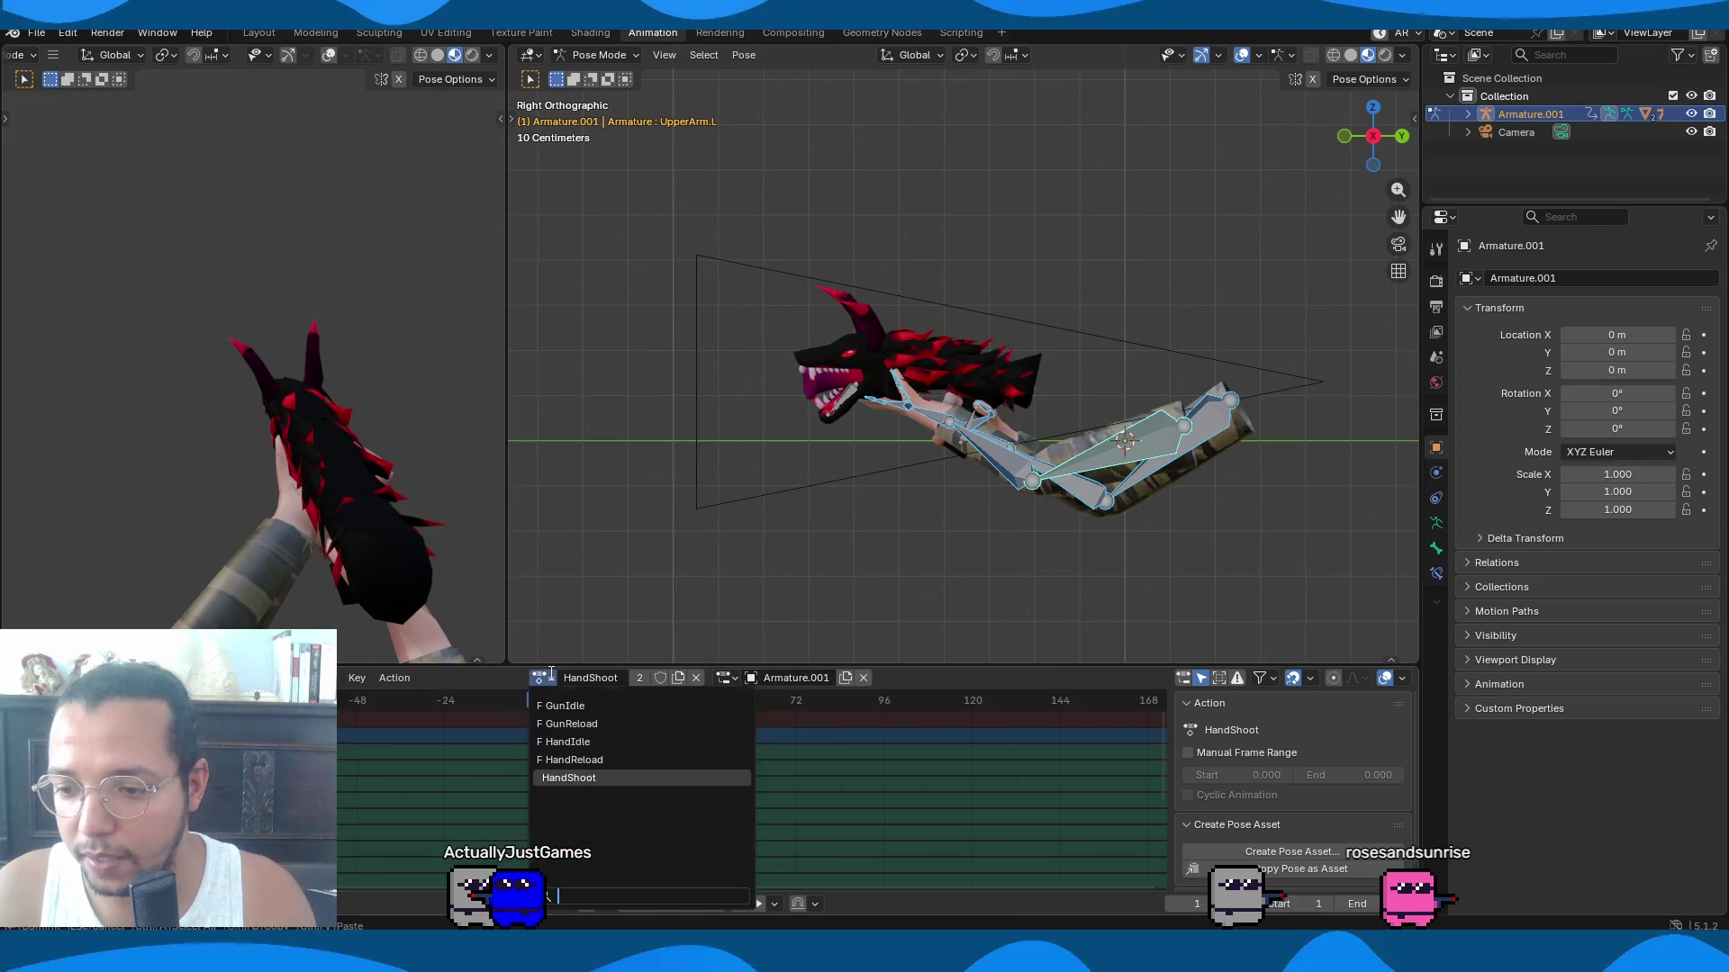
# Assign the HandIdle action and rotate both upper arms around Z at frame 1.
pyautogui.click(581, 707)
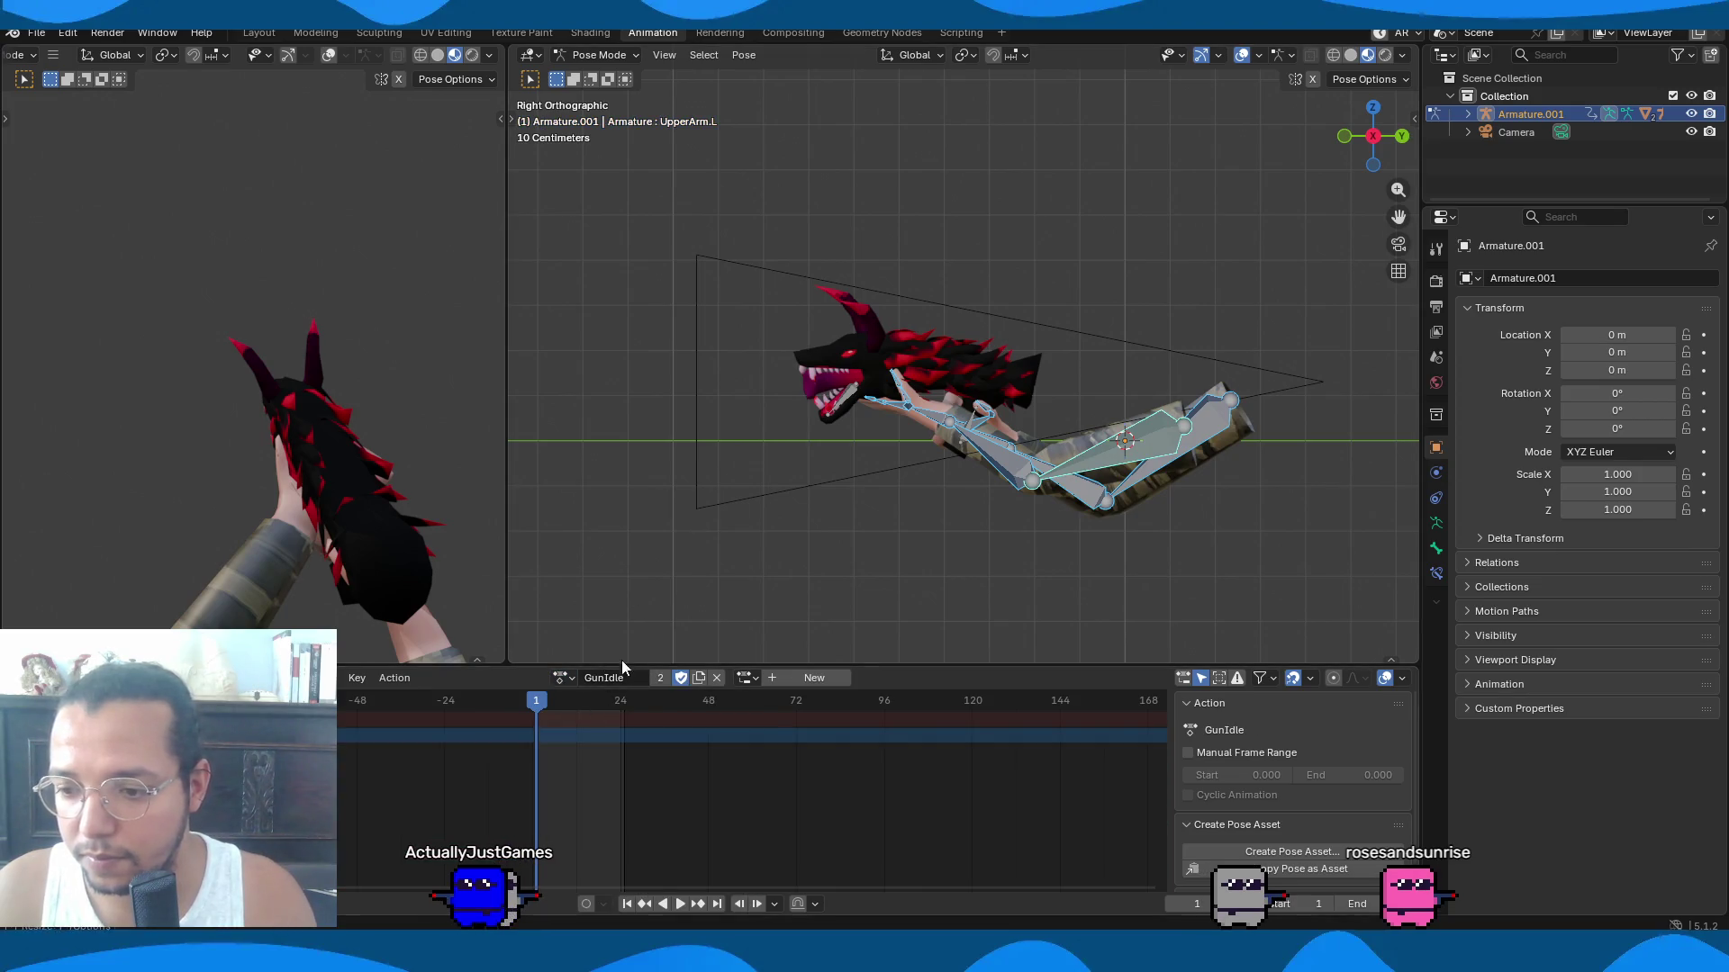
pyautogui.click(561, 677)
pyautogui.click(581, 740)
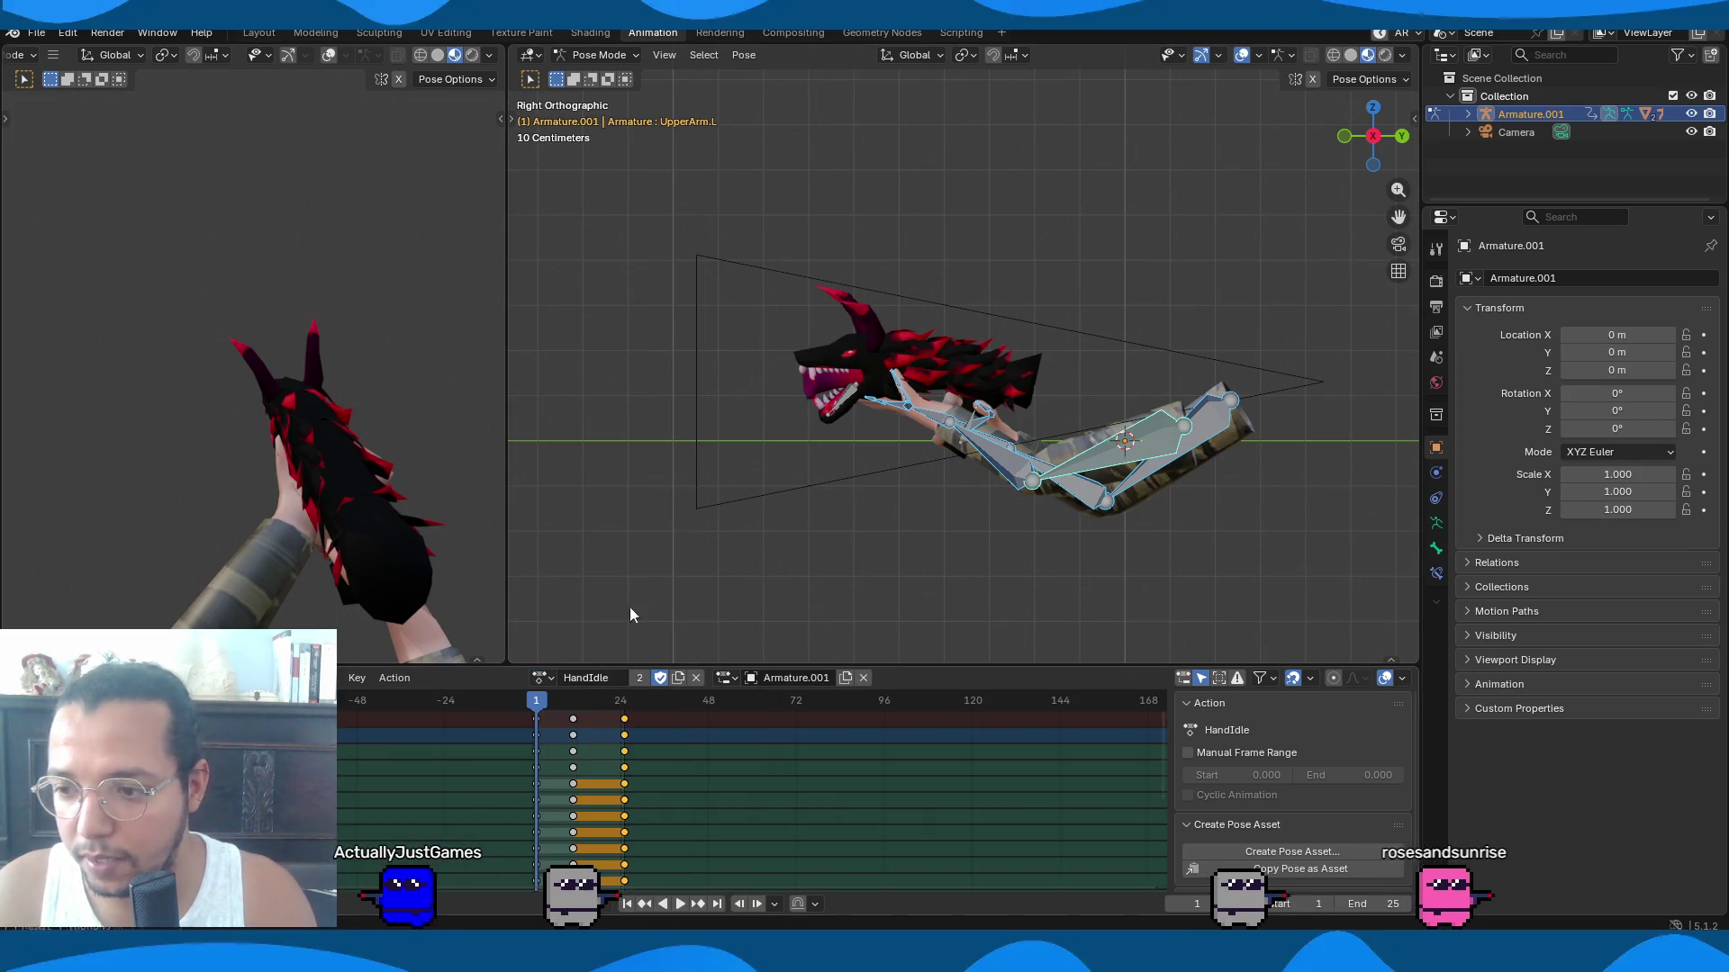
pyautogui.moveTo(585, 405)
pyautogui.mouseDown(button='middle')
pyautogui.moveTo(751, 381)
pyautogui.moveTo(678, 401)
pyautogui.moveTo(884, 468)
pyautogui.moveTo(921, 543)
pyautogui.mouseUp(button='middle')
pyautogui.click(936, 590)
pyautogui.keyDown('shift'); pyautogui.click(625, 581); pyautogui.keyUp('shift')
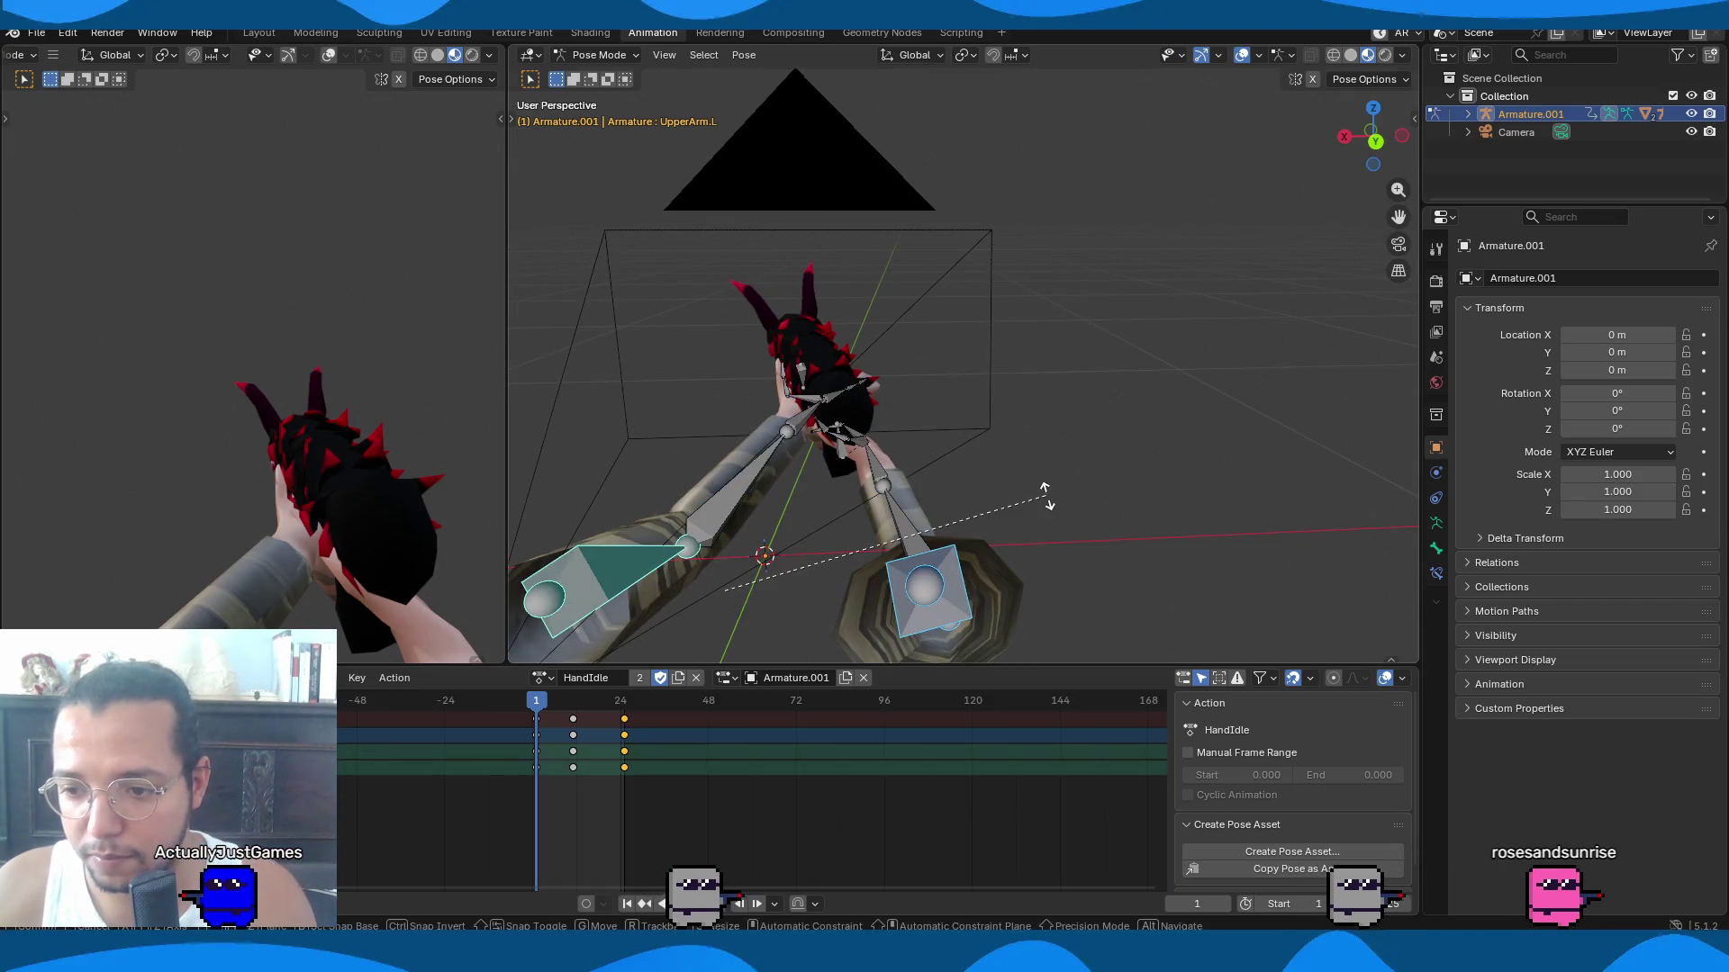
pyautogui.press('r')
pyautogui.press('z')
pyautogui.click(1046, 517)
# Rotate both lower arms and the right hand around Z.
pyautogui.press(']')
pyautogui.press('r')
pyautogui.press('z')
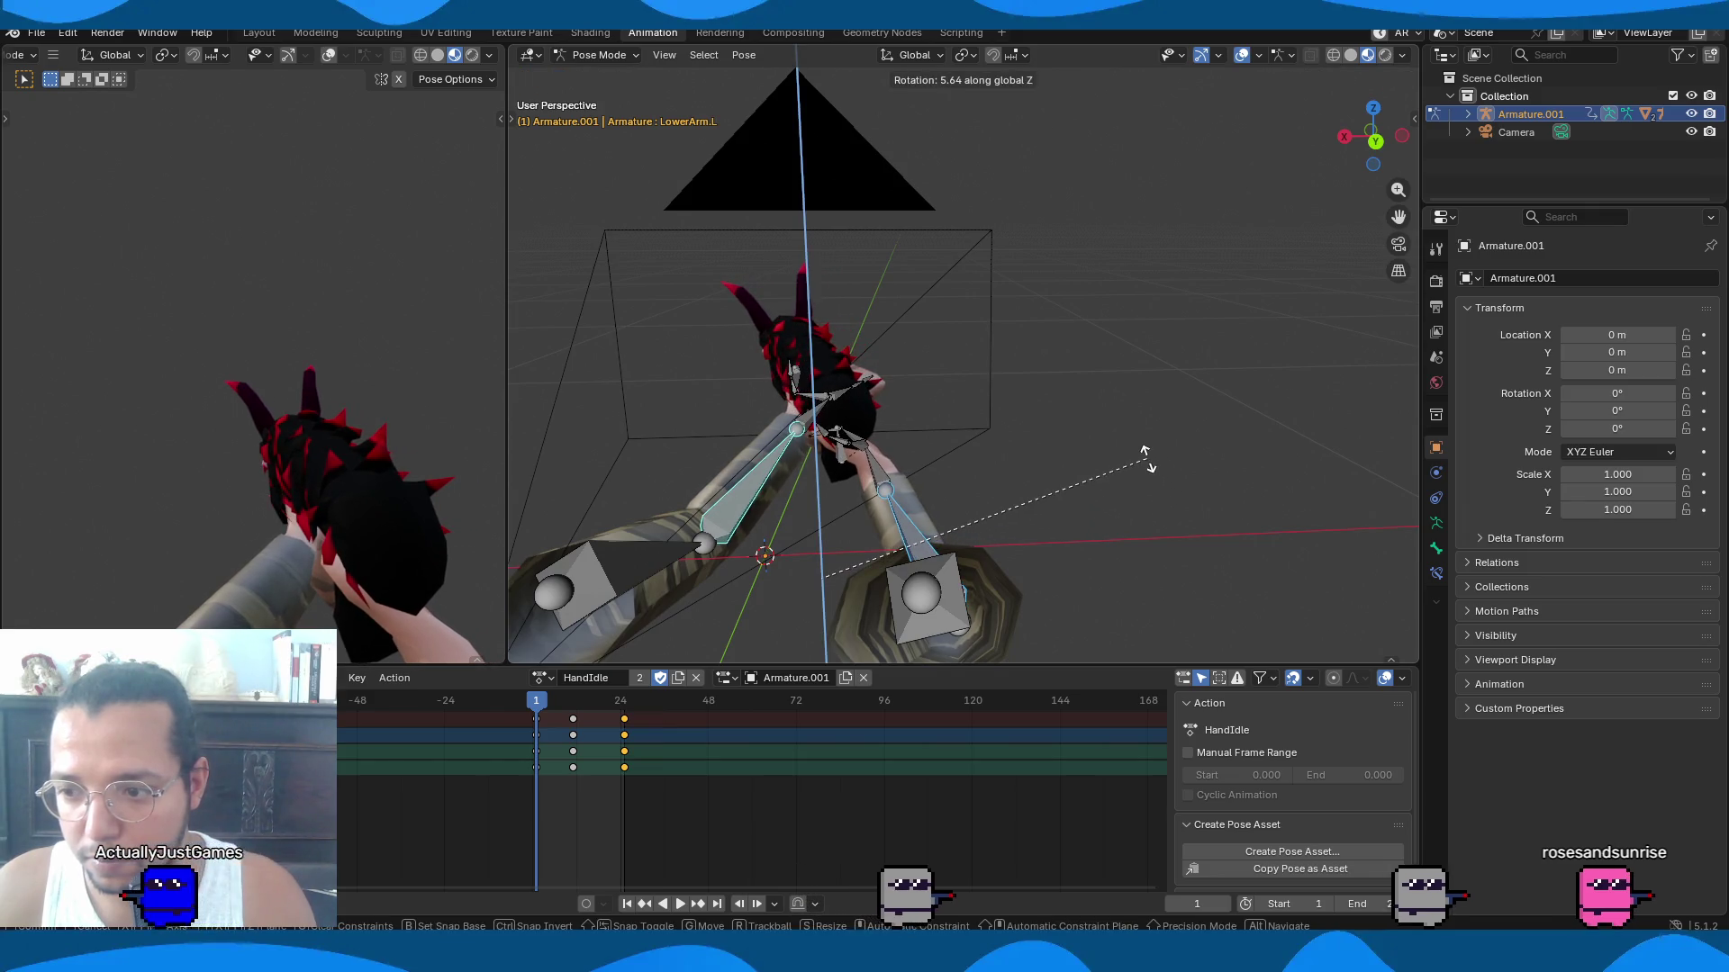
pyautogui.click(1147, 459)
pyautogui.click(883, 468)
pyautogui.press('r')
pyautogui.press('z')
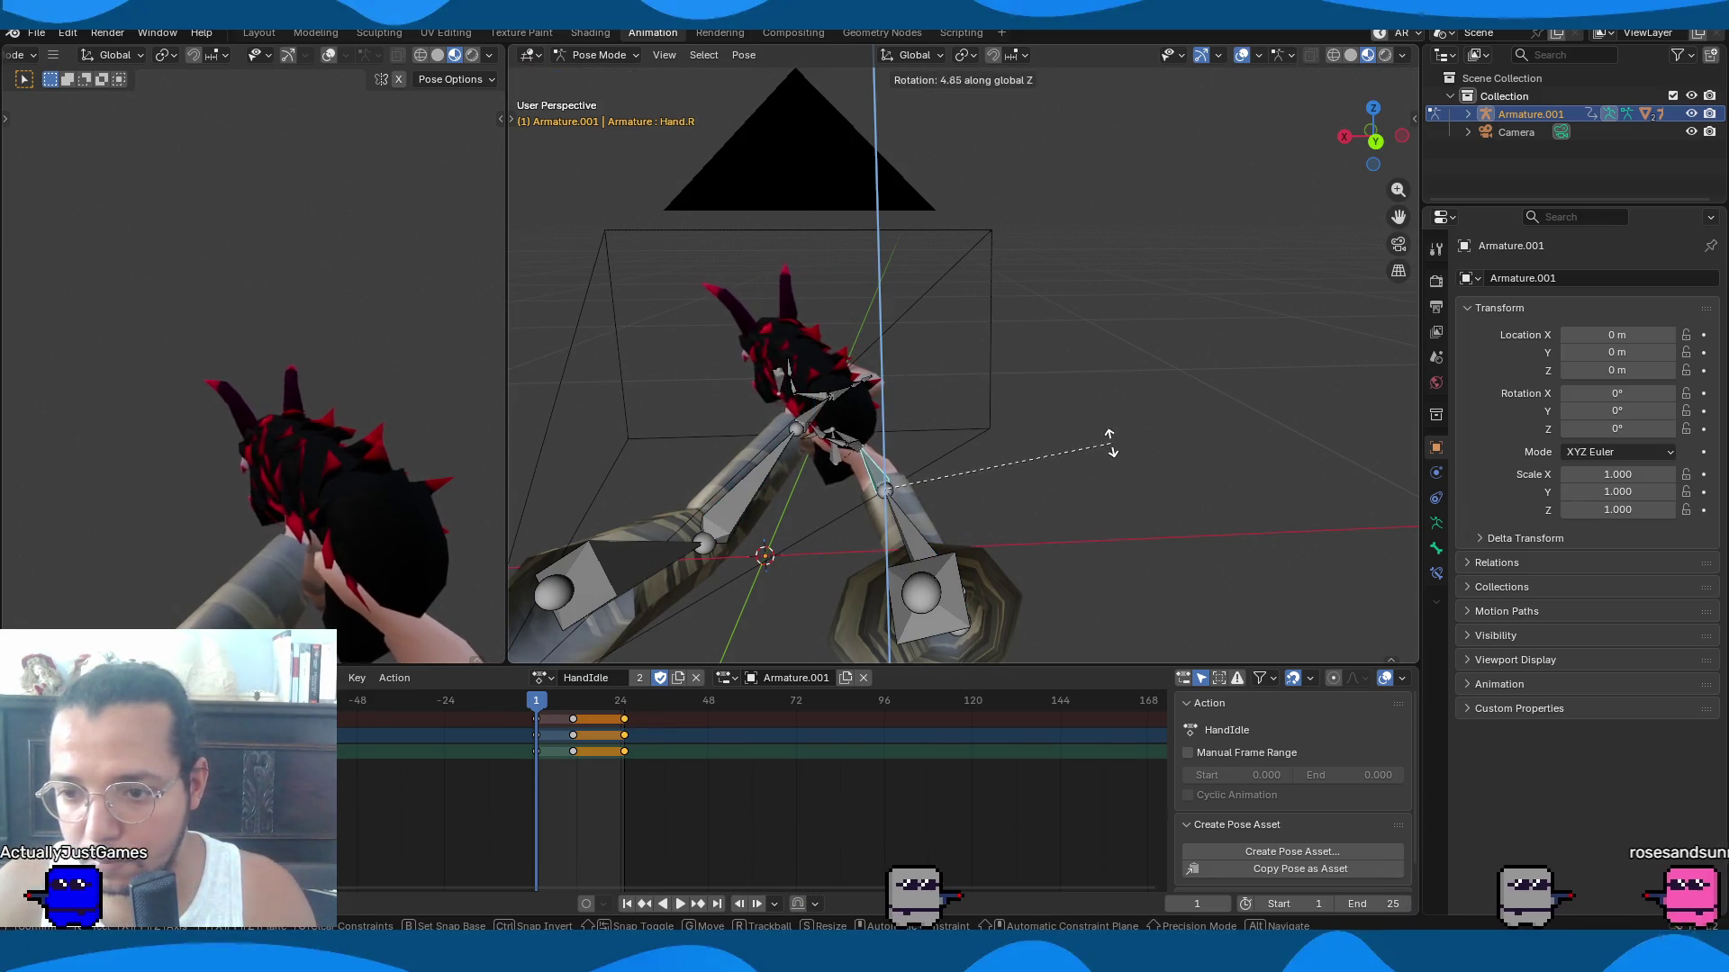
pyautogui.click(1094, 419)
# Undo a trial right lower arm rotation and adjust the right hand's angle.
pyautogui.moveTo(1095, 420); pyautogui.dragTo(1034, 446, button='middle')
pyautogui.click(970, 559)
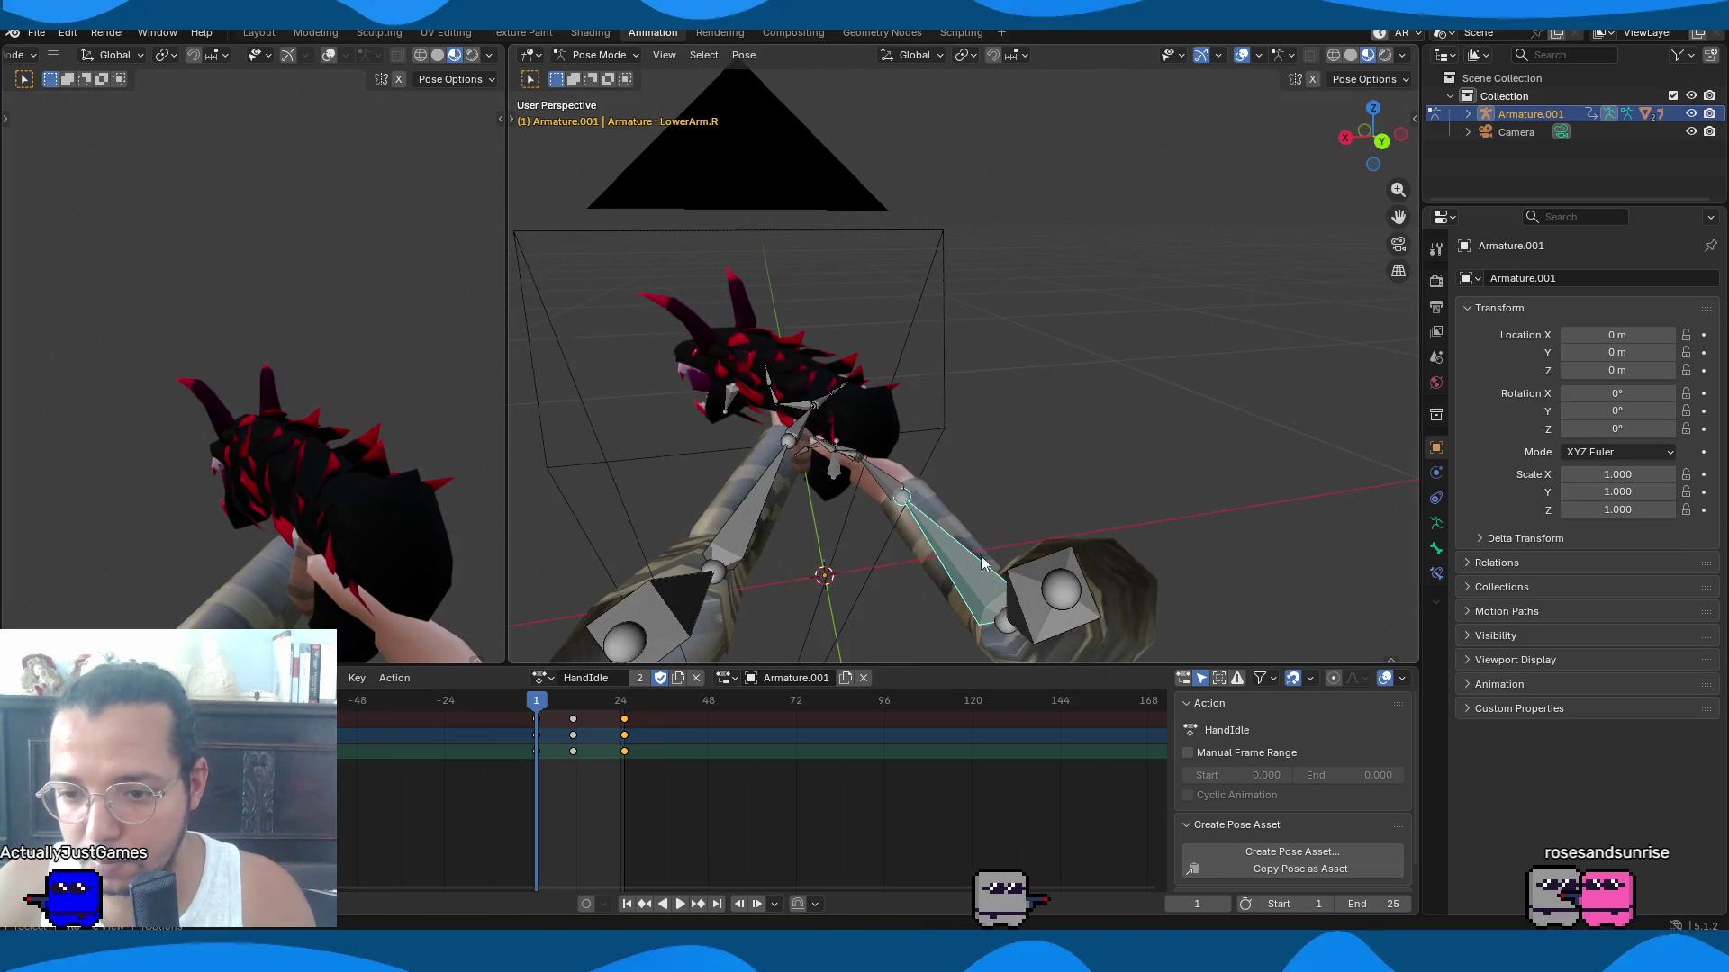
pyautogui.press('r')
pyautogui.press('z')
pyautogui.click(1055, 520)
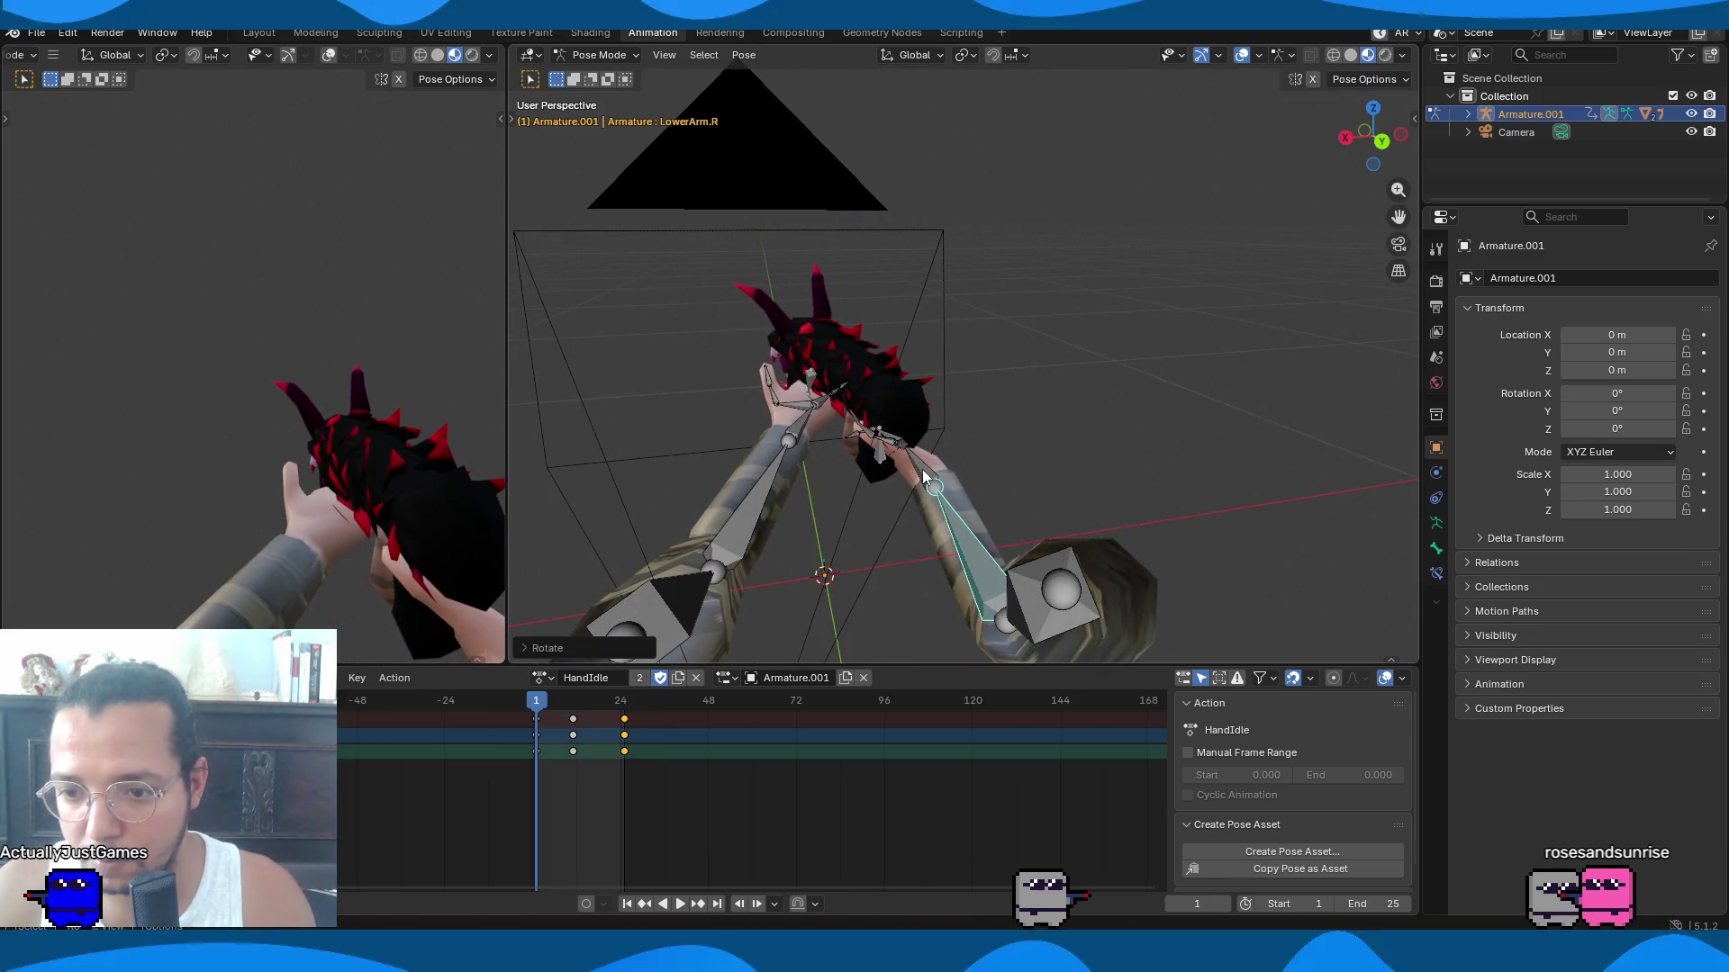
pyautogui.hotkey('ctrl', 'z')
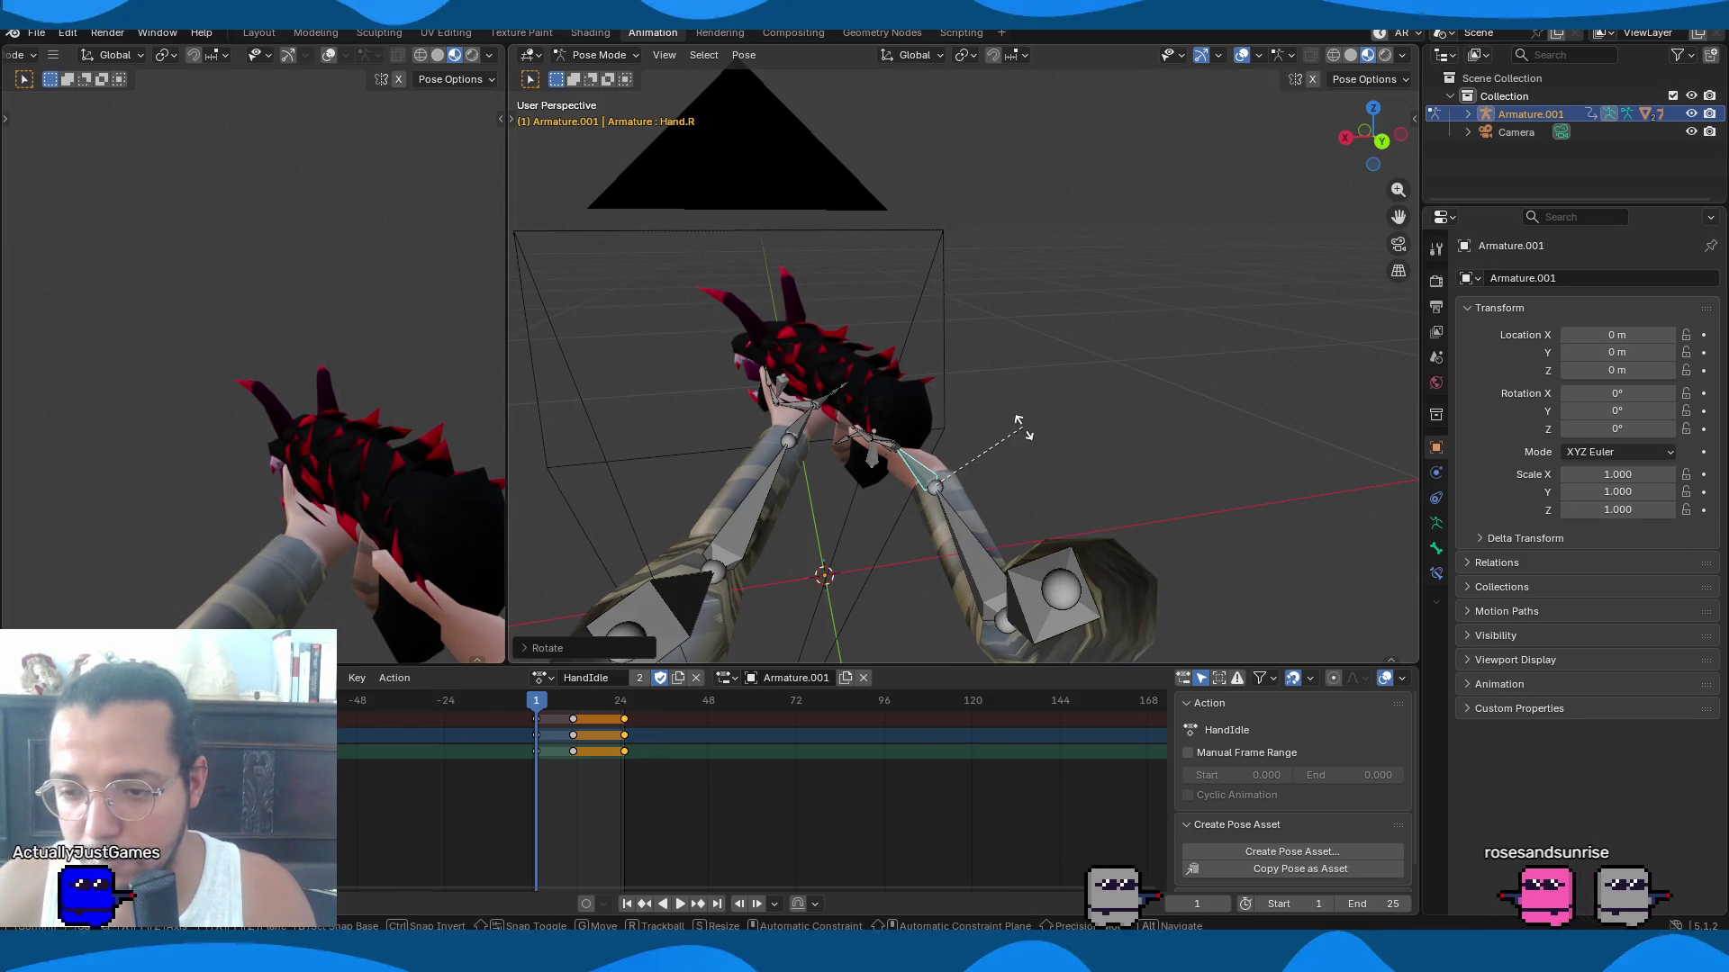
pyautogui.click(1018, 436)
# Rotate the right upper arm twice around Z, then turn the right hand around Z.
pyautogui.moveTo(1028, 440)
pyautogui.mouseDown(button='middle')
pyautogui.moveTo(1141, 401)
pyautogui.moveTo(1182, 418)
pyautogui.mouseUp(button='middle')
pyautogui.moveTo(891, 463); pyautogui.dragTo(1035, 522, button='middle')
pyautogui.click(1035, 522)
pyautogui.press('r')
pyautogui.press('z')
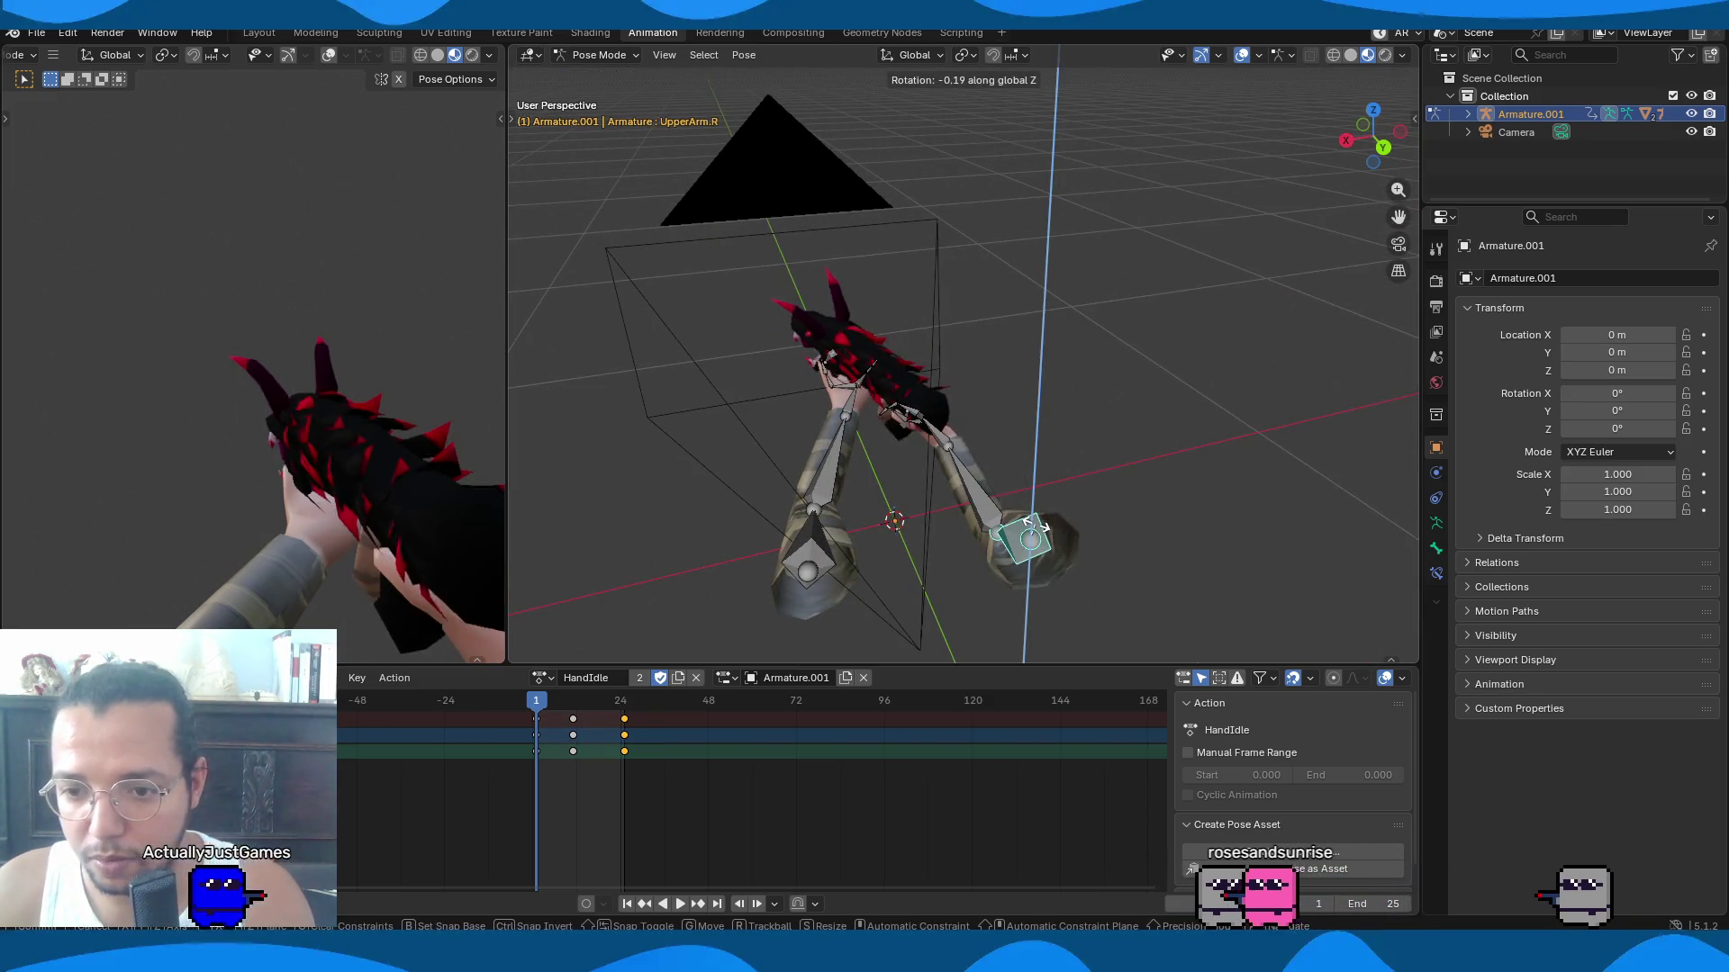
pyautogui.click(990, 513)
pyautogui.rightClick(990, 513)
pyautogui.press('r')
pyautogui.press('z')
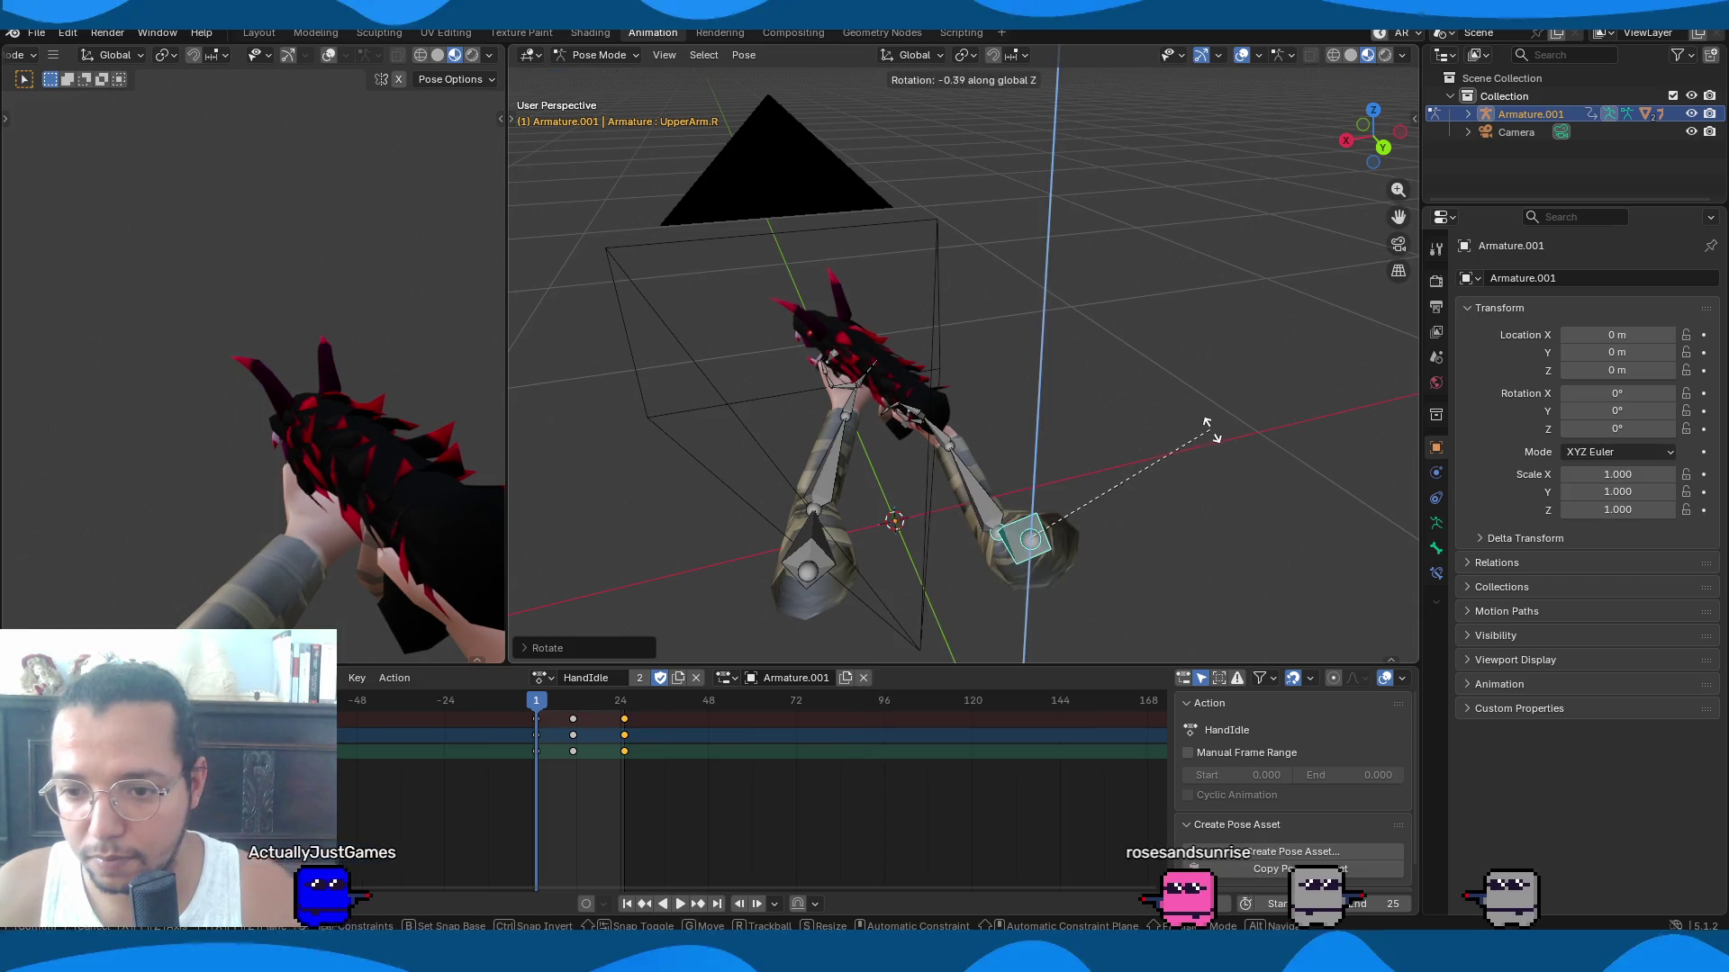
pyautogui.click(980, 451)
pyautogui.click(936, 438)
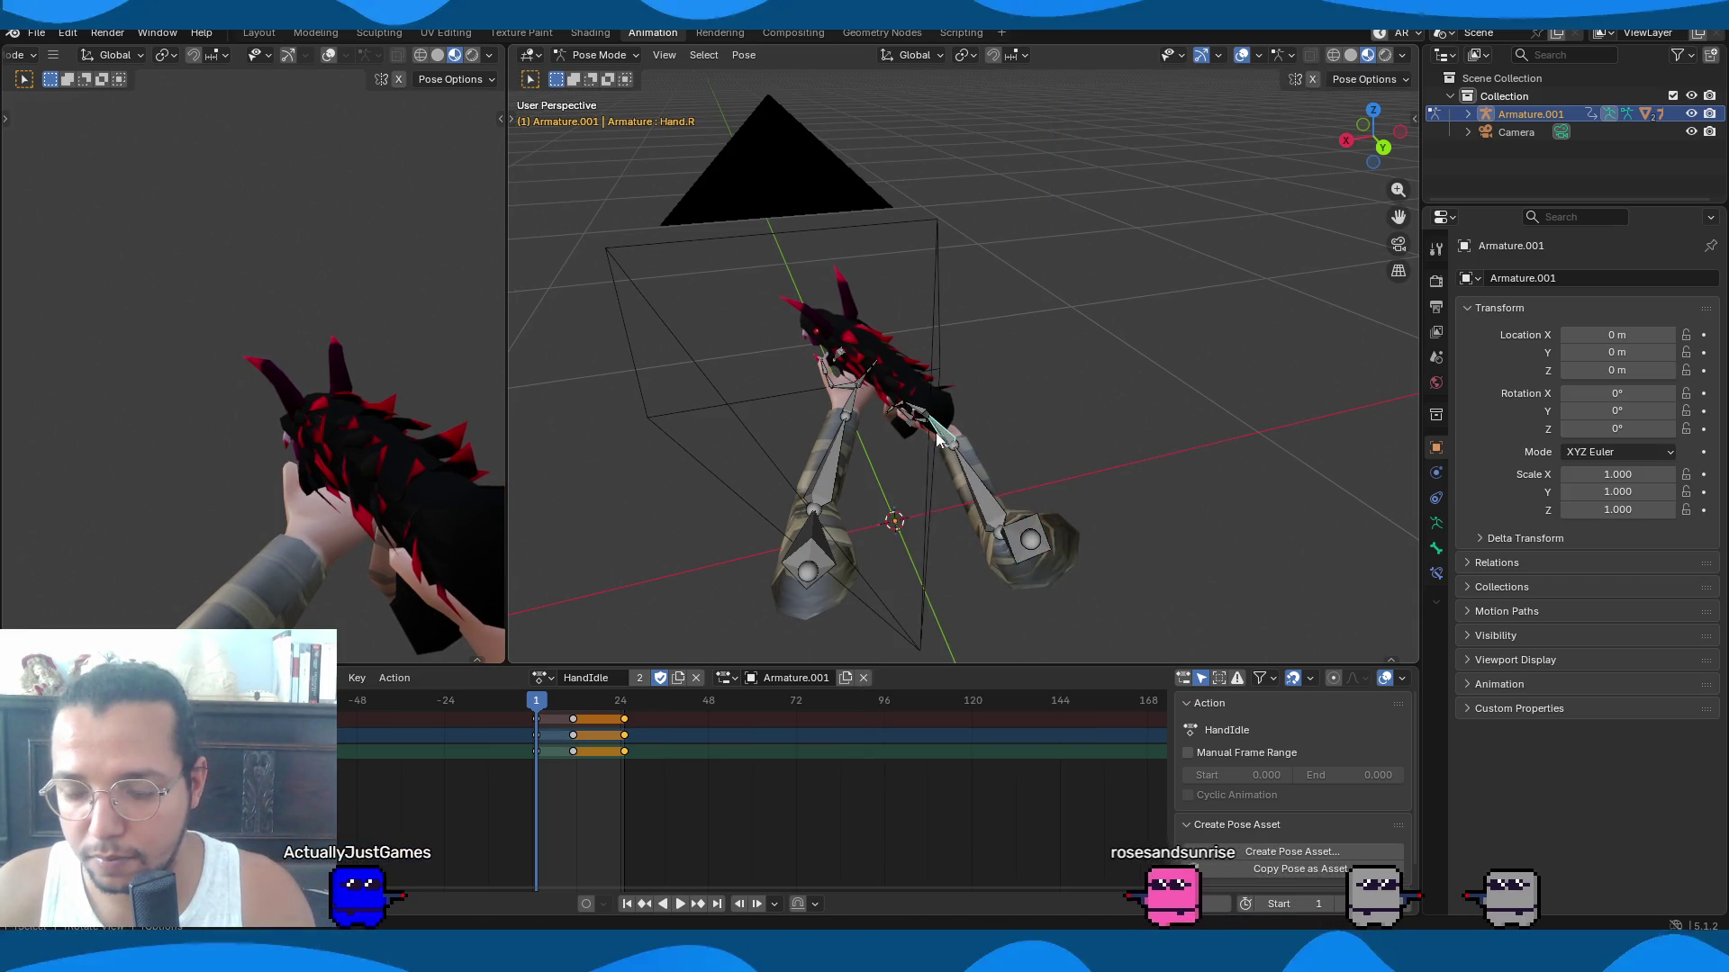
pyautogui.press('r')
pyautogui.press('z')
pyautogui.click(1027, 419)
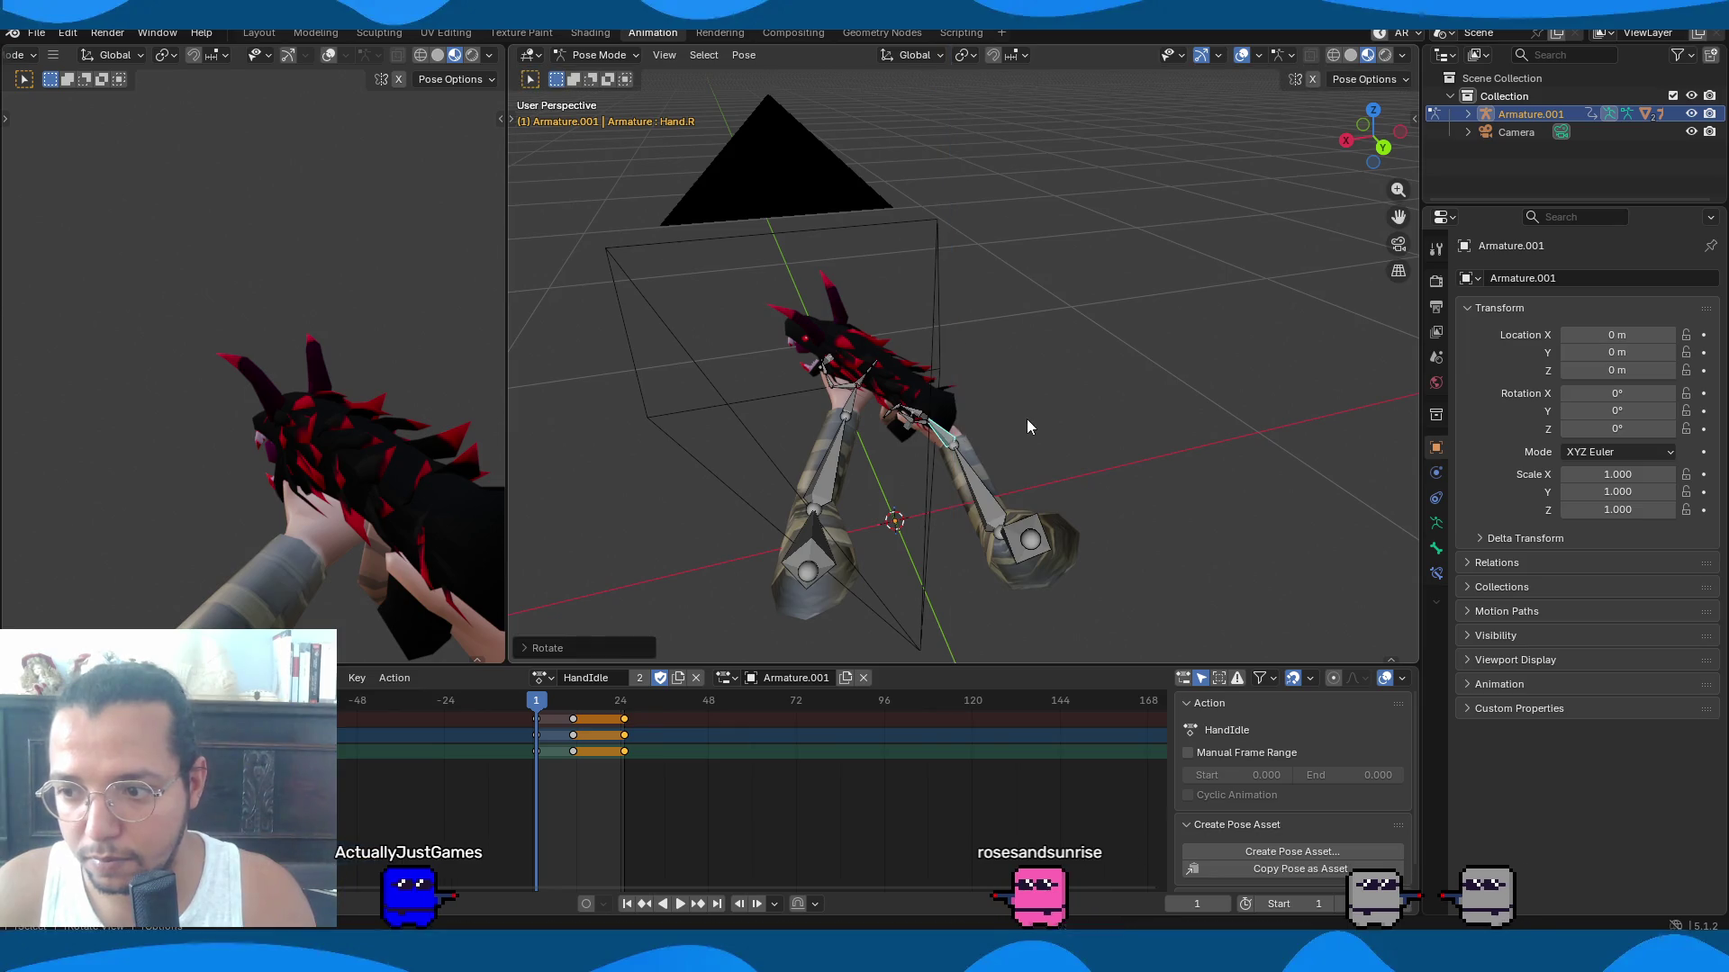
# Tilt the right hand around Y, then begin rotating the left lower arm.
pyautogui.scroll(2, 1026, 418)
pyautogui.moveTo(1012, 447); pyautogui.dragTo(1019, 401, button='middle')
pyautogui.press('r')
pyautogui.press('z')
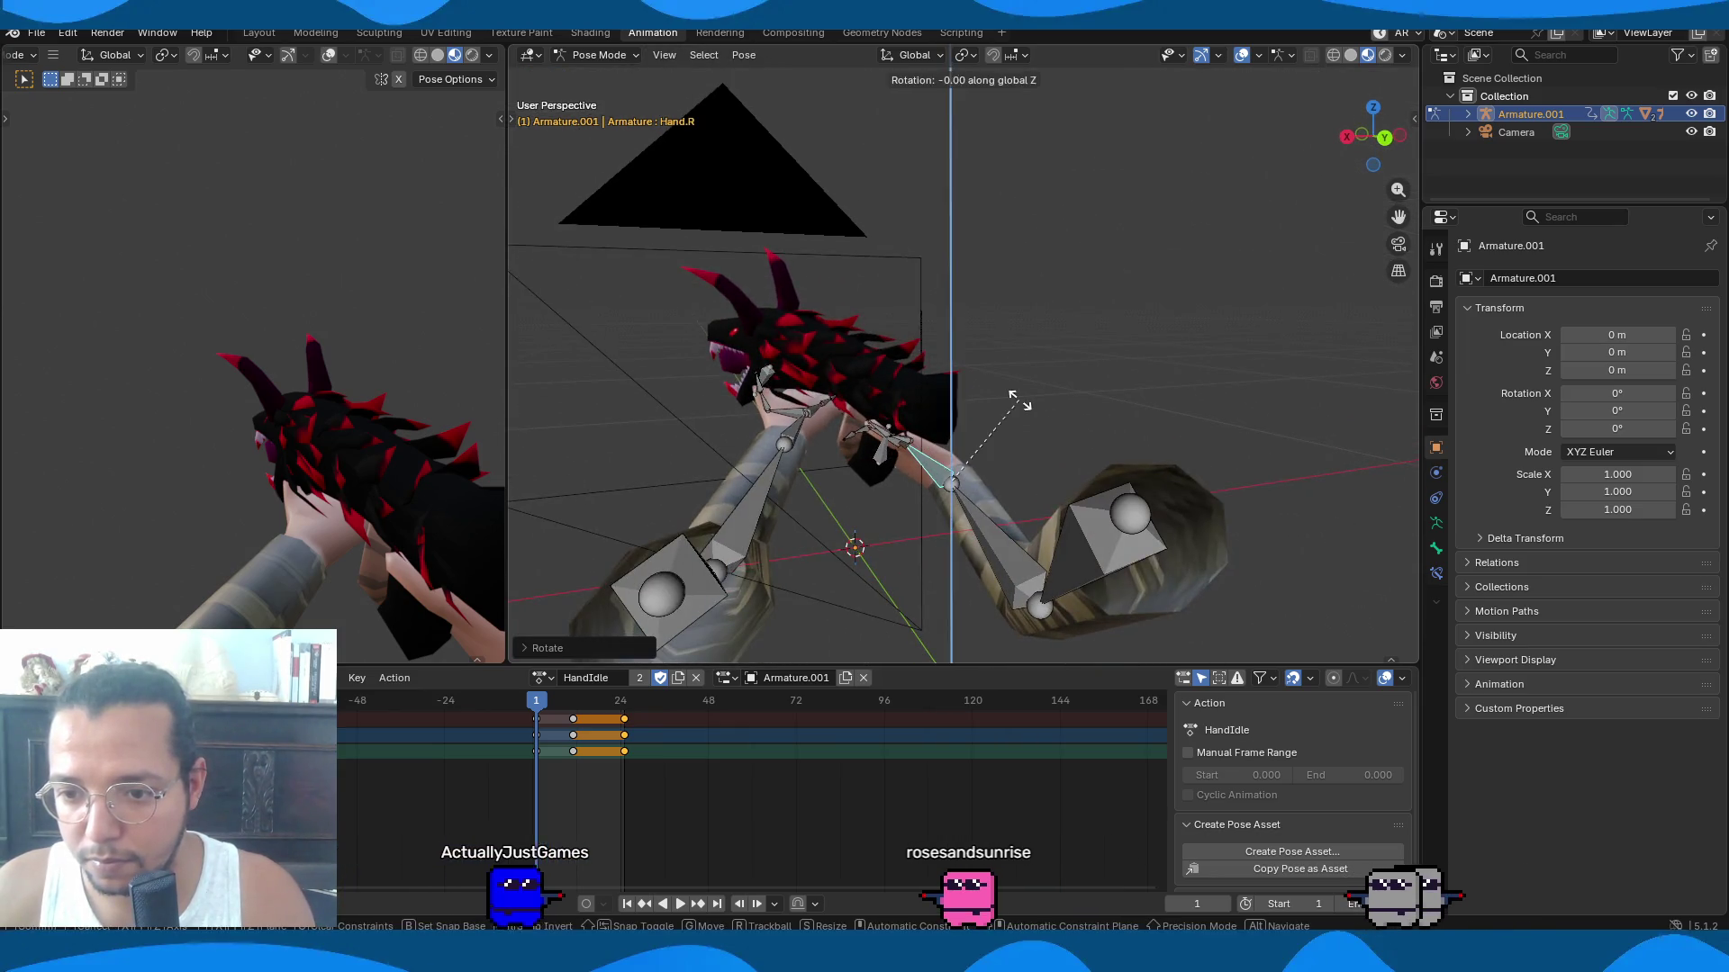
pyautogui.press('y')
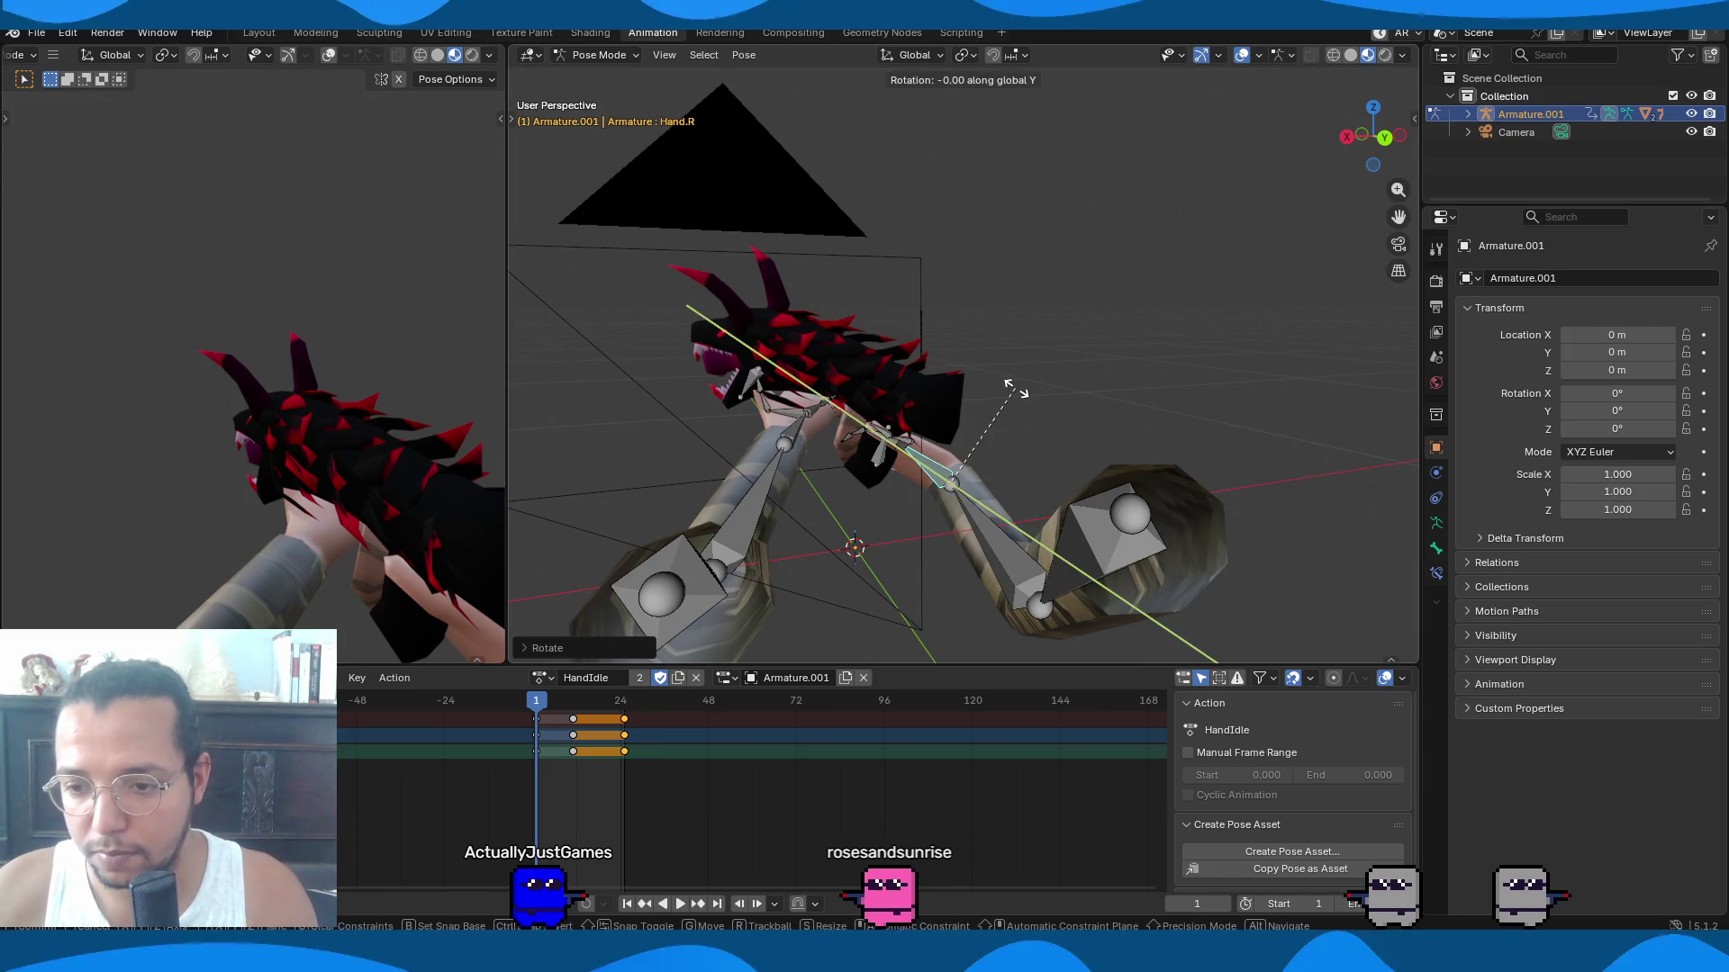
pyautogui.click(1015, 407)
pyautogui.moveTo(1014, 413)
pyautogui.mouseDown(button='middle')
pyautogui.moveTo(1095, 445)
pyautogui.moveTo(1014, 457)
pyautogui.mouseUp(button='middle')
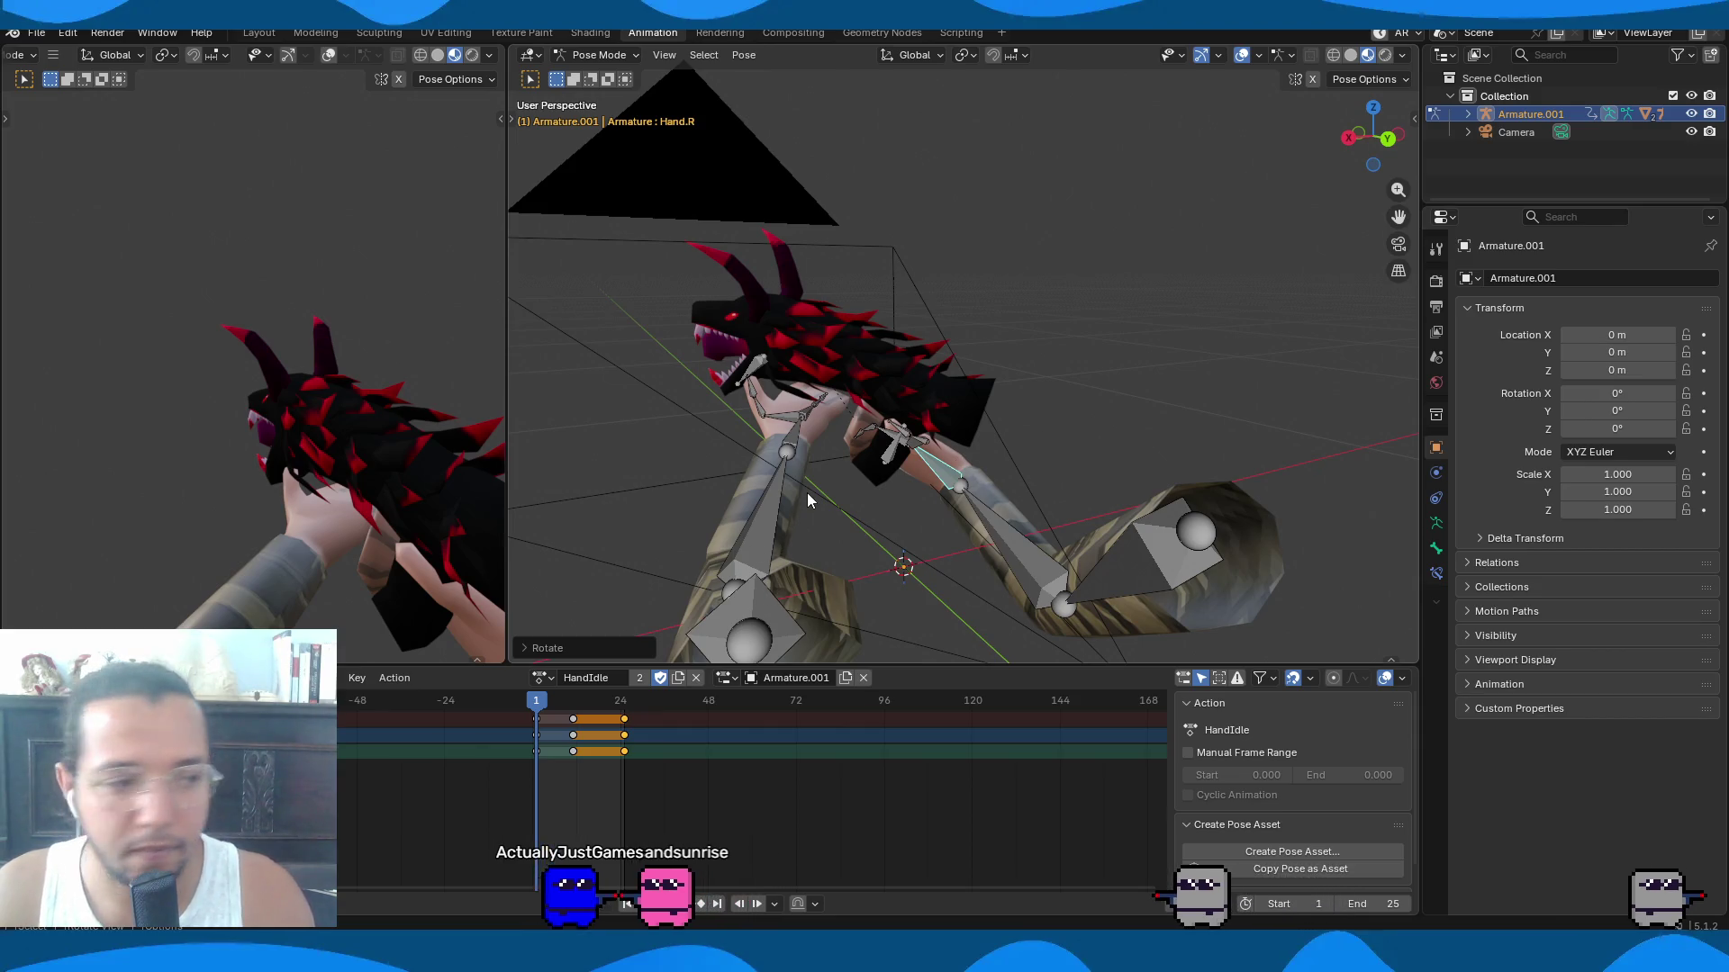
pyautogui.moveTo(760, 519)
pyautogui.mouseDown(button='middle')
pyautogui.moveTo(827, 483)
pyautogui.moveTo(900, 505)
pyautogui.mouseUp(button='middle')
pyautogui.click(963, 500)
pyautogui.press('r')
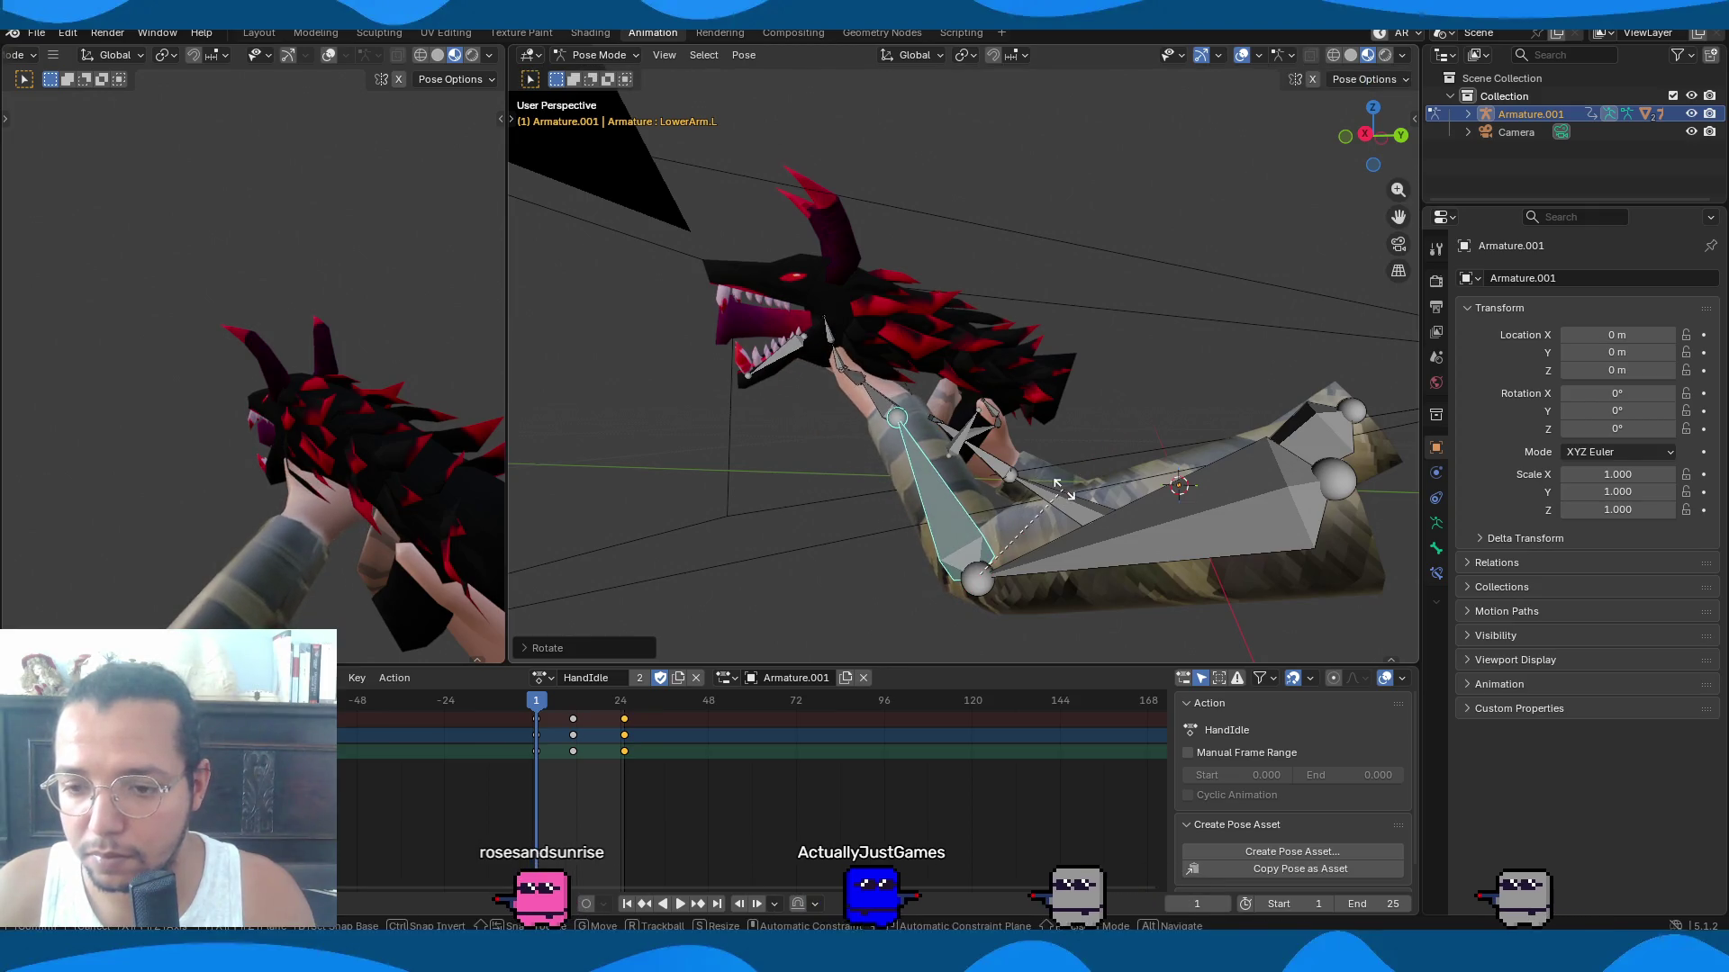
# Finish the left lower arm rotation and shift the left upper arm along X.
pyautogui.press('x')
pyautogui.press('x')
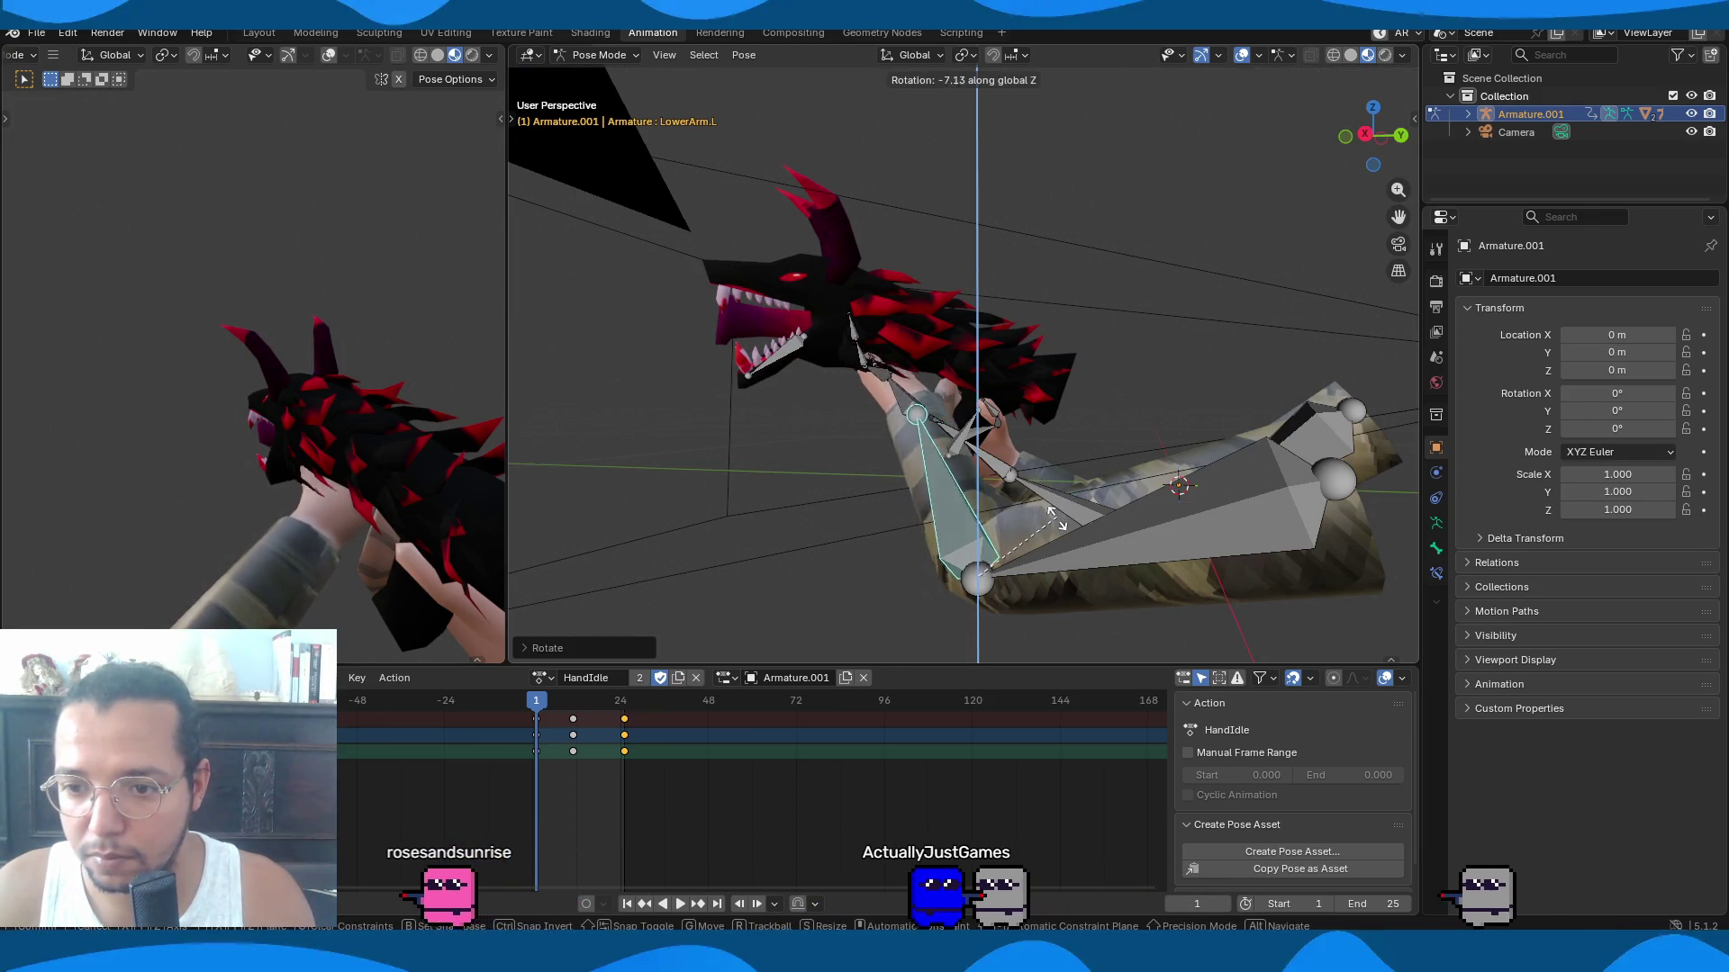
pyautogui.click(1055, 513)
pyautogui.click(1199, 533)
pyautogui.moveTo(1200, 533)
pyautogui.mouseDown(button='middle')
pyautogui.moveTo(1213, 615)
pyautogui.moveTo(1293, 571)
pyautogui.mouseUp(button='middle')
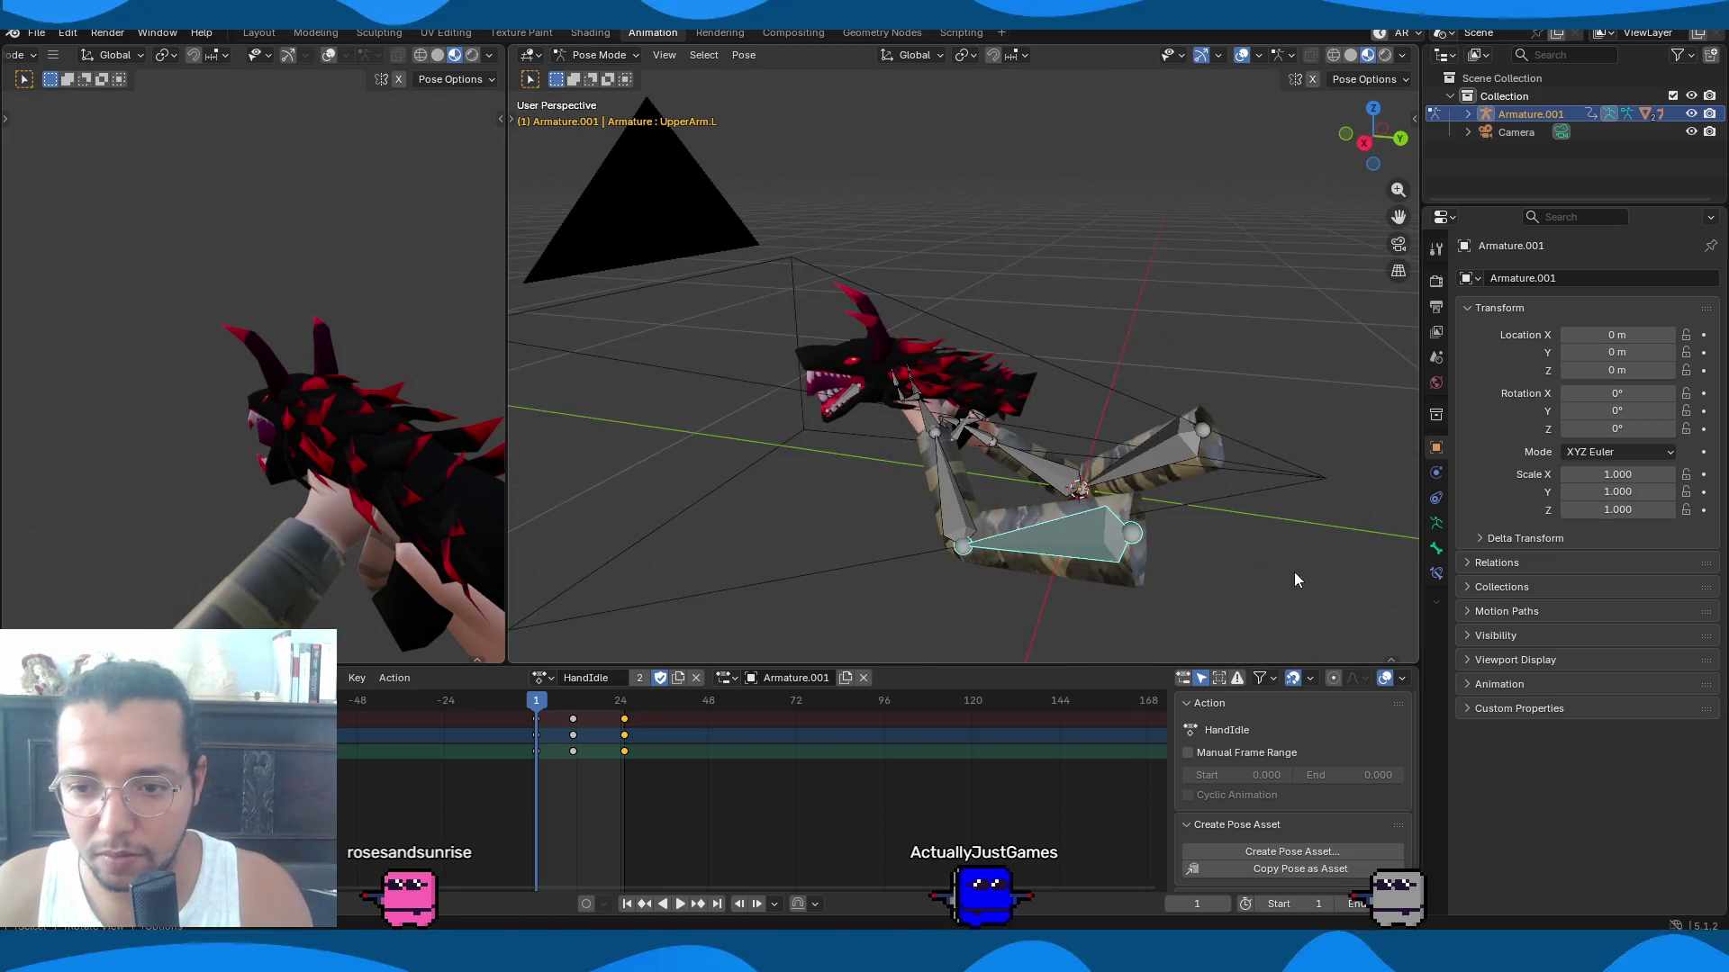
pyautogui.press('g')
pyautogui.press('x')
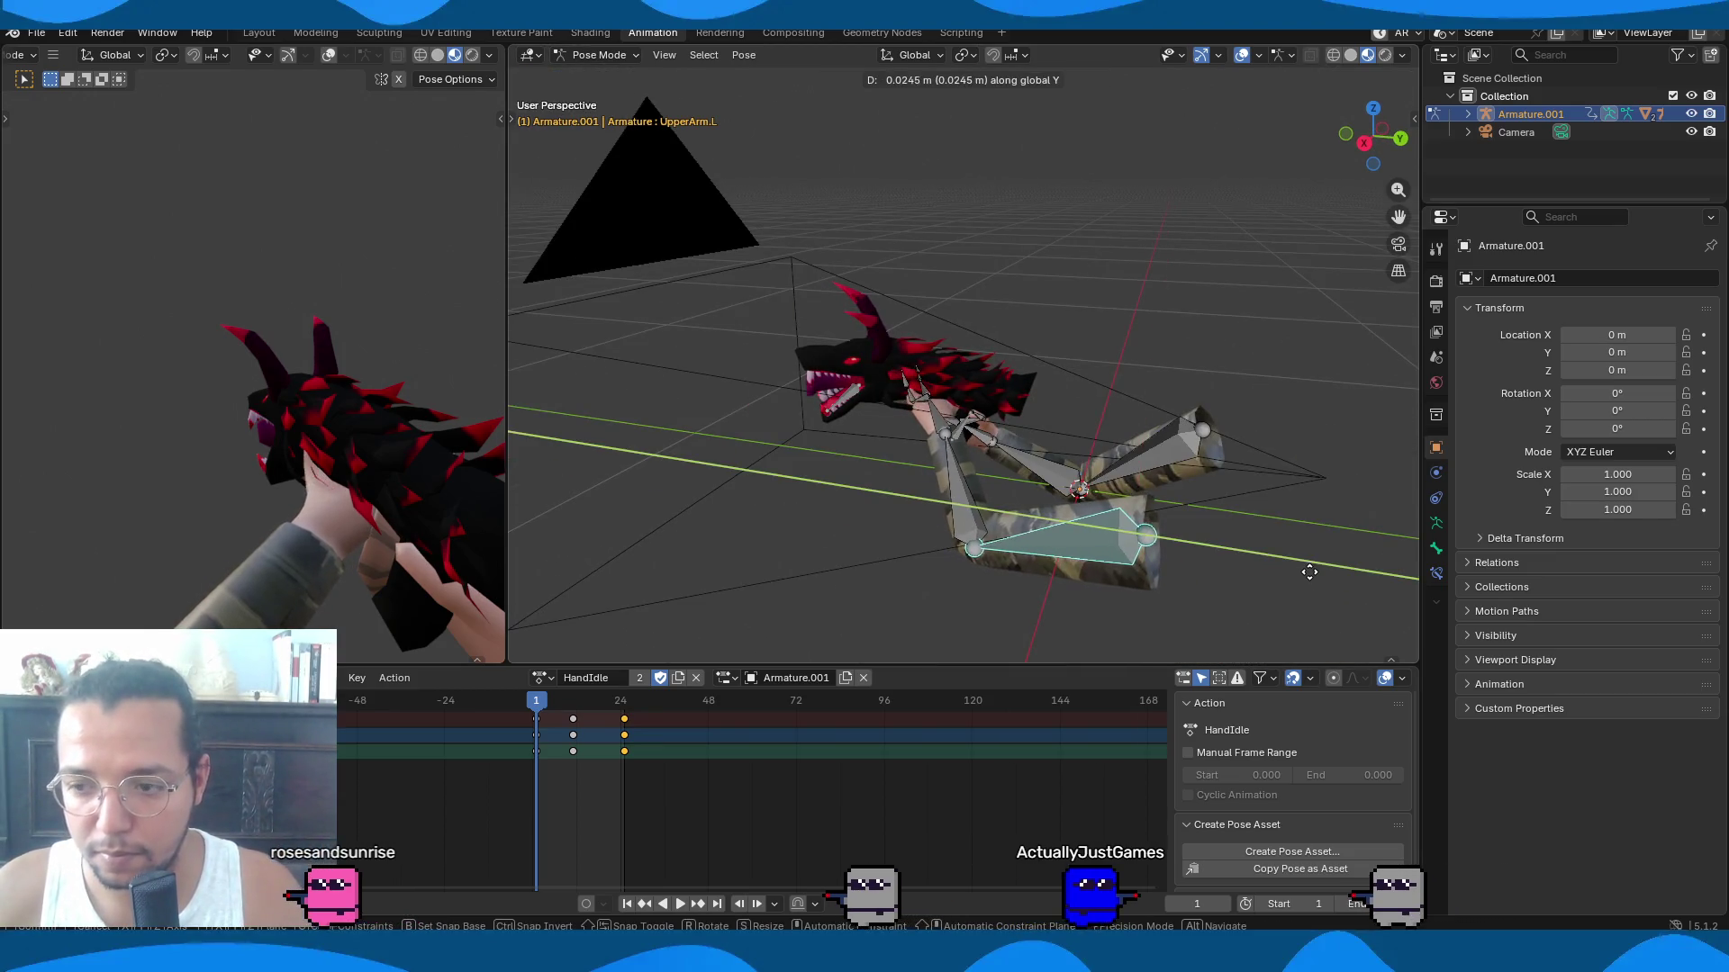
pyautogui.click(1314, 571)
pyautogui.press('r')
pyautogui.rightClick(1322, 572)
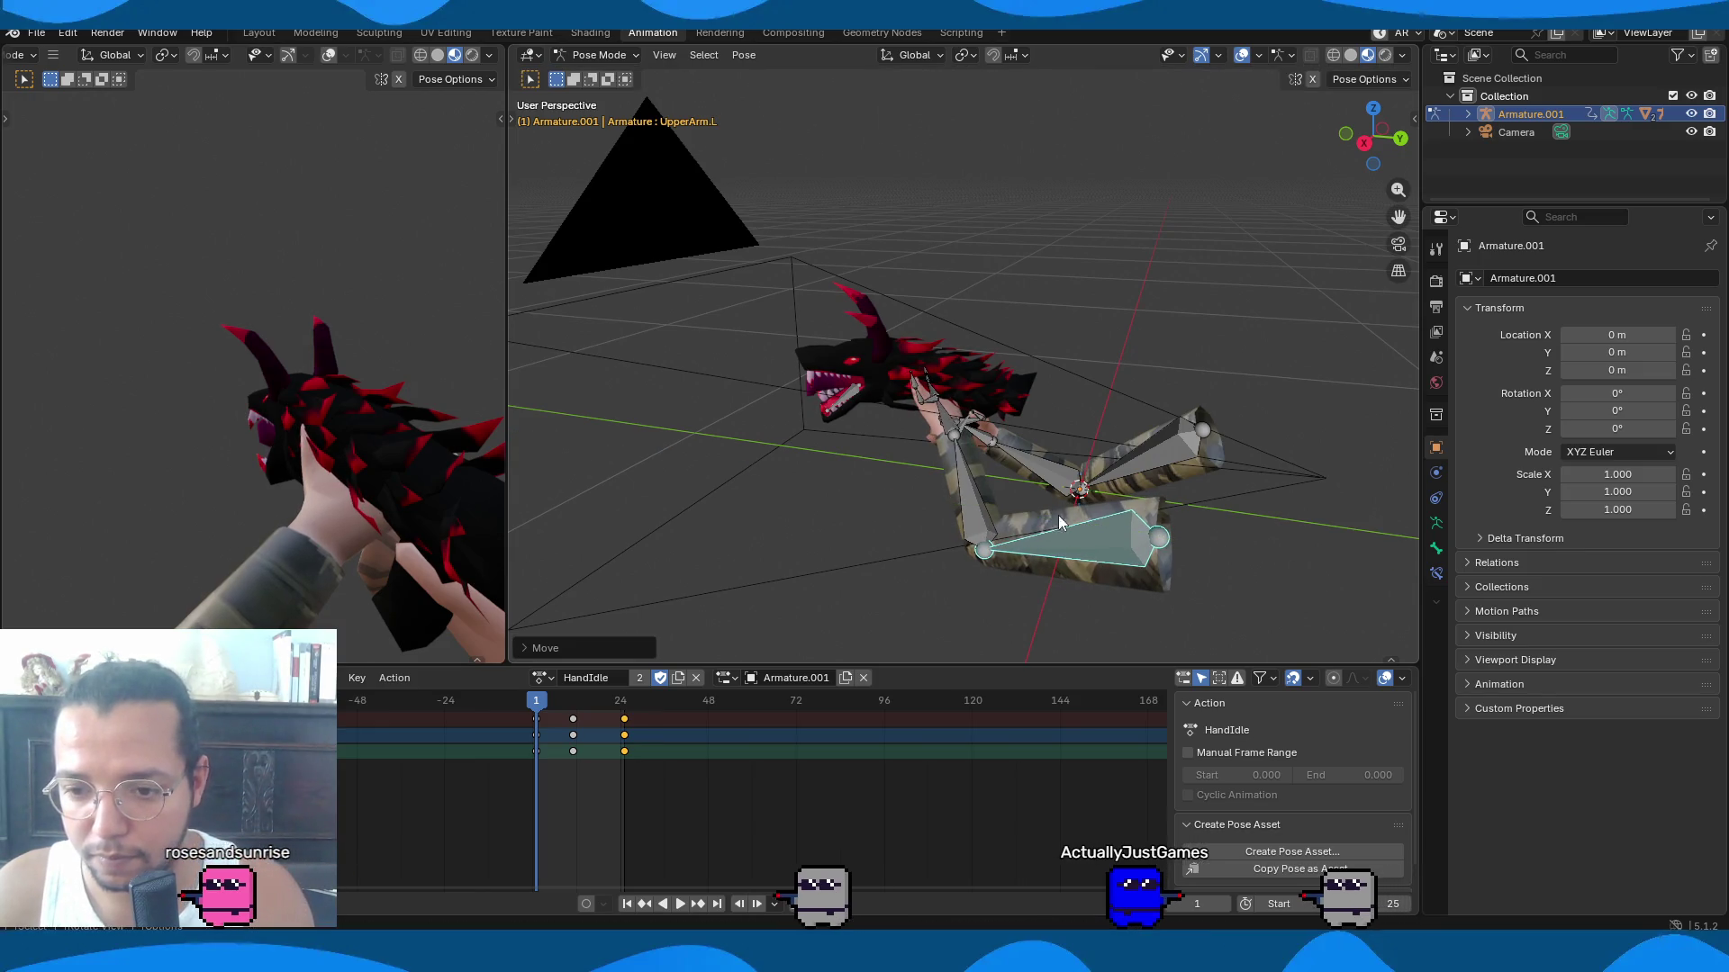
# Rotate the left lower arm bone about the X axis.
pyautogui.click(968, 486)
pyautogui.press('r')
pyautogui.press('x')
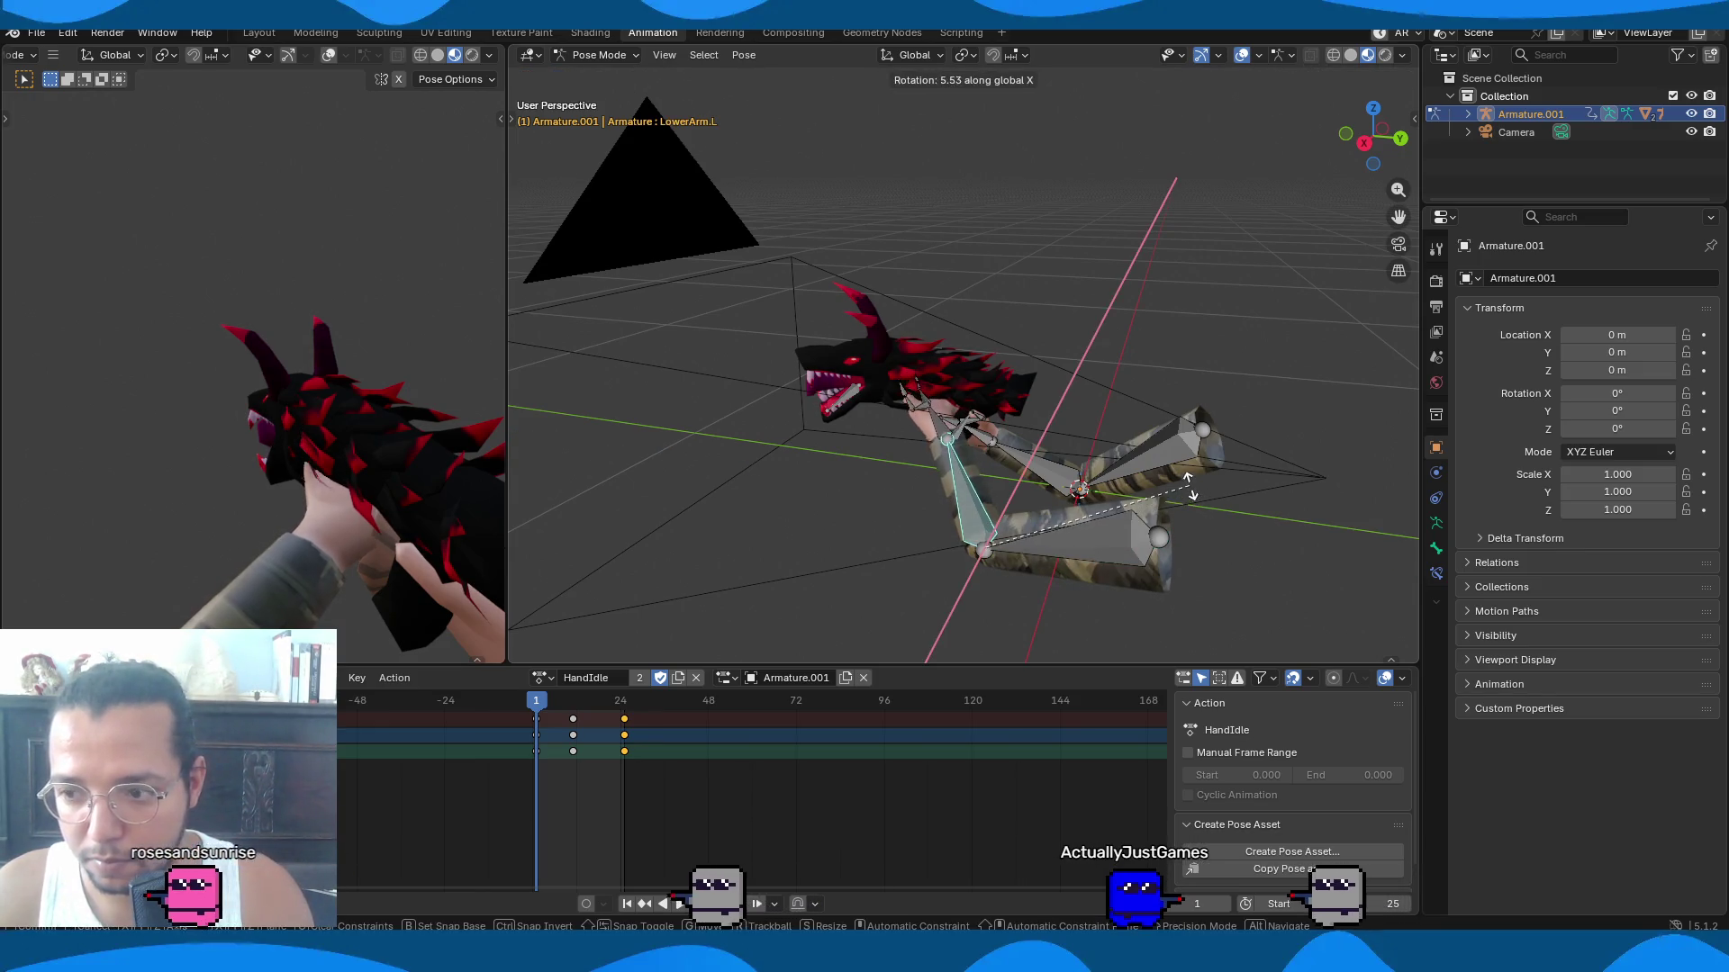
pyautogui.click(1198, 494)
# Angle the left hand bone around the gun by rotating it on Z.
pyautogui.moveTo(1198, 493)
pyautogui.mouseDown(button='middle')
pyautogui.moveTo(855, 441)
pyautogui.moveTo(990, 382)
pyautogui.moveTo(894, 430)
pyautogui.mouseUp(button='middle')
pyautogui.click(857, 451)
pyautogui.press('s')
pyautogui.press('x')
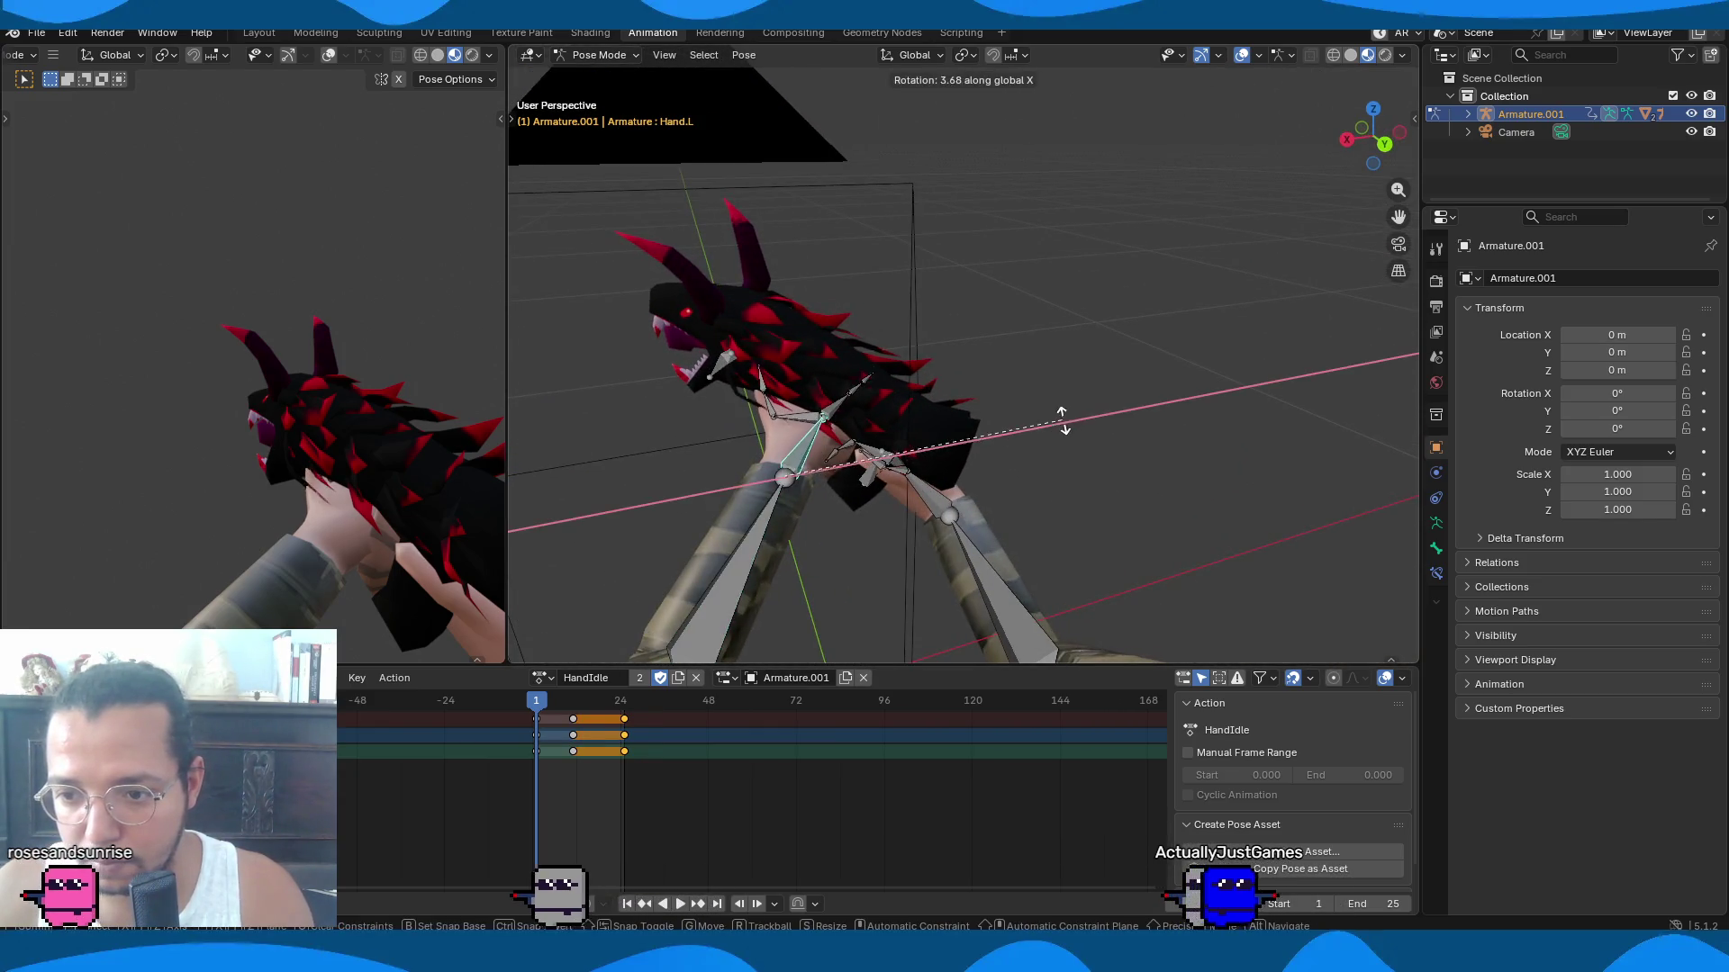
pyautogui.press('z')
pyautogui.press('y')
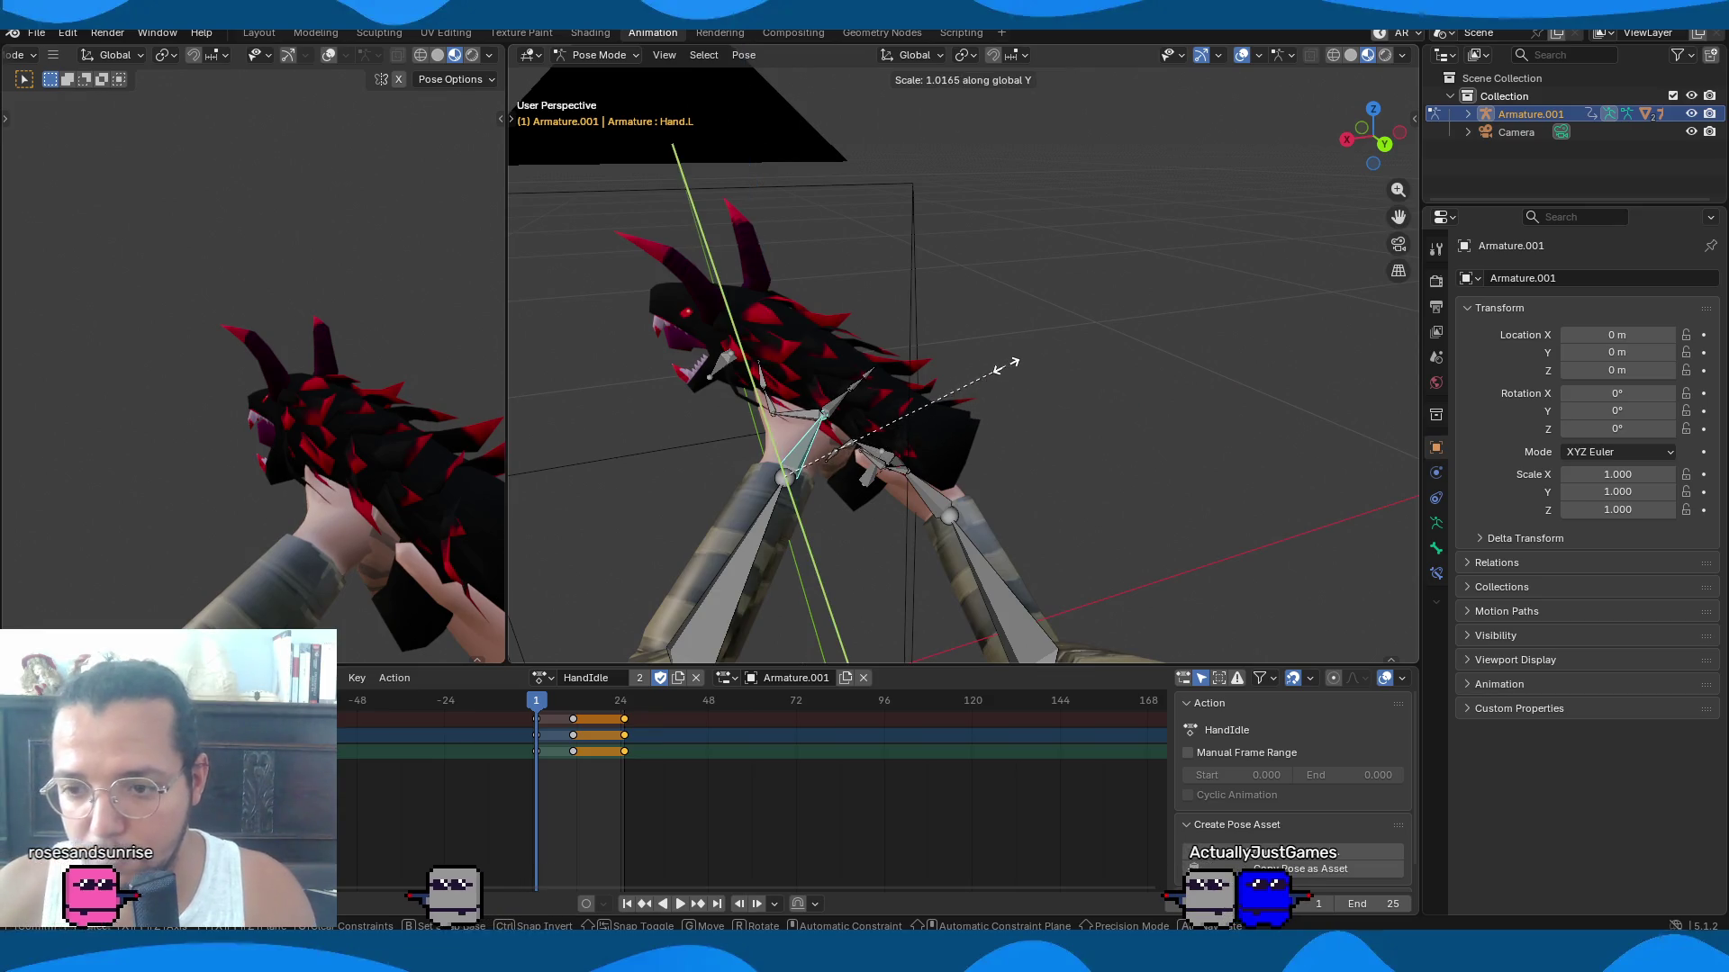
pyautogui.press('x')
pyautogui.press('z')
pyautogui.press('r')
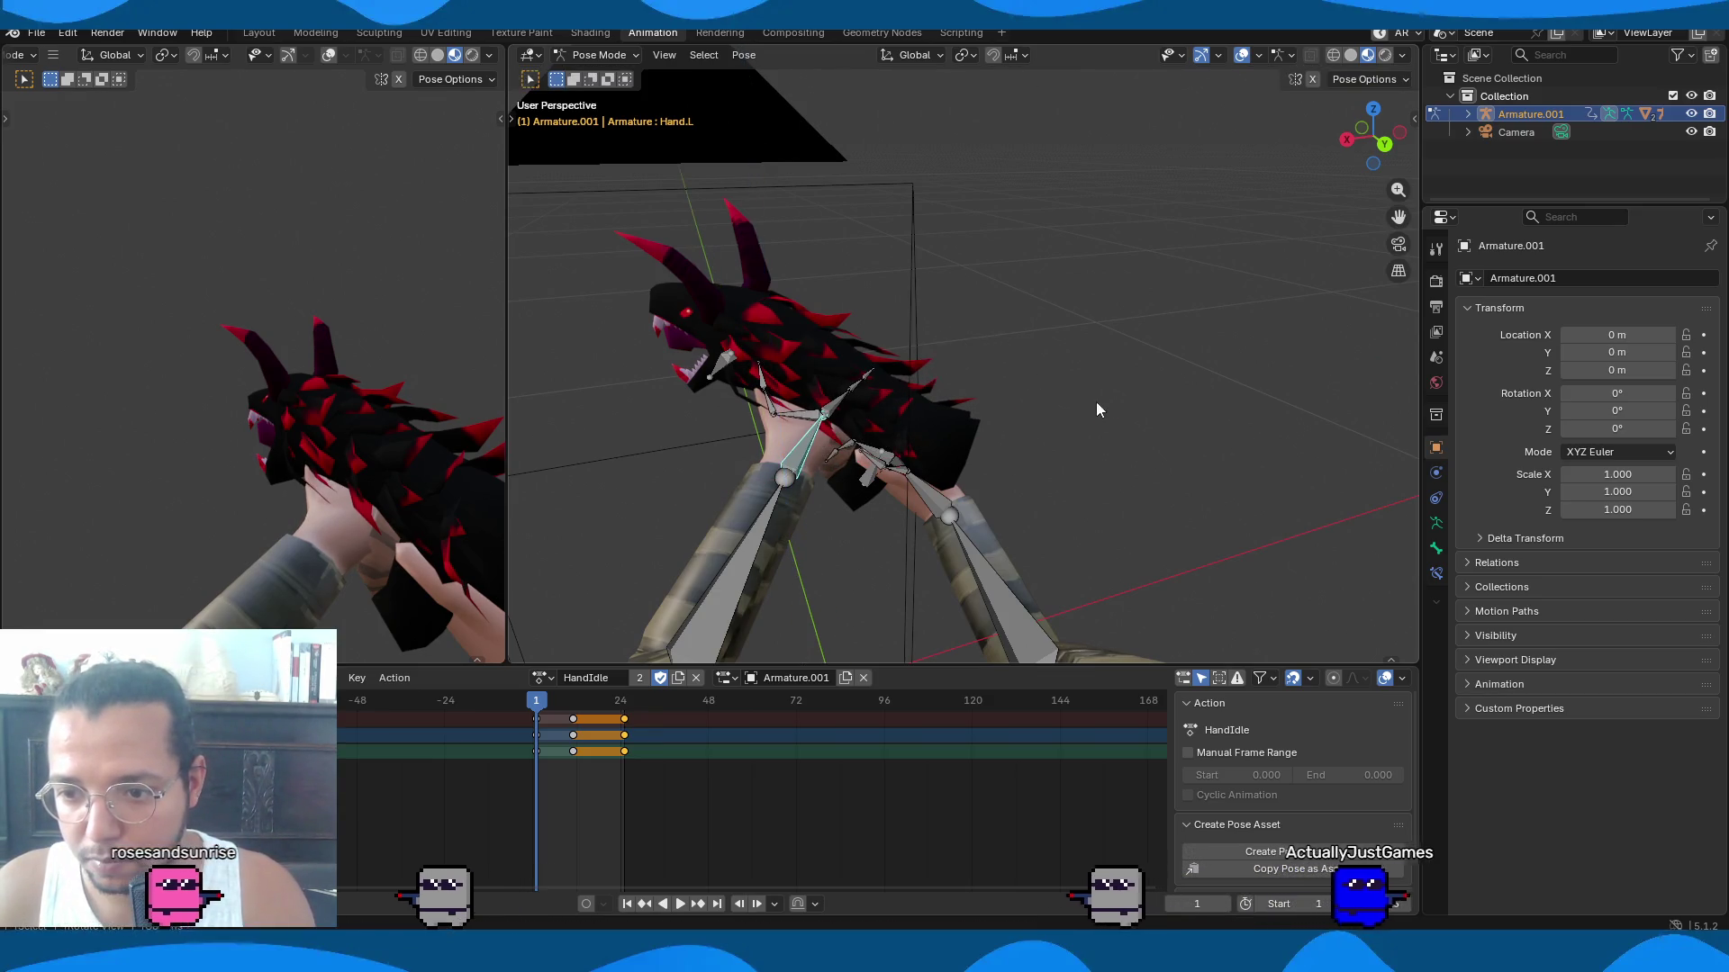
pyautogui.press('x')
pyautogui.press('z')
pyautogui.click(1006, 375)
# Curl Thumb1.L about Z and Thumb2.L about global Y around the grip.
pyautogui.moveTo(1006, 374)
pyautogui.mouseDown(button='middle')
pyautogui.moveTo(1055, 429)
pyautogui.moveTo(819, 440)
pyautogui.mouseUp(button='middle')
pyautogui.click(815, 424)
pyautogui.press('r')
pyautogui.press('x')
pyautogui.press('z')
pyautogui.click(1003, 443)
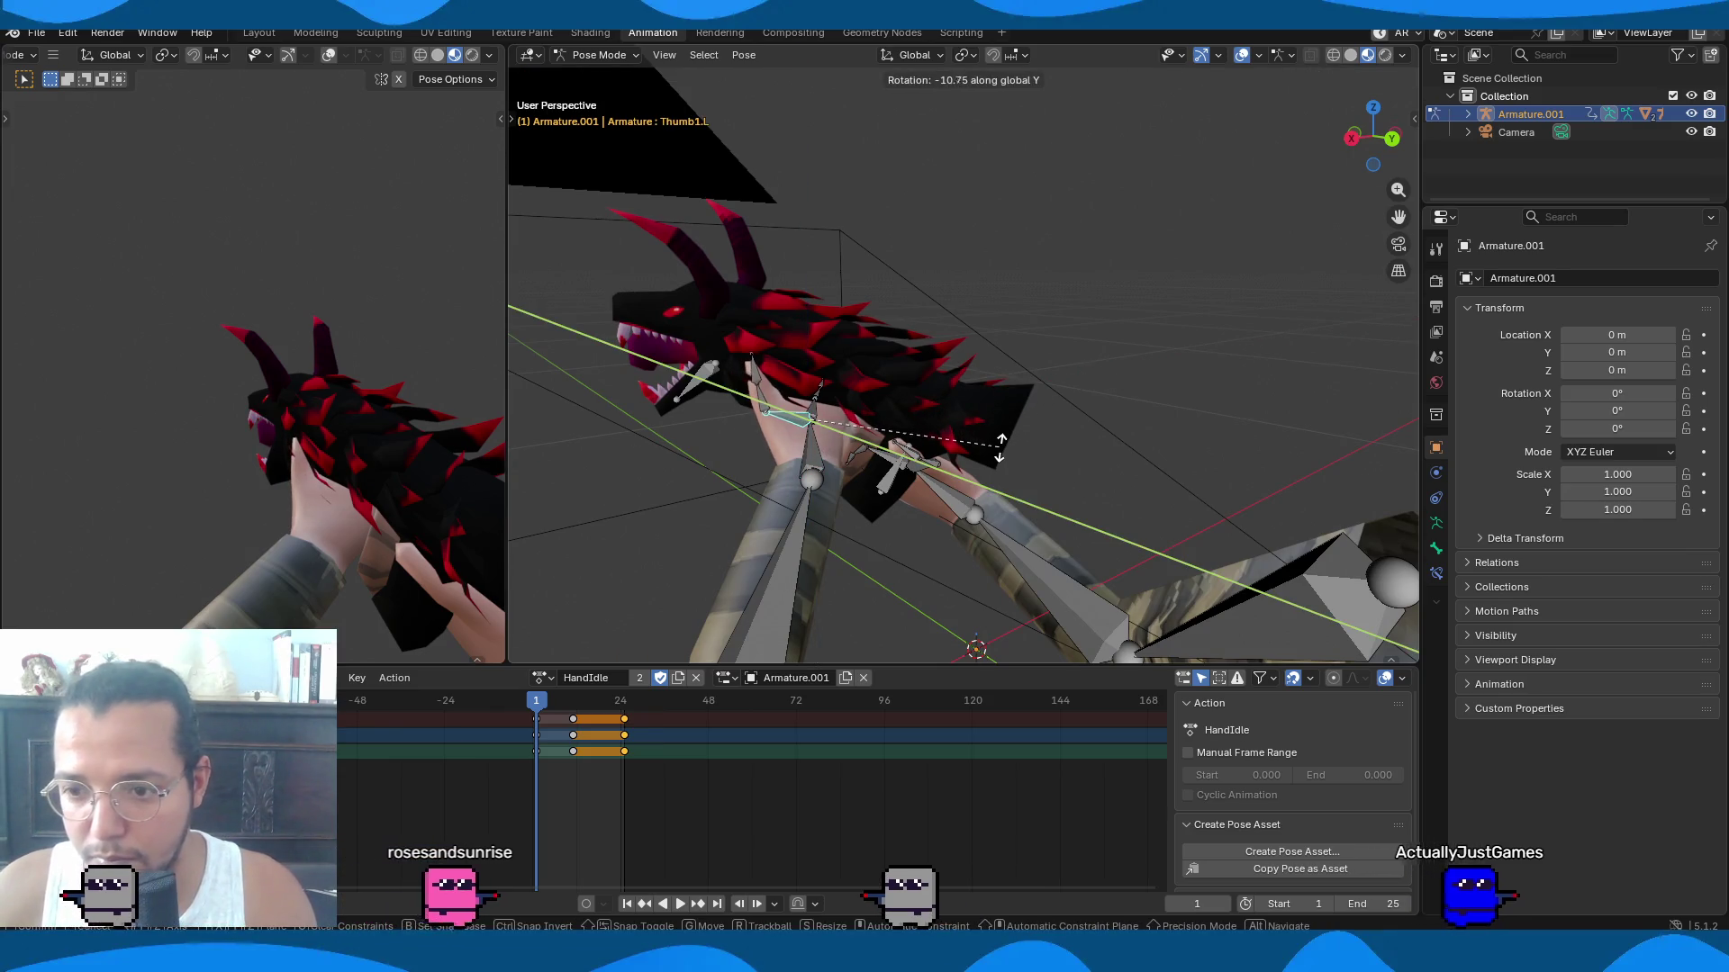
pyautogui.click(760, 396)
pyautogui.press('r')
pyautogui.press('x')
pyautogui.press('y')
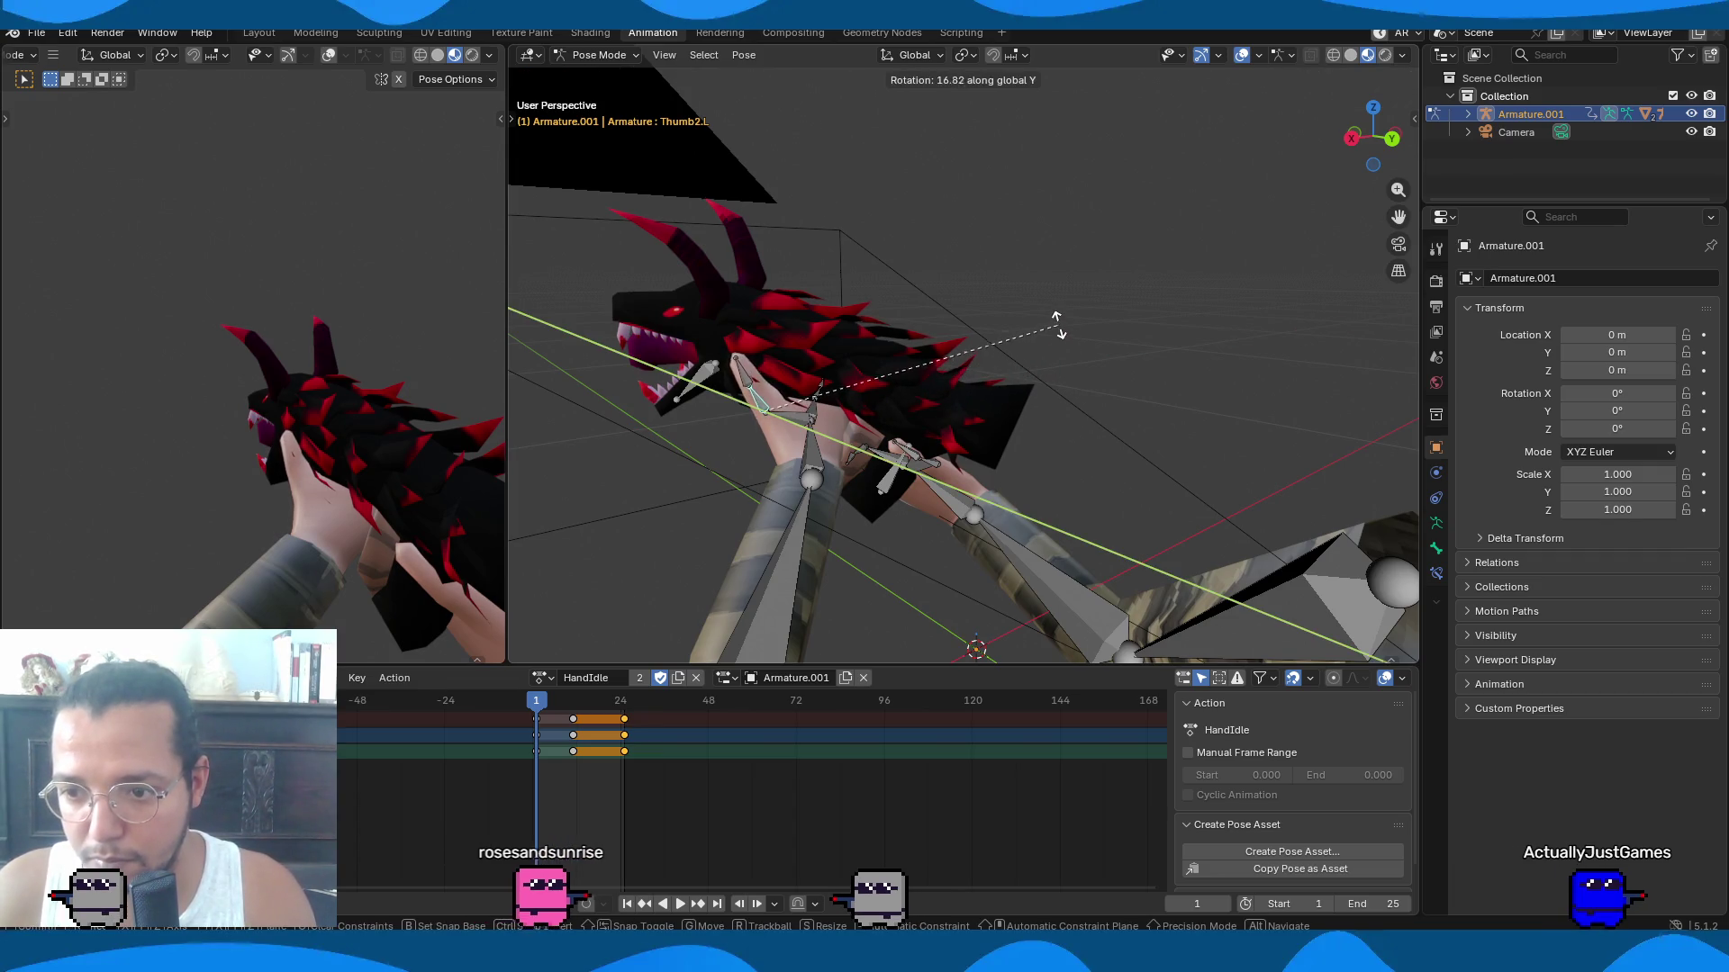
pyautogui.click(1054, 315)
# Curl Finger2.L around the gun by rotating it about global X.
pyautogui.moveTo(1019, 472)
pyautogui.mouseDown(button='middle')
pyautogui.moveTo(888, 504)
pyautogui.moveTo(1066, 508)
pyautogui.moveTo(1218, 461)
pyautogui.moveTo(1201, 551)
pyautogui.moveTo(1028, 443)
pyautogui.moveTo(1041, 416)
pyautogui.mouseUp(button='middle')
pyautogui.click(1084, 497)
pyautogui.keyDown('shift'); pyautogui.click(1063, 497); pyautogui.keyUp('shift')
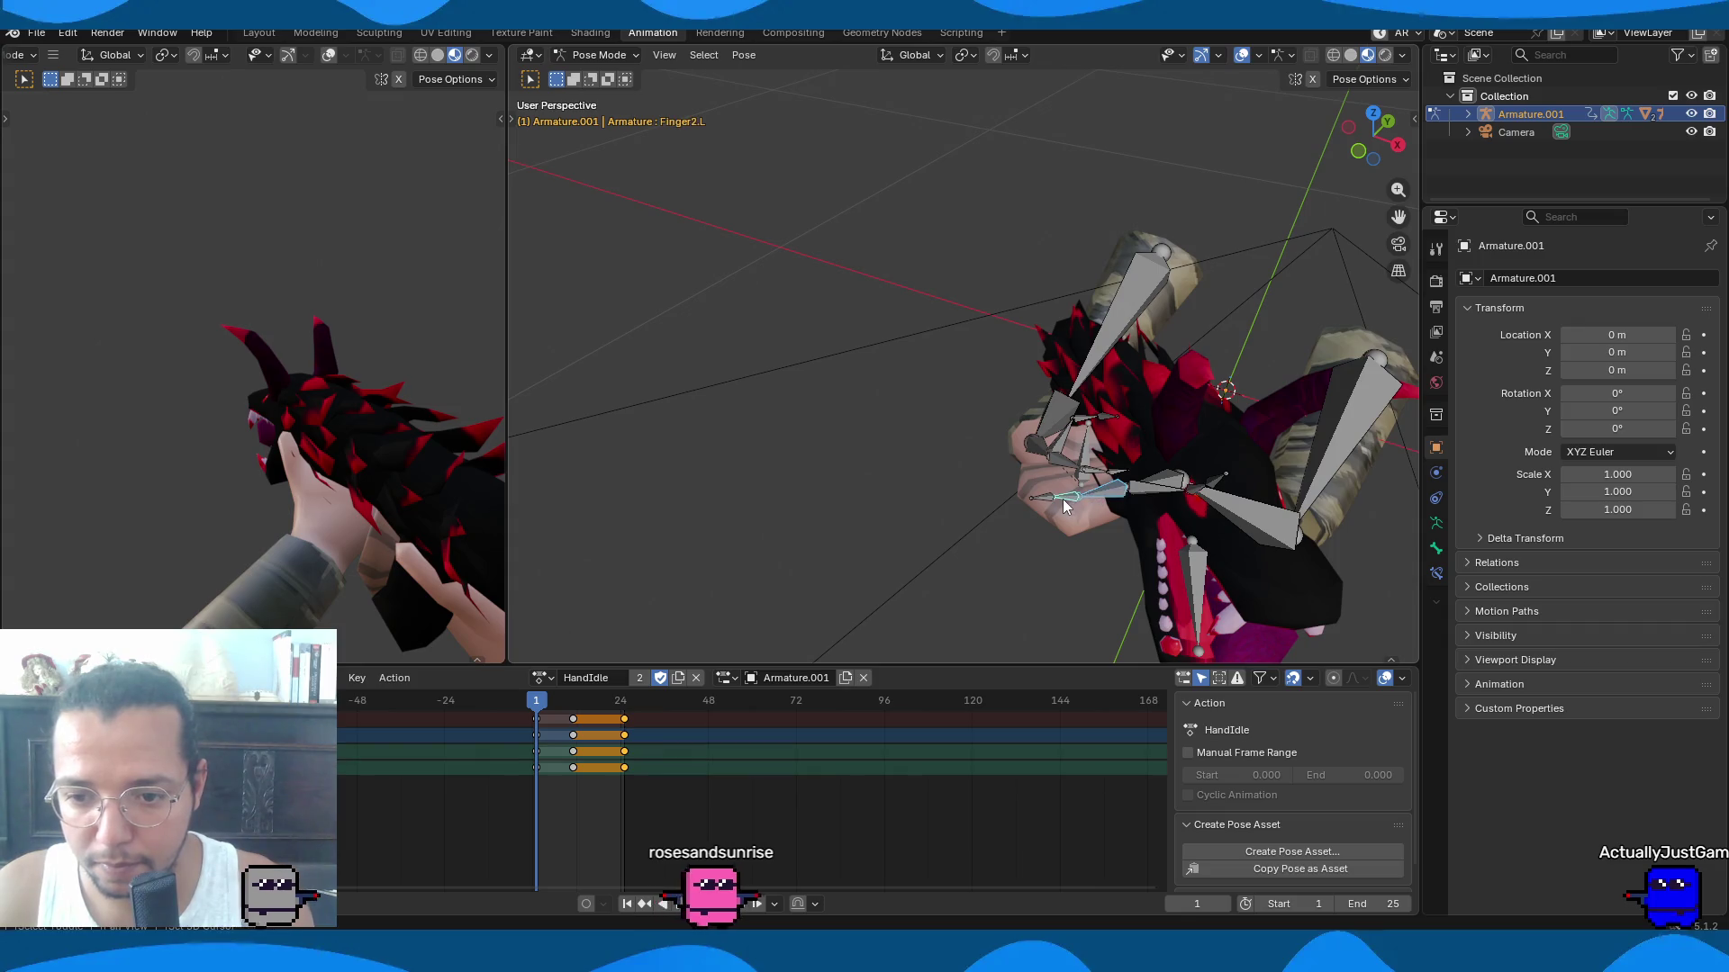
pyautogui.press('r')
pyautogui.press('x')
pyautogui.press('x')
pyautogui.press('x')
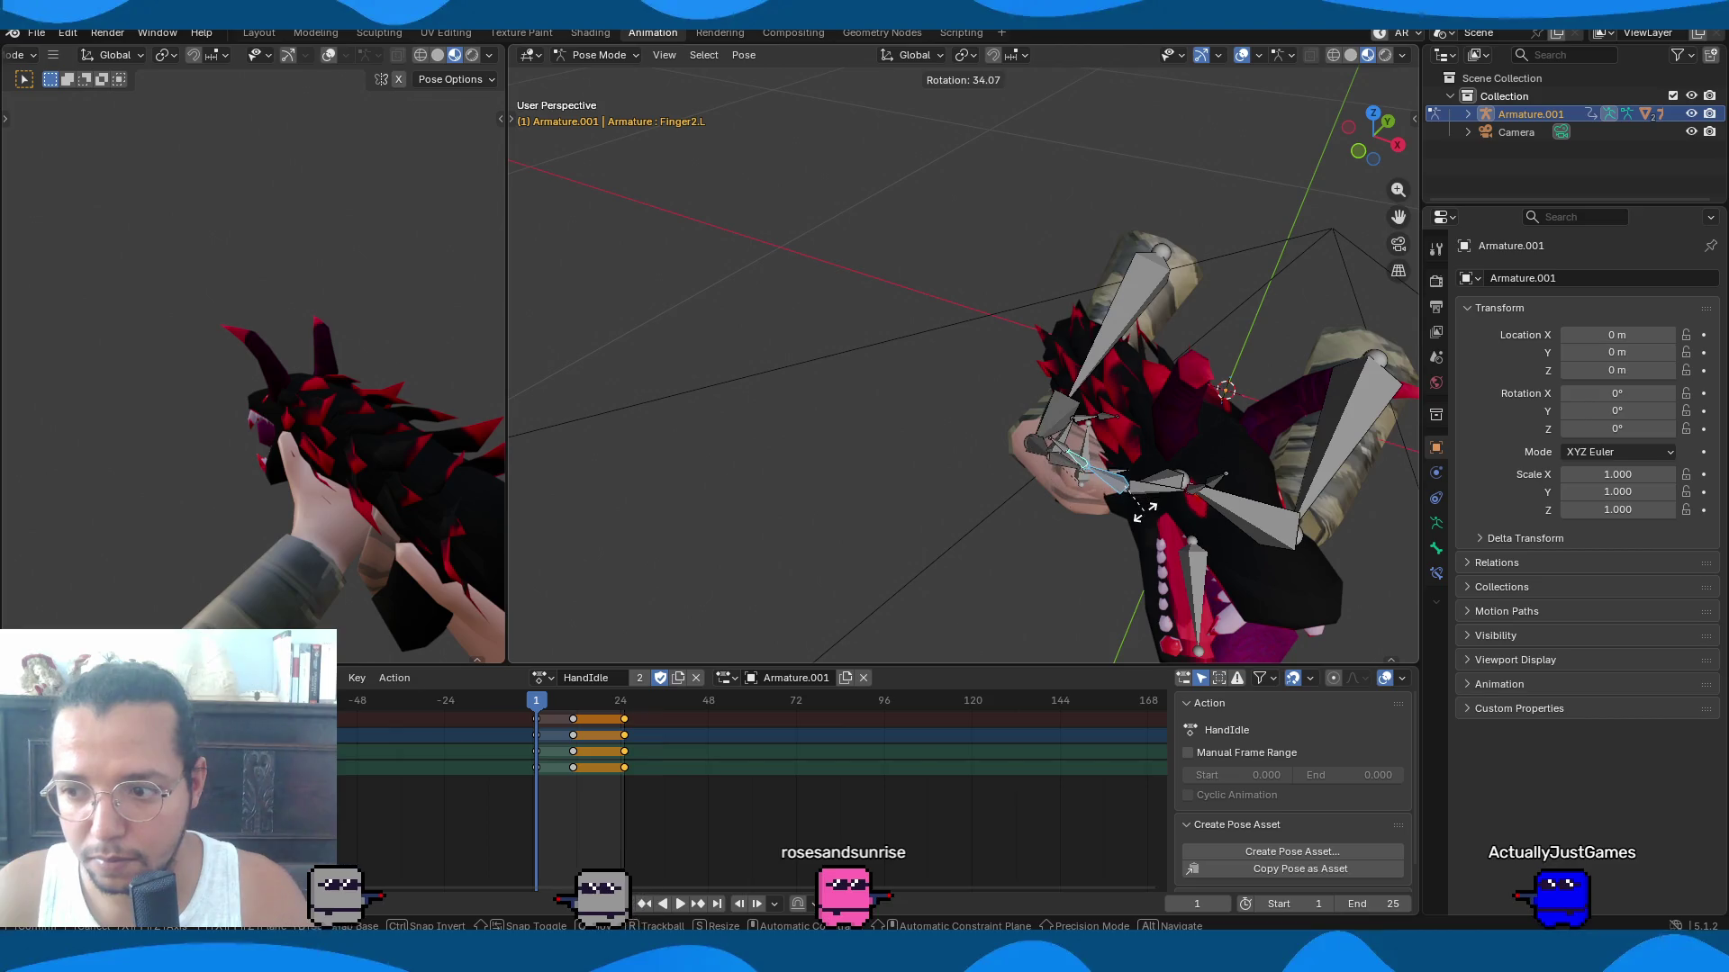
pyautogui.click(1145, 506)
# Select every rig bone and a column of keyframes in the Dope Sheet.
pyautogui.moveTo(759, 512)
pyautogui.mouseDown(button='middle')
pyautogui.moveTo(975, 479)
pyautogui.moveTo(717, 503)
pyautogui.moveTo(996, 510)
pyautogui.moveTo(859, 466)
pyautogui.mouseUp(button='middle')
pyautogui.press('a')
pyautogui.click(568, 725)
pyautogui.click(568, 730)
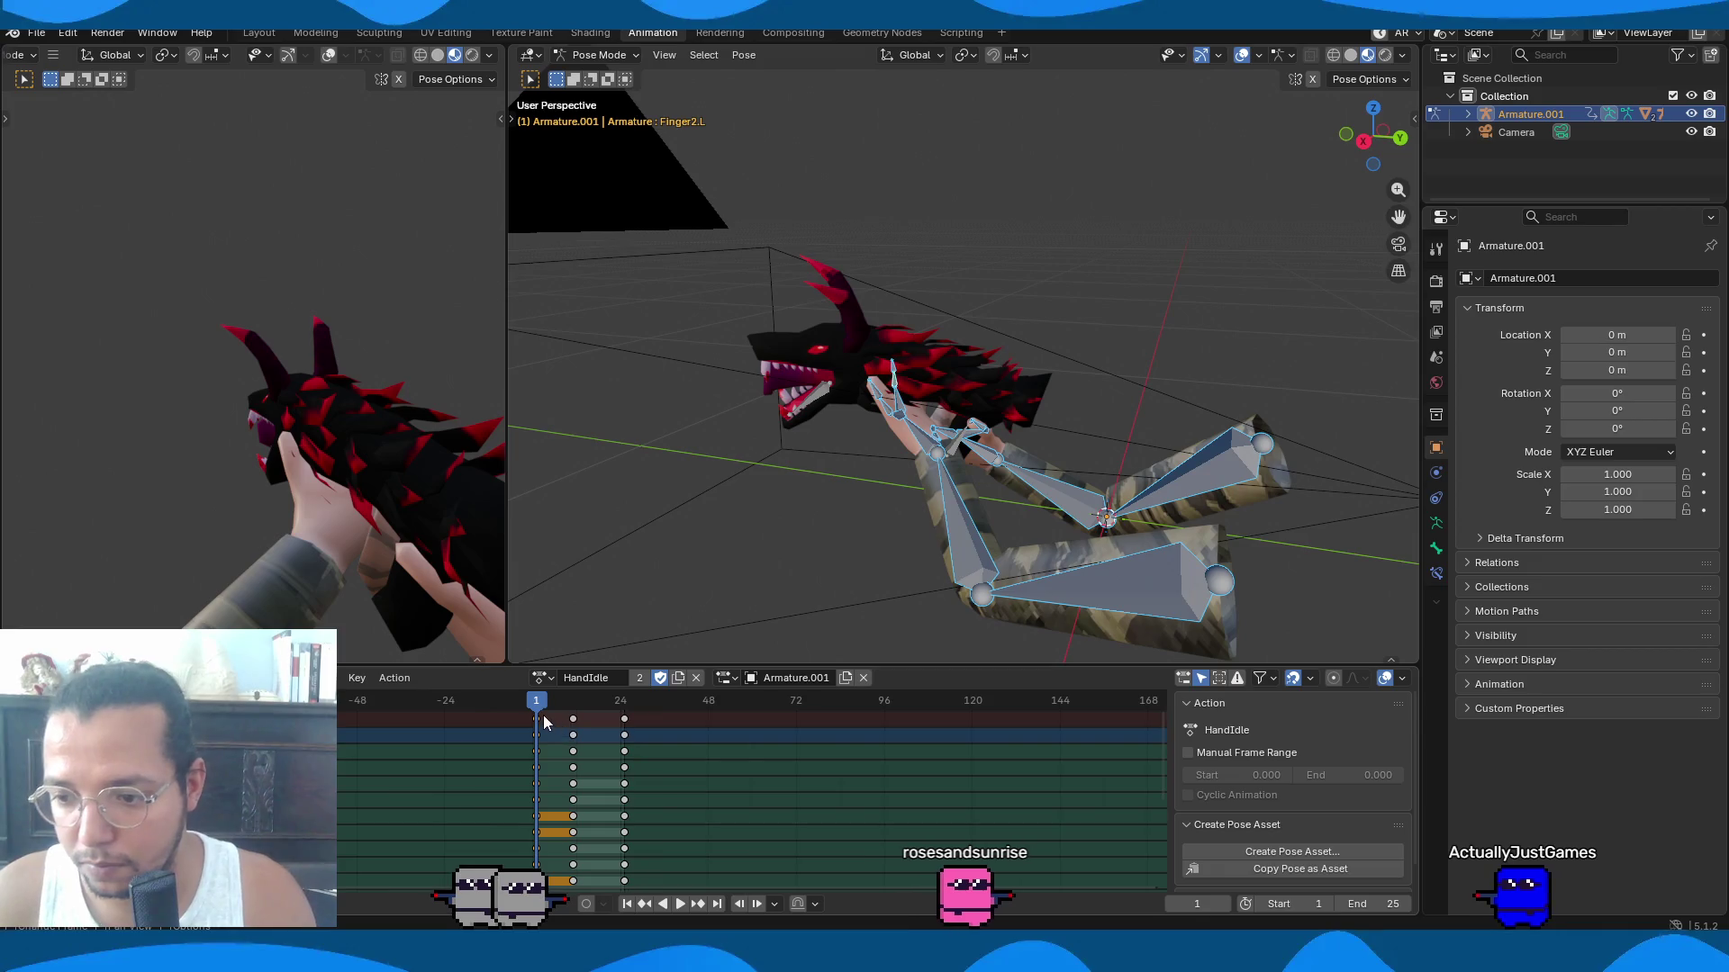
# Move the end key column to frame 24, preview it, and delete the middle keys.
pyautogui.press('g')
pyautogui.click(670, 718)
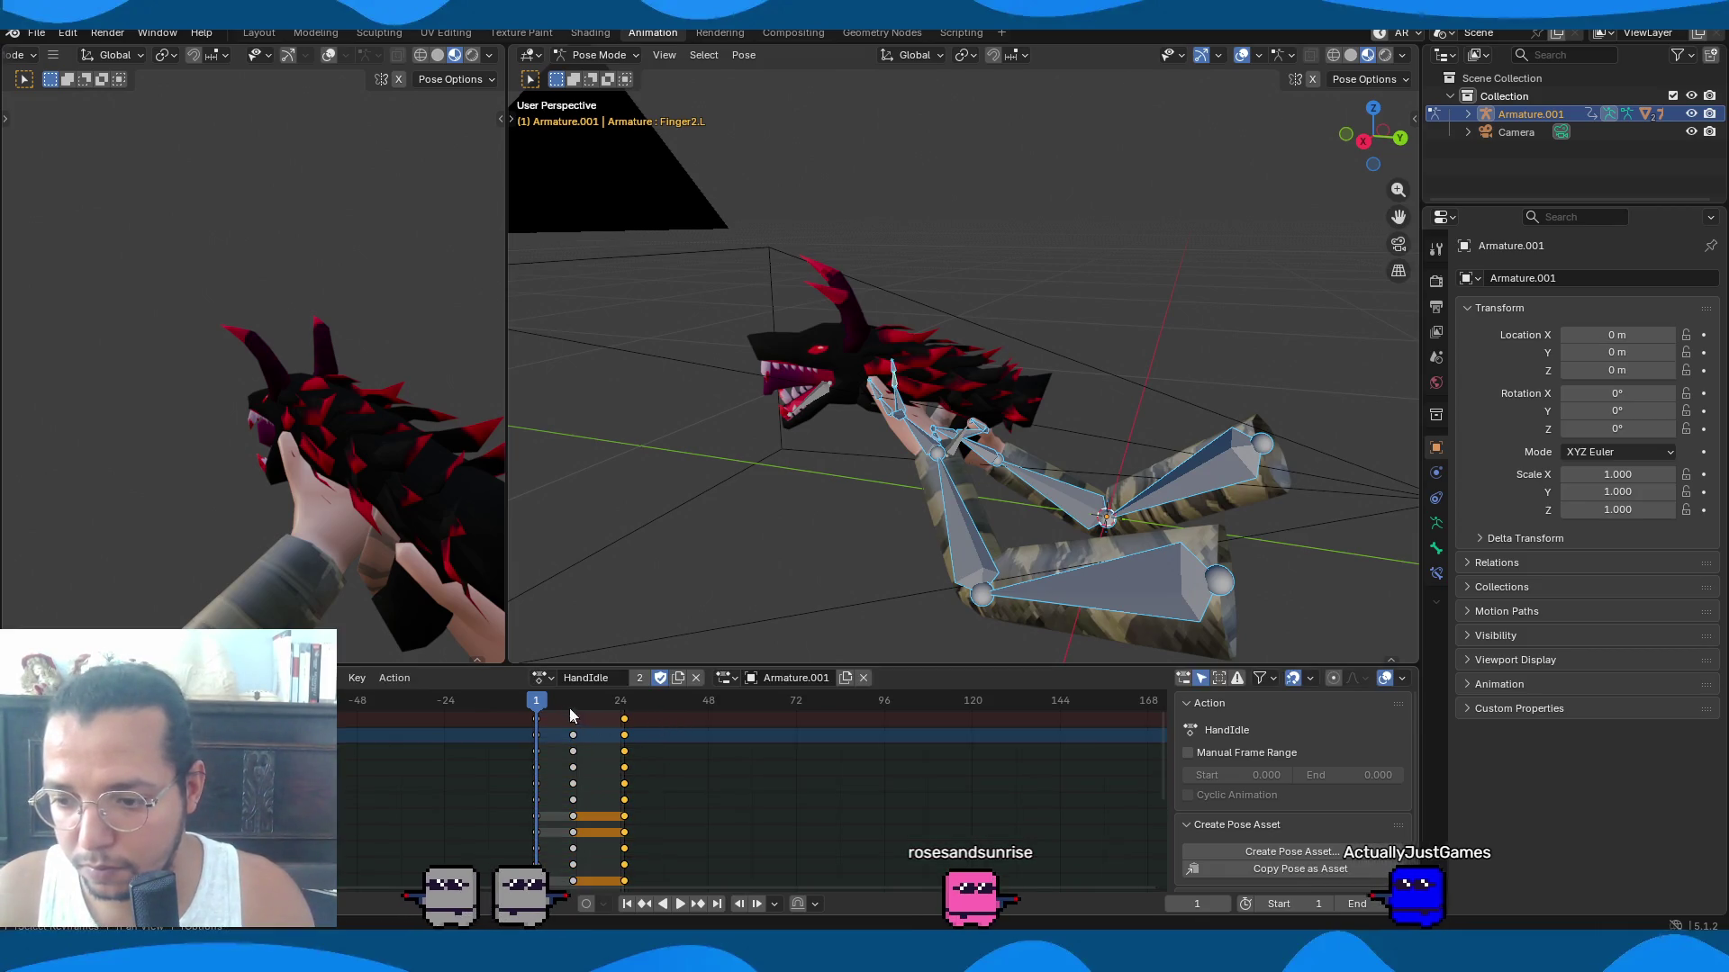
pyautogui.press('space')
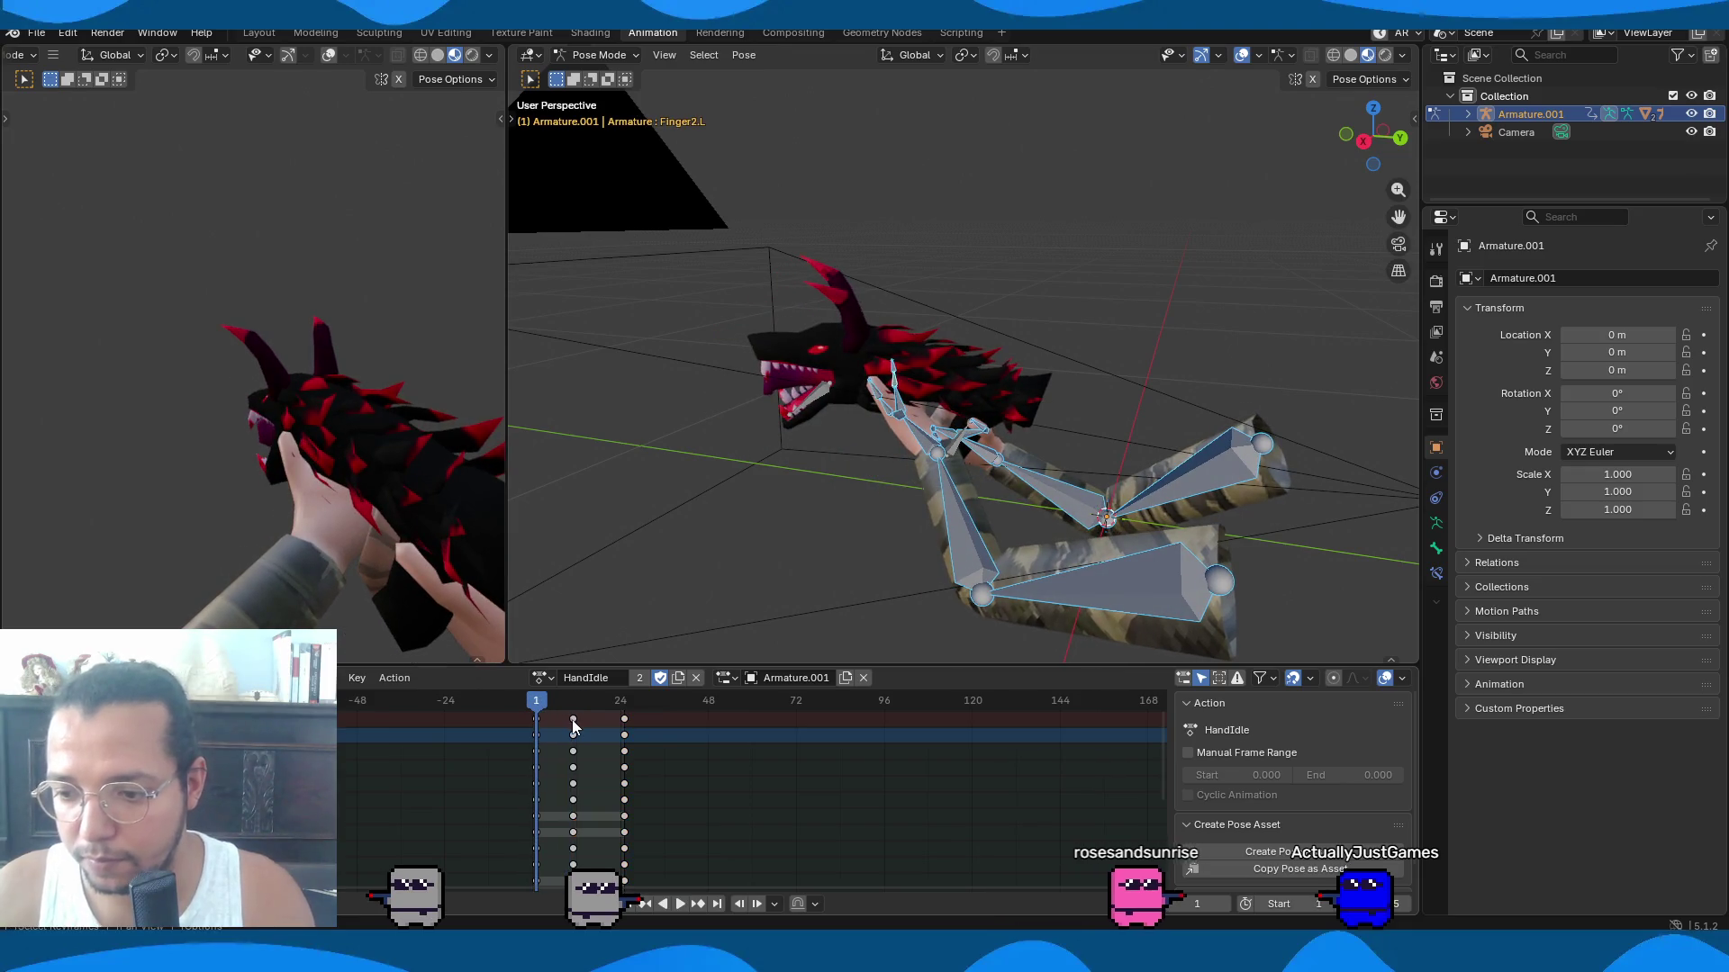
pyautogui.press('Escape')
pyautogui.press('Delete')
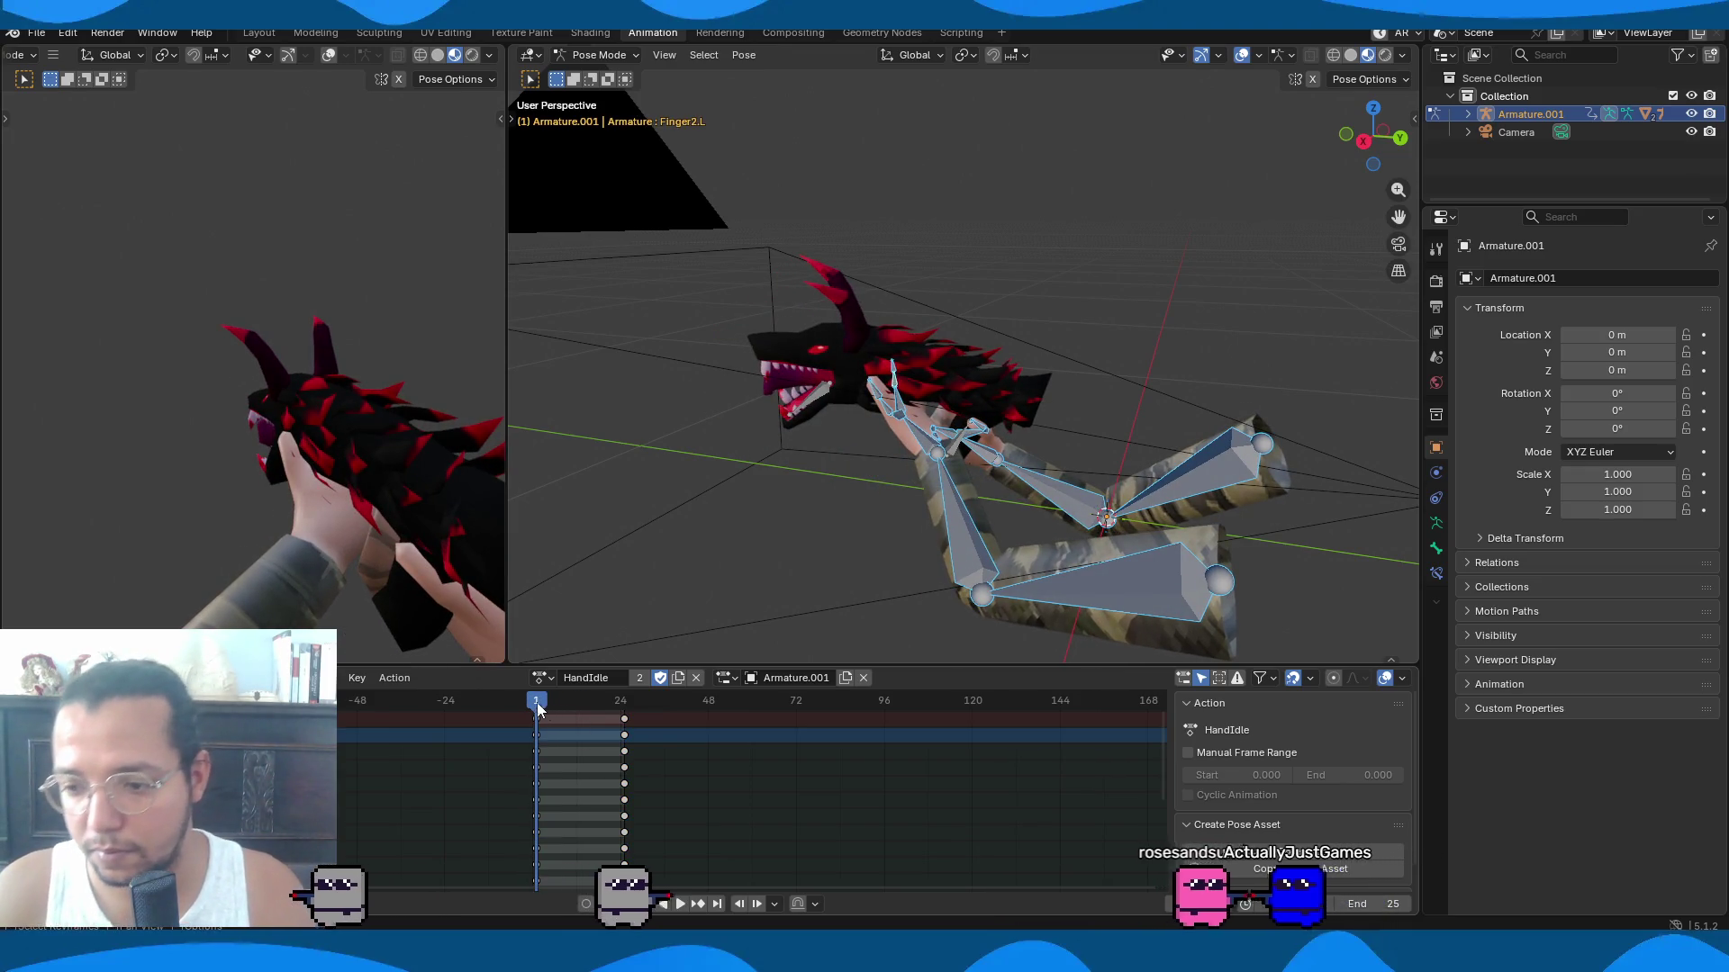
# At frame 11, rotate UpperArm.L and LowerArm.L about X and key the pose.
pyautogui.click(571, 712)
pyautogui.moveTo(571, 715); pyautogui.dragTo(574, 715)
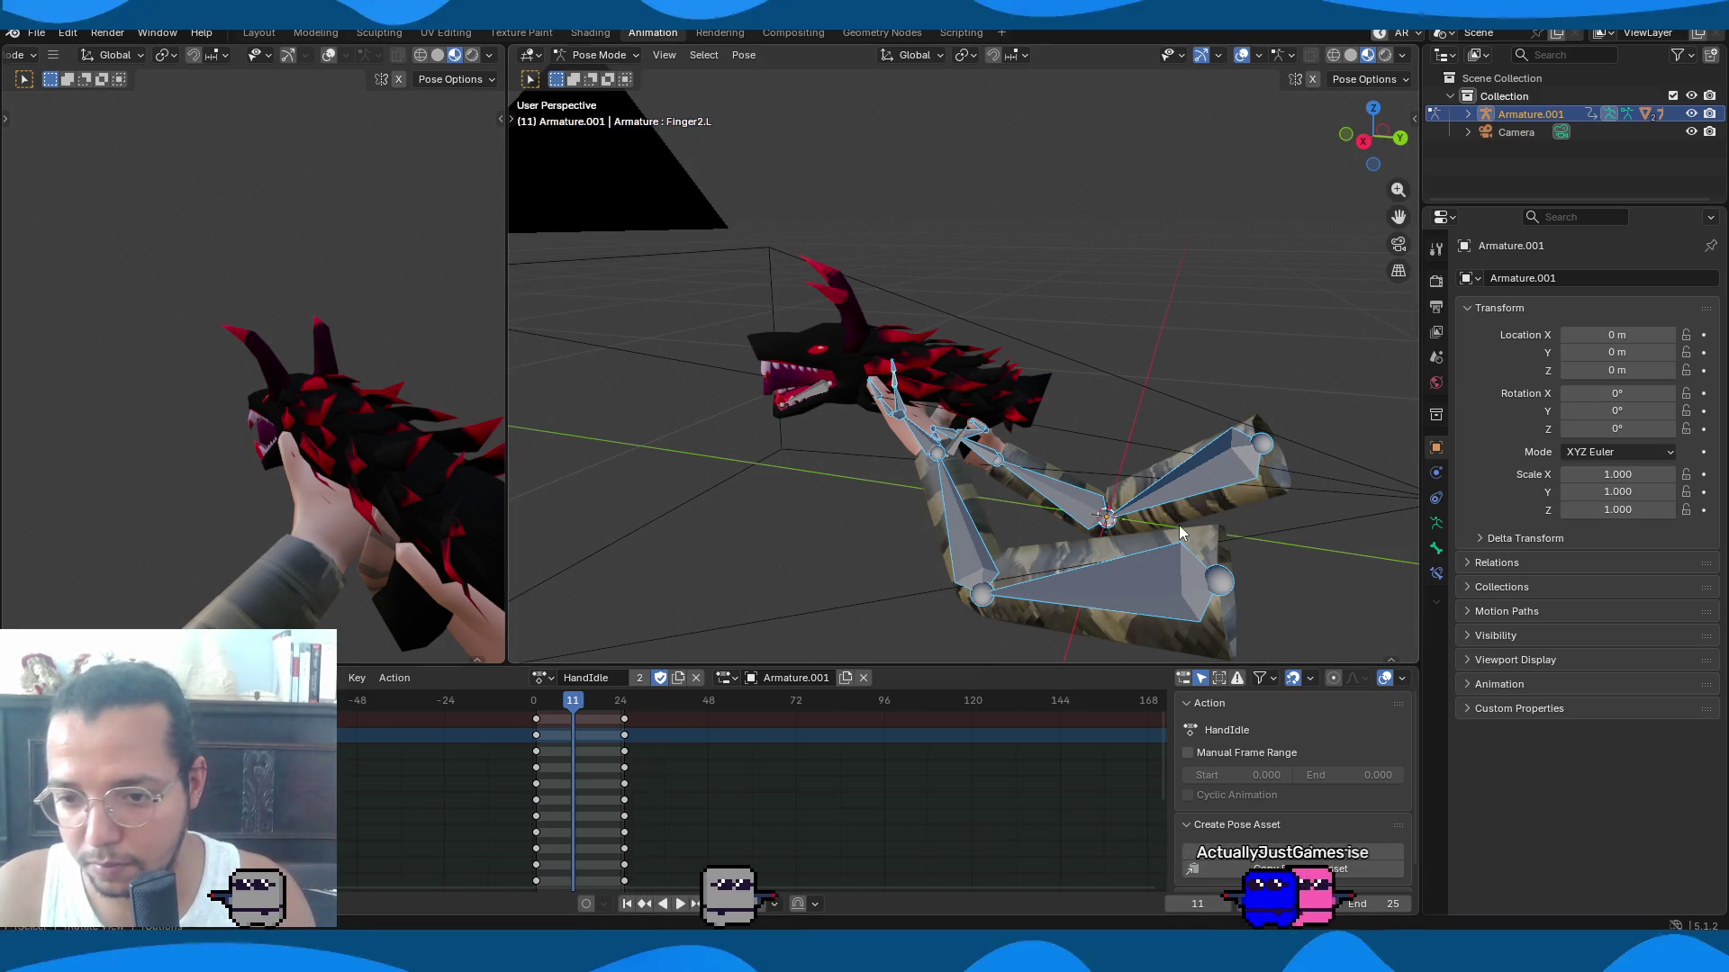
pyautogui.click(1222, 482)
pyautogui.keyDown('shift'); pyautogui.click(1153, 598); pyautogui.keyUp('shift')
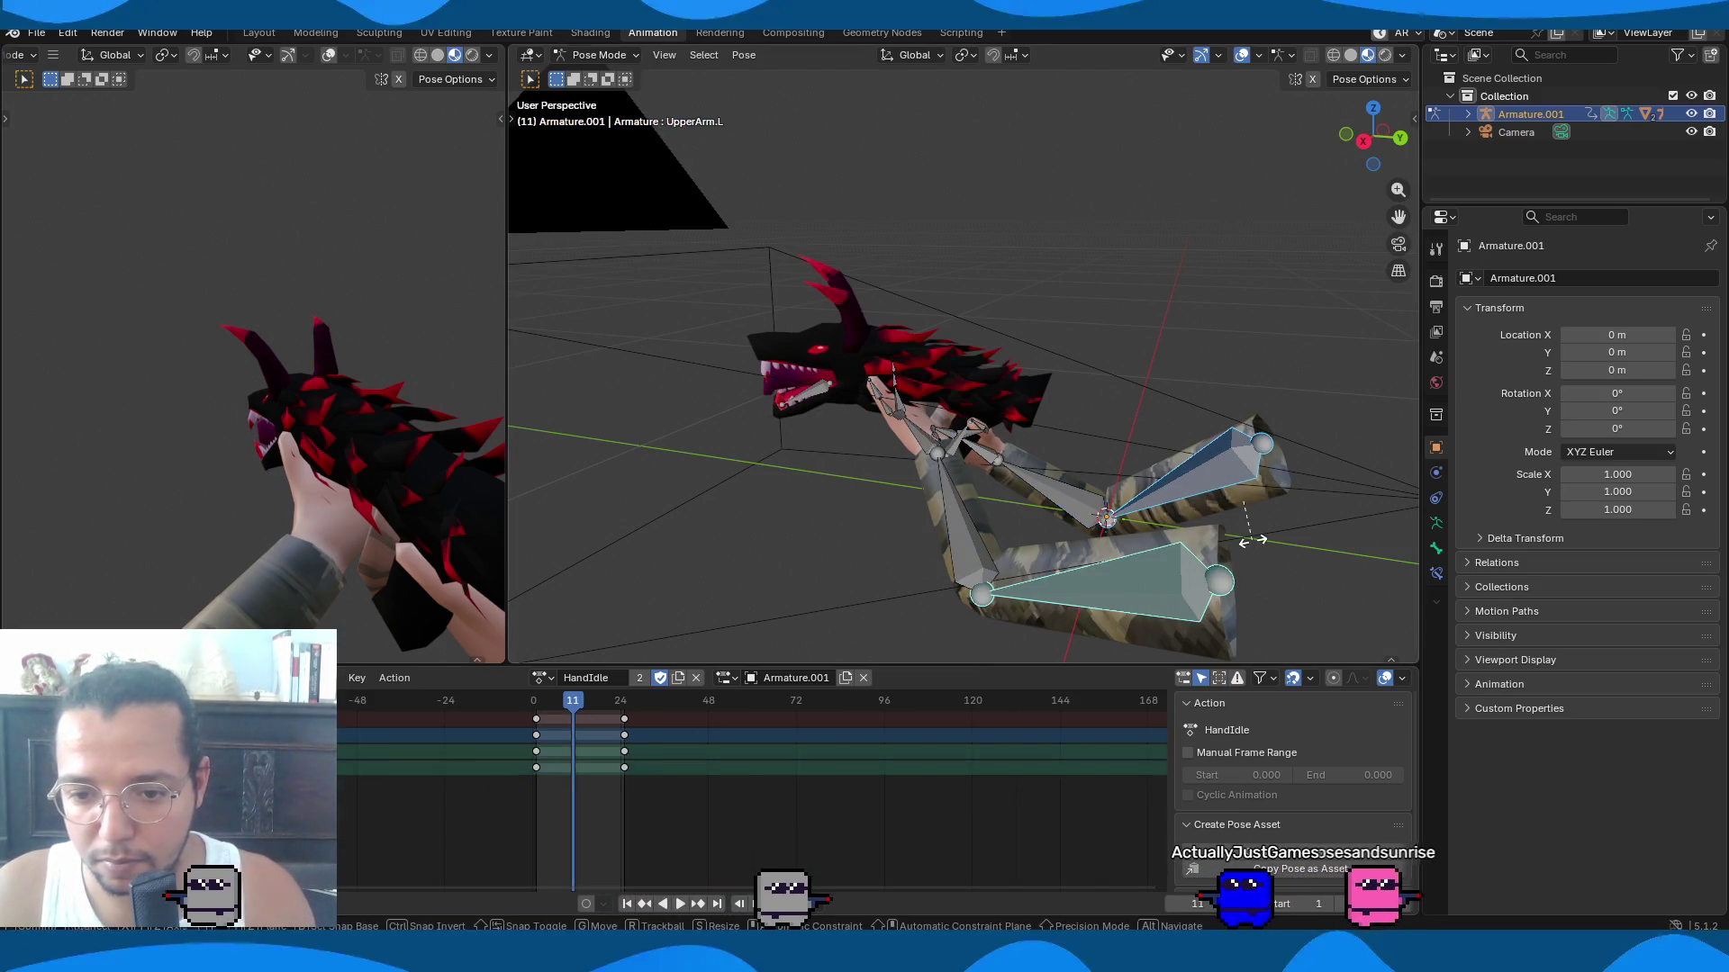
pyautogui.press('r')
pyautogui.press('z')
pyautogui.press('x')
pyautogui.click(1251, 539)
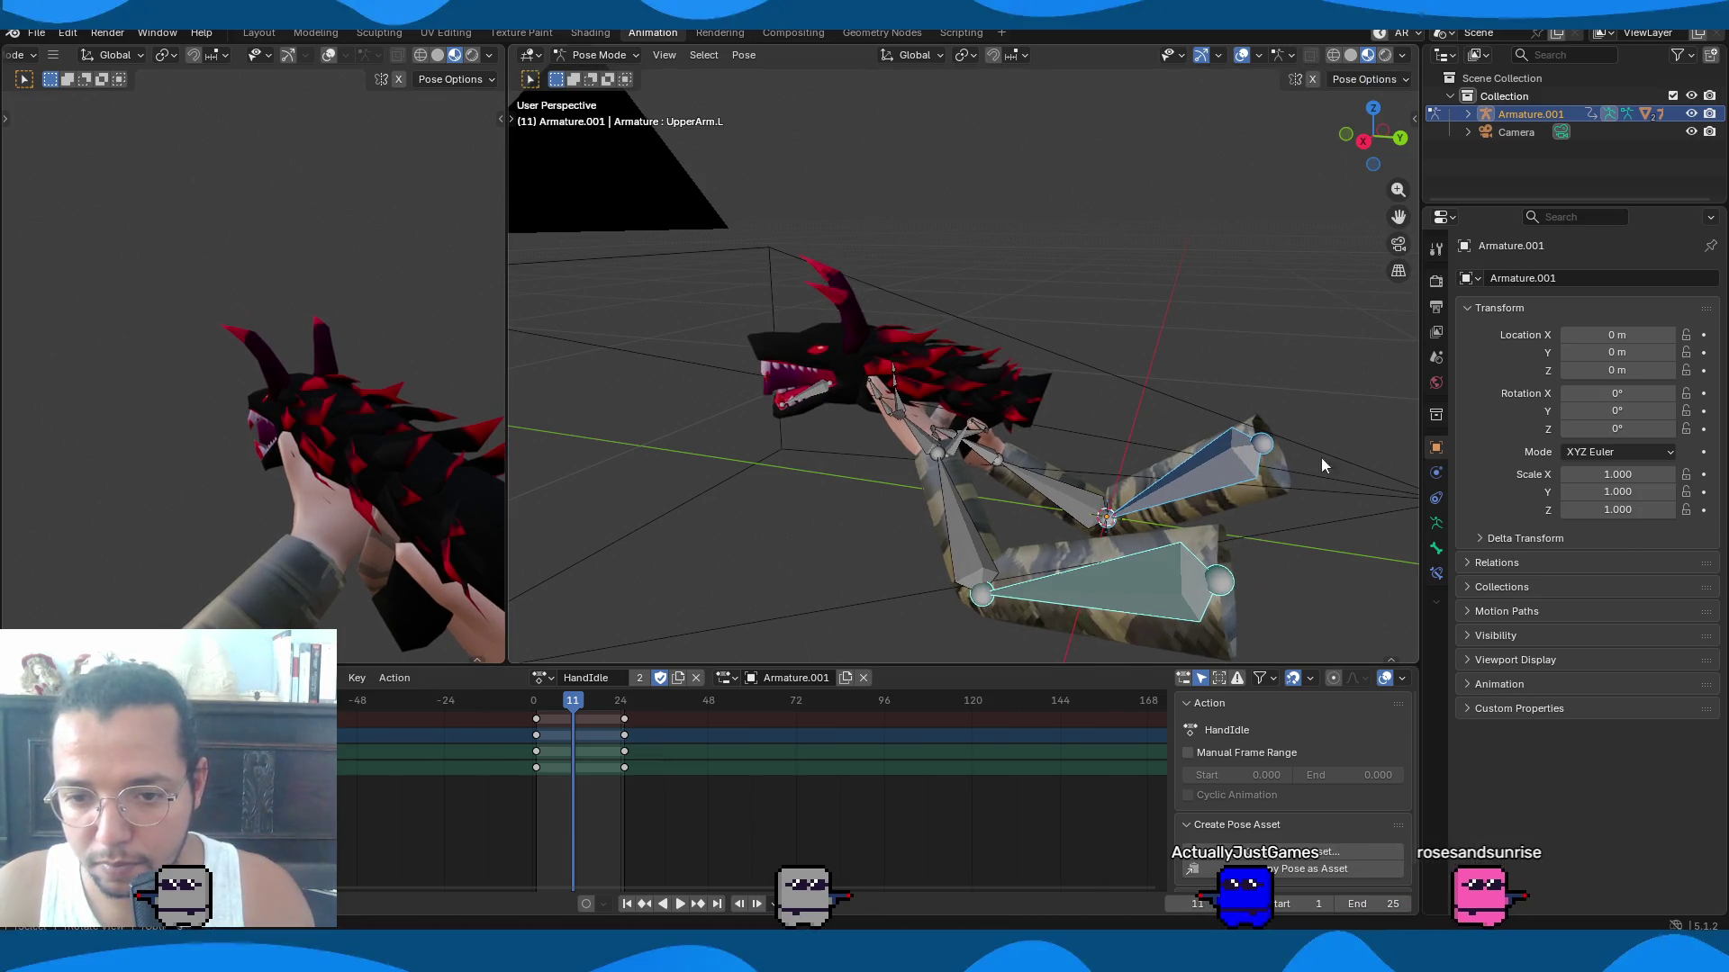
pyautogui.press('r')
pyautogui.click(1405, 402)
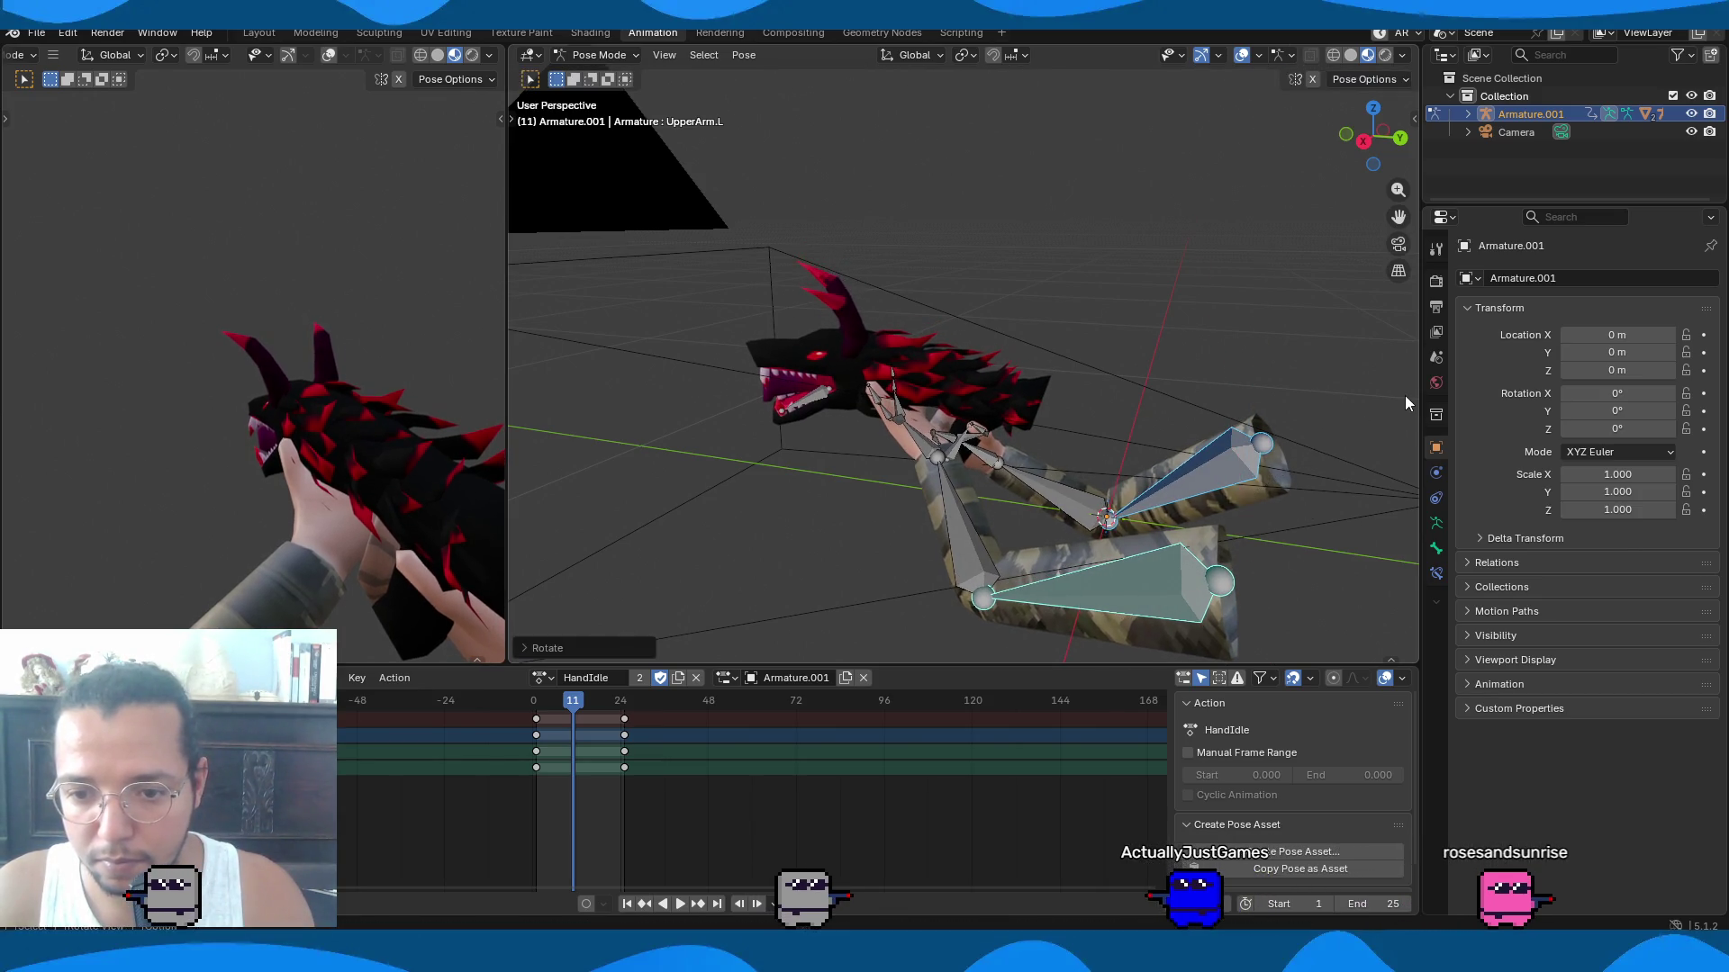
pyautogui.press('i')
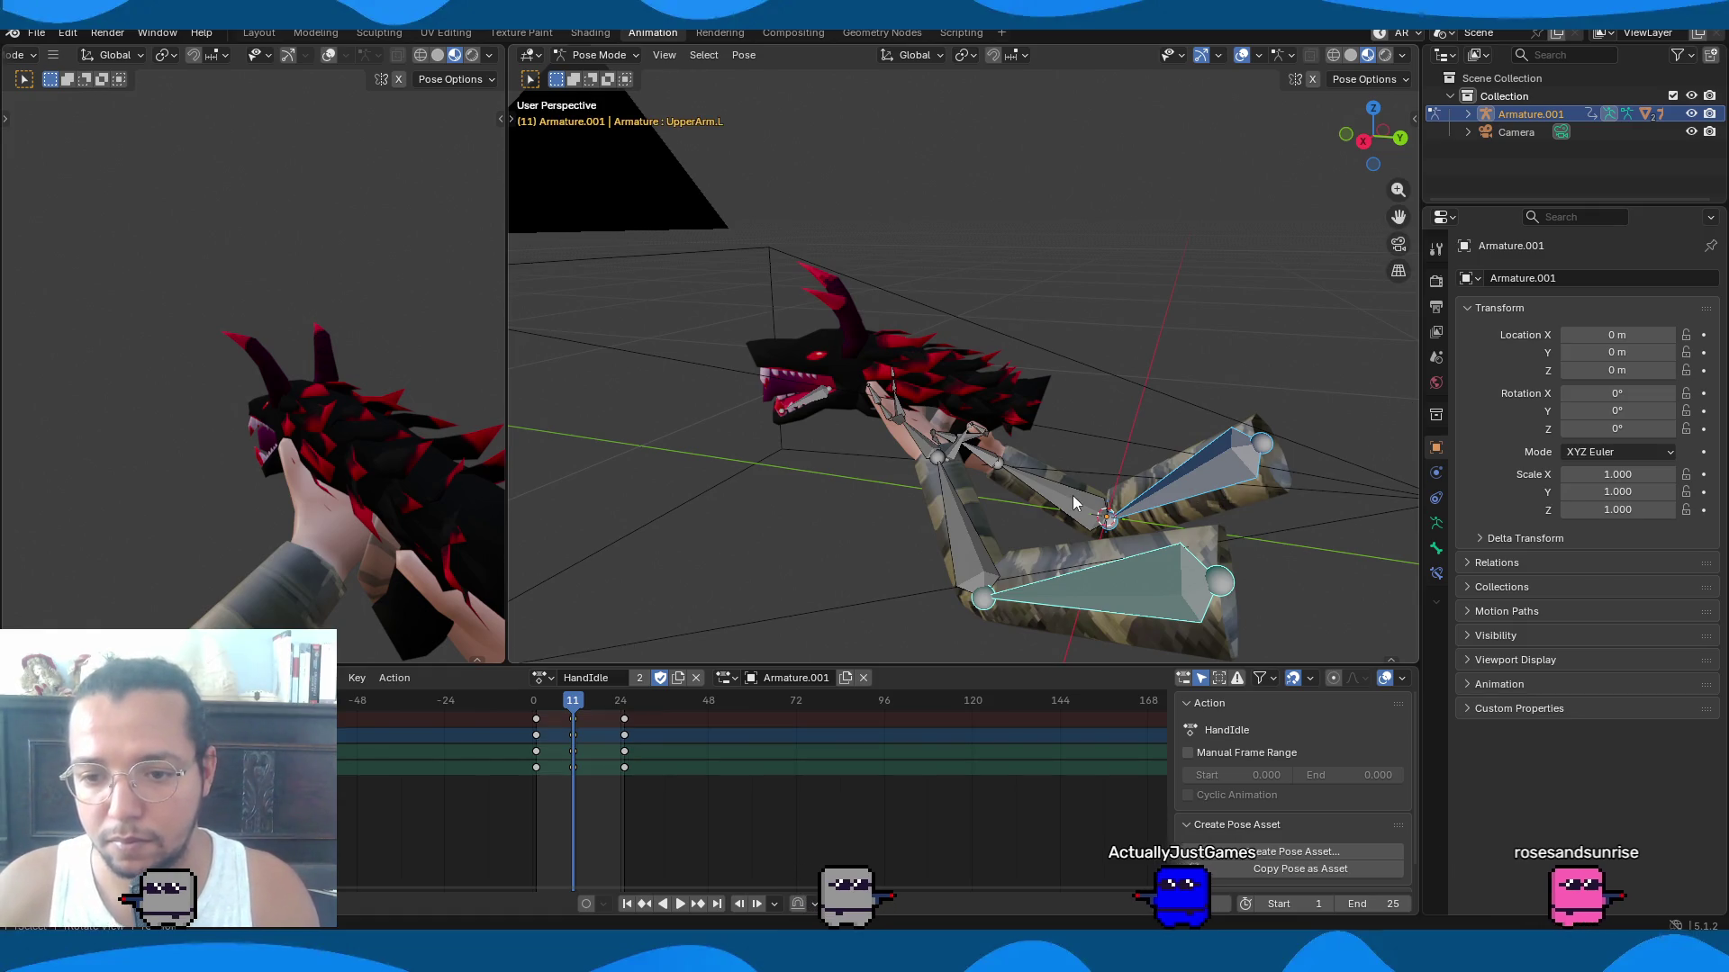
# Tilt LowerArm.L slightly and play back the HandIdle sway.
pyautogui.click(1074, 503)
pyautogui.press('r')
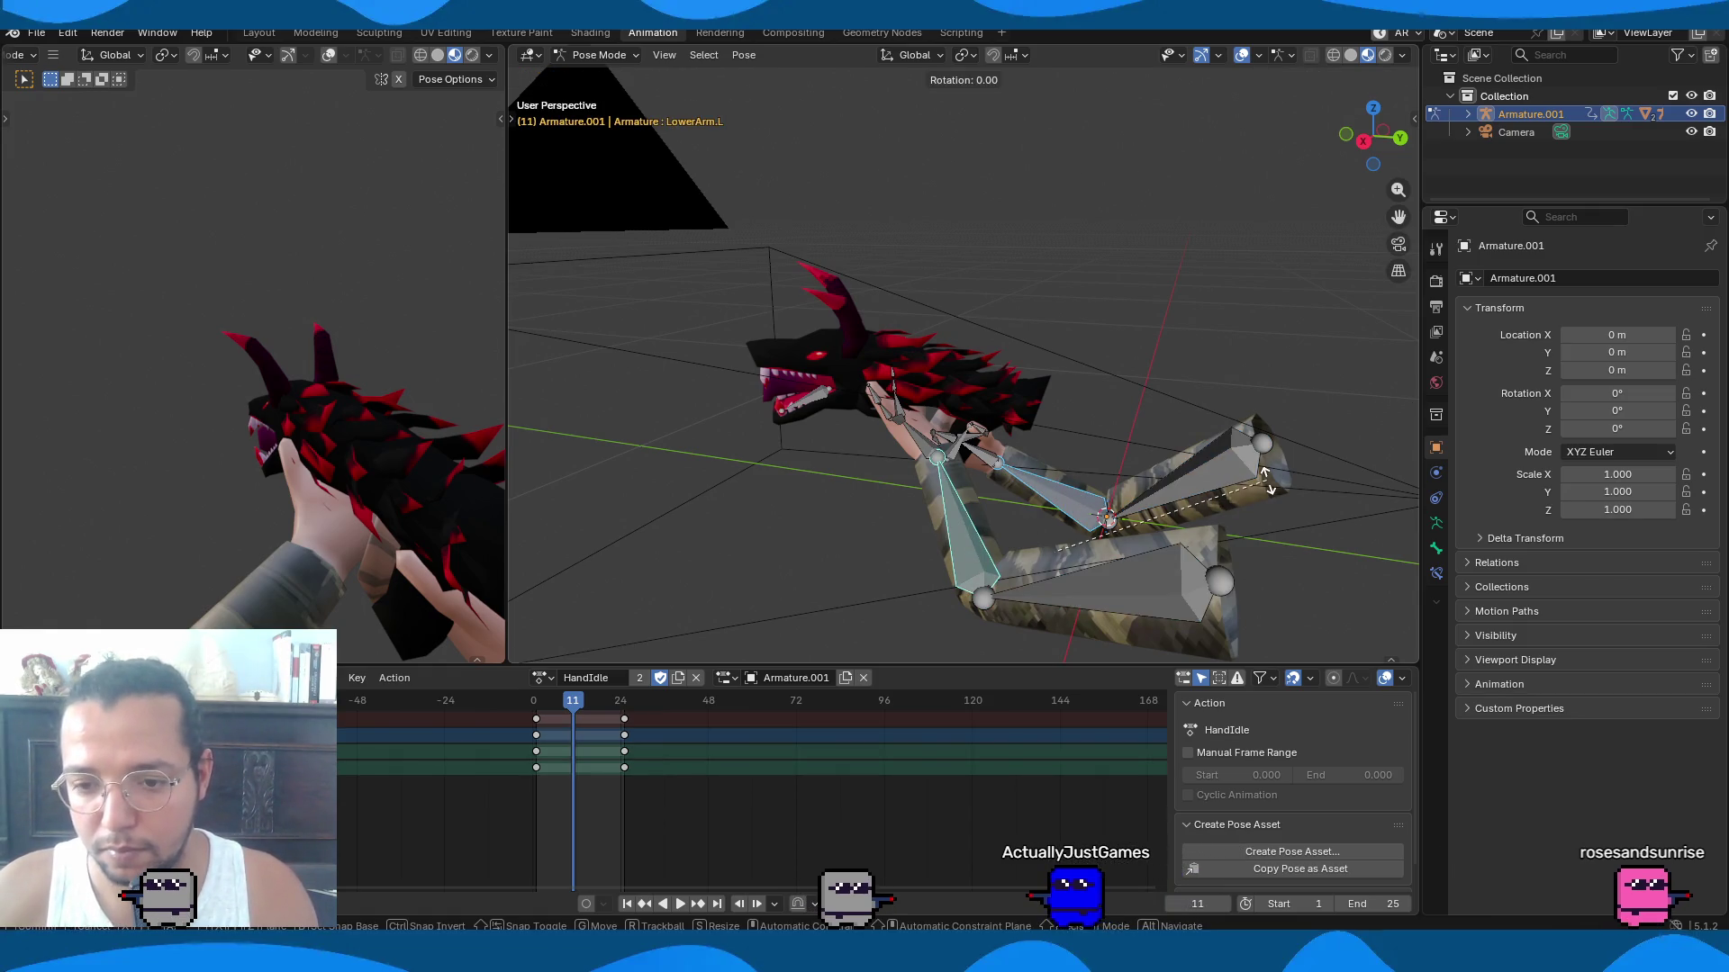
pyautogui.rightClick(1309, 456)
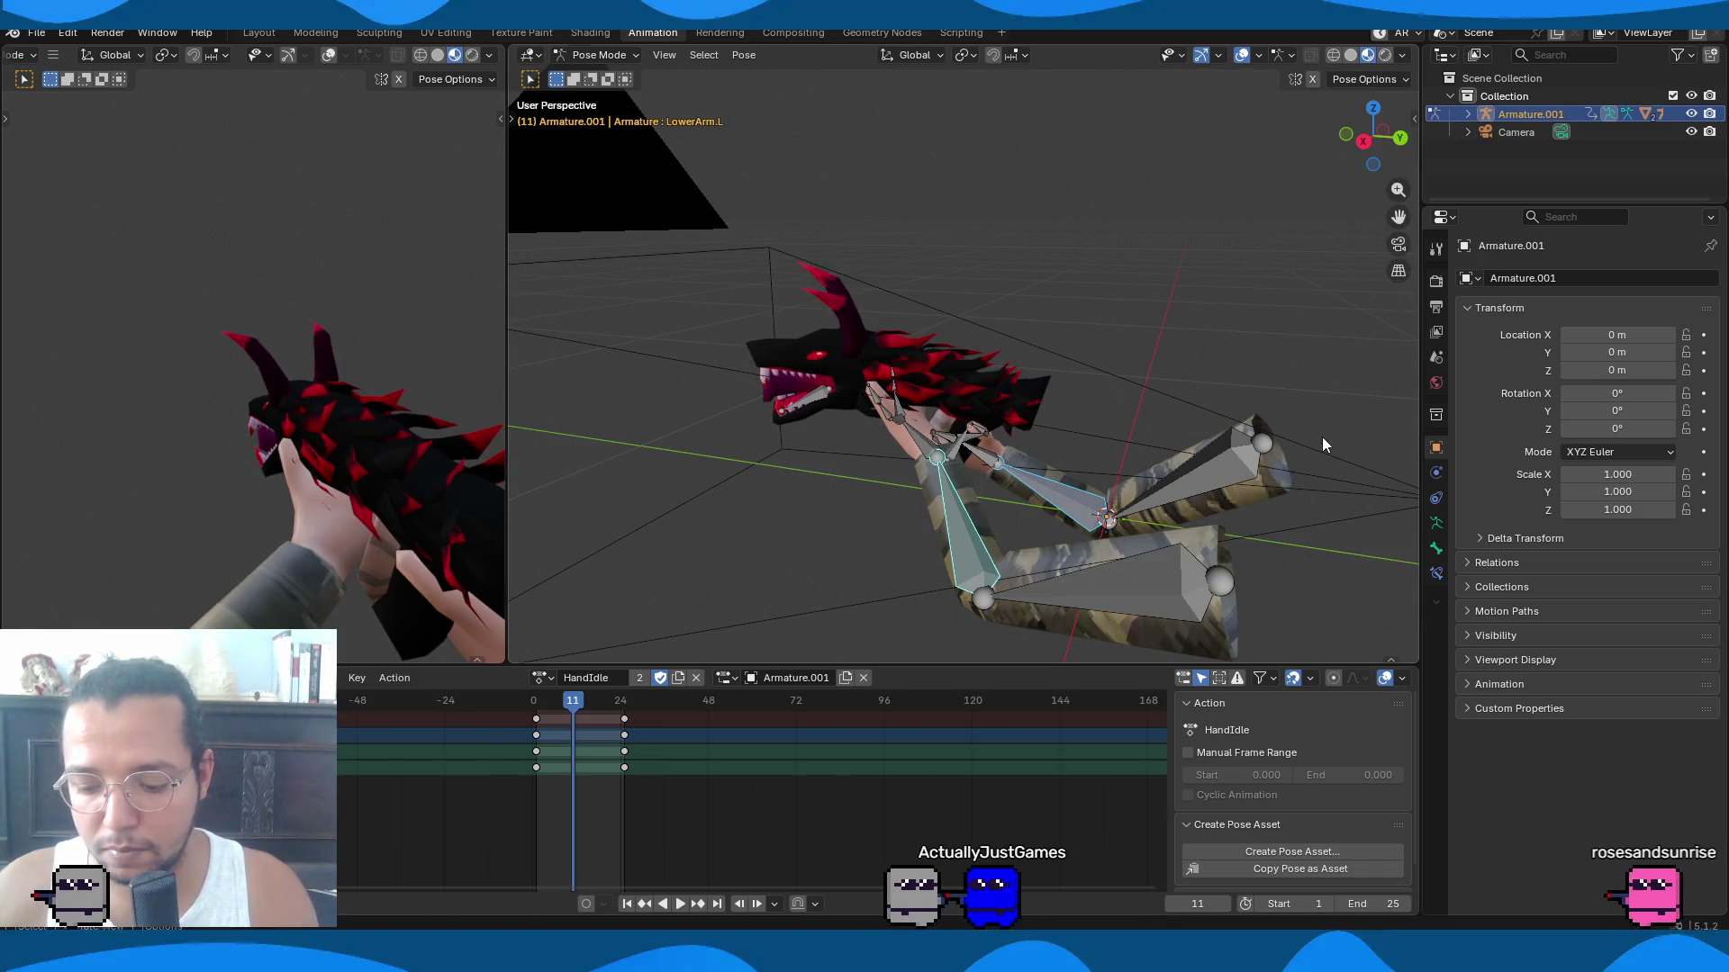
pyautogui.press('r')
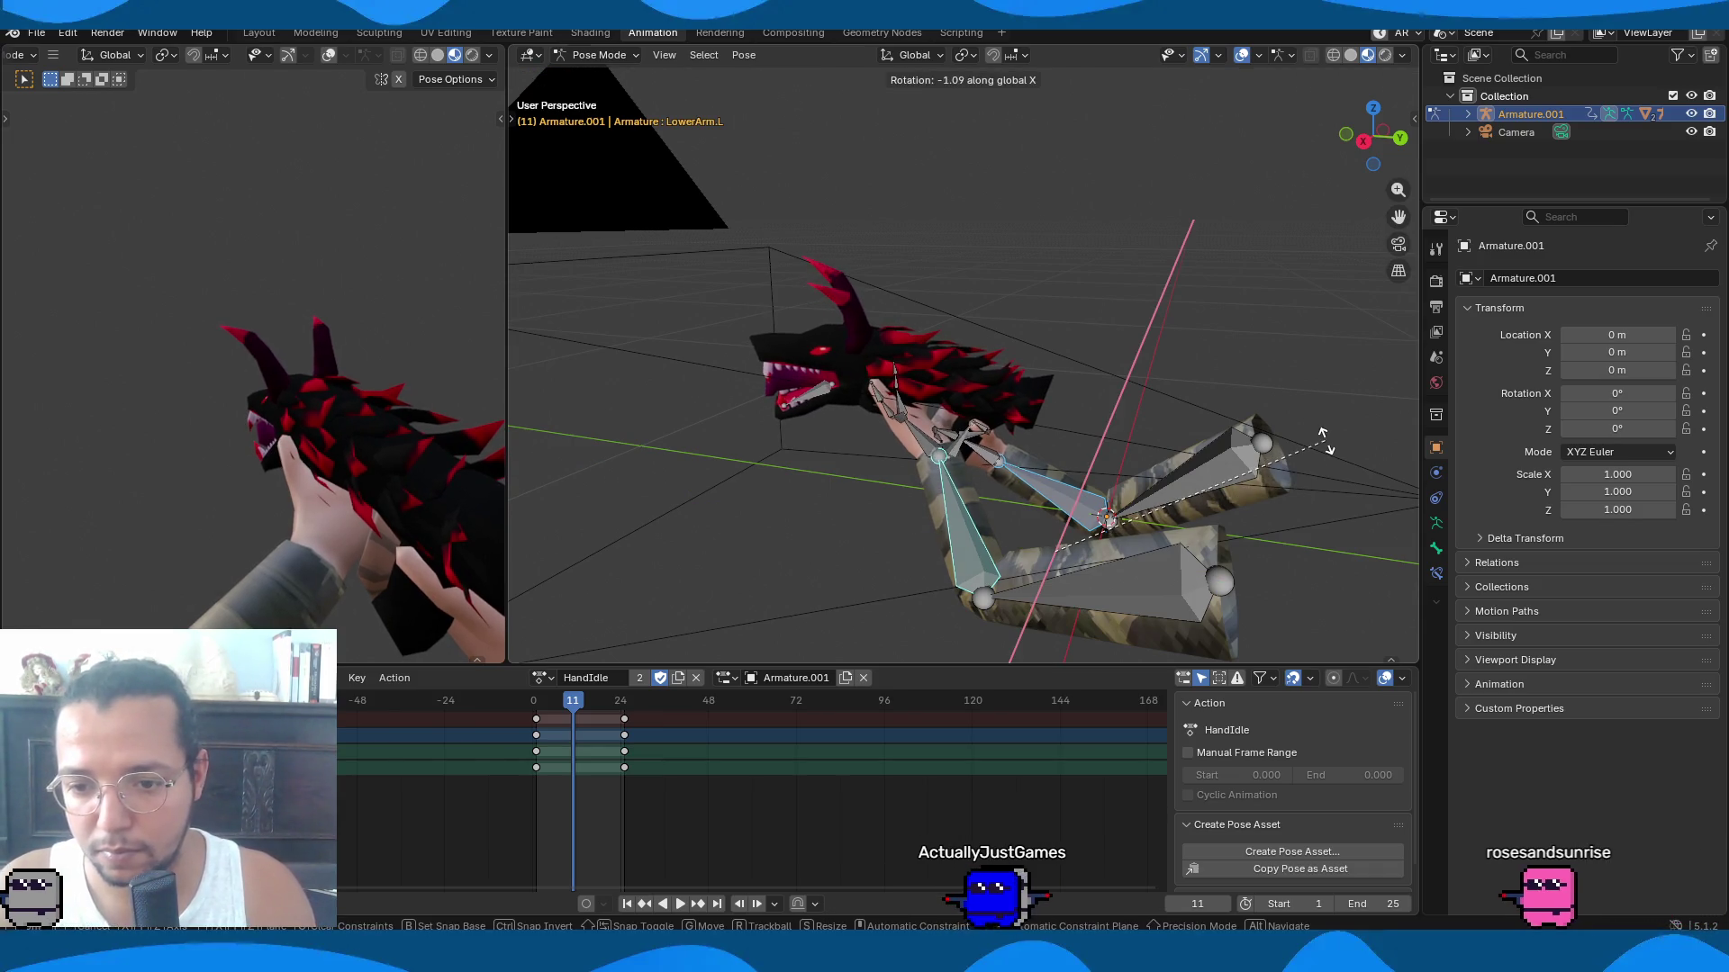
pyautogui.click(1327, 448)
pyautogui.press('space')
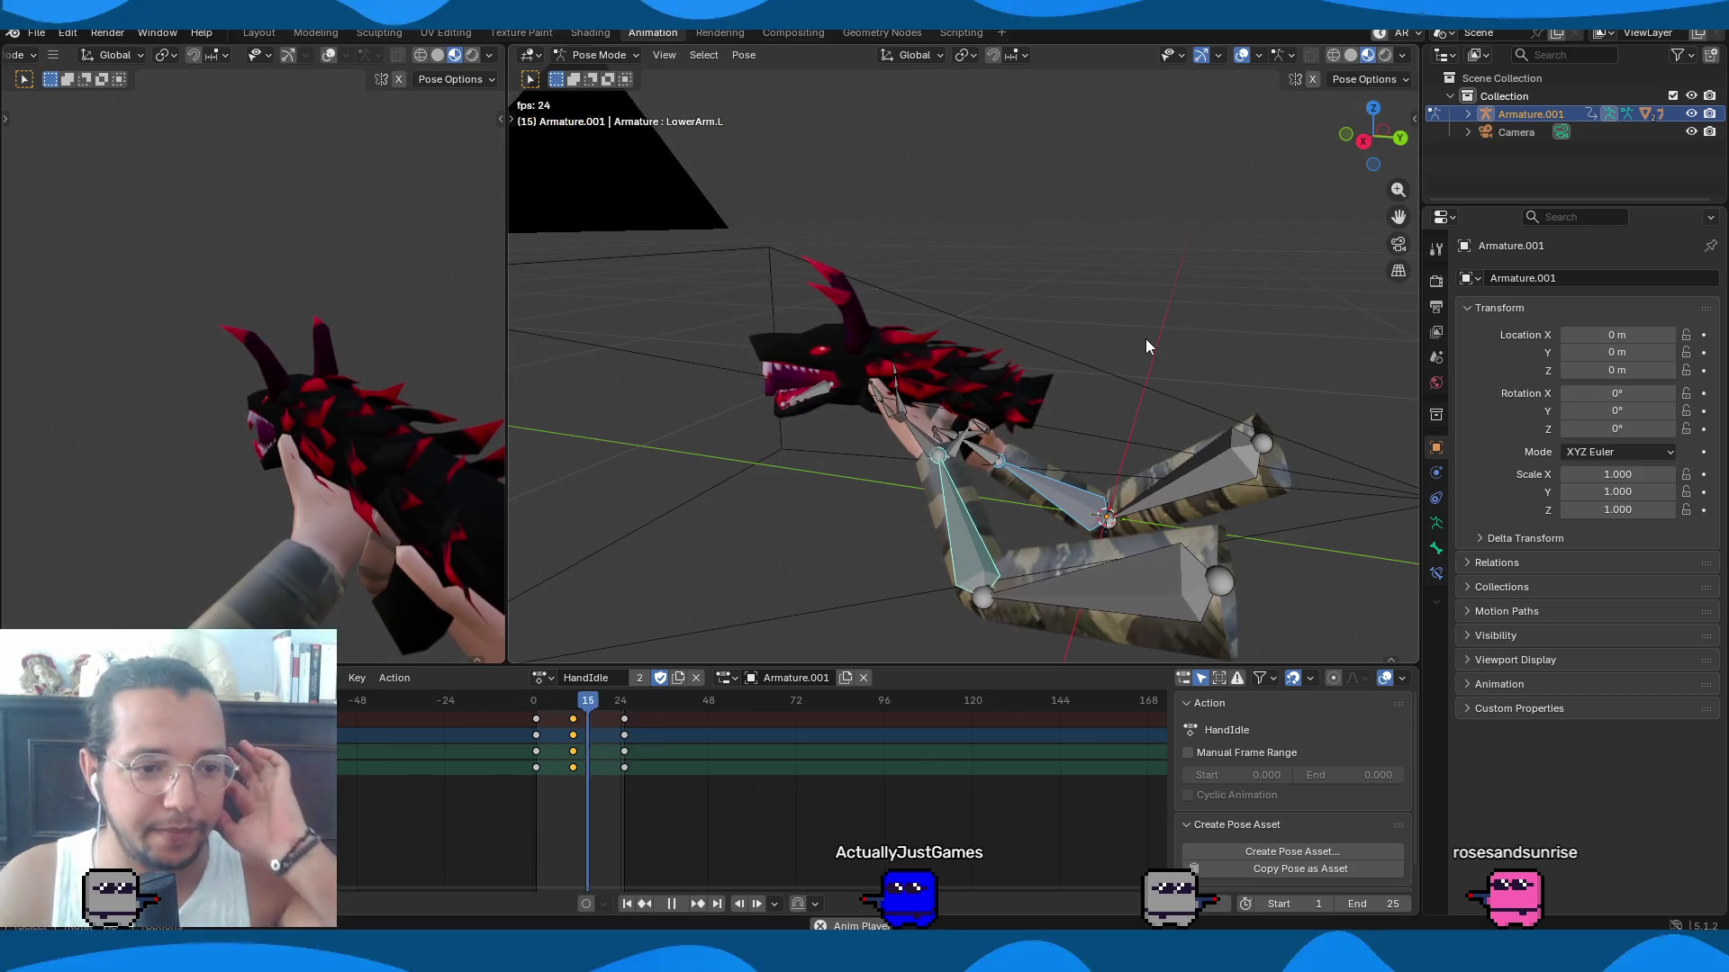
pyautogui.press('space')
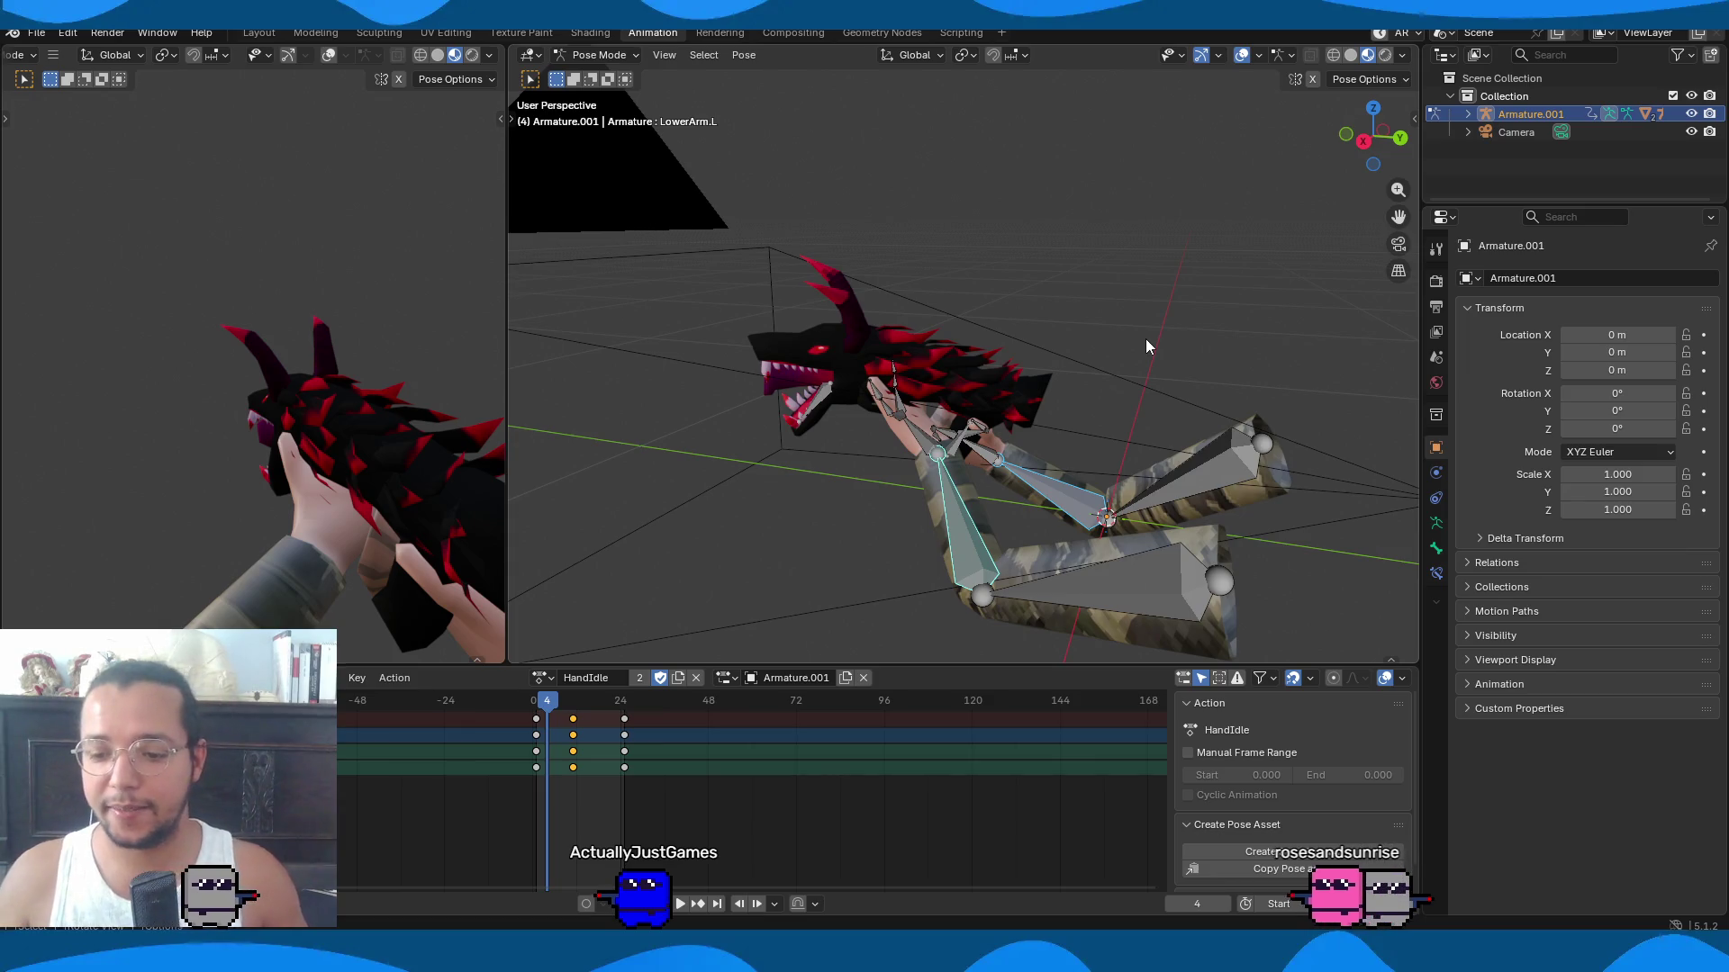
pyautogui.press('space')
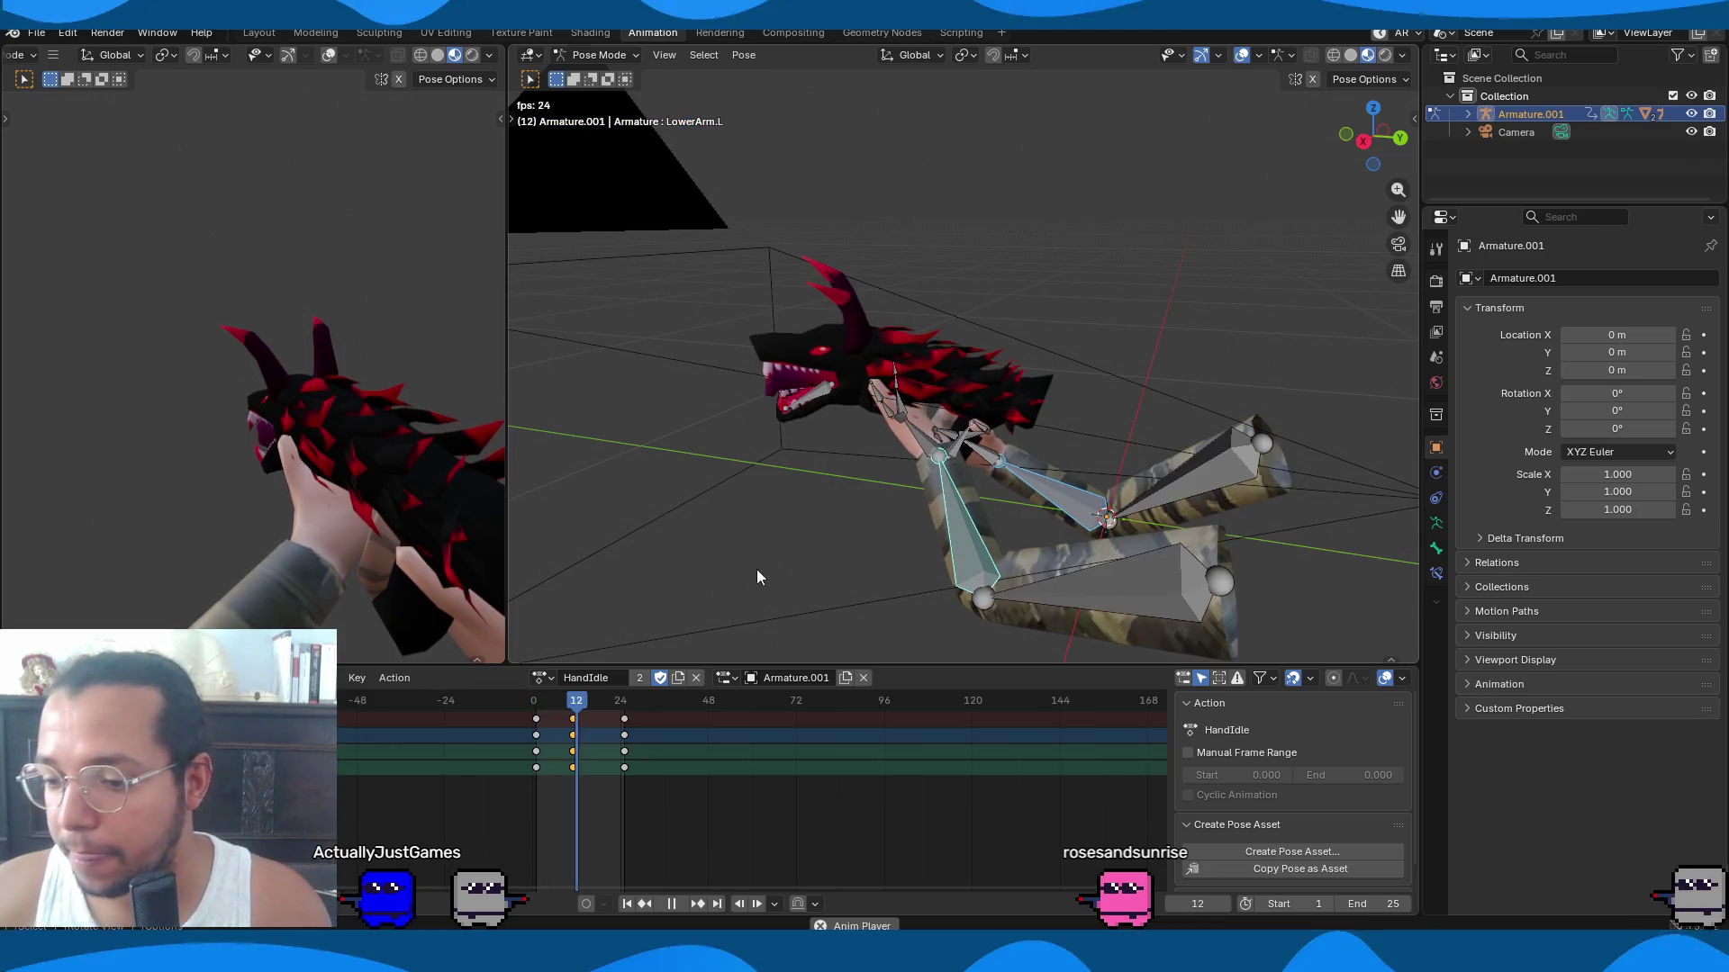
# Assign the HandReload action to the arm rig from the action list.
pyautogui.click(540, 677)
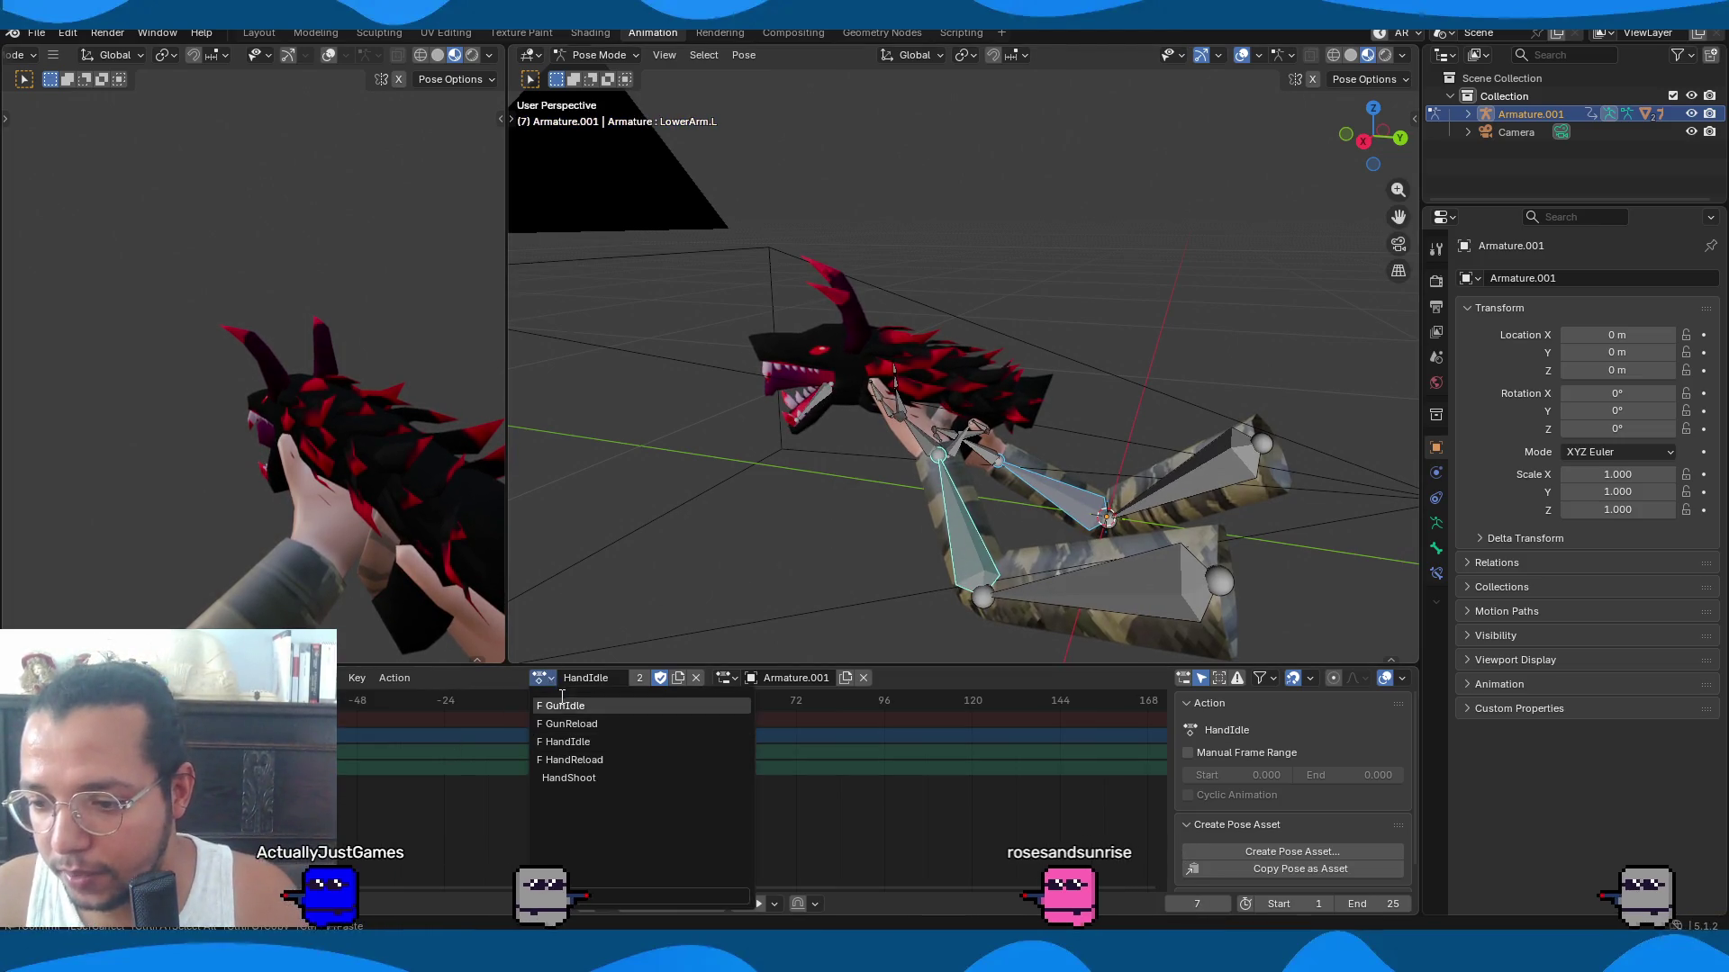
pyautogui.click(574, 761)
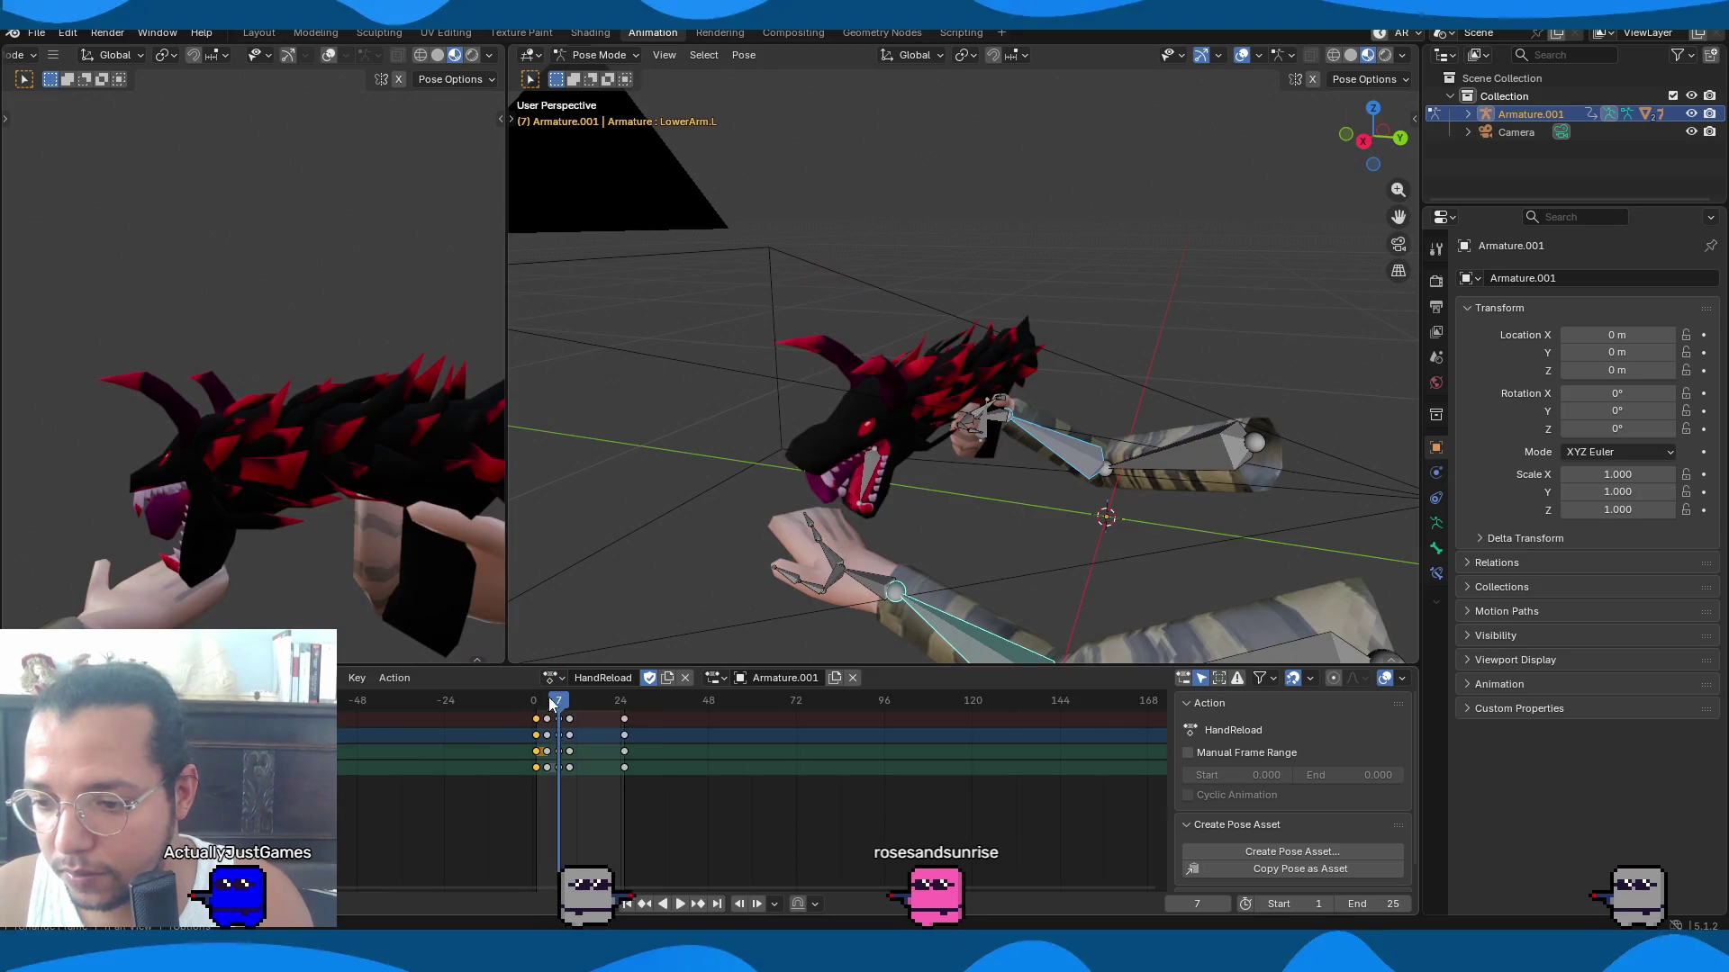
pyautogui.press('space')
pyautogui.hotkey('ctrl', 'z')
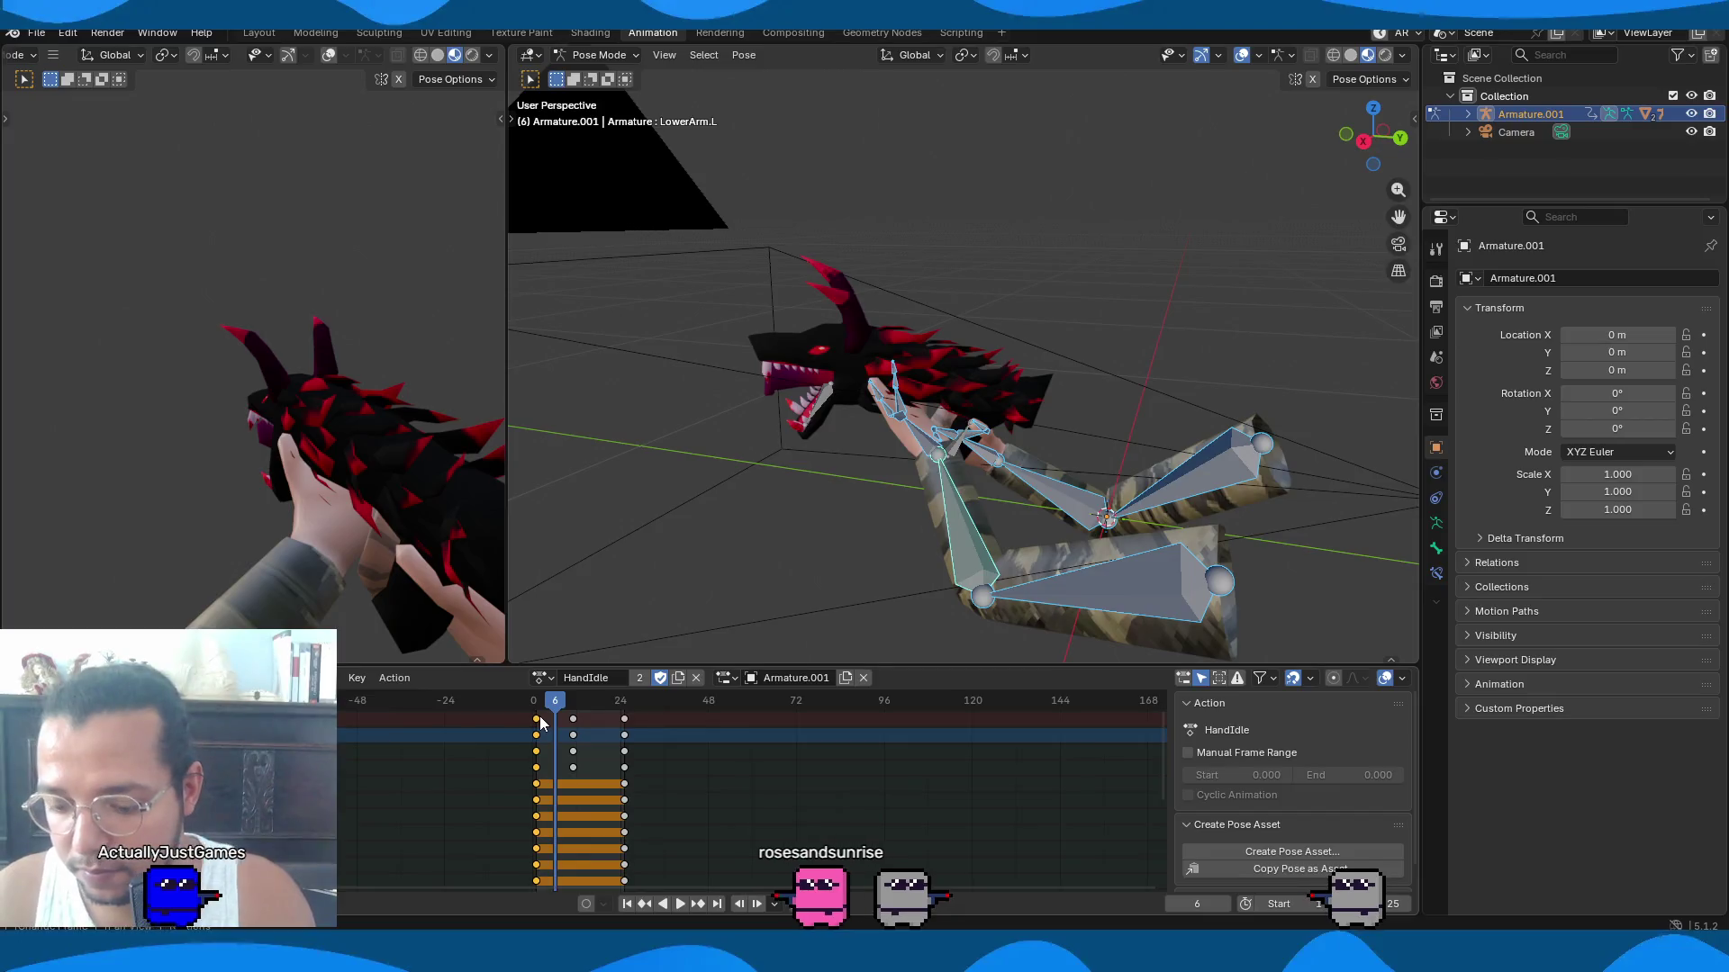
pyautogui.click(540, 677)
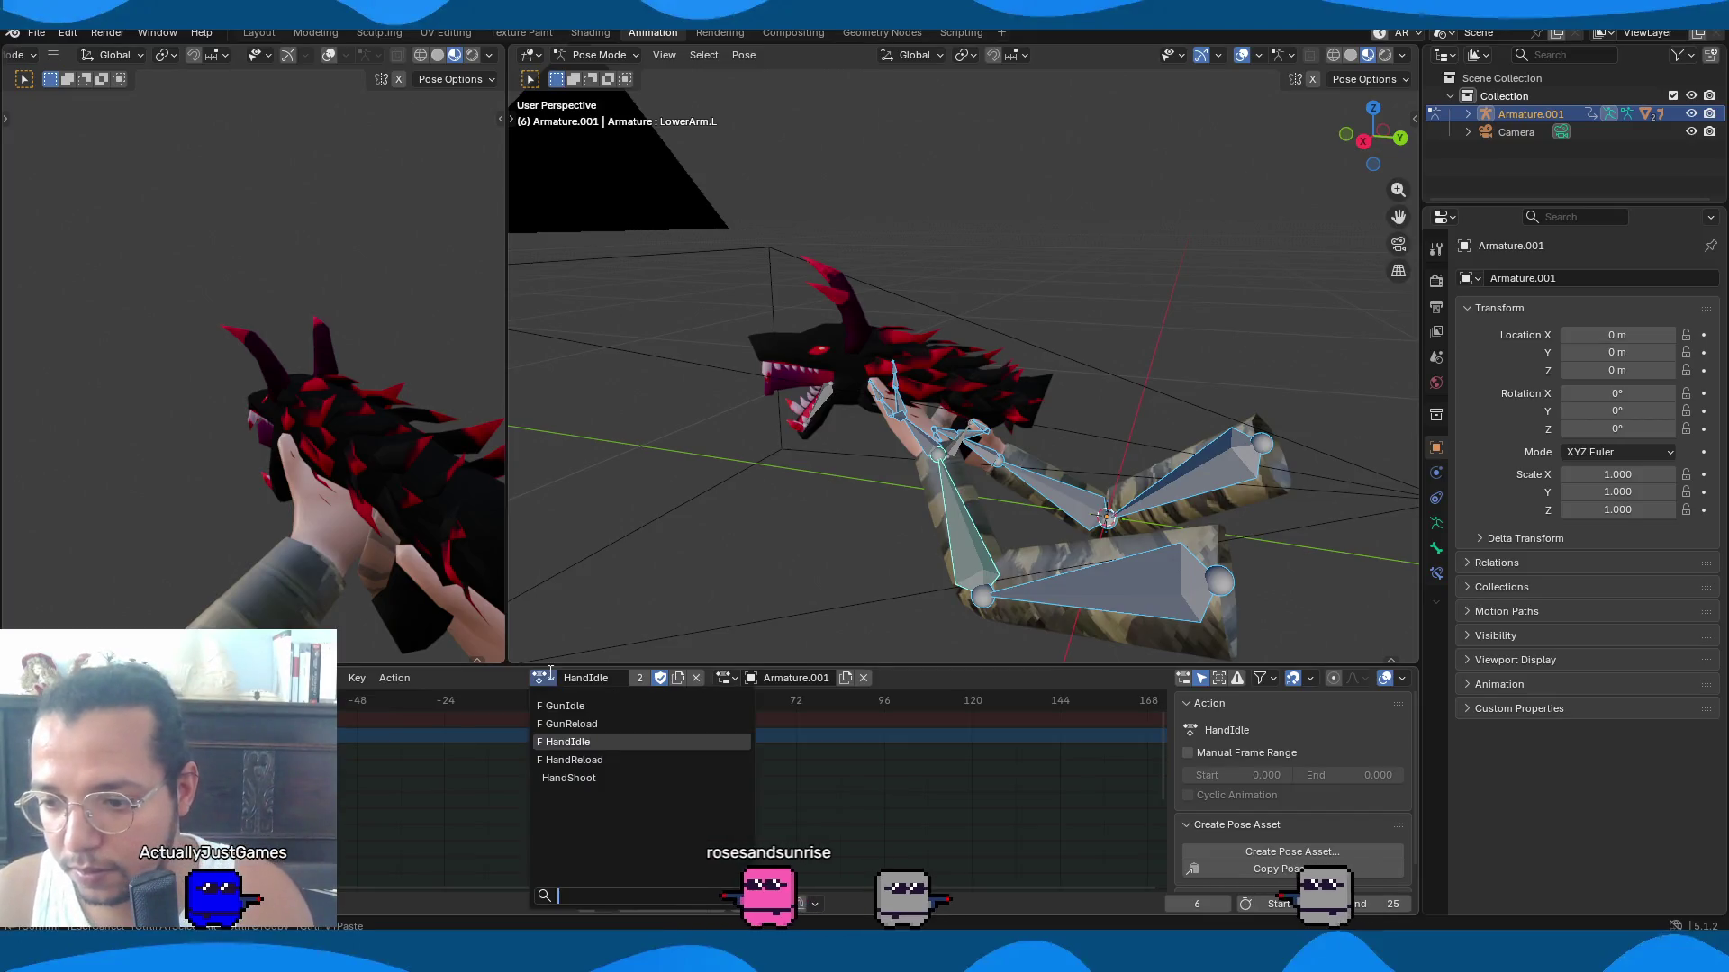
pyautogui.click(586, 760)
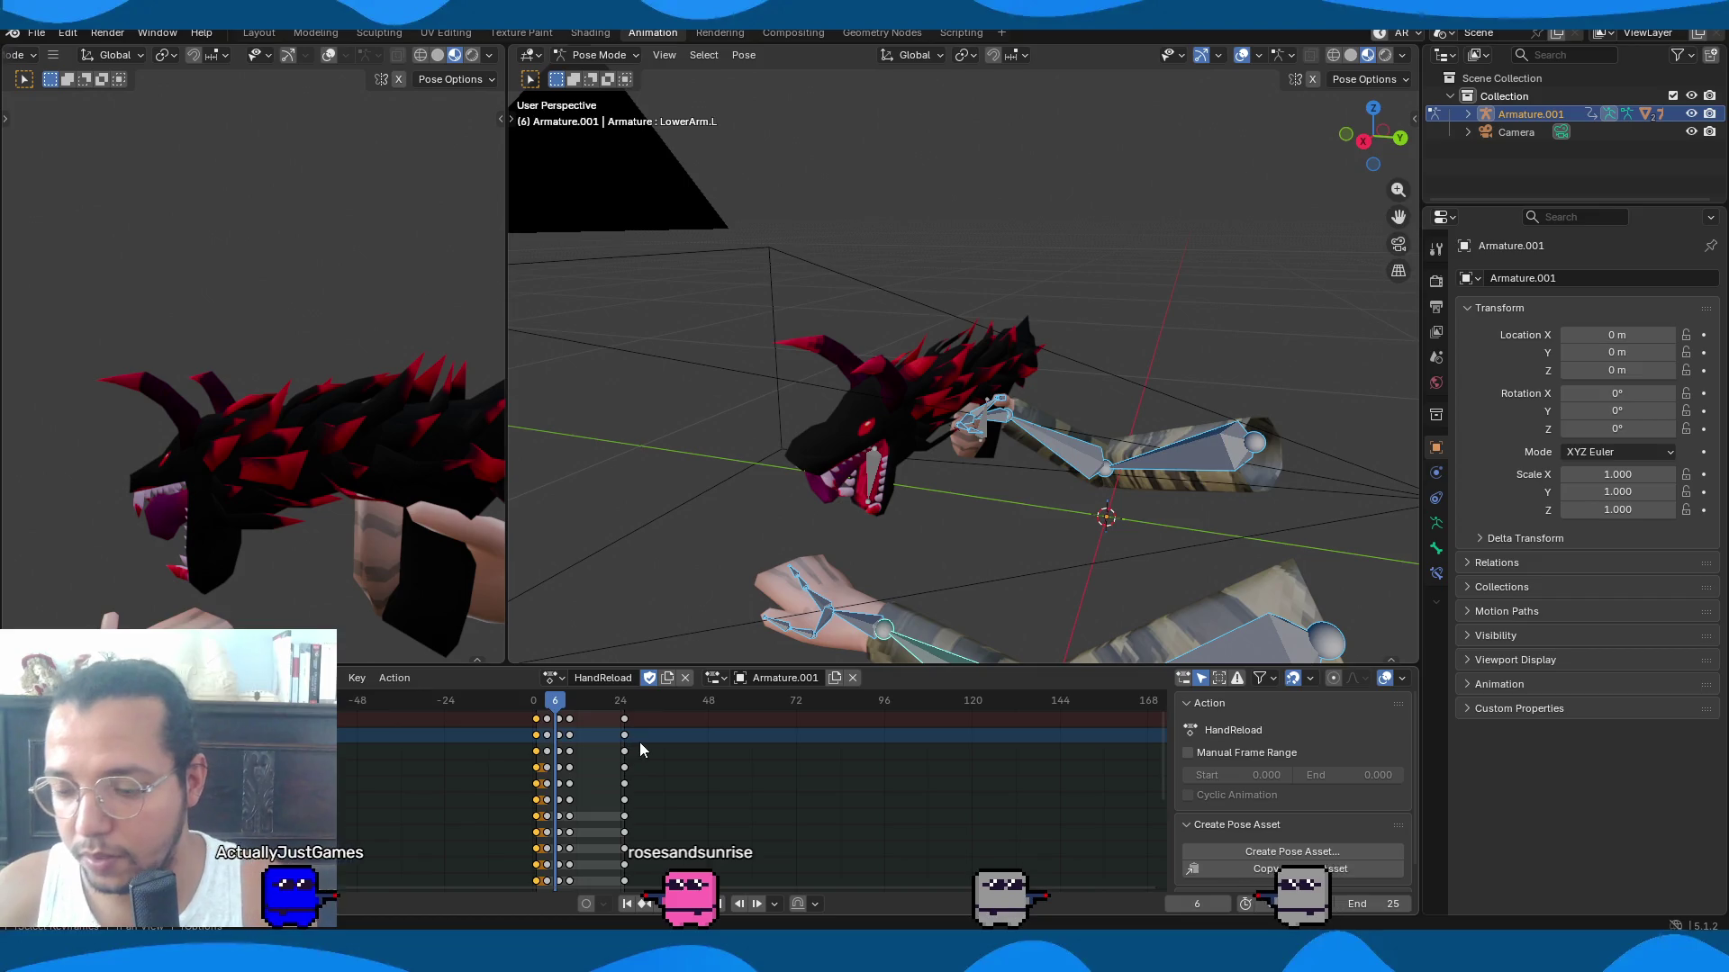
# Select the frame-24 key column, paste copied keys at the end frame, and play HandReload.
pyautogui.click(630, 741)
pyautogui.hotkey('ctrl', 'z')
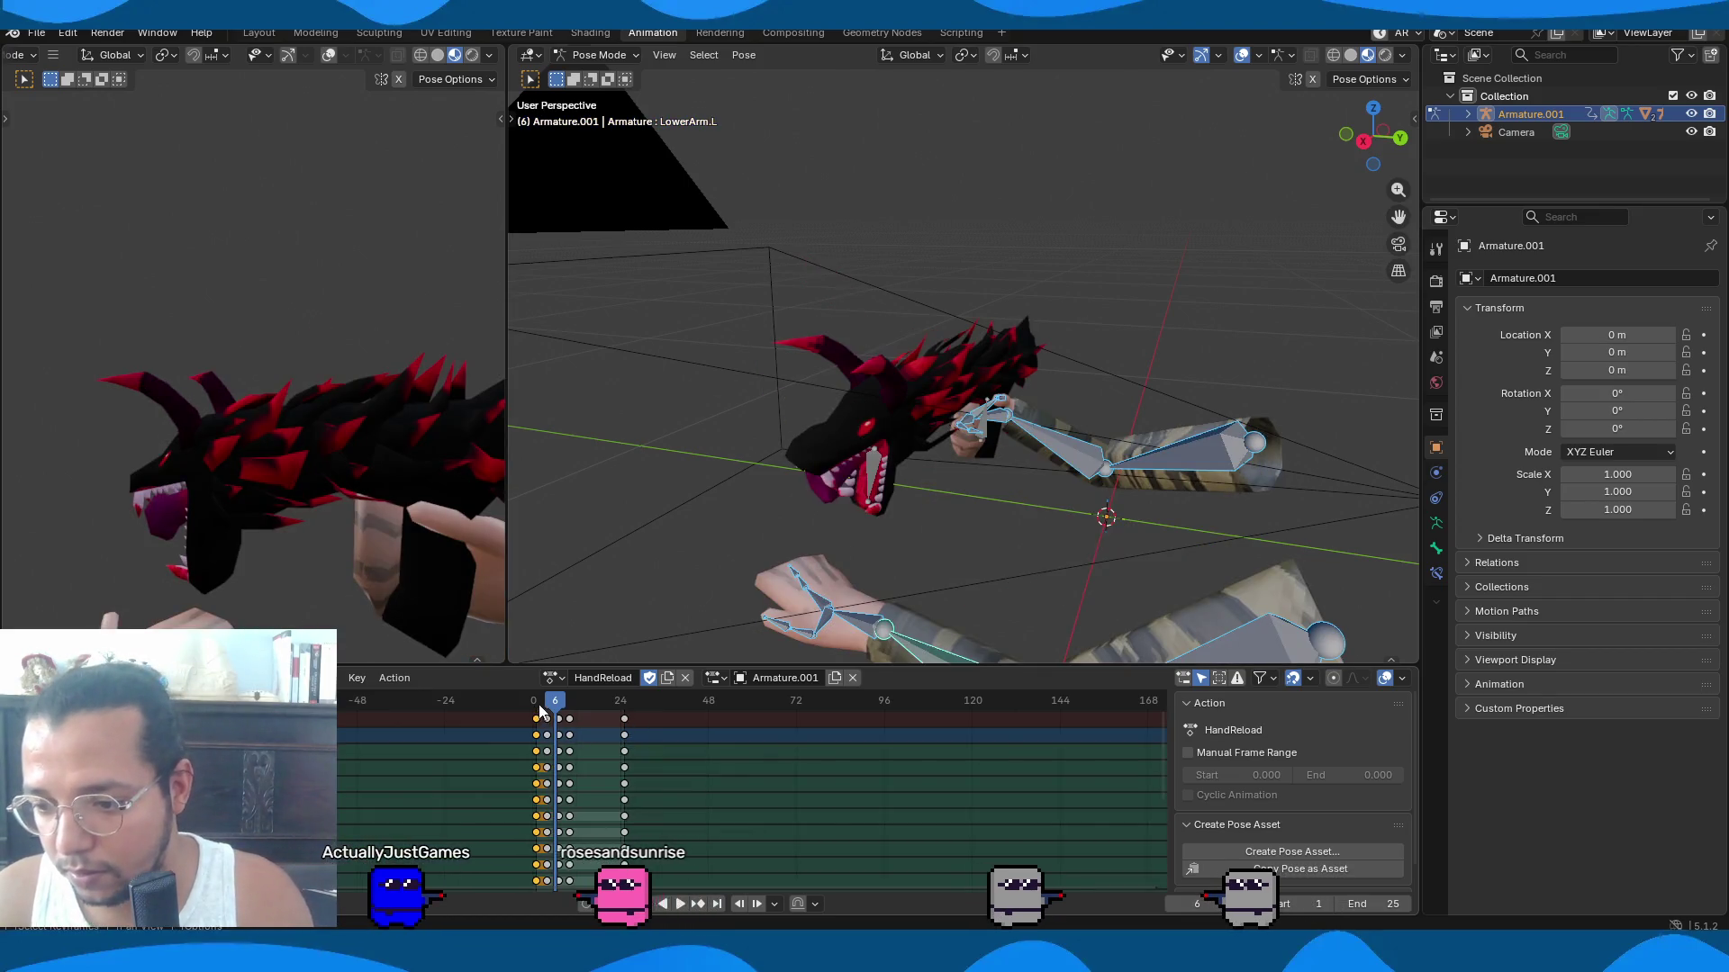
pyautogui.click(538, 706)
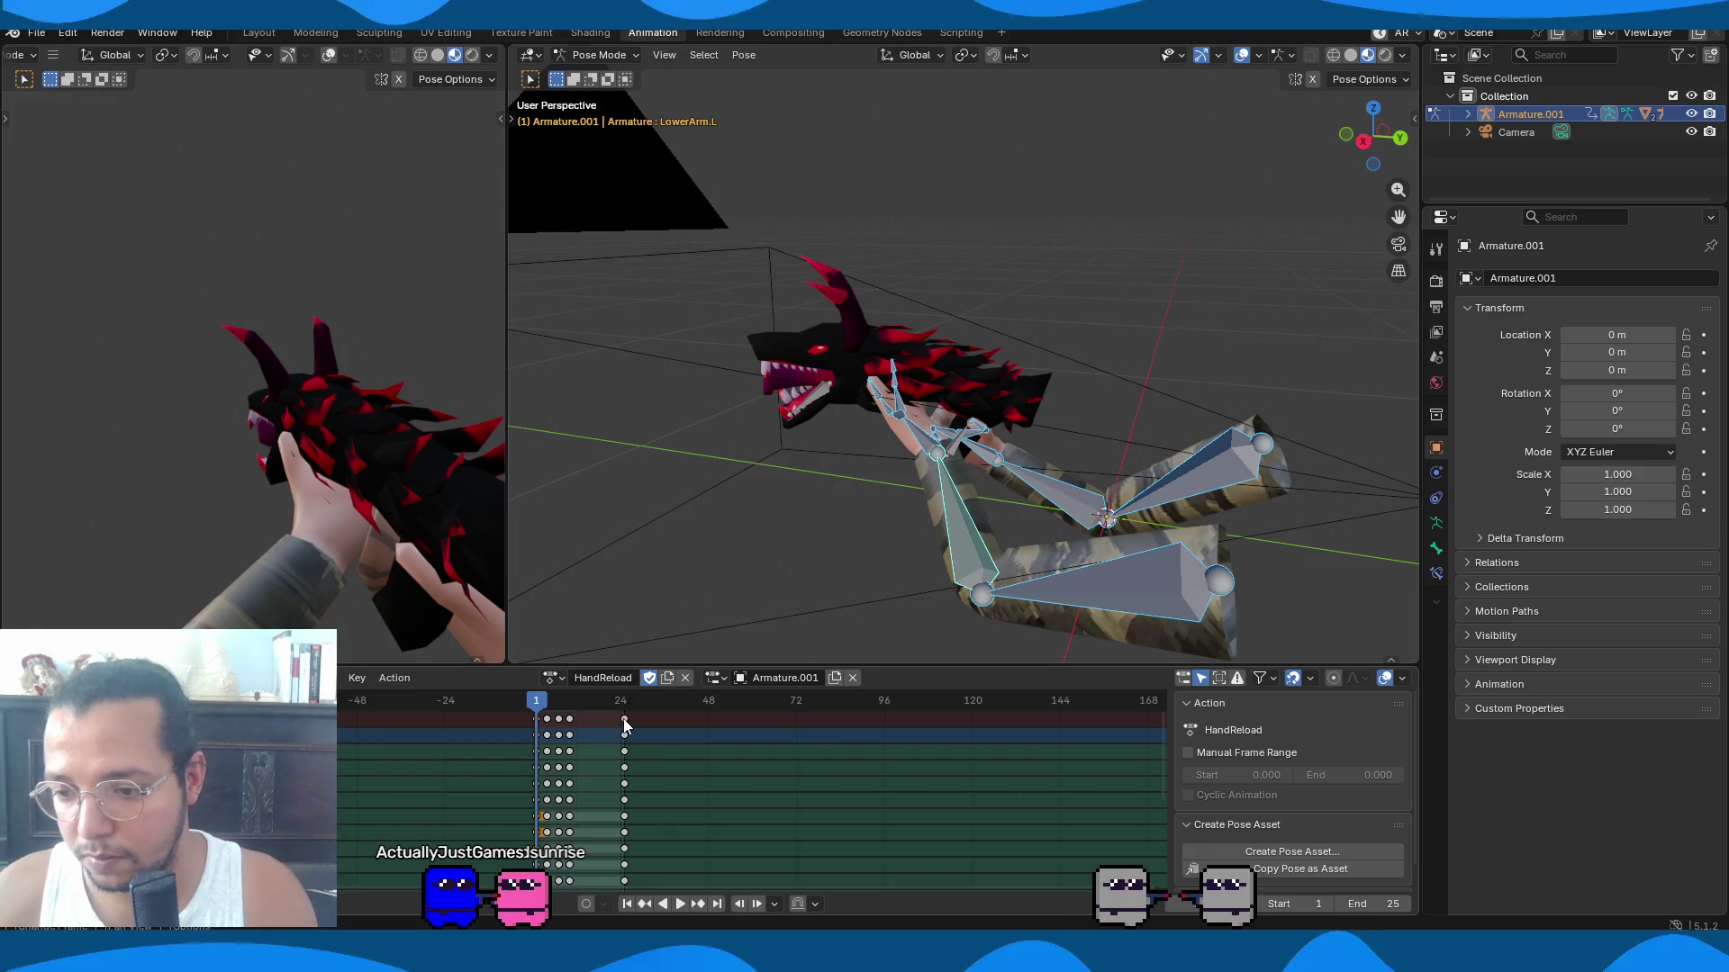
pyautogui.click(623, 720)
pyautogui.hotkey('shift', 'Right')
pyautogui.hotkey('ctrl', 'v')
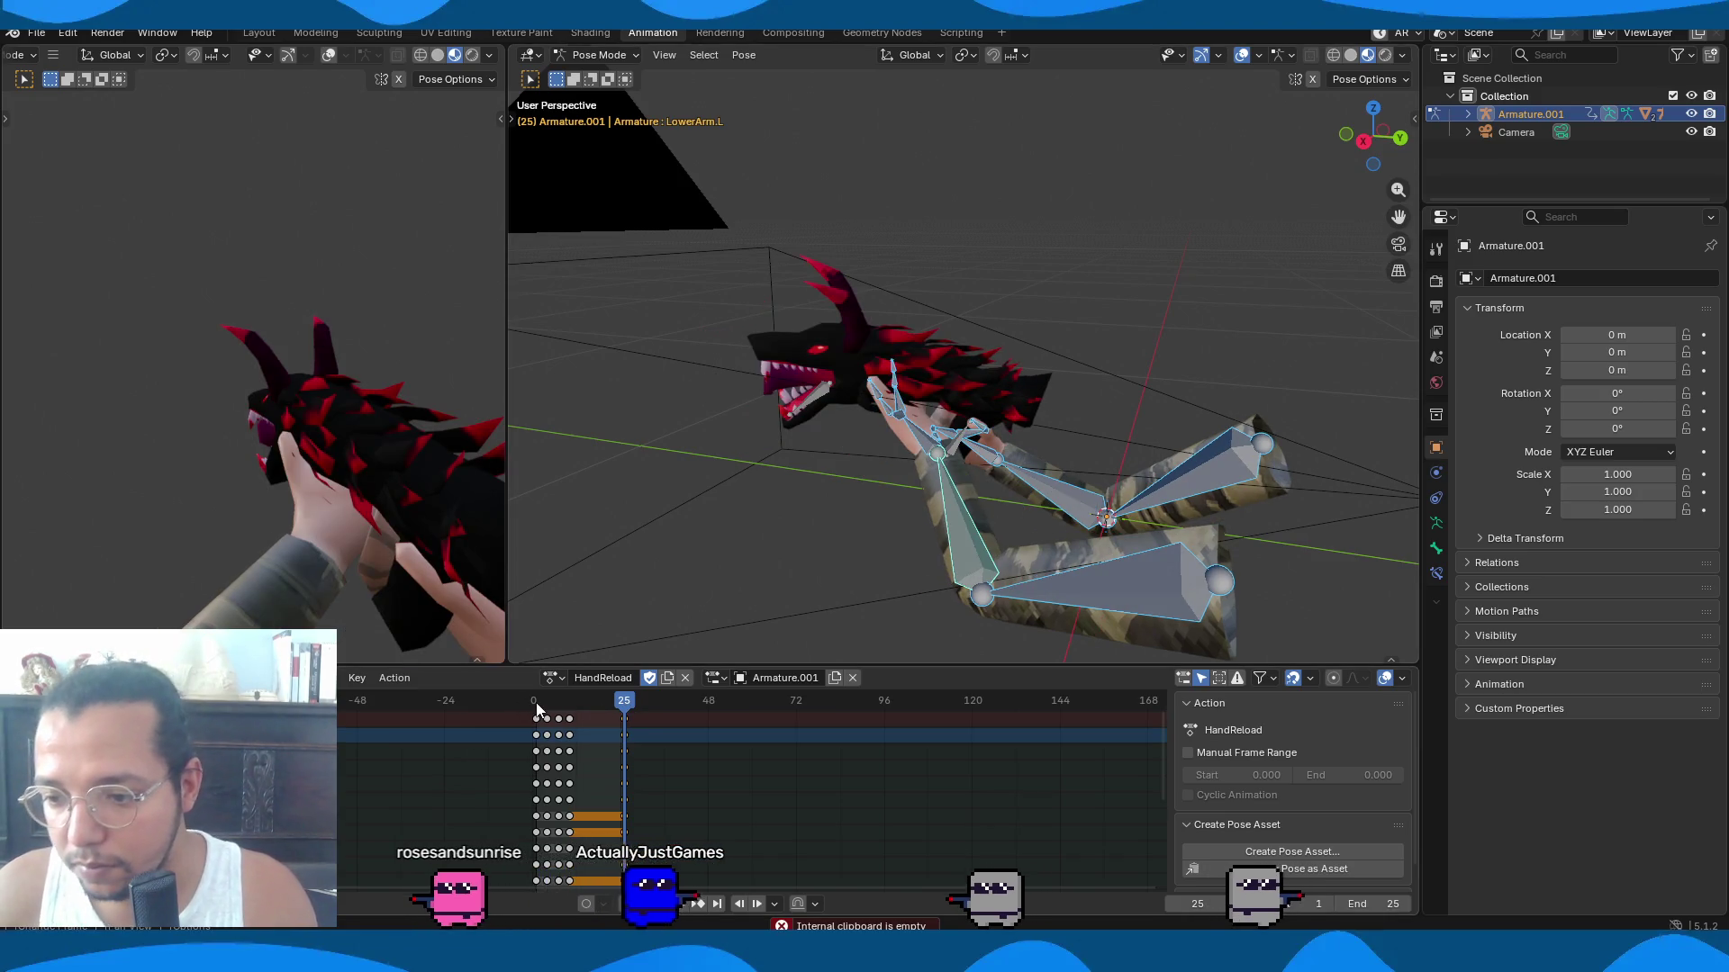
pyautogui.press('space')
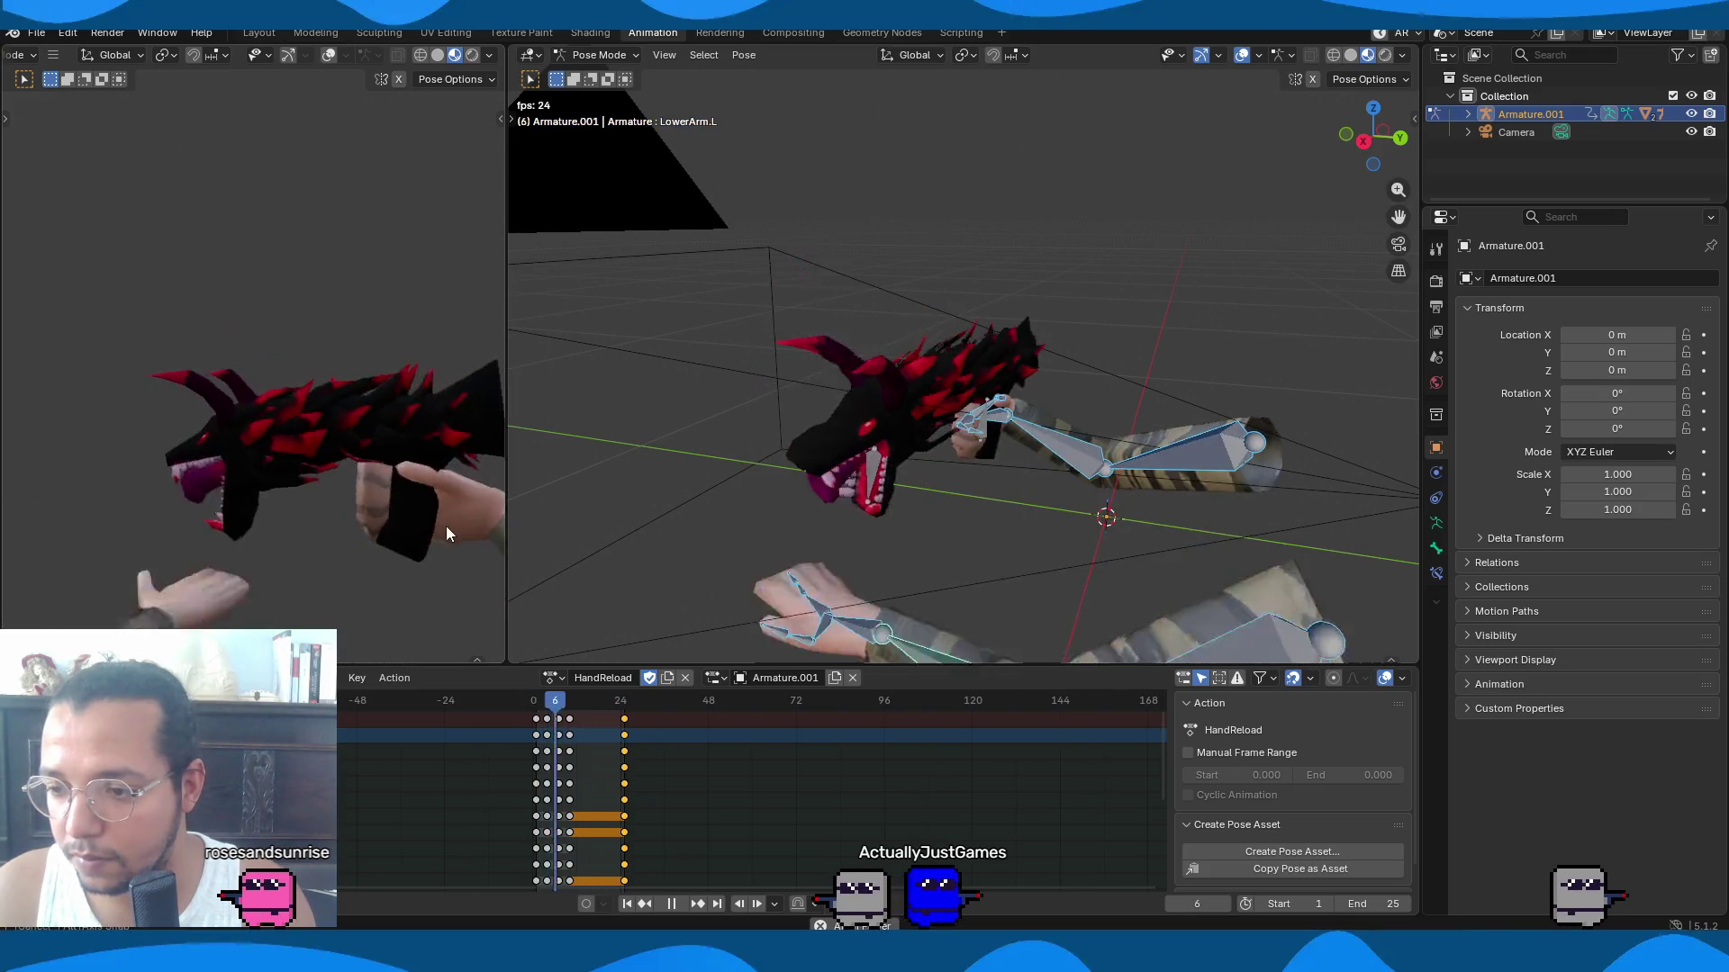
# Stop the HandReload playback and switch to the Godot editor with the level_1 scene.
pyautogui.press('space')
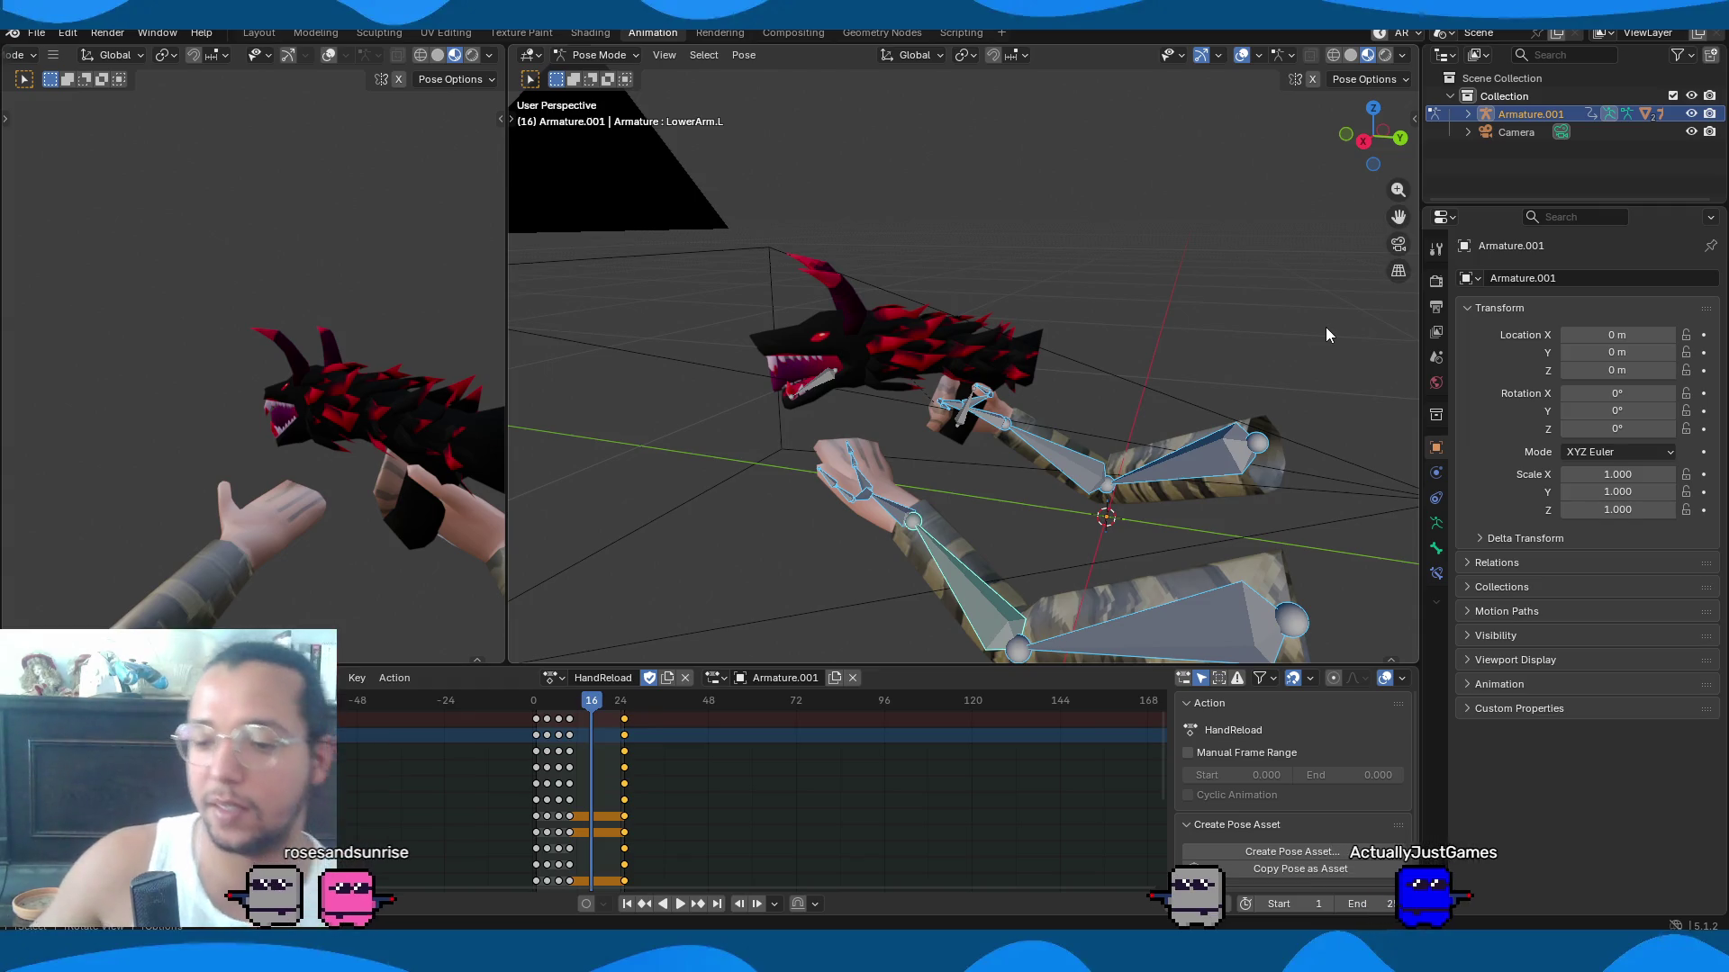
pyautogui.hotkey('alt', 'Tab')
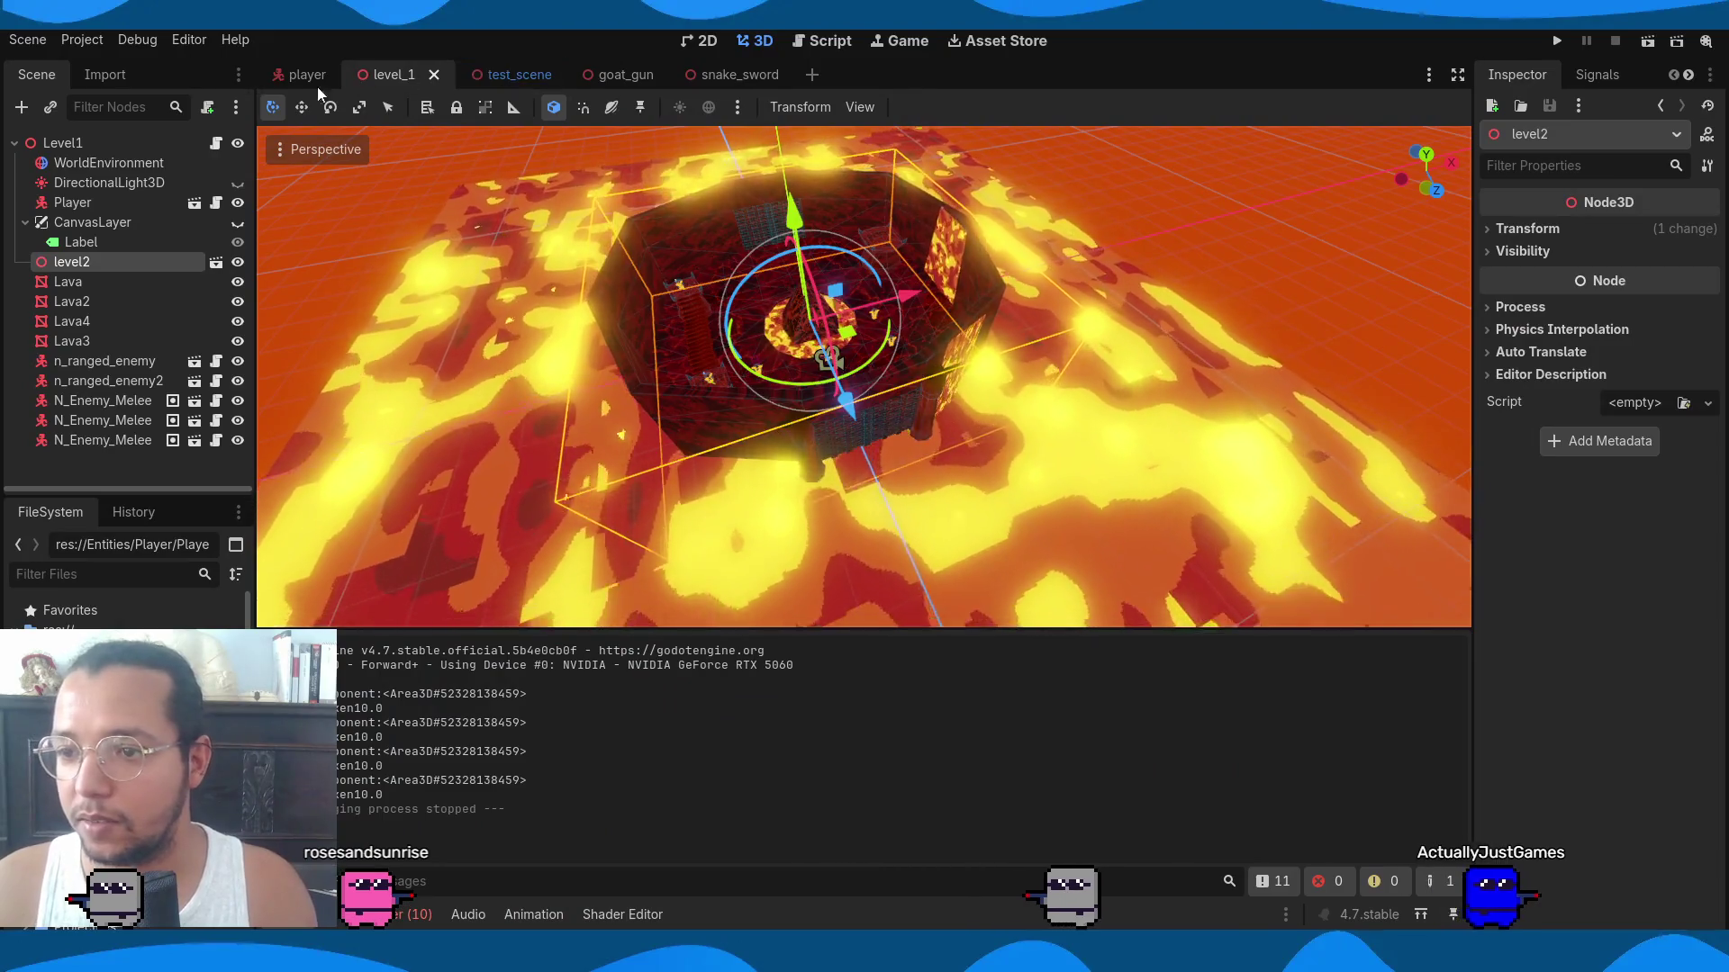
# After checking goat_gun and snake_sword, create a new 3D scene with root BatGun.
pyautogui.click(600, 74)
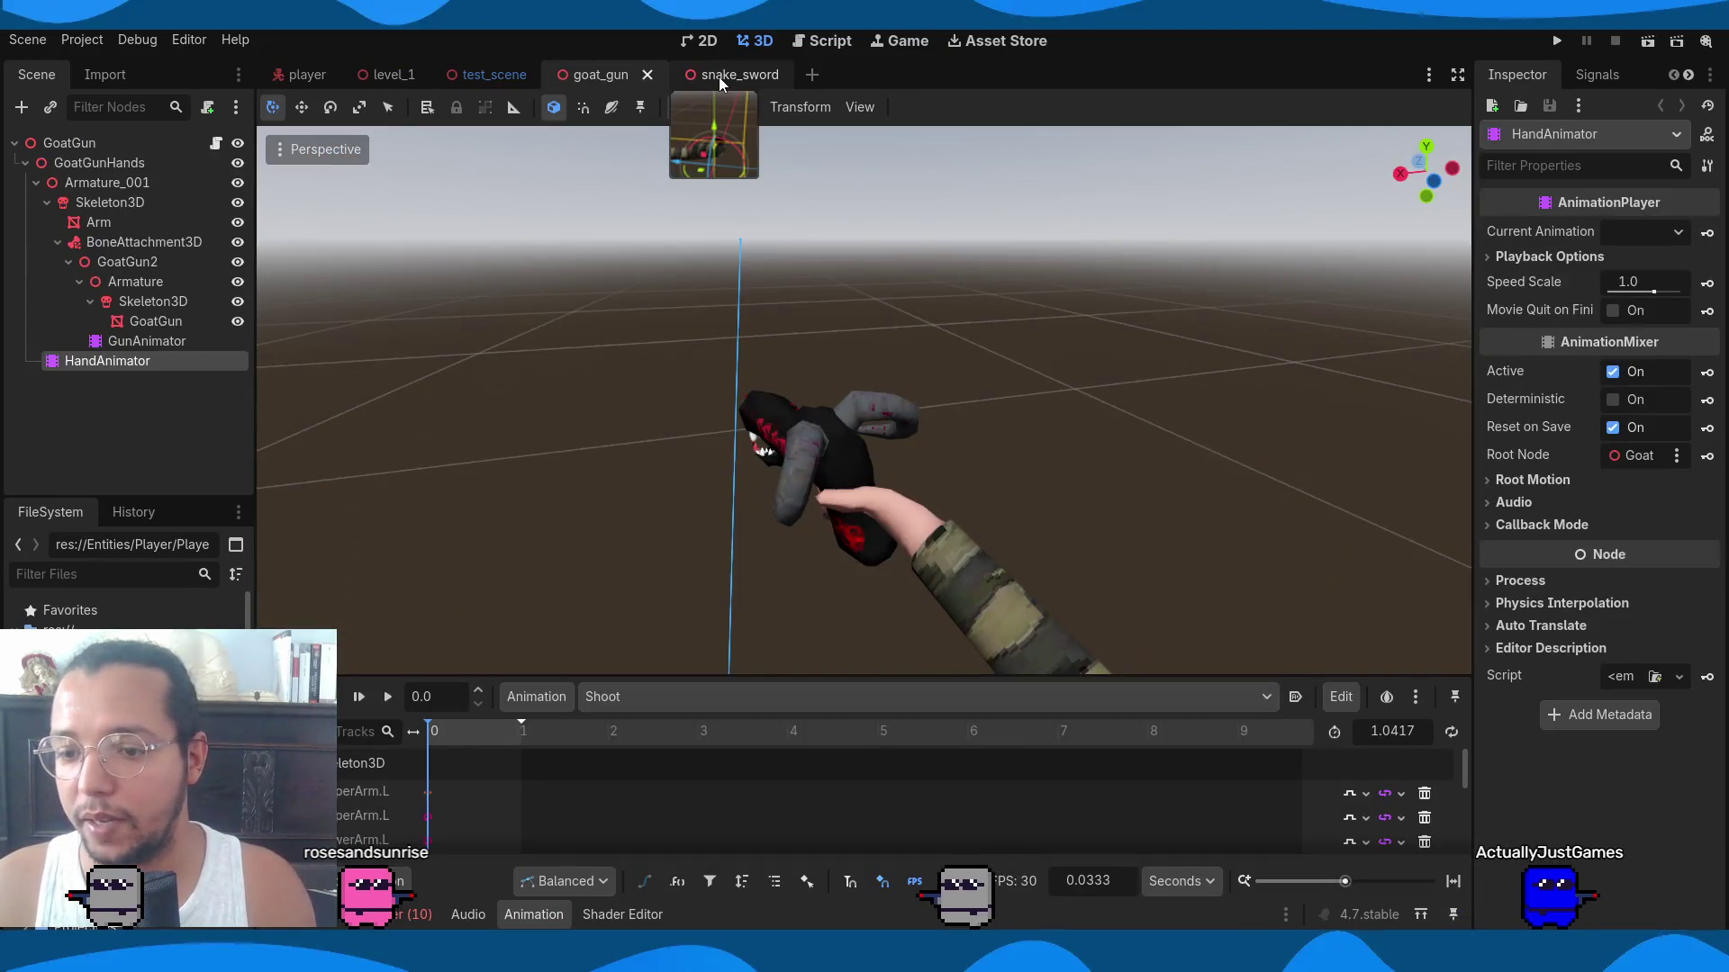
pyautogui.click(719, 78)
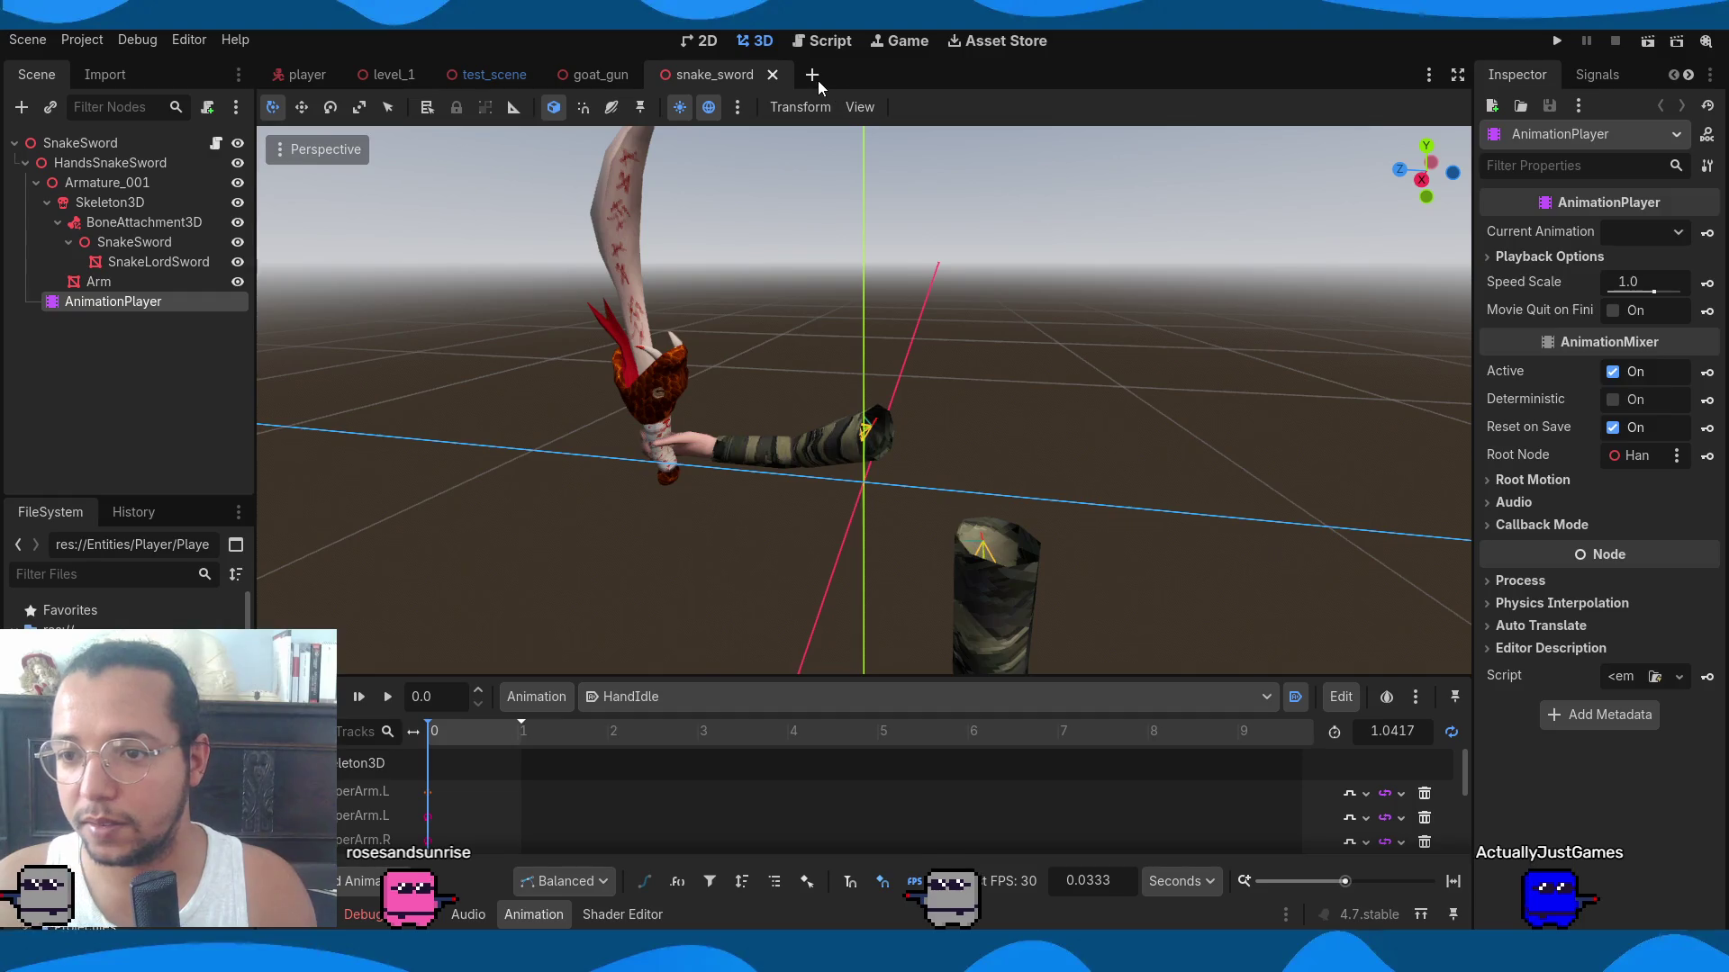
pyautogui.click(818, 79)
pyautogui.click(168, 198)
pyautogui.doubleClick(144, 141)
pyautogui.write('BatGun')
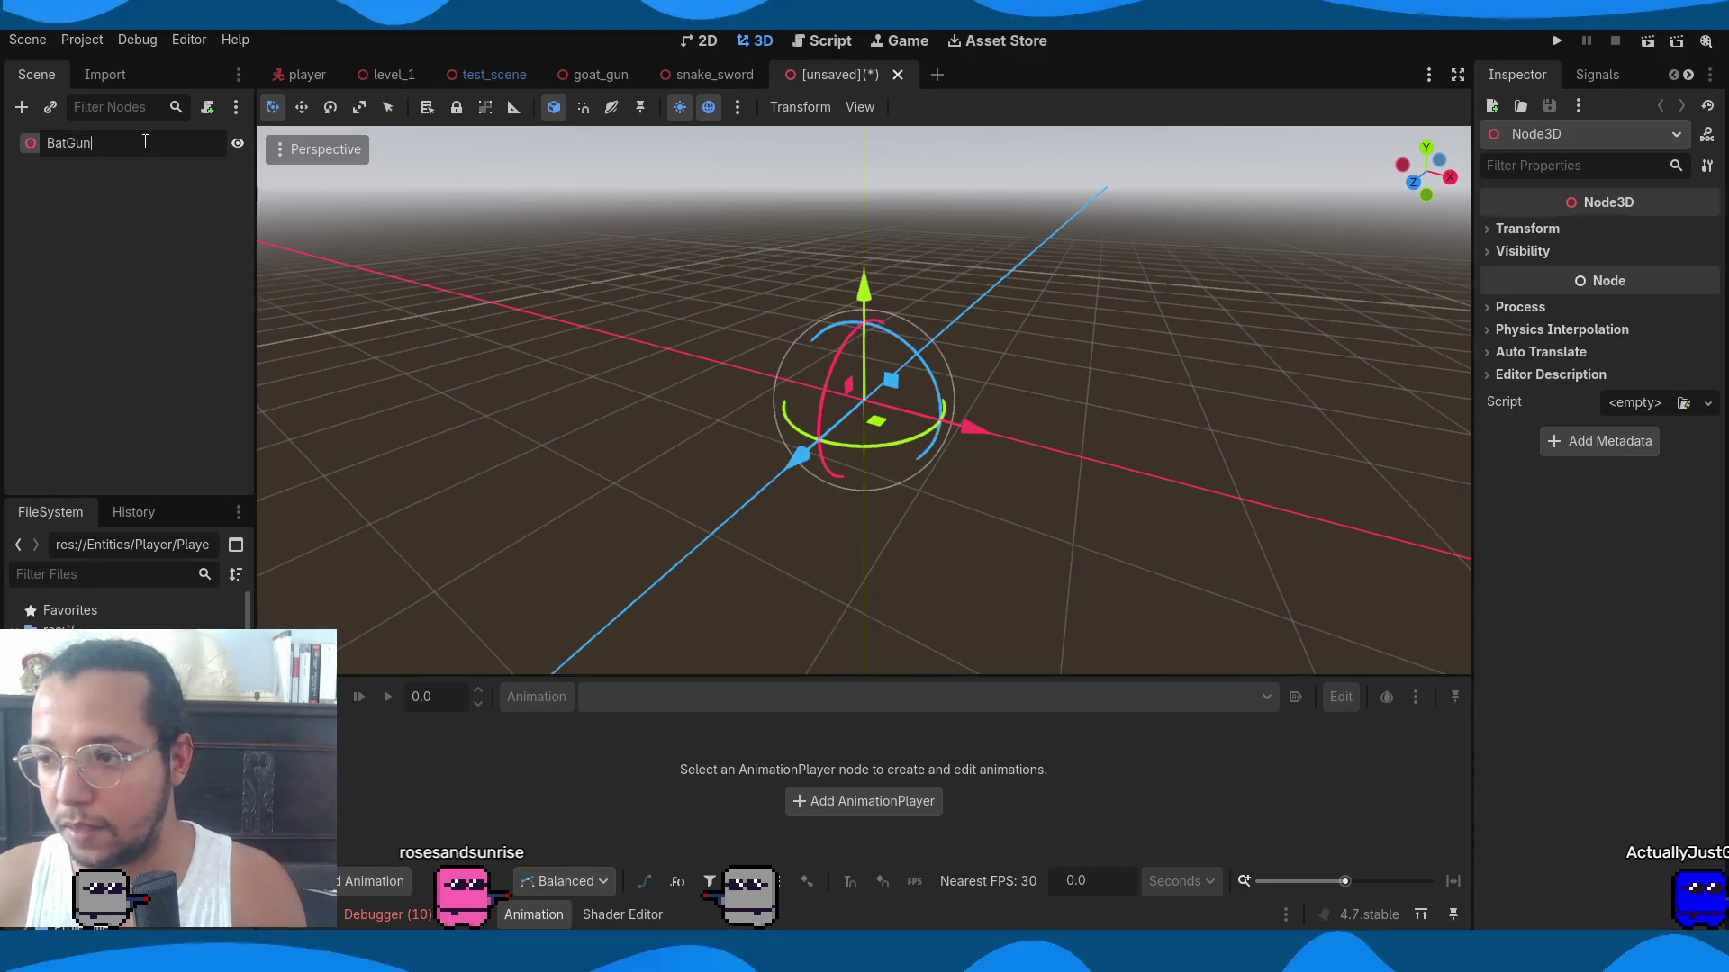
pyautogui.press('Return')
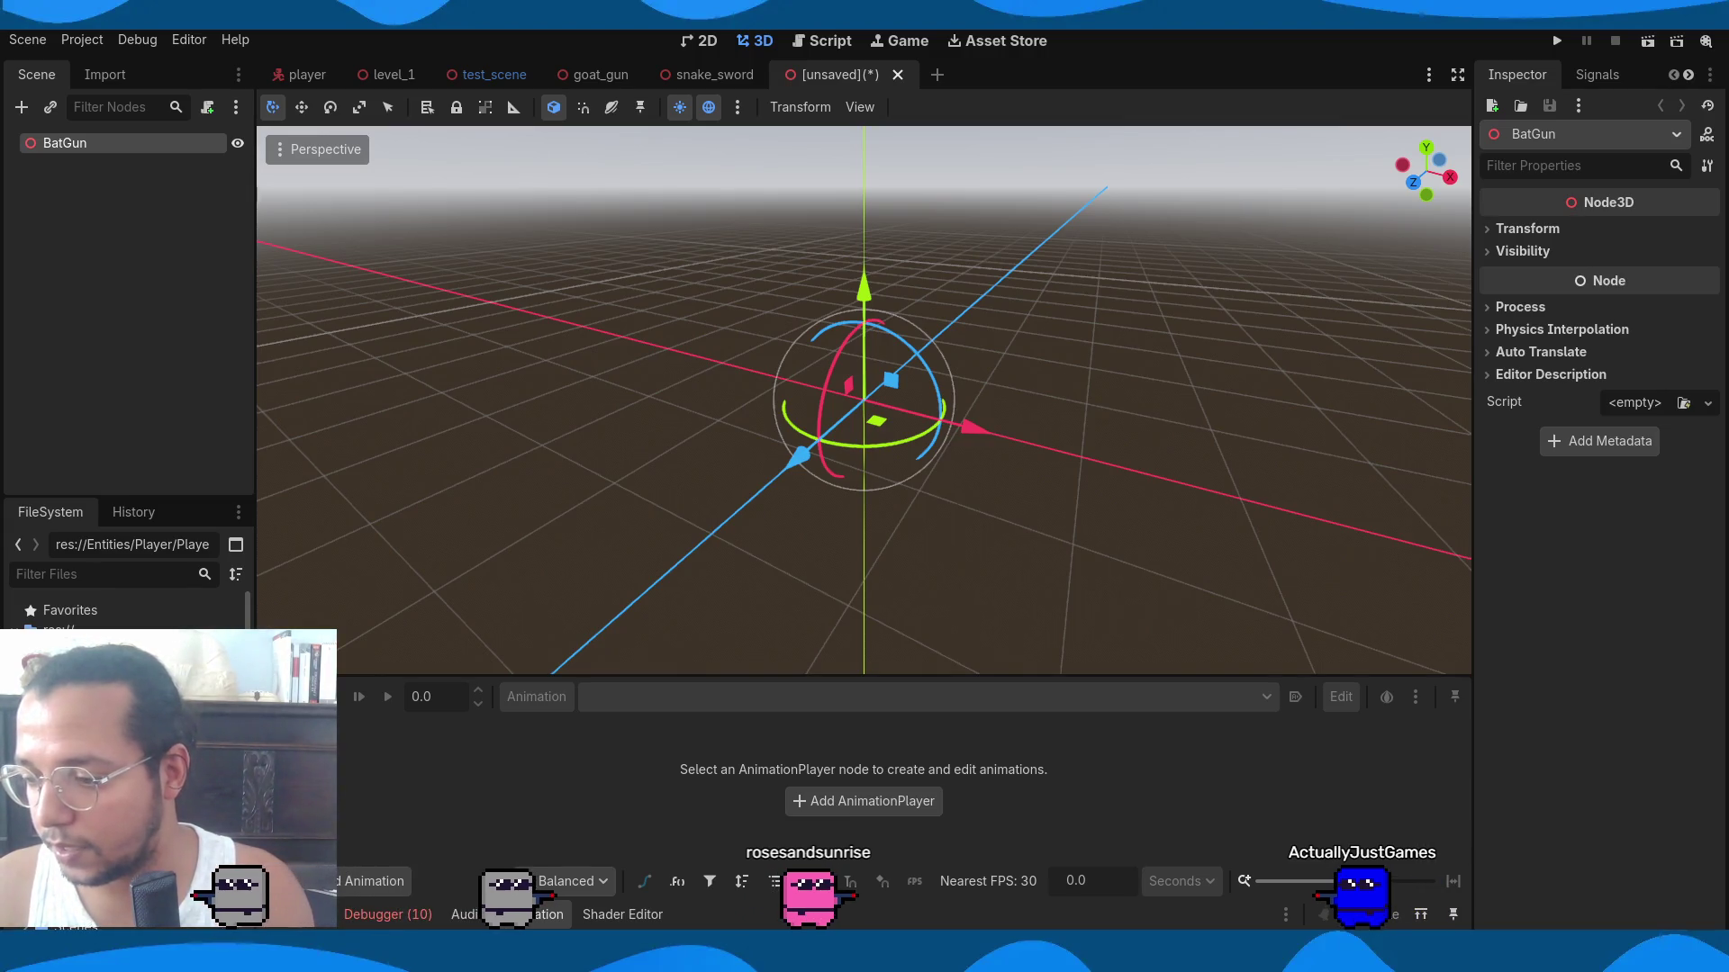
# Create a new Batgun folder under PlayerGuns in the FileSystem.
pyautogui.rightClick(126, 621)
pyautogui.moveTo(253, 621)
pyautogui.click(452, 618)
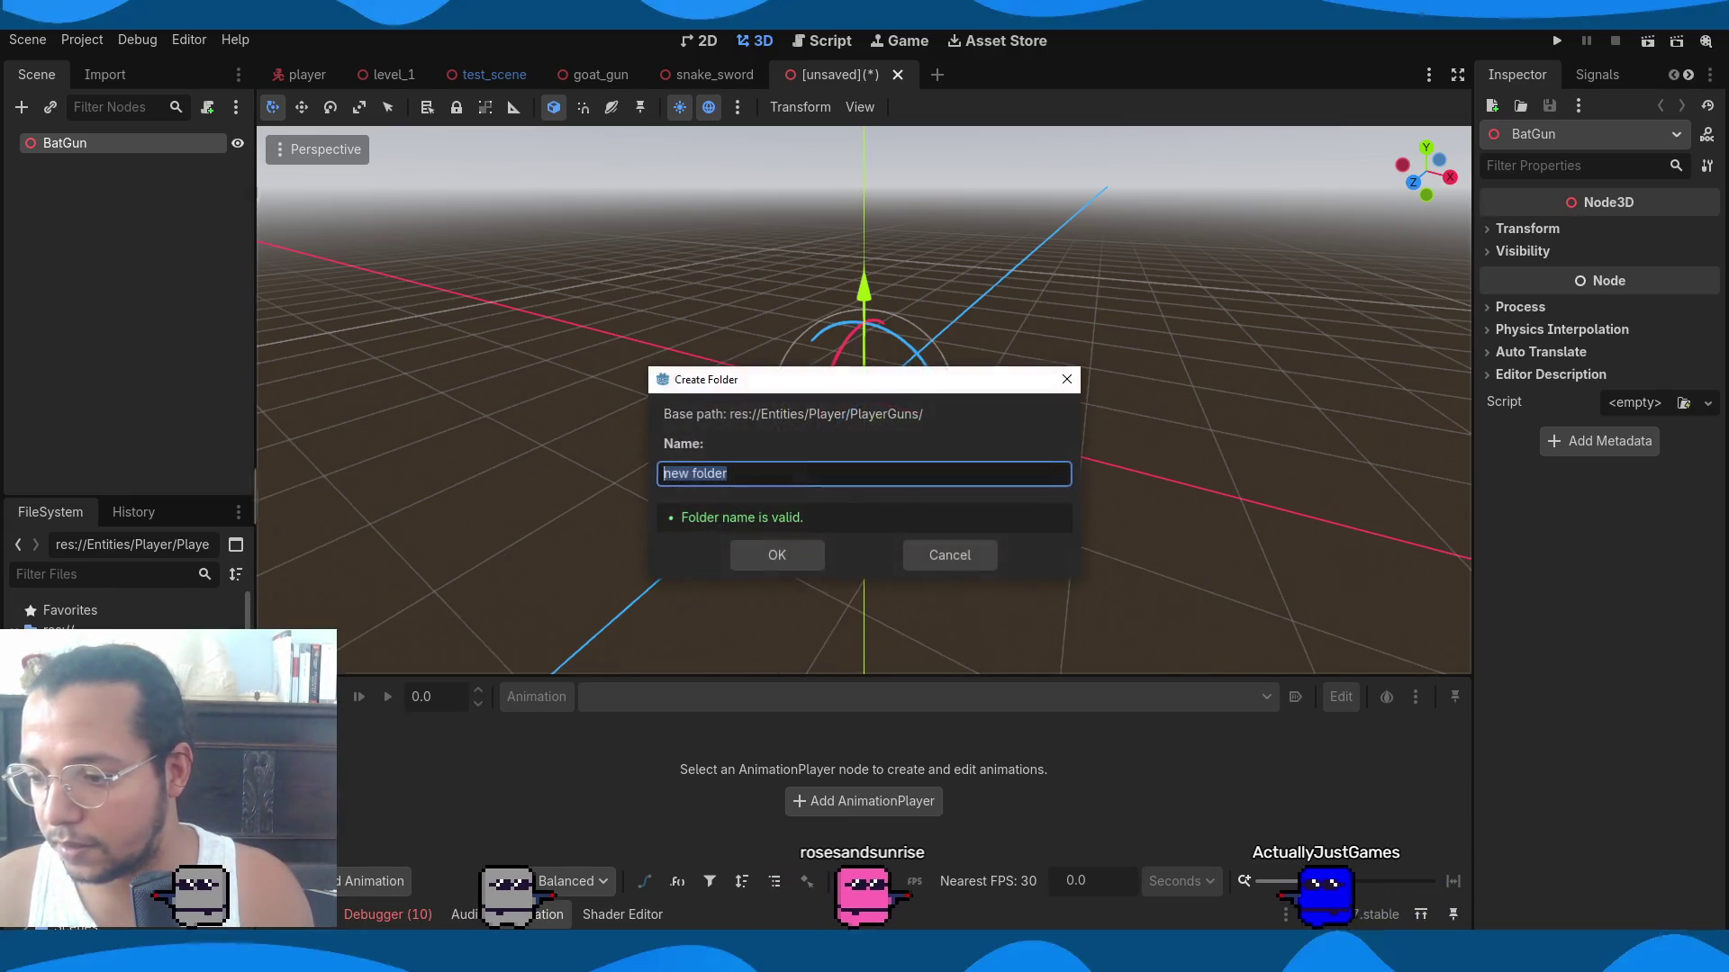
pyautogui.write('G')
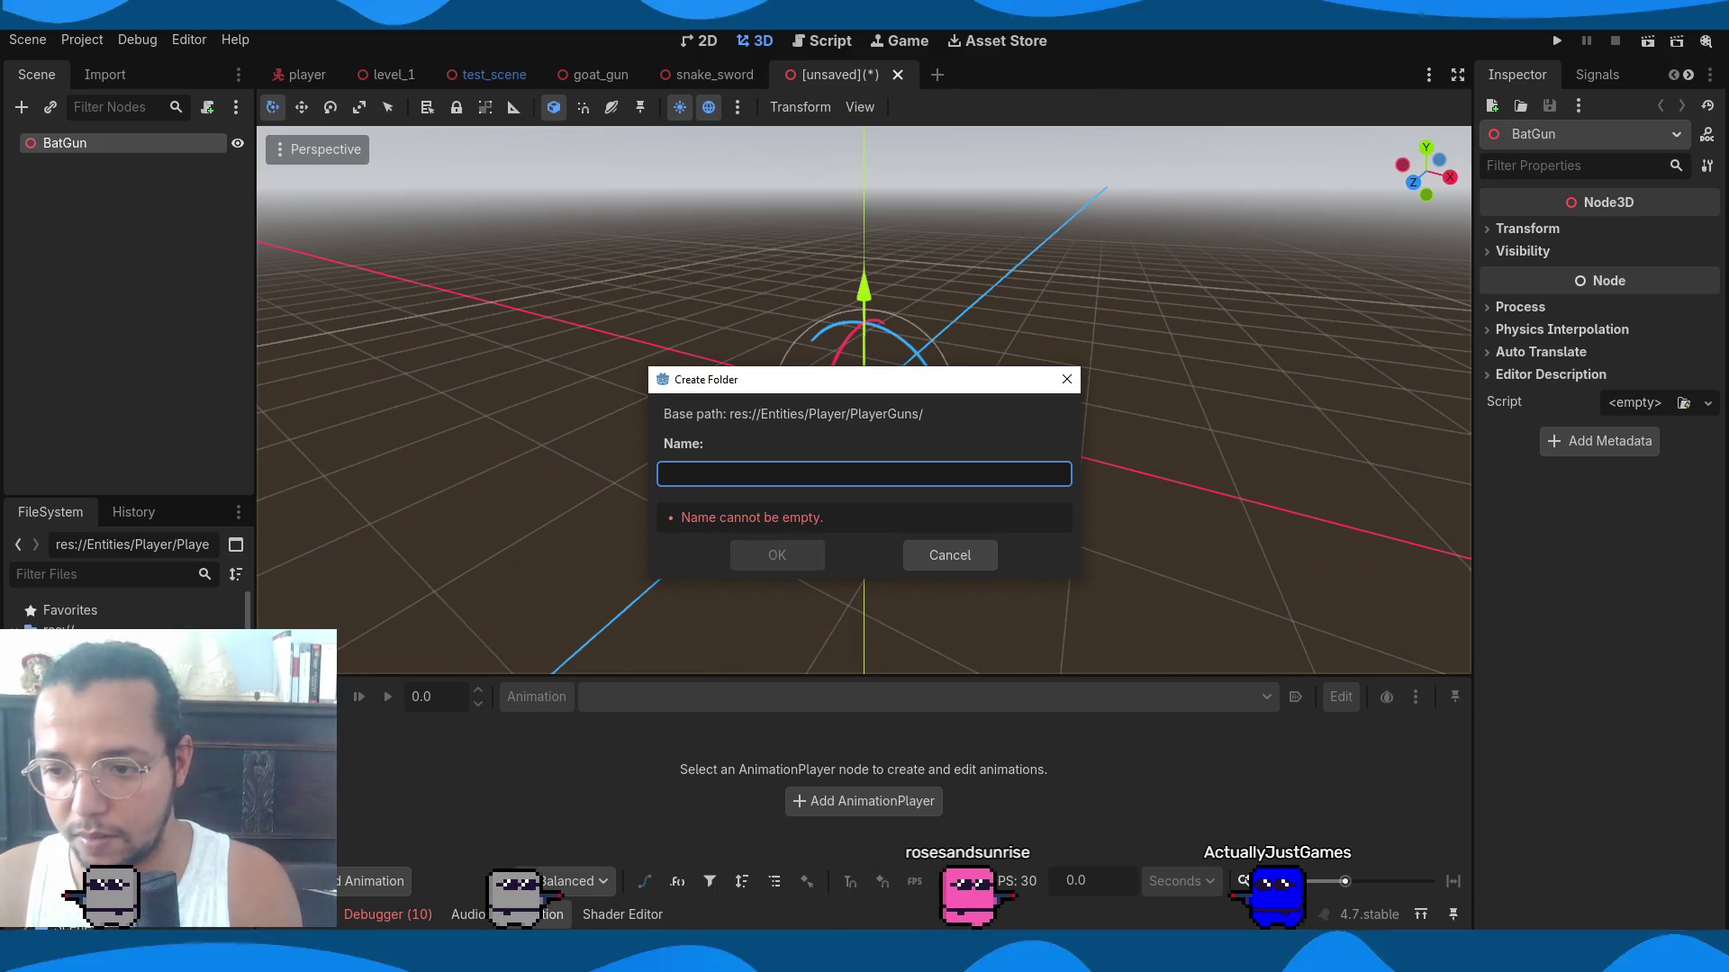
pyautogui.press('Return')
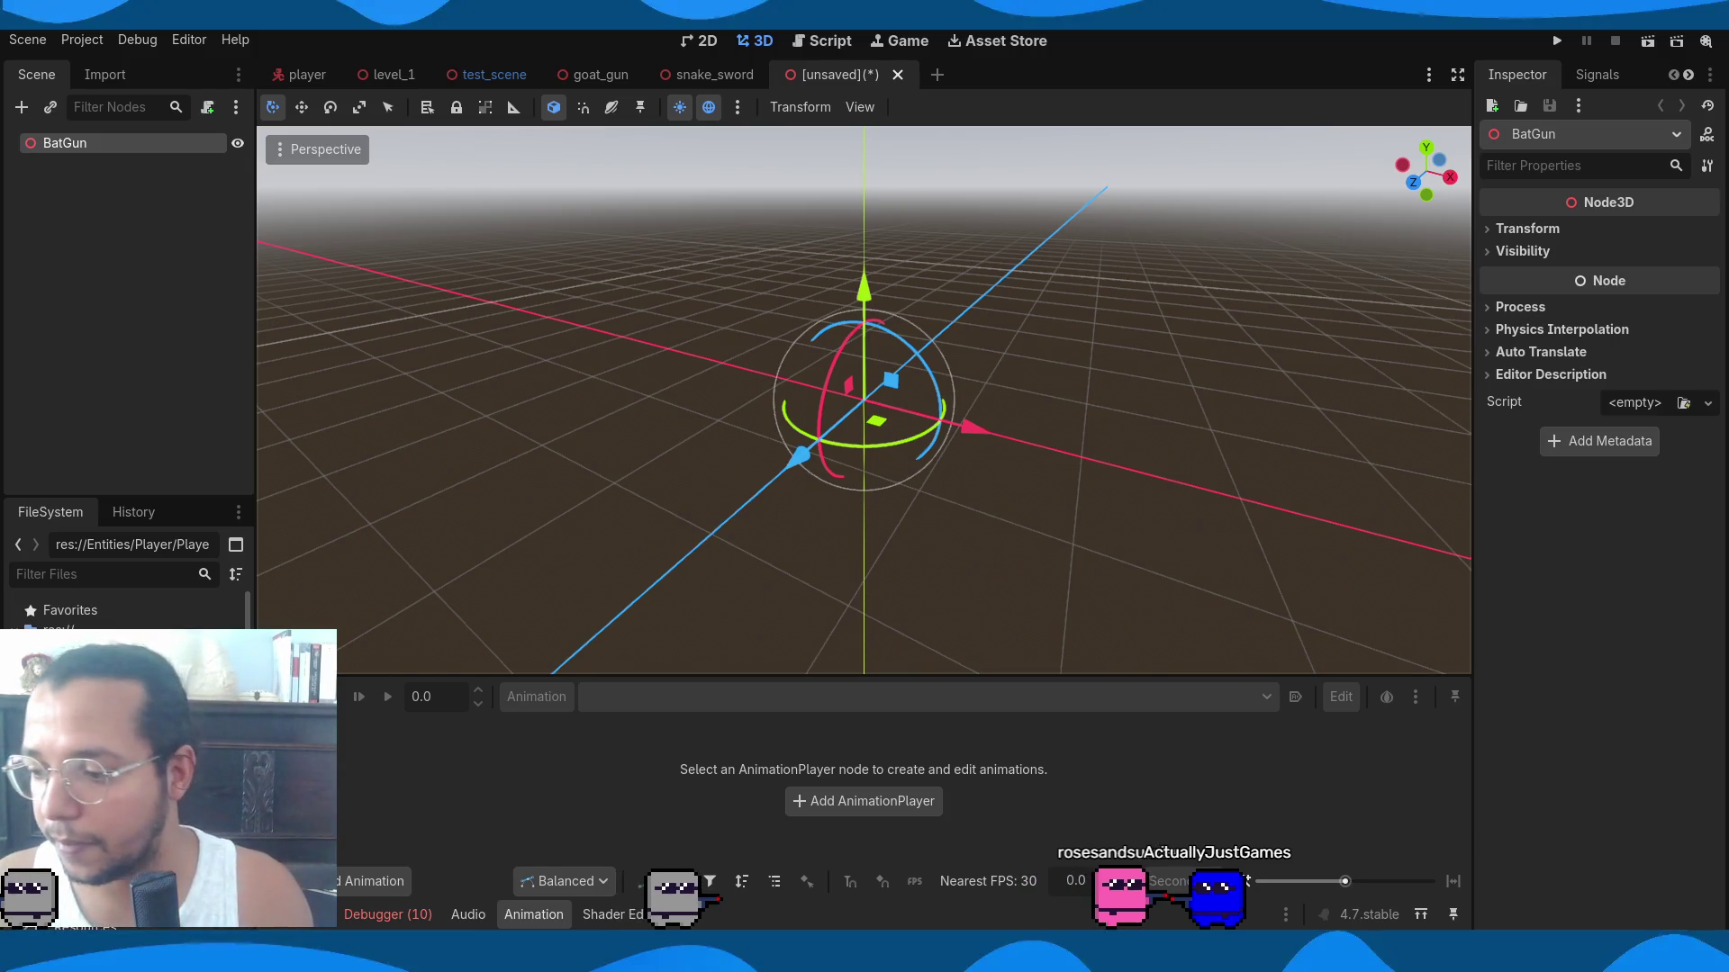
# Save the scene as bat_gun.tscn in res://Entities/Player/PlayerGuns/Batgun.
pyautogui.hotkey('ctrl', 's')
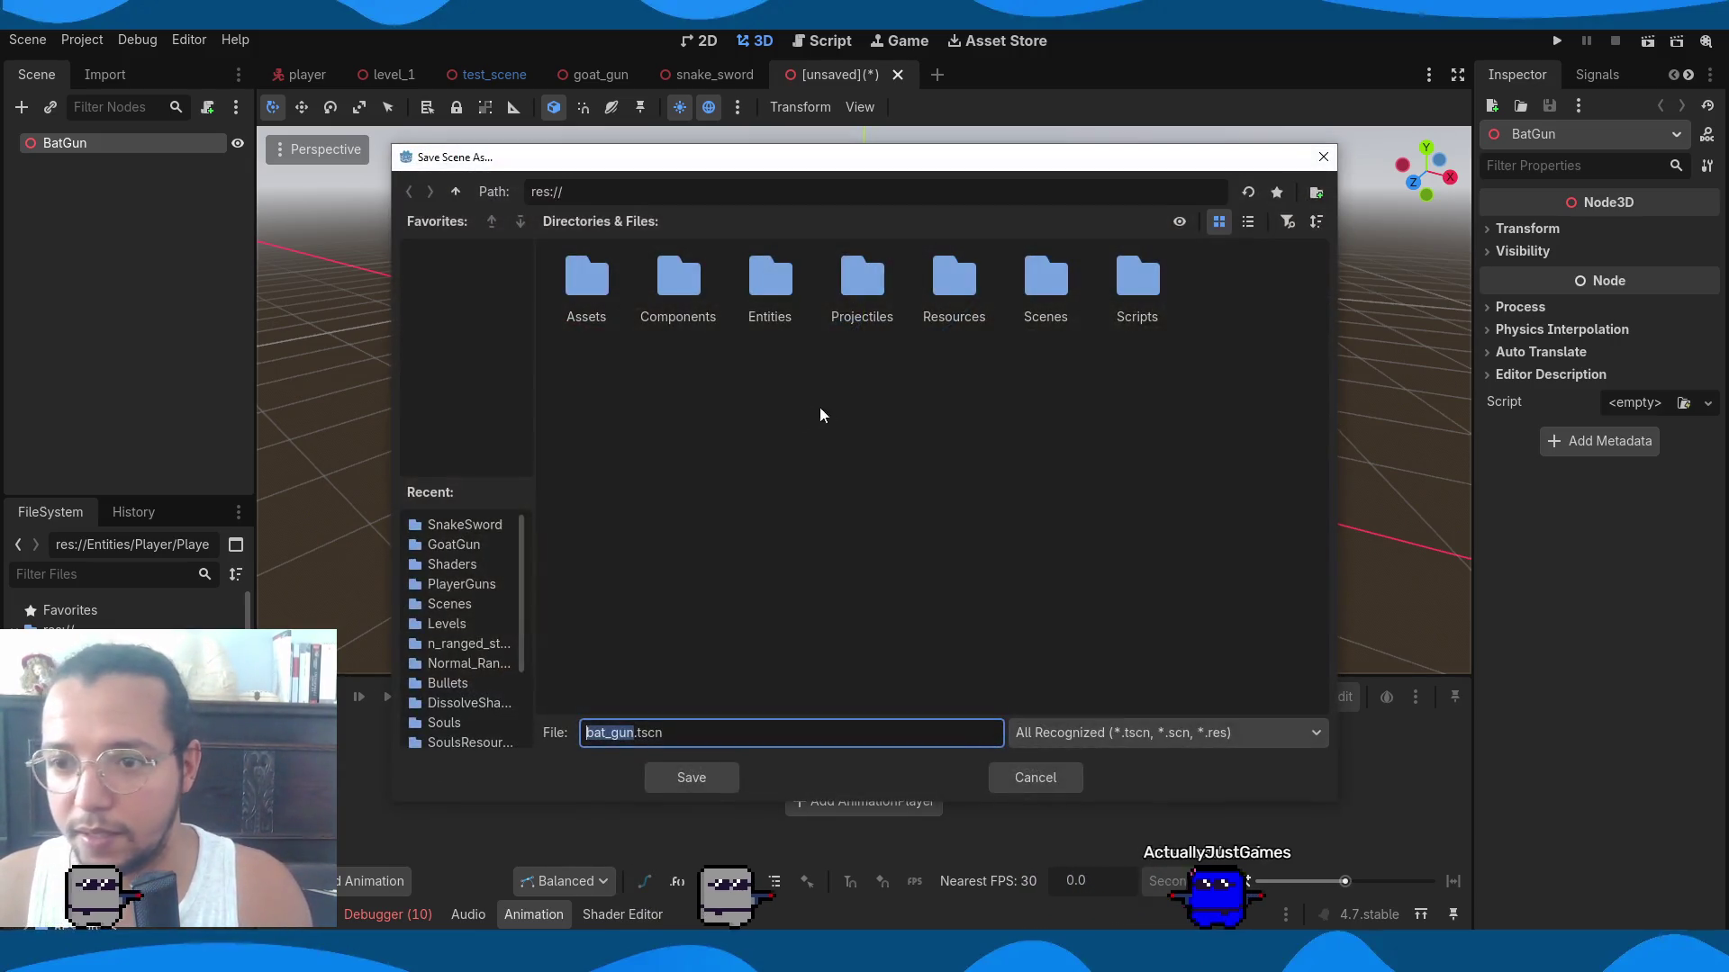
pyautogui.doubleClick(783, 292)
pyautogui.doubleClick(705, 285)
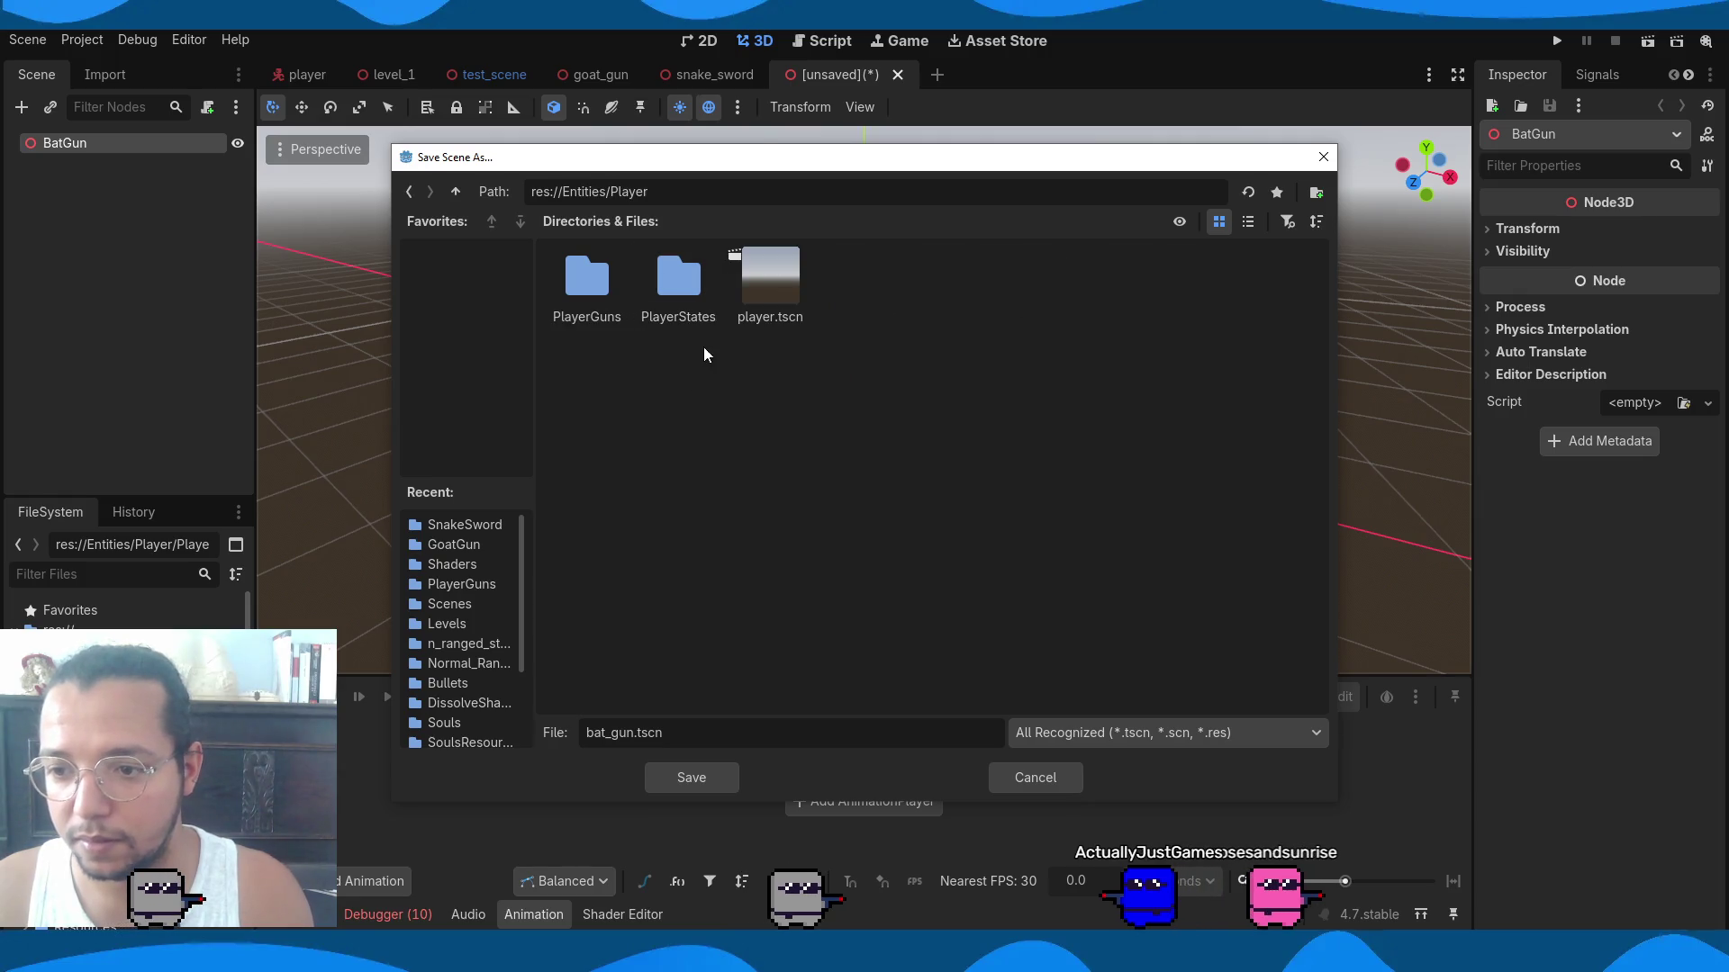
pyautogui.doubleClick(590, 281)
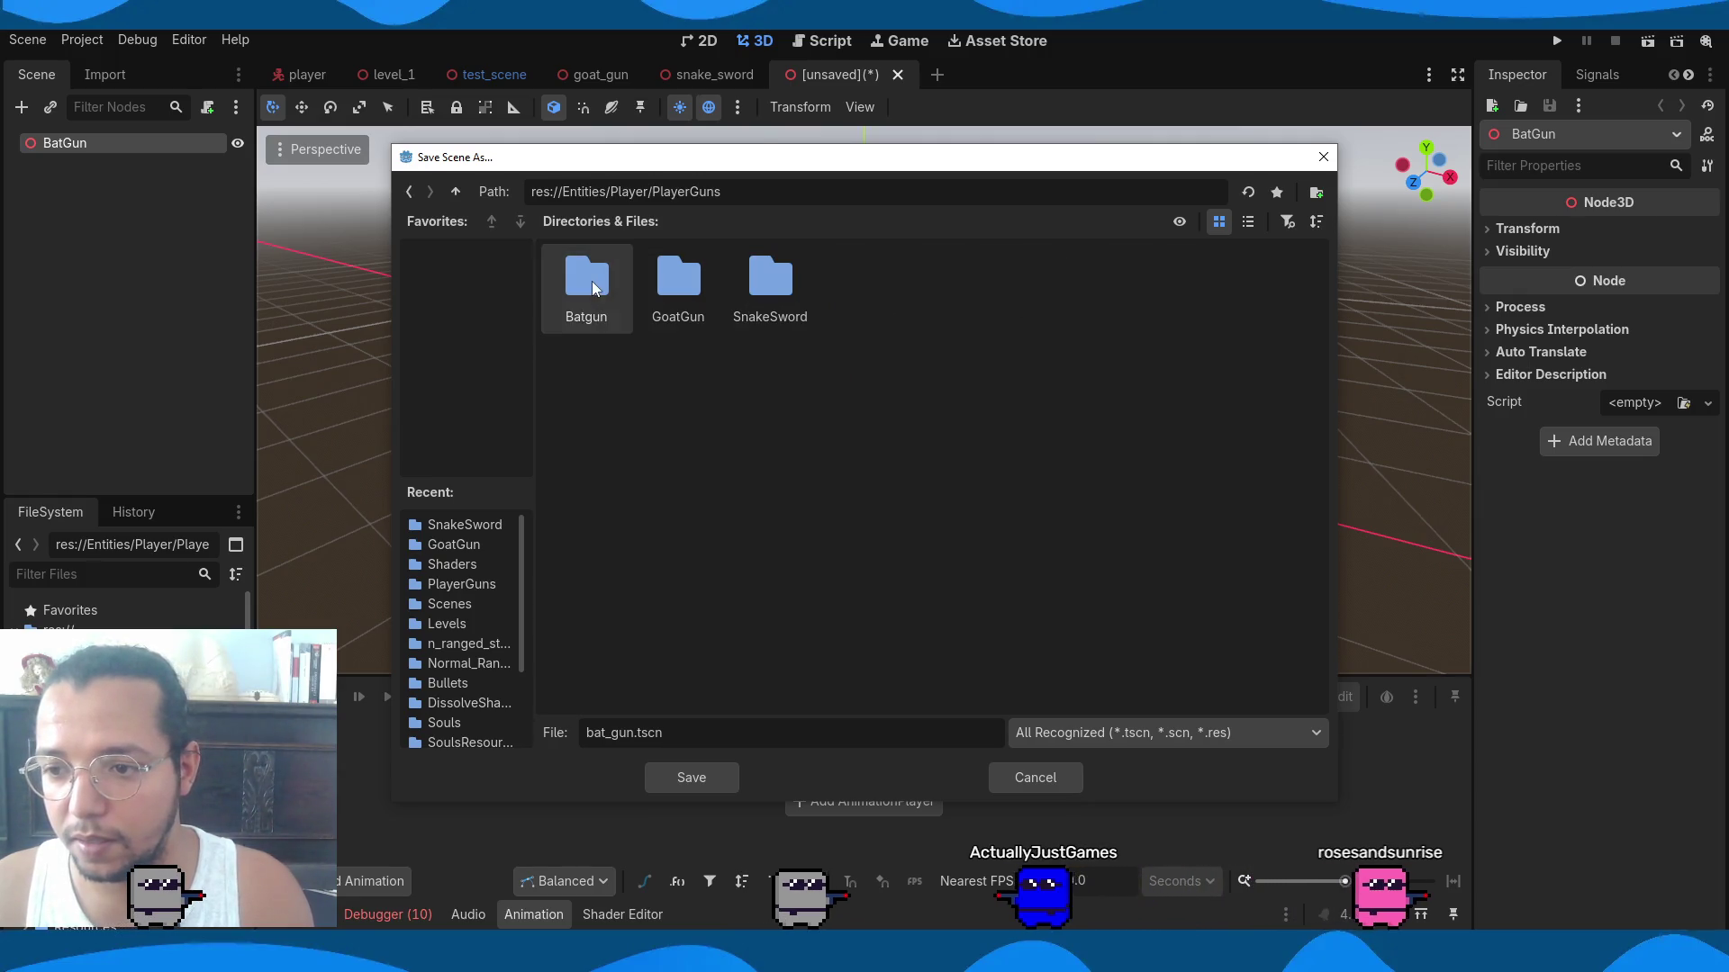
pyautogui.doubleClick(607, 289)
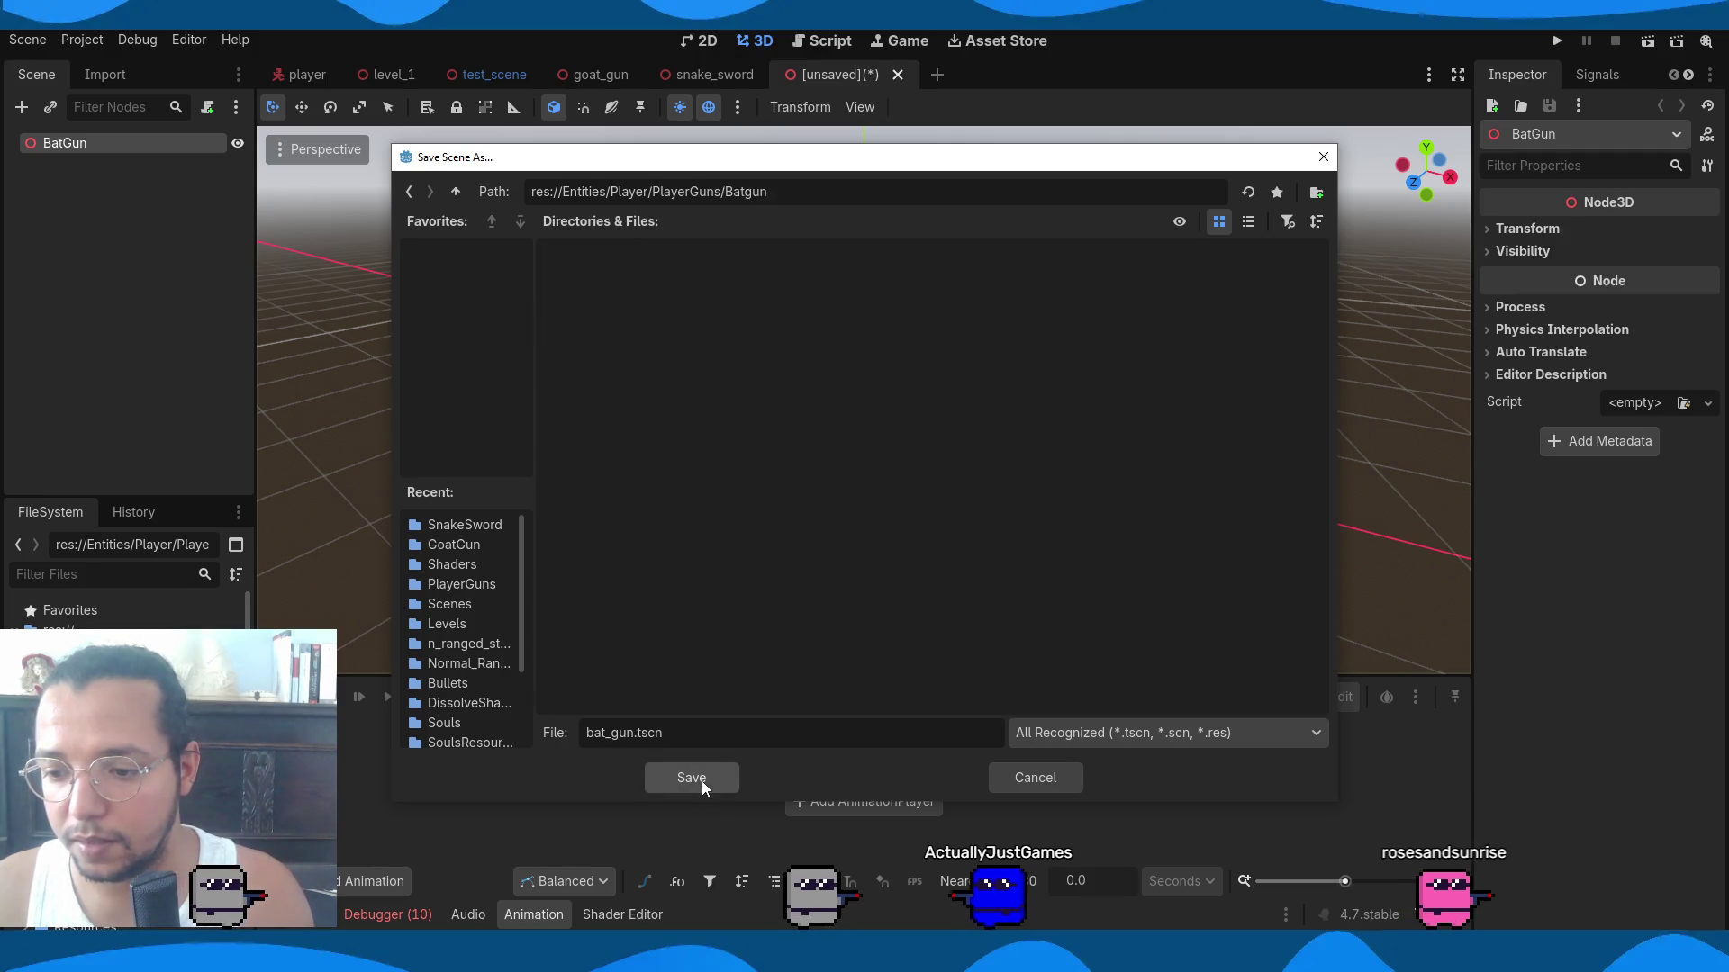
pyautogui.click(700, 778)
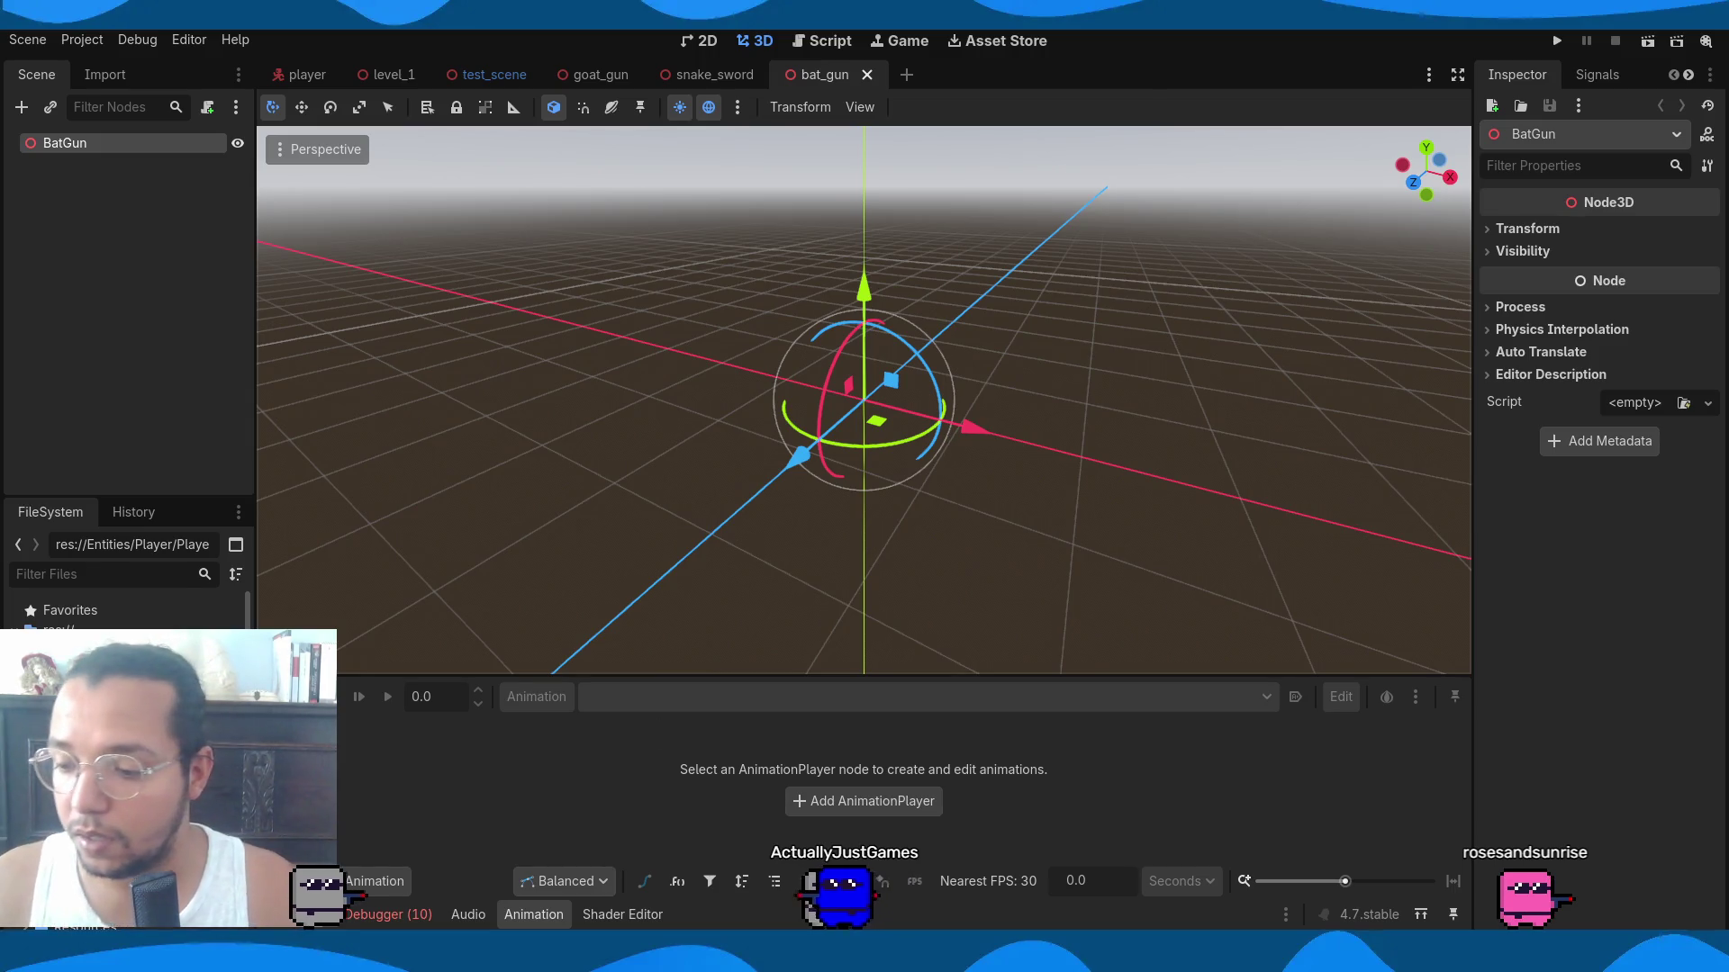
# Return to the Blender gun file and inspect Armature.001 and the Arm mesh.
pyautogui.moveTo(433, 955)
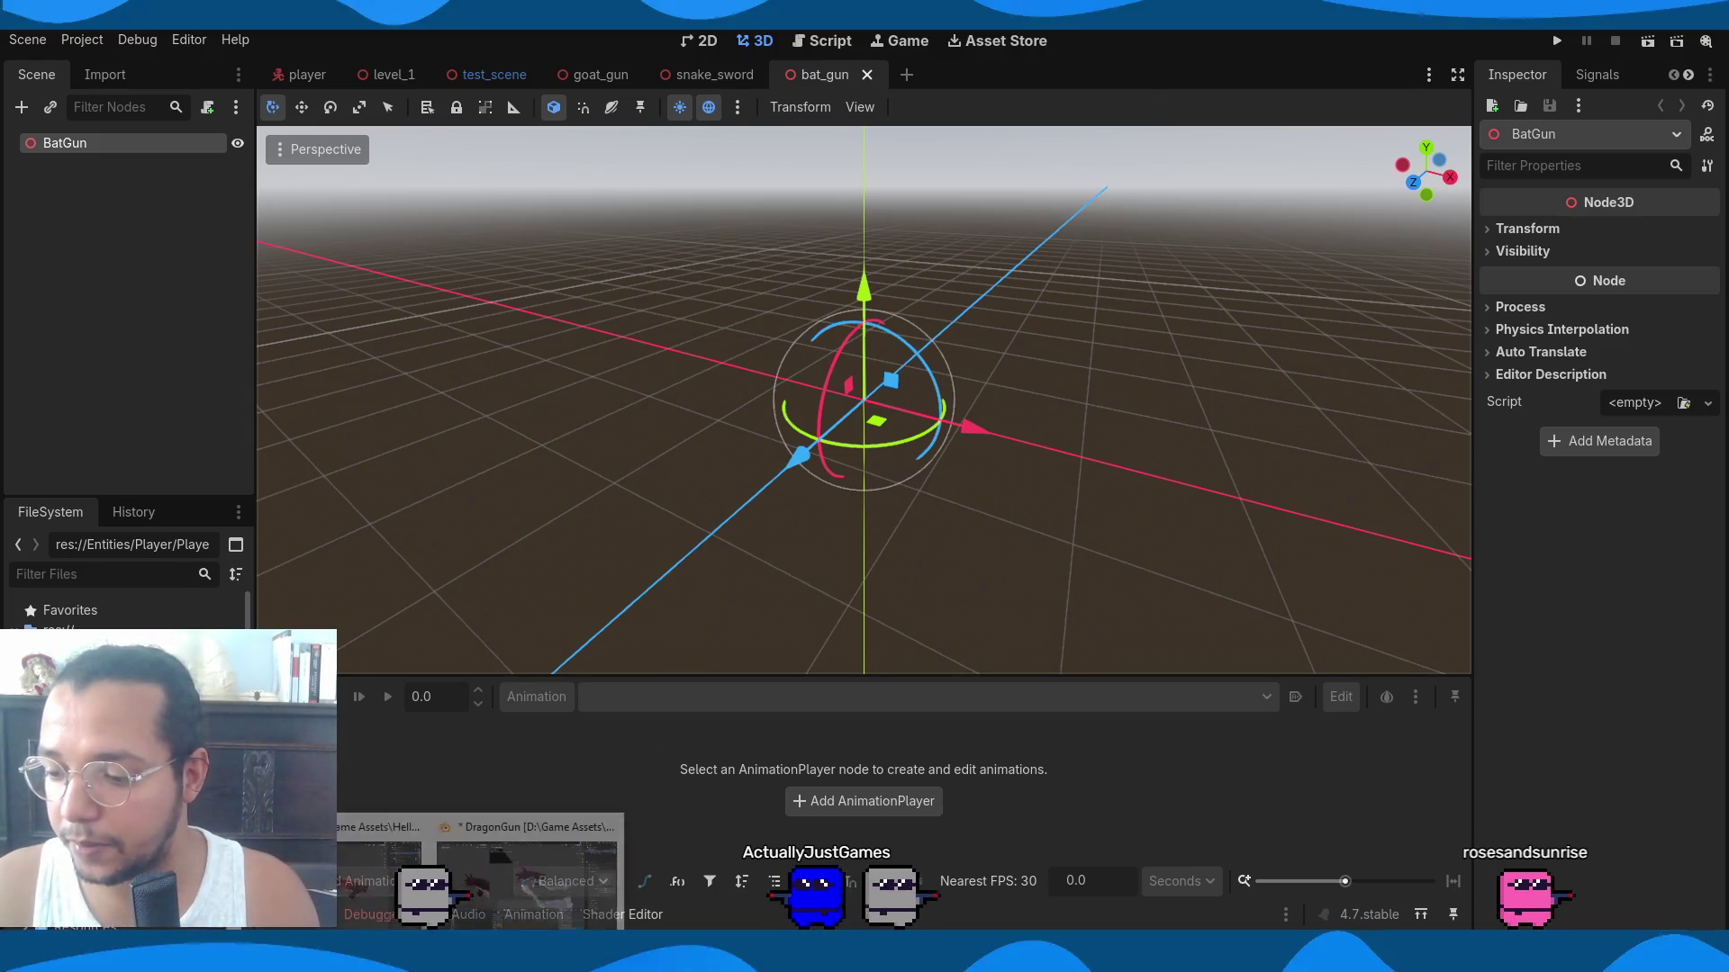
pyautogui.click(527, 868)
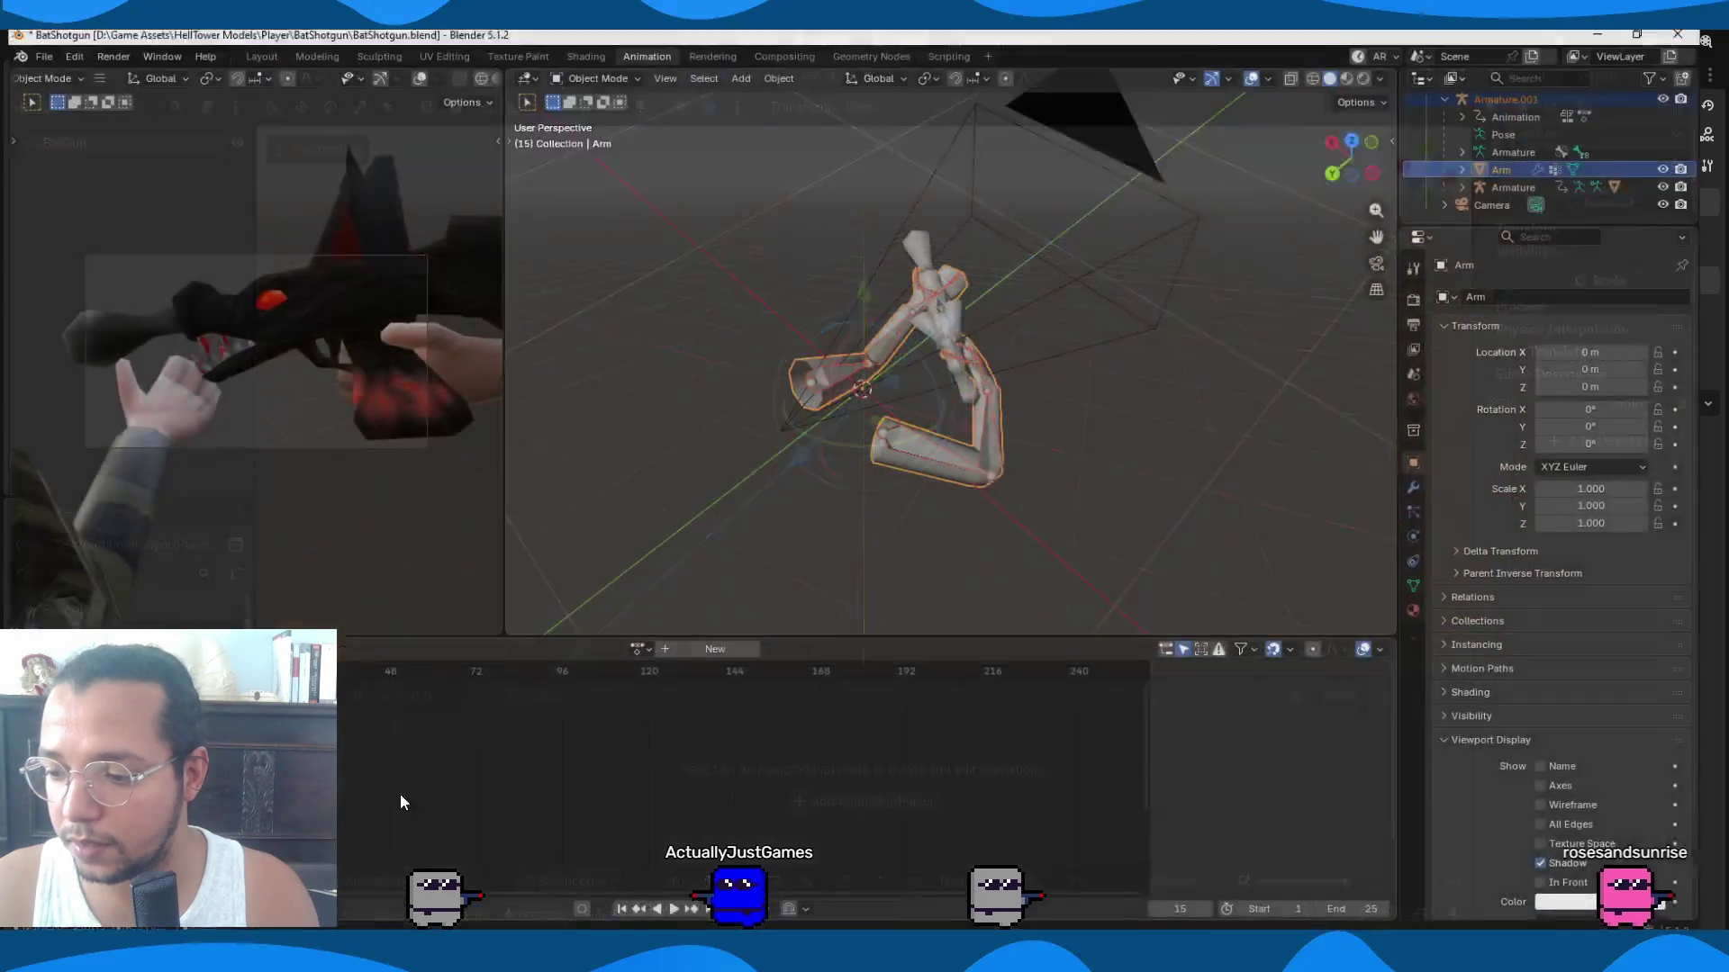
pyautogui.moveTo(1030, 437)
pyautogui.mouseDown(button='middle')
pyautogui.moveTo(895, 387)
pyautogui.moveTo(712, 380)
pyautogui.moveTo(973, 394)
pyautogui.moveTo(936, 388)
pyautogui.mouseUp(button='middle')
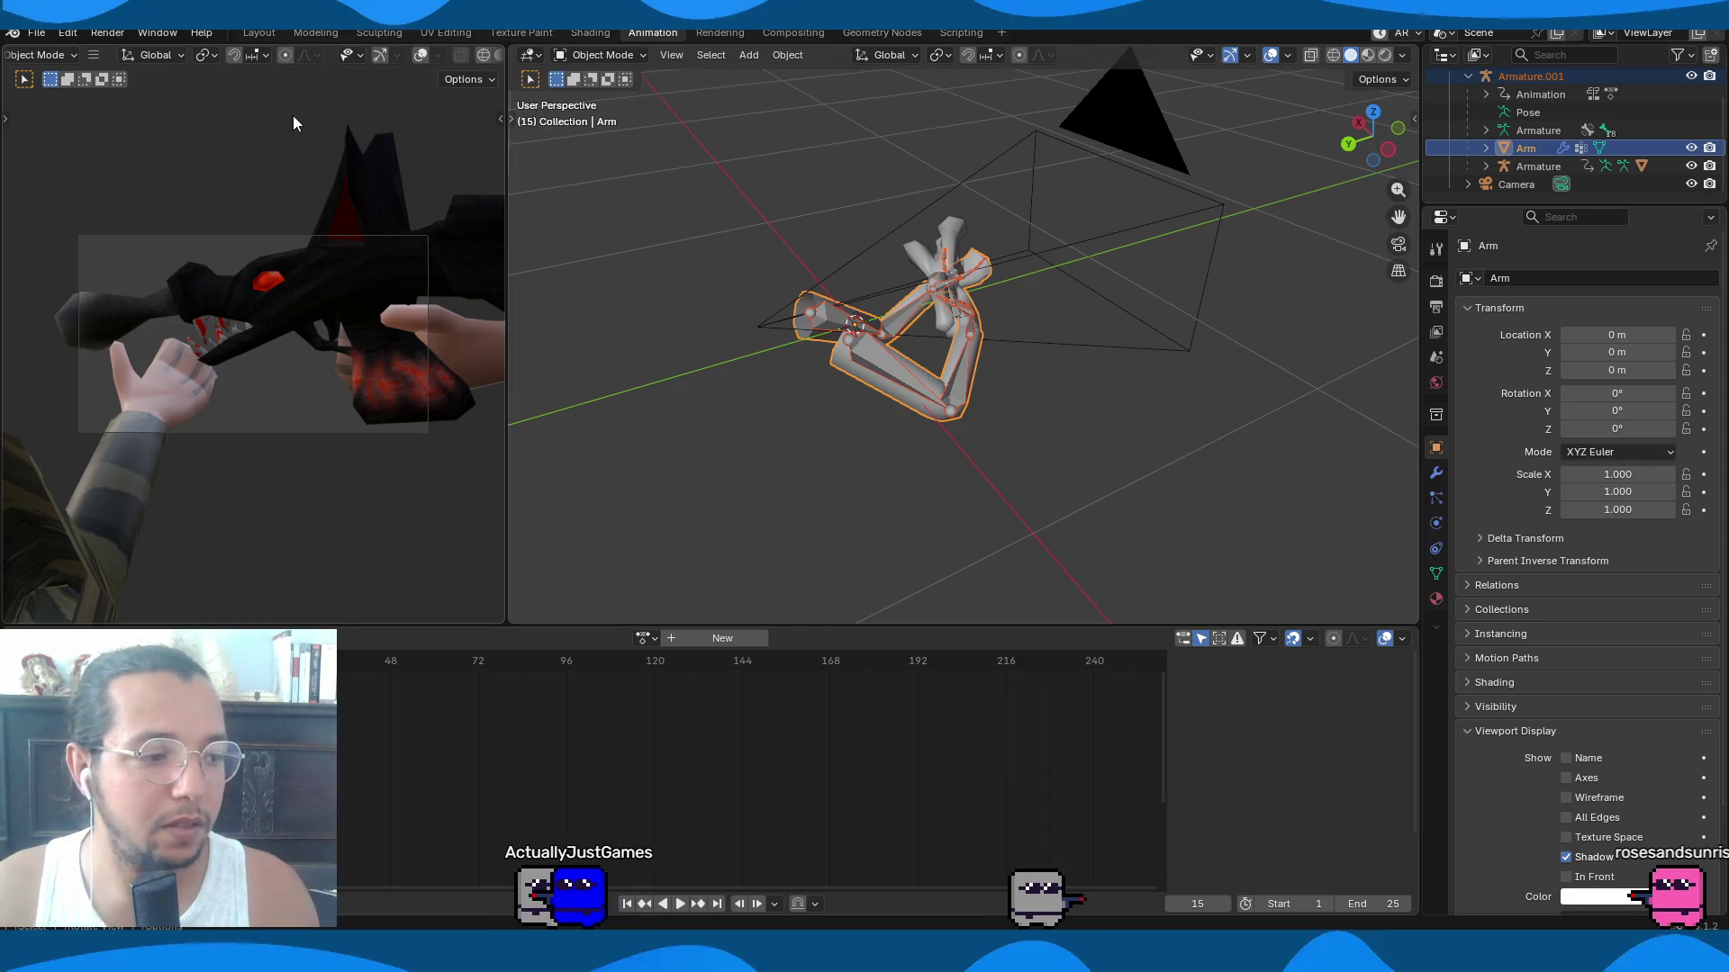
pyautogui.click(40, 35)
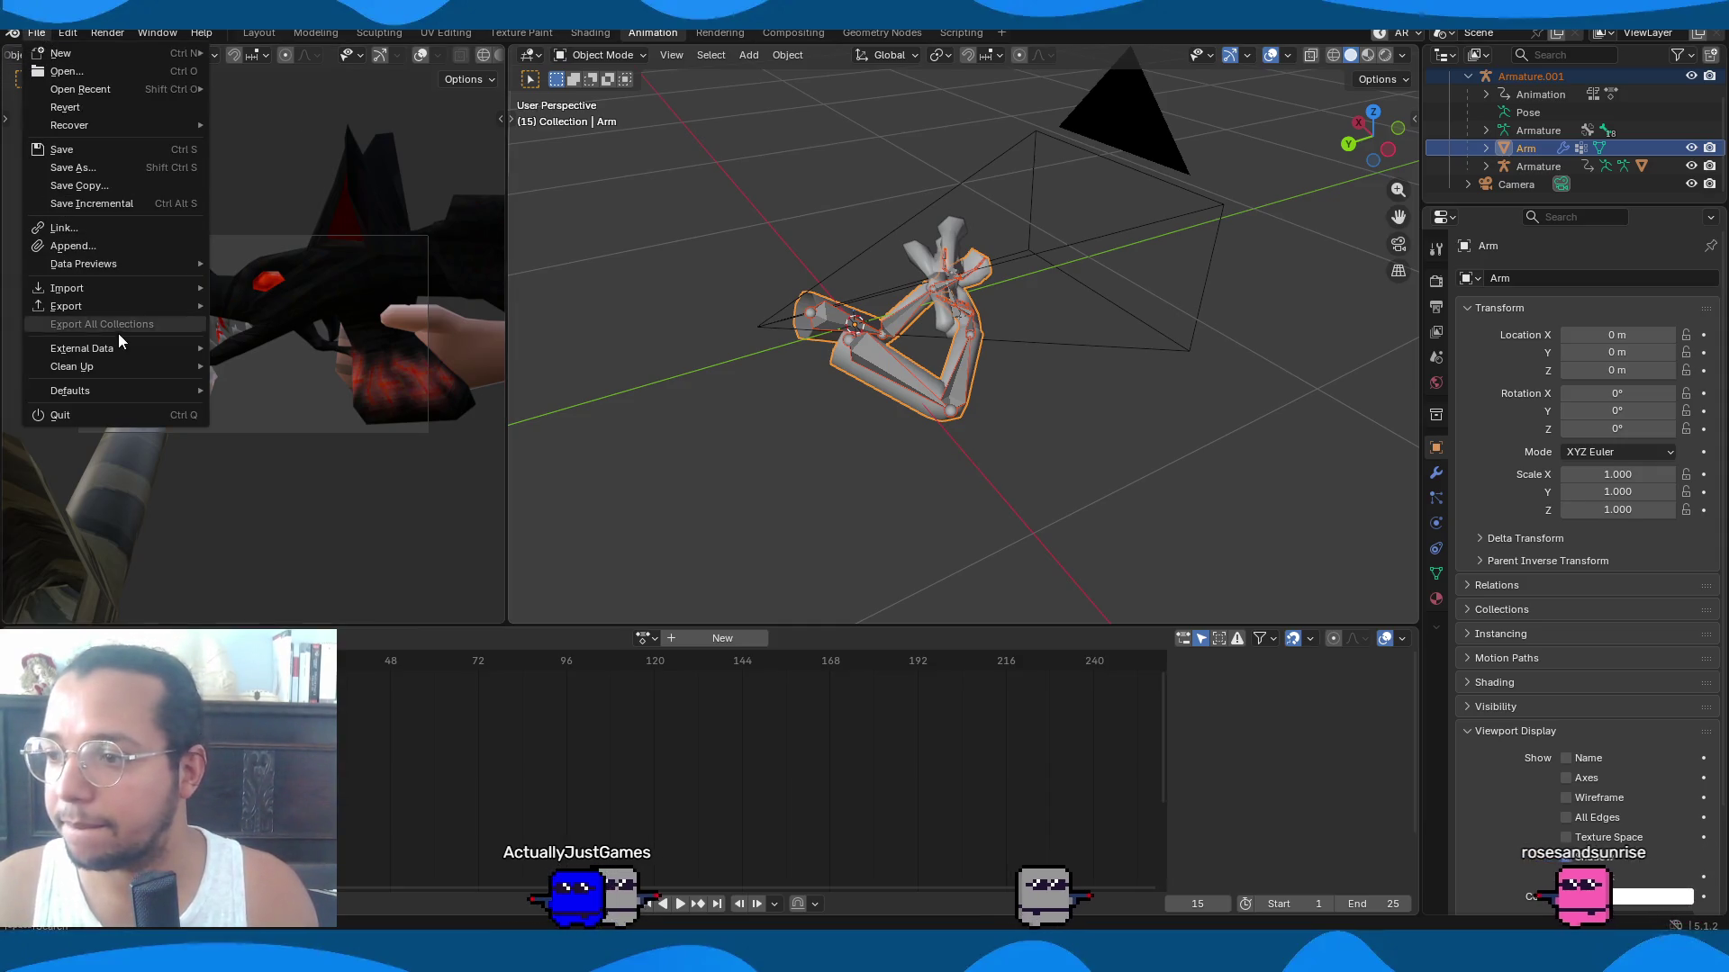
pyautogui.click(889, 373)
pyautogui.click(893, 392)
pyautogui.moveTo(1040, 337)
pyautogui.mouseDown(button='middle')
pyautogui.moveTo(803, 306)
pyautogui.moveTo(436, 169)
pyautogui.mouseUp(button='middle')
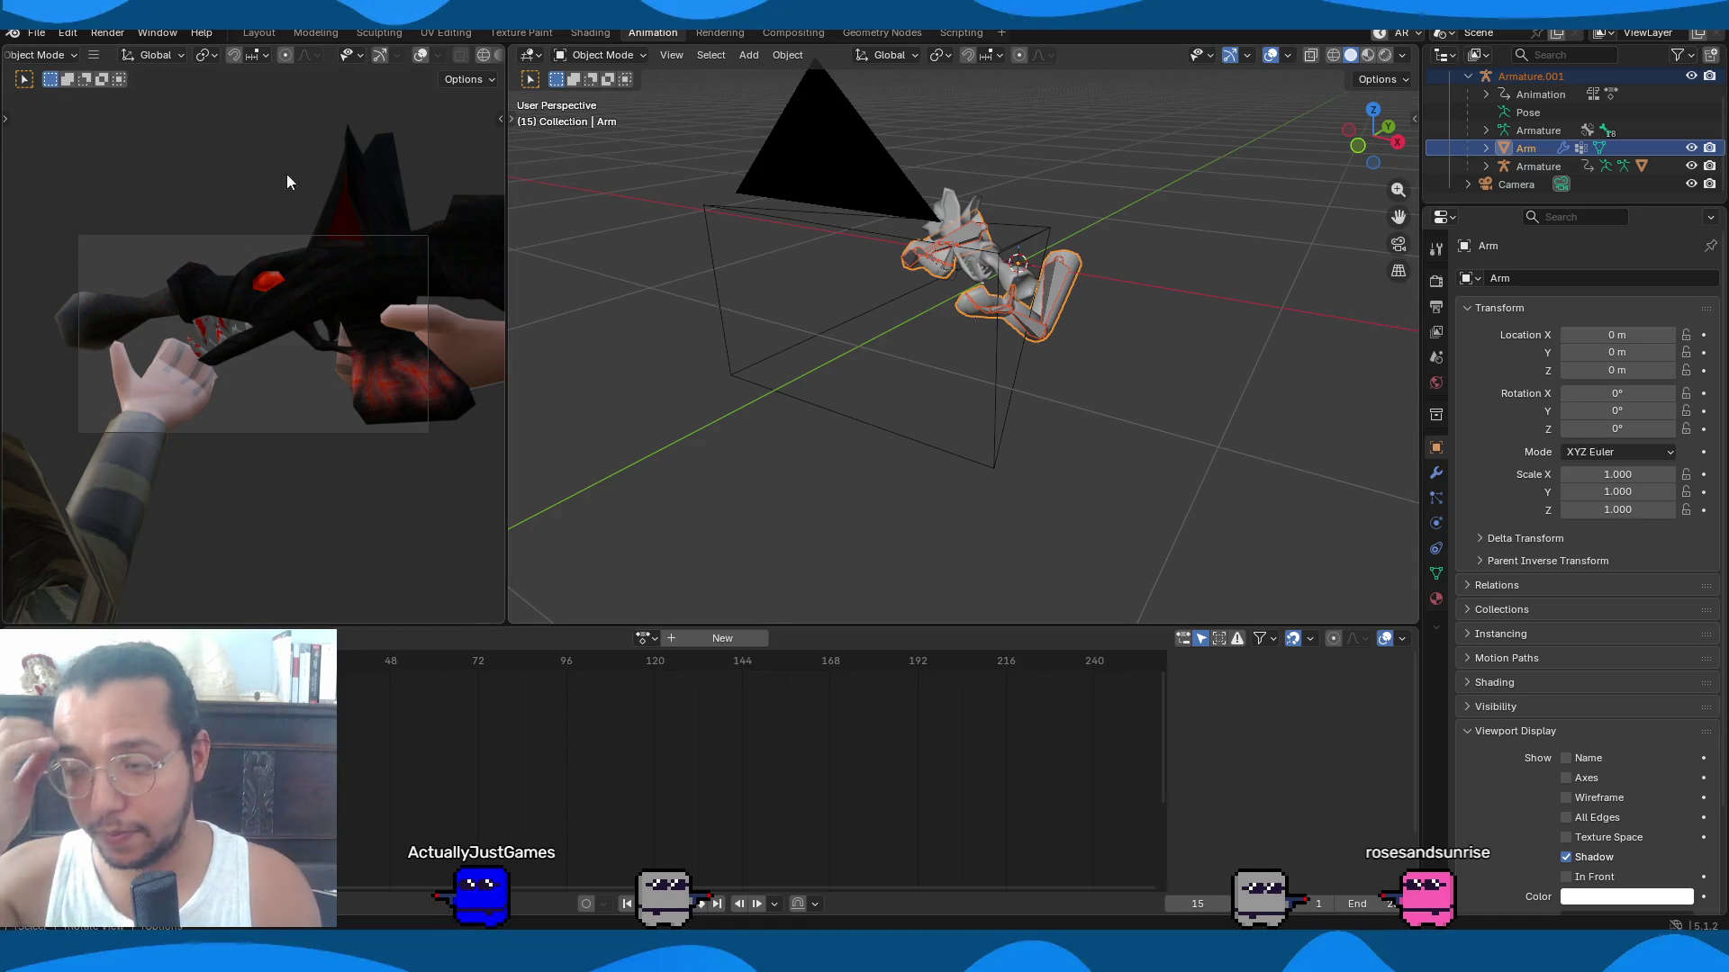
# Browse the File export formats, then zoom in and select the BatShotgun model.
pyautogui.click(36, 32)
pyautogui.moveTo(119, 304)
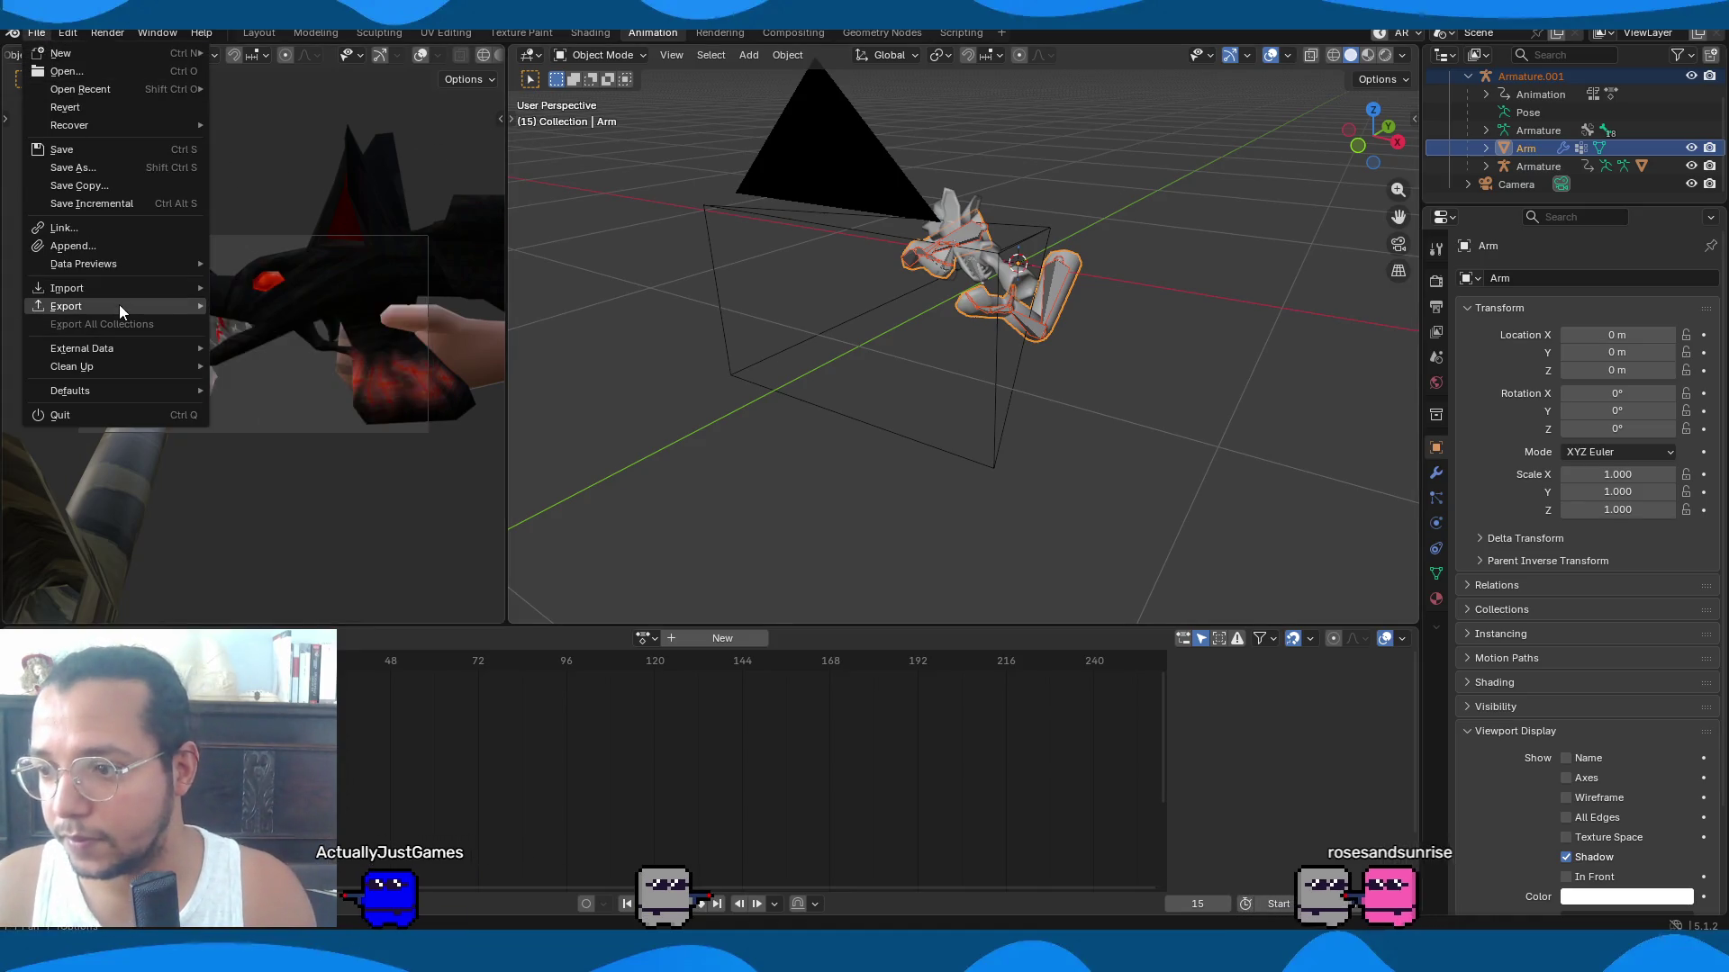
pyautogui.click(333, 467)
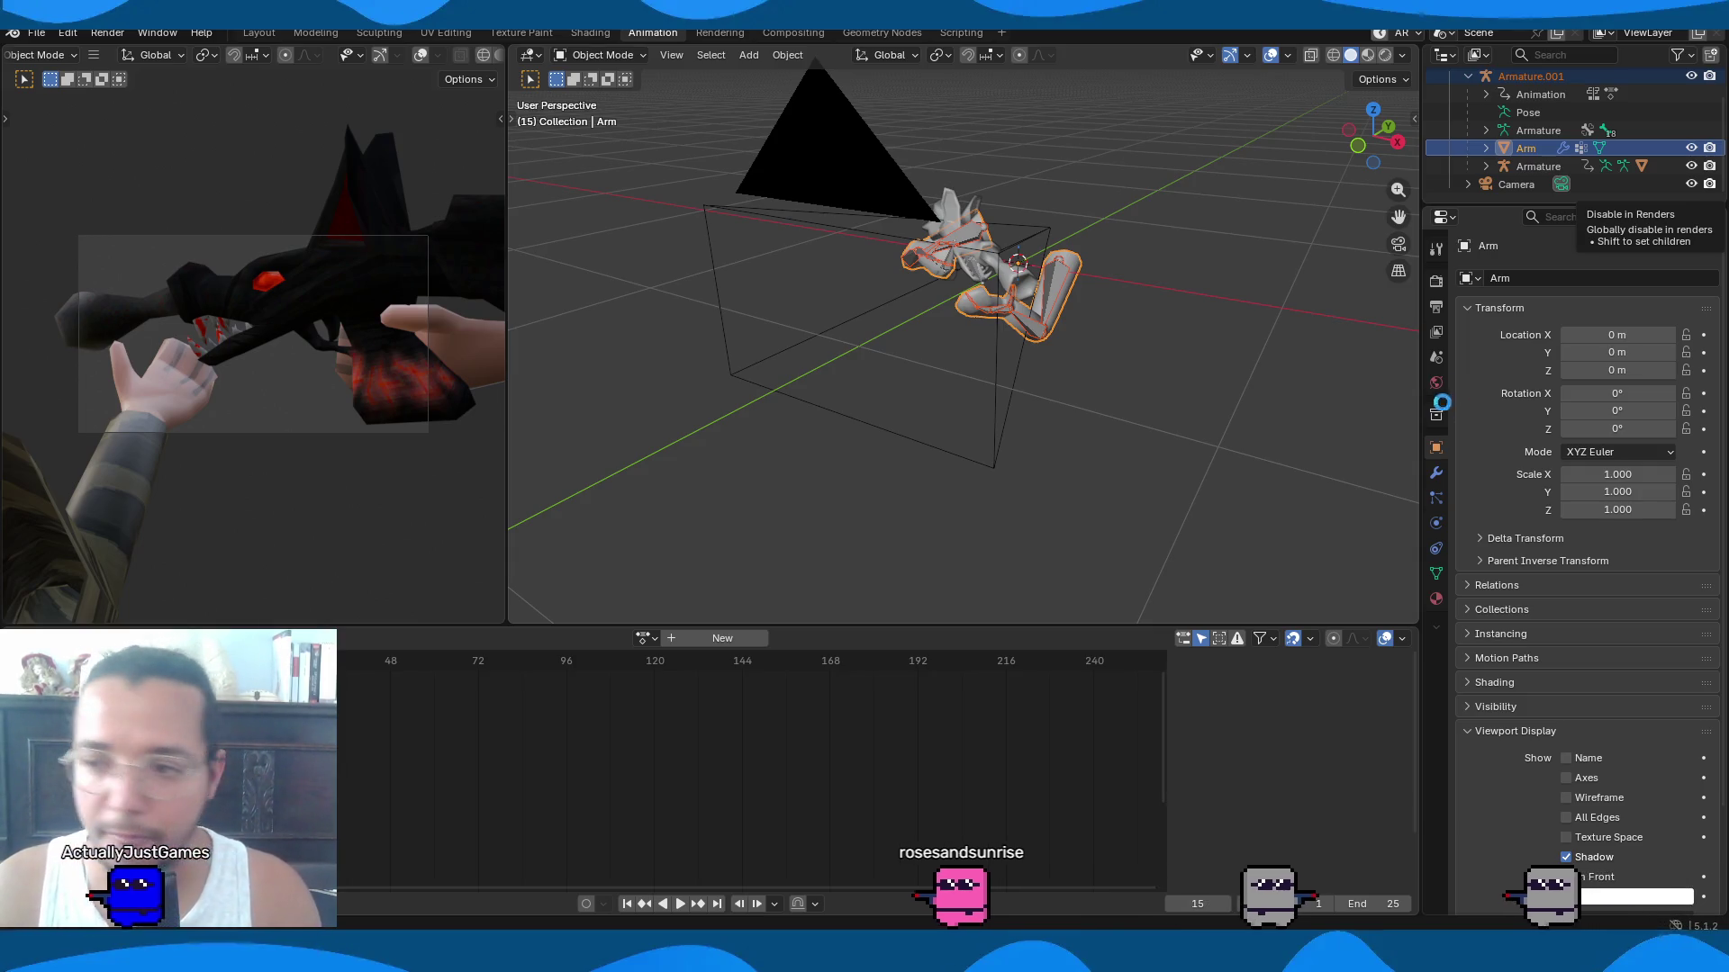
pyautogui.moveTo(878, 290); pyautogui.dragTo(980, 331, button='middle')
pyautogui.scroll(5, 980, 327)
pyautogui.moveTo(927, 263); pyautogui.dragTo(986, 176, button='middle')
pyautogui.click(987, 176)
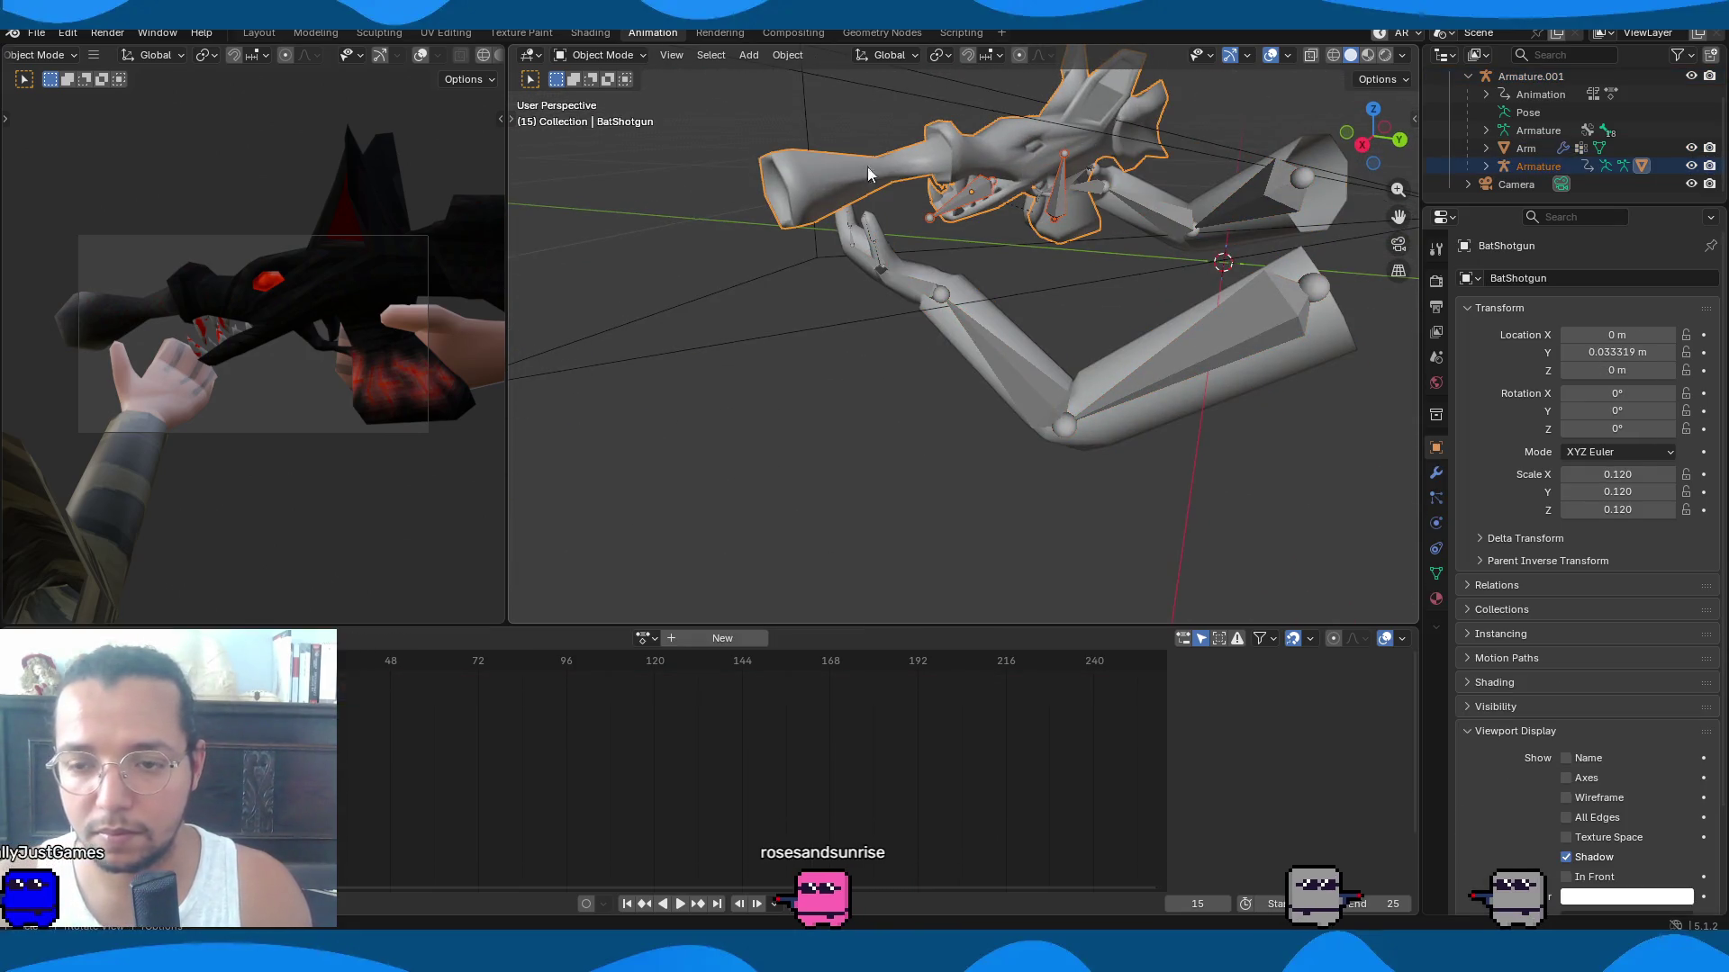
# Select the Arm mesh and try the glTF 2.0 export format.
pyautogui.click(36, 33)
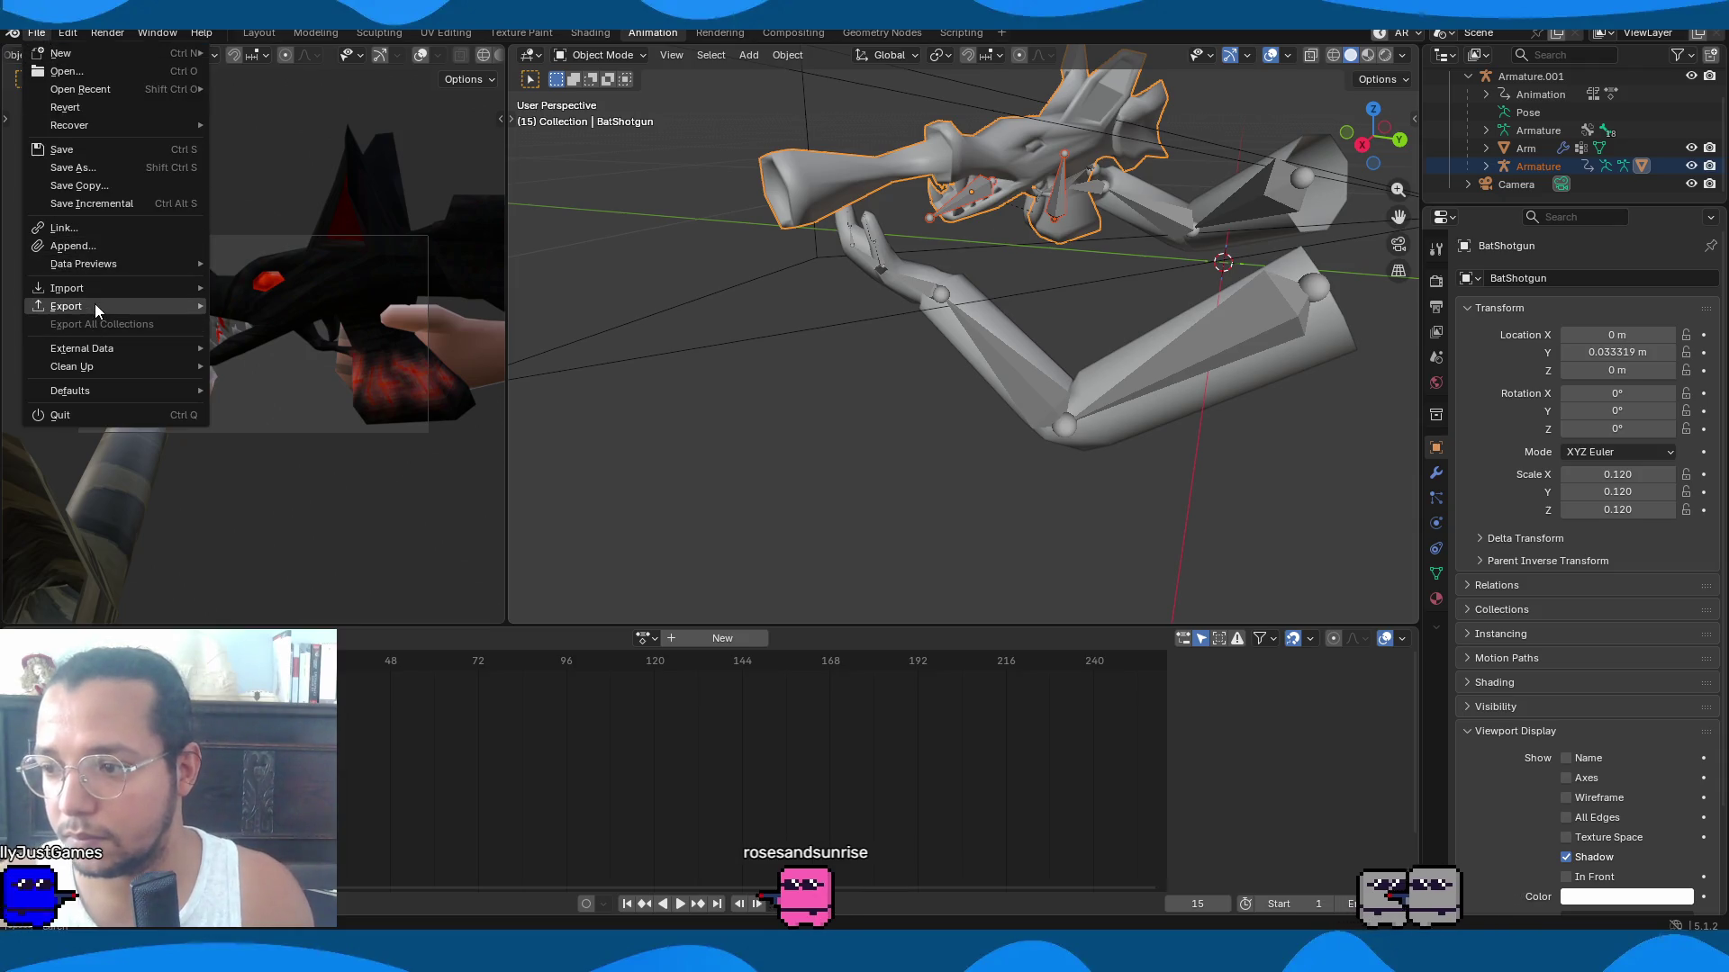
pyautogui.moveTo(95, 304)
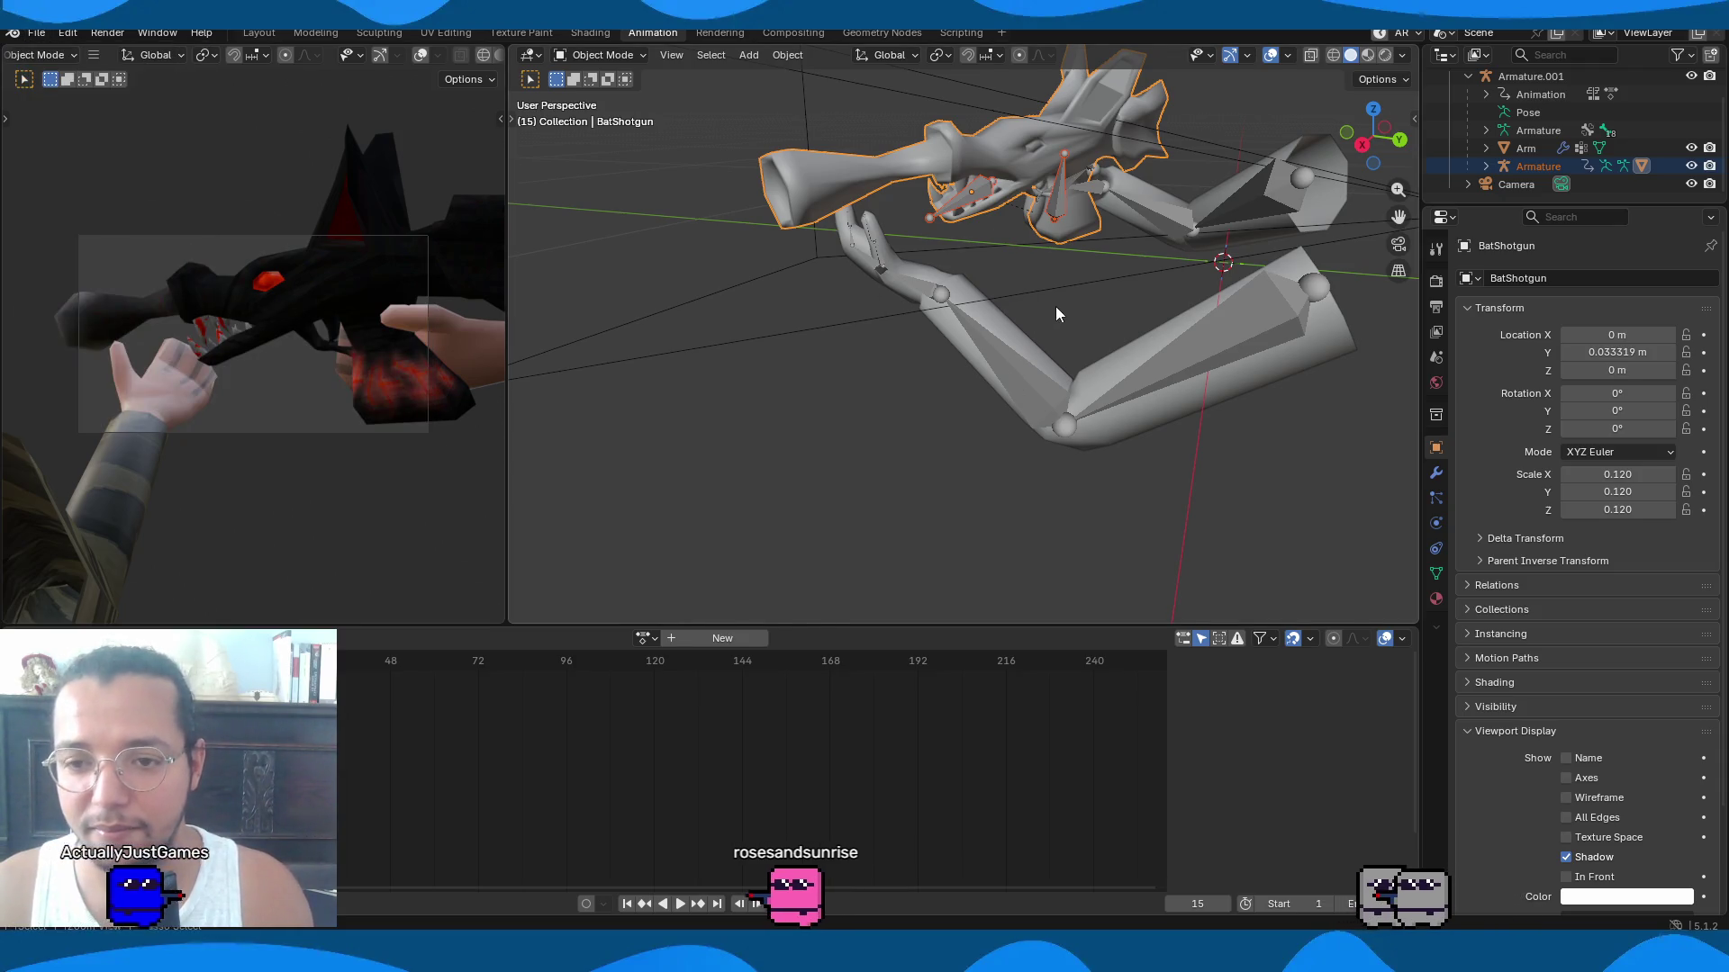
pyautogui.click(1077, 318)
pyautogui.click(36, 32)
pyautogui.moveTo(94, 304)
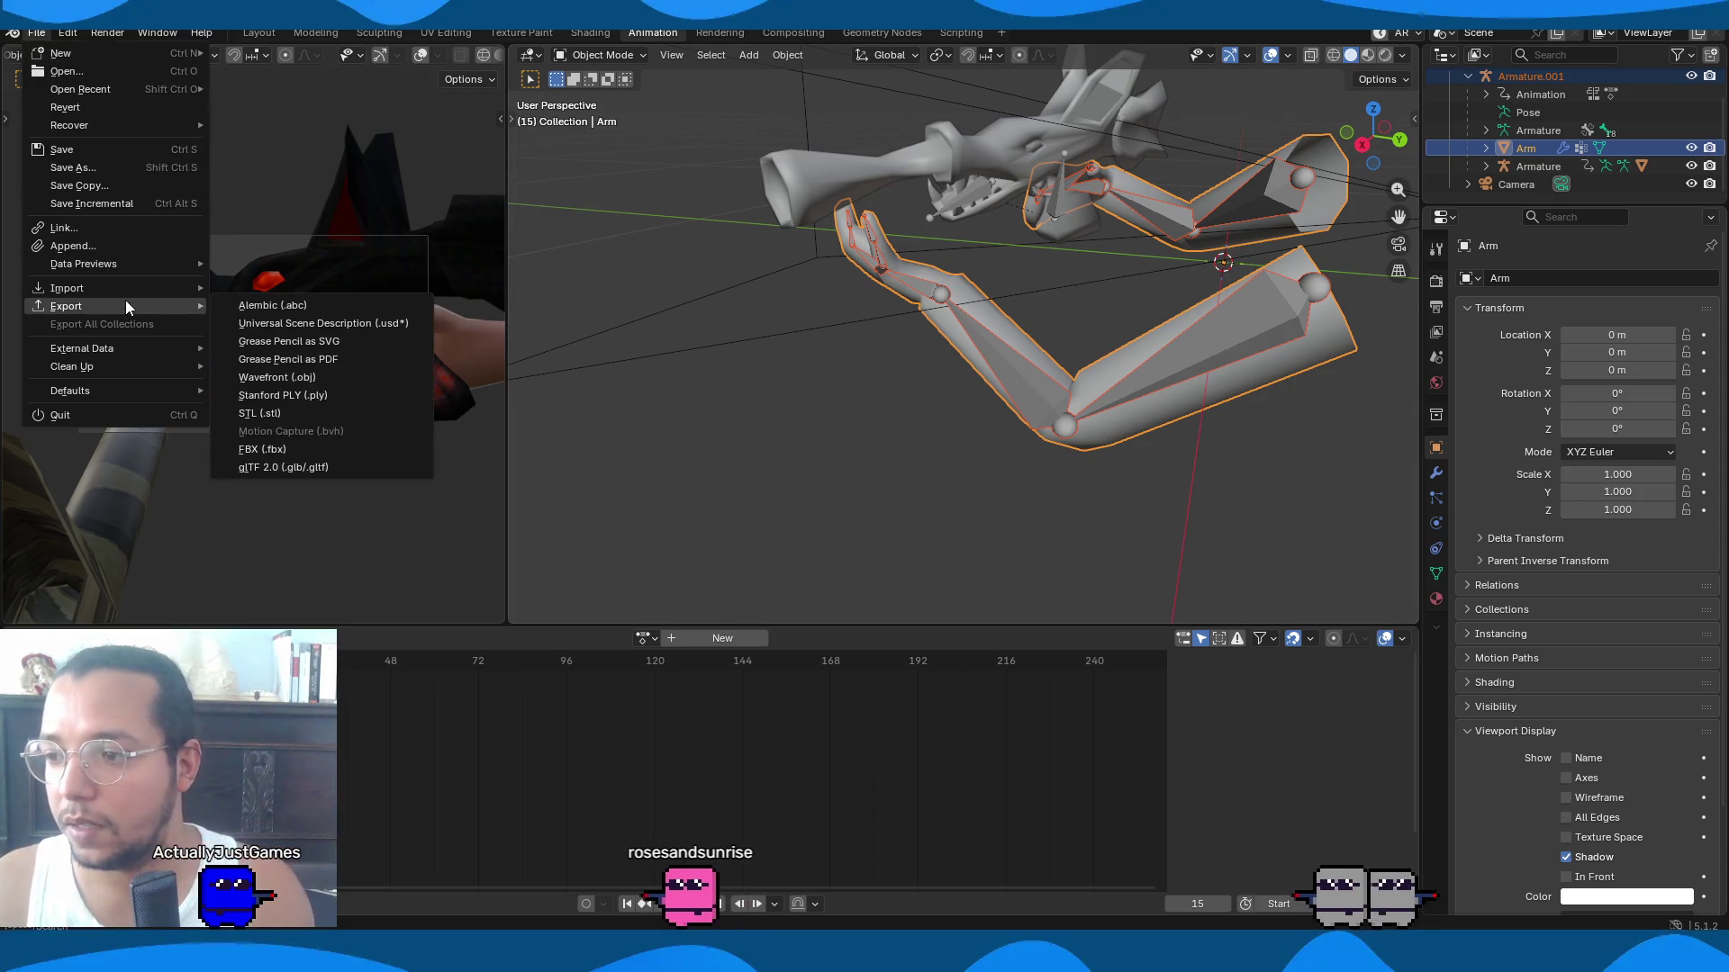
pyautogui.click(346, 468)
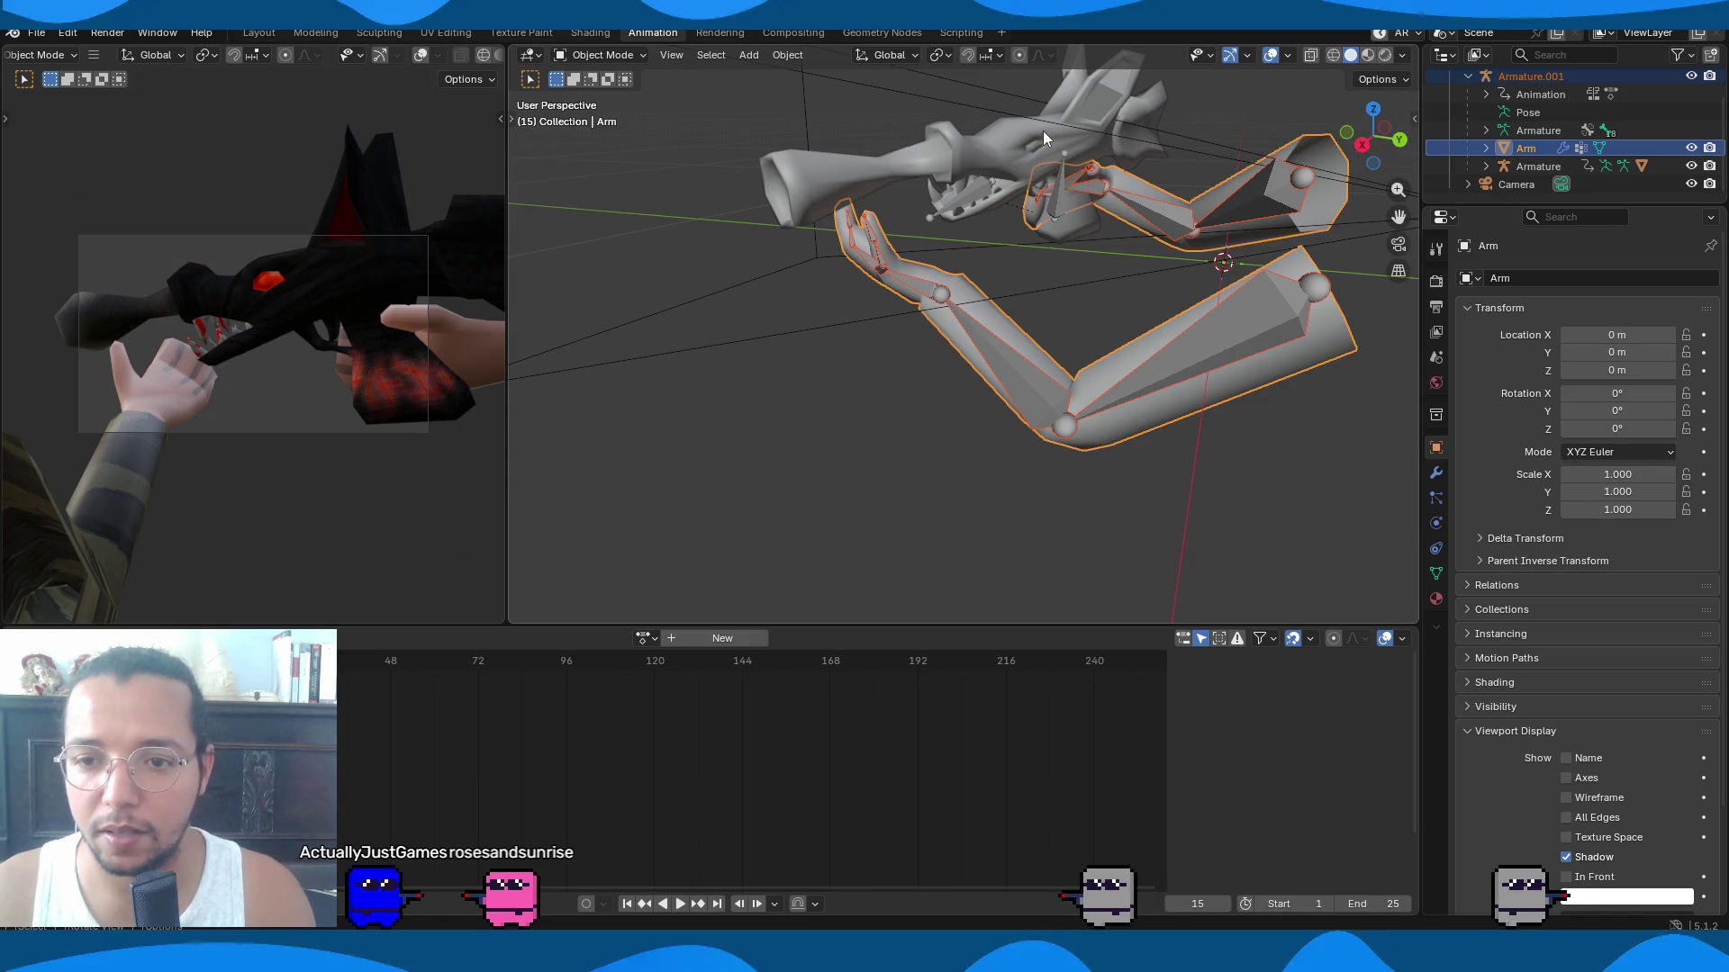
# Select the BatShotgun model together with its Armature for glTF export.
pyautogui.click(997, 213)
pyautogui.keyDown('shift'); pyautogui.click(963, 207); pyautogui.keyUp('shift')
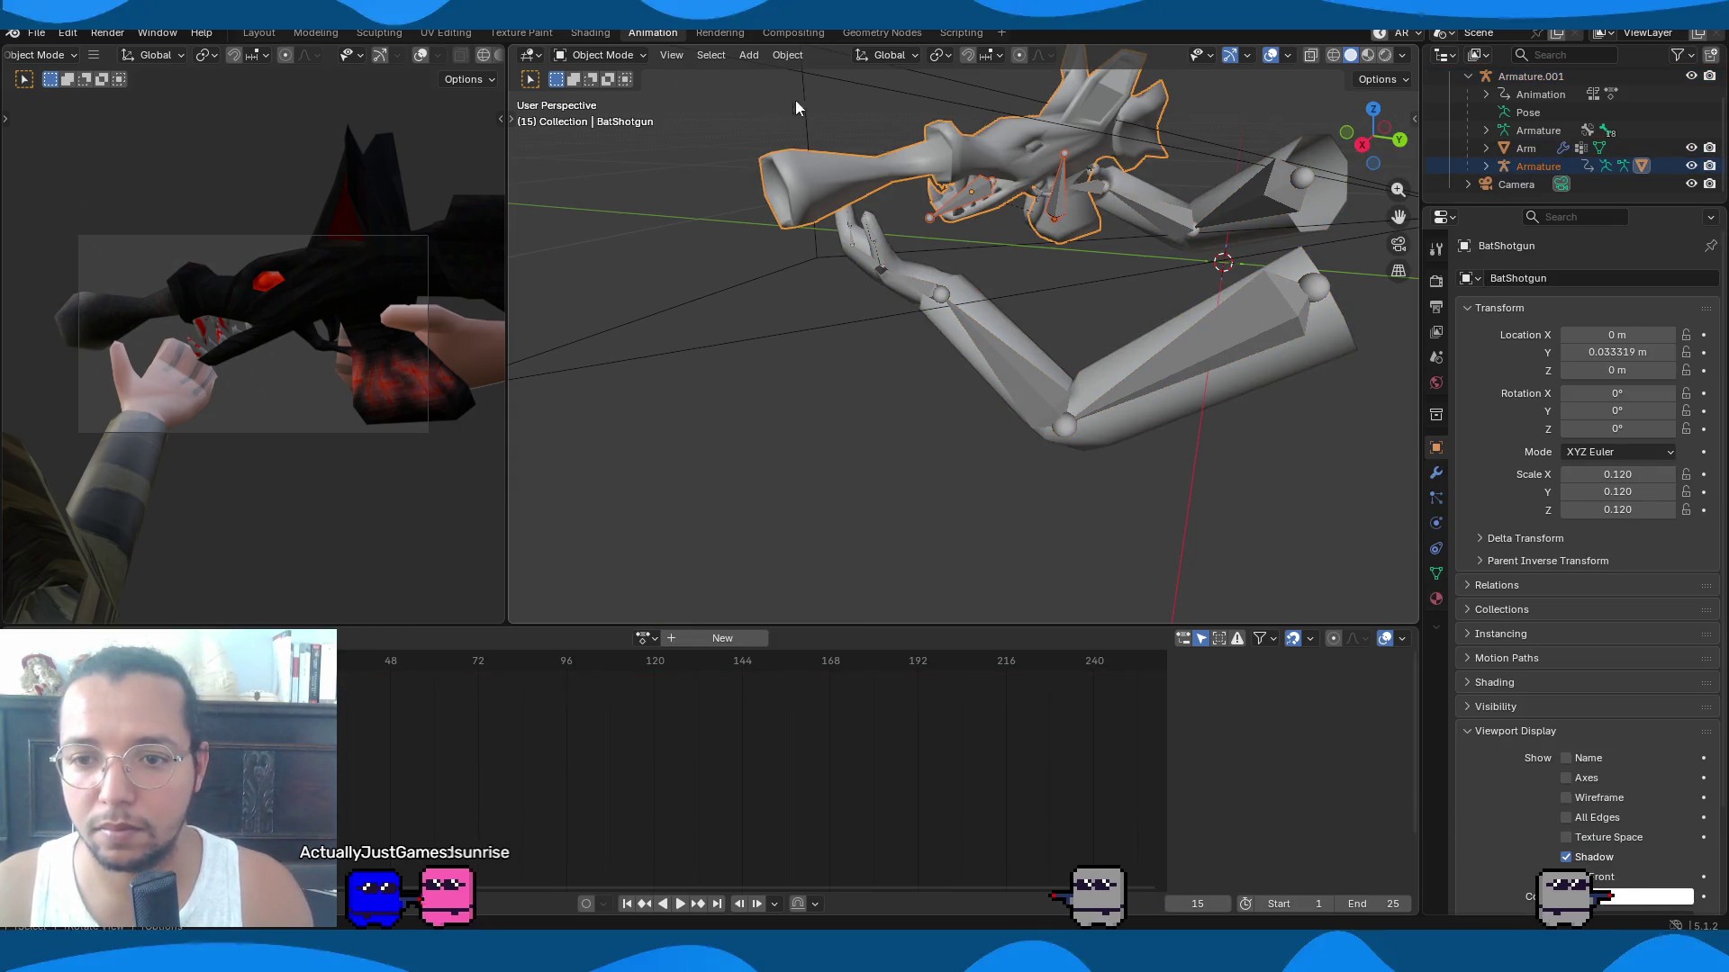
pyautogui.click(36, 33)
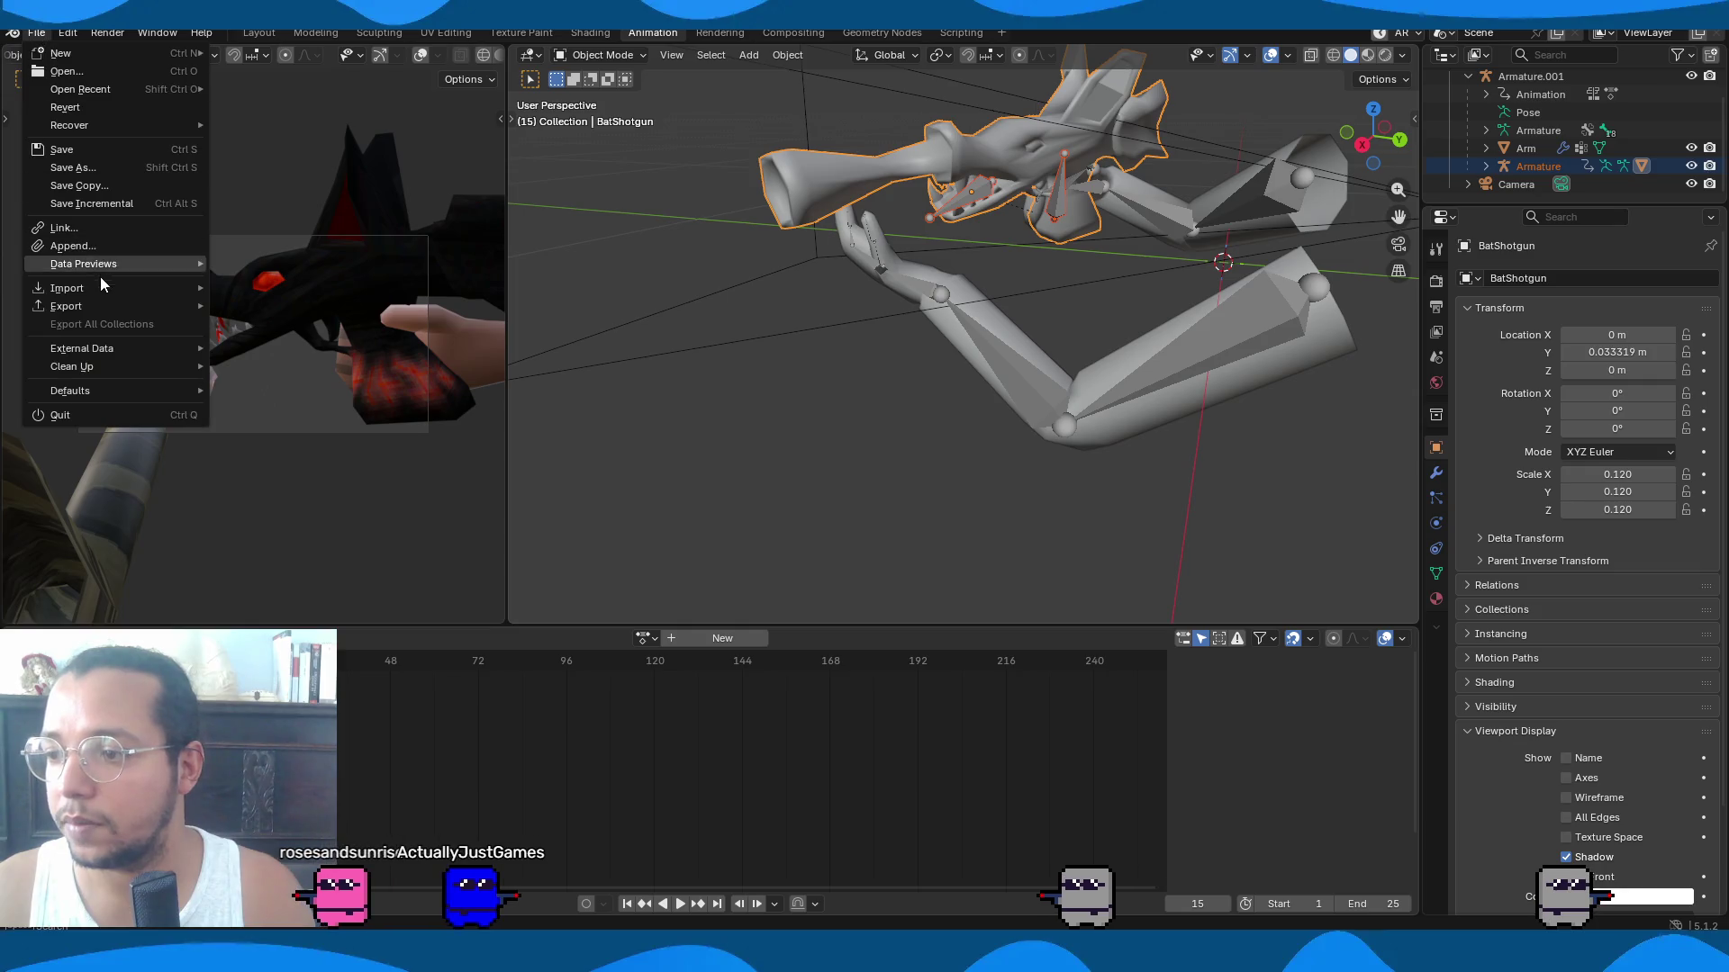
pyautogui.moveTo(108, 307)
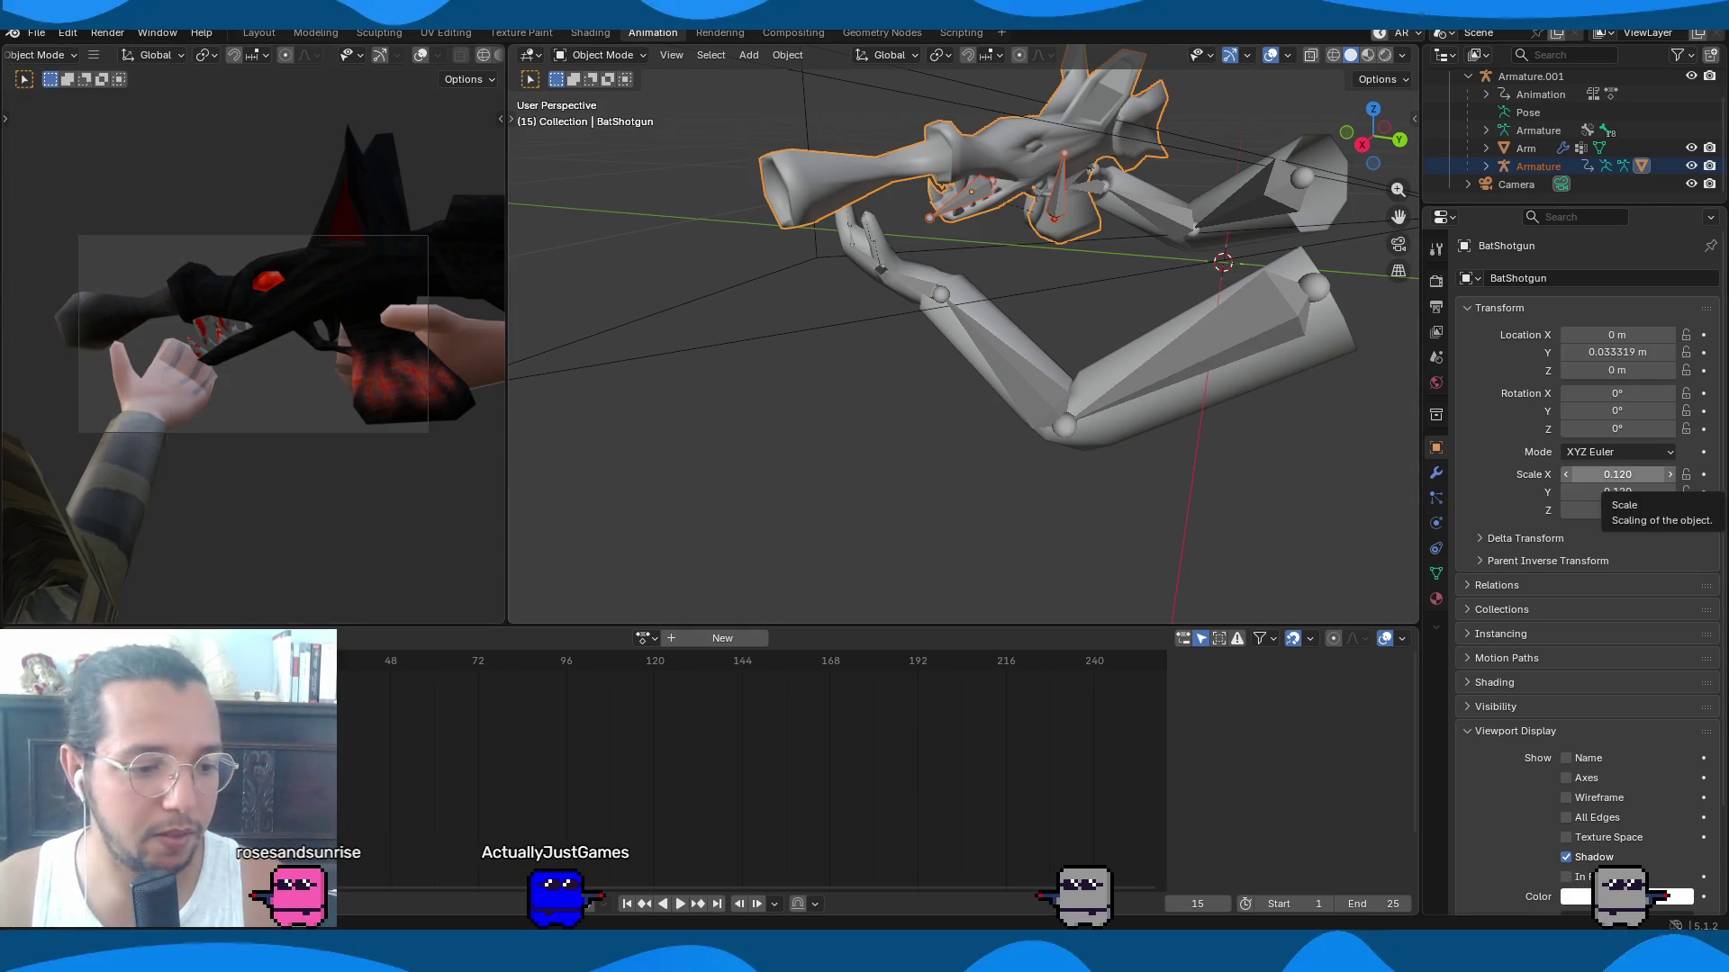
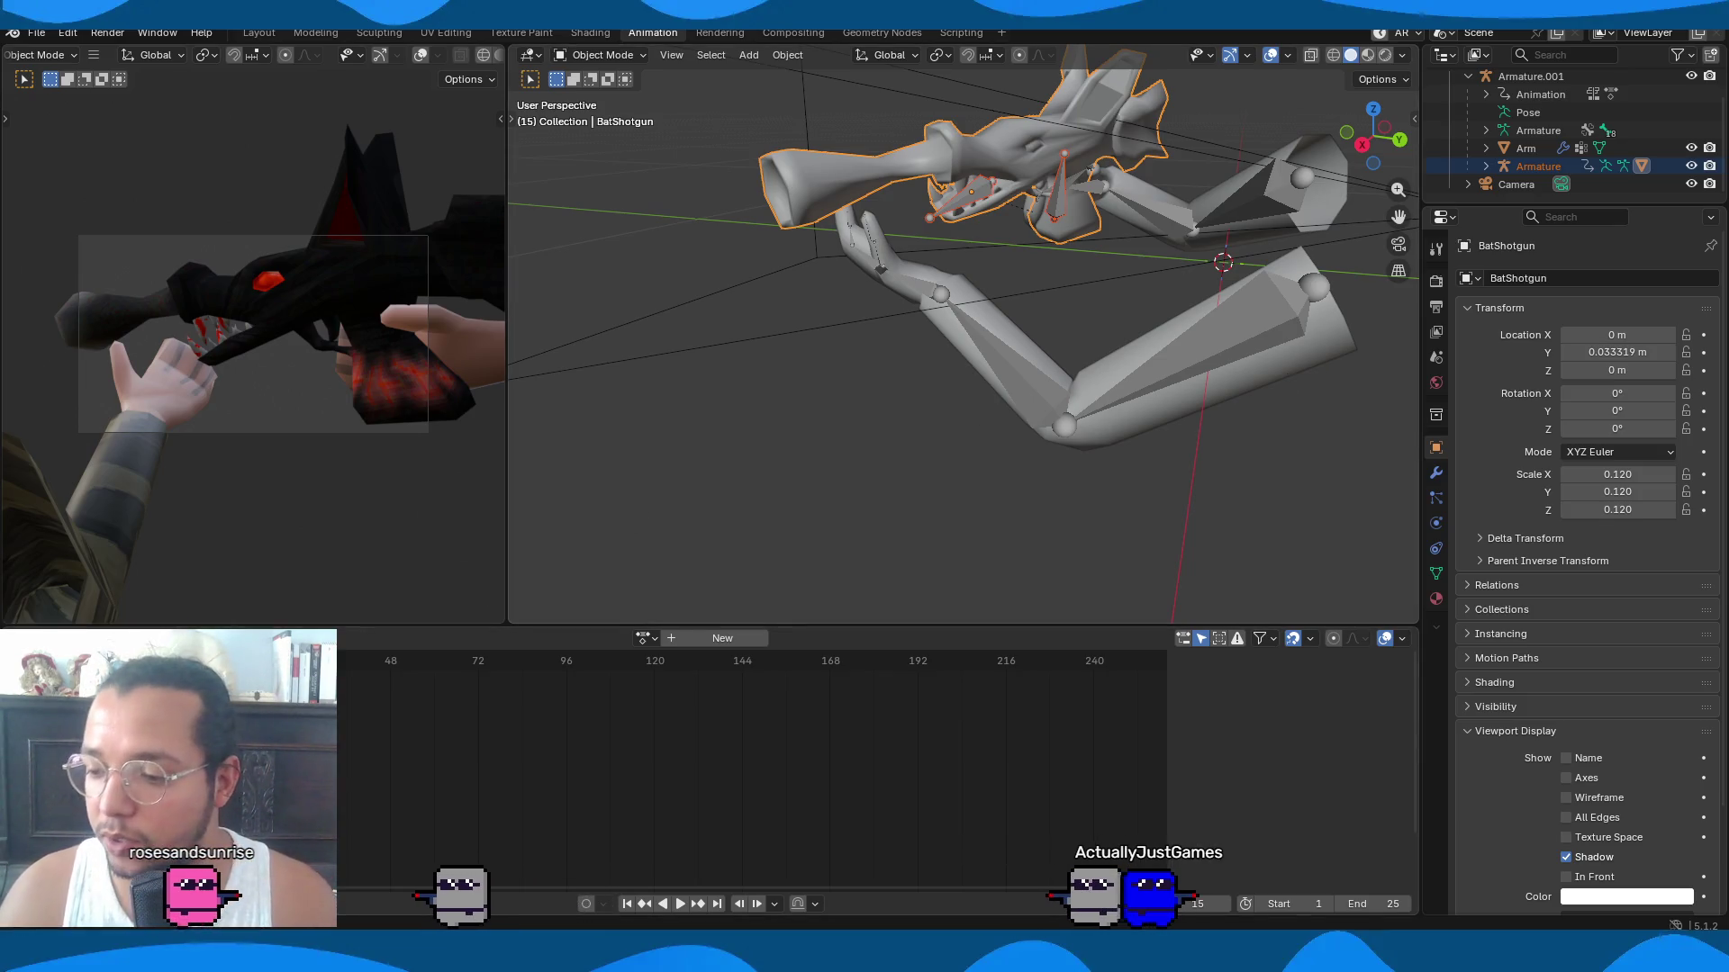
# Switch from Blender to the Godot editor, where the bat_gun scene tab is open.
pyautogui.hotkey('alt', 'Tab')
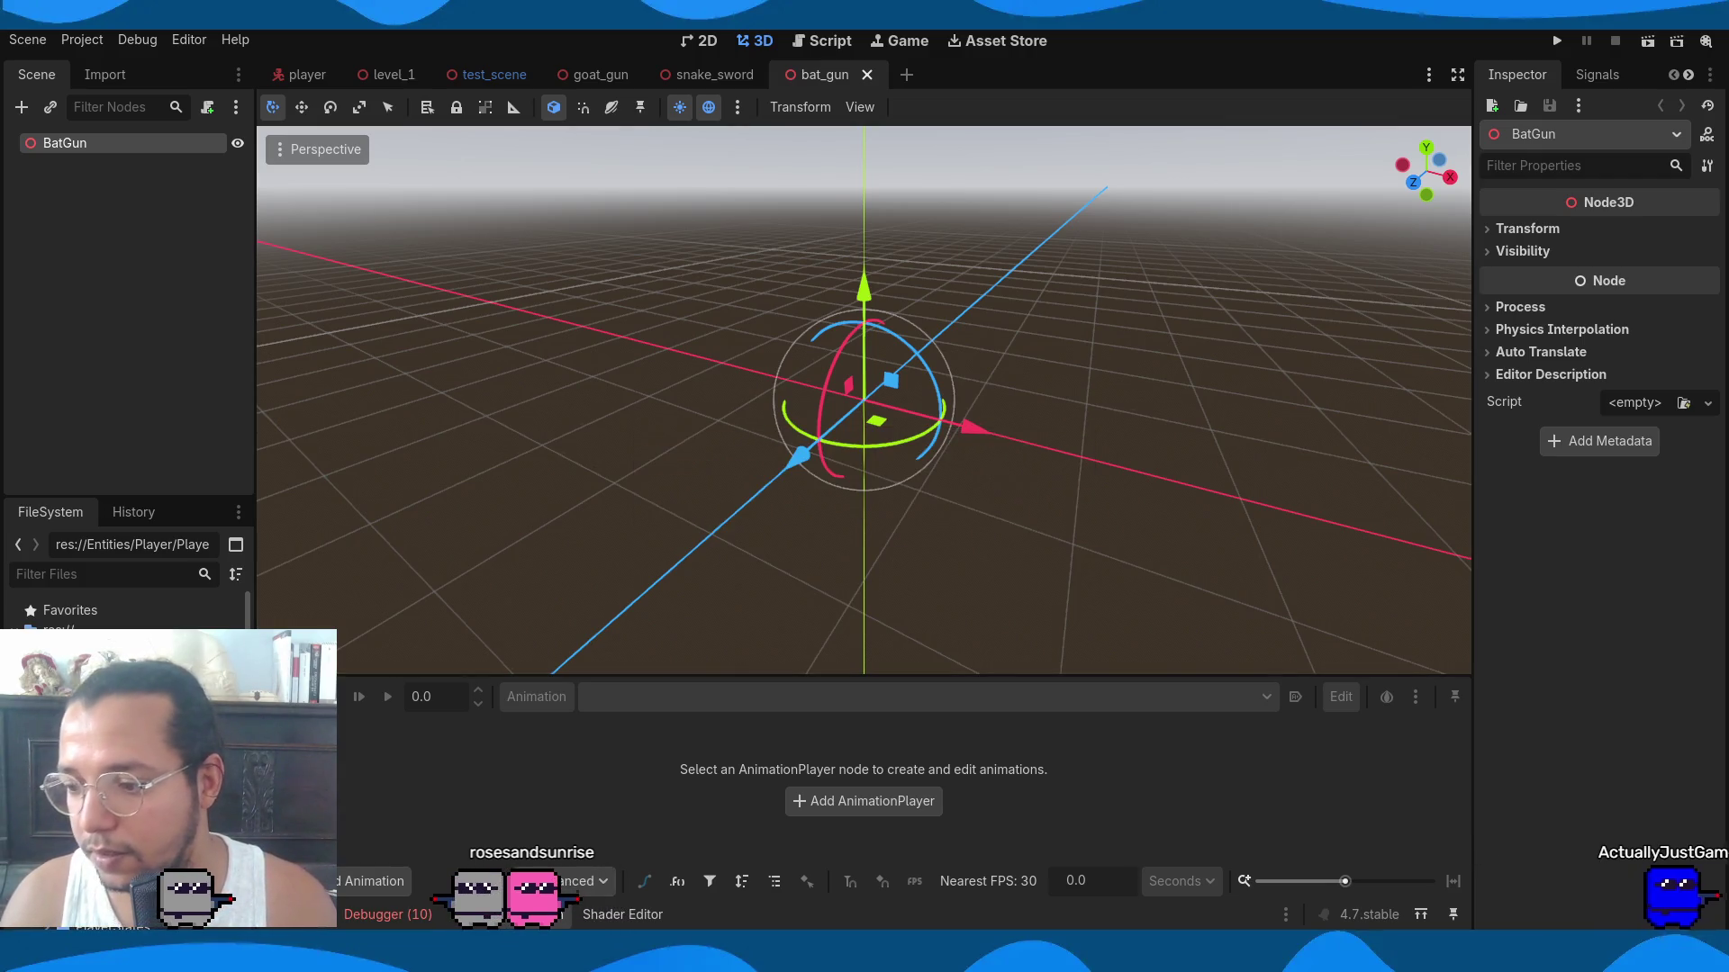
# Inspect BatGun.glb's Armature, BatShotgun and BatGun_Cube_002, reimport it, and add it under the BatGun root.
pyautogui.doubleClick(90, 685)
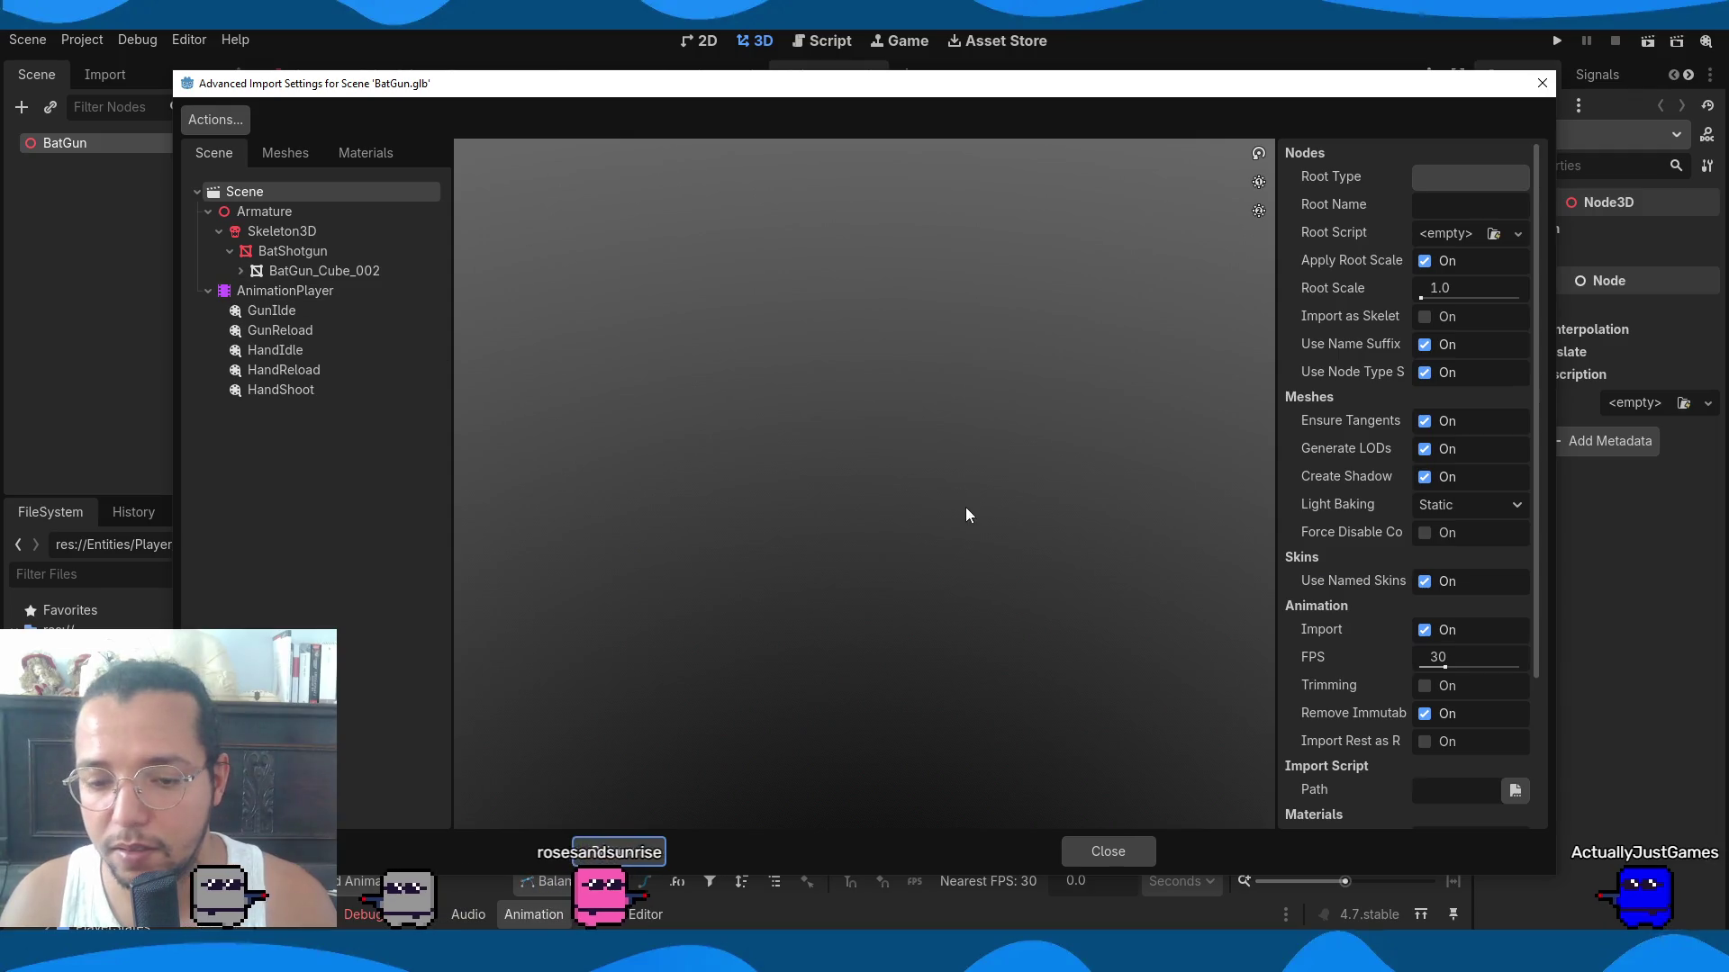
pyautogui.click(291, 213)
pyautogui.click(294, 251)
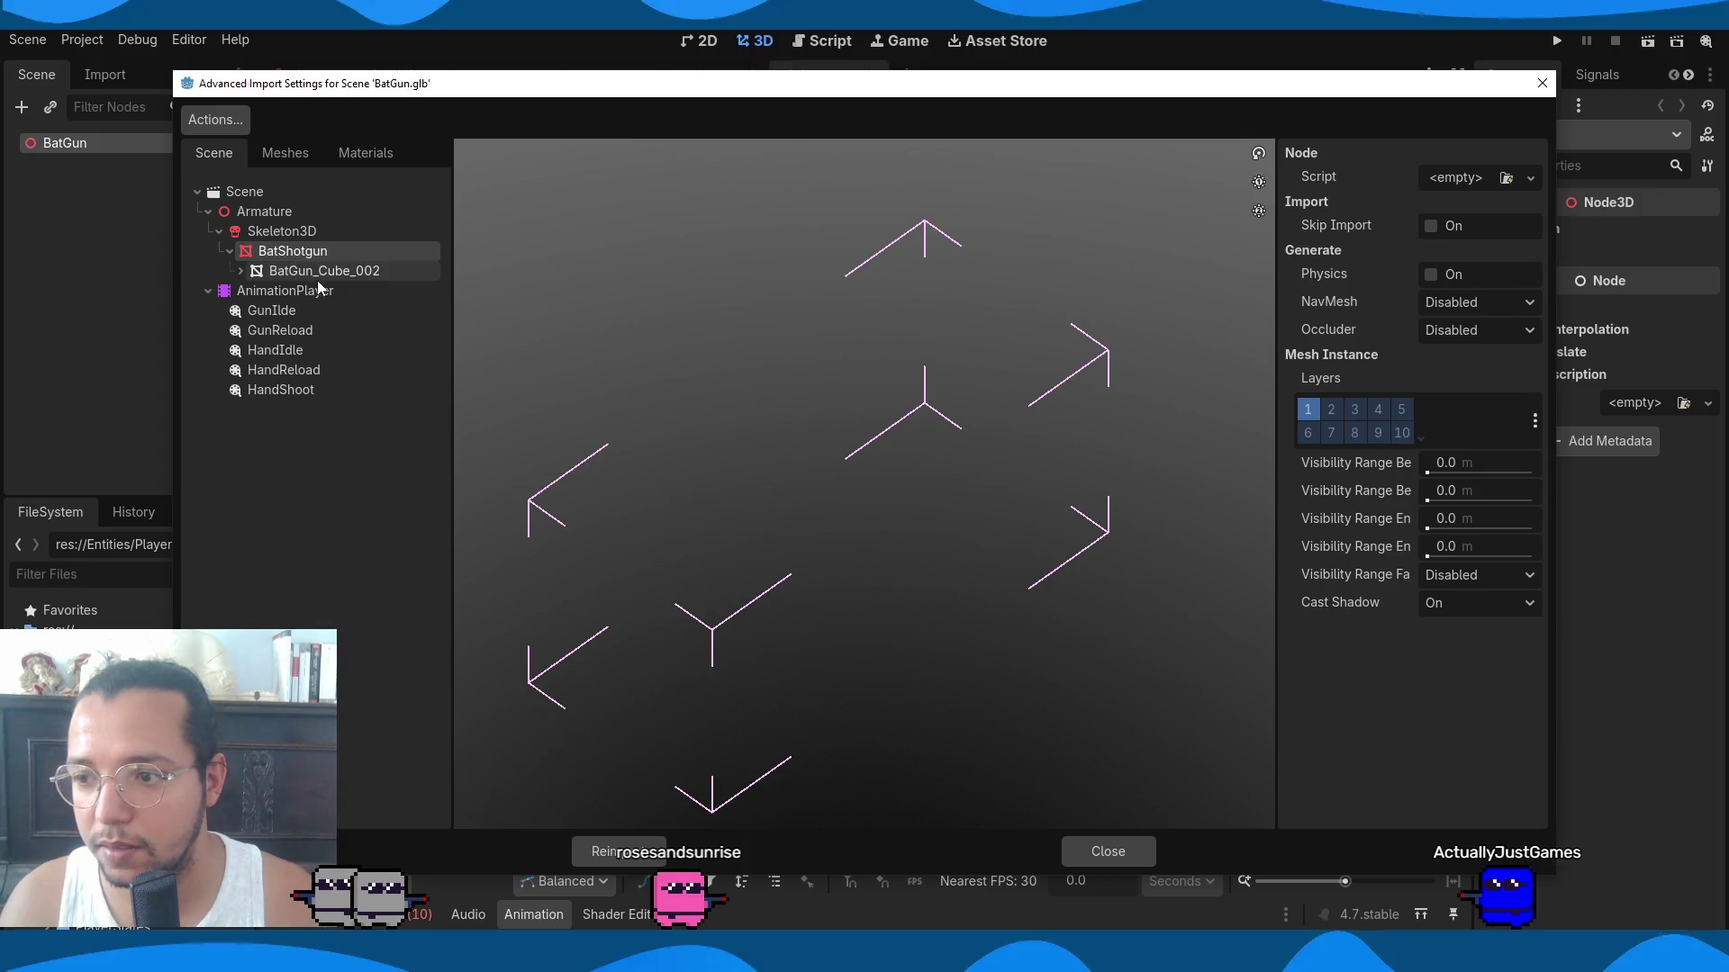
pyautogui.click(295, 272)
pyautogui.click(295, 257)
pyautogui.click(298, 271)
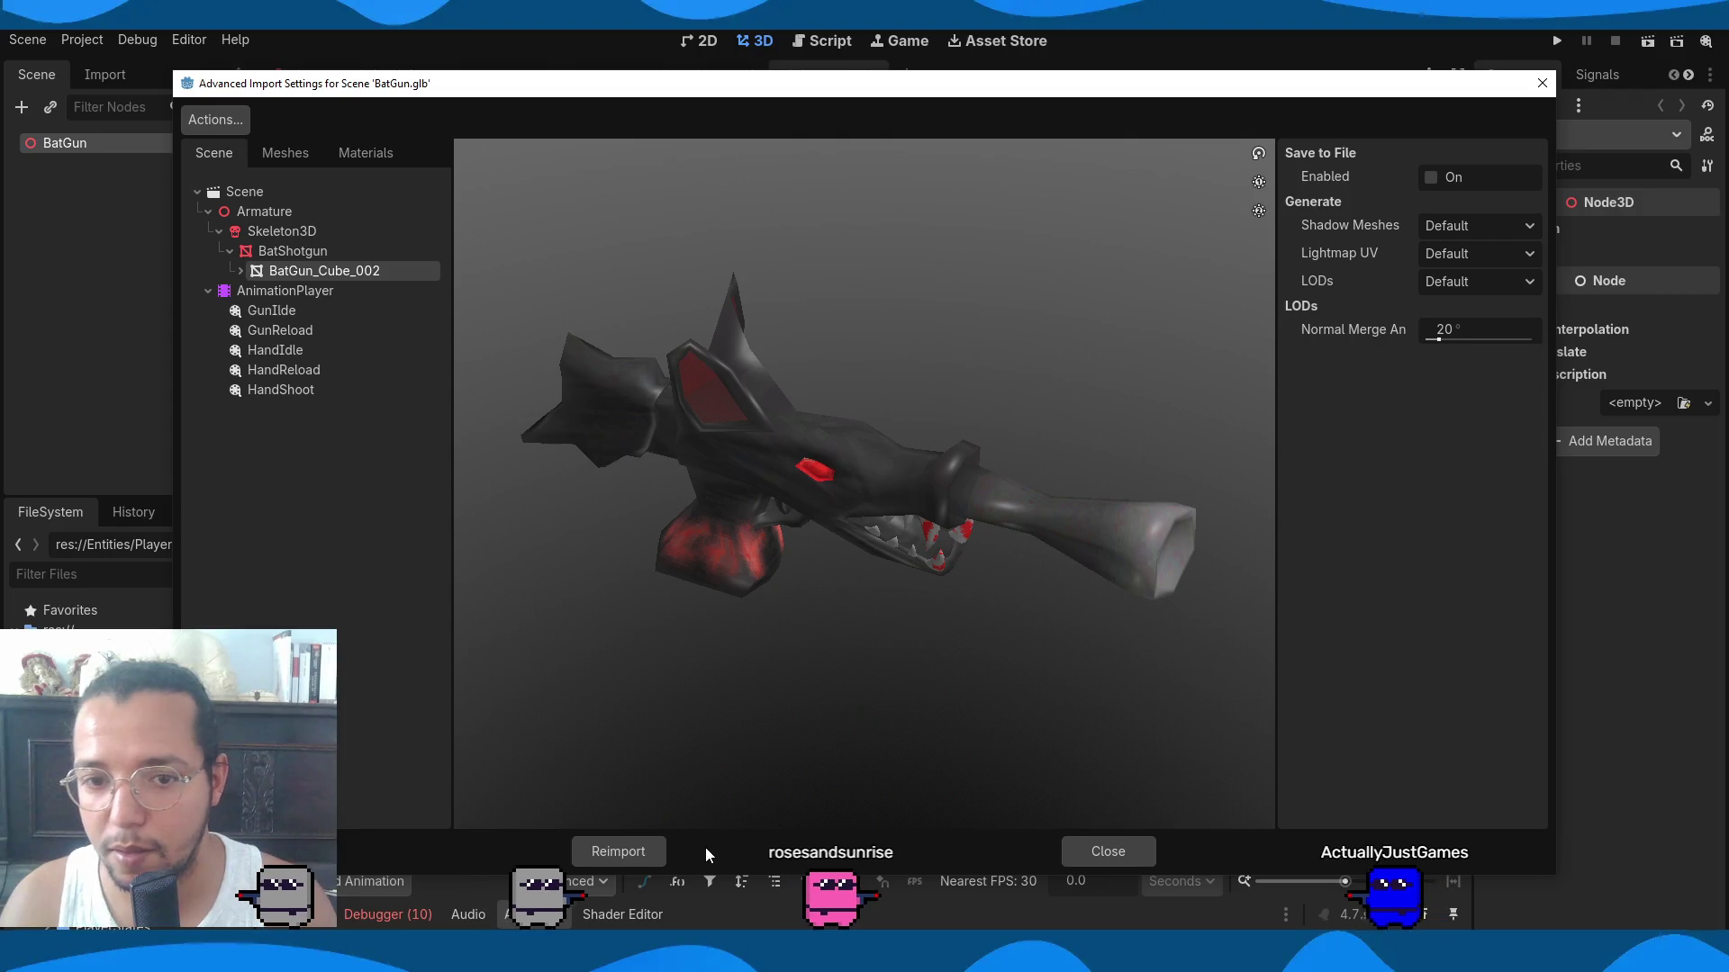
pyautogui.click(650, 851)
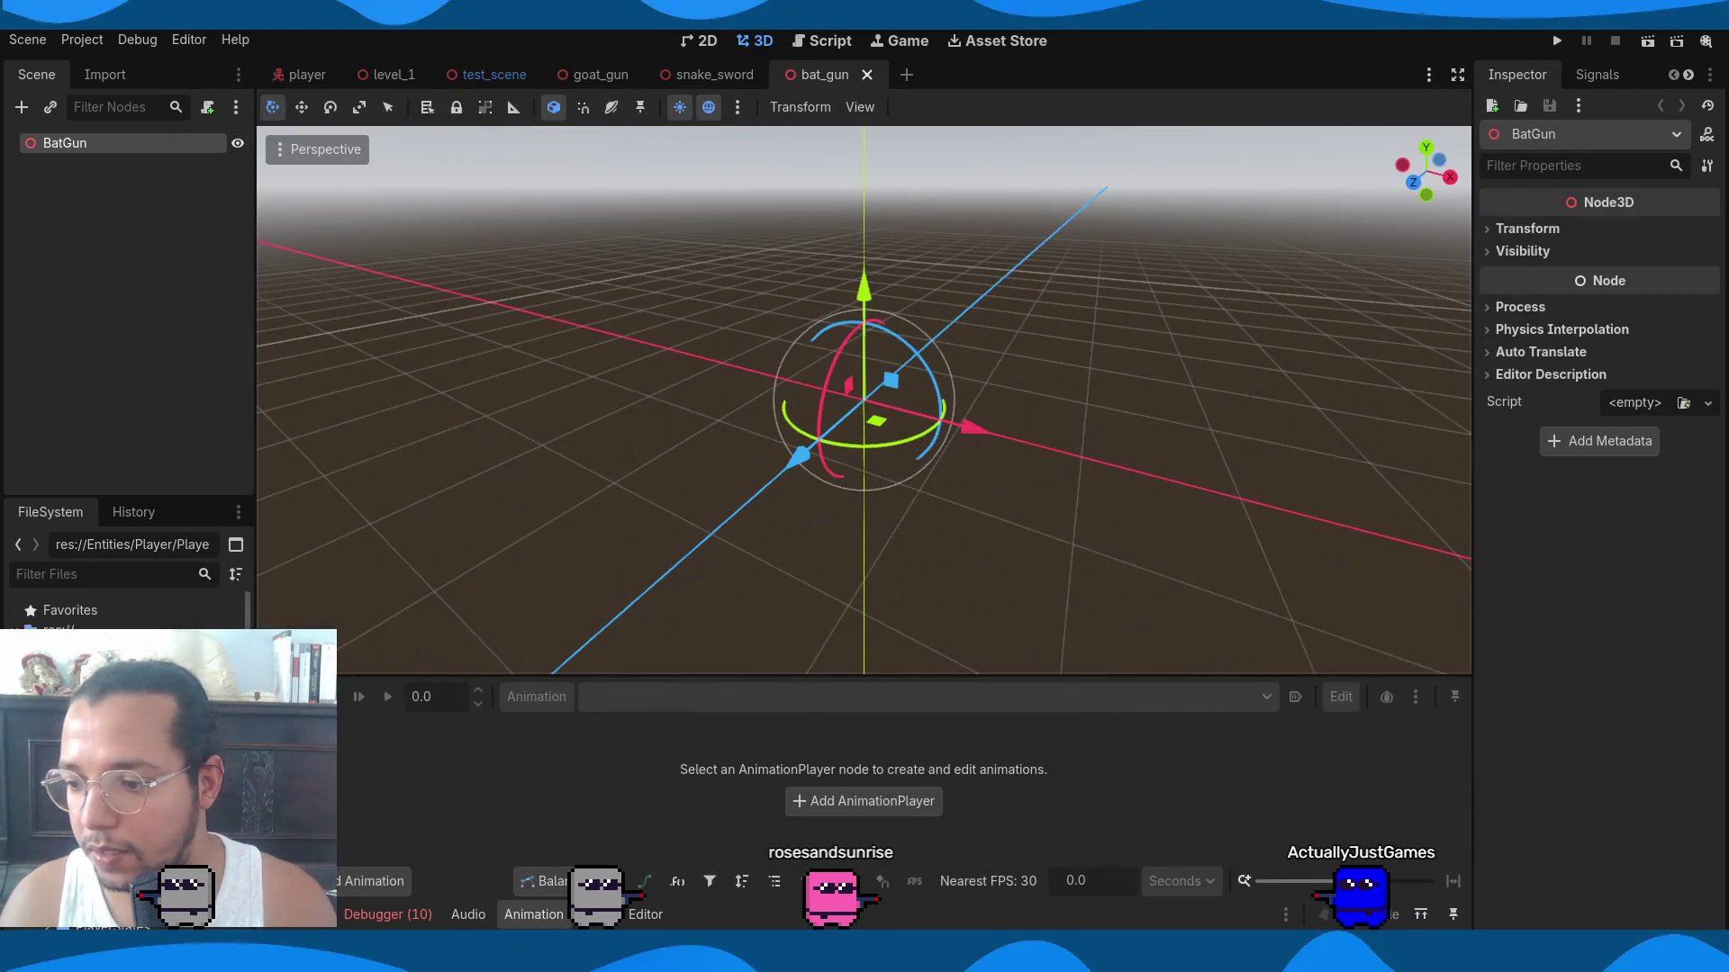
pyautogui.moveTo(101, 165); pyautogui.dragTo(90, 138)
# Make the child BatGun instance's inner nodes editable.
pyautogui.moveTo(726, 332)
pyautogui.mouseDown(button='middle')
pyautogui.moveTo(1048, 423)
pyautogui.moveTo(1072, 412)
pyautogui.moveTo(841, 450)
pyautogui.mouseUp(button='middle')
pyautogui.scroll(4, 792, 432)
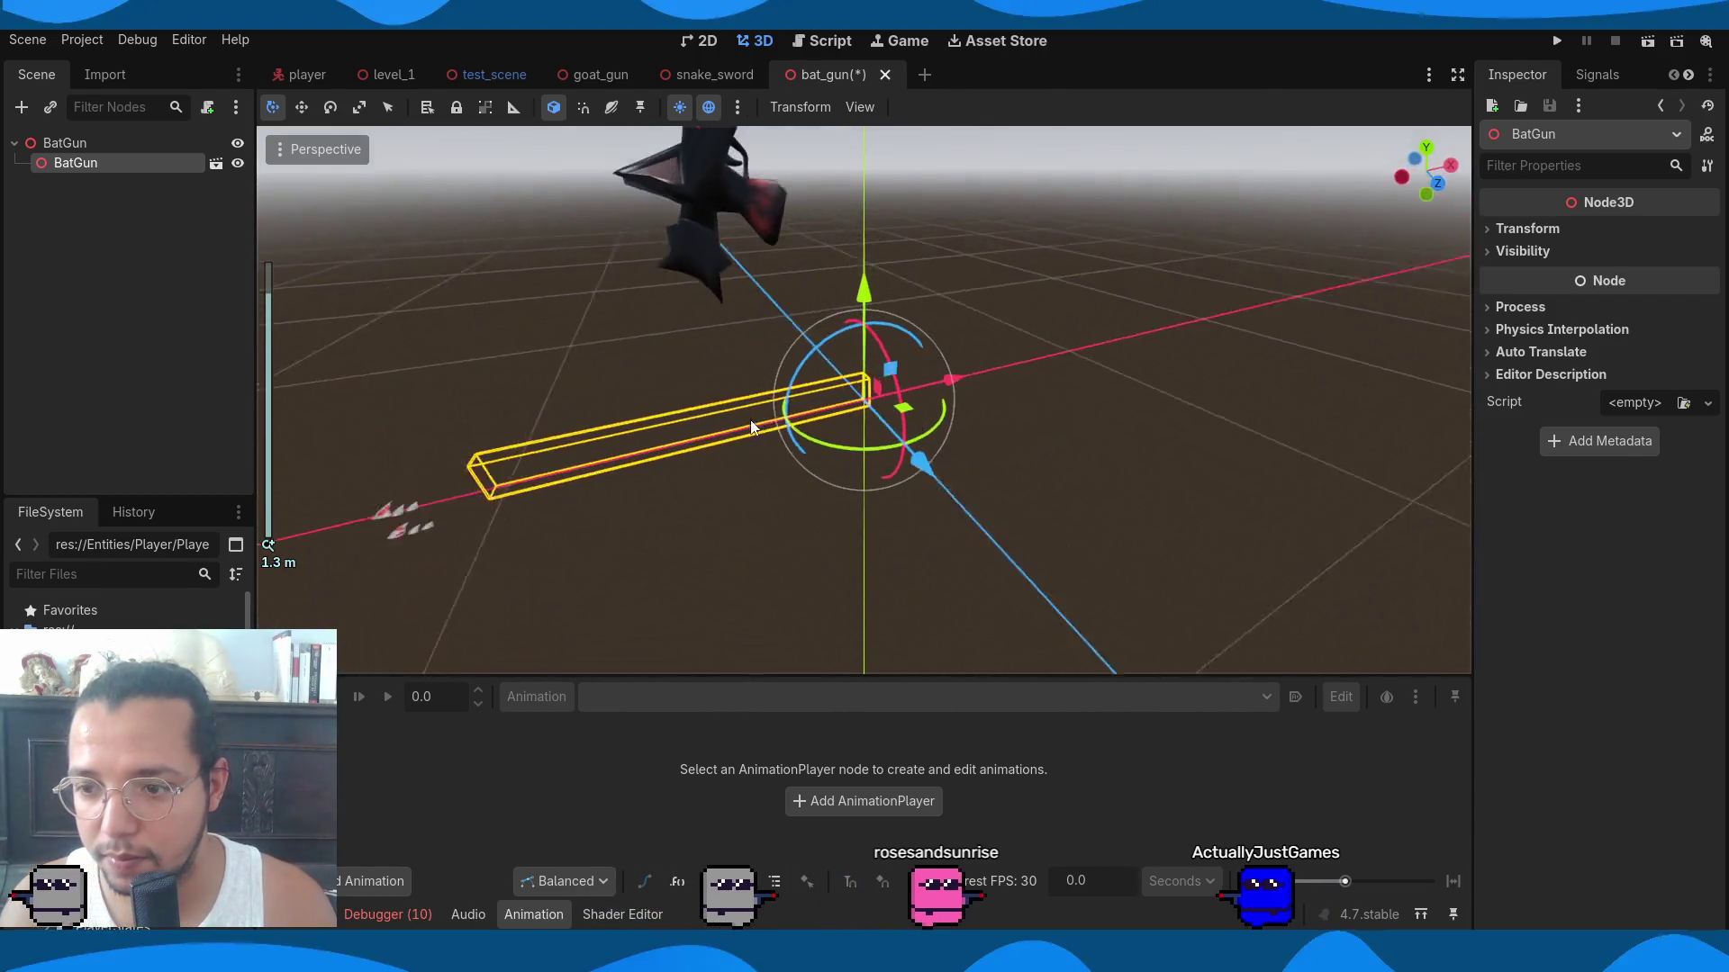
pyautogui.rightClick(126, 162)
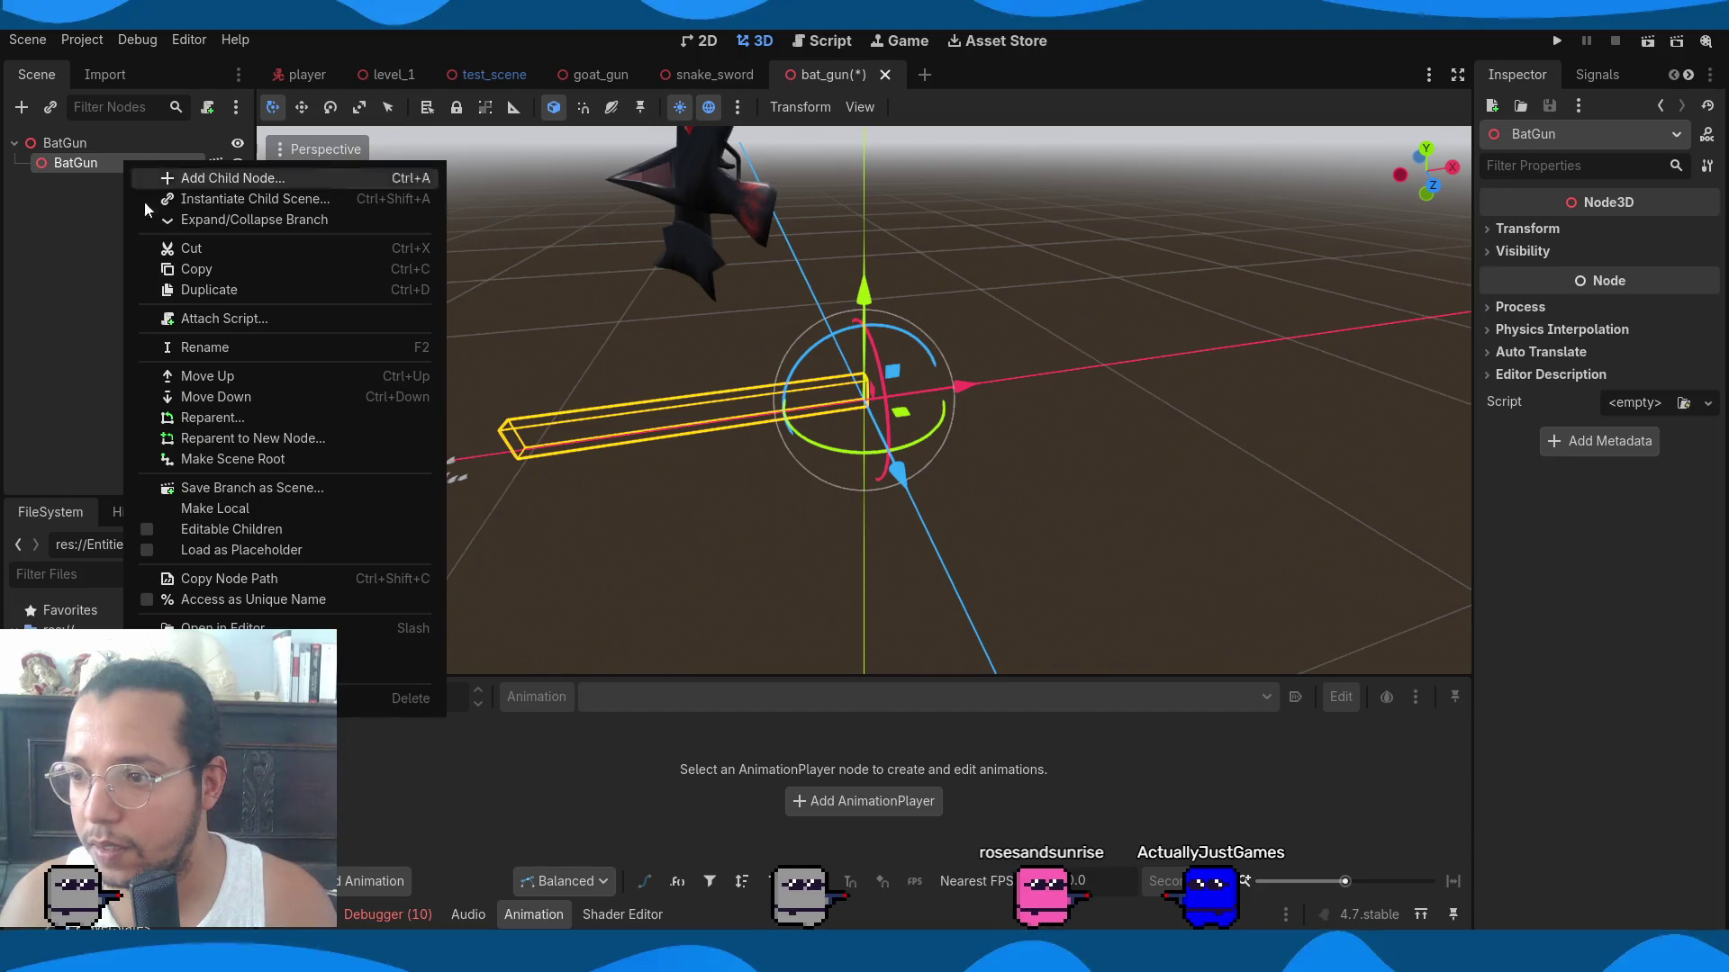
pyautogui.click(231, 528)
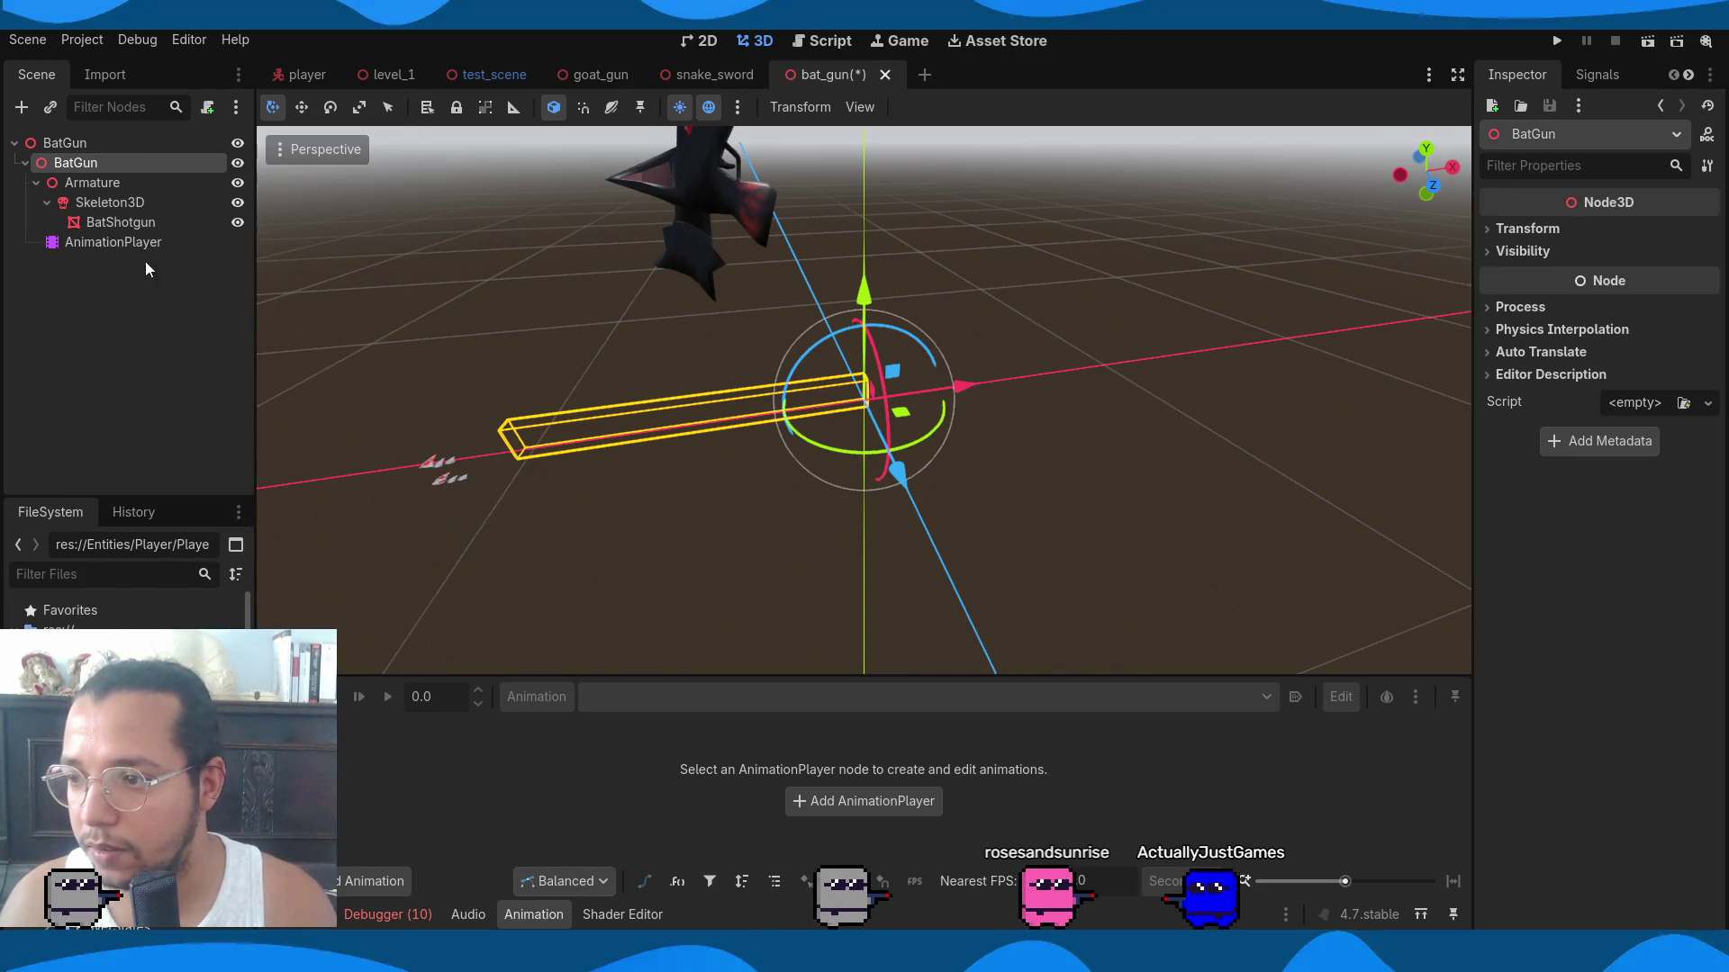
# Load GunIdle on the AnimationPlayer, play it, and set it to autoplay on load.
pyautogui.click(126, 241)
pyautogui.moveTo(679, 704)
pyautogui.mouseDown(button='middle')
pyautogui.moveTo(670, 531)
pyautogui.moveTo(675, 707)
pyautogui.mouseUp(button='middle')
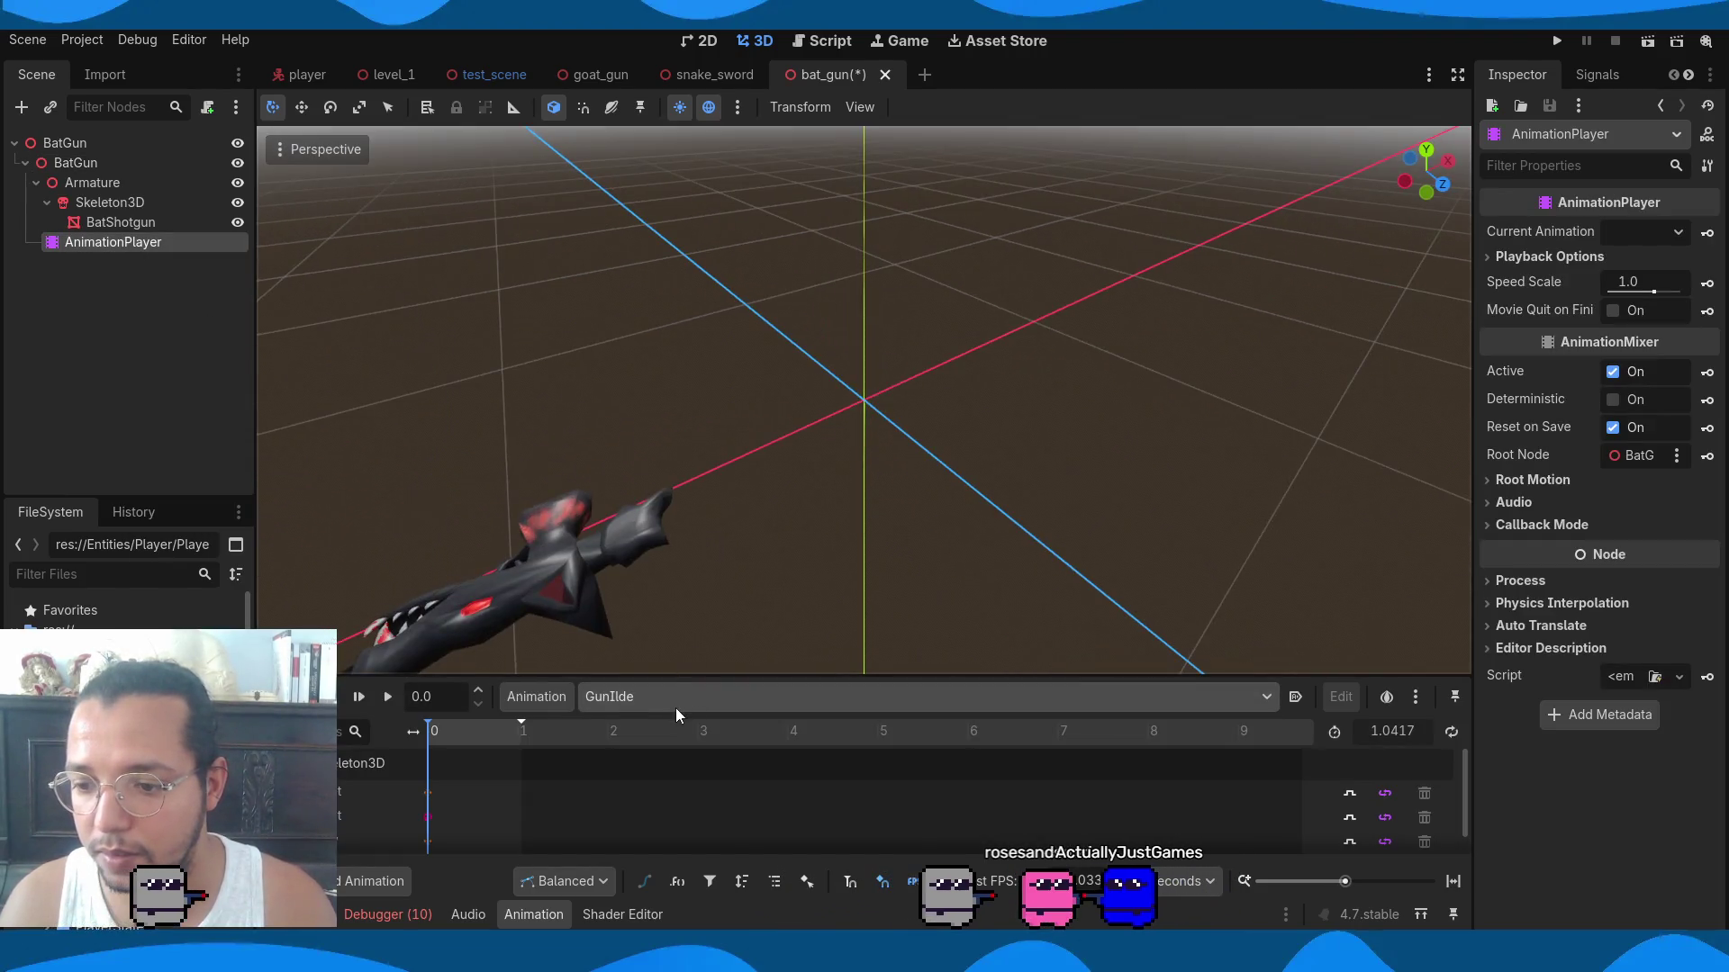
pyautogui.click(675, 708)
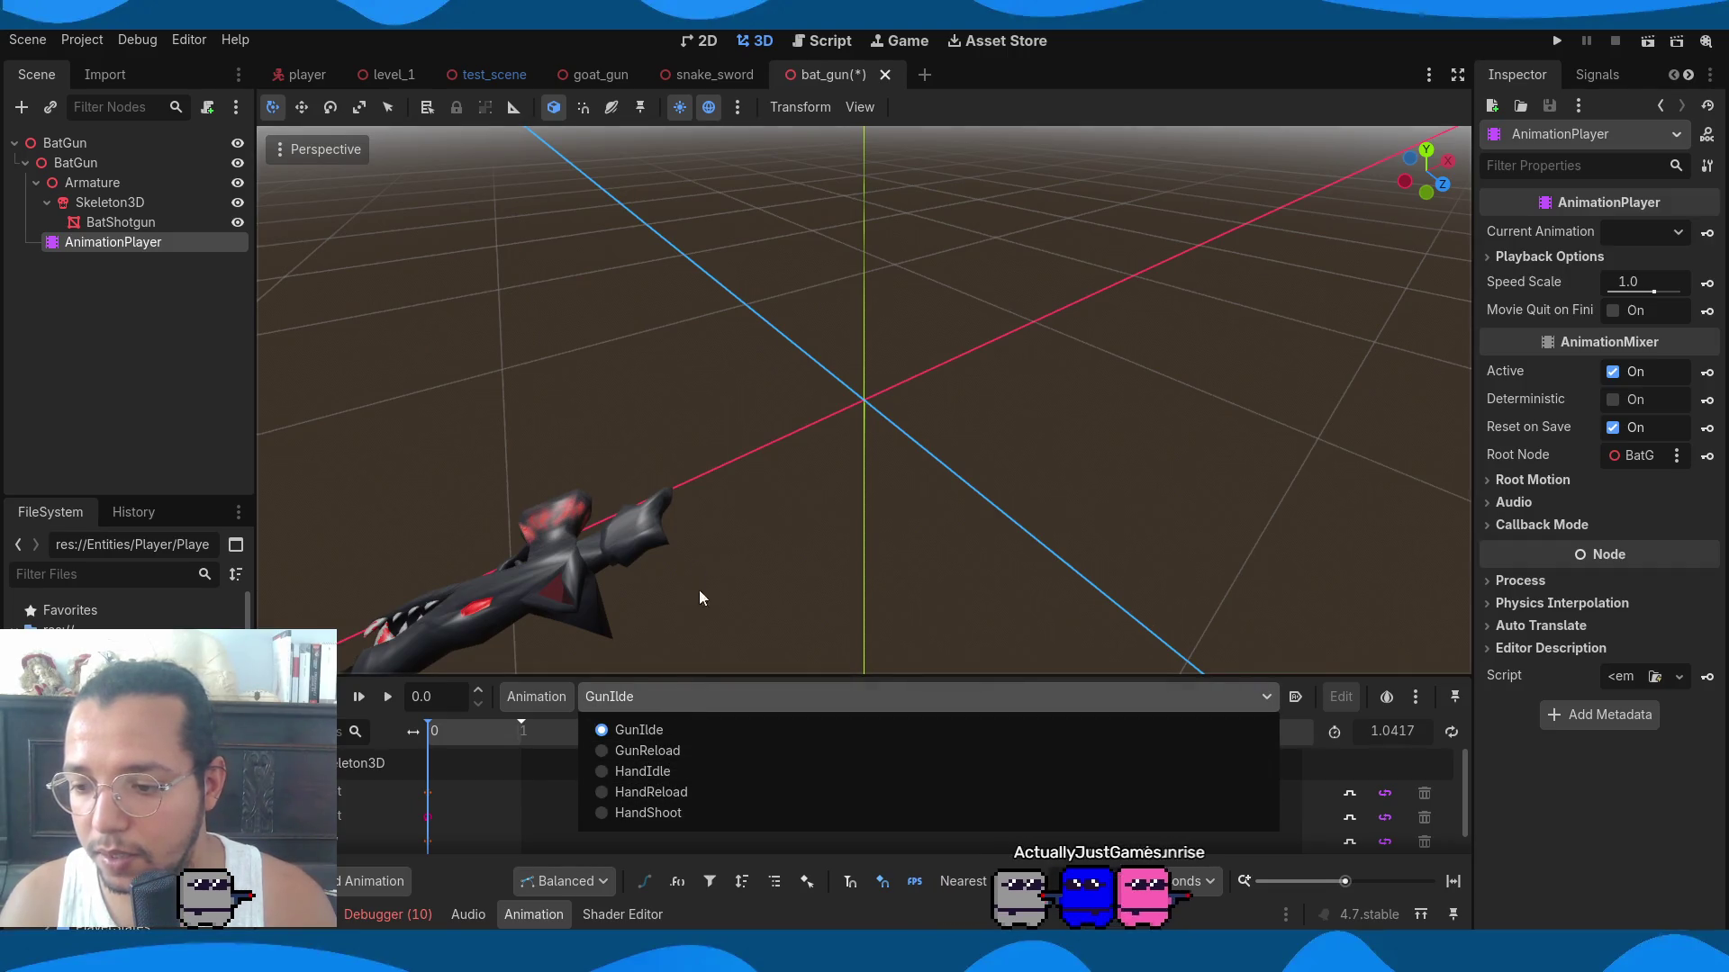
pyautogui.click(385, 699)
pyautogui.click(385, 698)
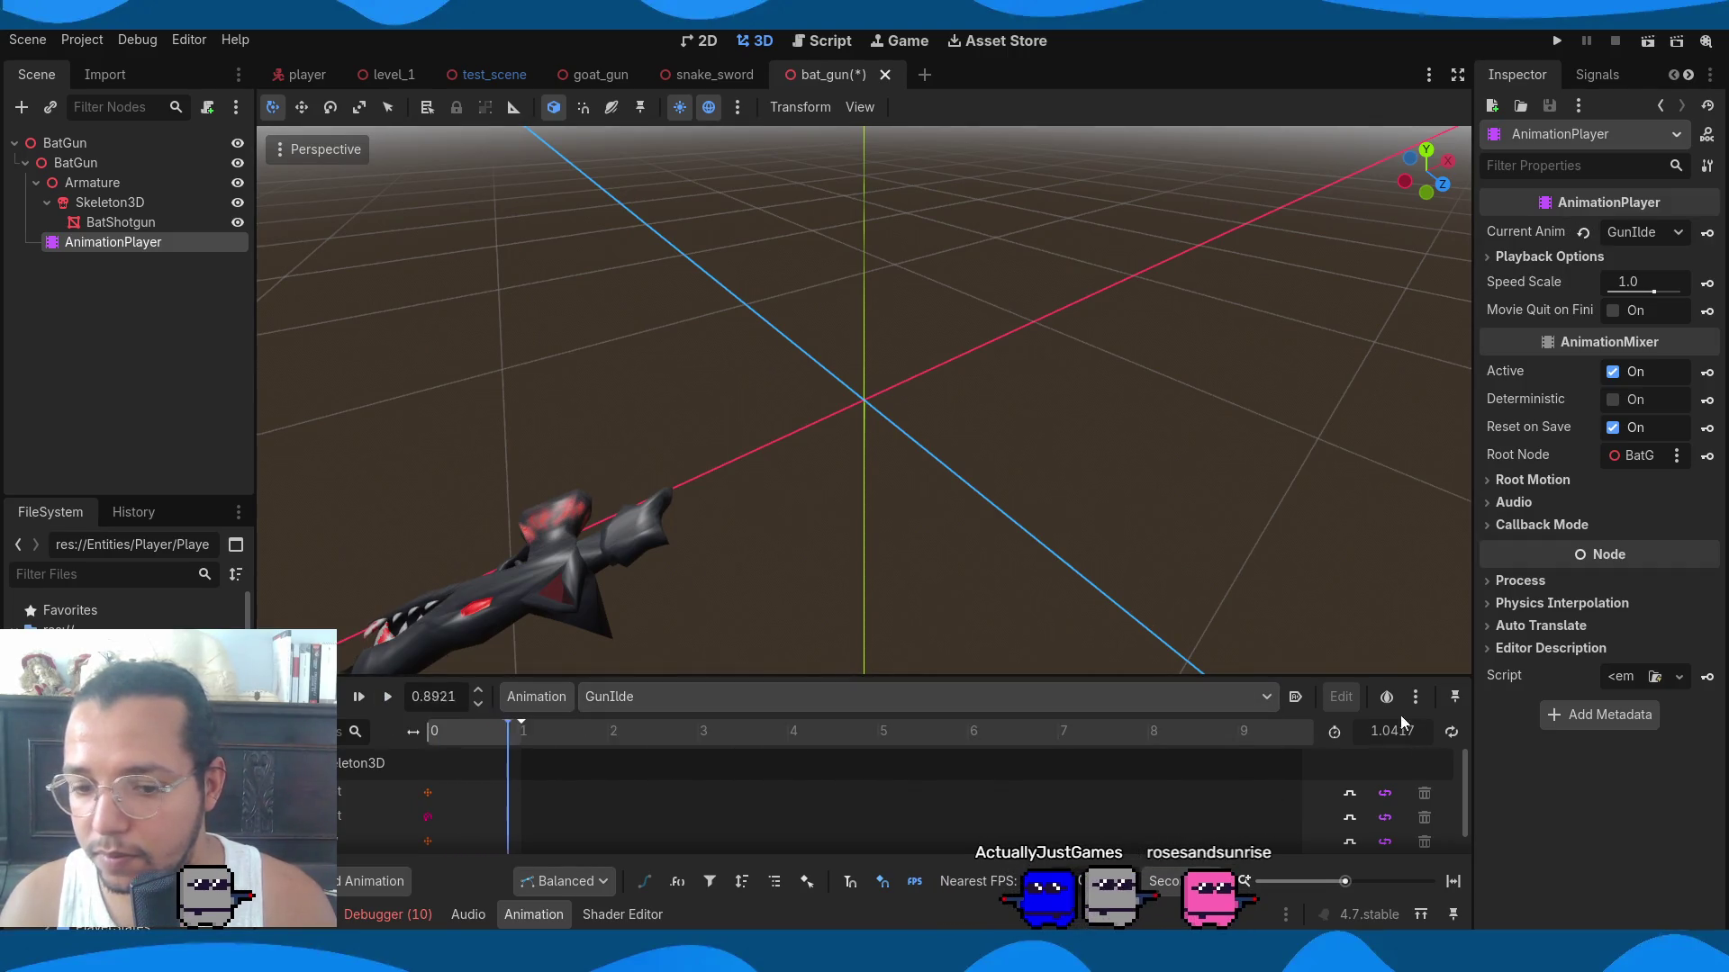
pyautogui.click(1295, 696)
# Attempt to loop GunIdle, dismiss both loop-mode warnings, and bring up BatGun.glb's import options.
pyautogui.click(1451, 731)
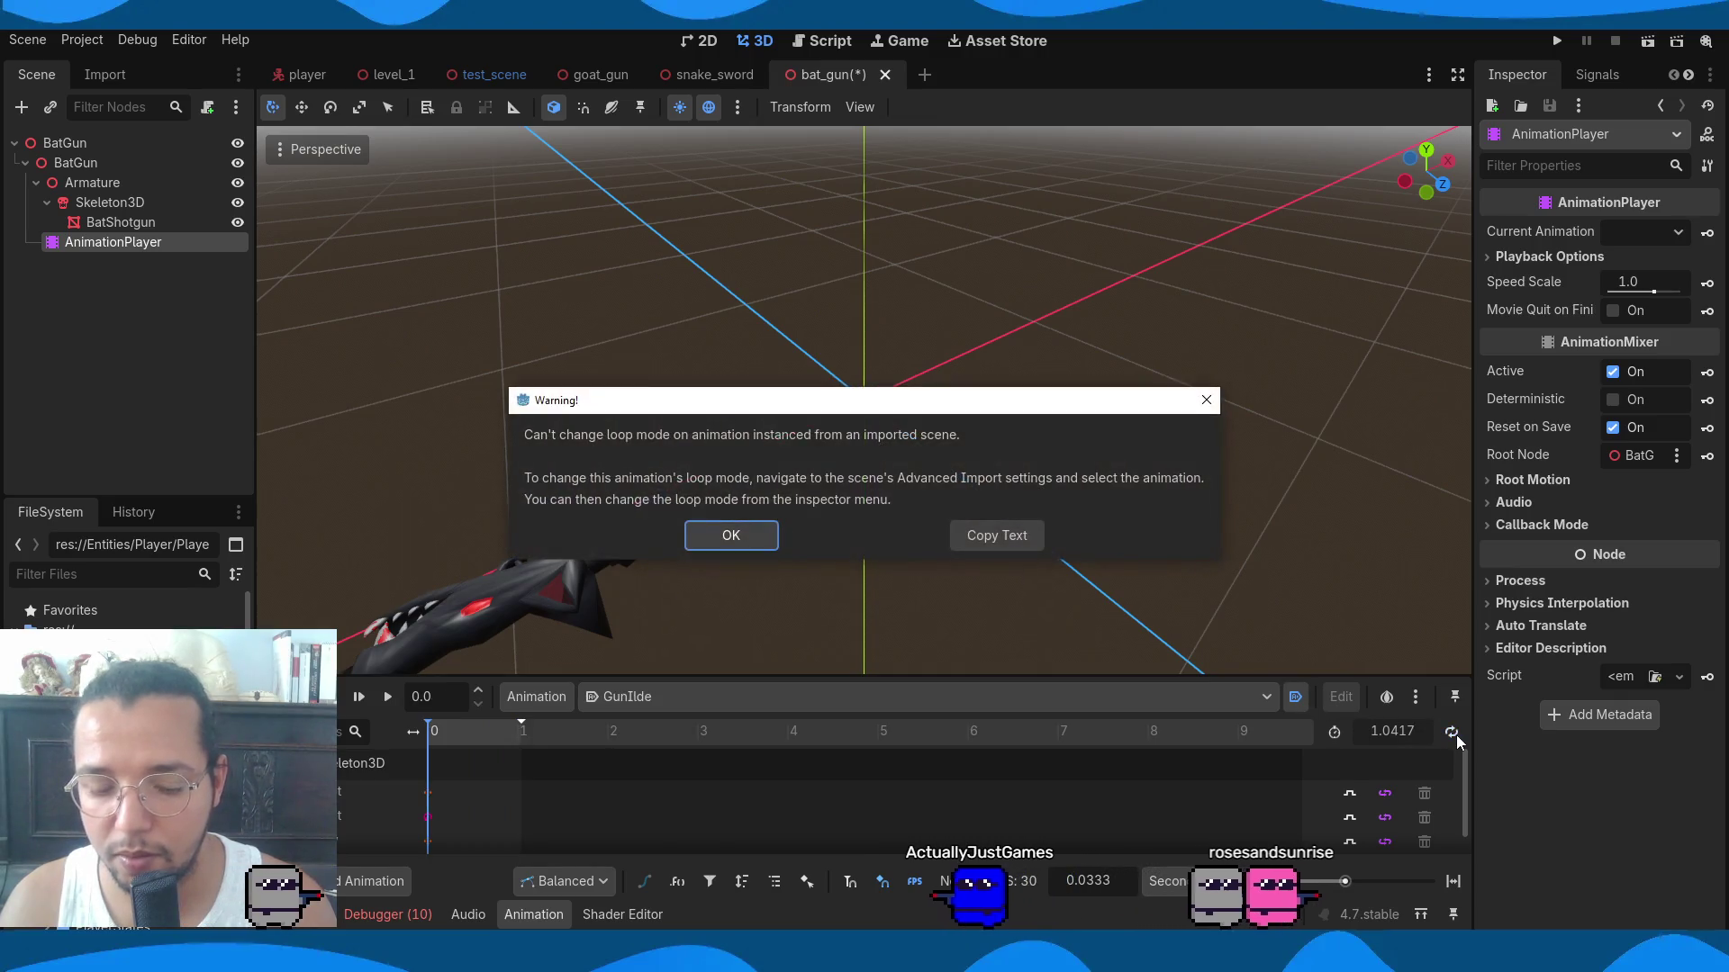
pyautogui.click(772, 539)
pyautogui.click(1452, 733)
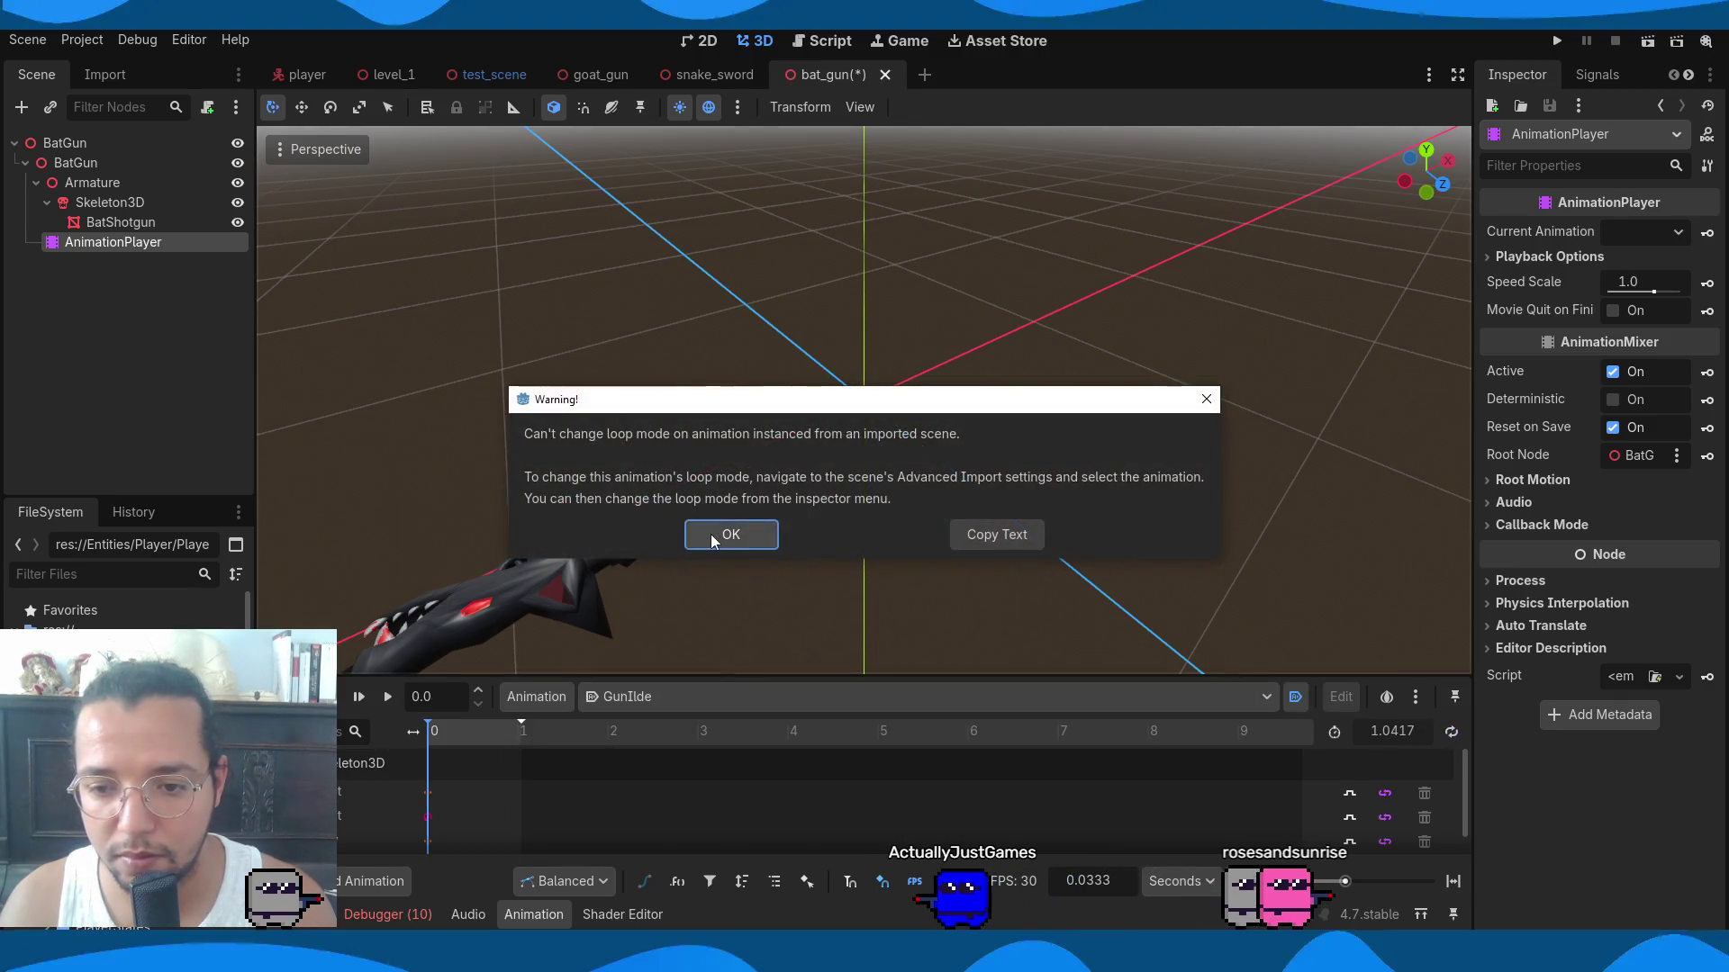
pyautogui.click(707, 534)
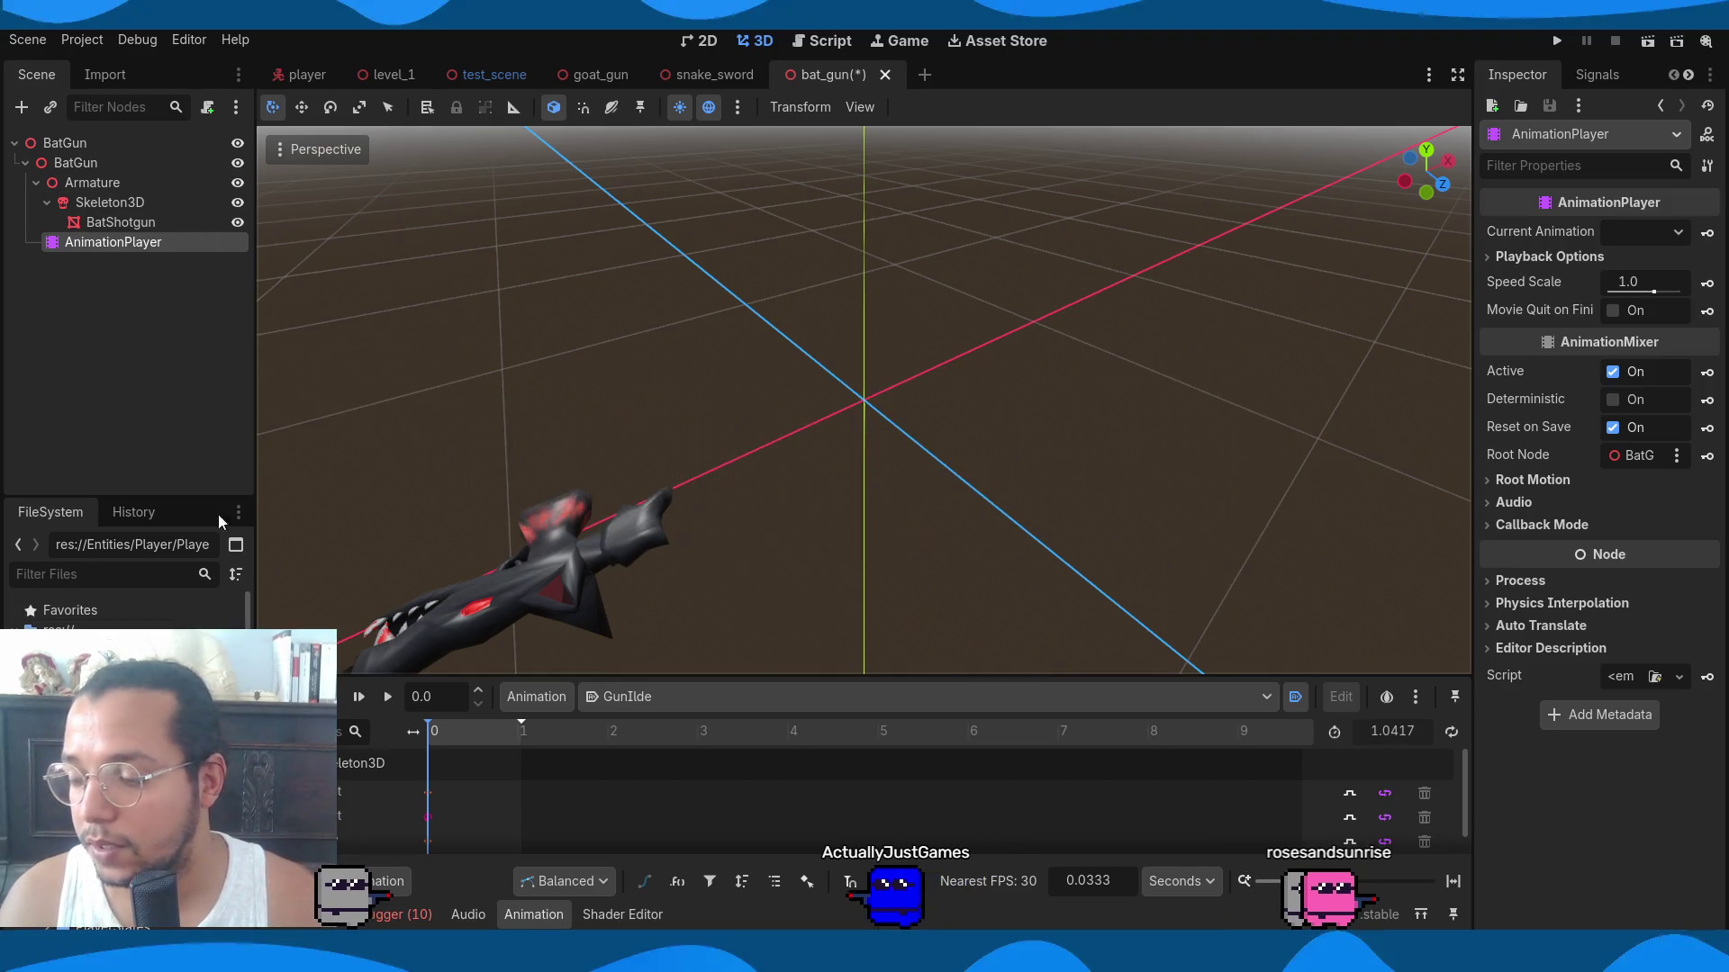
pyautogui.doubleClick(135, 666)
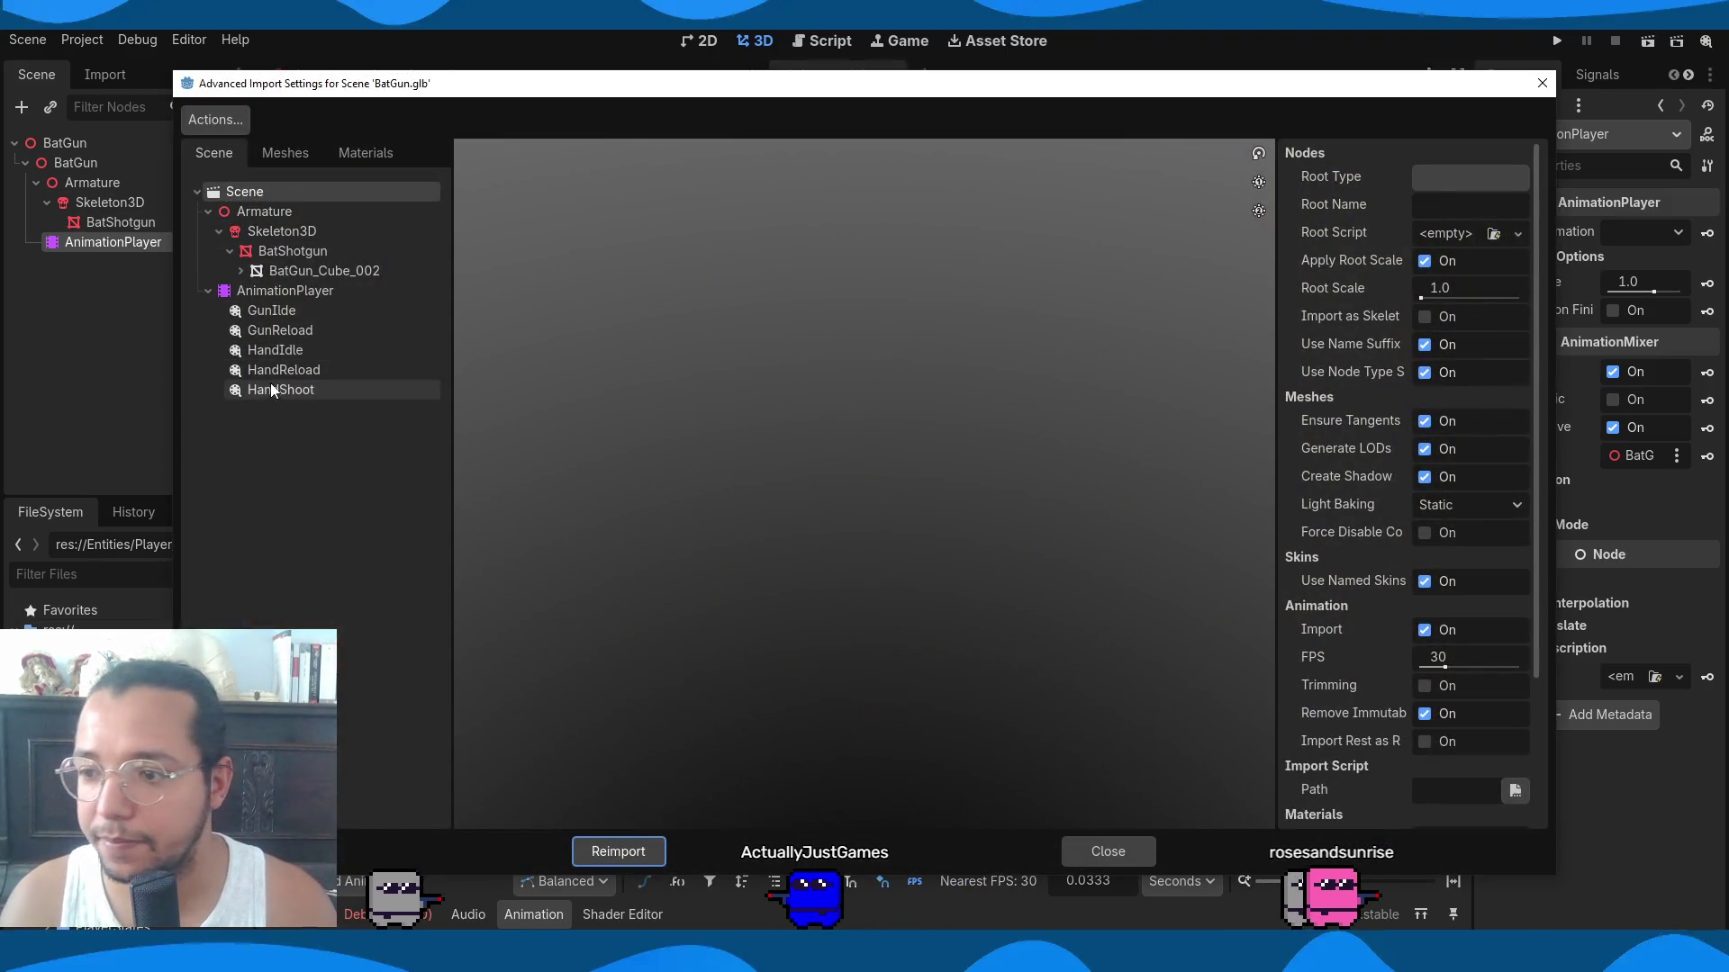
# Set GunIdle's import loop mode to Linear and reimport BatGun.glb.
pyautogui.click(270, 312)
pyautogui.click(1468, 165)
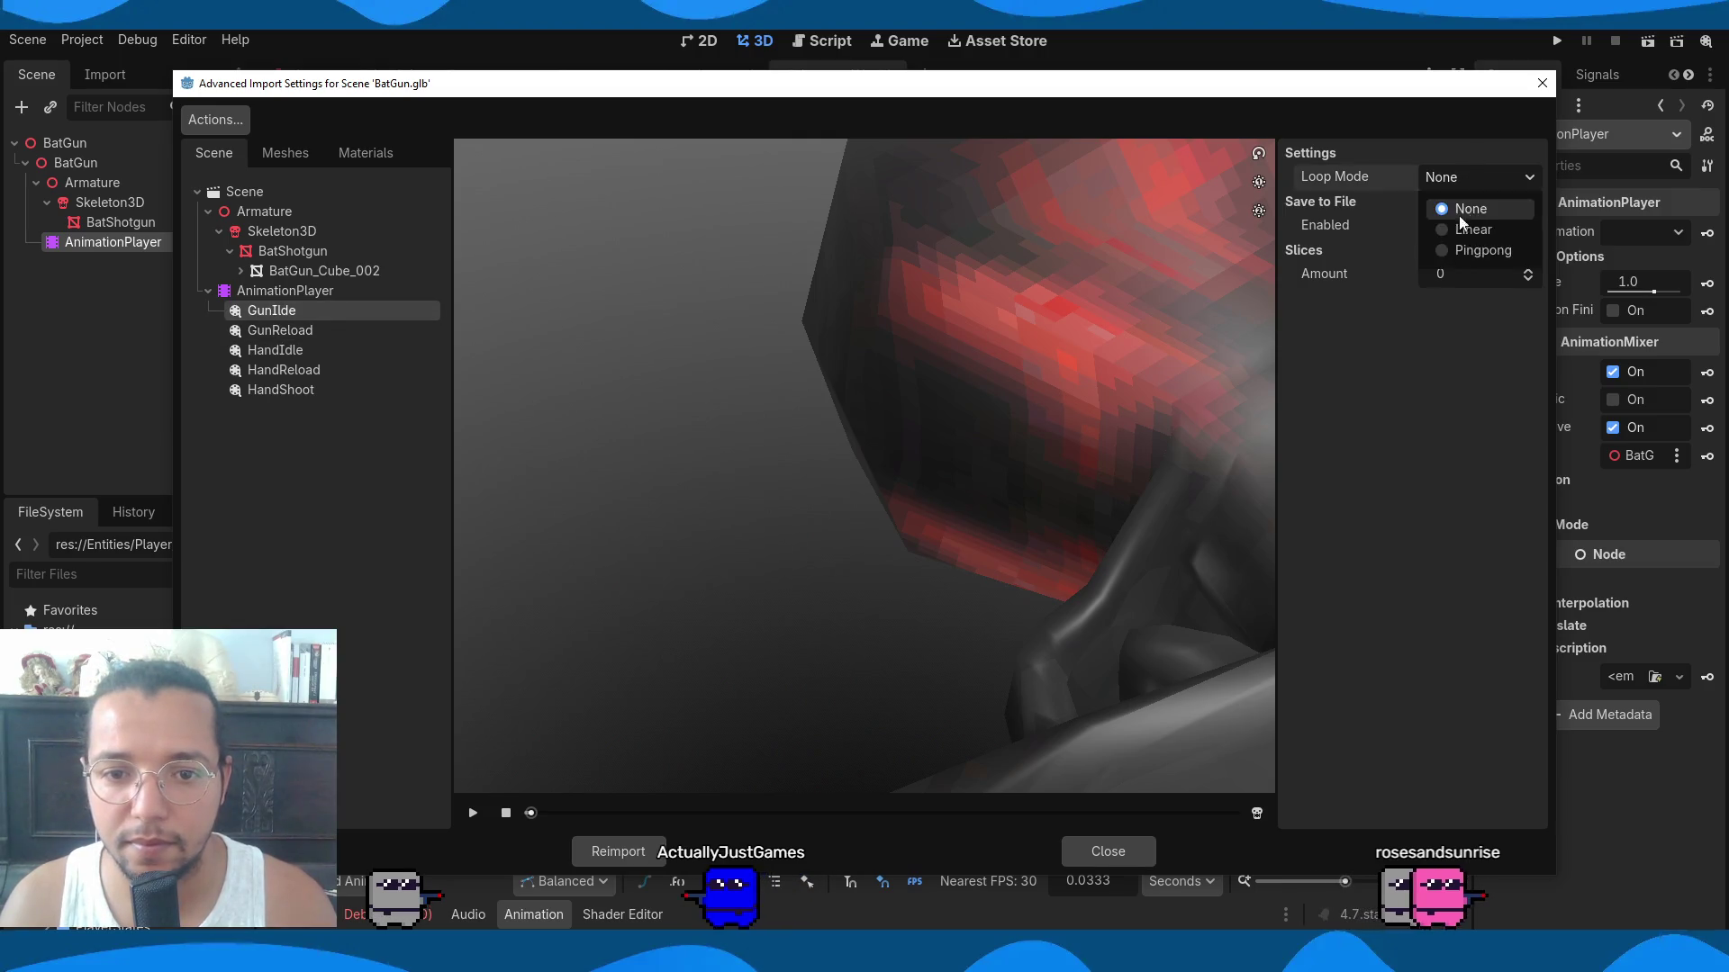
pyautogui.click(1457, 234)
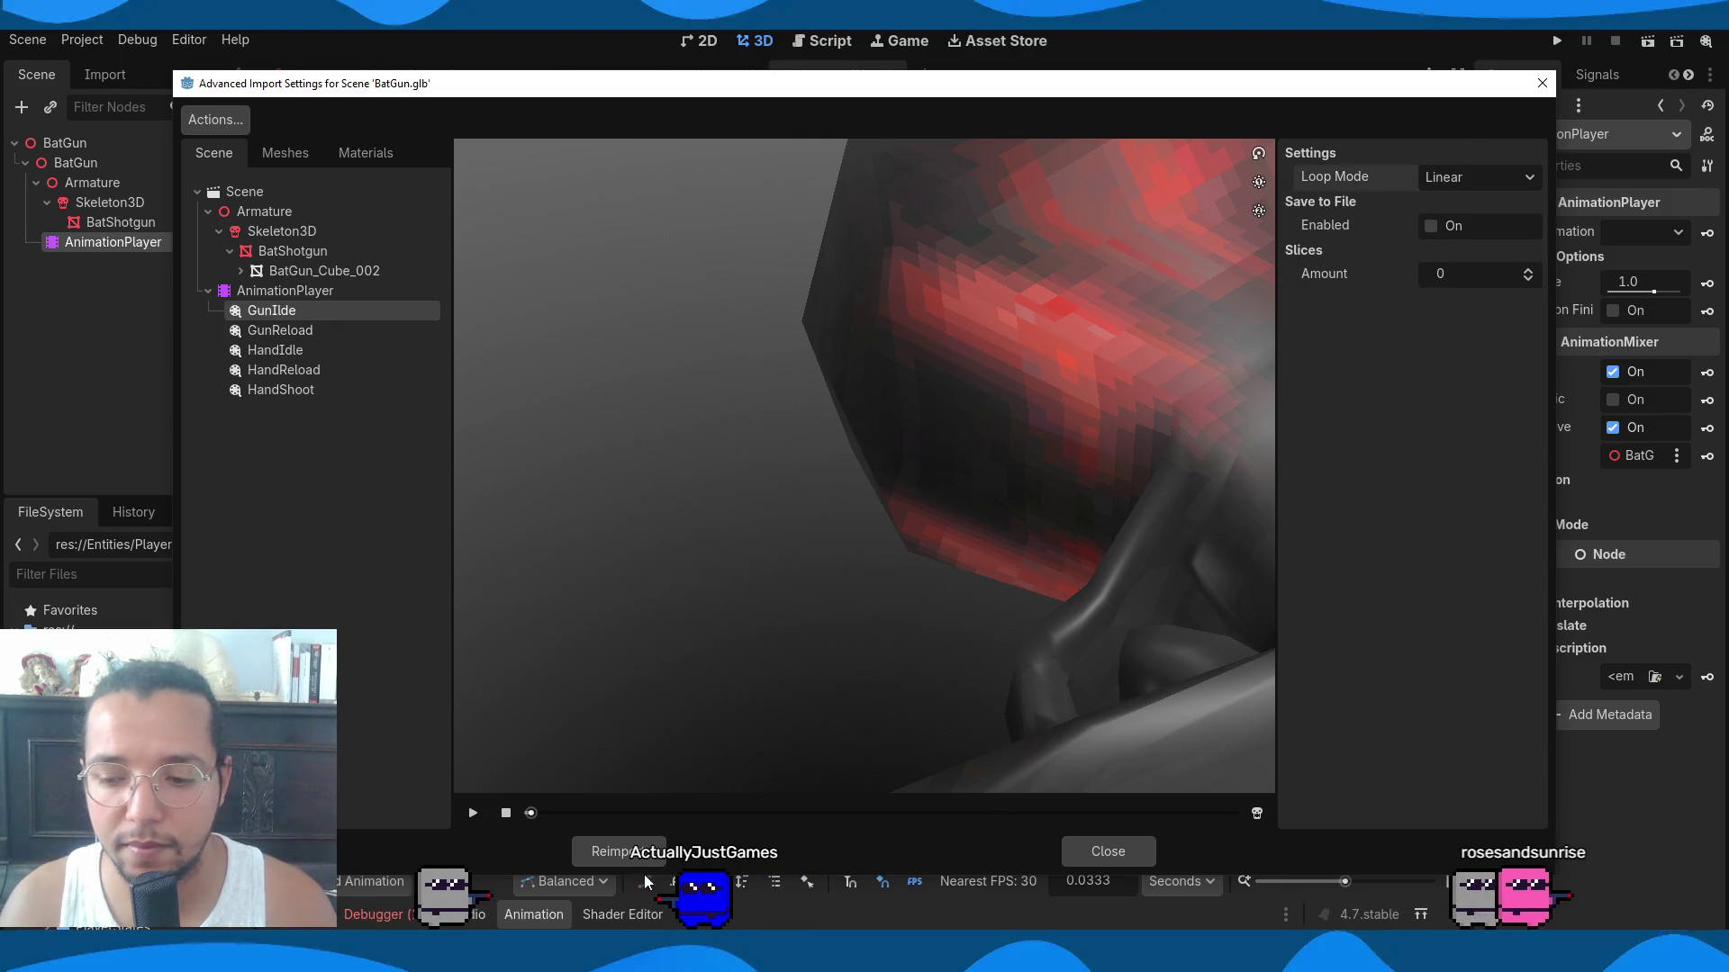
pyautogui.click(612, 852)
pyautogui.click(1450, 731)
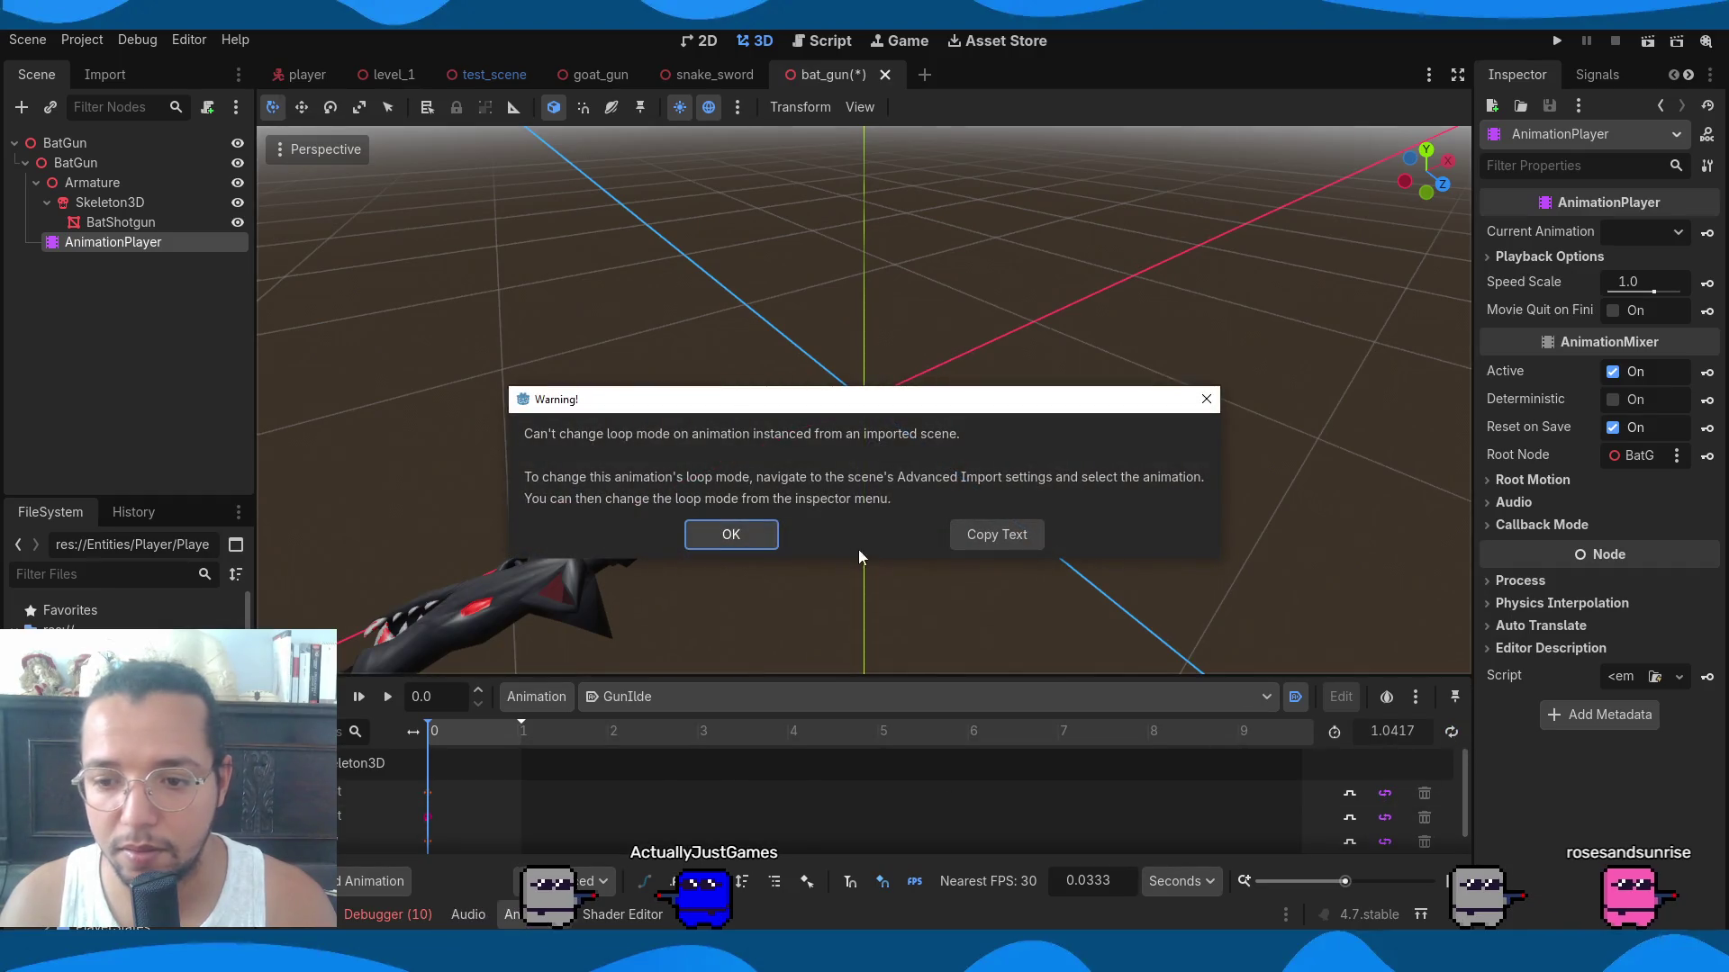
# Delete the child BatGun nodes and drag the BatGun scene back under the root.
pyautogui.click(730, 532)
pyautogui.keyDown('shift'); pyautogui.click(81, 164); pyautogui.keyUp('shift')
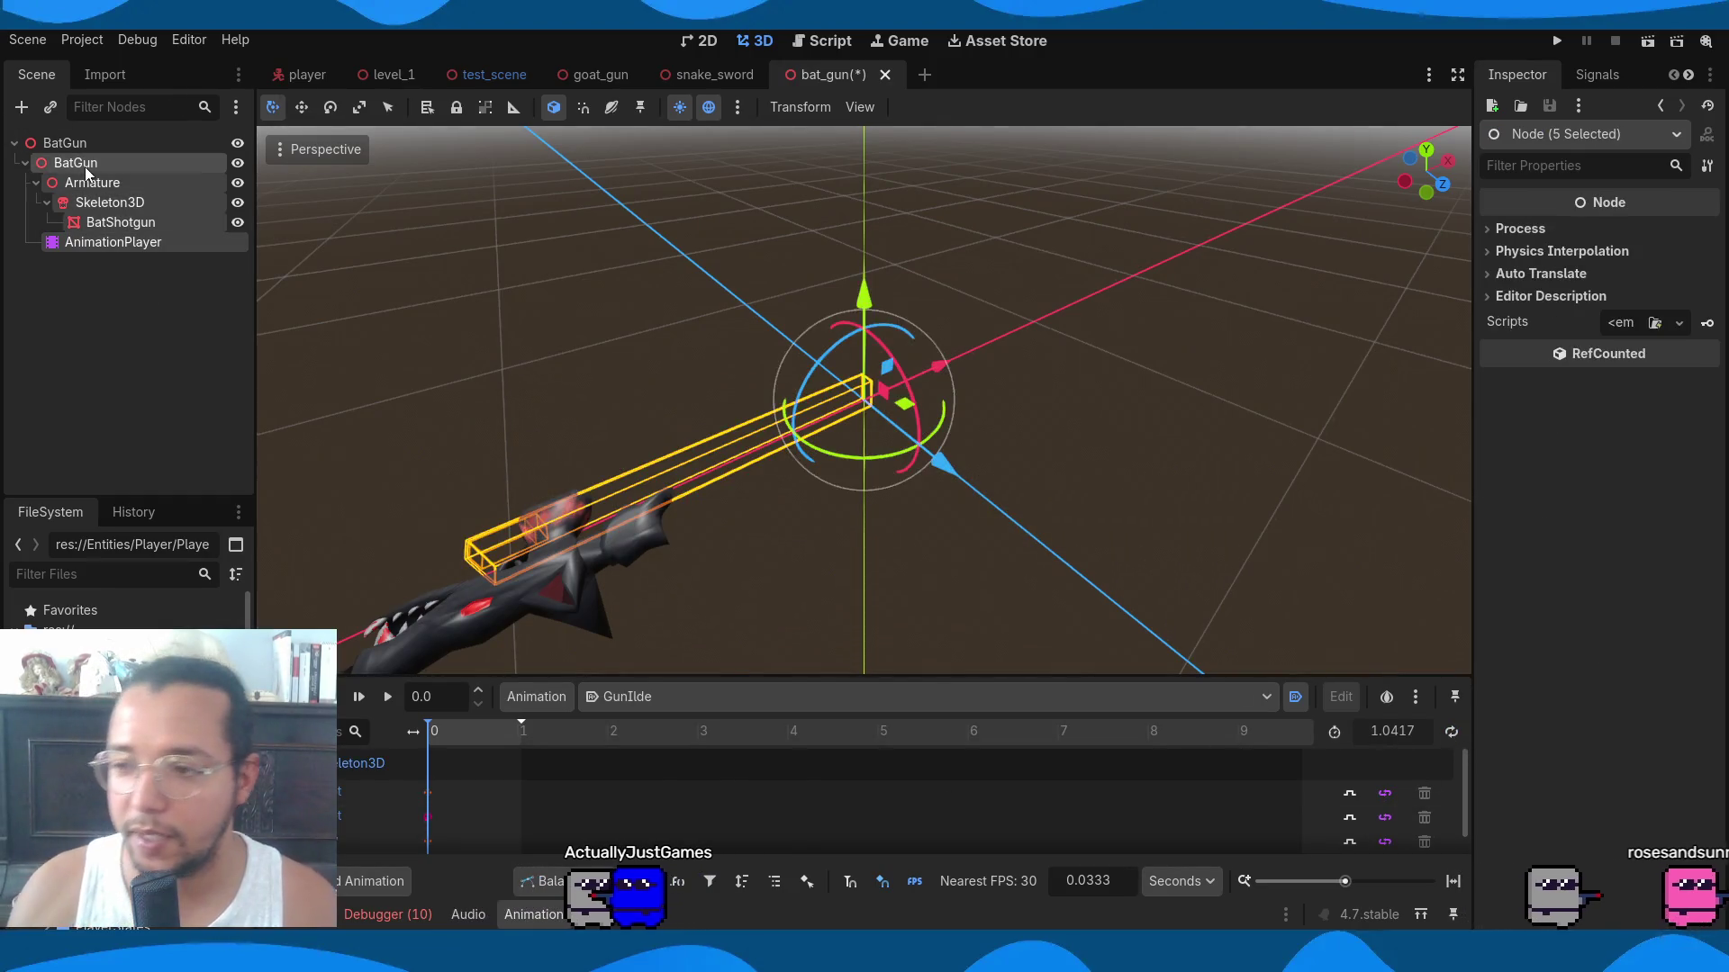
pyautogui.press('Delete')
pyautogui.click(843, 510)
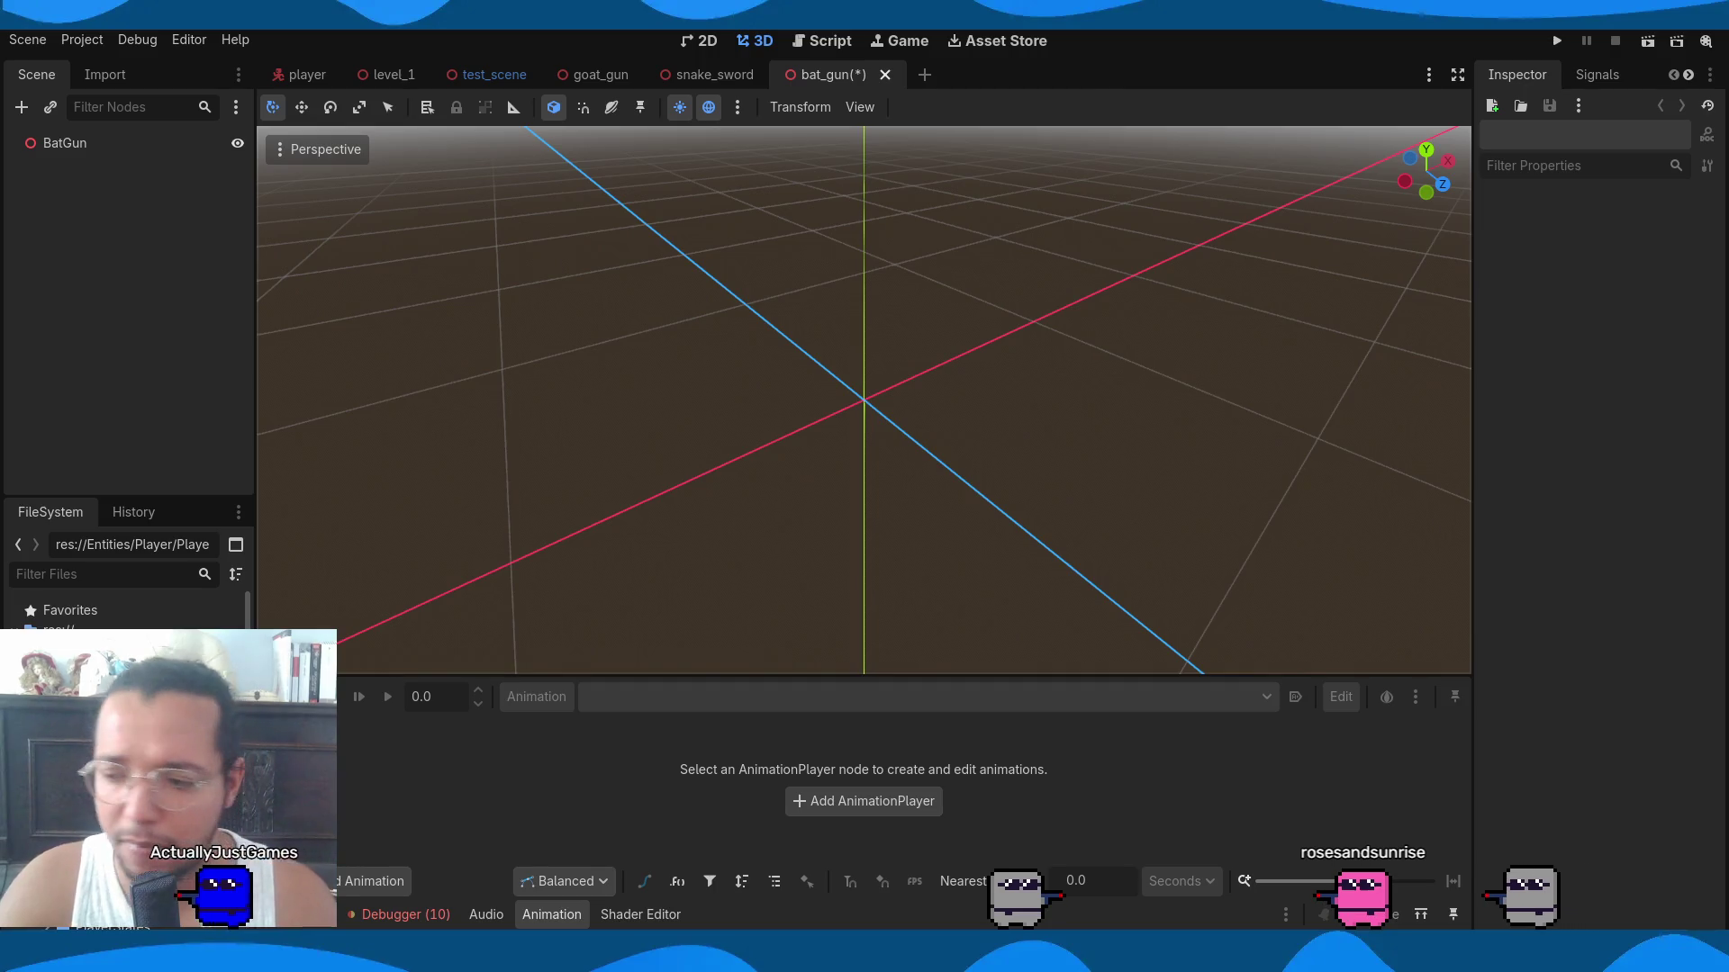
pyautogui.moveTo(126, 648)
pyautogui.mouseDown()
pyautogui.moveTo(170, 293)
pyautogui.moveTo(95, 145)
pyautogui.mouseUp()
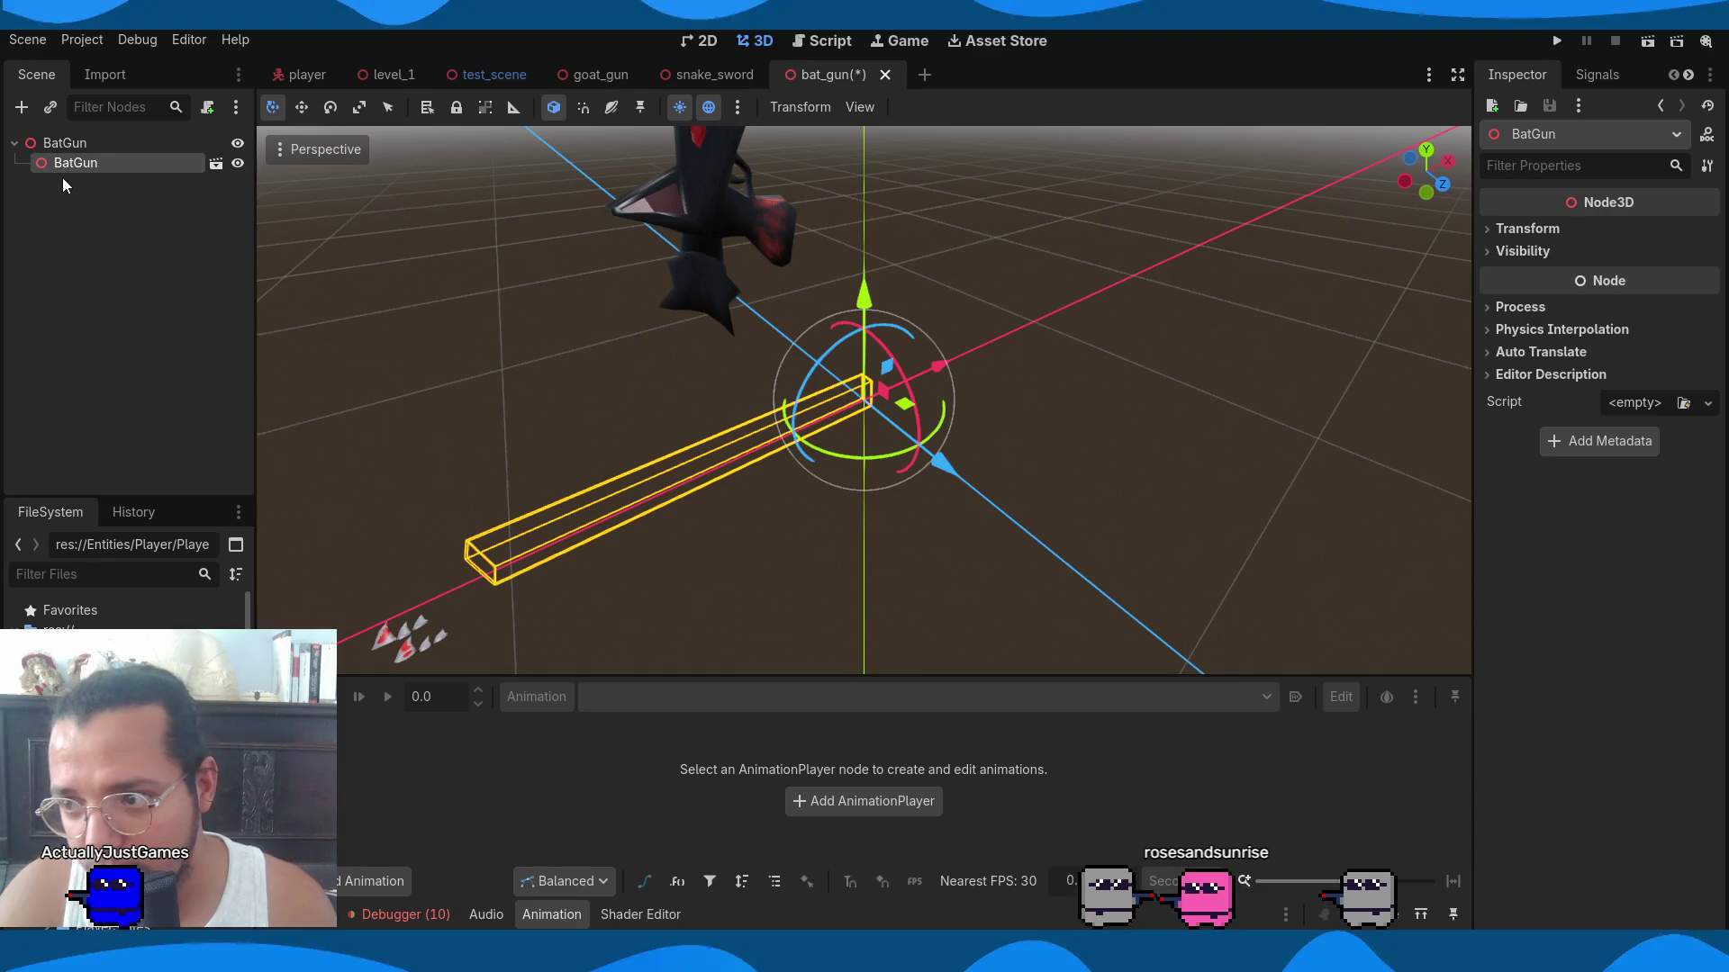
# Make the child BatGun instance local and try looping GunIdle on its AnimationPlayer.
pyautogui.rightClick(63, 165)
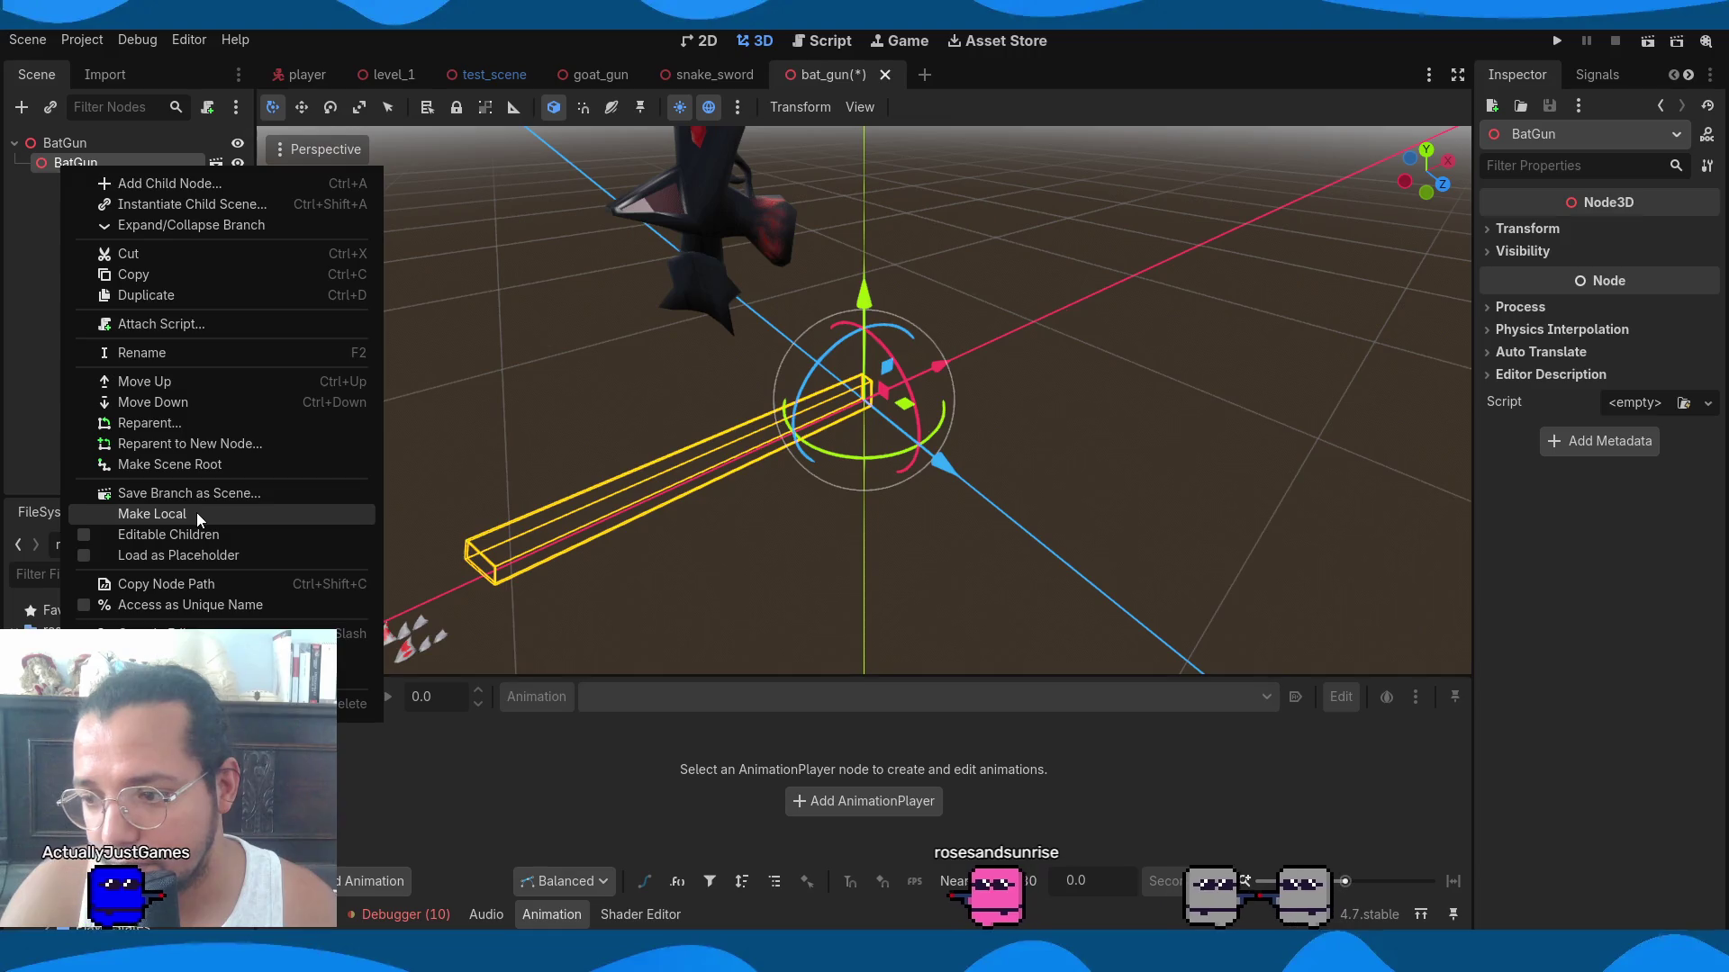
pyautogui.click(196, 514)
pyautogui.click(130, 249)
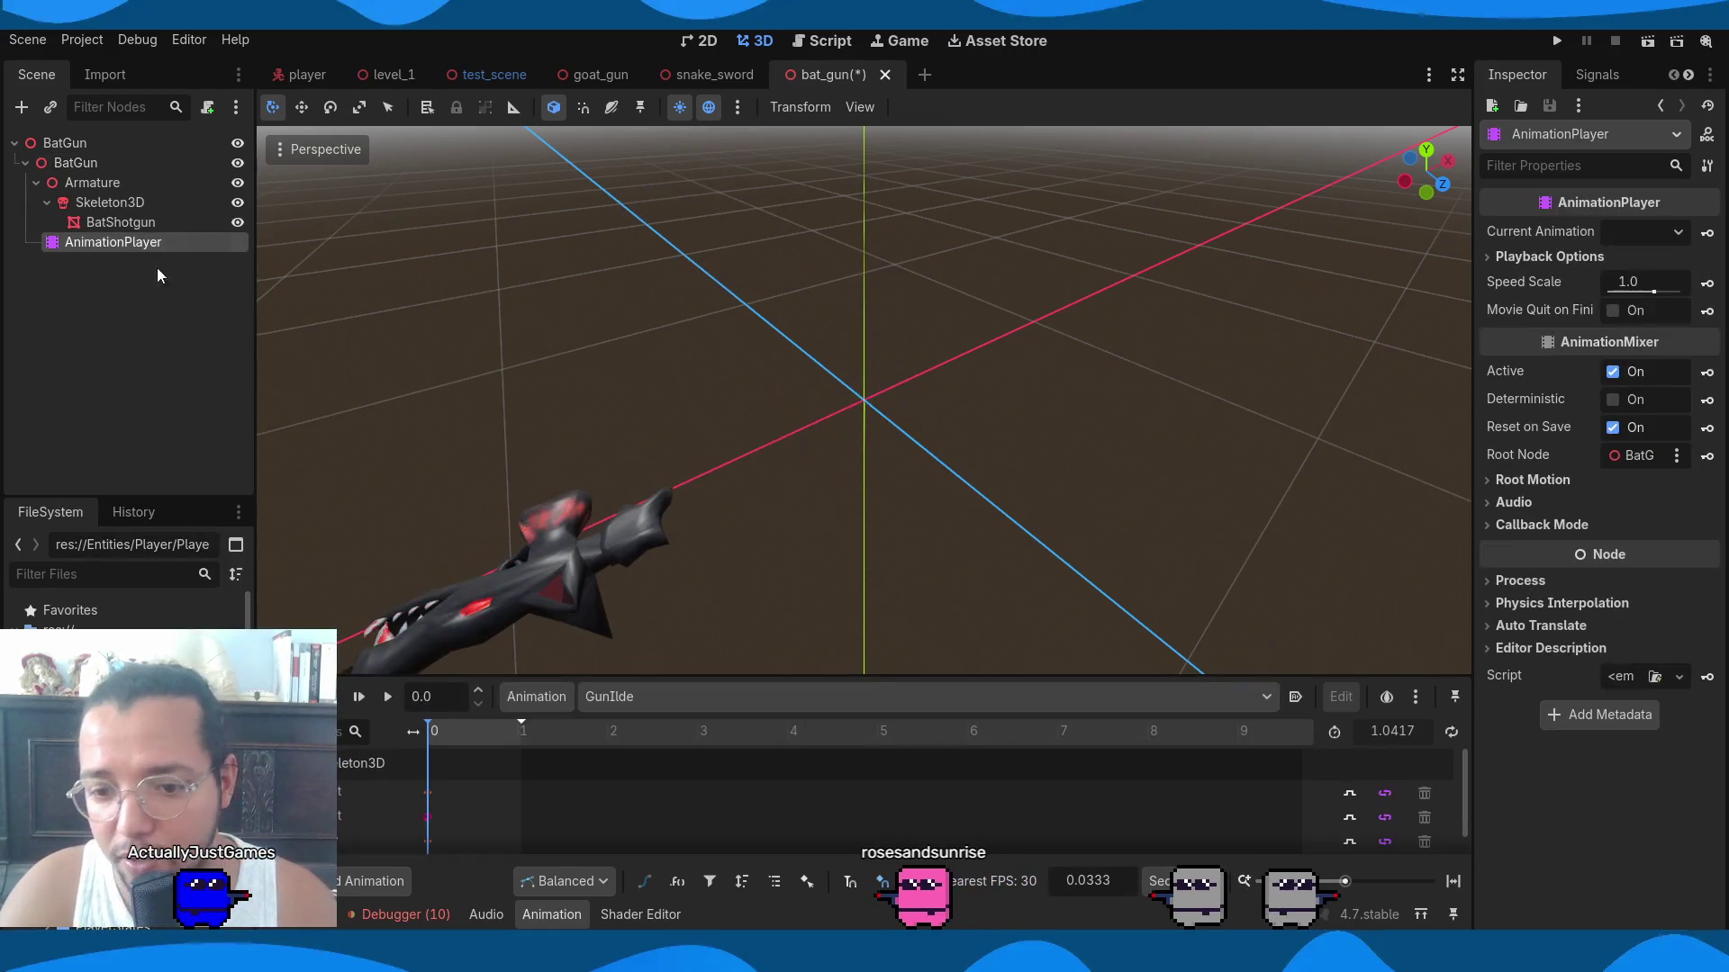
pyautogui.click(1452, 734)
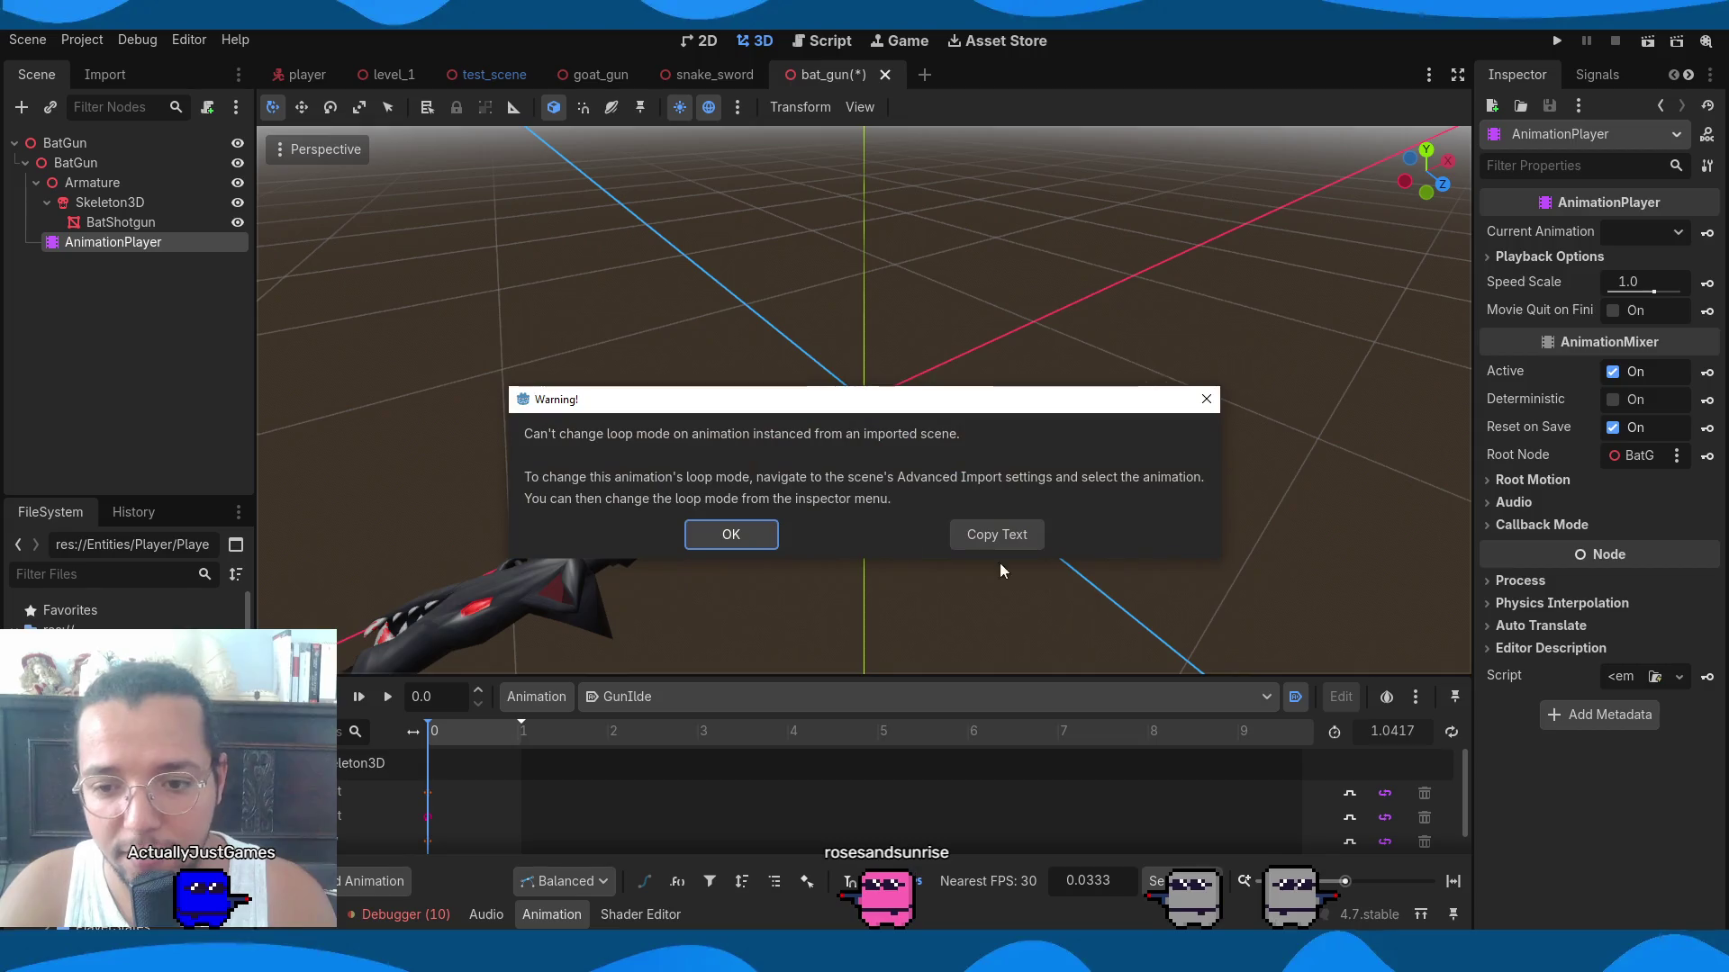
pyautogui.click(734, 543)
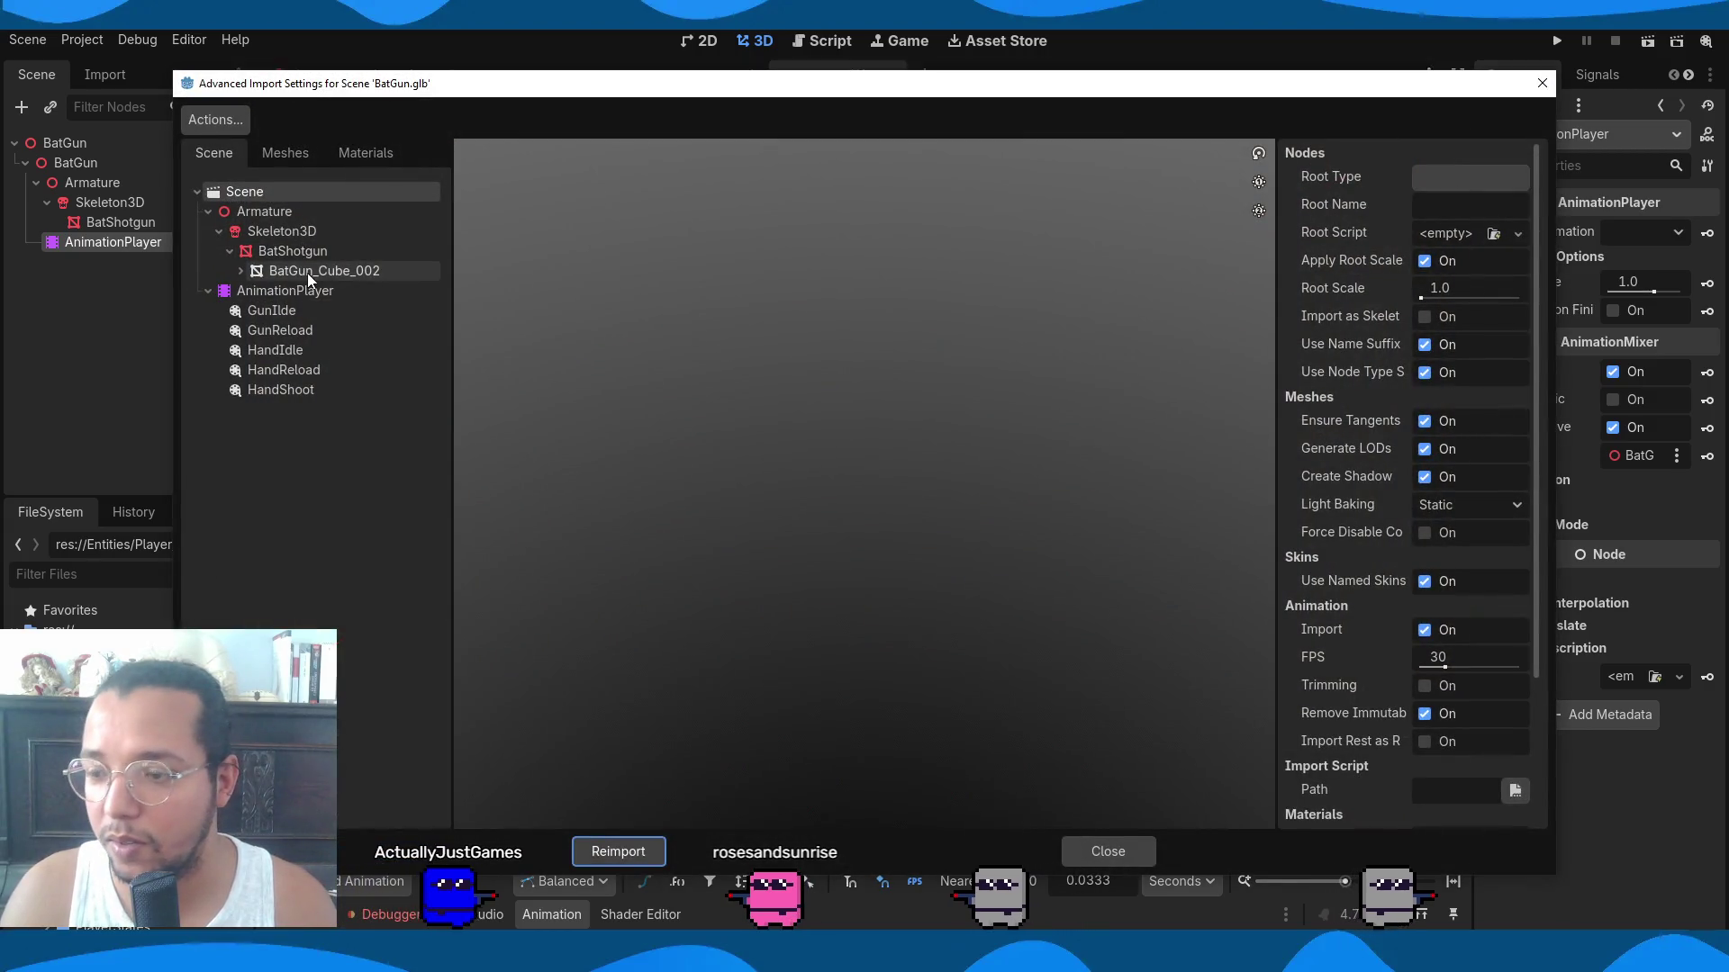
# Review GunIdle's import settings, toggling Save to File on and off, then reimport.
pyautogui.click(289, 314)
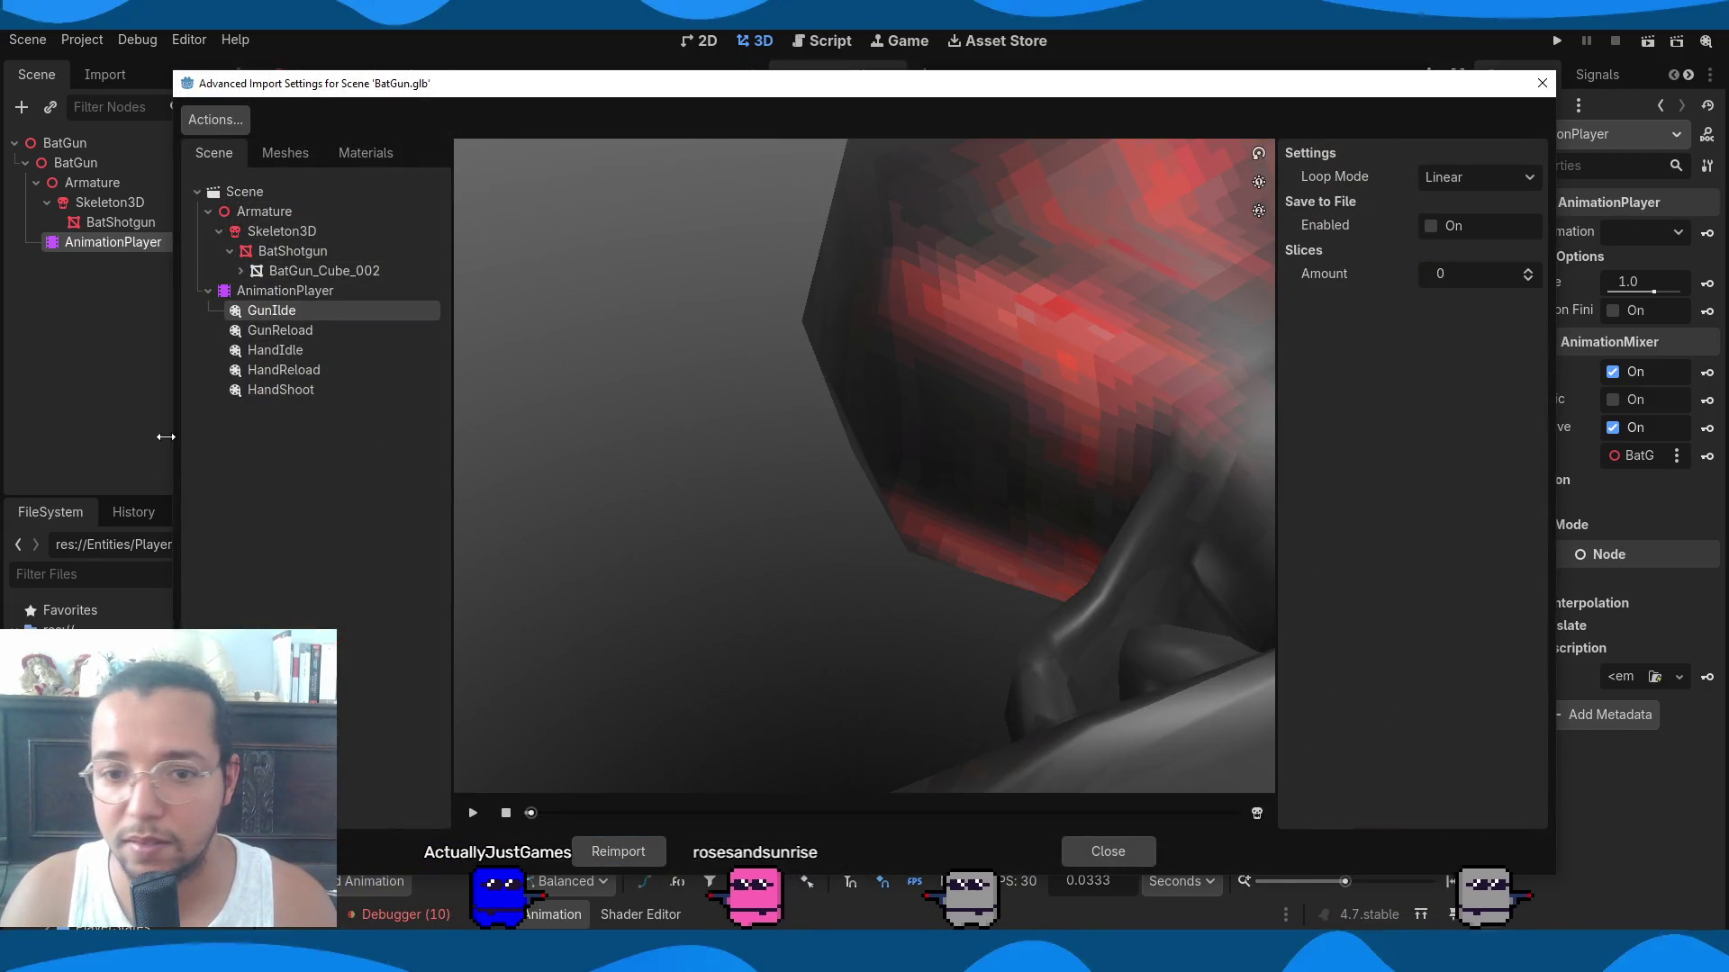
pyautogui.click(1410, 230)
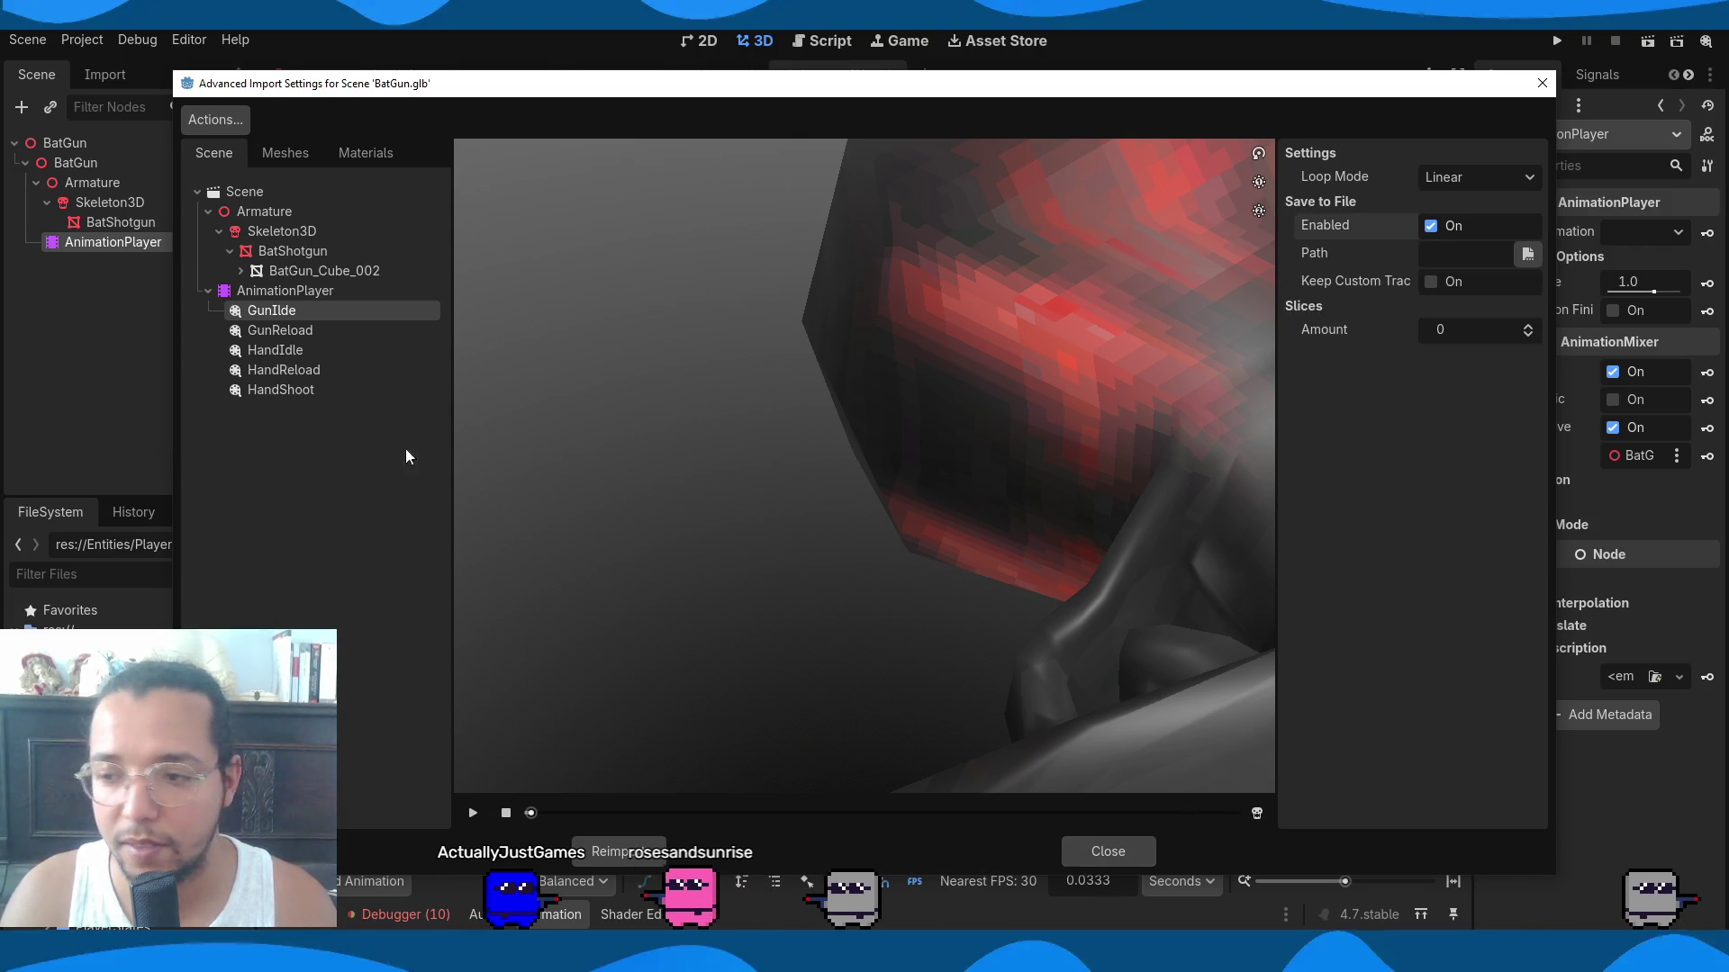
pyautogui.click(1429, 226)
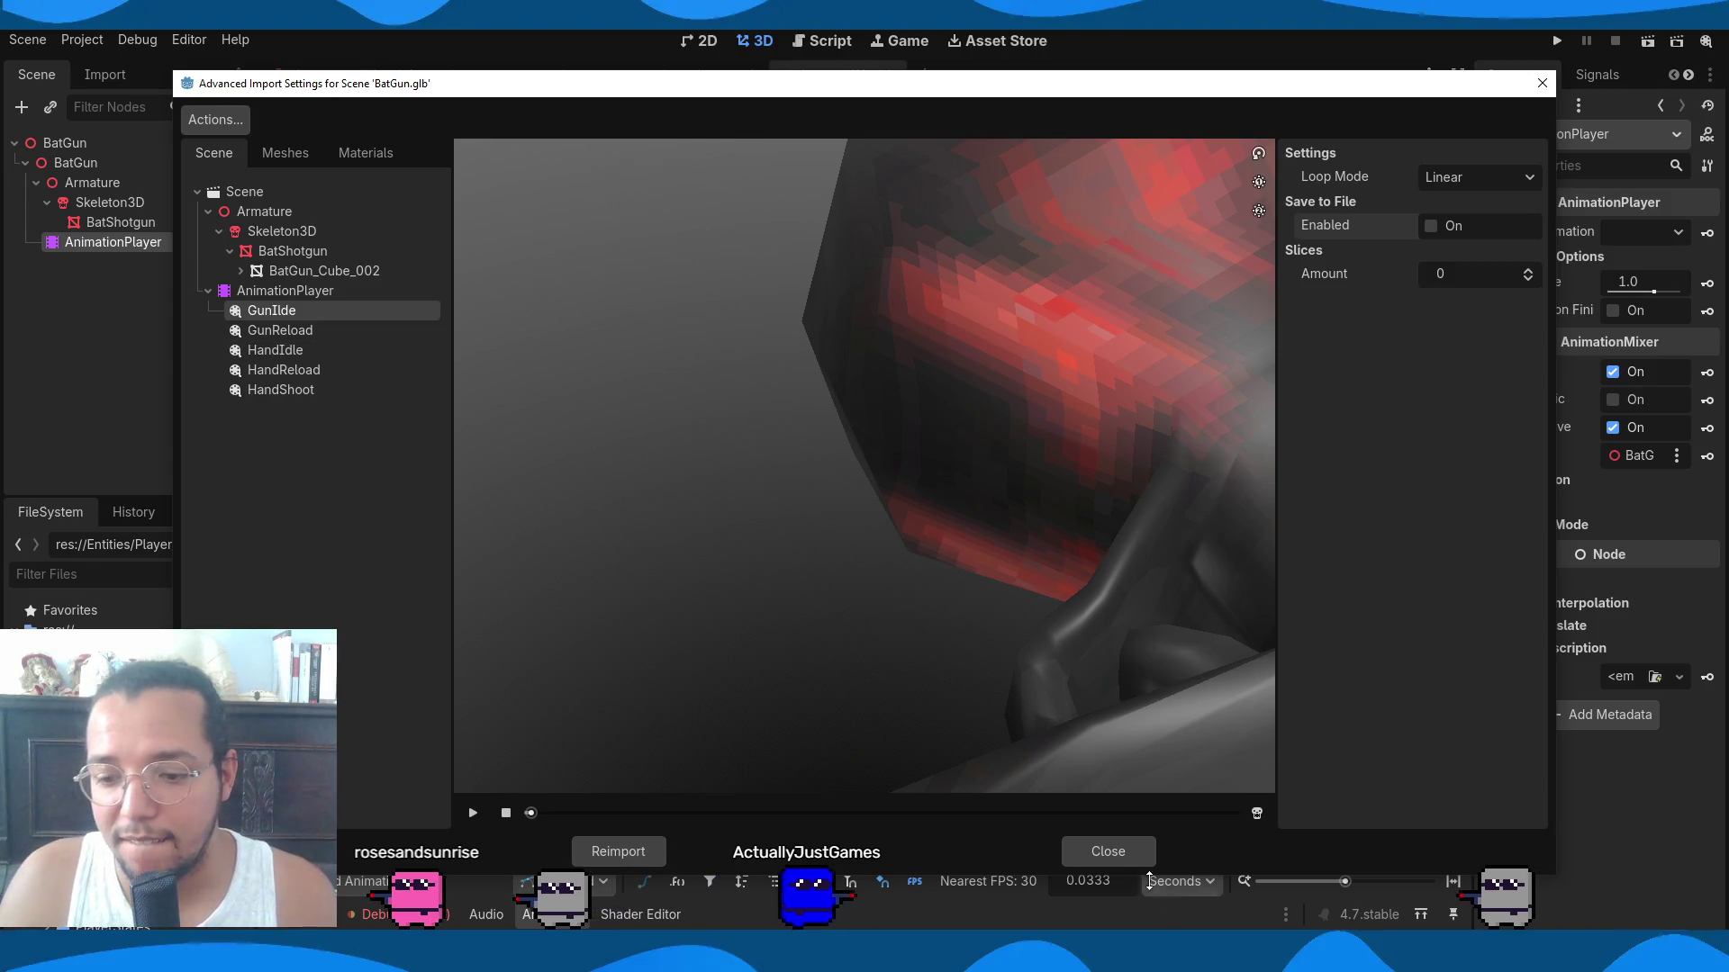
pyautogui.click(594, 850)
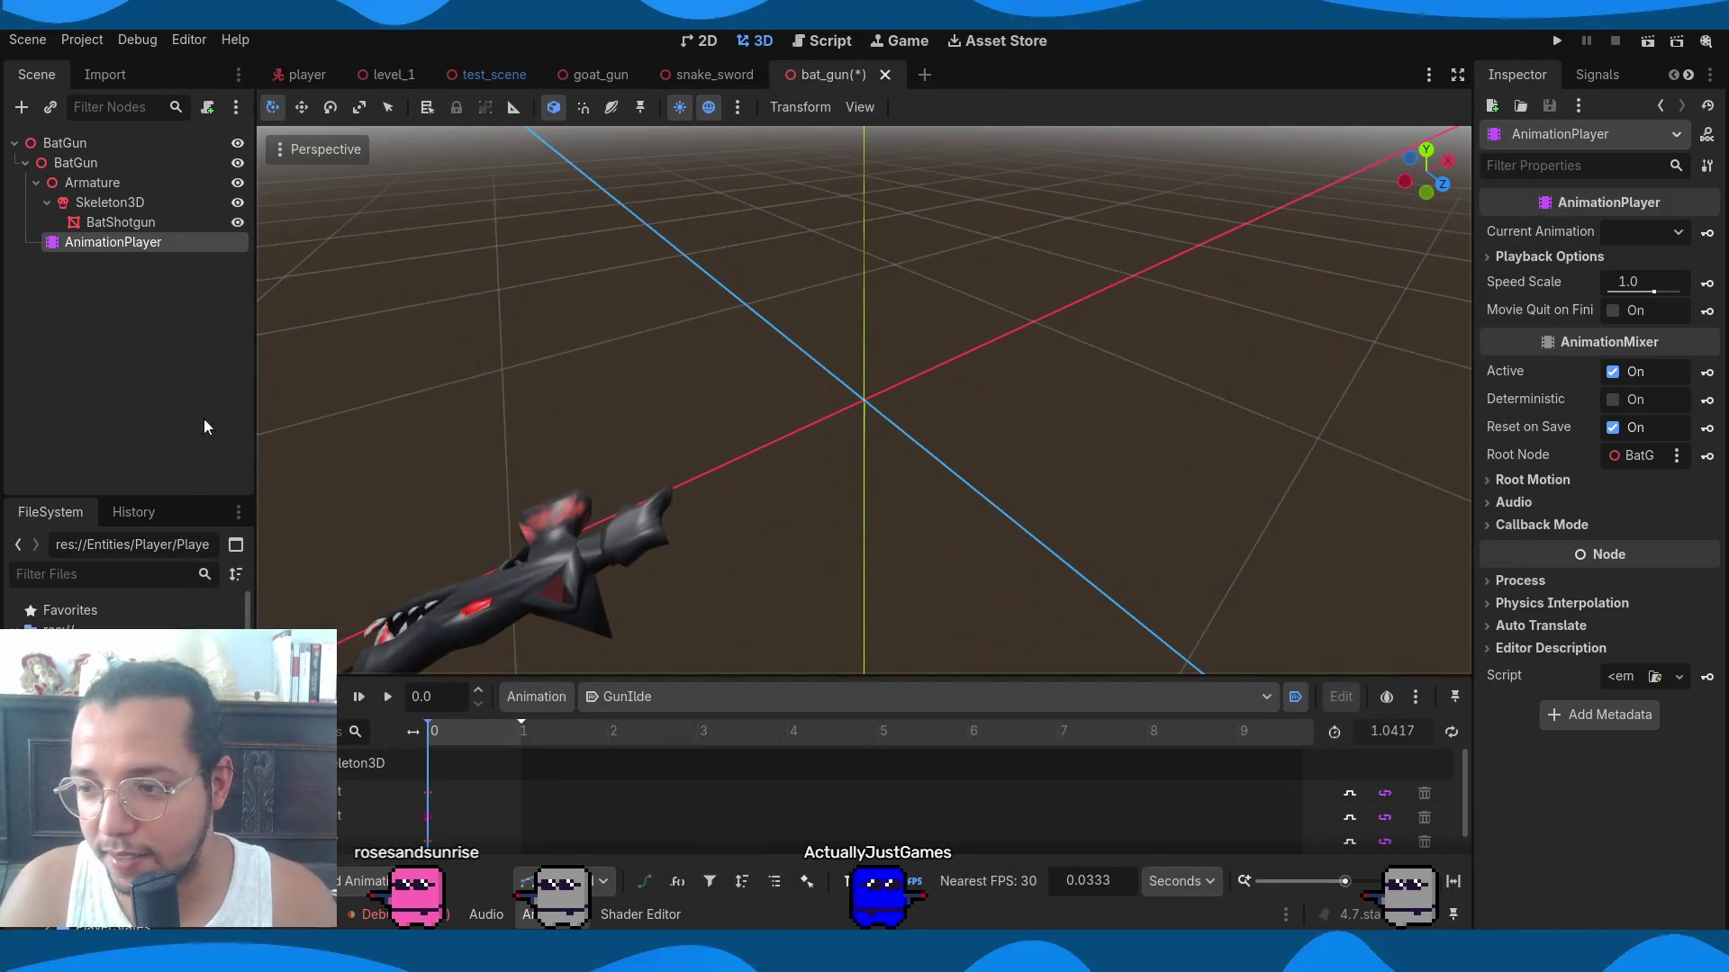
# Delete the BatGun nodes down to the AnimationPlayer.
pyautogui.keyDown('shift'); pyautogui.click(80, 162); pyautogui.keyUp('shift')
pyautogui.press('Delete')
pyautogui.click(814, 506)
# Add BatGunHands.glb under the BatGun root and make the instance local.
pyautogui.moveTo(72, 684); pyautogui.dragTo(72, 143)
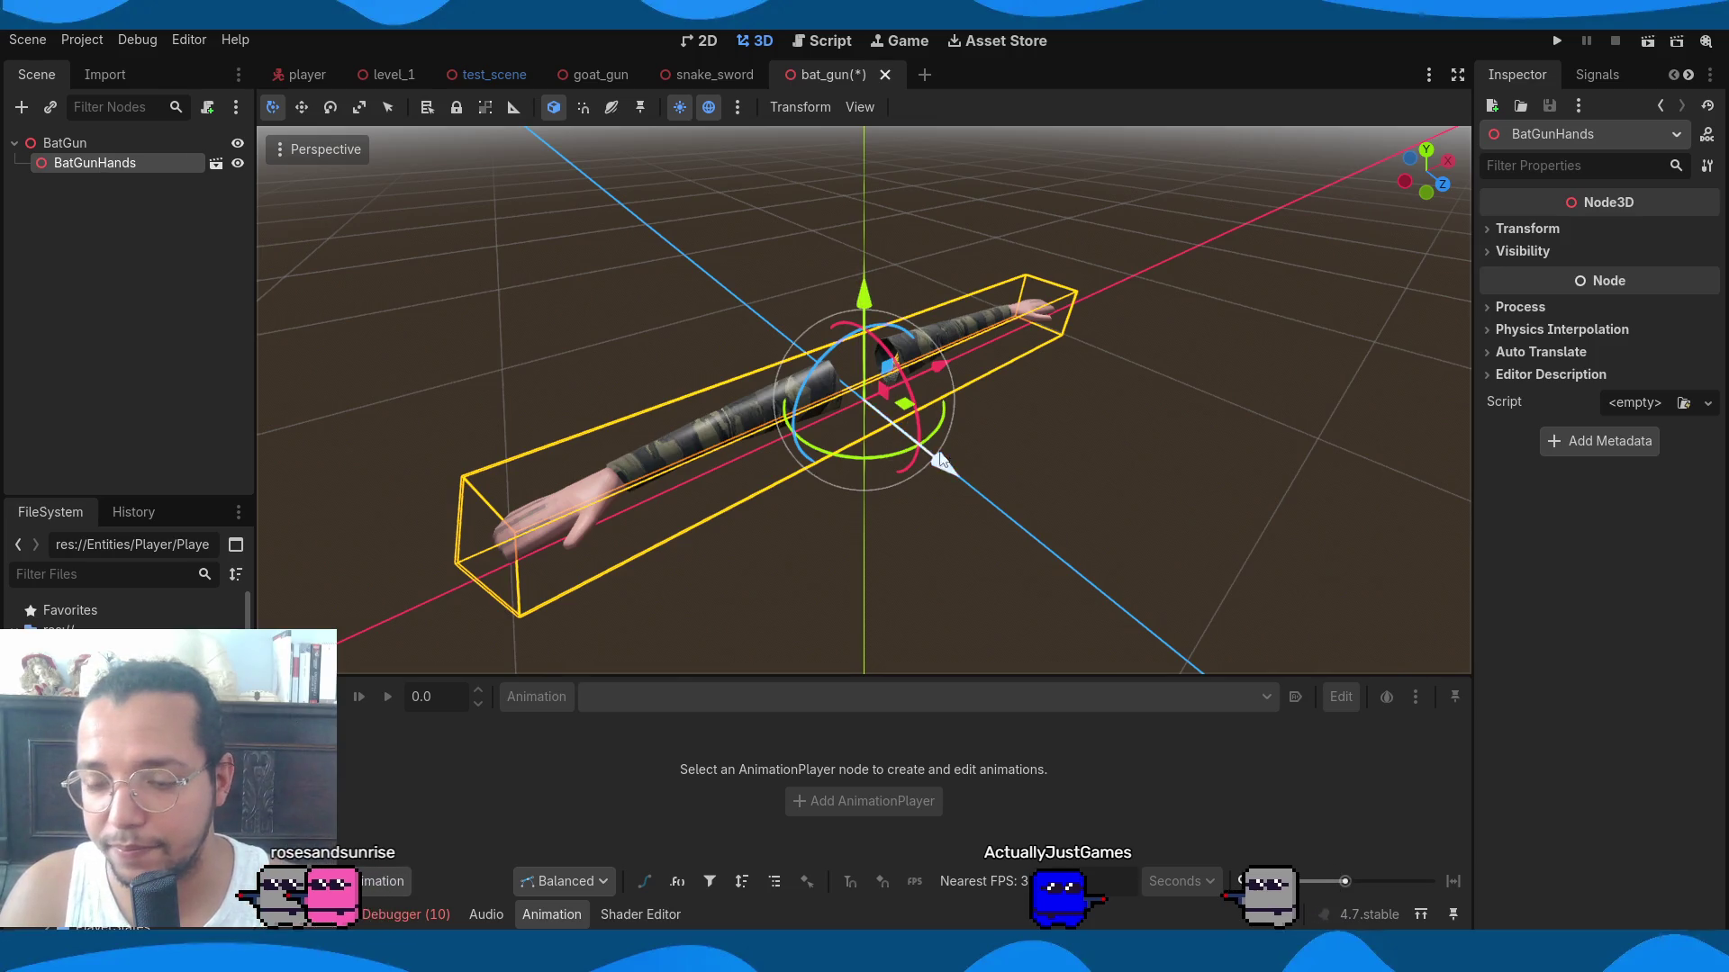
pyautogui.rightClick(157, 164)
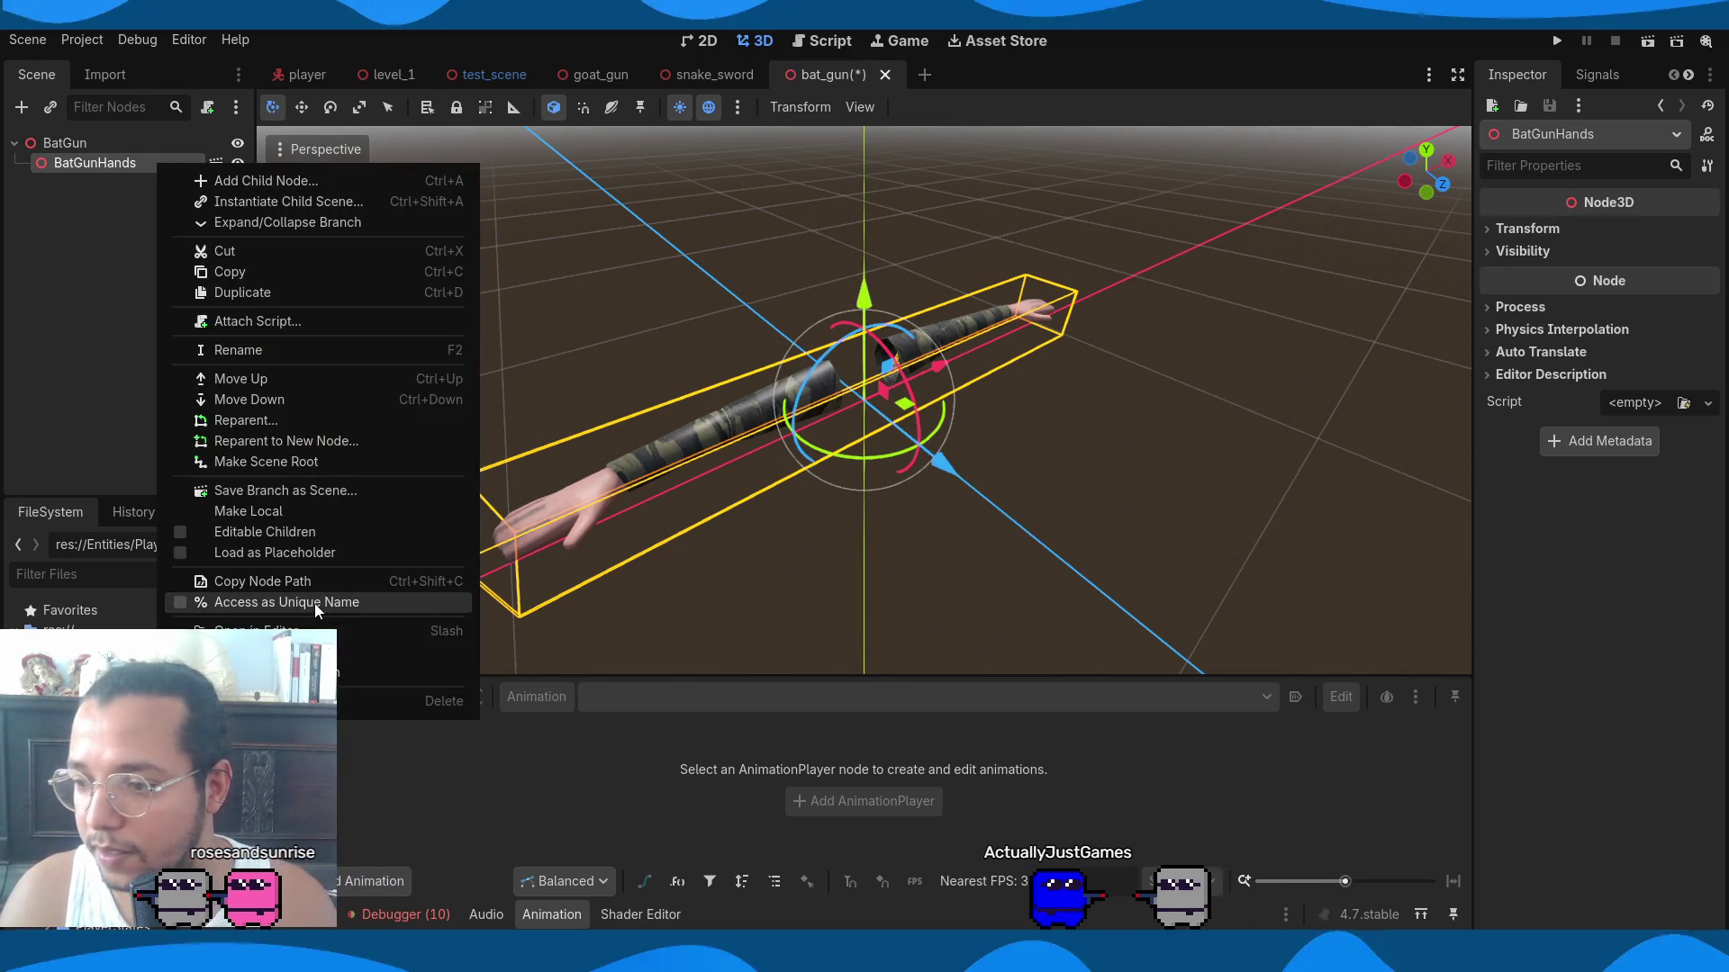
pyautogui.click(294, 513)
# Load HandIdle on the AnimationPlayer, attempt looping, and bring up BatGunHands.glb's import settings.
pyautogui.click(144, 243)
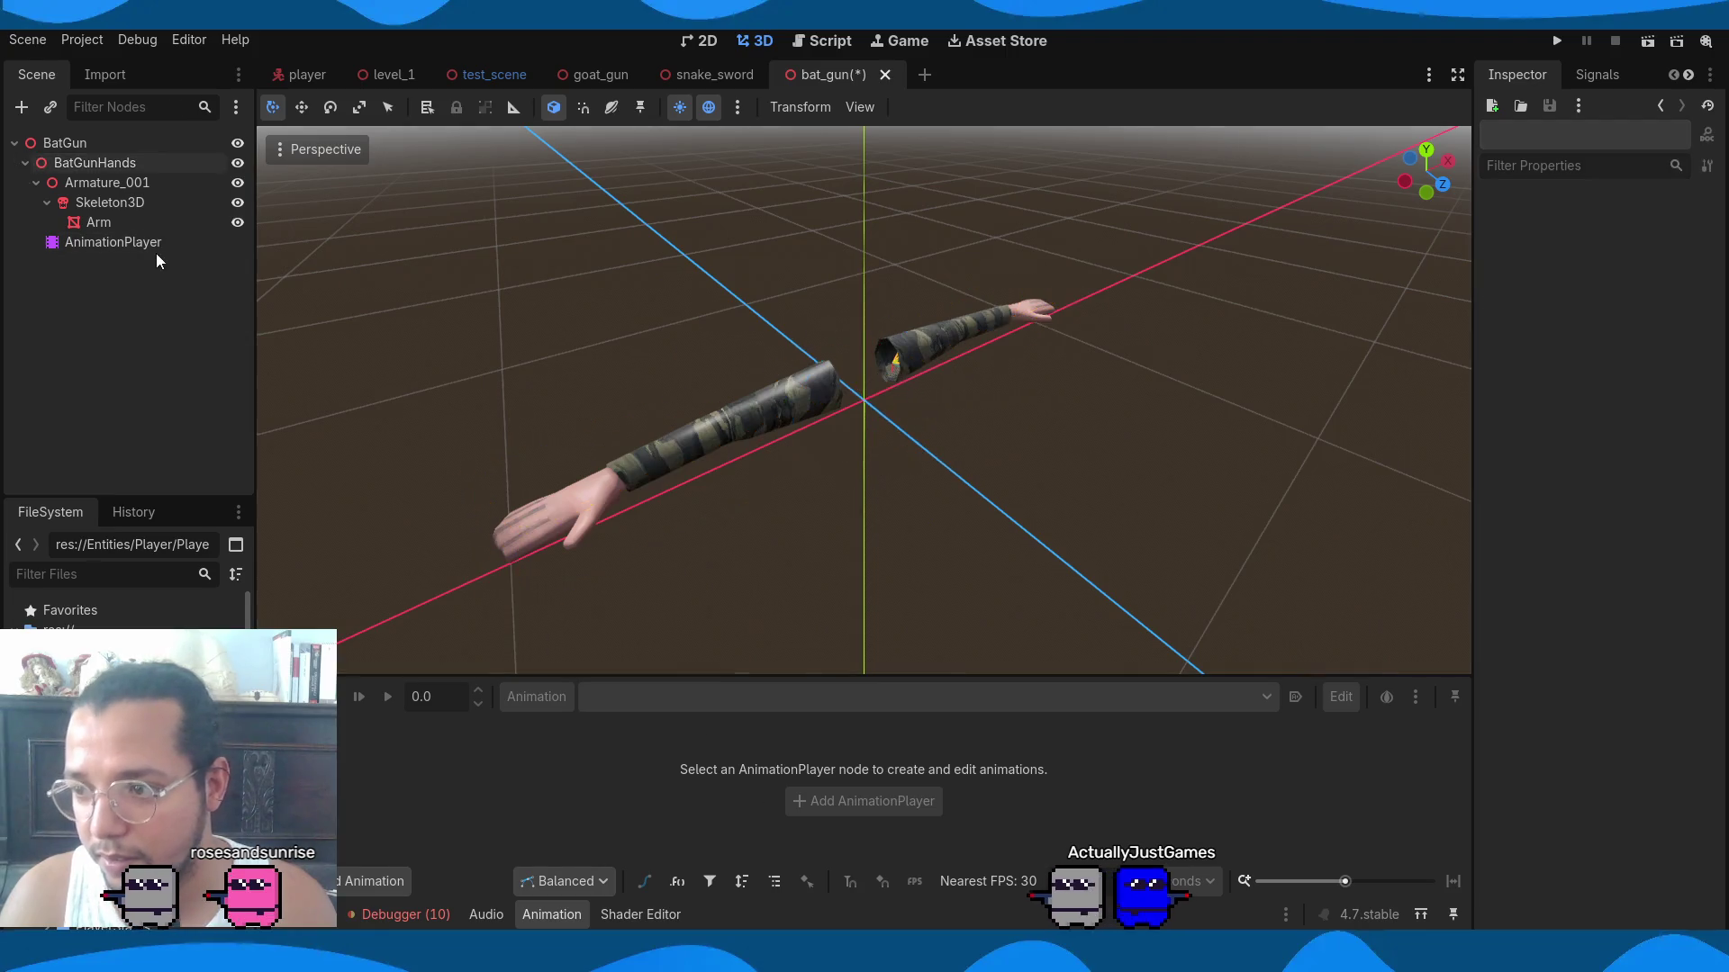
pyautogui.click(718, 699)
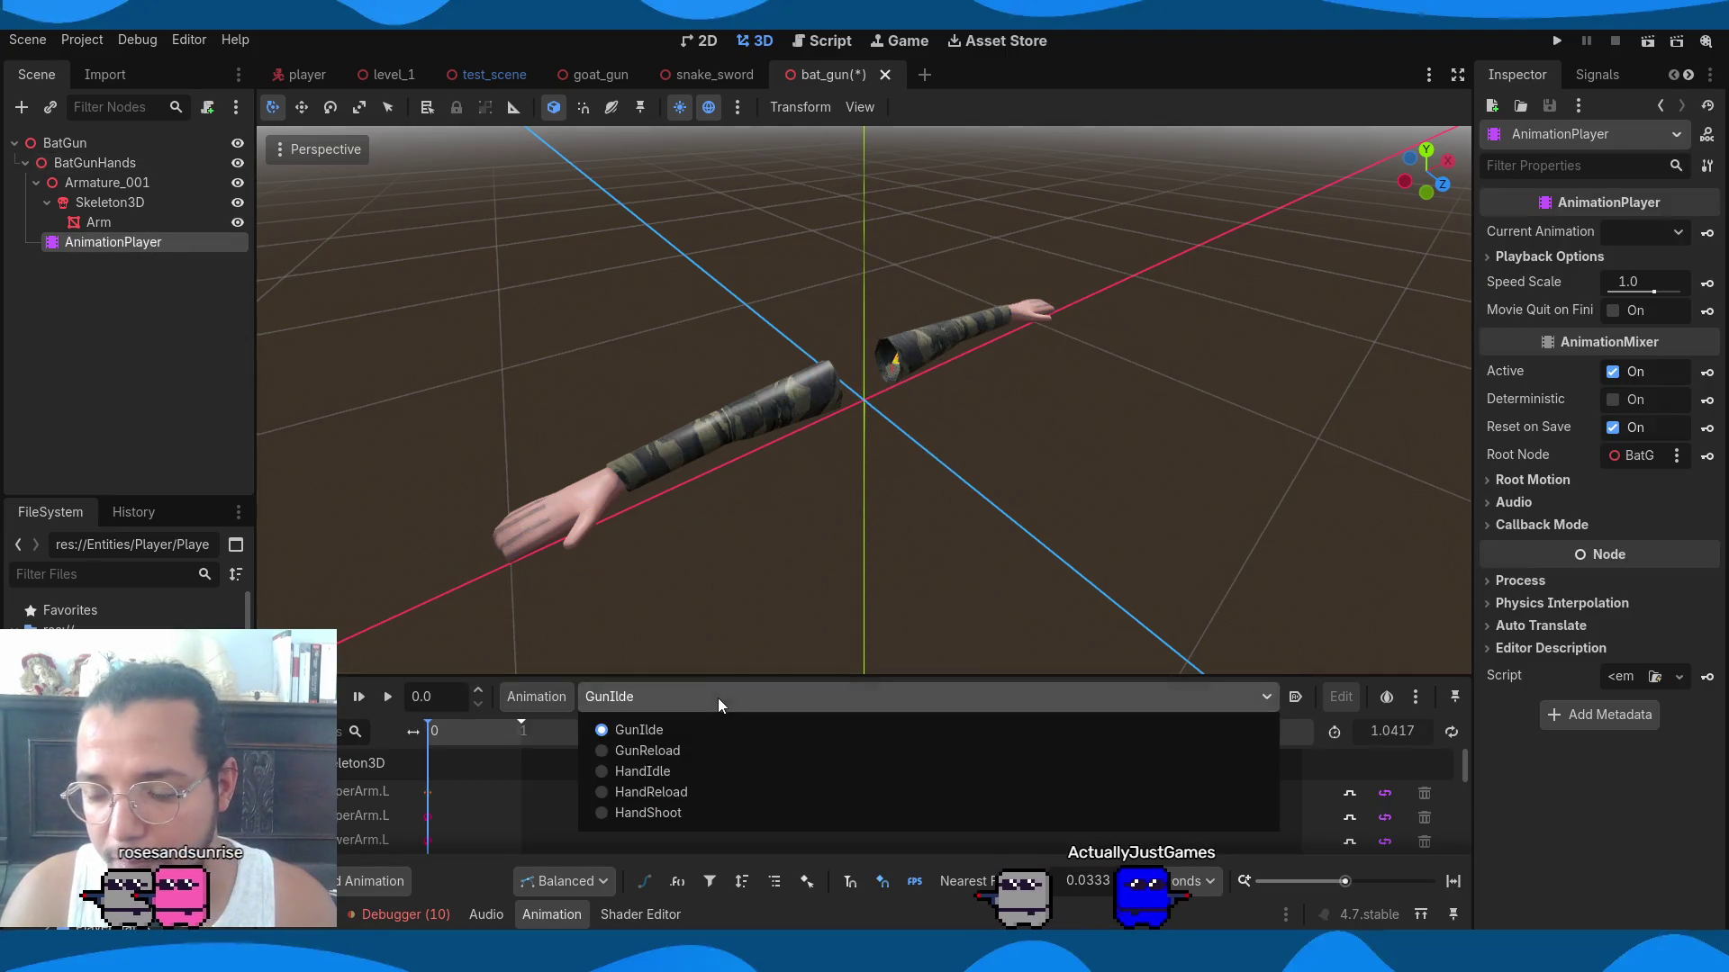
pyautogui.click(695, 772)
pyautogui.click(1451, 732)
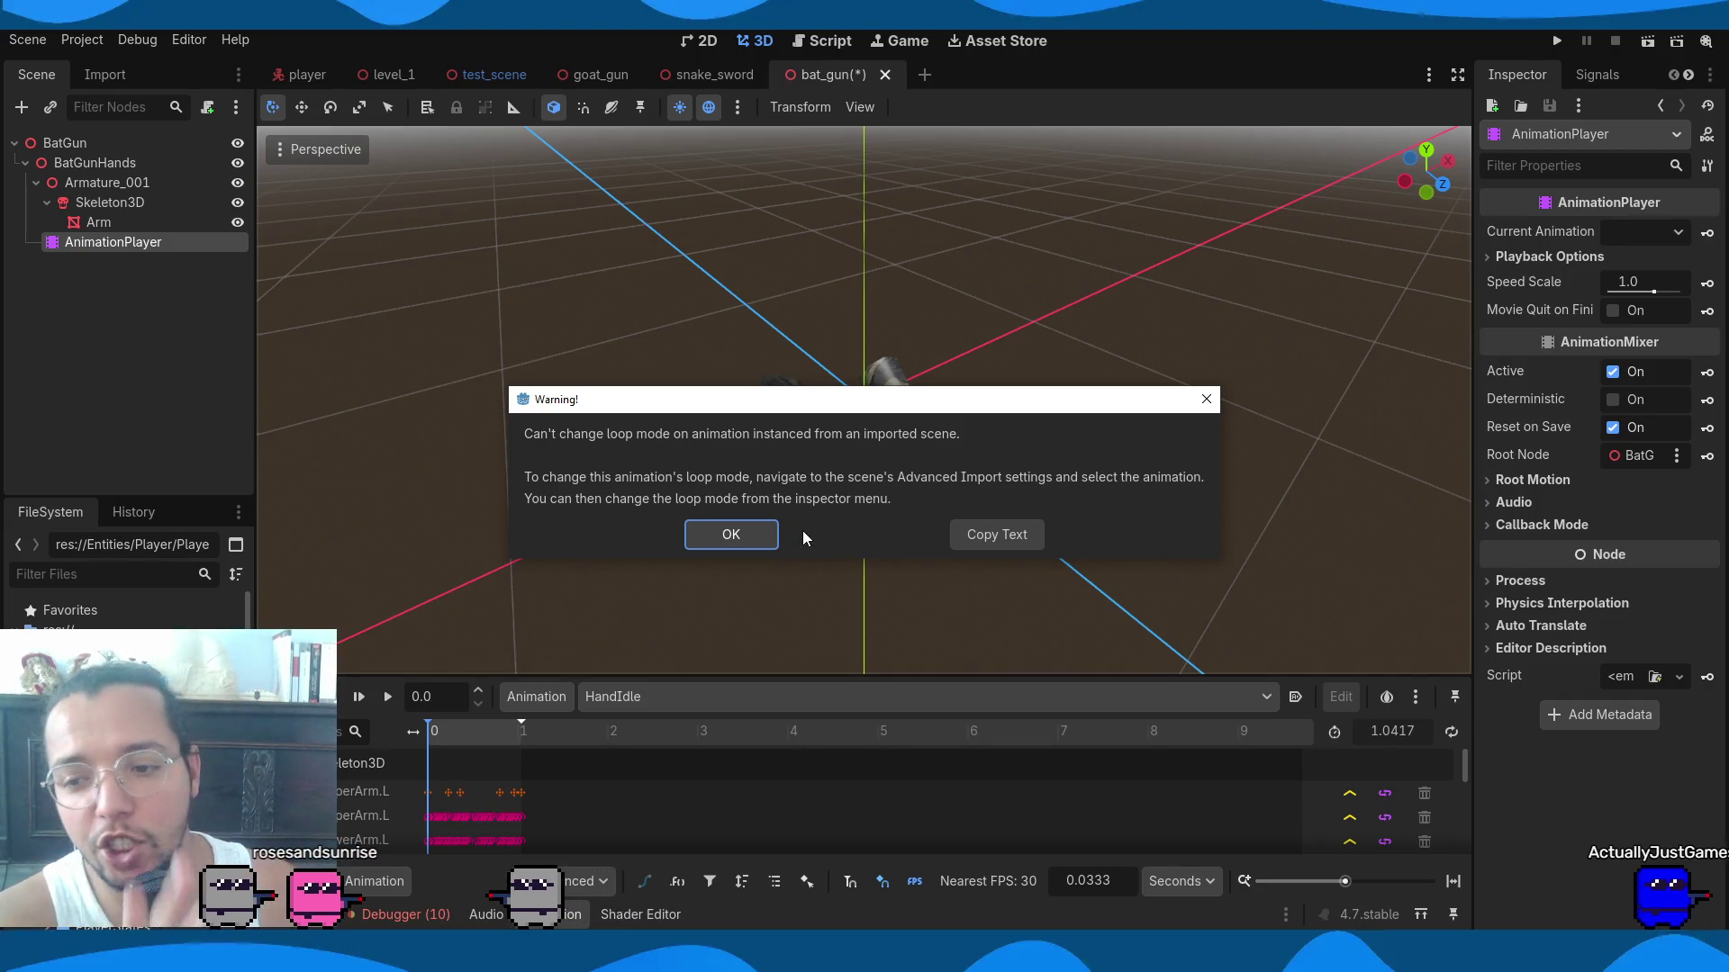
pyautogui.click(750, 536)
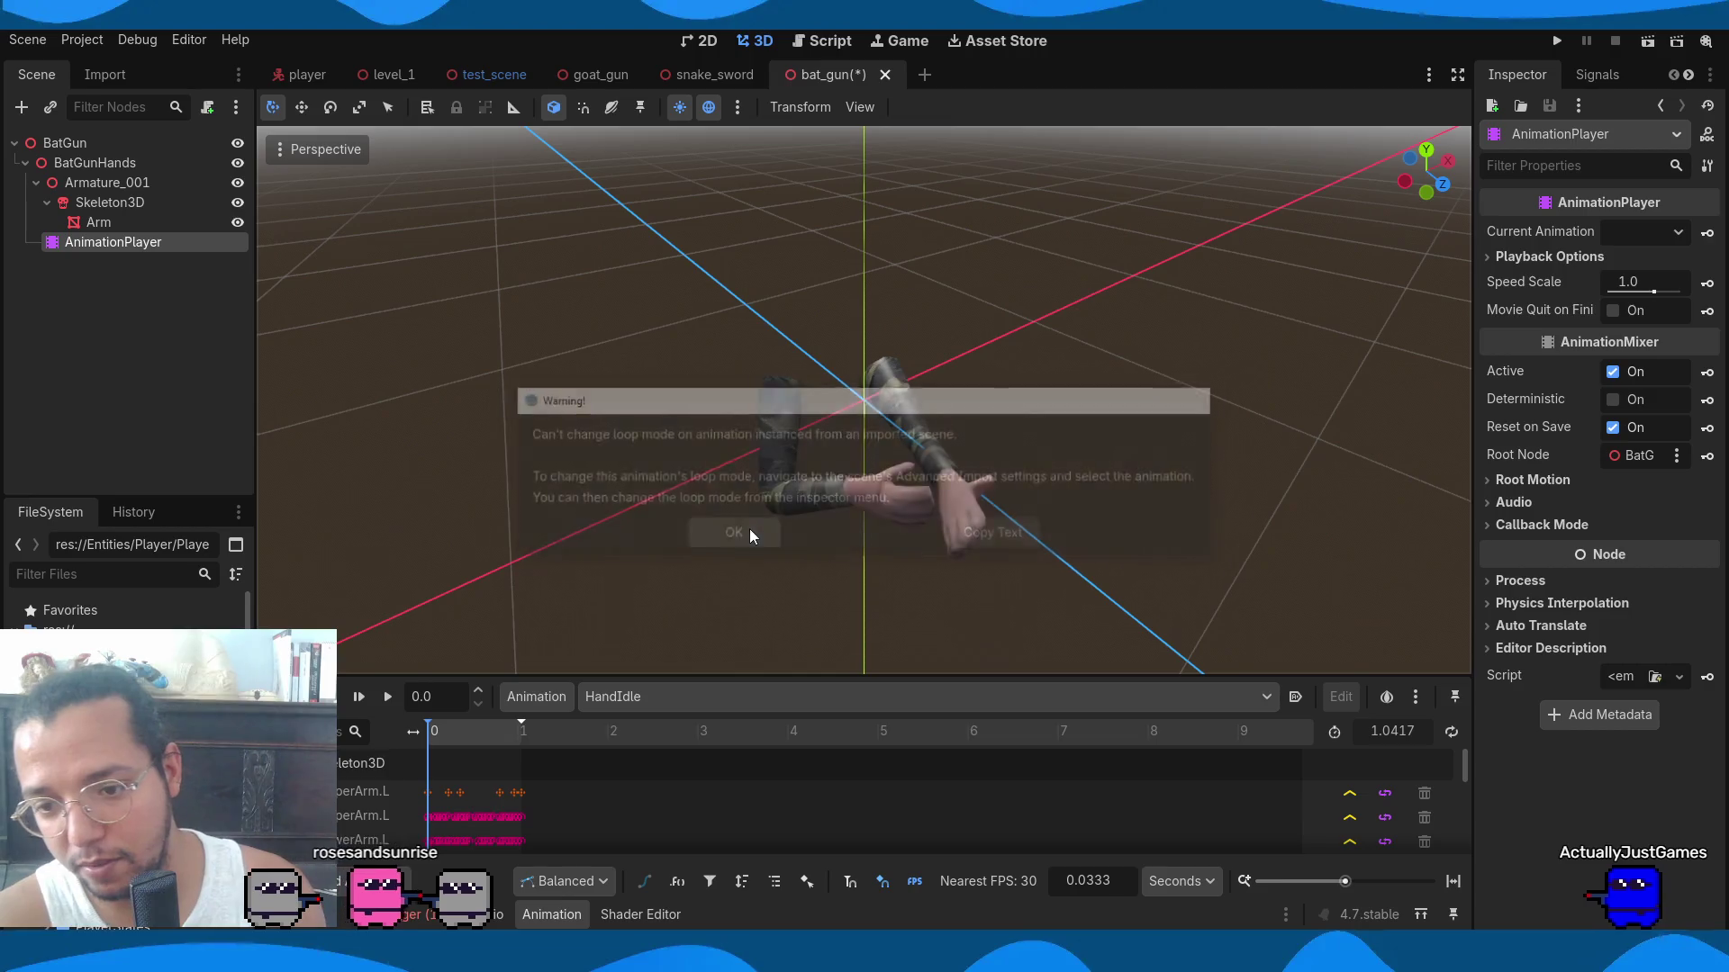
pyautogui.click(119, 73)
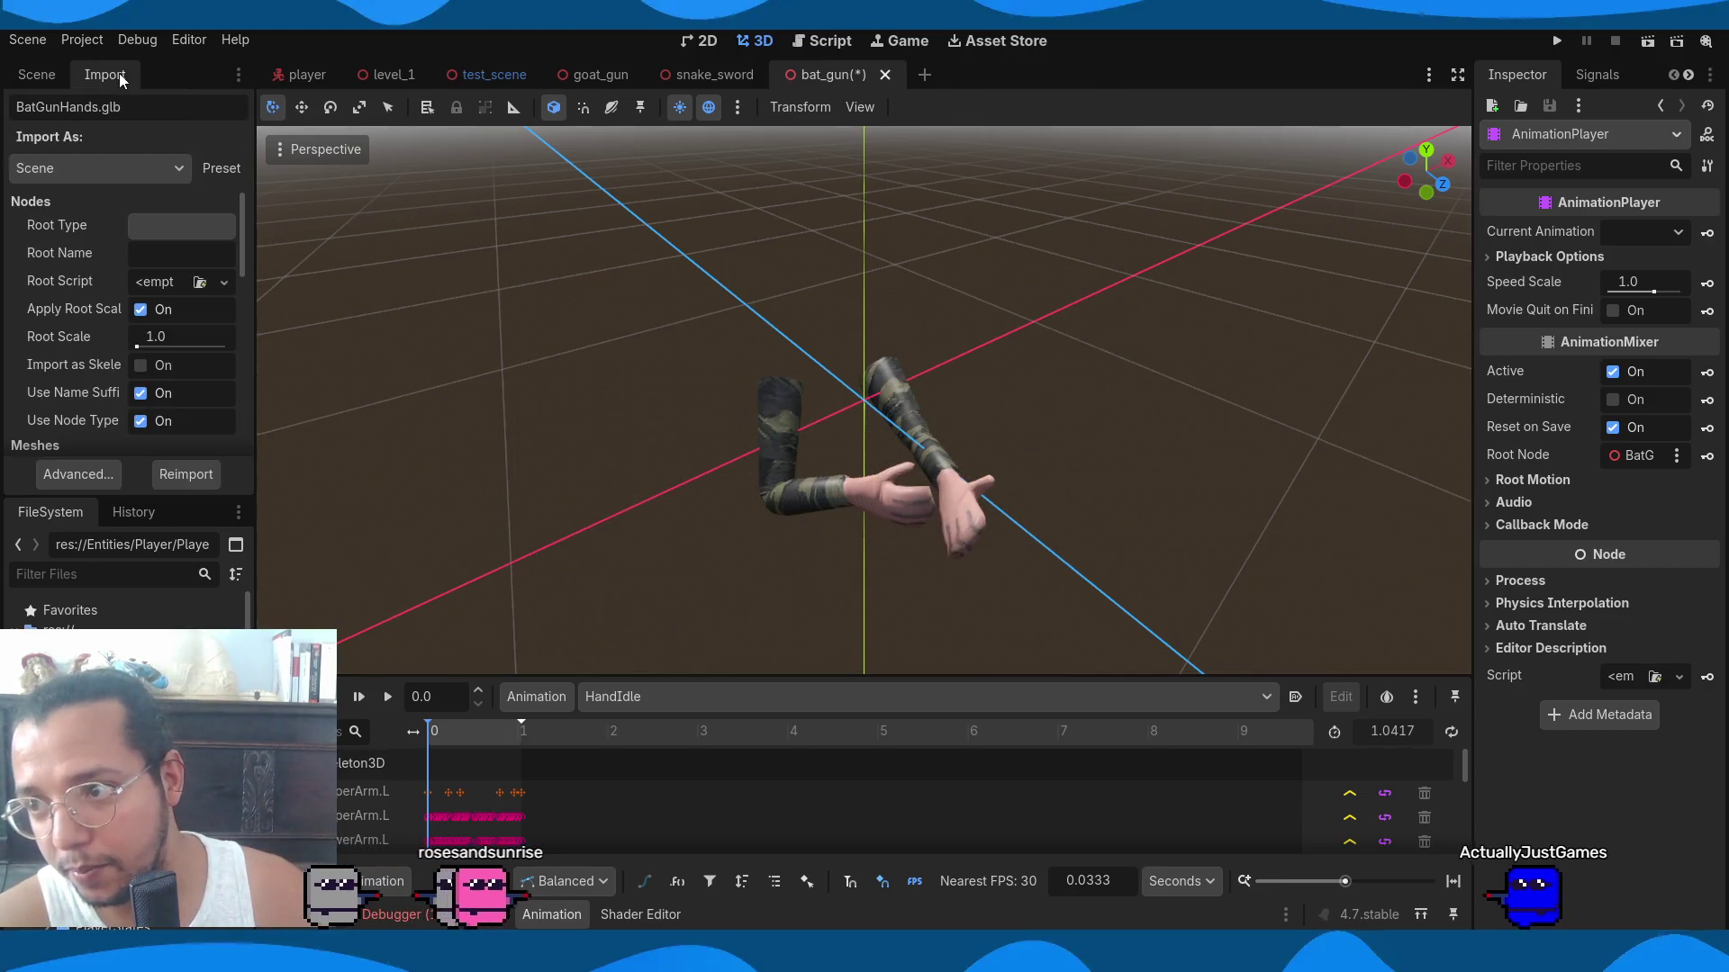
# Keep BatGunHands.glb importing as a scene, give HandIdle Linear looping, preview it, and reimport.
pyautogui.click(137, 159)
pyautogui.click(138, 159)
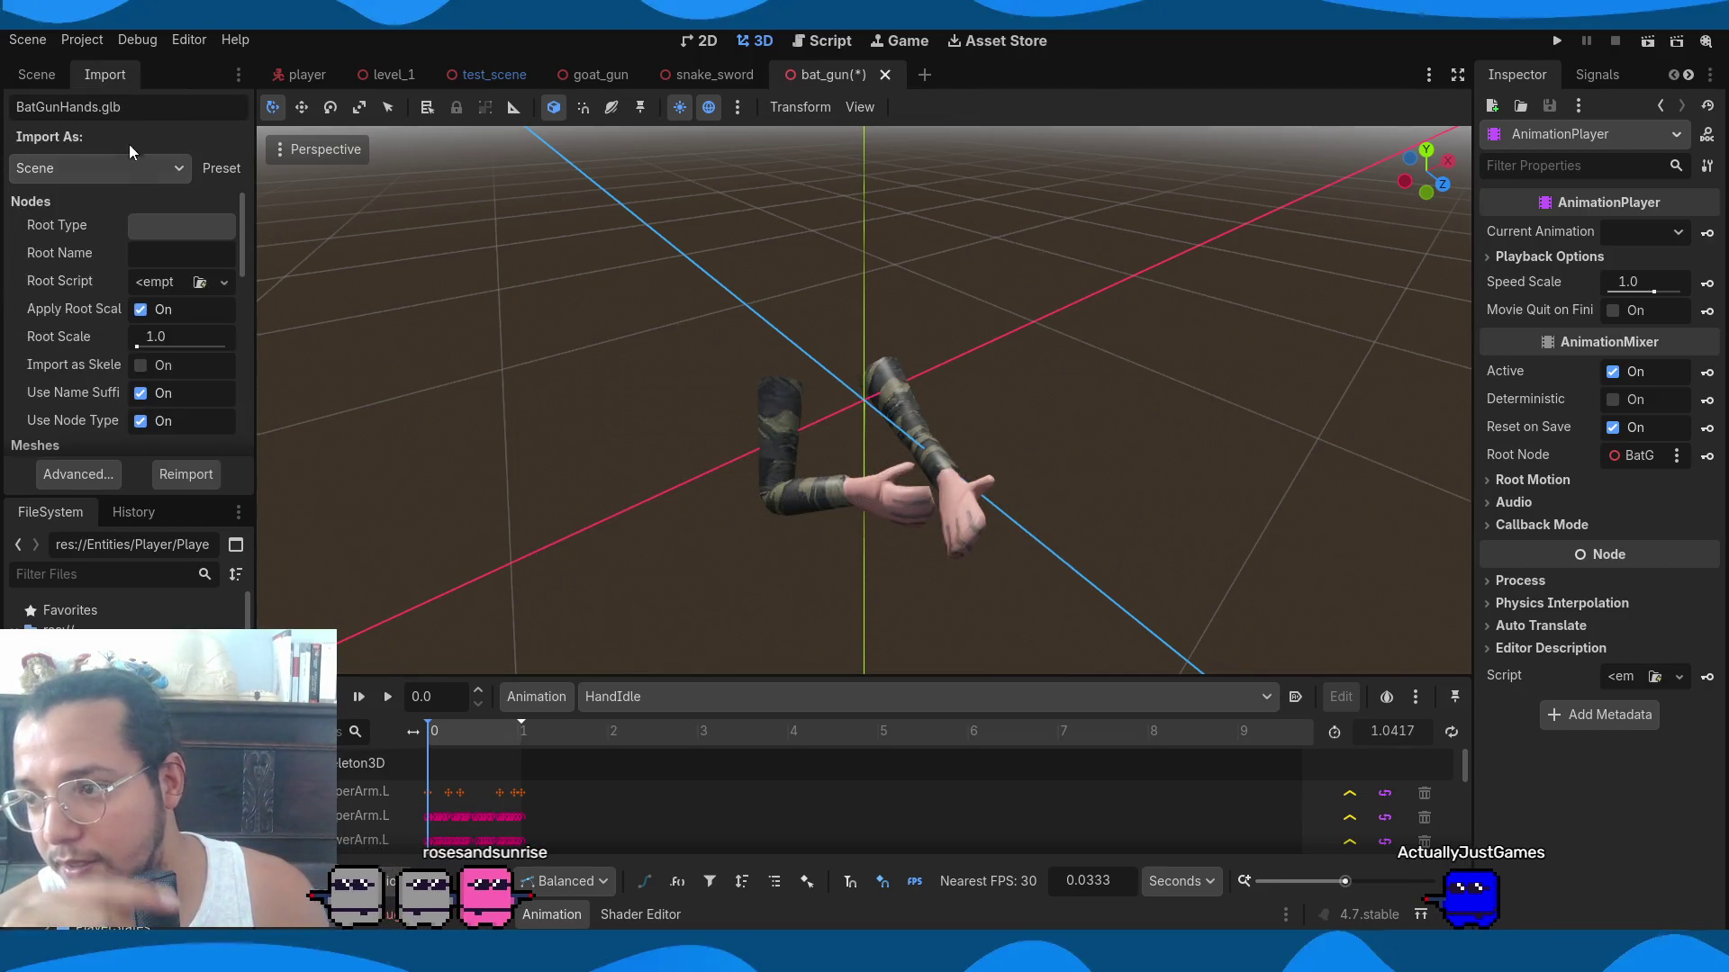
pyautogui.click(79, 472)
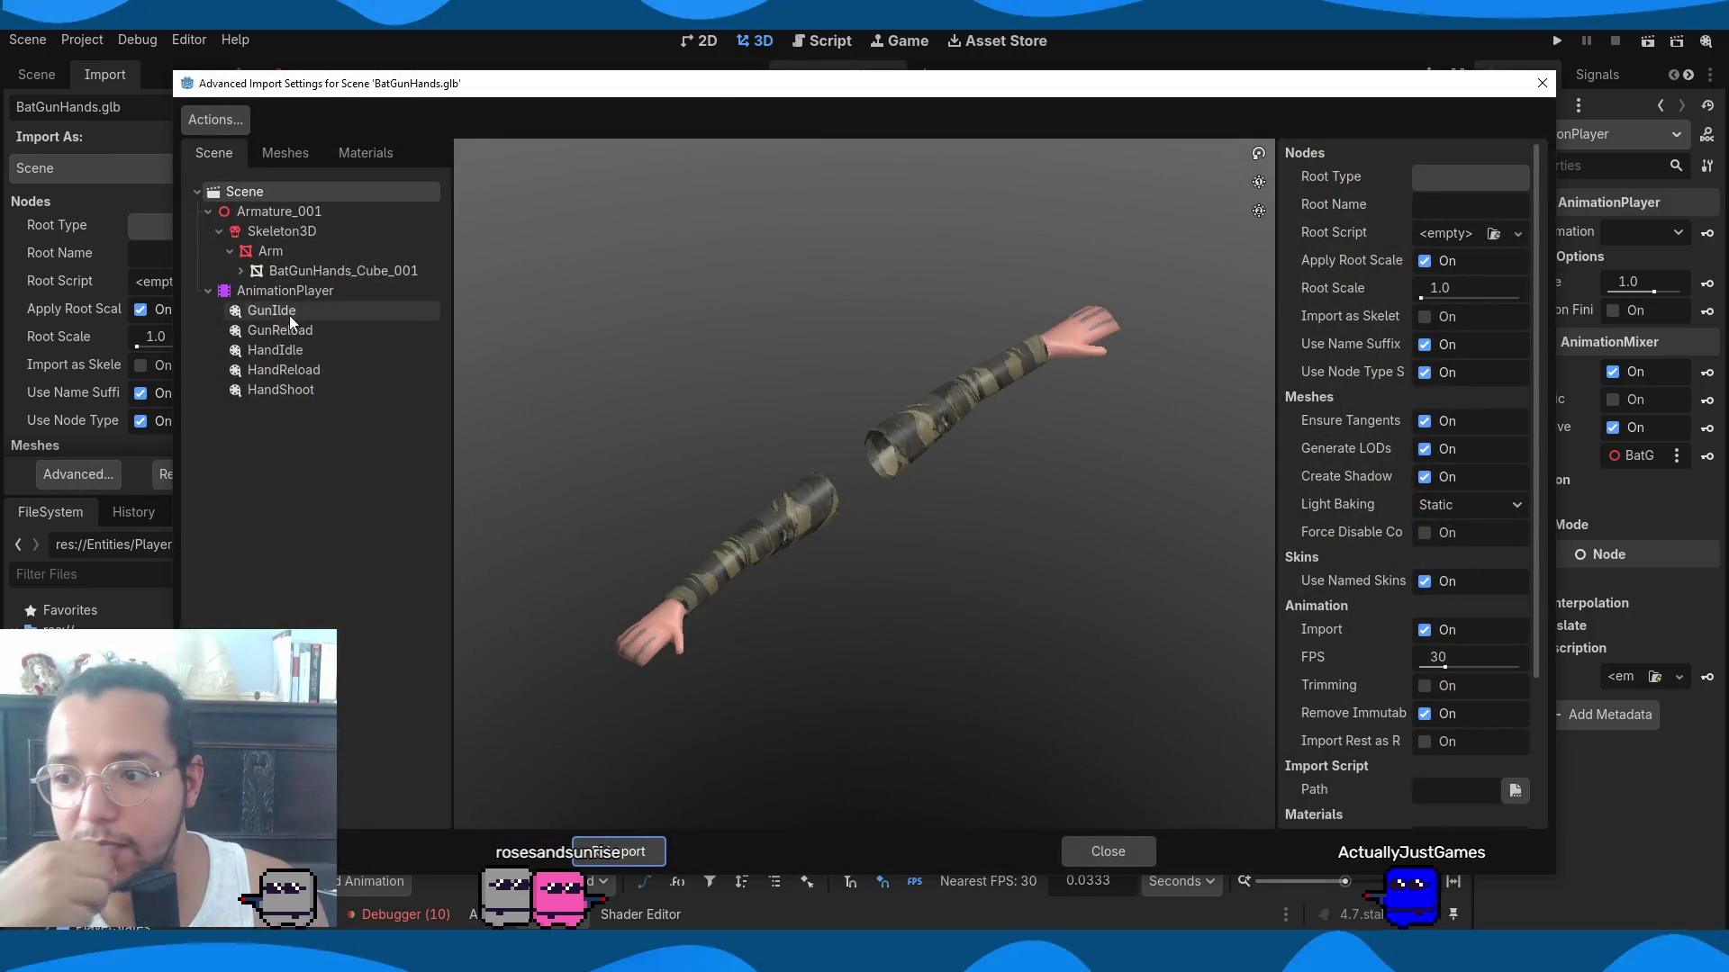
pyautogui.click(282, 353)
pyautogui.click(1520, 176)
pyautogui.click(1503, 227)
pyautogui.click(477, 814)
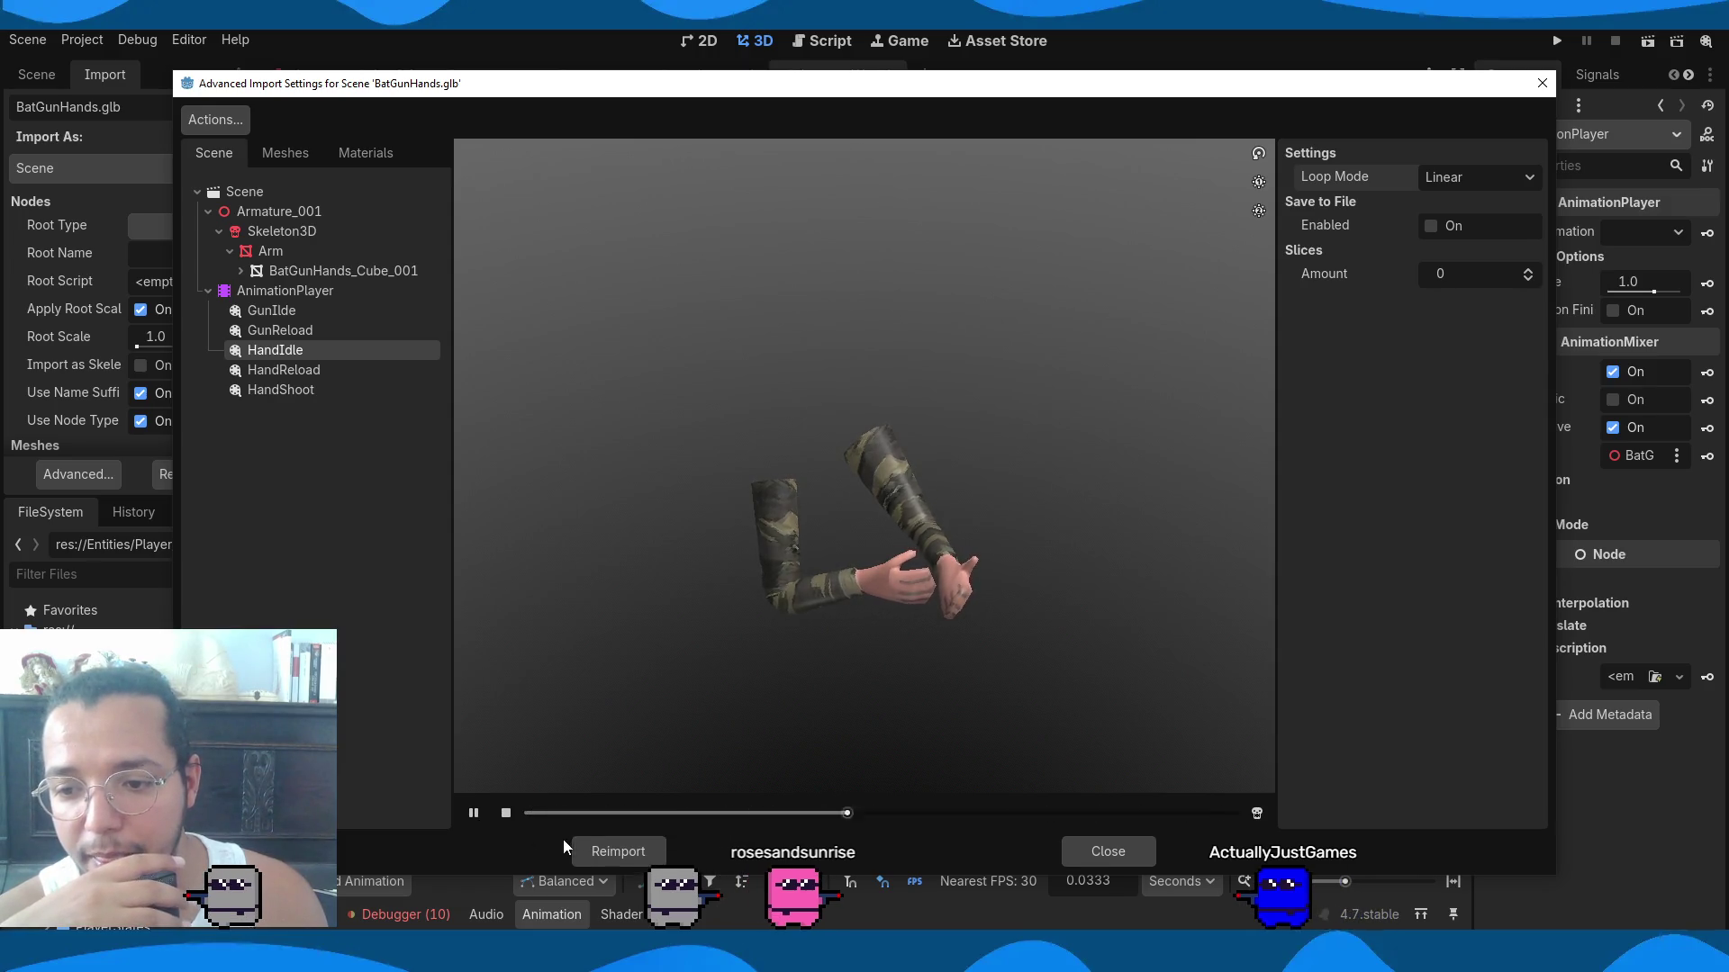
pyautogui.click(619, 840)
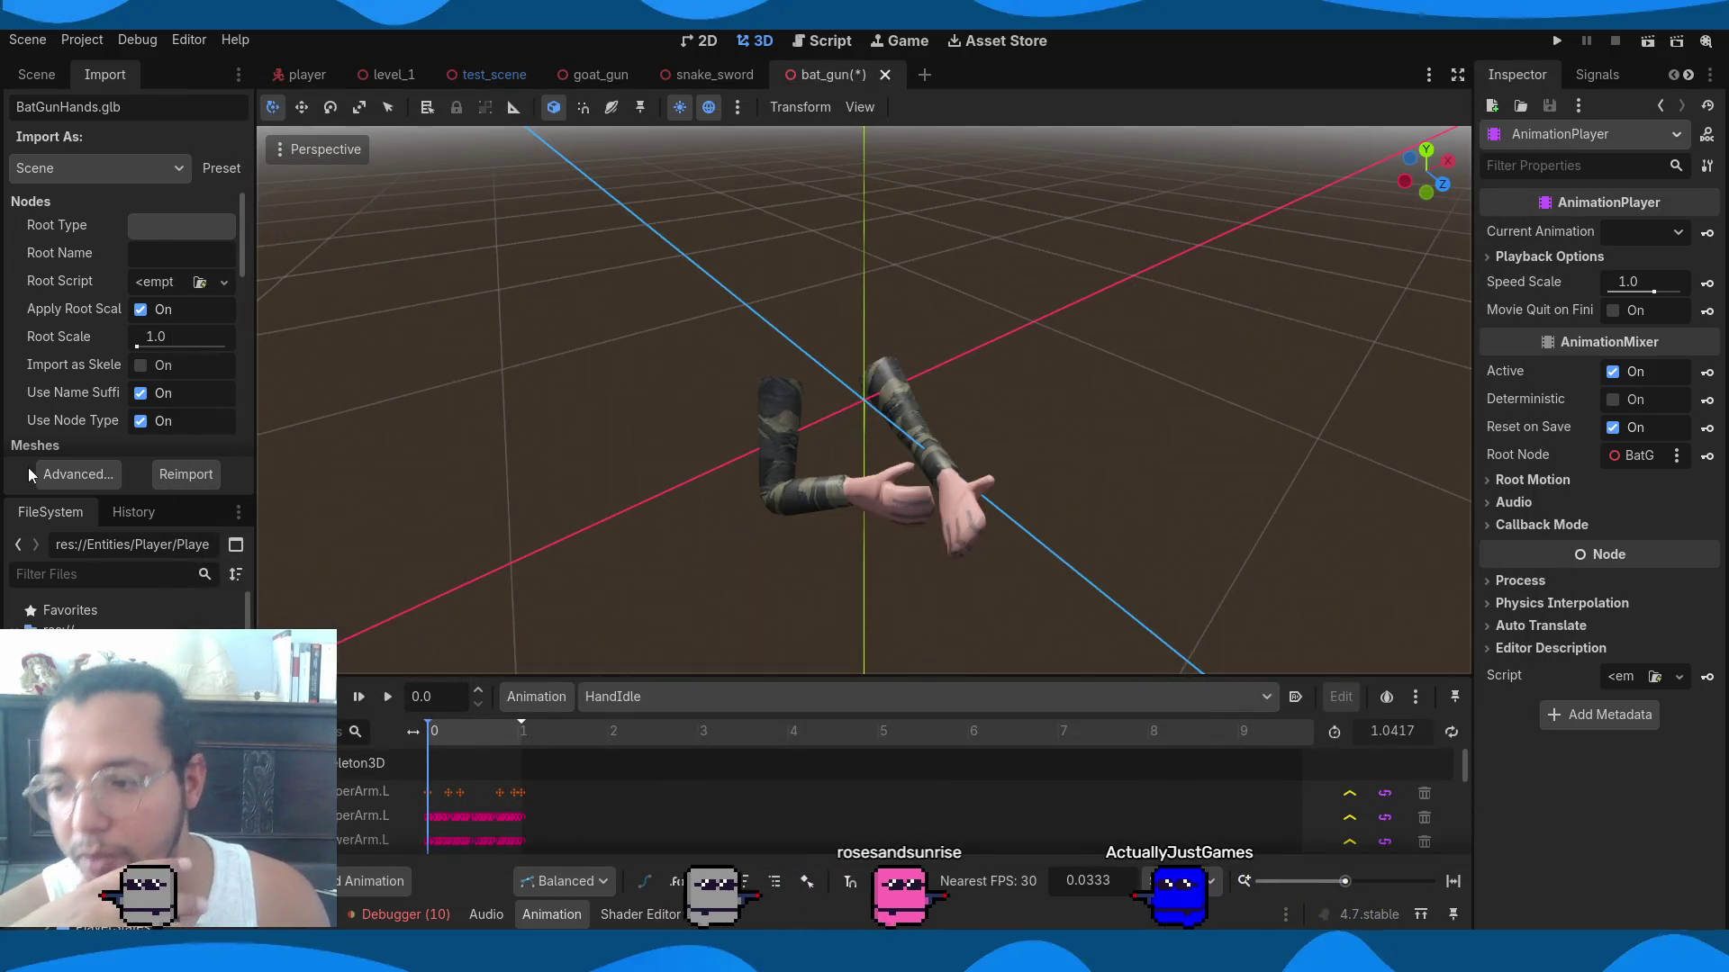
# Delete BatGunHands and all its children from the scene tree.
pyautogui.click(42, 76)
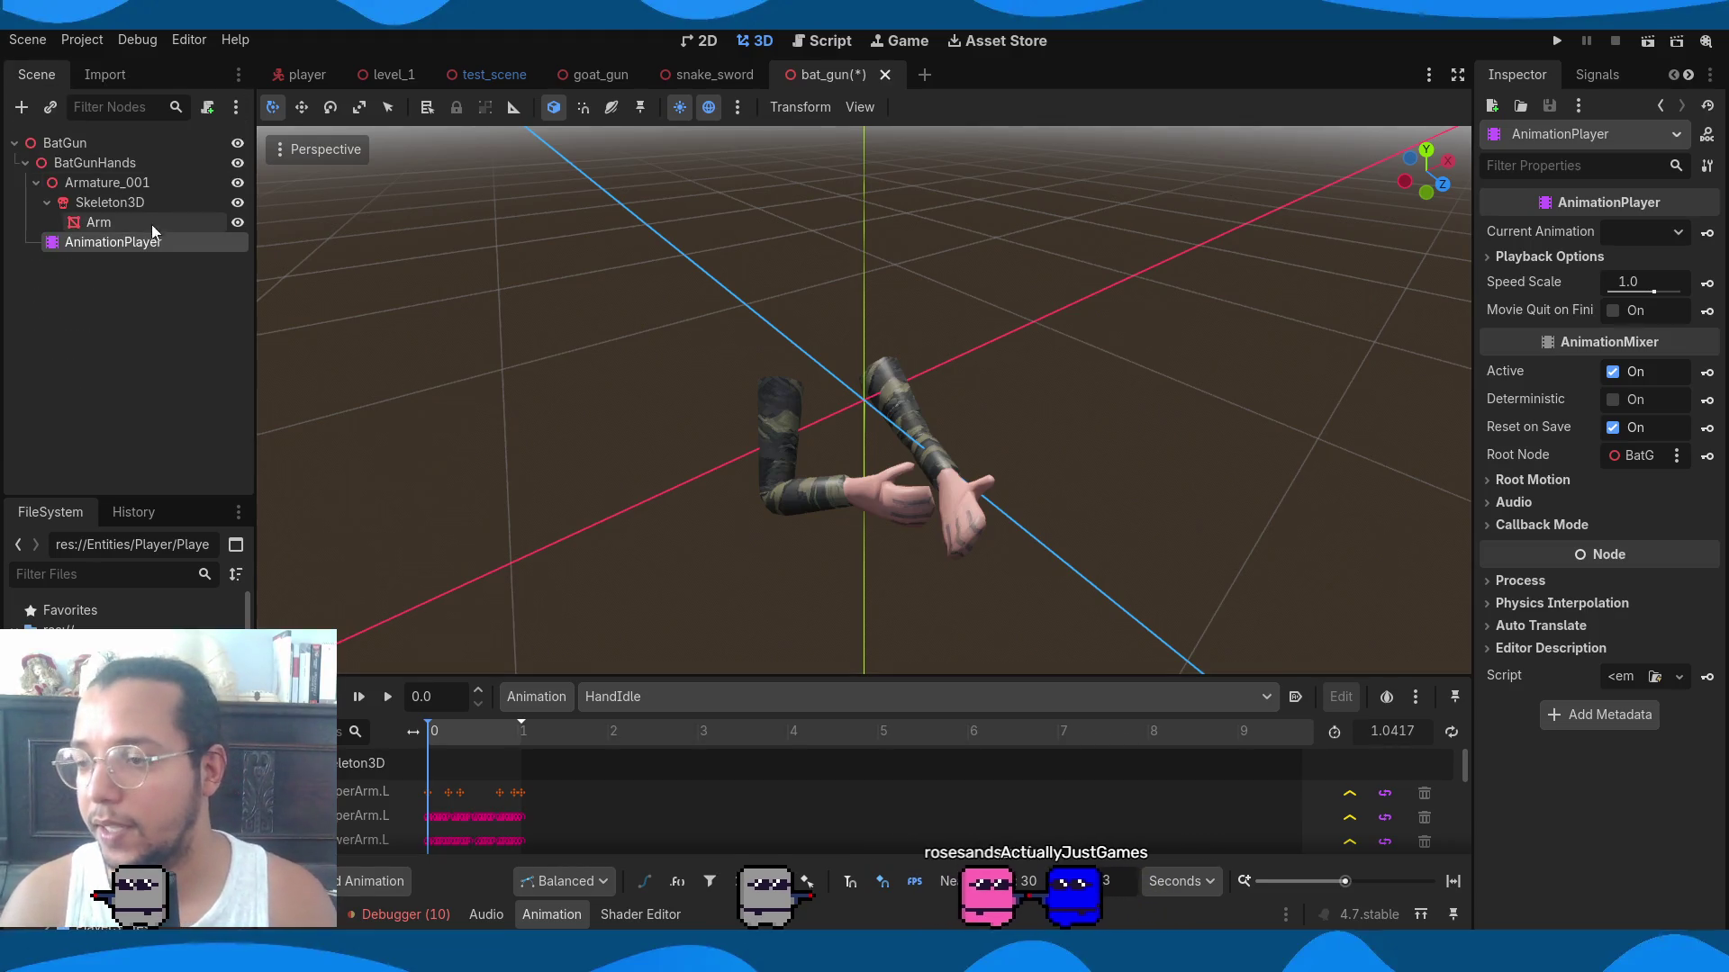
pyautogui.keyDown('shift'); pyautogui.click(129, 170); pyautogui.keyUp('shift')
pyautogui.press('Delete')
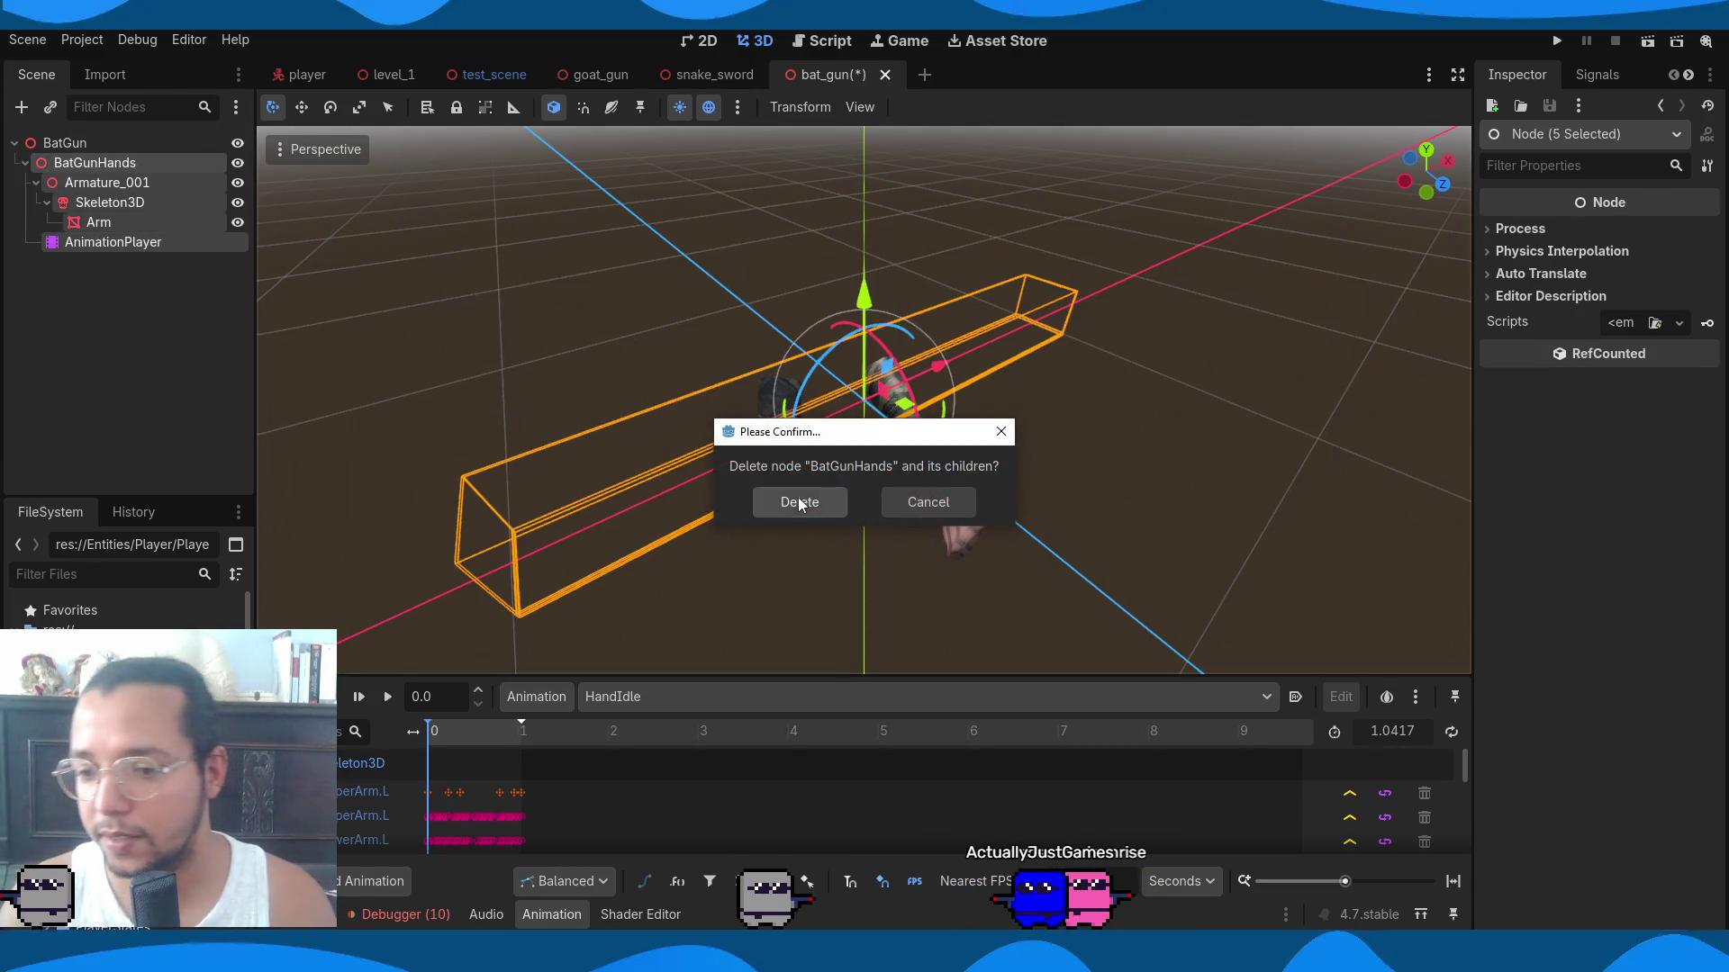
pyautogui.click(798, 502)
# Re-add BatGunHands.glb under BatGun with editable children and load HandIdle on its AnimationPlayer.
pyautogui.moveTo(108, 684); pyautogui.dragTo(65, 143)
pyautogui.rightClick(95, 157)
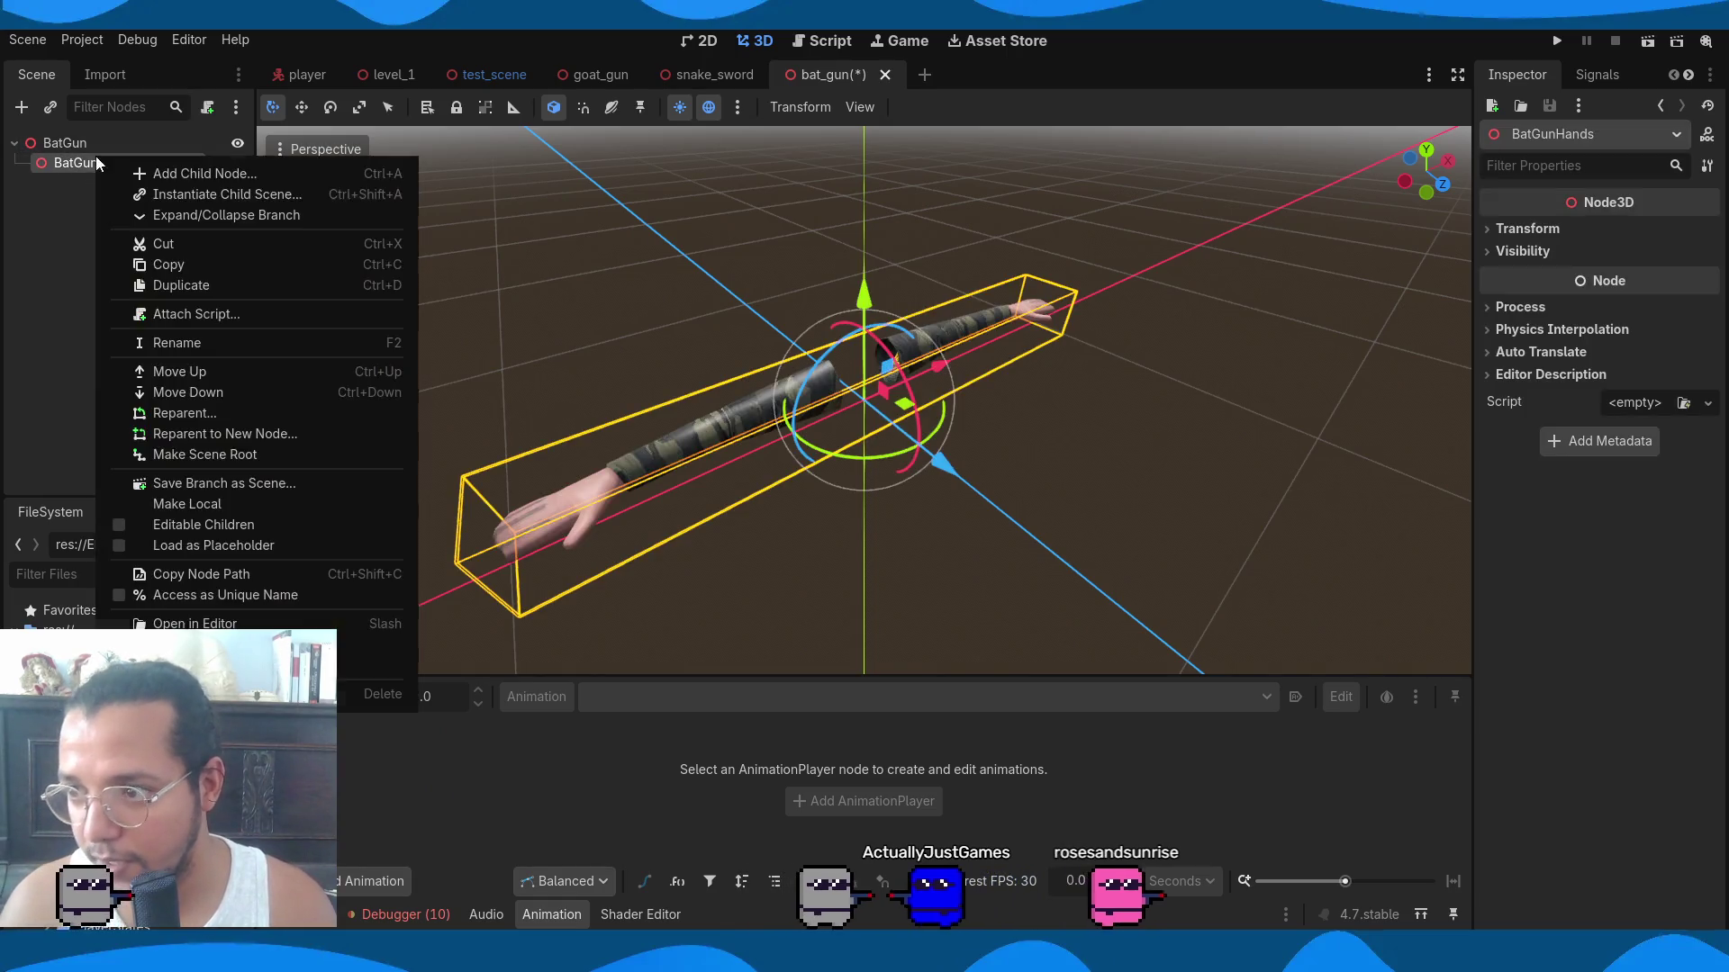
pyautogui.click(215, 517)
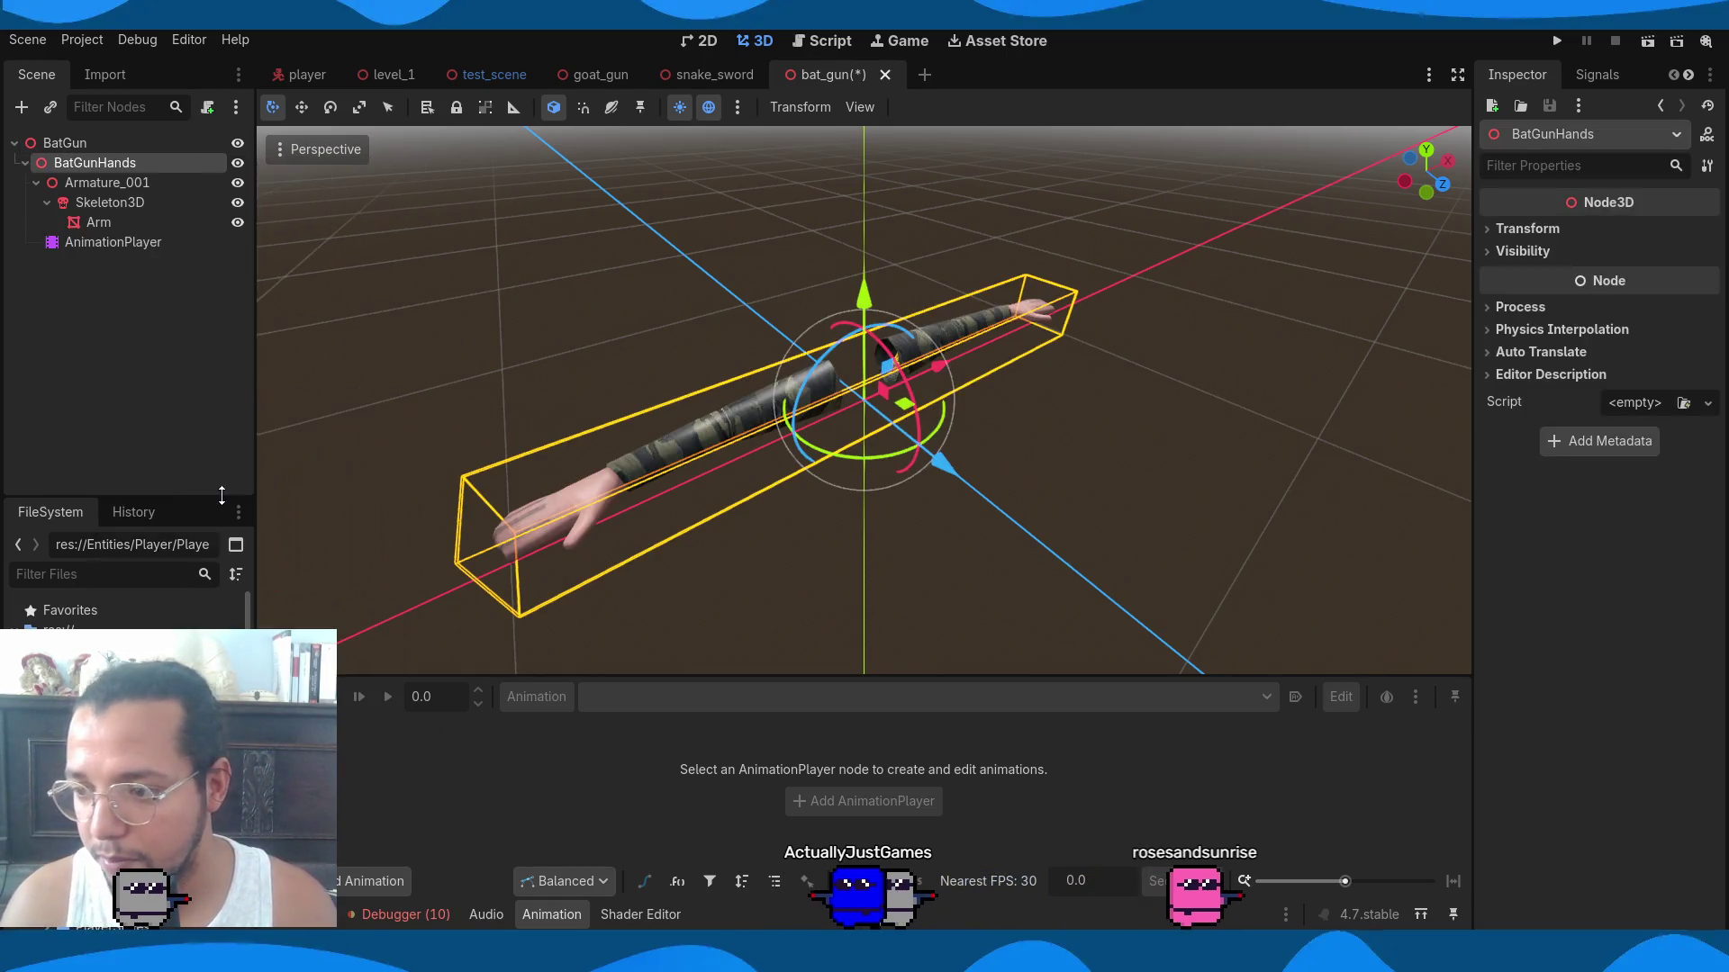
pyautogui.click(162, 240)
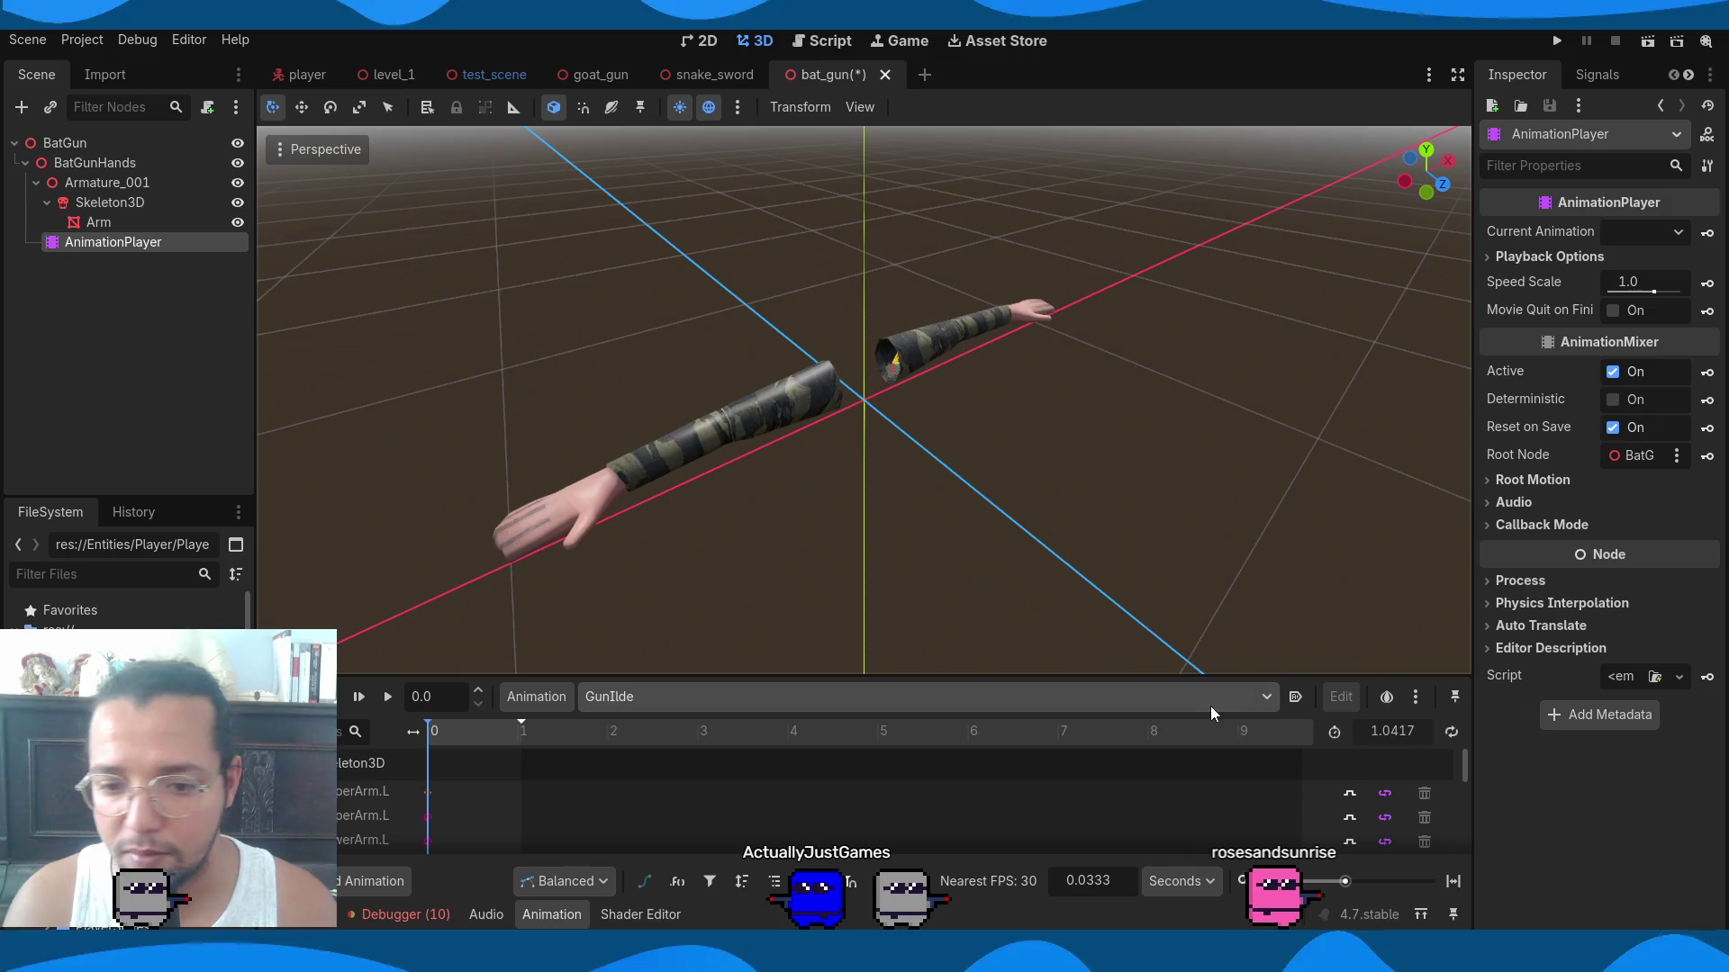
pyautogui.click(907, 704)
pyautogui.click(727, 774)
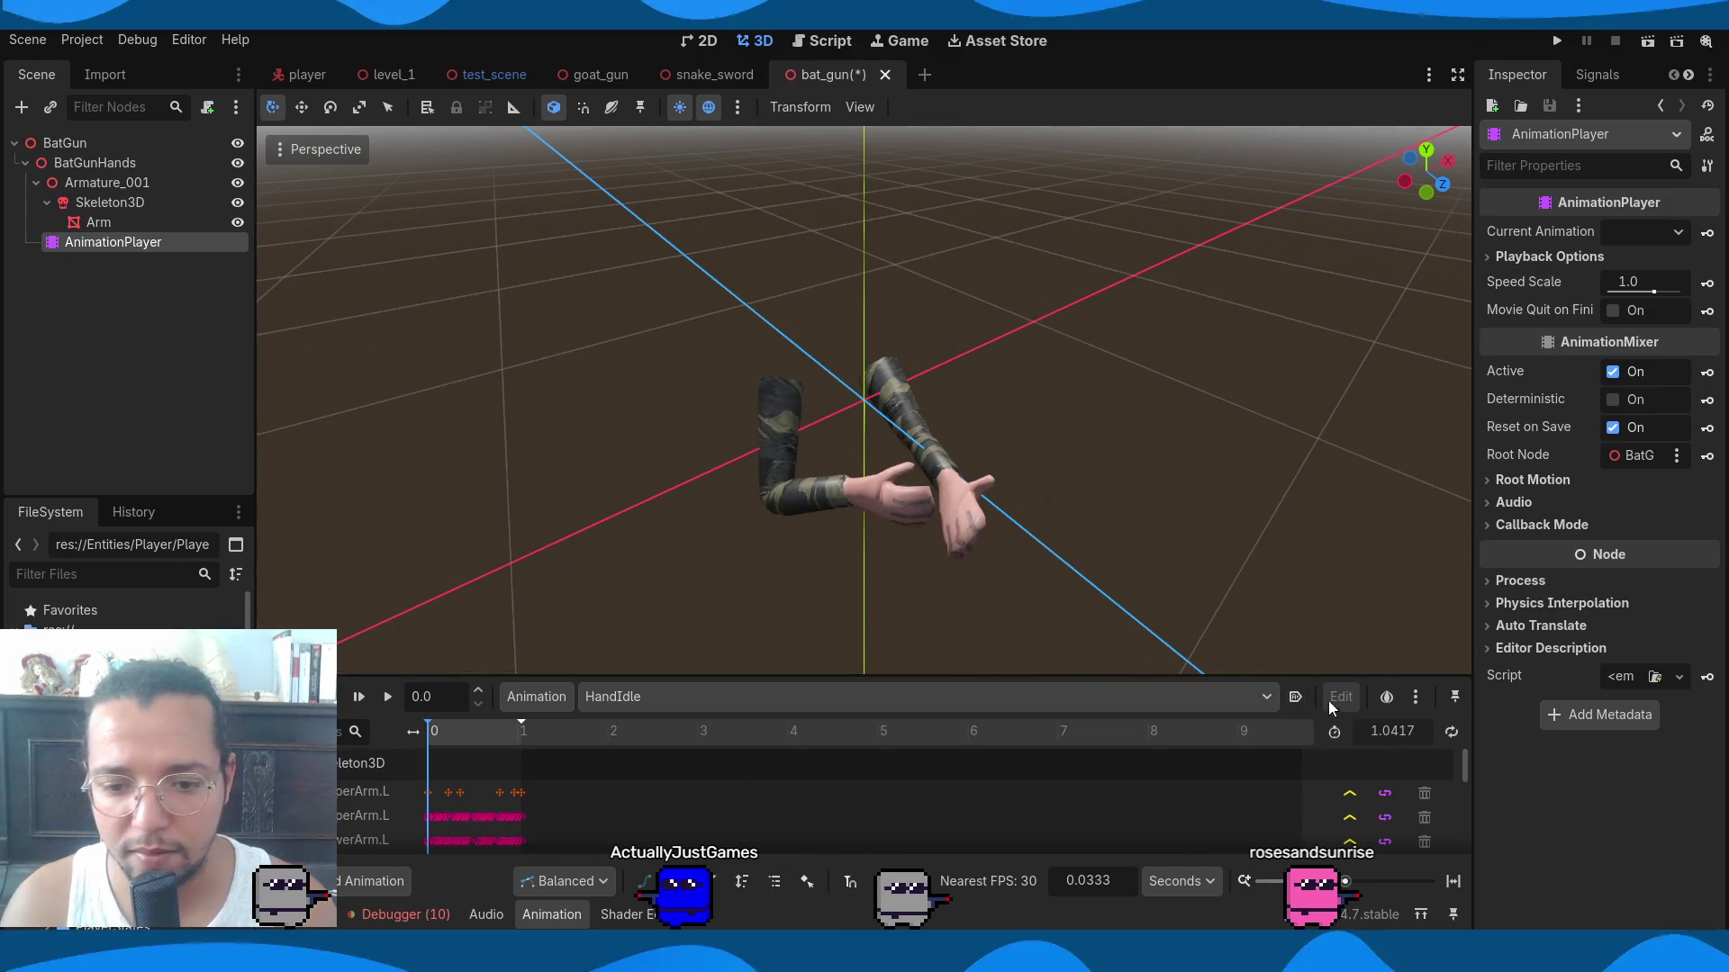
# Set HandIdle to autoplay on load and play it, dismissing the loop-mode warnings.
pyautogui.click(1451, 732)
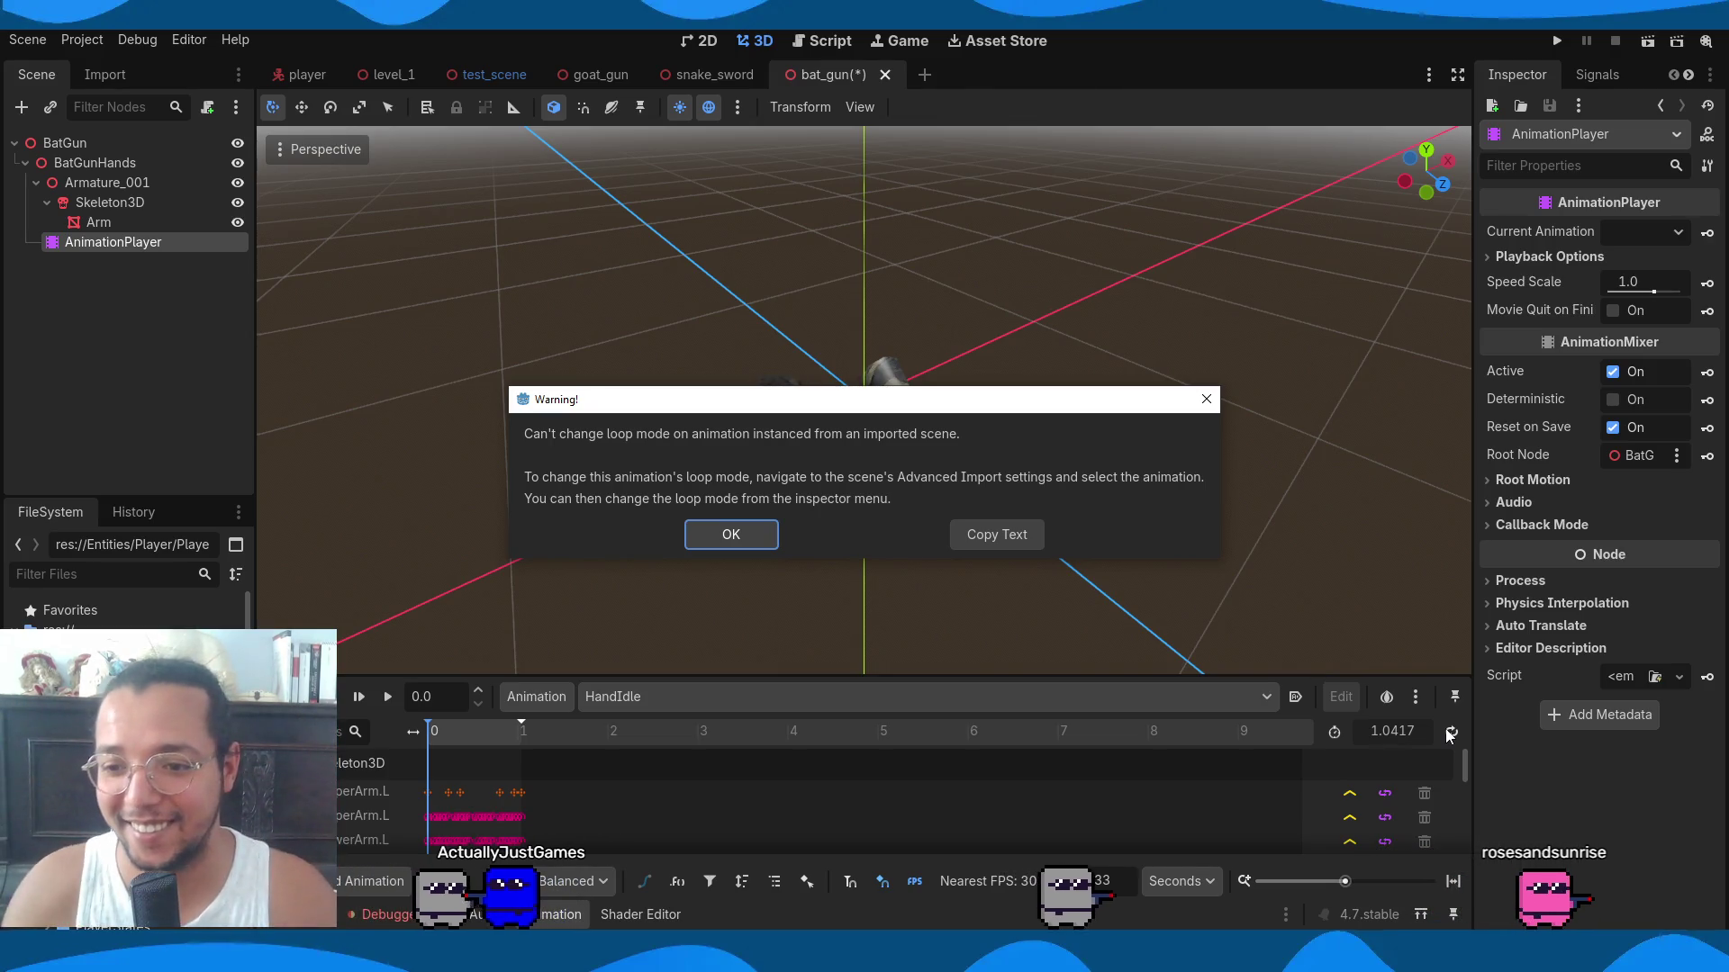
pyautogui.click(748, 540)
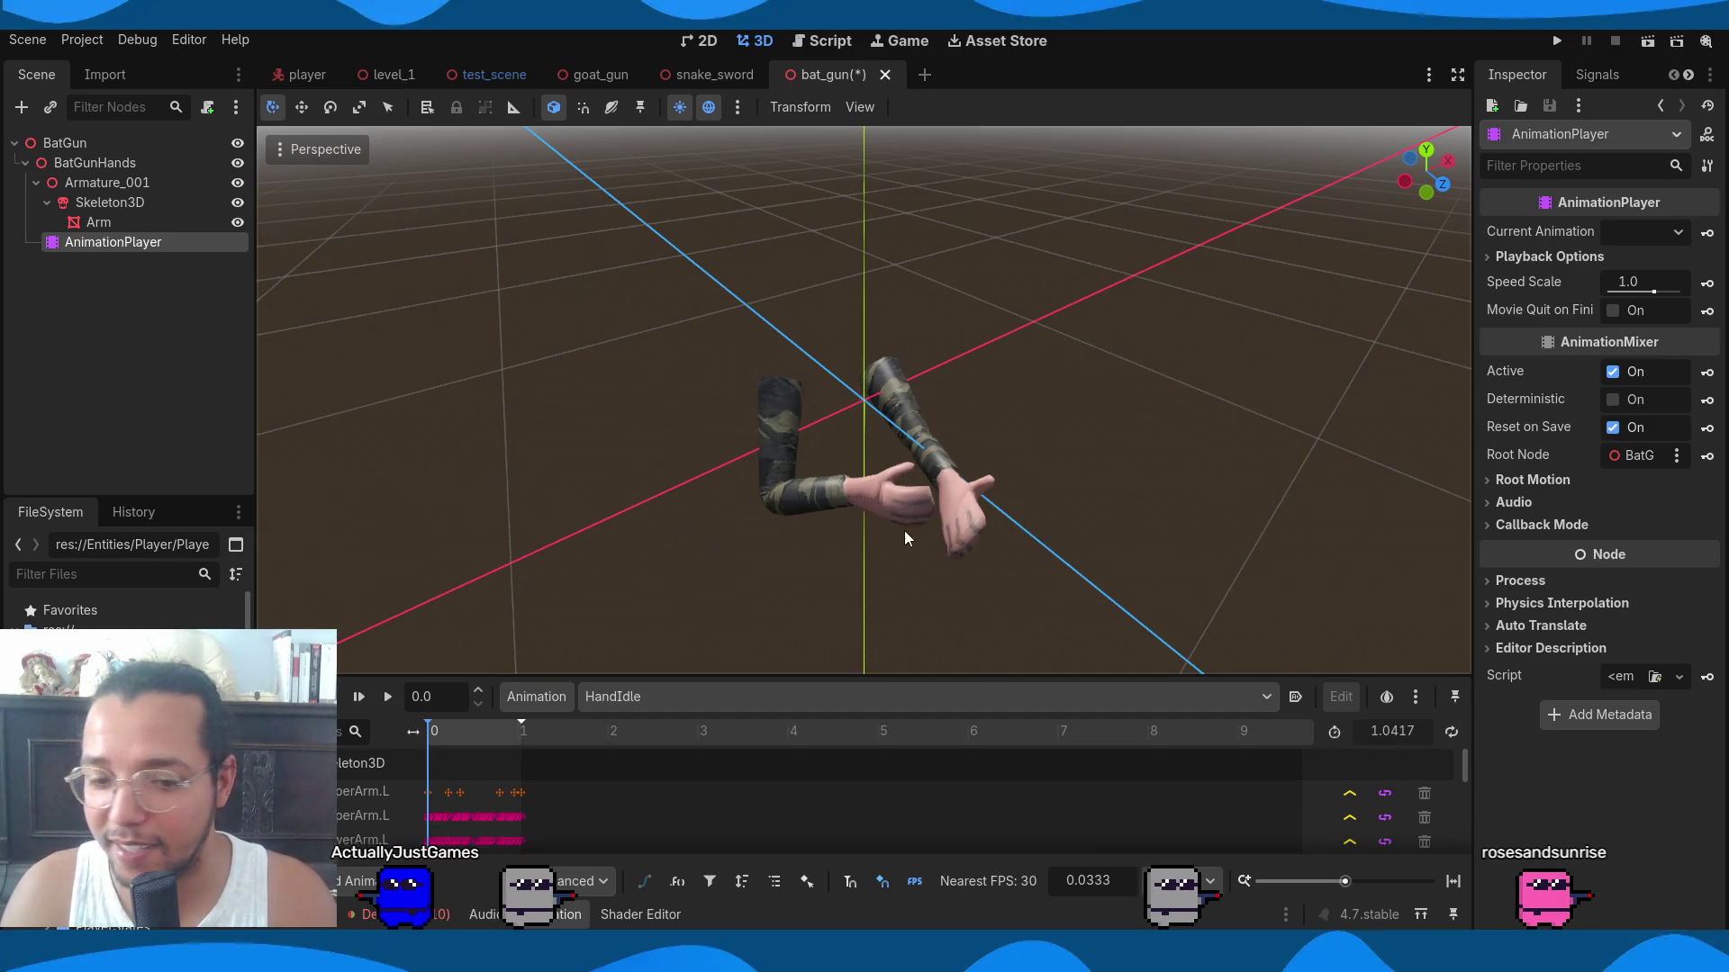
pyautogui.click(1294, 696)
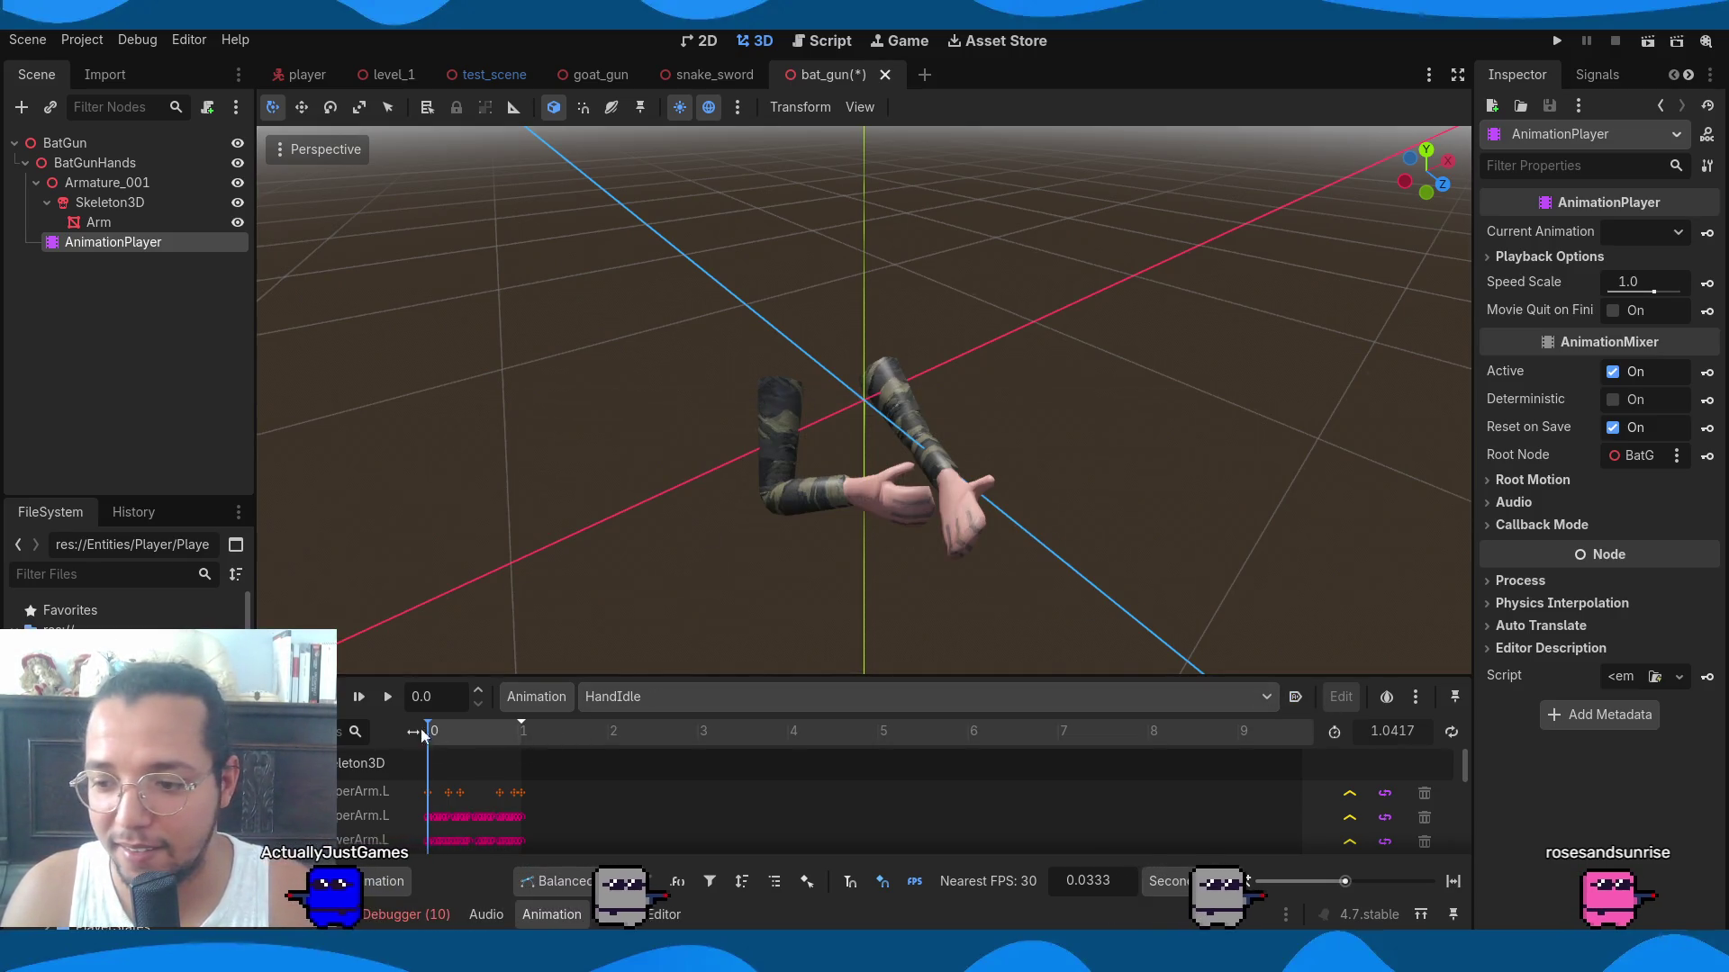
pyautogui.click(380, 706)
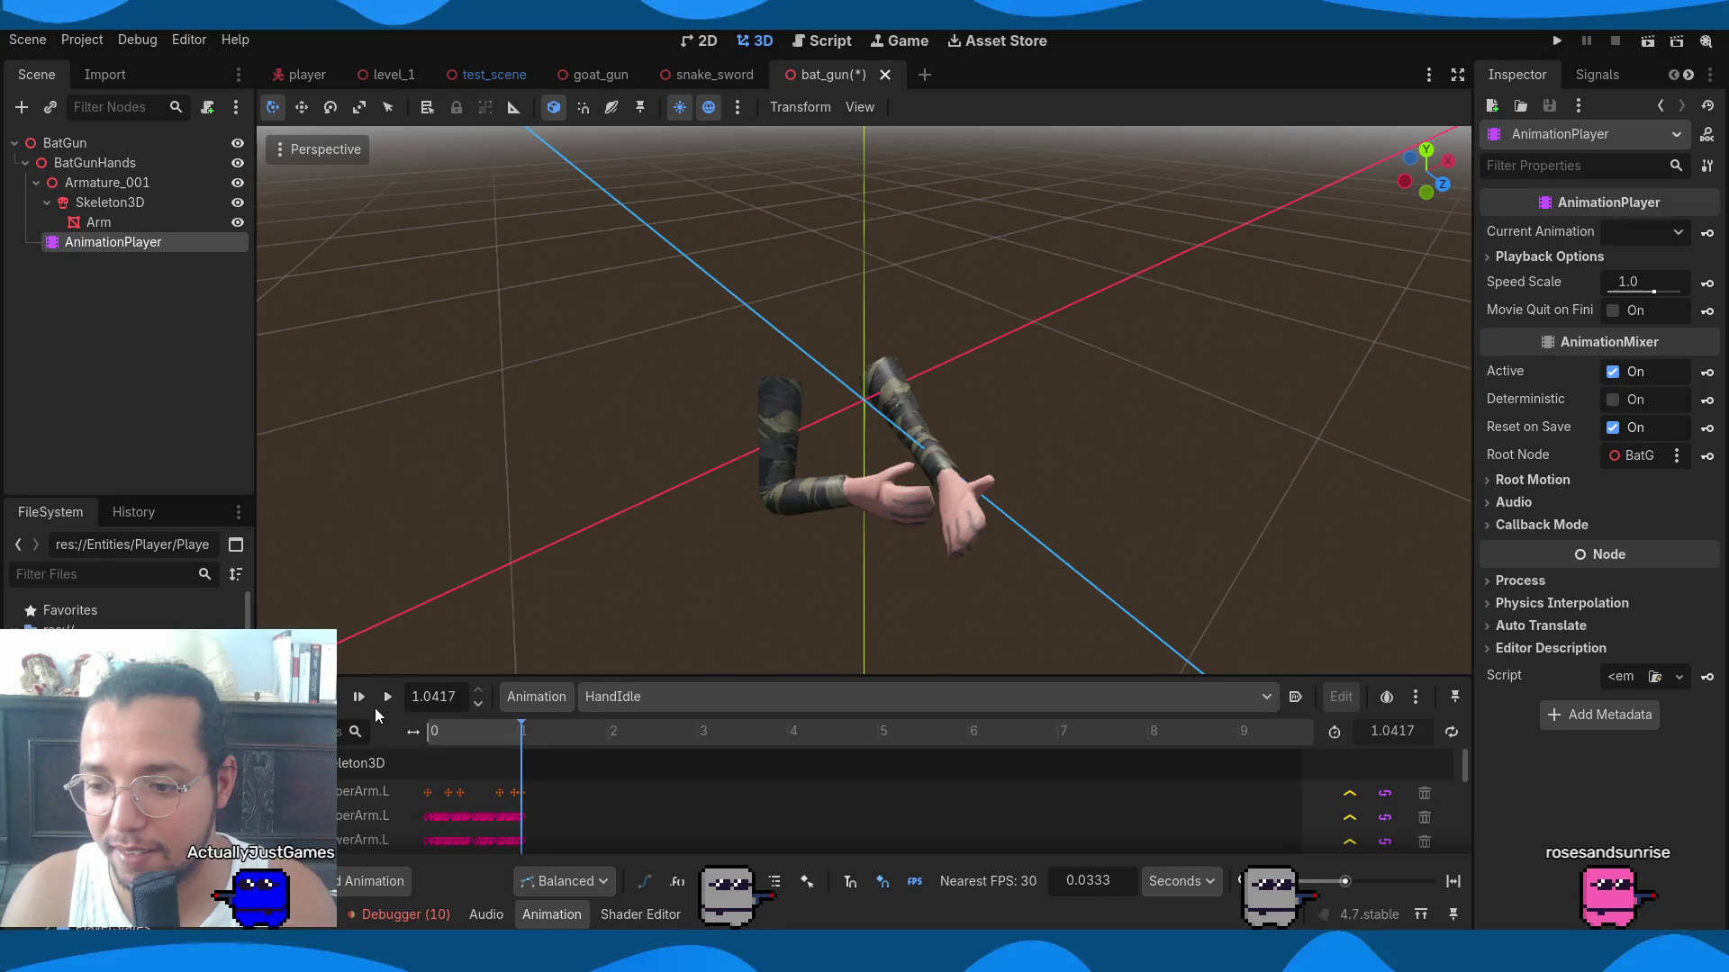
pyautogui.click(1452, 731)
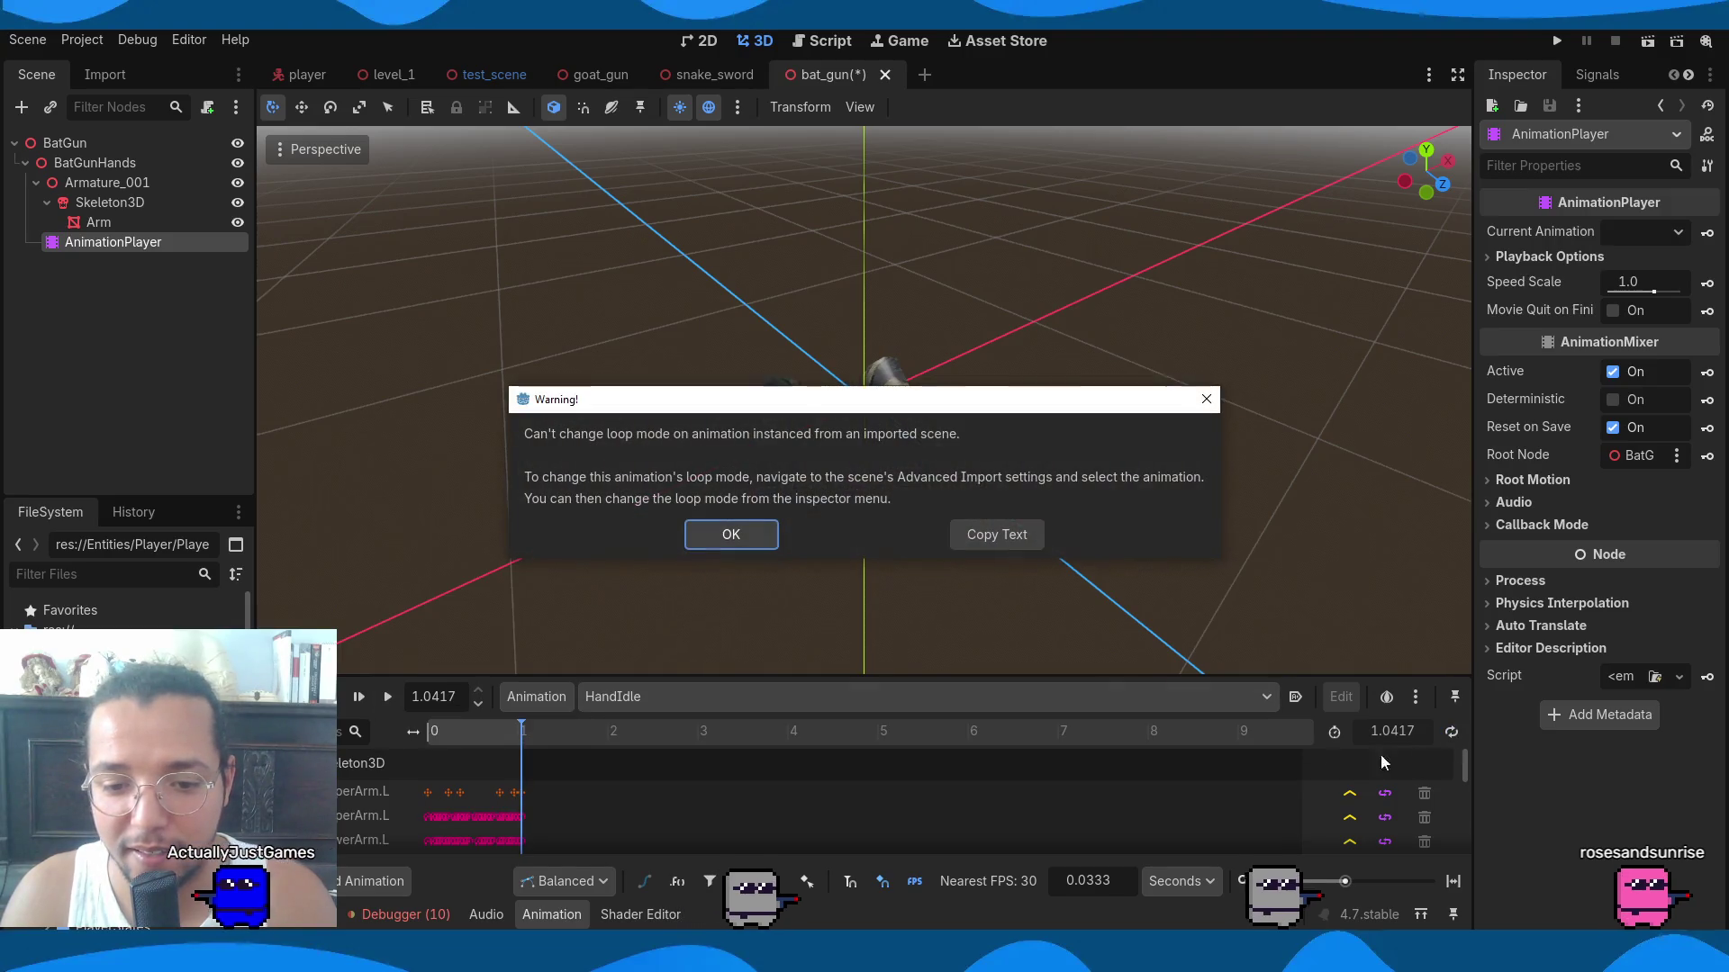
pyautogui.click(739, 534)
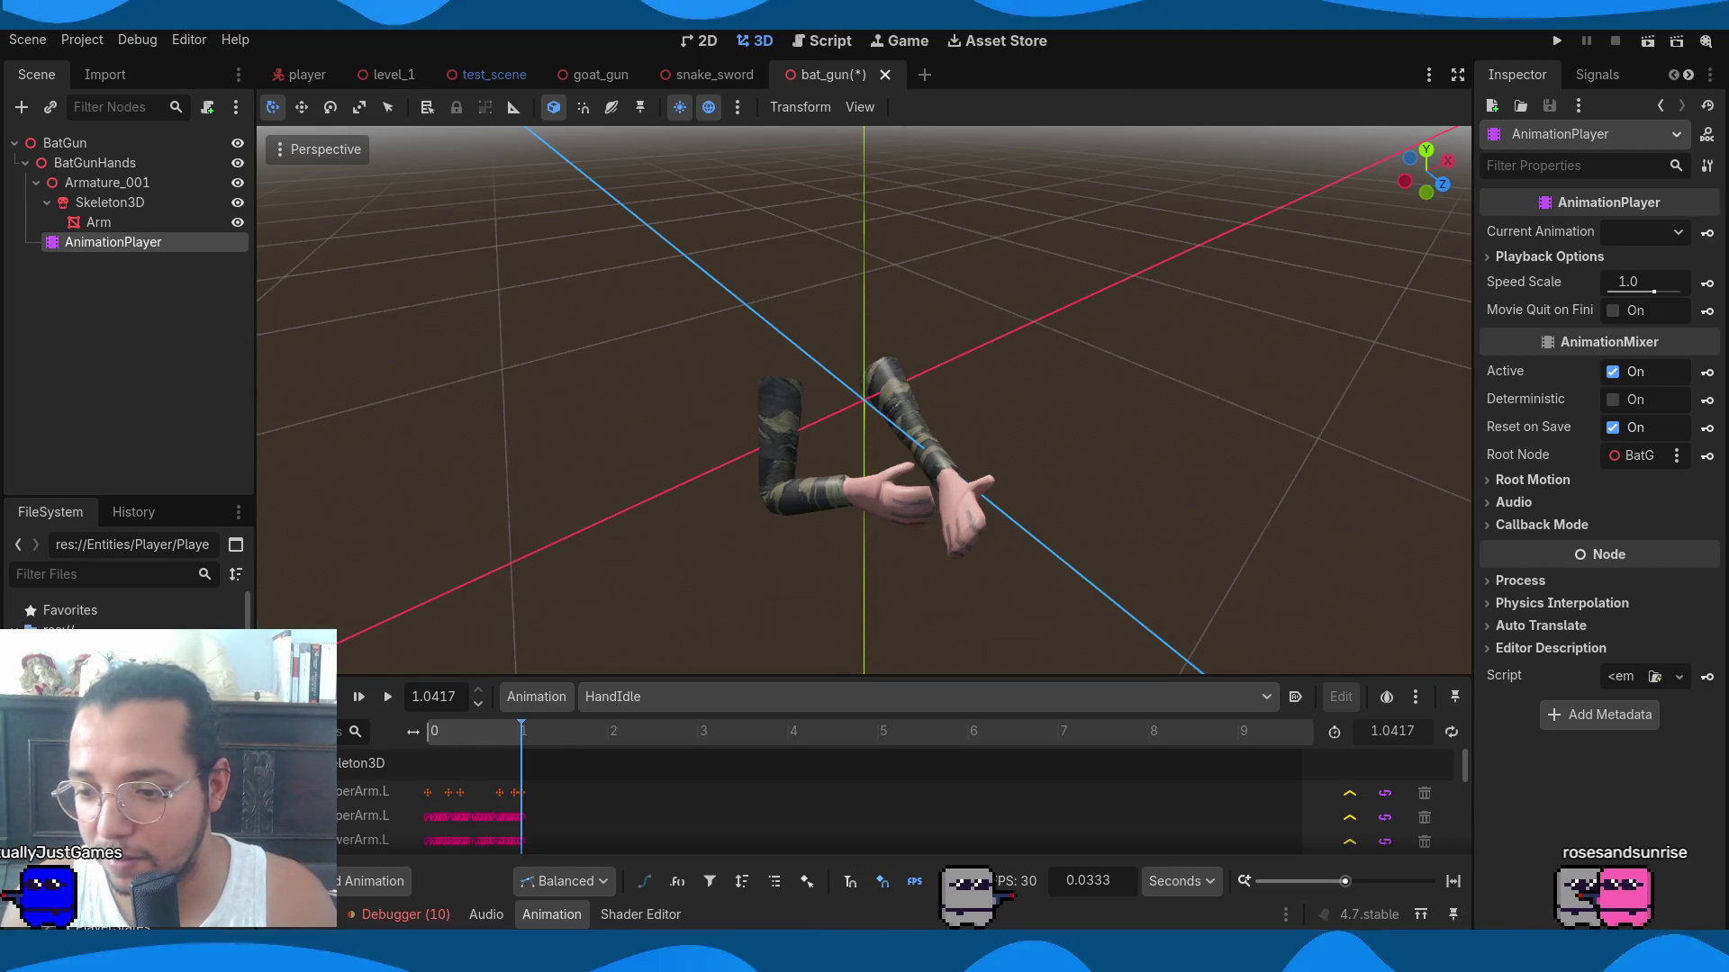
pyautogui.doubleClick(108, 765)
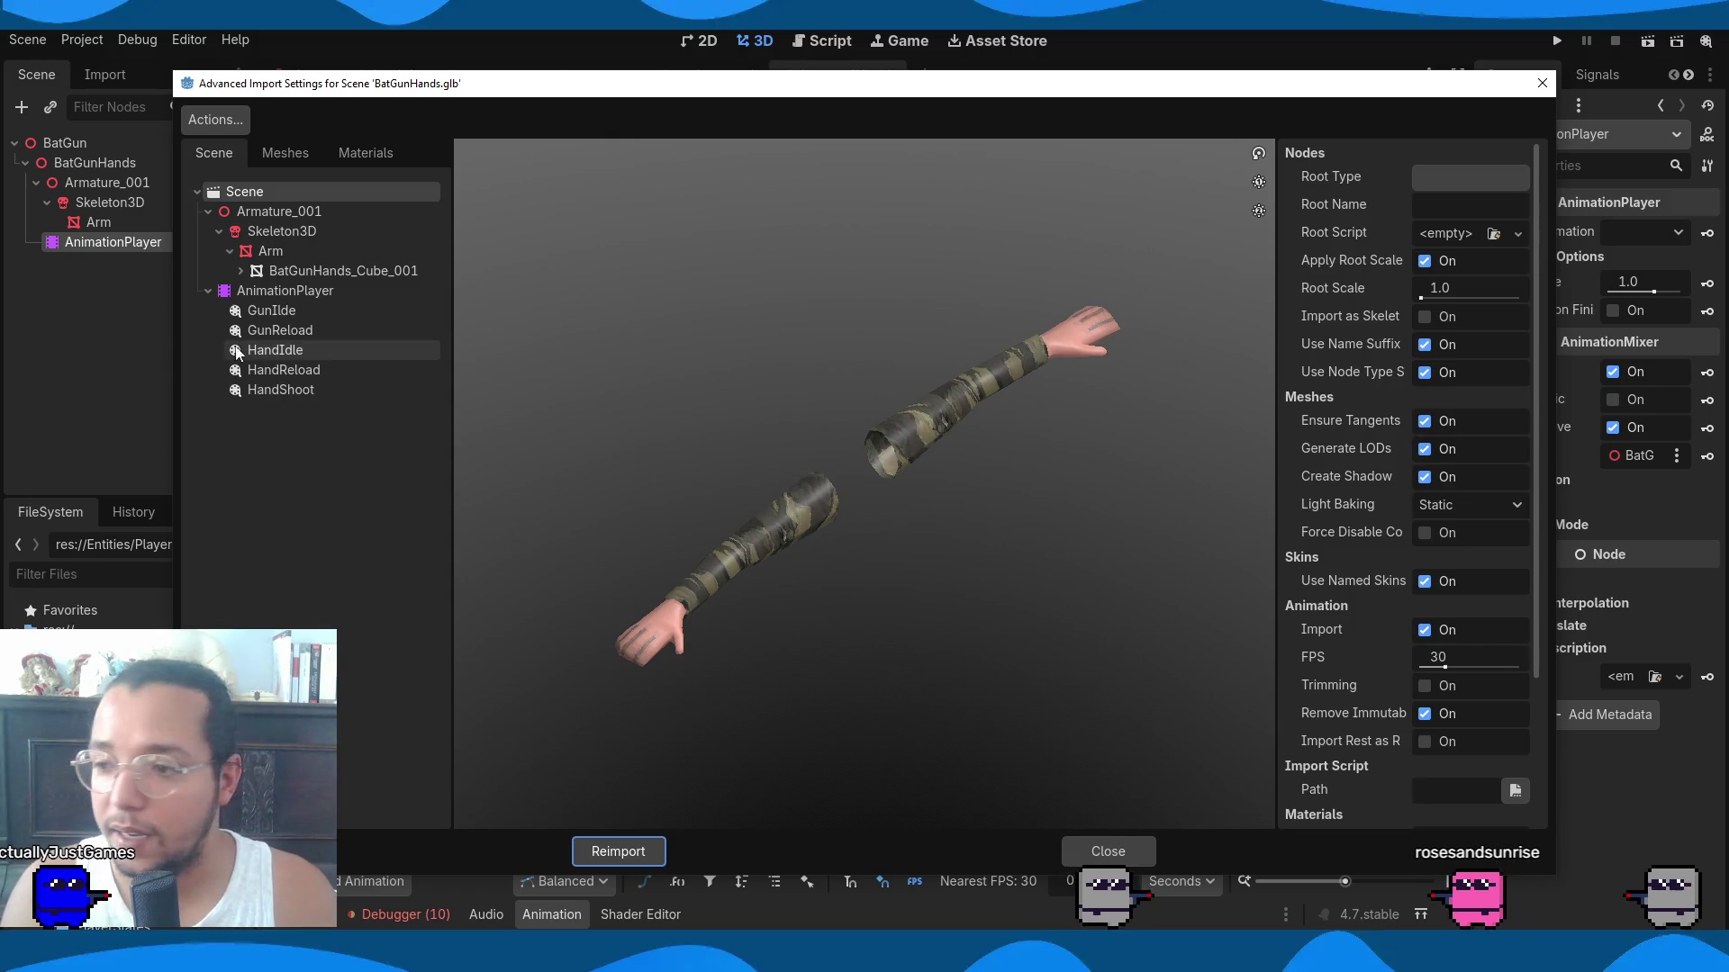
# Keep HandIdle's loop mode Linear, enable Save to File, and reimport BatGunHands.glb.
pyautogui.click(300, 351)
pyautogui.click(1482, 180)
pyautogui.click(1482, 180)
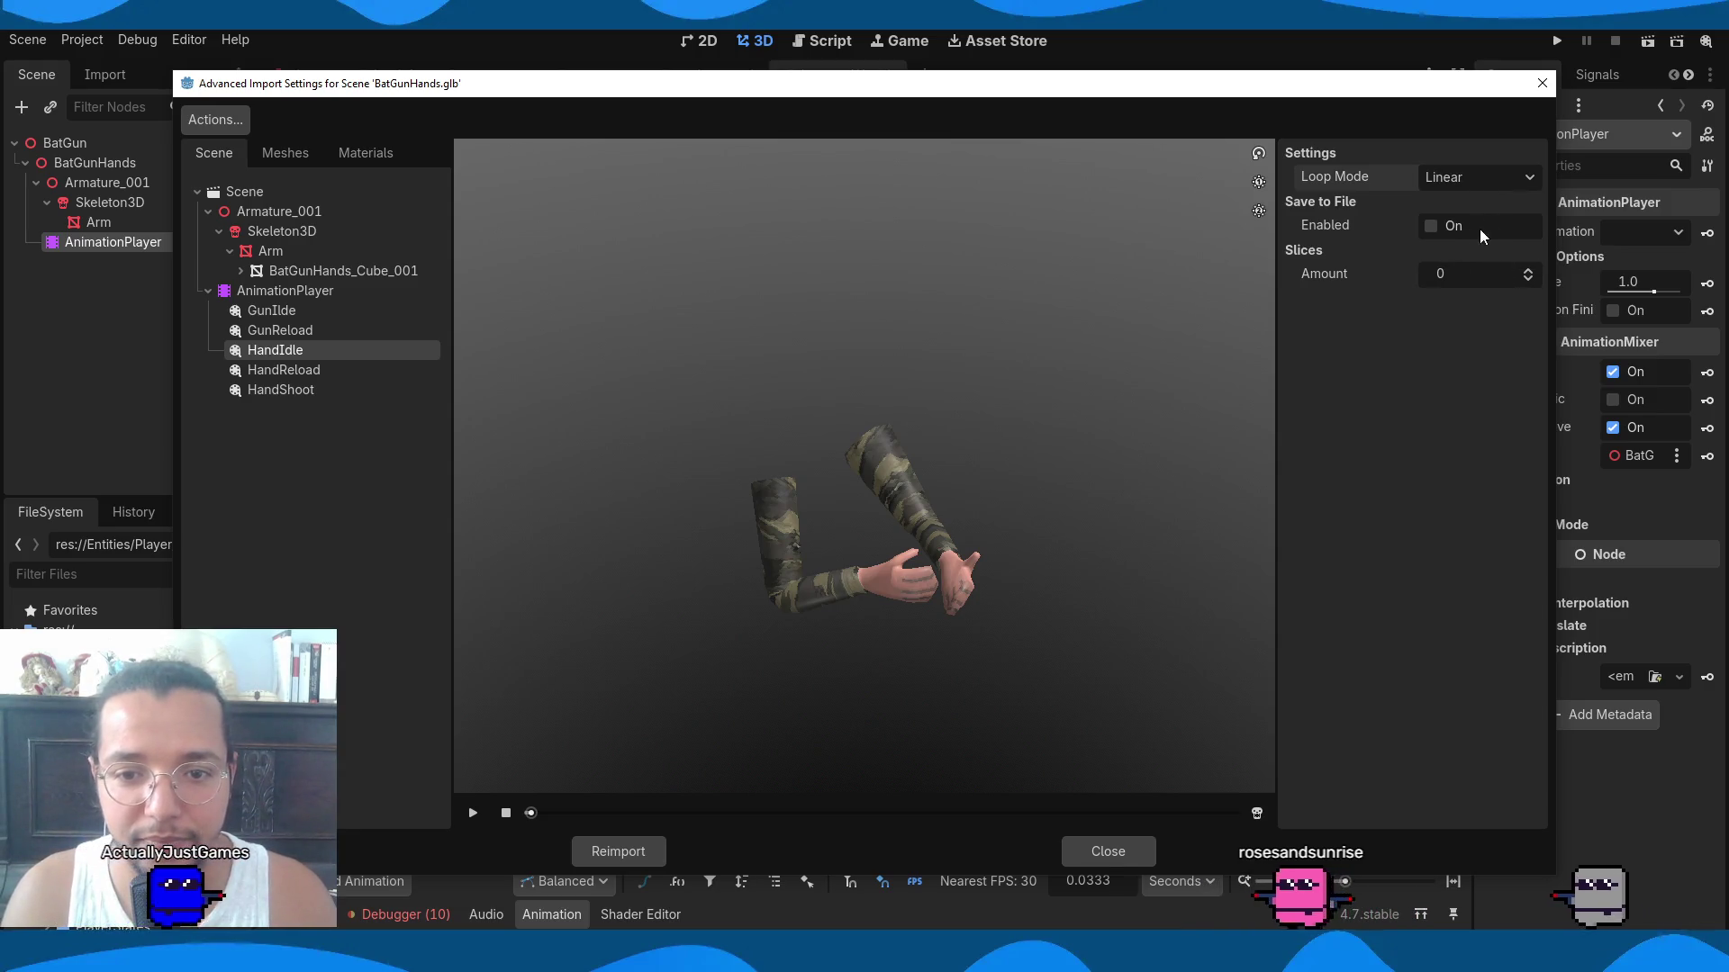
pyautogui.click(1431, 226)
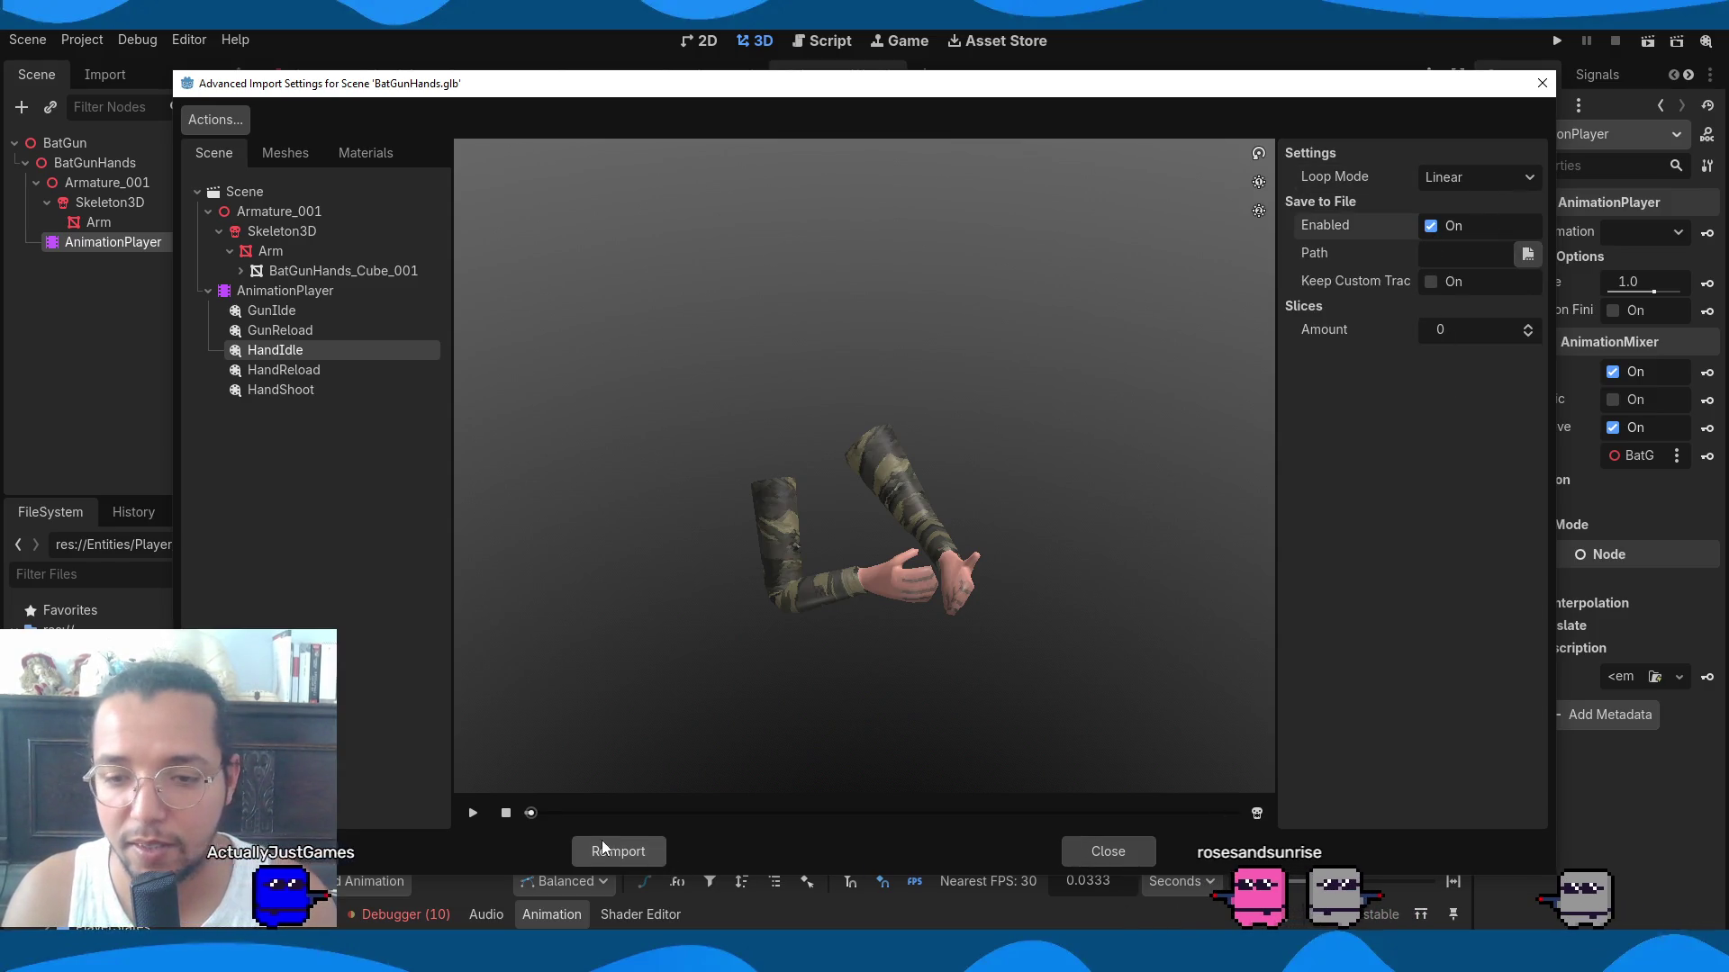
pyautogui.click(602, 846)
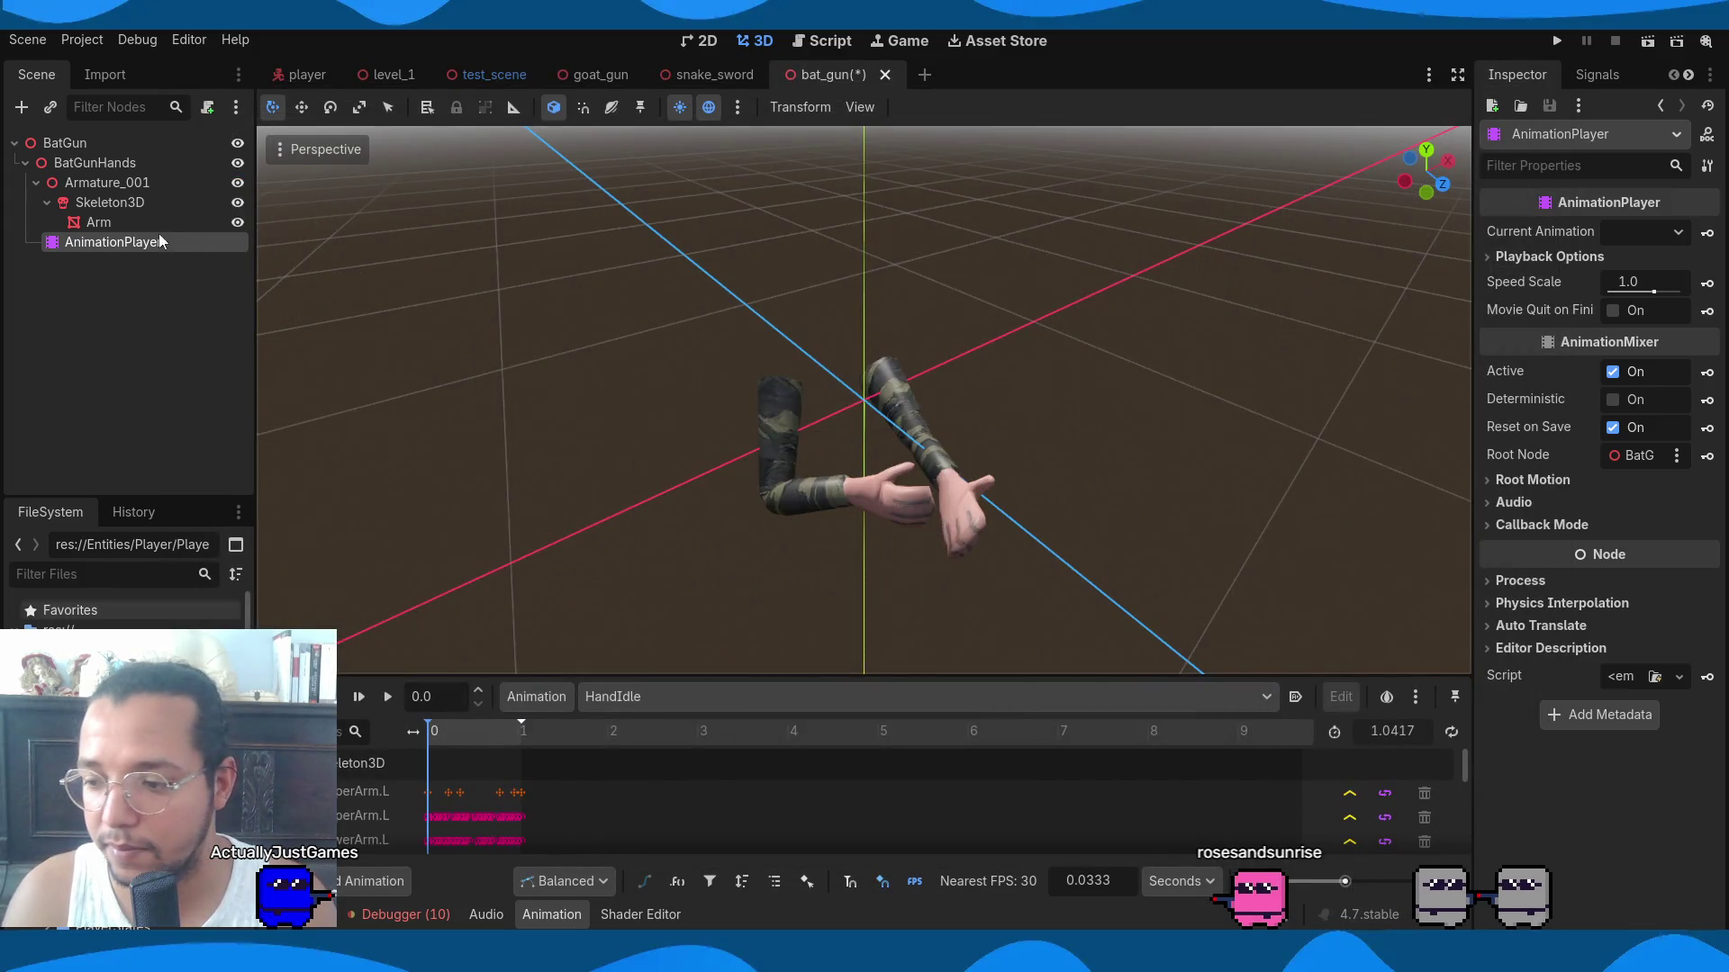
# Delete BatGunHands and all its children.
pyautogui.keyDown('shift'); pyautogui.click(128, 162); pyautogui.keyUp('shift')
pyautogui.press('Delete')
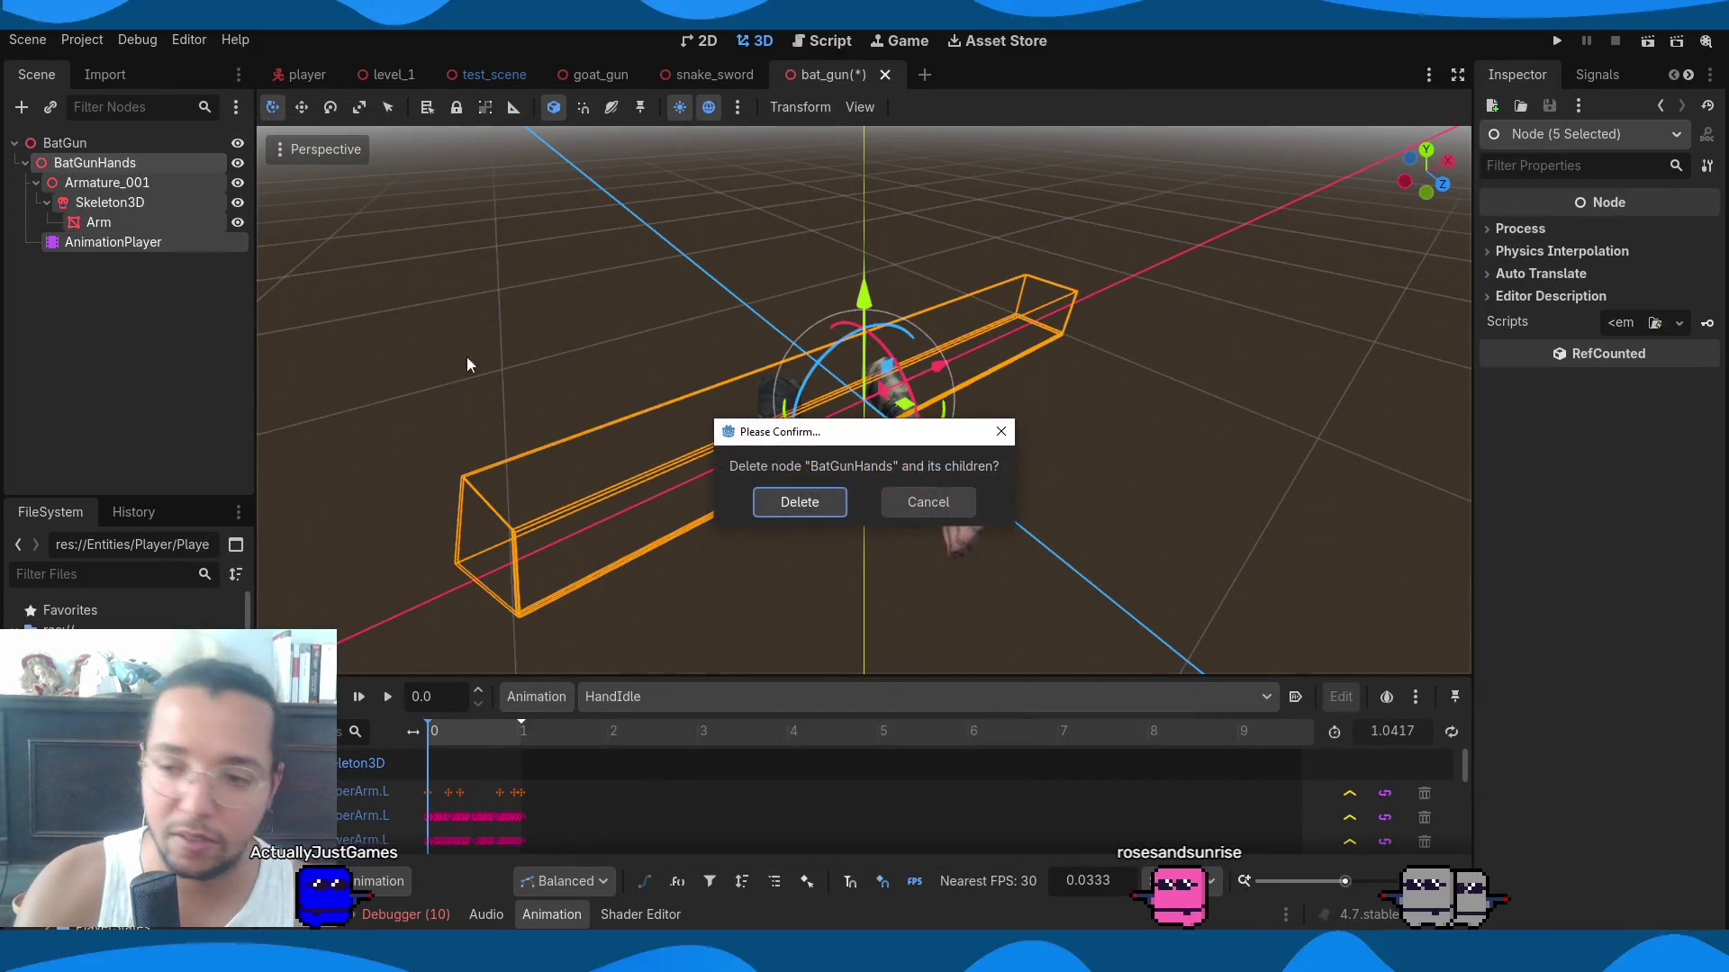
pyautogui.click(776, 500)
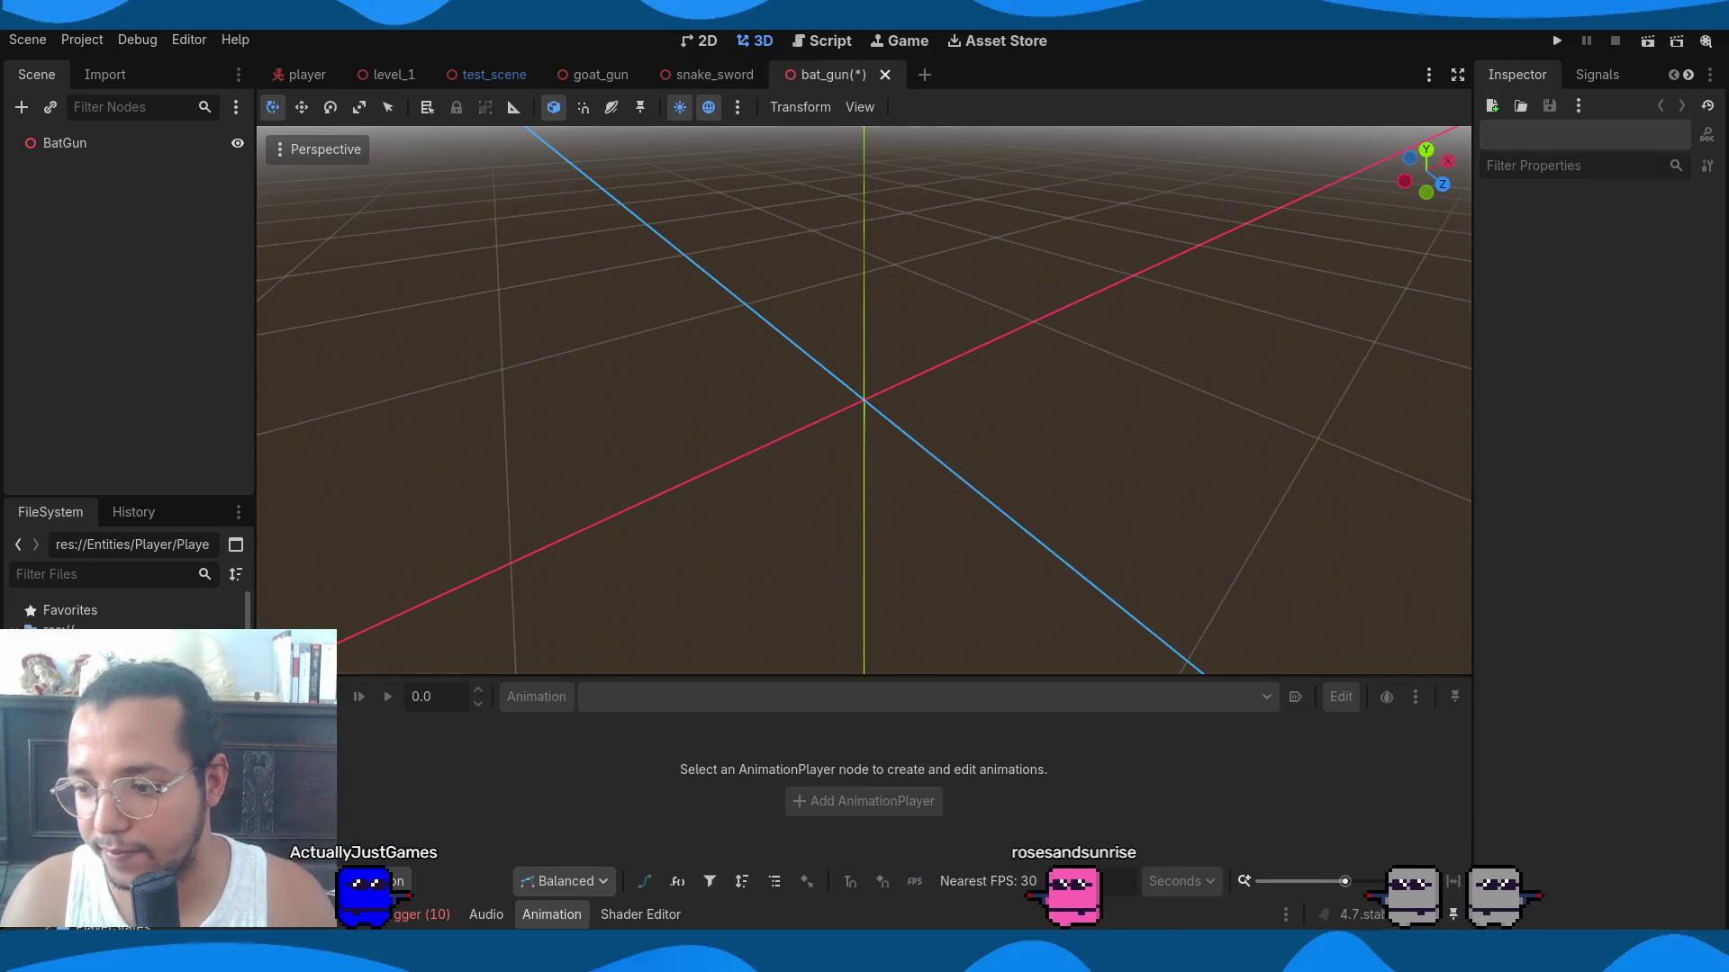
# Re-add BatGunHands.glb under BatGun with editable children and try looping its AnimationPlayer animation.
pyautogui.moveTo(44, 160); pyautogui.dragTo(64, 144)
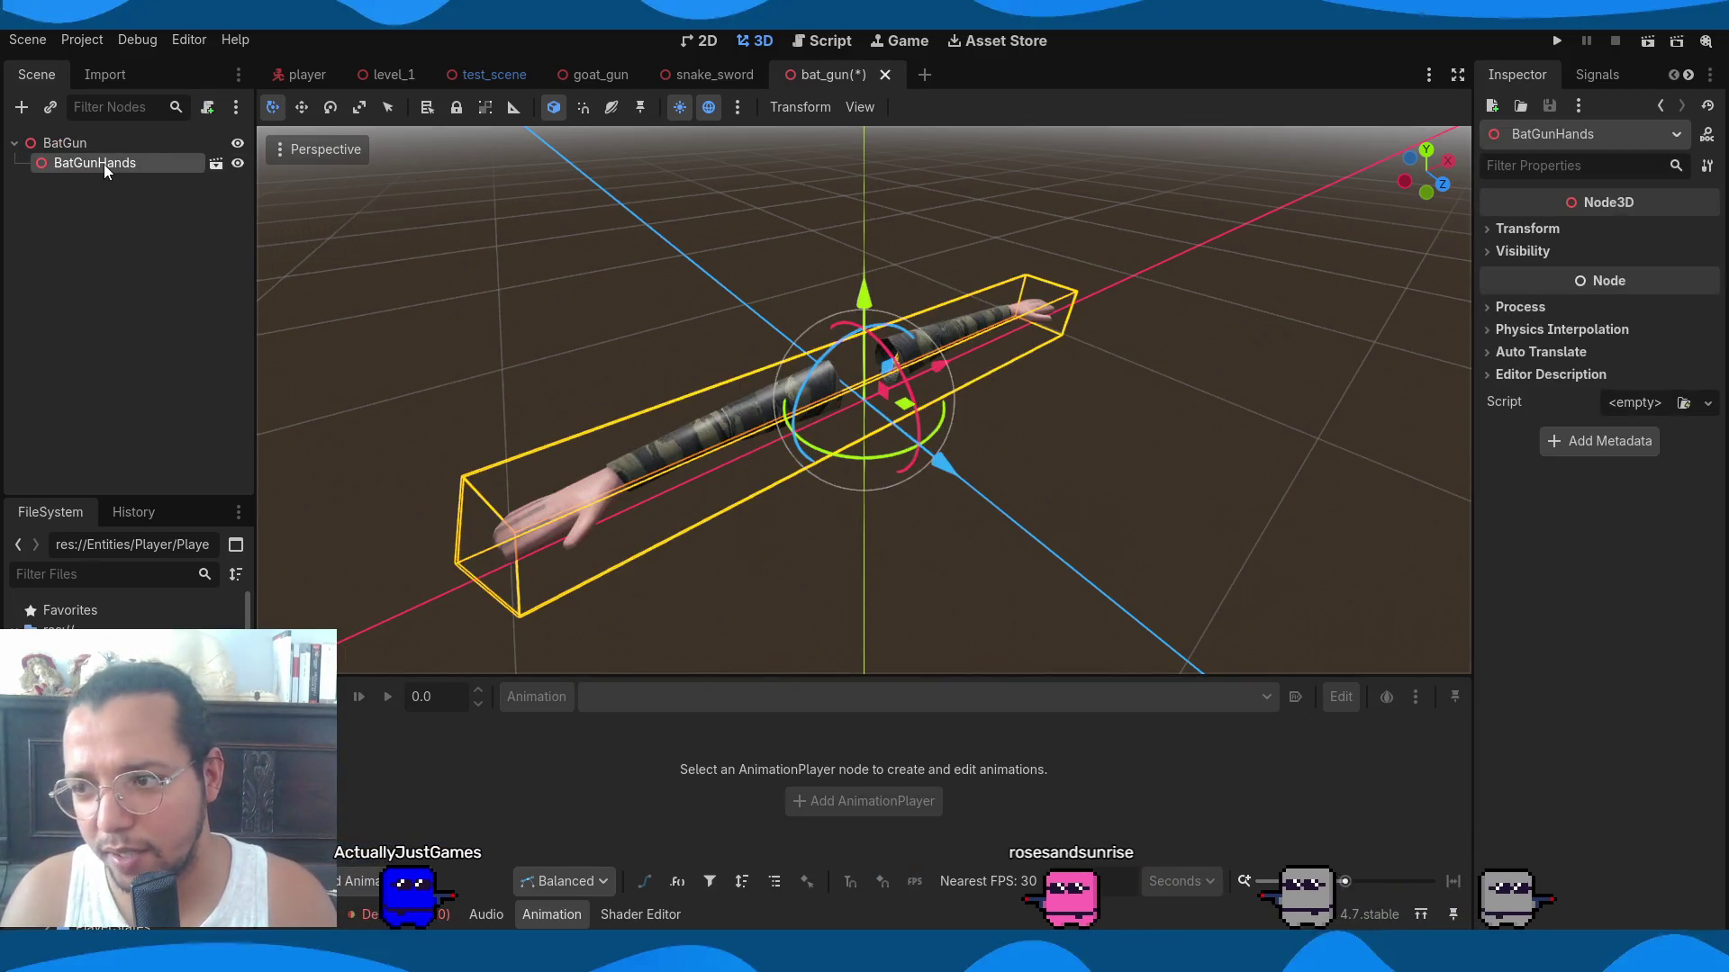
pyautogui.rightClick(105, 164)
pyautogui.click(211, 532)
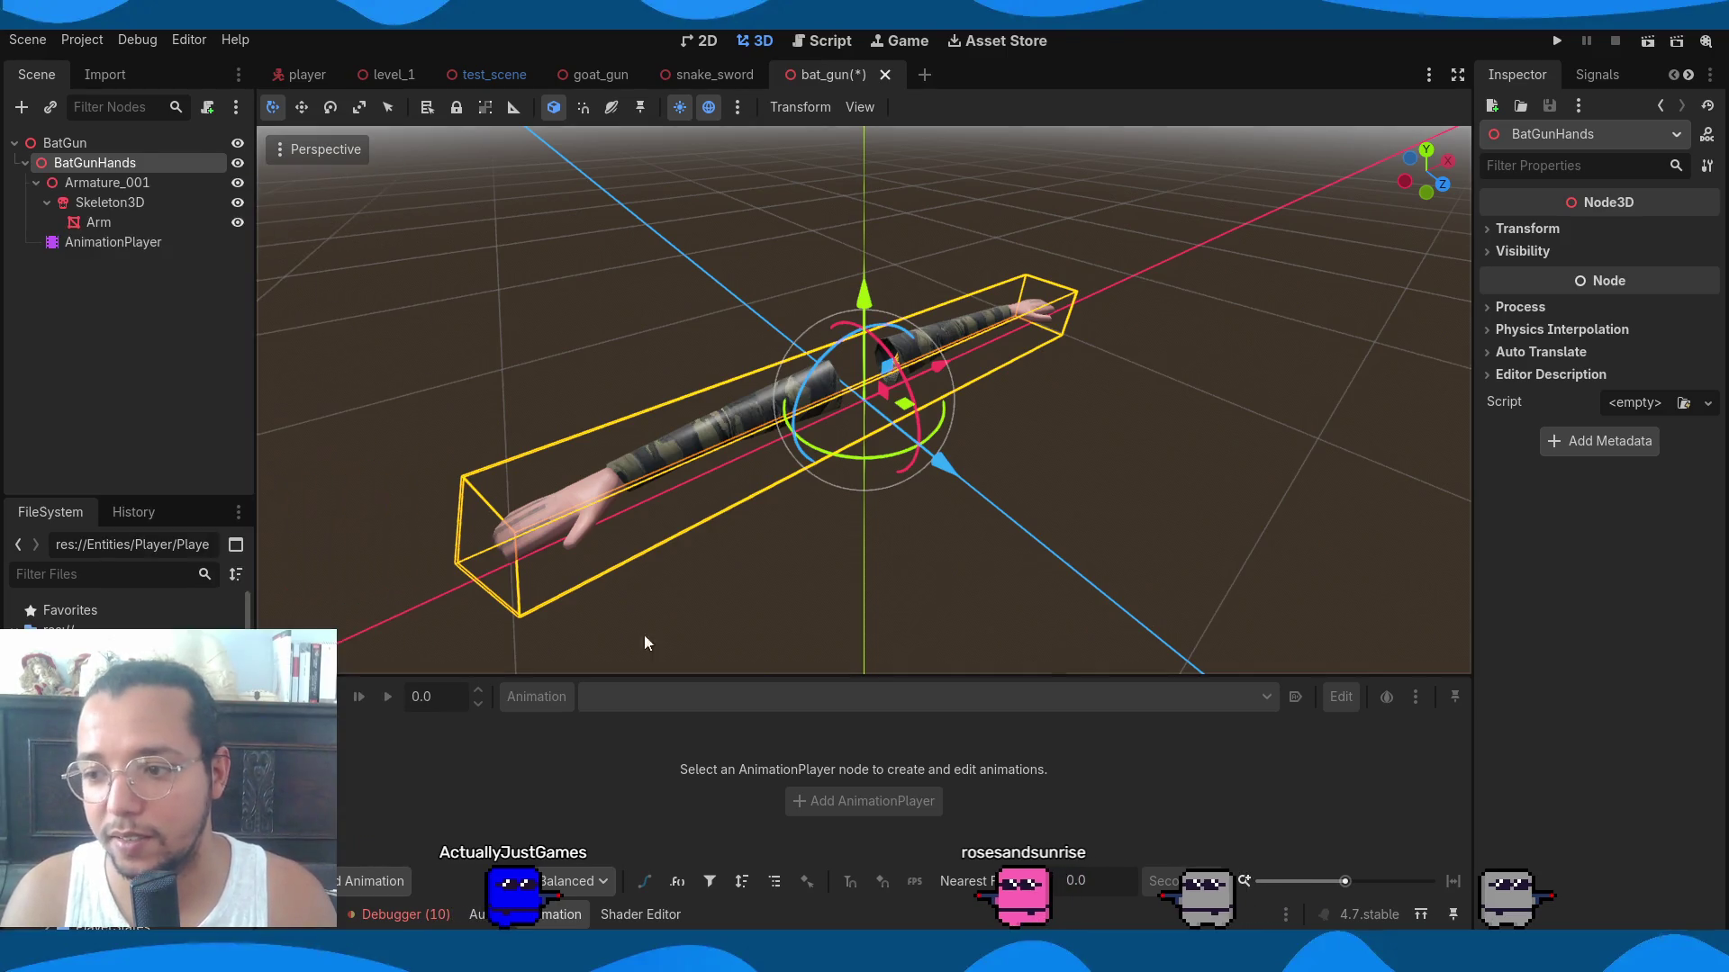
pyautogui.click(171, 243)
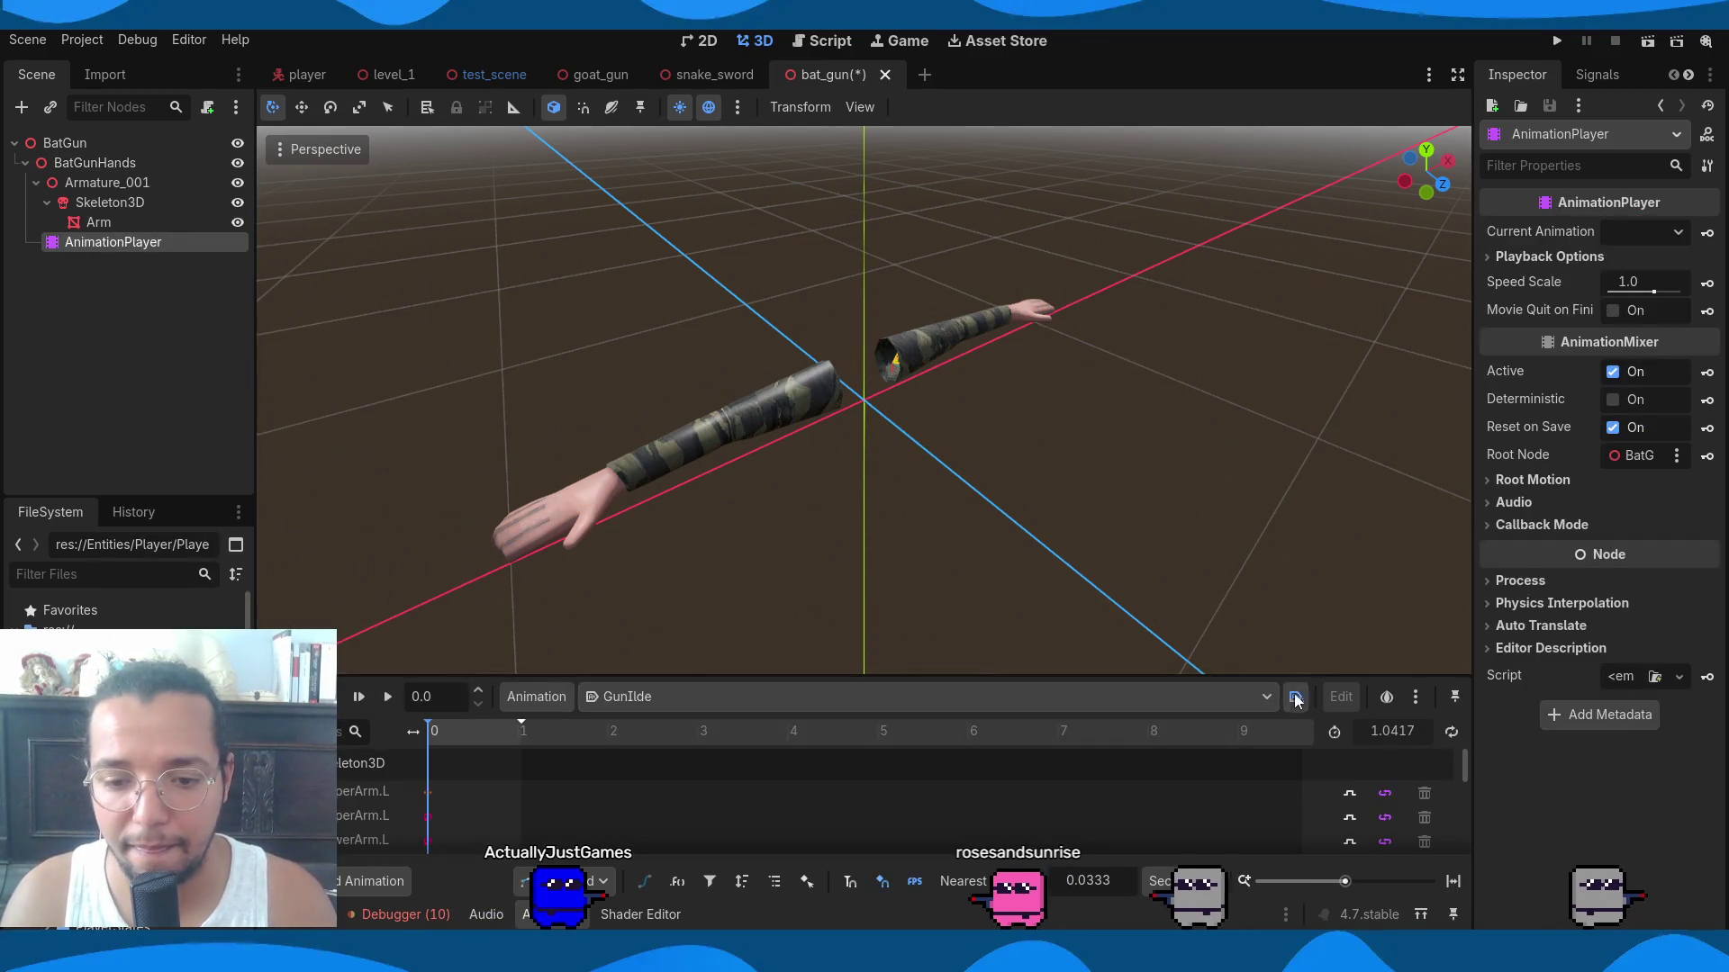
pyautogui.click(1451, 732)
pyautogui.click(755, 532)
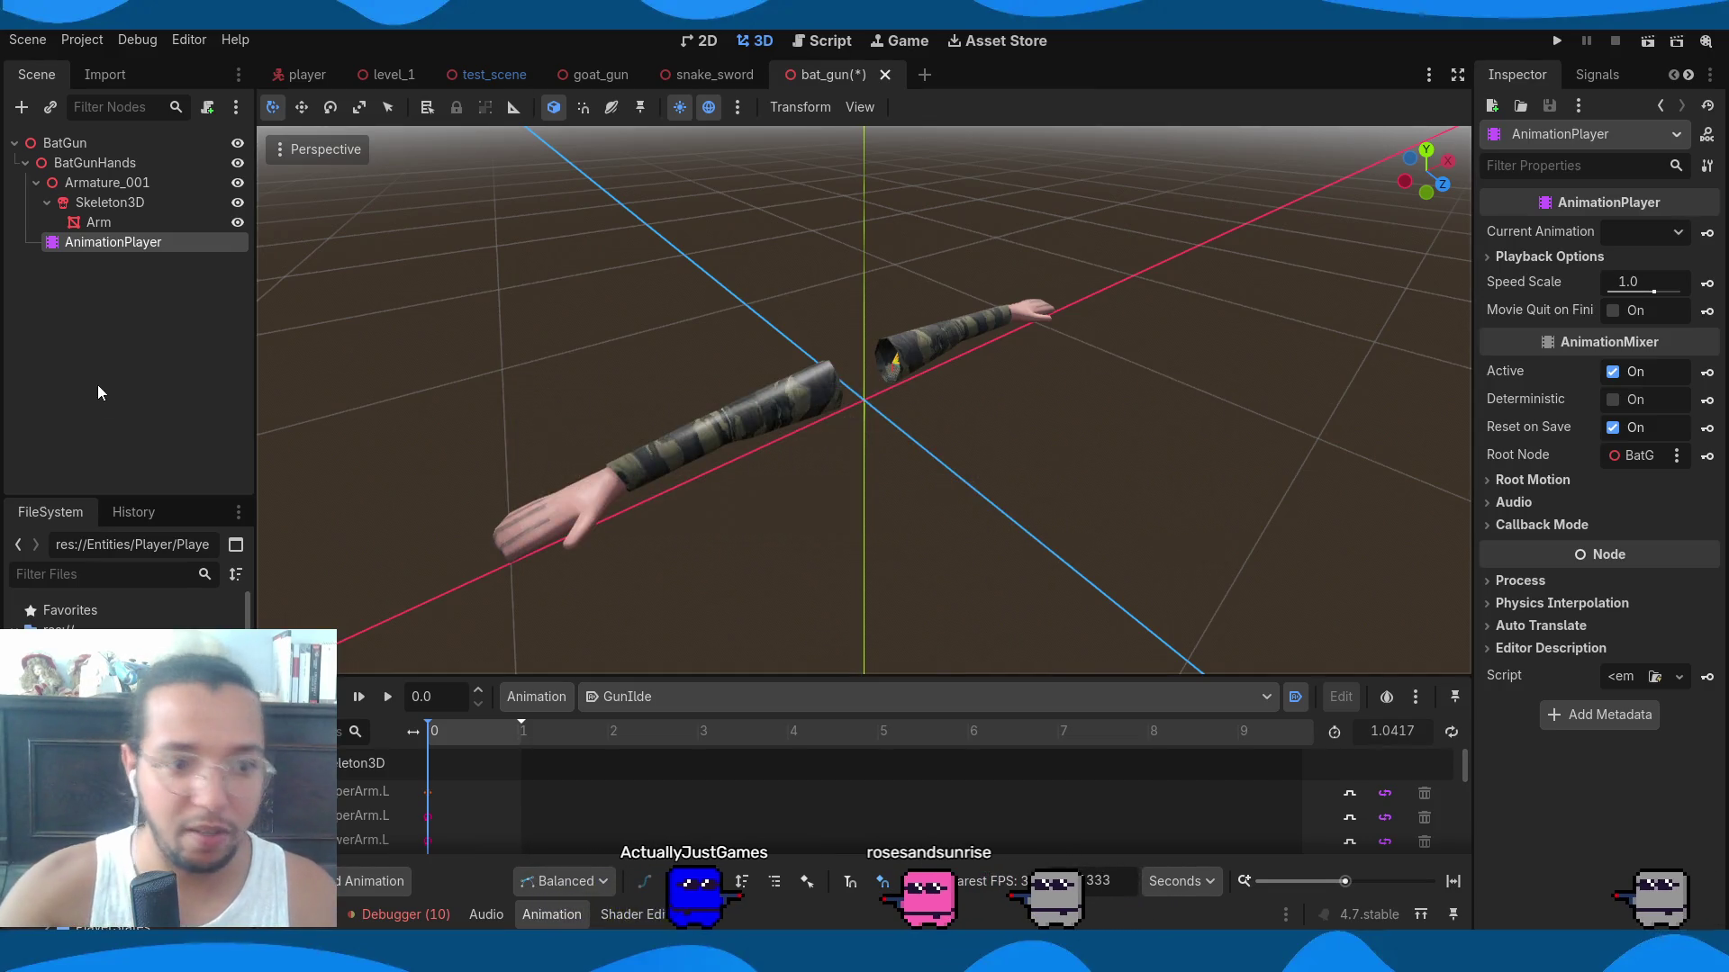
# Preview the snake_sword scene's HandIdle animation, then stop it.
pyautogui.moveTo(728, 83)
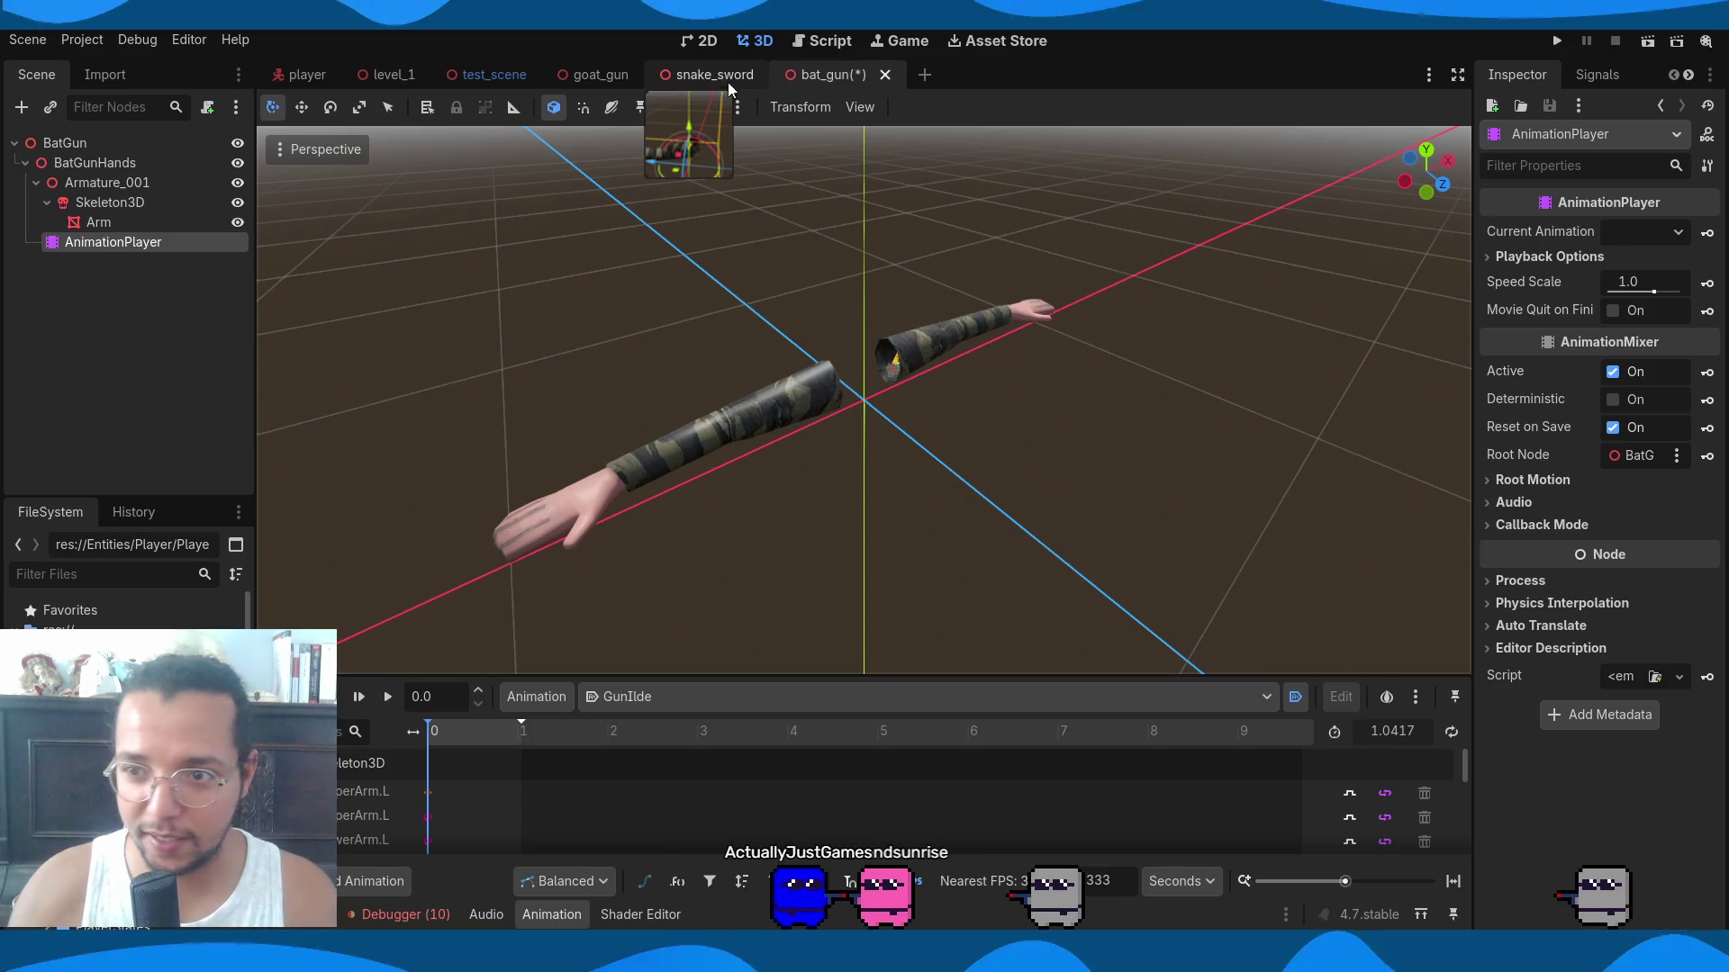
pyautogui.click(658, 80)
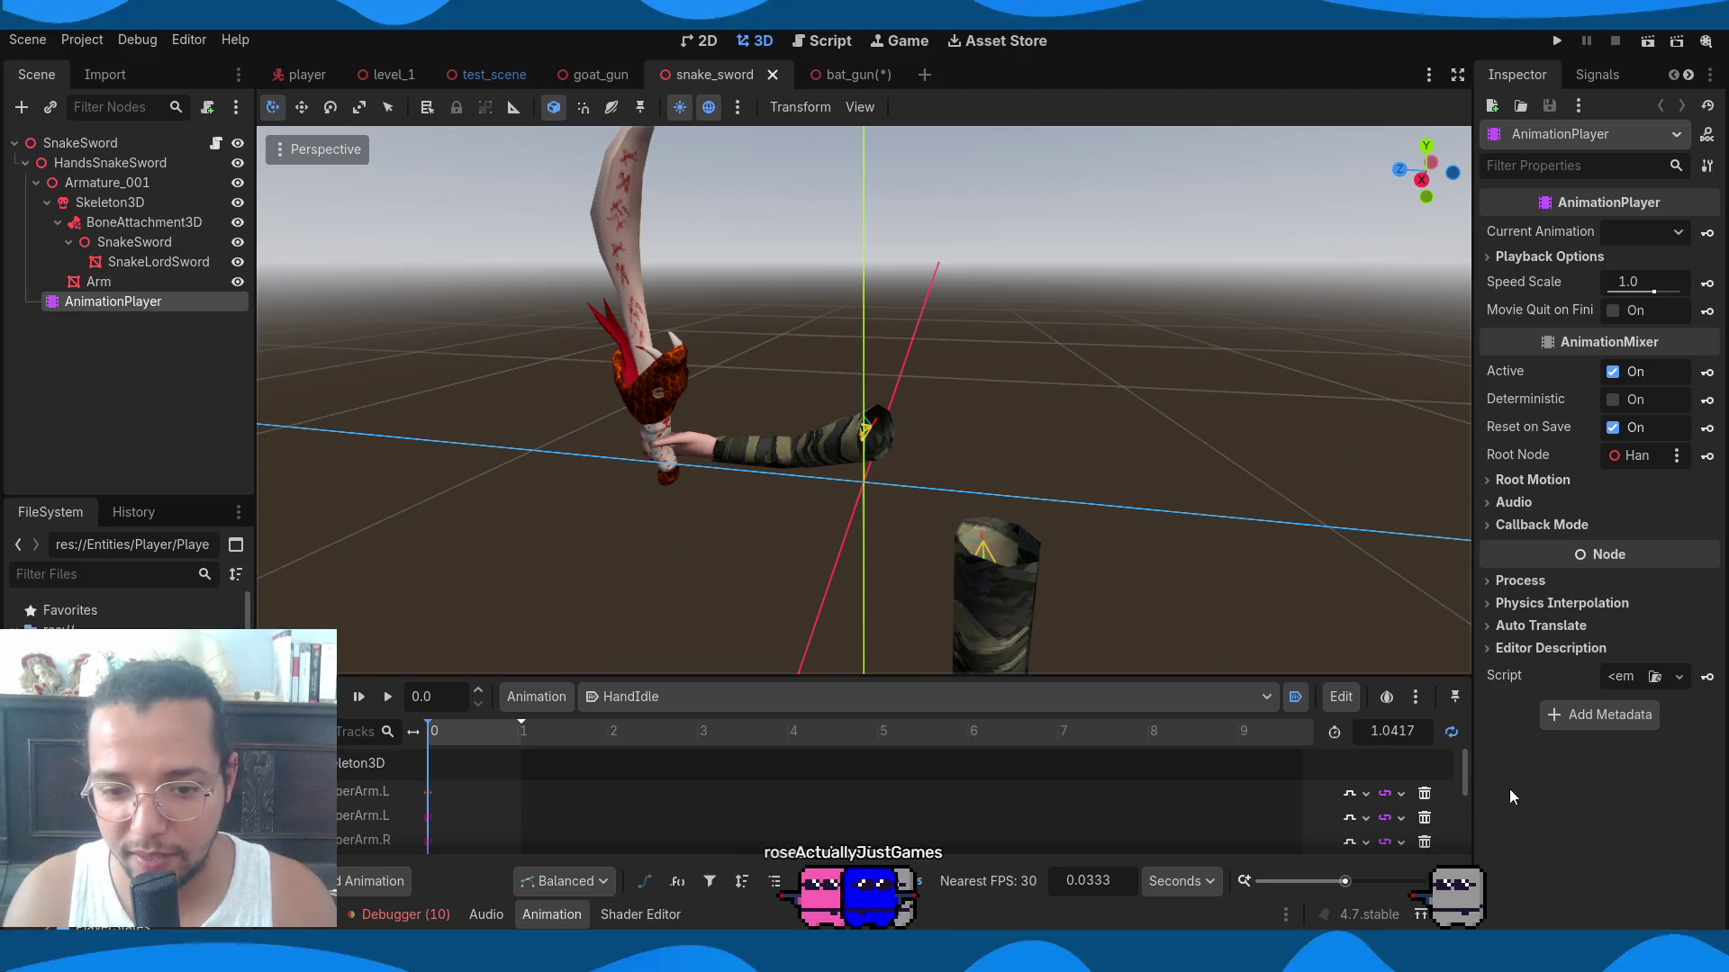
pyautogui.click(386, 699)
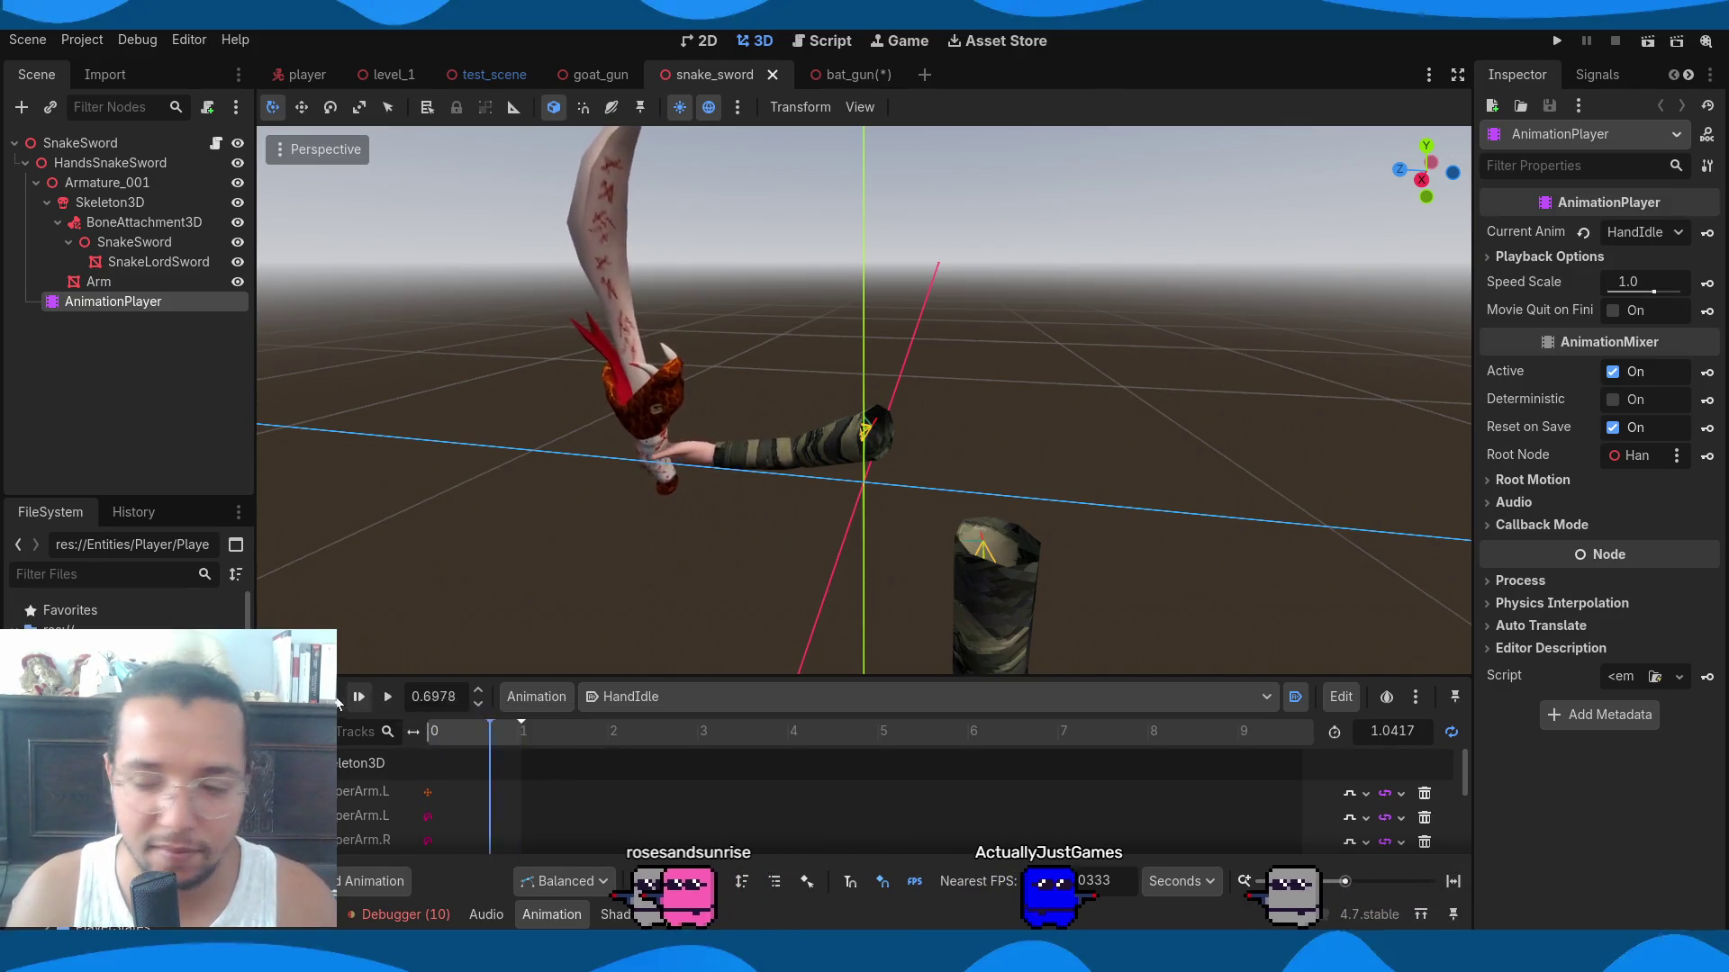
pyautogui.click(345, 700)
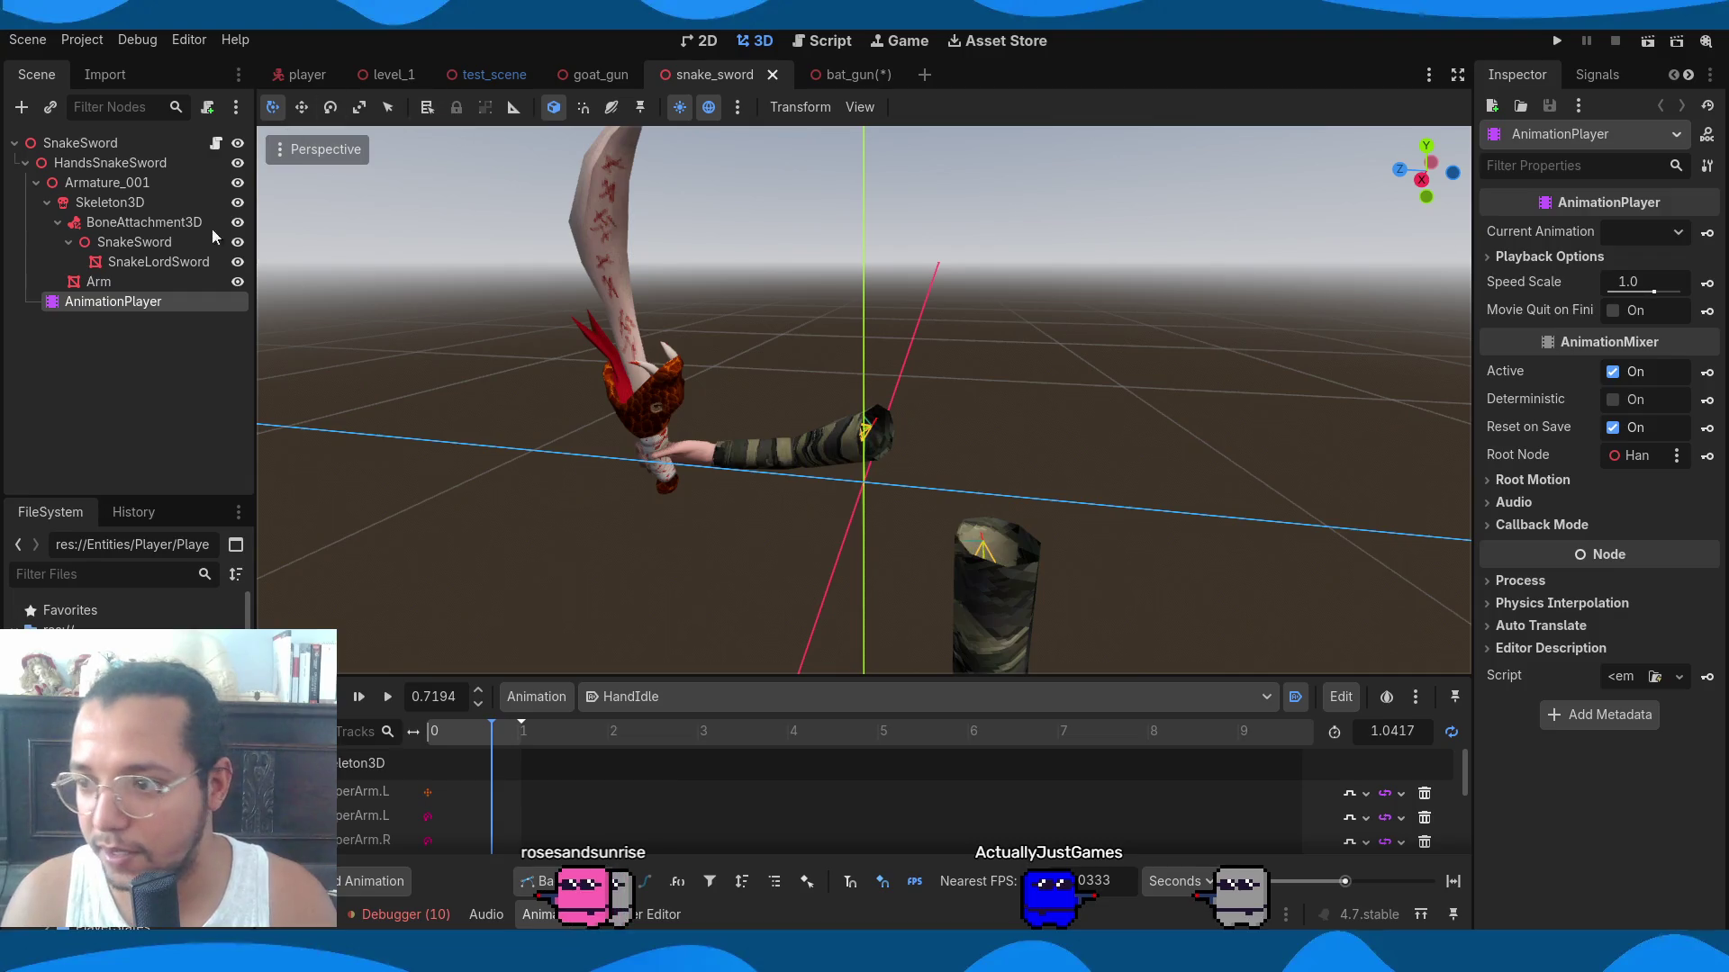
# Check the goat_gun scene for reference, then return to bat_gun and select its AnimationPlayer.
pyautogui.click(851, 74)
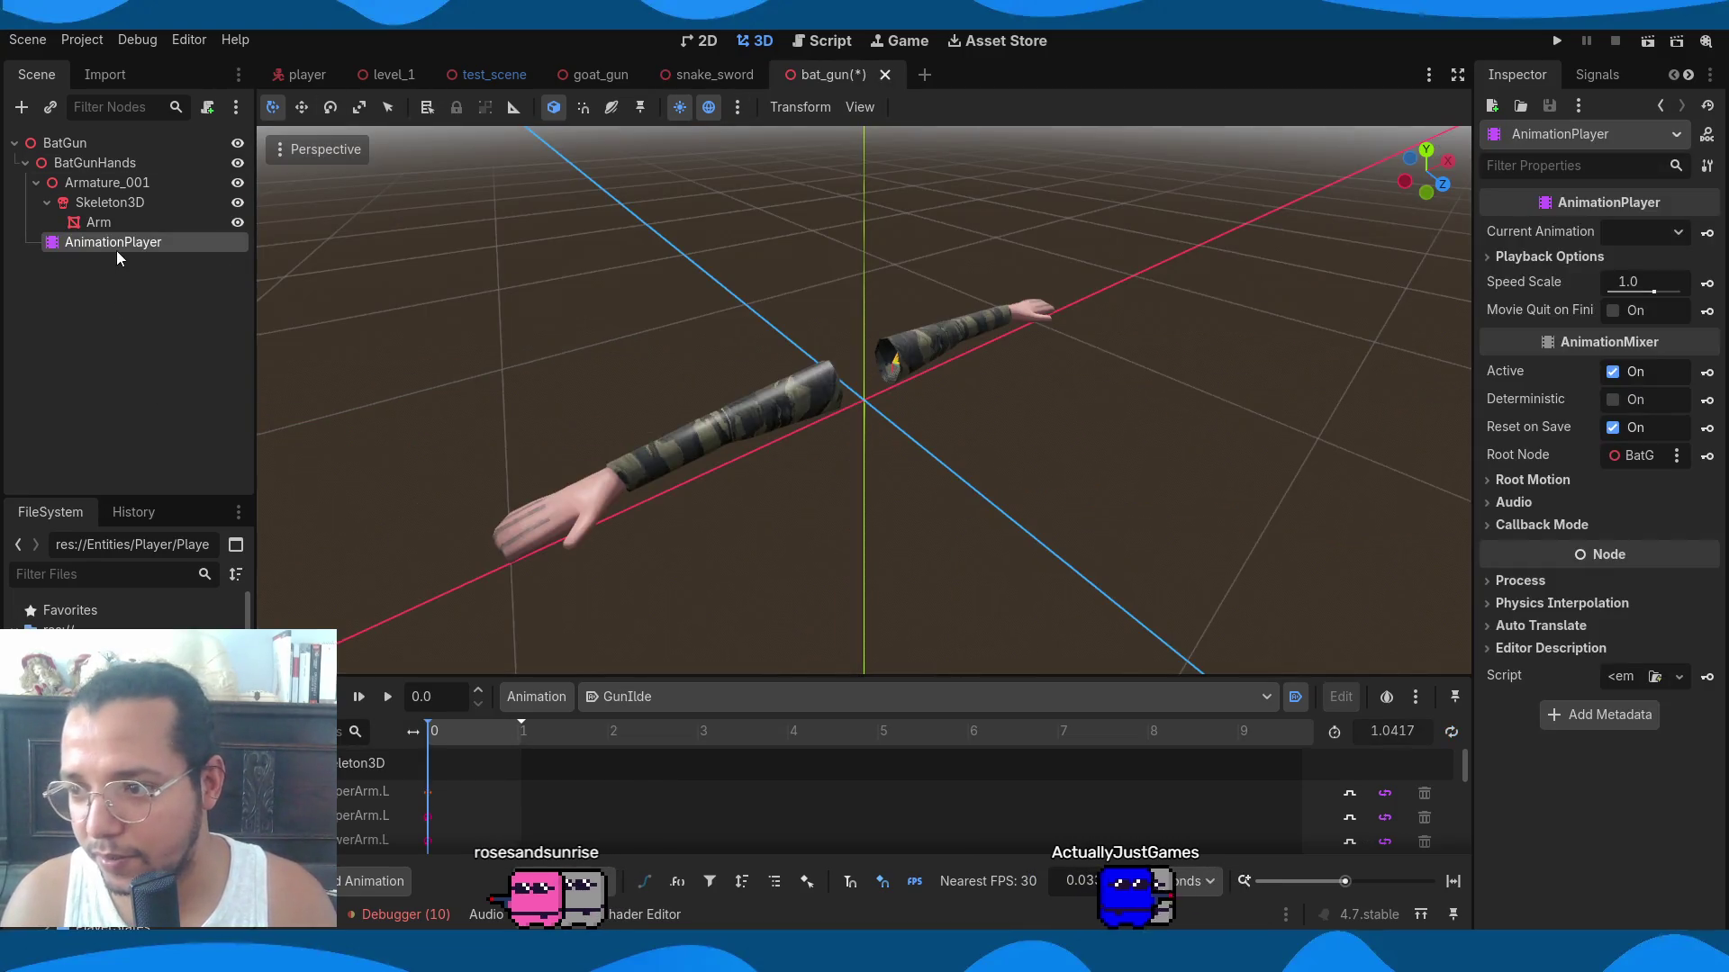
pyautogui.click(596, 75)
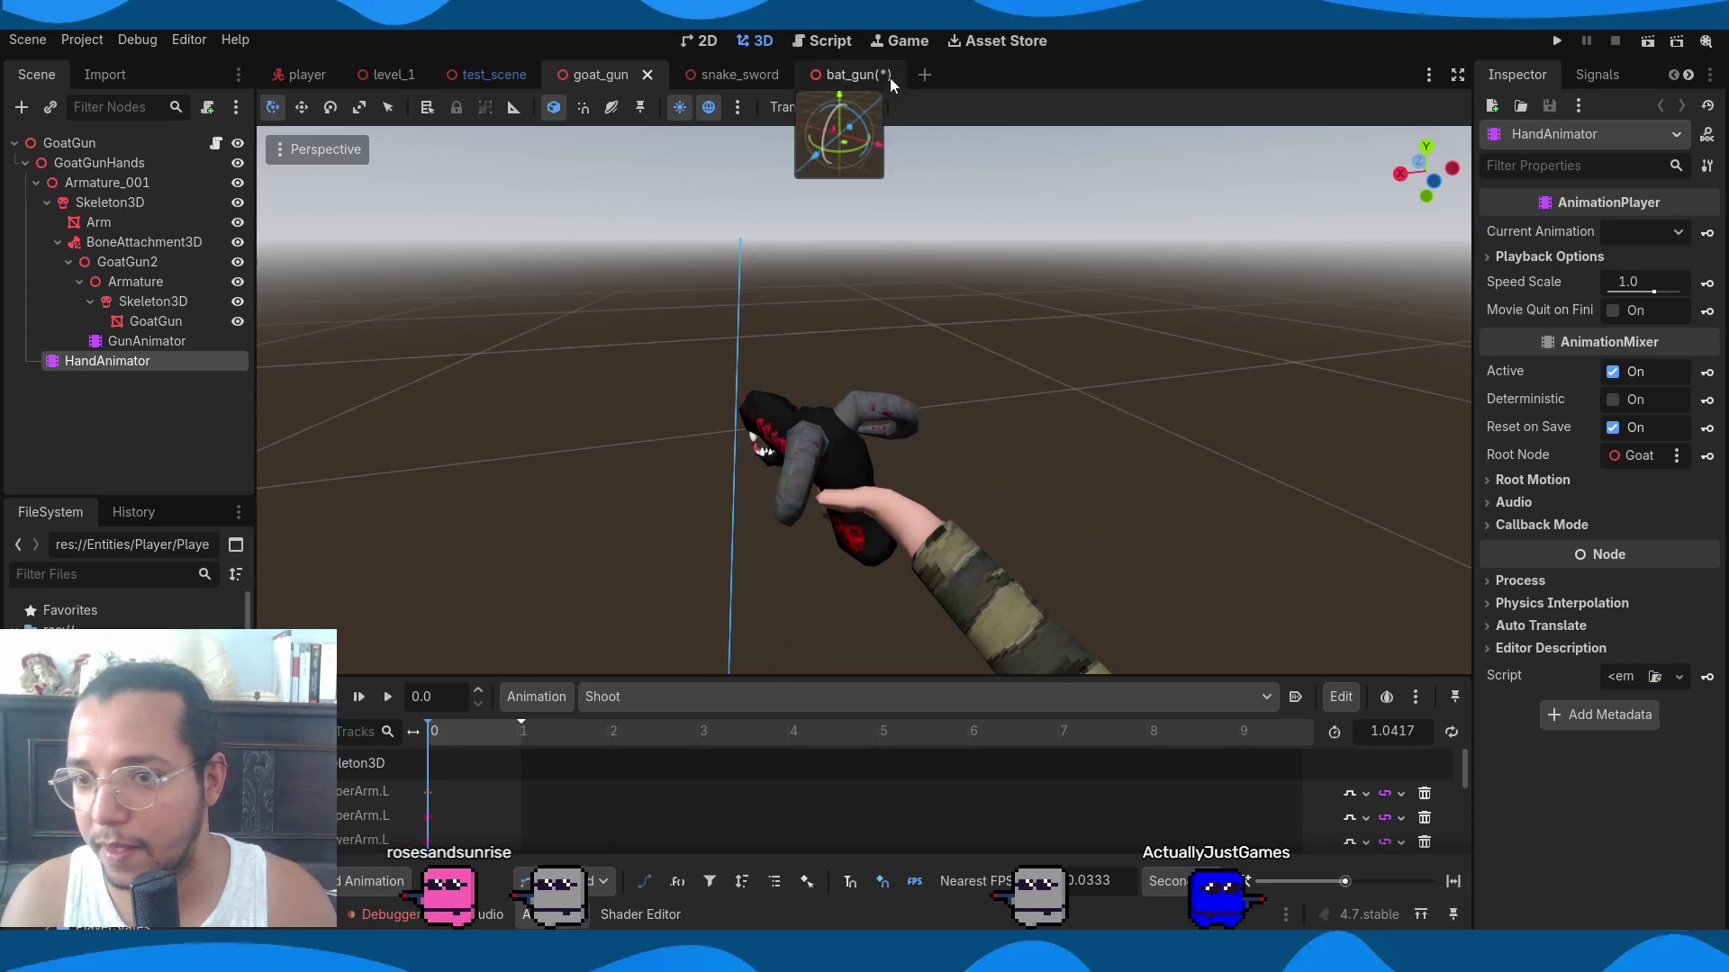
pyautogui.click(891, 79)
pyautogui.click(128, 252)
# Rename the AnimationPlayer to HandAnimation and try to enable animation looping, dismissing the warning.
pyautogui.doubleClick(132, 243)
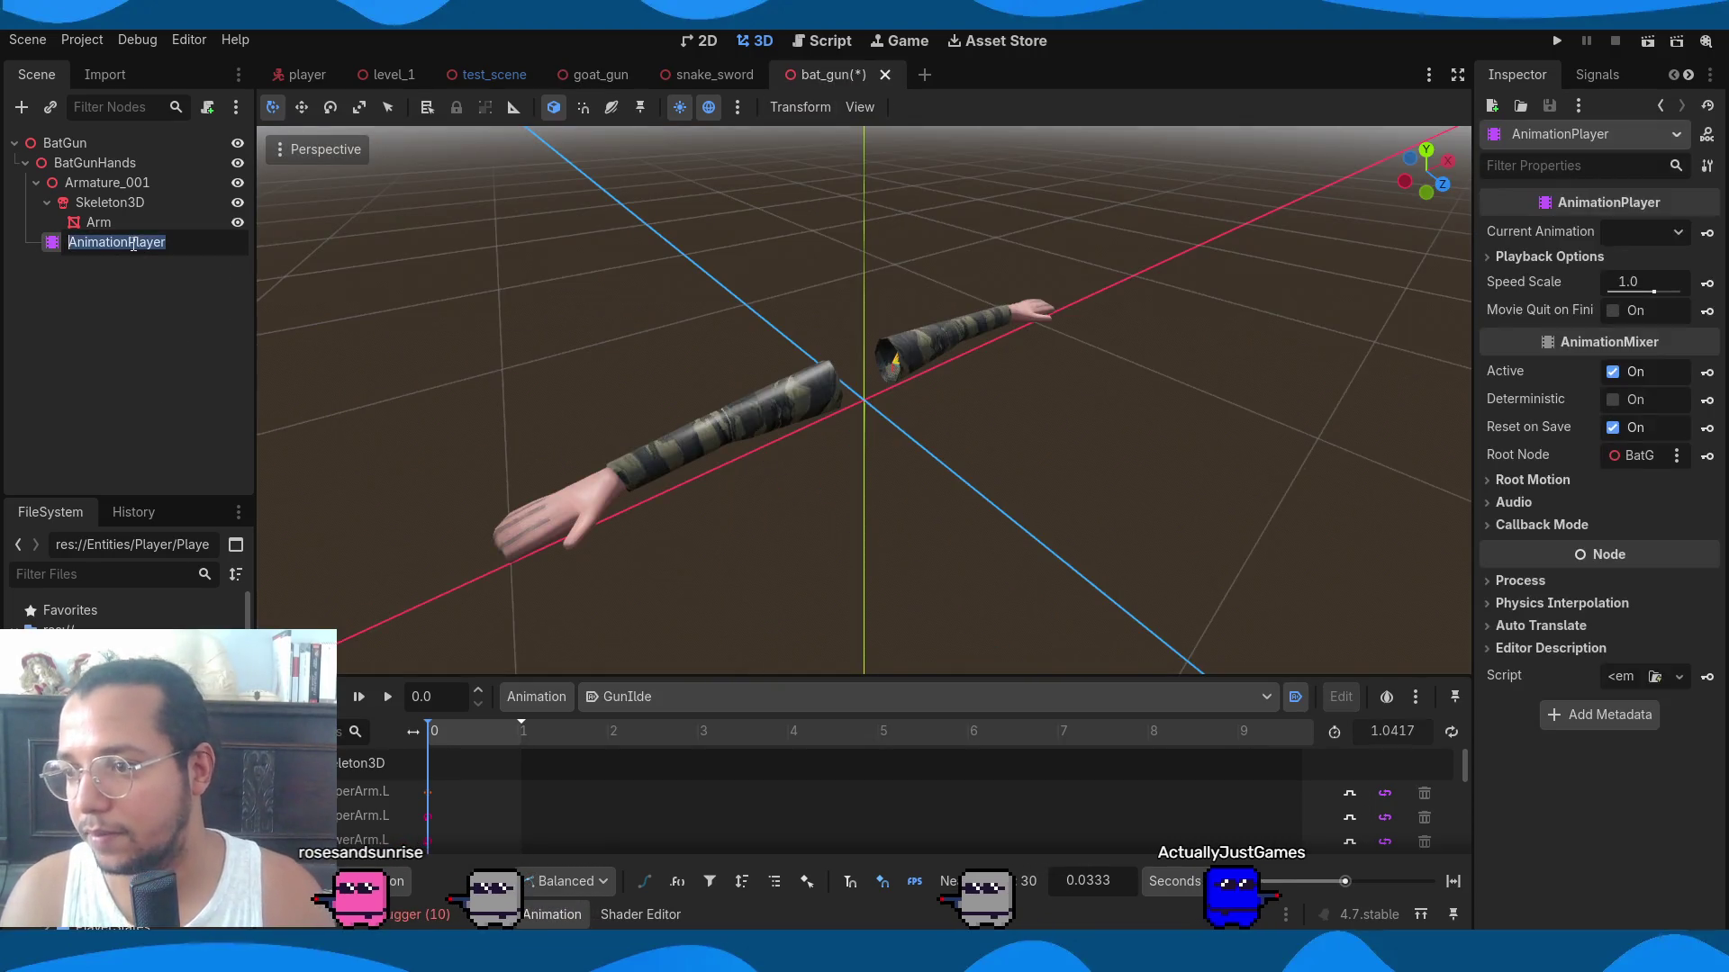
pyautogui.write('Ha')
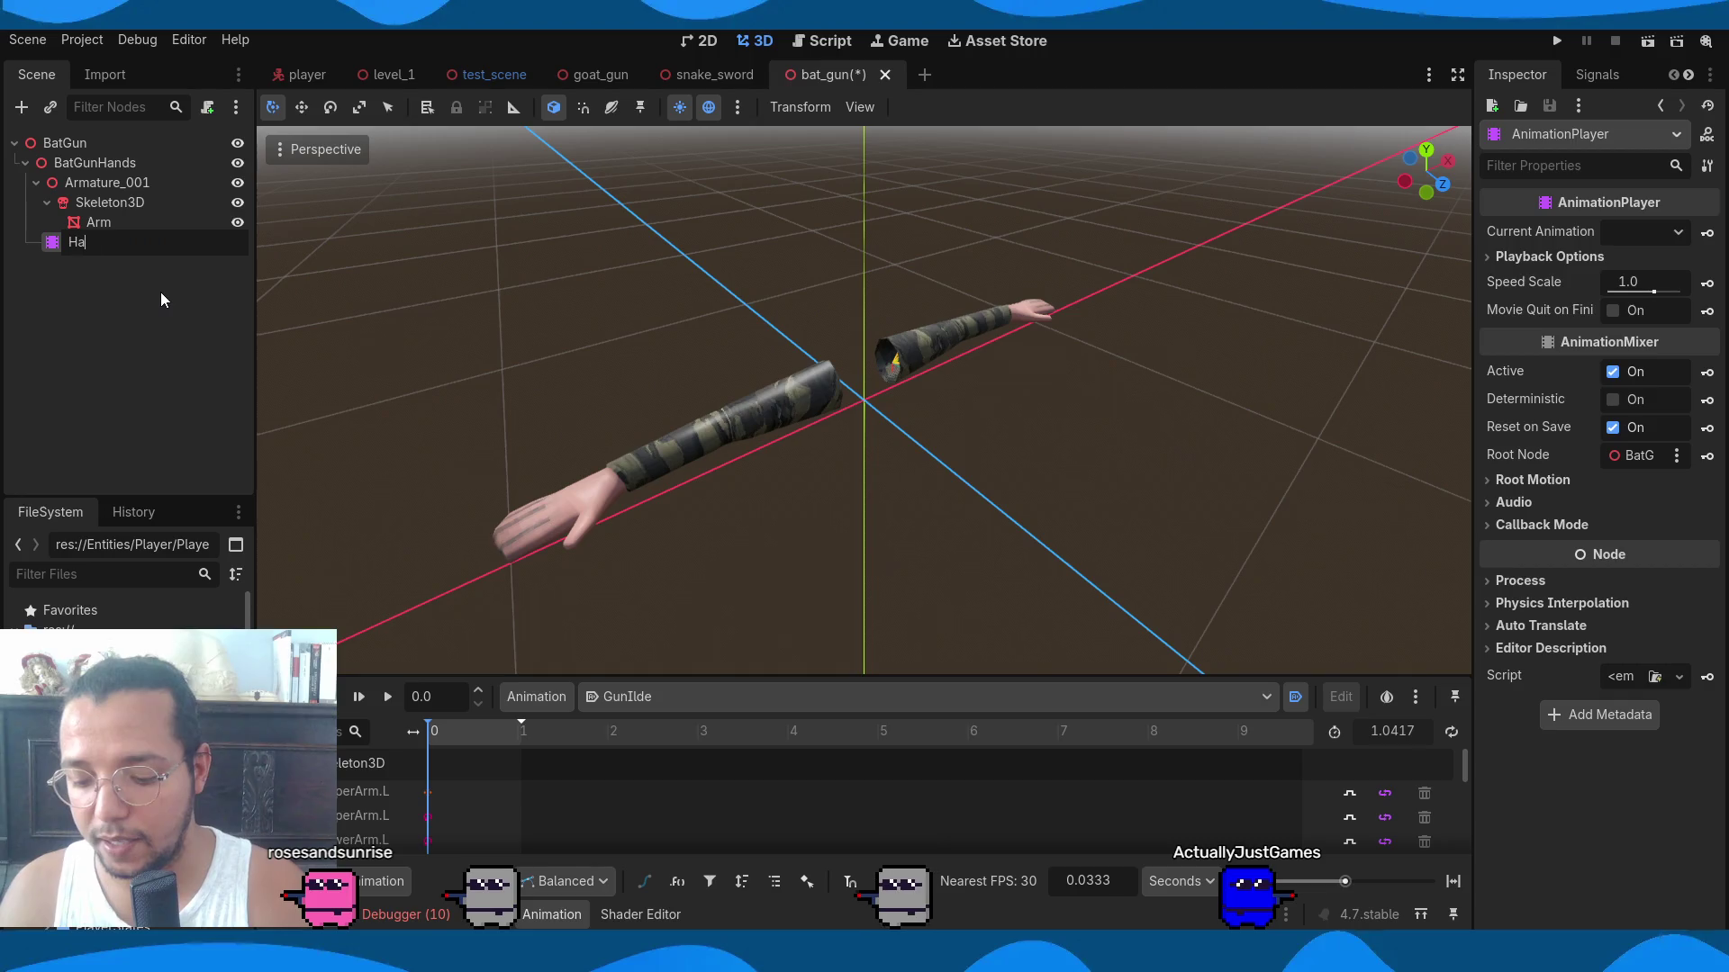
pyautogui.write('ndon')
pyautogui.press('Return')
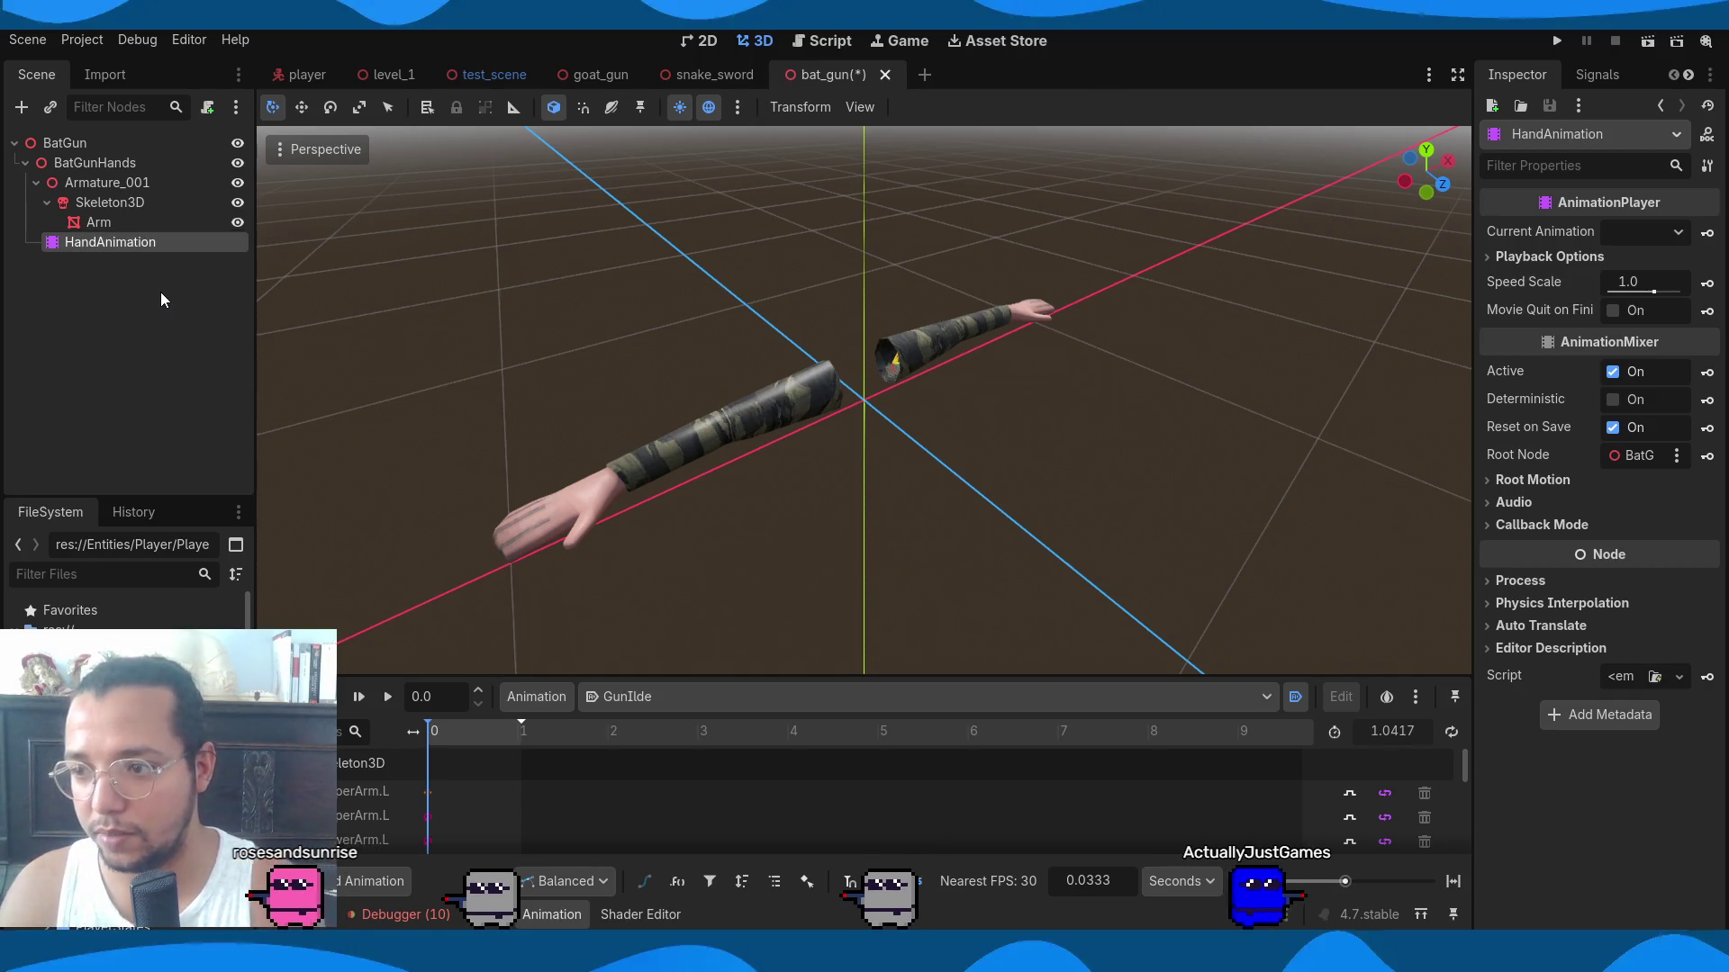
pyautogui.click(1450, 731)
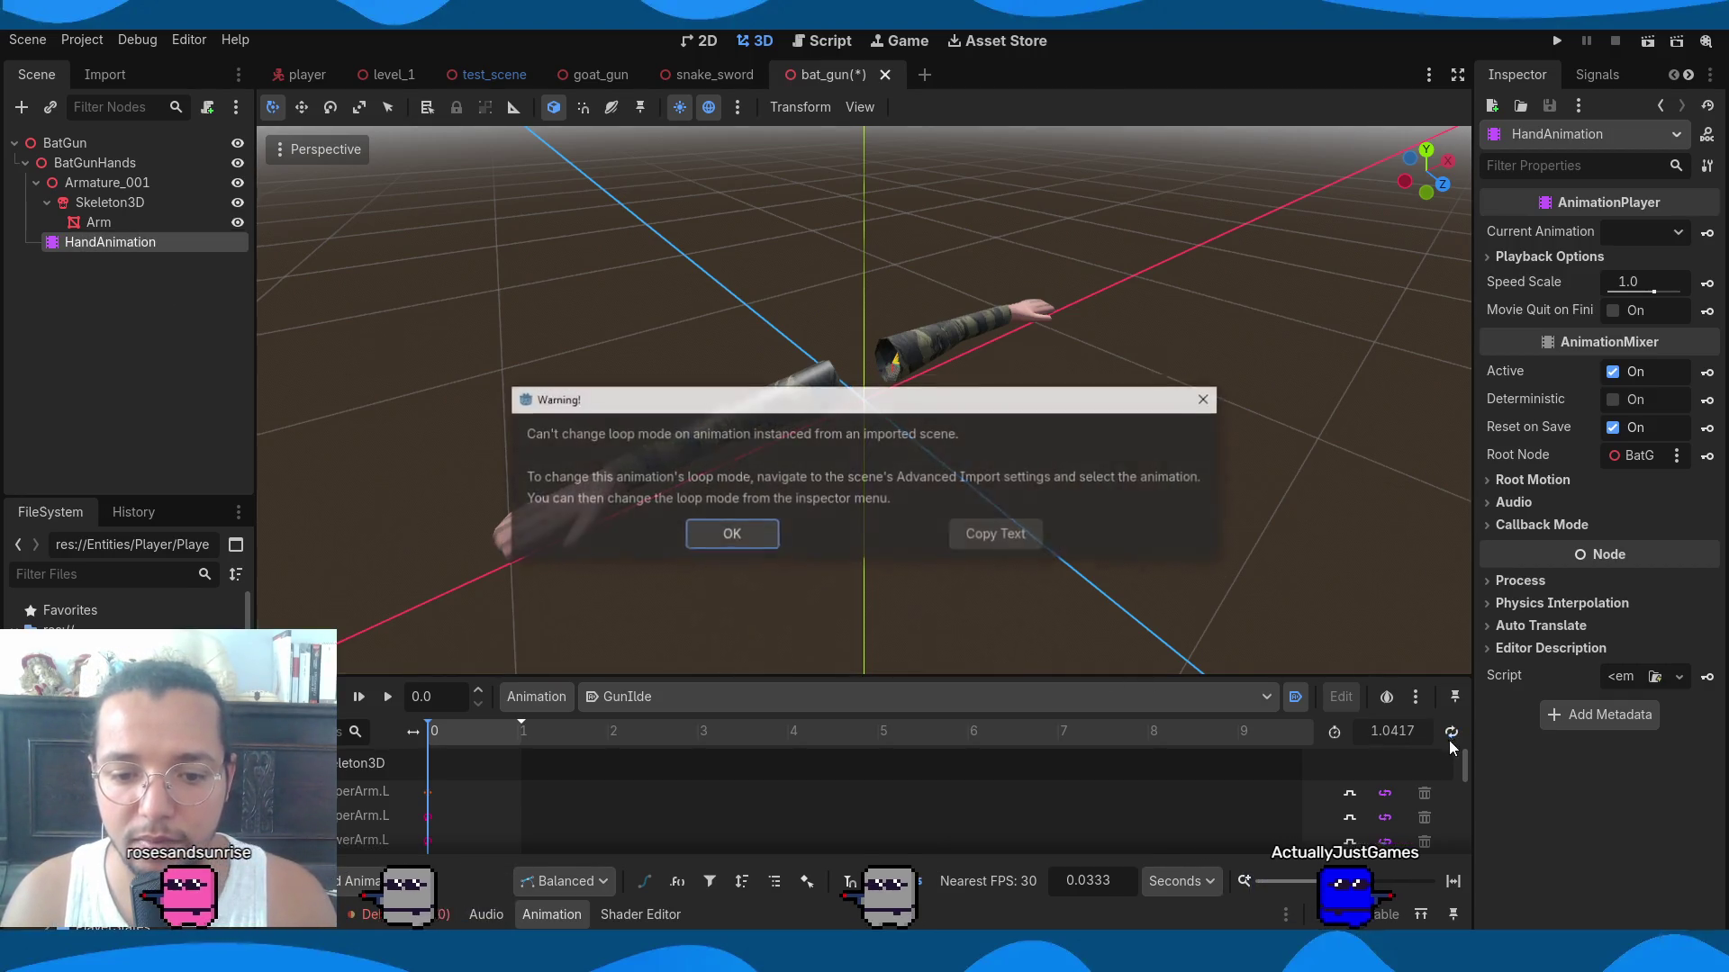
pyautogui.click(720, 533)
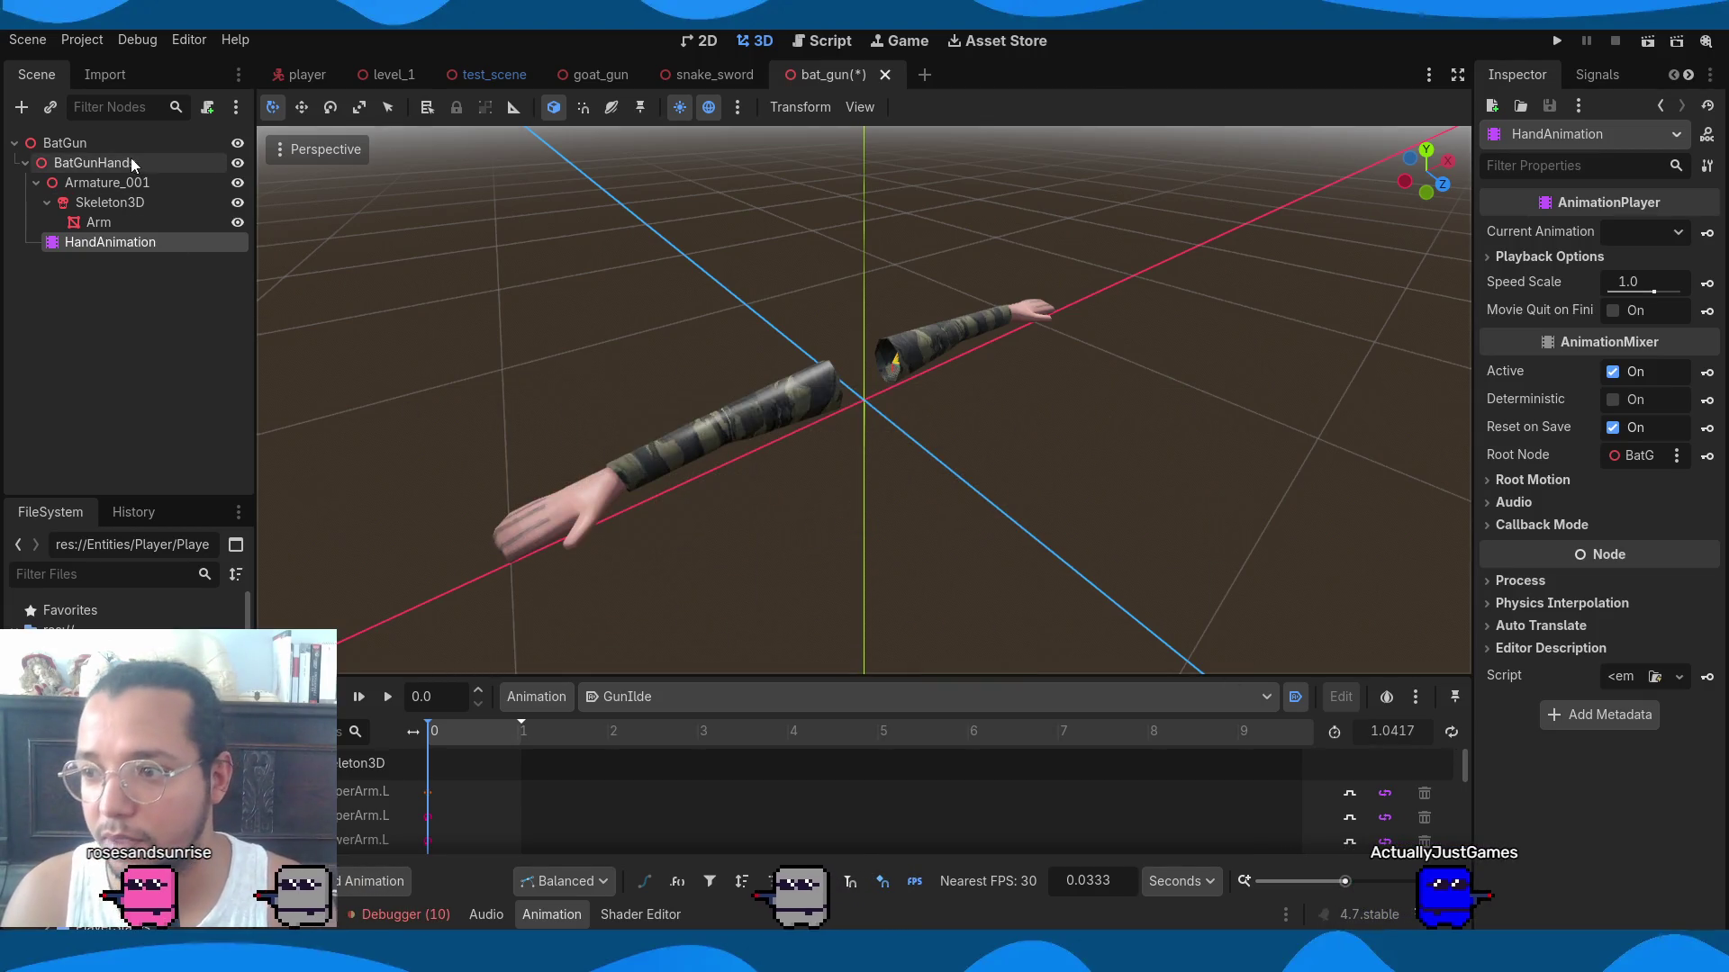
# Delete BatGunHands together with all its child nodes.
pyautogui.keyDown('shift'); pyautogui.click(108, 163); pyautogui.keyUp('shift')
pyautogui.press('Delete')
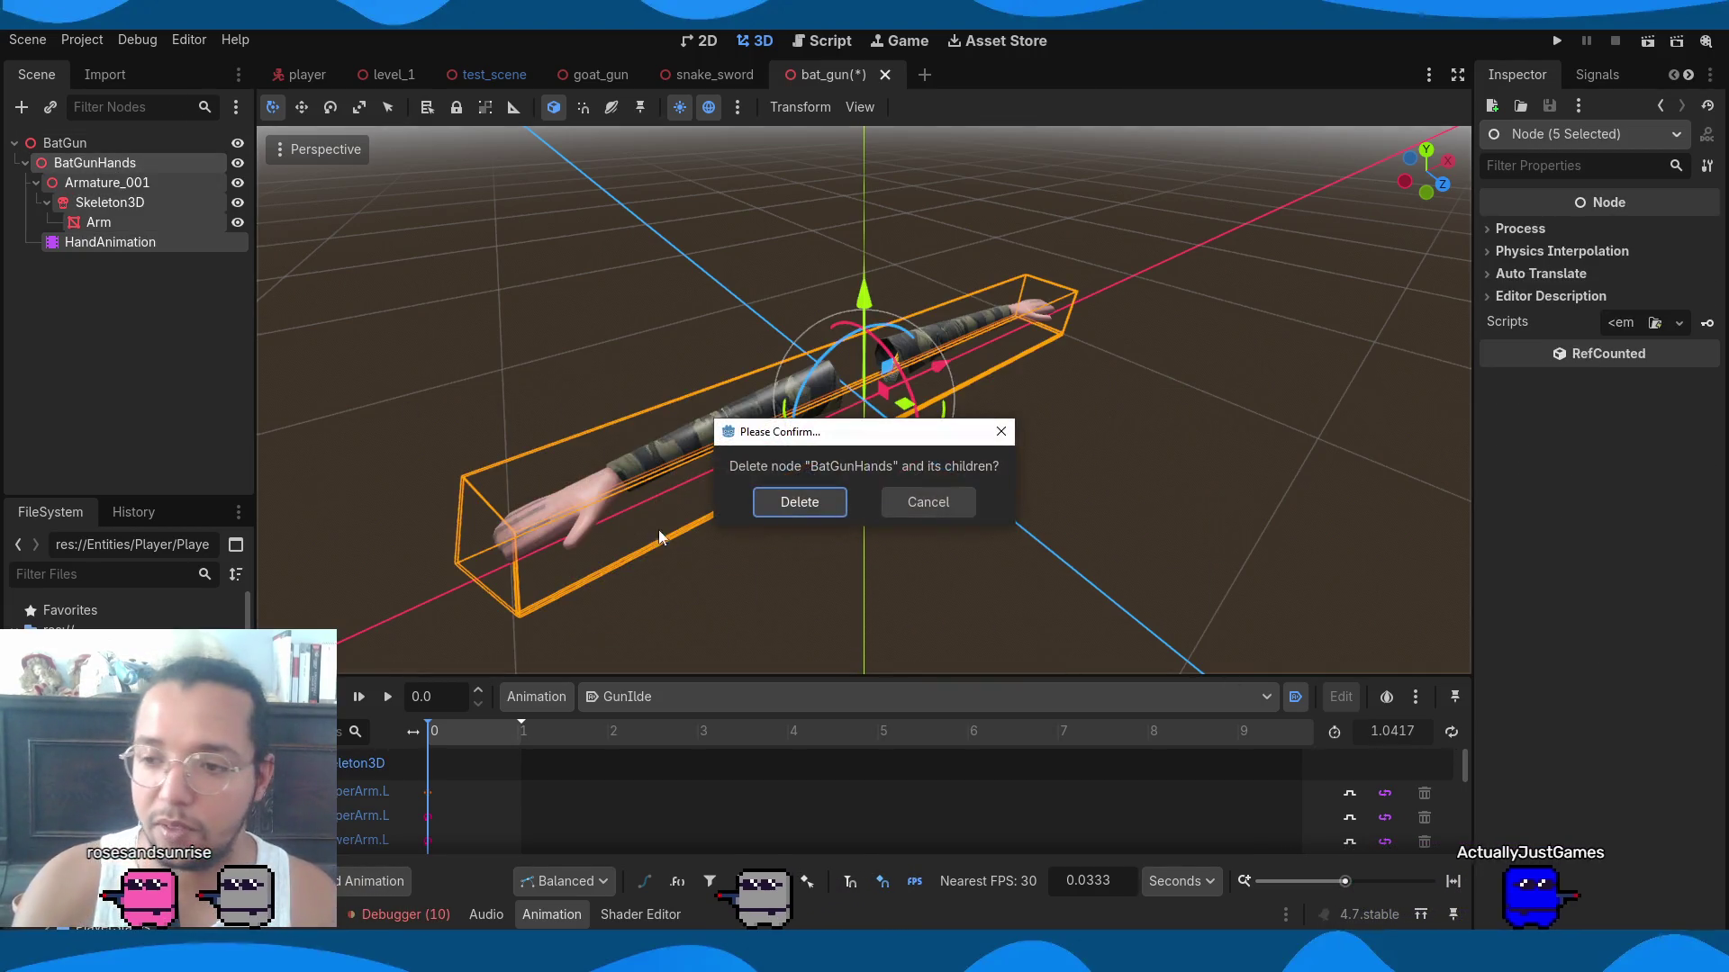
pyautogui.click(806, 505)
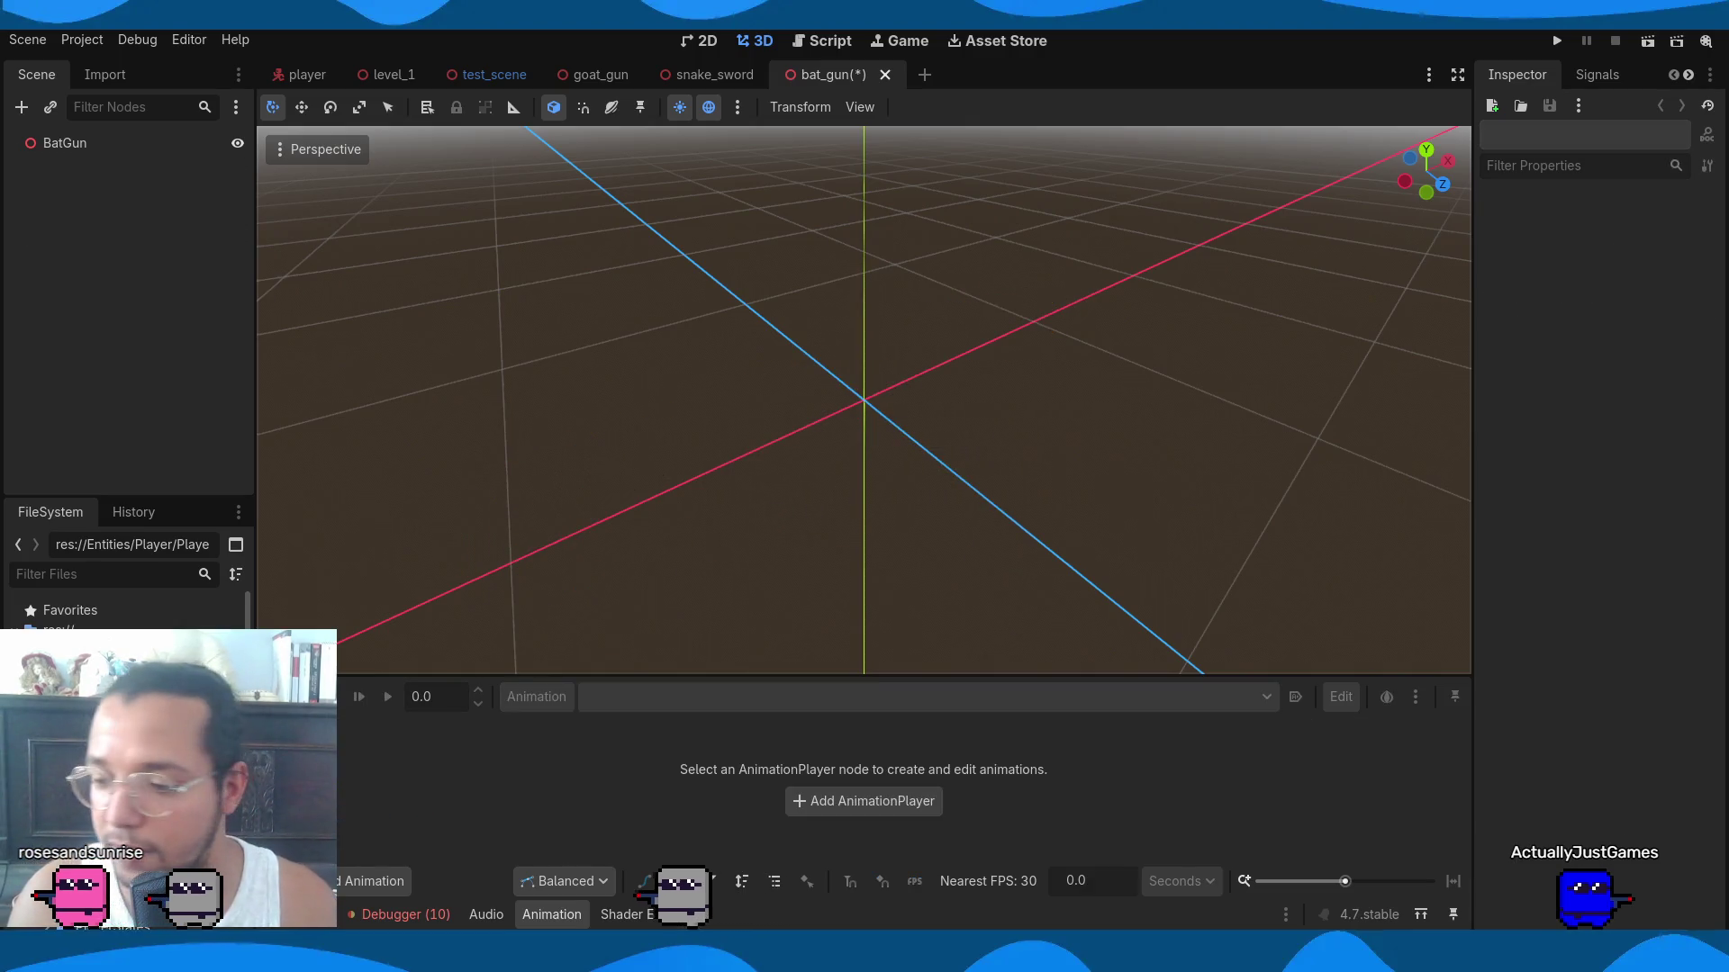
# Re-add BatGunHands.glb under BatGun, make it local, and rename its AnimationPlayer HandAnimation.
pyautogui.moveTo(150, 410); pyautogui.dragTo(62, 144)
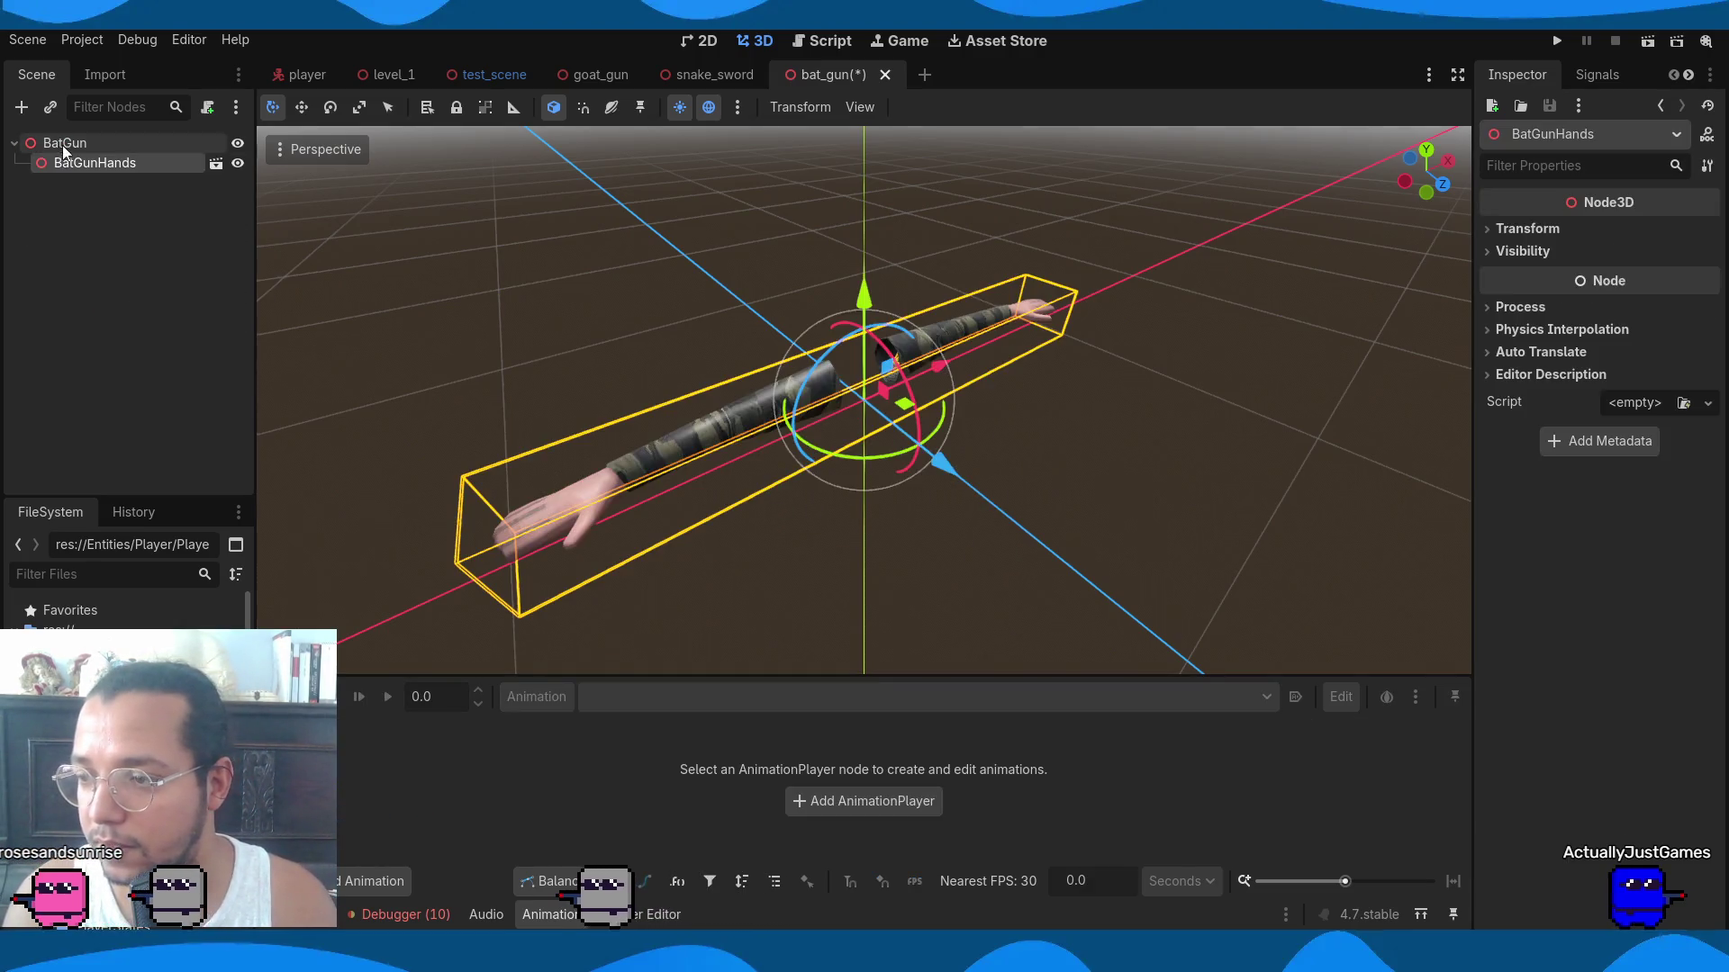
pyautogui.rightClick(135, 159)
pyautogui.click(240, 511)
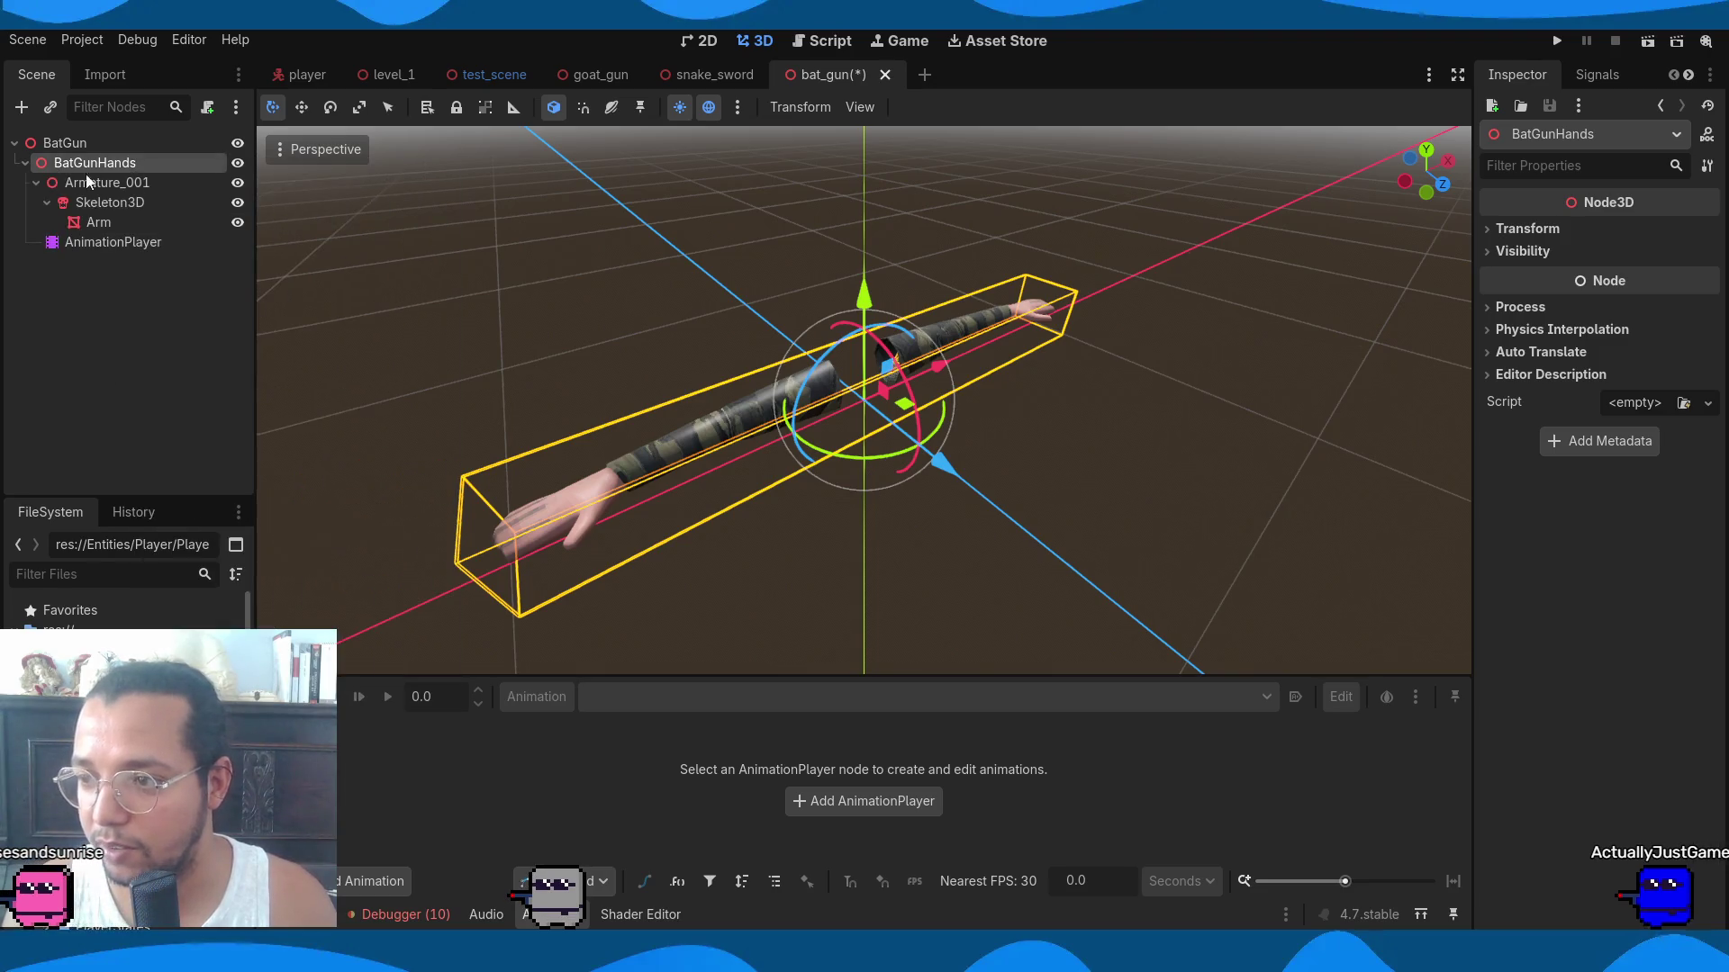
pyautogui.doubleClick(110, 249)
pyautogui.write('Han')
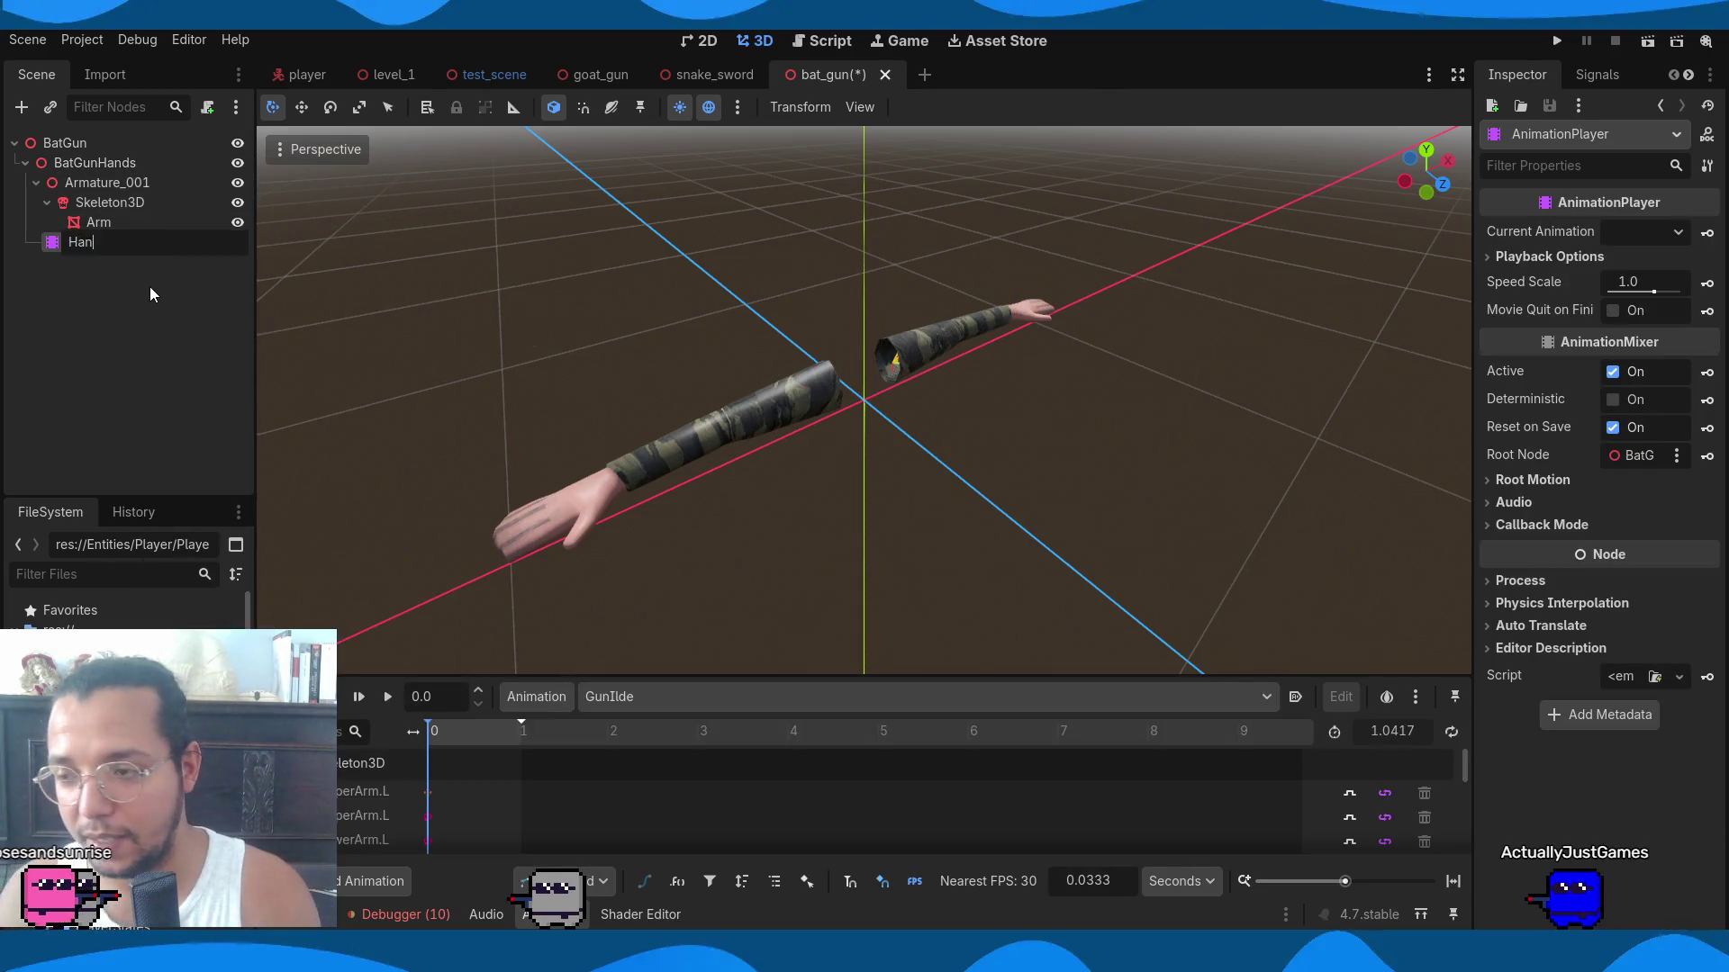
pyautogui.write('dAnimation')
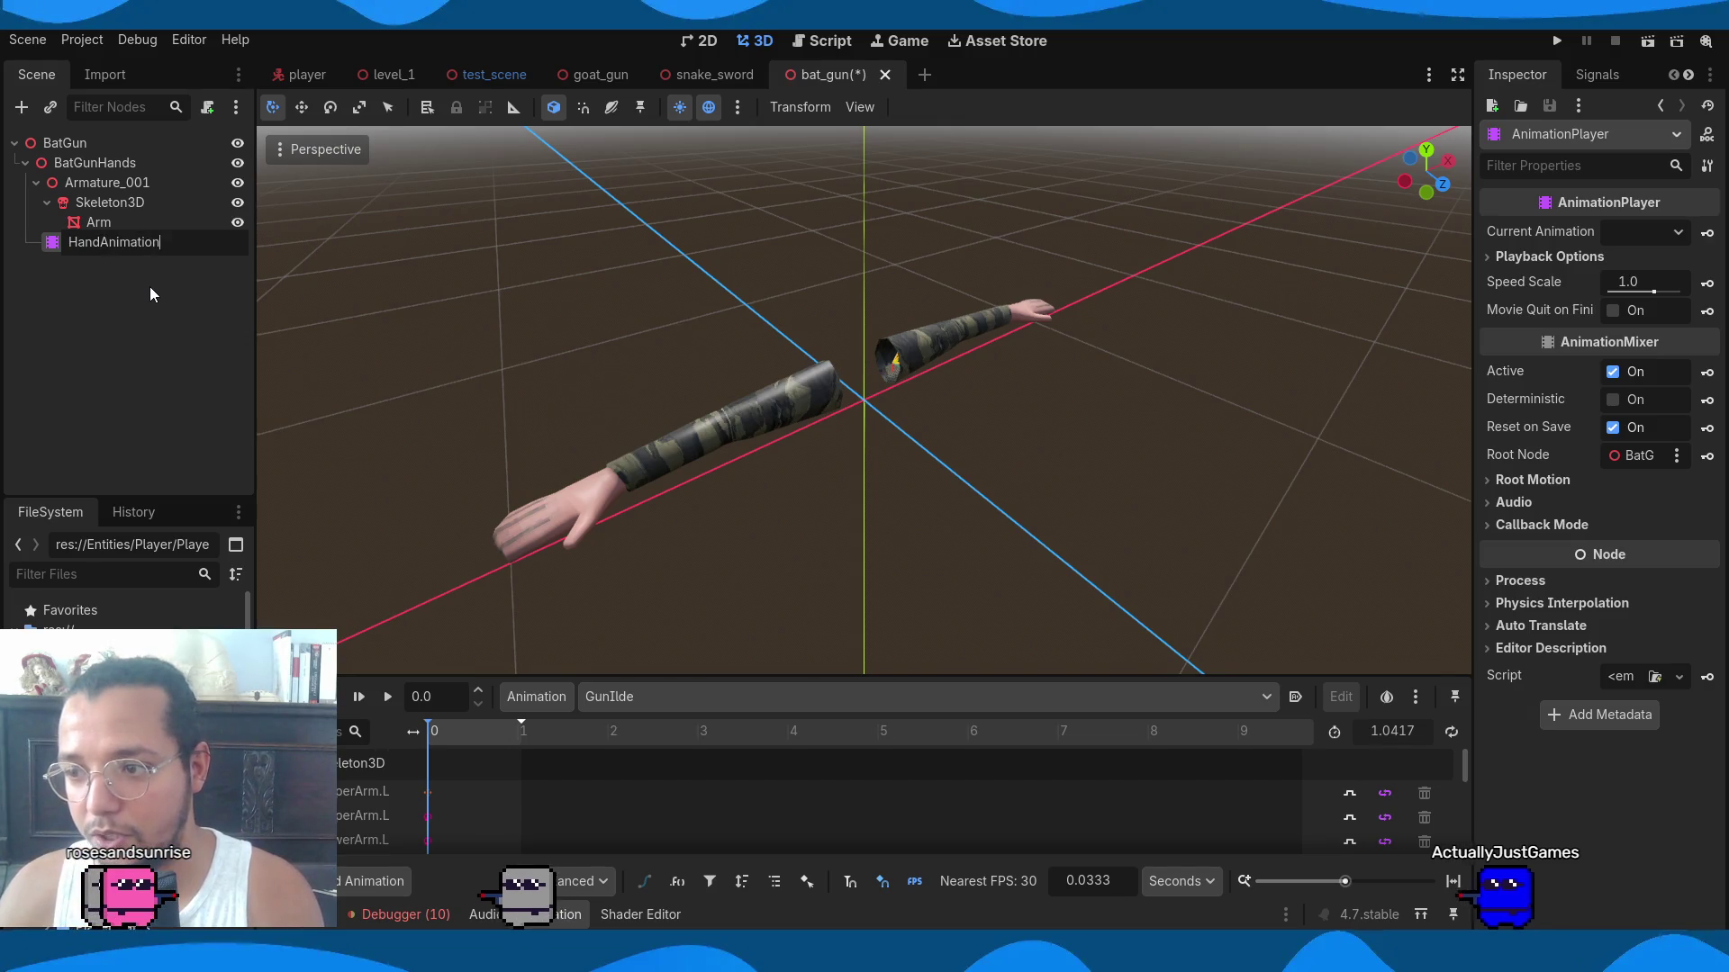
pyautogui.press('Return')
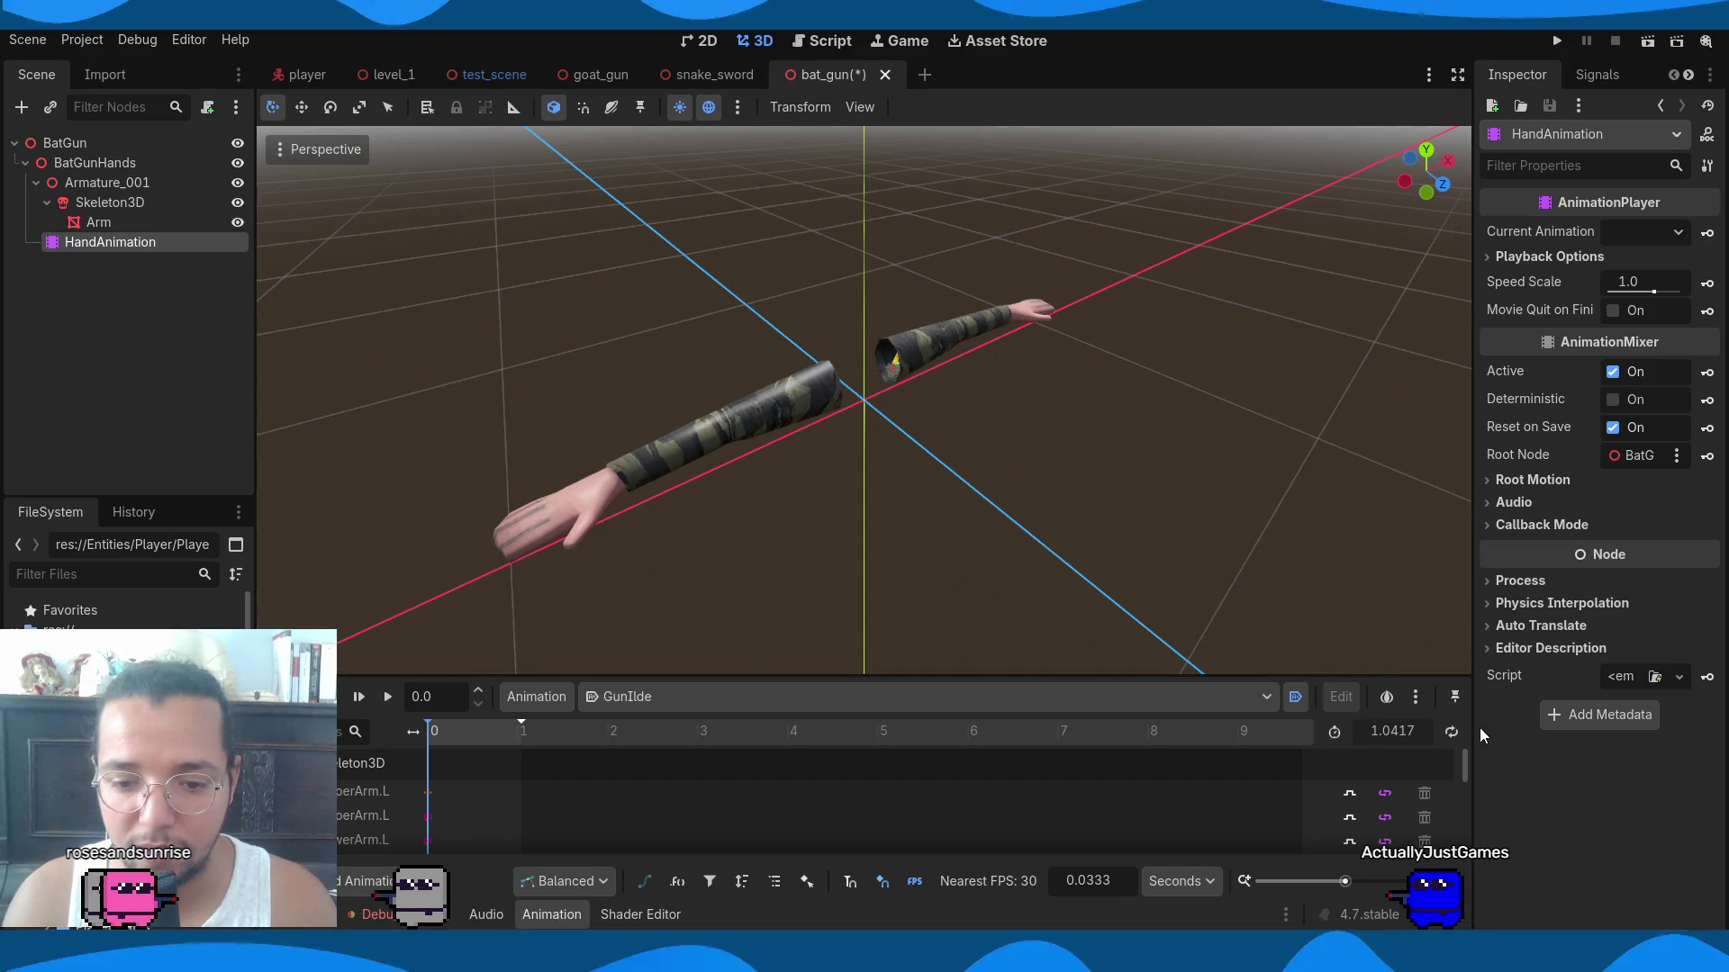
# Try enabling looping on the current, HandIdle and HandReload animations, dismissing each loop-mode warning.
pyautogui.click(1452, 731)
pyautogui.click(754, 534)
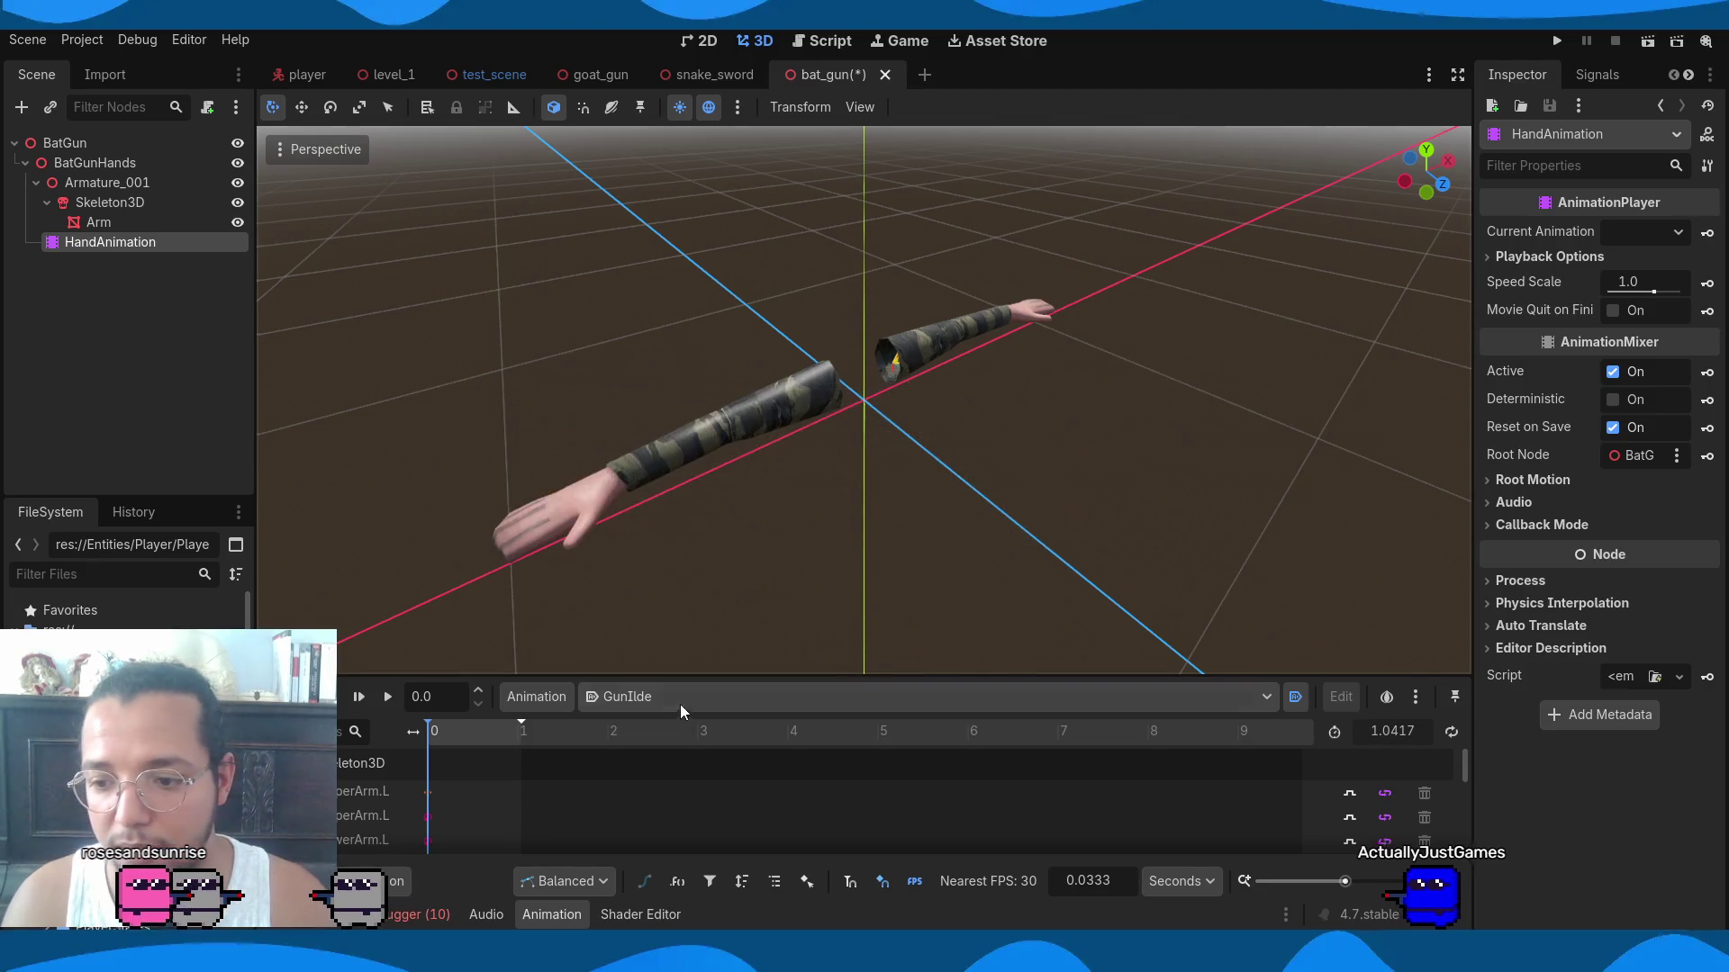
pyautogui.click(673, 694)
pyautogui.click(657, 768)
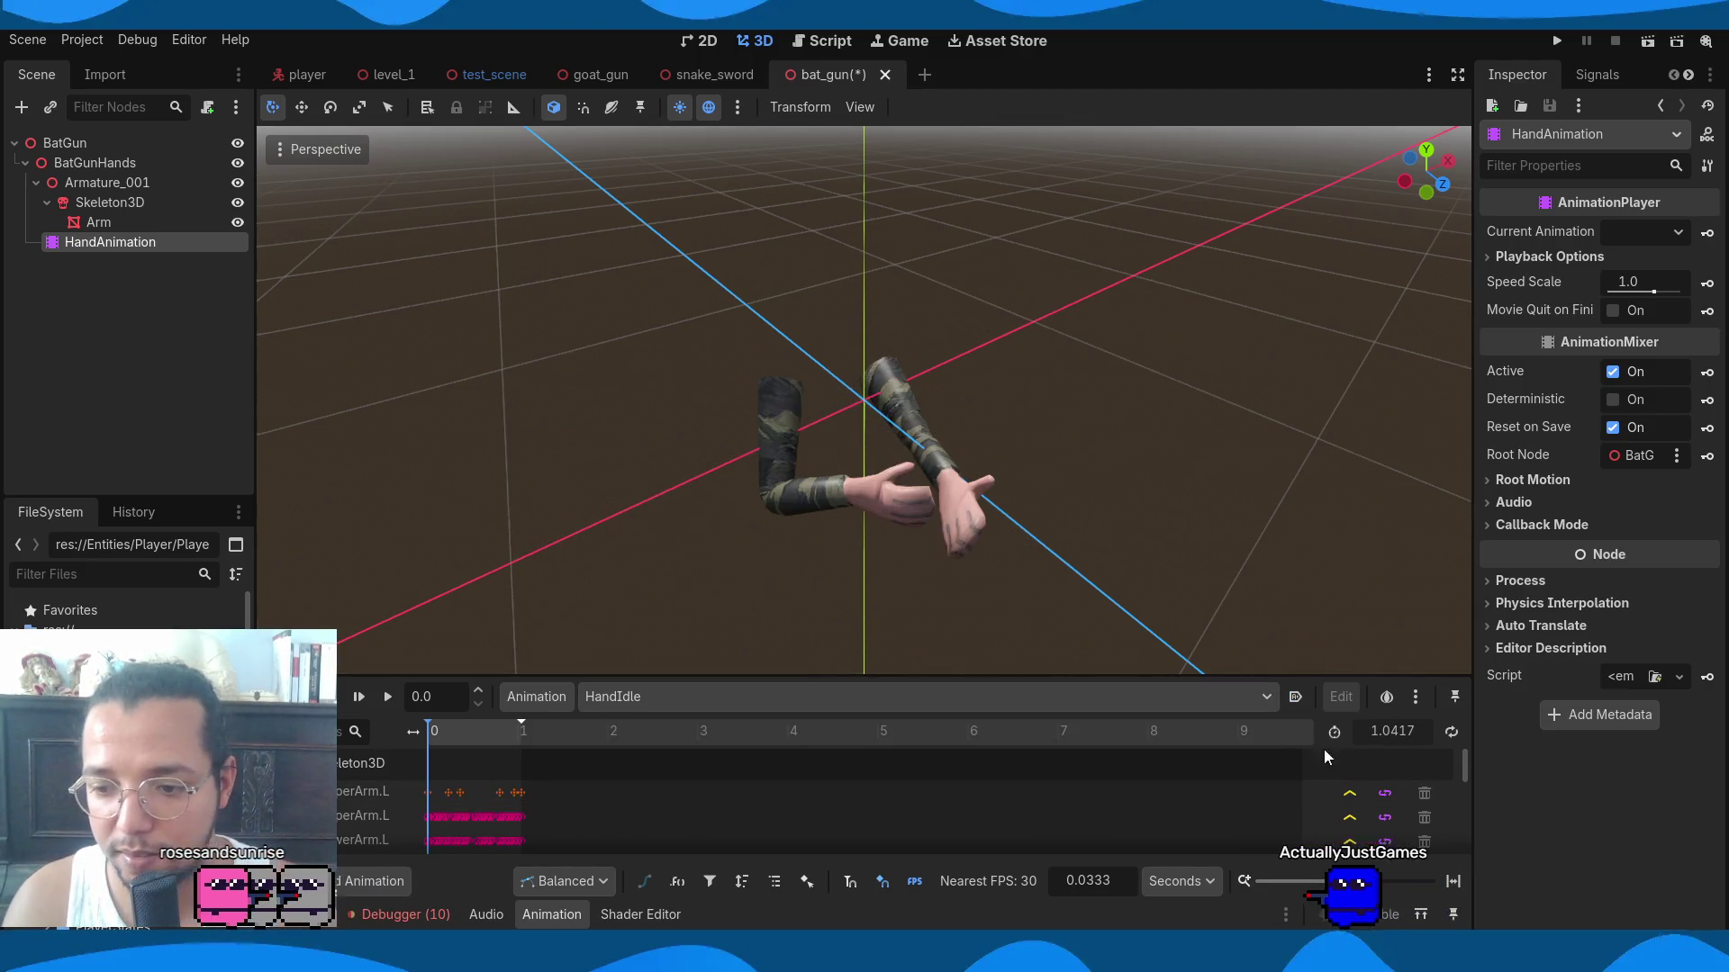
pyautogui.click(1451, 732)
pyautogui.click(718, 534)
pyautogui.click(684, 696)
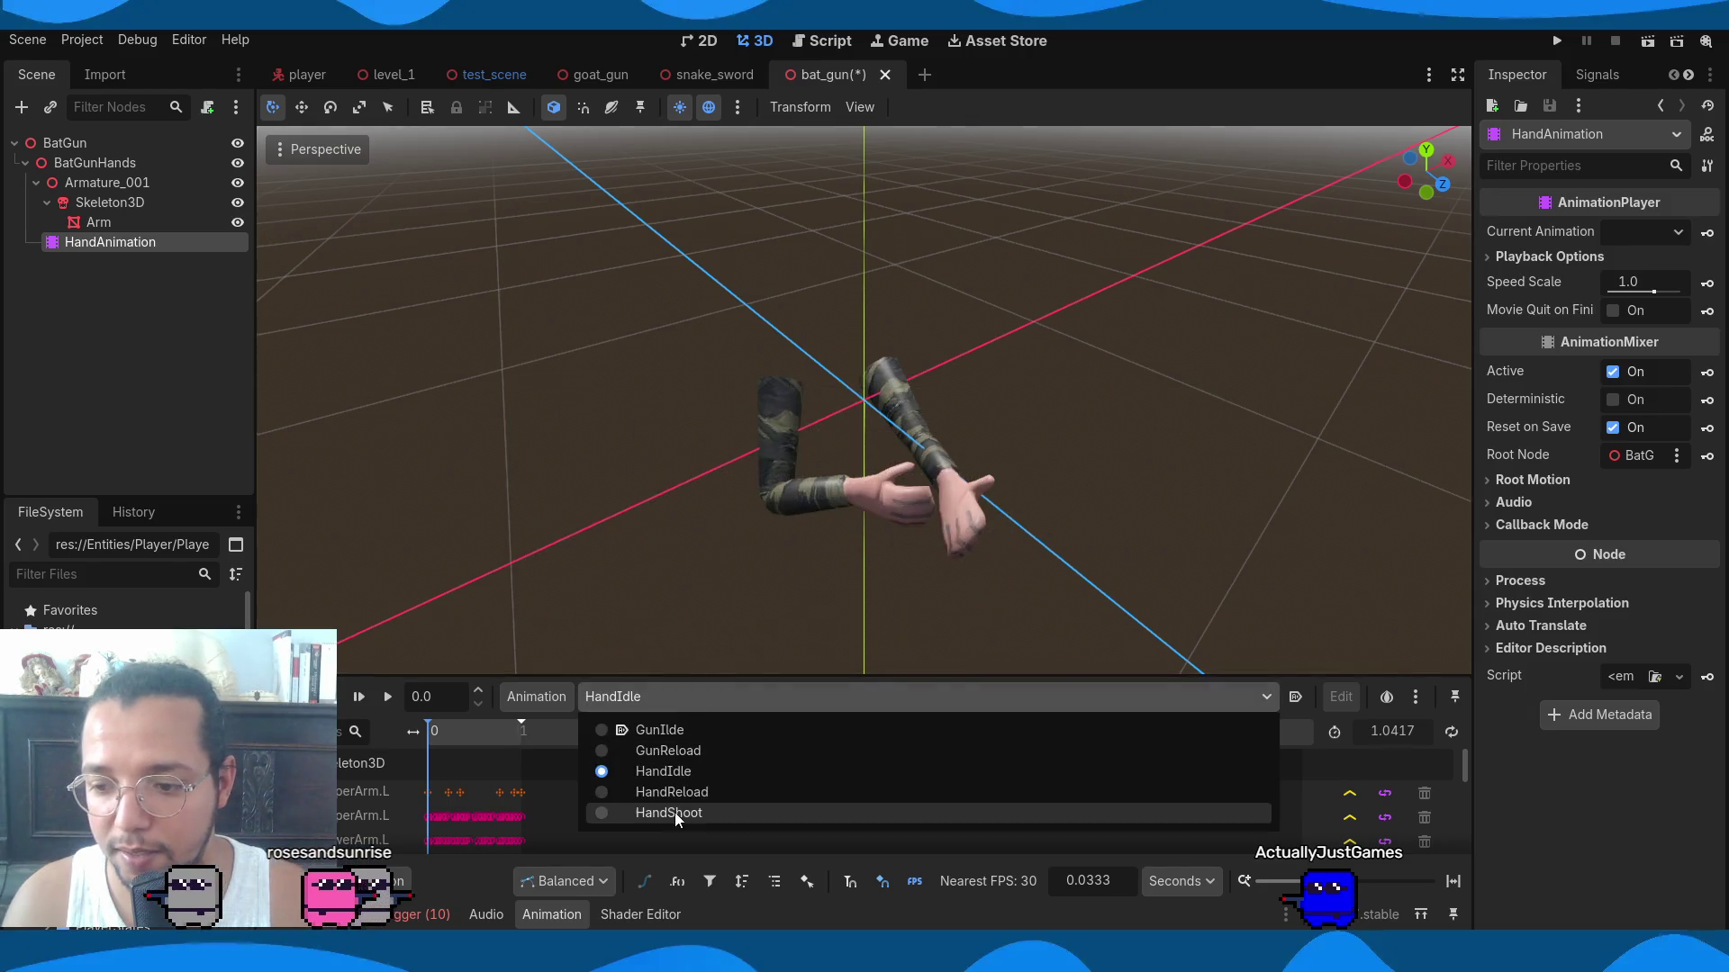
pyautogui.click(673, 802)
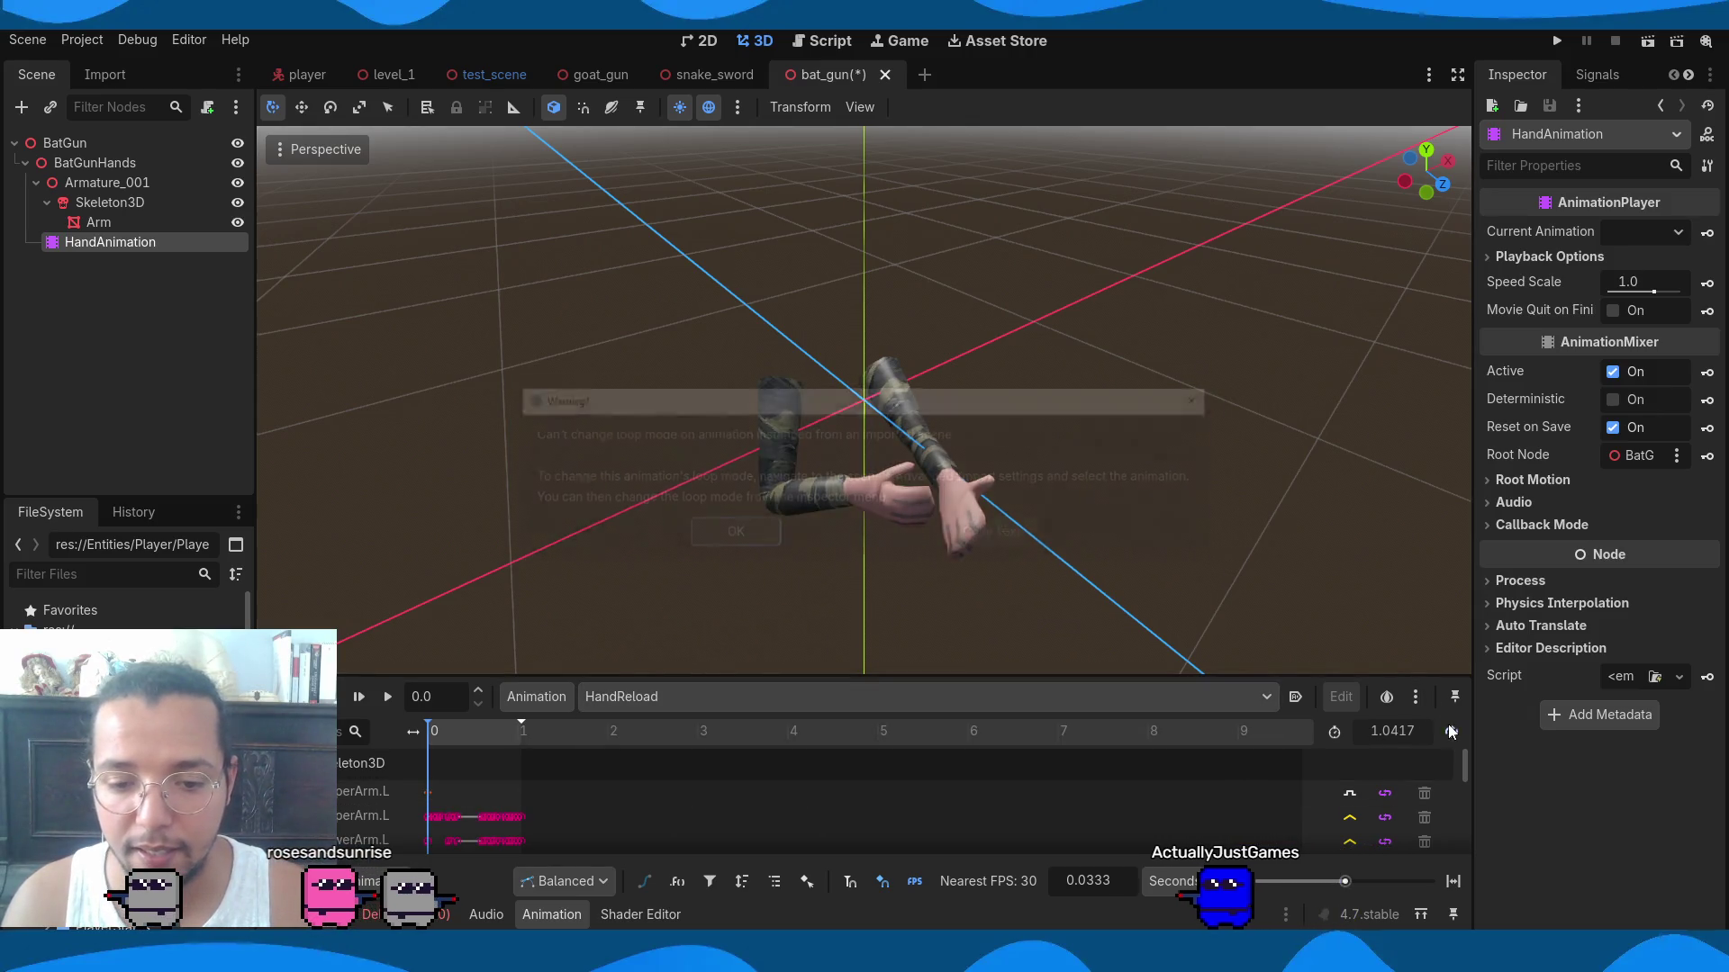
pyautogui.click(1451, 732)
pyautogui.click(765, 537)
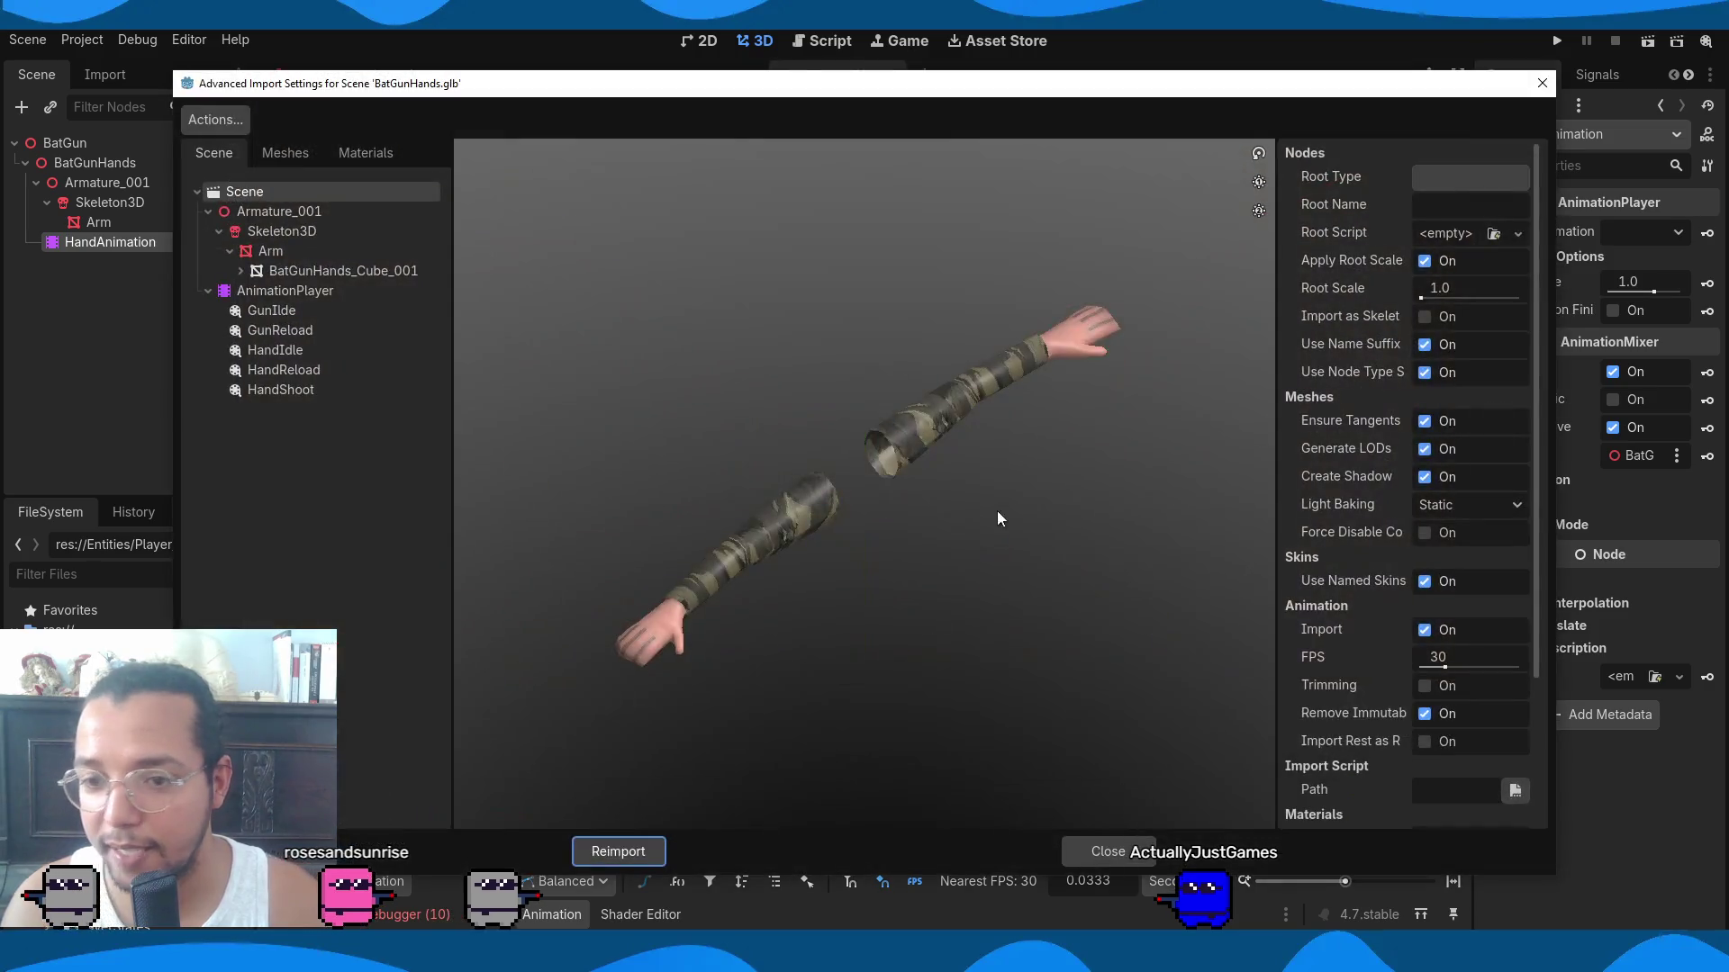
# In BatGunHands.glb's Advanced Import Settings, set the GunIdle clip's loop mode to Linear.
pyautogui.click(278, 330)
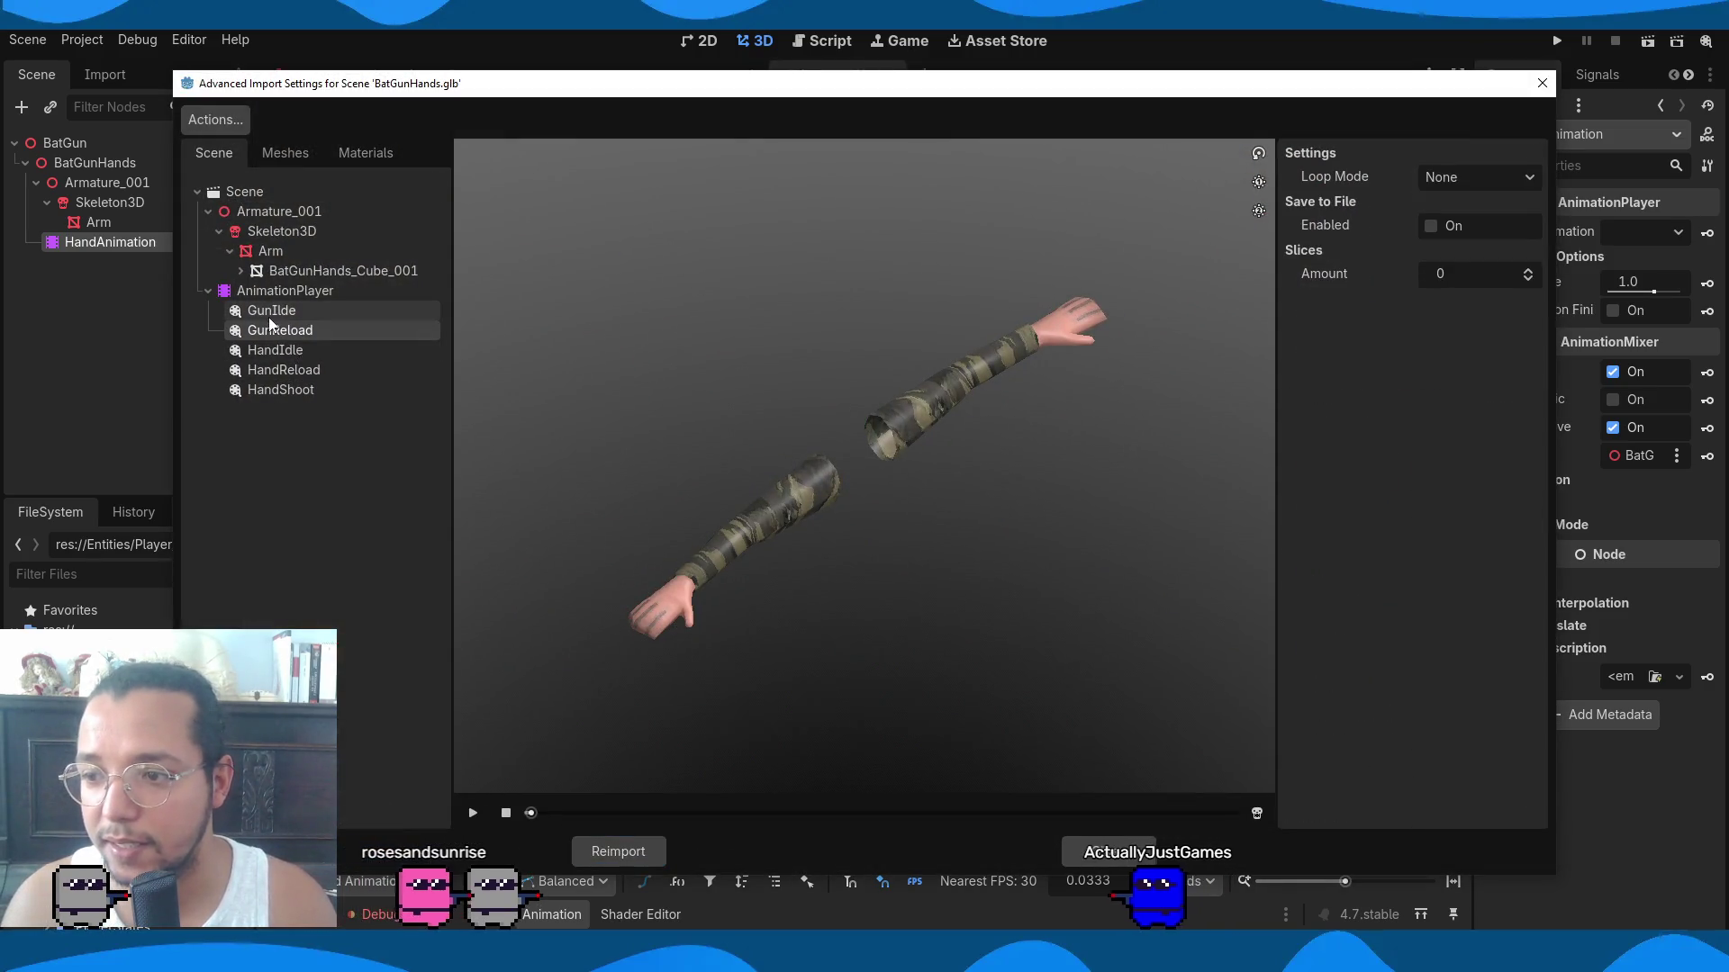
pyautogui.click(256, 192)
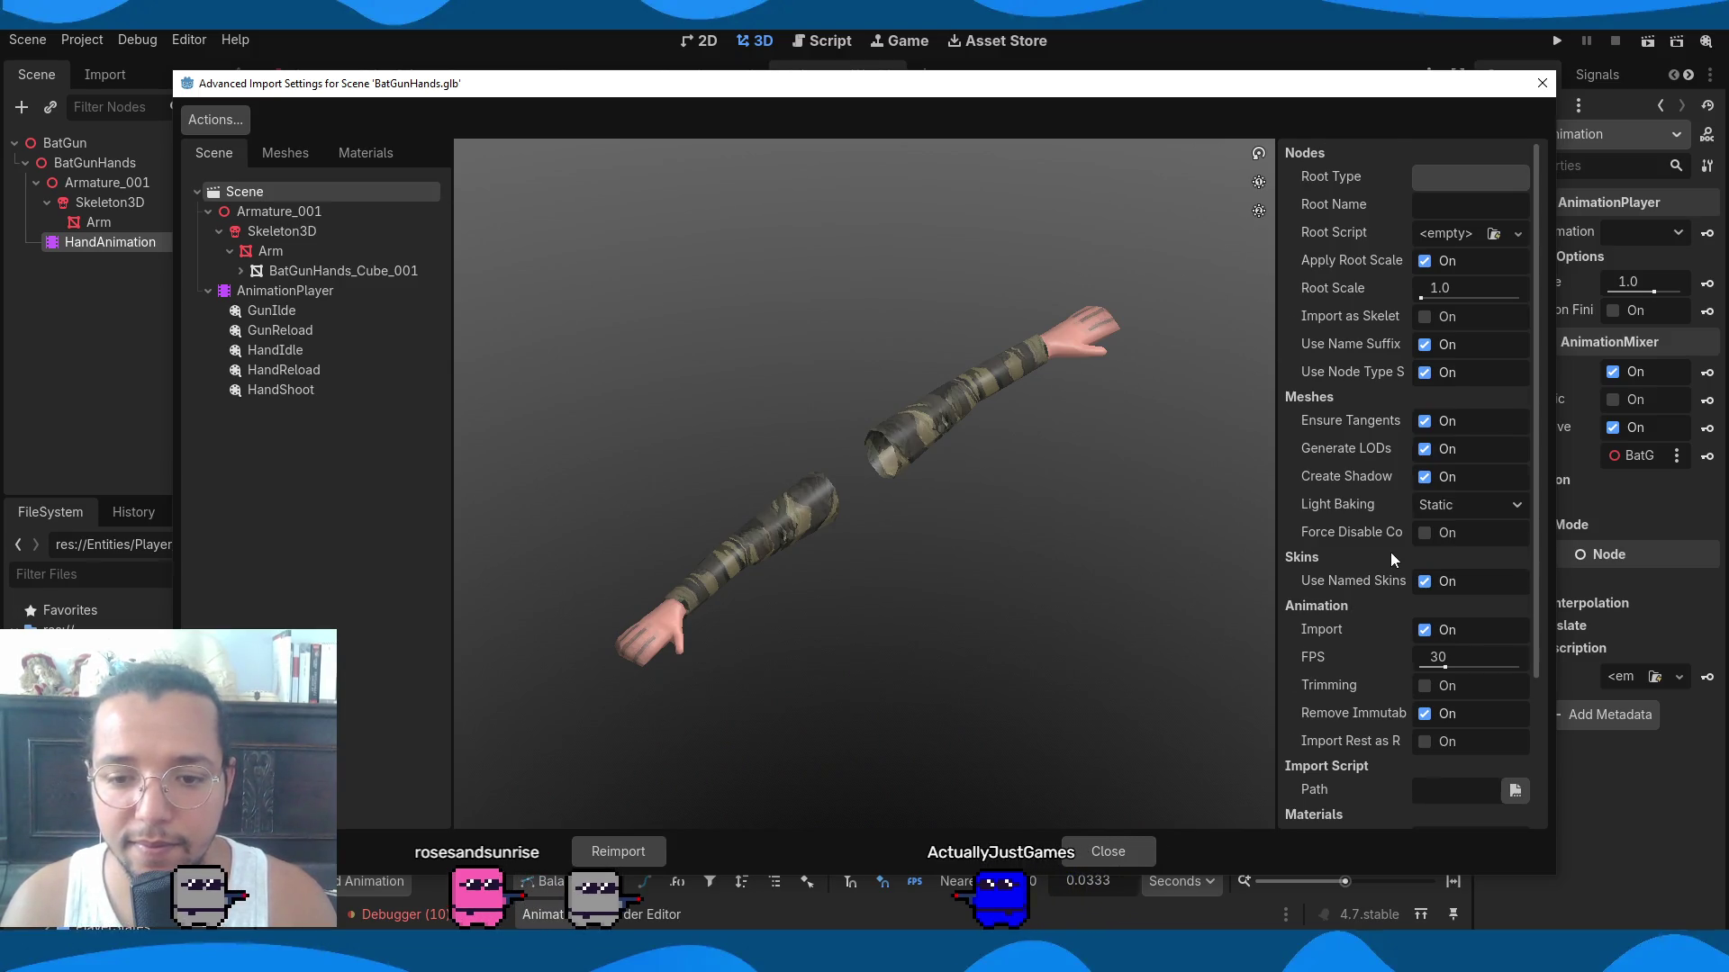
pyautogui.scroll(-3, 1390, 553)
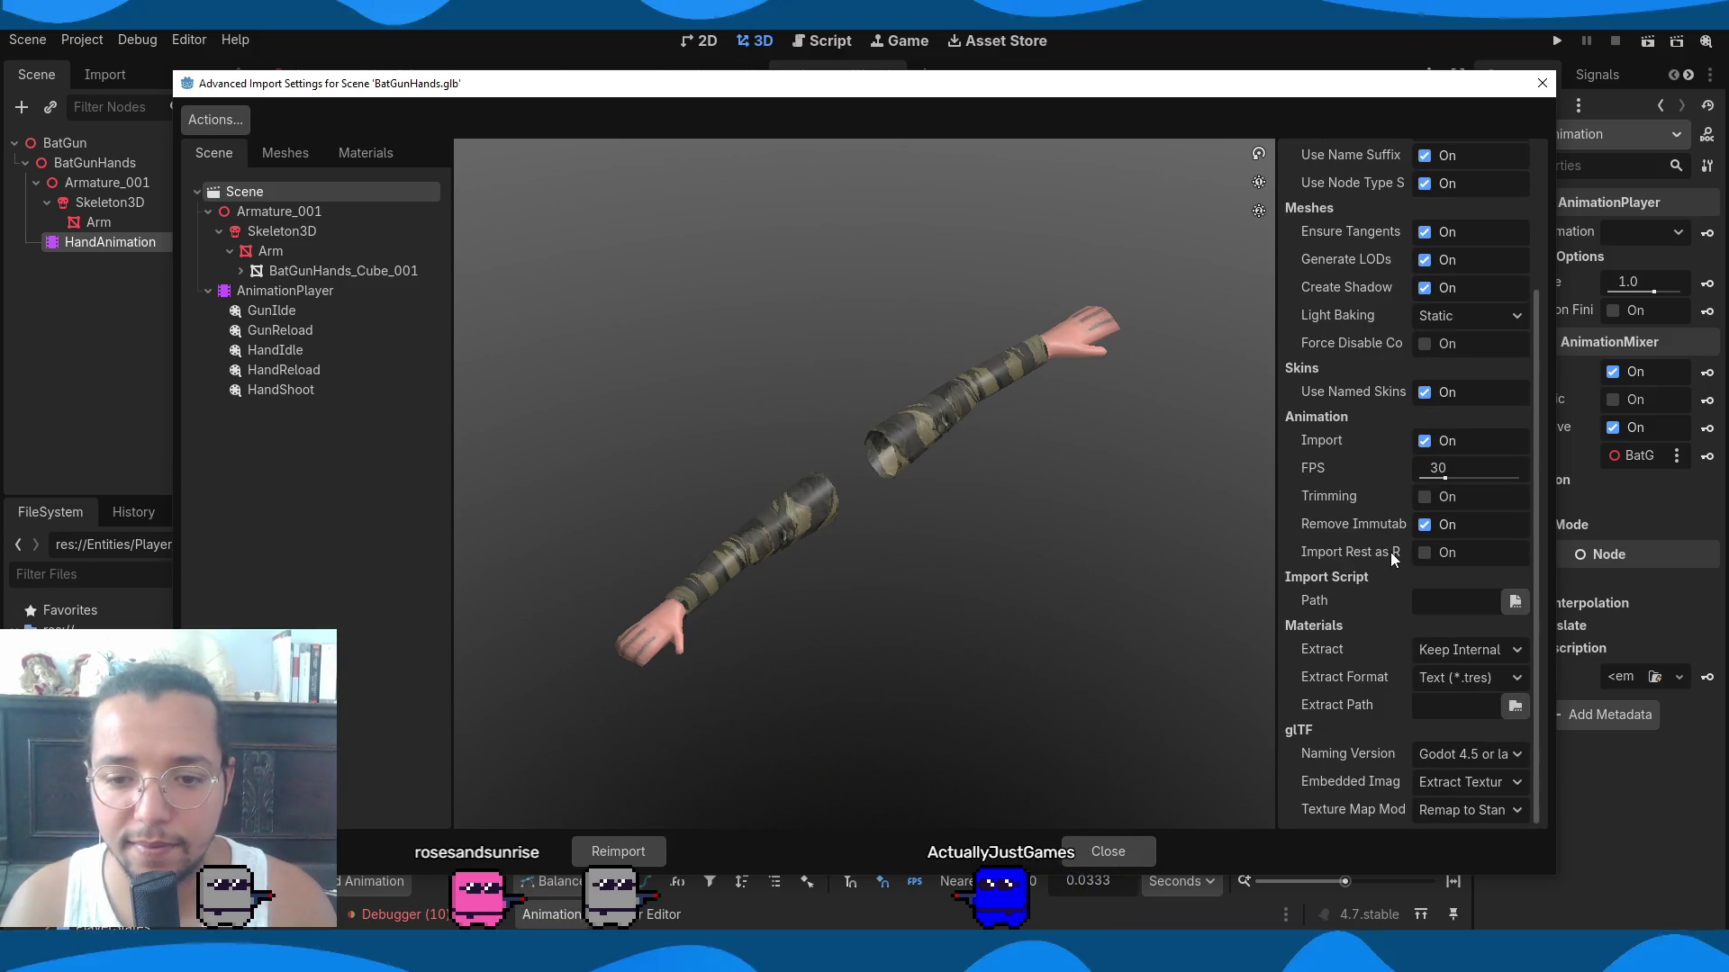
pyautogui.click(293, 307)
pyautogui.click(293, 295)
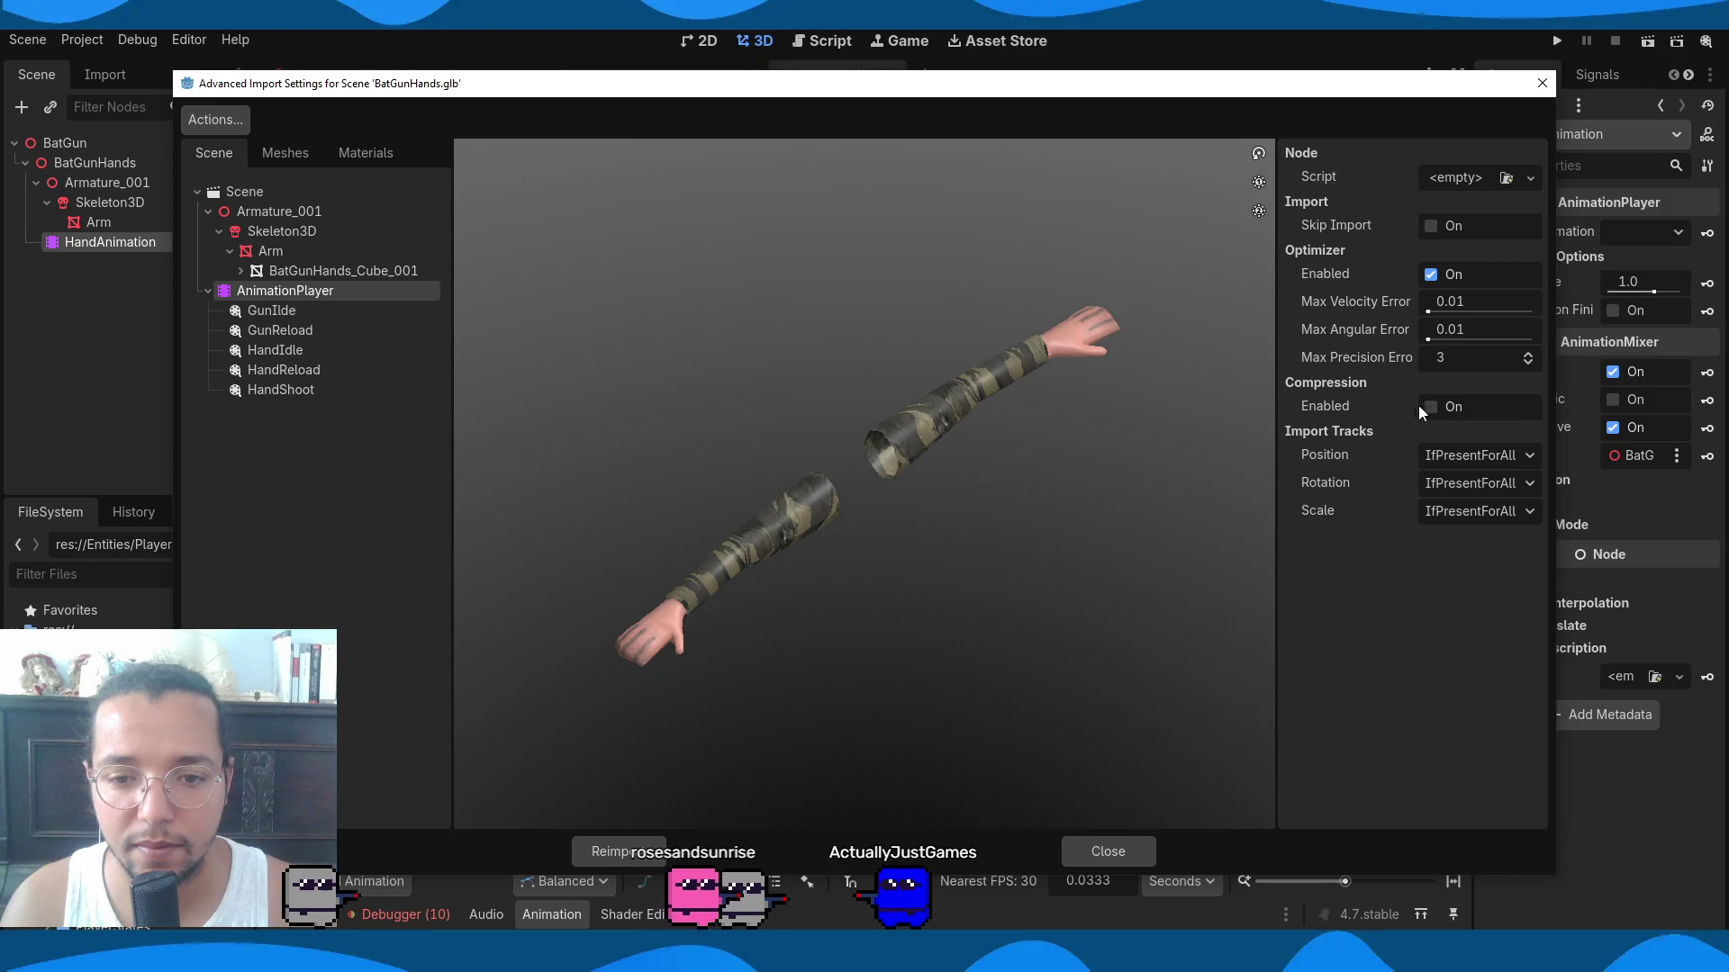
pyautogui.click(295, 311)
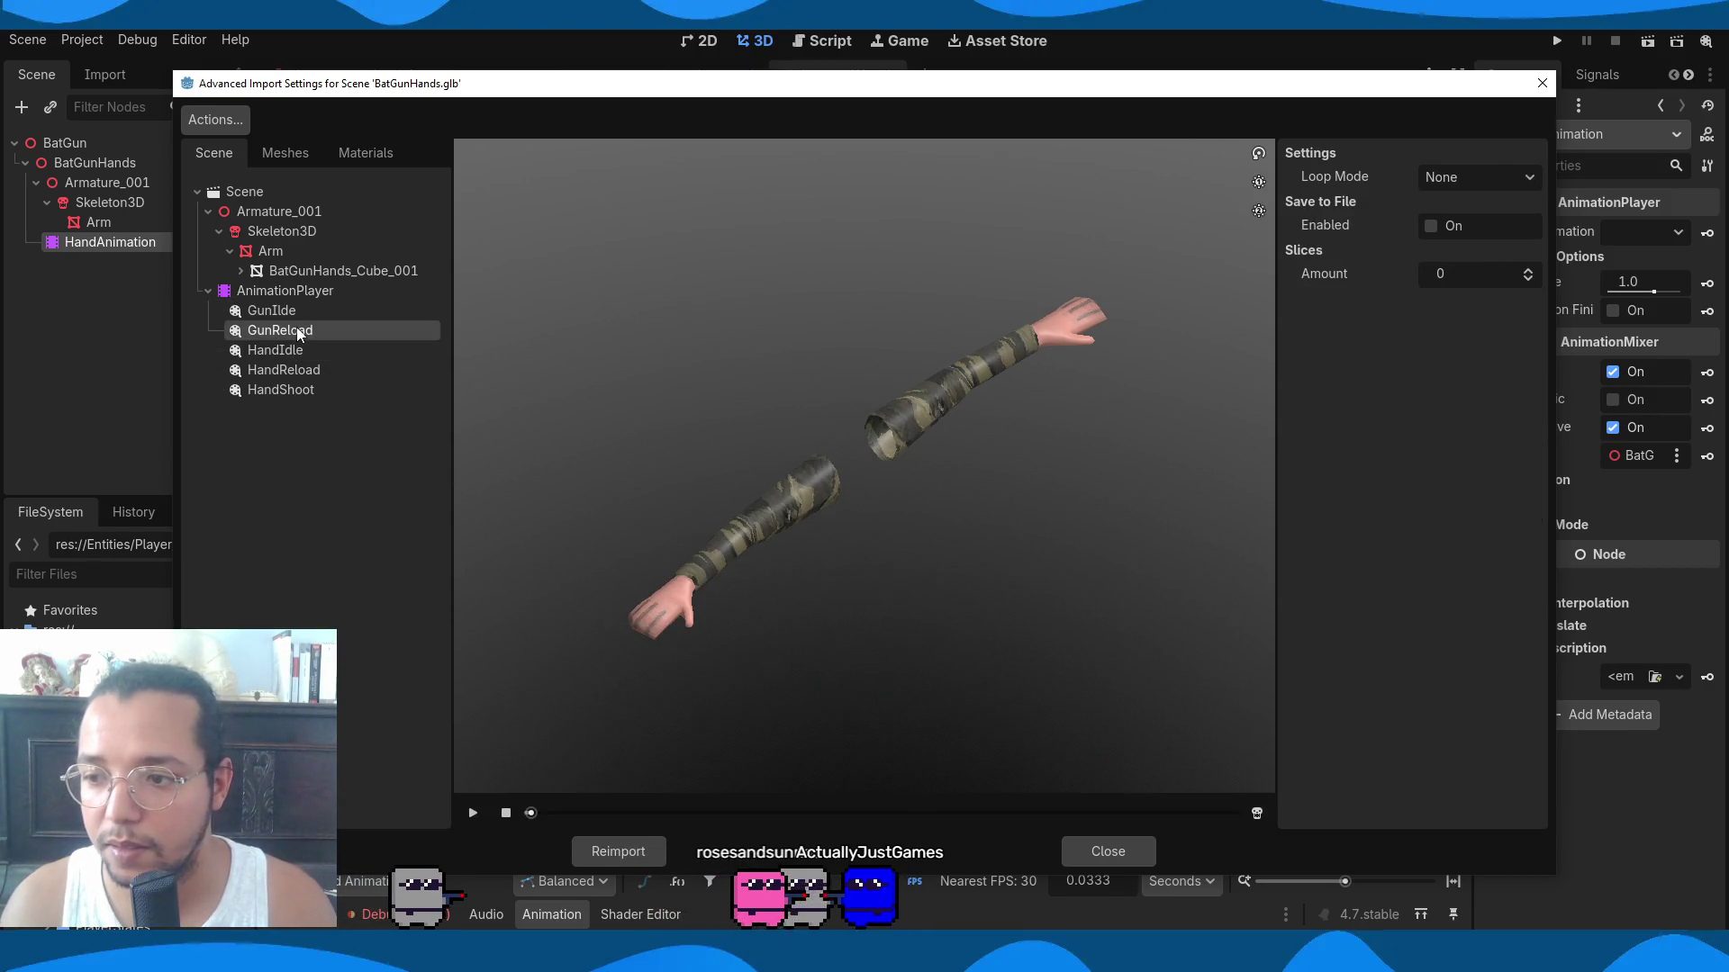
pyautogui.click(1475, 180)
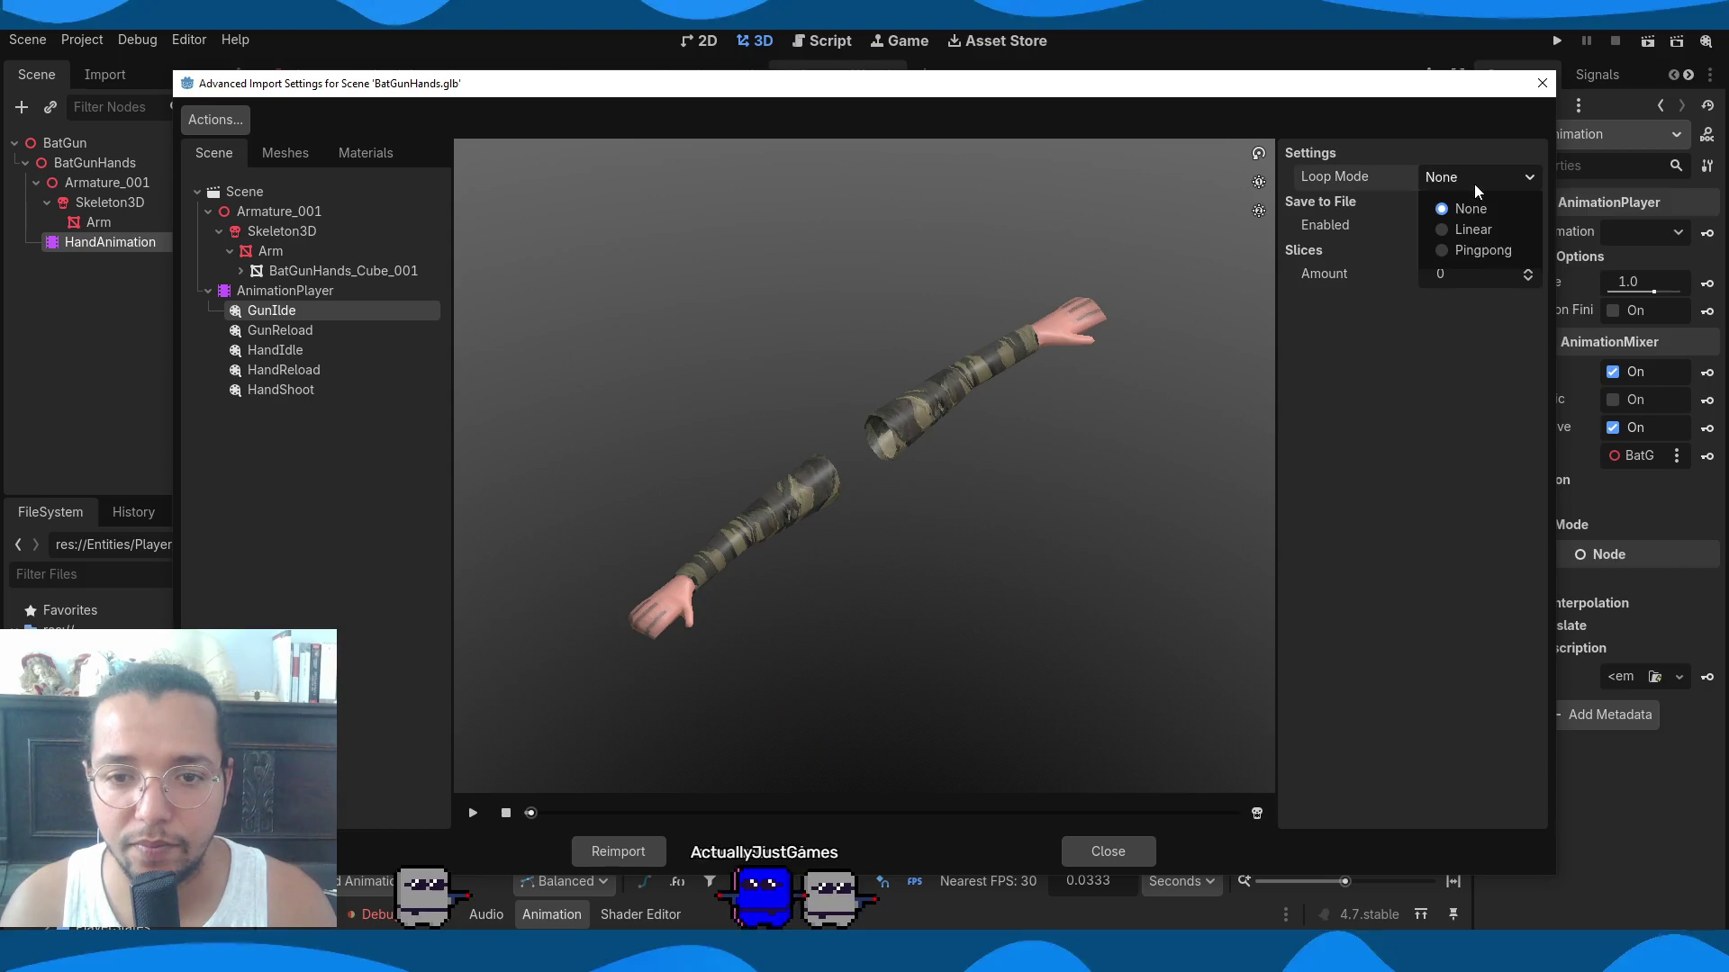
pyautogui.click(1473, 230)
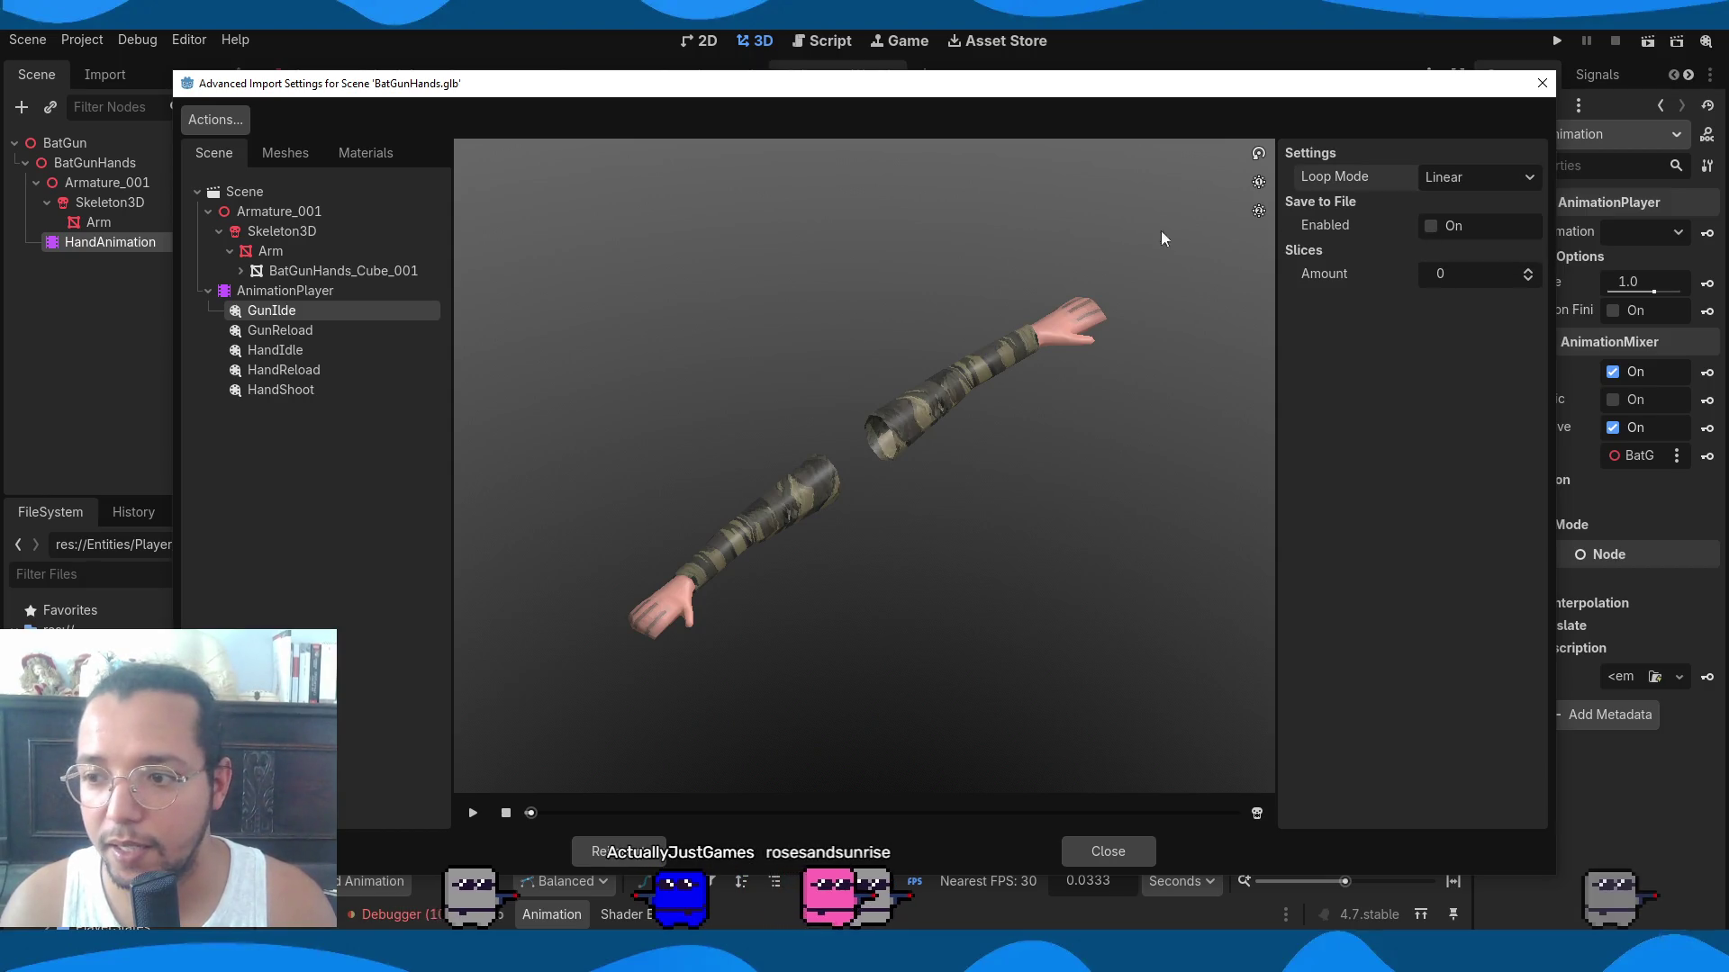
# Set HandIdle to Linear looping, preview it with bones shown, and reimport the model.
pyautogui.click(323, 331)
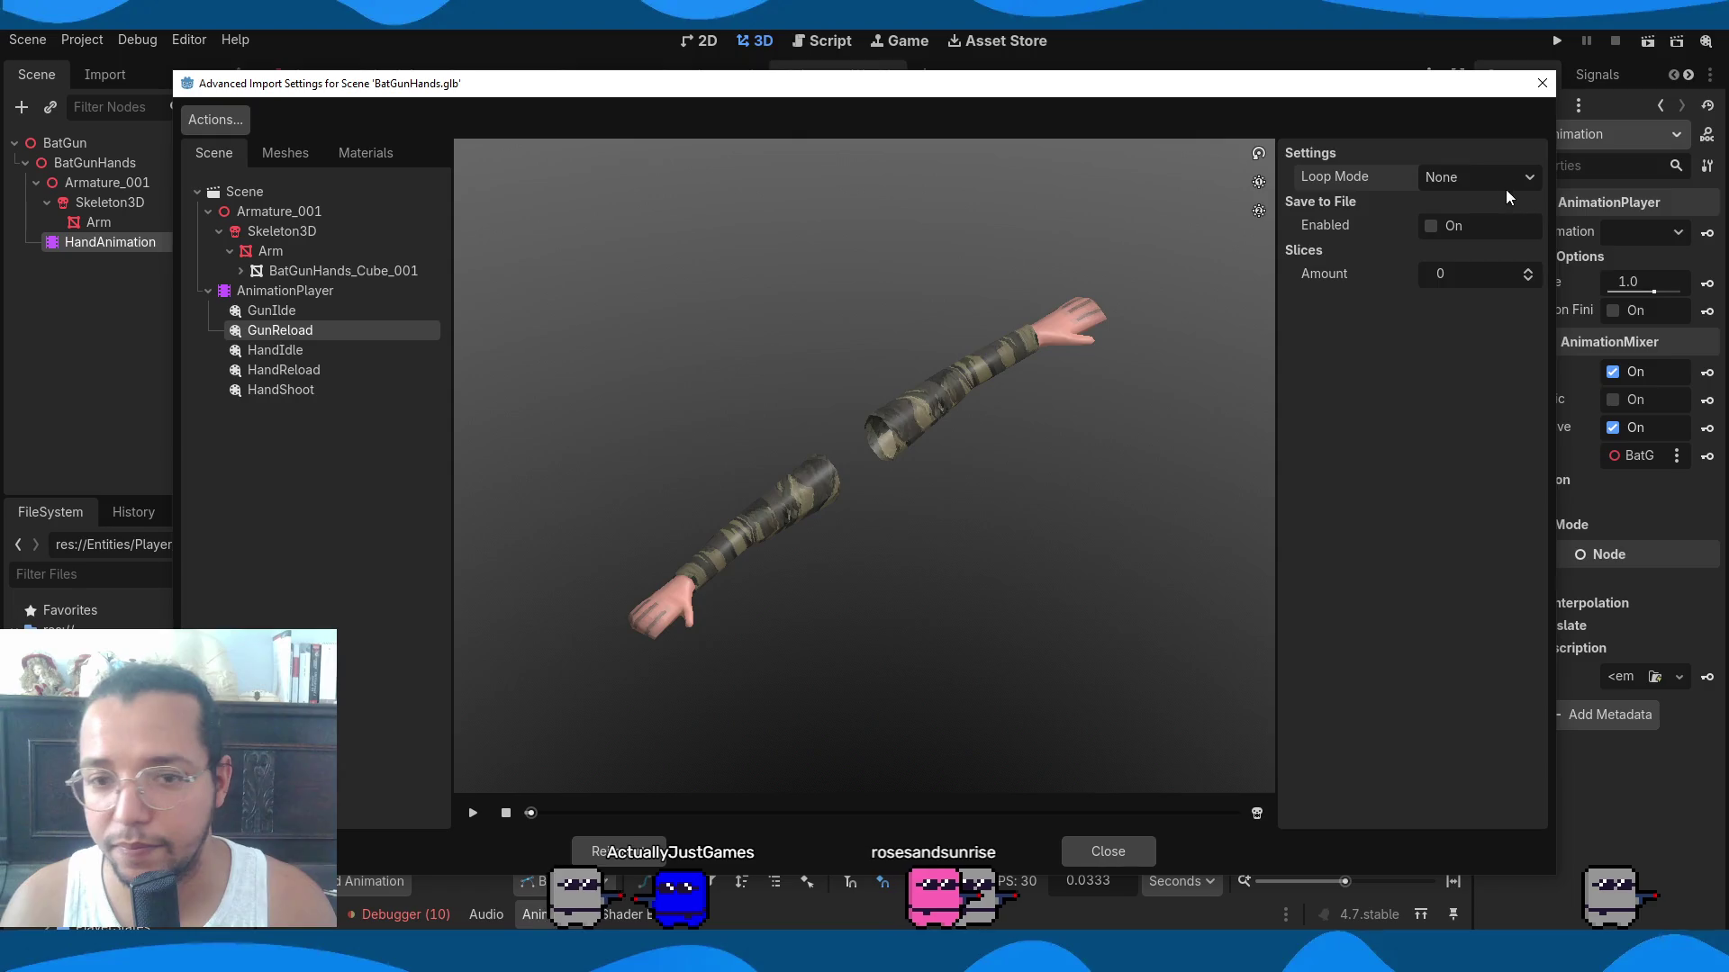
pyautogui.click(284, 346)
pyautogui.click(1462, 179)
pyautogui.click(1453, 351)
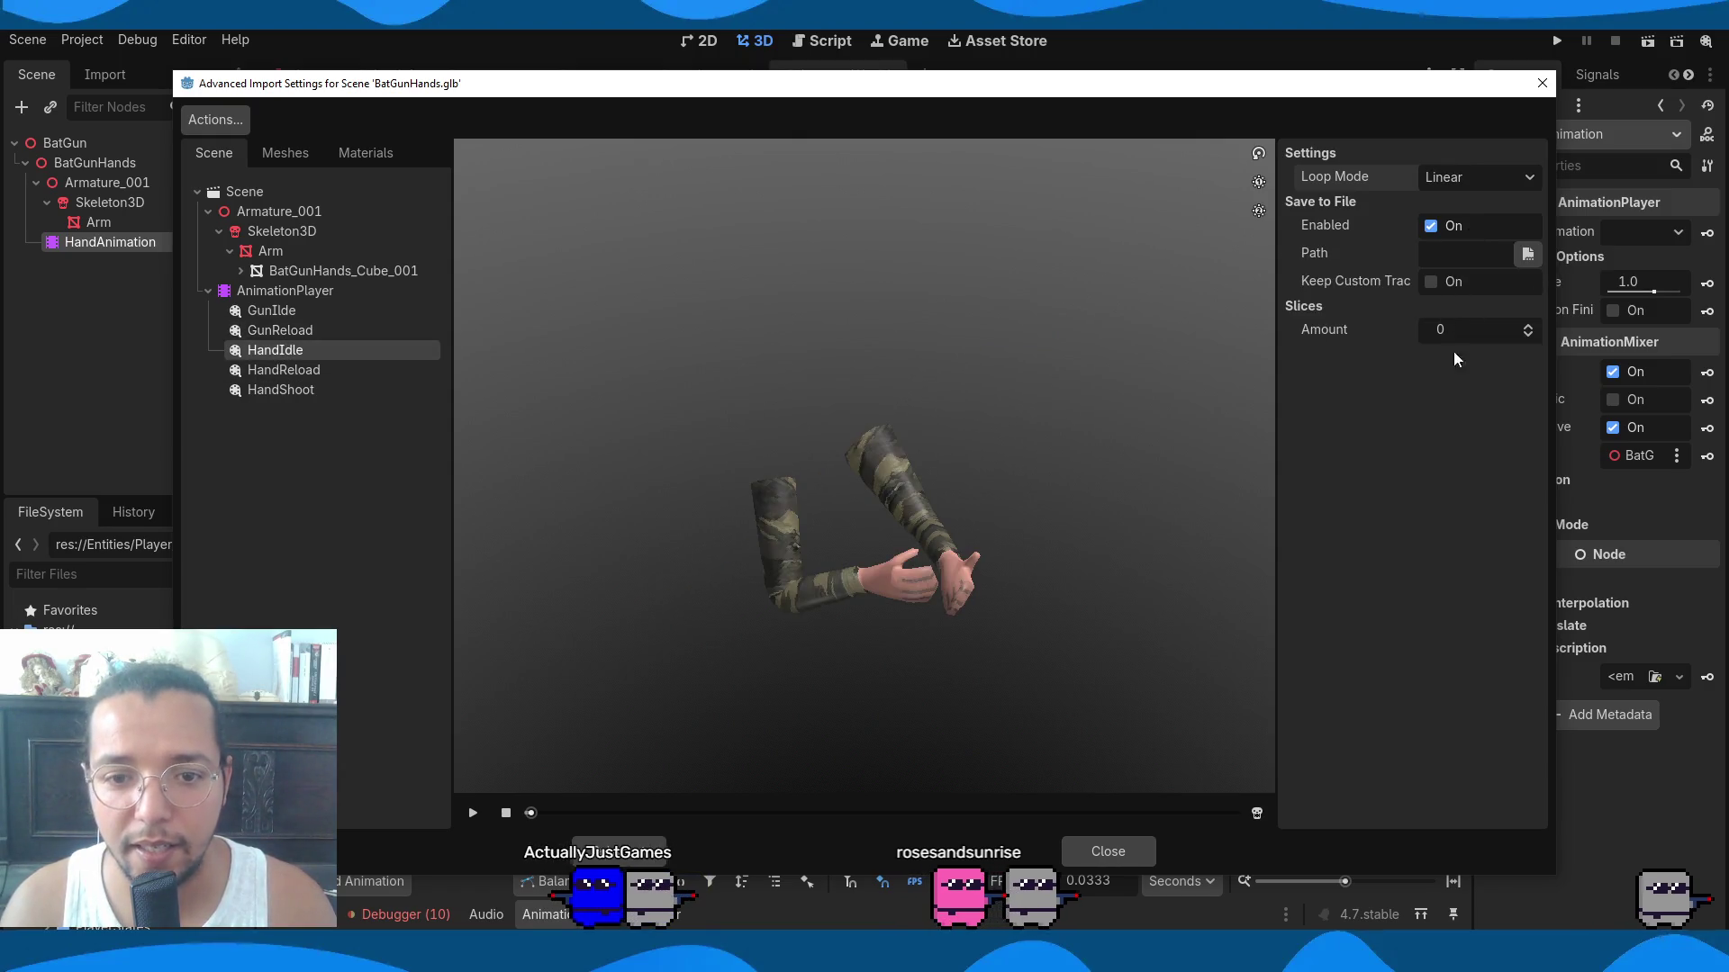
pyautogui.click(473, 815)
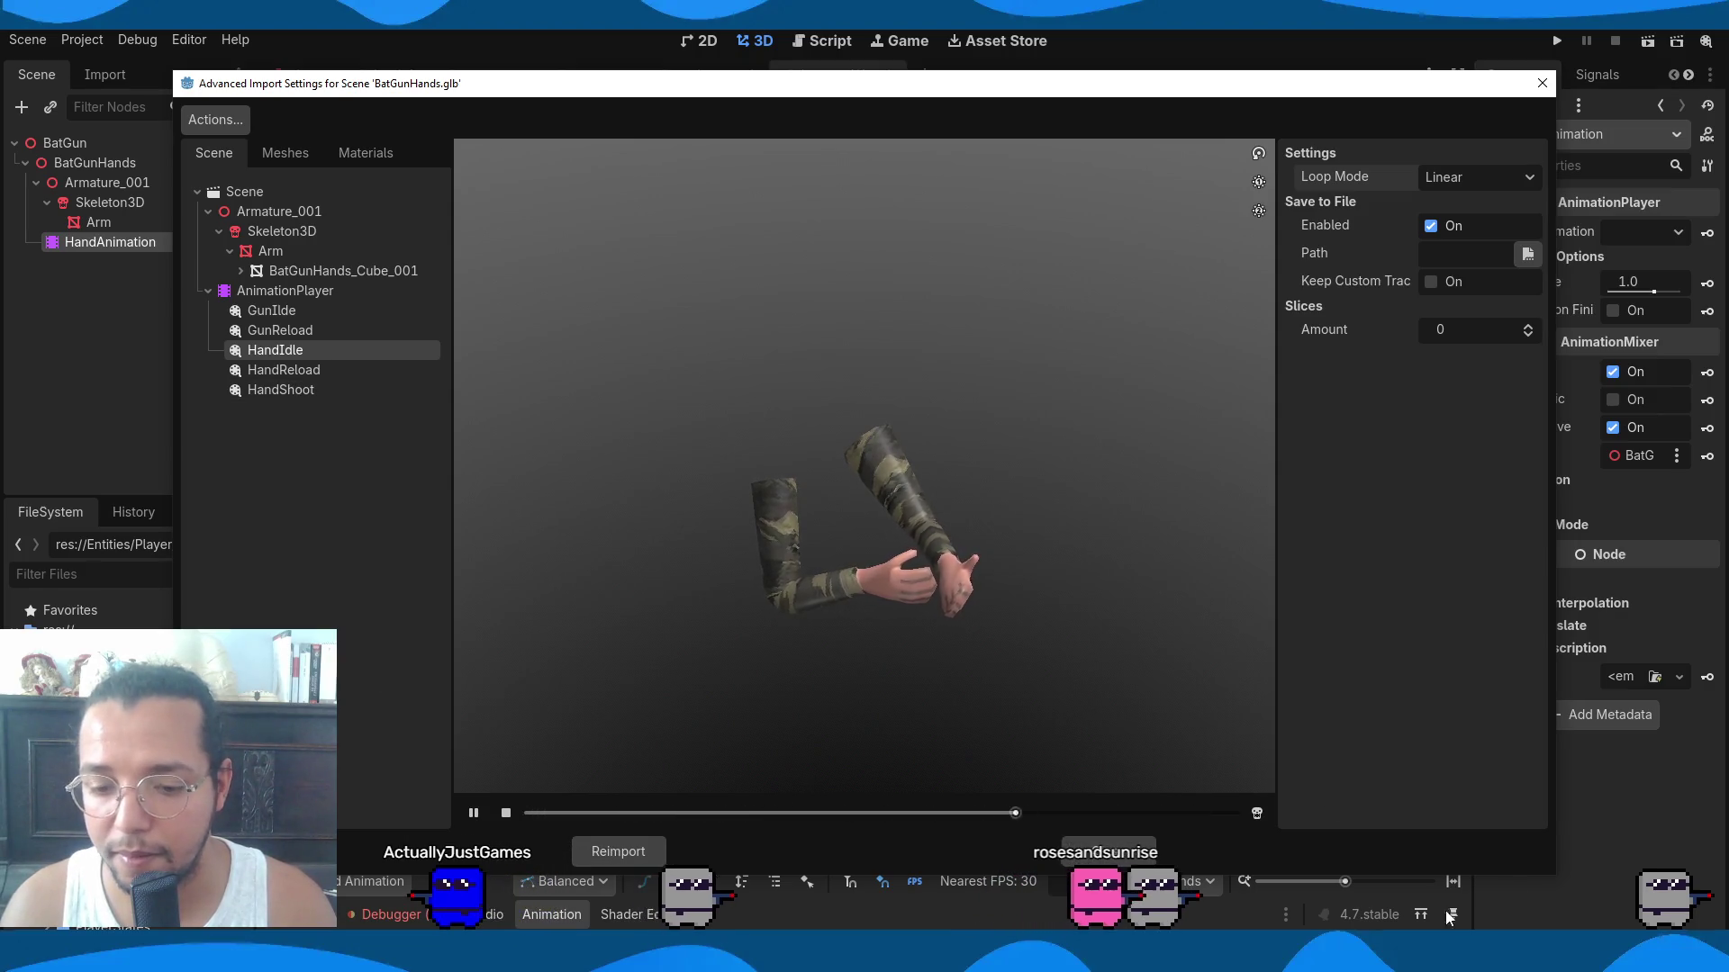
pyautogui.click(1257, 813)
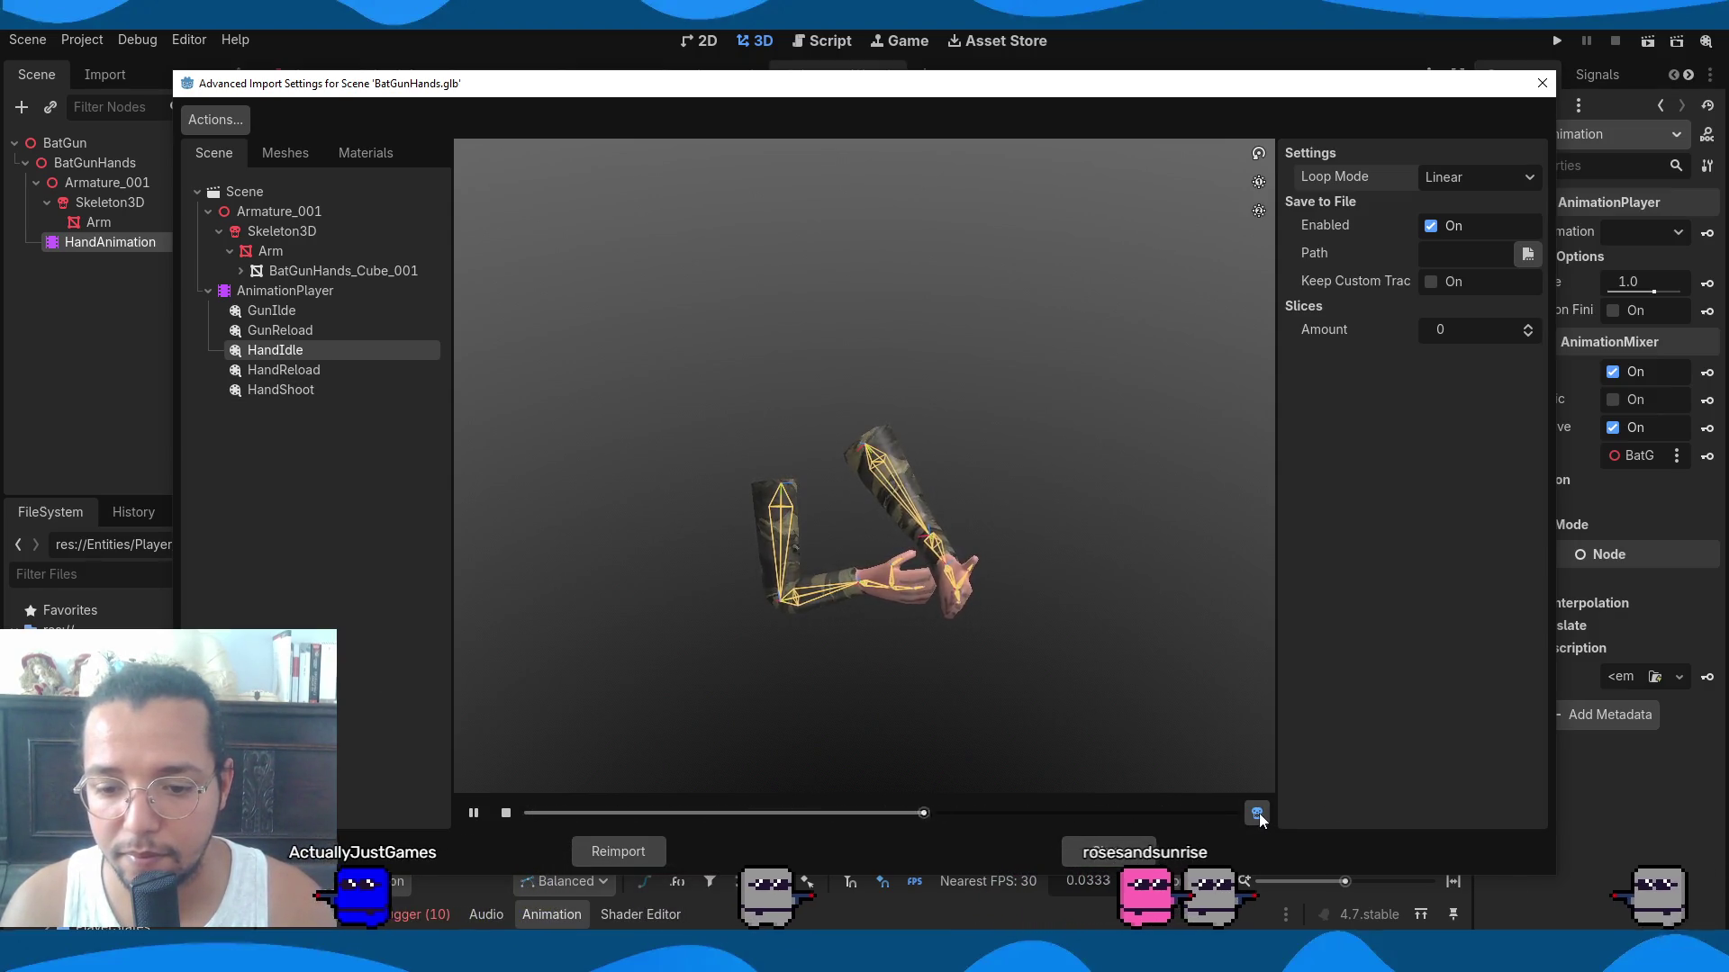
pyautogui.click(618, 852)
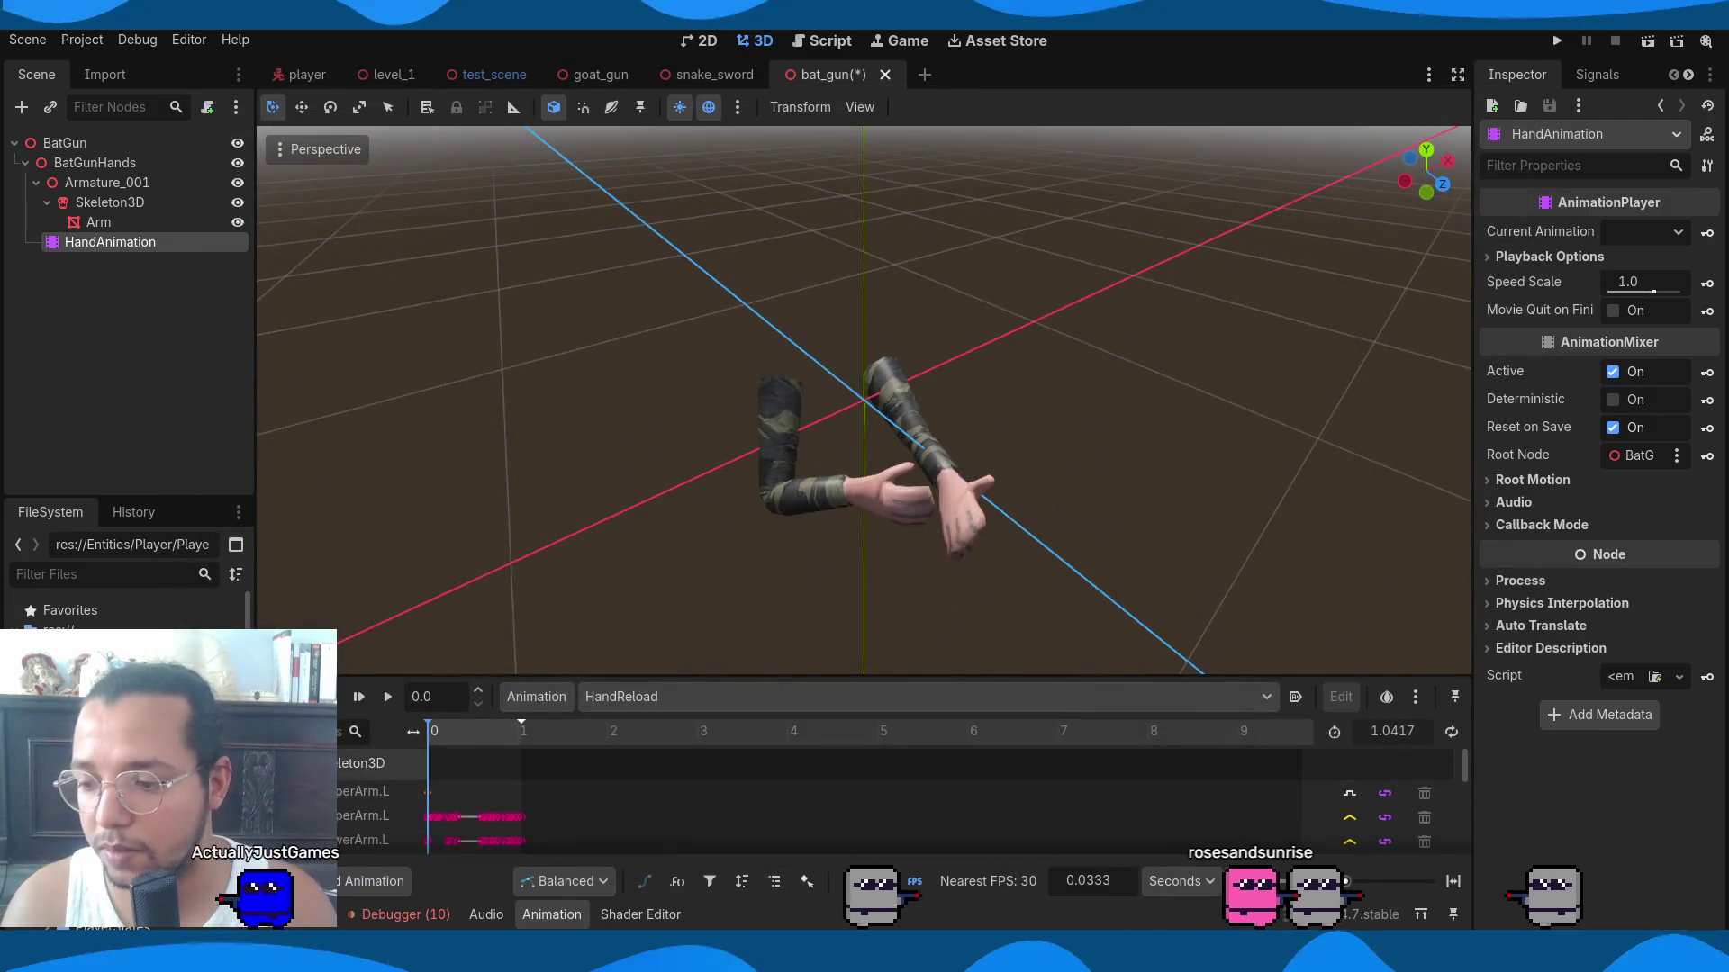
# Delete the old BatGunHands nodes and drag a fresh BatGunHands.glb instance onto BatGun.
pyautogui.keyDown('shift'); pyautogui.click(101, 164); pyautogui.keyUp('shift')
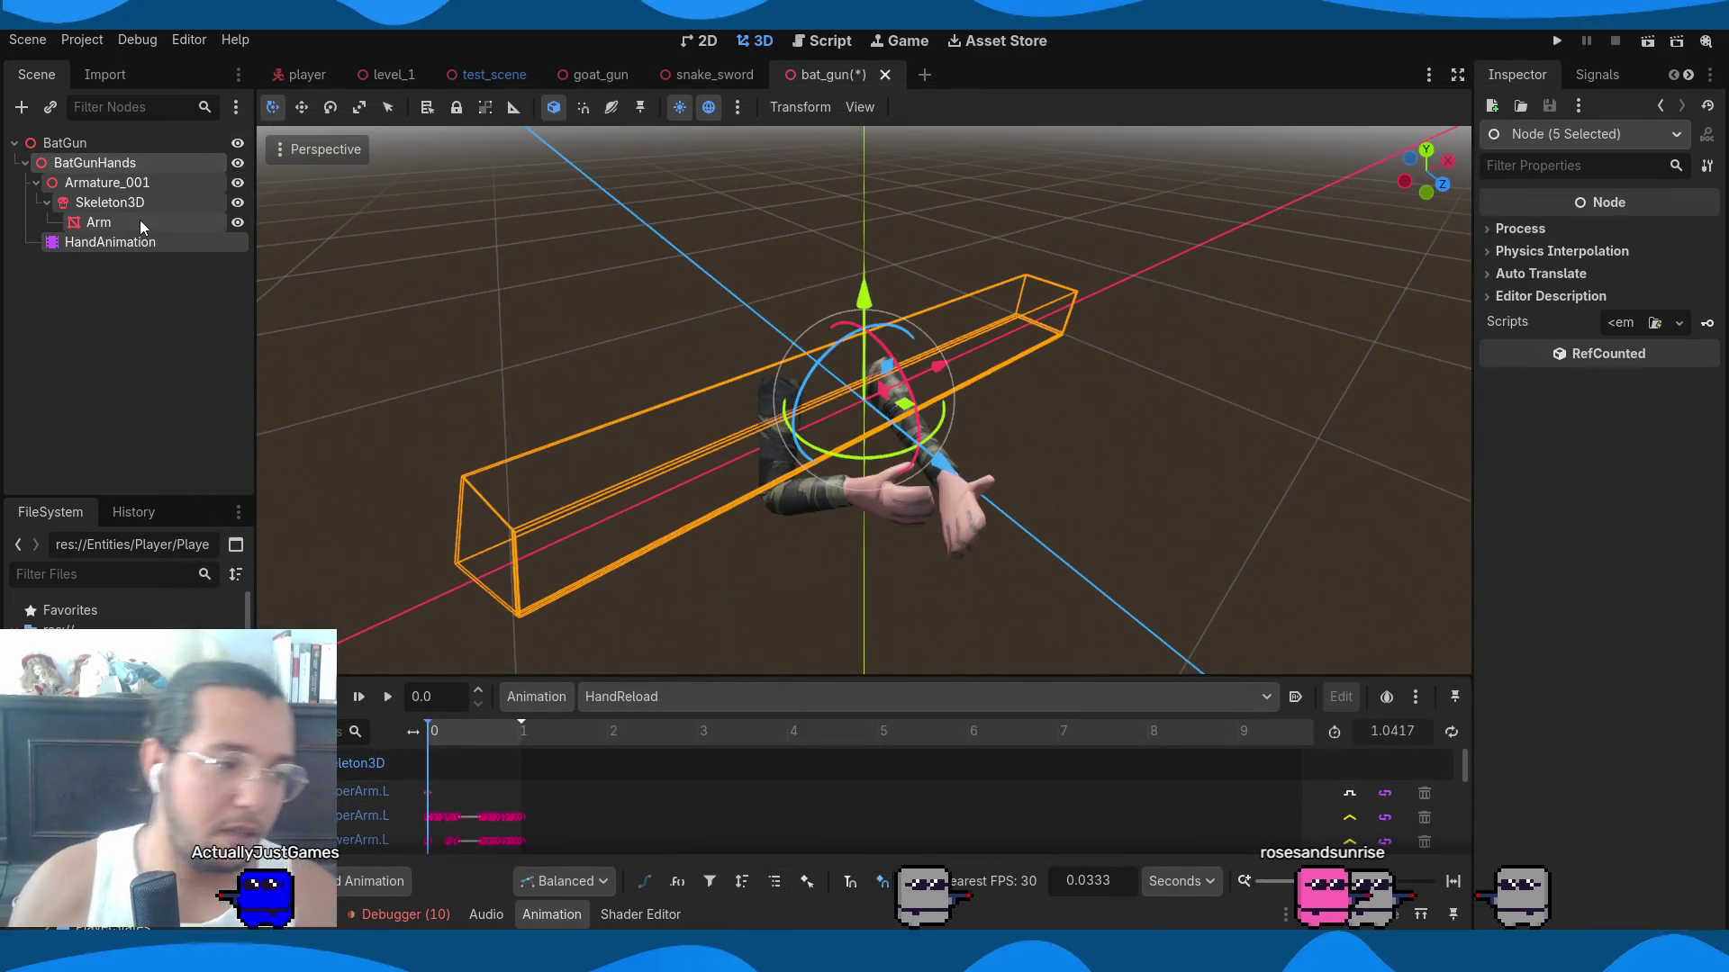
pyautogui.press('Delete')
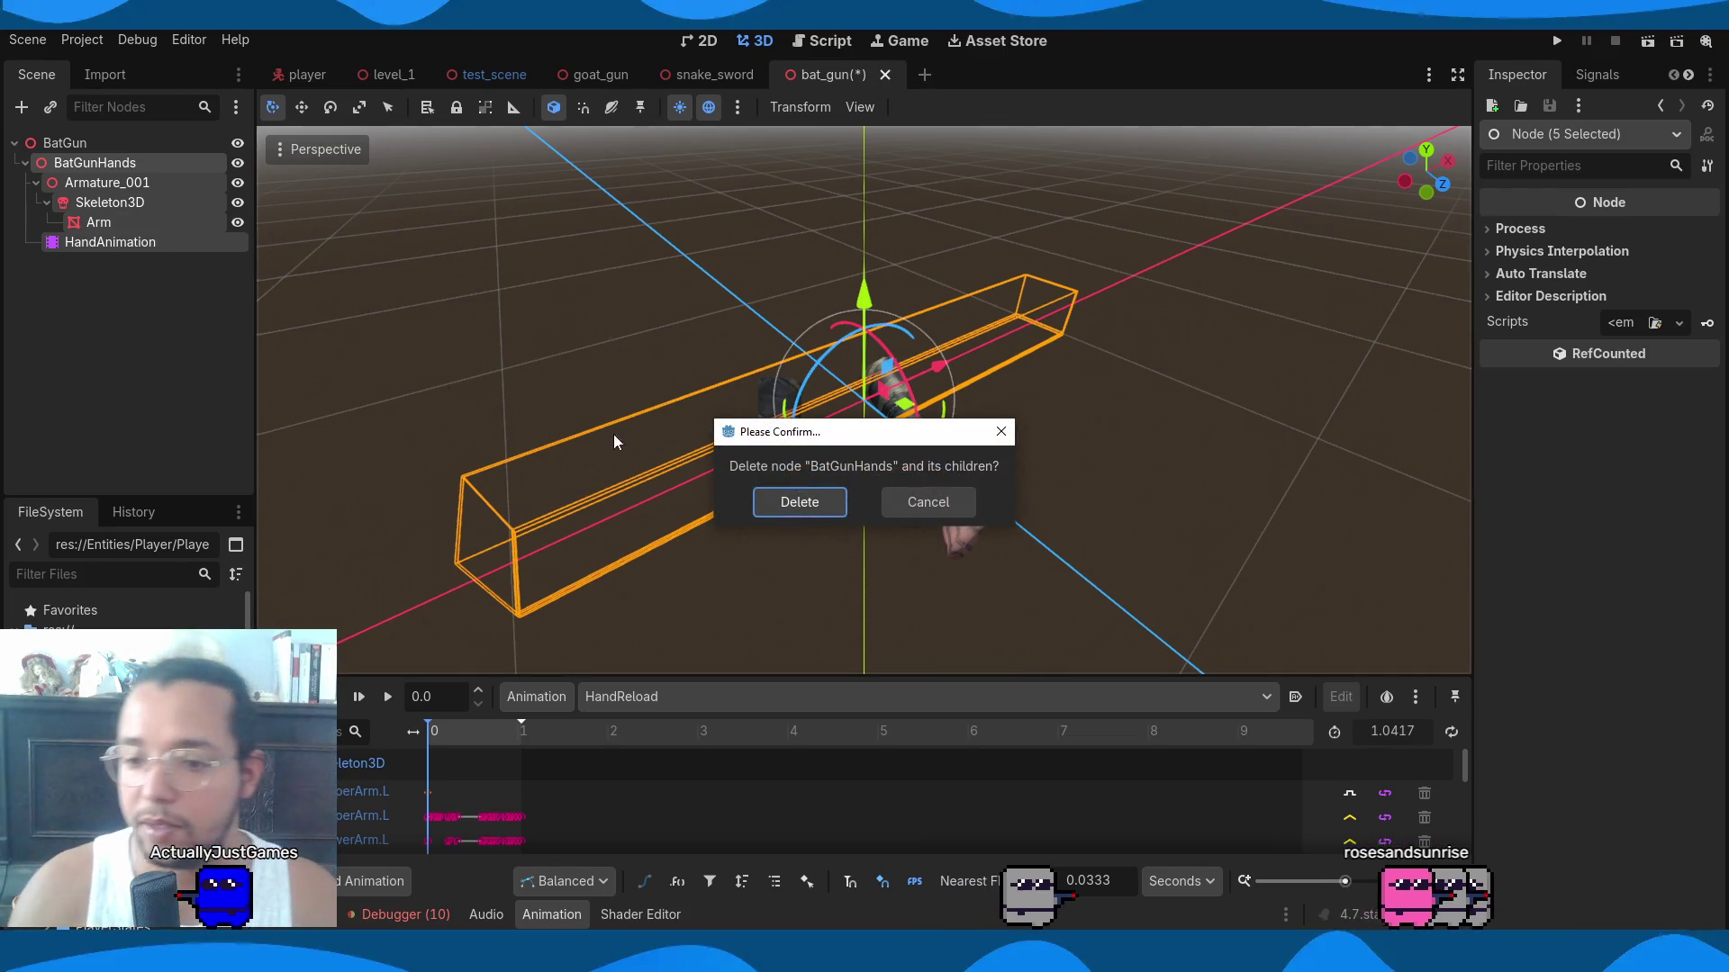
pyautogui.click(782, 500)
pyautogui.moveTo(81, 644)
pyautogui.mouseDown()
pyautogui.moveTo(86, 180)
pyautogui.moveTo(57, 147)
pyautogui.mouseUp()
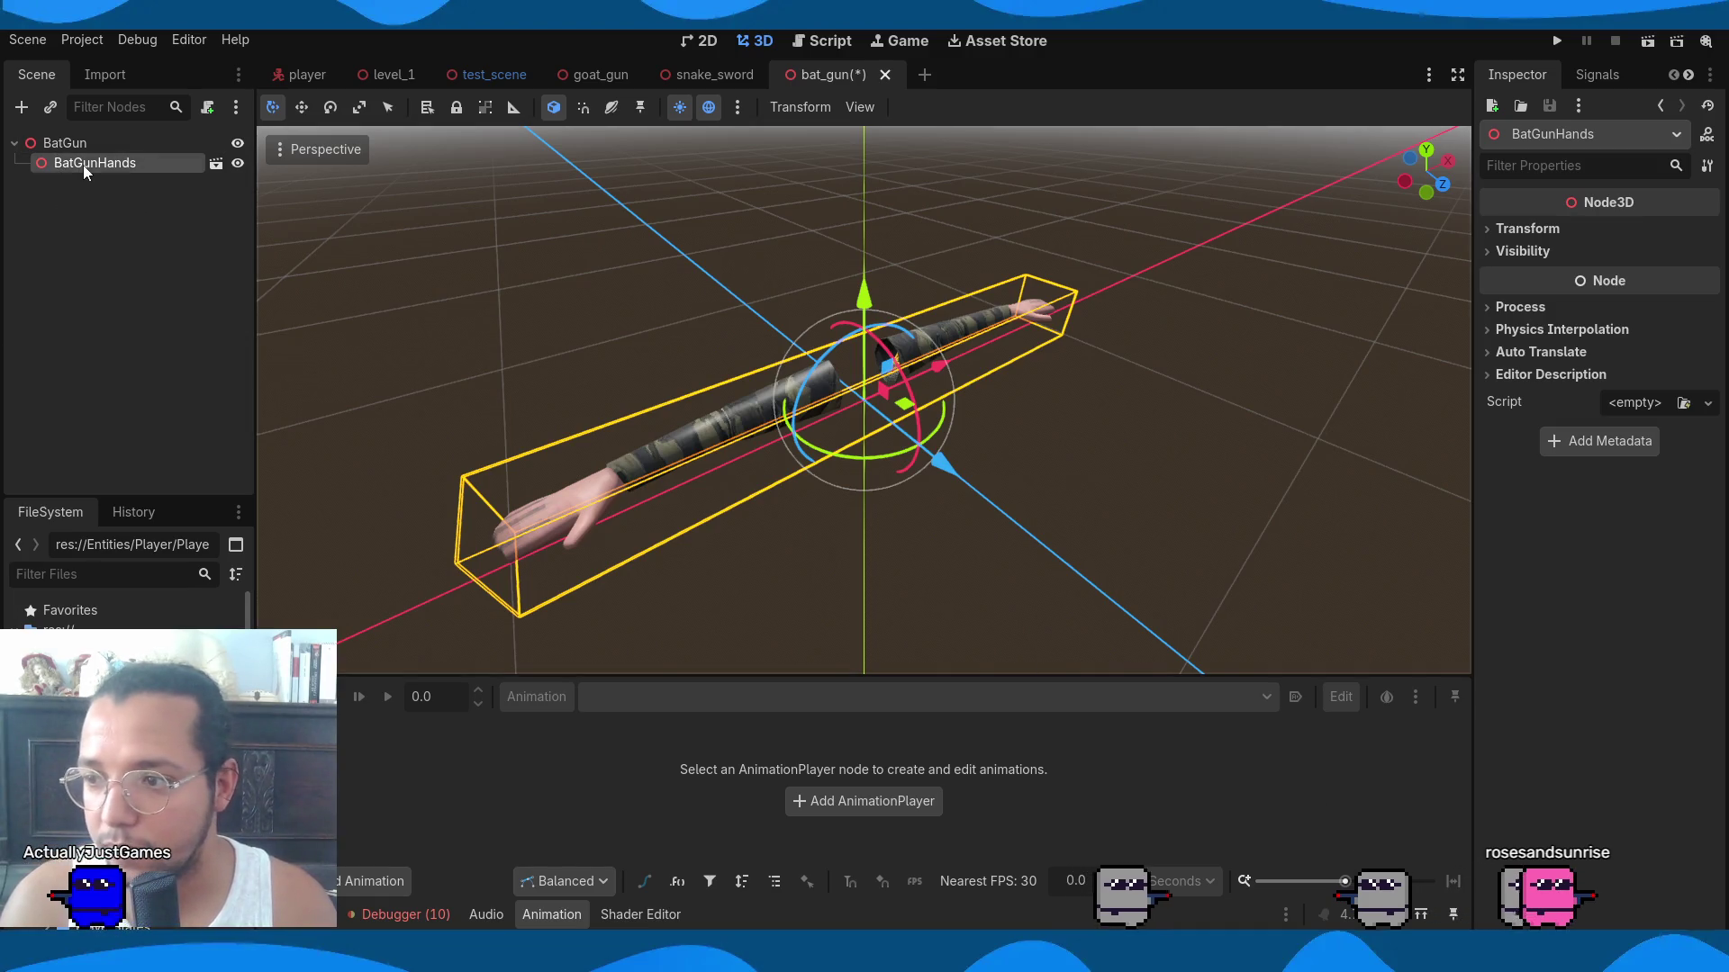
pyautogui.rightClick(83, 165)
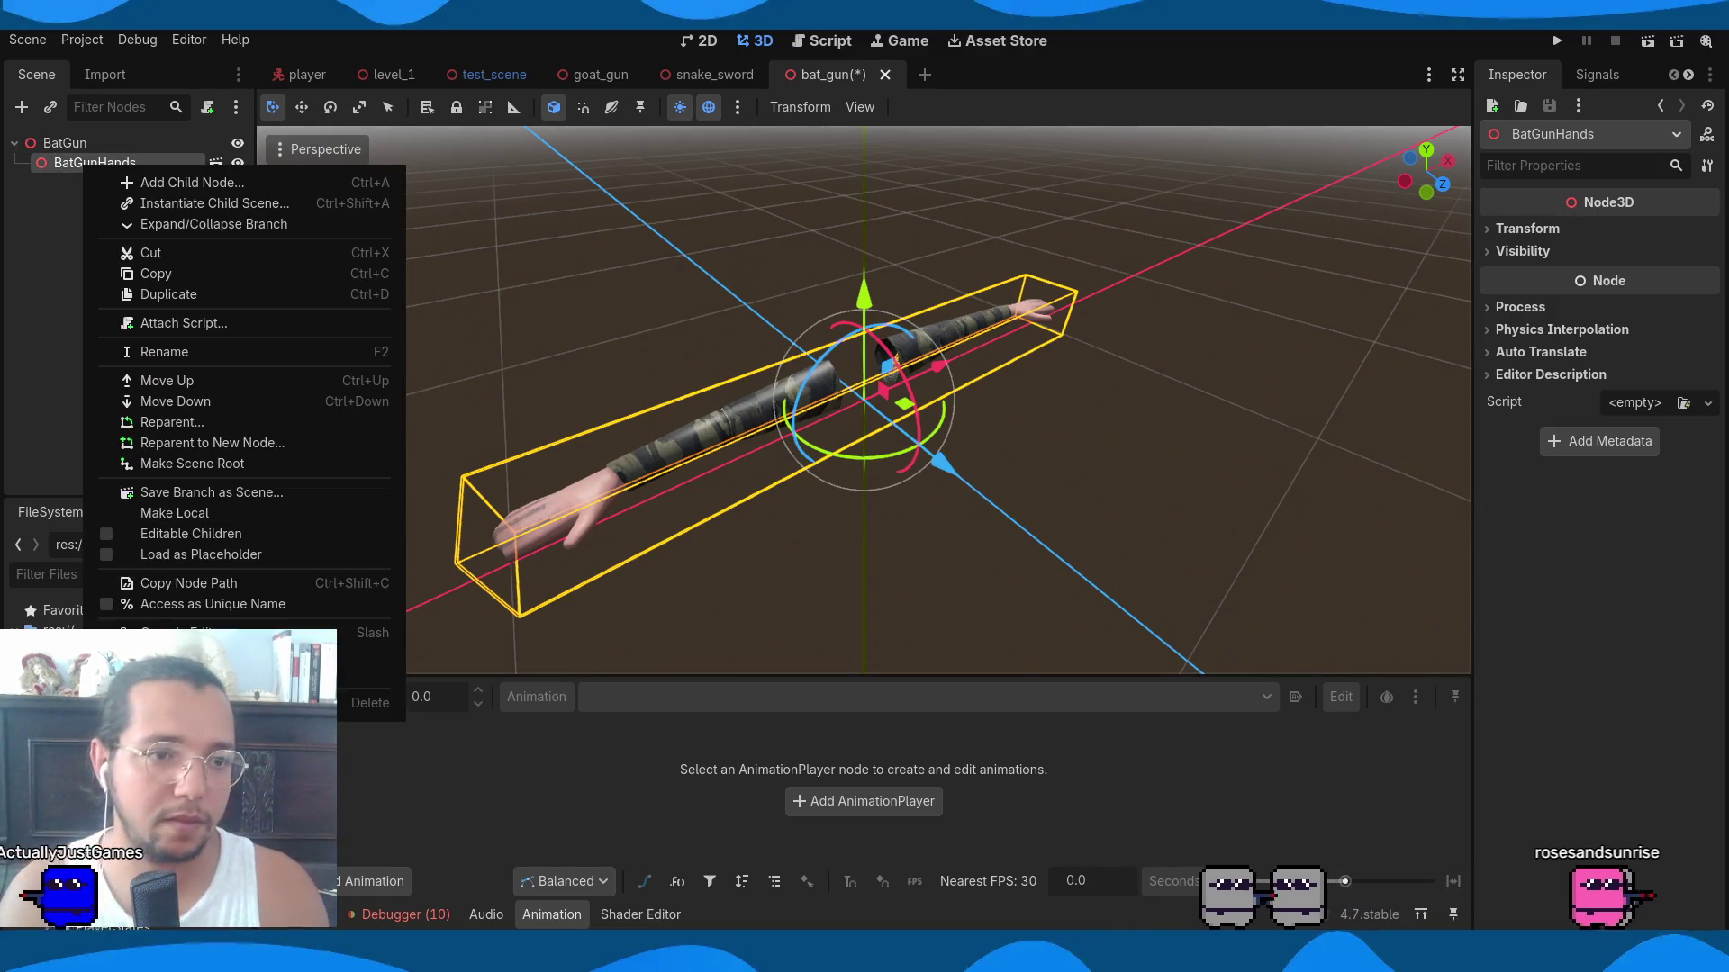
pyautogui.press('Escape')
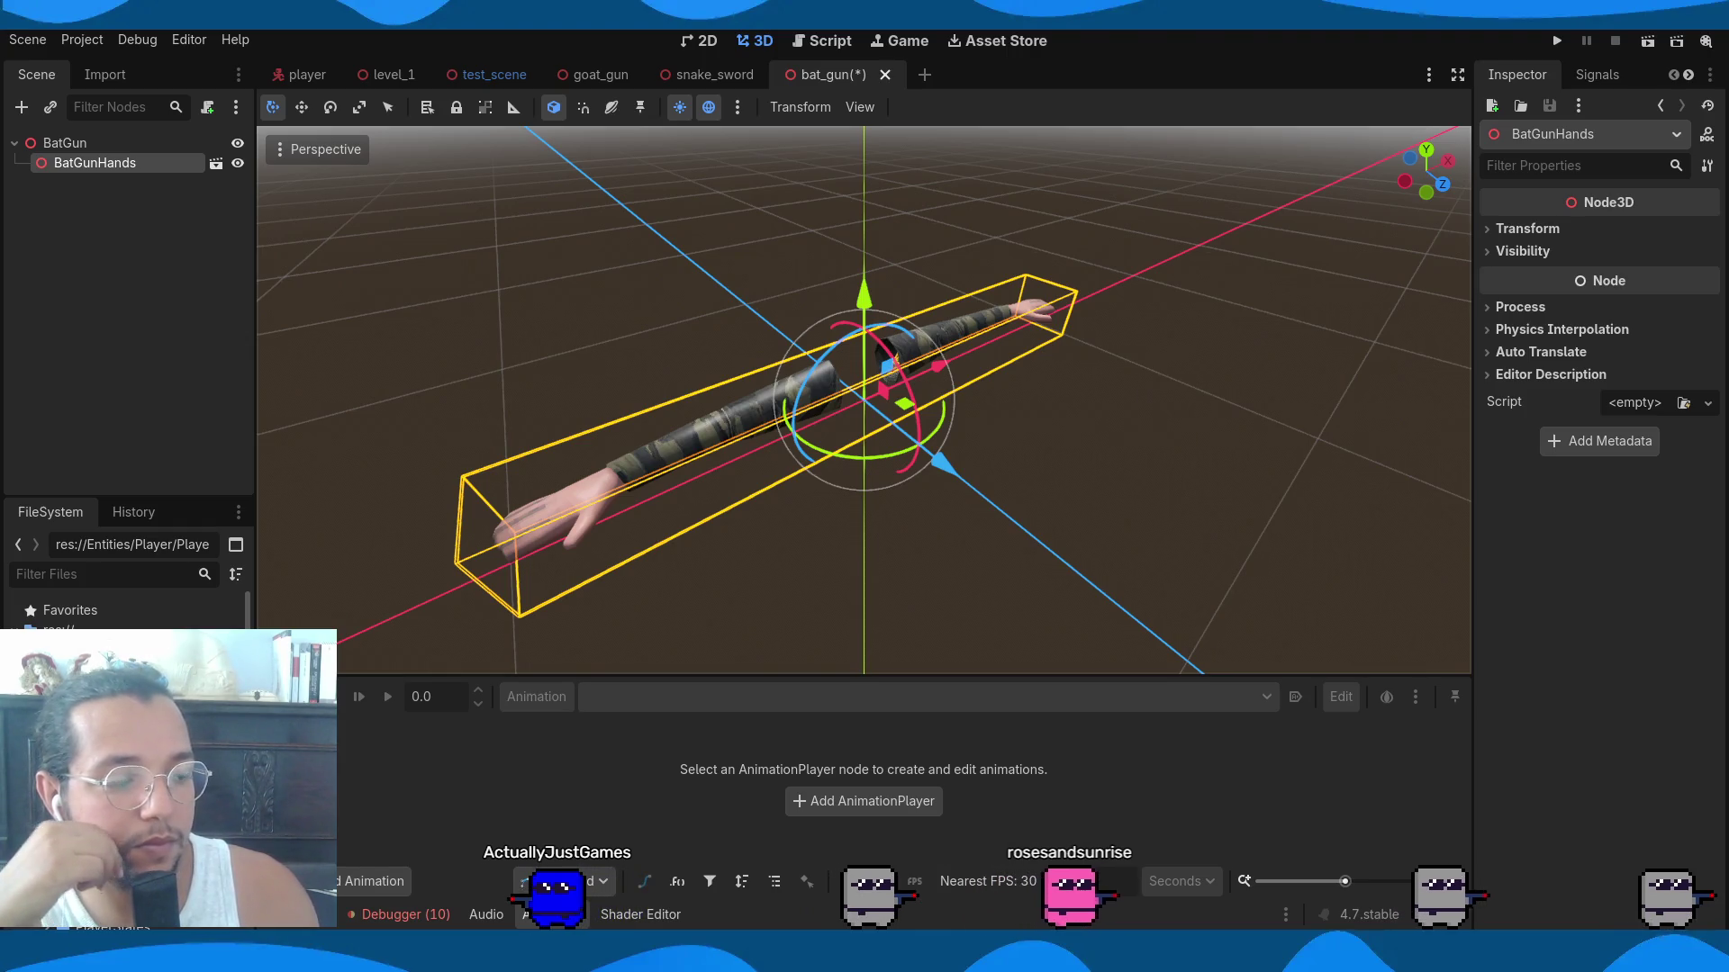
pyautogui.click(226, 294)
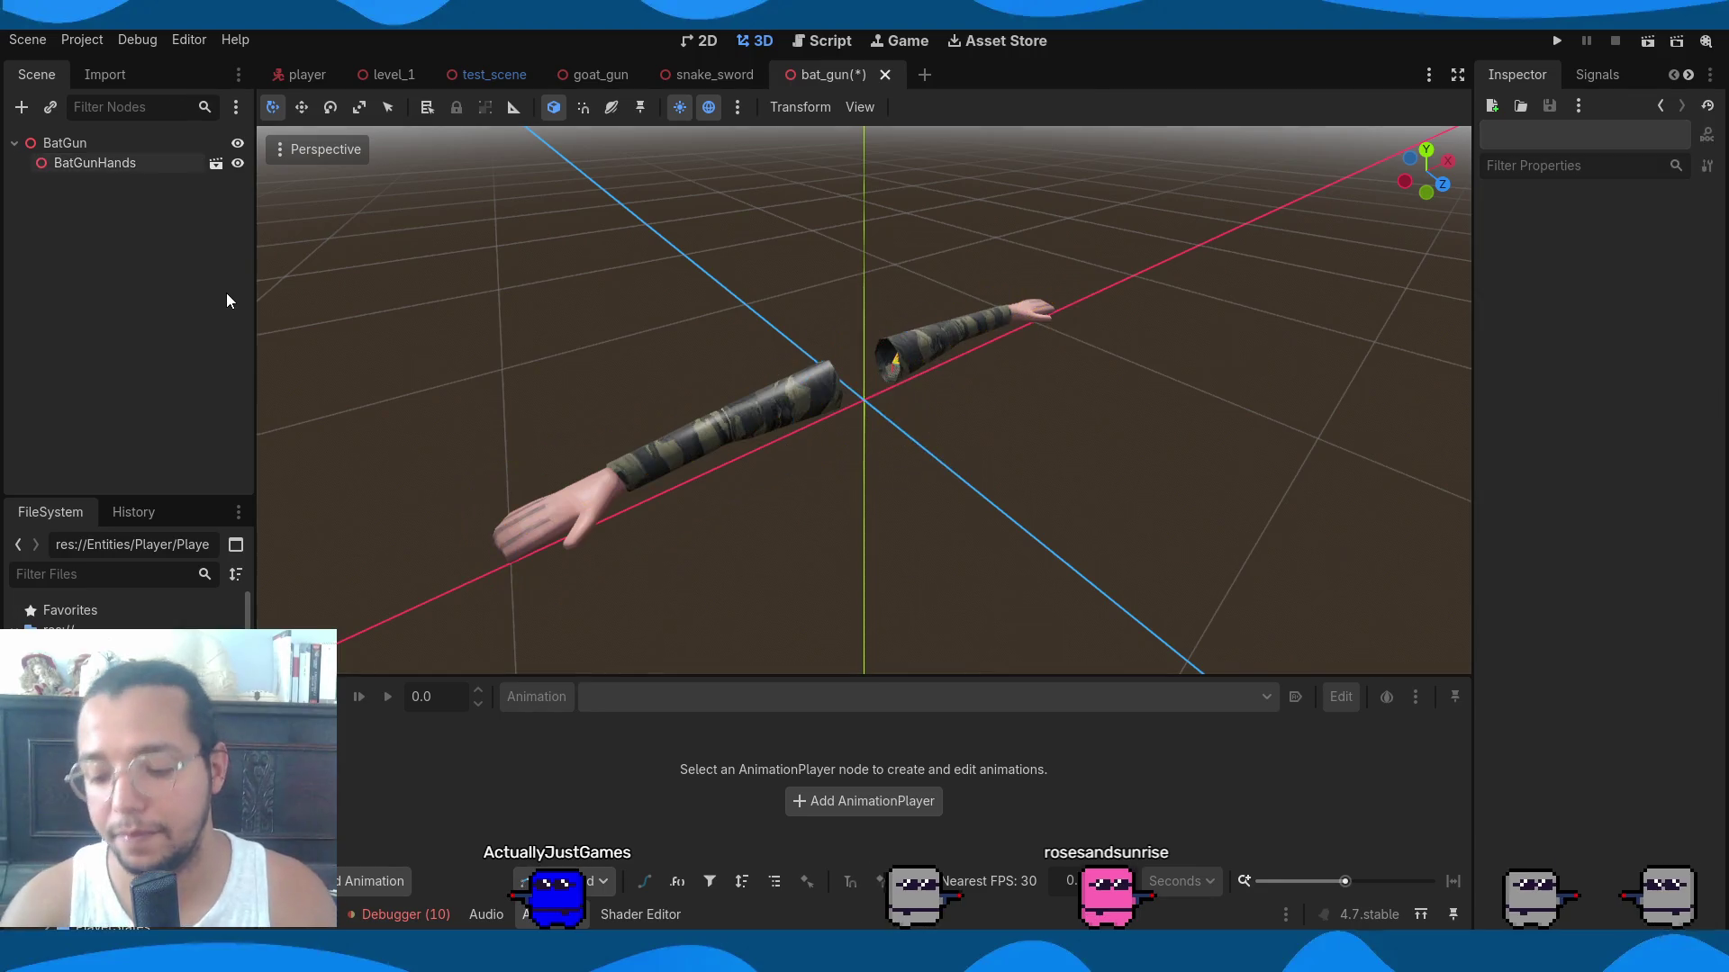
# Make the BatGunHands instance local and save the bat_gun scene.
pyautogui.hotkey('ctrl', 's')
pyautogui.click(57, 160)
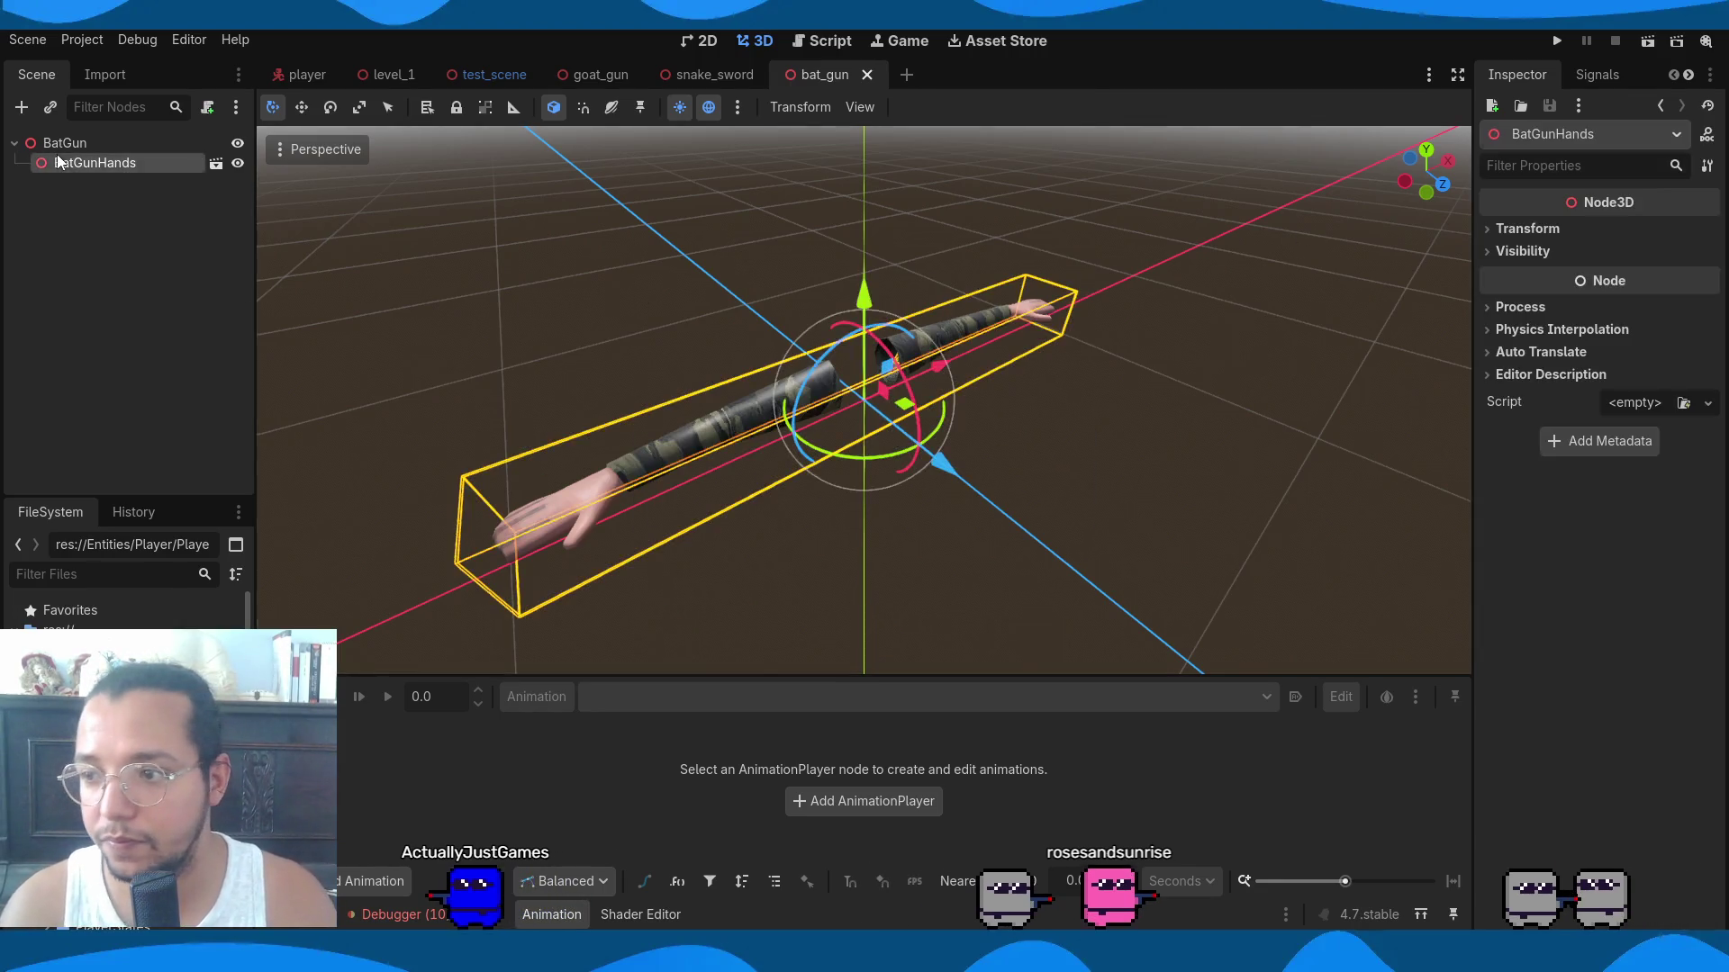
pyautogui.rightClick(57, 160)
pyautogui.click(155, 503)
pyautogui.hotkey('ctrl', 's')
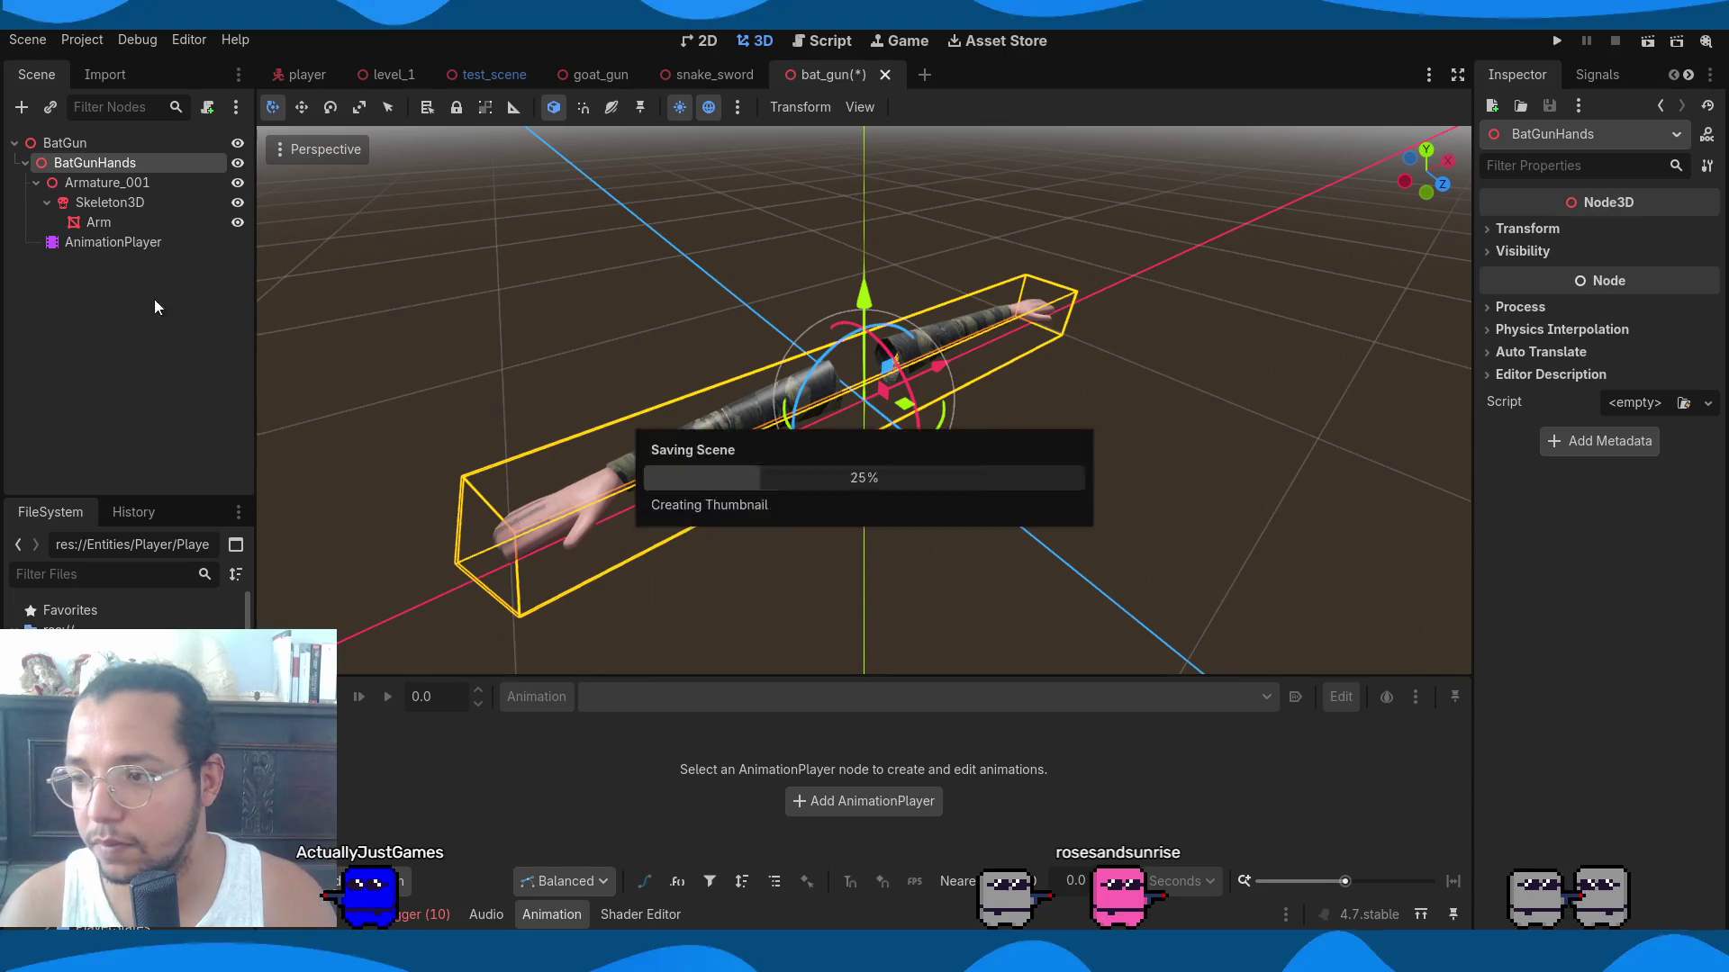
# Load HandIdle on the hands' AnimationPlayer, enable Autoplay on Load, and preview it.
pyautogui.click(125, 253)
pyautogui.click(1116, 697)
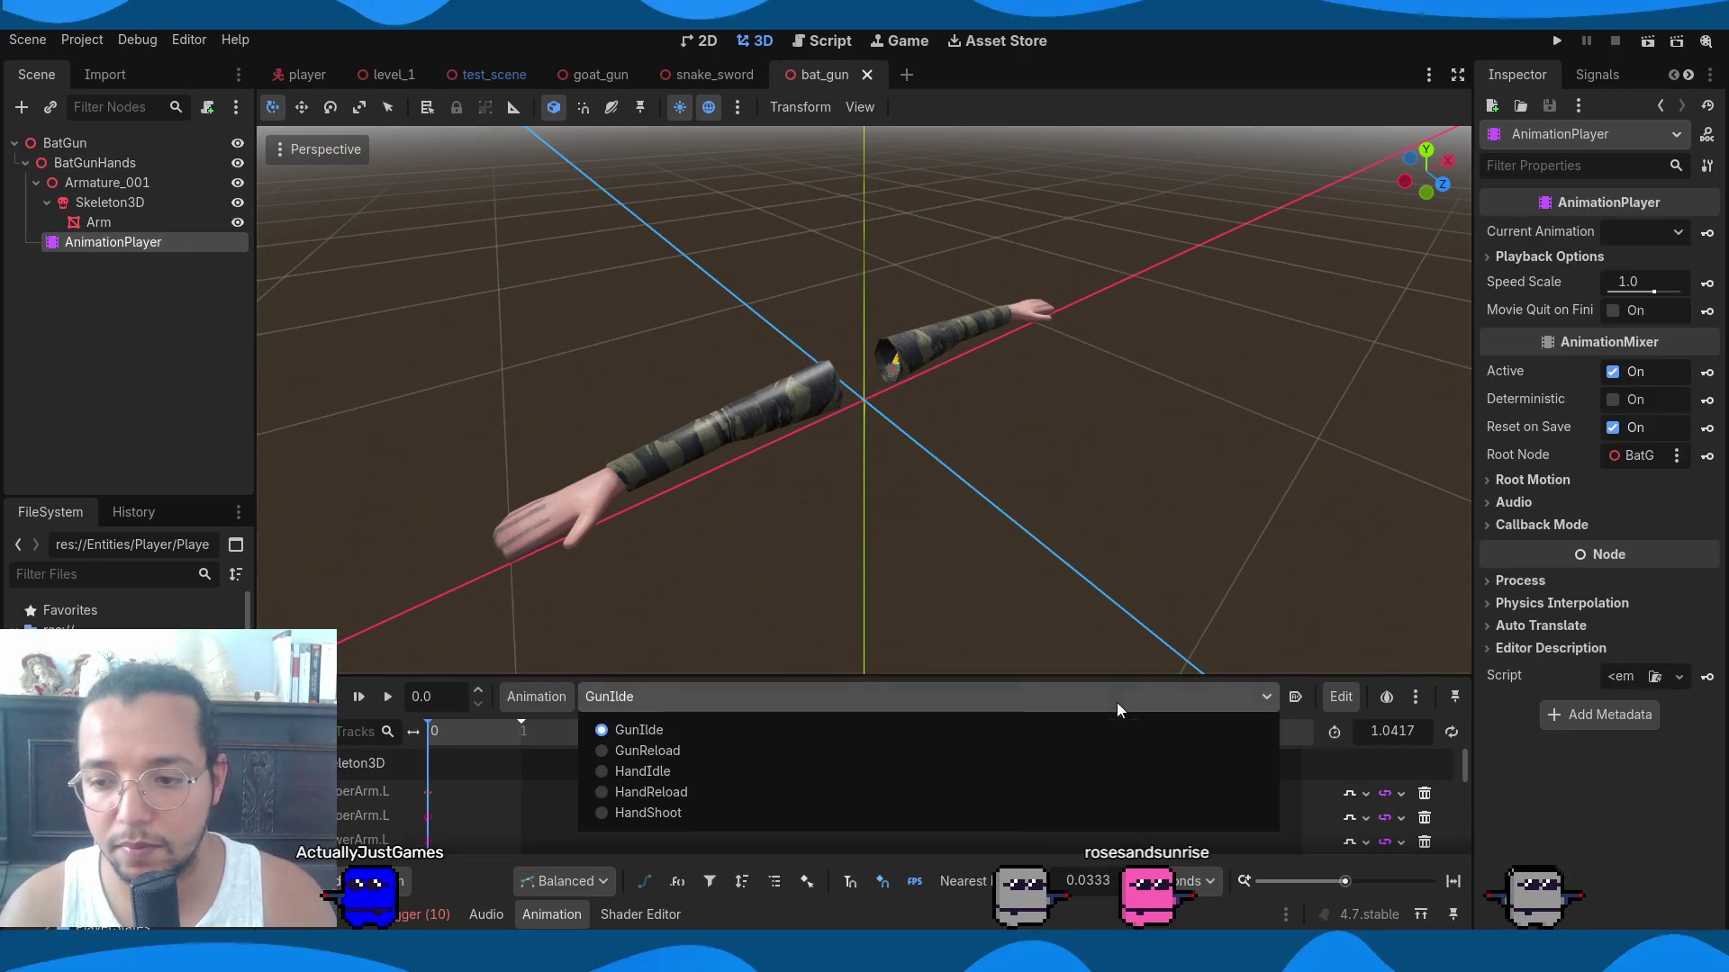
pyautogui.click(715, 772)
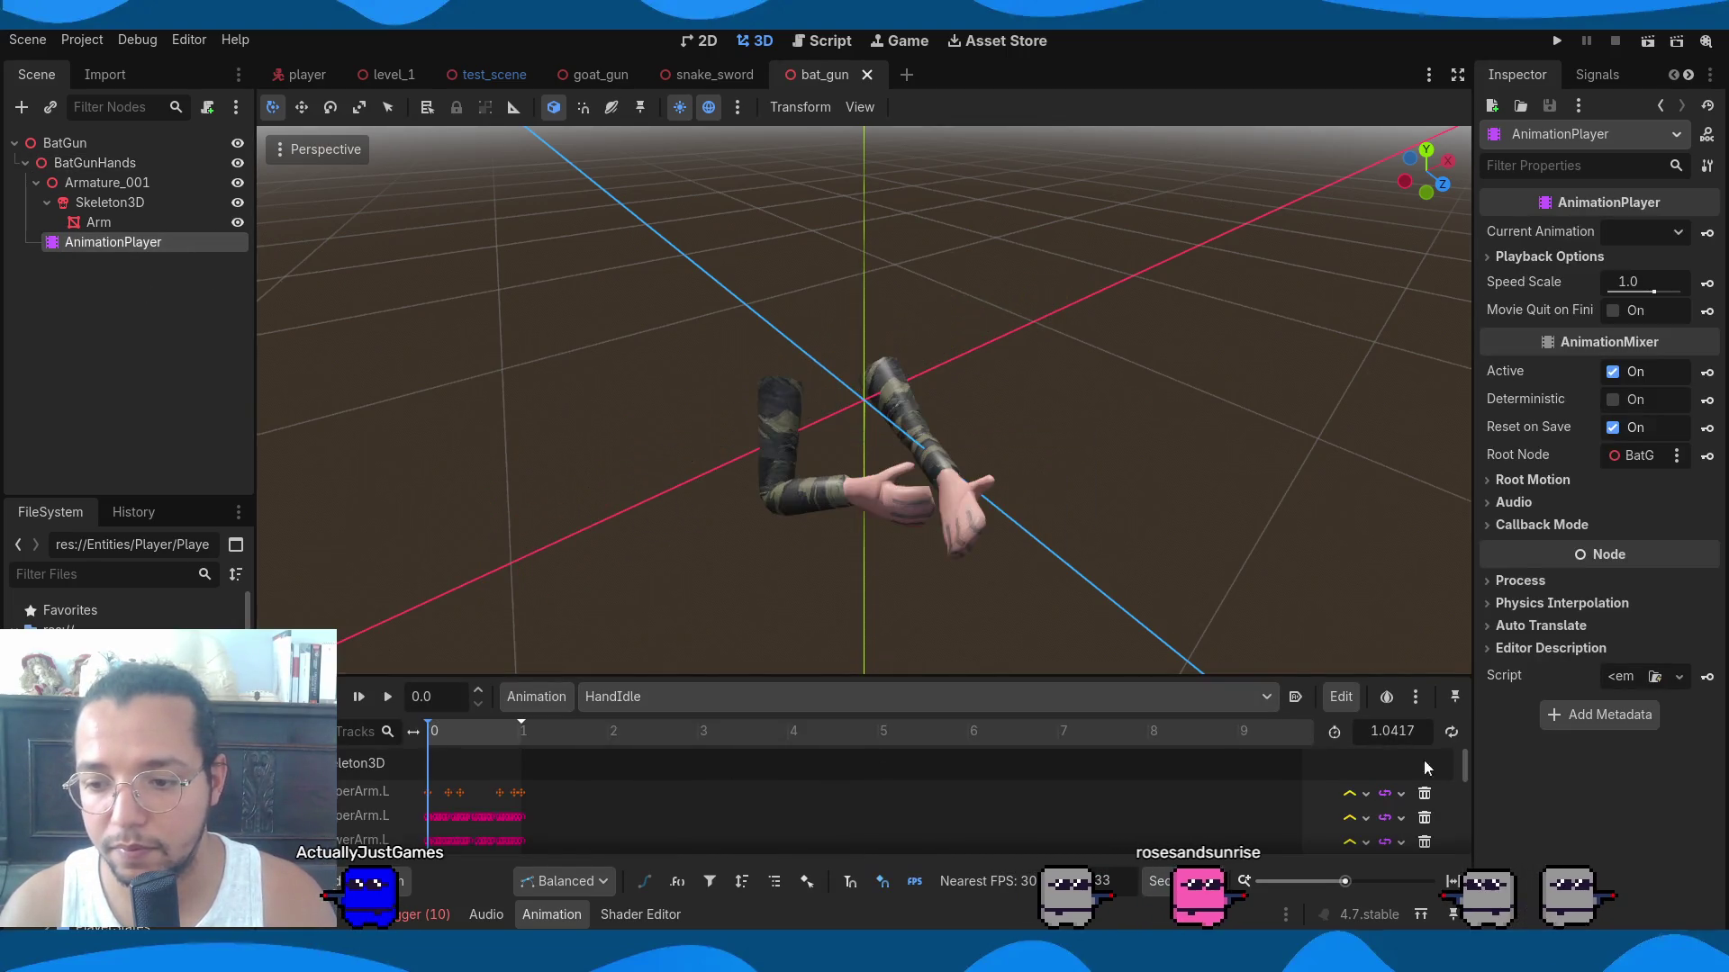
pyautogui.click(1303, 701)
pyautogui.click(383, 701)
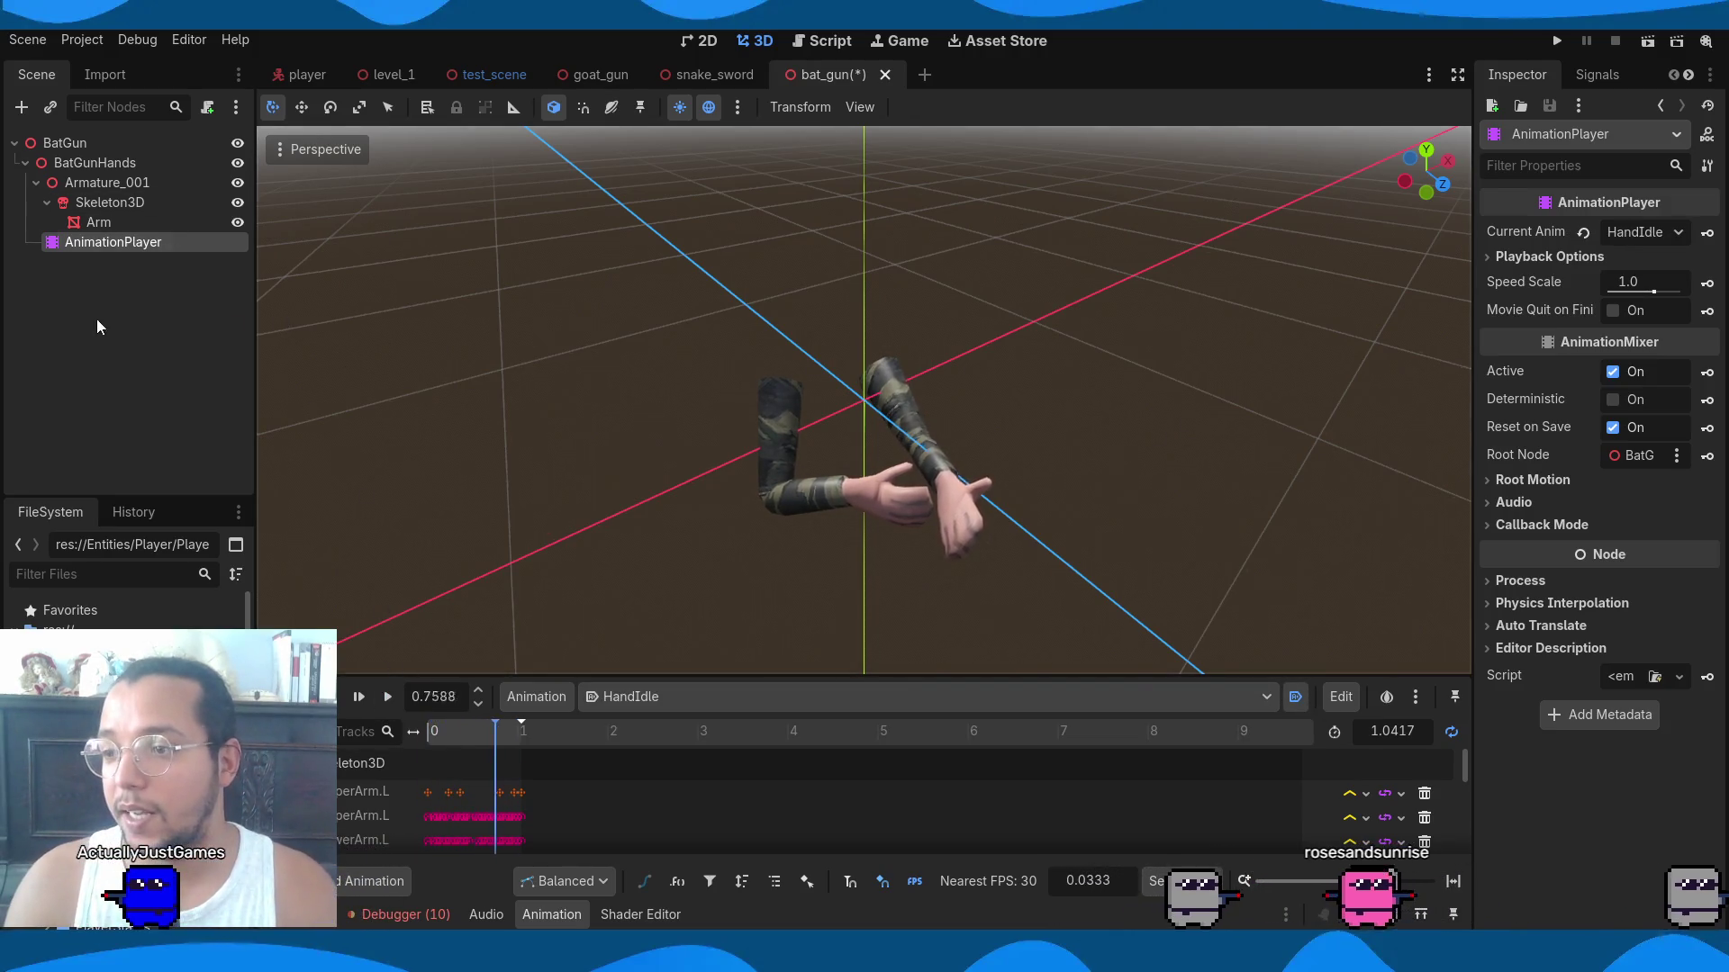
# Rename the hands' AnimationPlayer to HandAnimation.
pyautogui.doubleClick(135, 244)
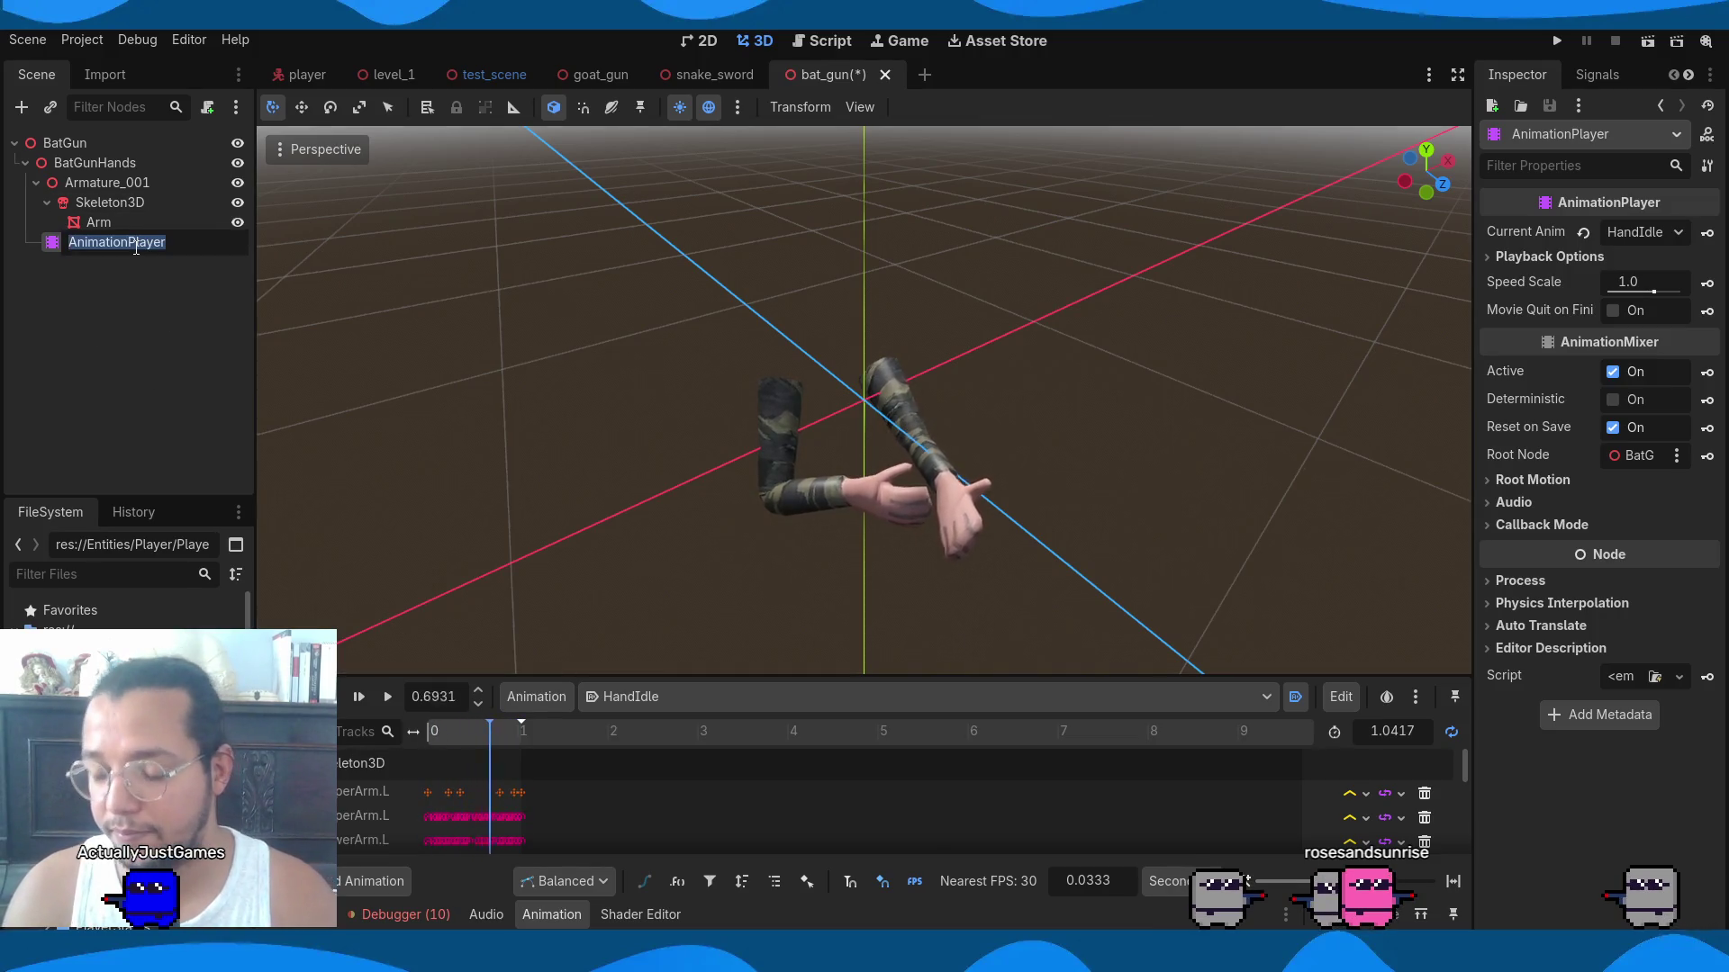
pyautogui.write('Handa')
pyautogui.write('ni')
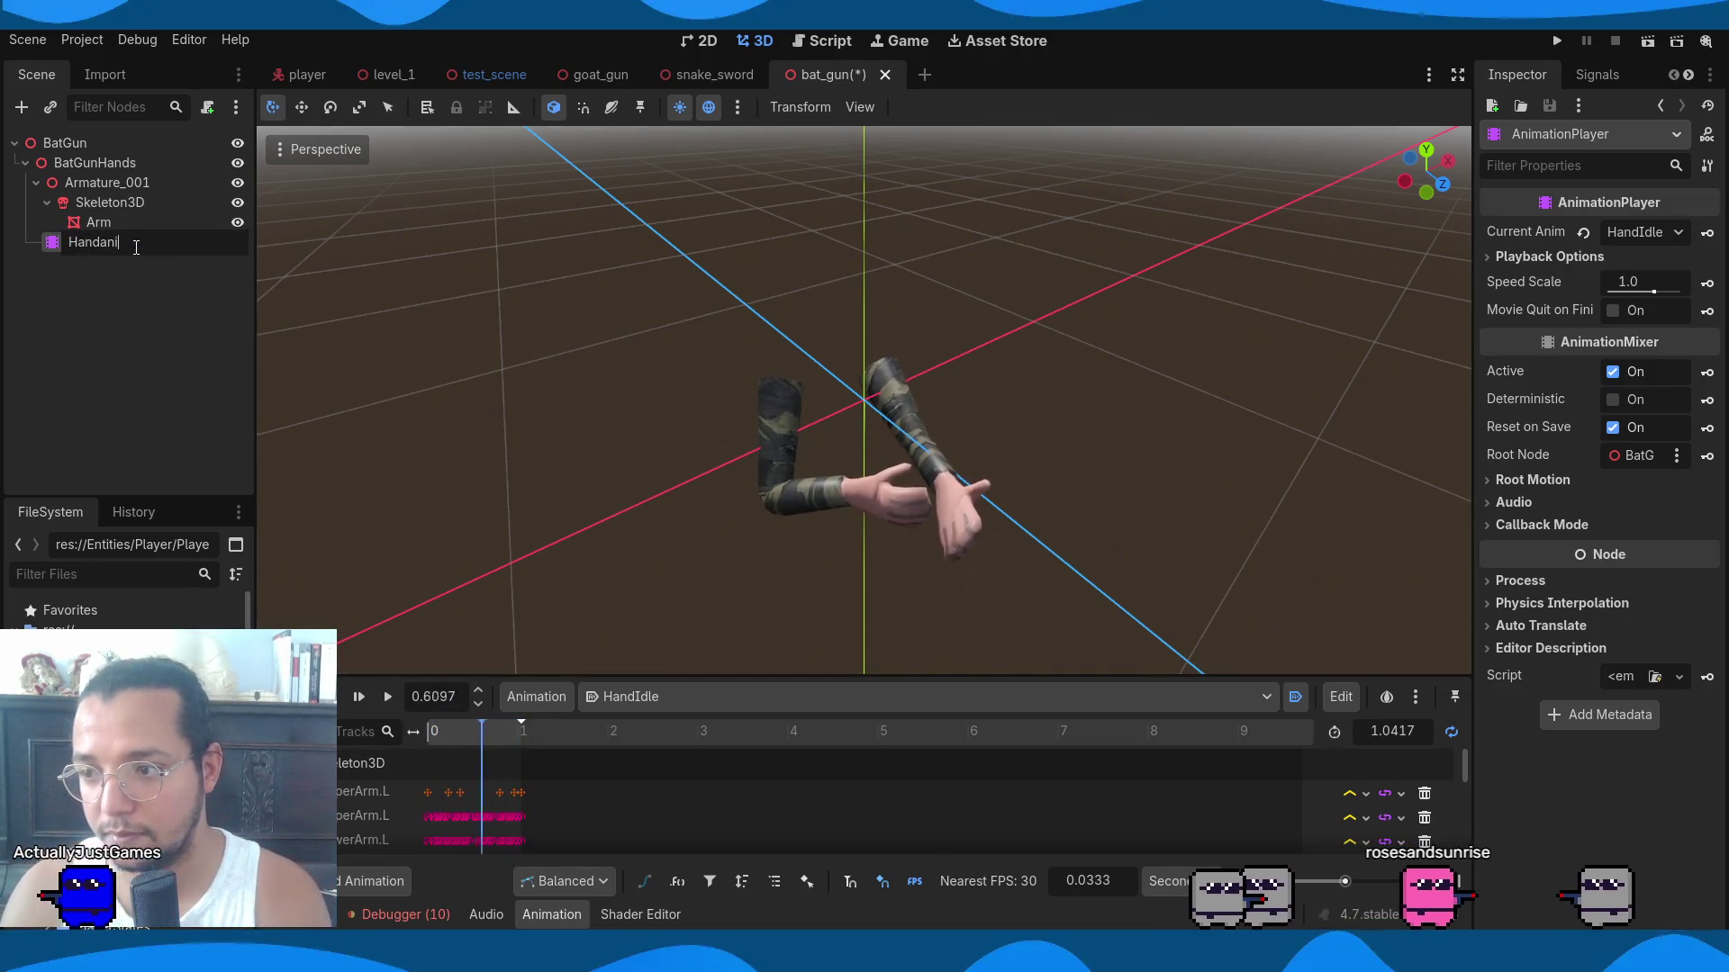
pyautogui.write('mation')
pyautogui.press('Return')
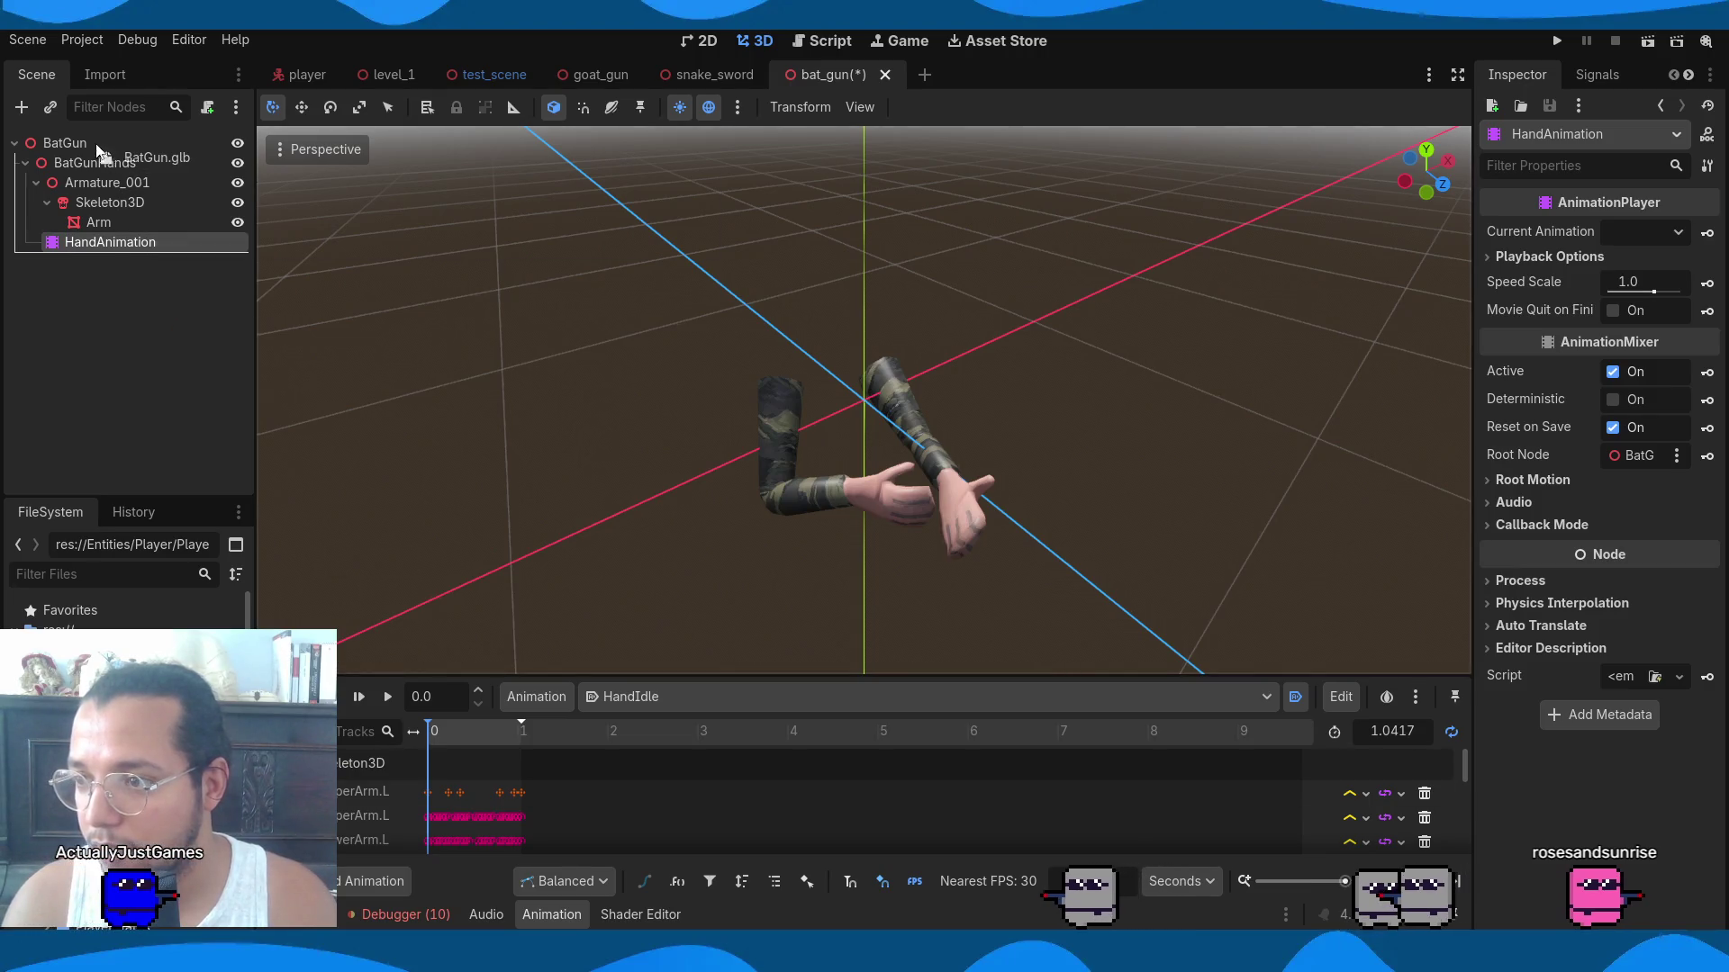
# Drag BatGun.glb into the scene and make the BatGun instance local.
pyautogui.moveTo(95, 150); pyautogui.dragTo(124, 279)
pyautogui.rightClick(111, 274)
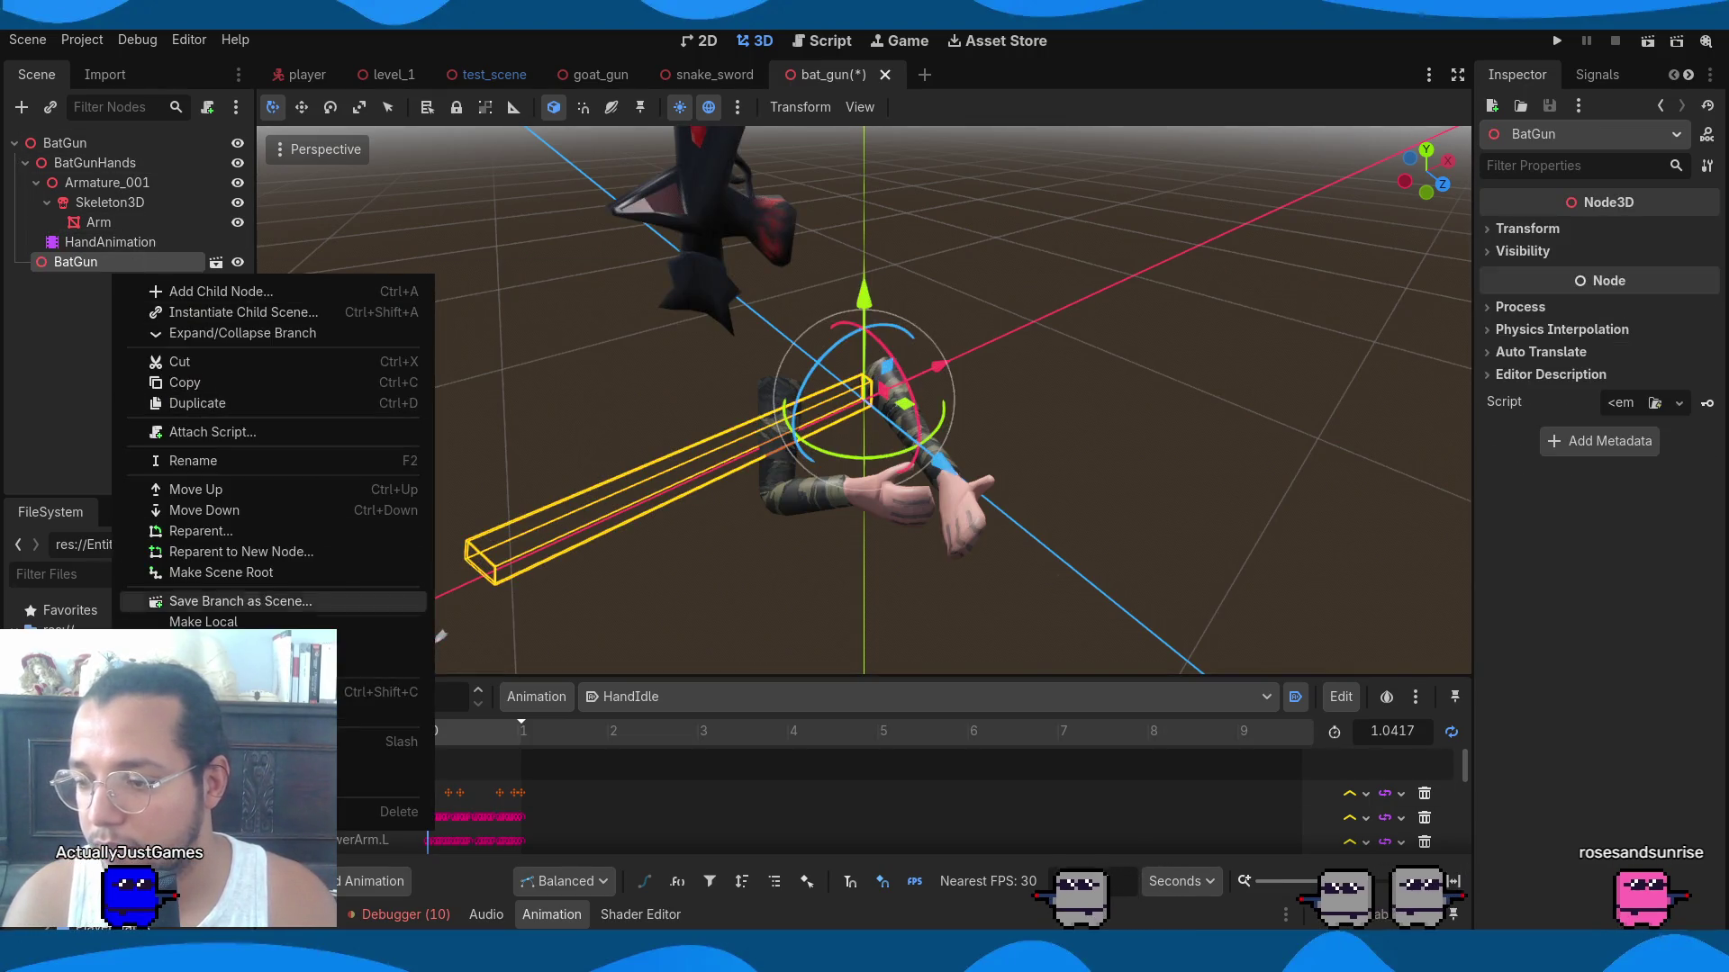
pyautogui.click(269, 623)
# Rename the gun's AnimationPlayer to GunAnimation and save the bat_gun scene.
pyautogui.click(106, 349)
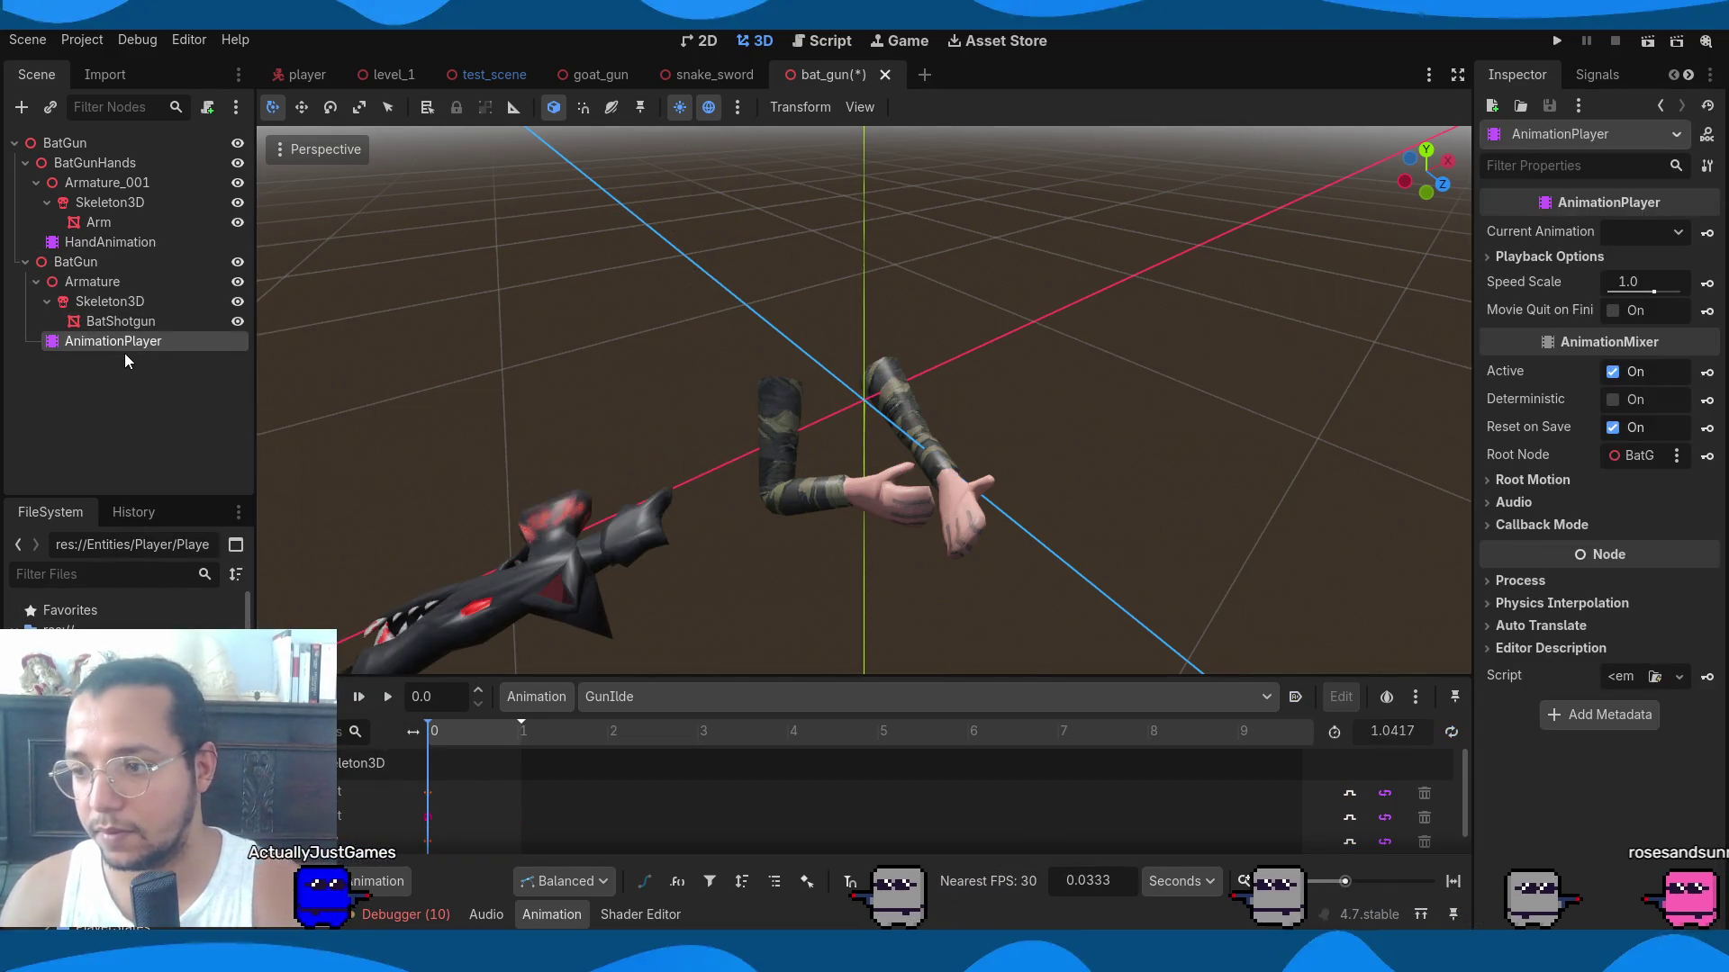
pyautogui.press('F2')
pyautogui.write('GunAnimati')
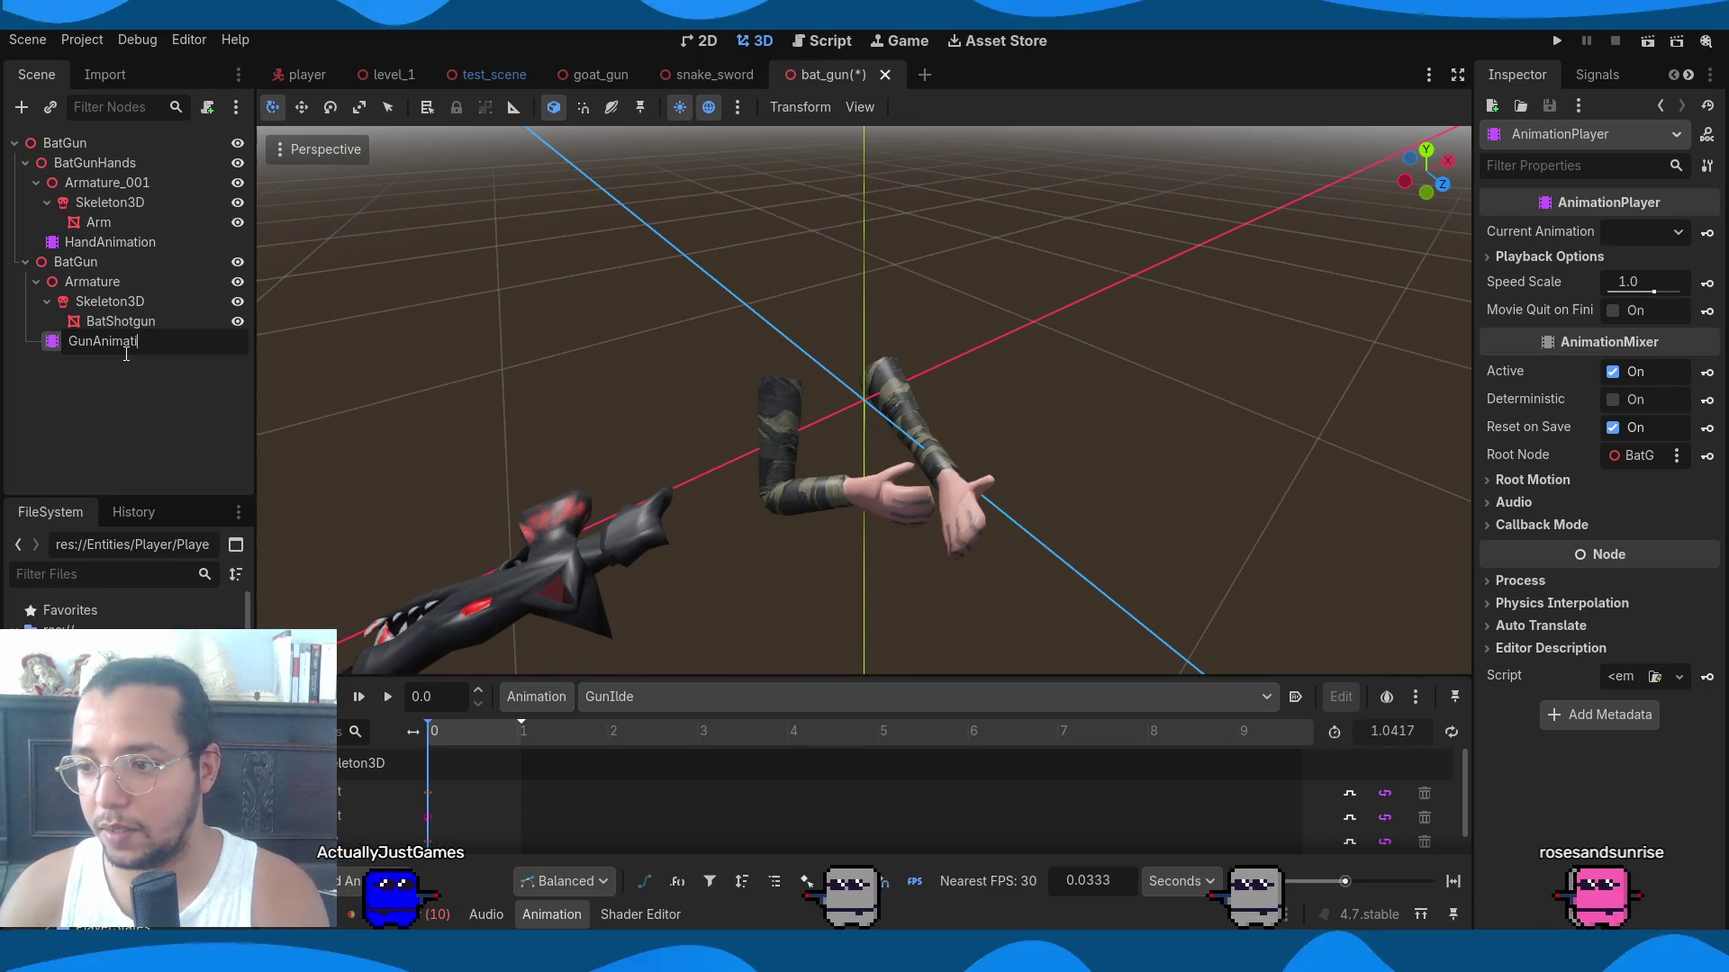
pyautogui.write('on')
pyautogui.press('Return')
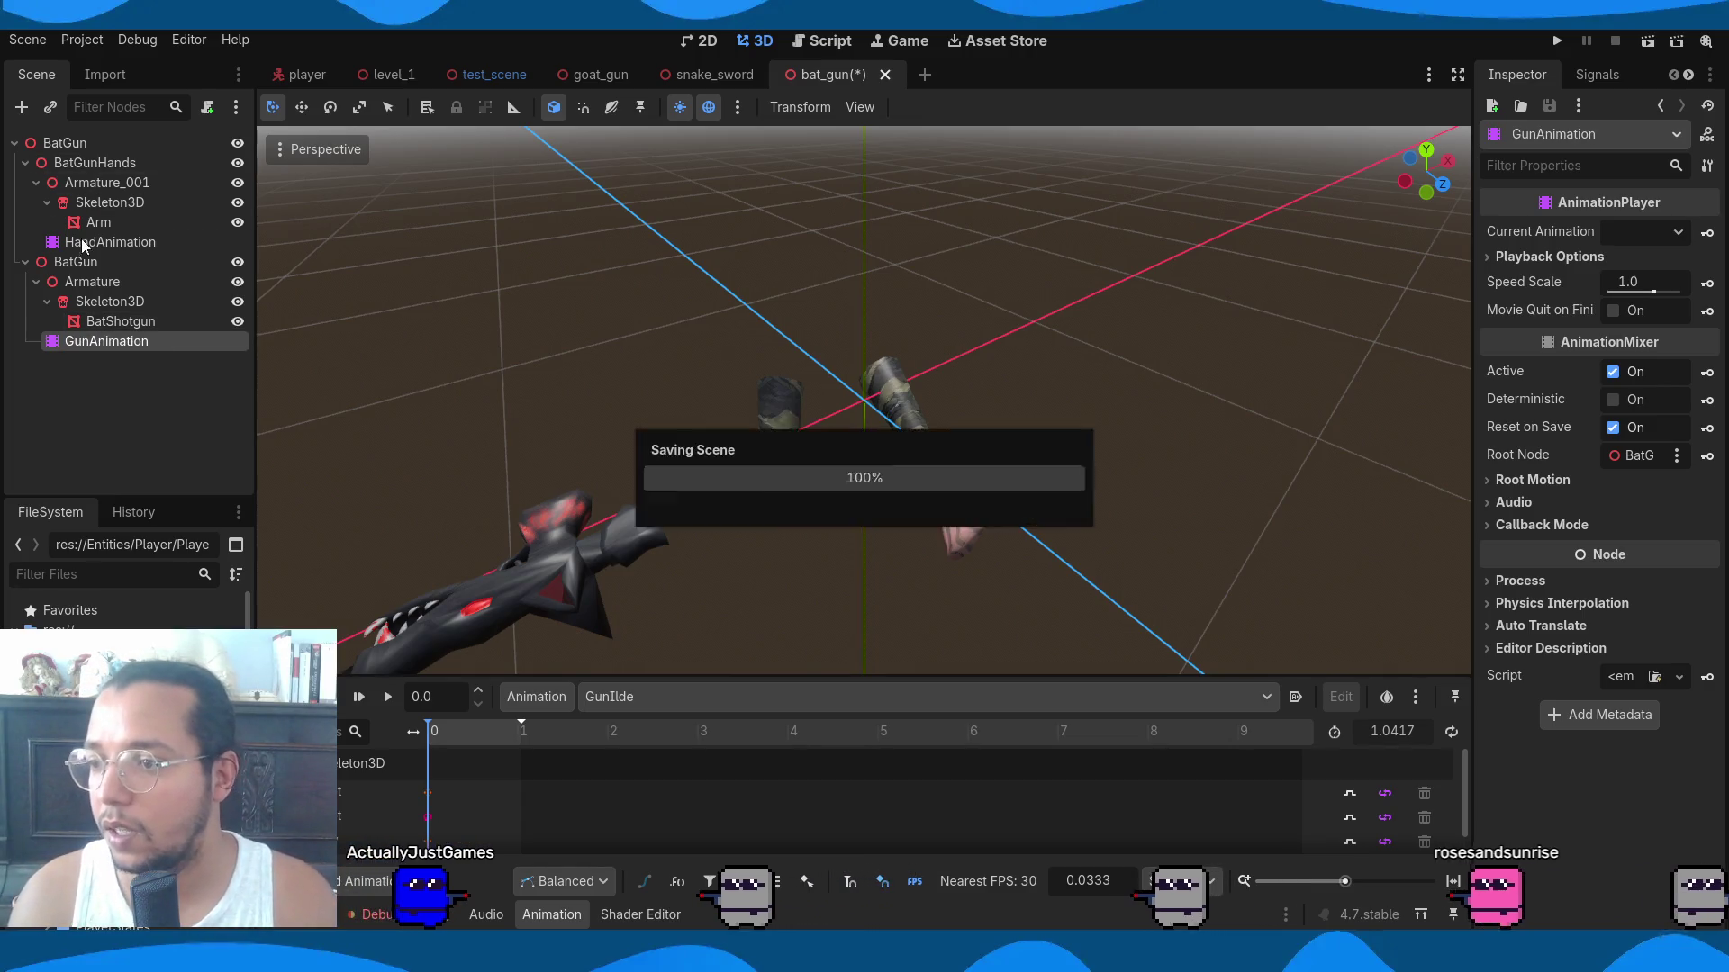
pyautogui.hotkey('ctrl', 's')
pyautogui.click(132, 202)
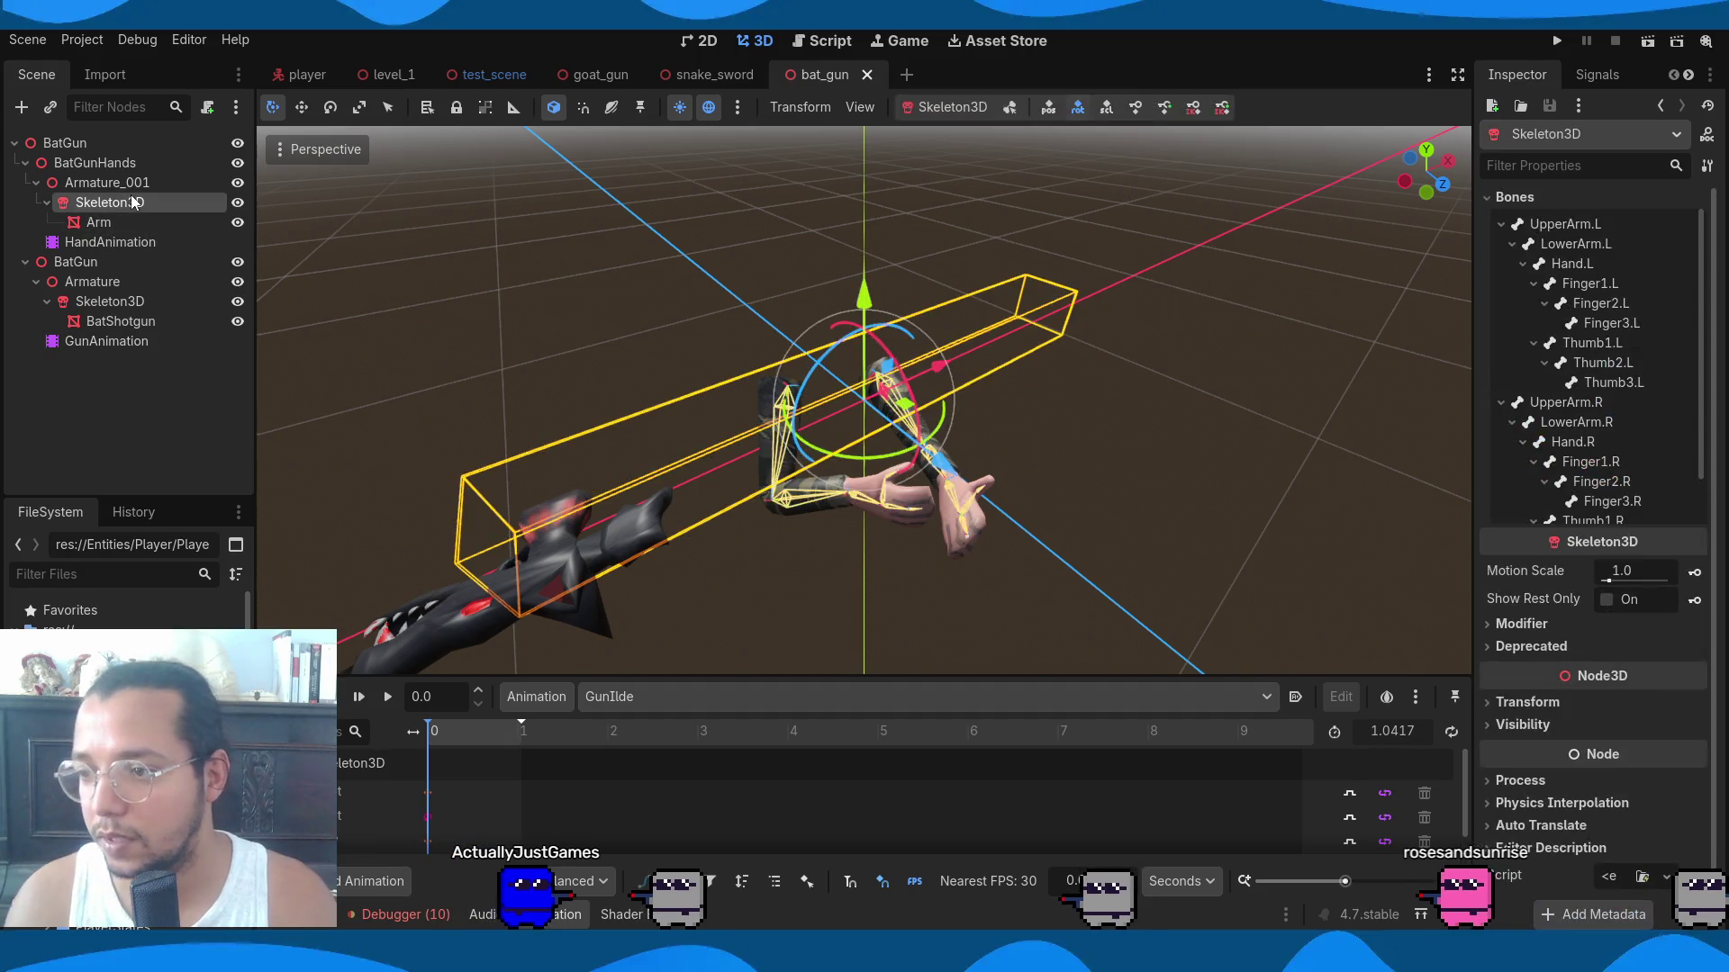
# Search node types for 'attach' and create a BoneAttachment3D under the hands' Skeleton3D.
pyautogui.hotkey('ctrl', 'a')
pyautogui.write('bone3')
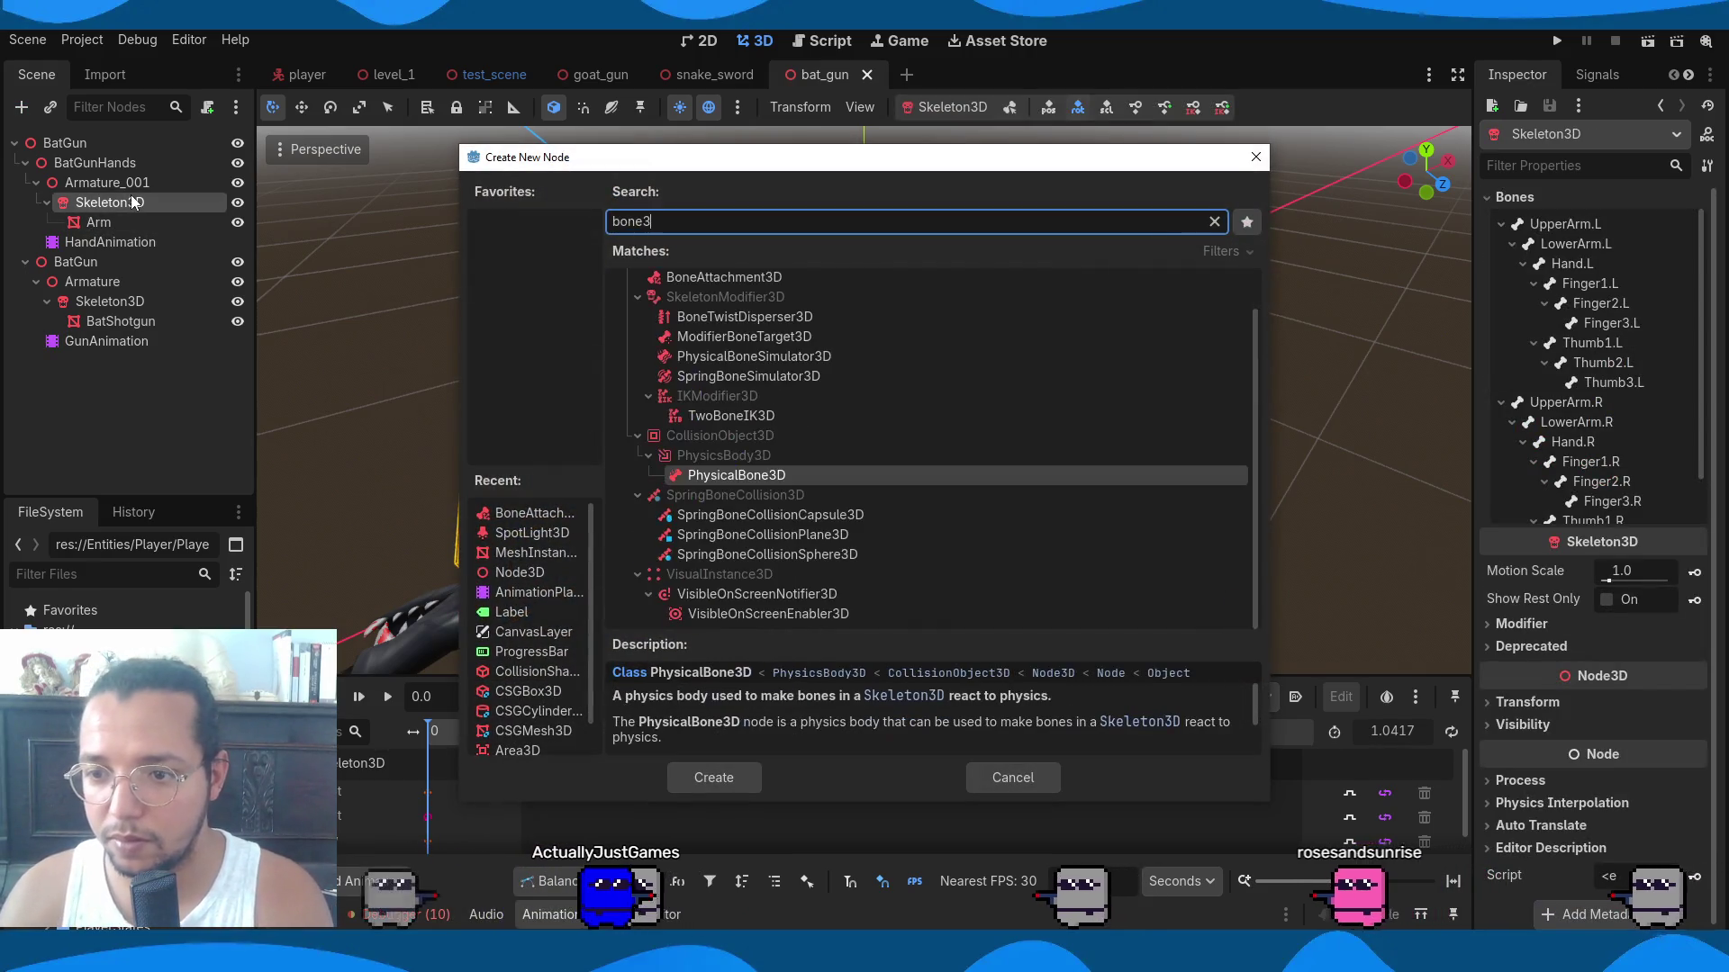
pyautogui.press('BackSpace')
pyautogui.press('BackSpace')
pyautogui.press('BackSpace')
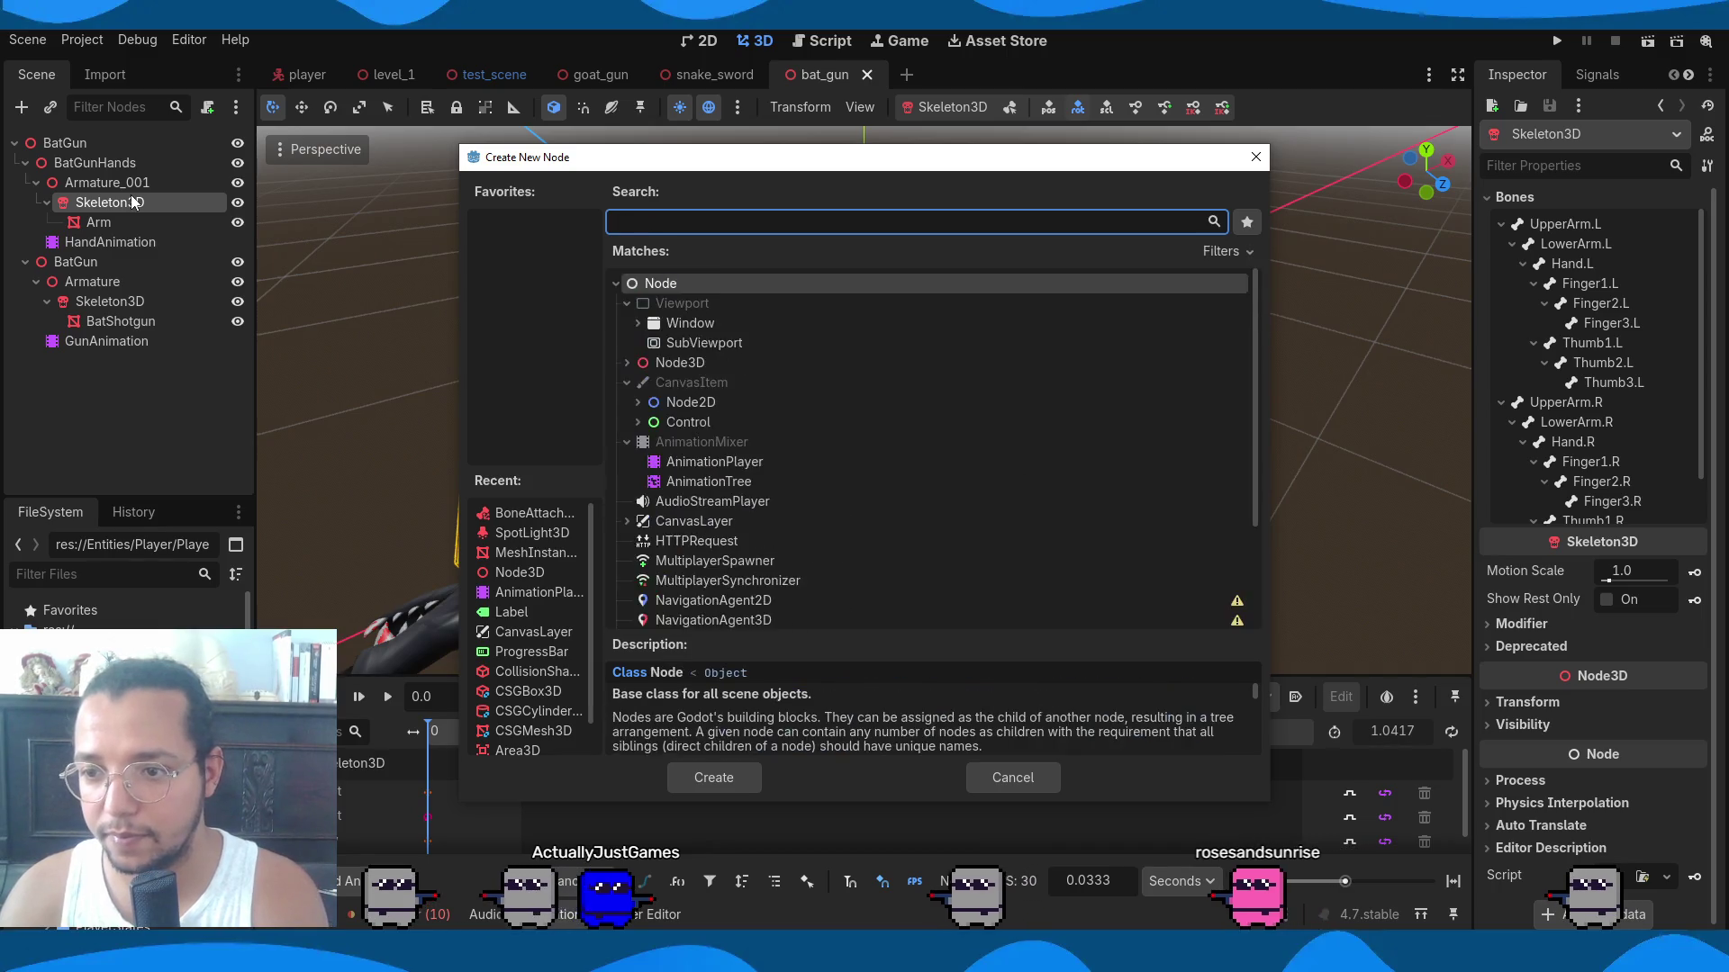
pyautogui.write('attach')
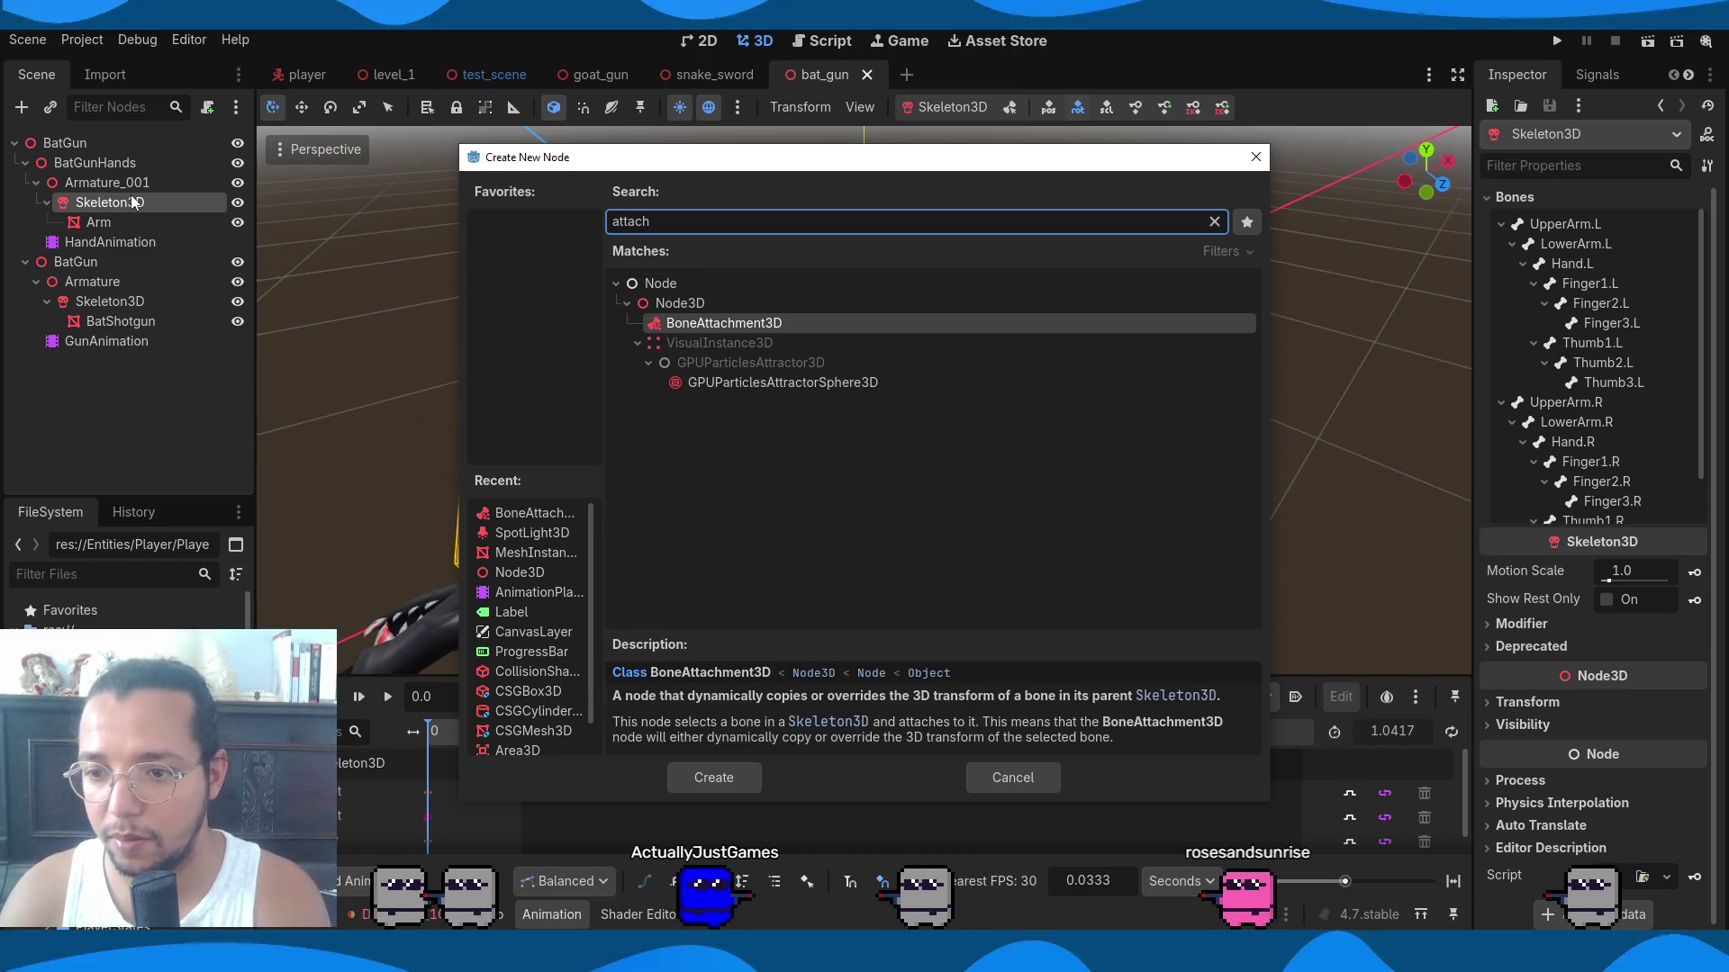
pyautogui.press('Return')
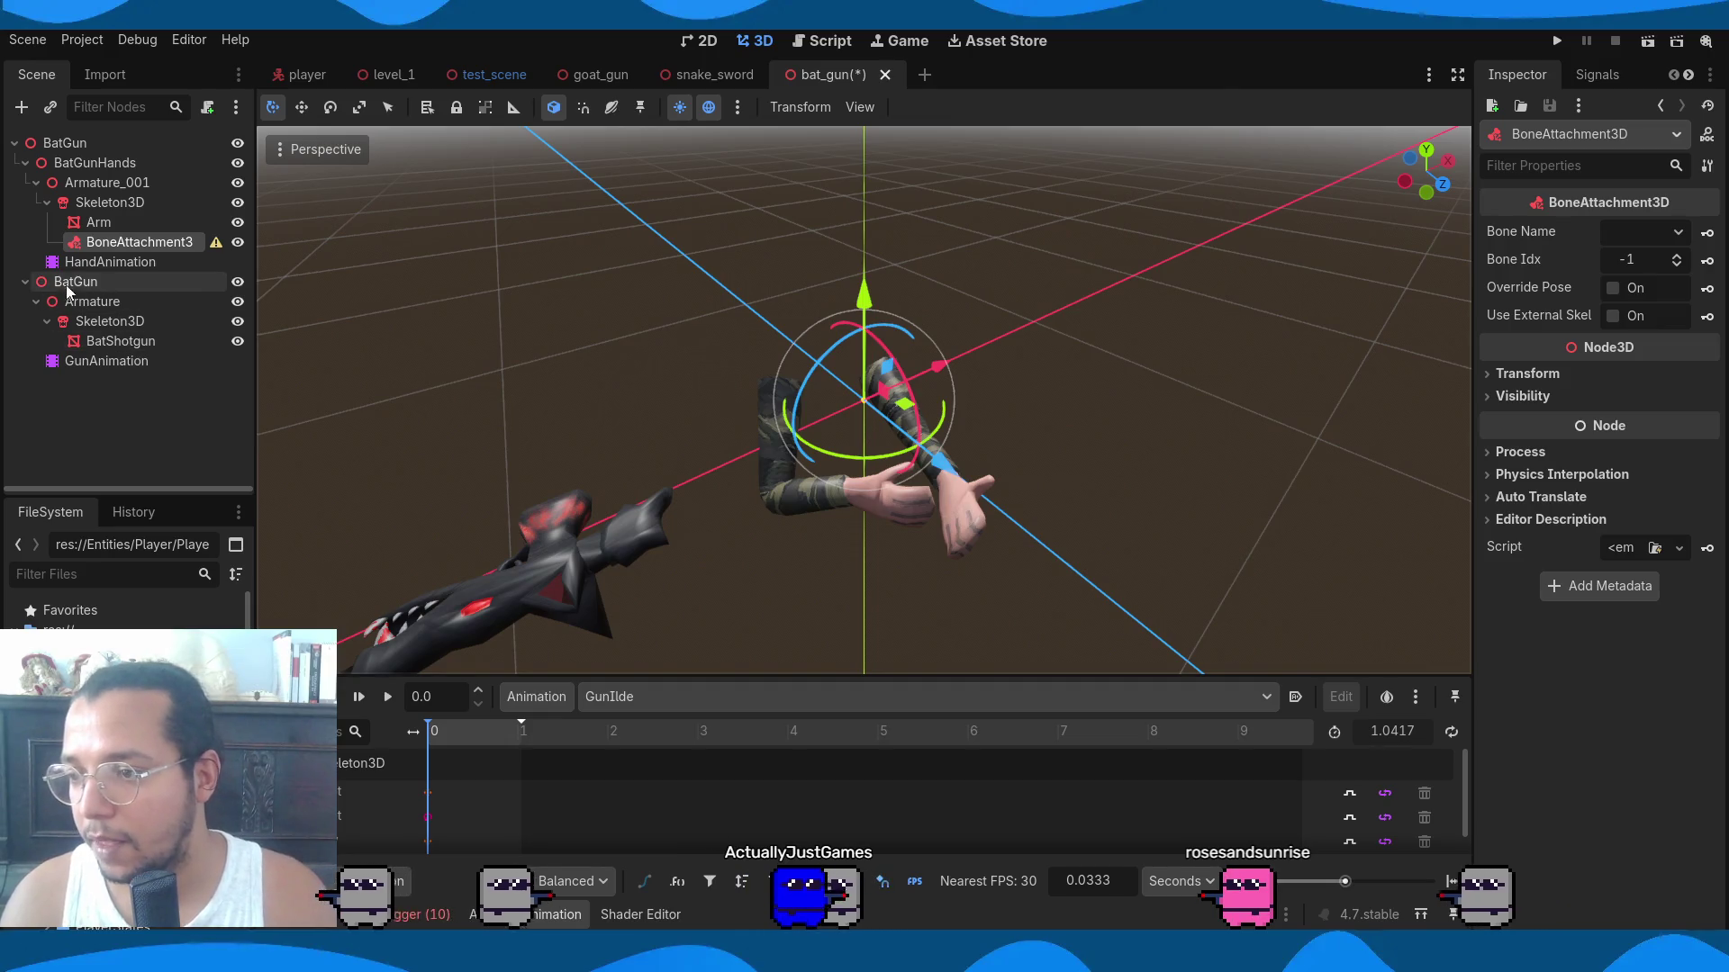
# Move BatGun under BoneAttachment3D, set its Bone Name to Hand.R, and save.
pyautogui.moveTo(74, 285); pyautogui.dragTo(148, 241)
pyautogui.click(173, 243)
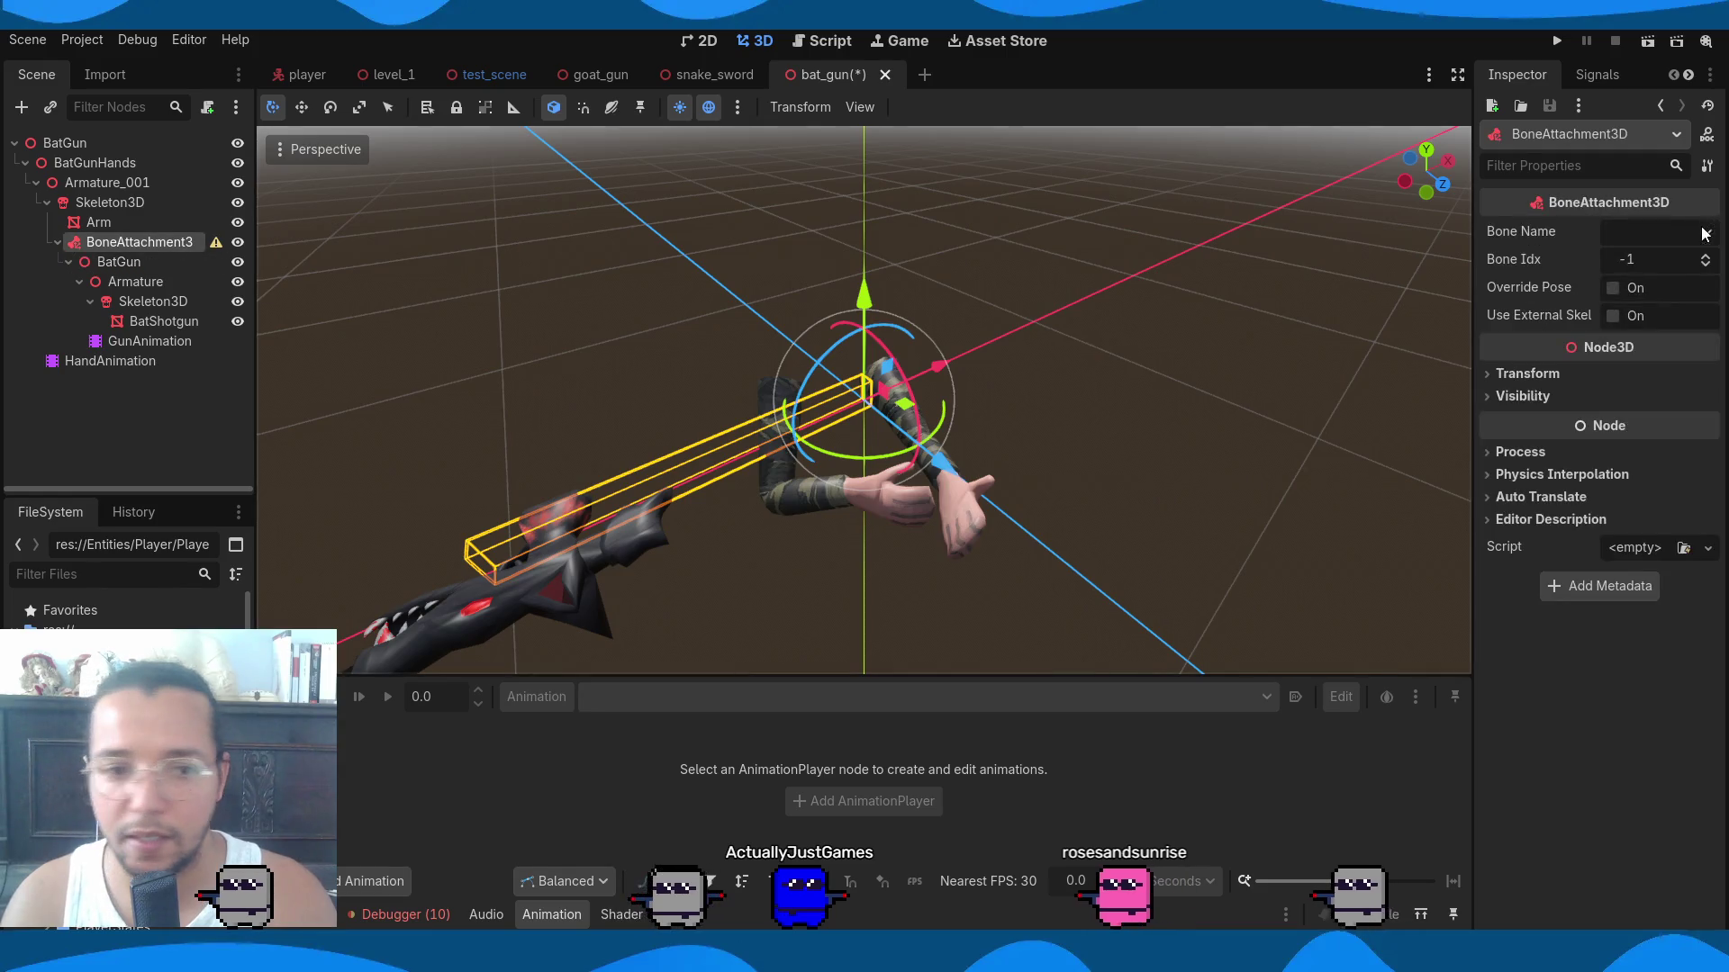
pyautogui.click(1704, 234)
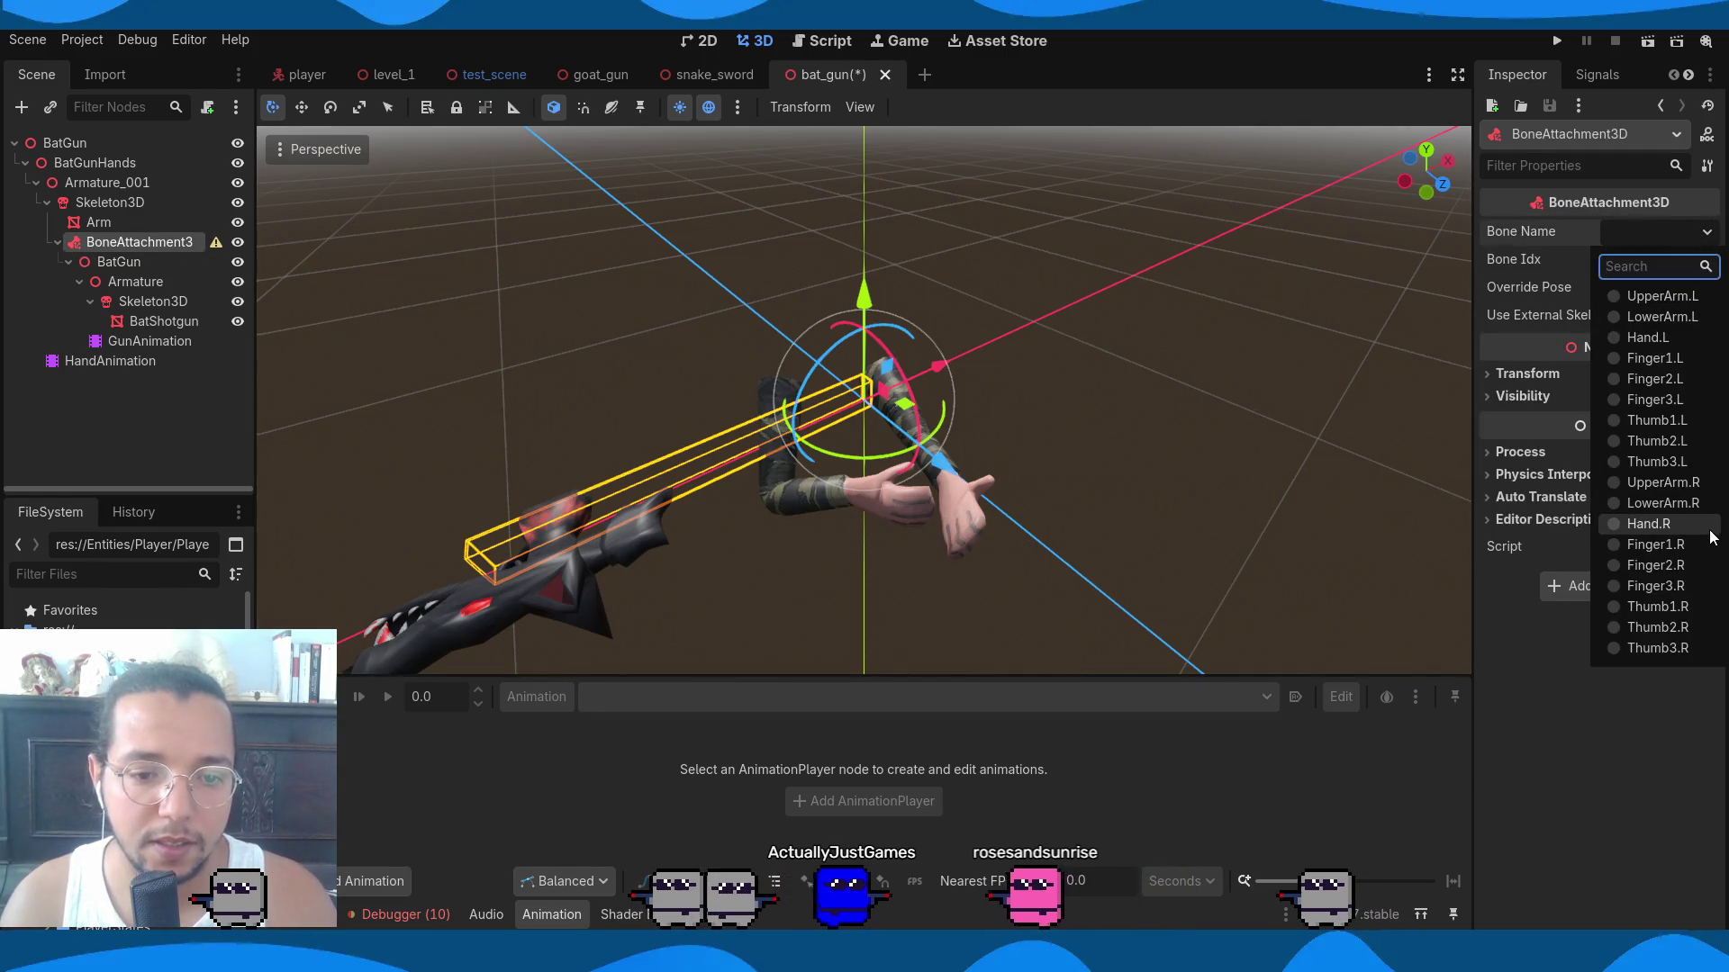
pyautogui.click(1647, 524)
pyautogui.hotkey('ctrl', 's')
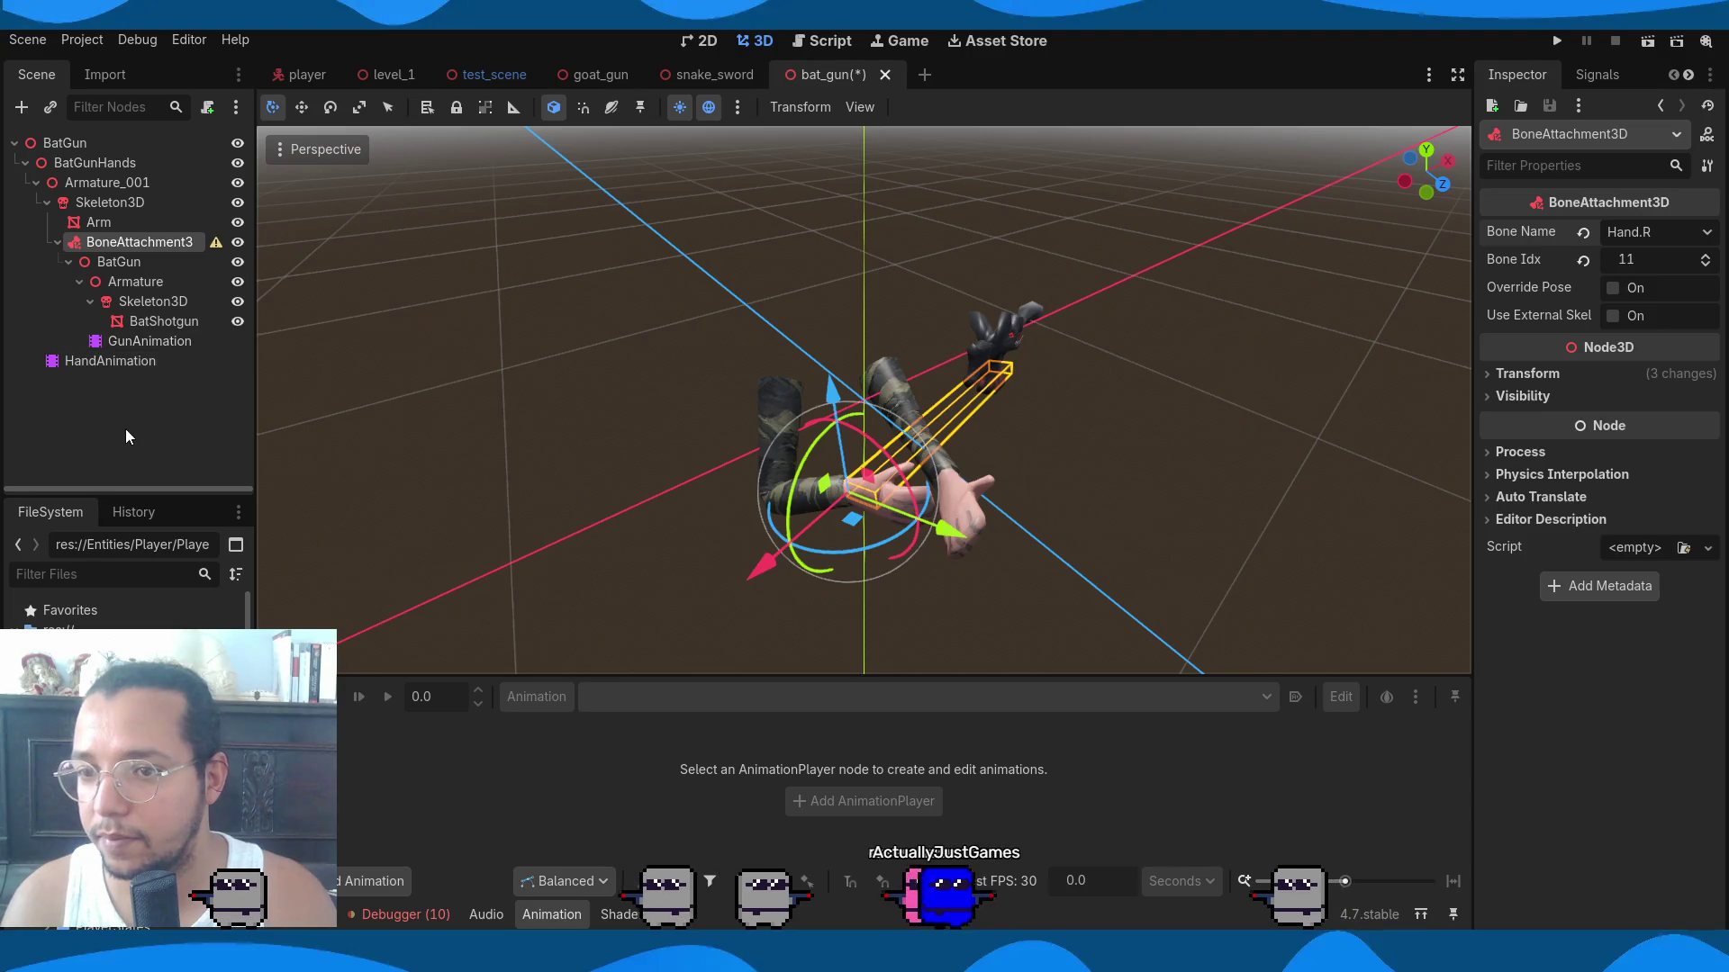
# Try reparenting the gun's Skeleton3D and BatShotgun directly under BatGun, then undo.
pyautogui.click(112, 436)
pyautogui.click(112, 242)
pyautogui.moveTo(88, 200); pyautogui.dragTo(94, 220)
pyautogui.click(119, 262)
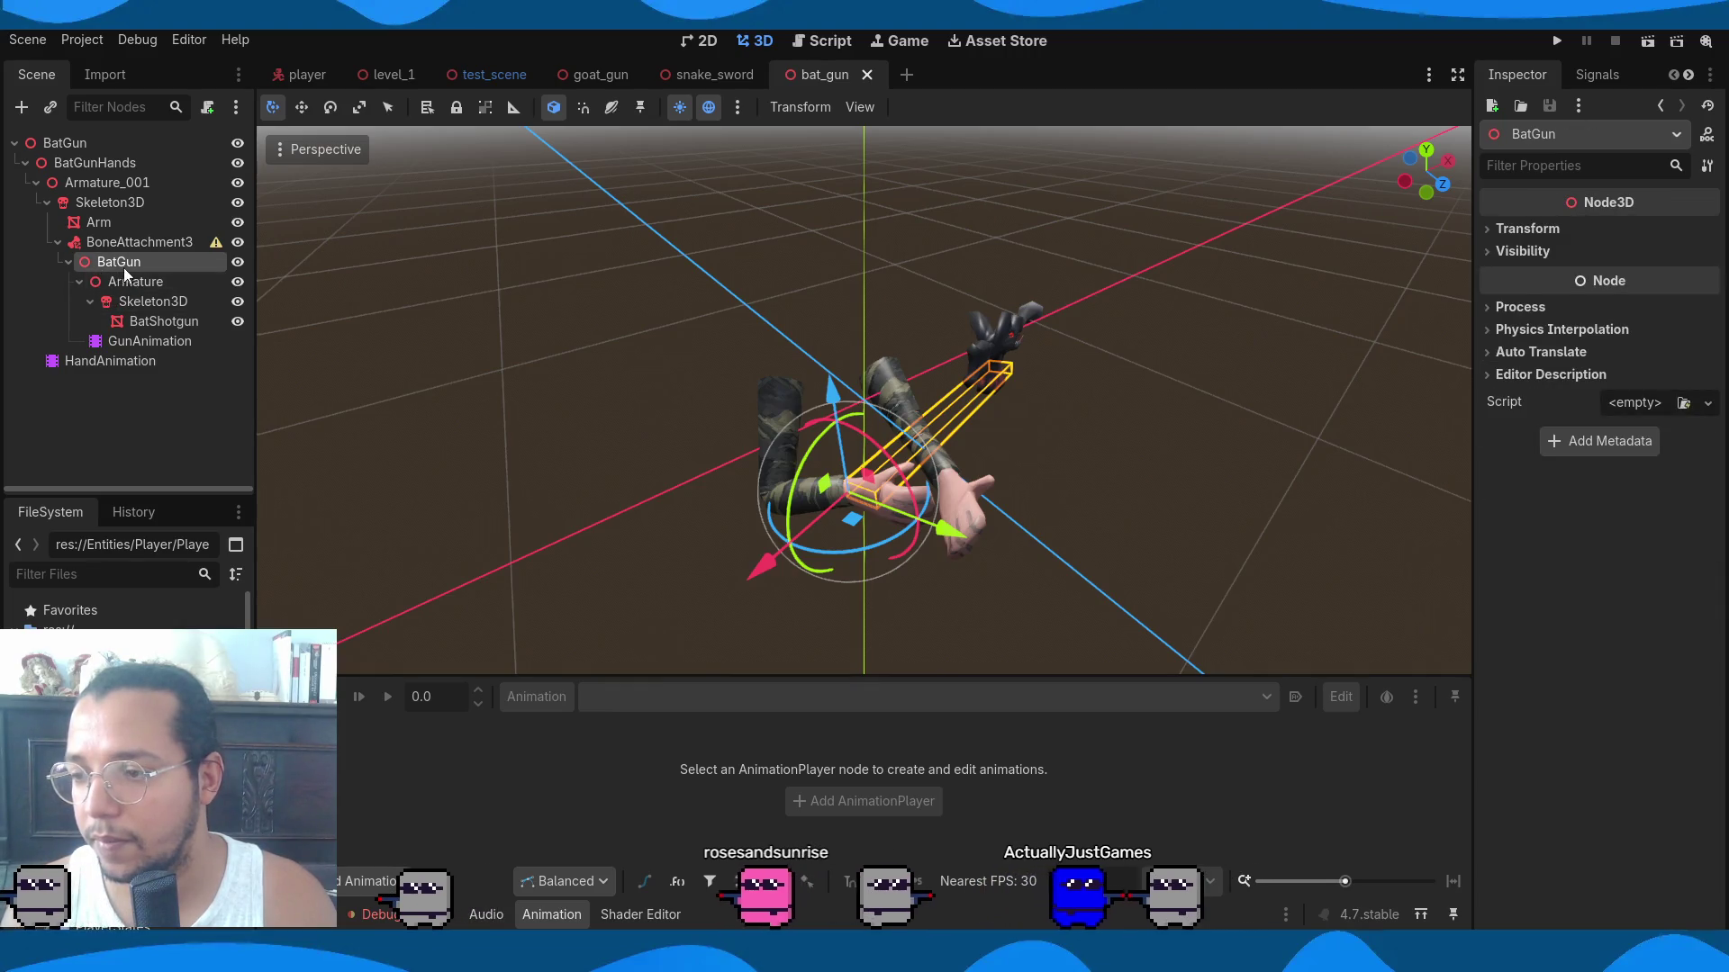
pyautogui.moveTo(149, 302); pyautogui.dragTo(121, 262)
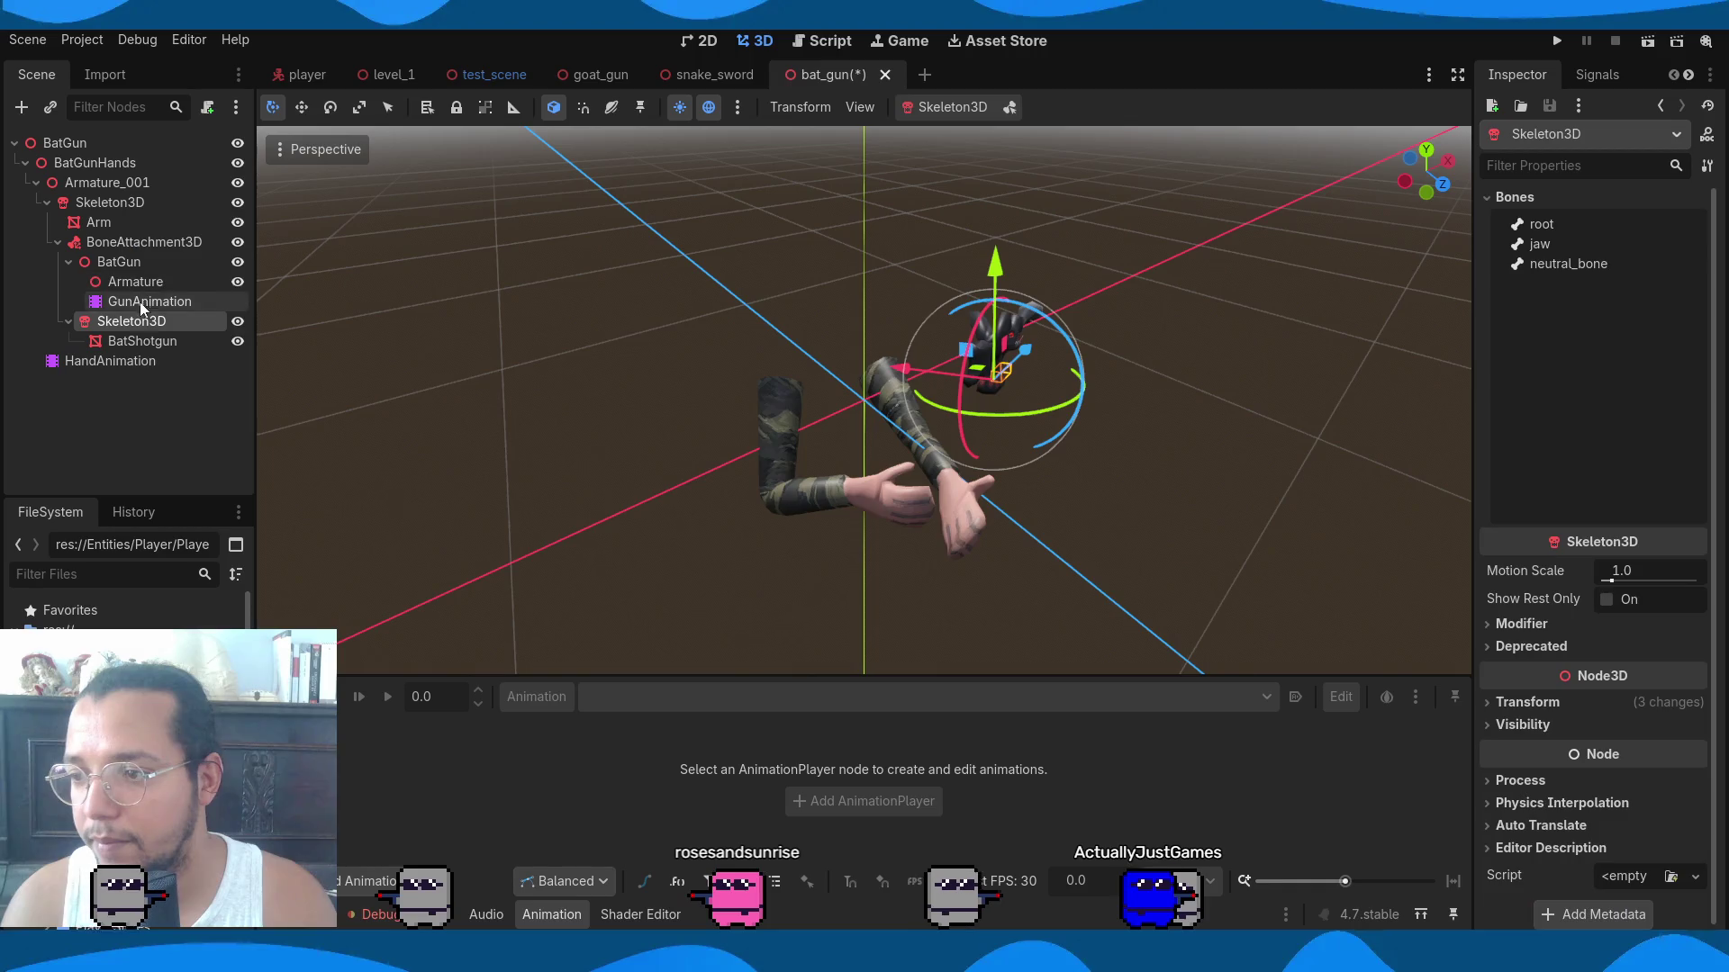
pyautogui.moveTo(131, 342); pyautogui.dragTo(124, 289)
pyautogui.click(216, 322)
pyautogui.hotkey('ctrl', 'z')
pyautogui.hotkey('ctrl', 'z')
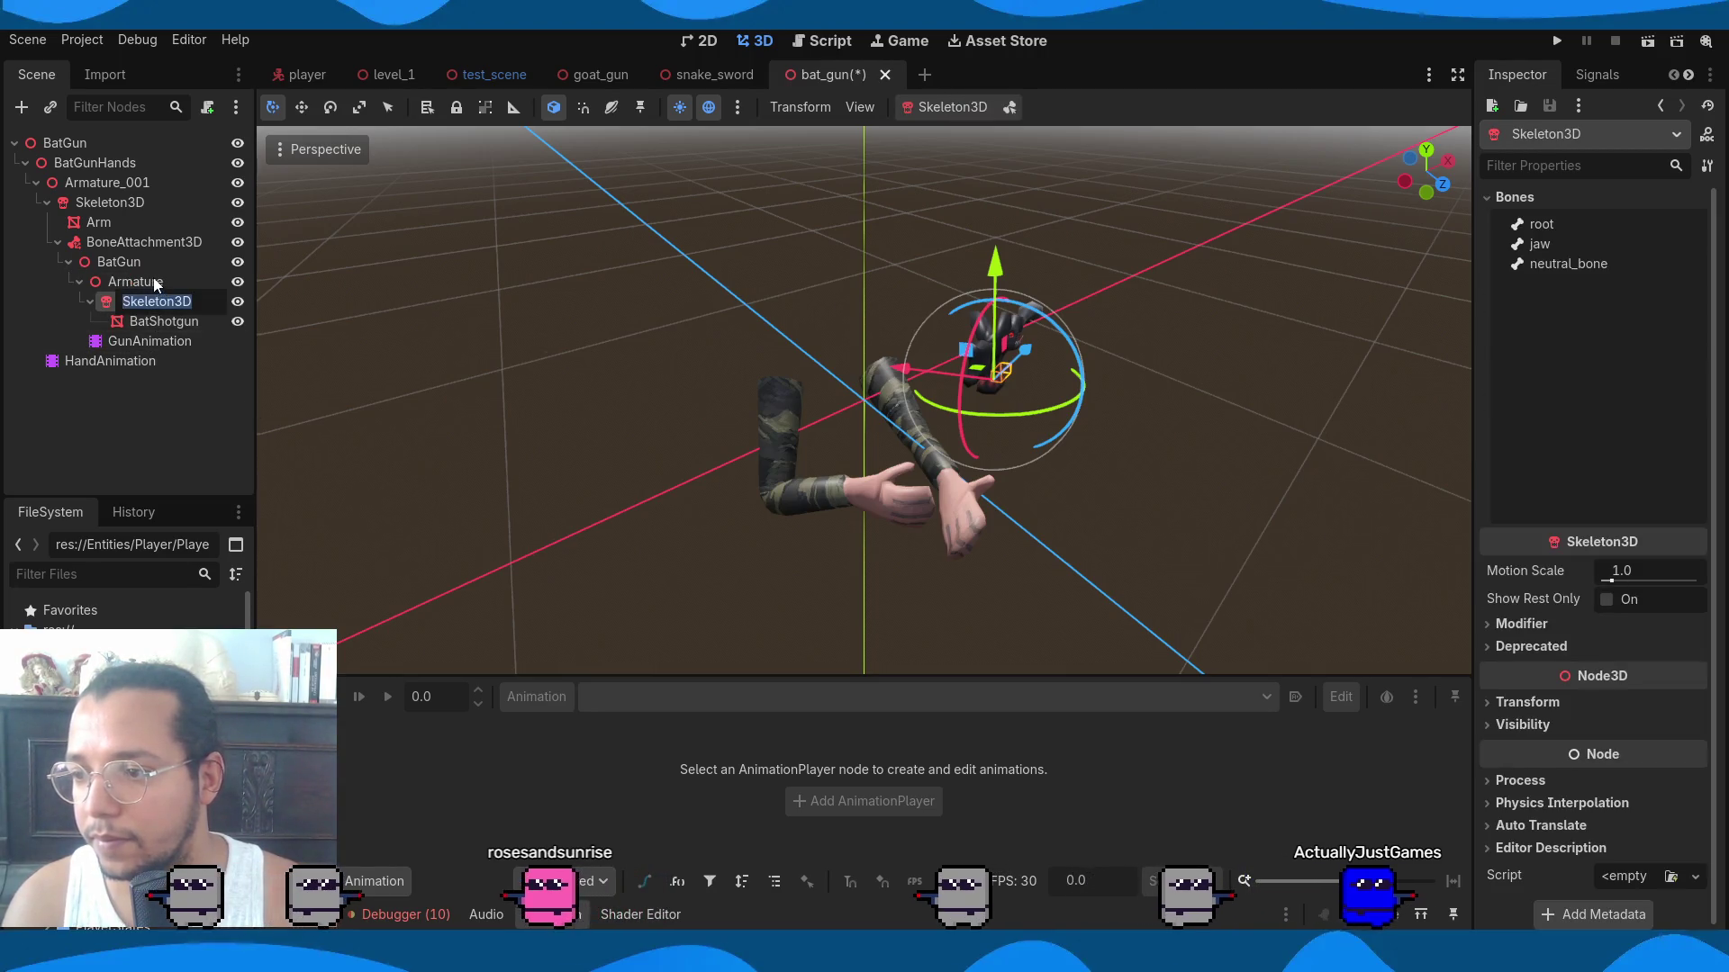
# Move the gun's Armature and GunAnimation inside the BatGun node and save.
pyautogui.click(85, 283)
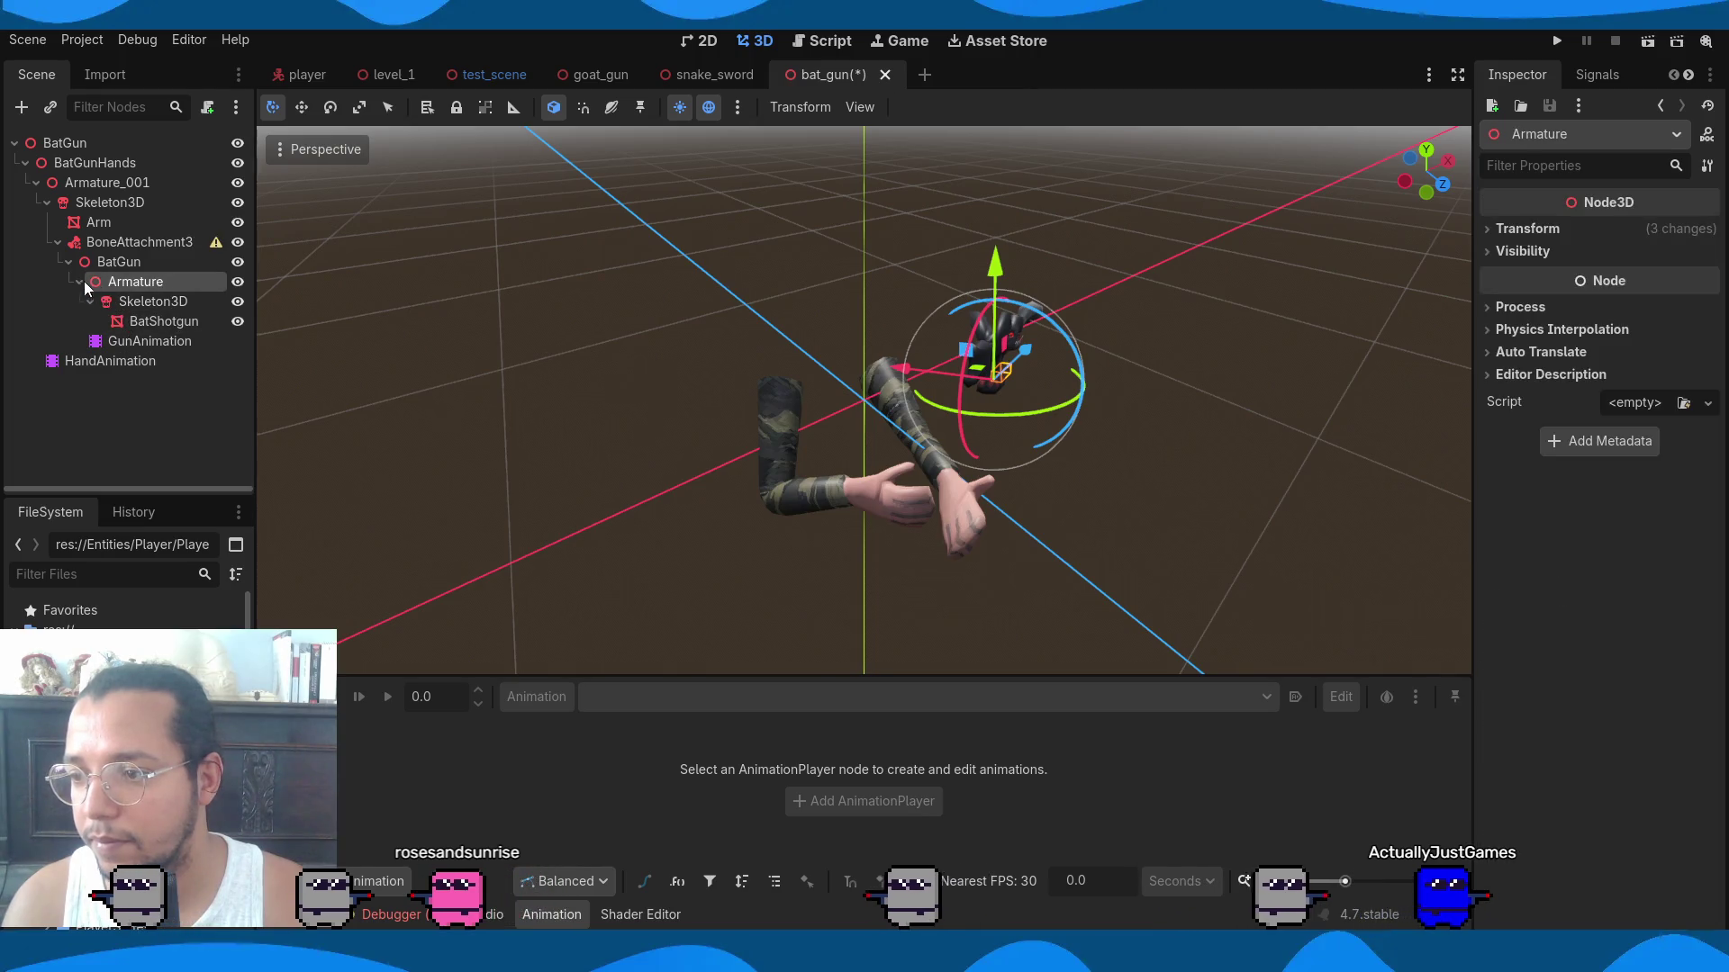
pyautogui.click(80, 281)
pyautogui.moveTo(90, 281)
pyautogui.mouseDown()
pyautogui.moveTo(128, 255)
pyautogui.moveTo(119, 286)
pyautogui.moveTo(126, 270)
pyautogui.mouseUp()
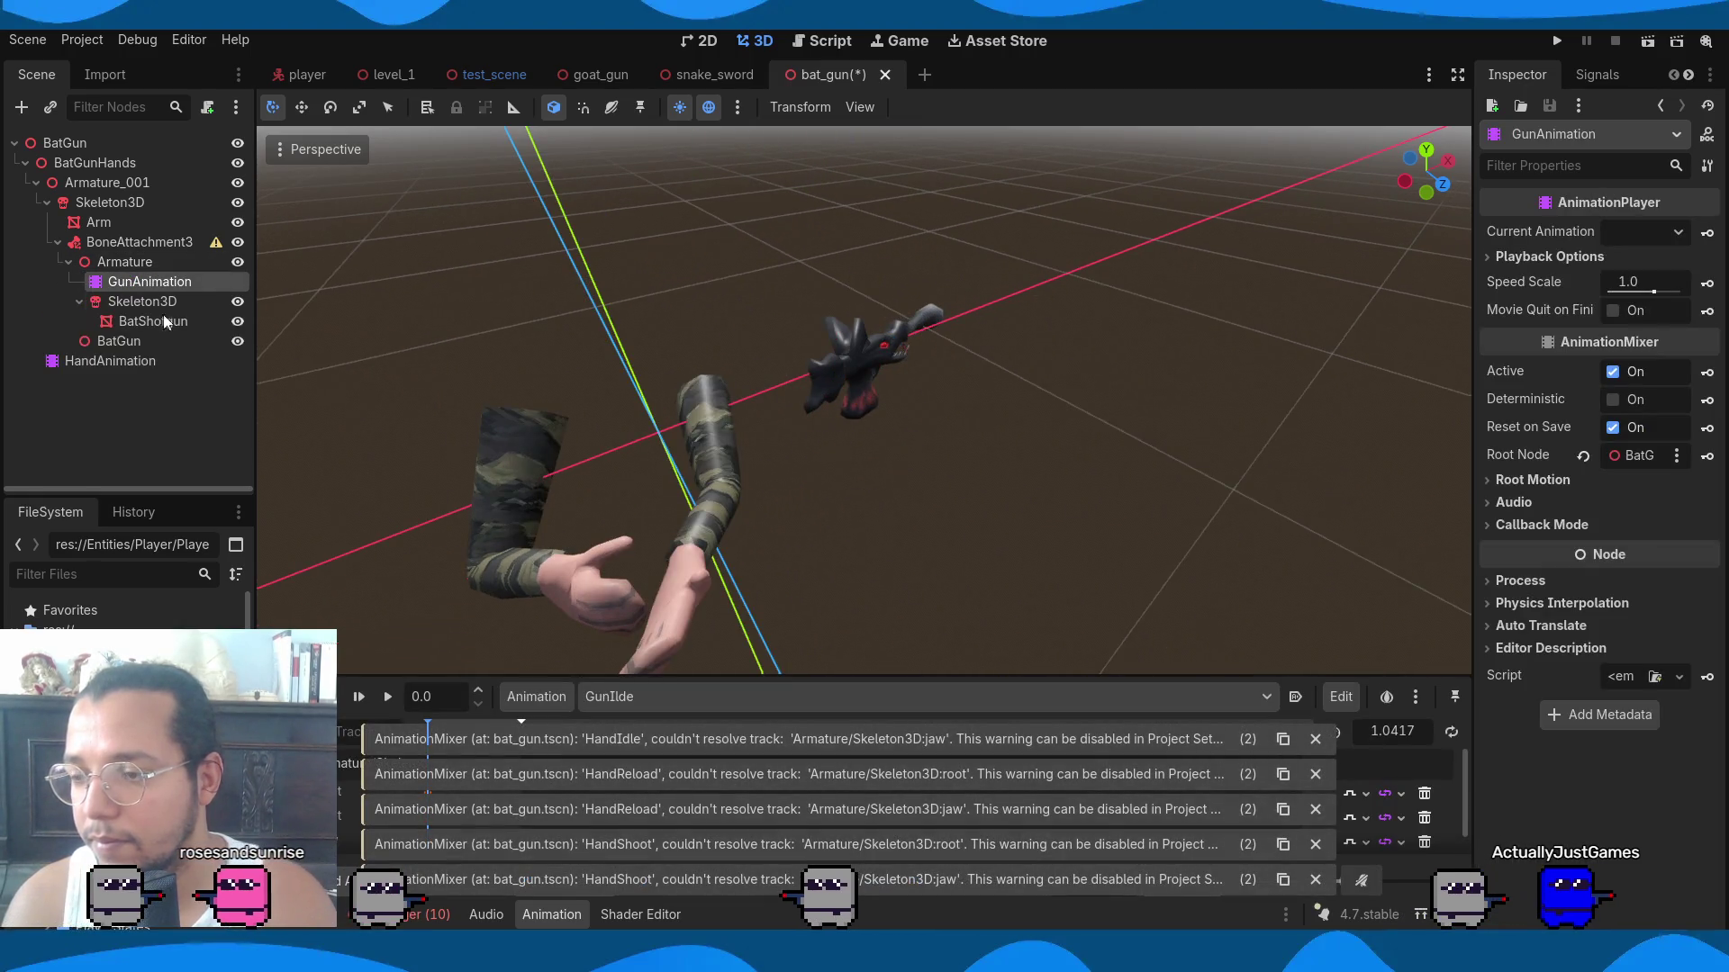
pyautogui.click(135, 282)
pyautogui.hotkey('ctrl', 's')
# Set the BoneAttachment3D's bone to Hand.R again.
pyautogui.click(144, 242)
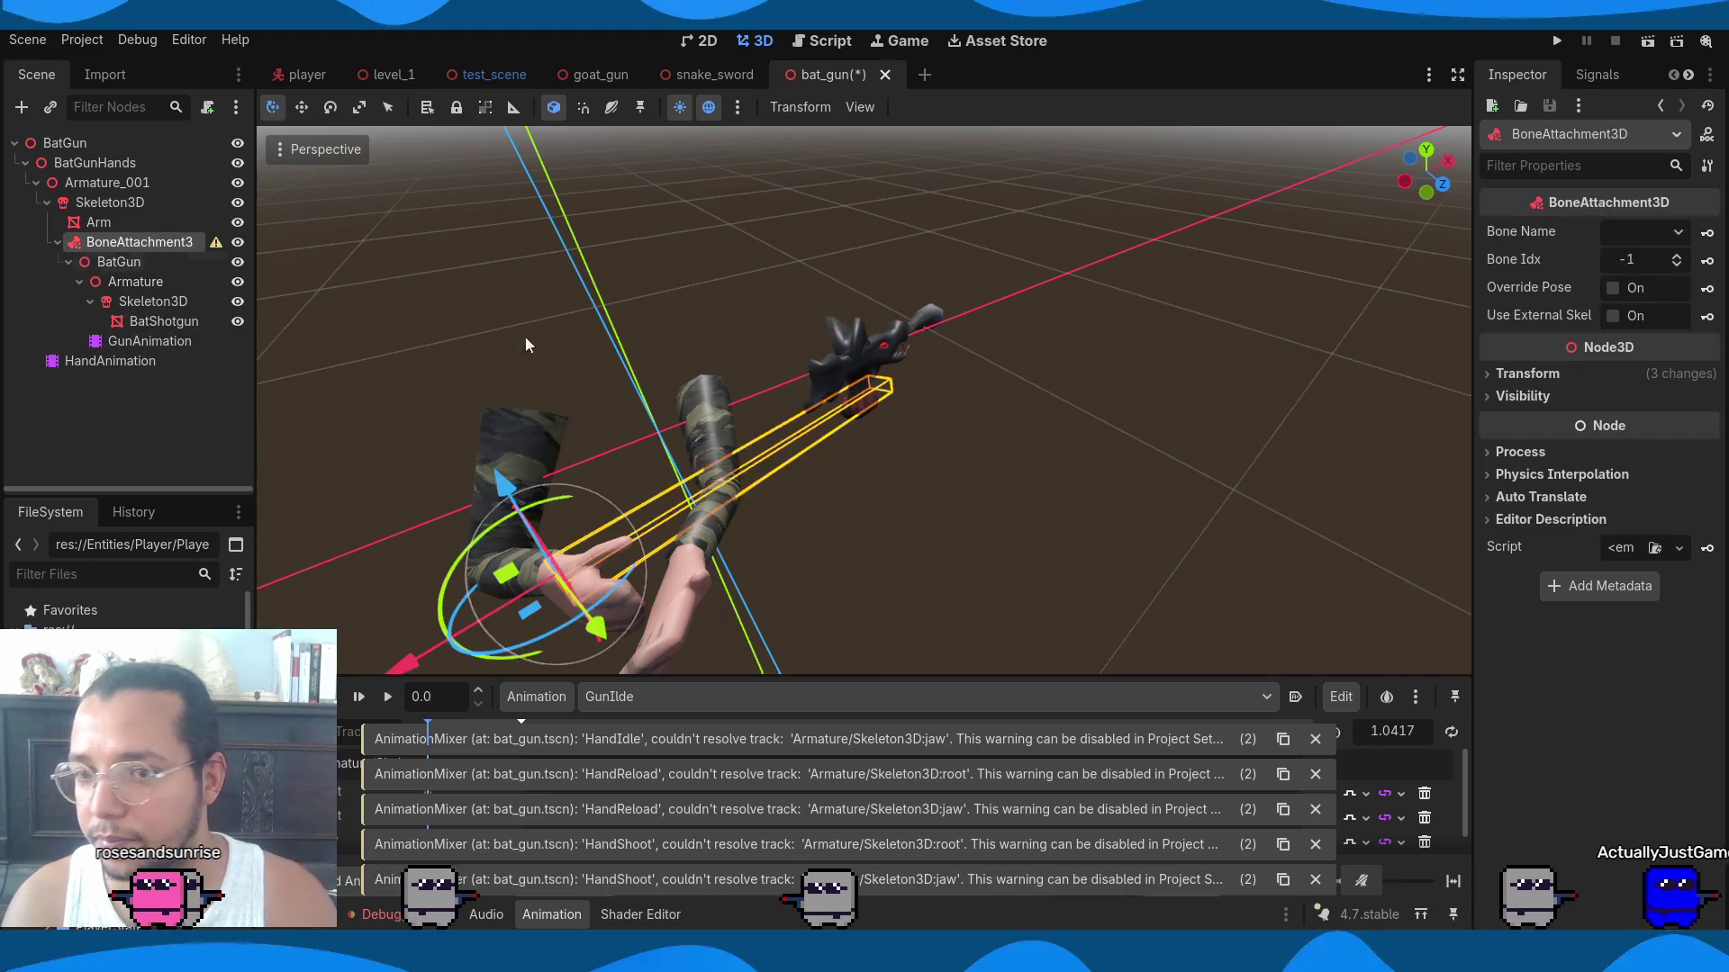
pyautogui.scroll(-3, 964, 481)
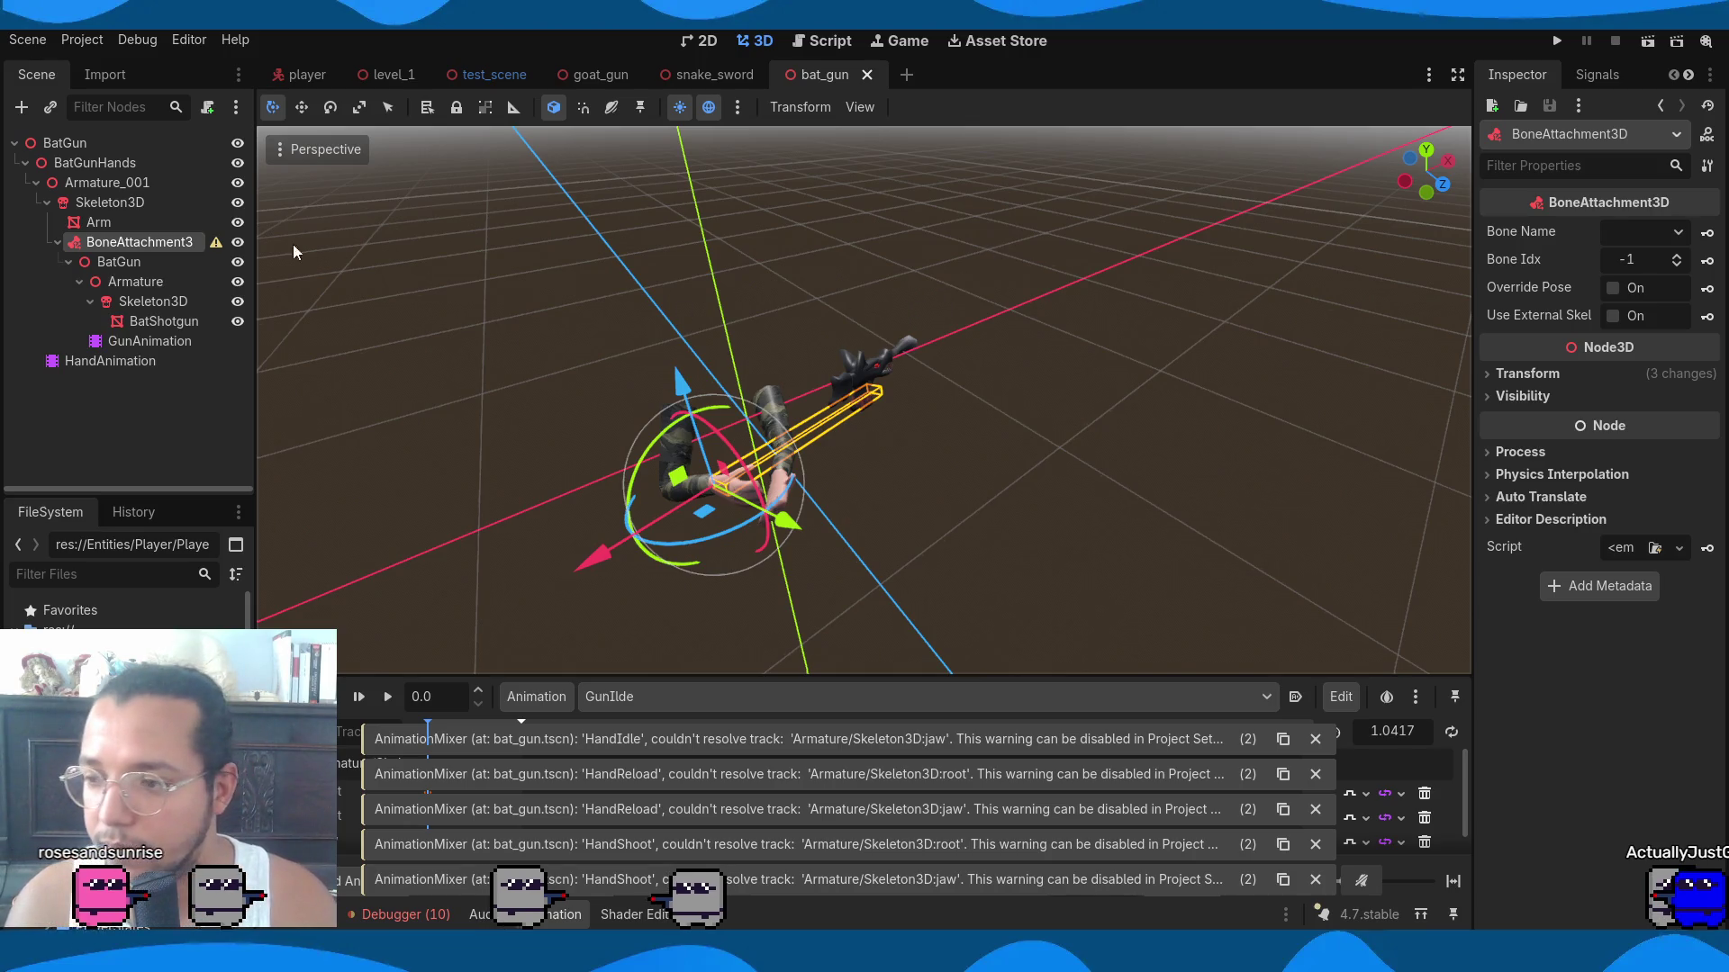
pyautogui.click(1653, 232)
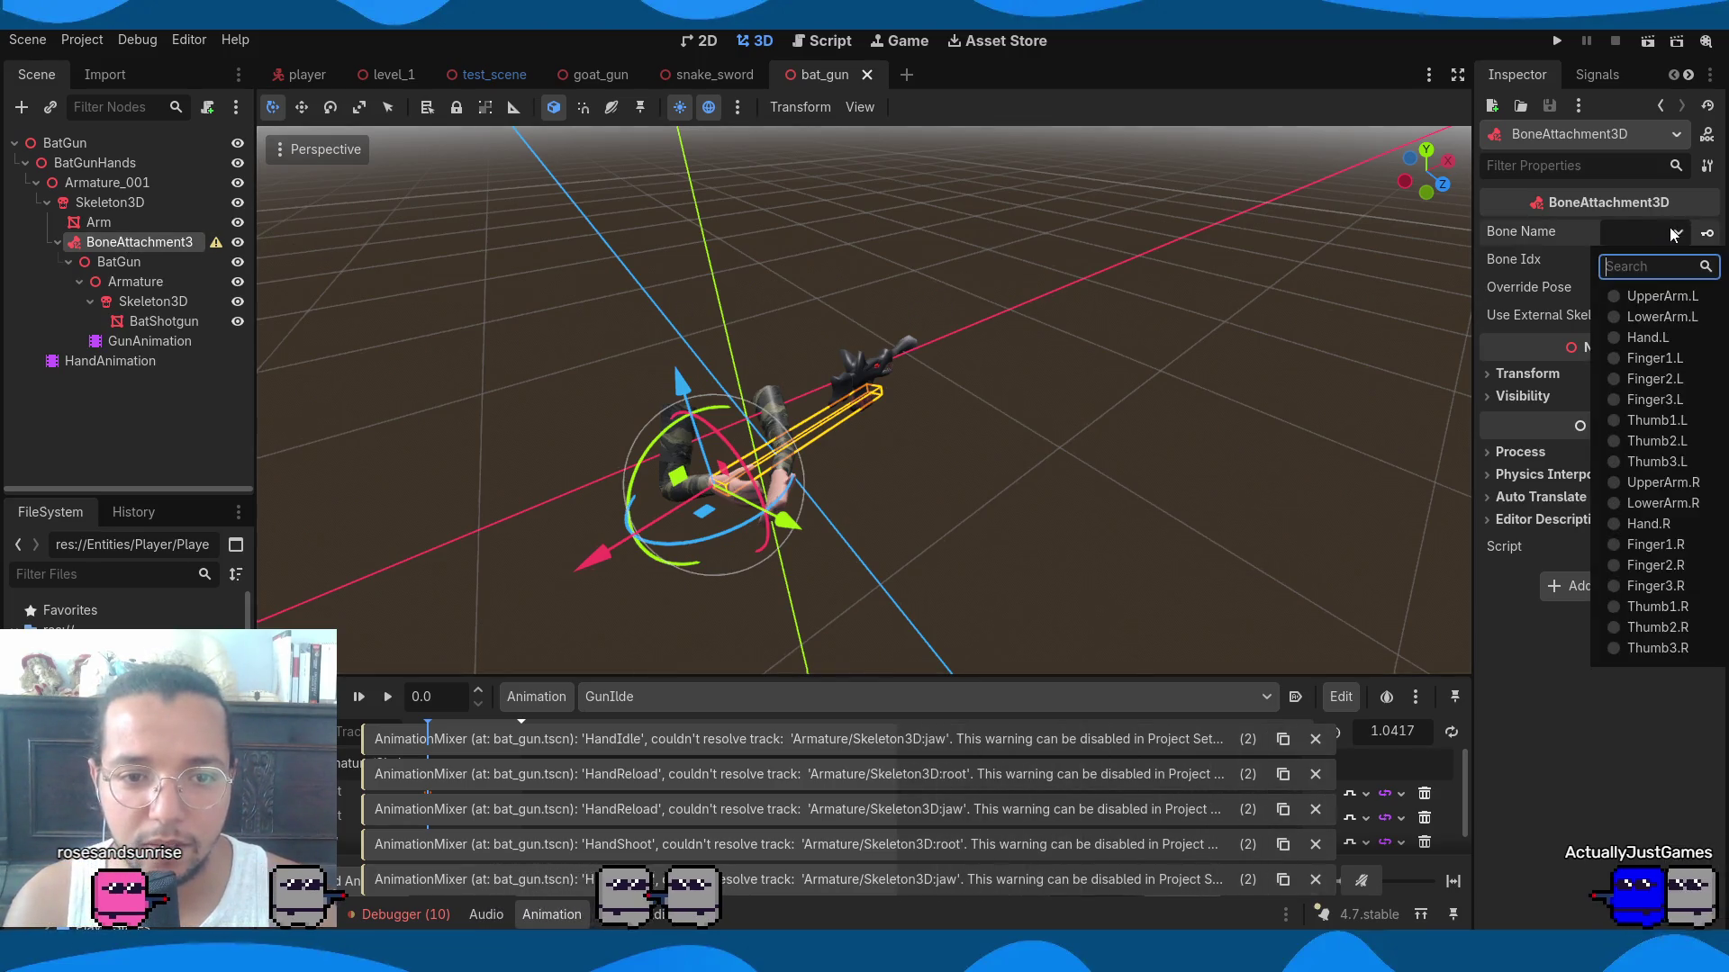
pyautogui.click(1664, 522)
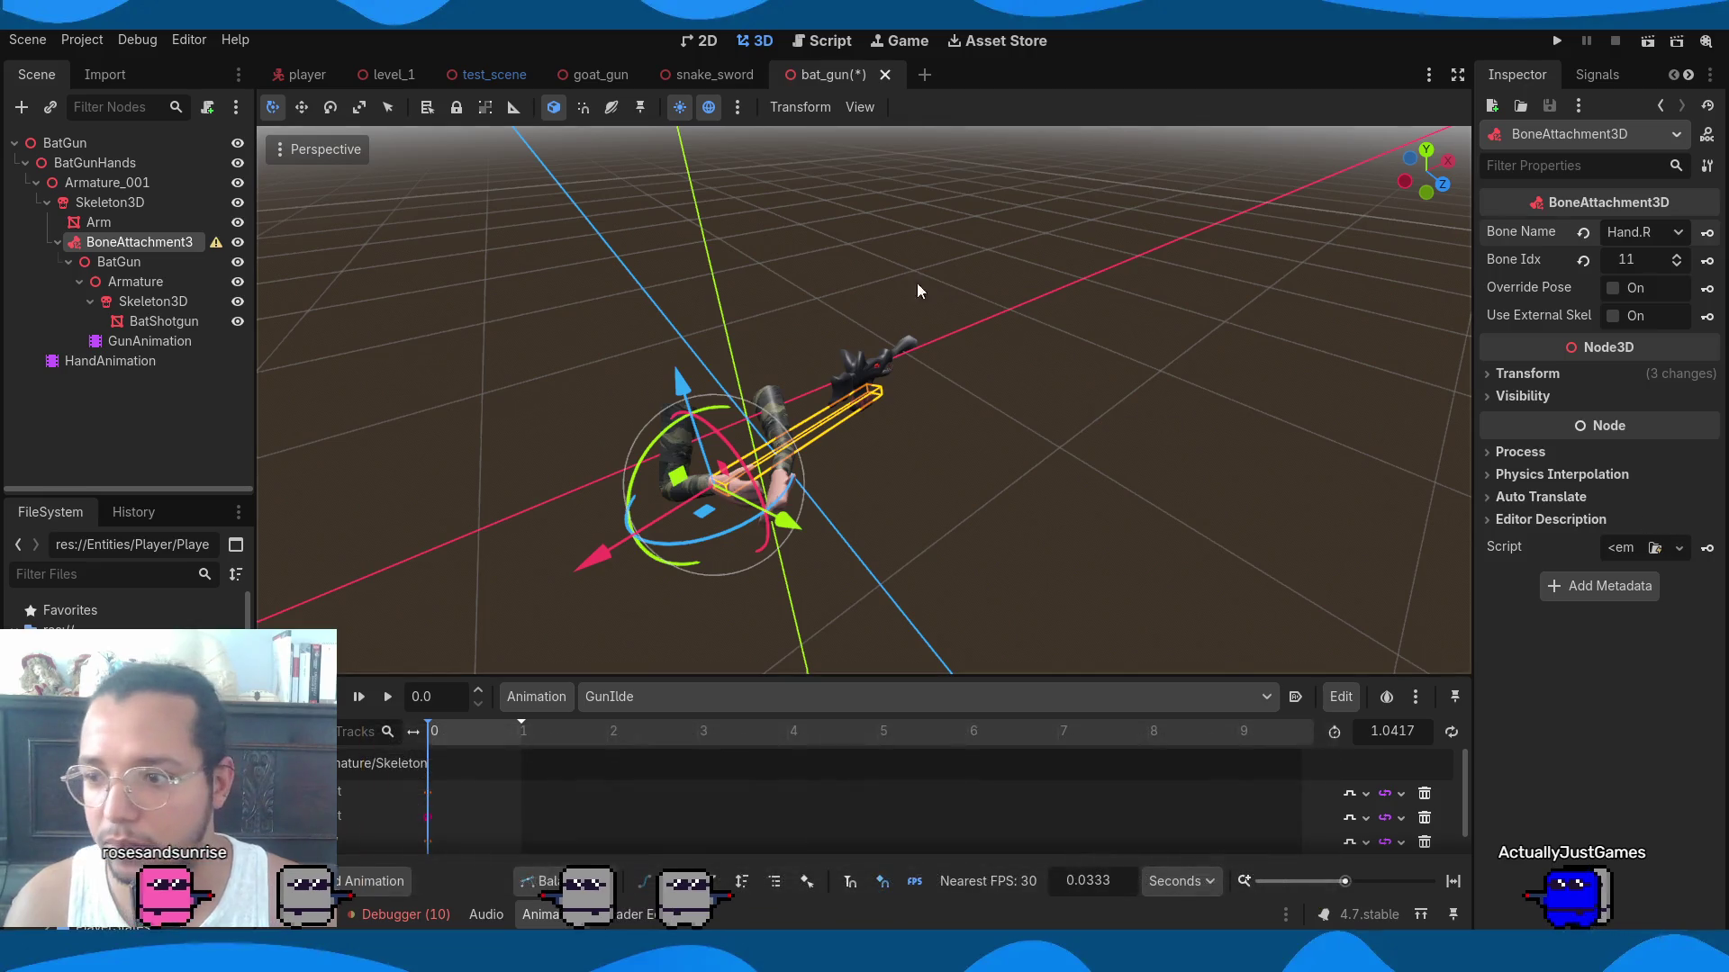
# Select the BatGun node and slide the bat gun along its X axis.
pyautogui.click(802, 230)
pyautogui.click(135, 262)
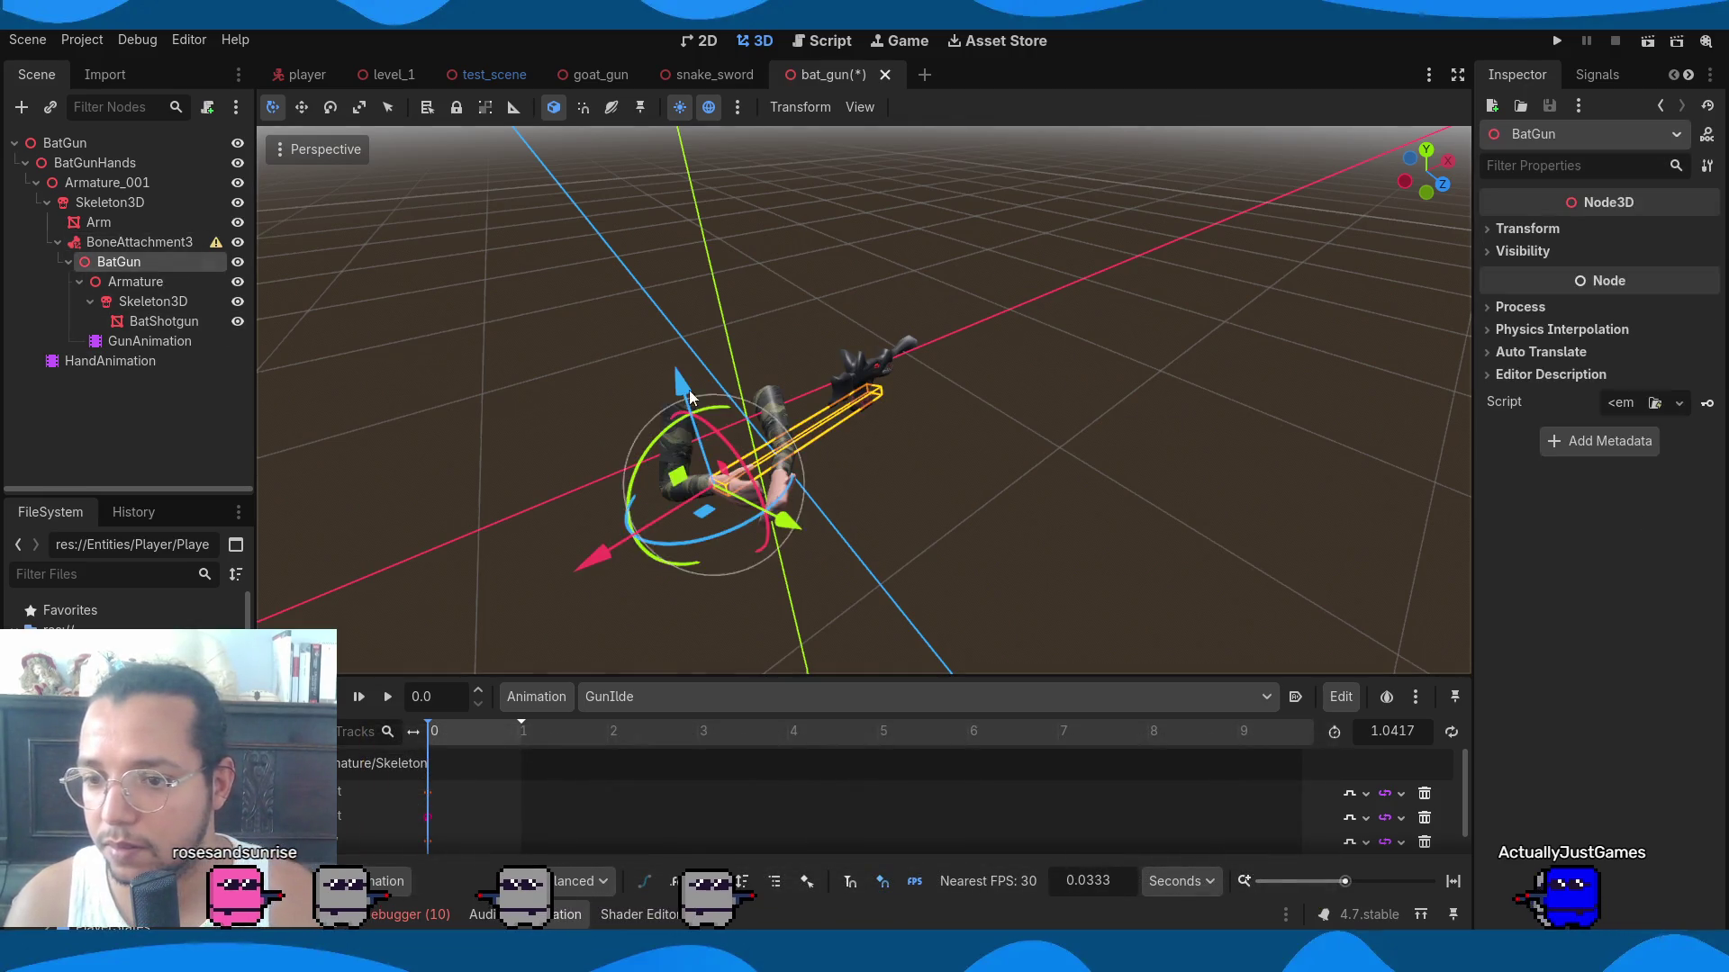
pyautogui.click(152, 302)
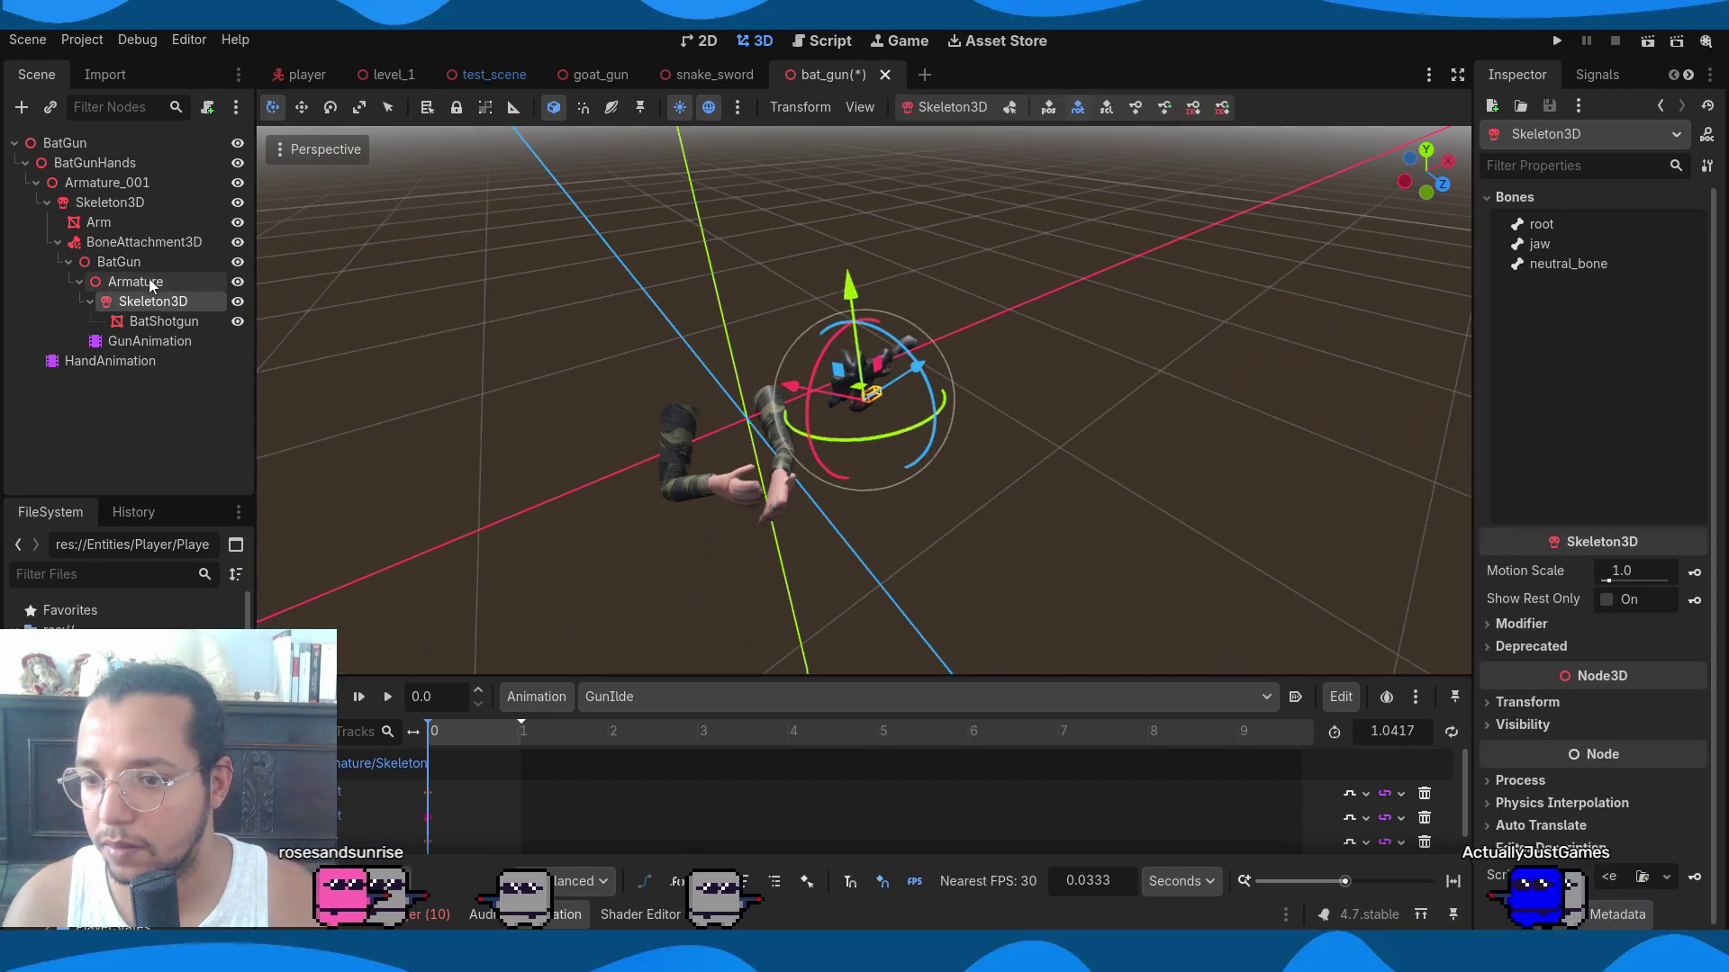
pyautogui.click(149, 281)
pyautogui.click(149, 263)
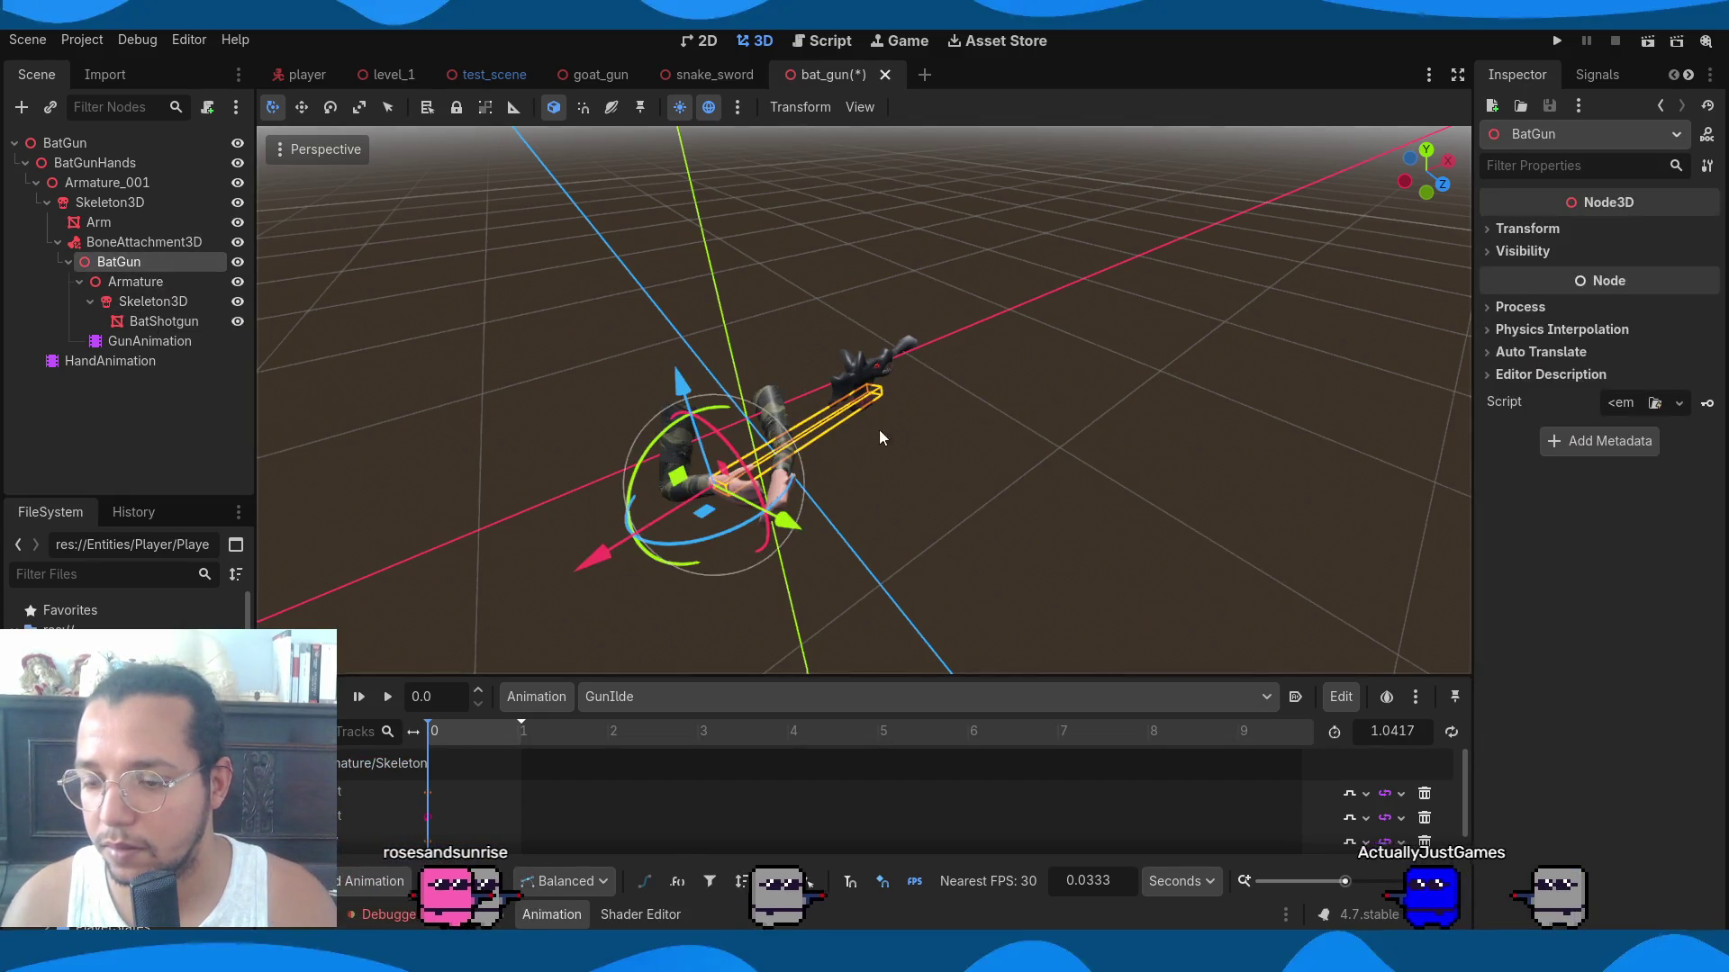
pyautogui.moveTo(613, 564)
pyautogui.mouseDown()
pyautogui.moveTo(430, 603)
pyautogui.moveTo(324, 720)
pyautogui.mouseUp()
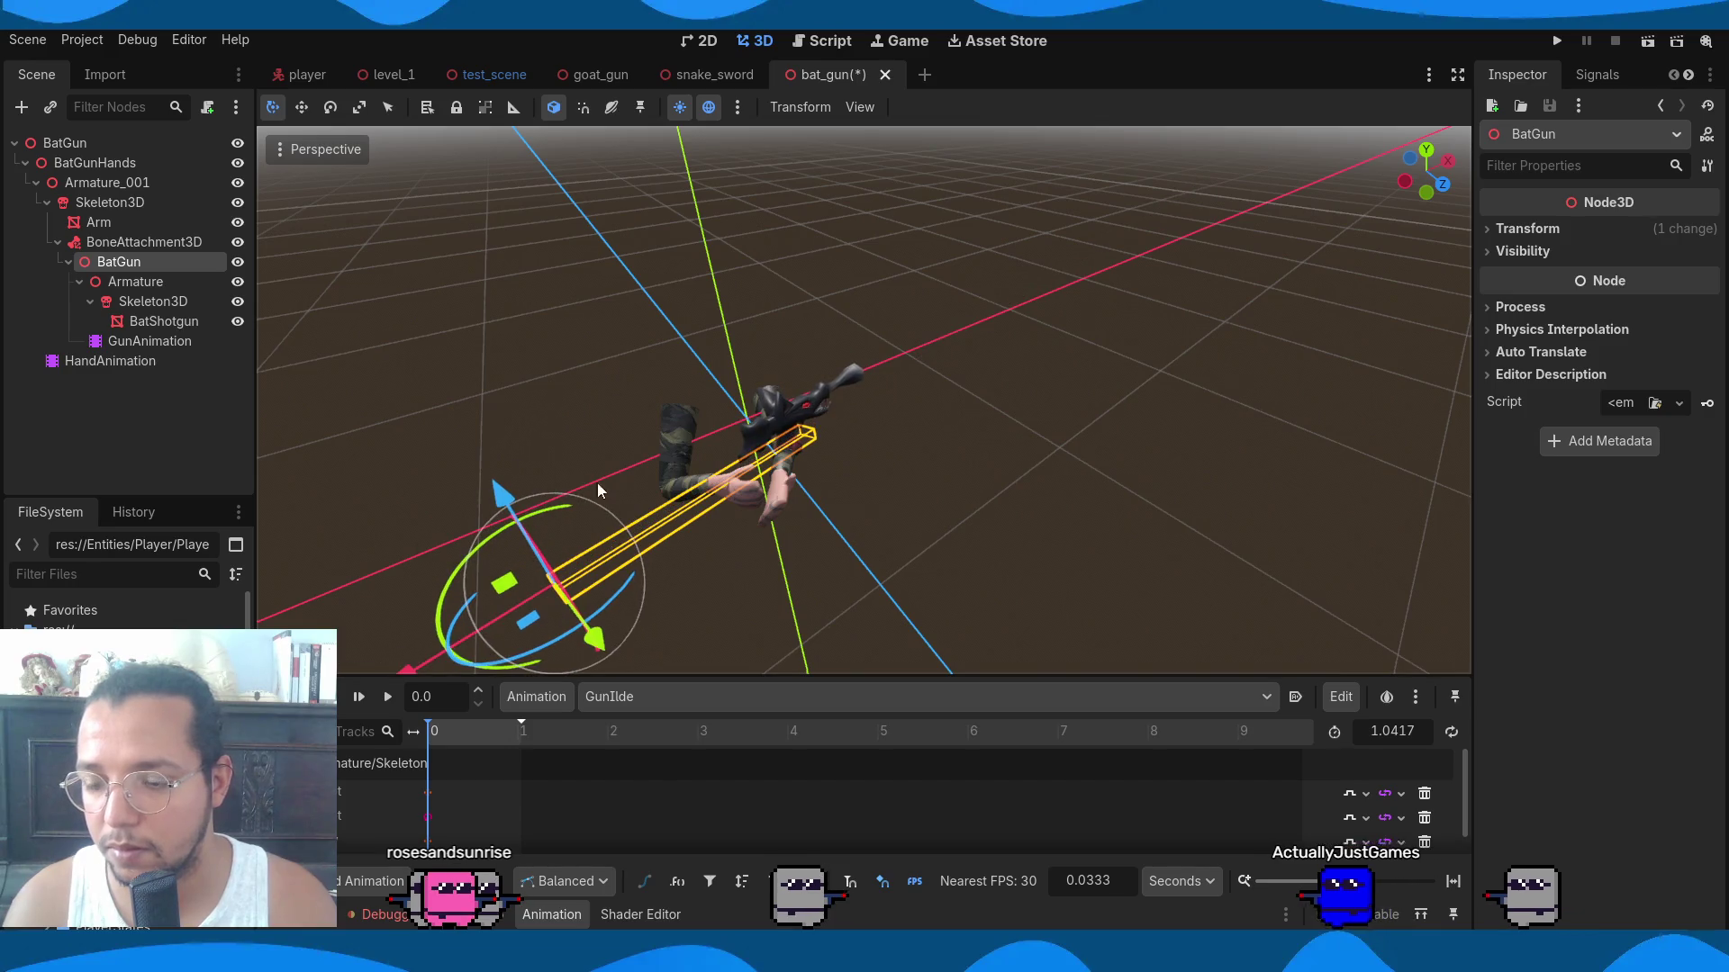
# Slide the bat gun further along X and rotate it to point up-right.
pyautogui.moveTo(691, 507)
pyautogui.mouseDown(button='middle')
pyautogui.moveTo(1023, 576)
pyautogui.moveTo(1292, 484)
pyautogui.moveTo(1116, 450)
pyautogui.mouseUp(button='middle')
pyautogui.moveTo(1117, 450); pyautogui.dragTo(1224, 454)
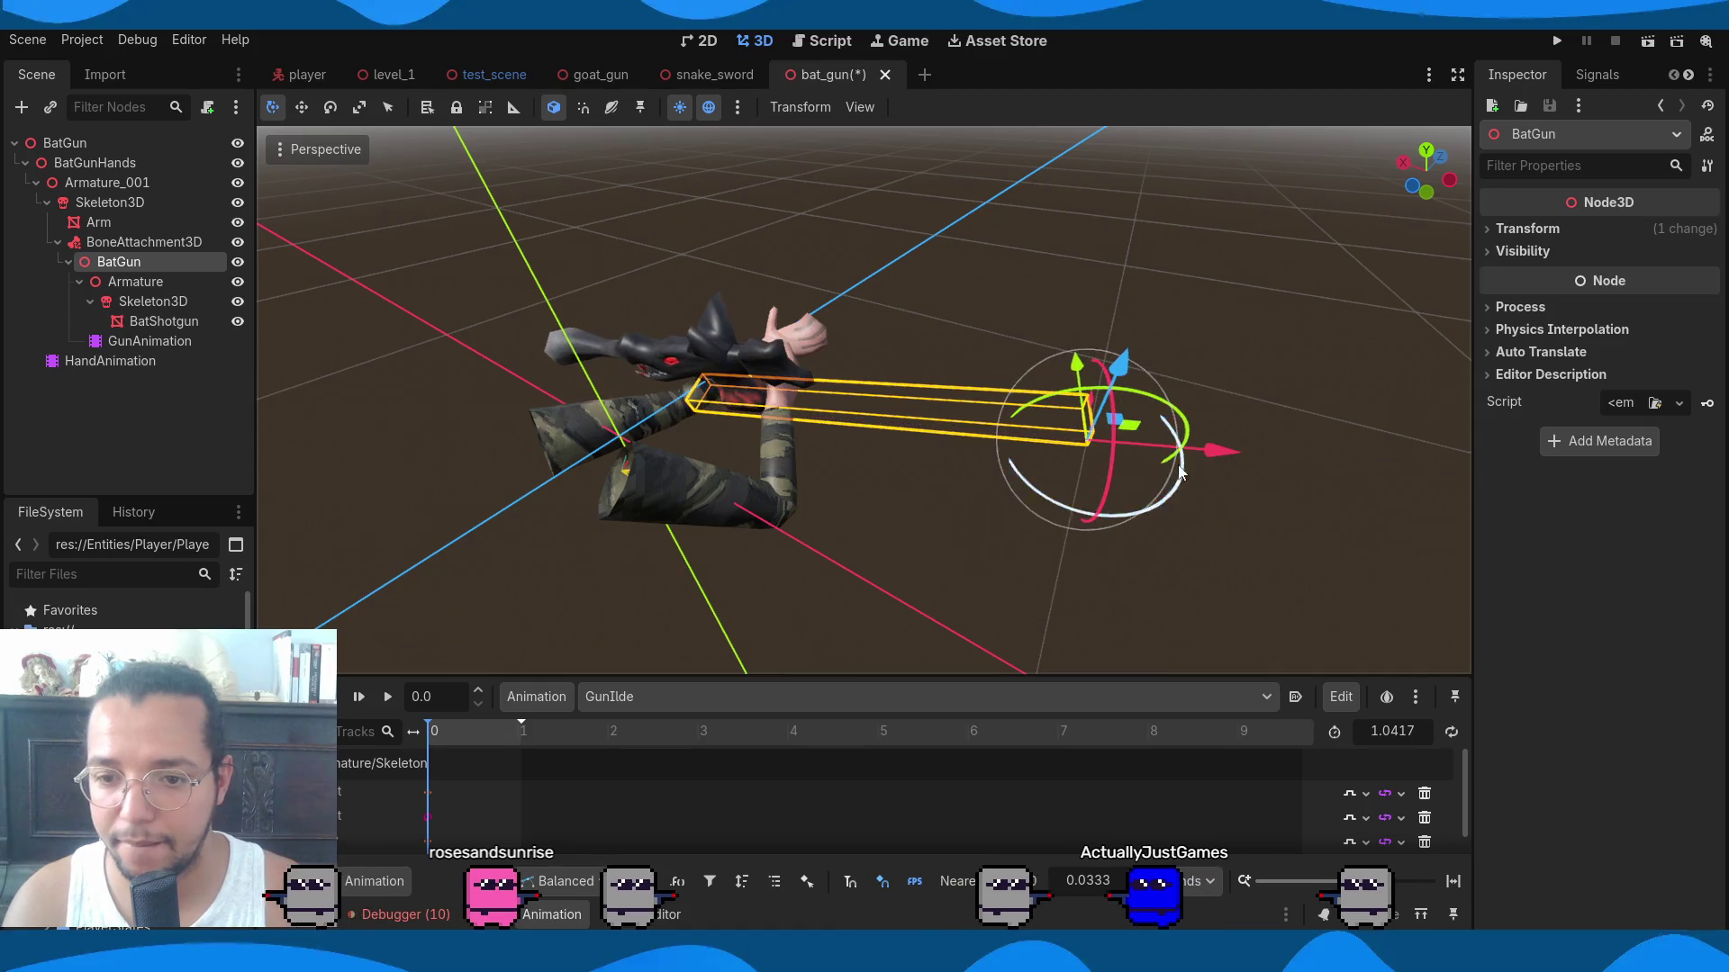
pyautogui.moveTo(1177, 526)
pyautogui.mouseDown()
pyautogui.moveTo(962, 537)
pyautogui.moveTo(841, 506)
pyautogui.moveTo(1159, 500)
pyautogui.mouseUp()
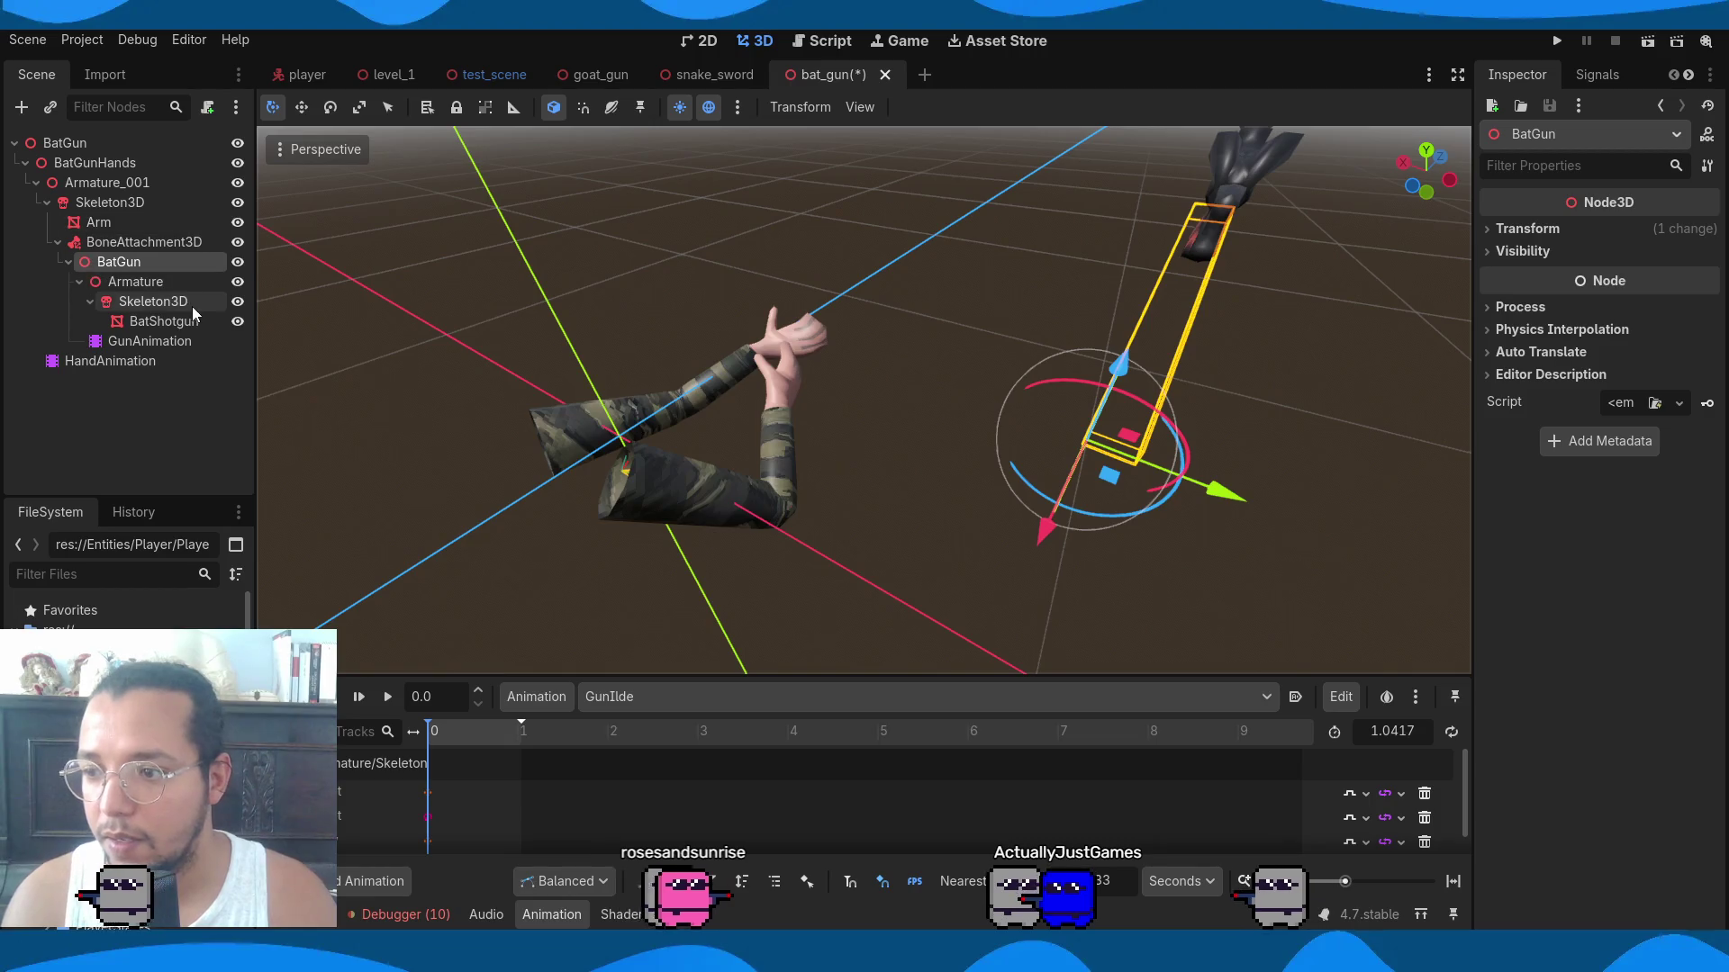
# Move the gun's Armature along X, then down-left toward the hands.
pyautogui.click(153, 286)
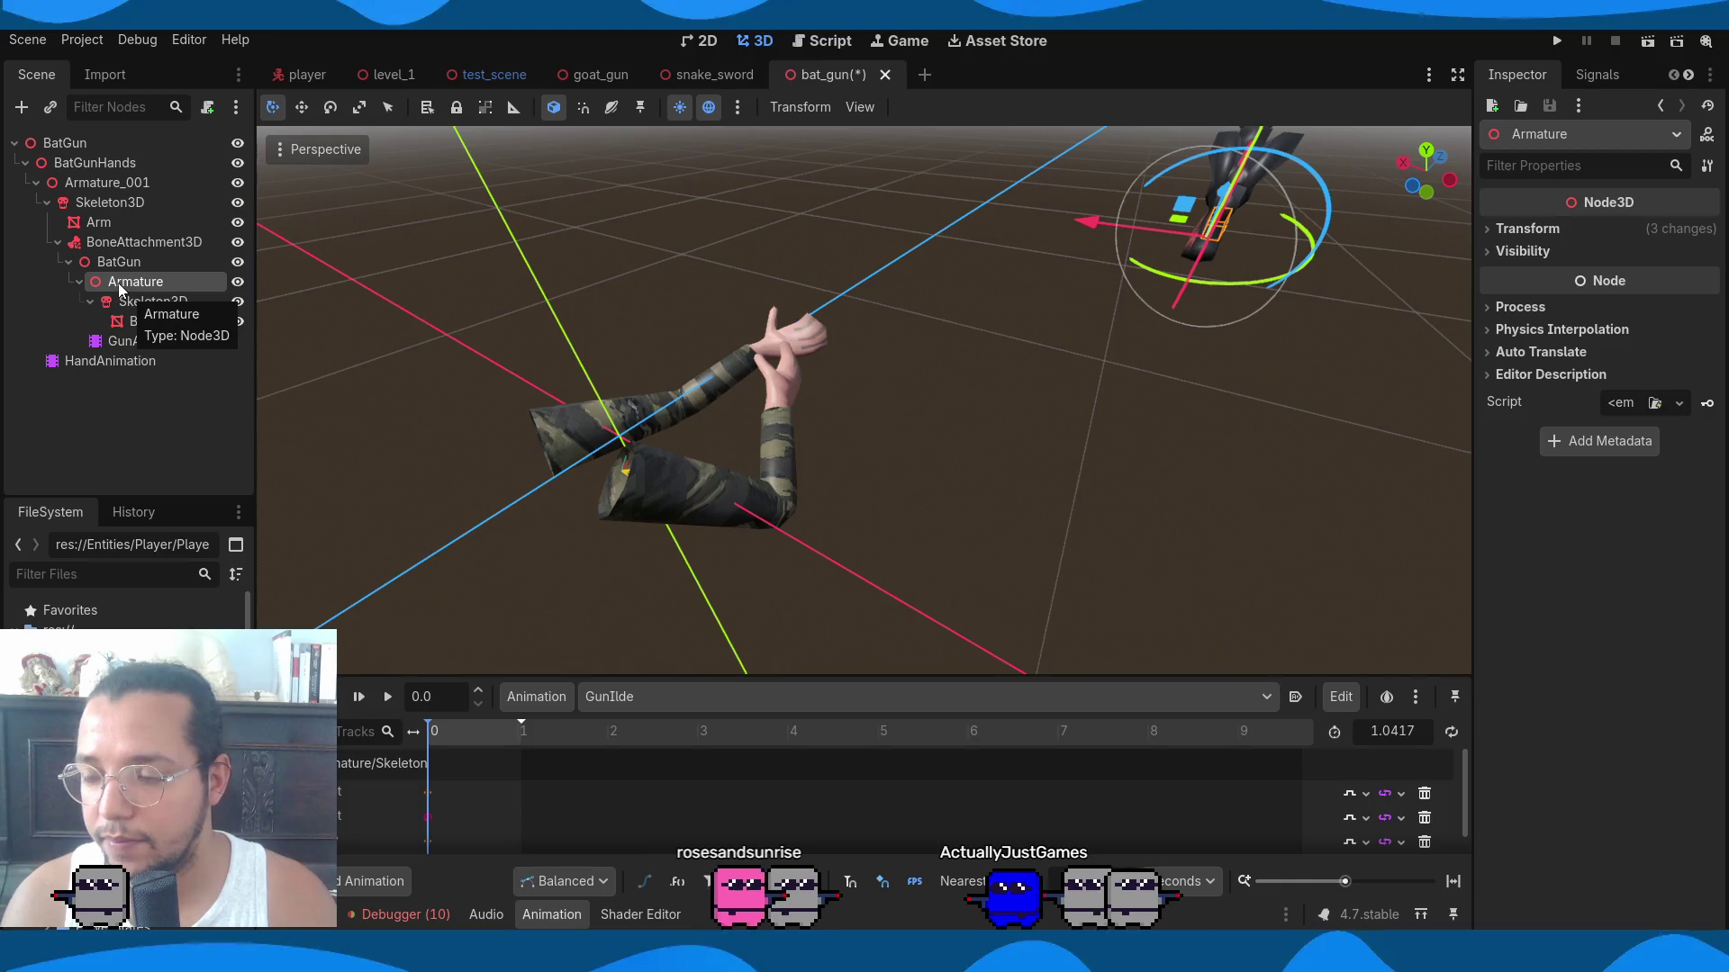
pyautogui.moveTo(1097, 233); pyautogui.dragTo(577, 185)
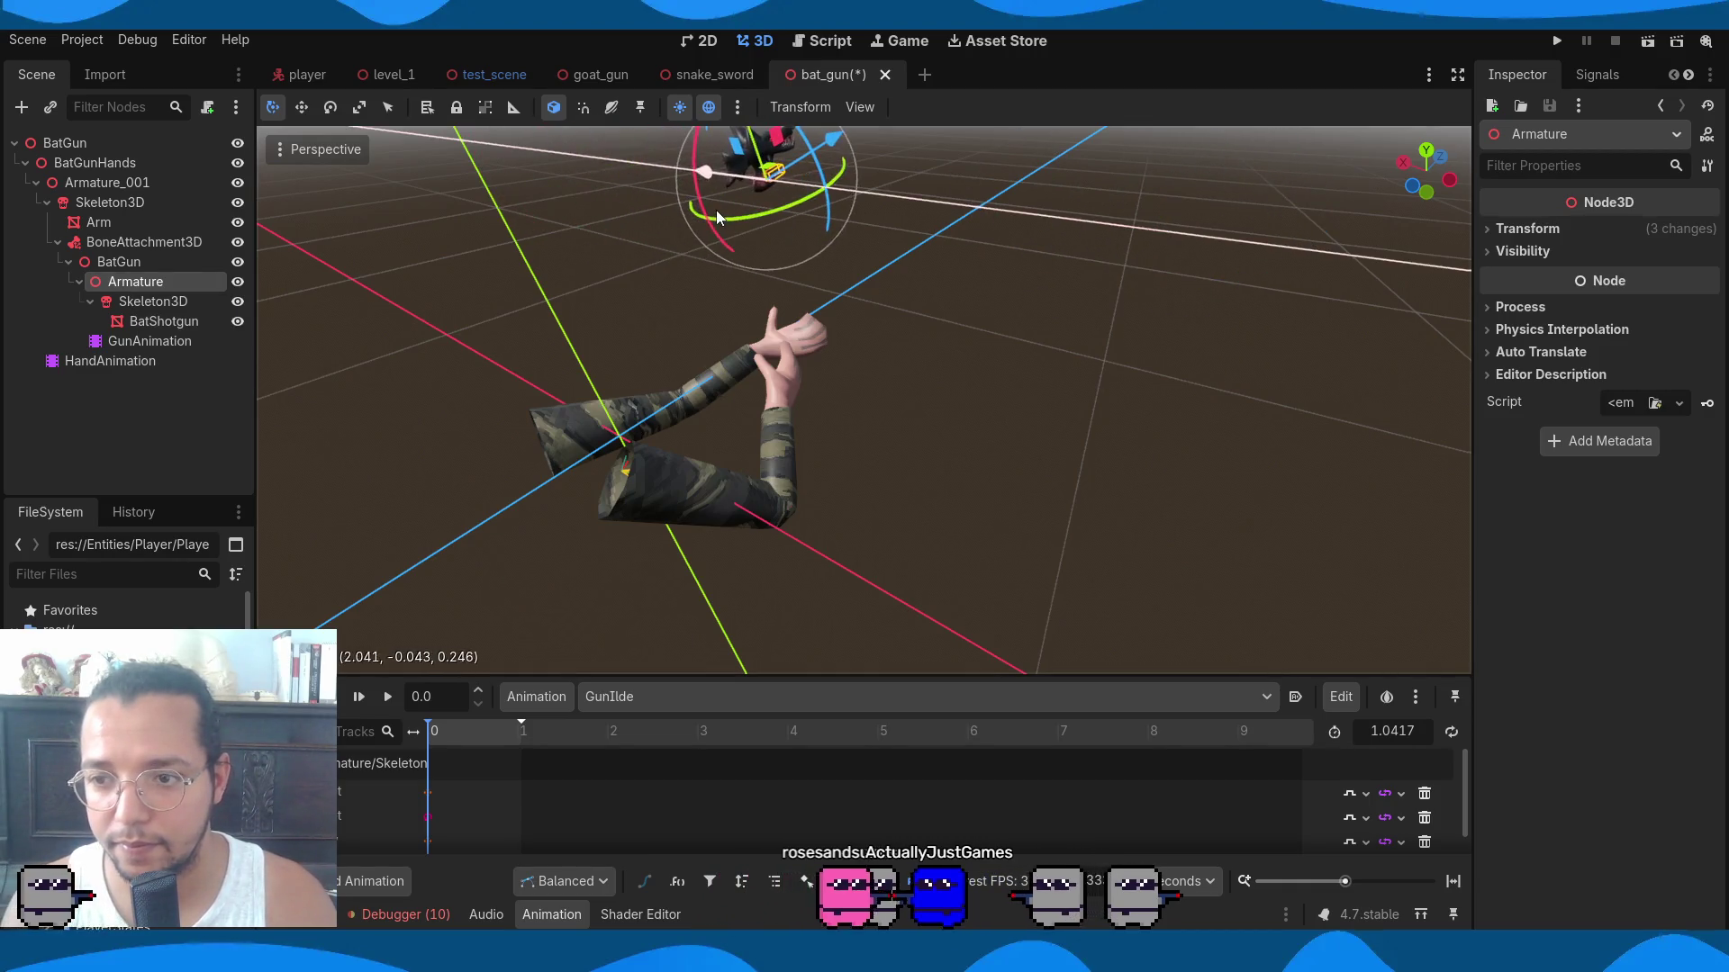
pyautogui.moveTo(729, 171)
pyautogui.mouseDown(button='middle')
pyautogui.moveTo(699, 261)
pyautogui.moveTo(826, 251)
pyautogui.moveTo(765, 241)
pyautogui.moveTo(508, 346)
pyautogui.mouseUp(button='middle')
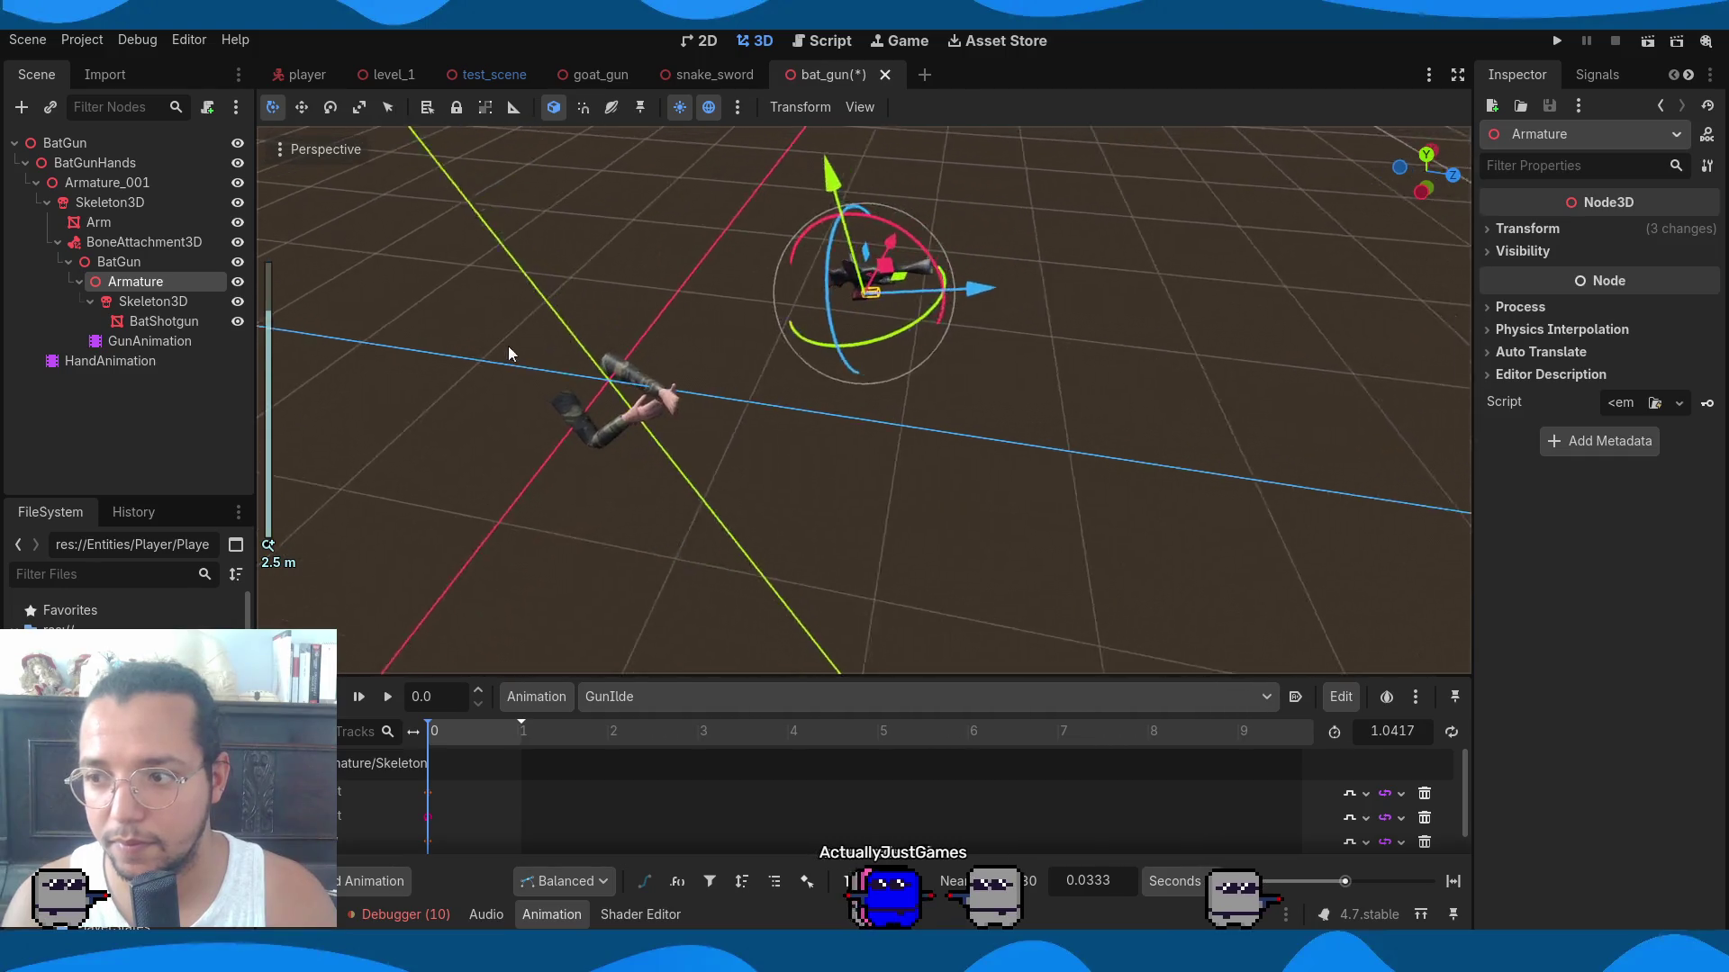
pyautogui.moveTo(930, 310)
pyautogui.mouseDown()
pyautogui.moveTo(566, 286)
pyautogui.moveTo(648, 422)
pyautogui.moveTo(586, 365)
pyautogui.moveTo(684, 357)
pyautogui.moveTo(704, 441)
pyautogui.mouseUp()
pyautogui.press('f')
pyautogui.moveTo(1034, 455)
pyautogui.mouseDown(button='middle')
pyautogui.moveTo(1056, 371)
pyautogui.moveTo(1213, 304)
pyautogui.mouseUp(button='middle')
pyautogui.moveTo(873, 322)
pyautogui.mouseDown()
pyautogui.moveTo(823, 155)
pyautogui.moveTo(916, 294)
pyautogui.mouseUp()
pyautogui.click(917, 302)
# In side orthographic view, rotate the gun to line up with the hand and lower it.
pyautogui.moveTo(1403, 396); pyautogui.dragTo(1212, 402, button='middle')
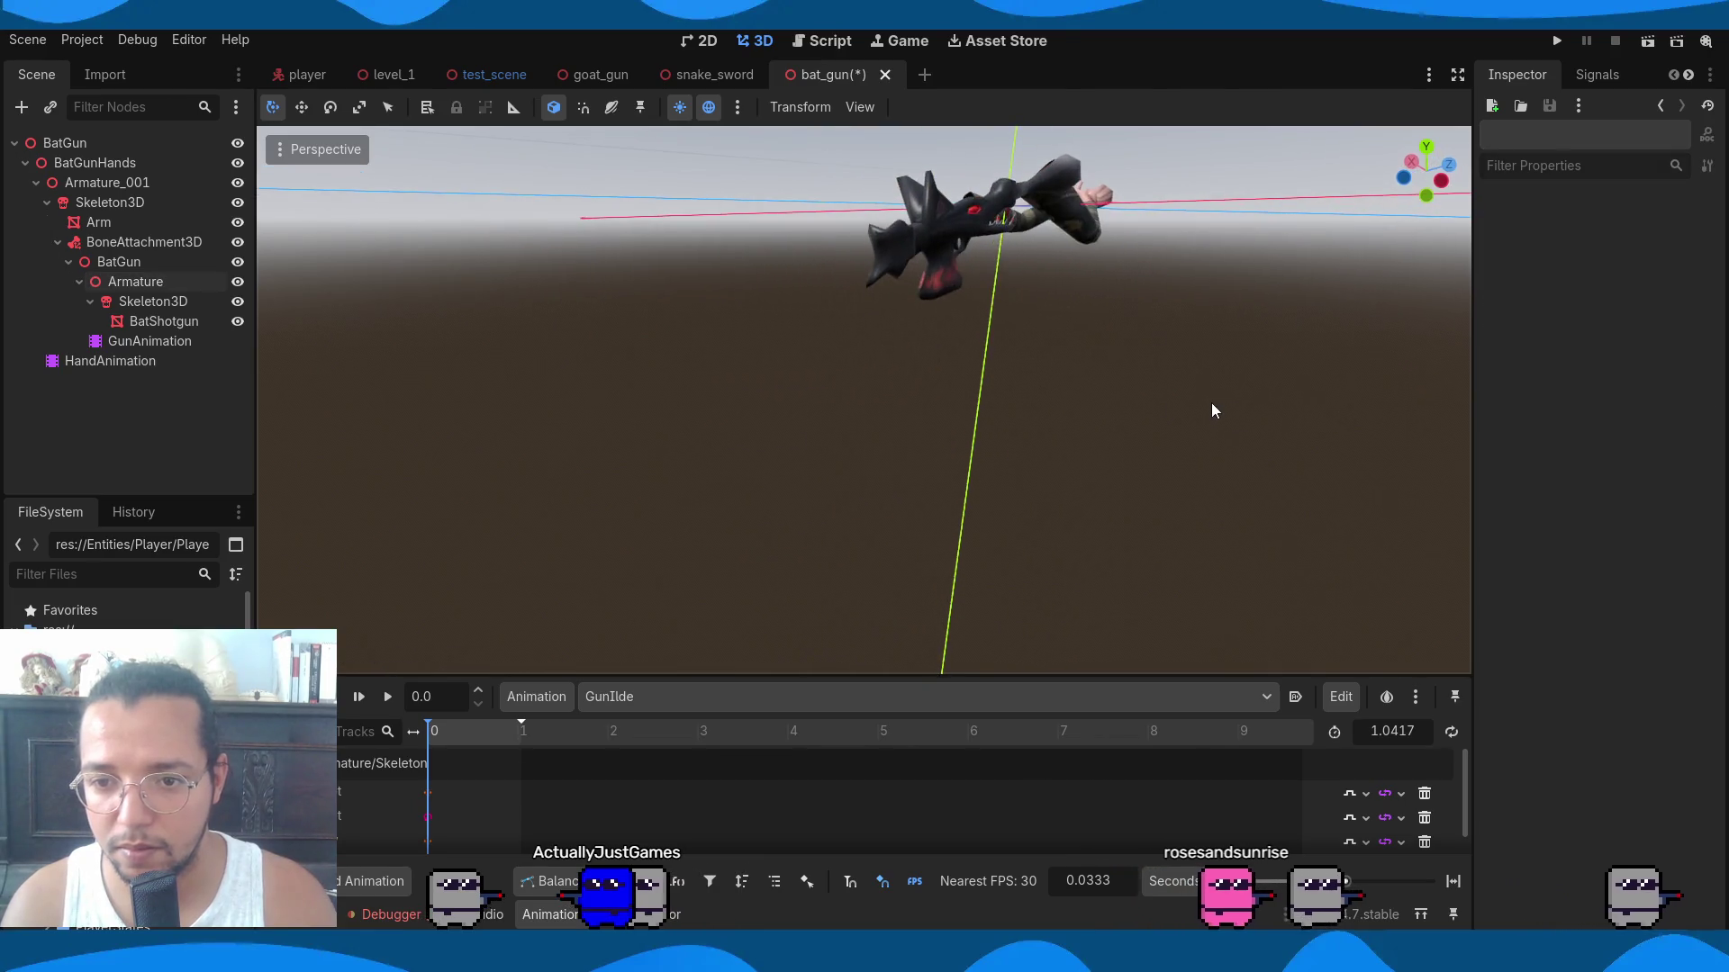
pyautogui.press('KP_3')
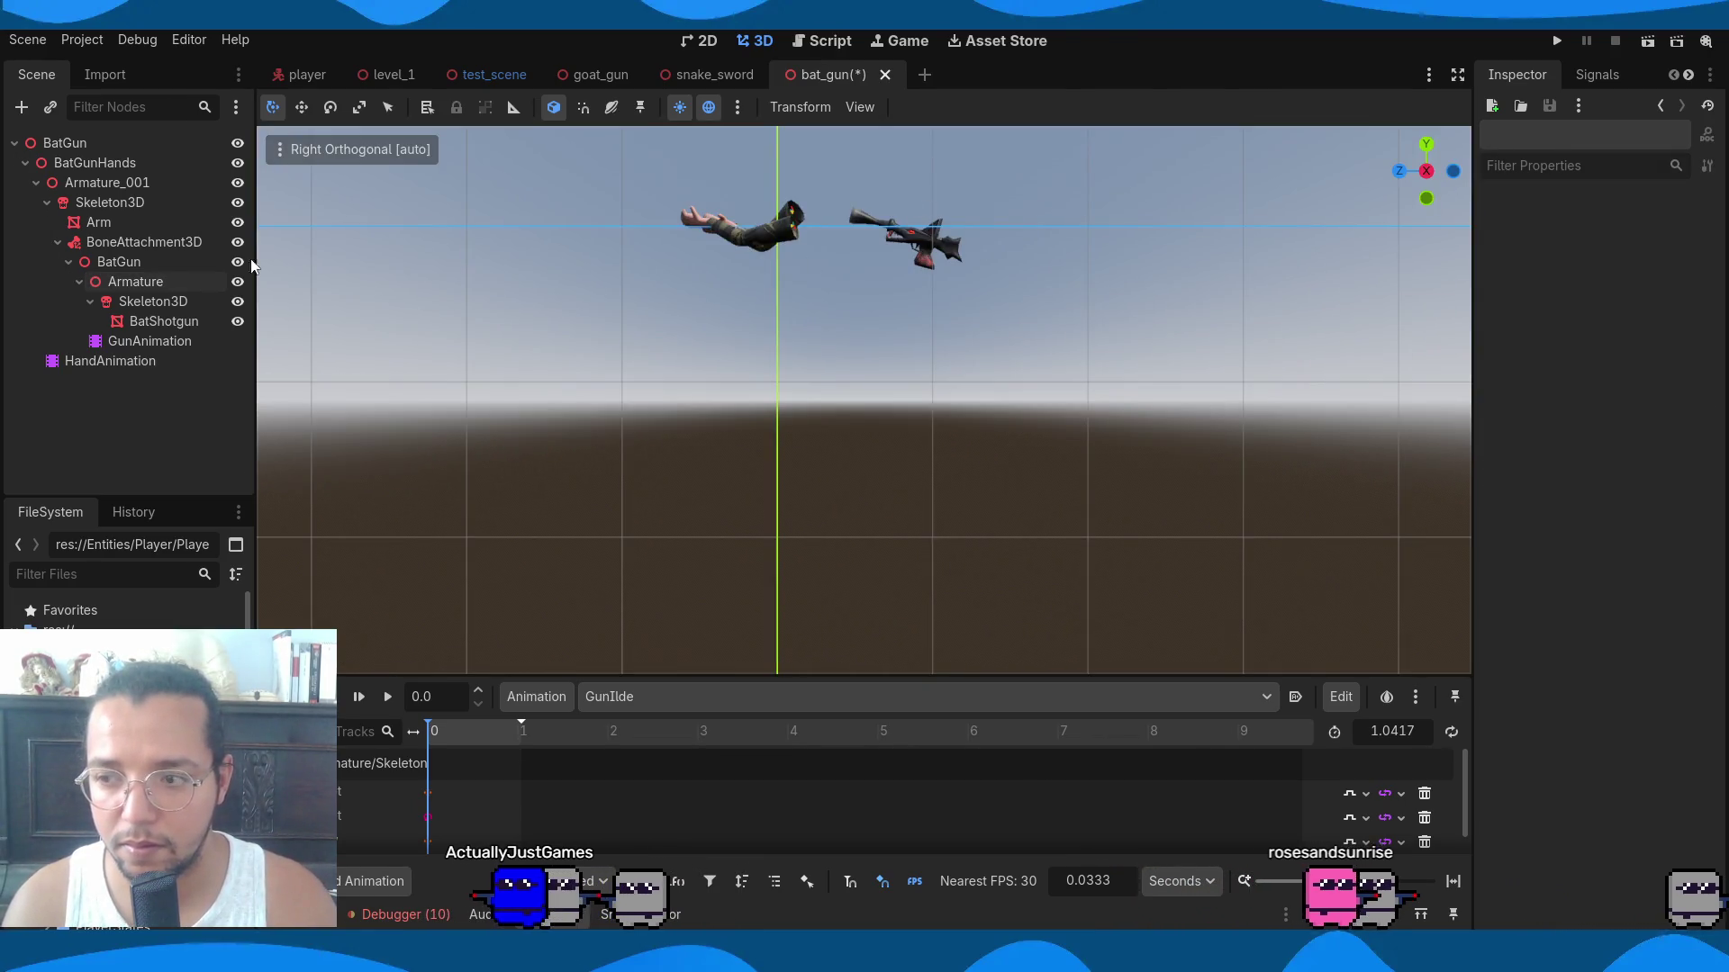
pyautogui.click(129, 282)
pyautogui.moveTo(814, 235)
pyautogui.mouseDown()
pyautogui.moveTo(612, 197)
pyautogui.moveTo(628, 189)
pyautogui.mouseUp()
pyautogui.keyDown('shift'); pyautogui.moveTo(826, 359); pyautogui.dragTo(853, 434, button='middle'); pyautogui.keyUp('shift')
pyautogui.moveTo(767, 202); pyautogui.dragTo(753, 224)
# In front orthographic view, slide the gun sideways into the hand and raise it slightly.
pyautogui.press('KP_1')
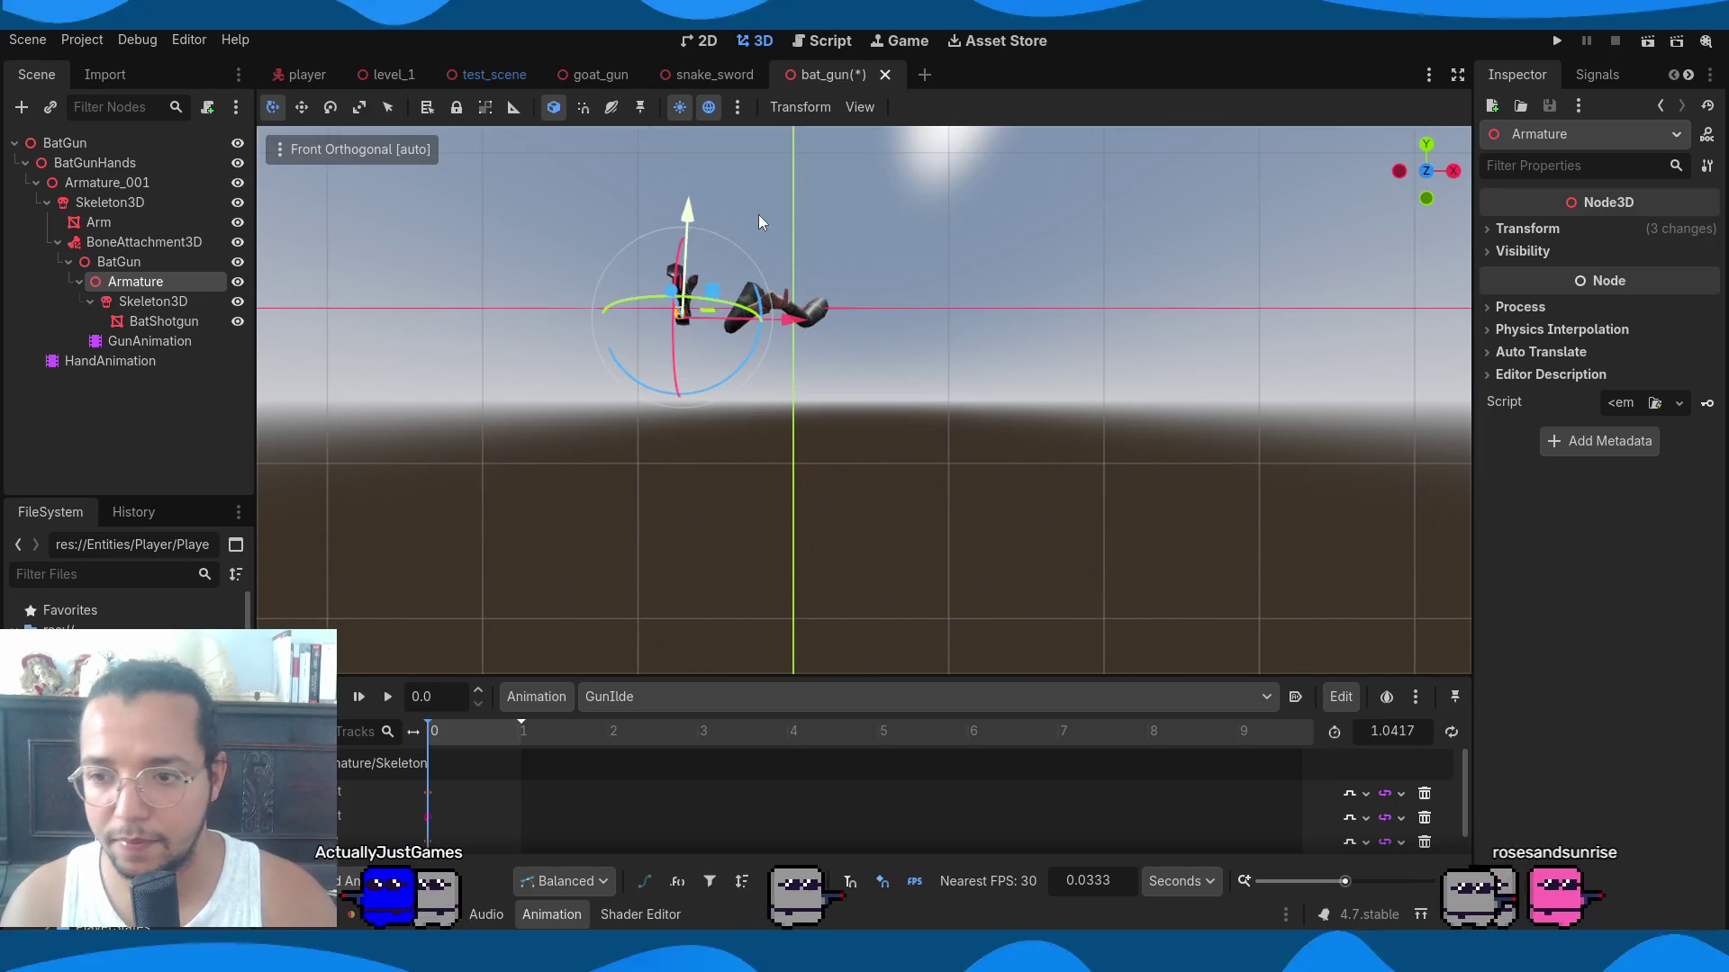
pyautogui.moveTo(797, 319); pyautogui.dragTo(878, 327)
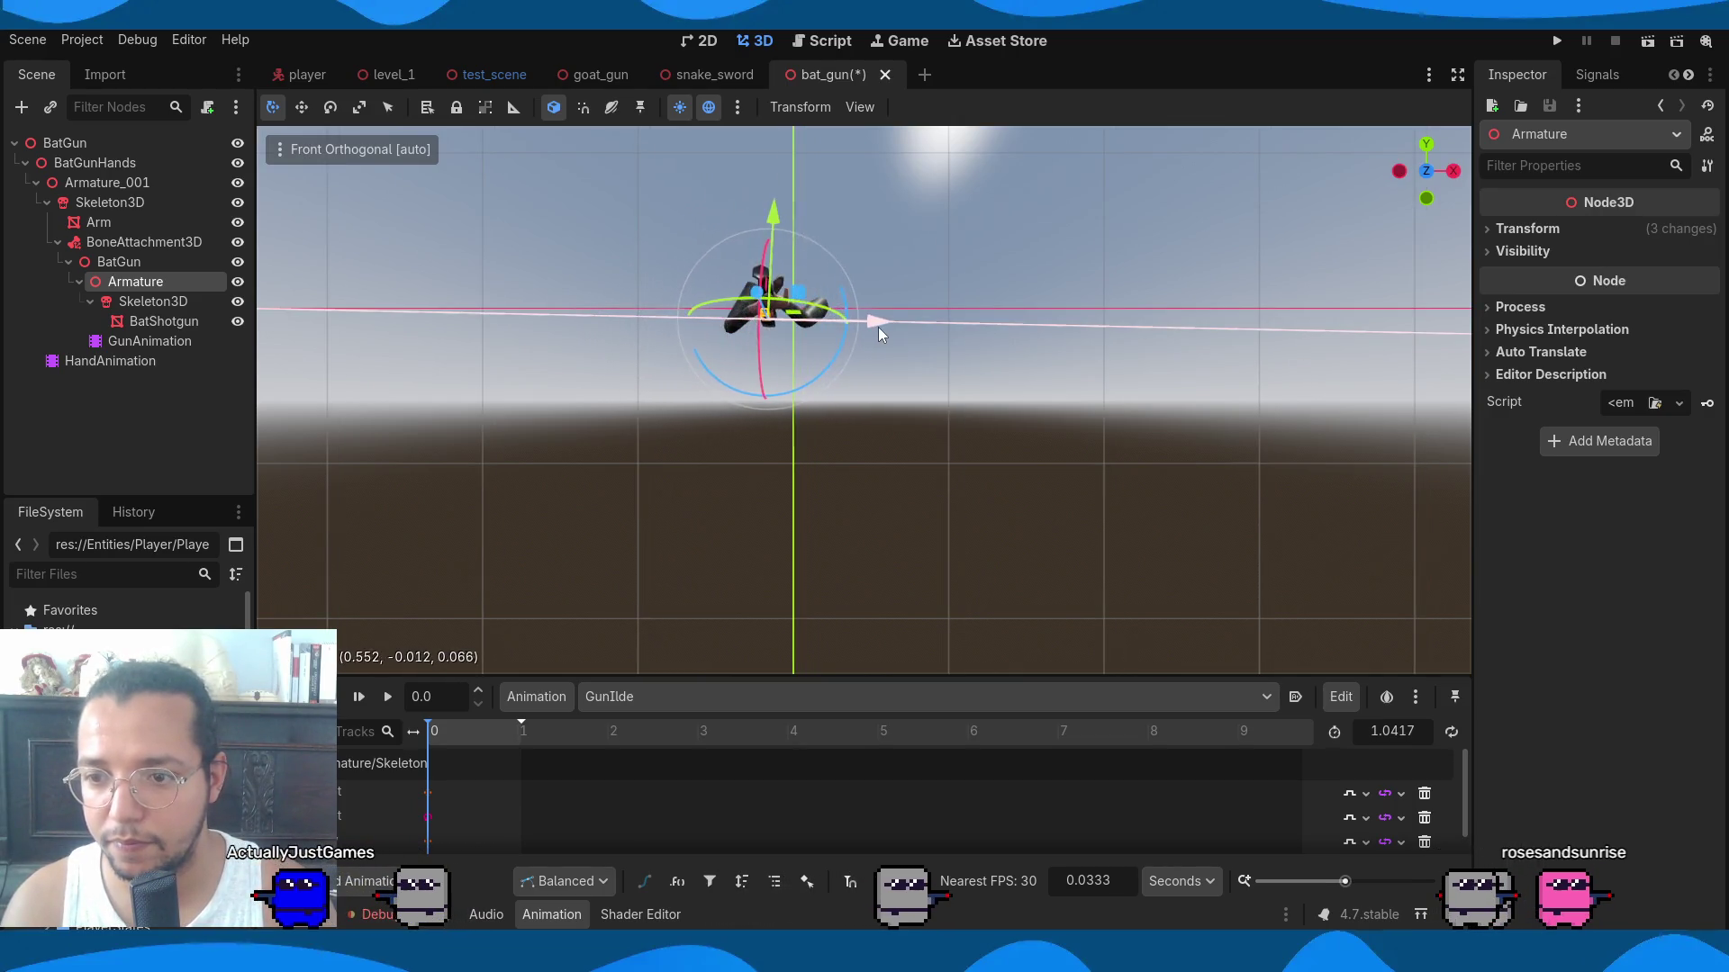
pyautogui.moveTo(873, 322)
pyautogui.mouseDown(button='middle')
pyautogui.moveTo(871, 377)
pyautogui.moveTo(920, 358)
pyautogui.moveTo(1198, 399)
pyautogui.moveTo(1046, 364)
pyautogui.moveTo(1017, 390)
pyautogui.moveTo(1053, 391)
pyautogui.mouseUp(button='middle')
pyautogui.press('f')
pyautogui.scroll(5, 910, 360)
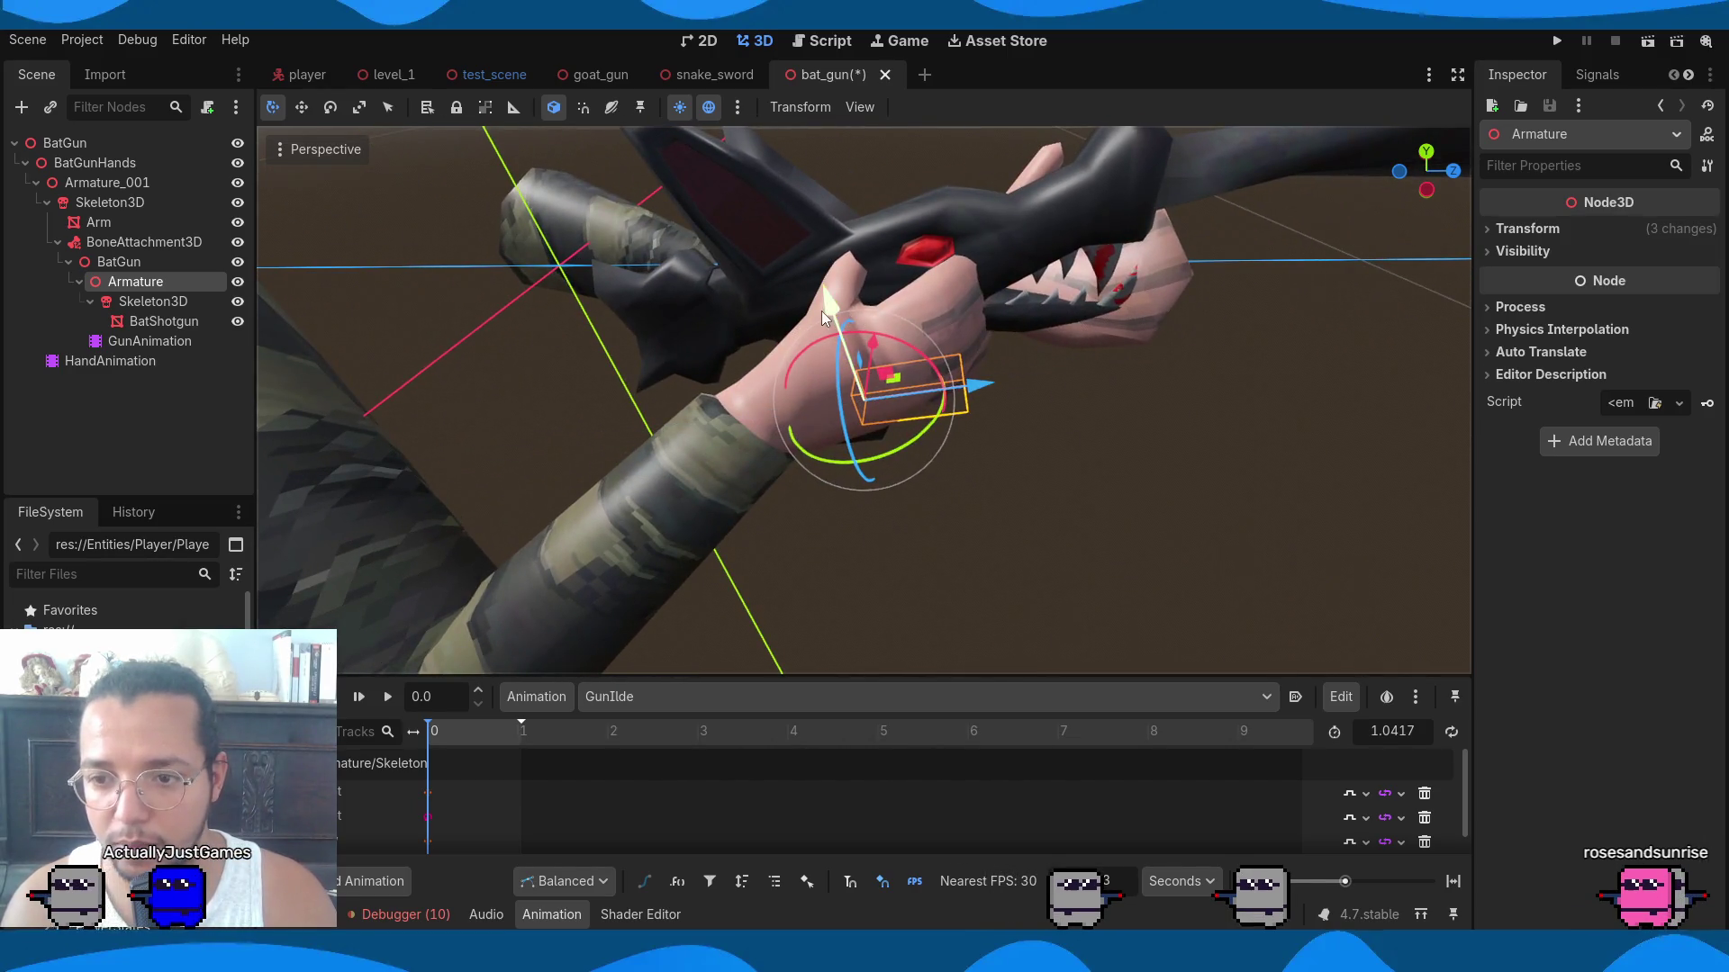
pyautogui.moveTo(821, 310); pyautogui.dragTo(817, 286)
pyautogui.moveTo(973, 369); pyautogui.dragTo(1053, 360)
# Rotate and nudge the gun into the palm along X and Z, then save bat_gun.
pyautogui.moveTo(938, 278); pyautogui.dragTo(878, 234)
pyautogui.moveTo(879, 234)
pyautogui.mouseDown(button='middle')
pyautogui.moveTo(986, 272)
pyautogui.moveTo(1201, 261)
pyautogui.mouseUp(button='middle')
pyautogui.scroll(5, 911, 317)
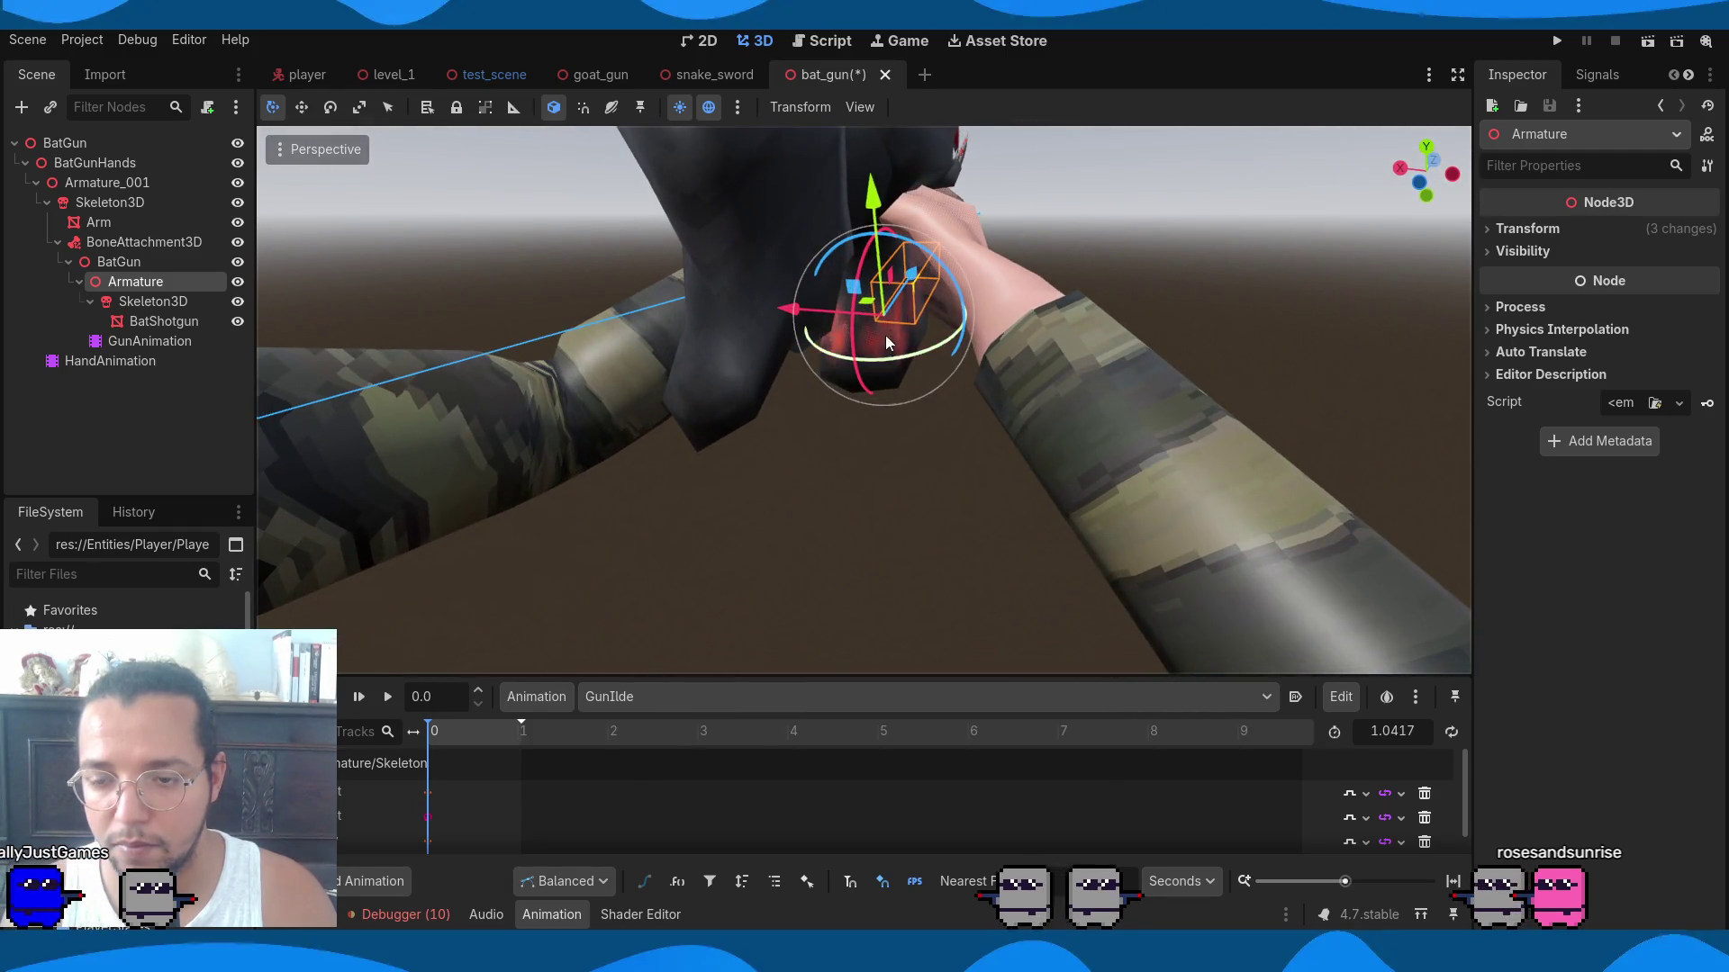
pyautogui.moveTo(886, 337); pyautogui.dragTo(919, 361)
pyautogui.moveTo(918, 362)
pyautogui.mouseDown(button='middle')
pyautogui.moveTo(943, 327)
pyautogui.moveTo(861, 362)
pyautogui.mouseUp(button='middle')
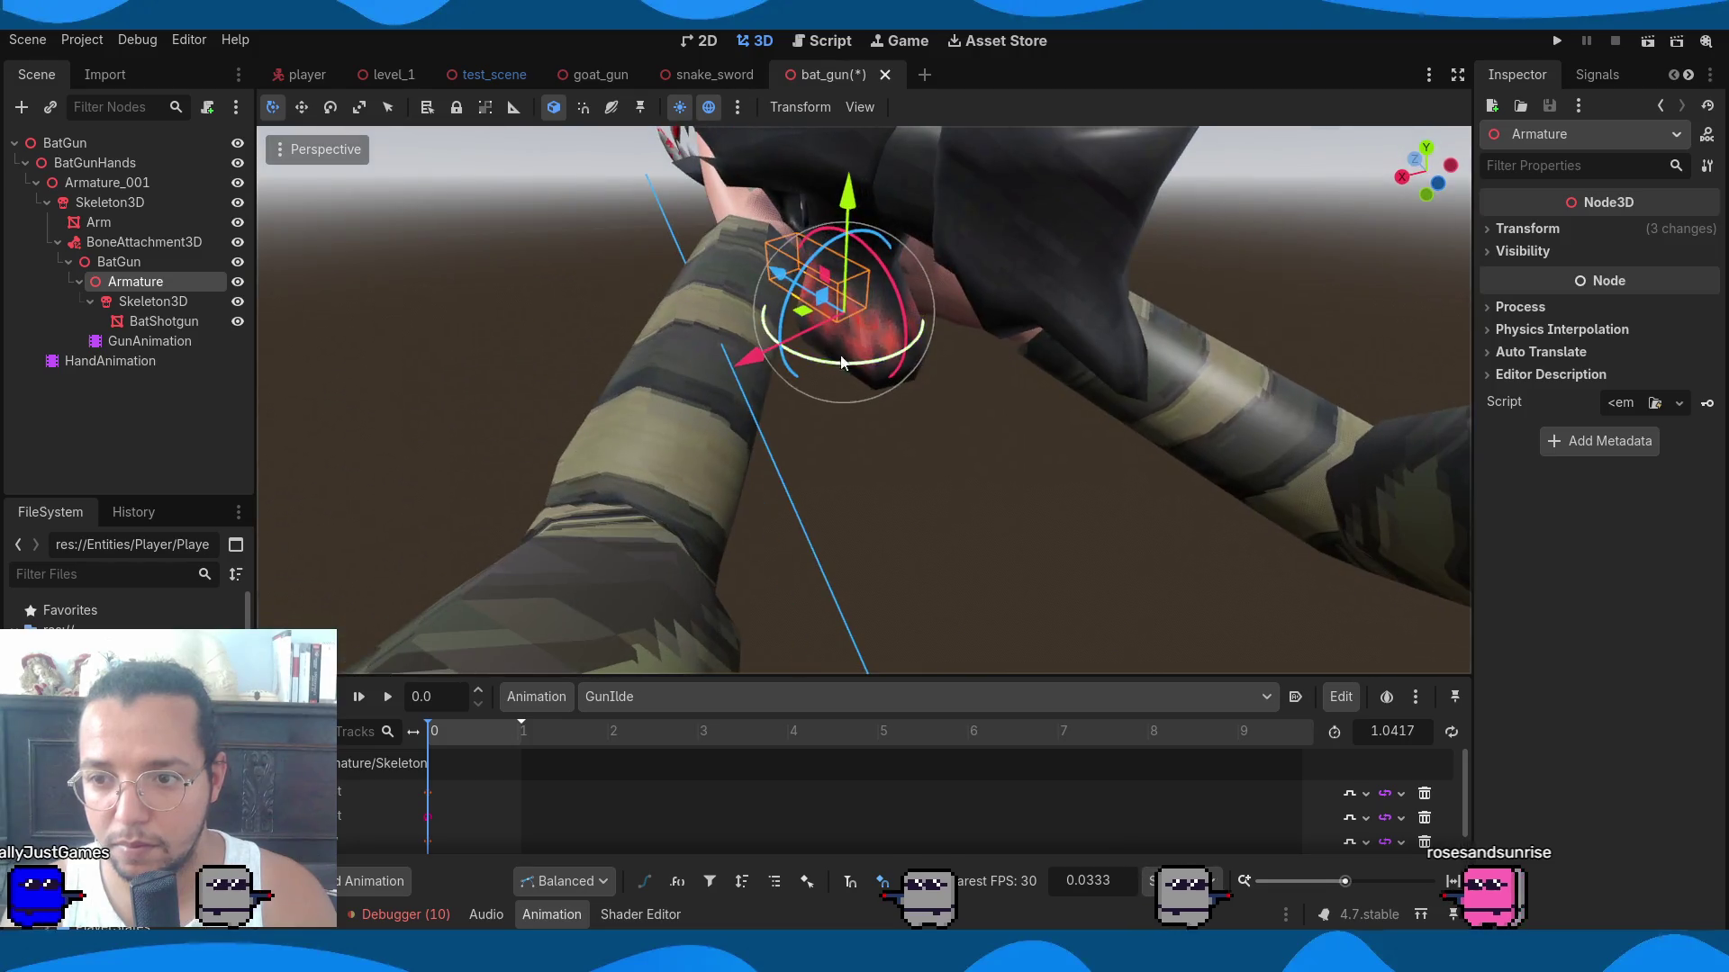
pyautogui.moveTo(743, 364); pyautogui.dragTo(779, 347)
pyautogui.moveTo(779, 348); pyautogui.dragTo(714, 241, button='middle')
pyautogui.moveTo(730, 300); pyautogui.dragTo(685, 289)
pyautogui.scroll(-3, 640, 288)
pyautogui.moveTo(699, 266)
pyautogui.mouseDown(button='middle')
pyautogui.moveTo(699, 283)
pyautogui.moveTo(1028, 311)
pyautogui.moveTo(1159, 353)
pyautogui.moveTo(391, 291)
pyautogui.moveTo(320, 327)
pyautogui.moveTo(714, 315)
pyautogui.mouseUp(button='middle')
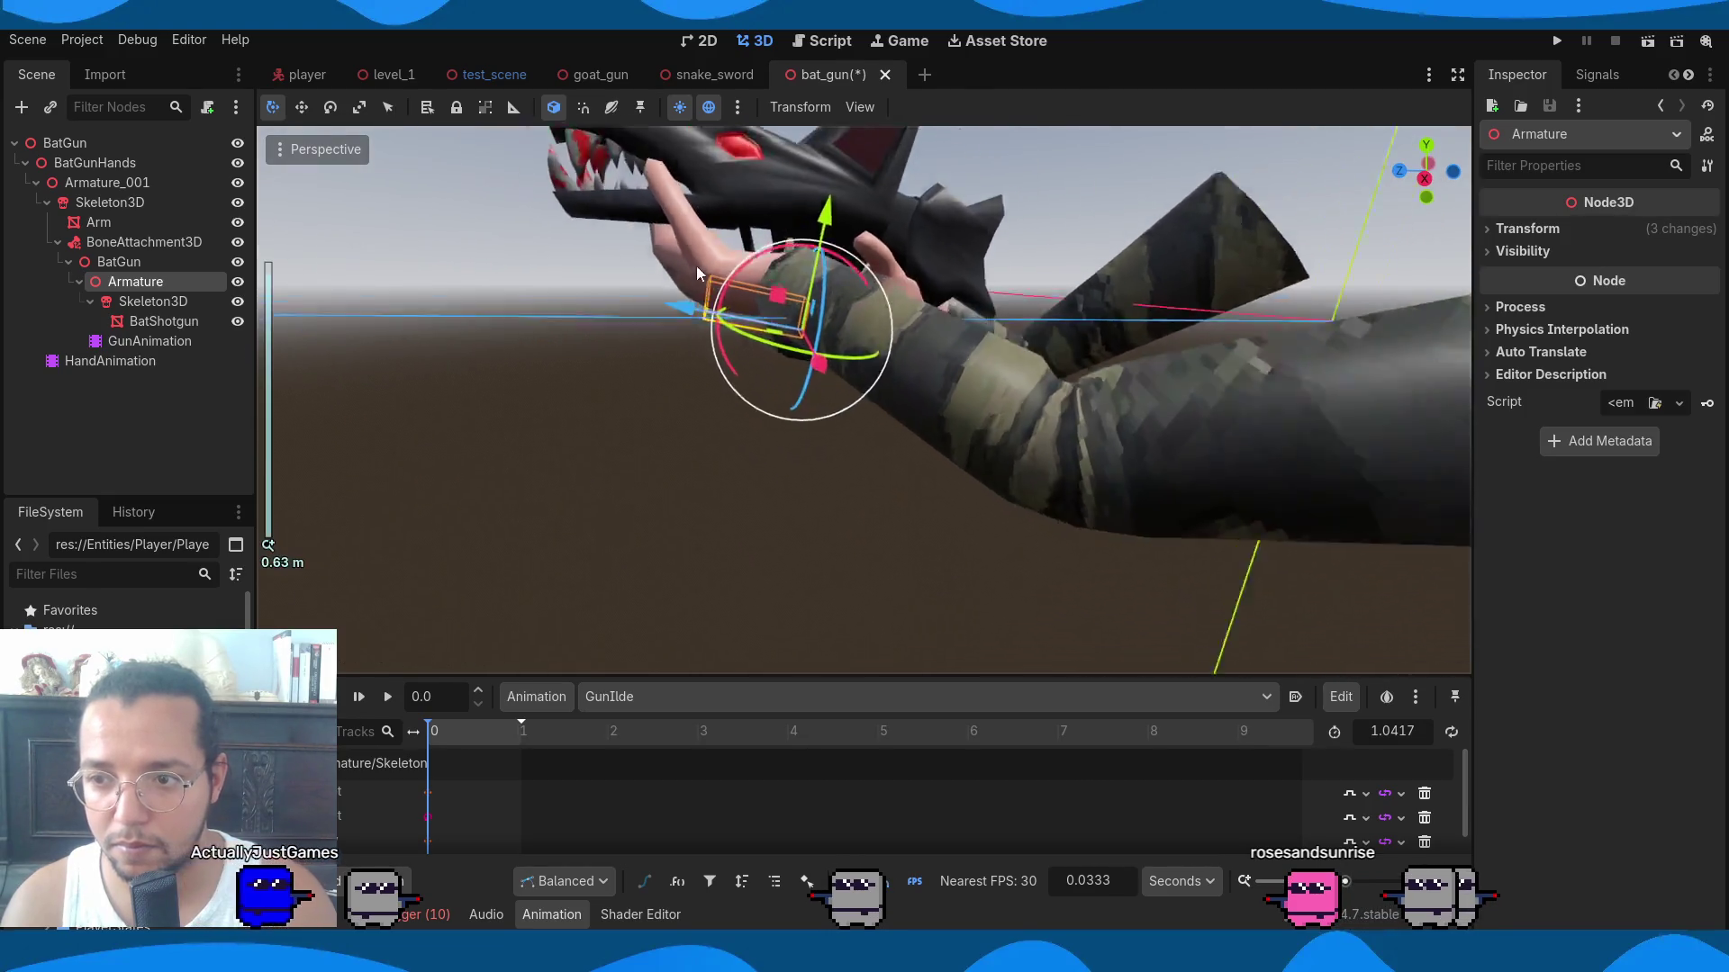
pyautogui.hotkey('ctrl', 's')
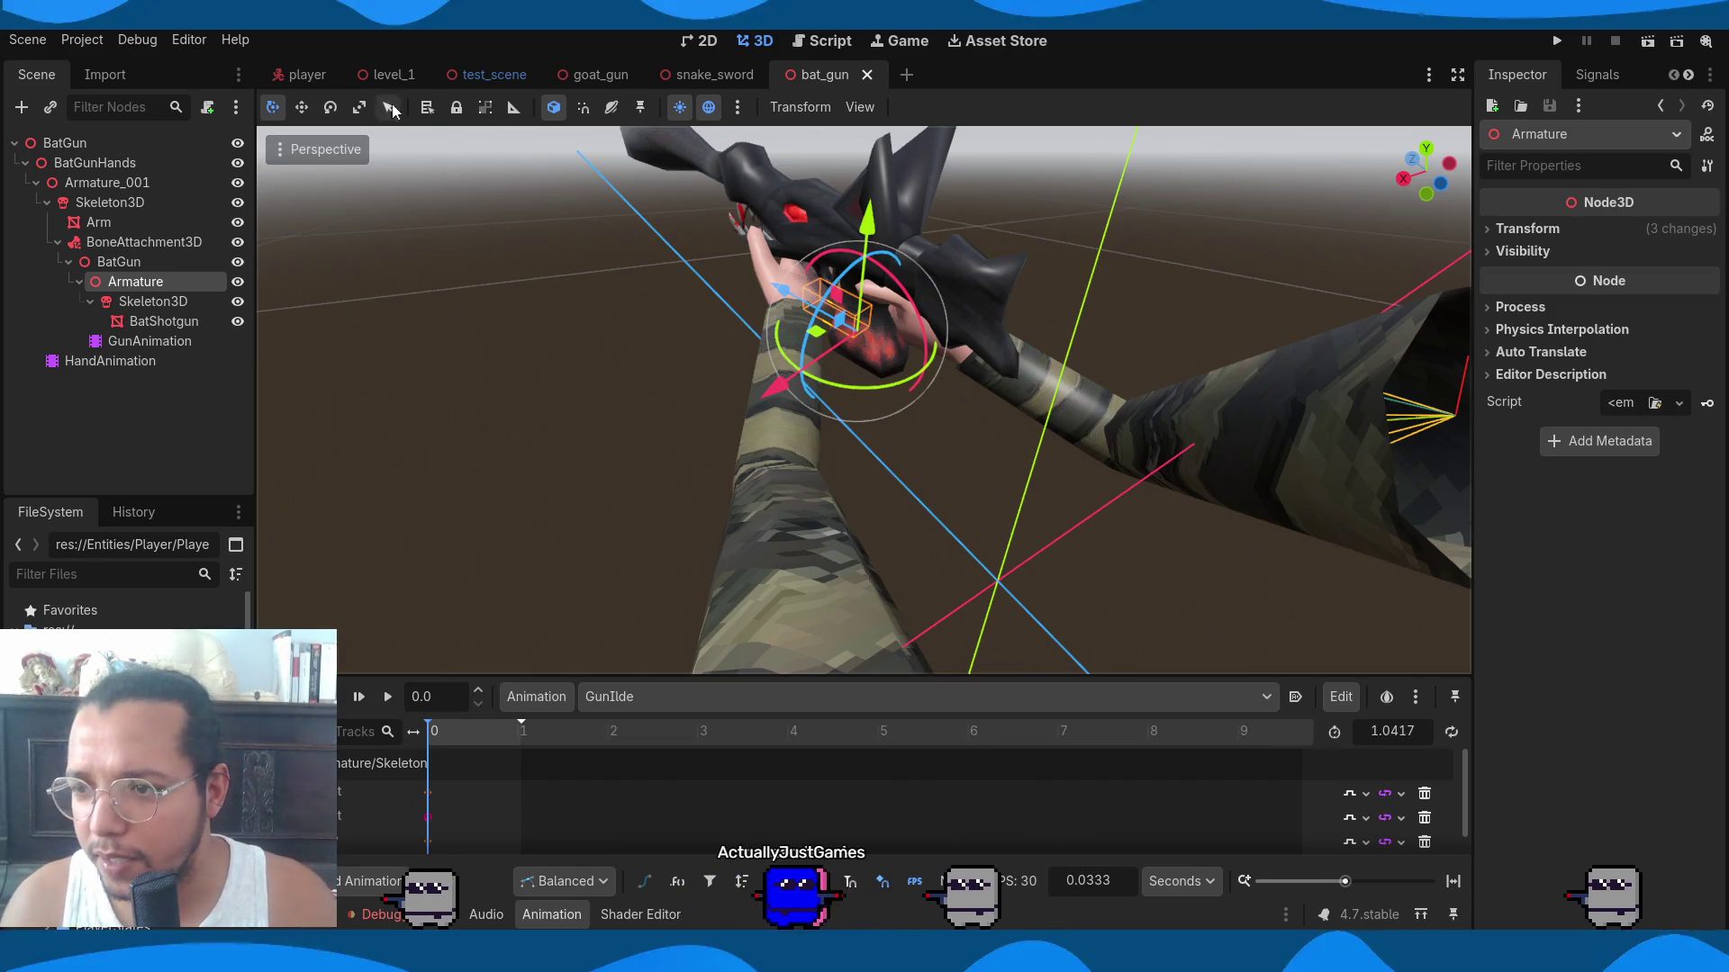
# Check the player in the test_scene's 3D view after glancing at level_1.
pyautogui.click(394, 77)
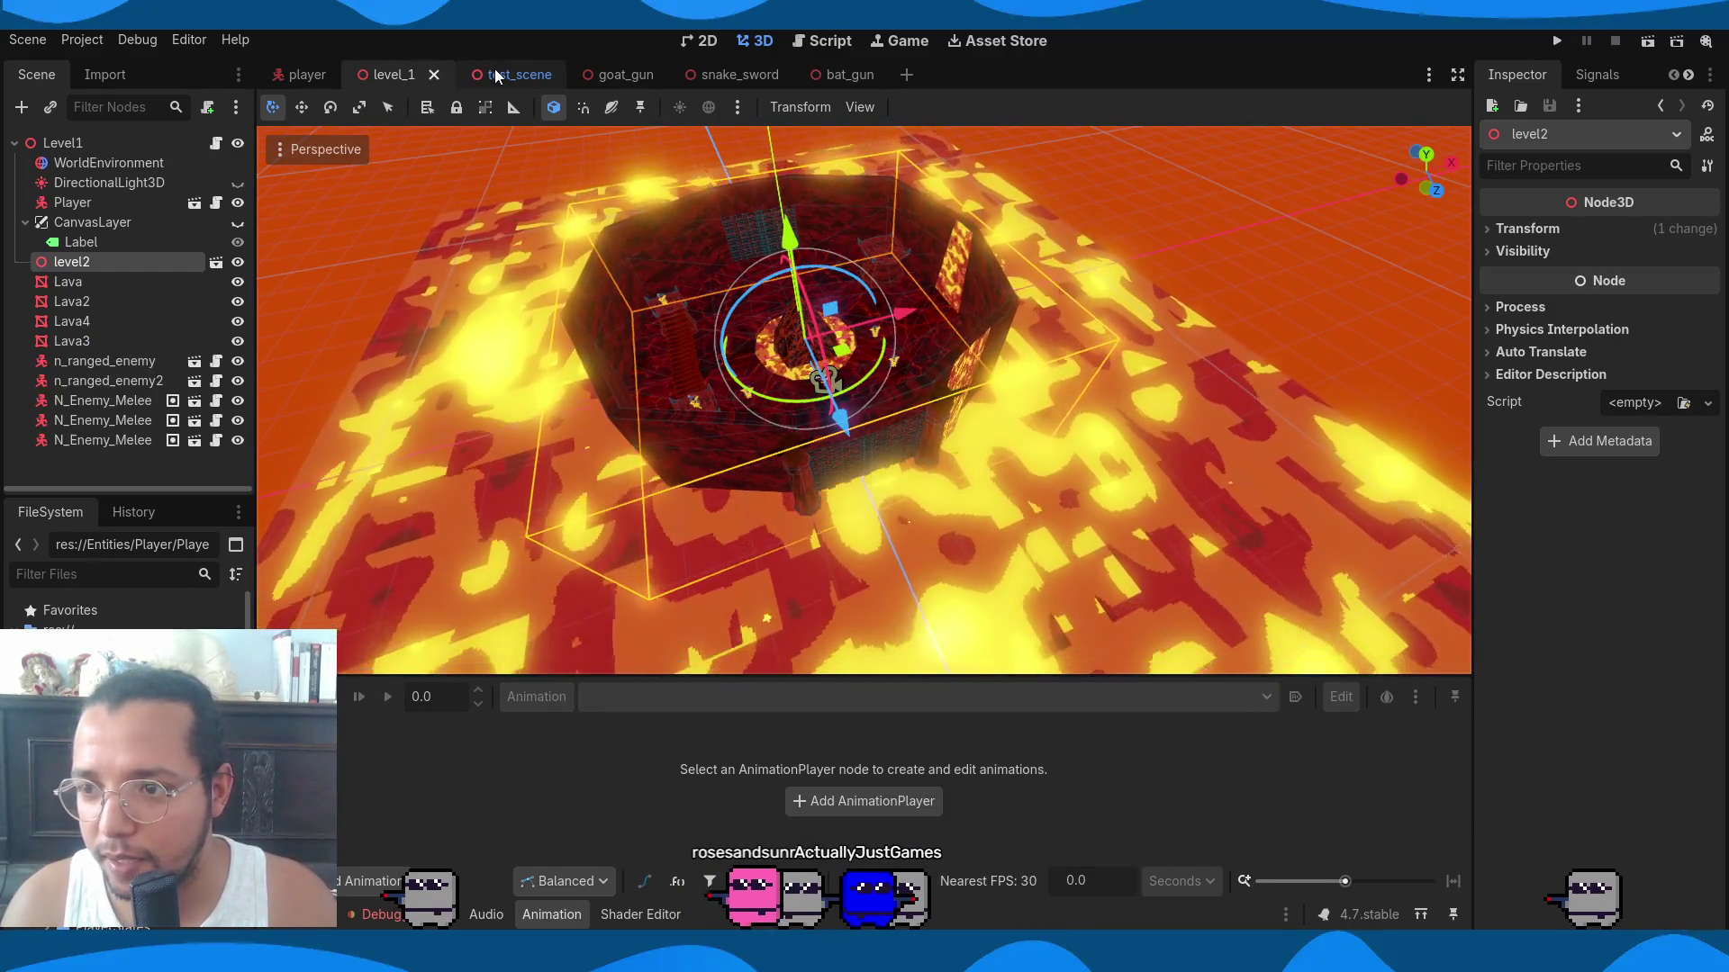
pyautogui.click(494, 72)
pyautogui.click(754, 41)
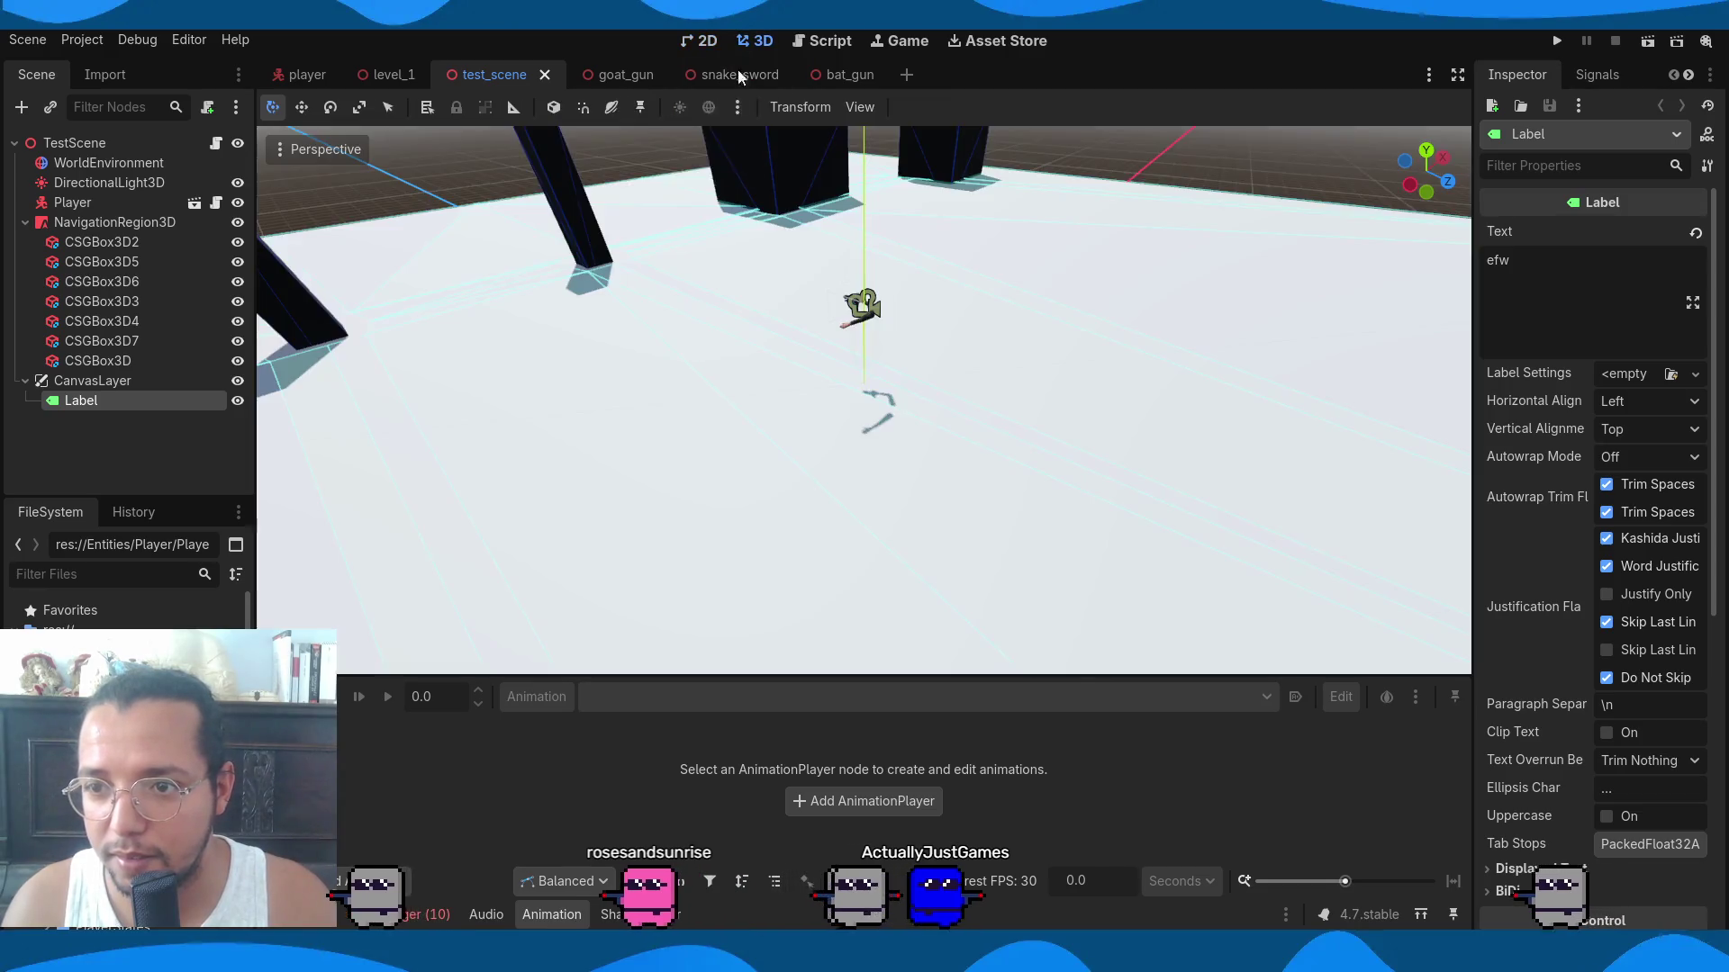
pyautogui.moveTo(889, 360); pyautogui.dragTo(814, 295, button='middle')
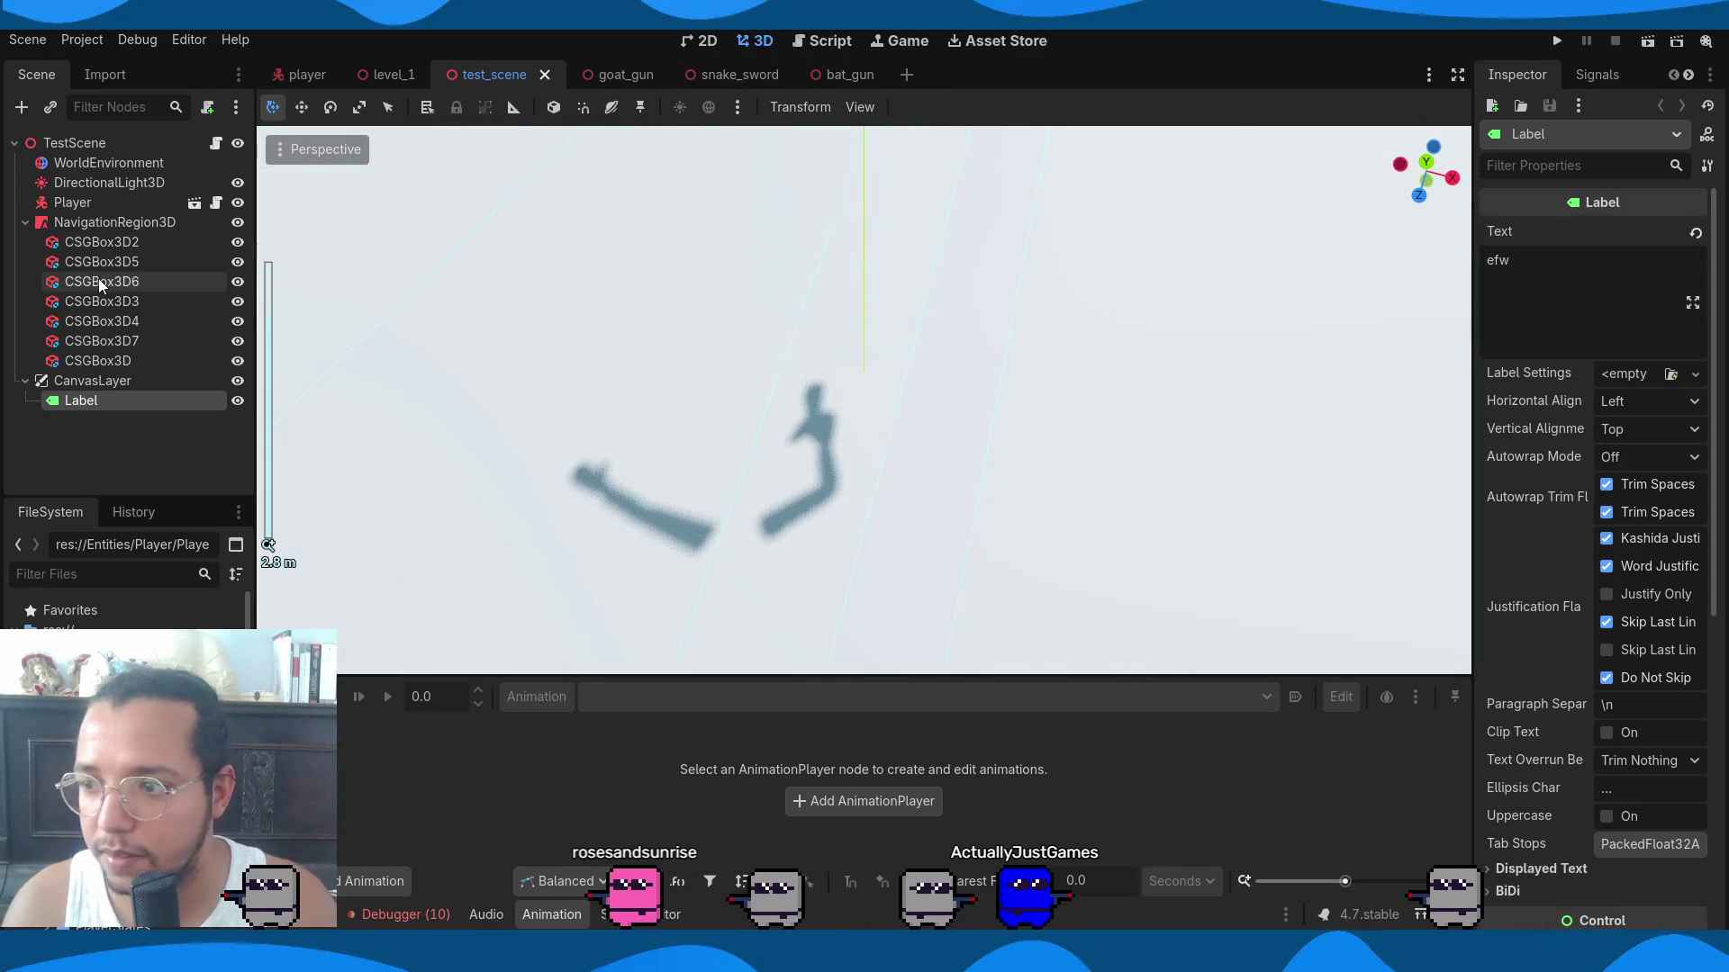
# In the player scene, instance bat_gun.tscn under Cam, expose its transform, and unhide GoatGun.
pyautogui.click(302, 75)
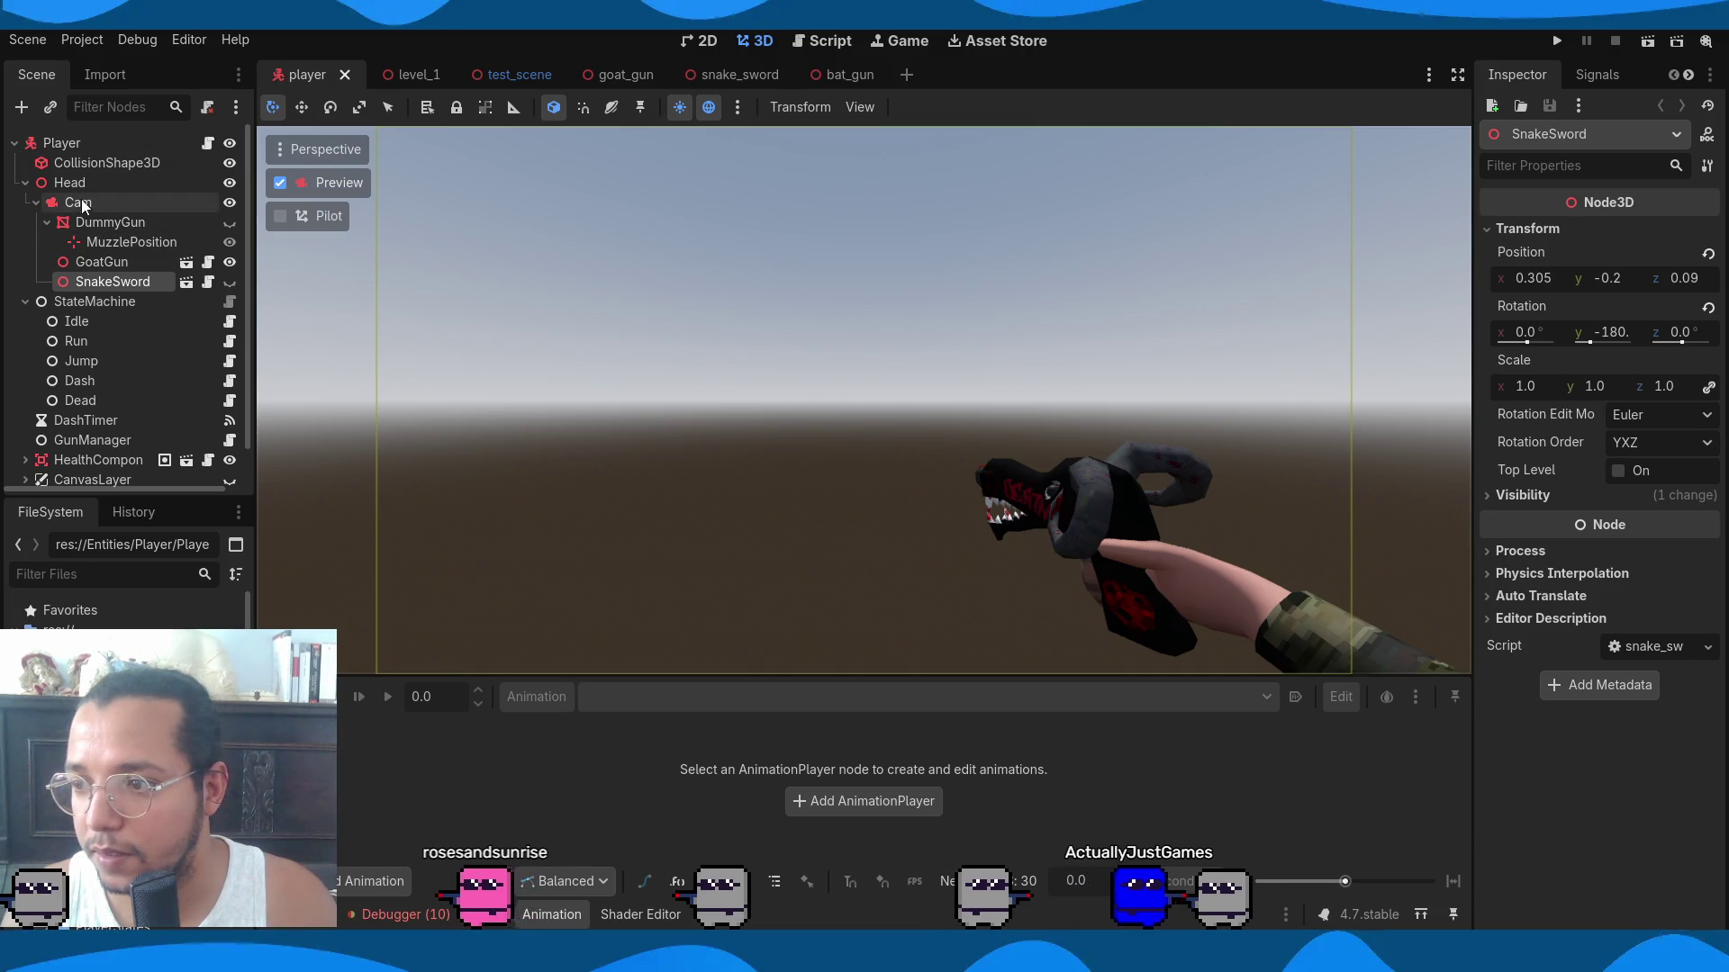
pyautogui.click(49, 223)
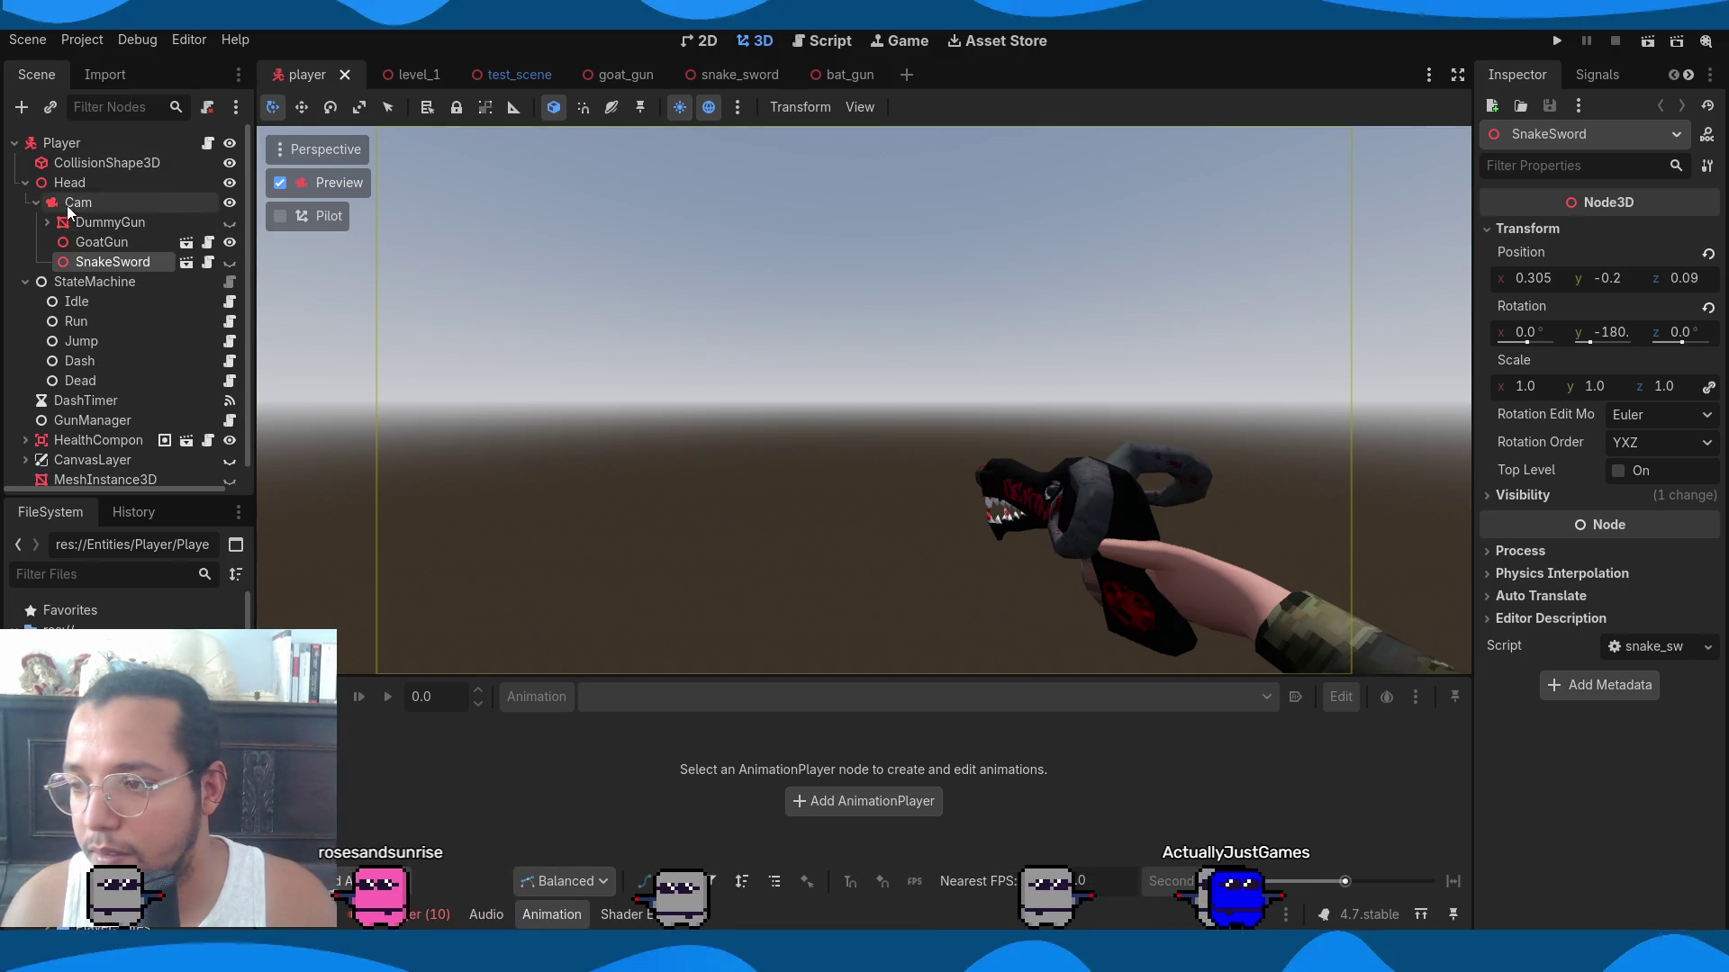
pyautogui.click(70, 204)
pyautogui.click(51, 105)
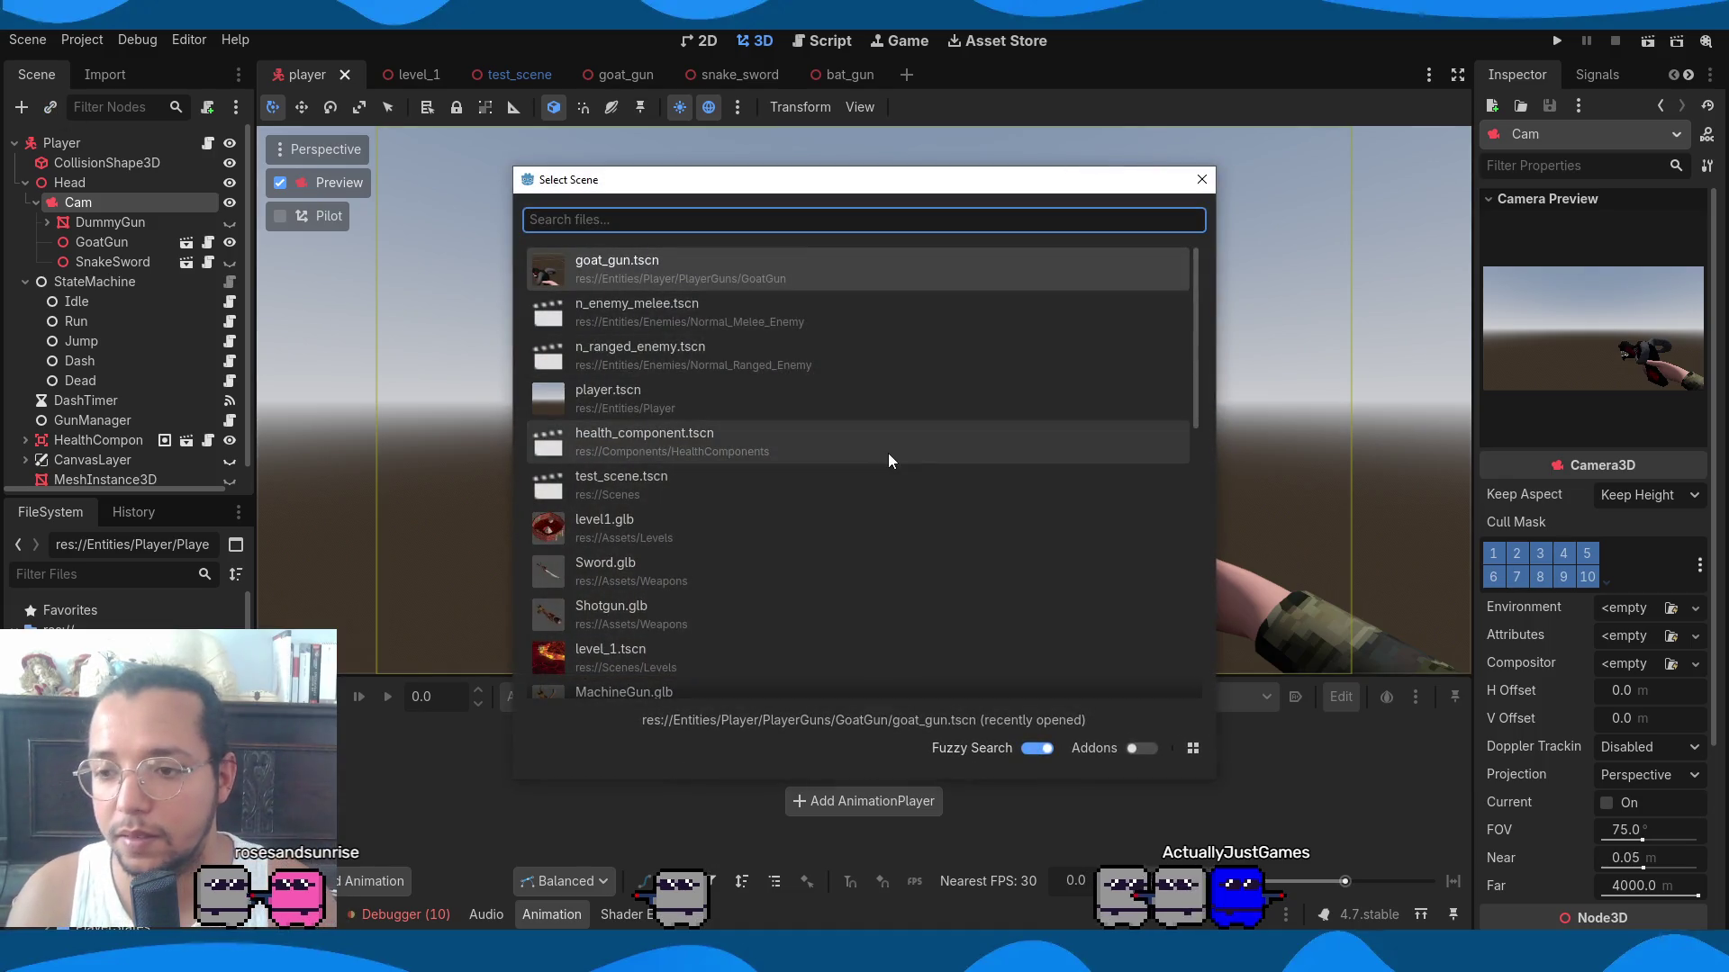
pyautogui.write('bat')
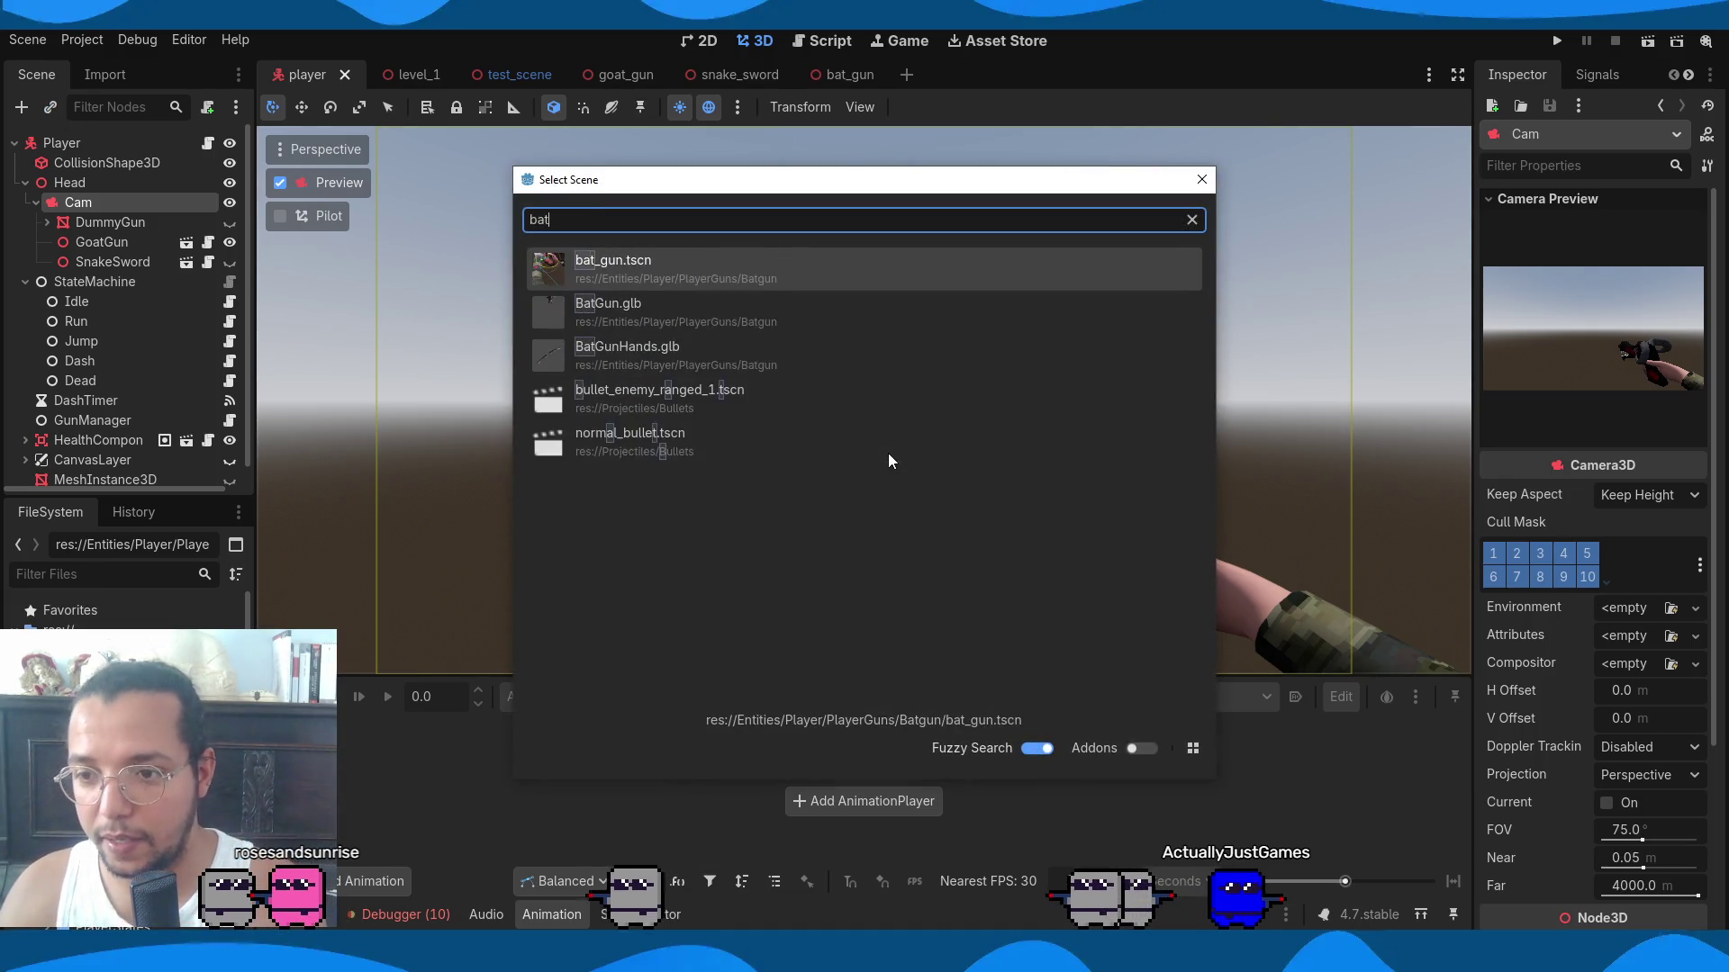
pyautogui.press('Return')
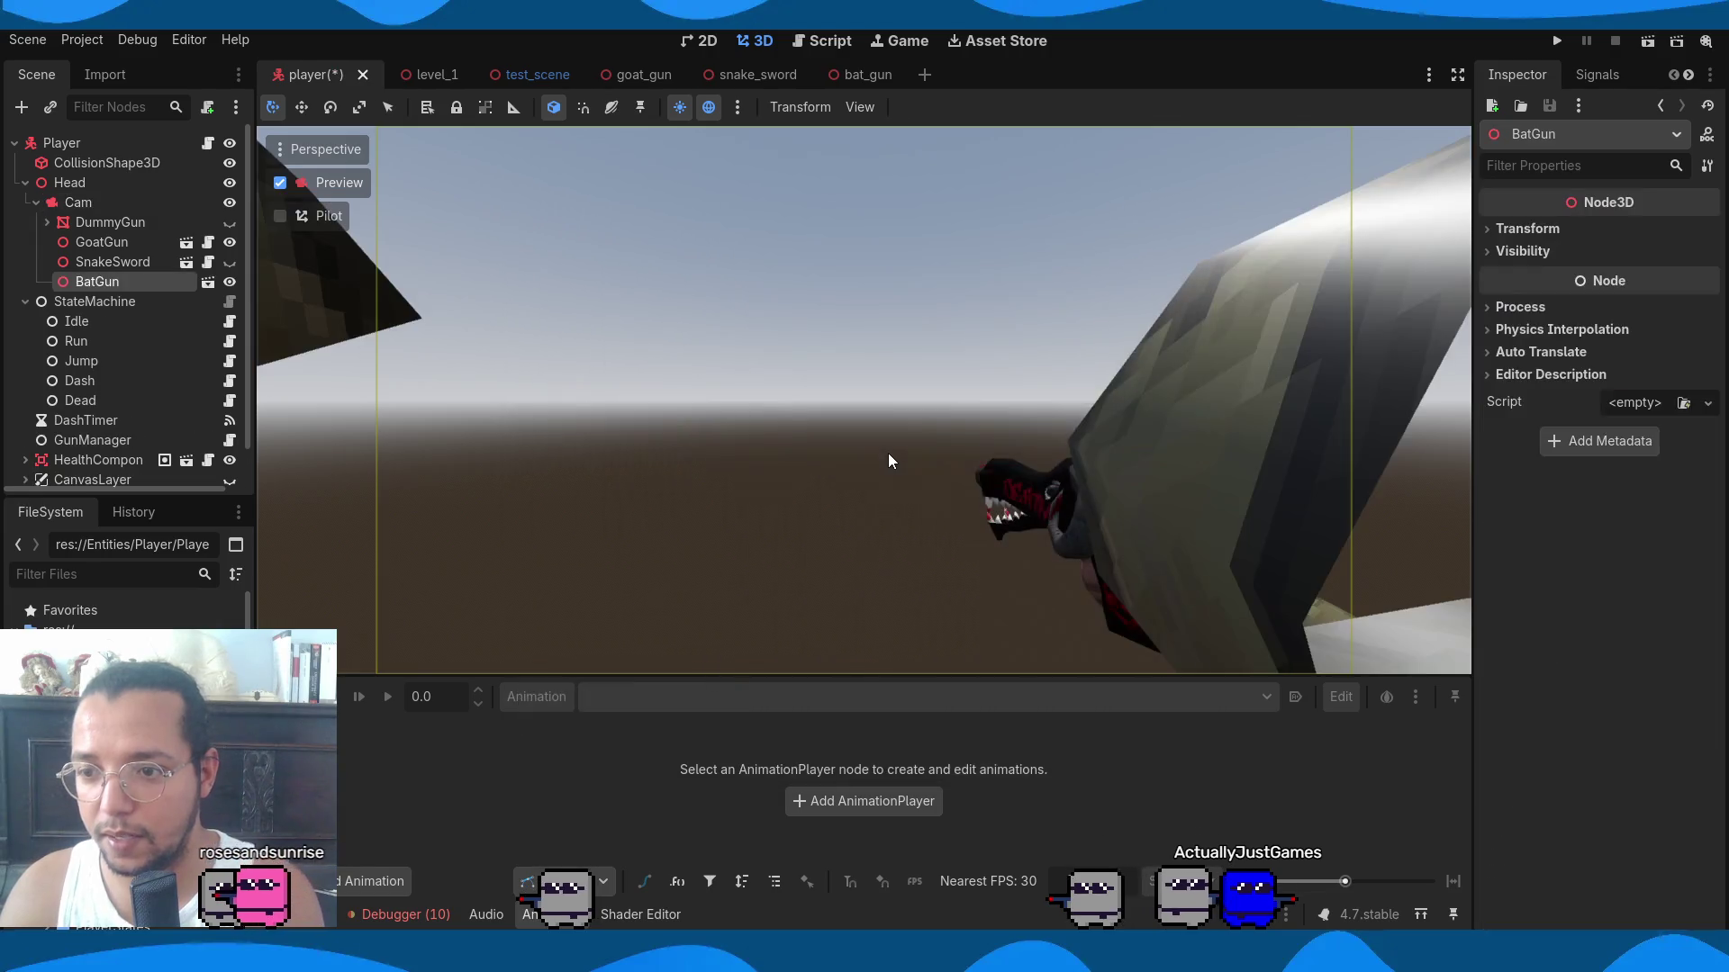
pyautogui.click(1569, 231)
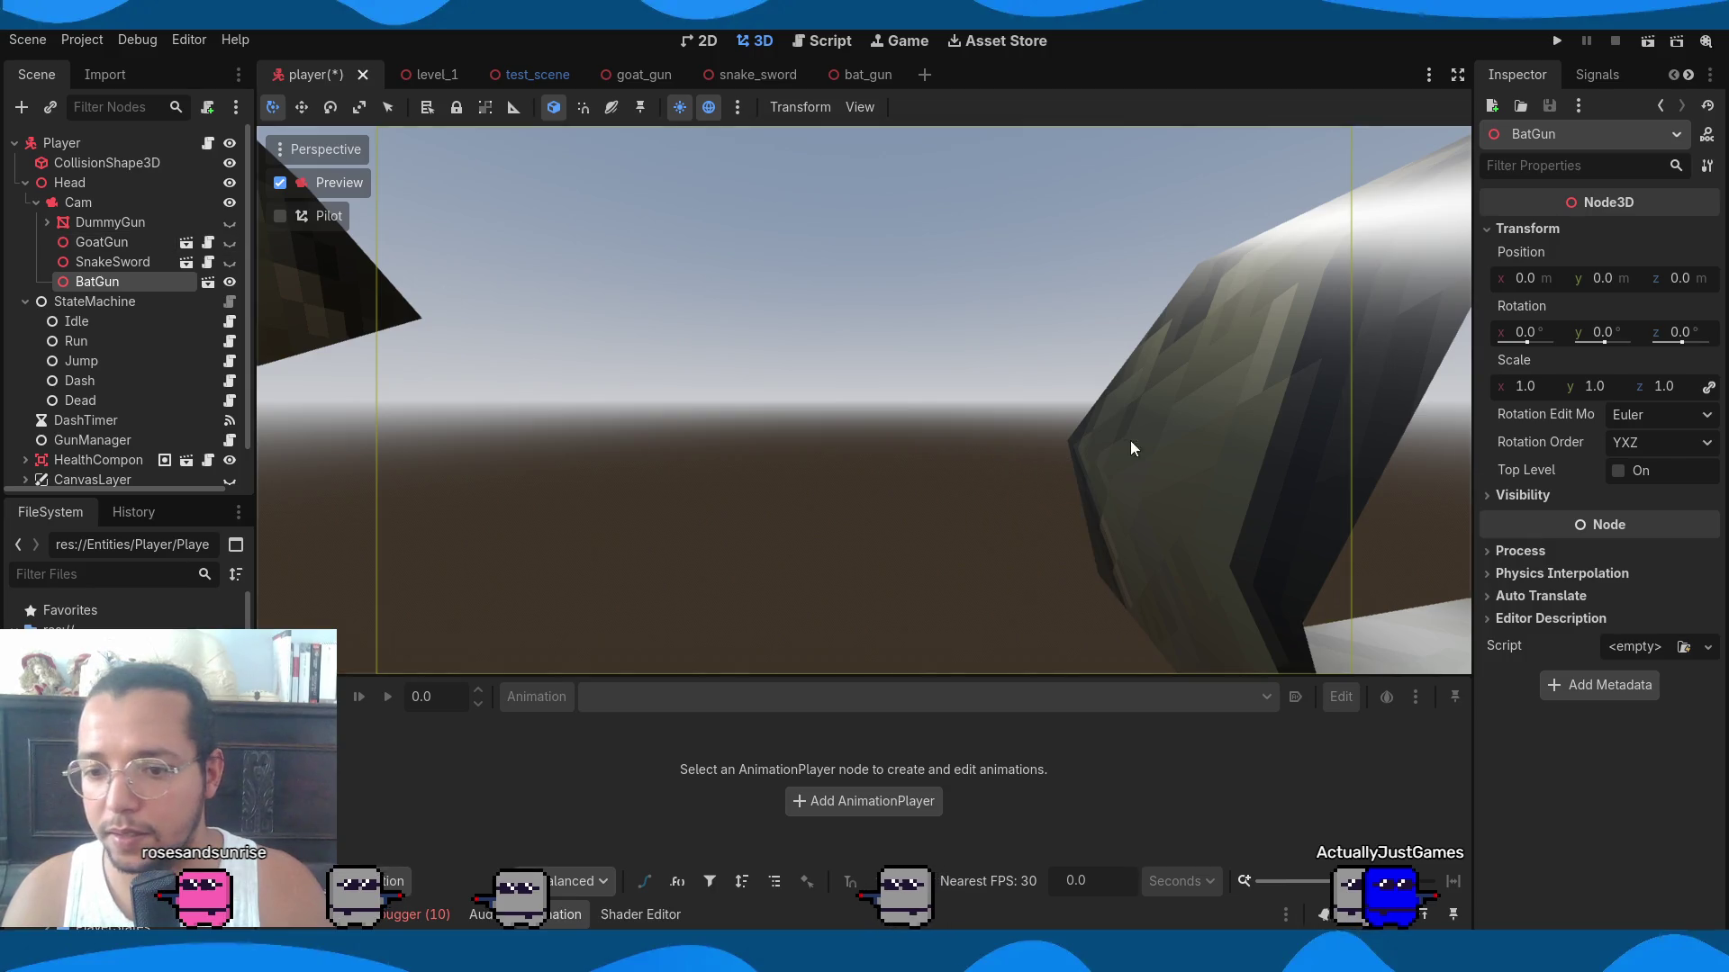
pyautogui.click(229, 242)
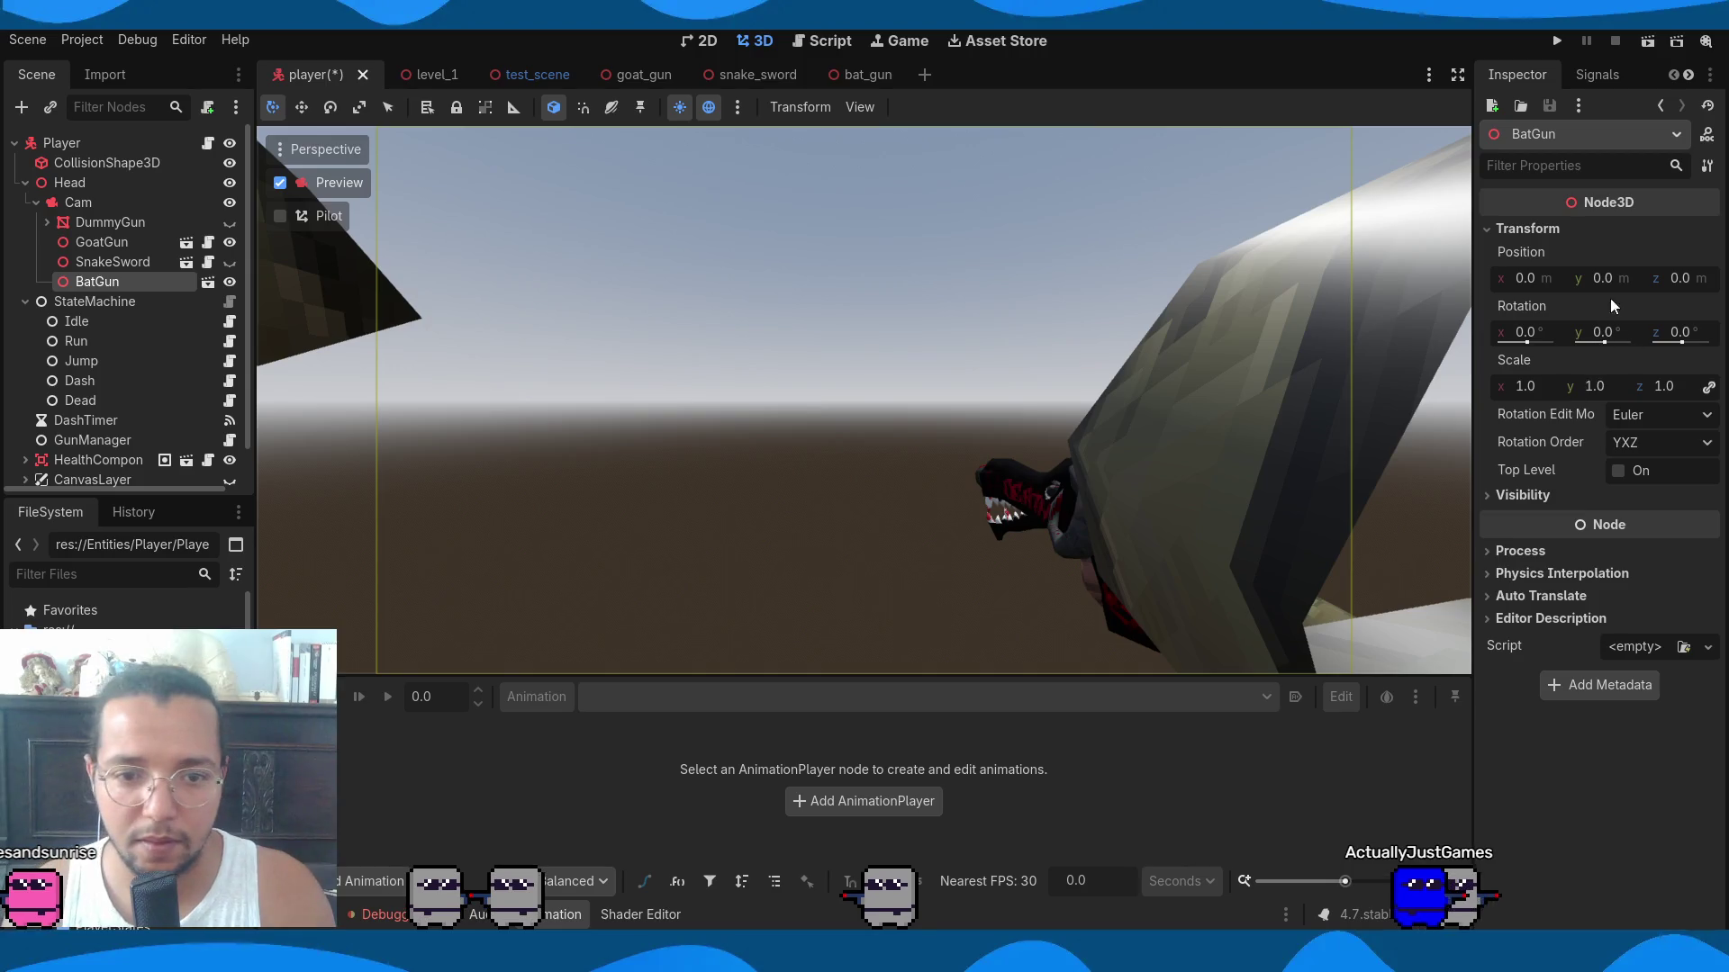